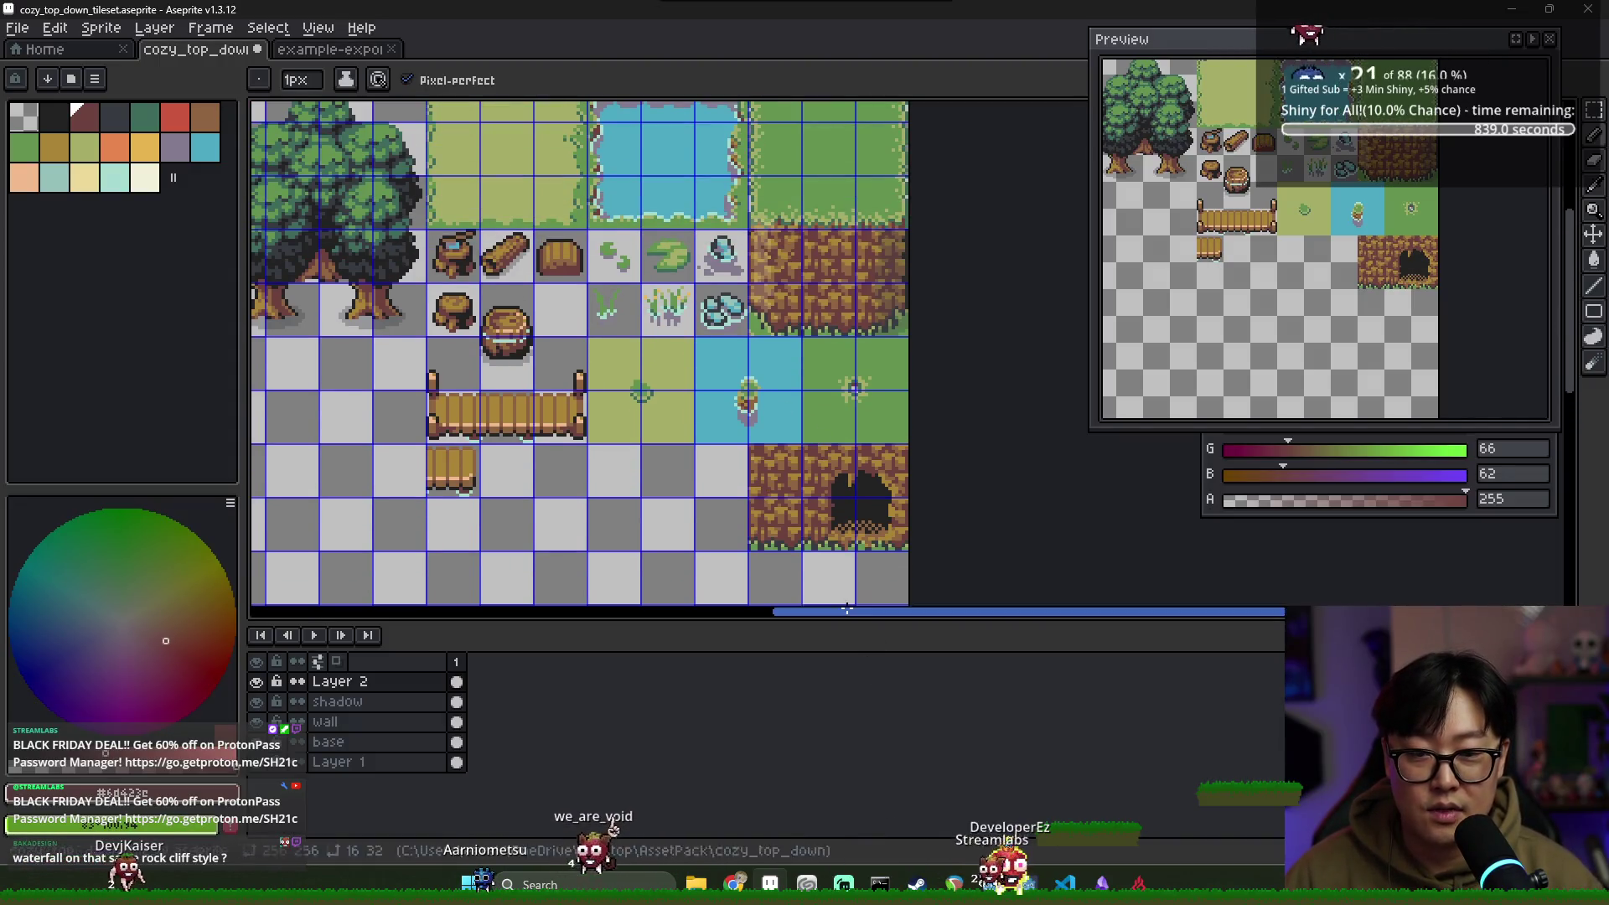
pyautogui.scroll(-1, 789, 335)
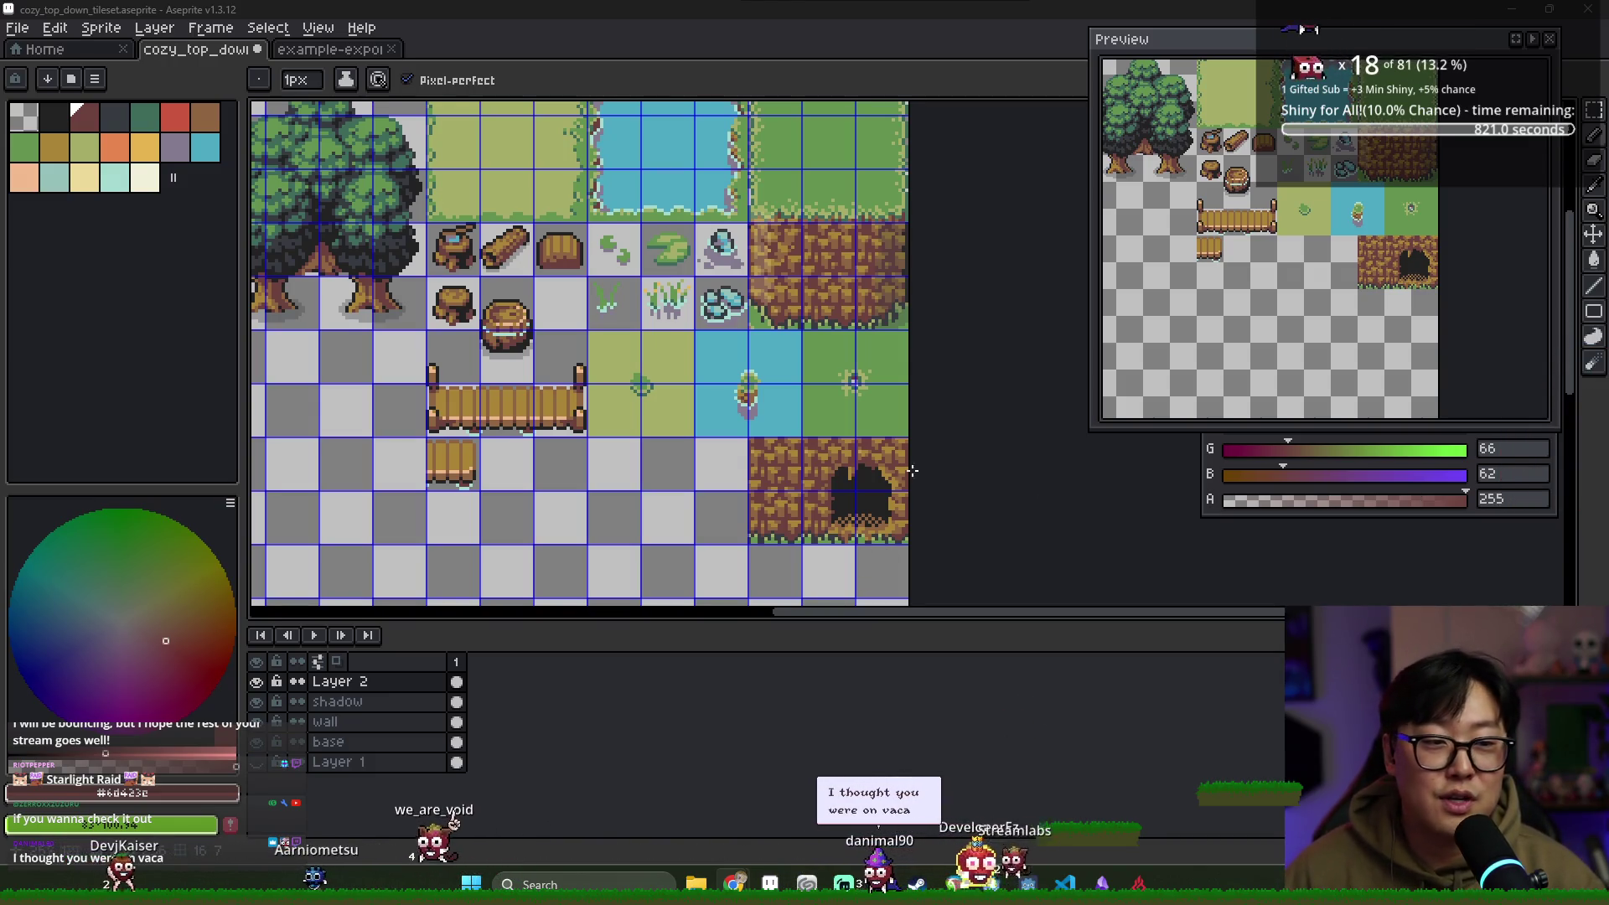
# Eyedrop the mid and golden highlight browns from the cliff rock, ending on mid brown
pyautogui.scroll(2, 926, 467)
pyautogui.keyDown('alt'); pyautogui.click(868, 452); pyautogui.keyUp('alt')
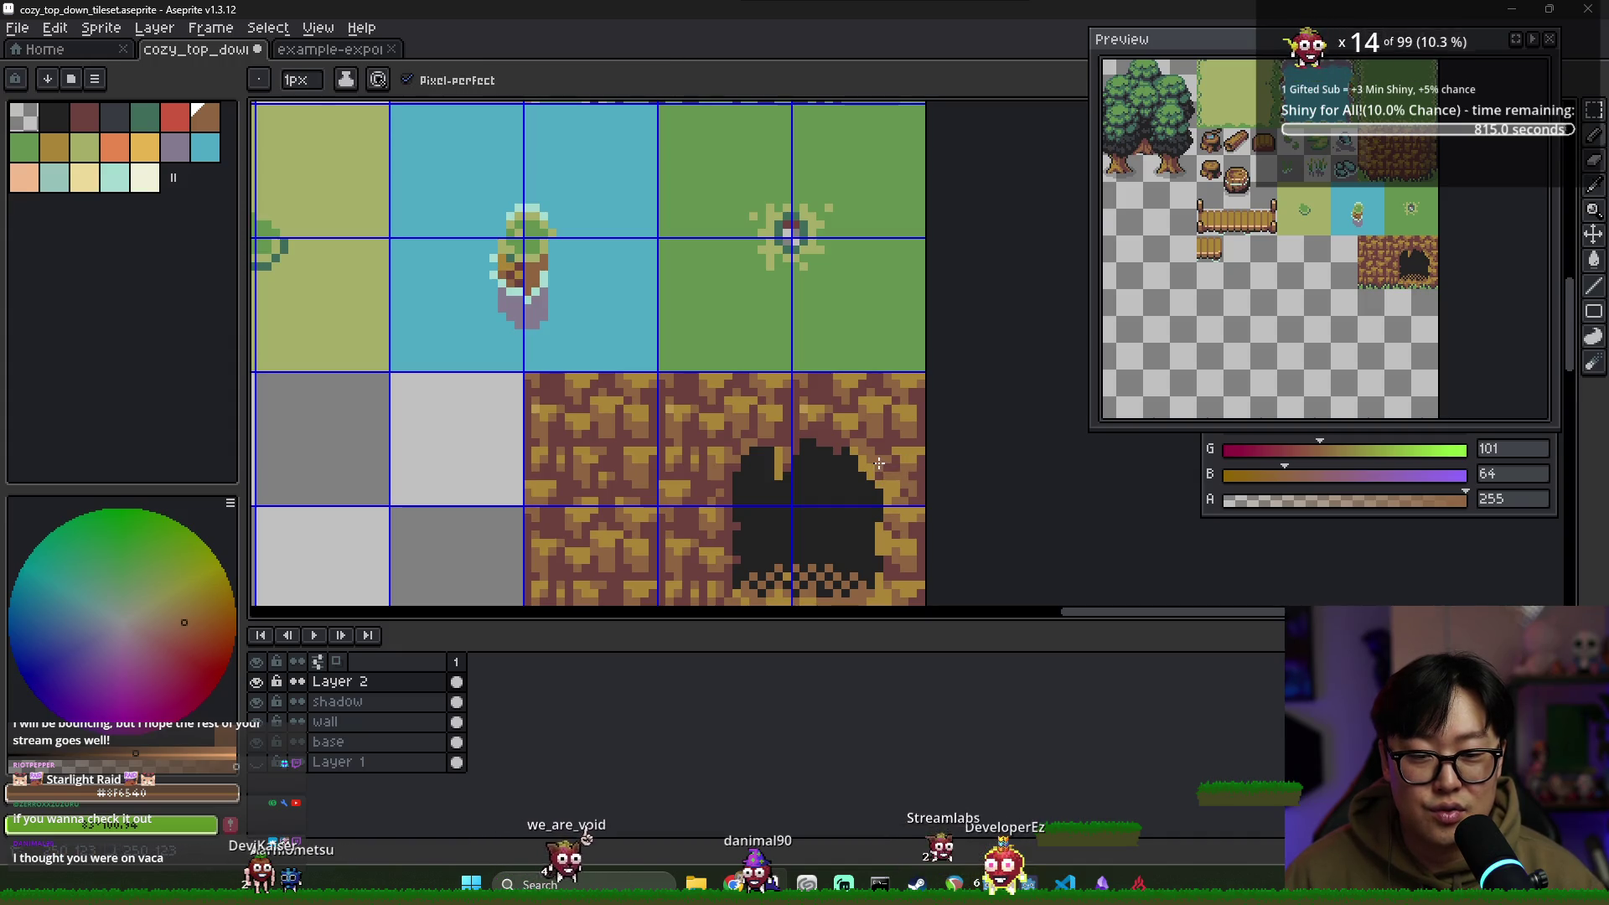
pyautogui.keyDown('alt'); pyautogui.click(890, 471); pyautogui.keyUp('alt')
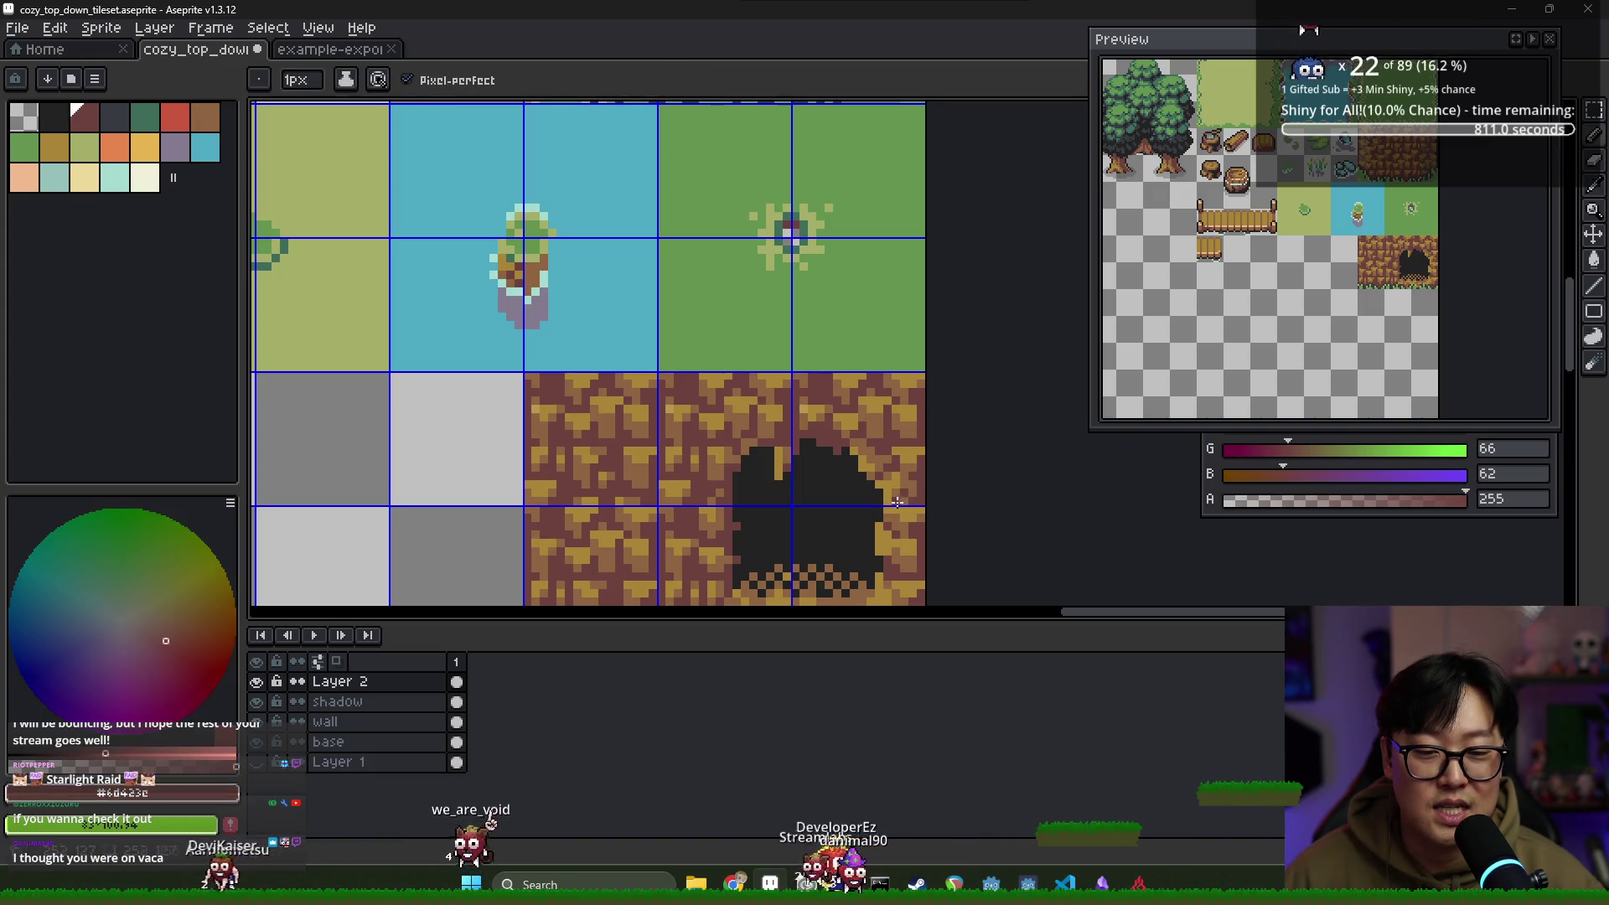
pyautogui.keyDown('alt'); pyautogui.click(924, 480); pyautogui.keyUp('alt')
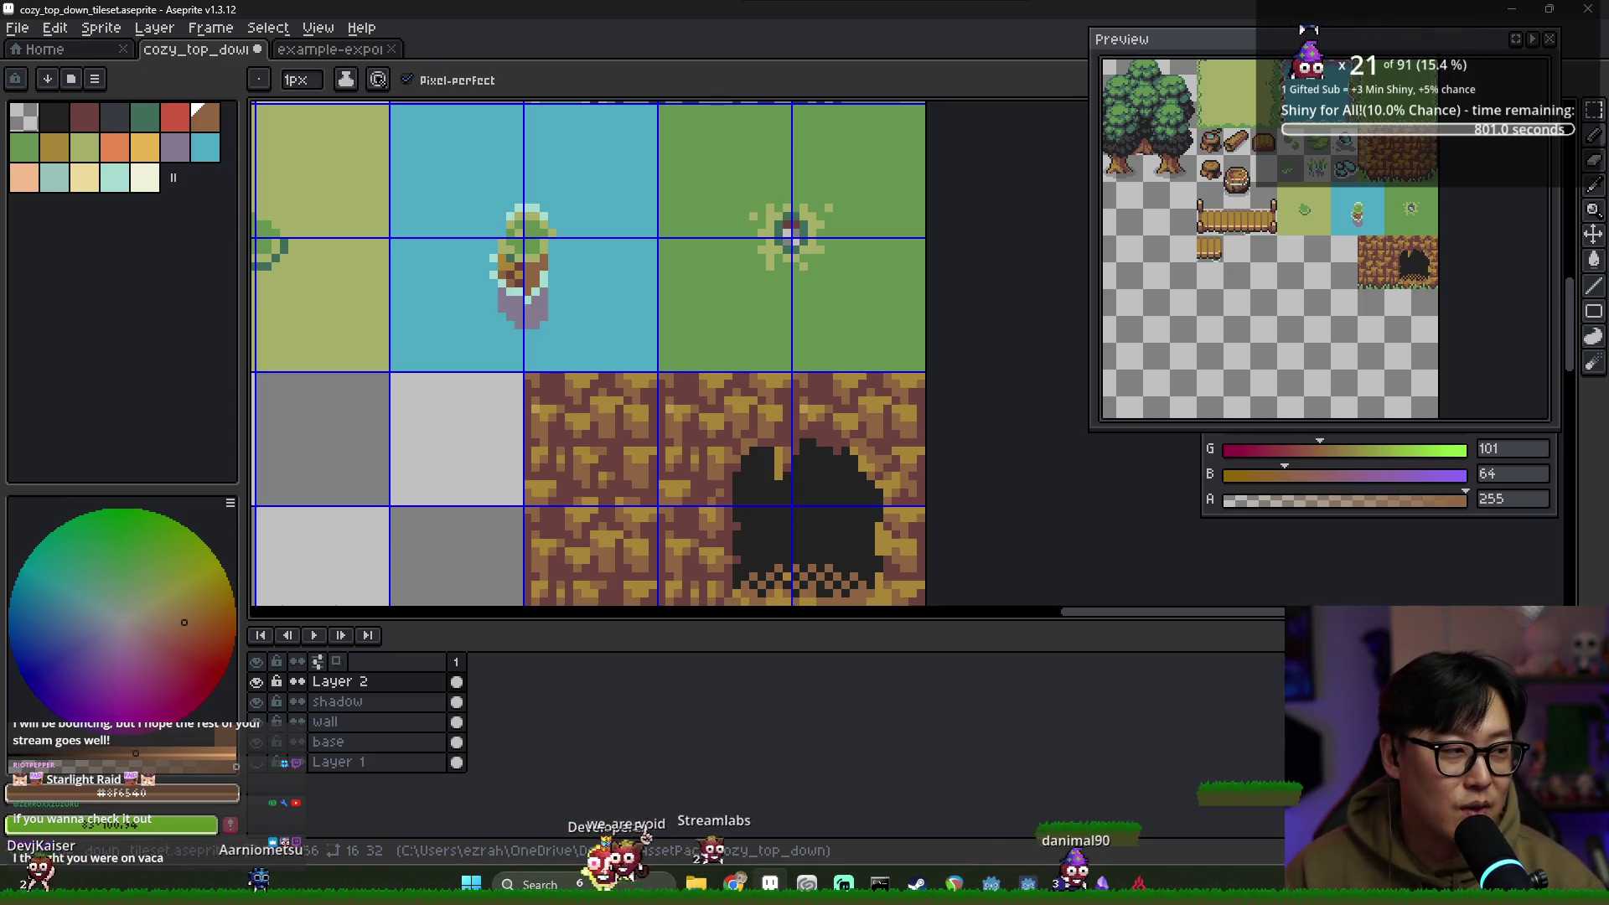
# Sample the dark rock brown, then the mid brown again, and frame the pond and cliff tiles
pyautogui.scroll(1, 783, 499)
pyautogui.keyDown('alt'); pyautogui.click(725, 474); pyautogui.keyUp('alt')
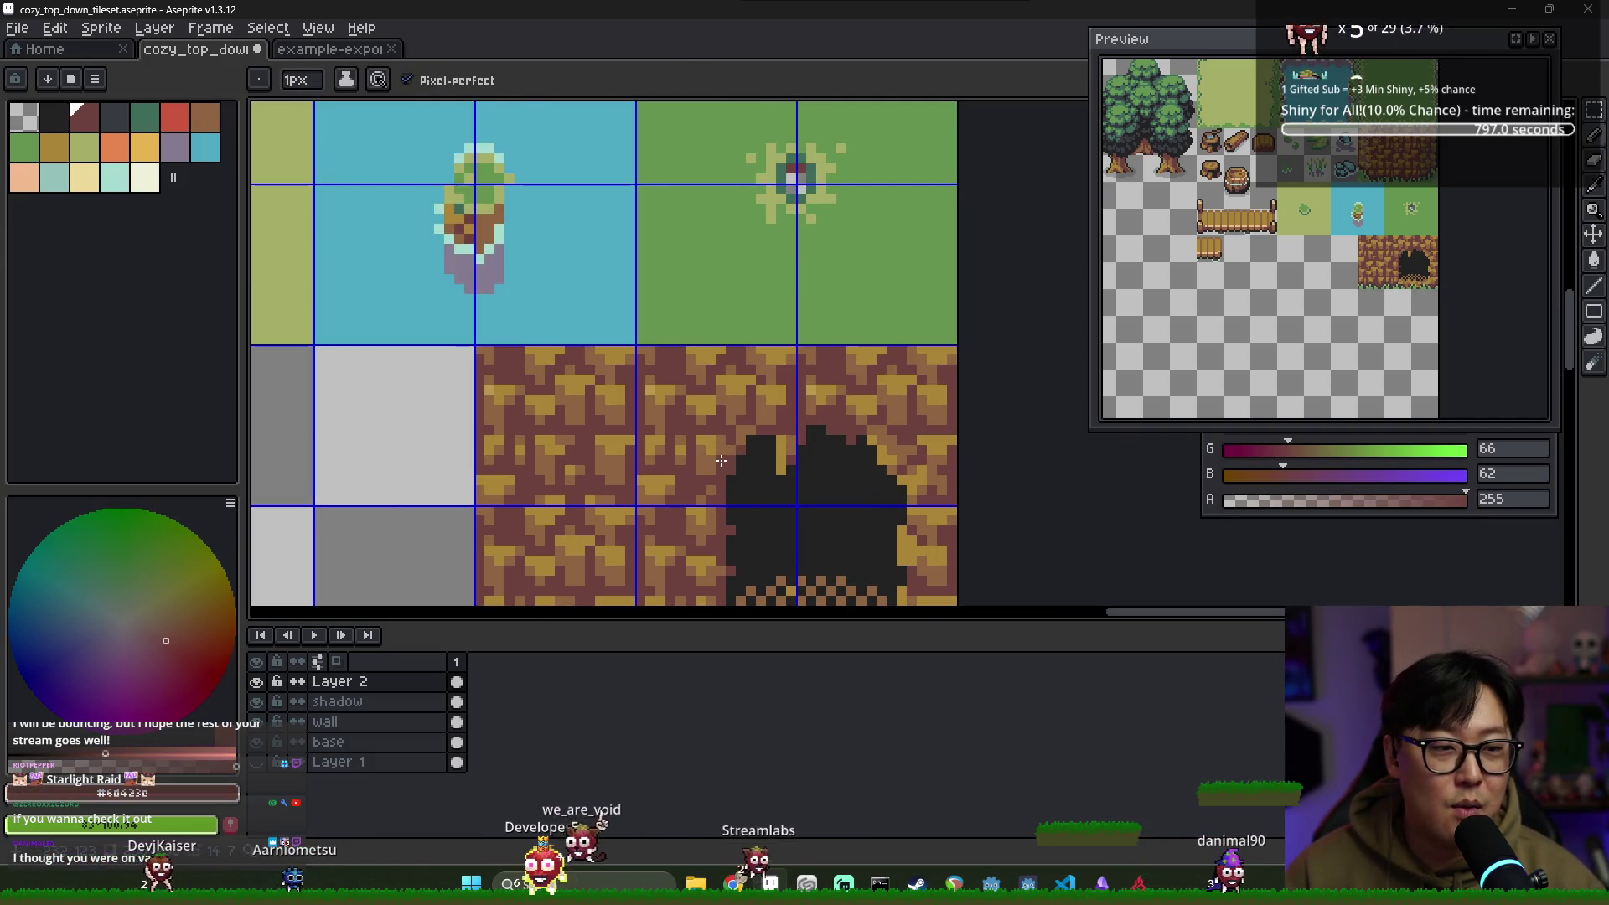
pyautogui.keyDown('alt'); pyautogui.click(719, 457); pyautogui.keyUp('alt')
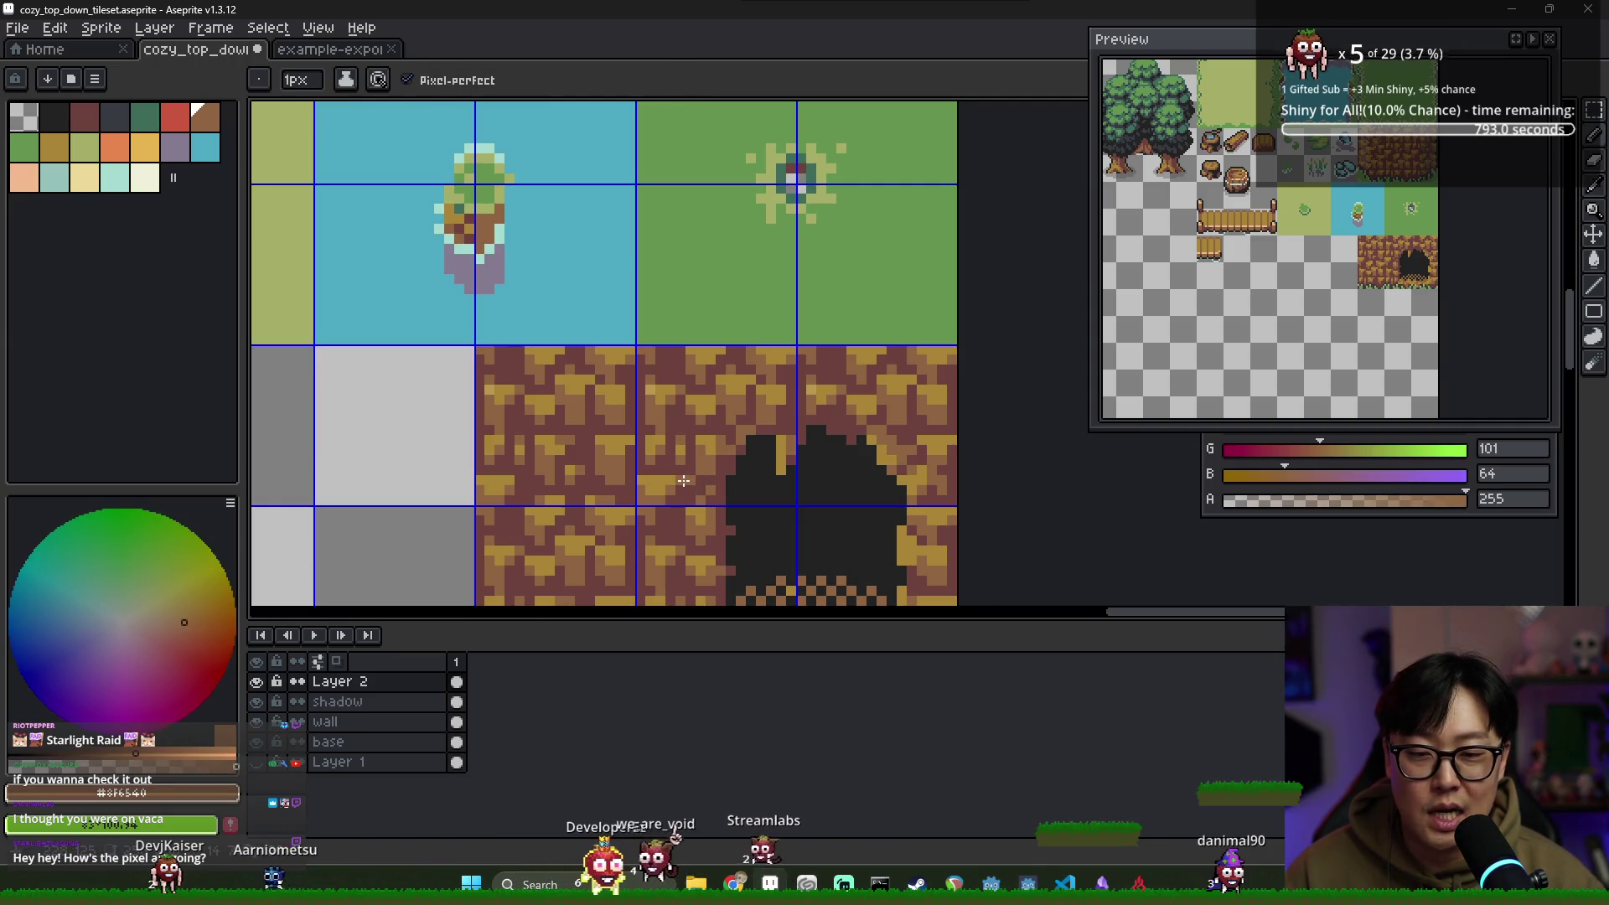
pyautogui.scroll(-3, 798, 533)
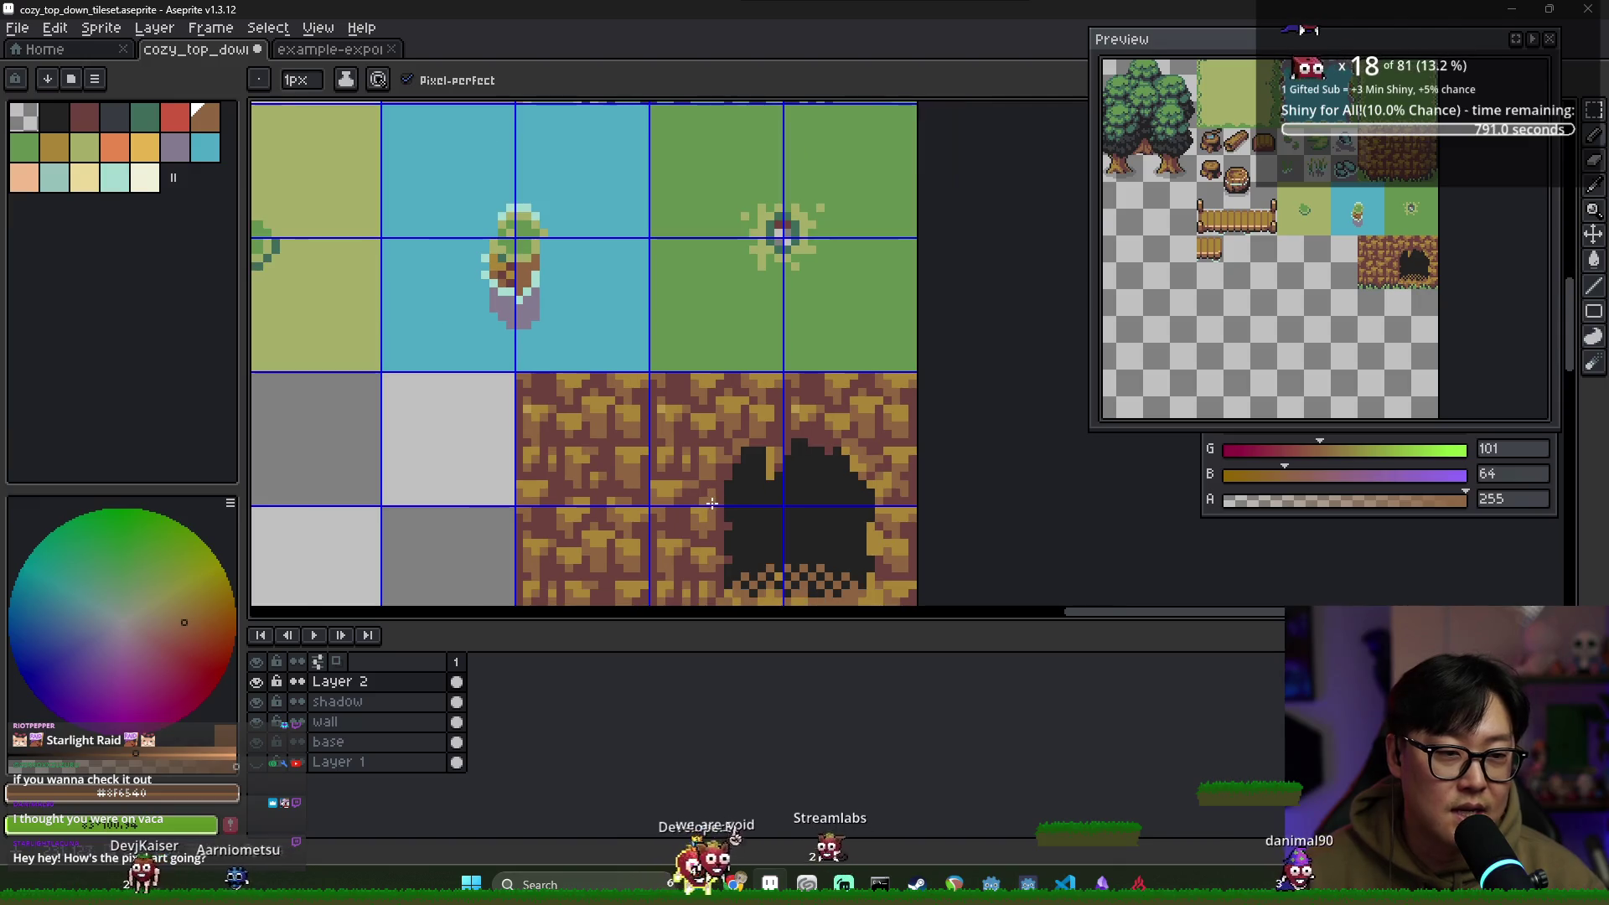
pyautogui.scroll(-1, 799, 533)
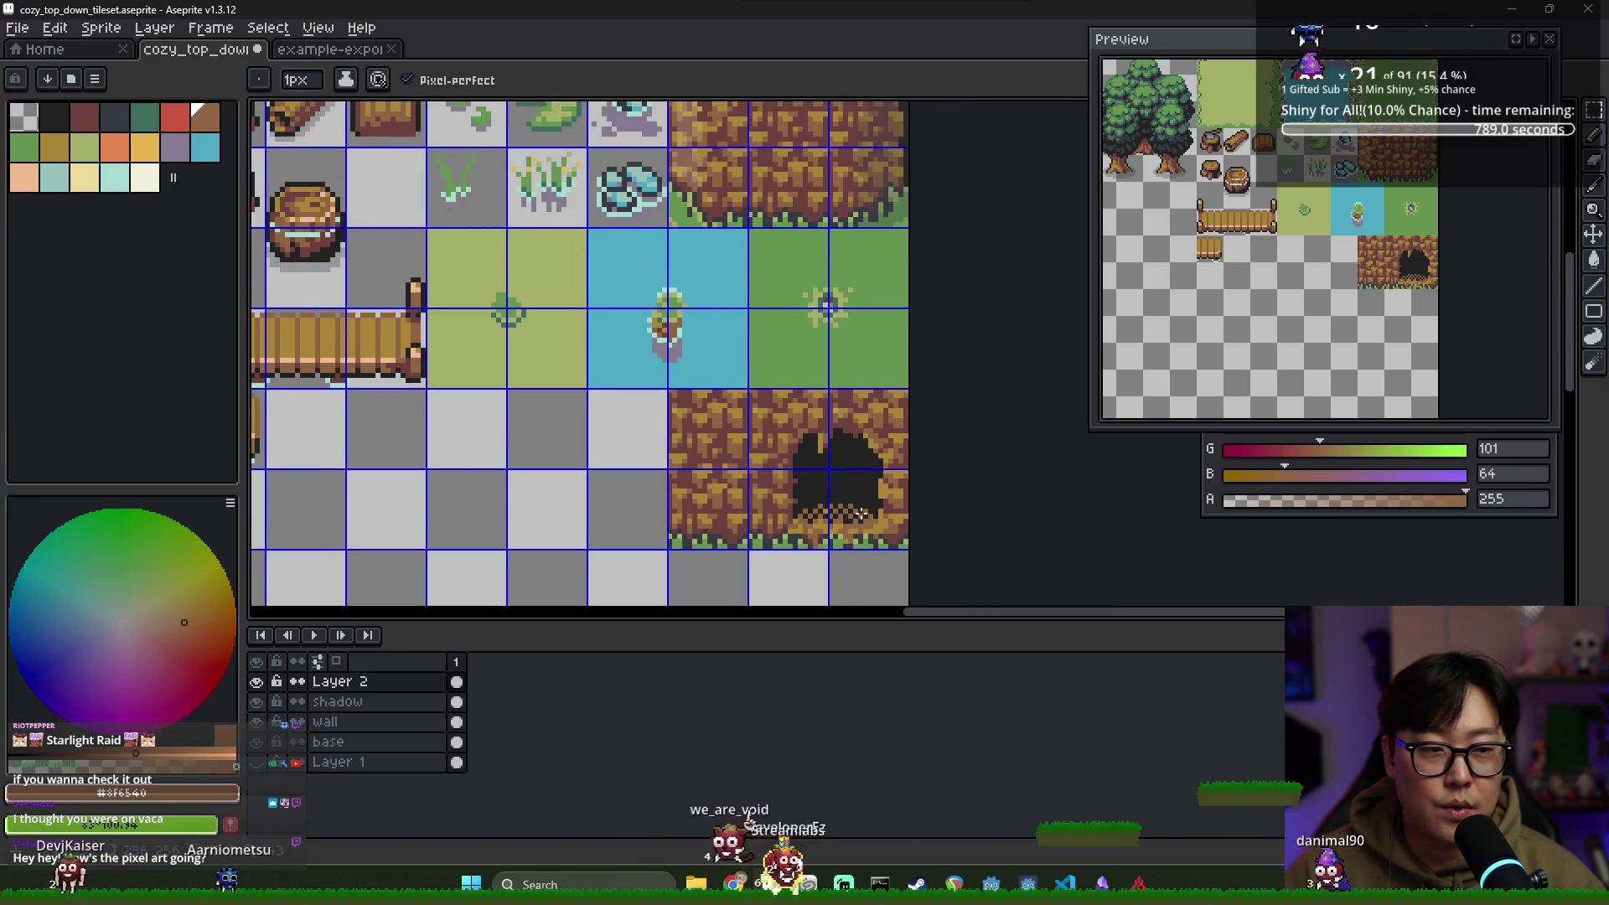
pyautogui.moveTo(814, 524); pyautogui.dragTo(816, 531)
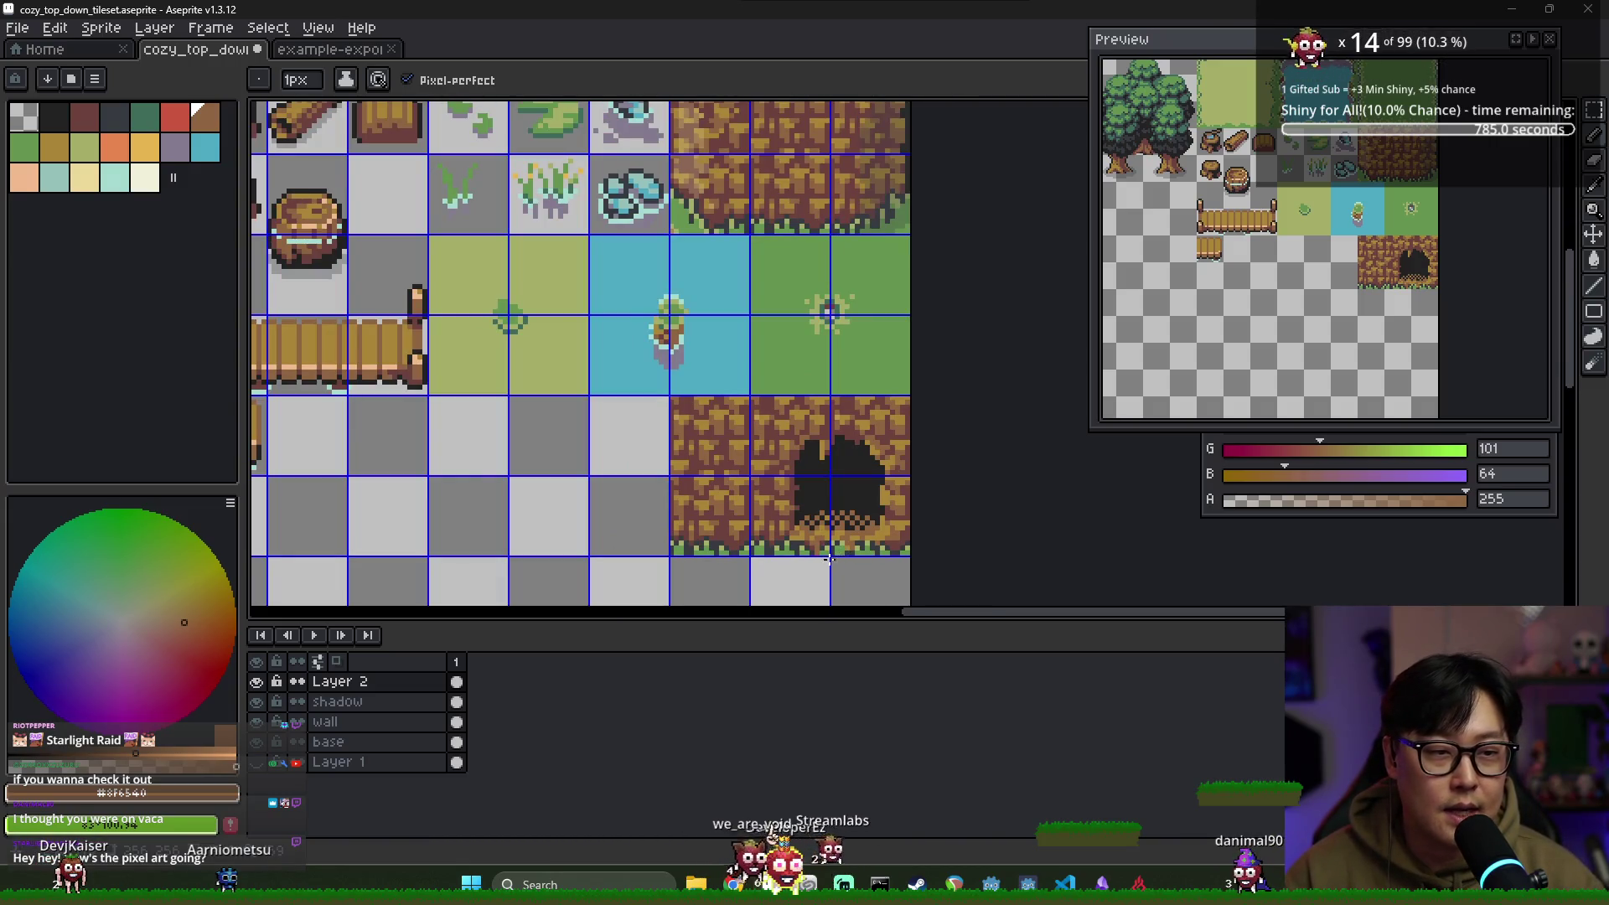
pyautogui.scroll(2, 841, 547)
# Eyedrop the cliff's browns and grass green, finishing on the near-black #232323 cave colour
pyautogui.keyDown('alt'); pyautogui.click(792, 532); pyautogui.keyUp('alt')
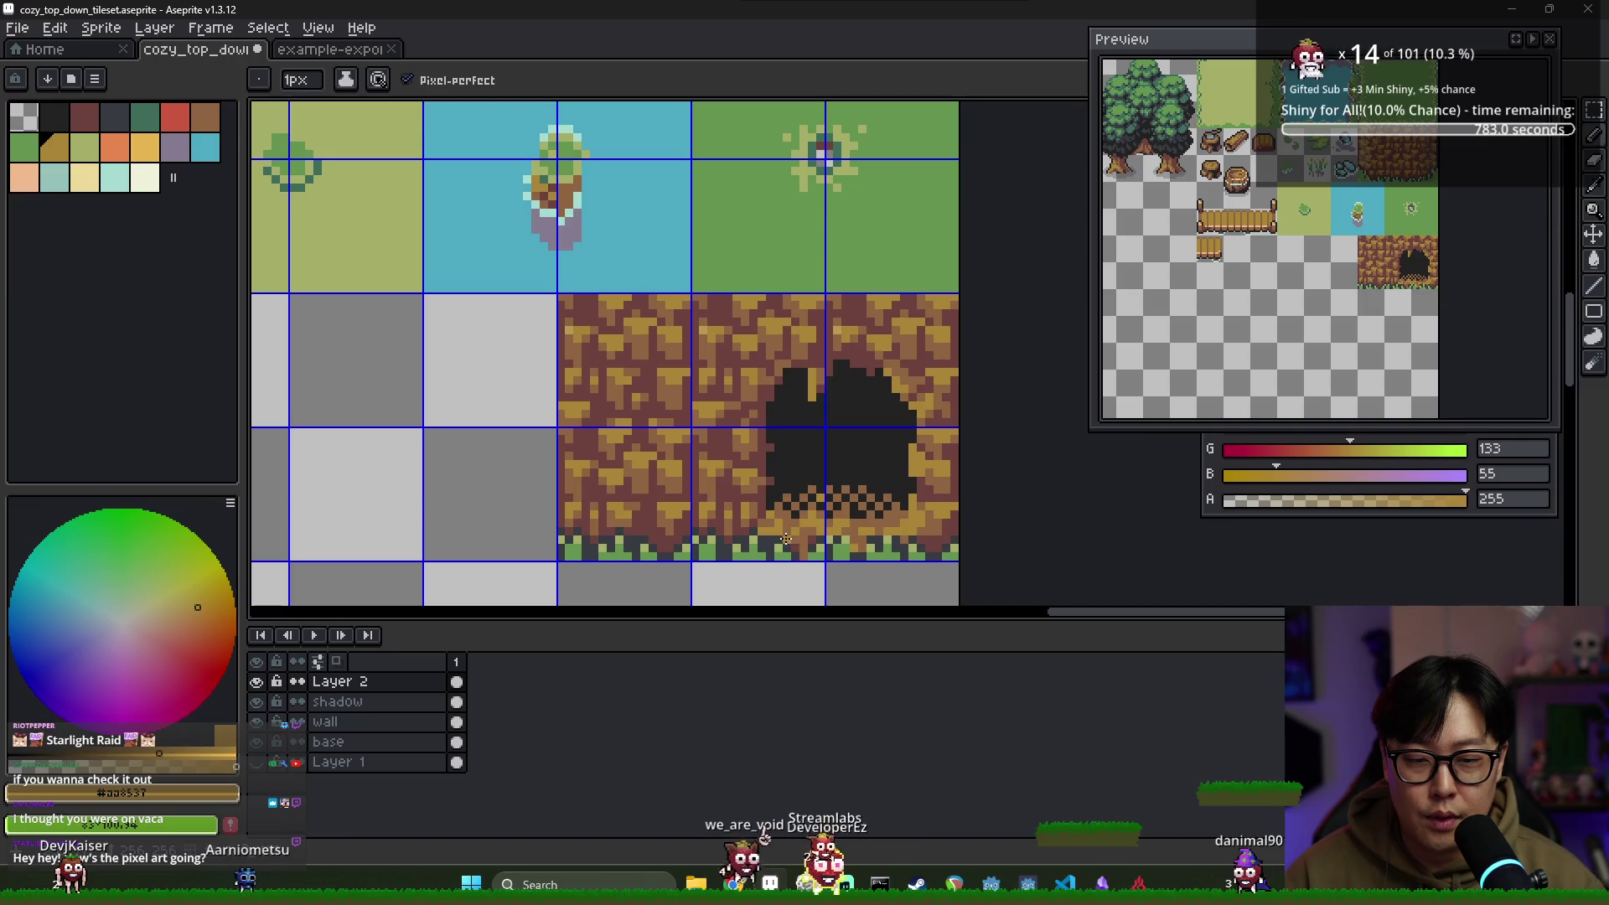
pyautogui.keyDown('alt'); pyautogui.click(840, 542); pyautogui.keyUp('alt')
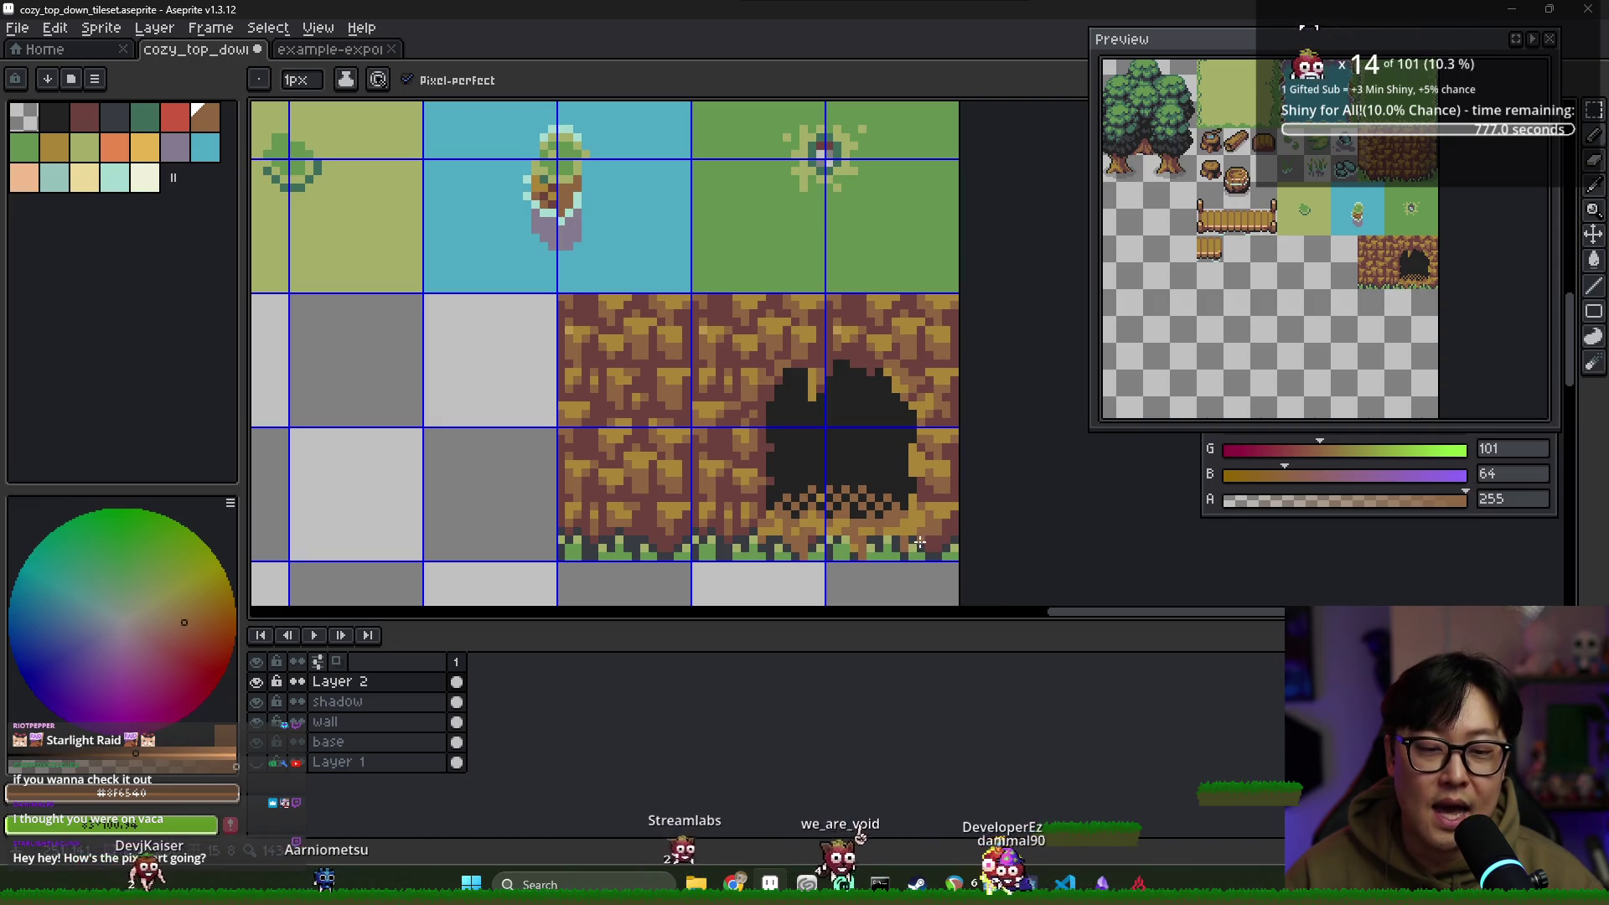
pyautogui.keyDown('alt'); pyautogui.click(853, 544); pyautogui.keyUp('alt')
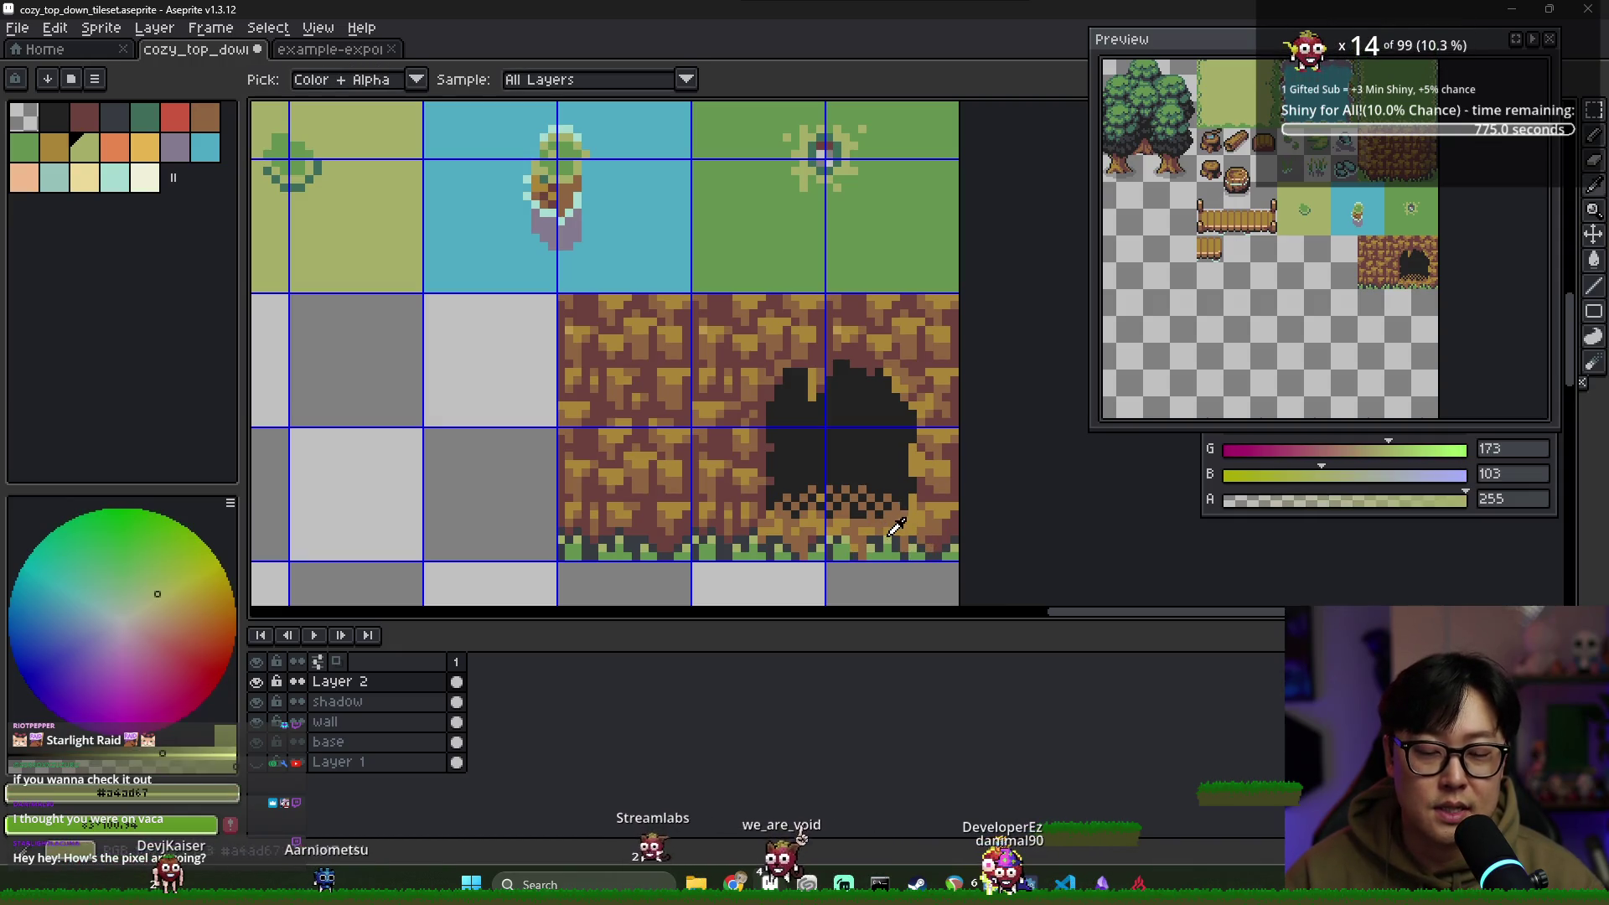
pyautogui.keyDown('alt'); pyautogui.click(855, 537); pyautogui.keyUp('alt')
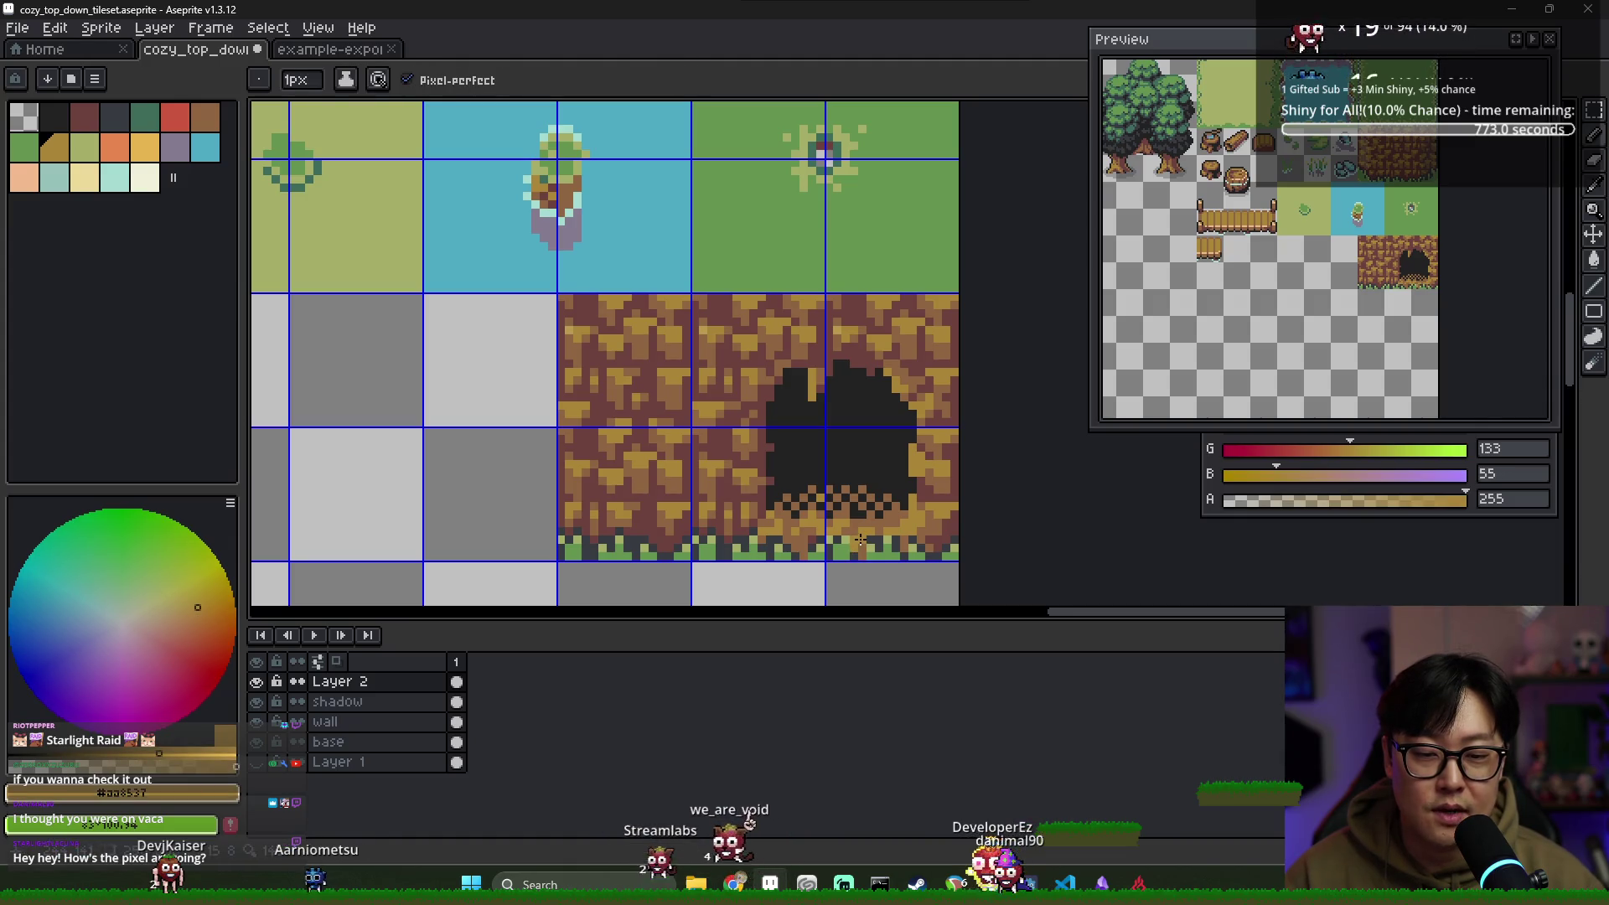
pyautogui.keyDown('alt'); pyautogui.click(876, 532); pyautogui.keyUp('alt')
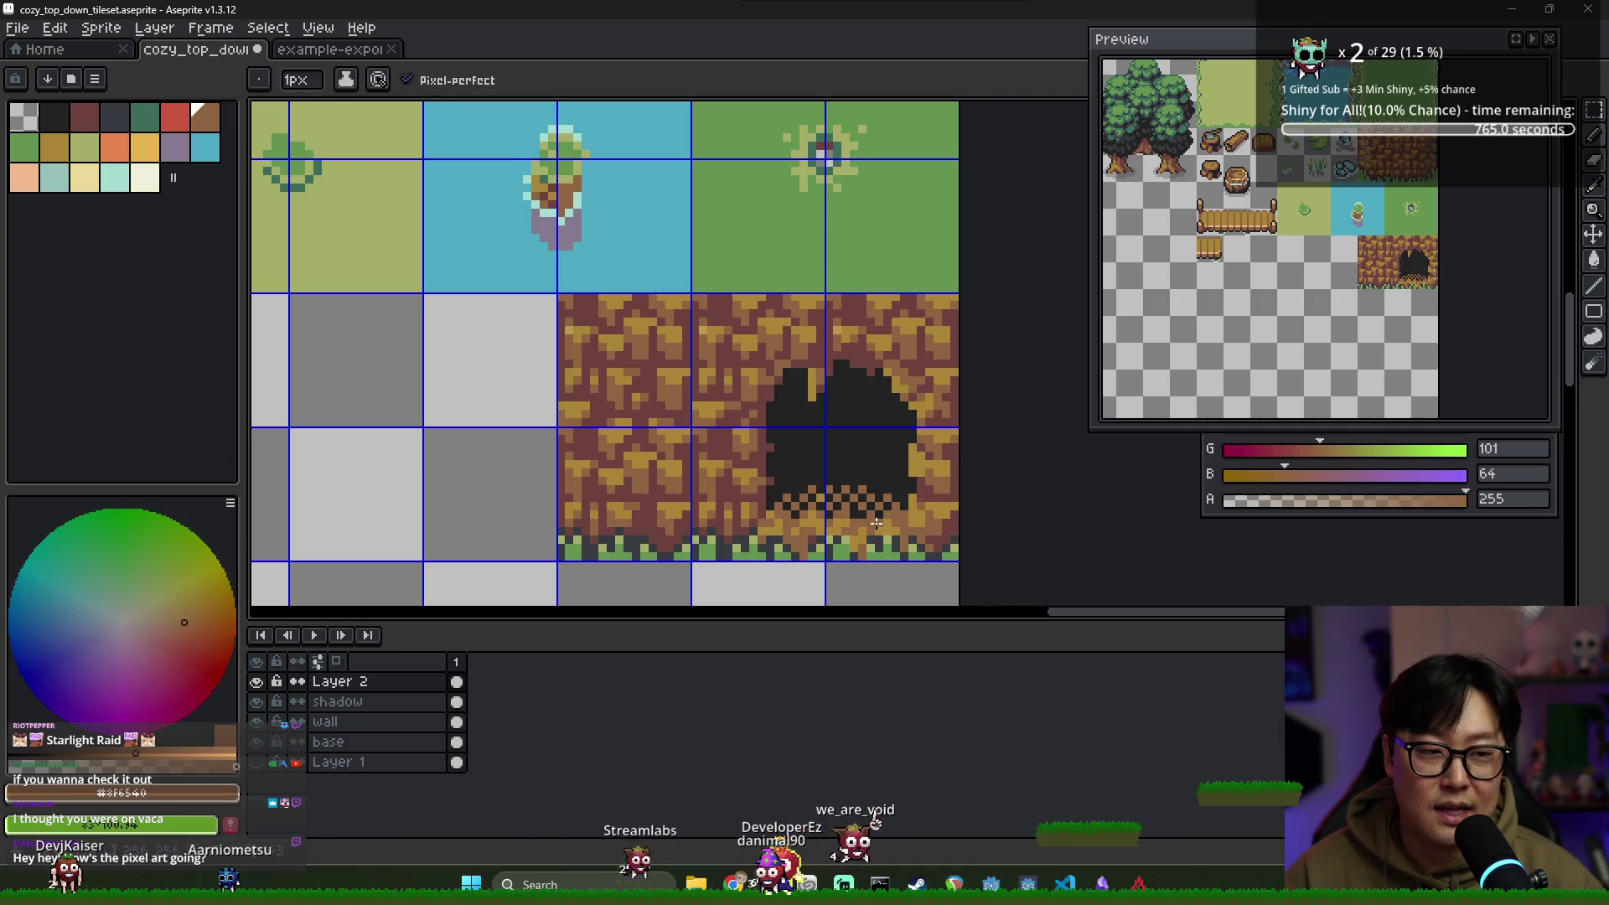
pyautogui.keyDown('alt'); pyautogui.click(943, 494); pyautogui.keyUp('alt')
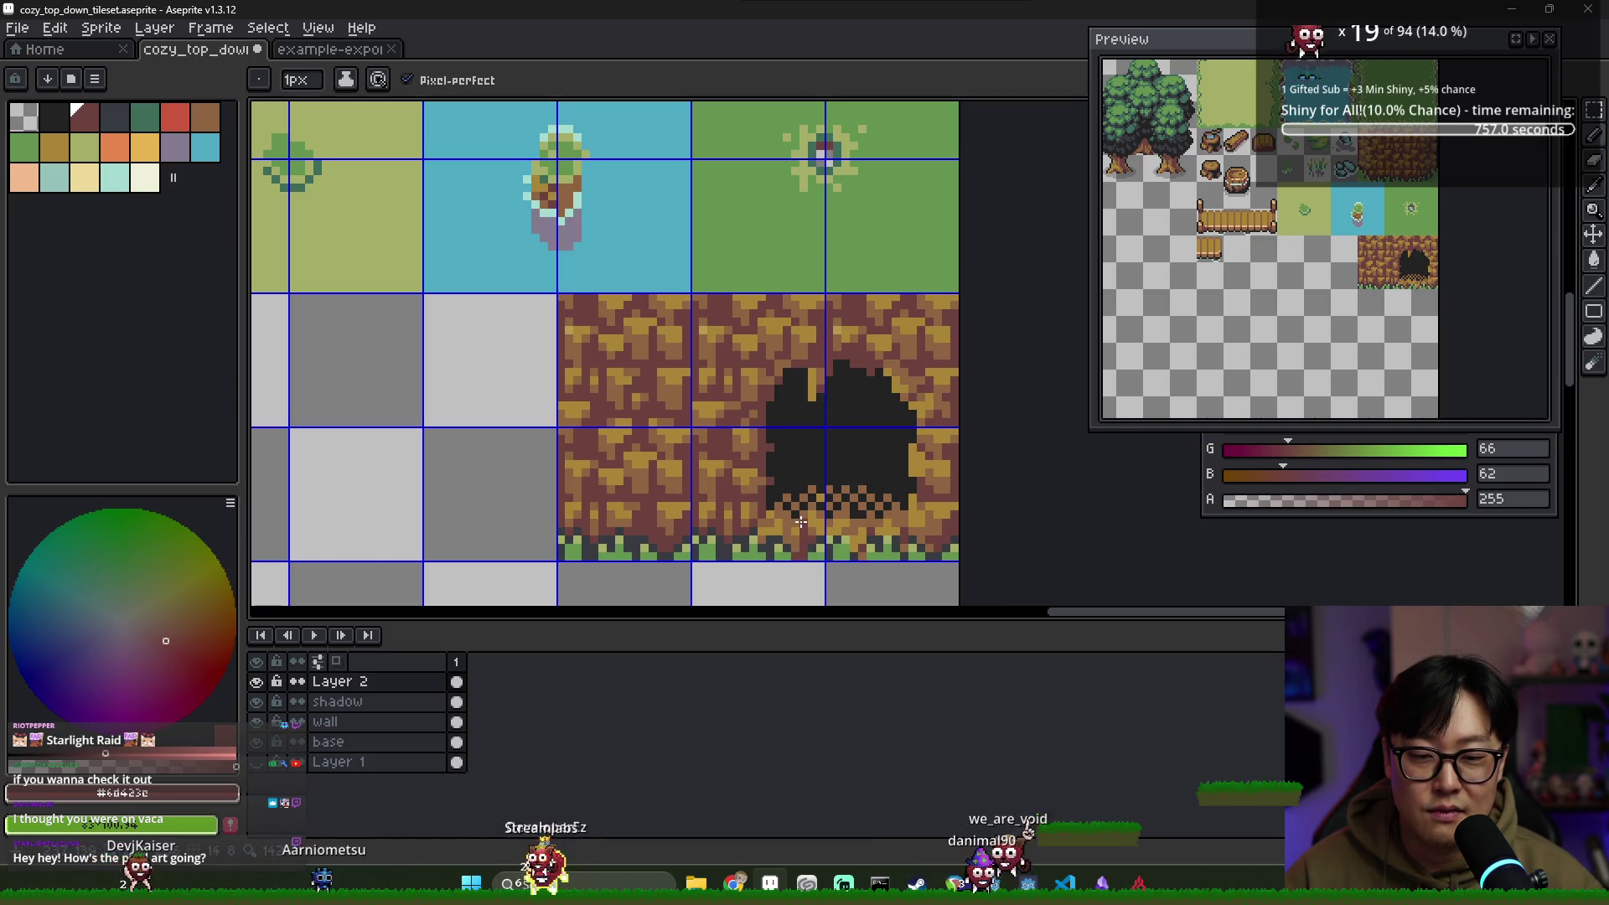
pyautogui.scroll(-4, 751, 521)
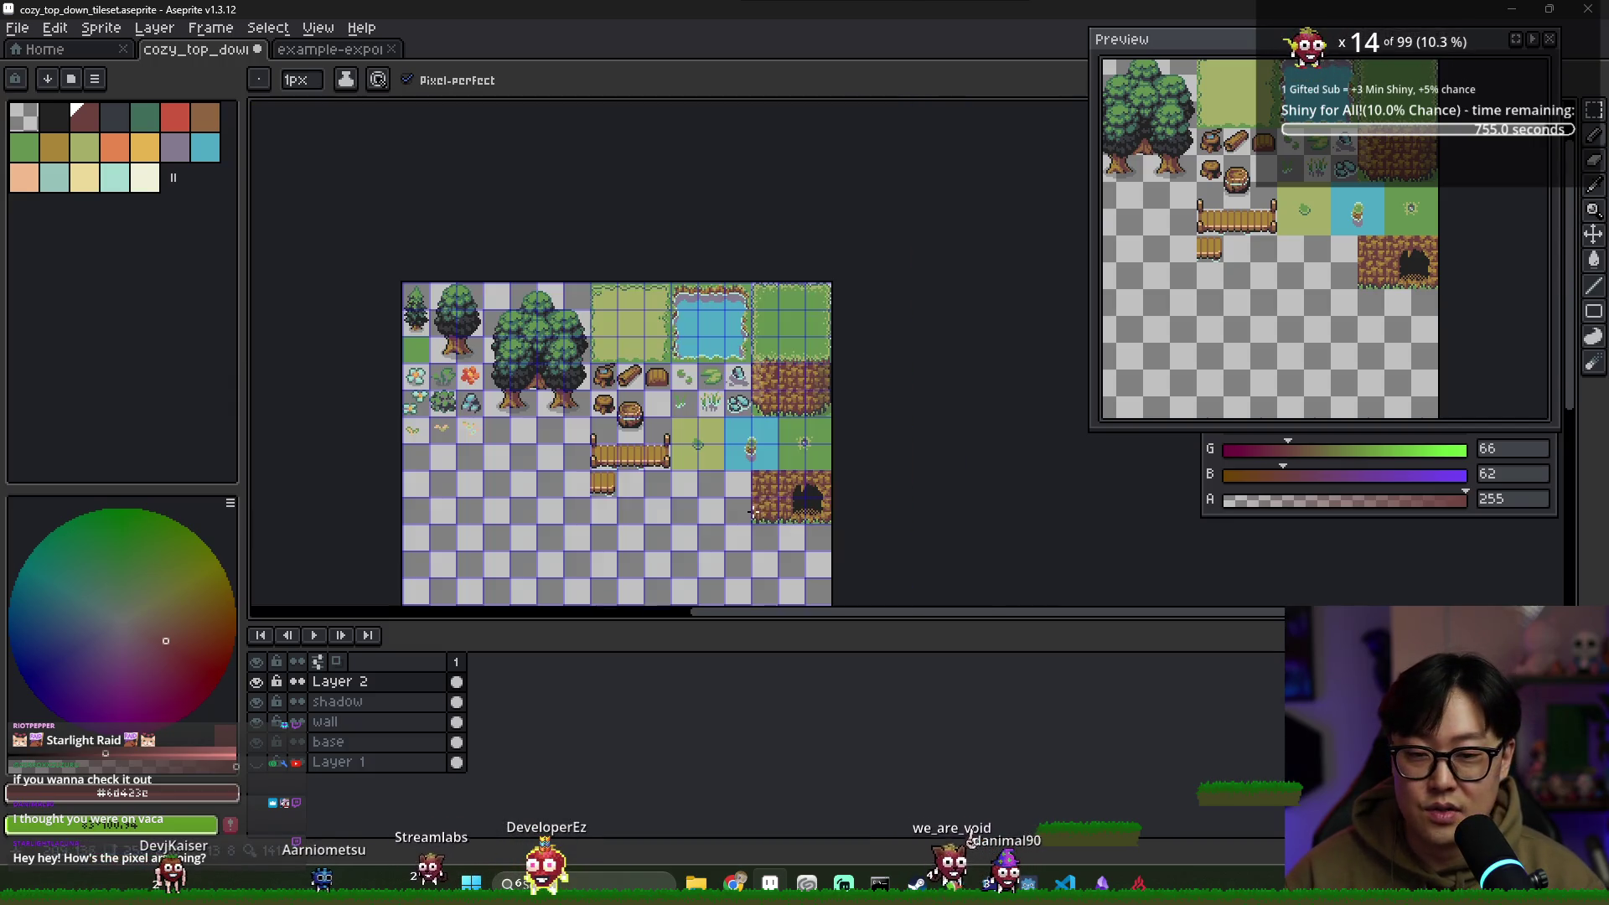
pyautogui.scroll(4, 832, 525)
pyautogui.keyDown('alt'); pyautogui.click(717, 488); pyautogui.keyUp('alt')
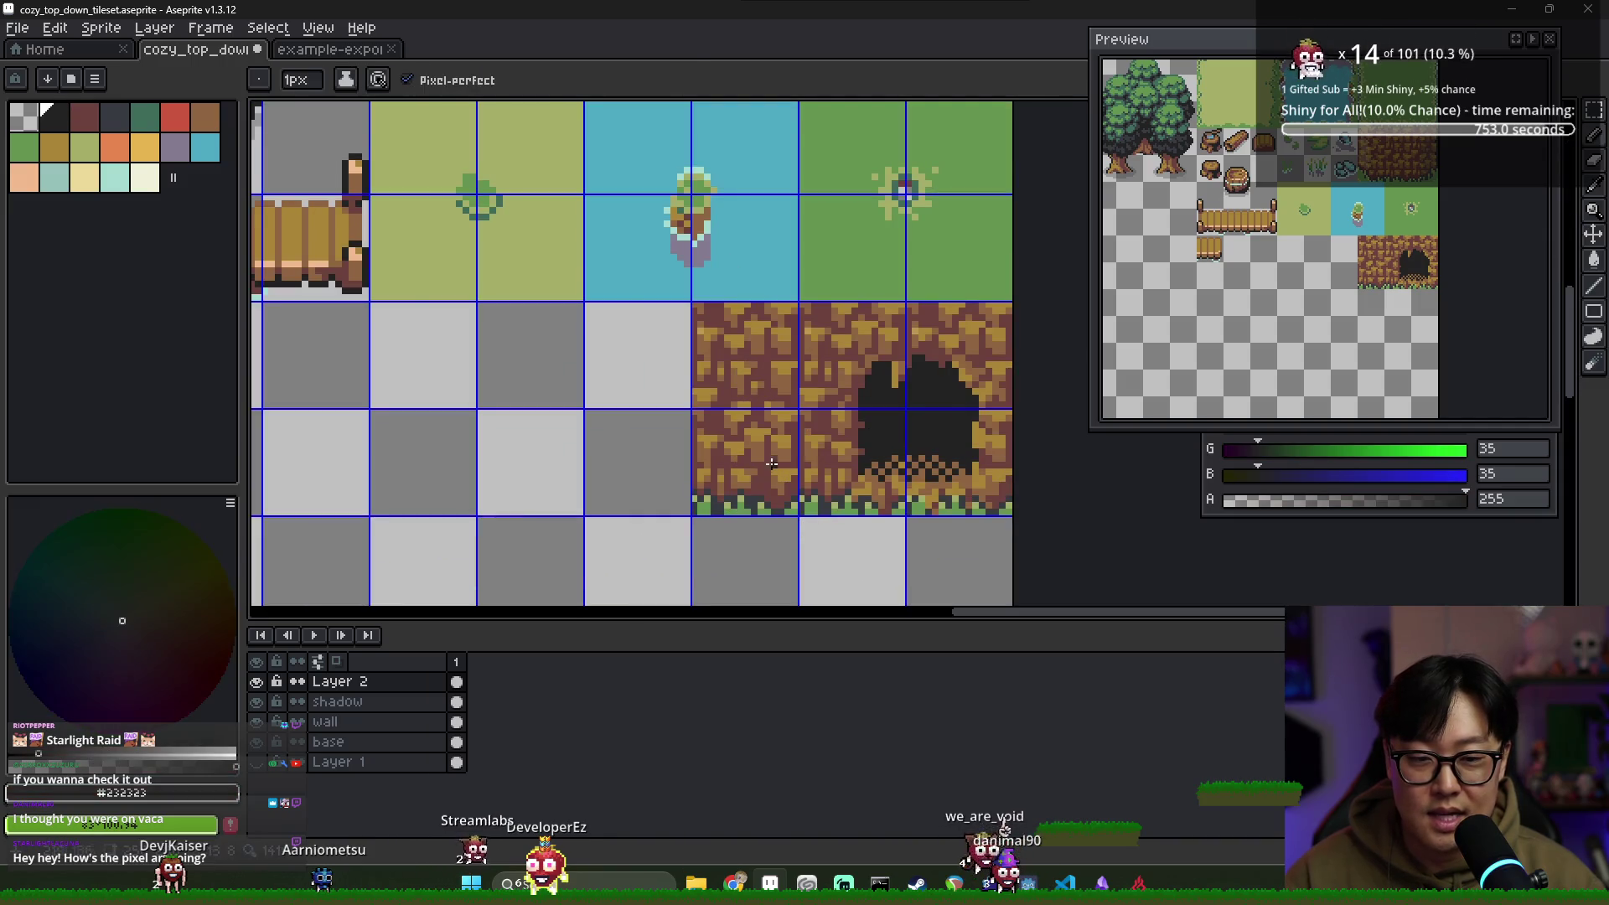
# Draw a #232323 arch outline on the left cliff tile, from the grass up and back down
pyautogui.moveTo(718, 488); pyautogui.dragTo(726, 432)
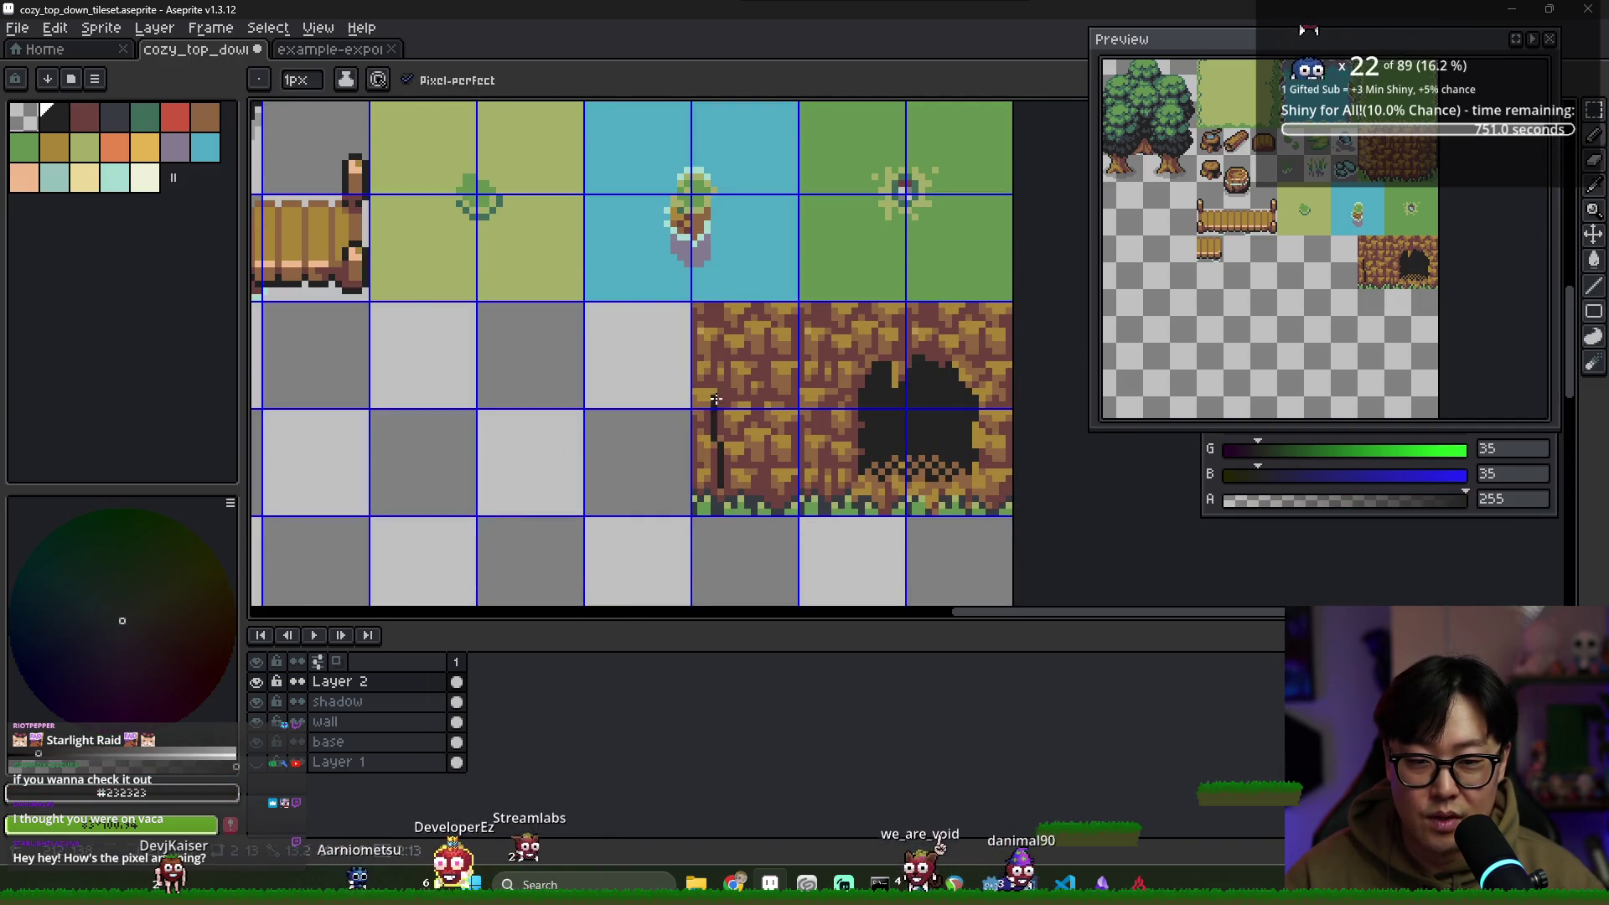
pyautogui.moveTo(713, 373)
pyautogui.mouseDown()
pyautogui.moveTo(776, 373)
pyautogui.moveTo(776, 503)
pyautogui.moveTo(715, 457)
pyautogui.moveTo(716, 410)
pyautogui.mouseUp()
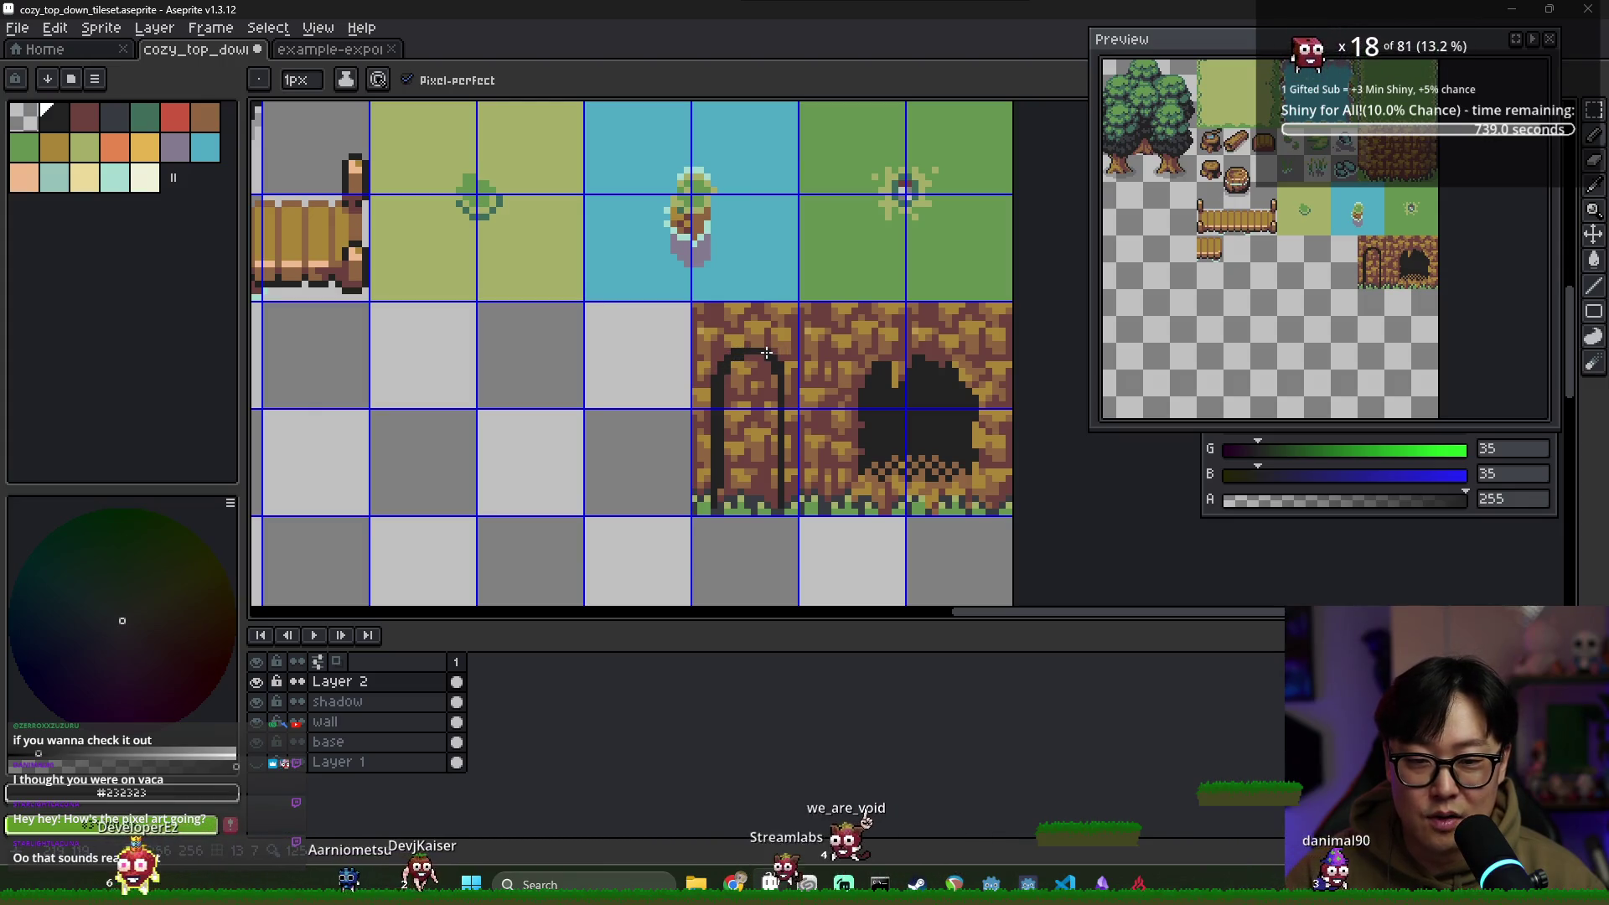
pyautogui.moveTo(775, 361); pyautogui.dragTo(787, 503)
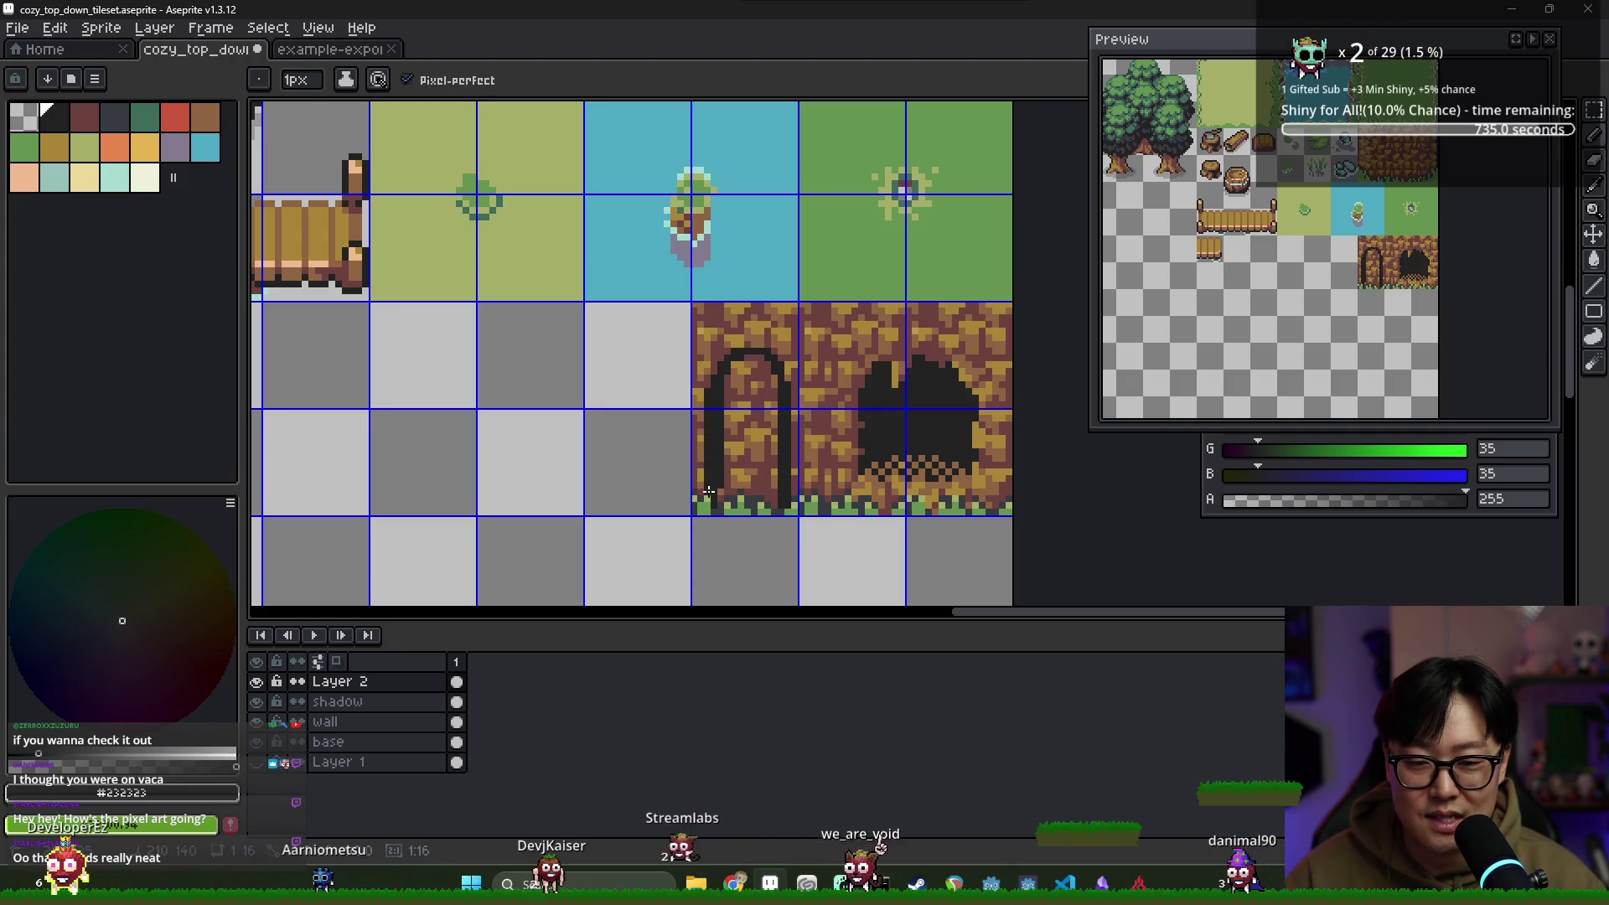
pyautogui.scroll(1, 781, 412)
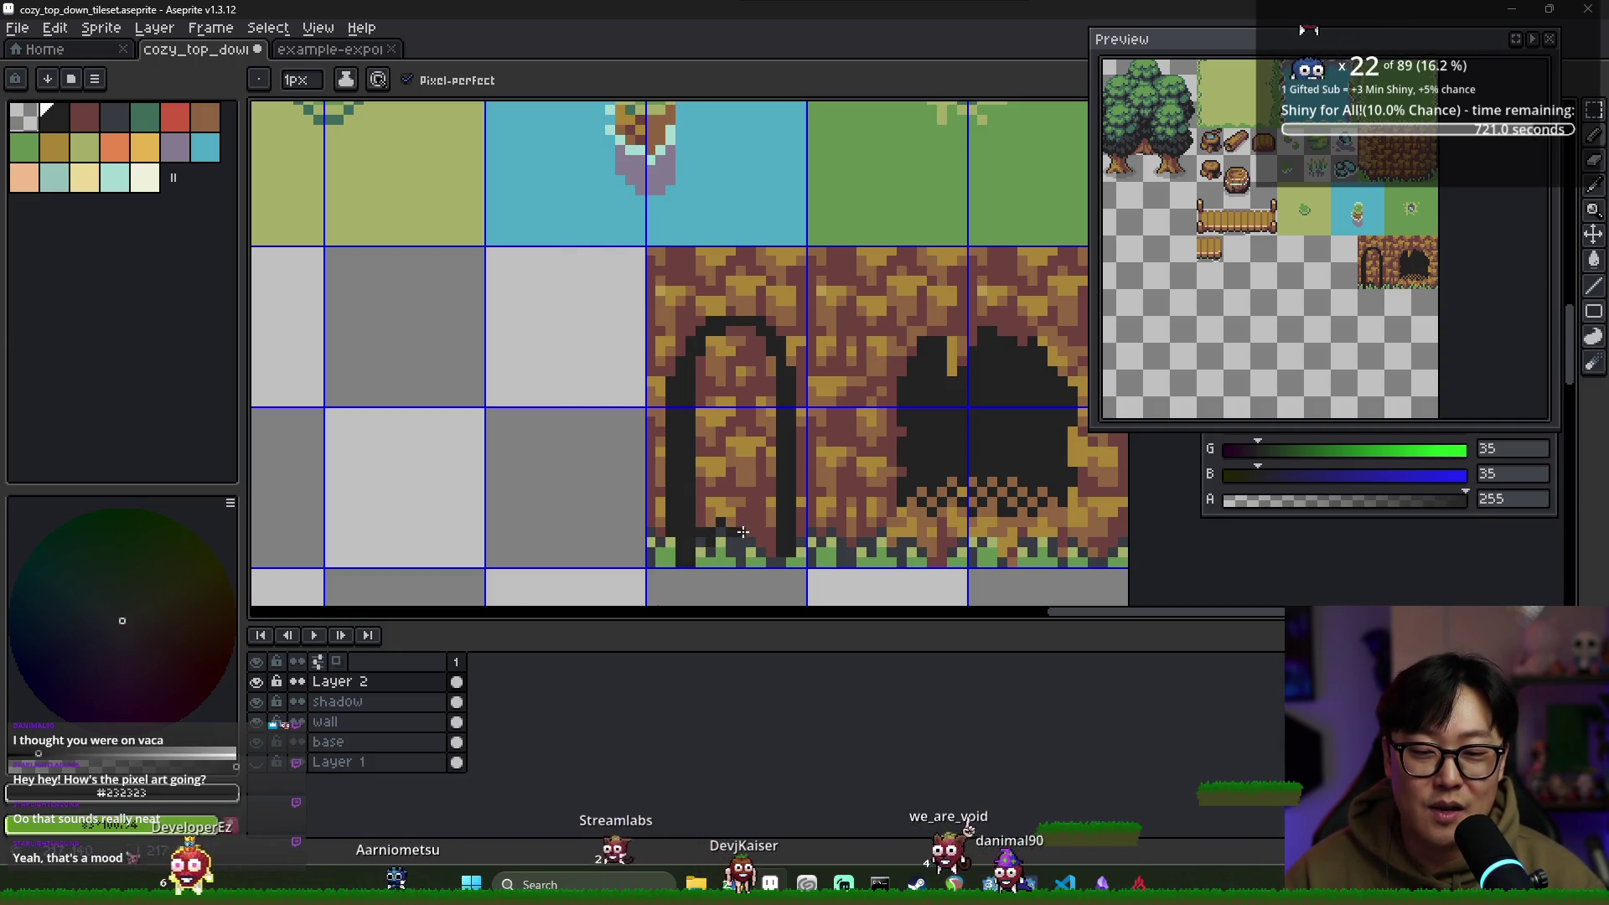
# Fill the arch solid near-black, return to the Pencil, and sample the dark rock brown
pyautogui.hotkey('ctrl', 'y')
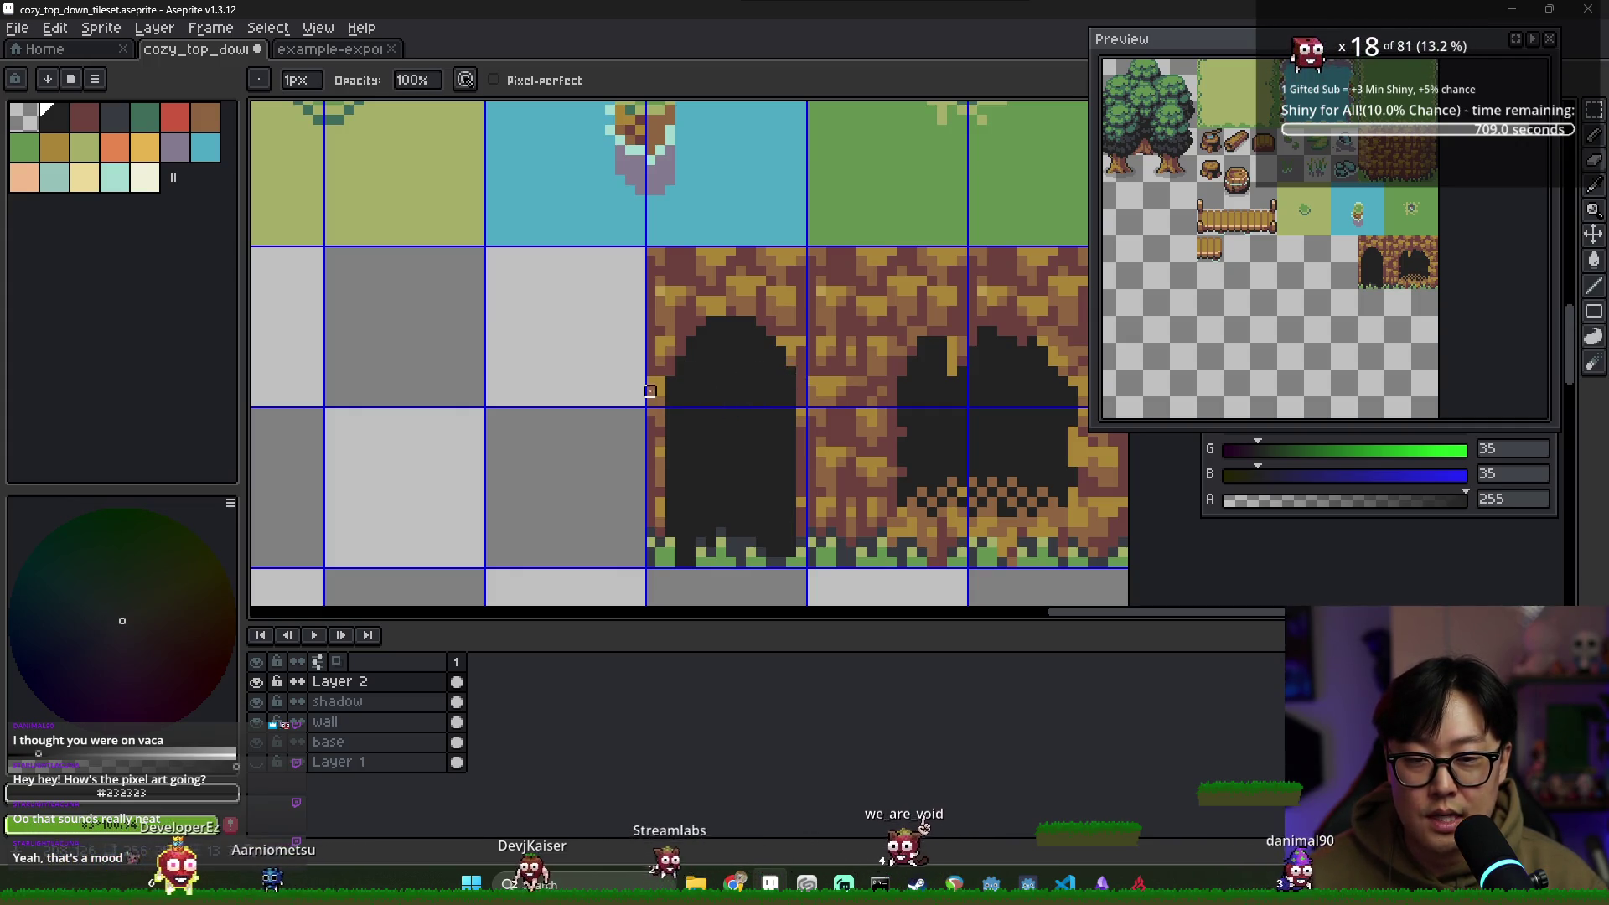
pyautogui.press('b')
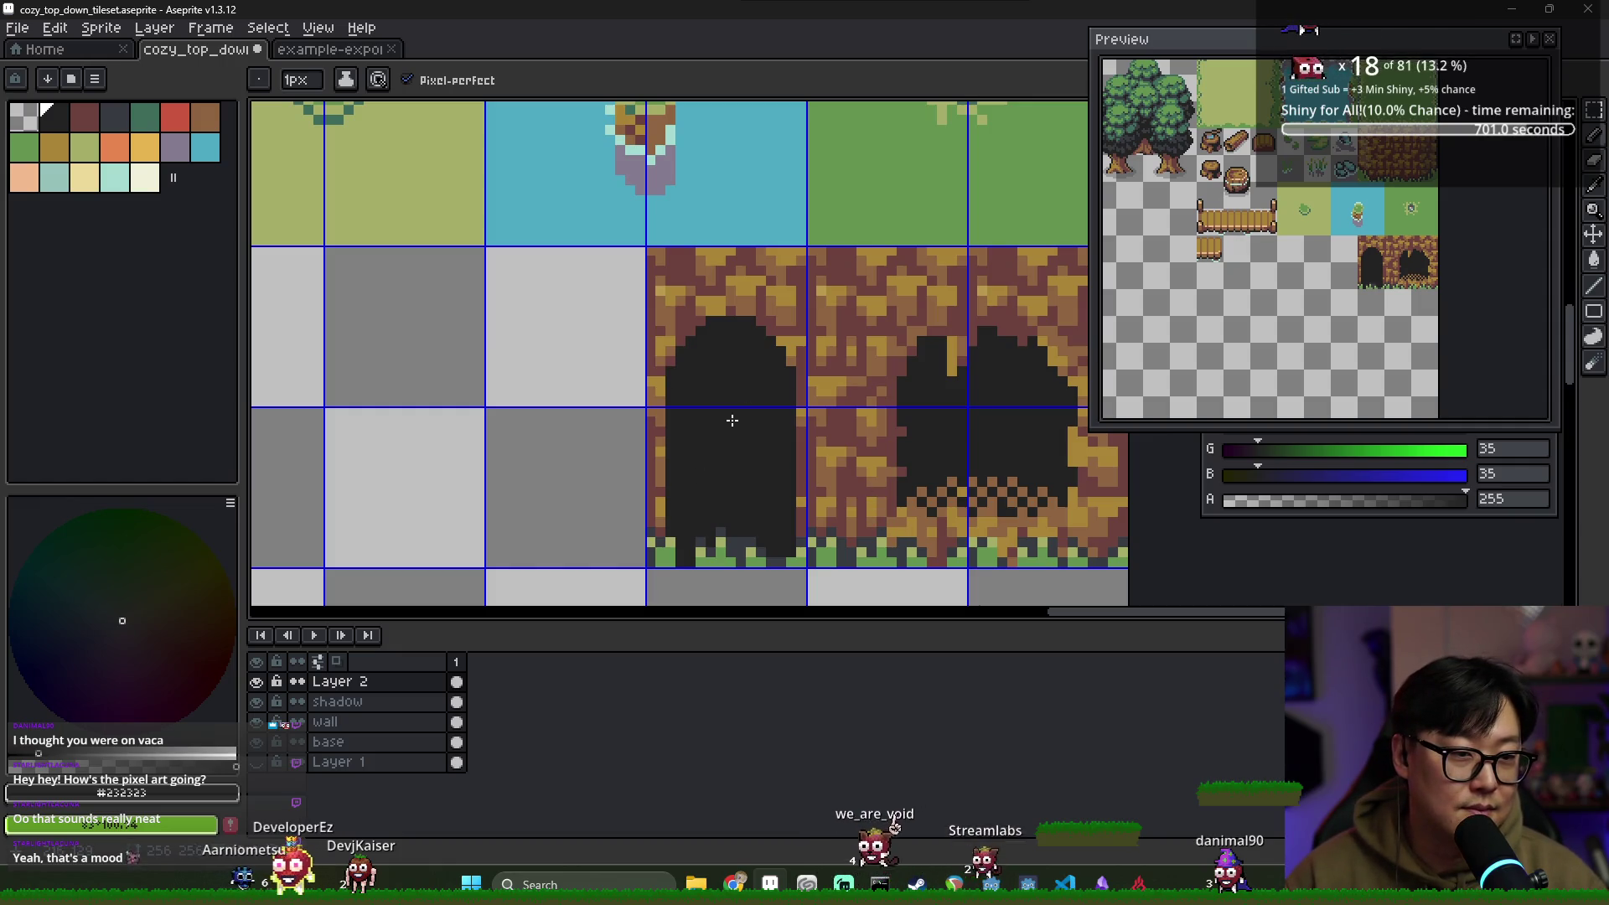
pyautogui.scroll(-1, 698, 390)
pyautogui.scroll(2, 706, 303)
pyautogui.keyDown('alt'); pyautogui.click(706, 303); pyautogui.keyUp('alt')
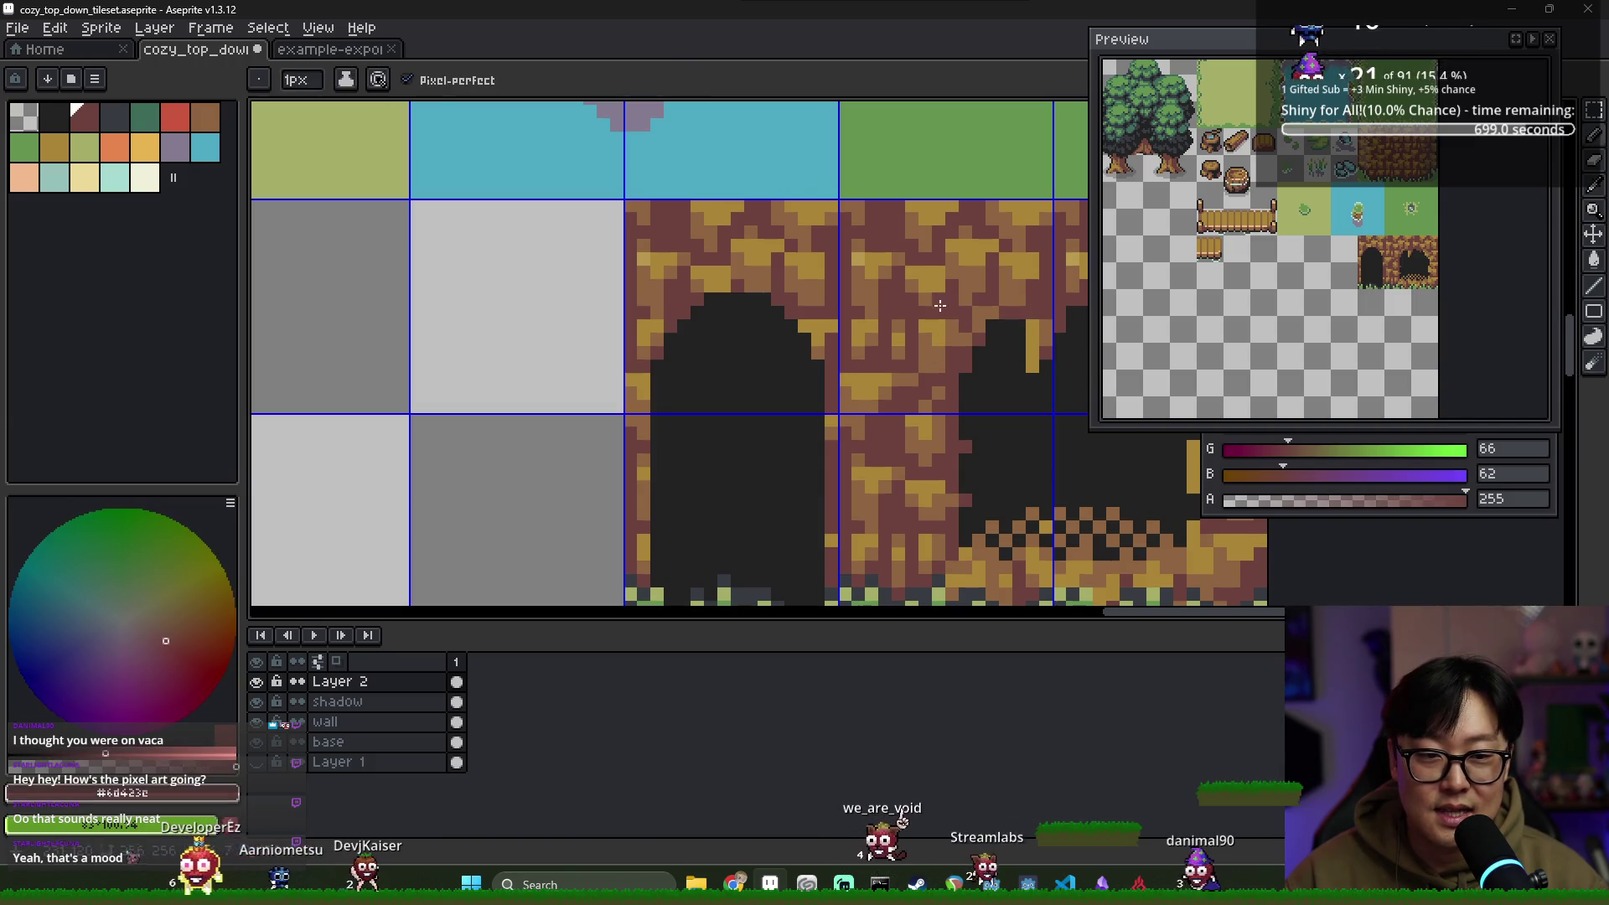
# Edge the arch top with a row of rock-brown pixels and sample the mid rock brown
pyautogui.moveTo(707, 302)
pyautogui.mouseDown()
pyautogui.moveTo(763, 300)
pyautogui.moveTo(662, 352)
pyautogui.mouseUp()
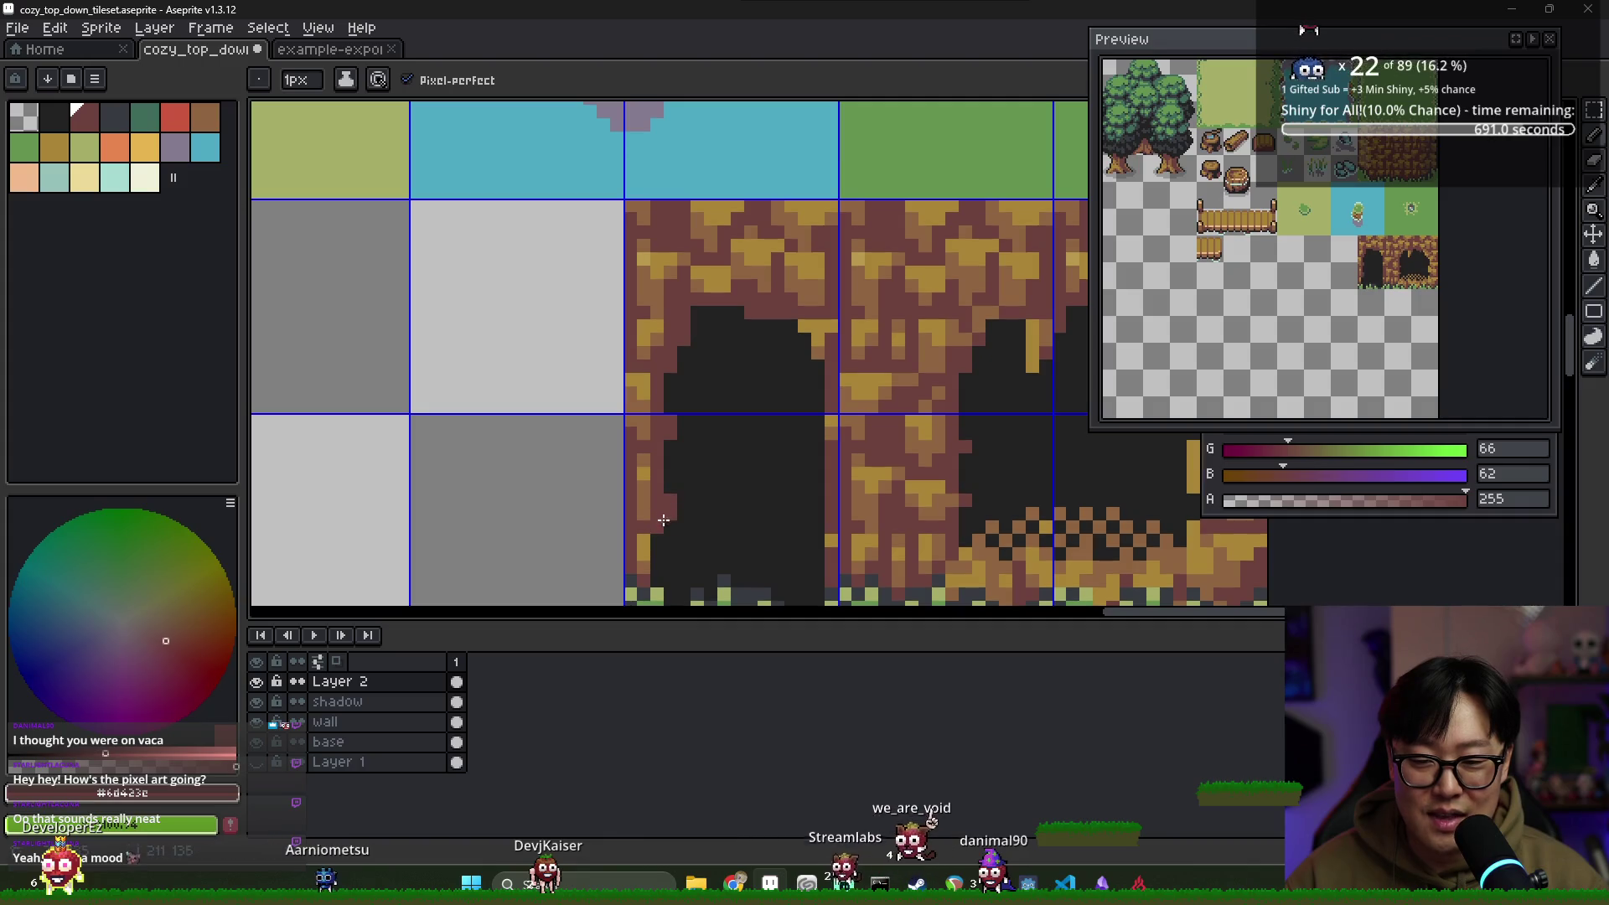
pyautogui.moveTo(656, 580); pyautogui.dragTo(621, 500)
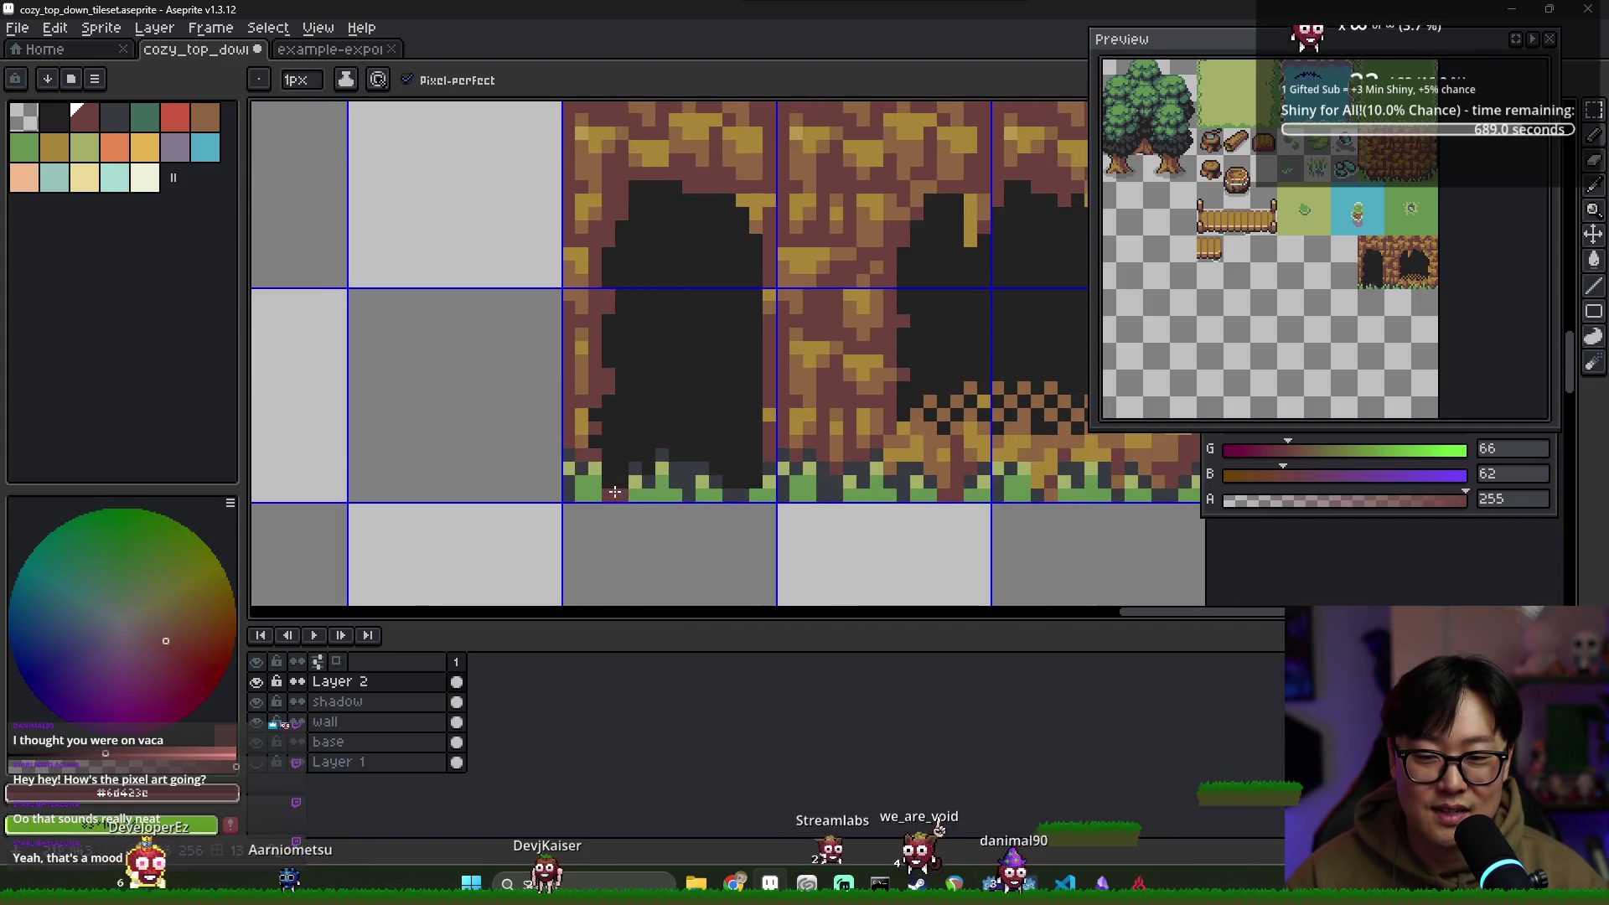
pyautogui.keyDown('alt'); pyautogui.click(590, 286); pyautogui.keyUp('alt')
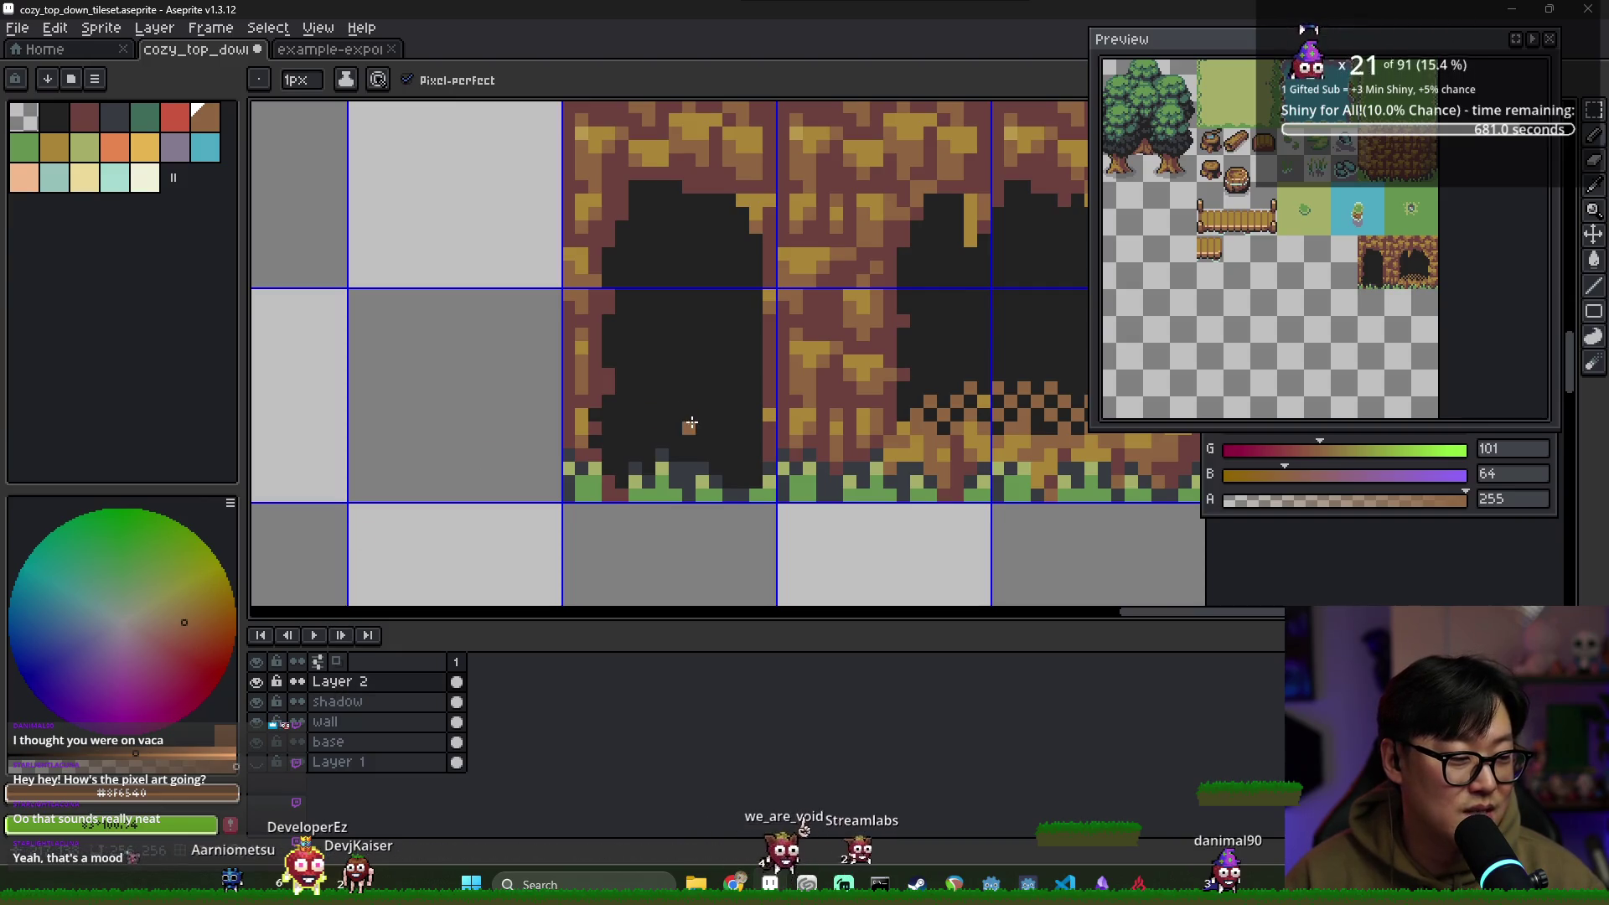
pyautogui.scroll(1, 602, 376)
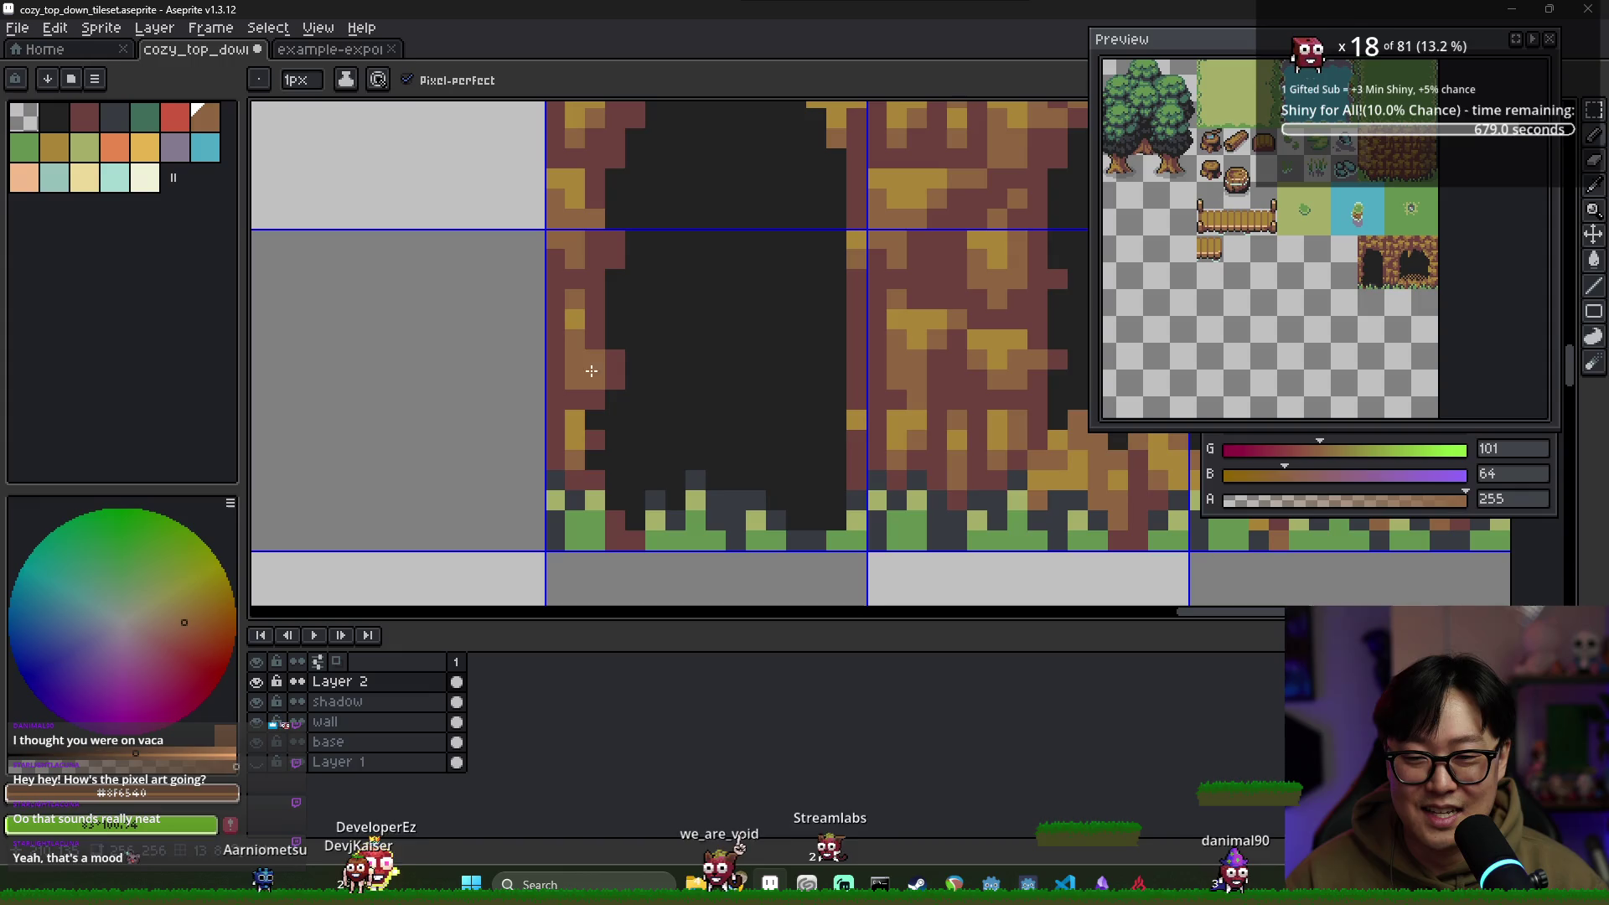
# Sample the golden highlight and the wall's light tan, then bring the pond row into view
pyautogui.keyDown('alt'); pyautogui.click(576, 310); pyautogui.keyUp('alt')
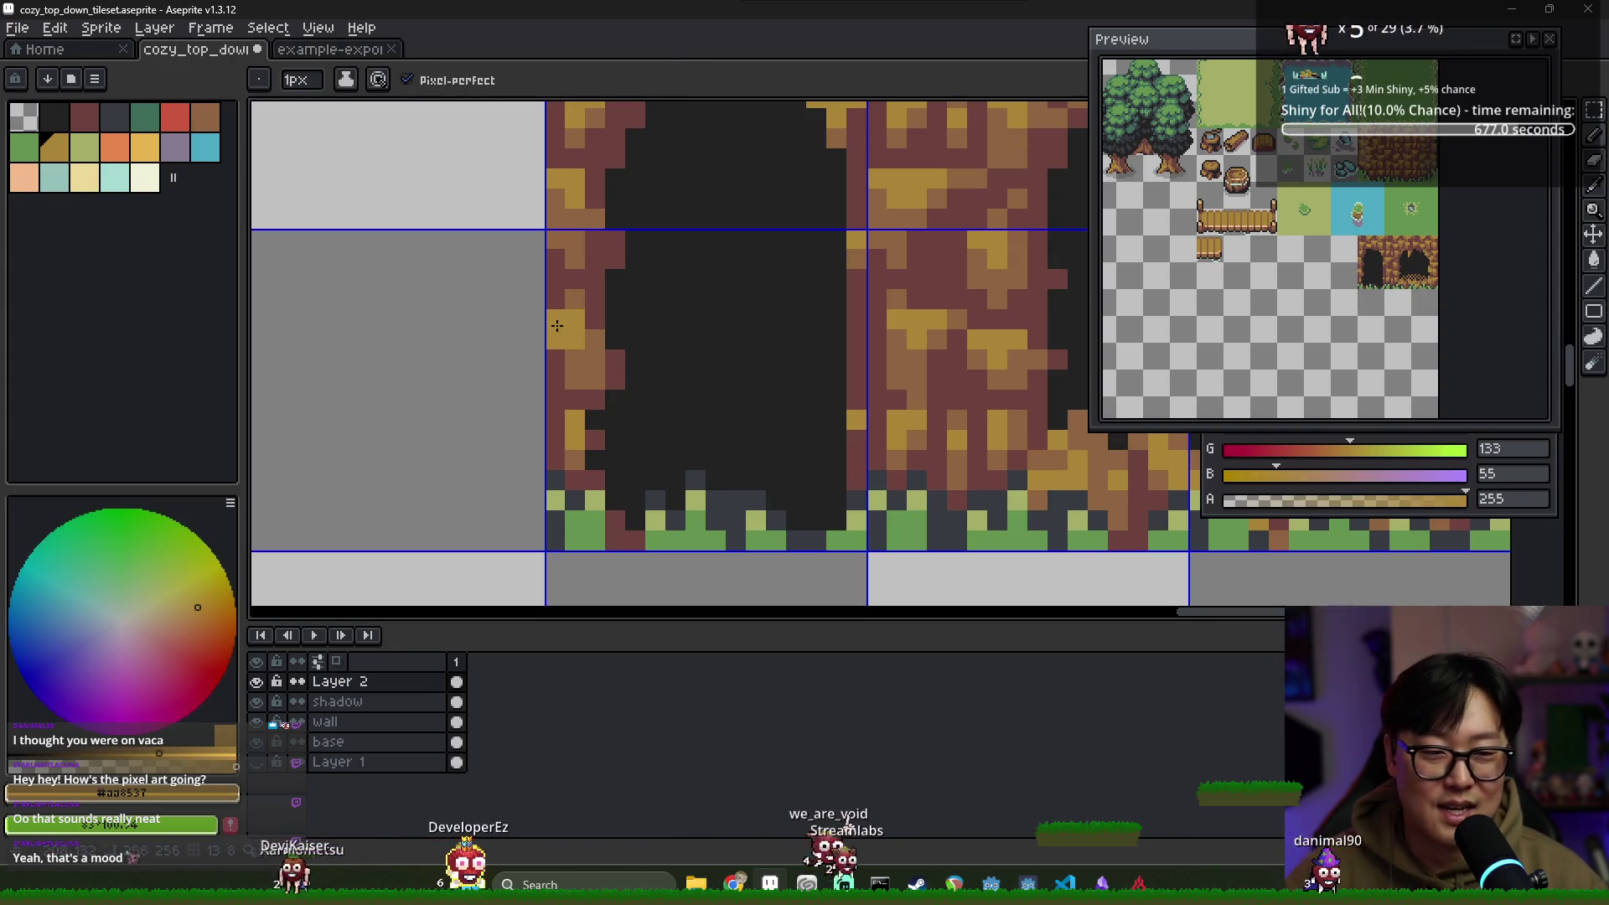
pyautogui.keyDown('alt'); pyautogui.click(562, 410); pyautogui.keyUp('alt')
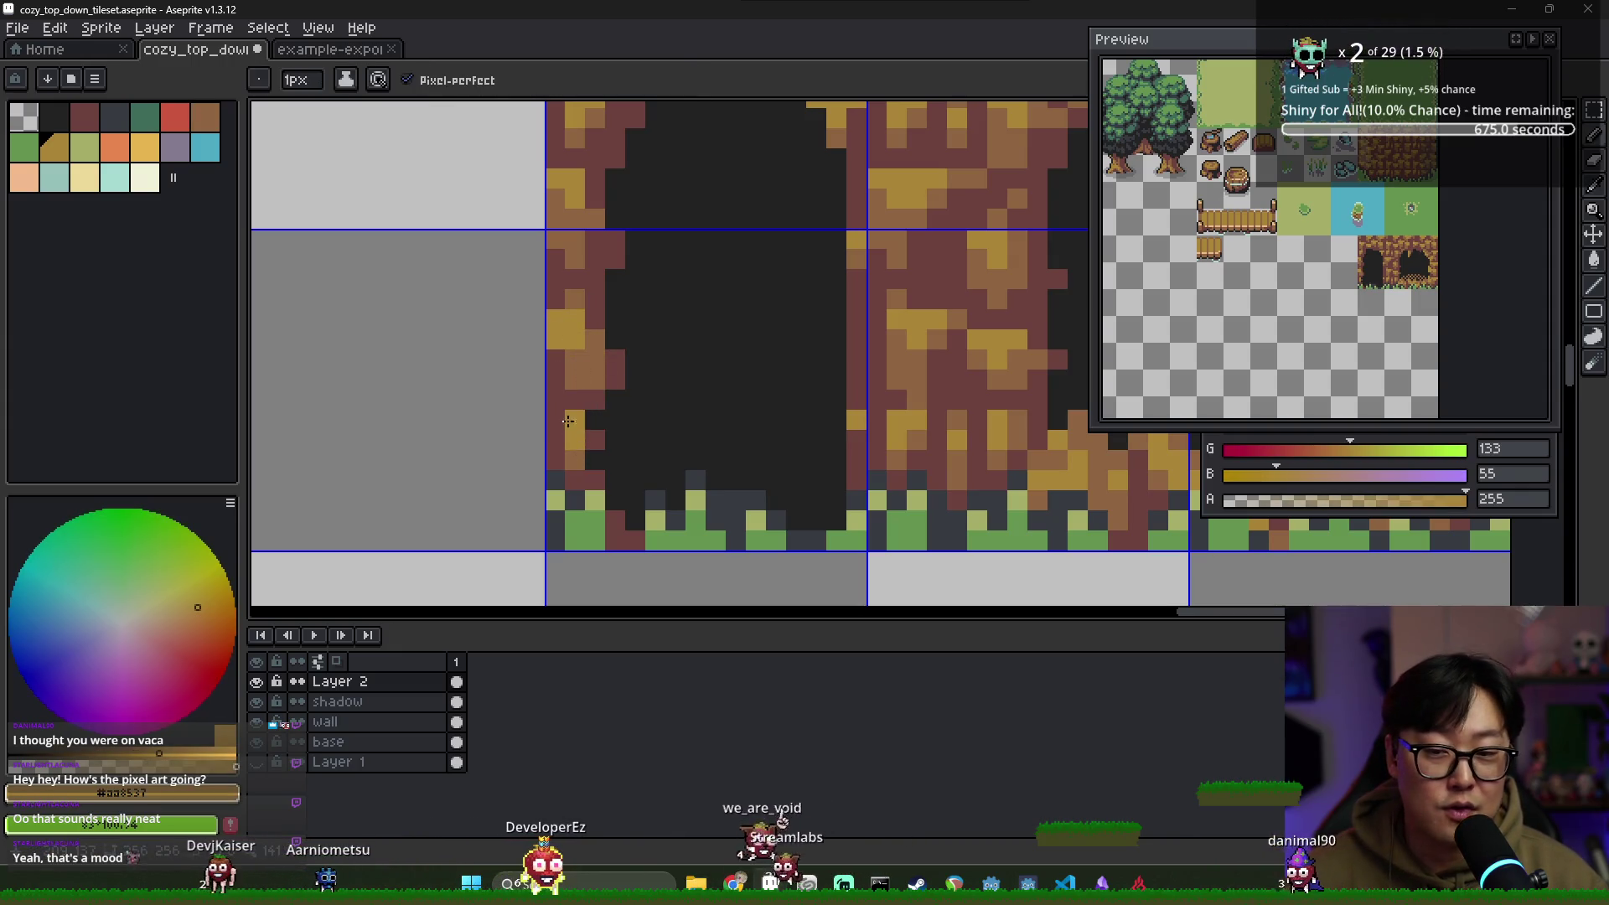
pyautogui.keyDown('alt'); pyautogui.click(589, 391); pyautogui.keyUp('alt')
pyautogui.keyDown('alt'); pyautogui.click(590, 394); pyautogui.keyUp('alt')
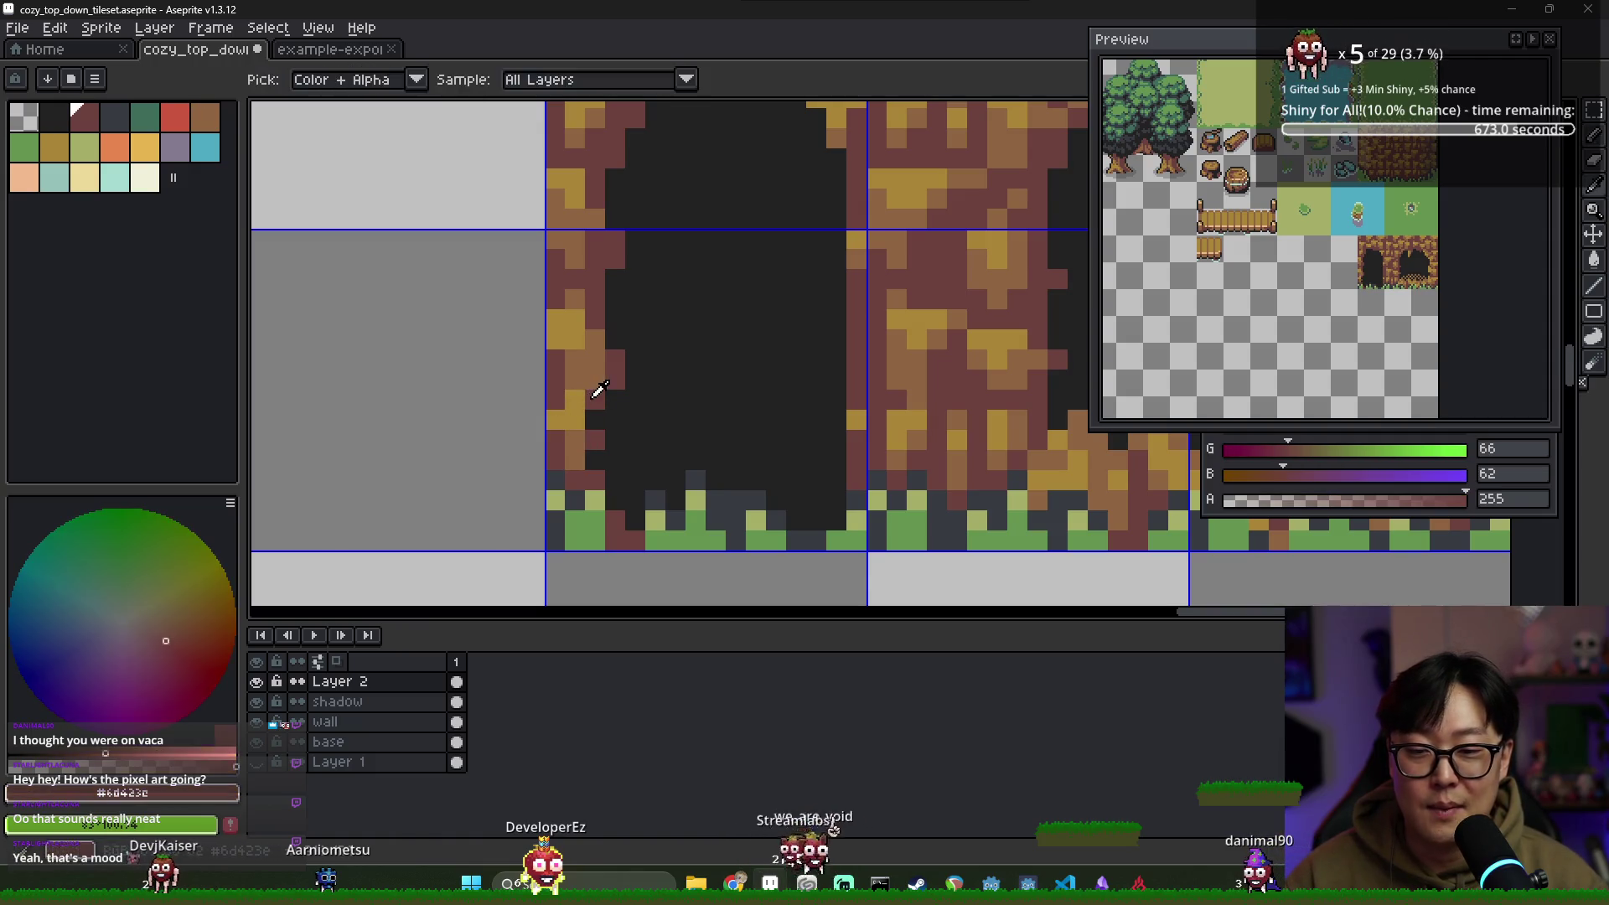
pyautogui.keyDown('alt'); pyautogui.click(574, 419); pyautogui.keyUp('alt')
pyautogui.scroll(-2, 715, 298)
pyautogui.moveTo(736, 324); pyautogui.dragTo(693, 410)
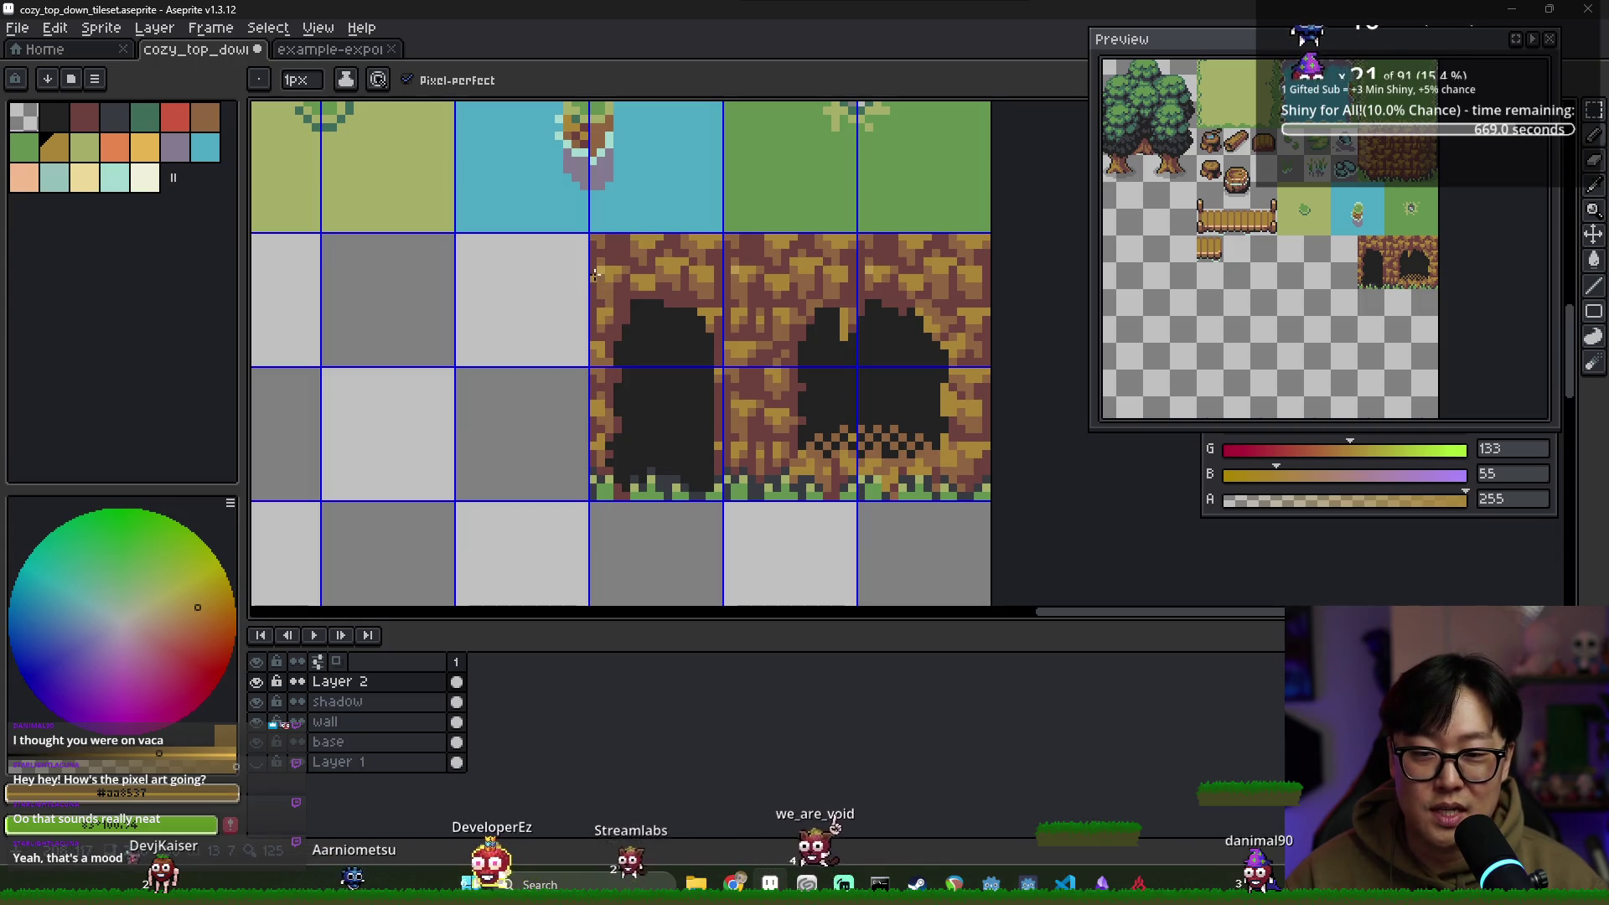
# Sample the wall's tan and mid-brown, erase stray pixels, and pick the dark hole colour
pyautogui.keyDown('alt'); pyautogui.click(639, 287); pyautogui.keyUp('alt')
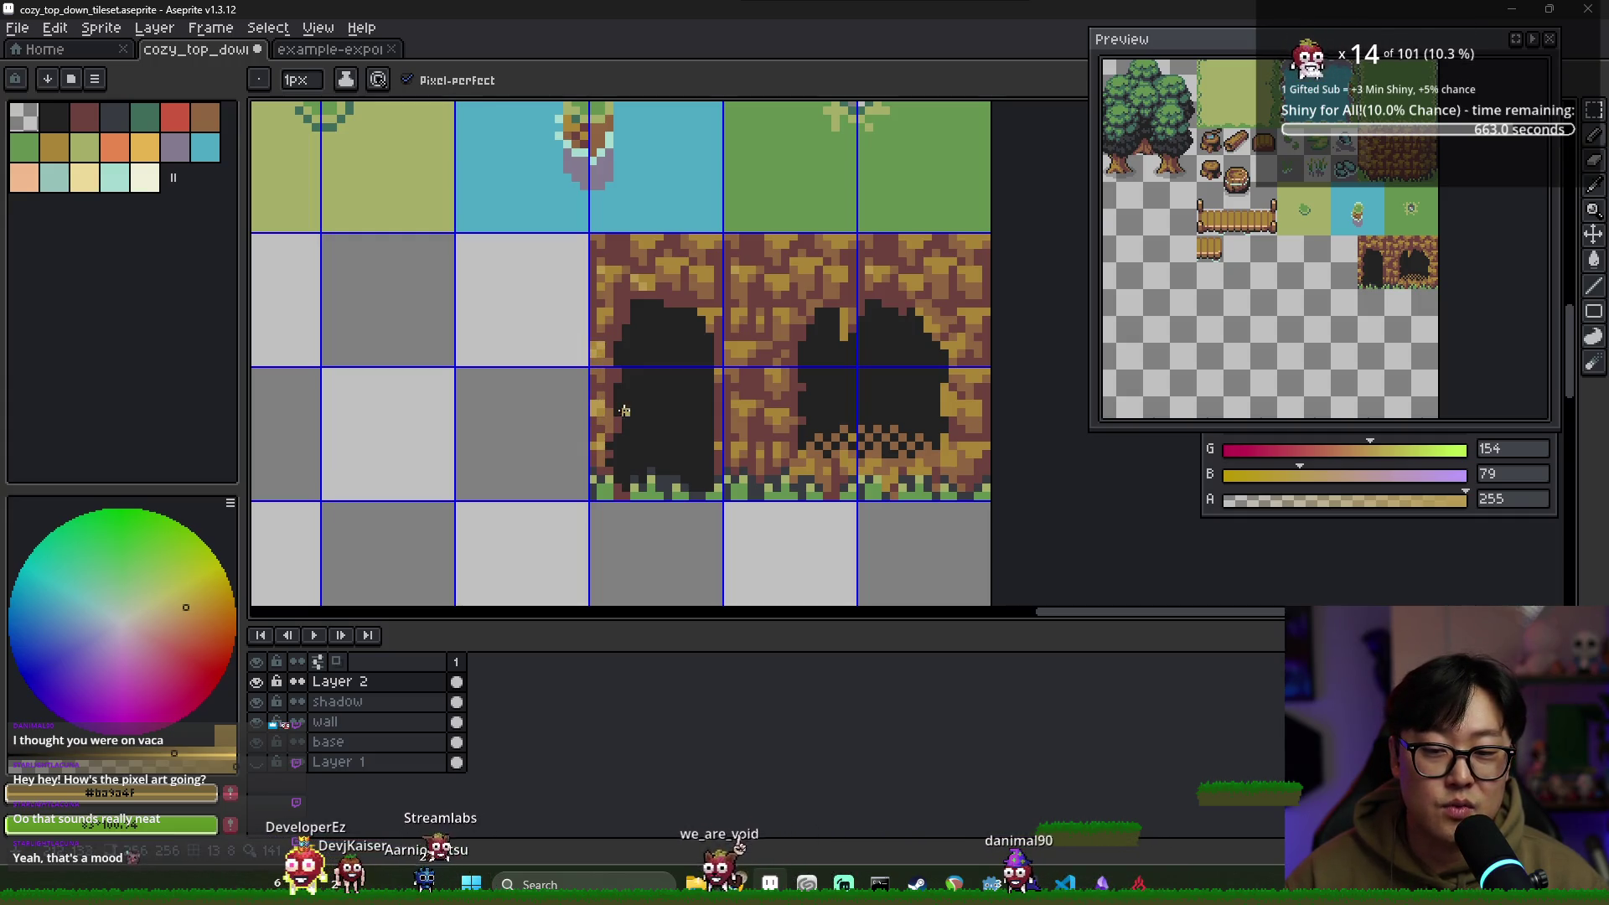
pyautogui.press('alt')
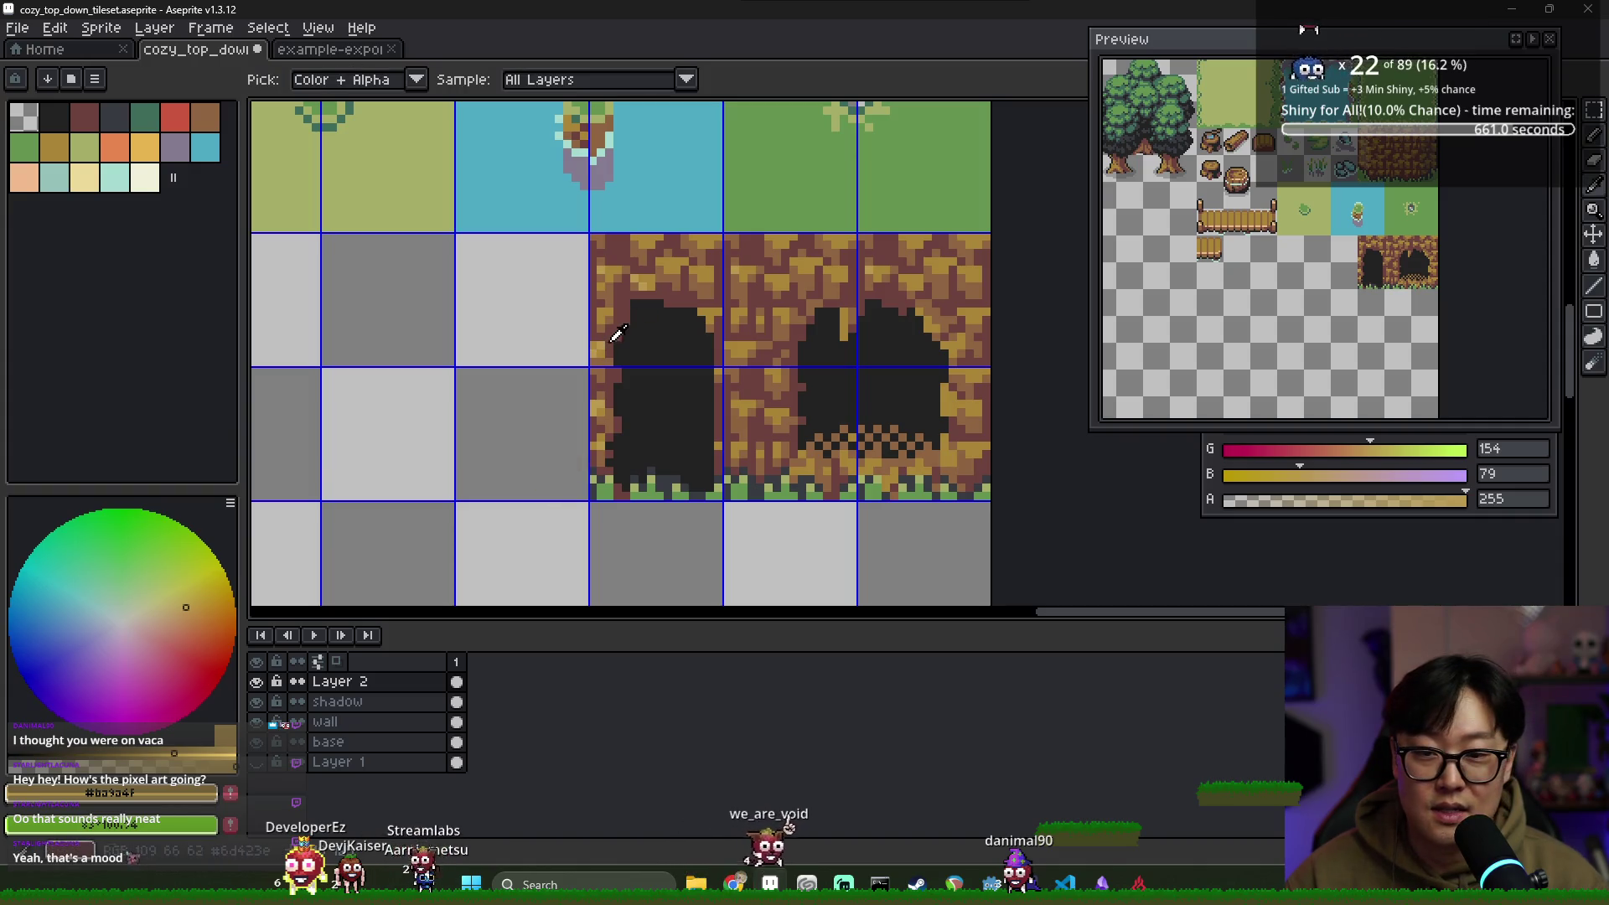
pyautogui.keyDown('alt'); pyautogui.click(617, 312); pyautogui.keyUp('alt')
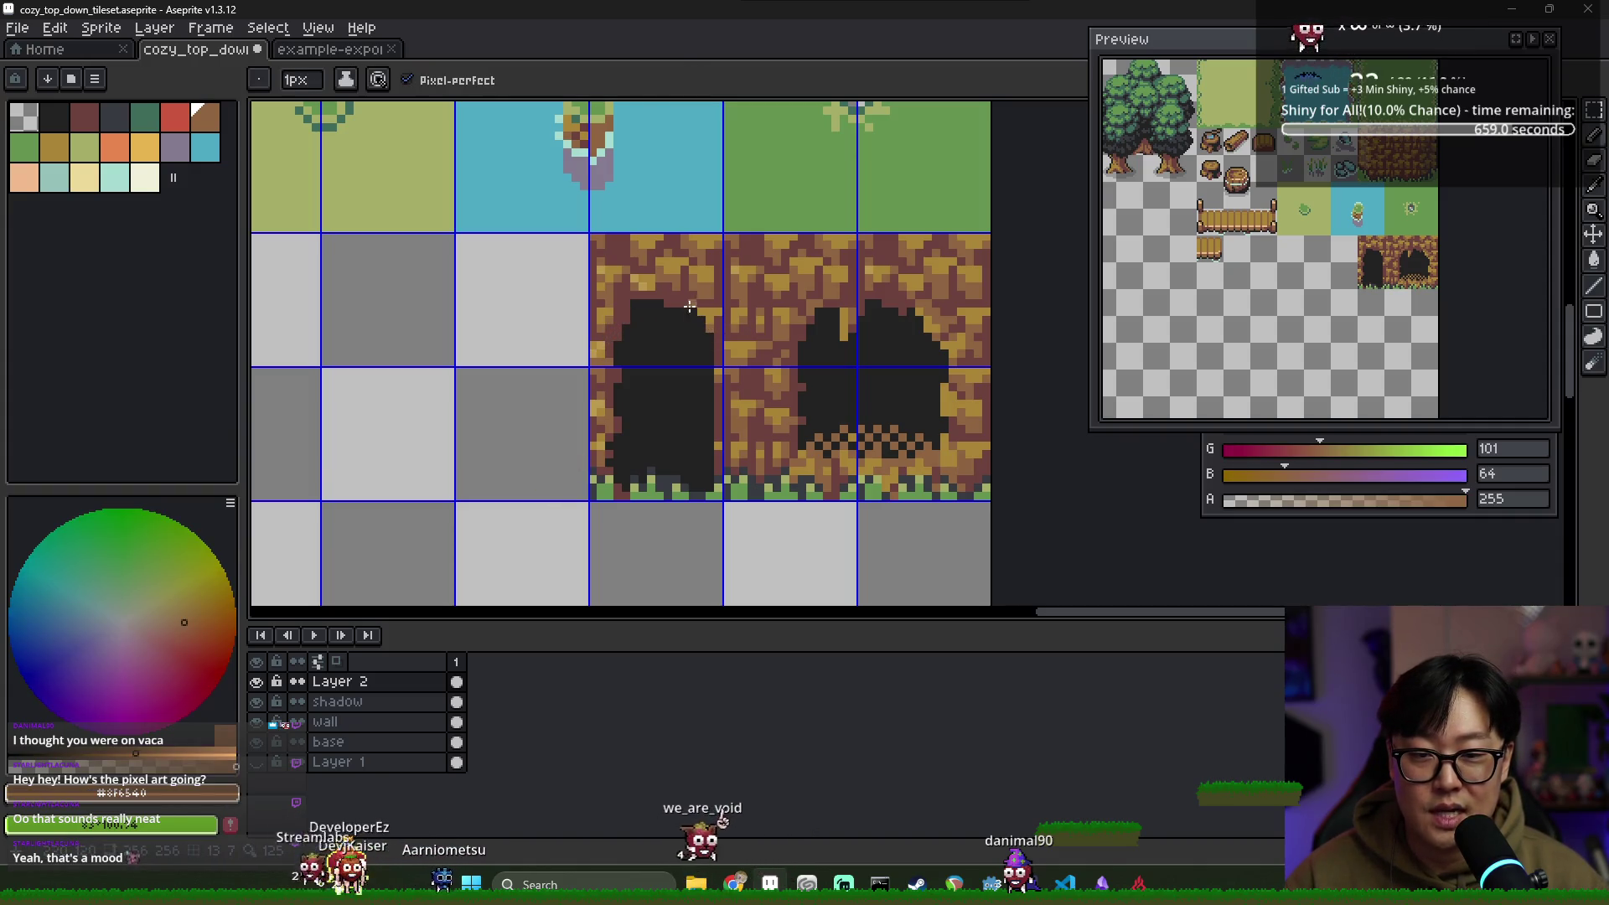
pyautogui.press('alt')
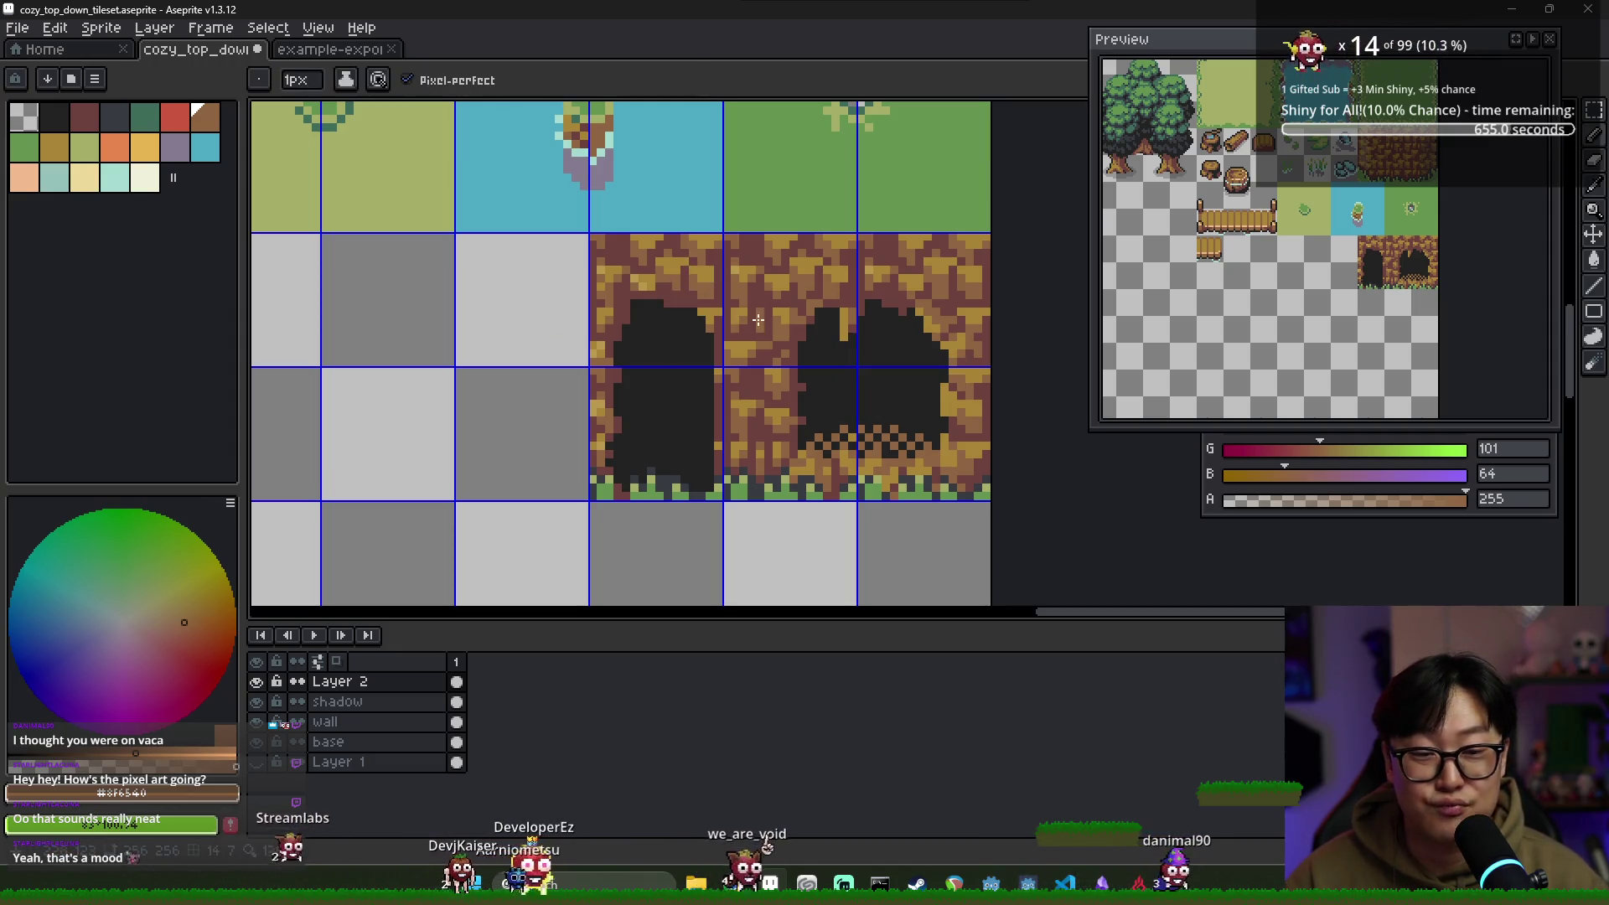
pyautogui.press('alt')
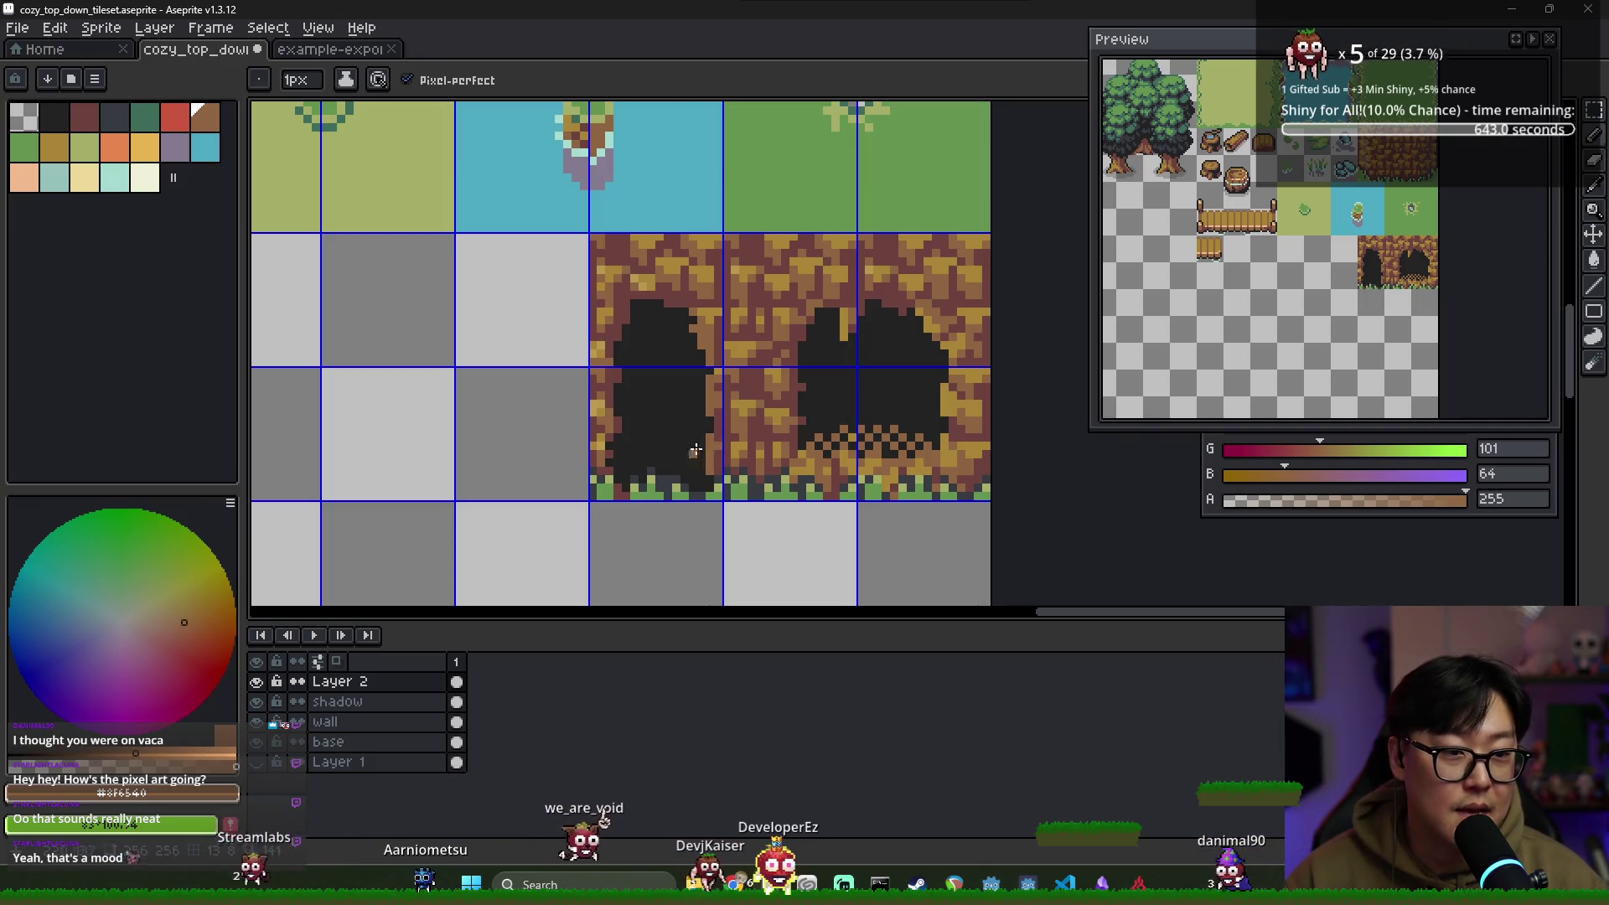
pyautogui.keyDown('alt'); pyautogui.click(695, 336); pyautogui.keyUp('alt')
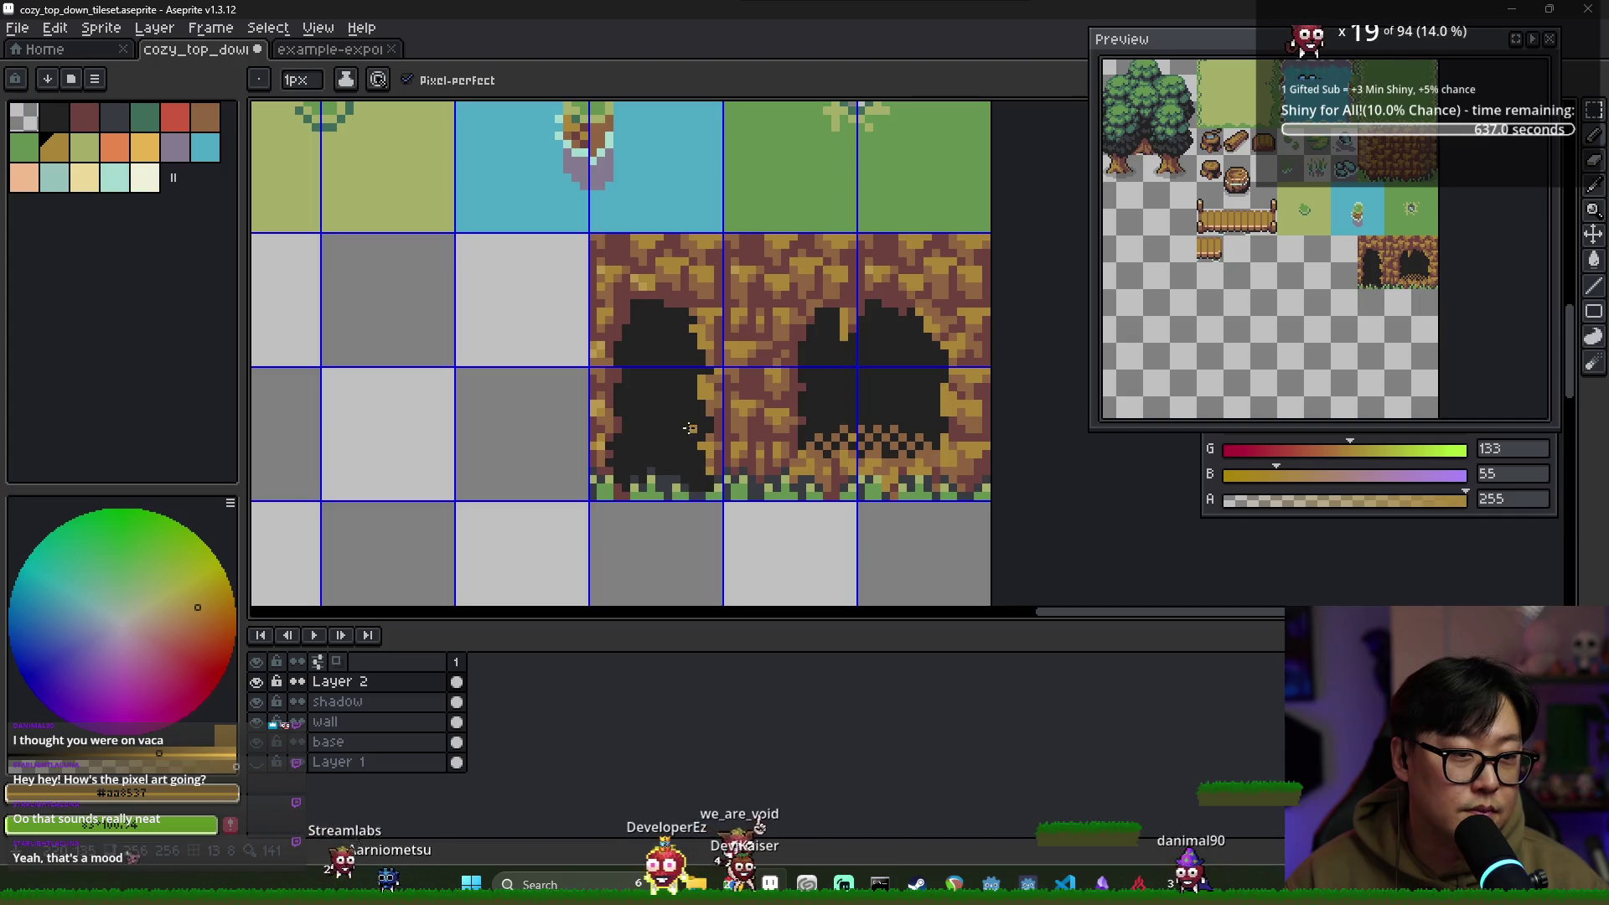
pyautogui.press('e')
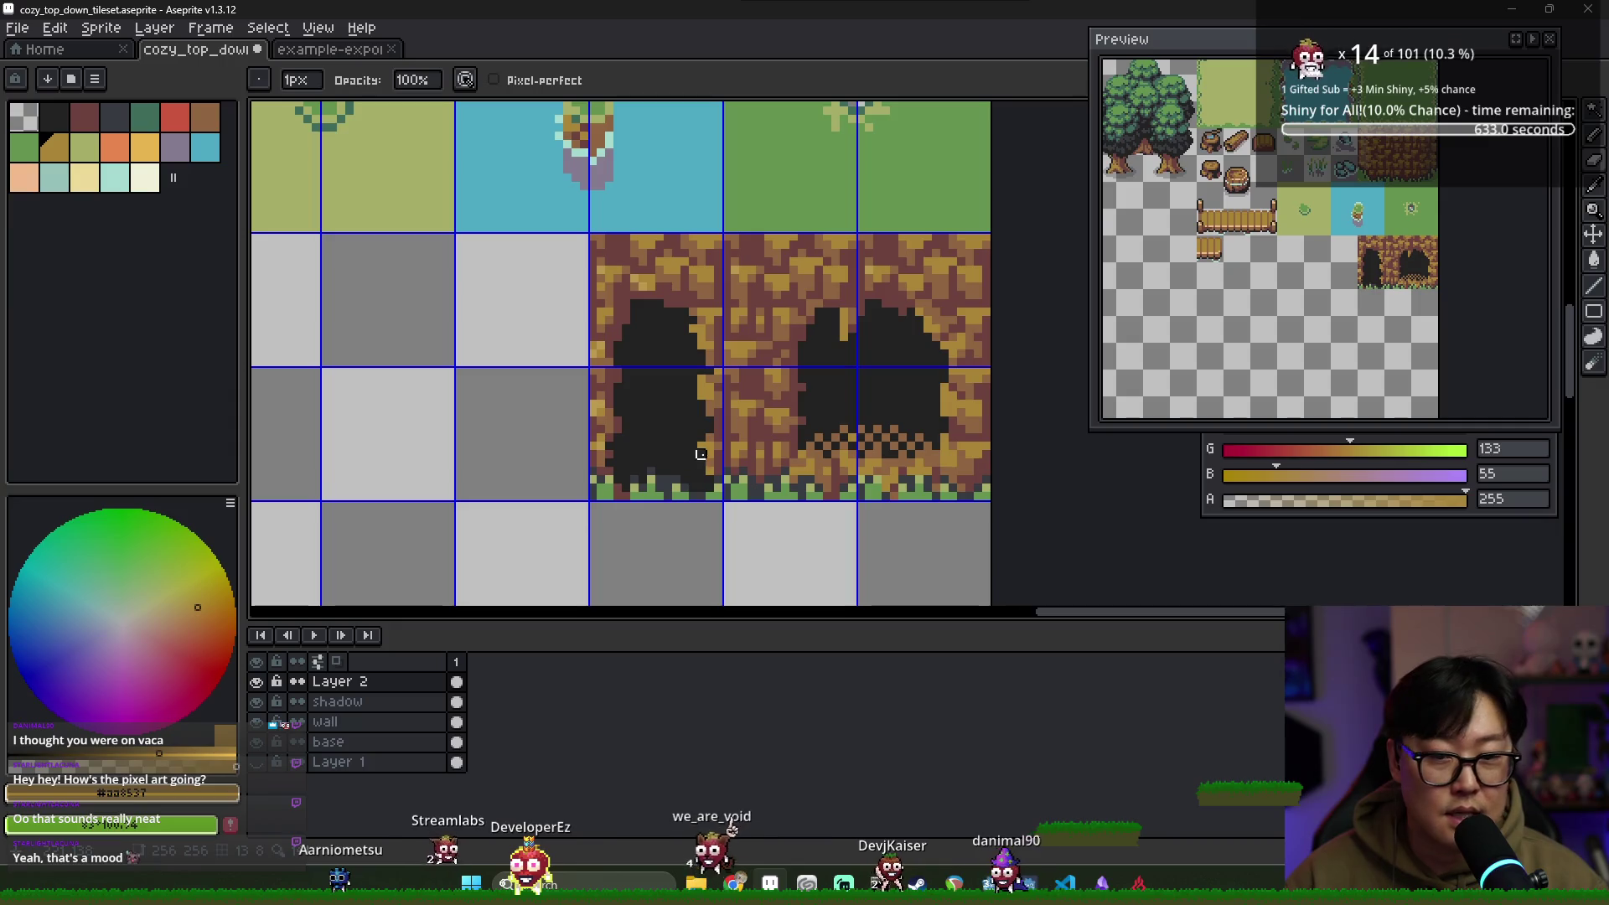
pyautogui.press('b')
pyautogui.keyDown('alt'); pyautogui.click(699, 454); pyautogui.keyUp('alt')
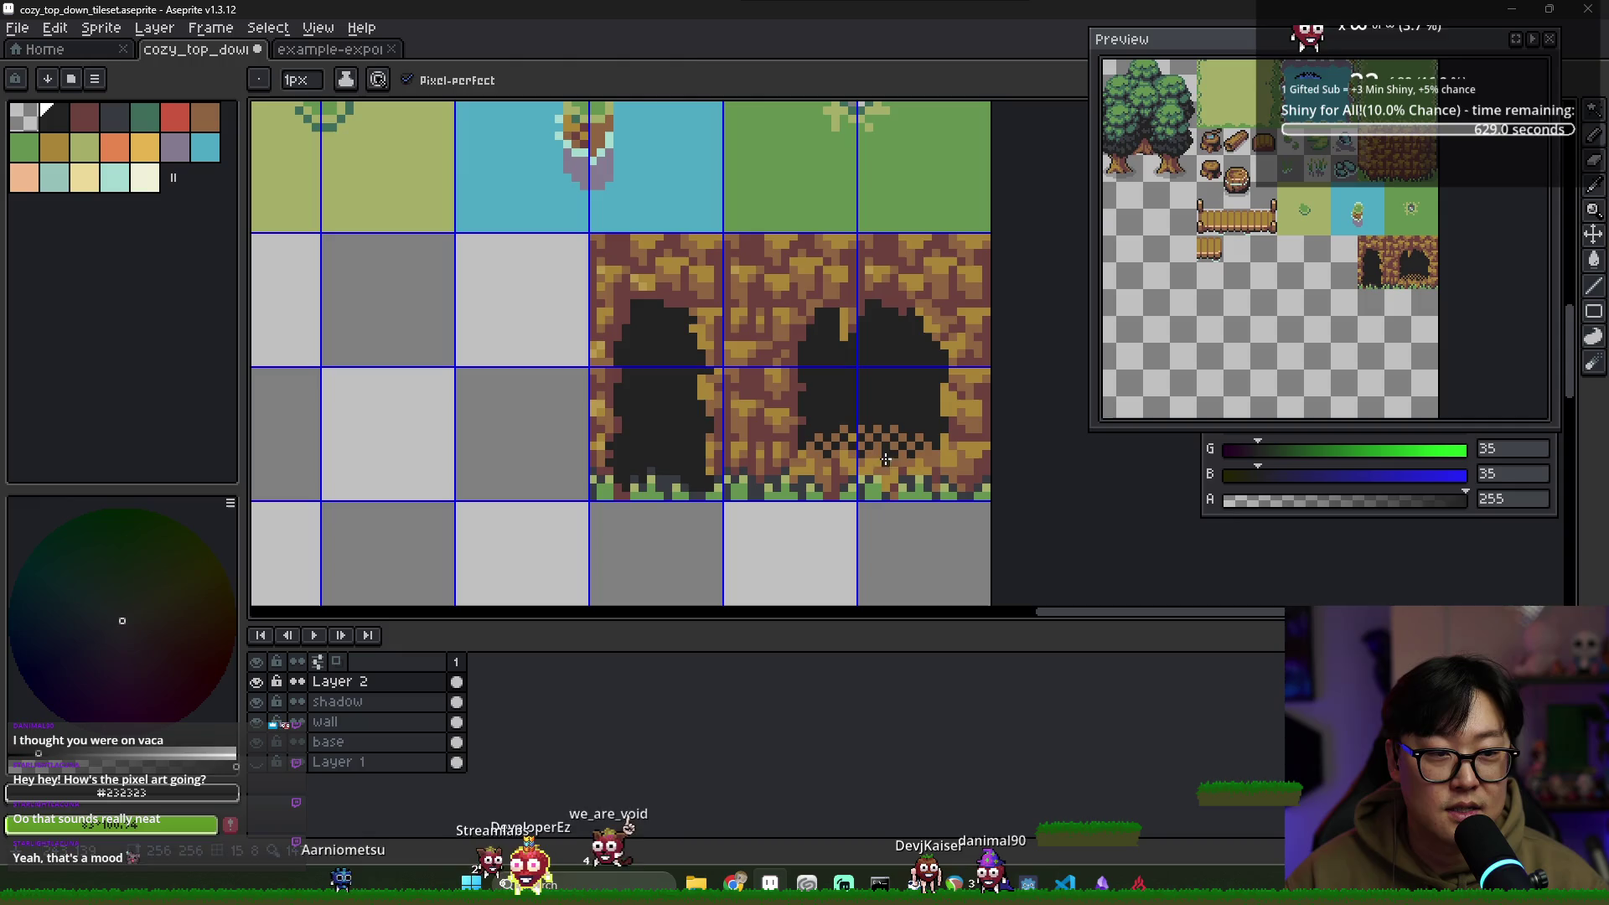
# Select the right cave's dithered bottom band with the Rectangular Marquee, then deselect
pyautogui.press('m')
pyautogui.moveTo(809, 403); pyautogui.dragTo(937, 461)
pyautogui.press('Return')
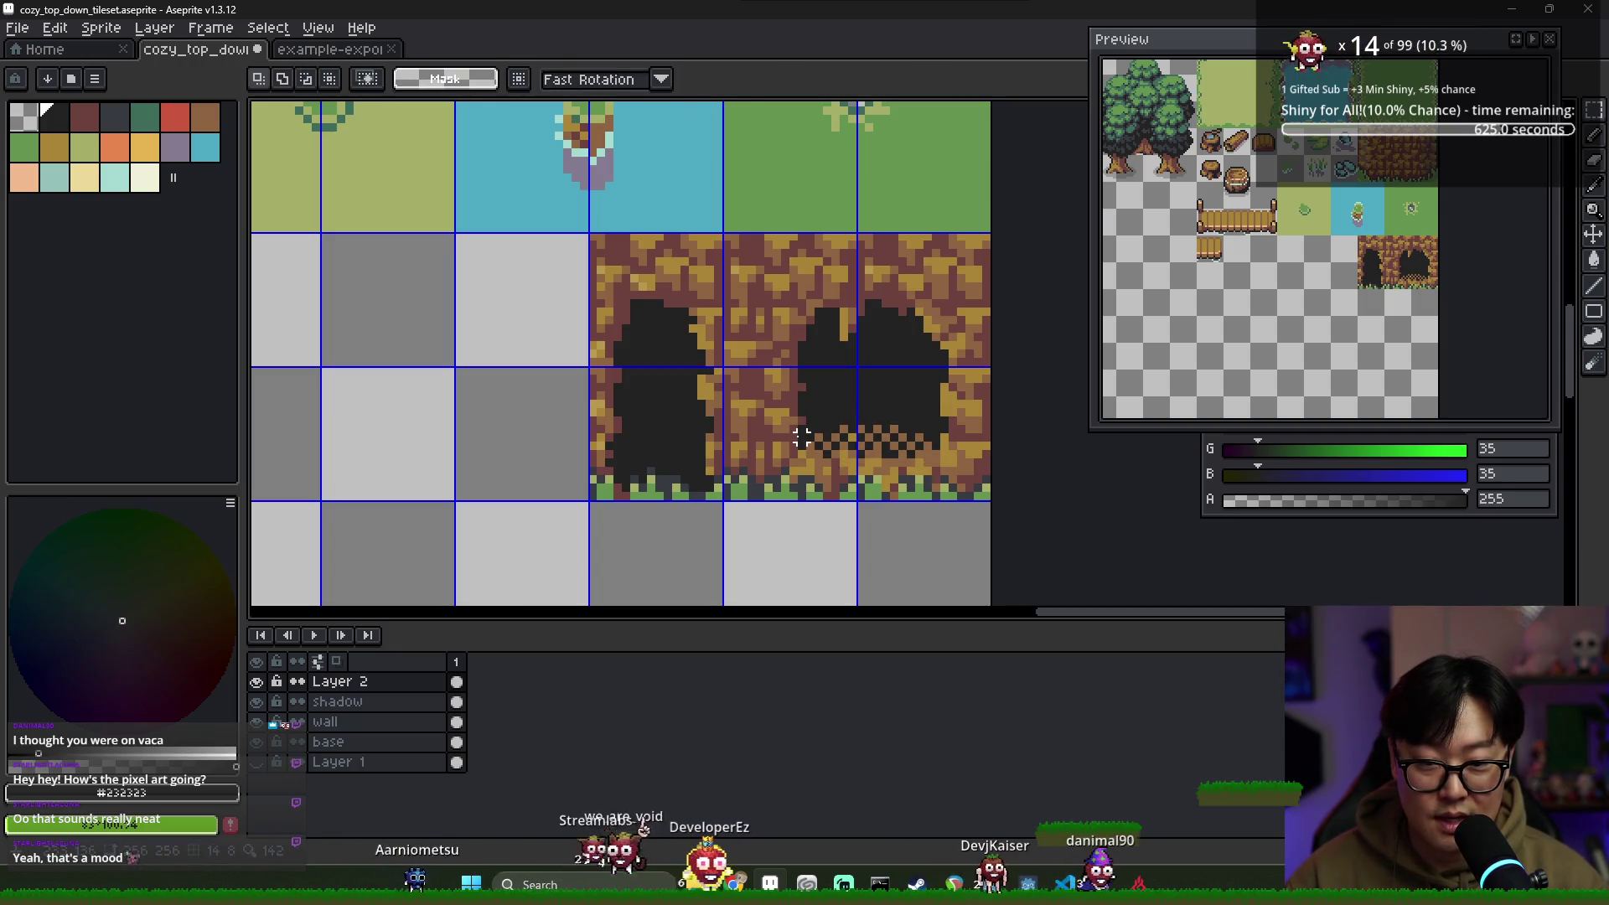
pyautogui.moveTo(794, 422); pyautogui.dragTo(943, 463)
pyautogui.hotkey('ctrl', 'd')
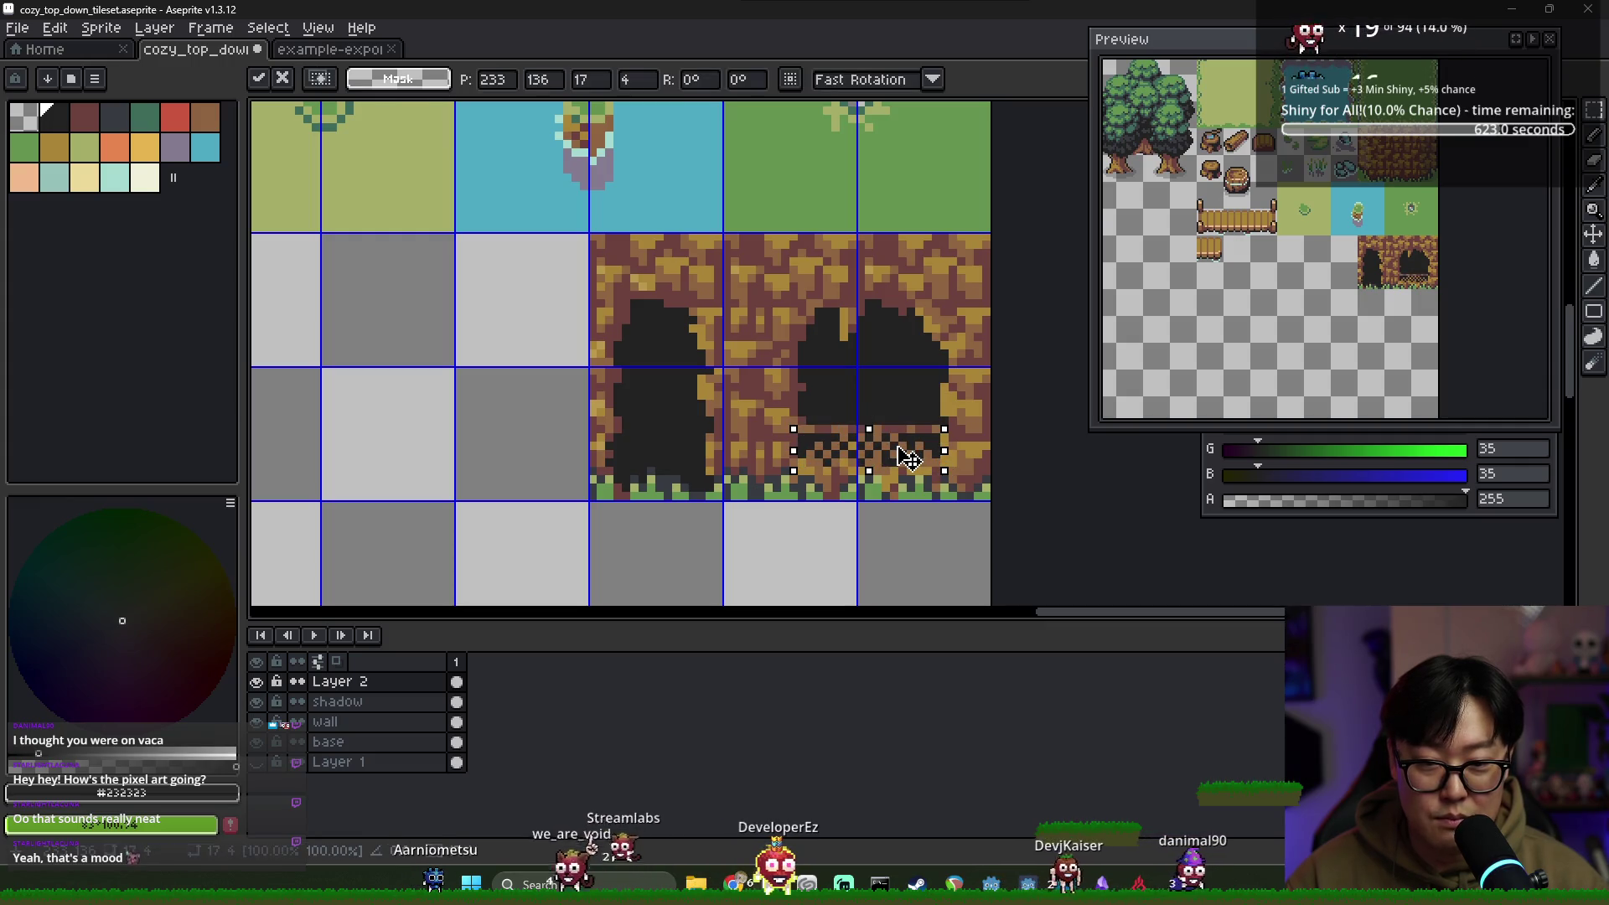
pyautogui.press('b')
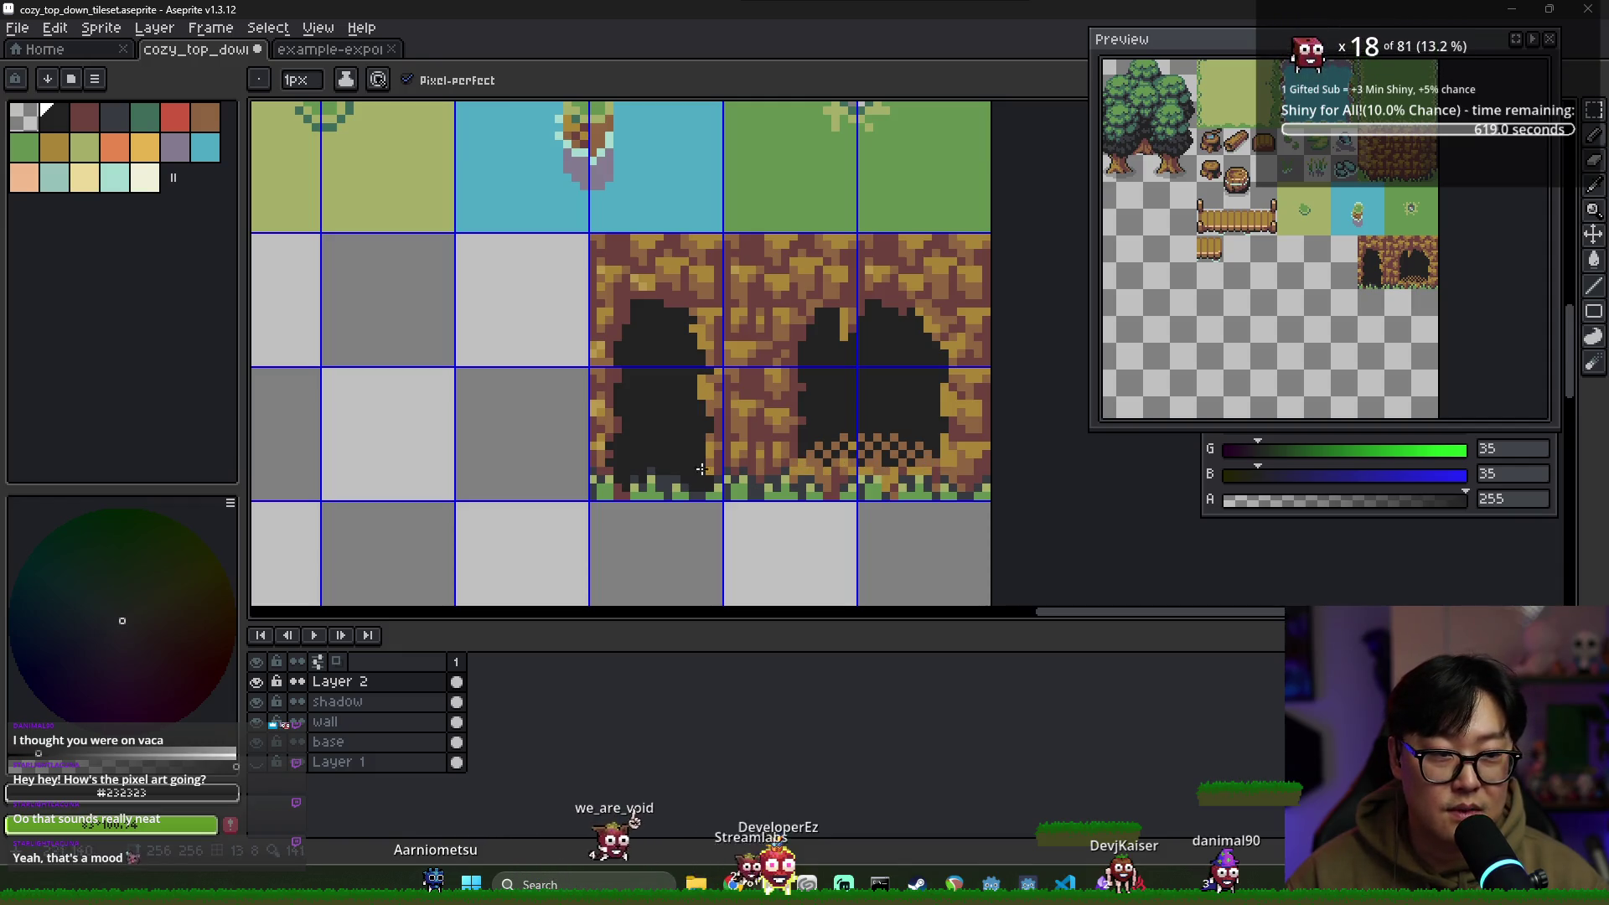
# Draw mid-brown pixels along the left hole's bottom edge, alternating with the lighter wall tan
pyautogui.keyDown('alt'); pyautogui.click(626, 472); pyautogui.keyUp('alt')
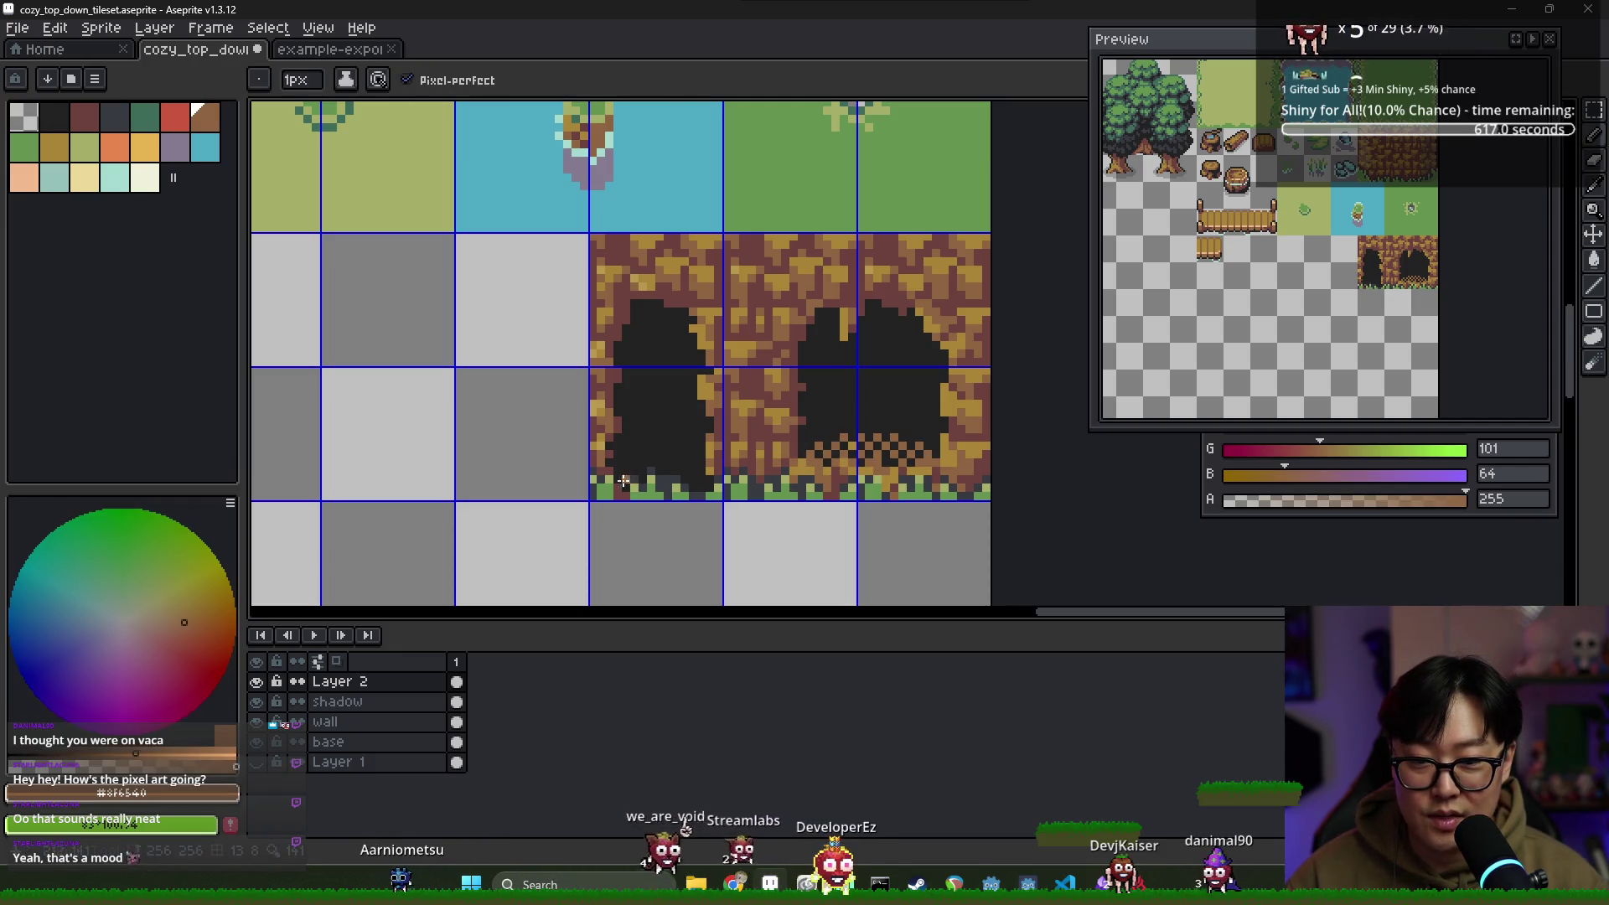
pyautogui.moveTo(637, 469); pyautogui.dragTo(687, 484)
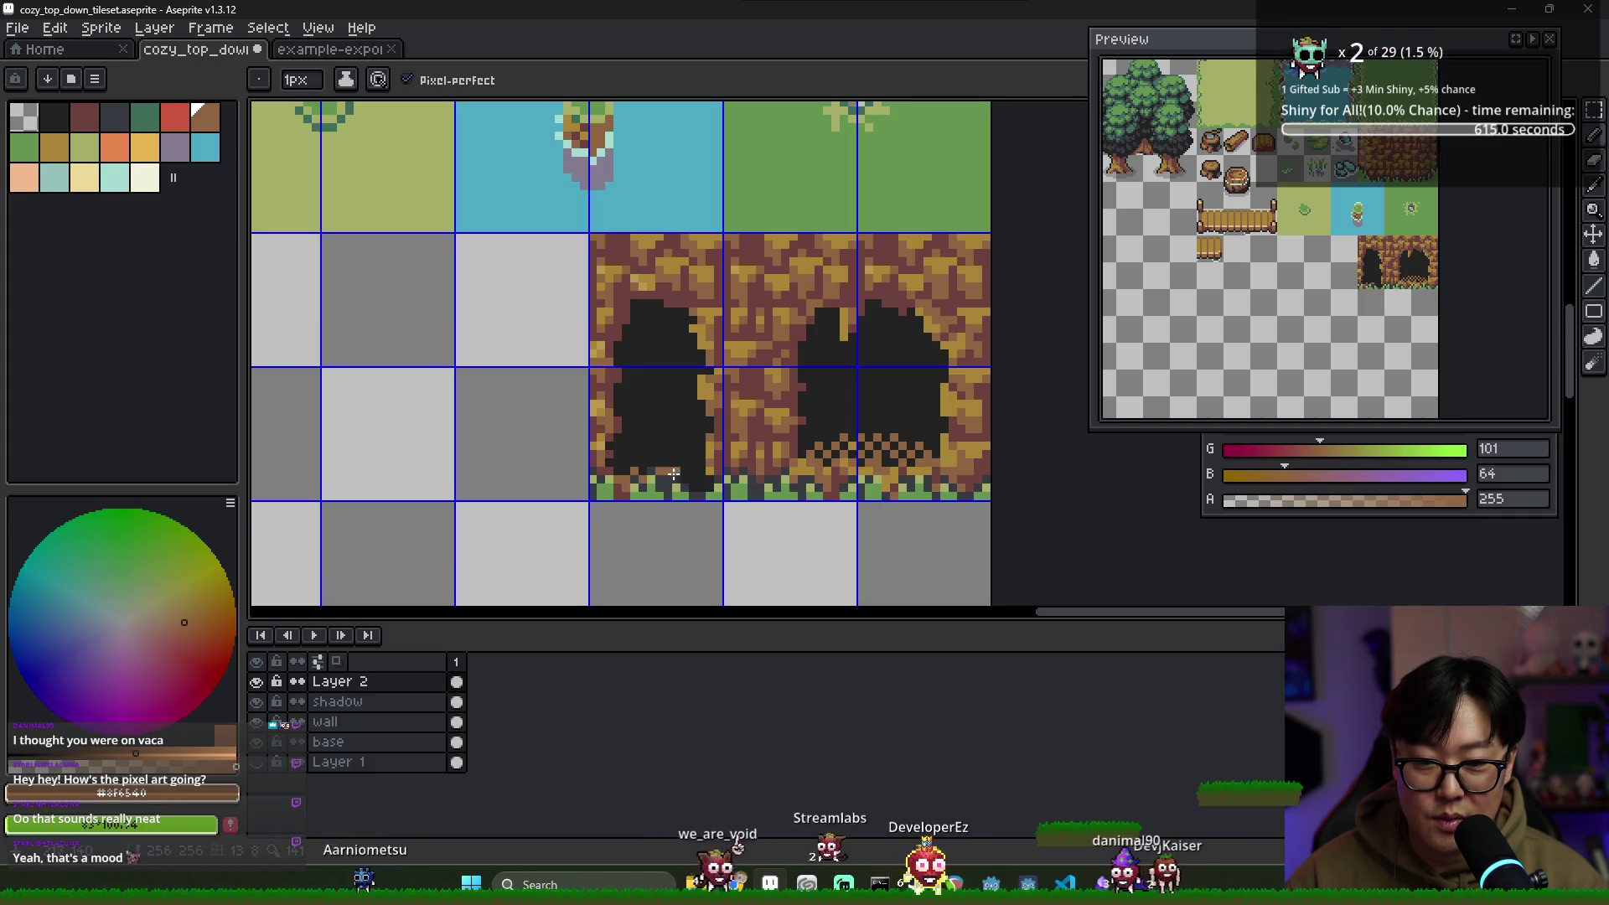
pyautogui.moveTo(687, 484); pyautogui.dragTo(688, 467)
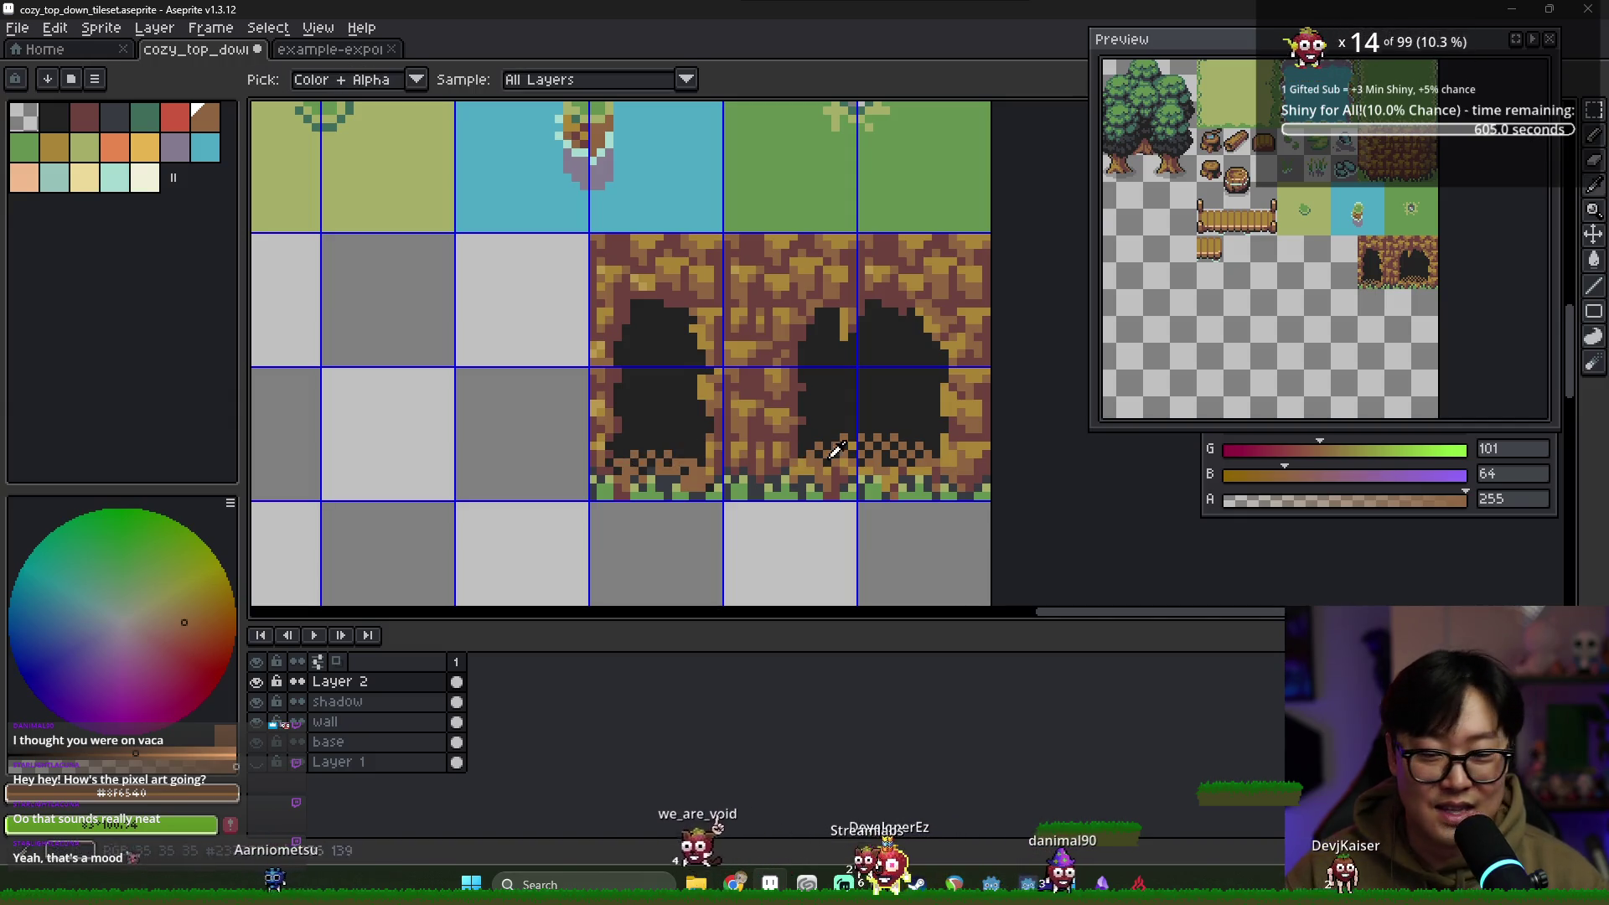
pyautogui.keyDown('alt'); pyautogui.click(661, 476); pyautogui.keyUp('alt')
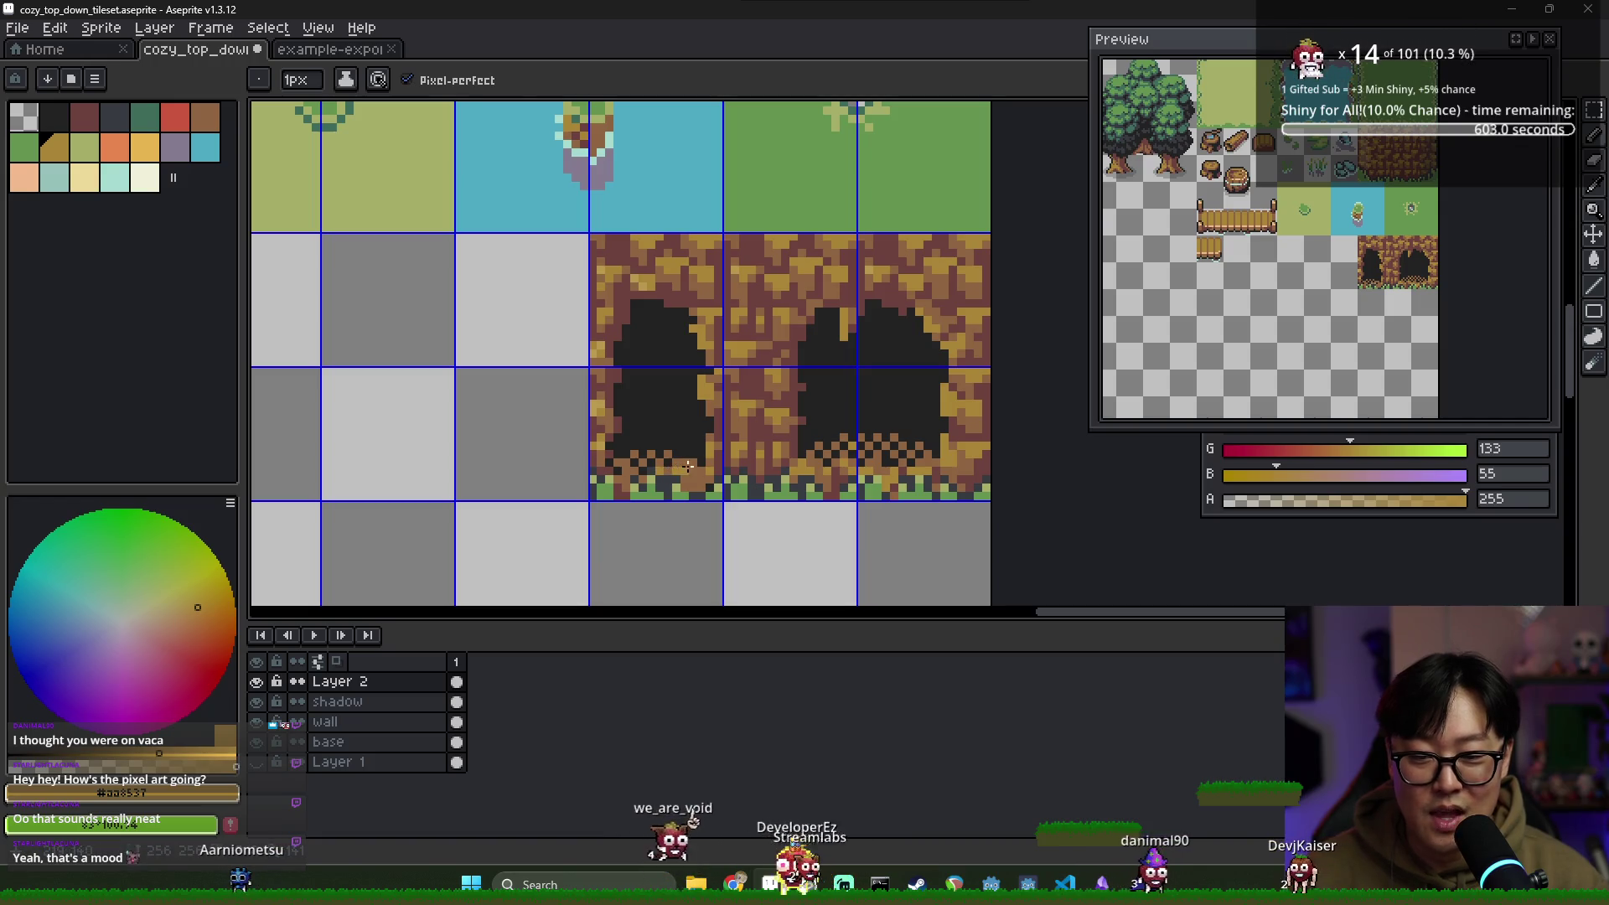
pyautogui.keyDown('alt'); pyautogui.click(628, 478); pyautogui.keyUp('alt')
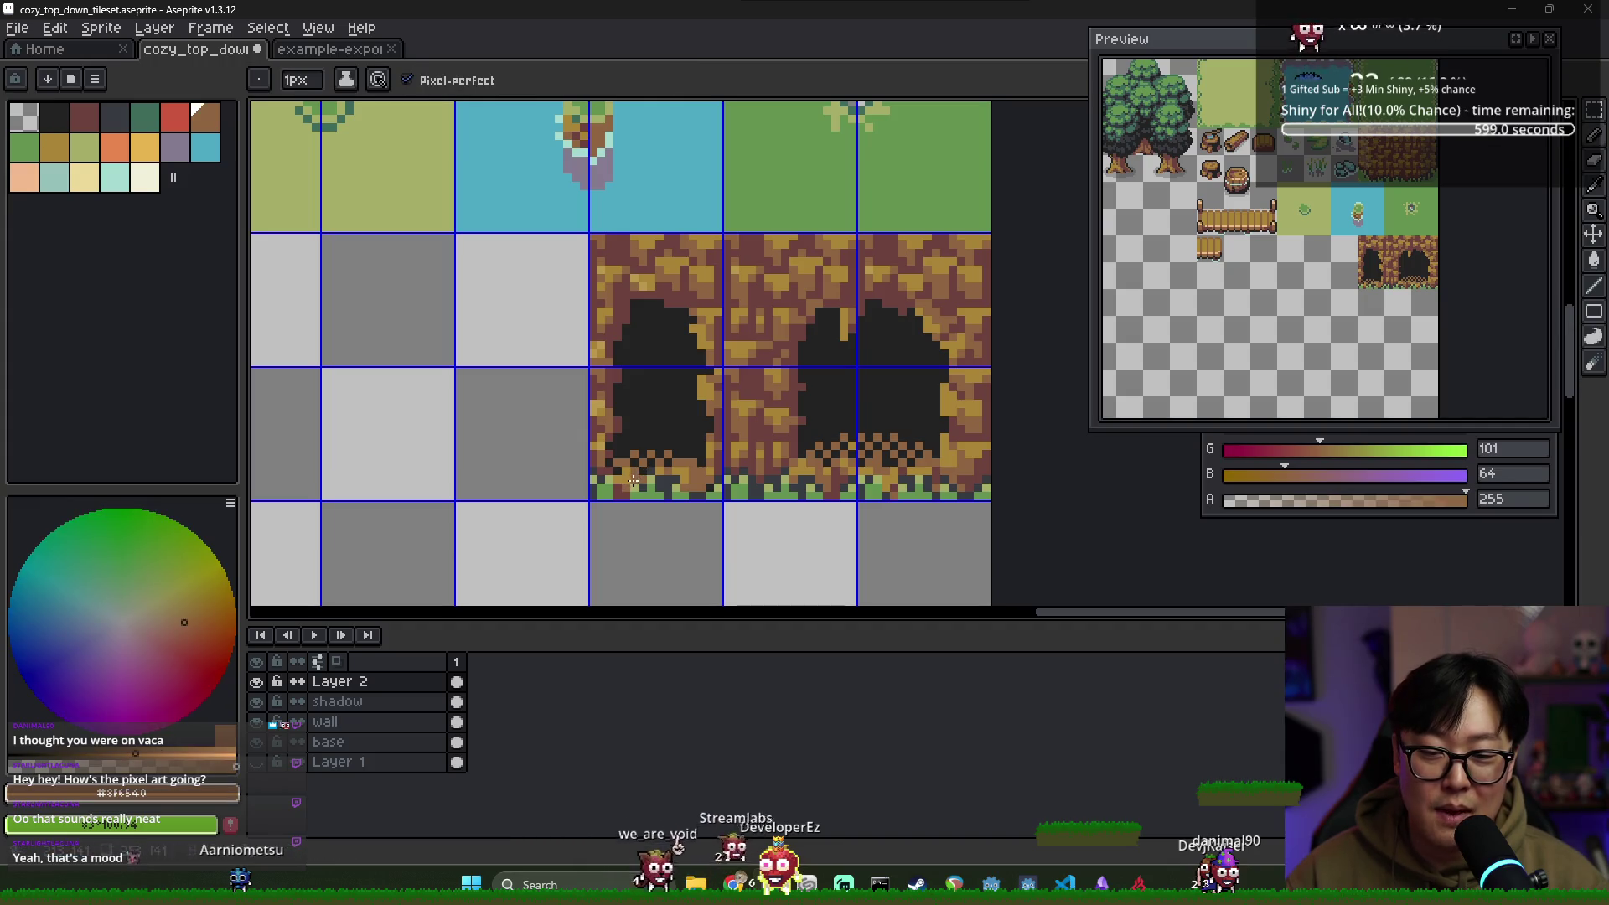
pyautogui.keyDown('alt'); pyautogui.click(694, 467); pyautogui.keyUp('alt')
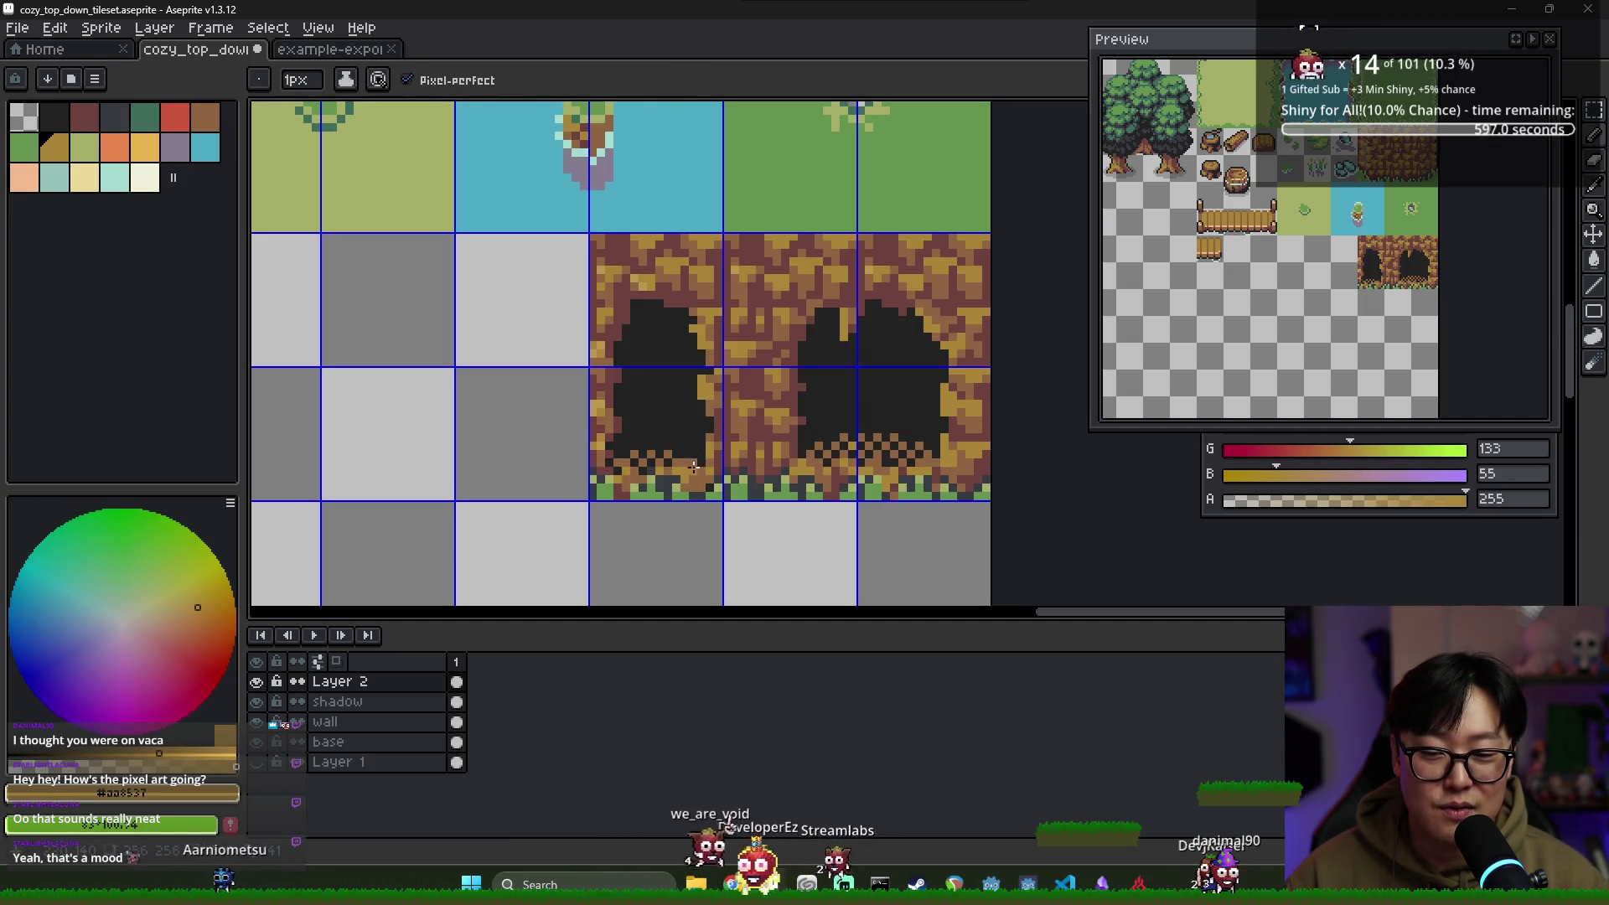
pyautogui.keyDown('alt'); pyautogui.click(694, 467); pyautogui.keyUp('alt')
# Erase stray pixels and dither more mid-brown, tan and dark reddish-brown along the hole's bottom
pyautogui.press('e')
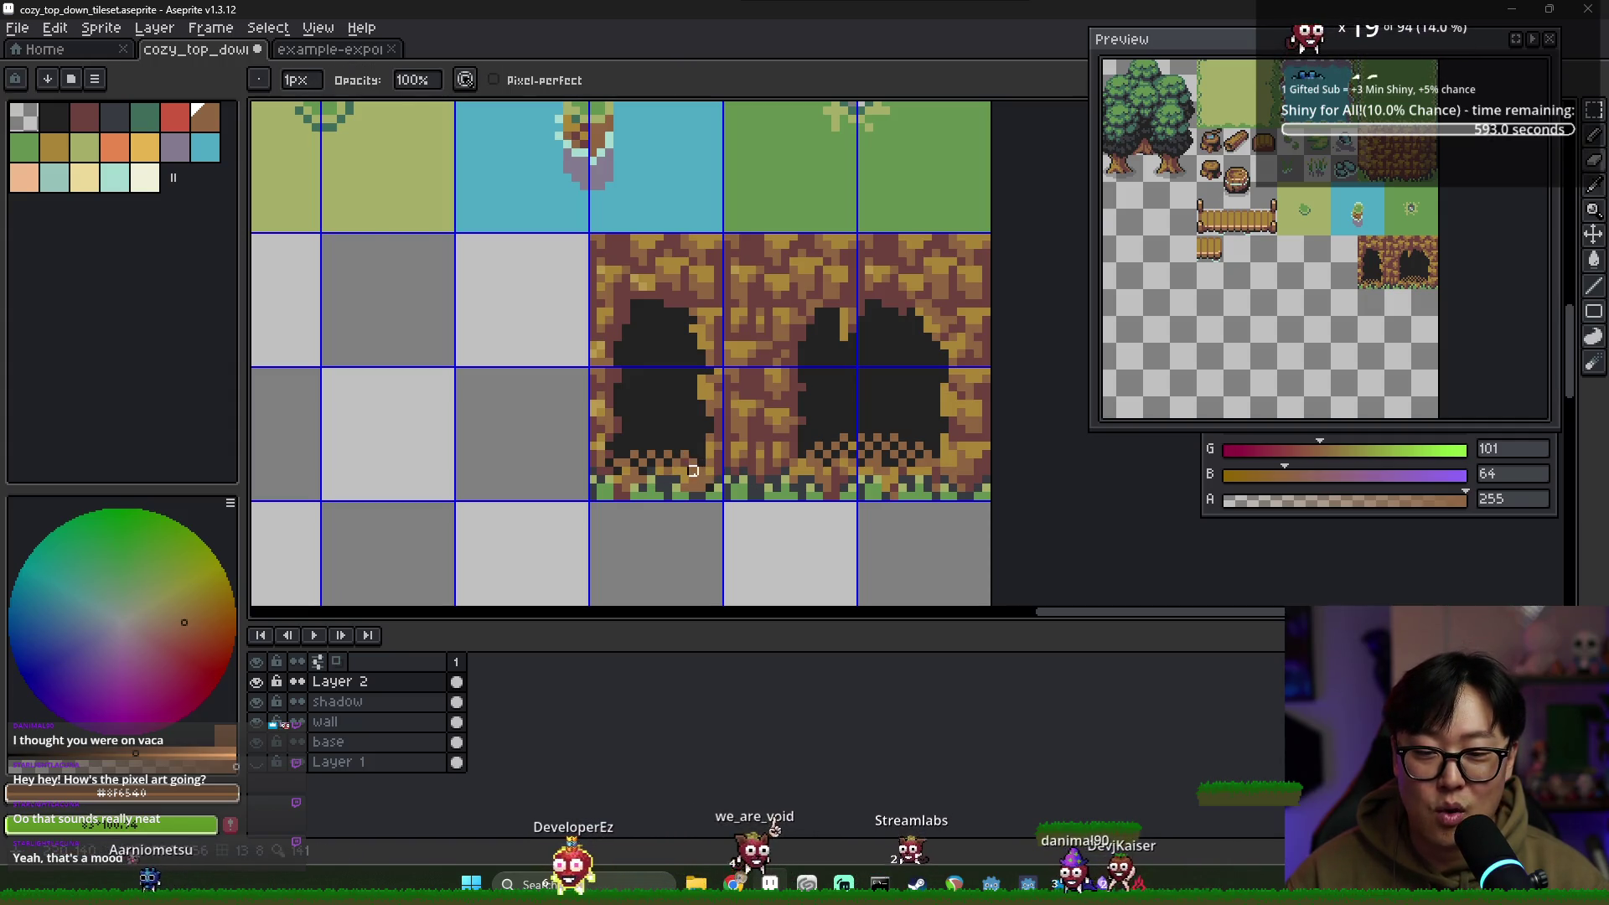
pyautogui.press('b')
pyautogui.keyDown('alt'); pyautogui.click(694, 471); pyautogui.keyUp('alt')
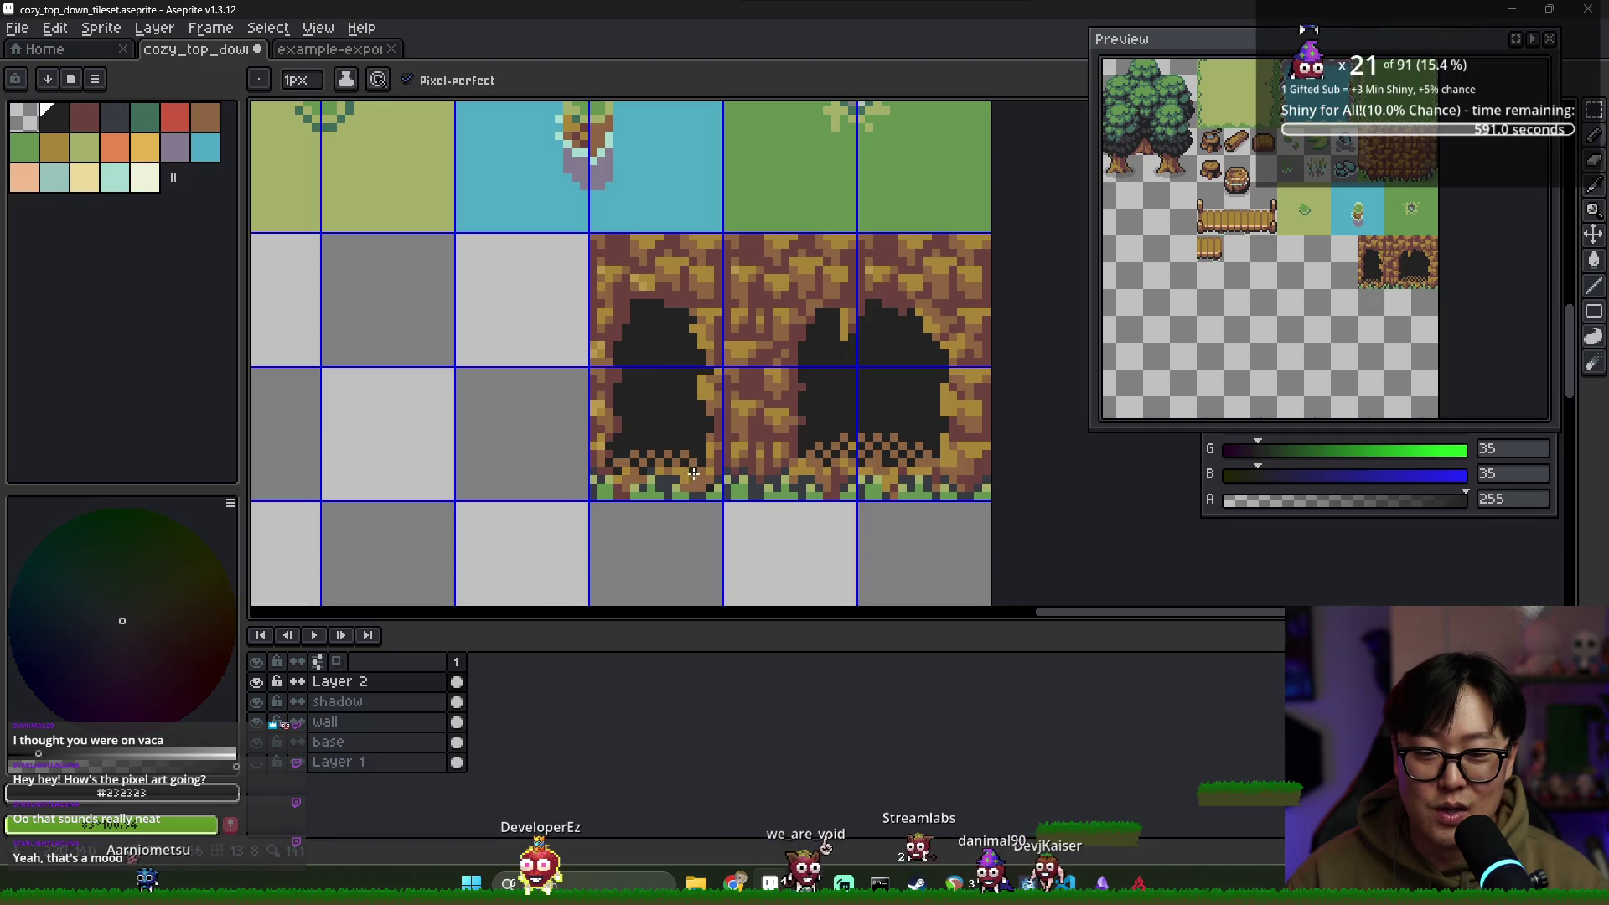
pyautogui.keyDown('alt'); pyautogui.click(691, 473); pyautogui.keyUp('alt')
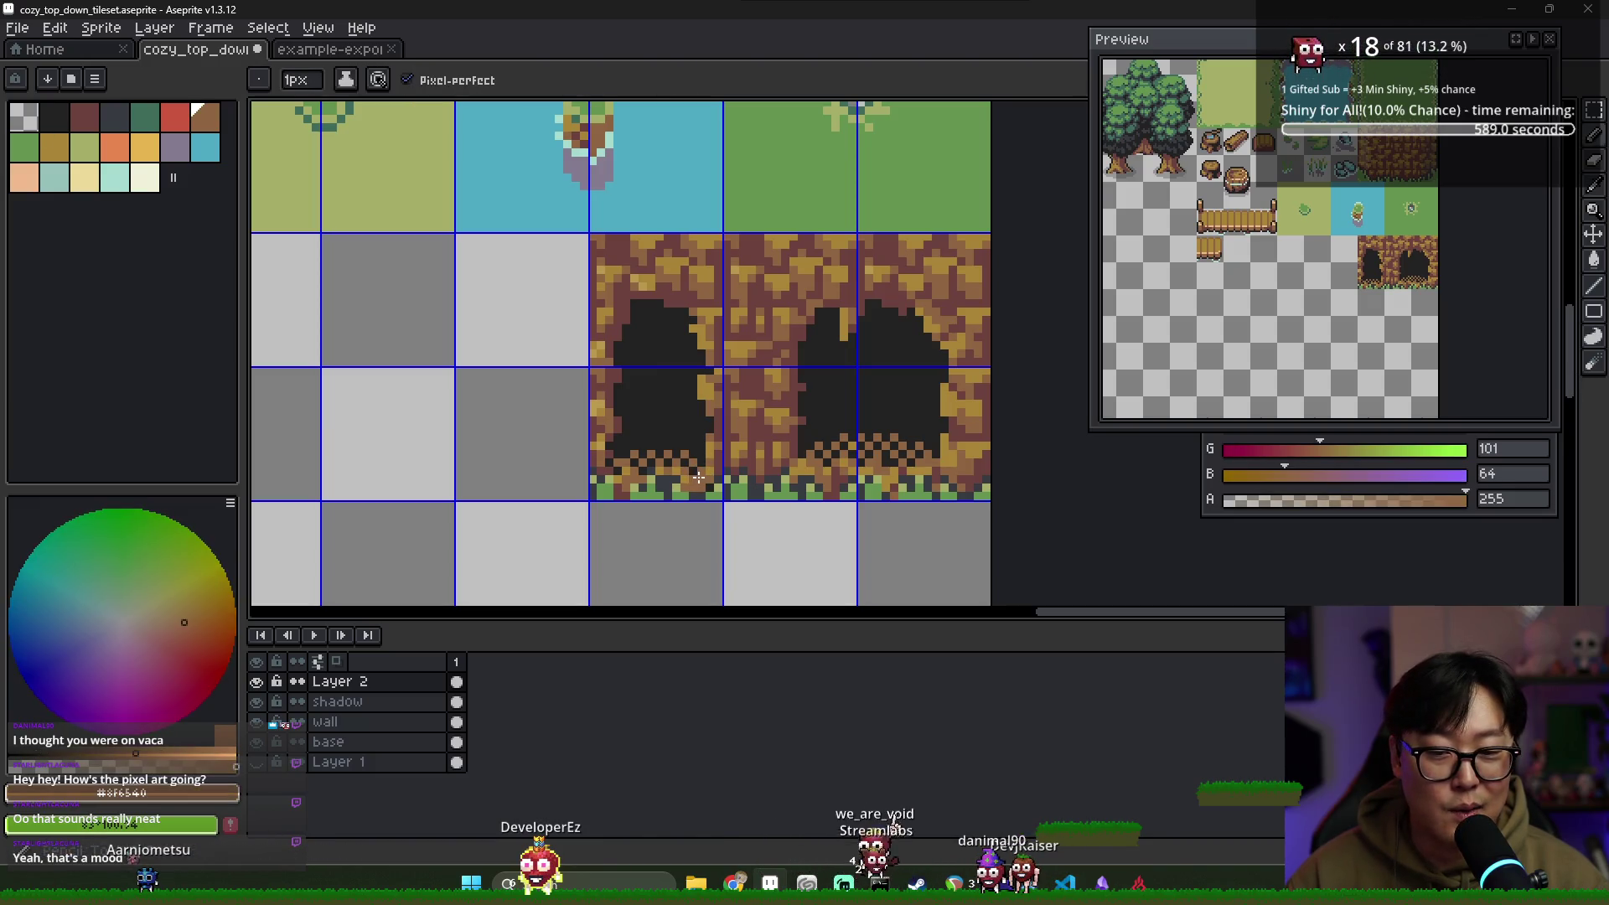
pyautogui.keyDown('alt'); pyautogui.click(701, 477); pyautogui.keyUp('alt')
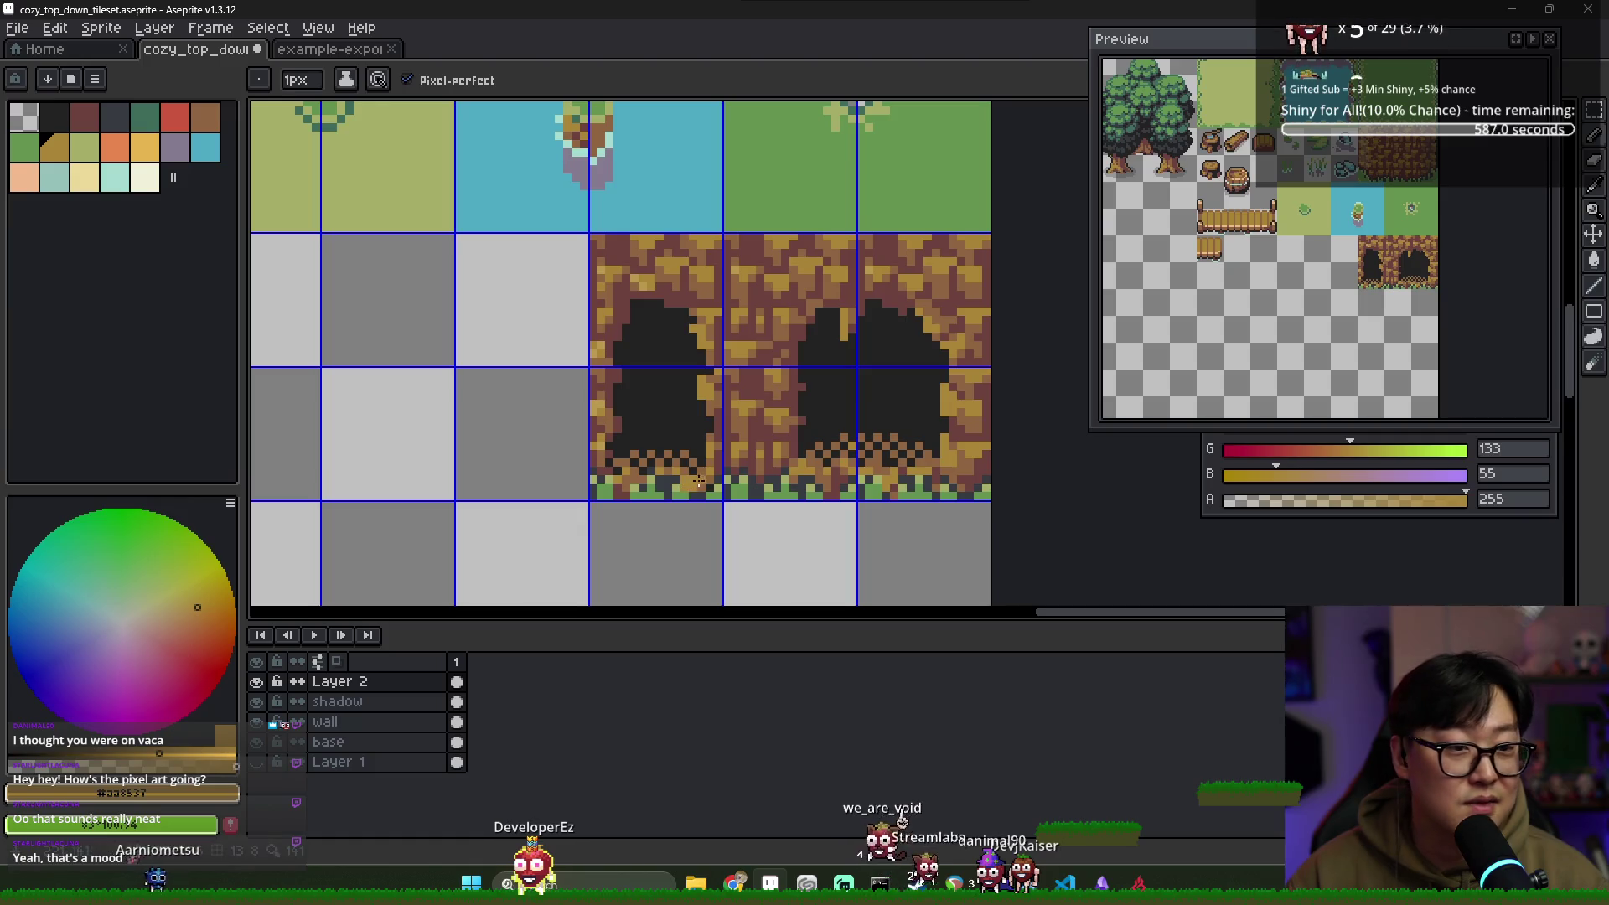
pyautogui.keyDown('alt'); pyautogui.click(696, 485); pyautogui.keyUp('alt')
pyautogui.keyDown('alt'); pyautogui.click(717, 470); pyautogui.keyUp('alt')
pyautogui.keyDown('alt'); pyautogui.click(704, 489); pyautogui.keyUp('alt')
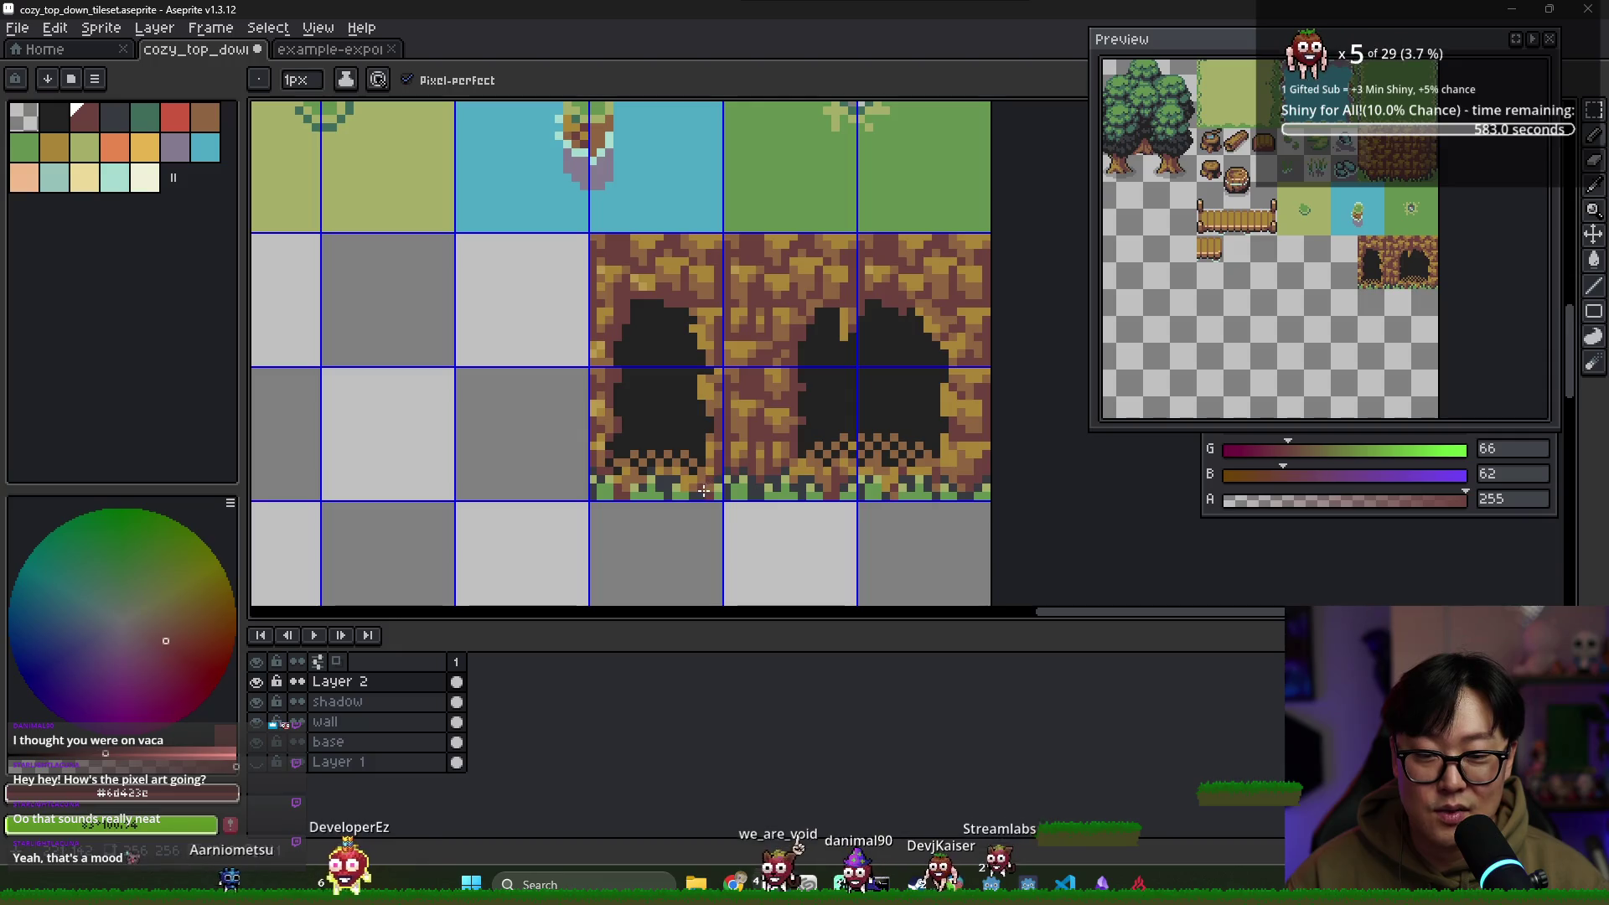
pyautogui.scroll(-3, 711, 483)
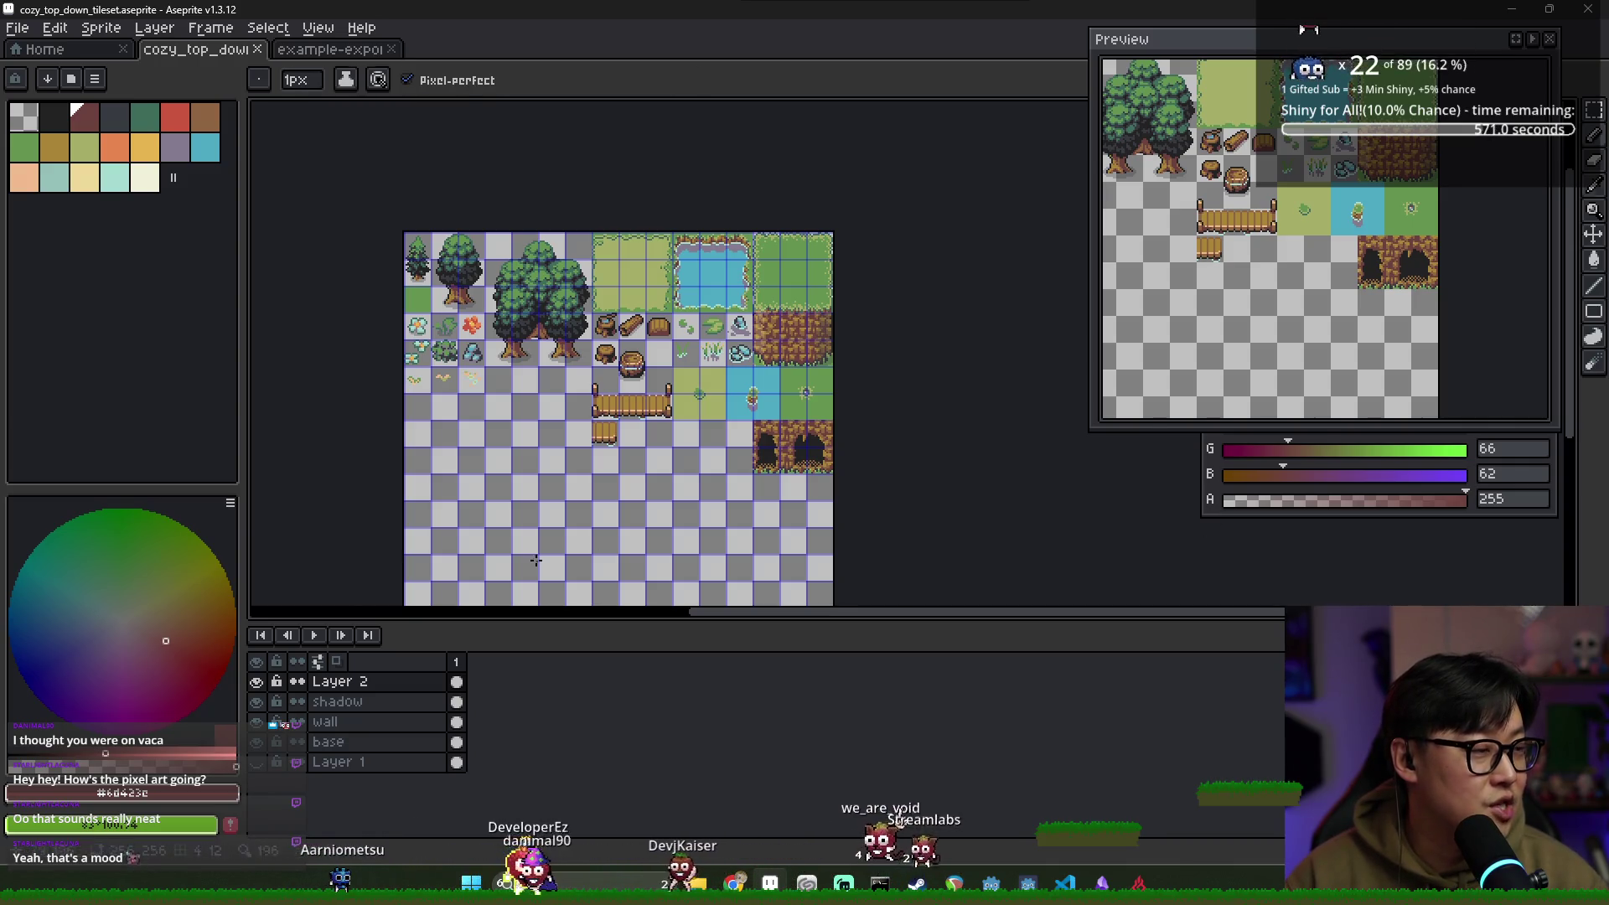
# Switch to the browser's itch.io page for The Black Tower of Orgal and run the game
pyautogui.hotkey('alt', 'Tab')
pyautogui.press('Escape')
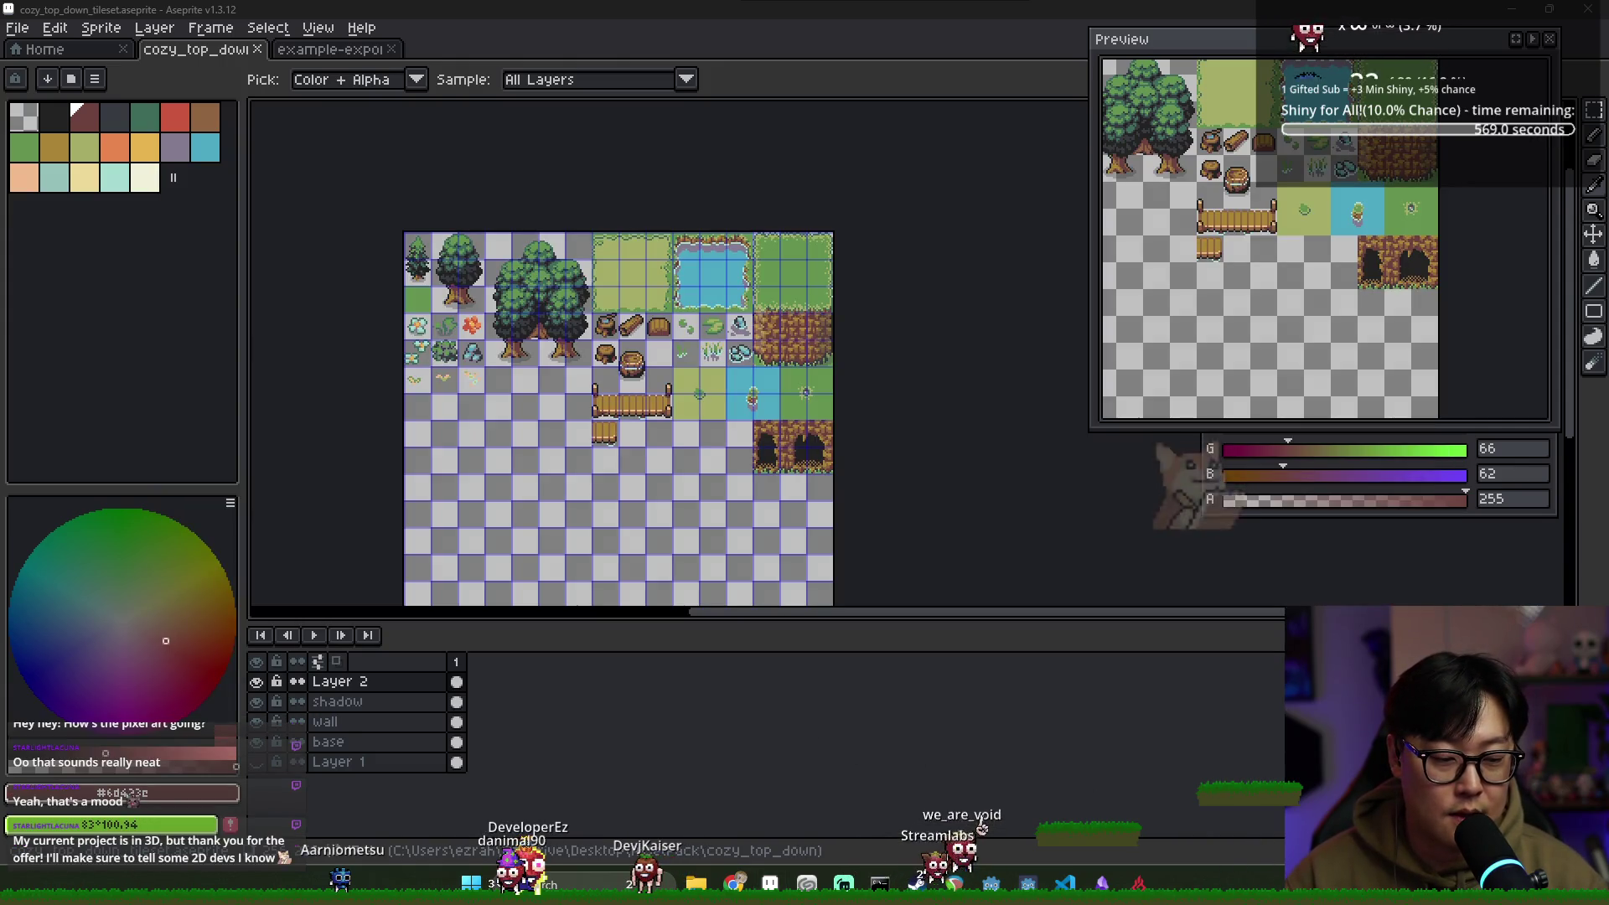
pyautogui.hotkey('alt', 'Tab')
pyautogui.hotkey('alt', 'Tab')
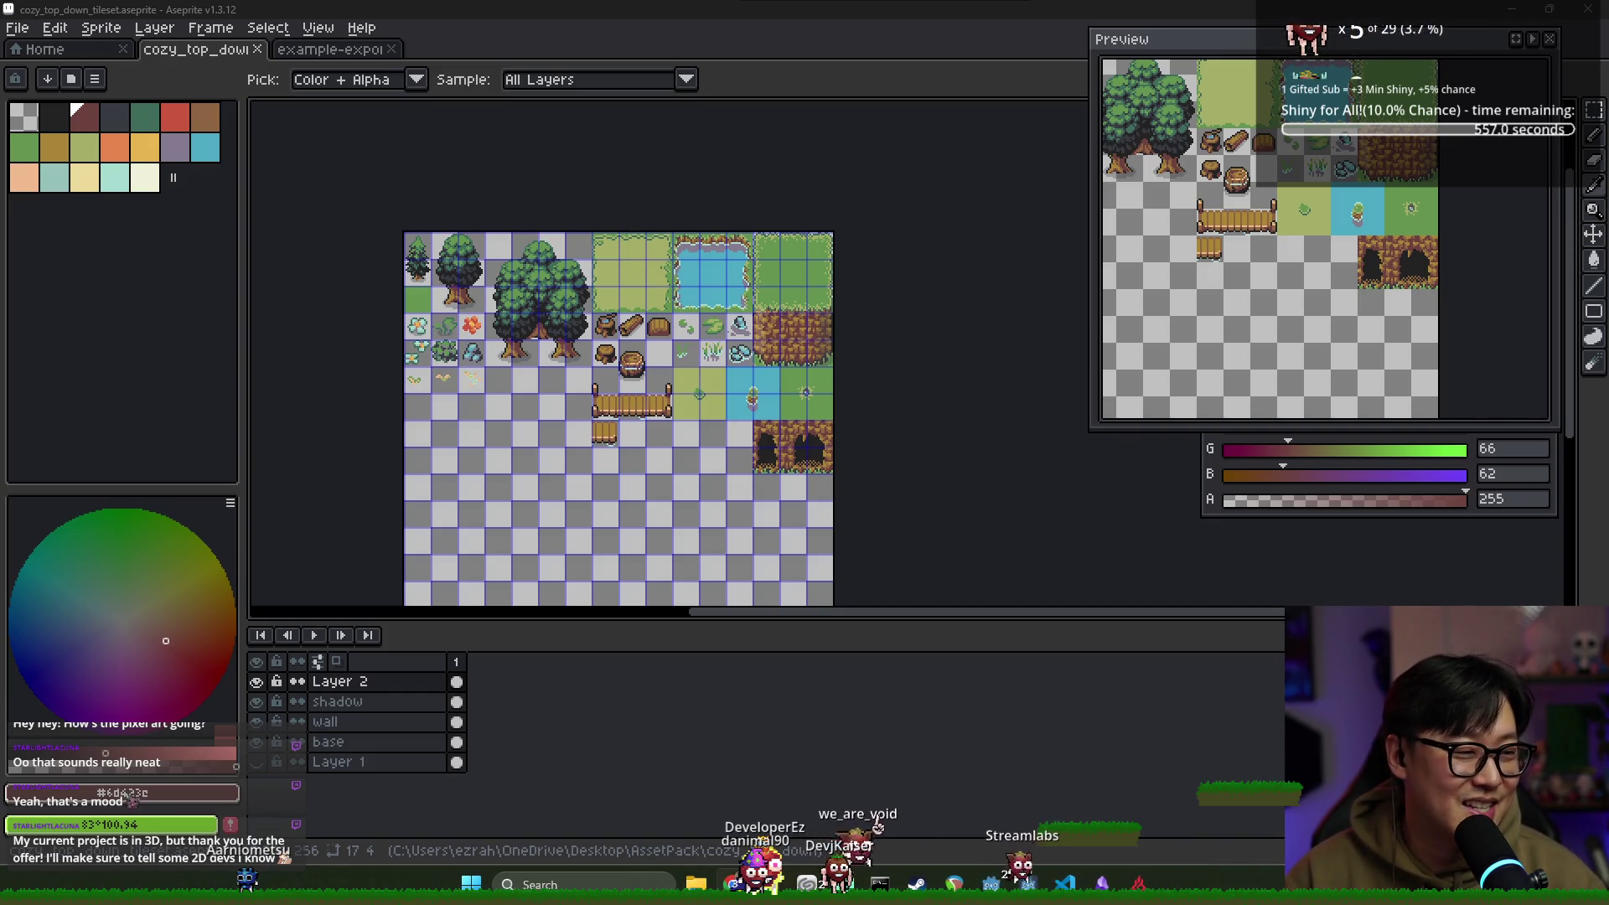
pyautogui.hotkey('alt', 'Tab')
pyautogui.click(797, 284)
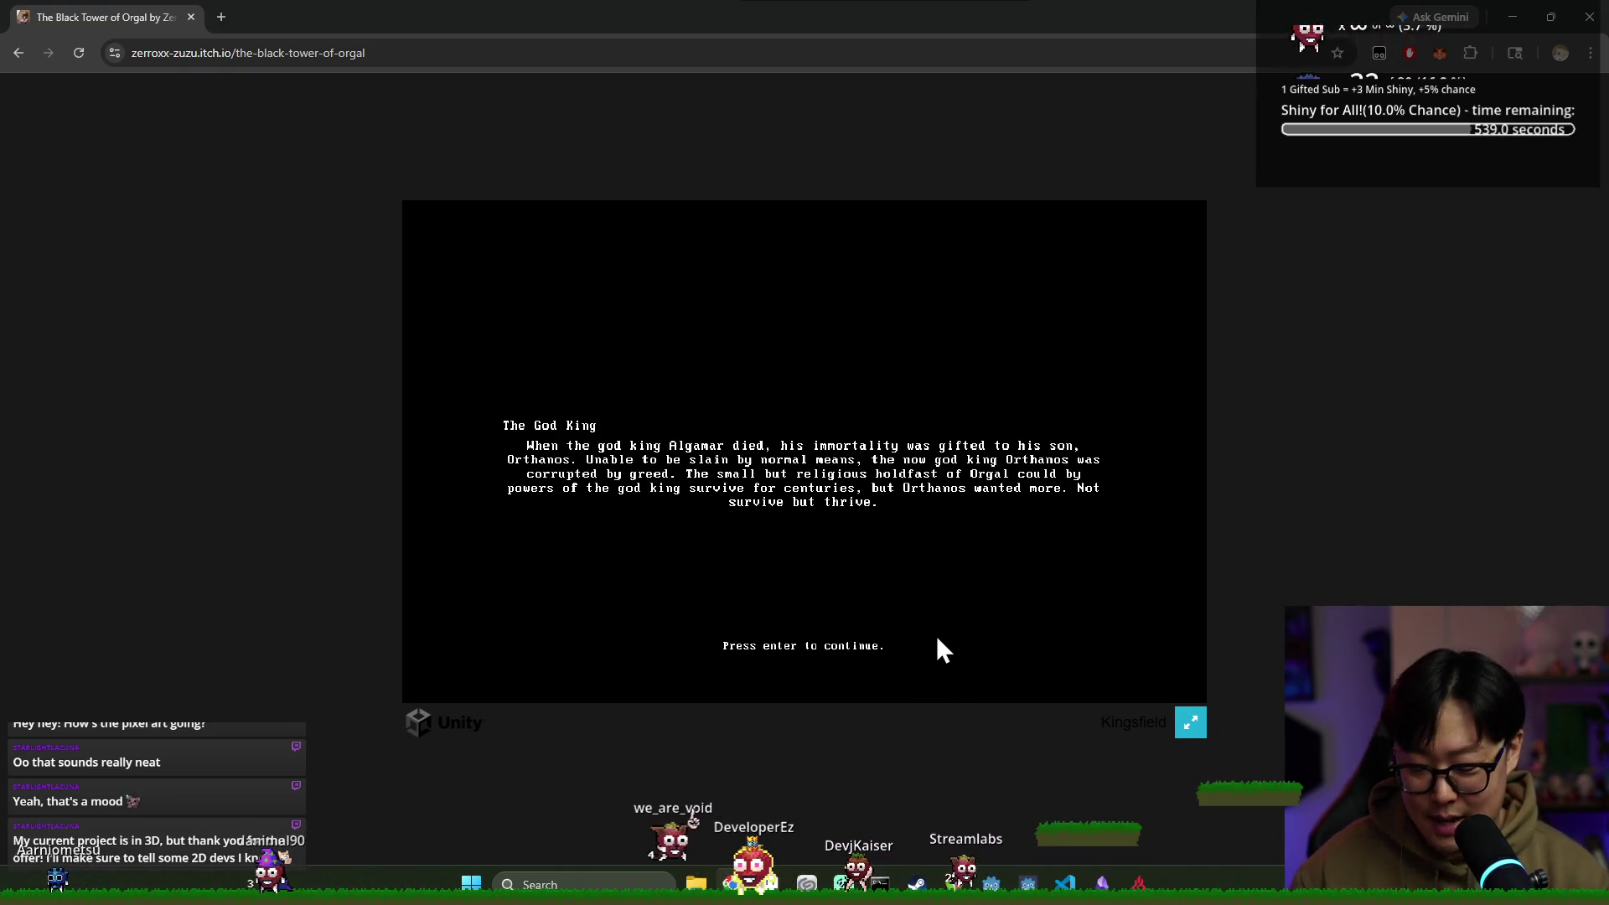
# Advance the intro story, choose the 'keen iron edge' upgrade, and switch the game to full screen
pyautogui.click(937, 635)
pyautogui.press('Return')
pyautogui.press('Return')
pyautogui.press('Return')
pyautogui.press('Return')
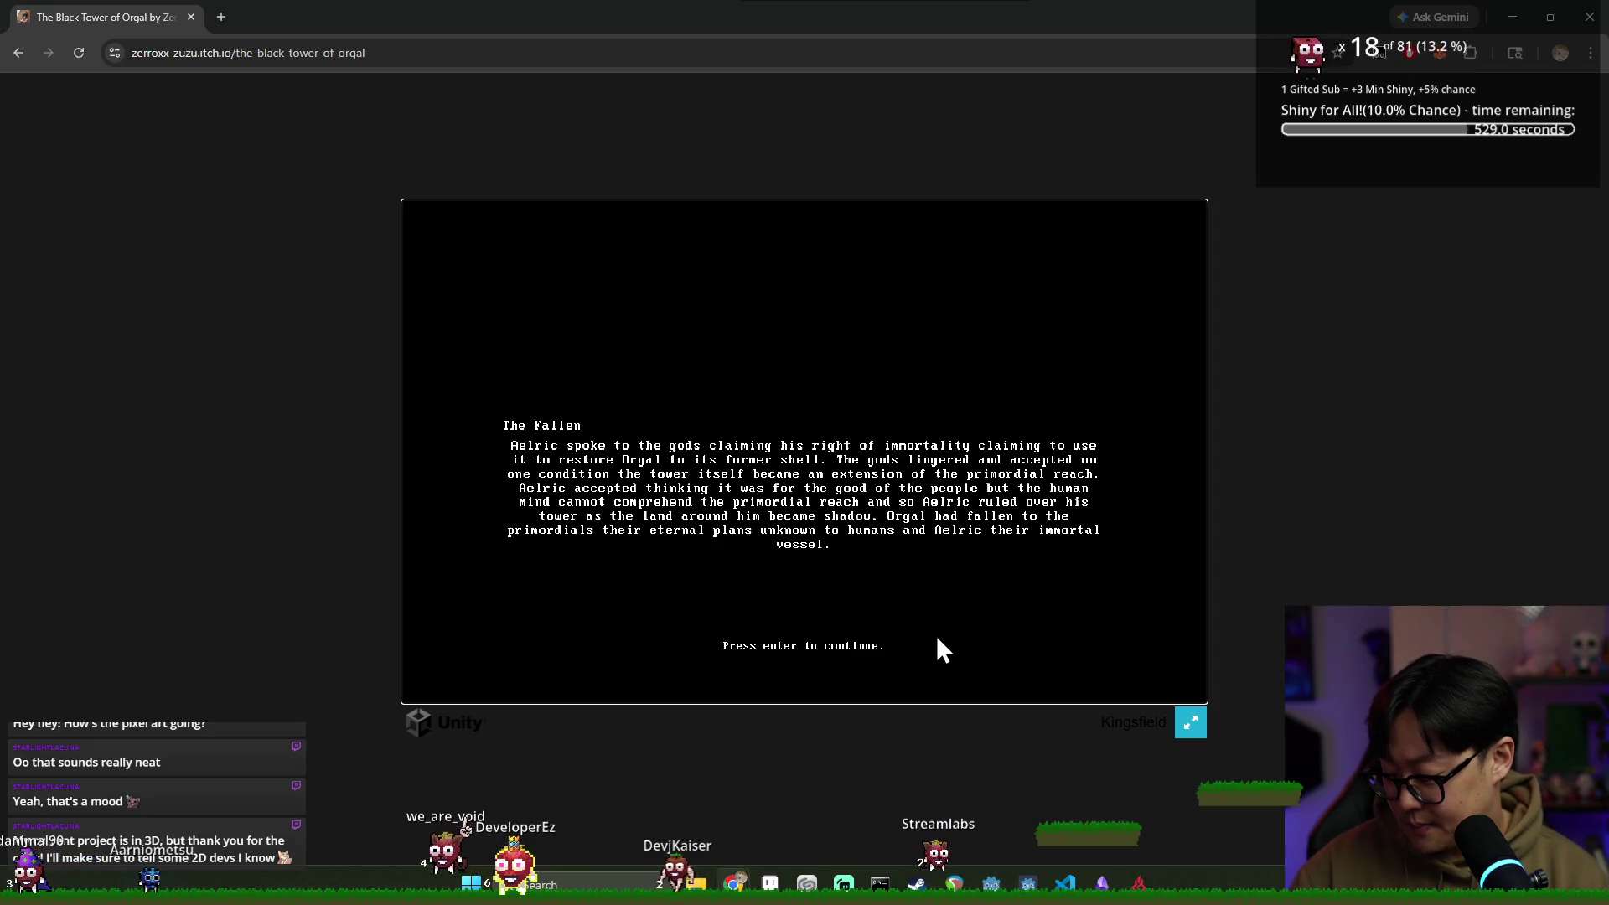
pyautogui.press('Return')
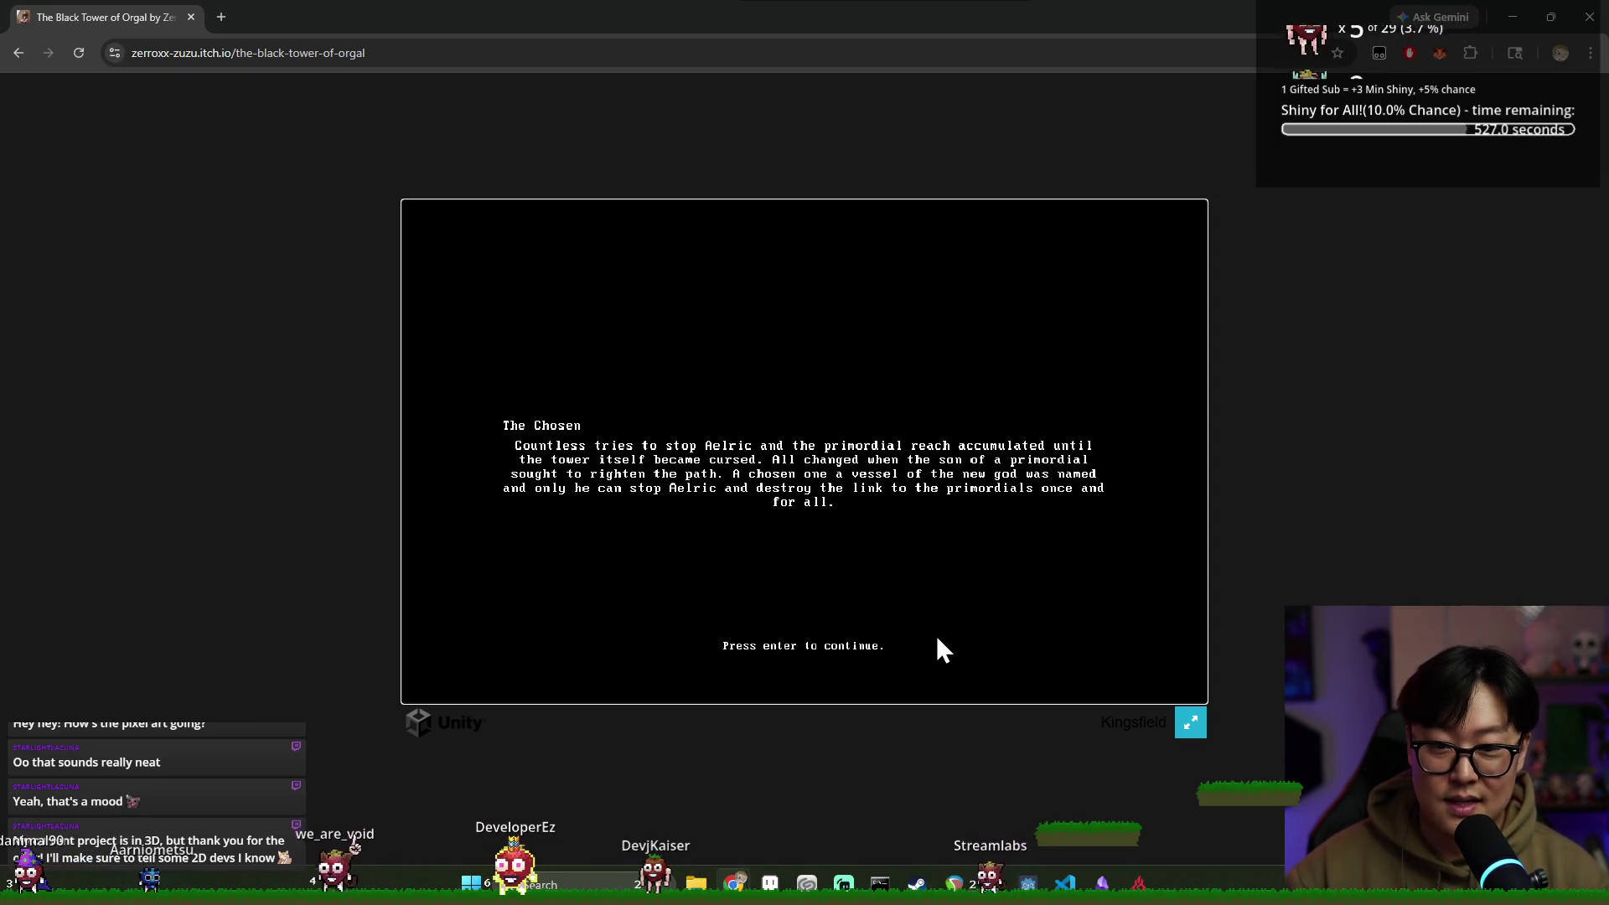
pyautogui.press('Return')
pyautogui.press('Return')
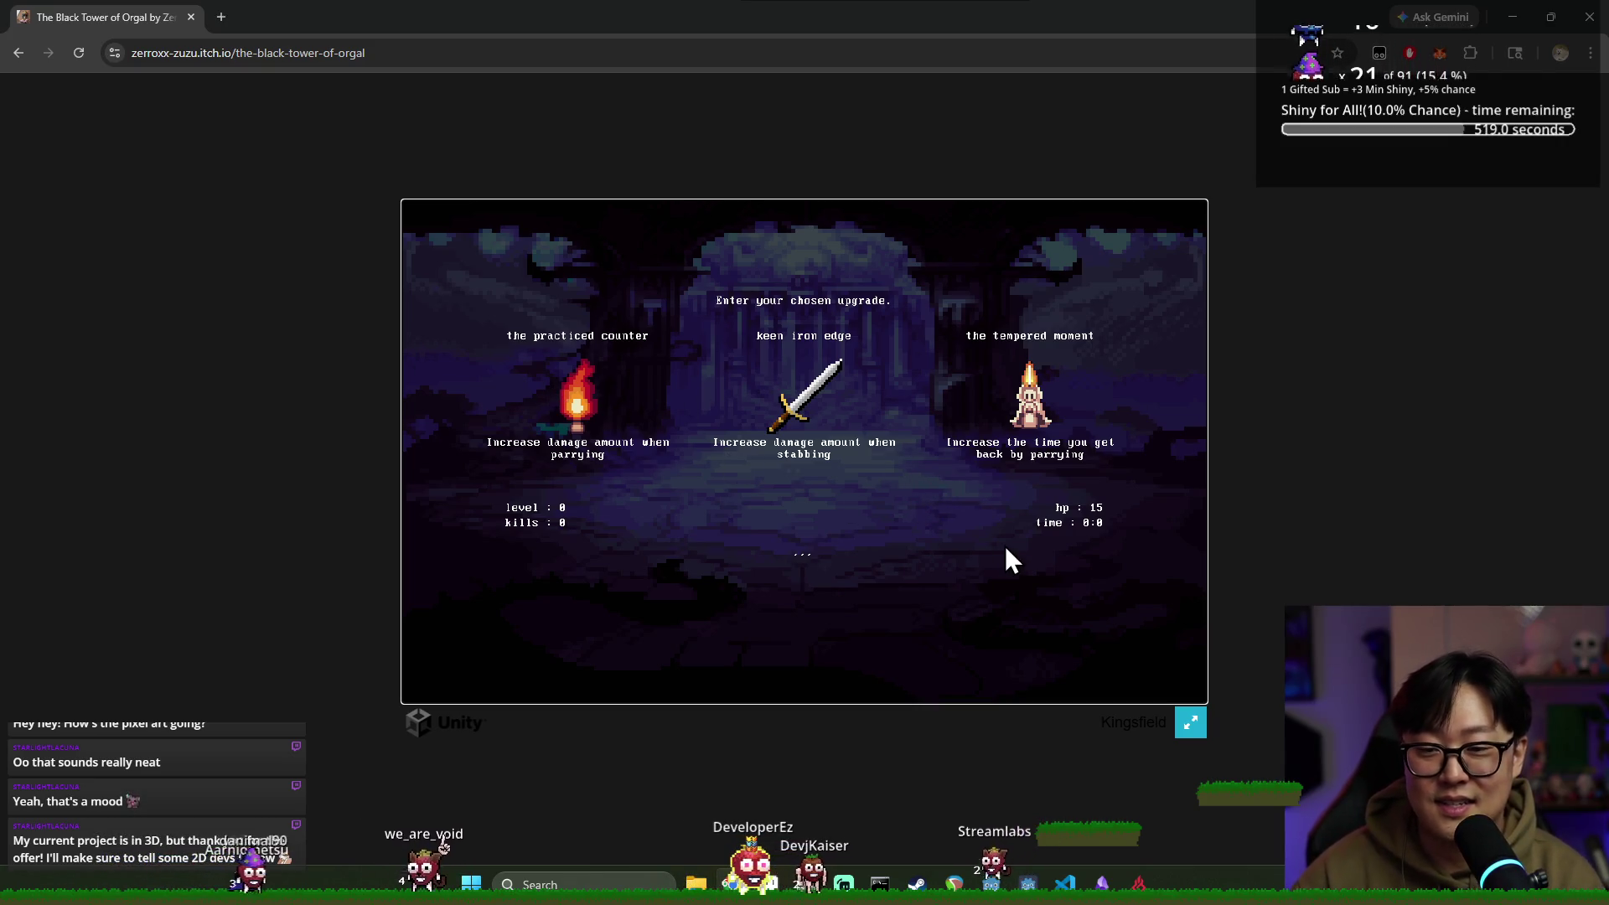
pyautogui.write('keen iron edge')
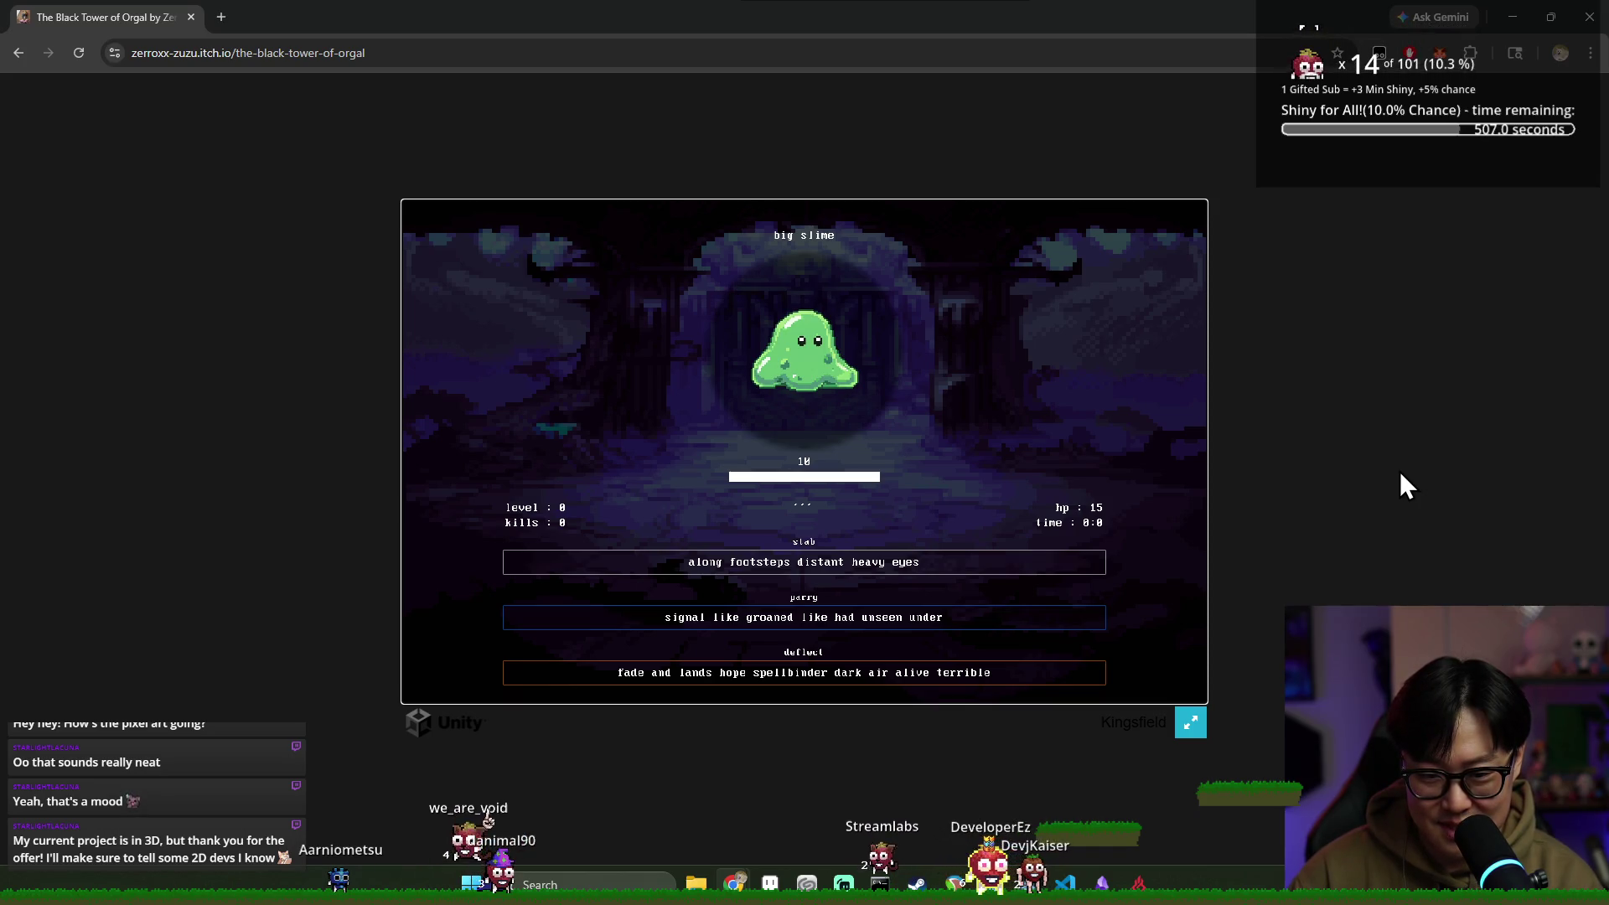
pyautogui.click(1188, 723)
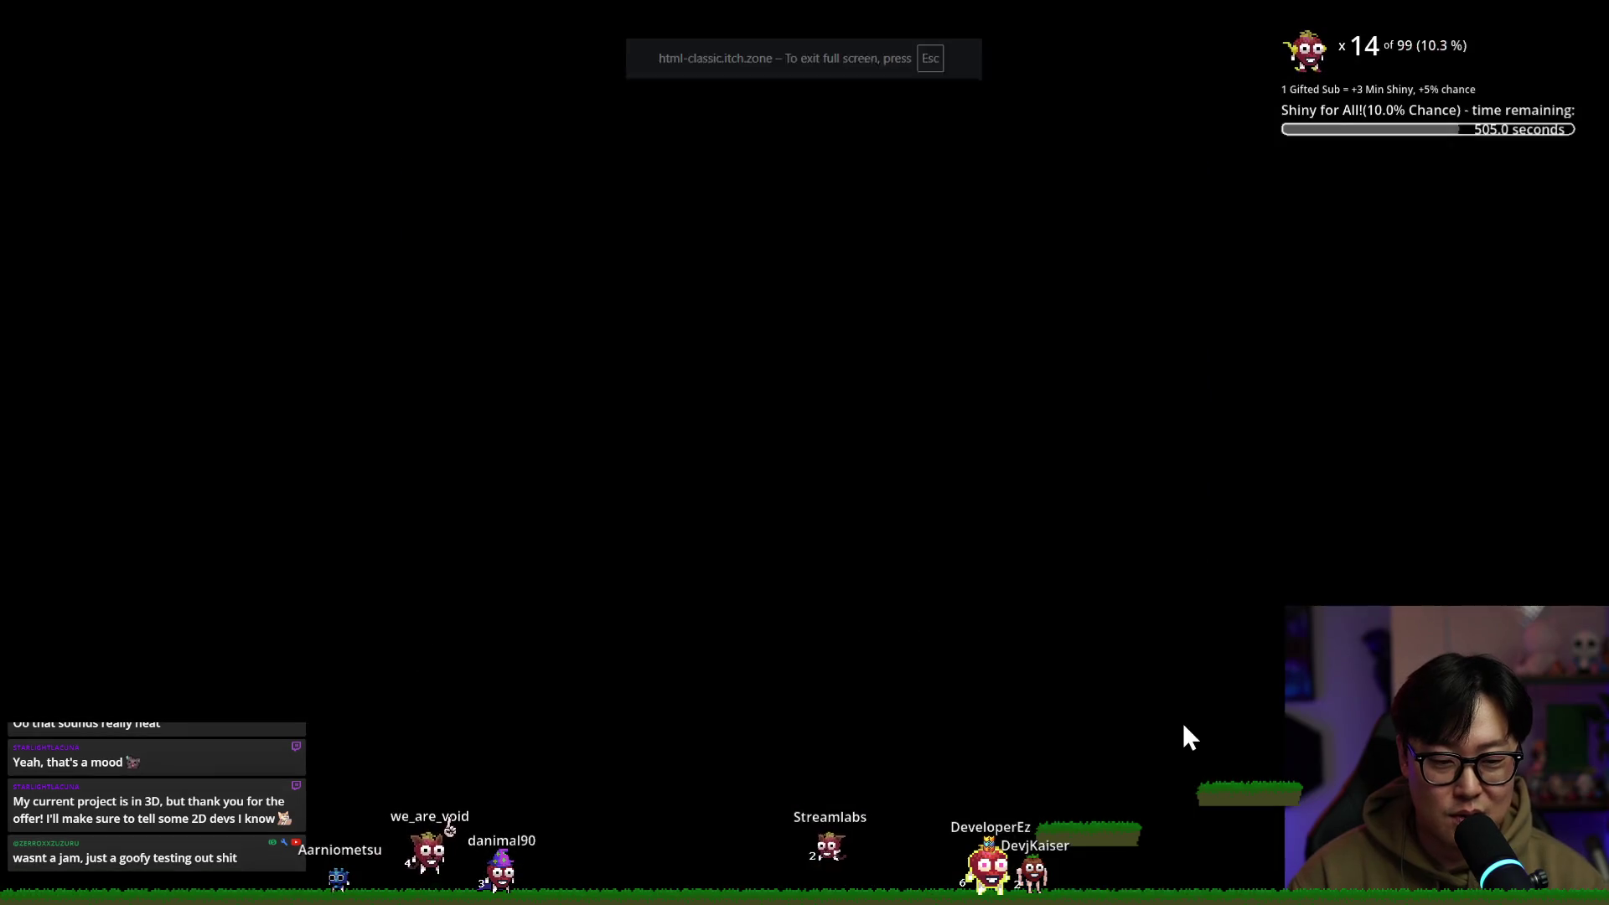
# Type the stab phrases, e.g. 'barely moon deep ground cuts', to kill the slime
pyautogui.write('stab')
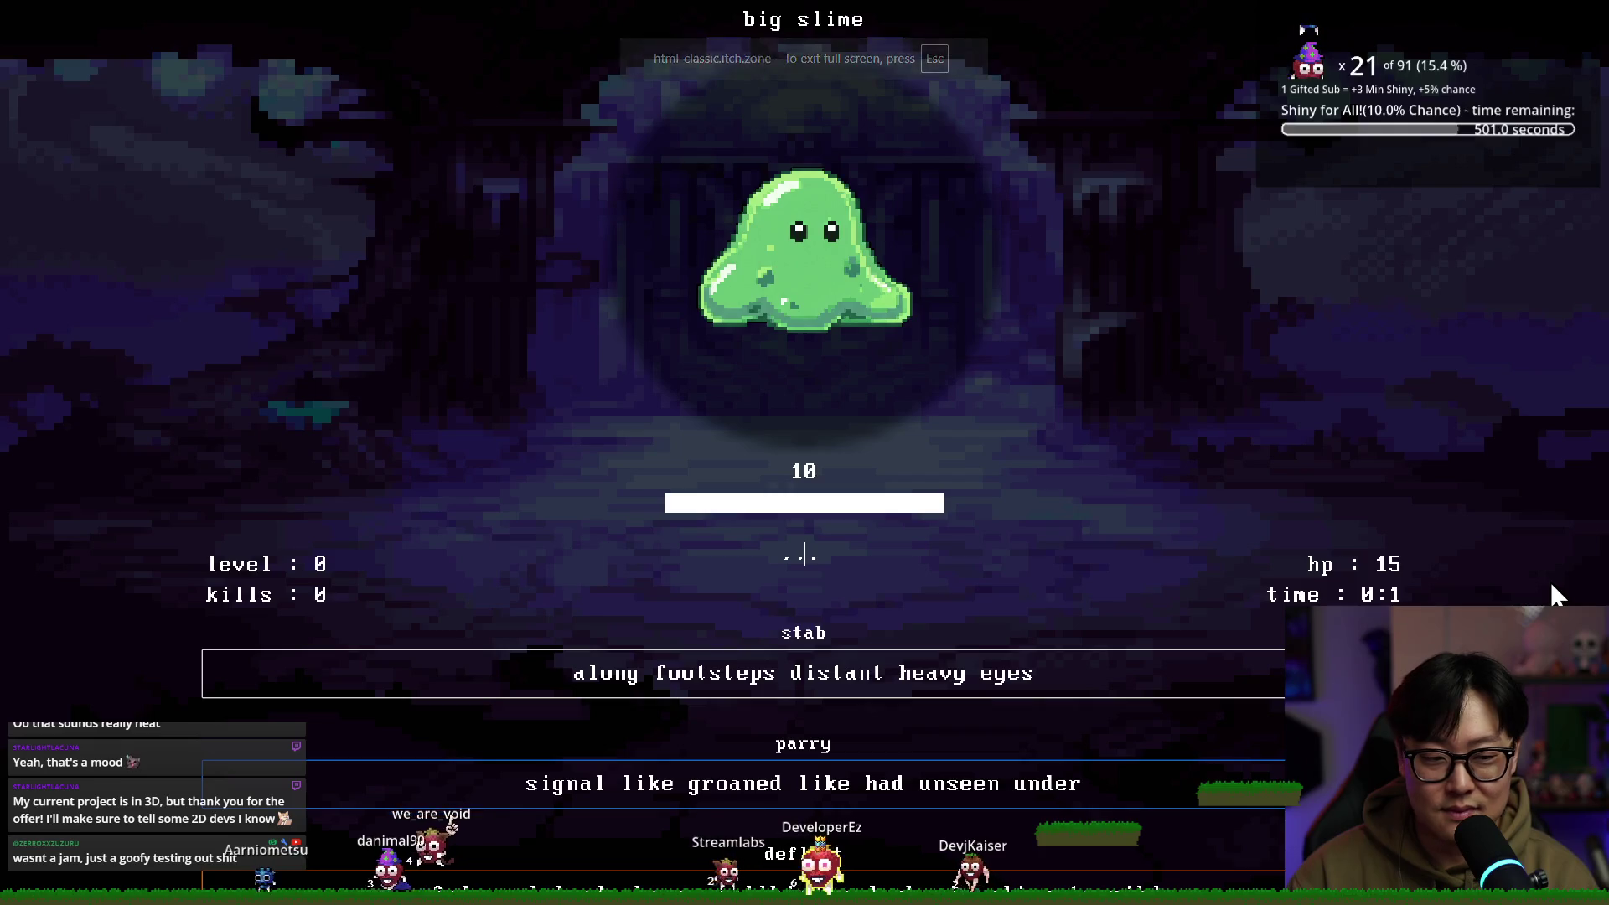
pyautogui.write('parry')
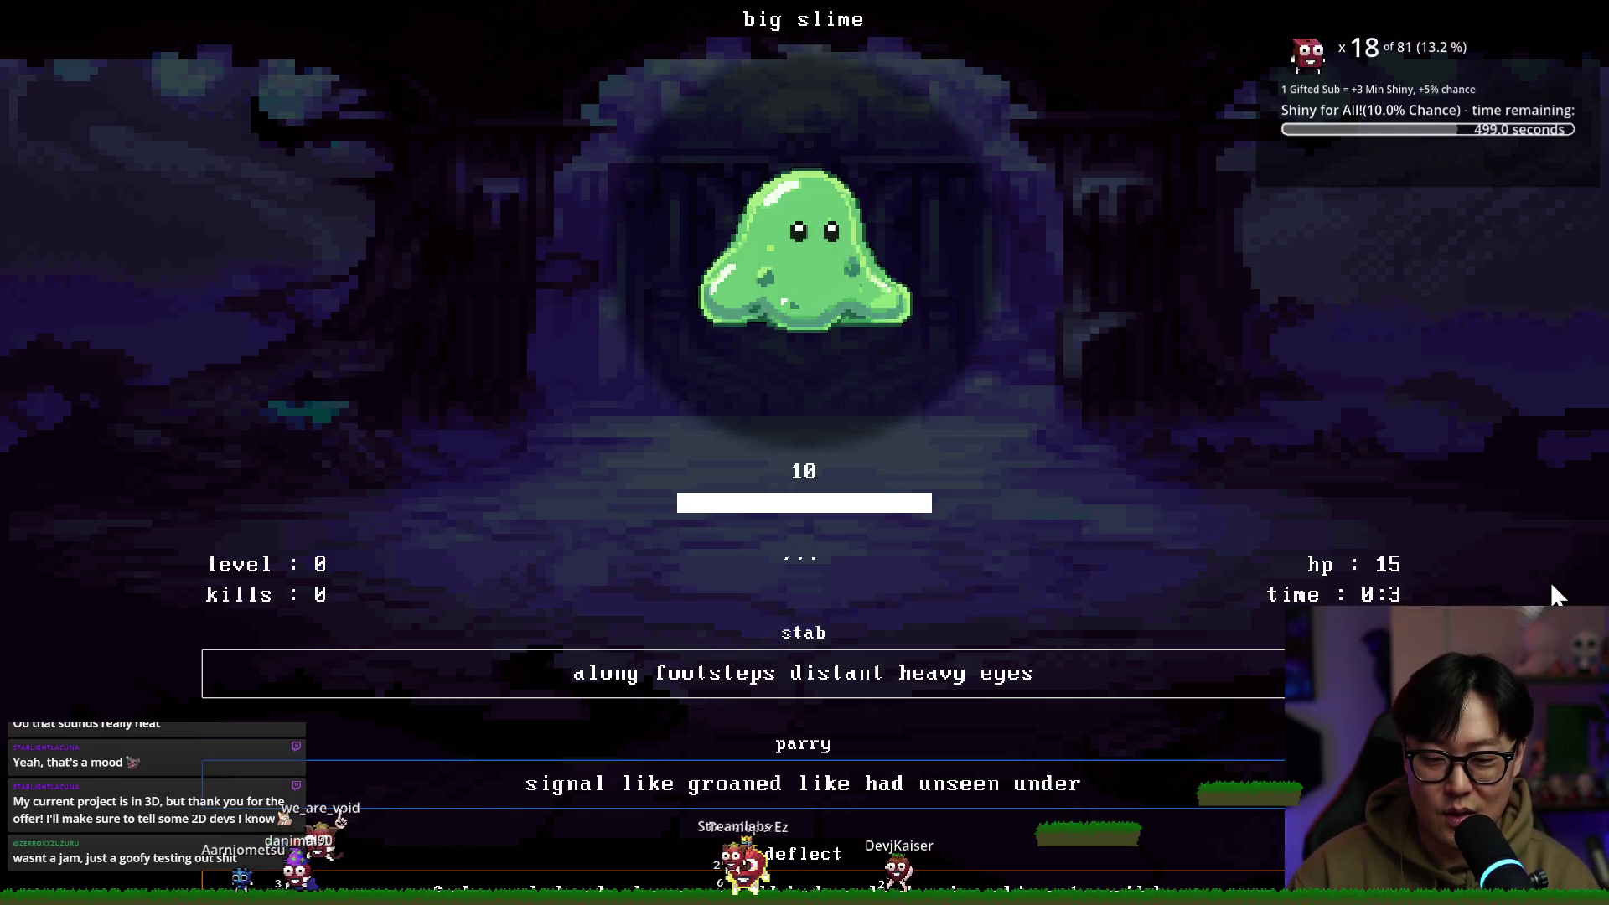
pyautogui.write('along')
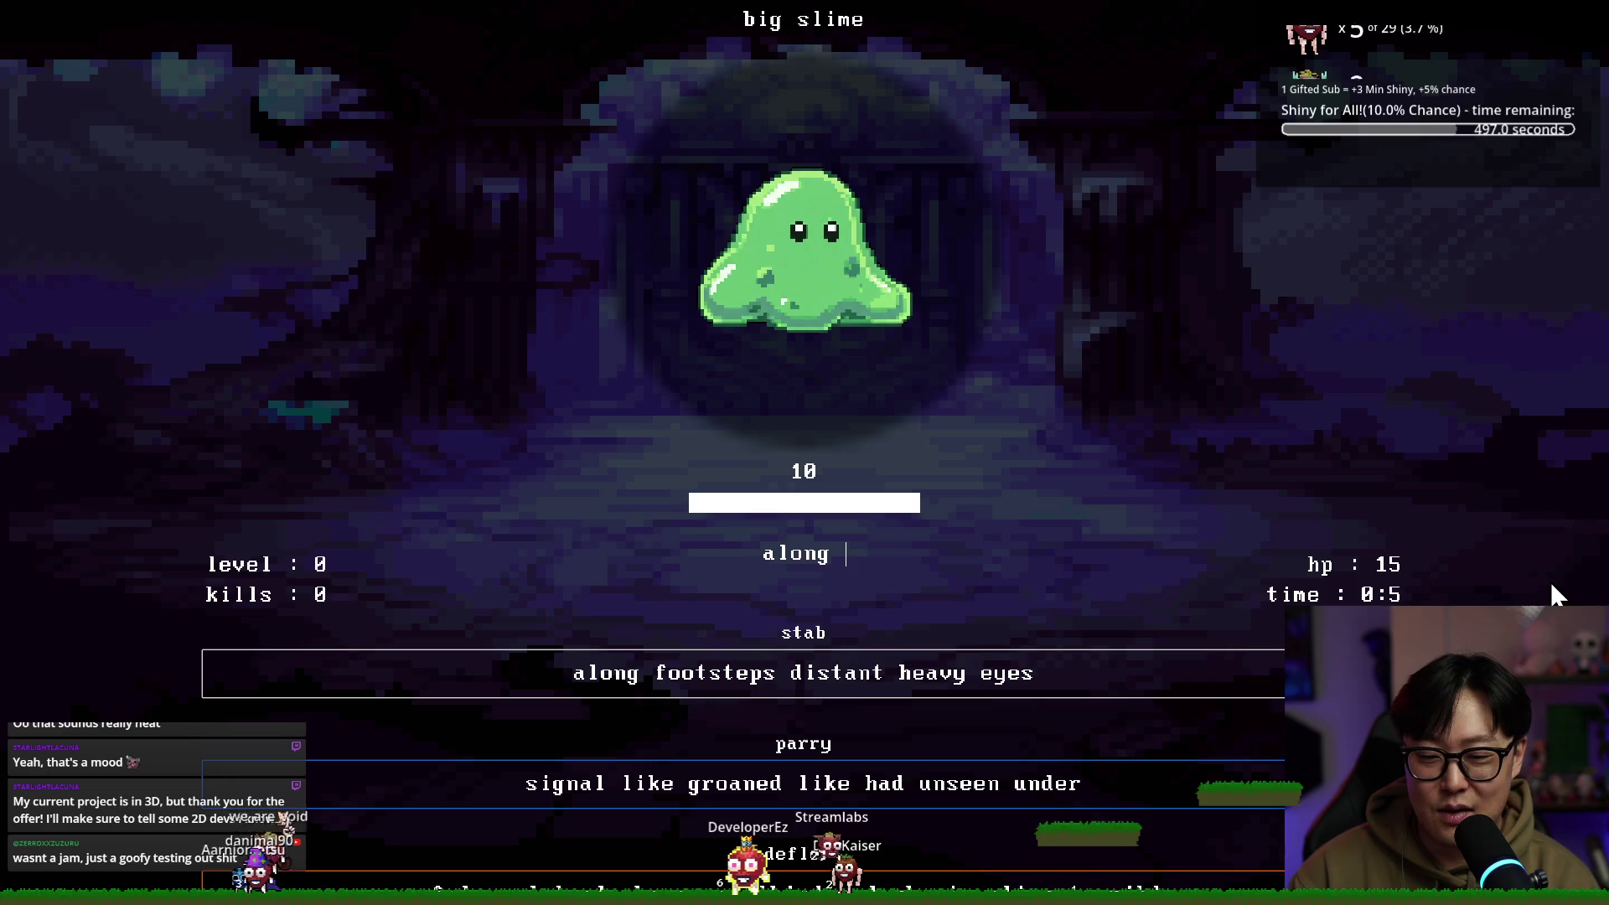
pyautogui.press('BackSpace')
pyautogui.press('BackSpace')
pyautogui.press('BackSpace')
pyautogui.press('BackSpace')
pyautogui.press('BackSpace')
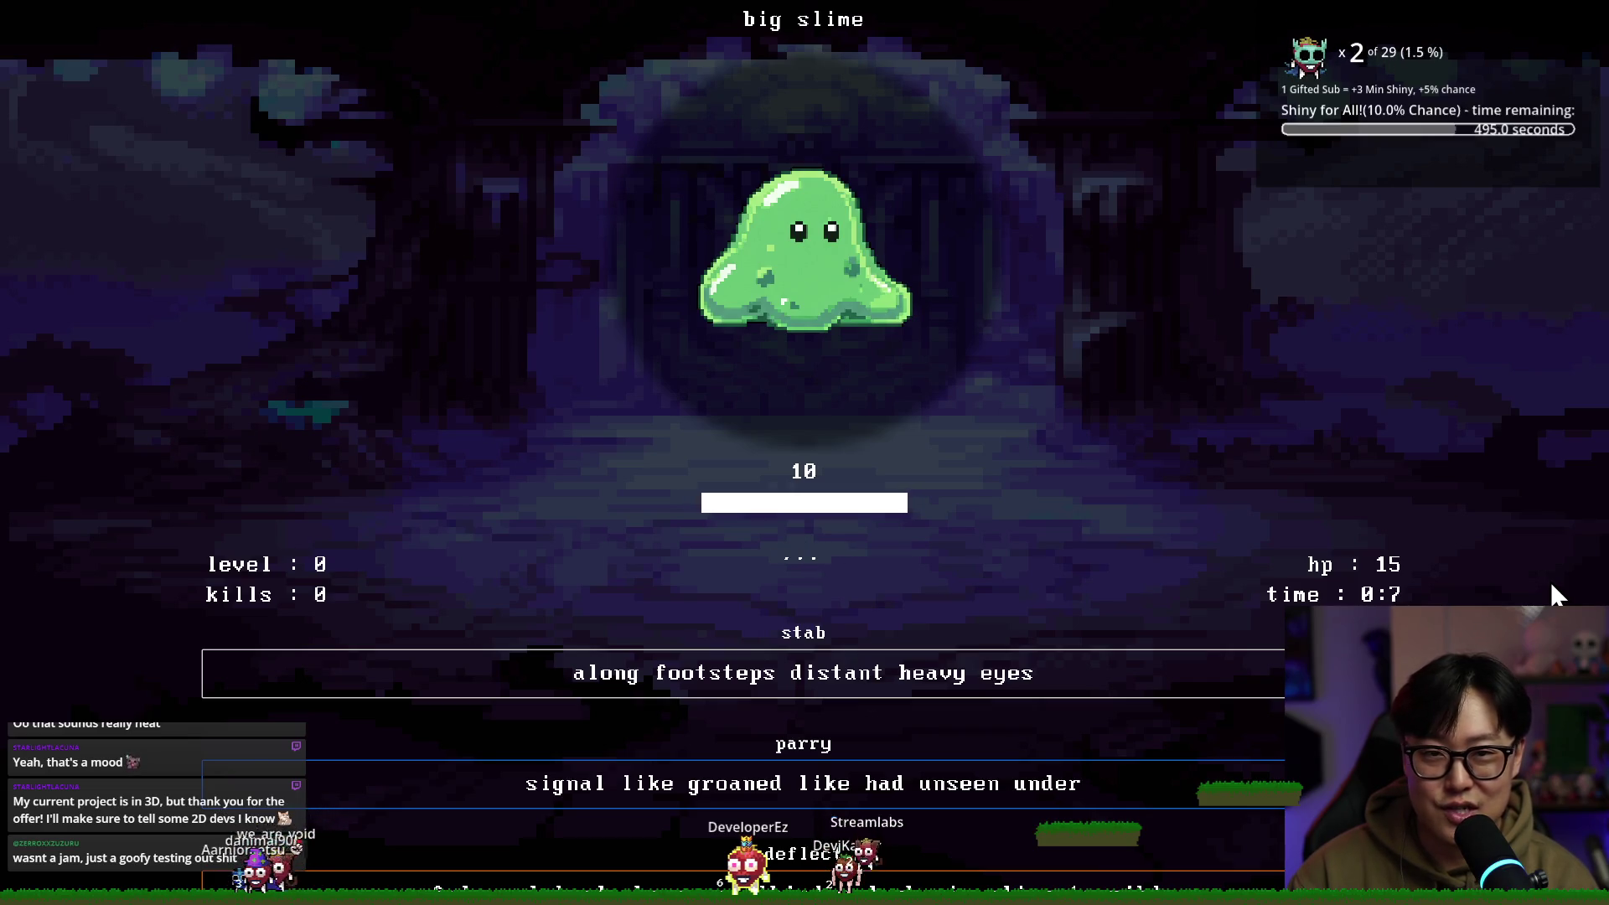
pyautogui.write('def')
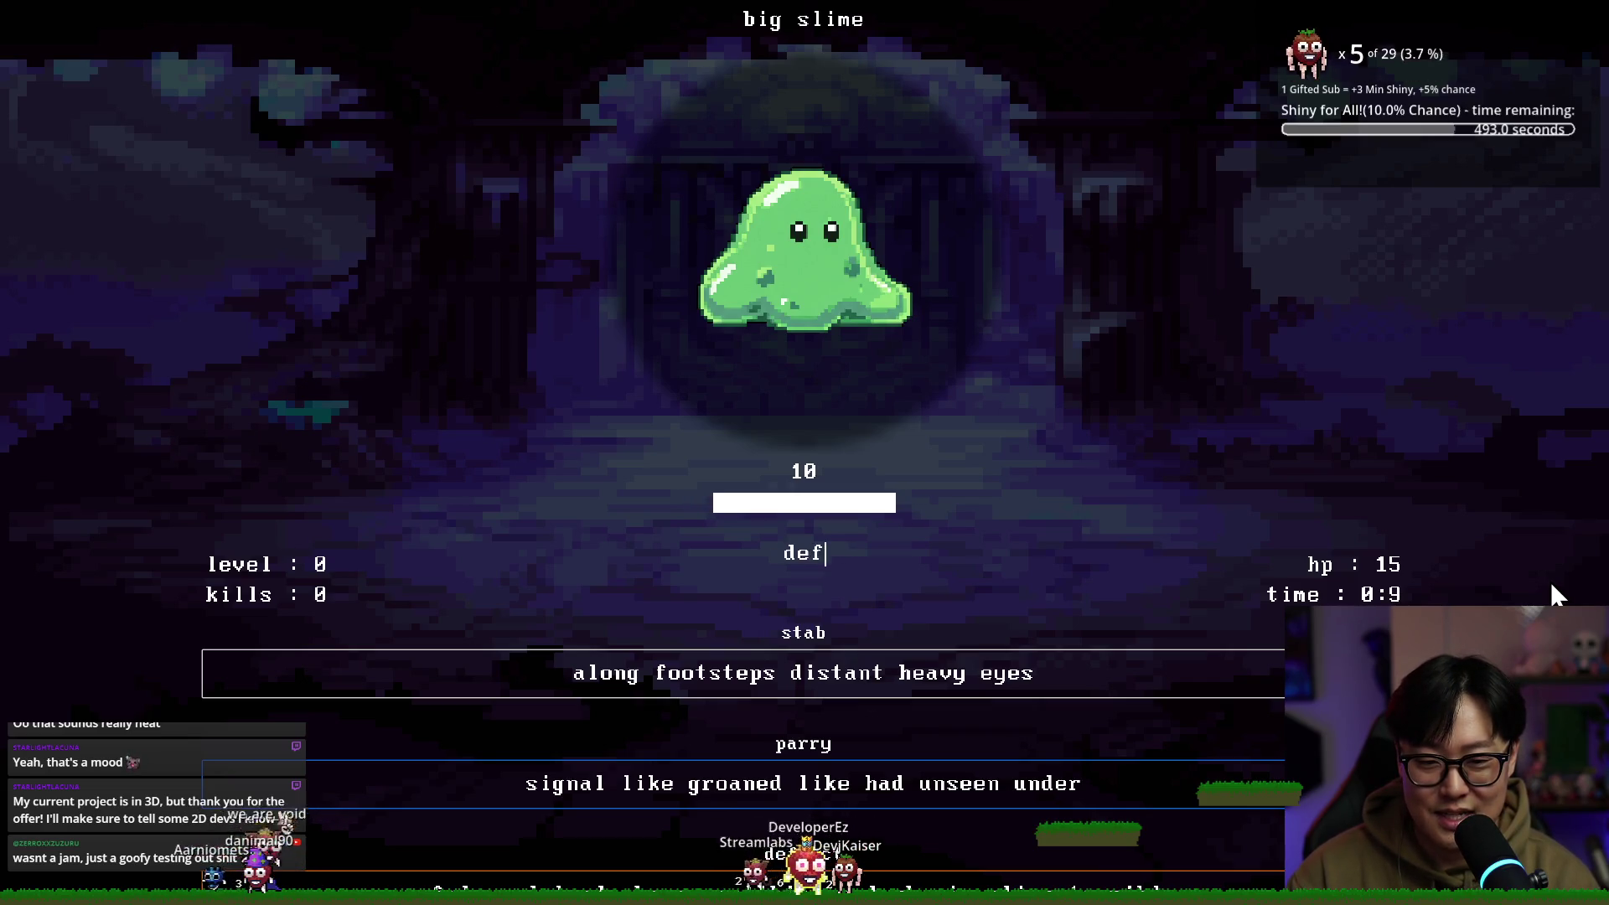
pyautogui.write('lectdeflect')
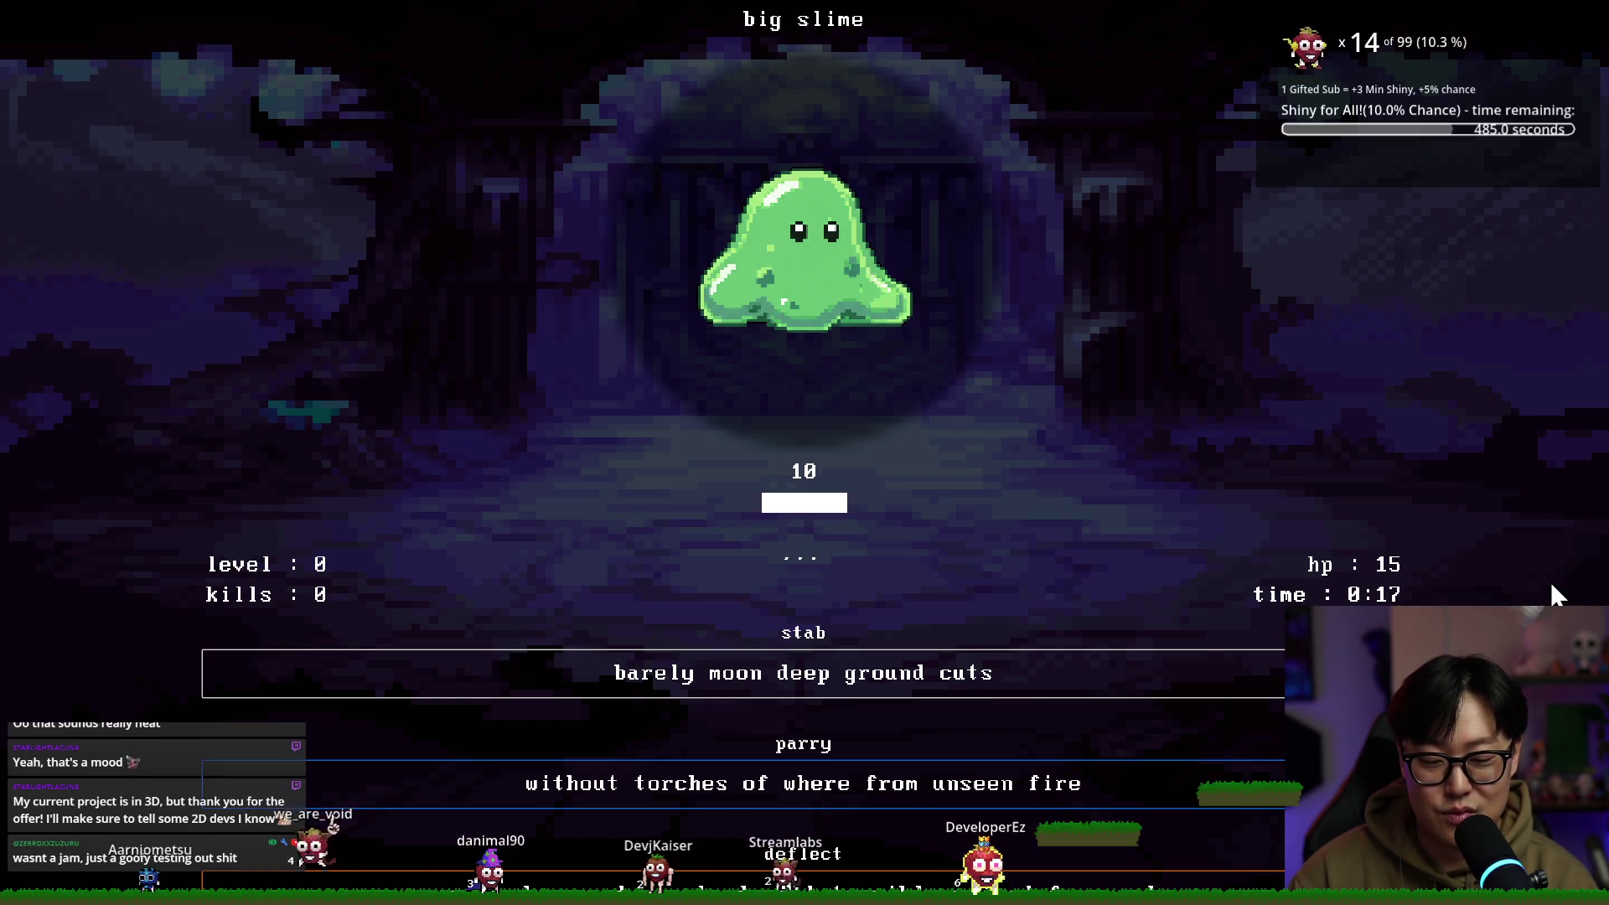
pyautogui.write('barely moon deep ground')
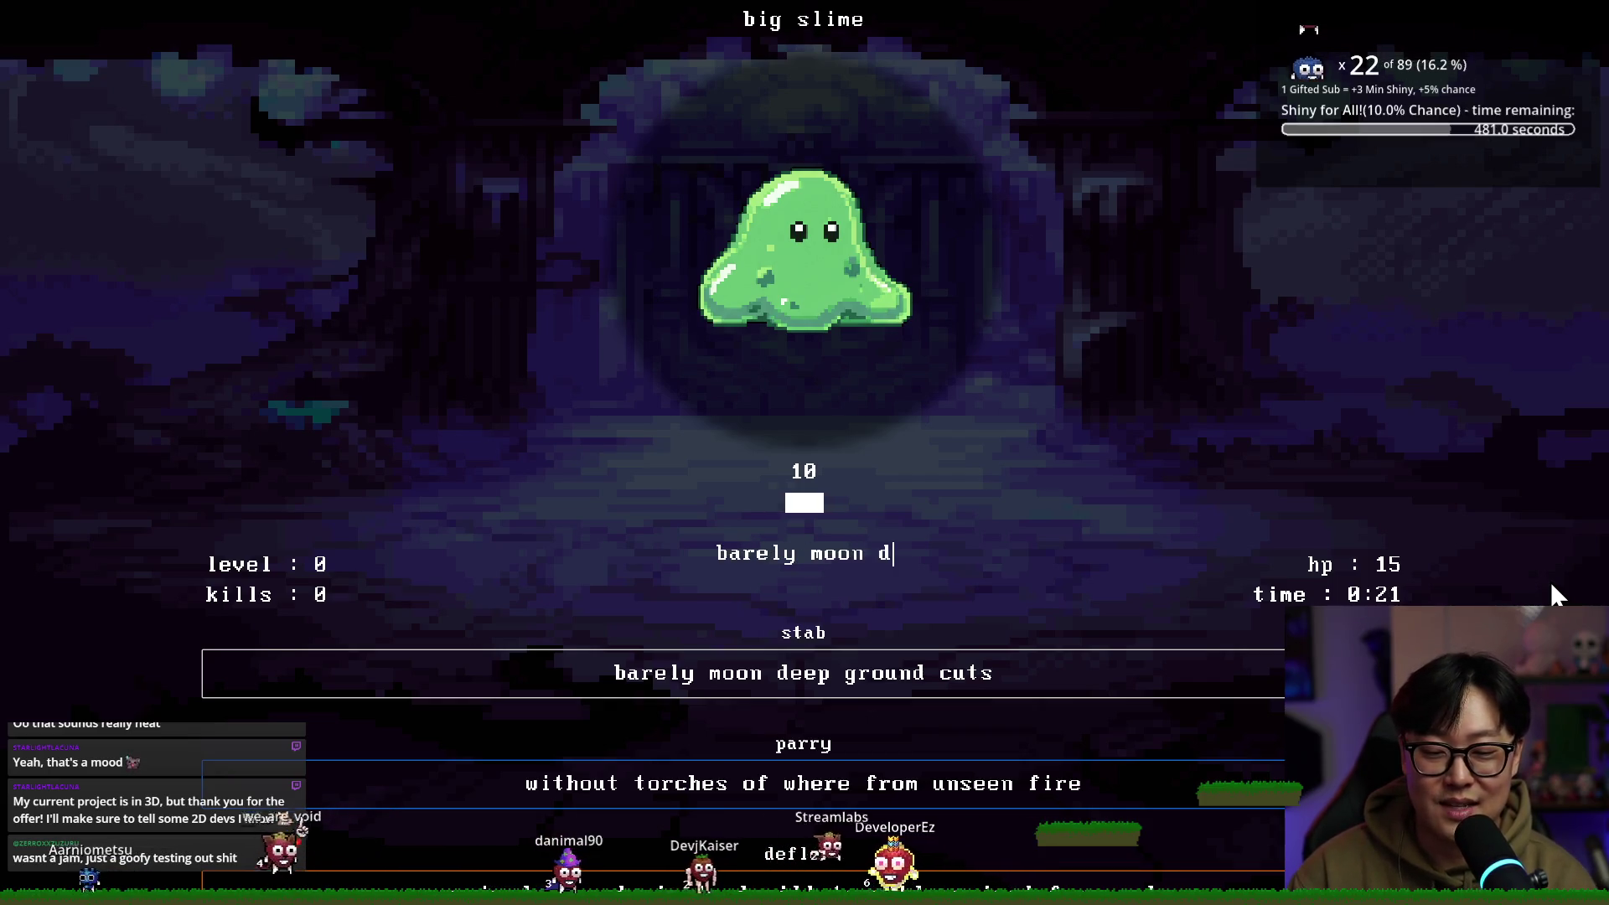
pyautogui.write(' cuts')
pyautogui.press('Return')
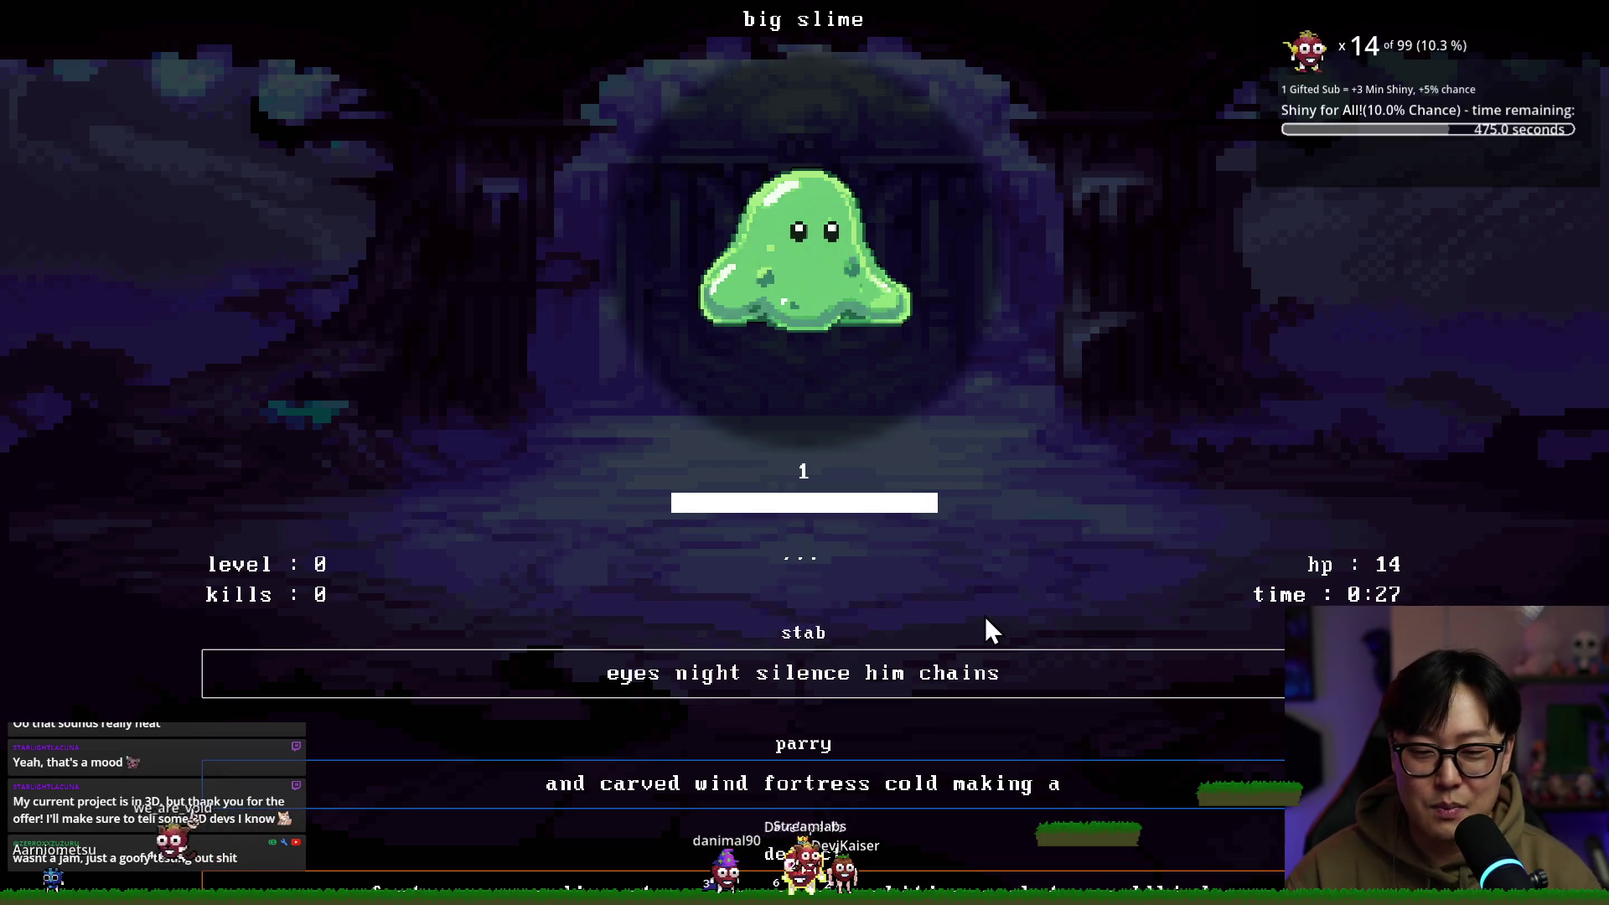
pyautogui.write('eyes night silence him chains')
pyautogui.press('Return')
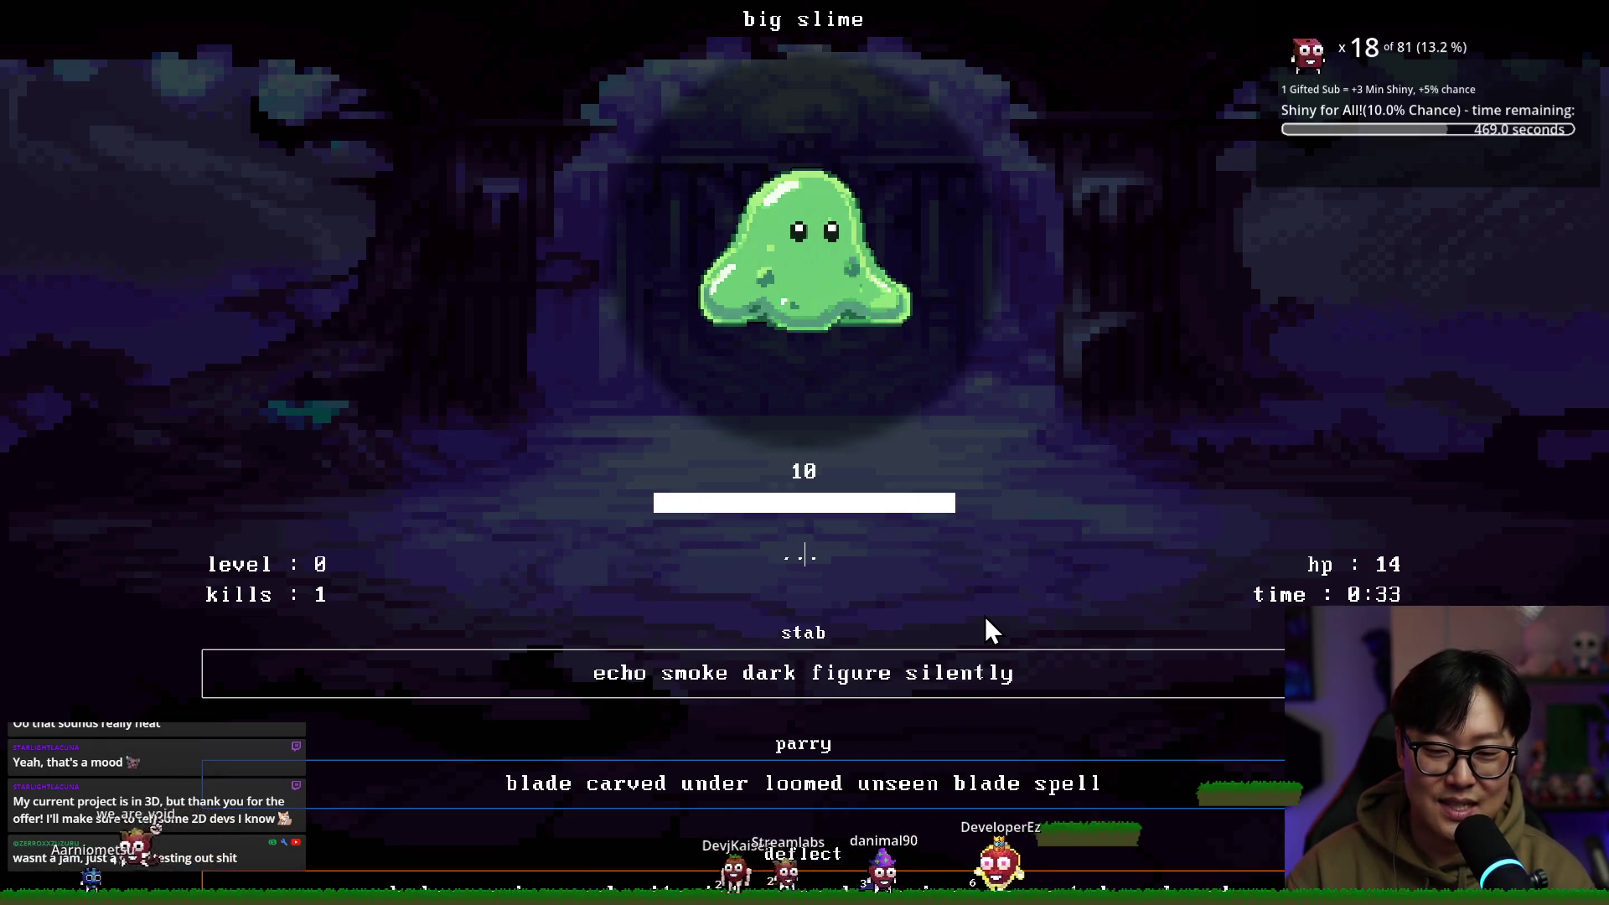
pyautogui.write('echo smoke dark figure silentl')
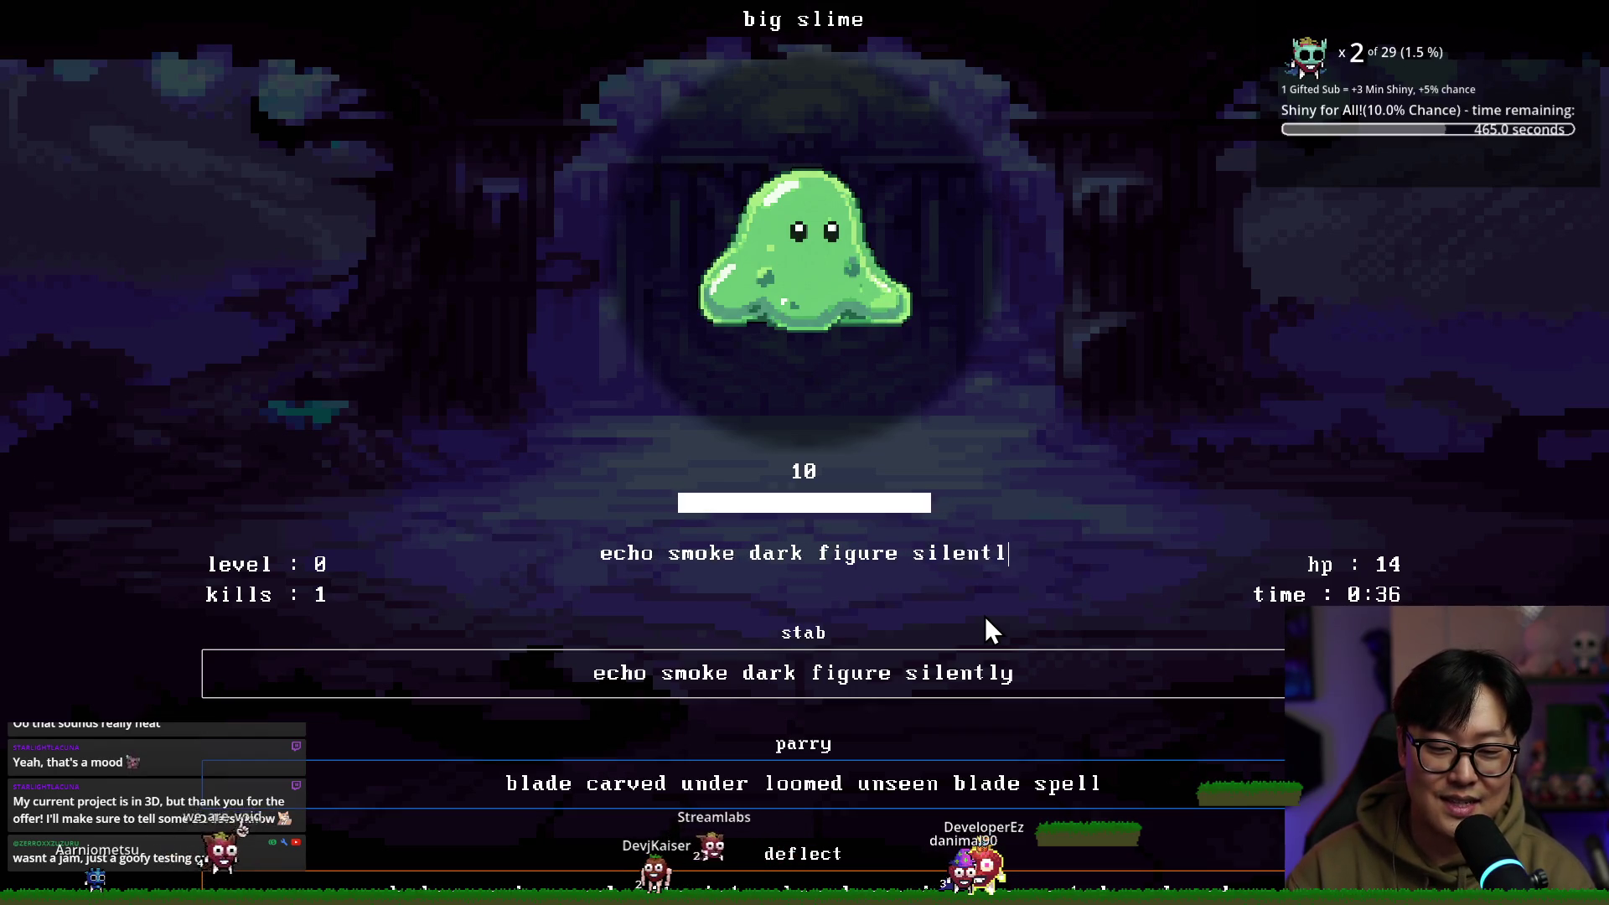
pyautogui.write('y')
pyautogui.press('Return')
pyautogui.write('torch the into thick crawl')
pyautogui.press('Return')
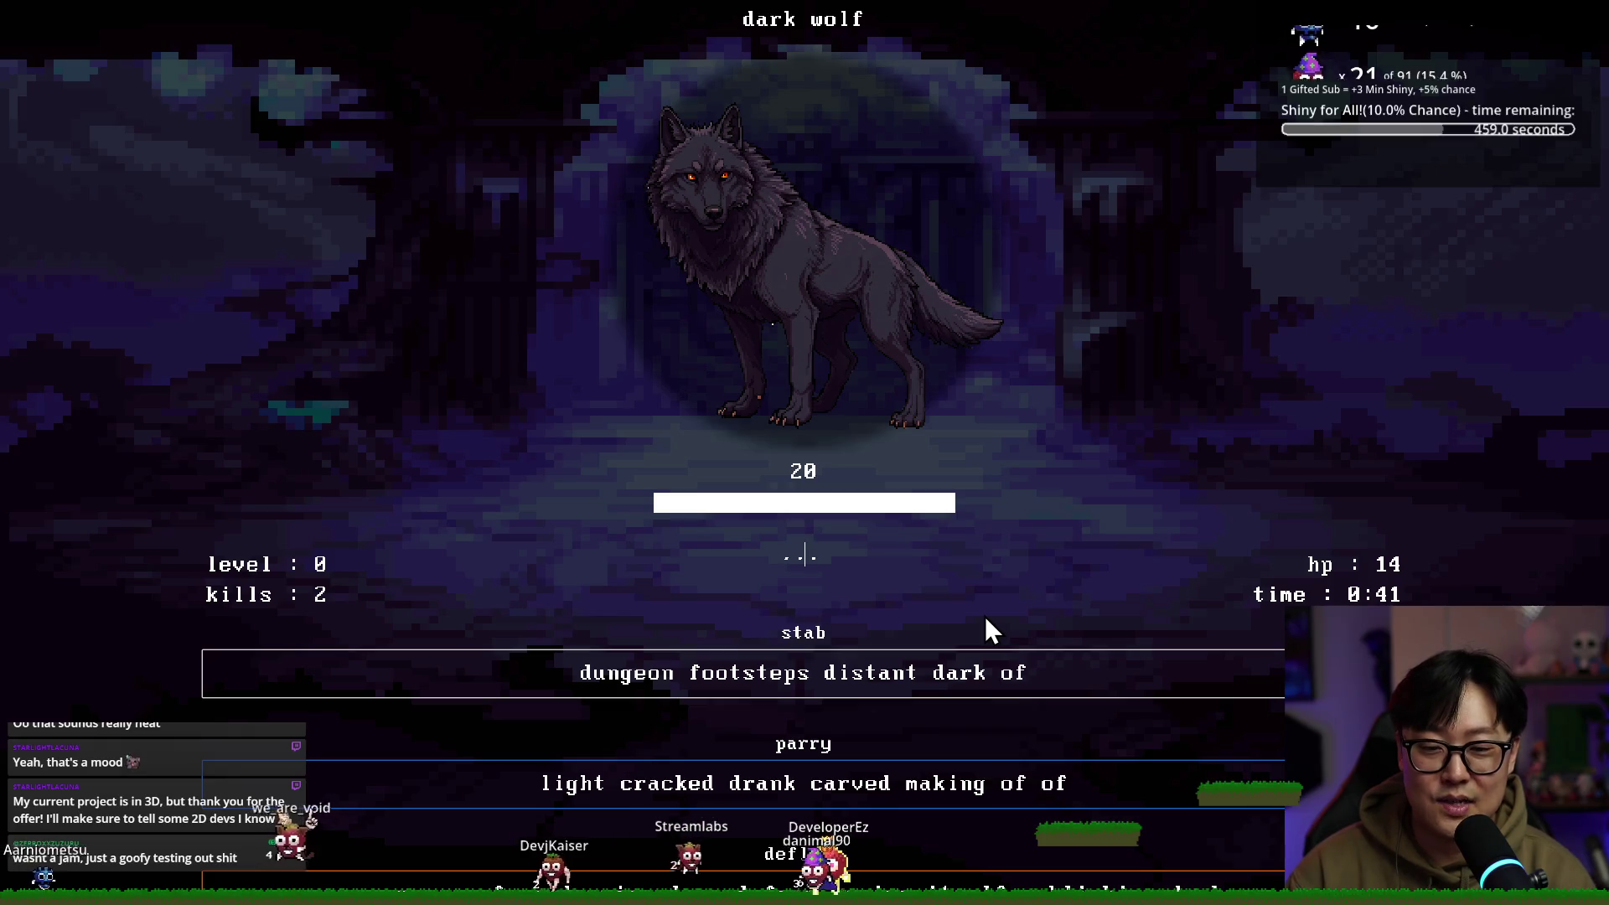
# Type stab phrases like 'footsteps distant dark of' to kill the first dark wolf
pyautogui.write('dungeon foots')
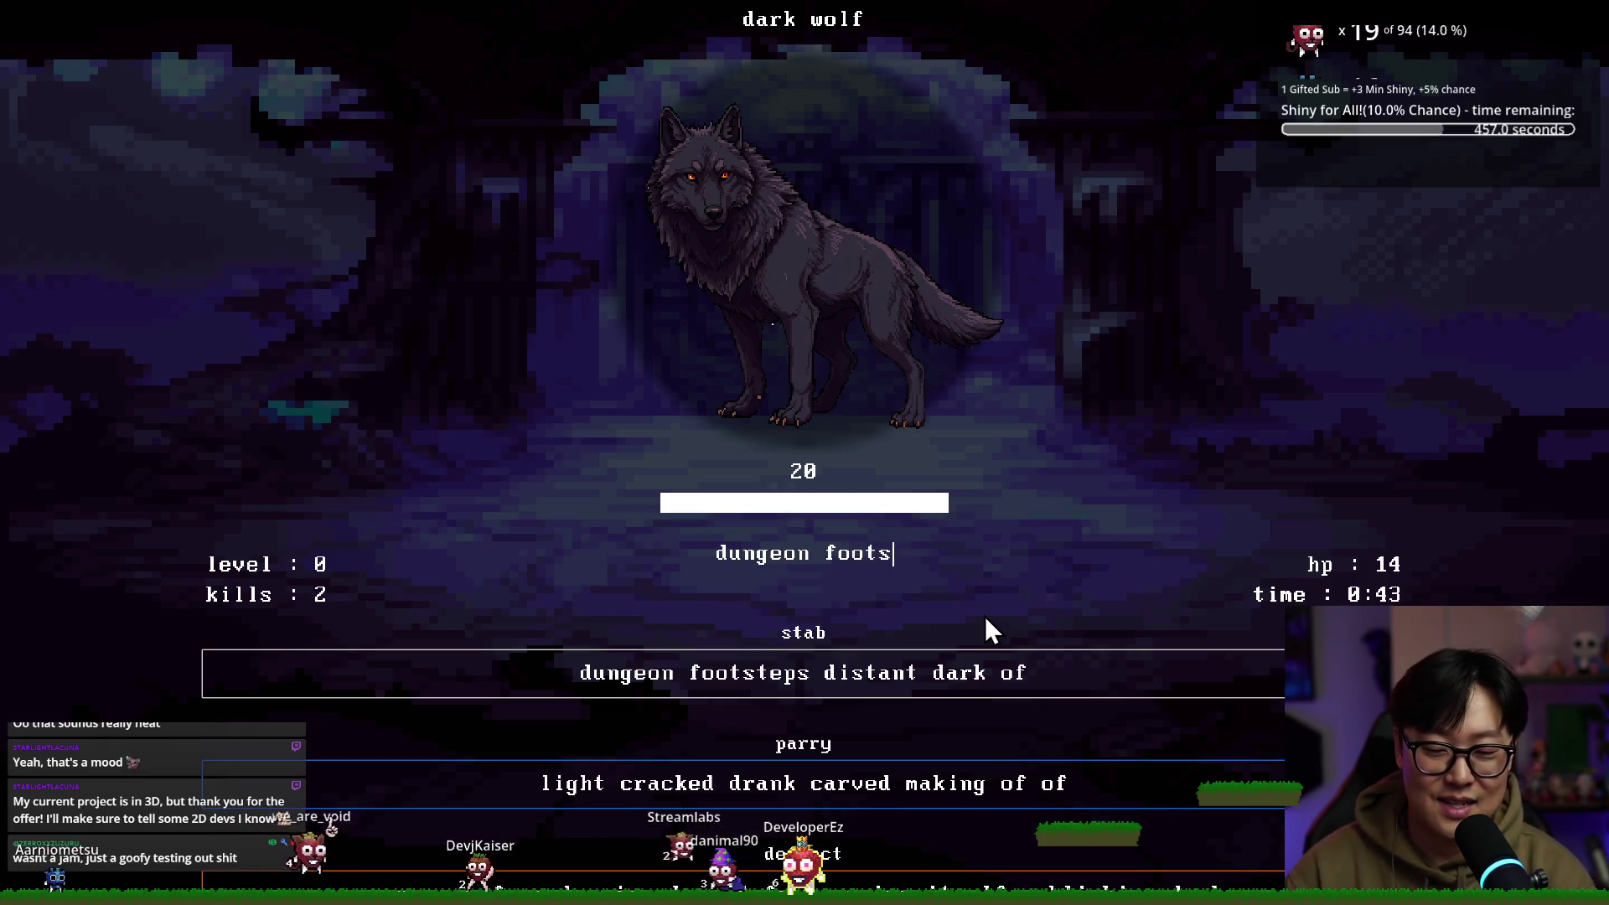
pyautogui.write('teps dist')
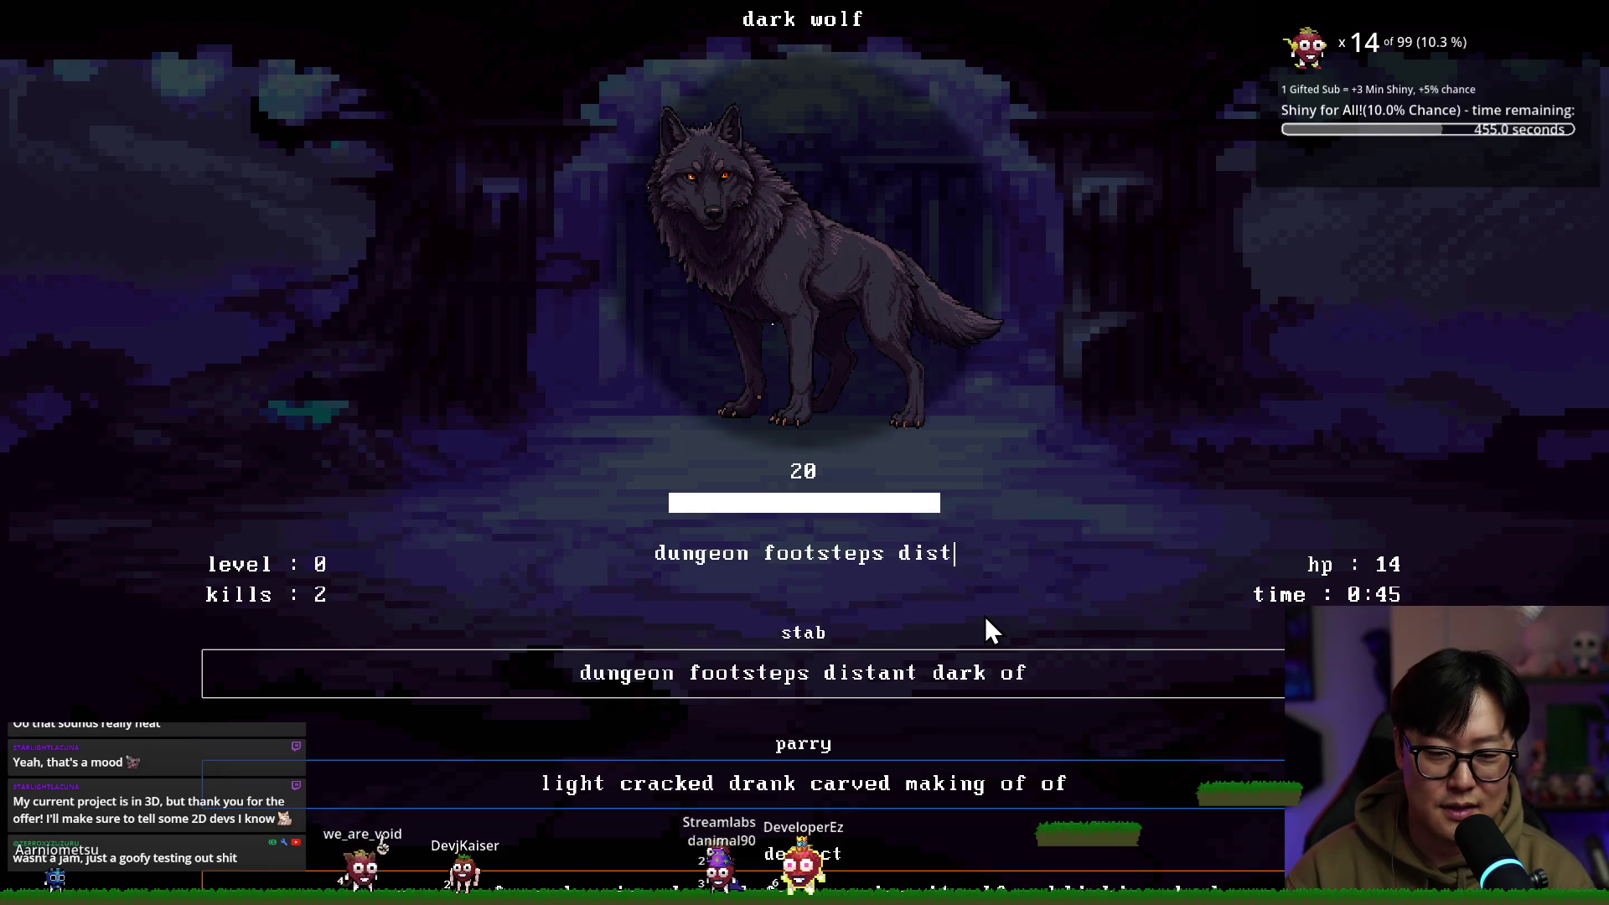
pyautogui.write('ant dark of')
pyautogui.press('Return')
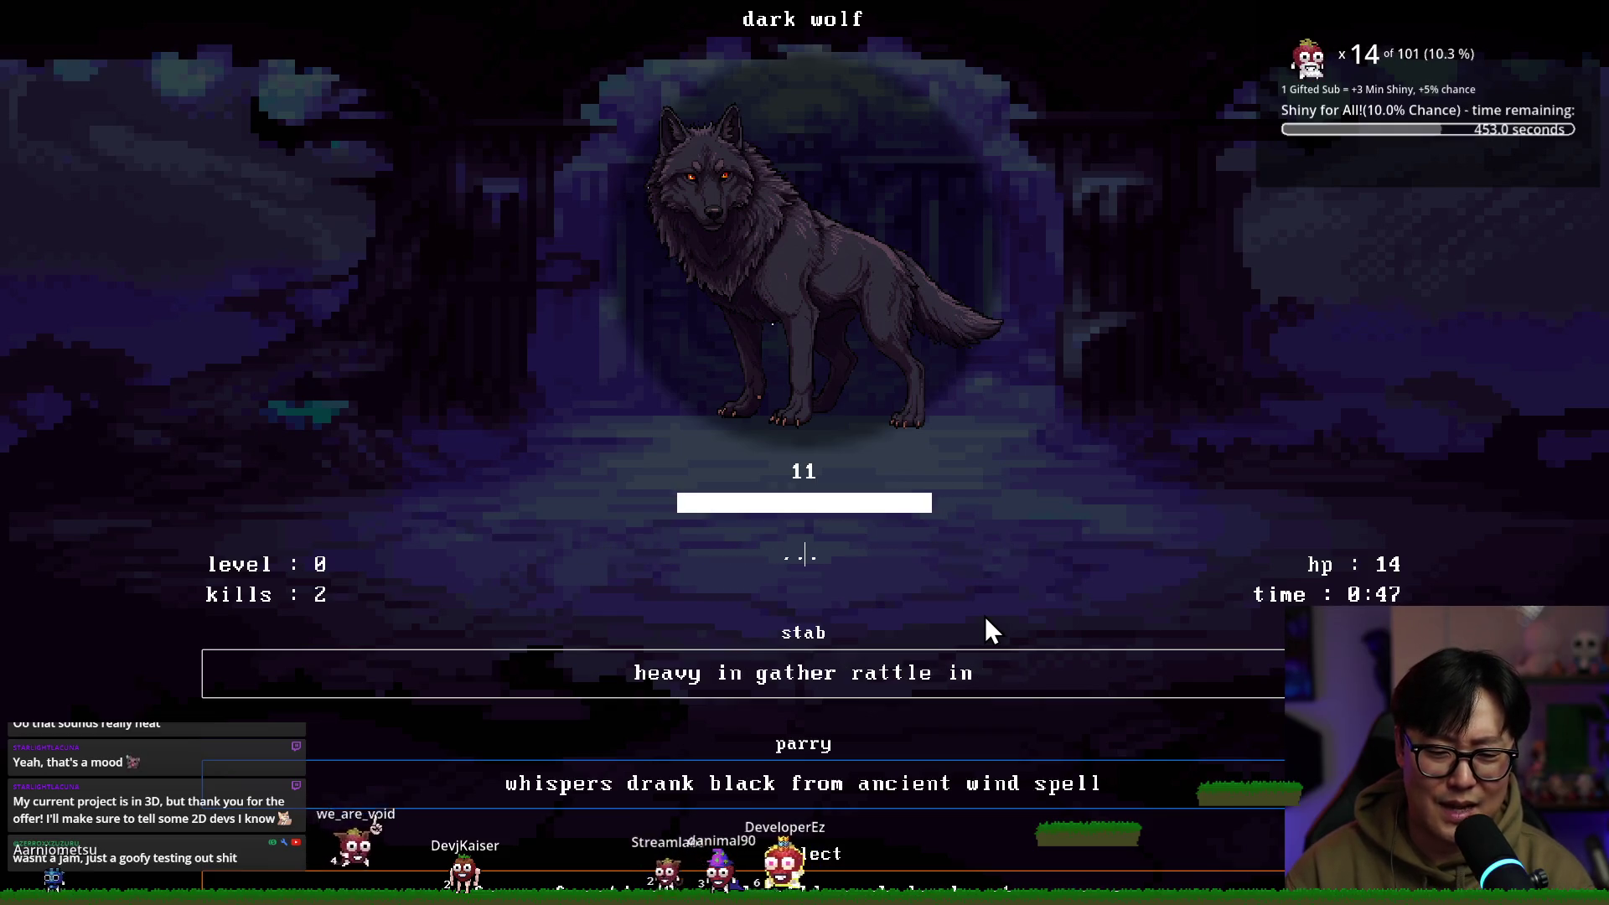
pyautogui.write('h')
pyautogui.write('vy in gather rattle i')
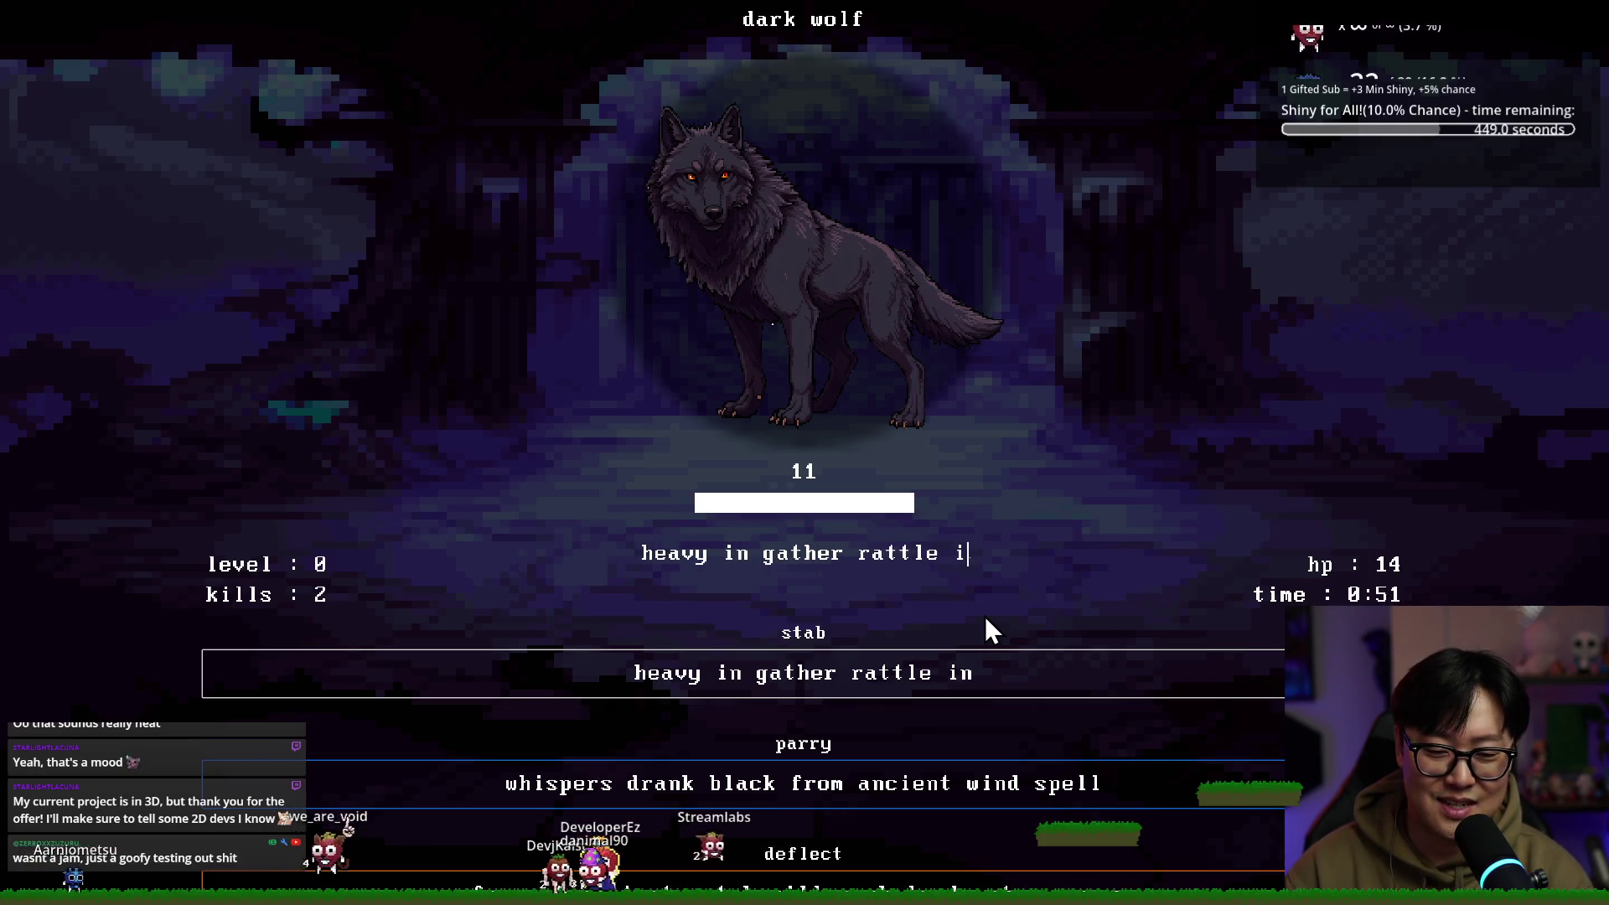
pyautogui.write('n')
pyautogui.press('Return')
pyautogui.write('y silently in fade him')
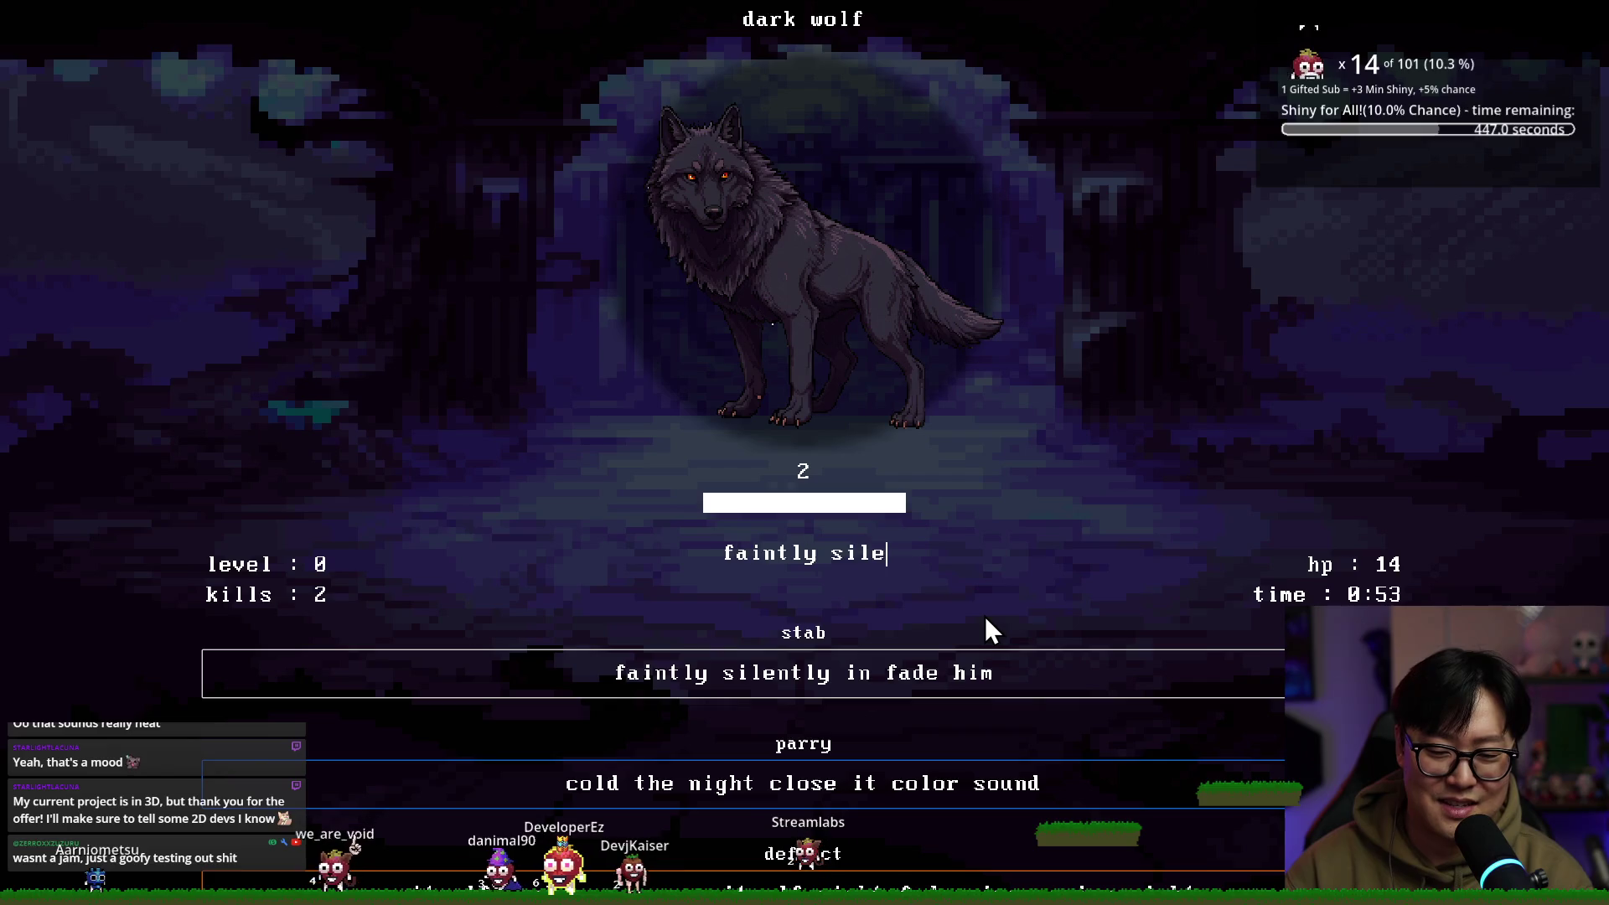
pyautogui.press('Return')
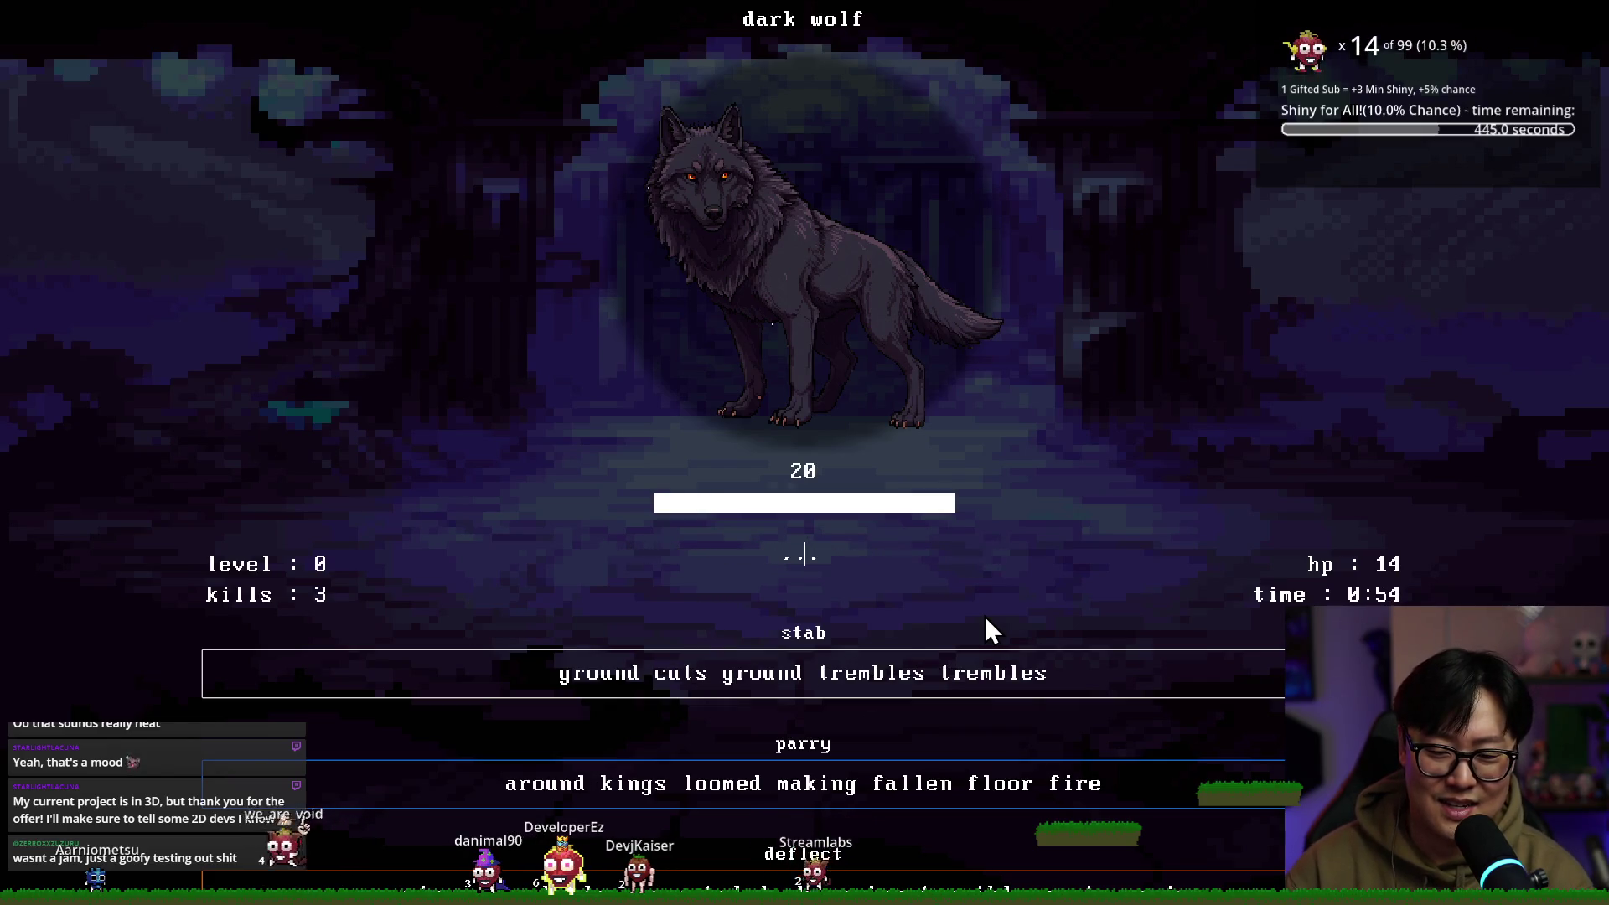
# Type corrected stab phrases, ending with 'walls rattle gate air hall', to defeat the second wolf
pyautogui.write('ground cuts ground tr')
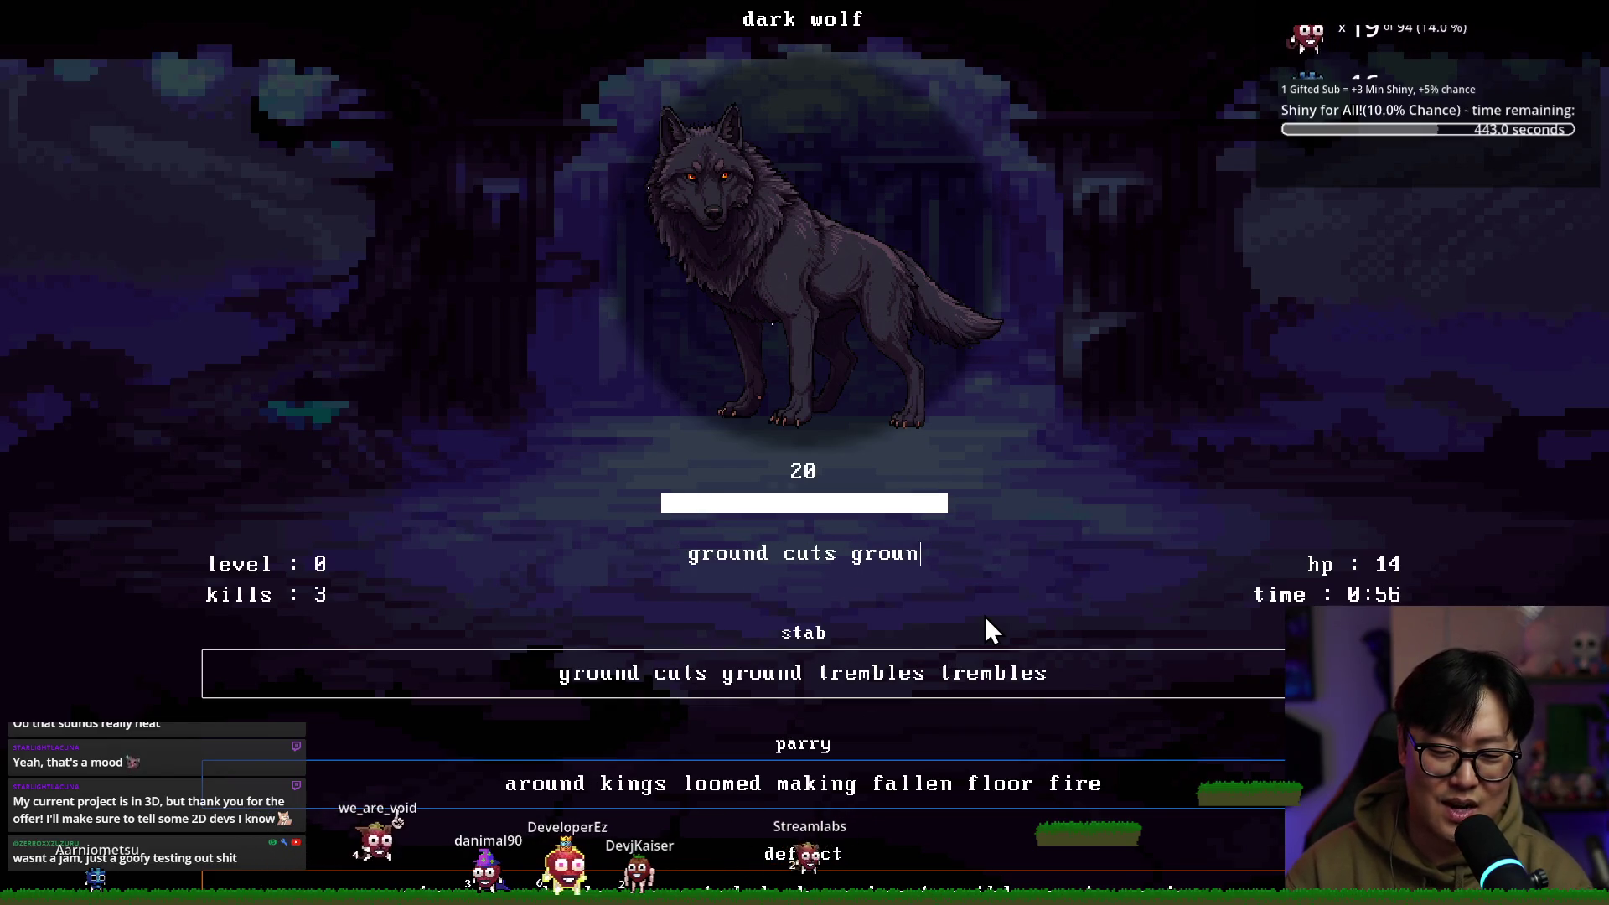
pyautogui.write('rem')
pyautogui.press('BackSpace')
pyautogui.press('BackSpace')
pyautogui.press('BackSpace')
pyautogui.write('embles trembles')
pyautogui.press('Return')
pyautogui.write('smoke closes moon barely the')
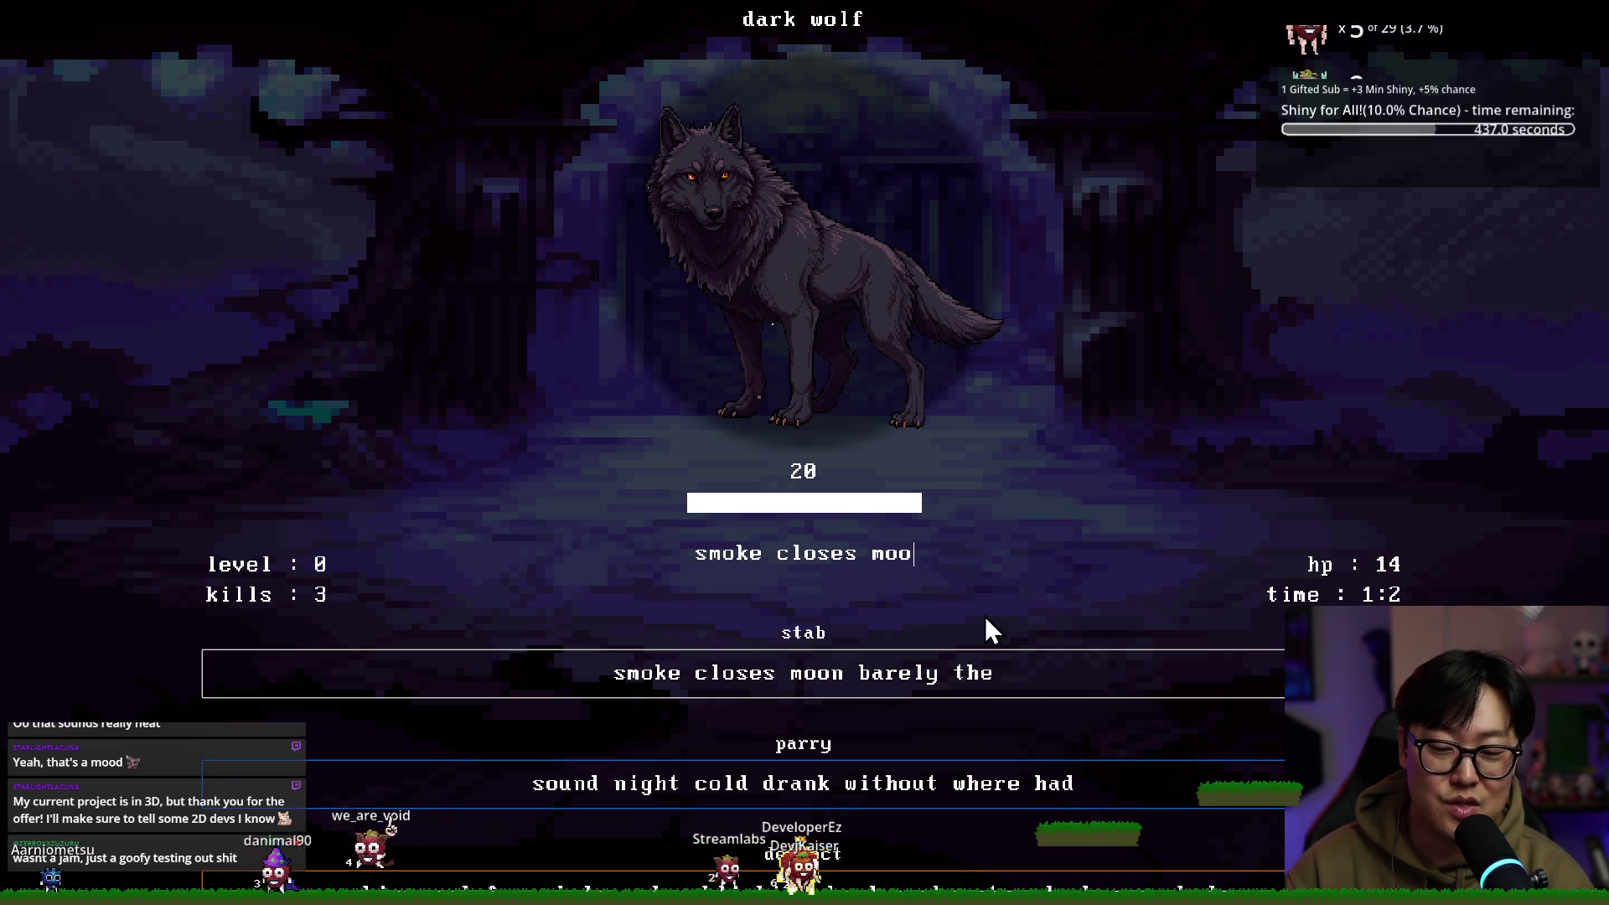
pyautogui.press('Return')
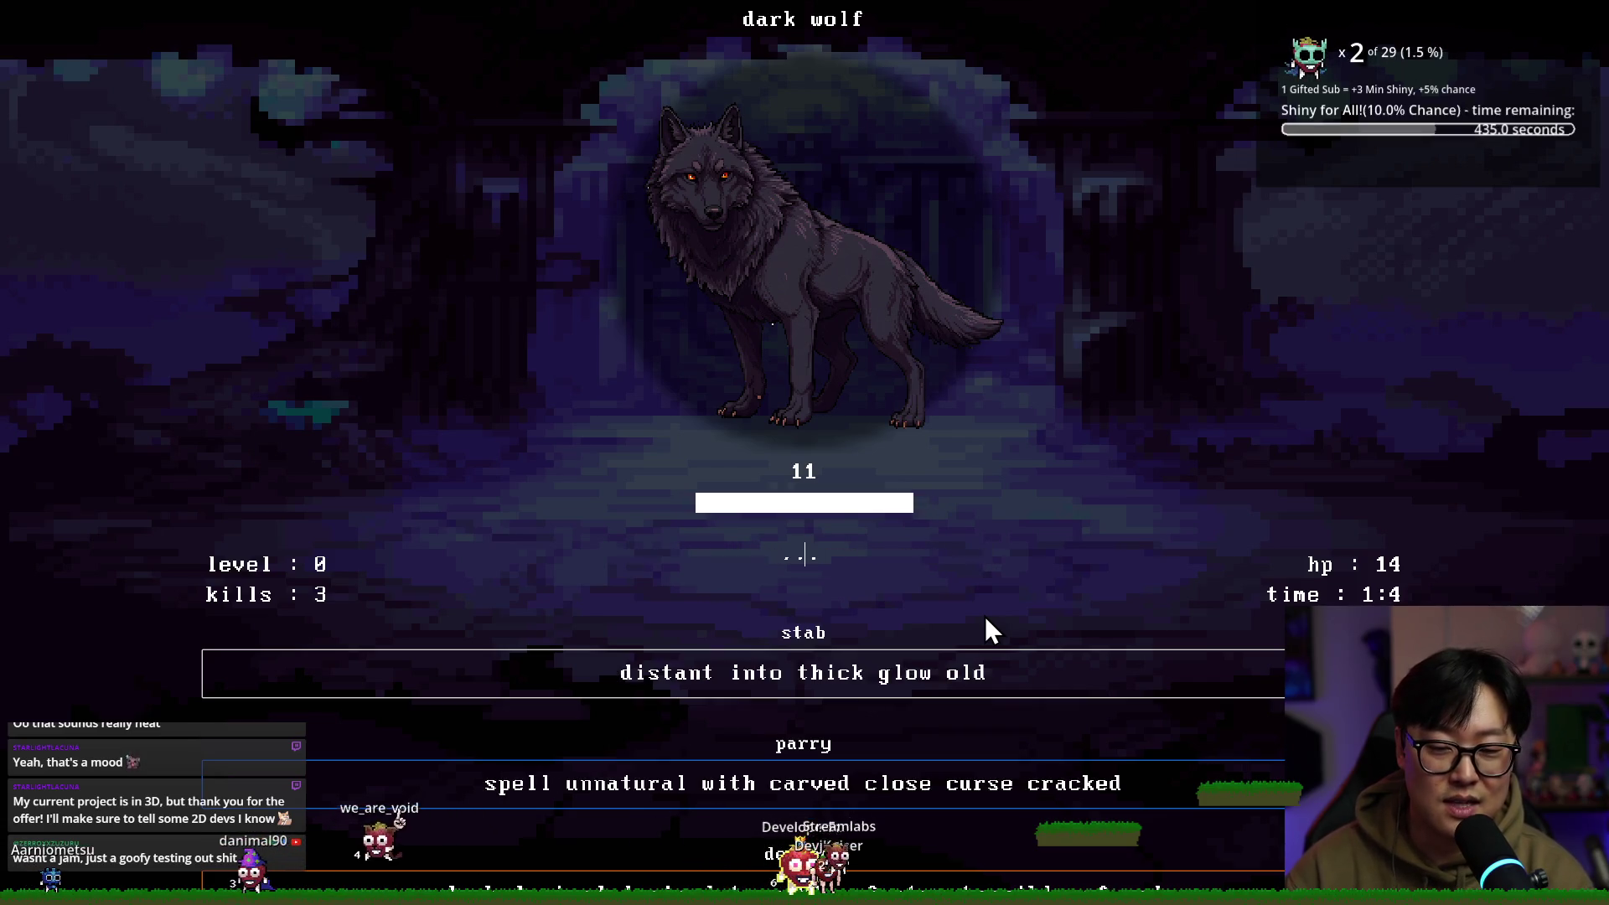
pyautogui.write('distant into ')
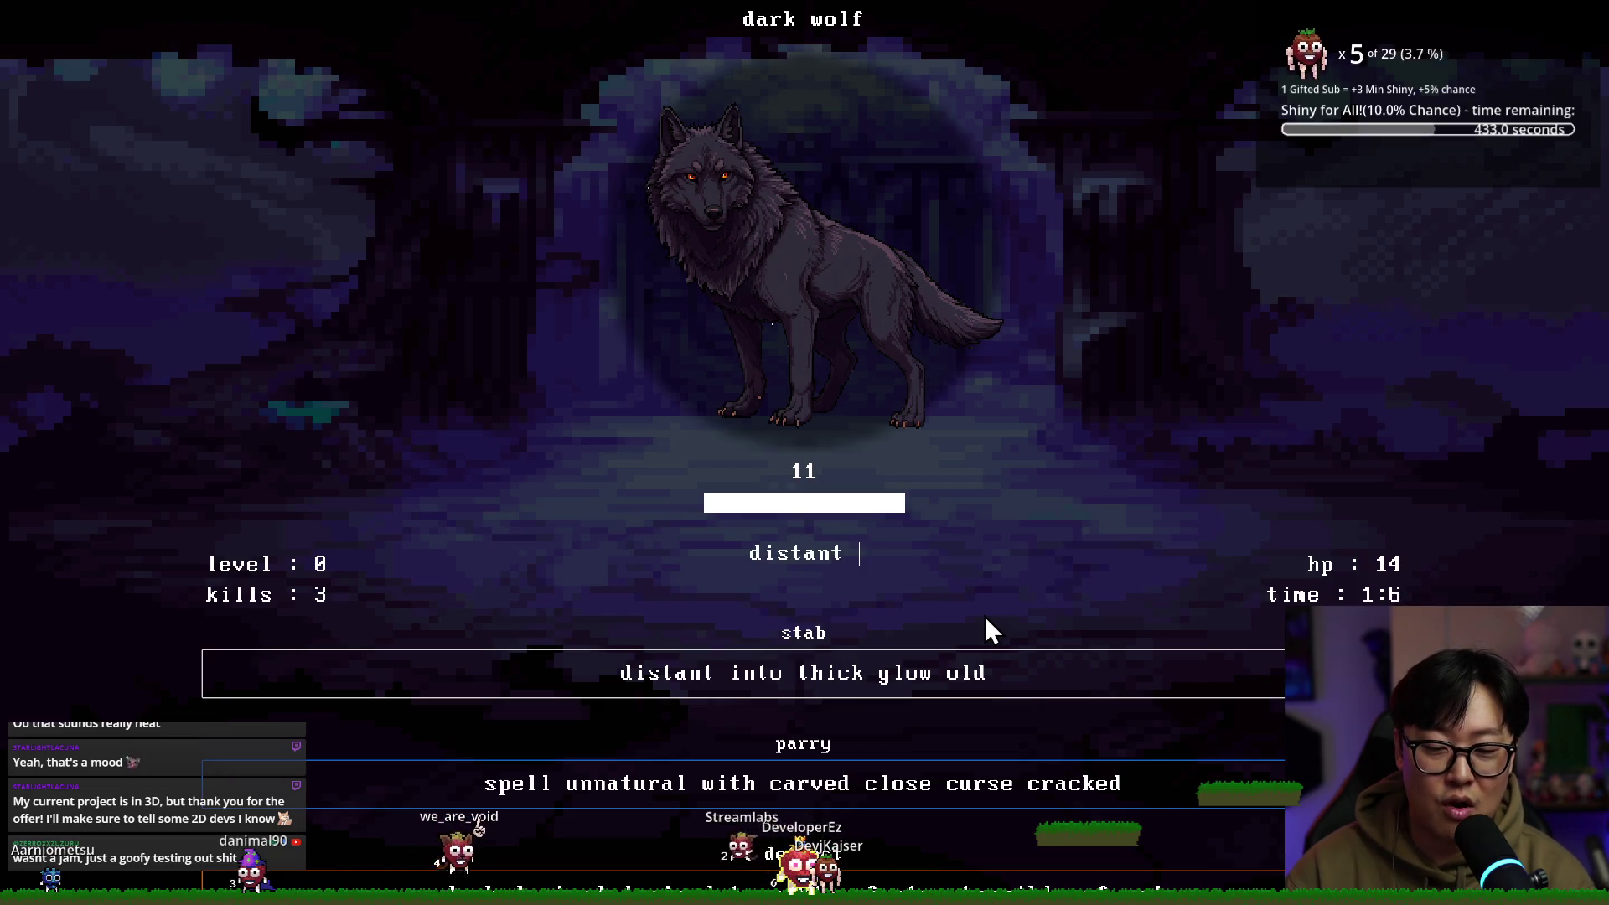
pyautogui.write('thick glow old')
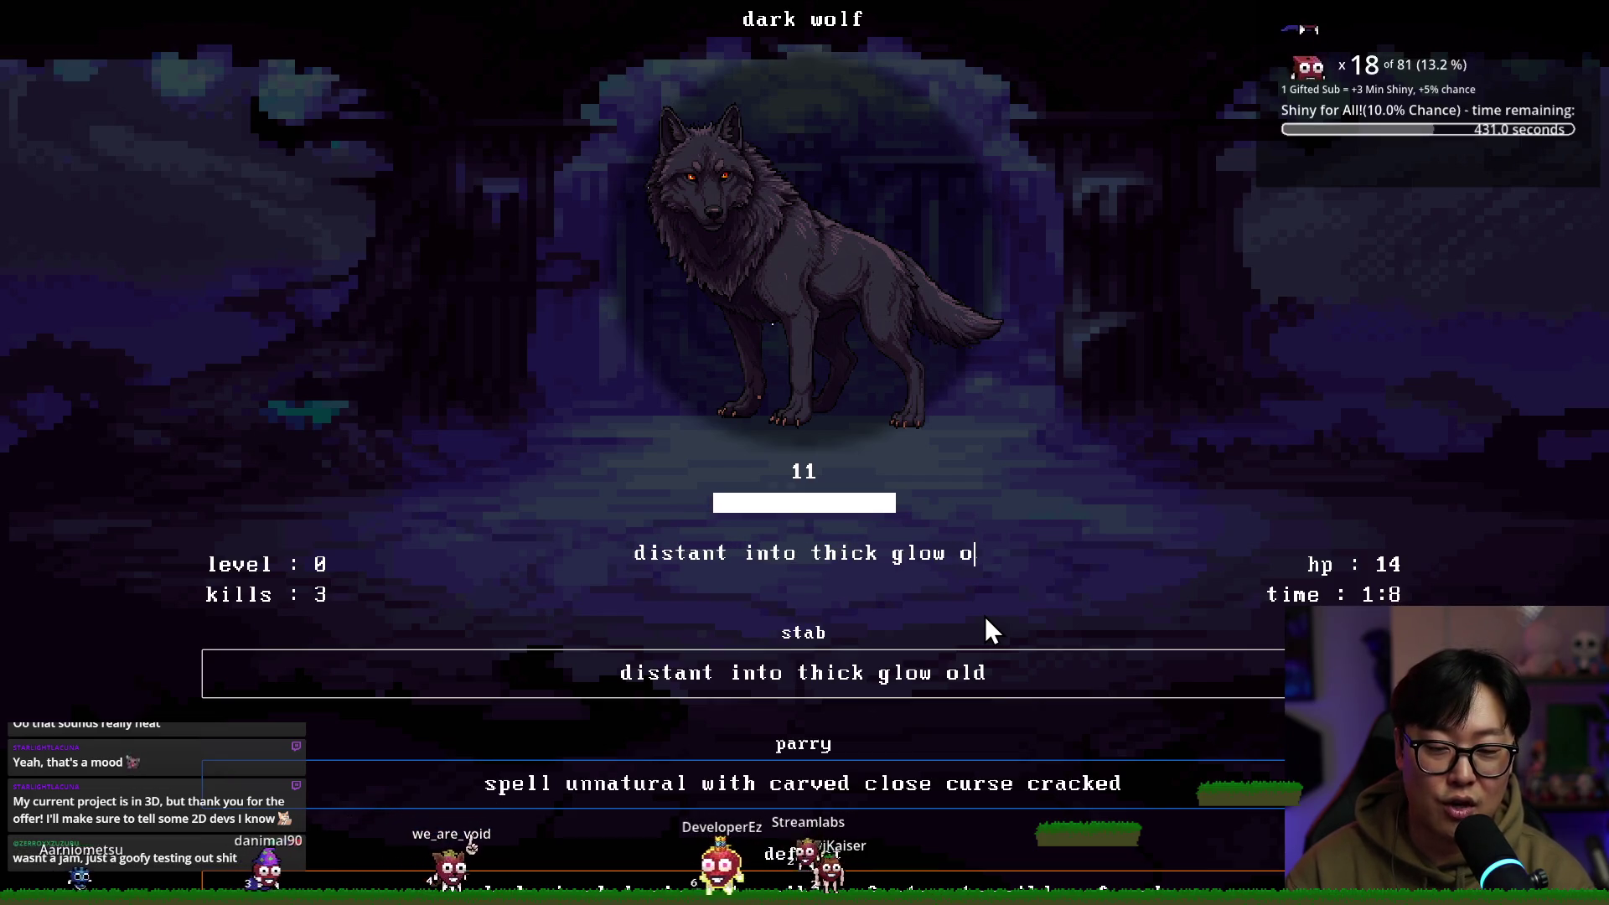
pyautogui.press('Return')
pyautogui.write('walls rattle ')
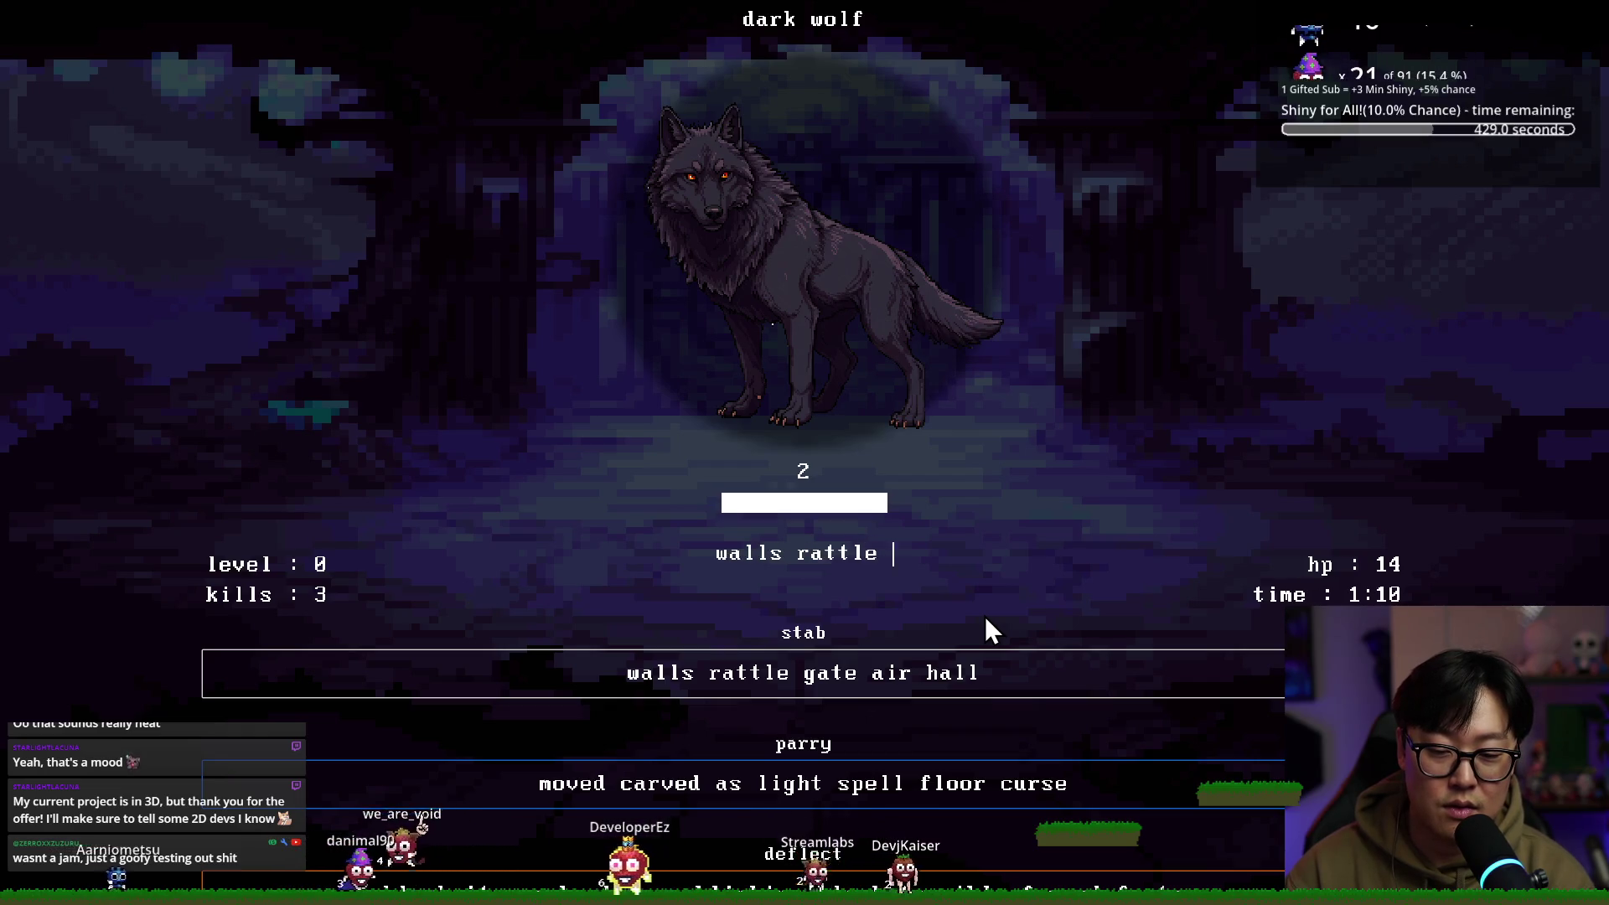
pyautogui.write('gate air hall')
pyautogui.press('Return')
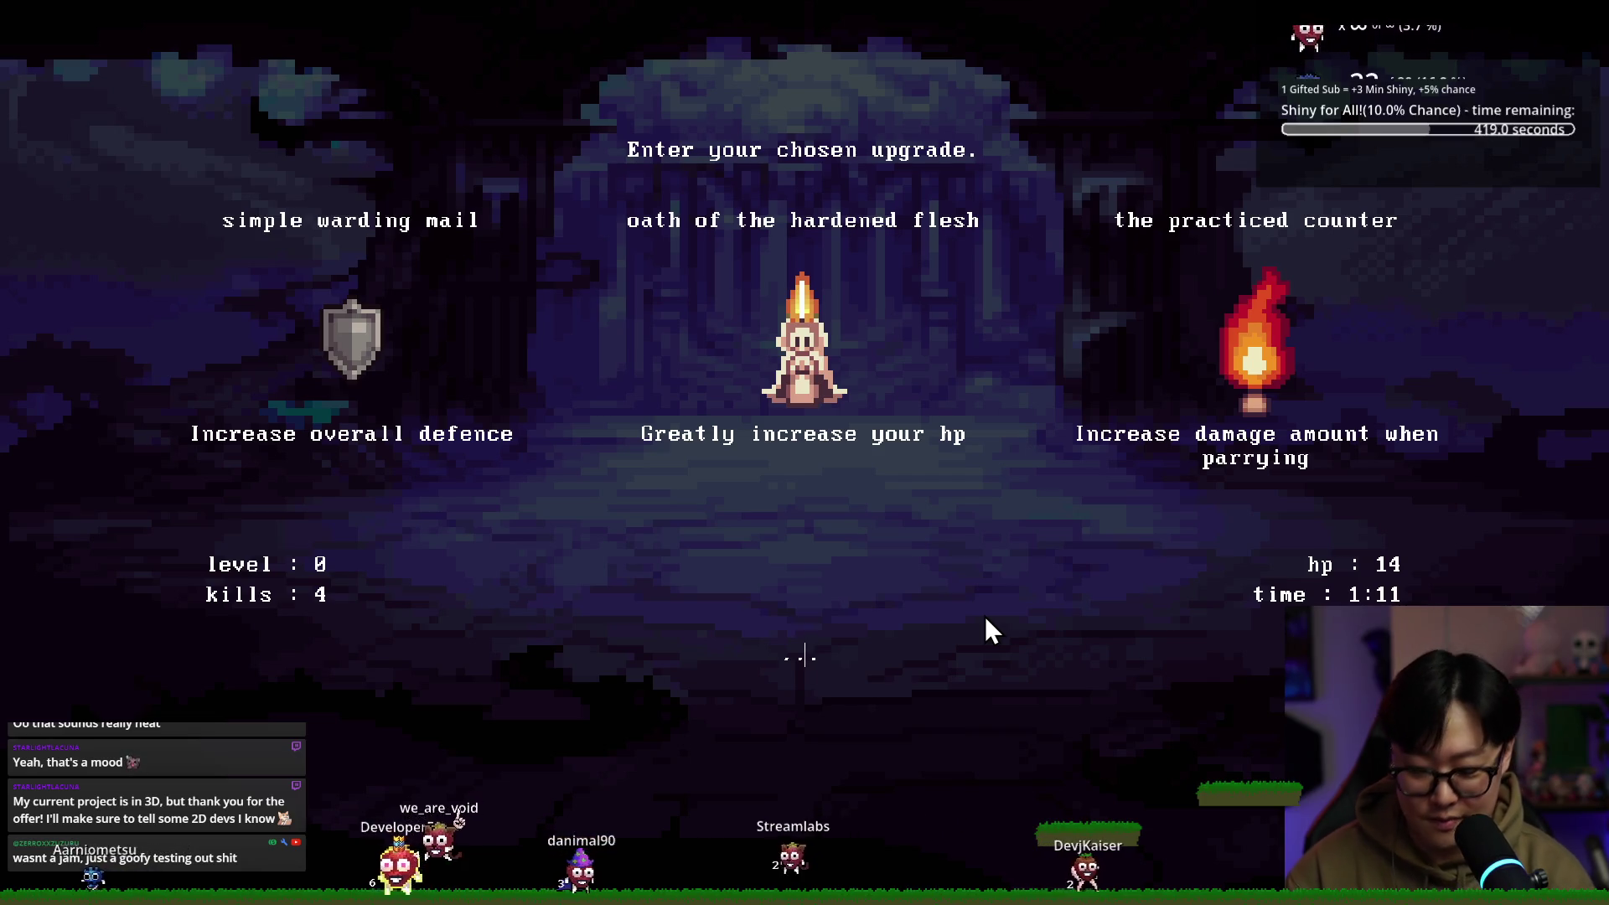
# Type the long stab sentences to kill the evil pig, bringing kills to 6
pyautogui.write('oa')
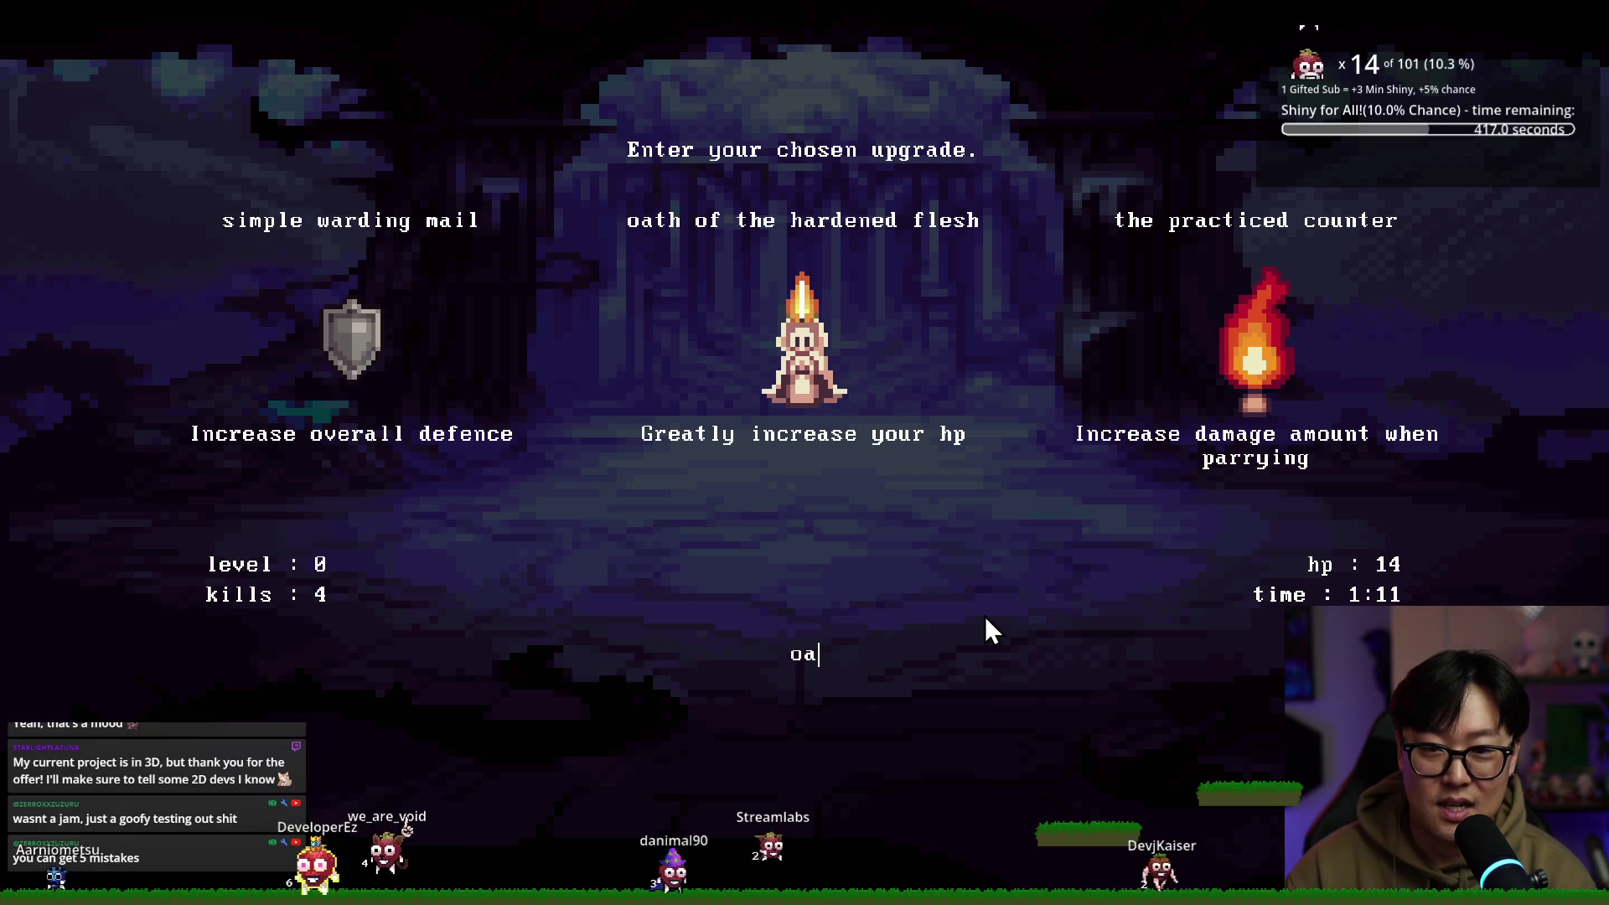
pyautogui.write('th of the hardened')
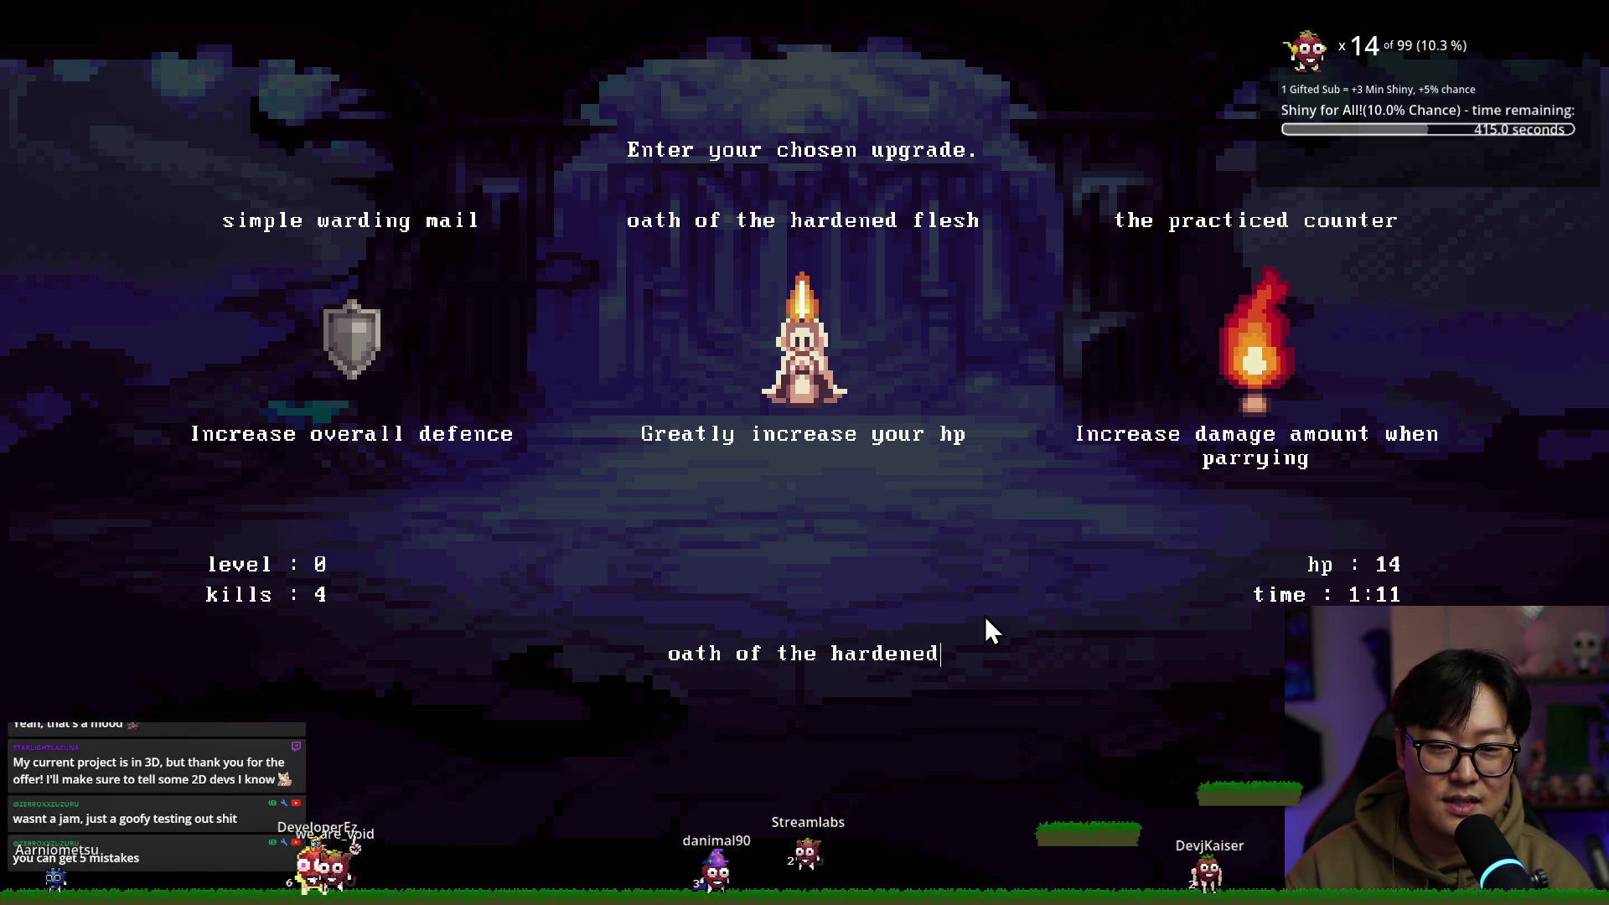
pyautogui.write(' flesh')
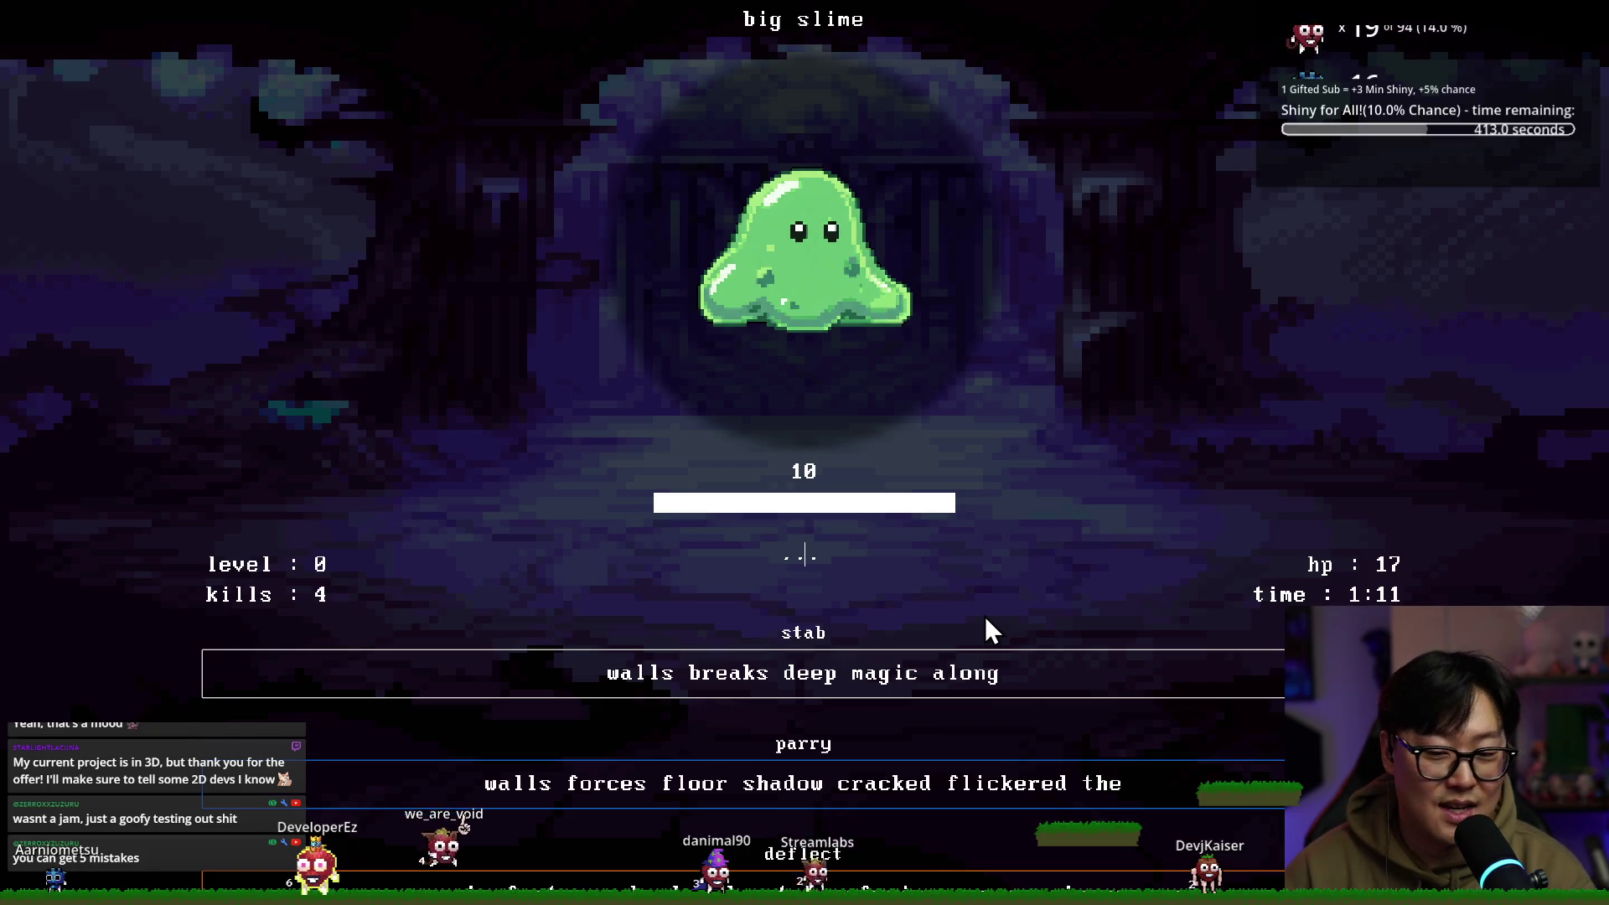
pyautogui.write('walls breaks d')
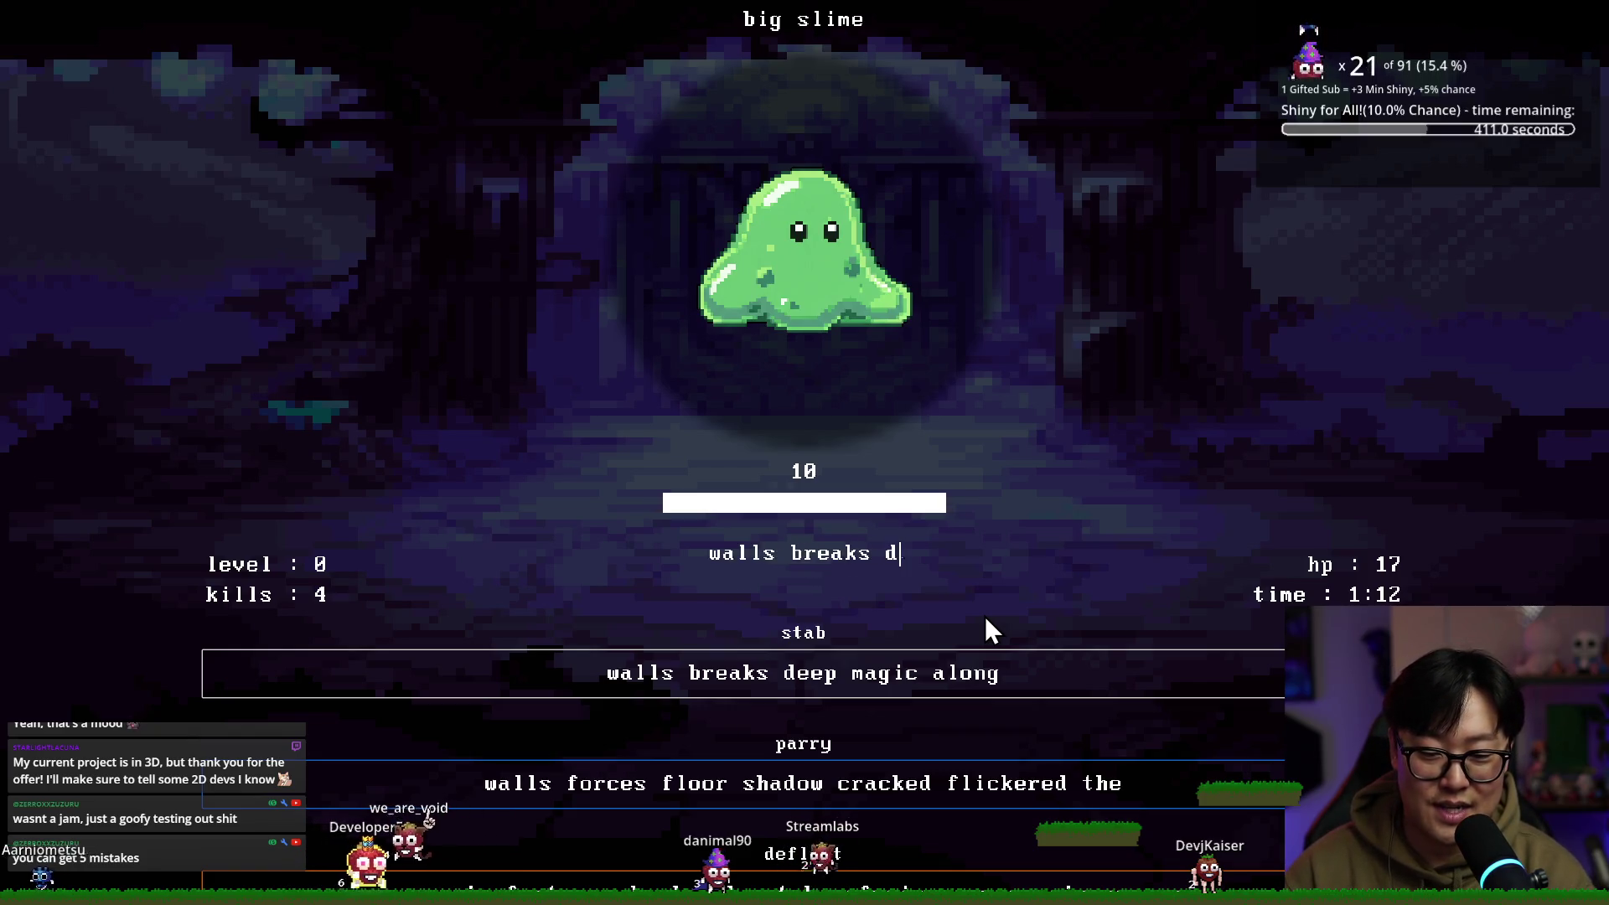
pyautogui.write('eep magic along')
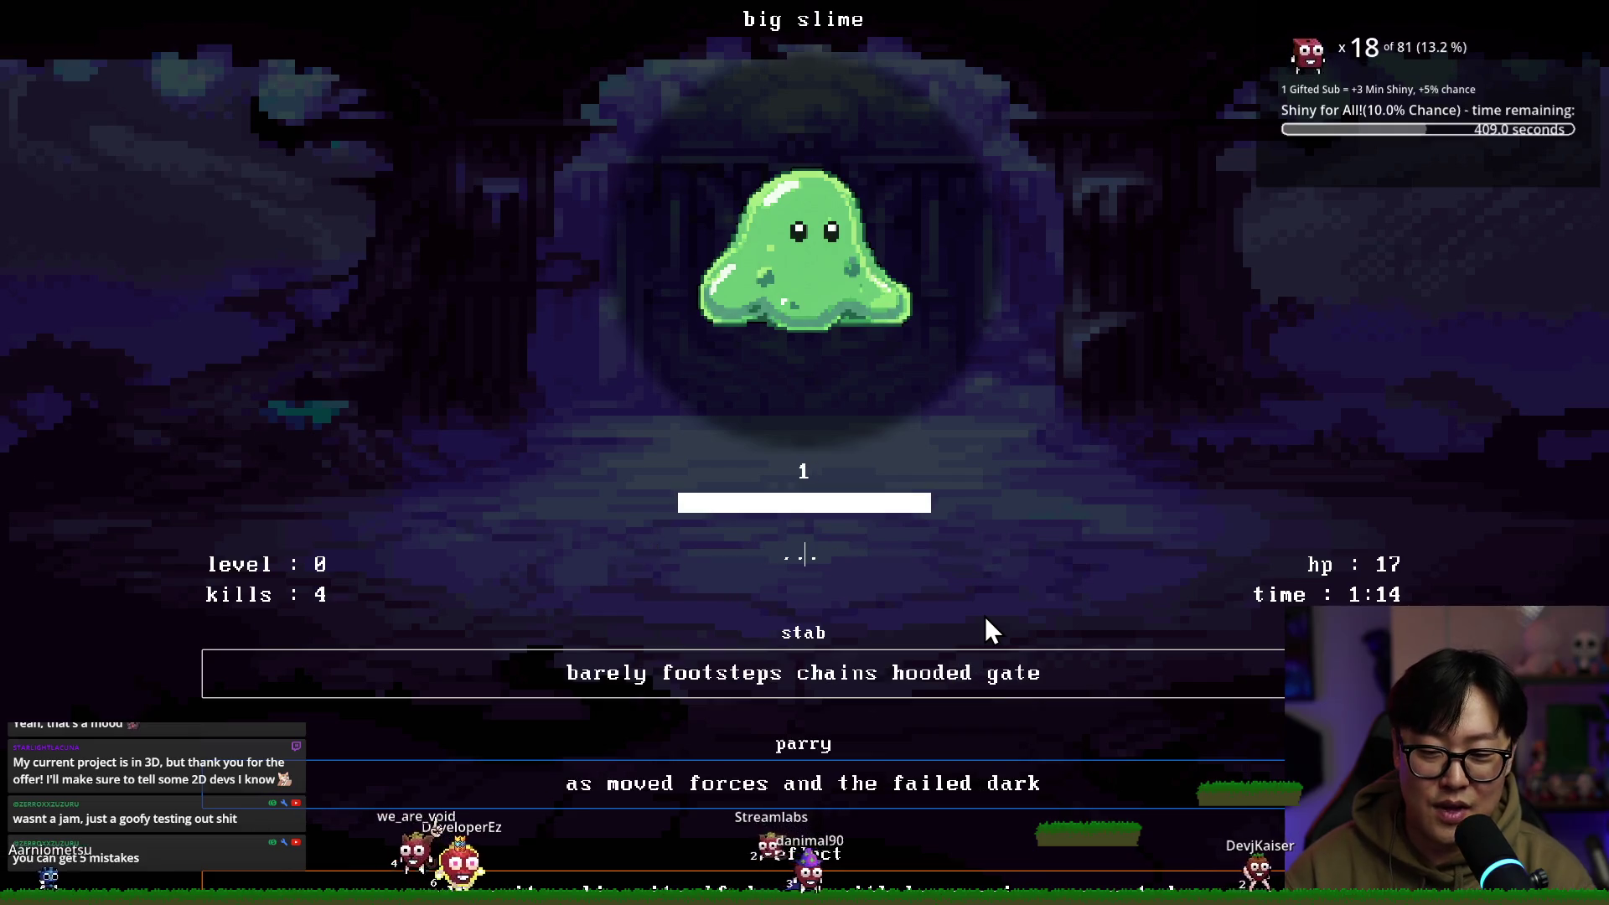
pyautogui.write('barely g')
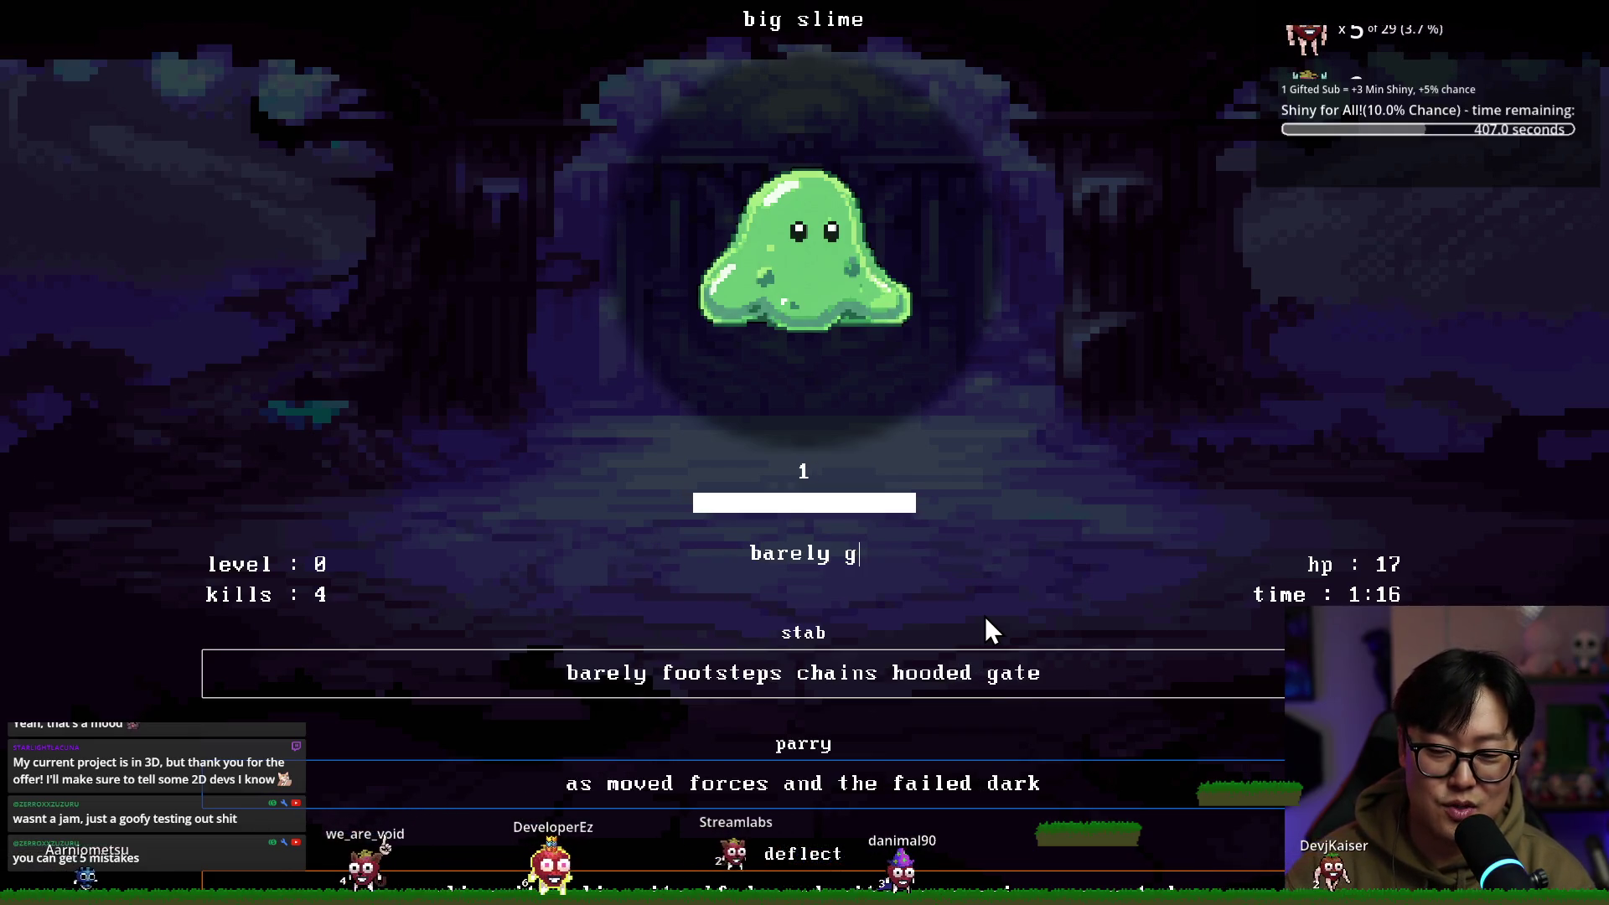
pyautogui.press('BackSpace')
pyautogui.write('footsteps chain')
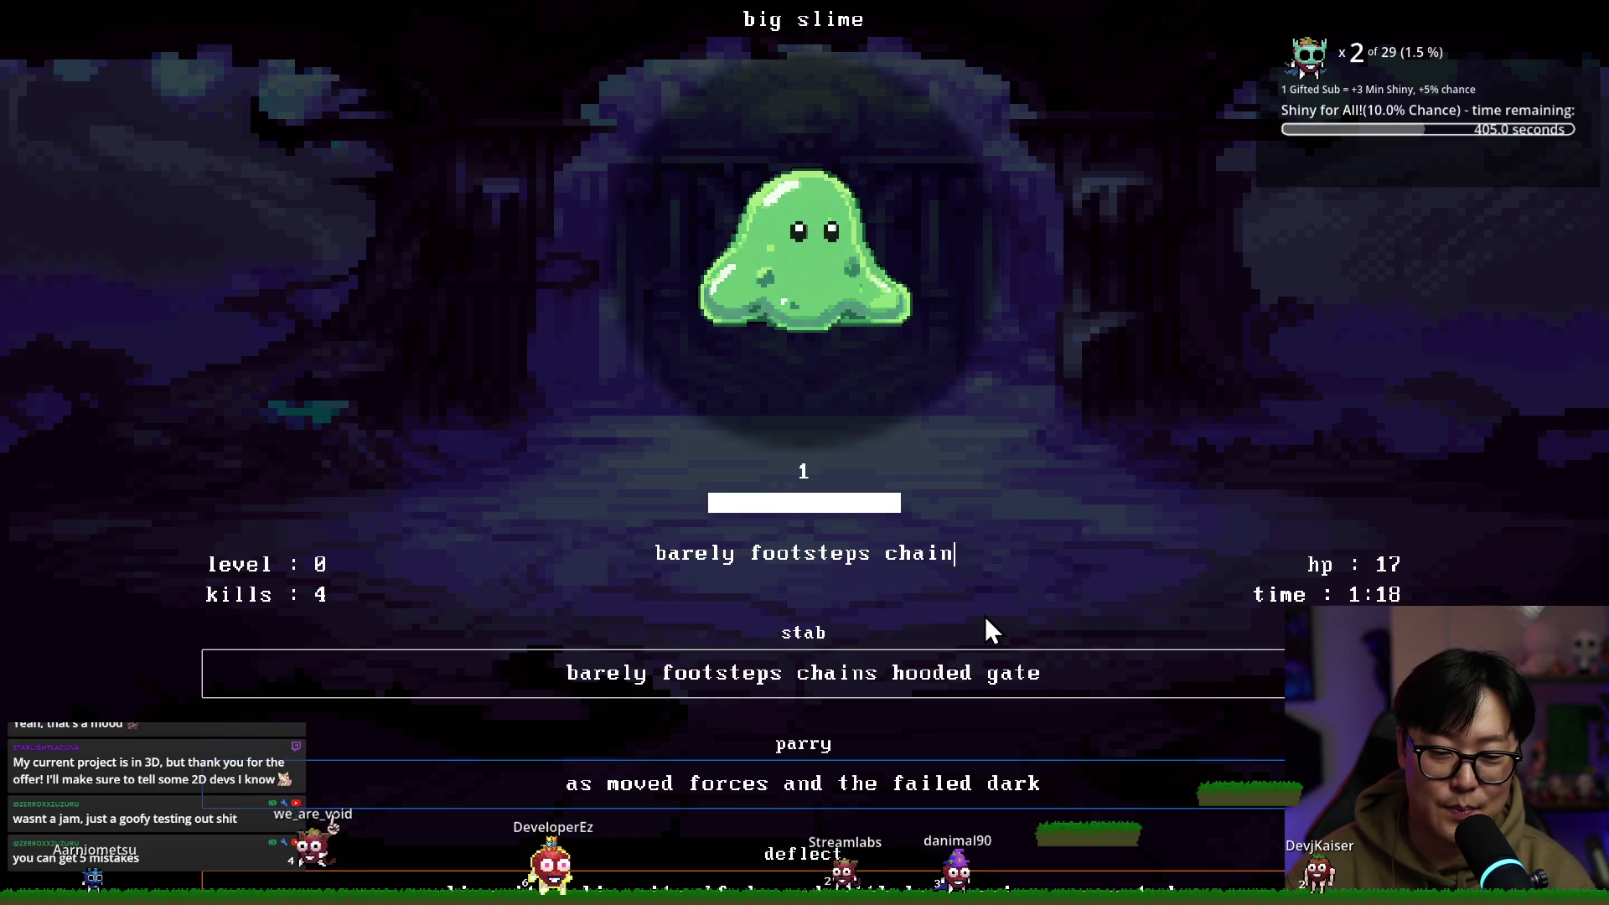
pyautogui.write('s hooded gate')
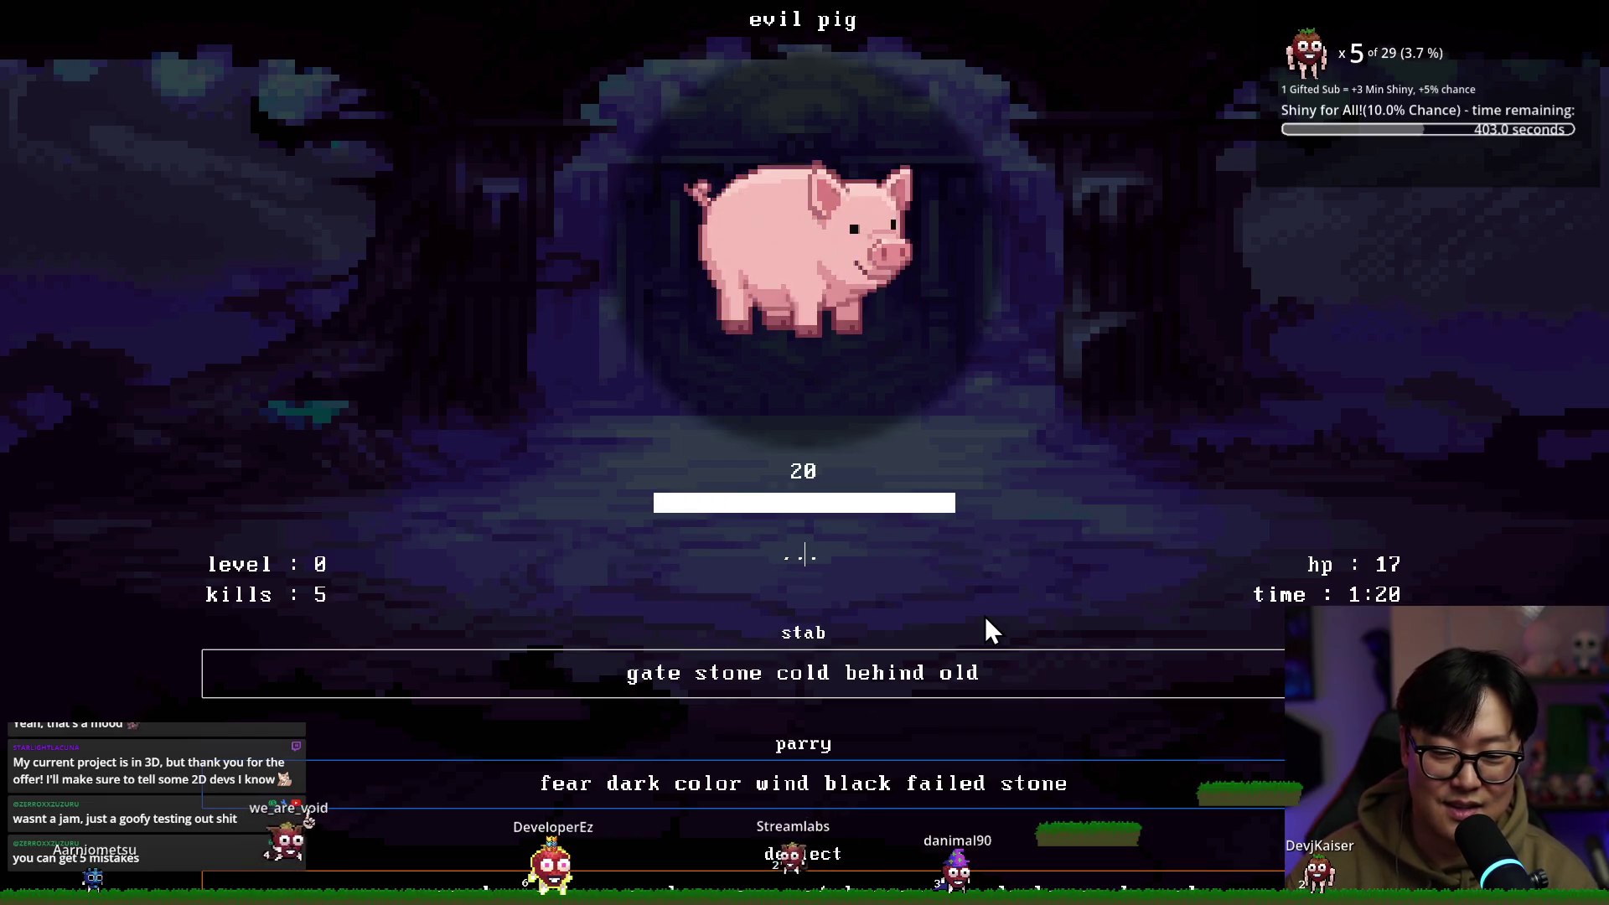
pyautogui.write('one co')
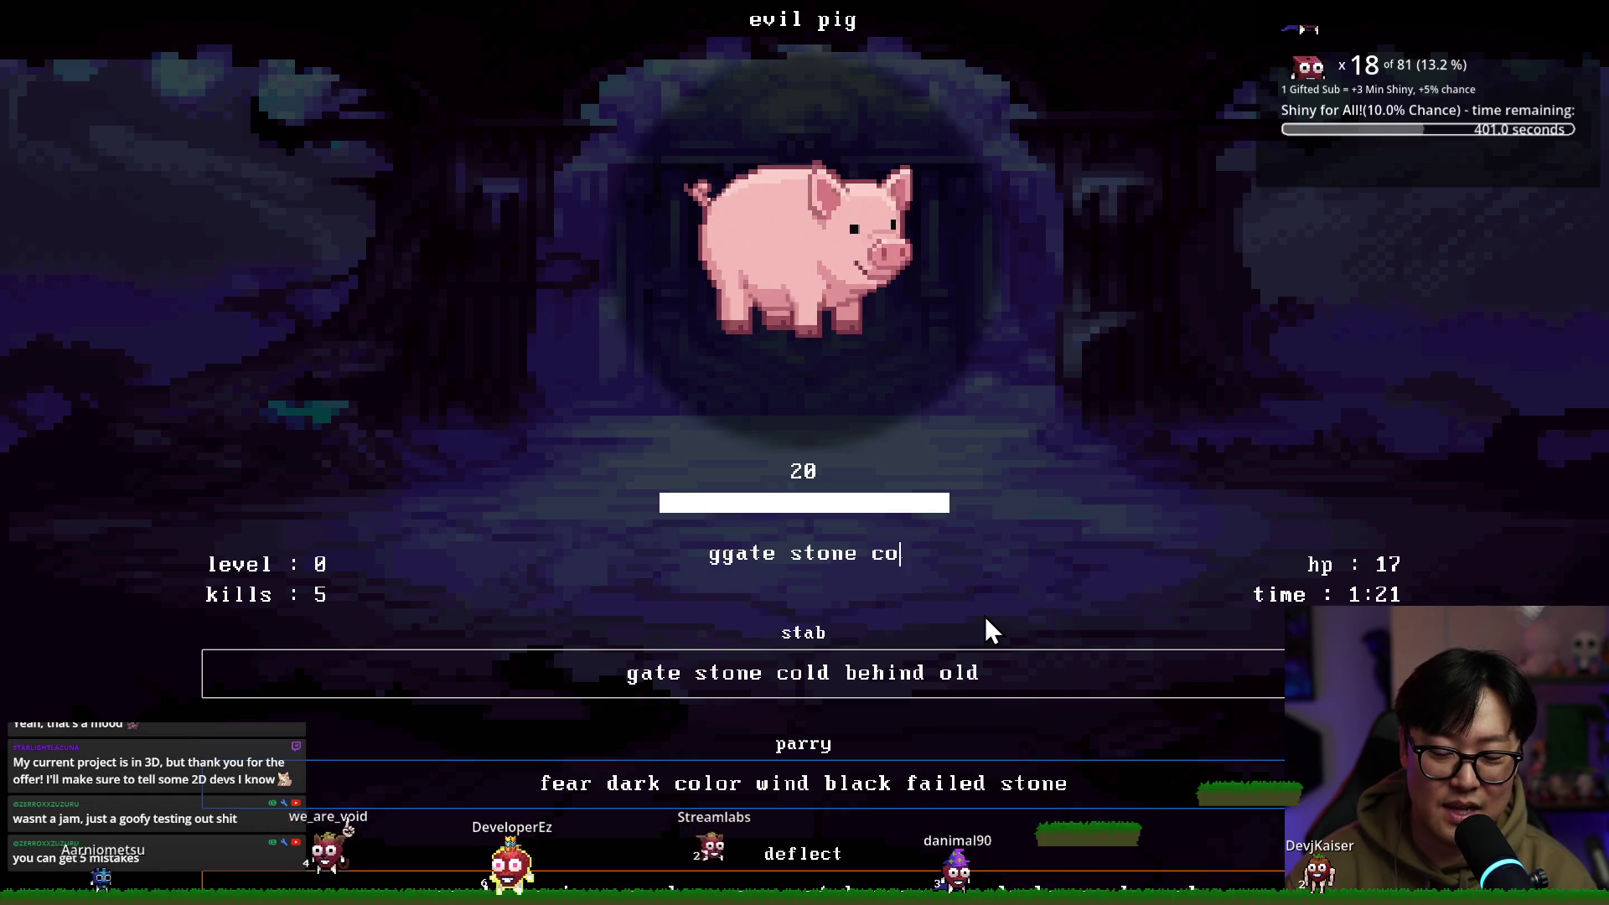
pyautogui.write('ld behind oldruins belneath echo al')
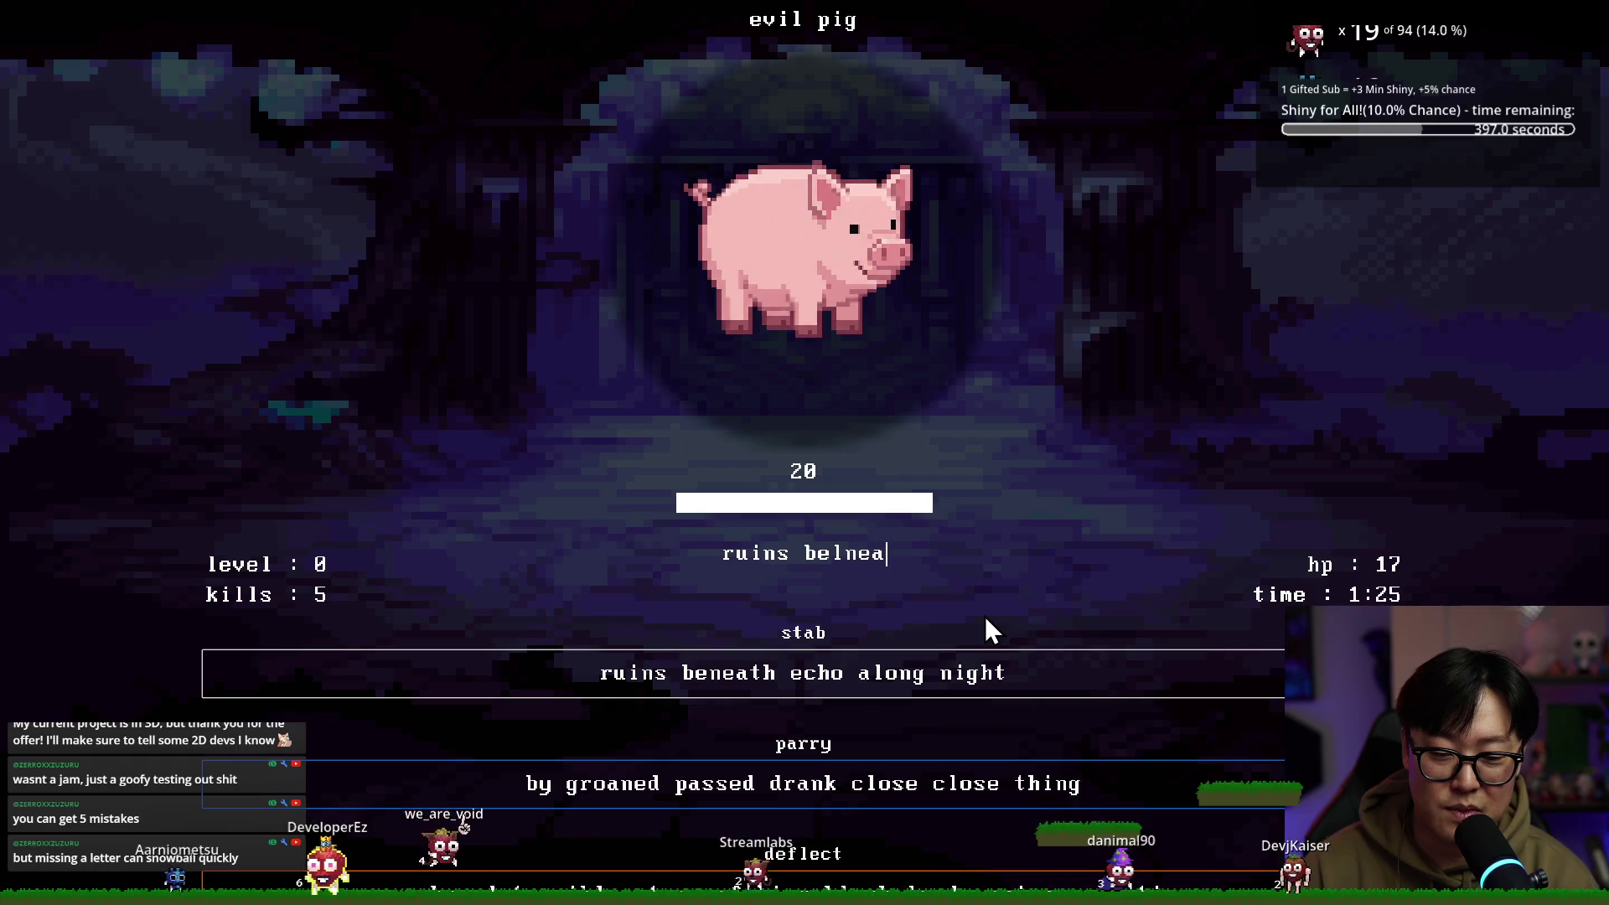
pyautogui.write('ong night')
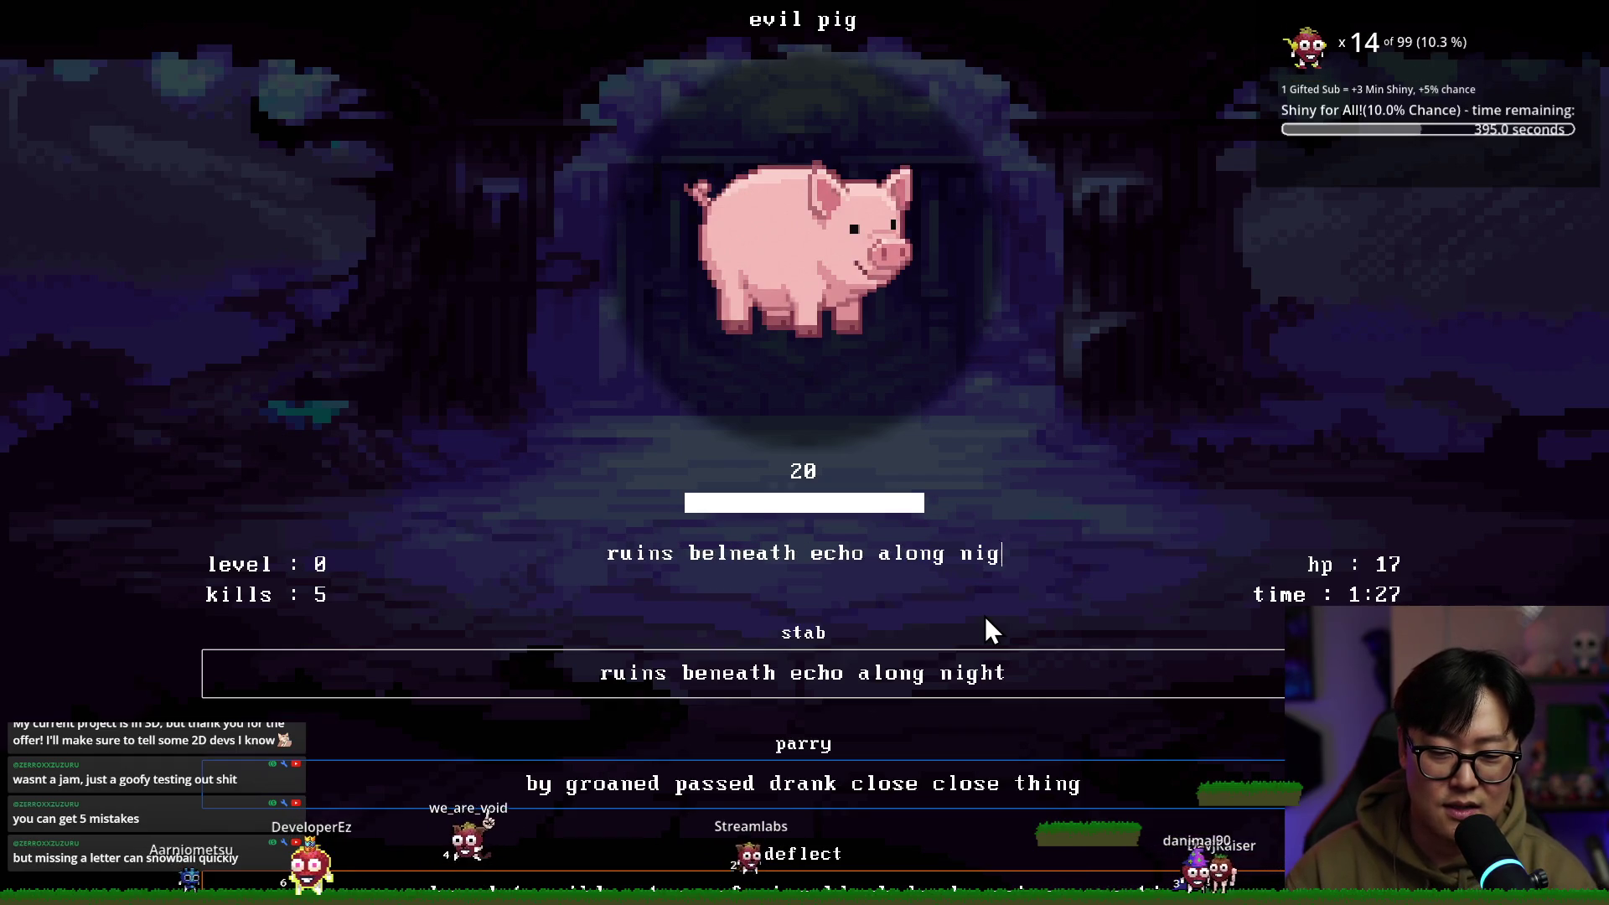
pyautogui.press('Return')
pyautogui.write('cuts torch')
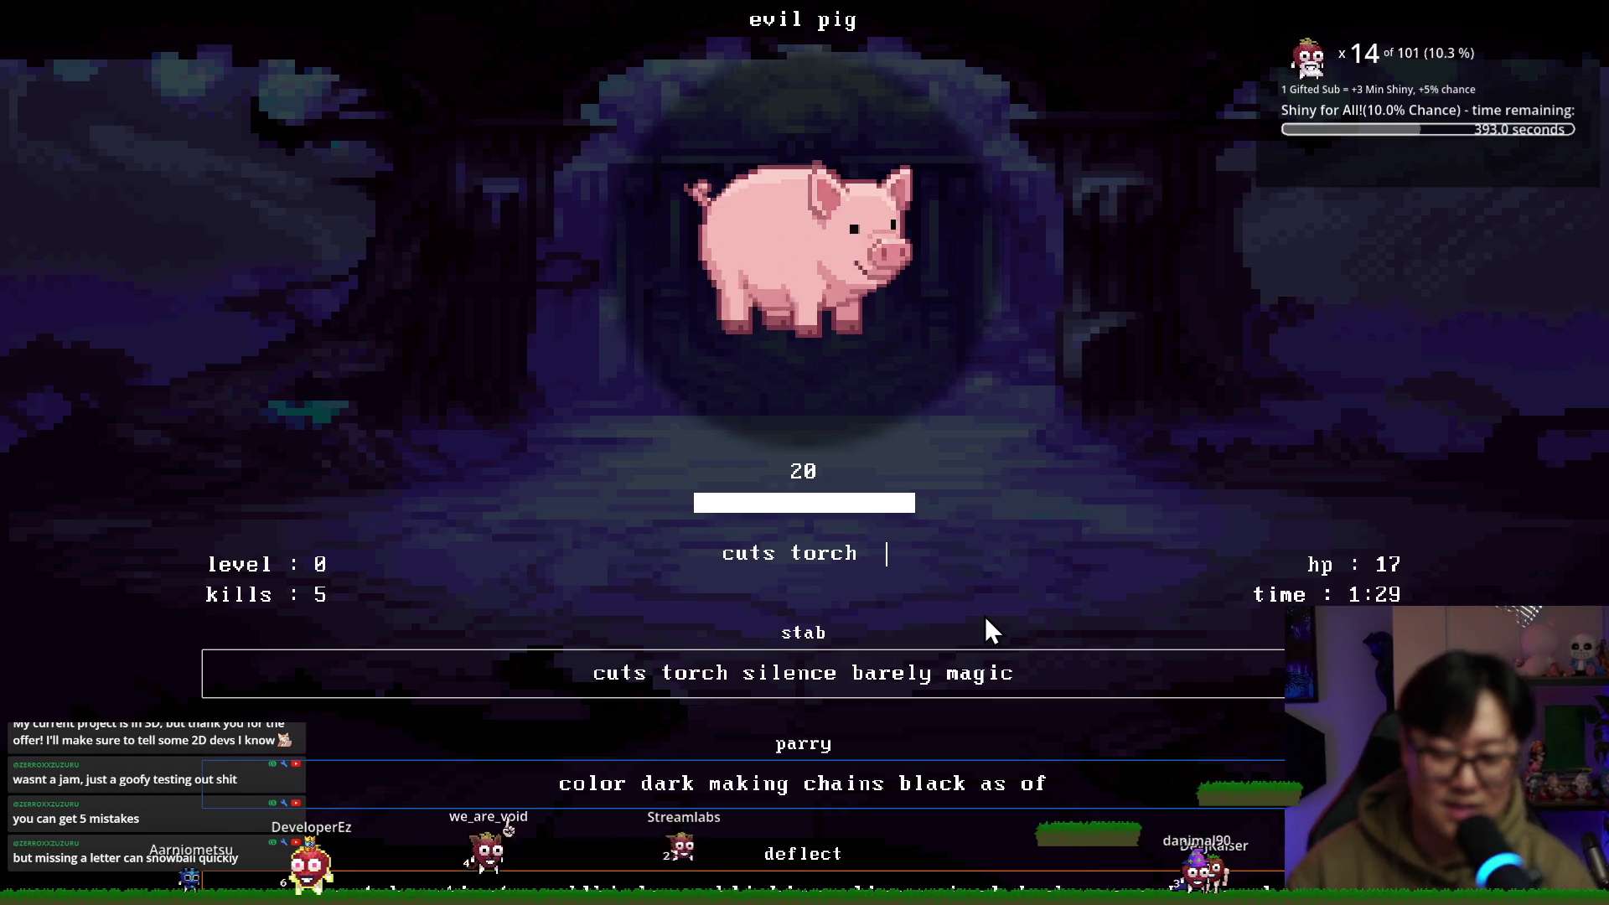
pyautogui.write(' silence bare')
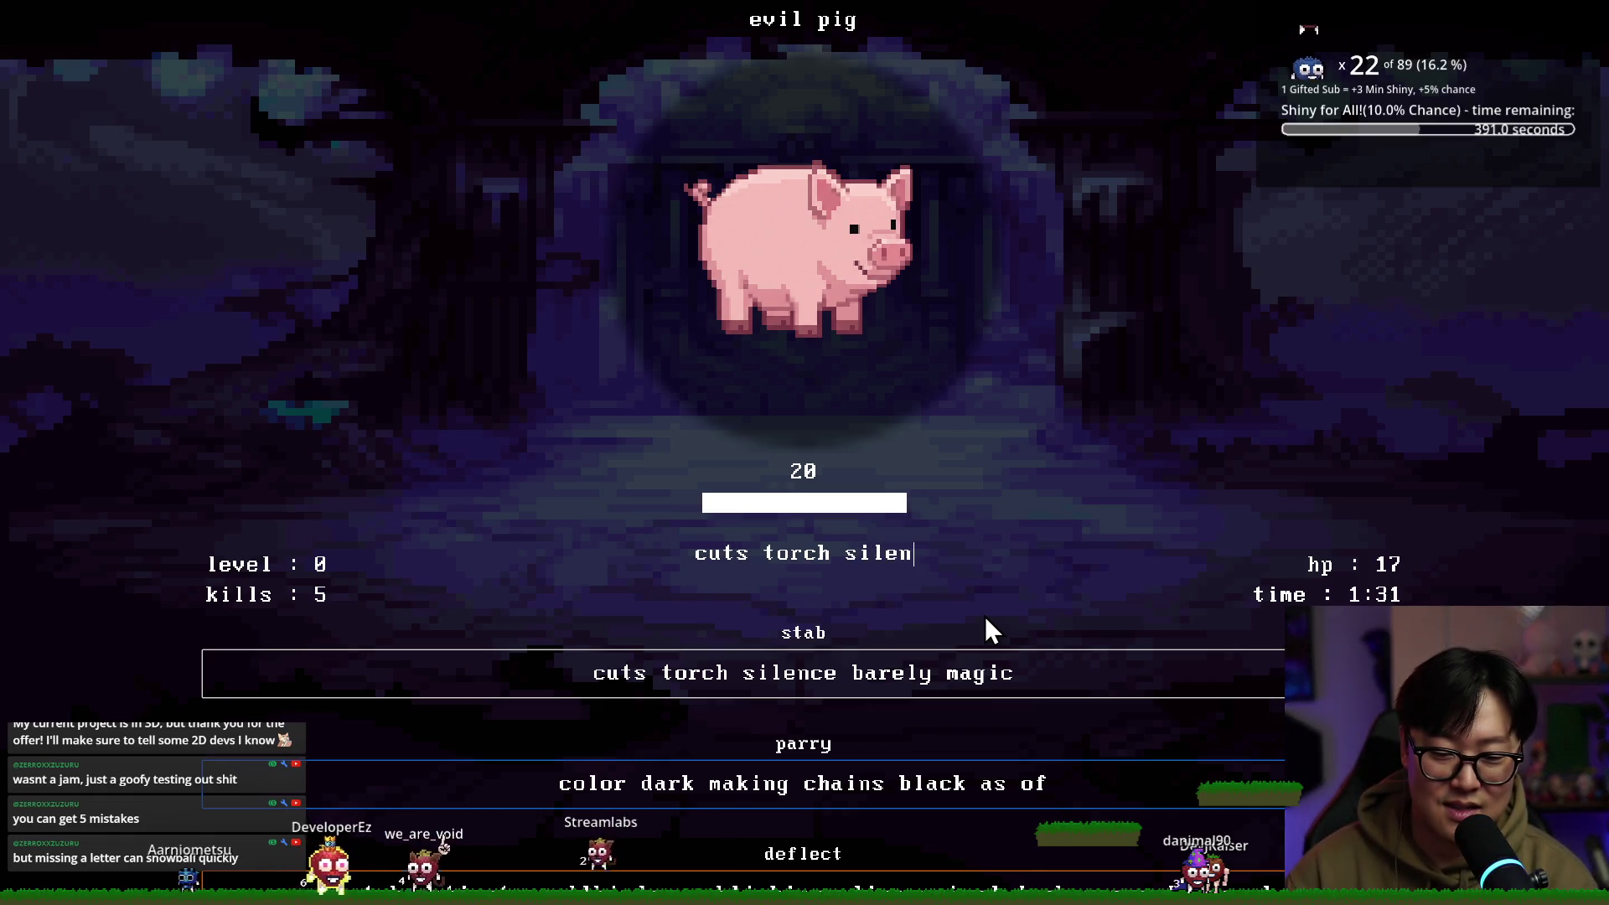
pyautogui.write('ly magic')
pyautogui.press('Return')
pyautogui.write('strength each night its shad')
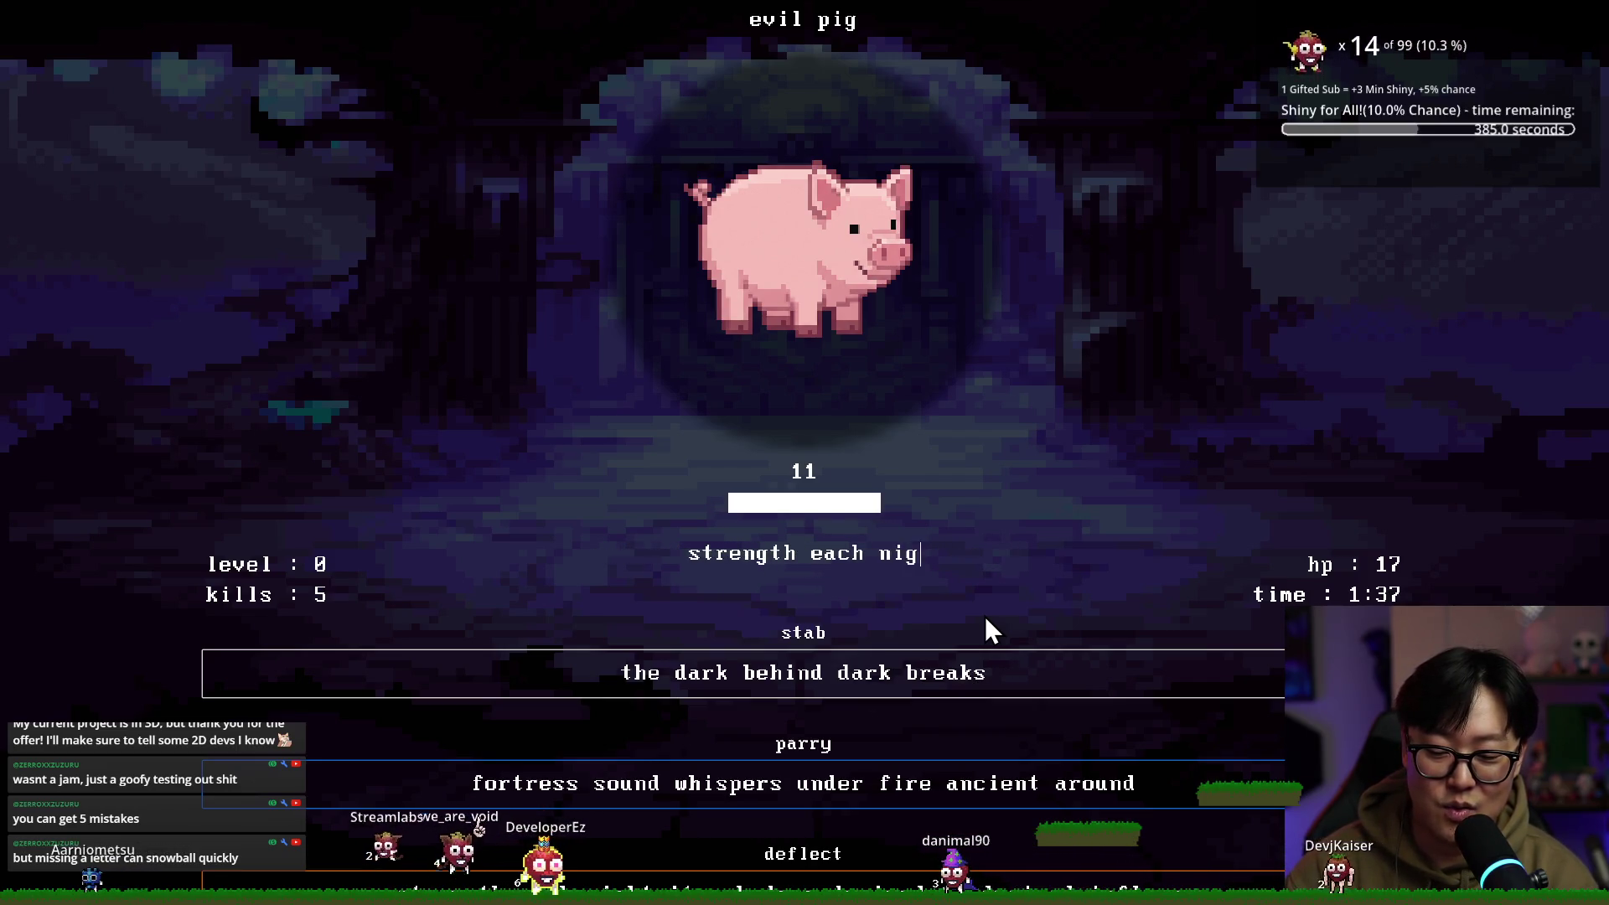
pyautogui.write('ows draine')
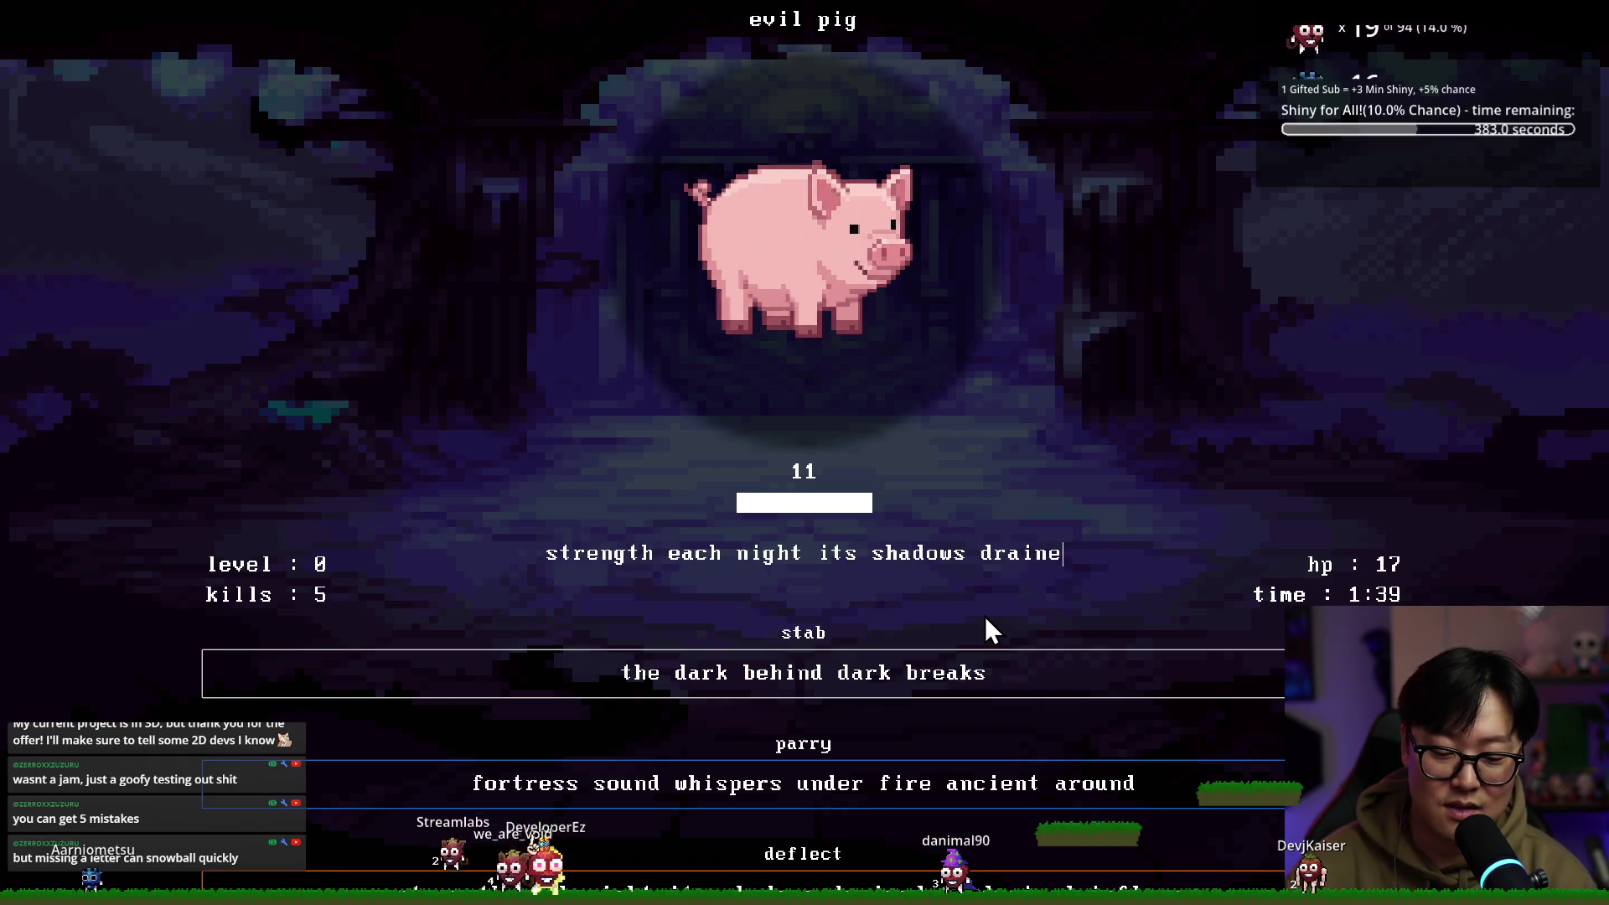
pyautogui.write('d to drained influence')
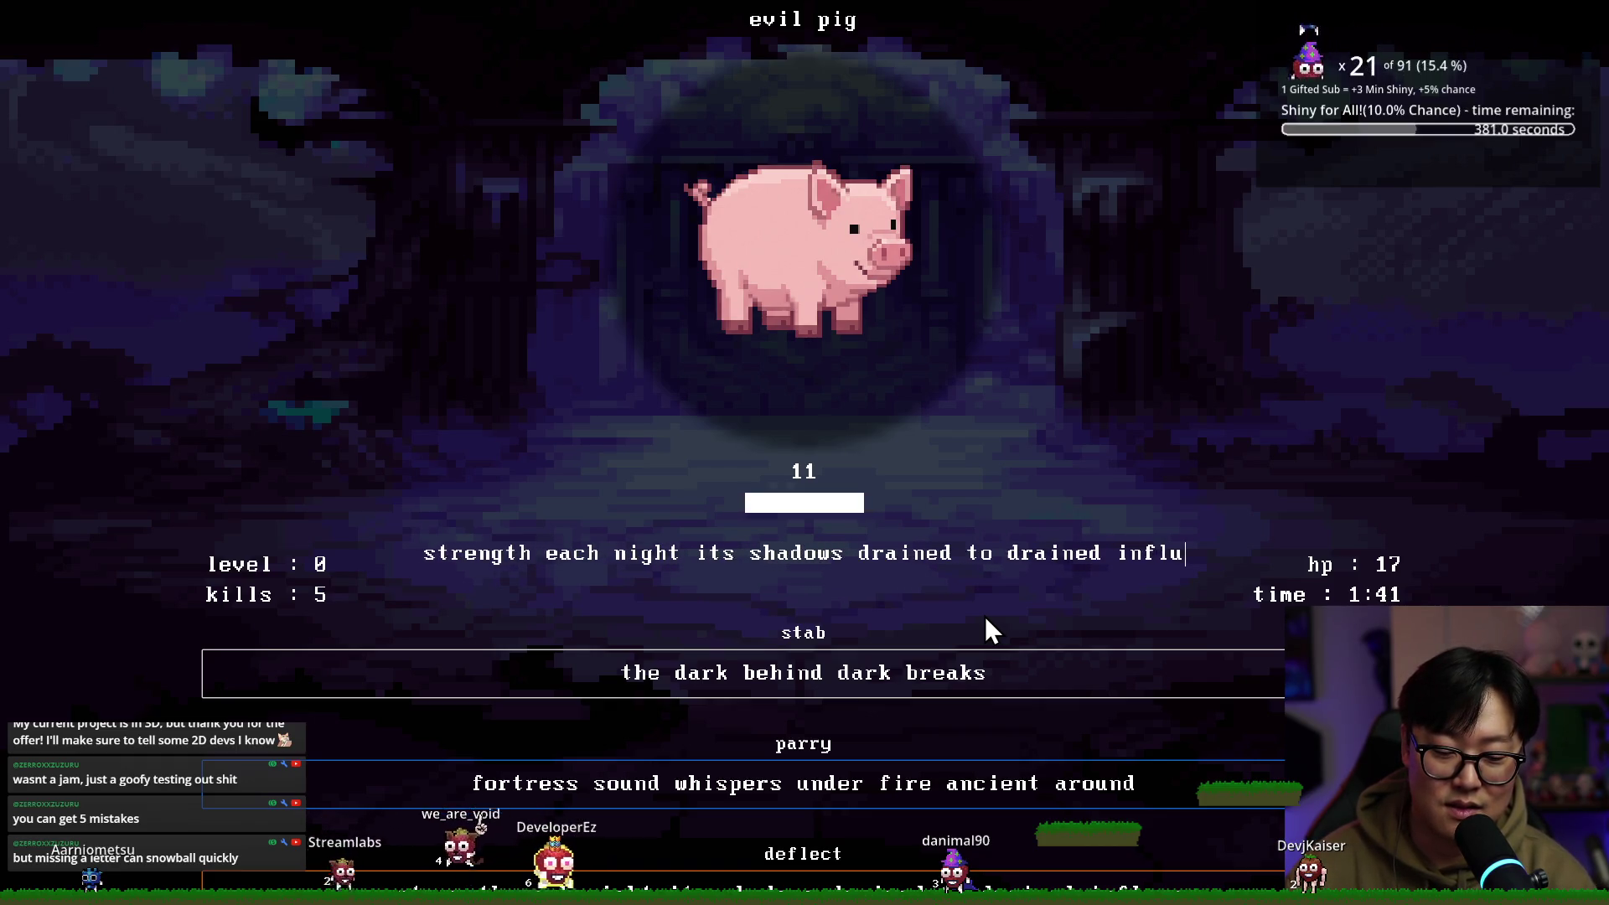
pyautogui.press('Return')
# Hit the big slime with 'over scream beneath halls feels', then exit fullscreen
pyautogui.write('over')
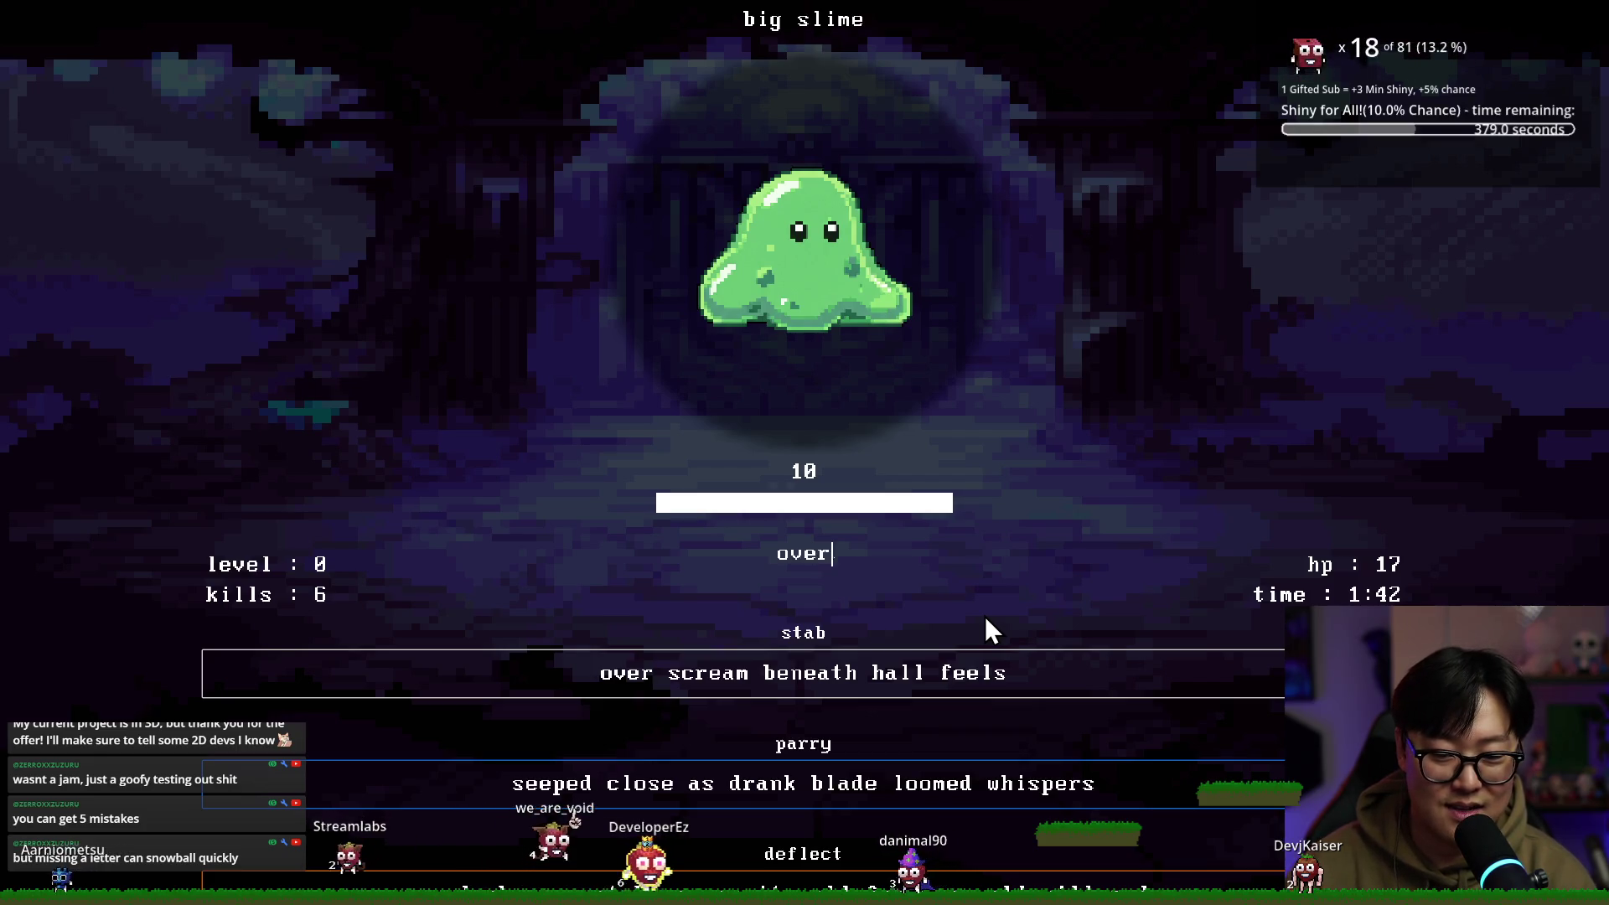
pyautogui.write(' scream beneath ')
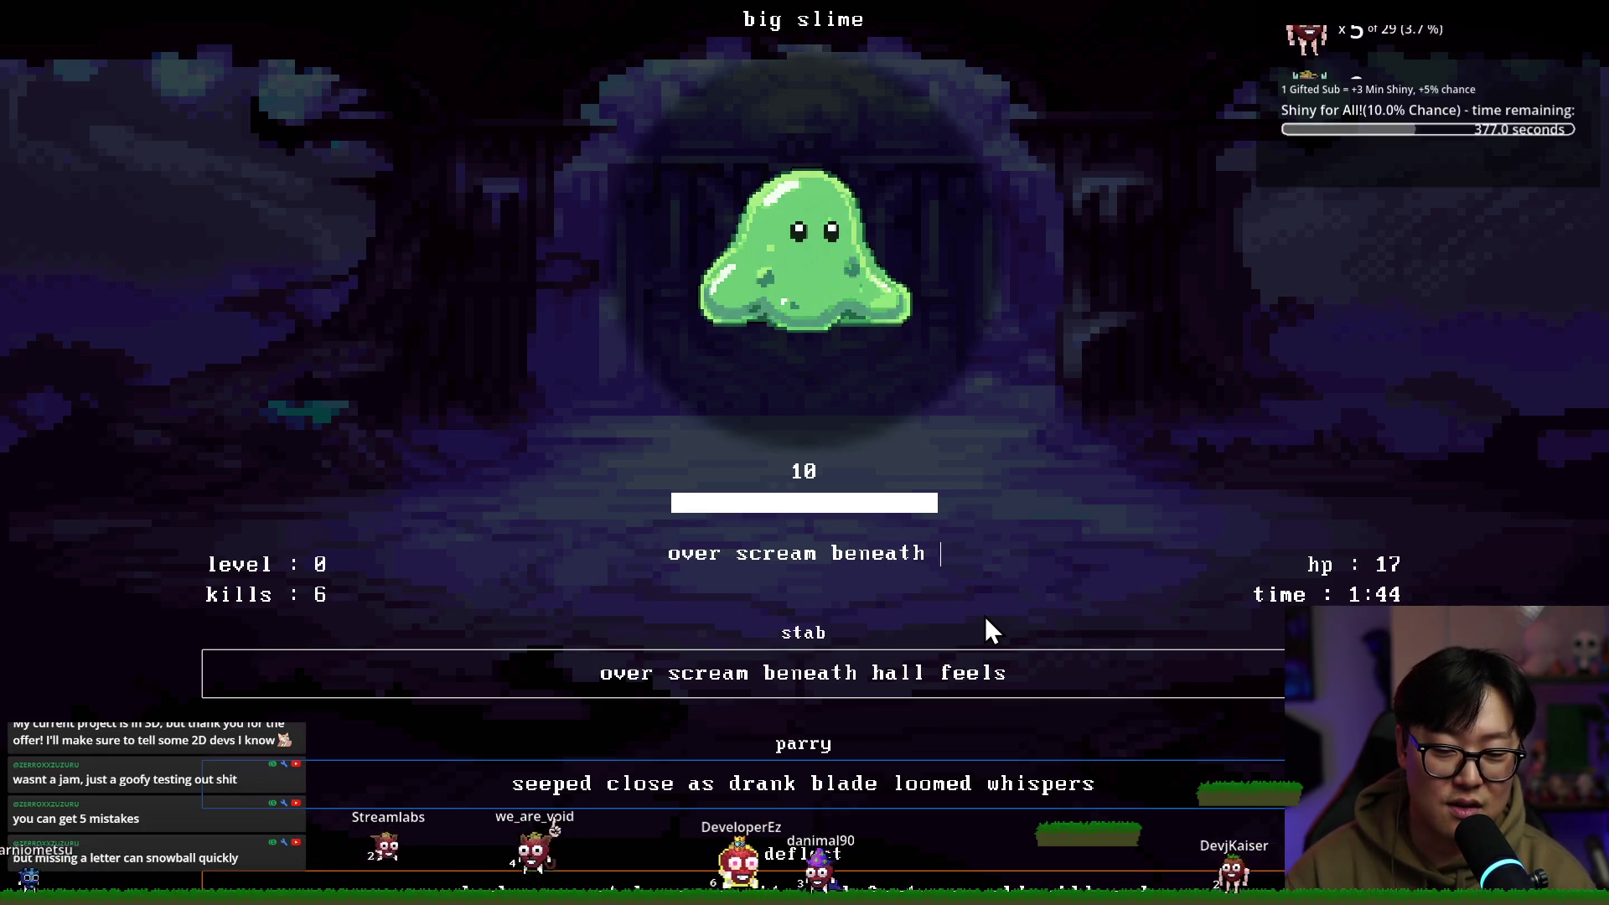
pyautogui.write('haLLS FEELS')
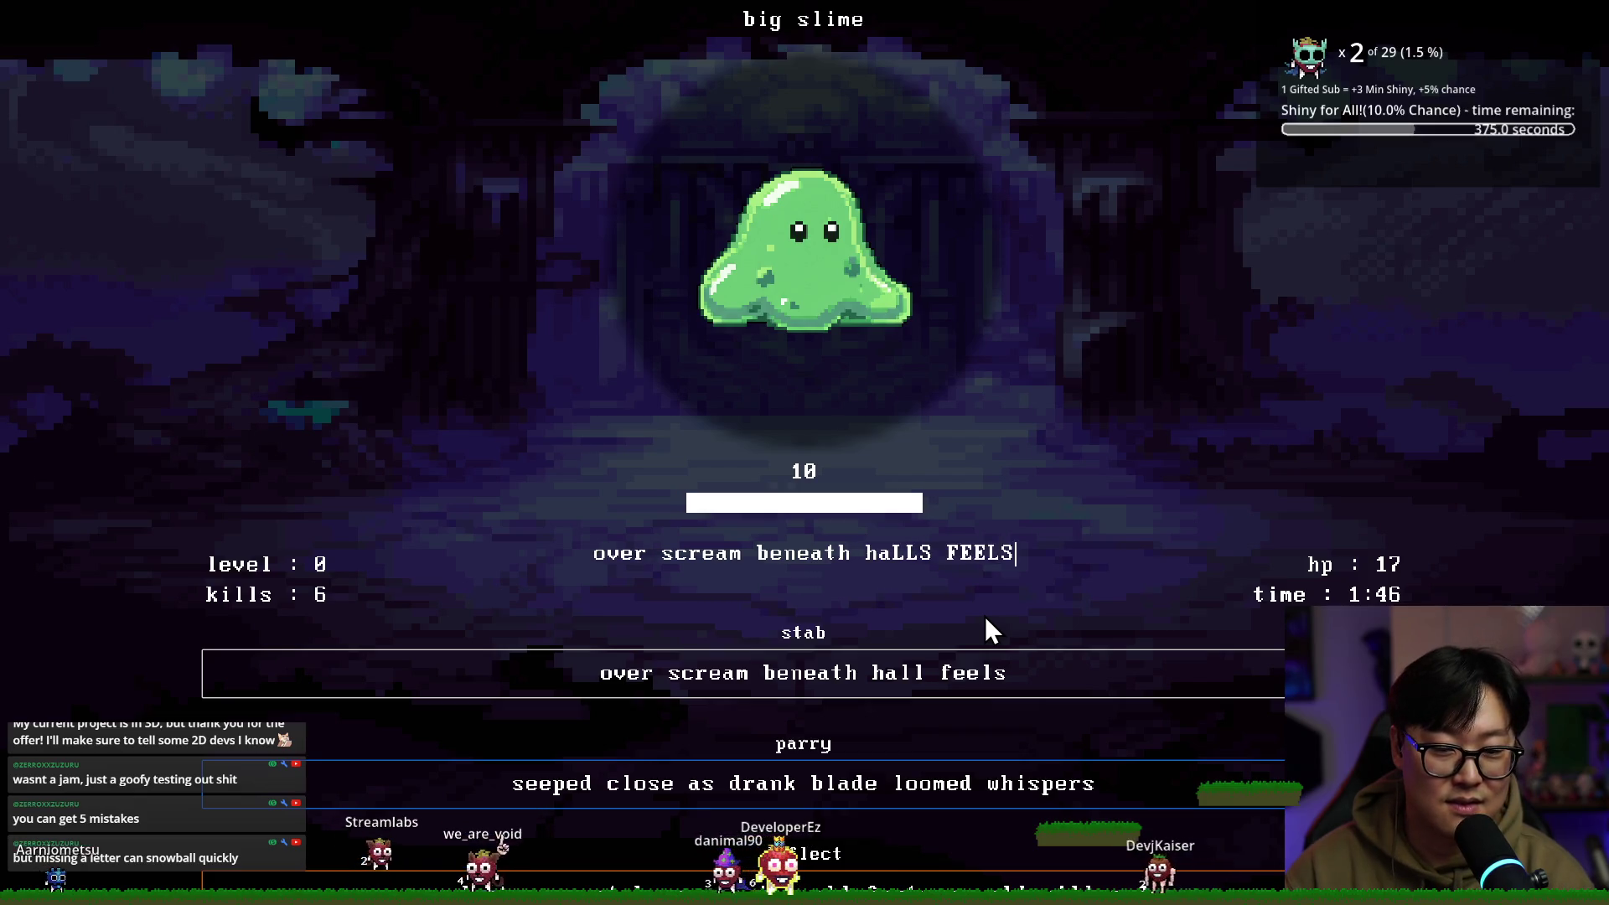
pyautogui.press('Return')
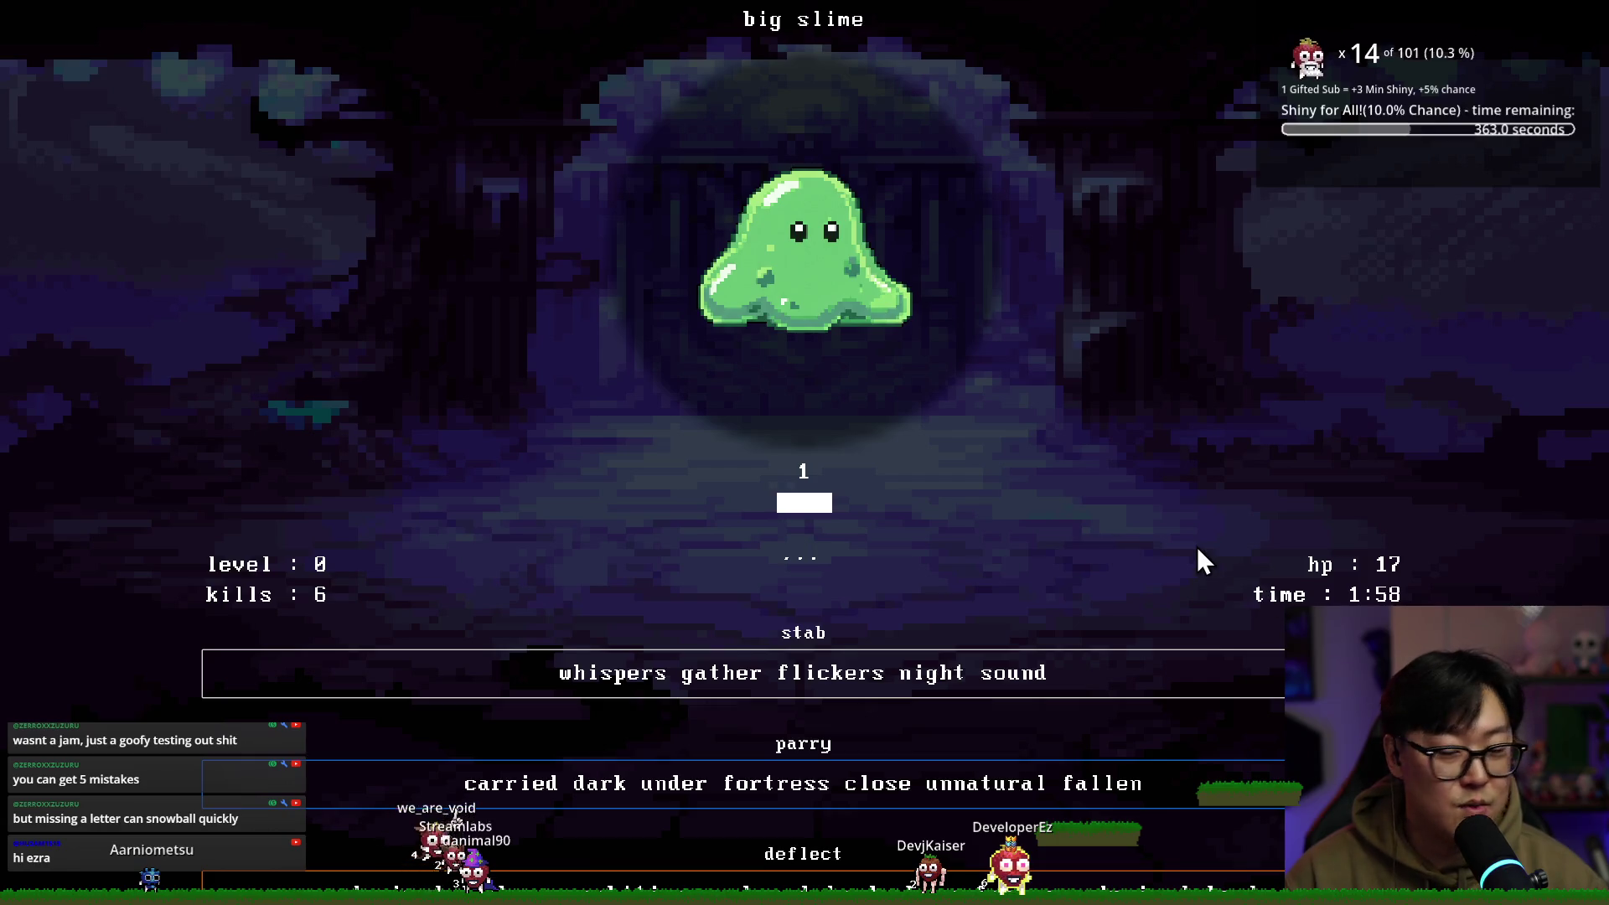
pyautogui.press('Escape')
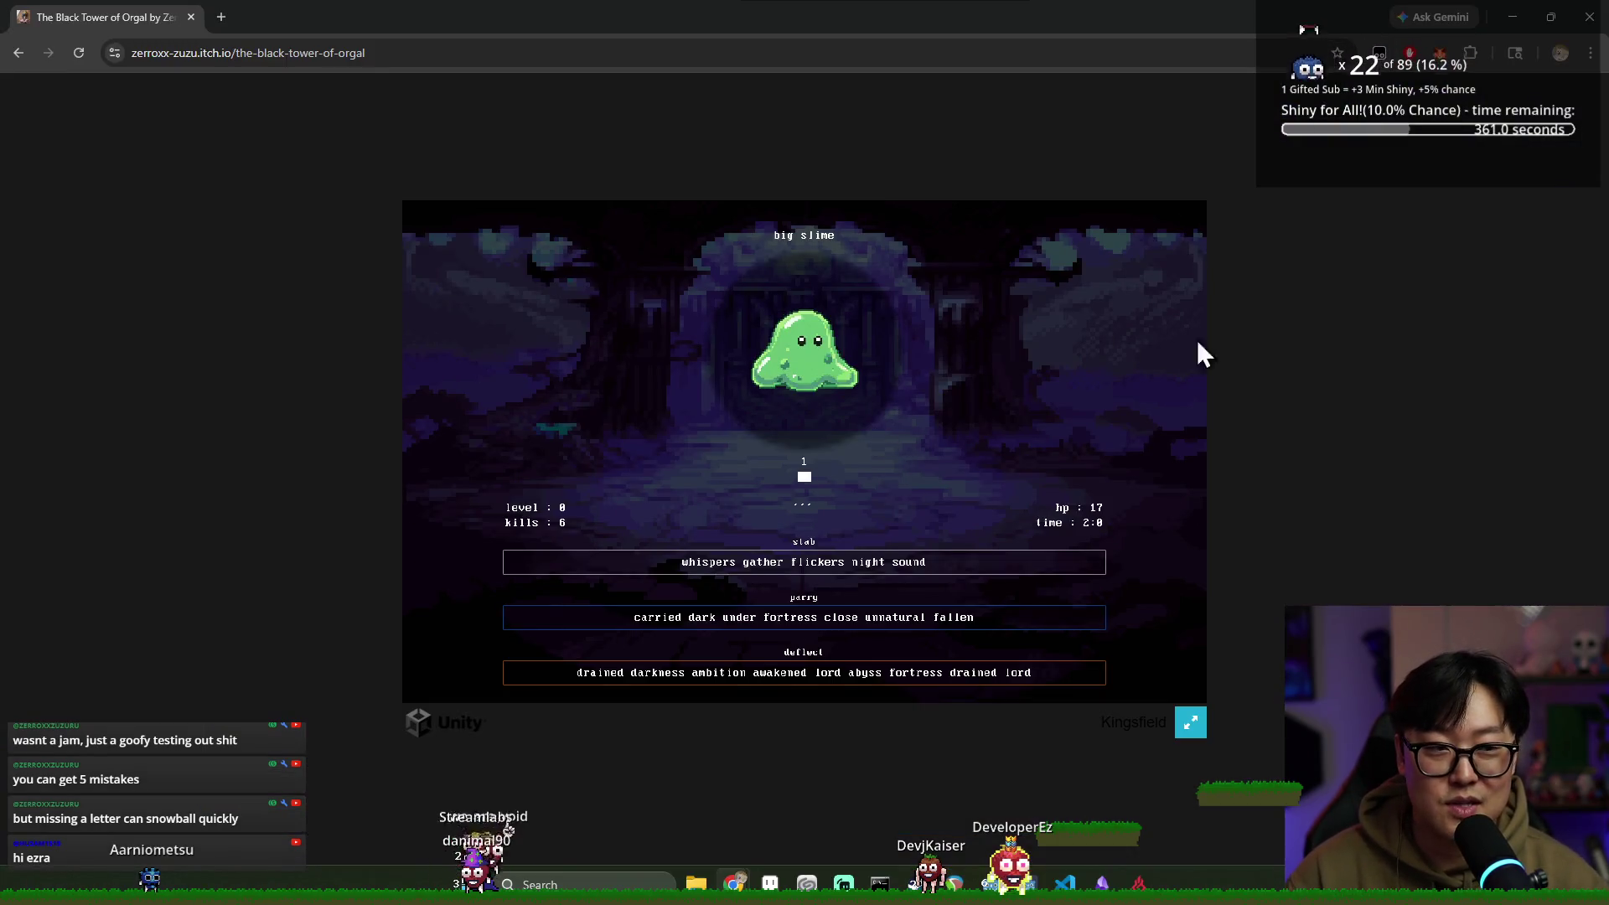
# Return to the cozy tileset in Aseprite and switch to the 1px Pixel-perfect Pencil
pyautogui.hotkey('alt', 'Tab')
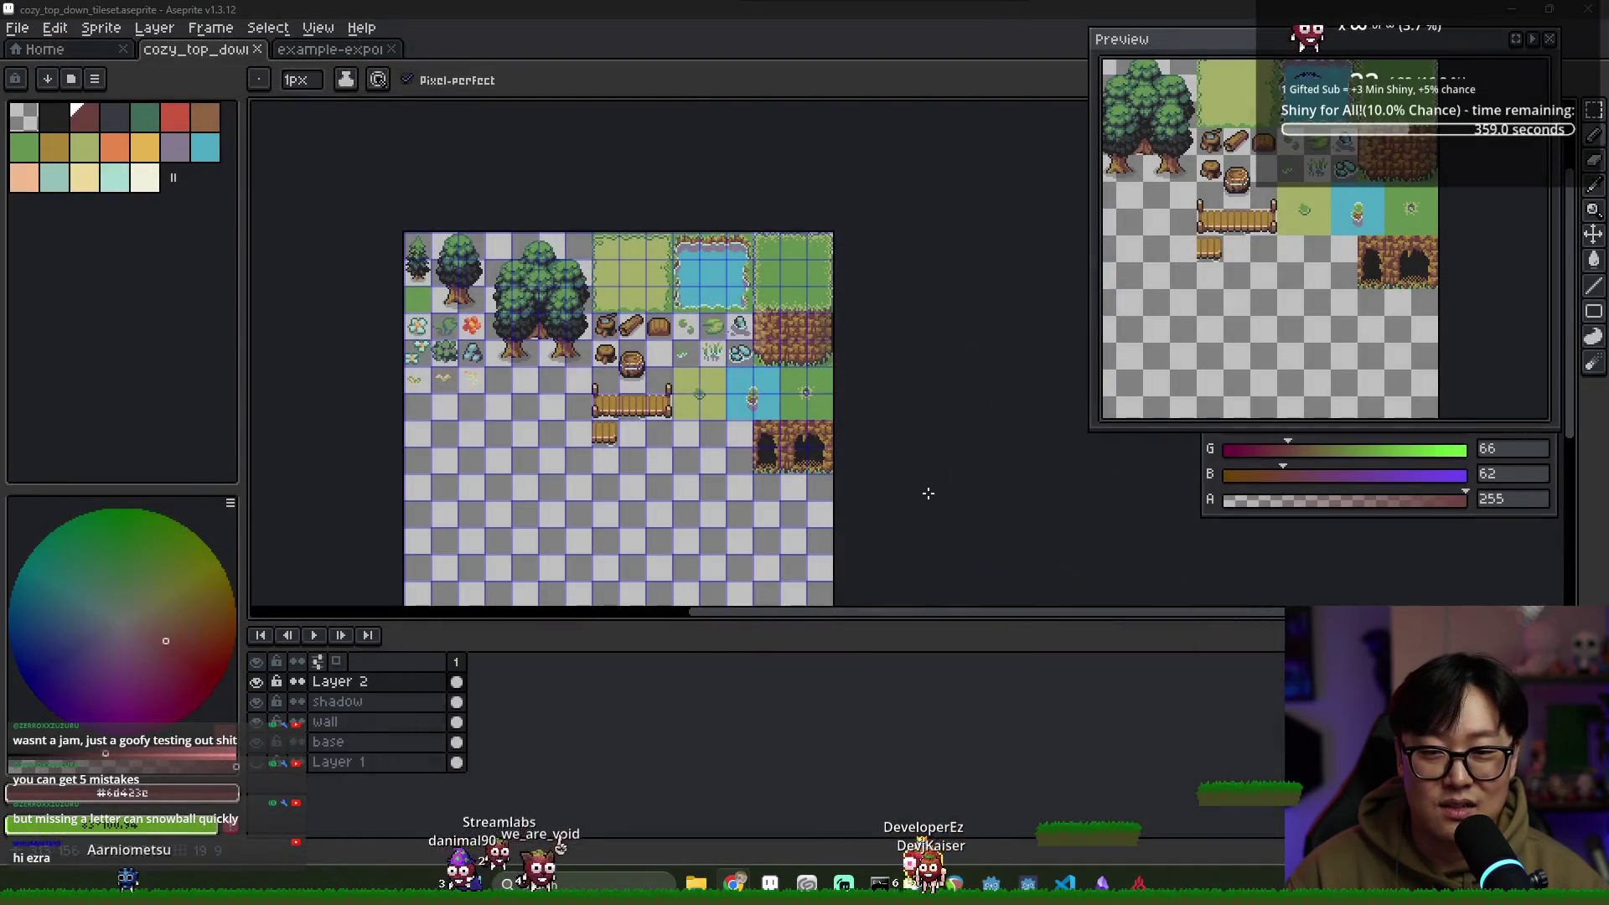
pyautogui.hotkey('alt', 'Tab')
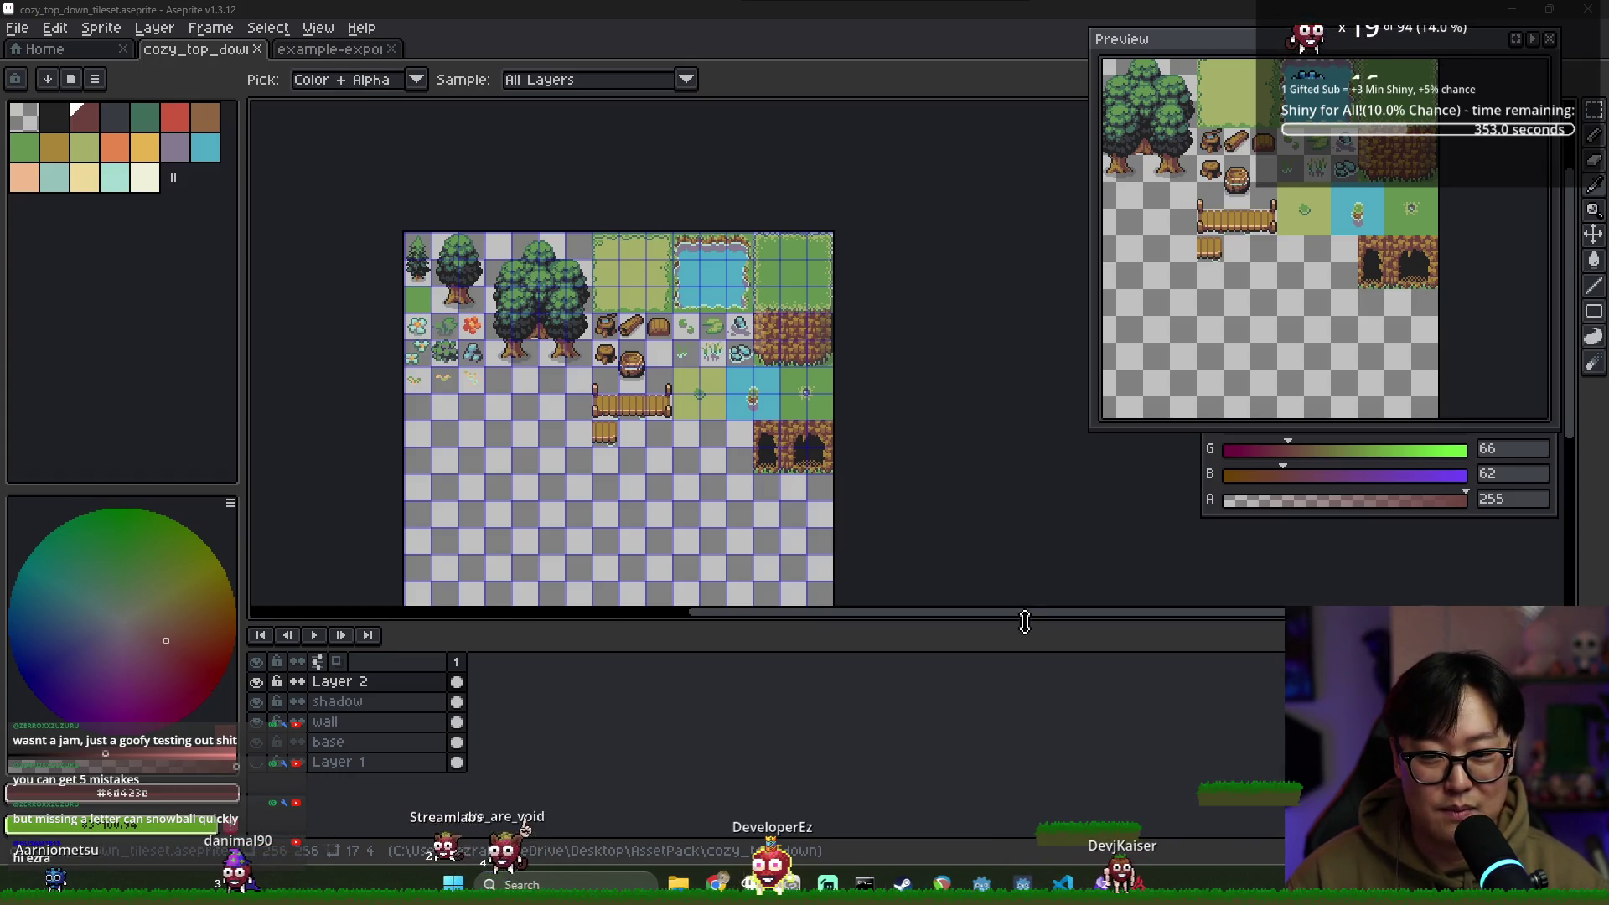
pyautogui.press('b')
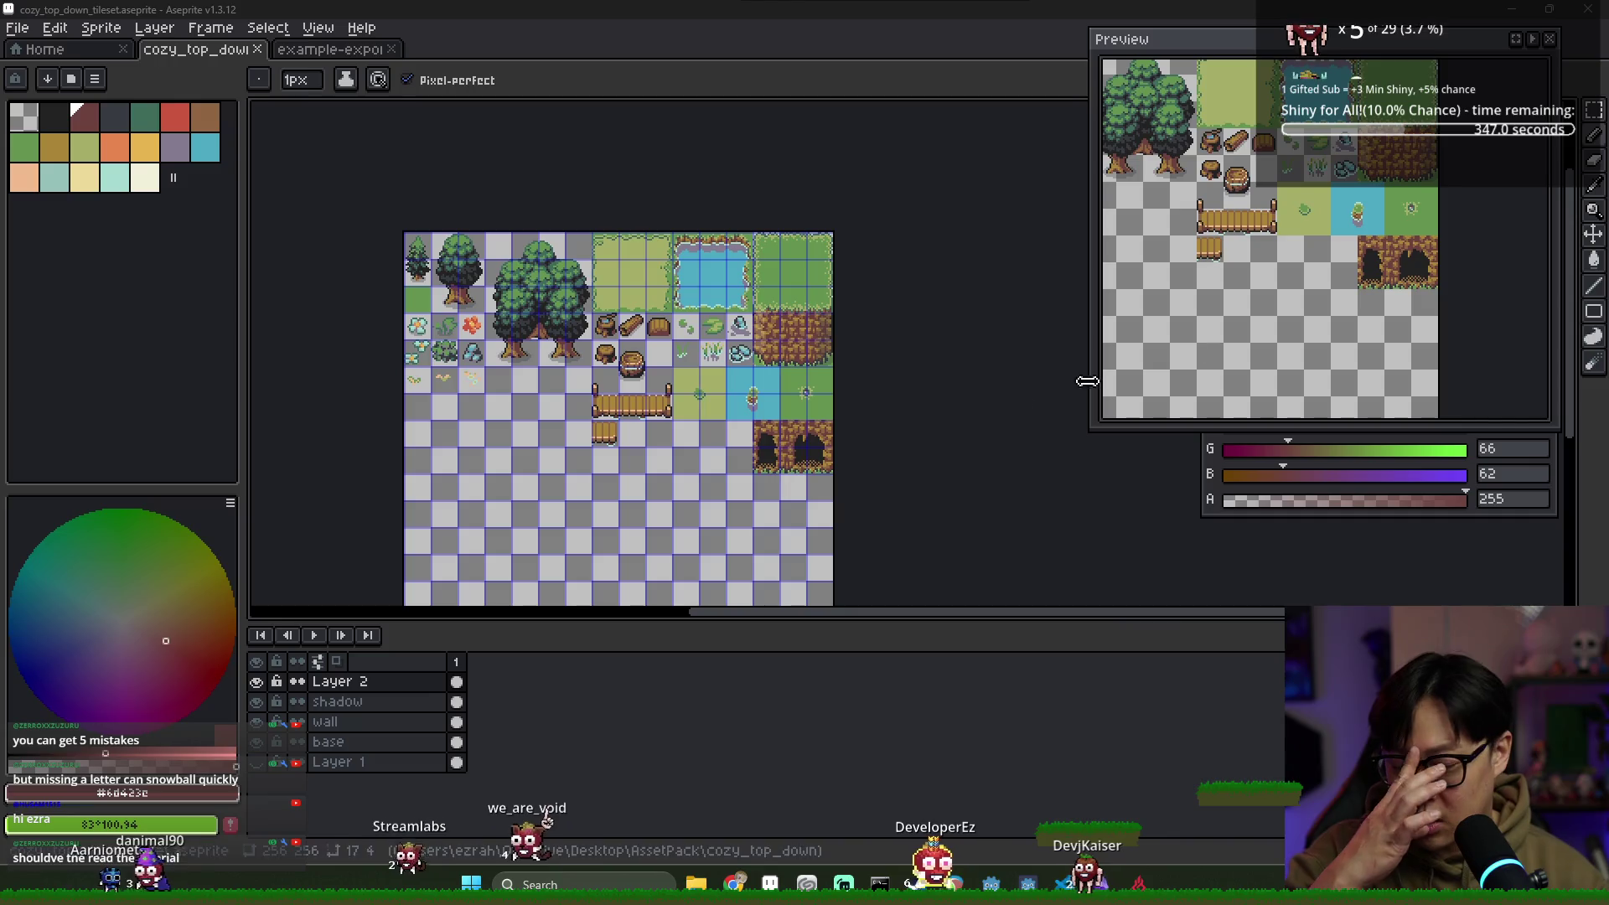
pyautogui.scroll(1, 757, 450)
# Zoom into the cave tile and sample its dark red-brown as the drawing colour
pyautogui.scroll(3, 801, 436)
pyautogui.keyDown('alt'); pyautogui.click(825, 403); pyautogui.keyUp('alt')
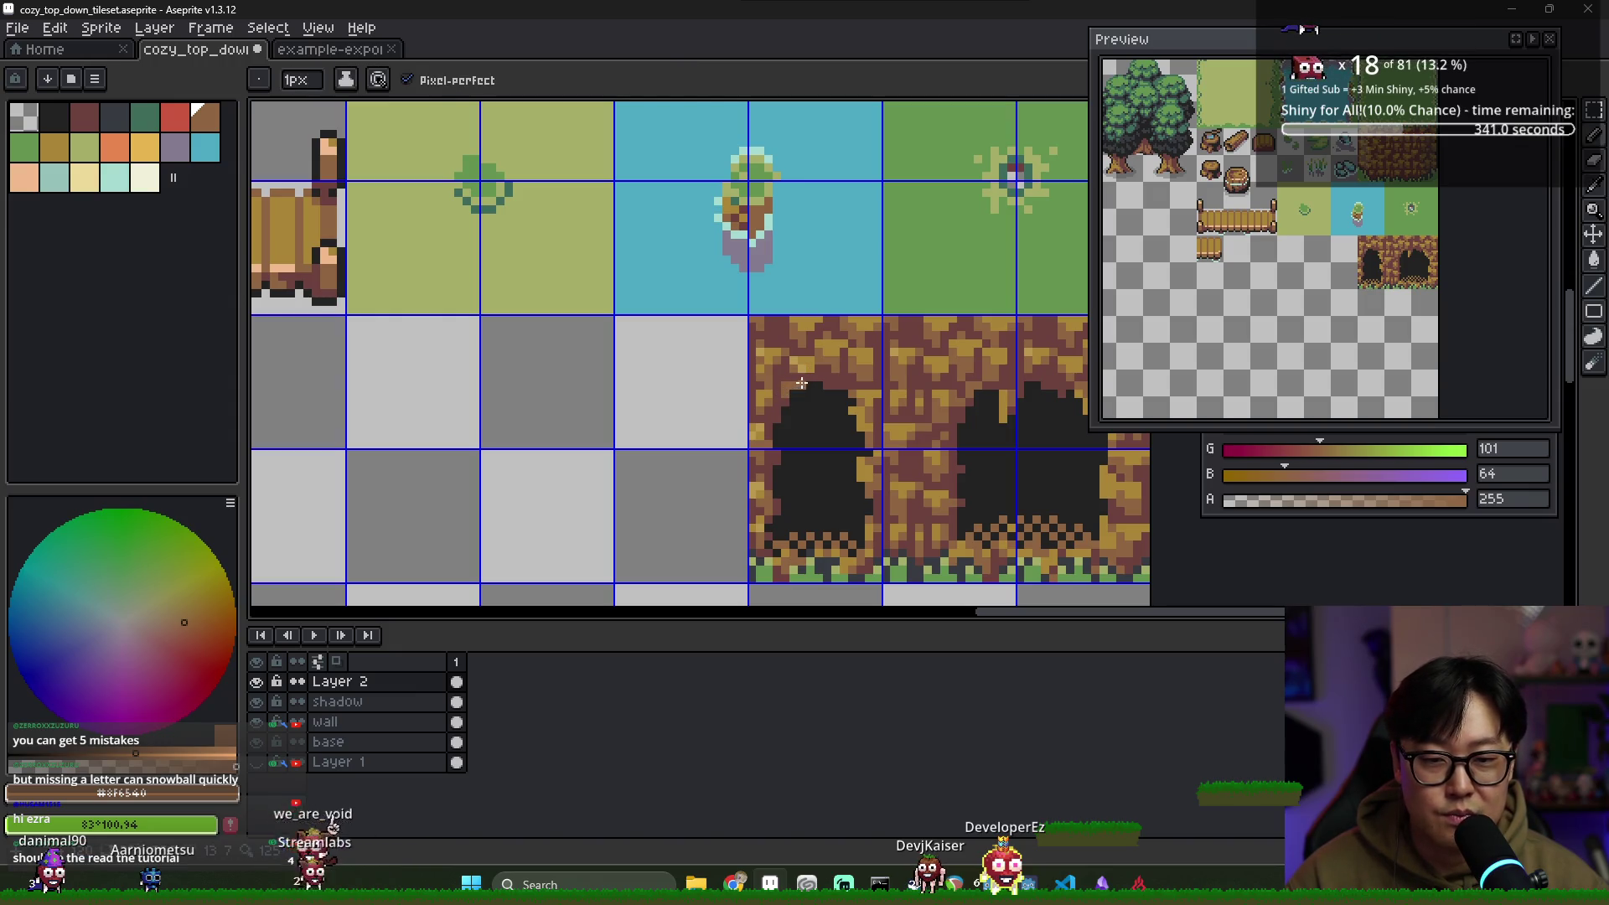
pyautogui.scroll(-2, 809, 419)
pyautogui.scroll(2, 803, 402)
pyautogui.keyDown('alt'); pyautogui.click(798, 390); pyautogui.keyUp('alt')
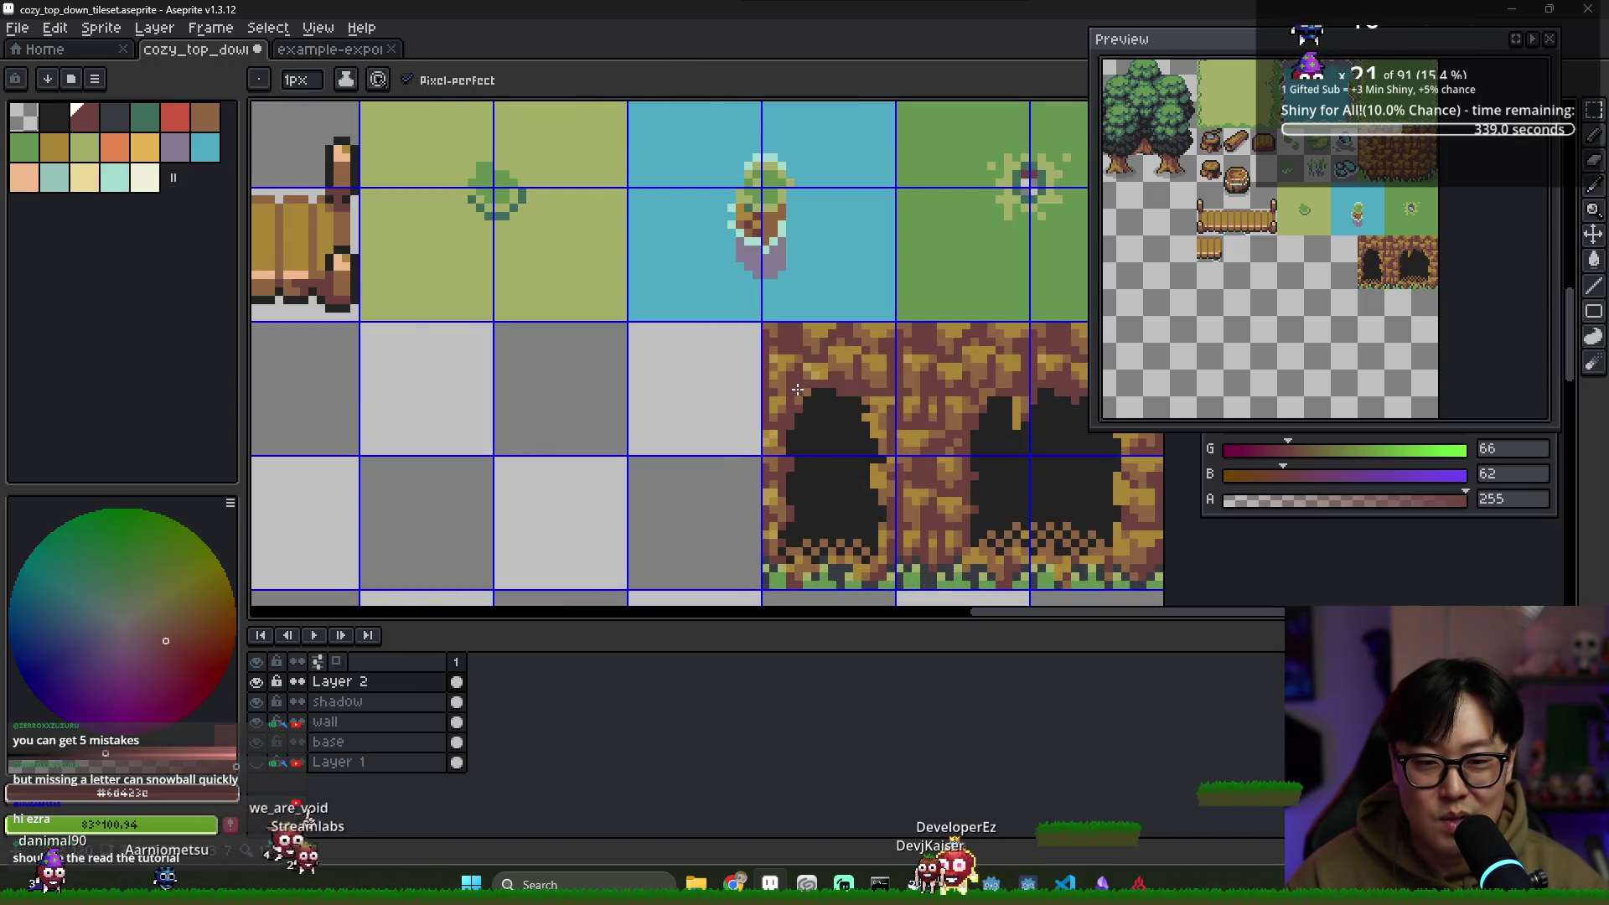
pyautogui.keyDown('alt'); pyautogui.click(840, 393); pyautogui.keyUp('alt')
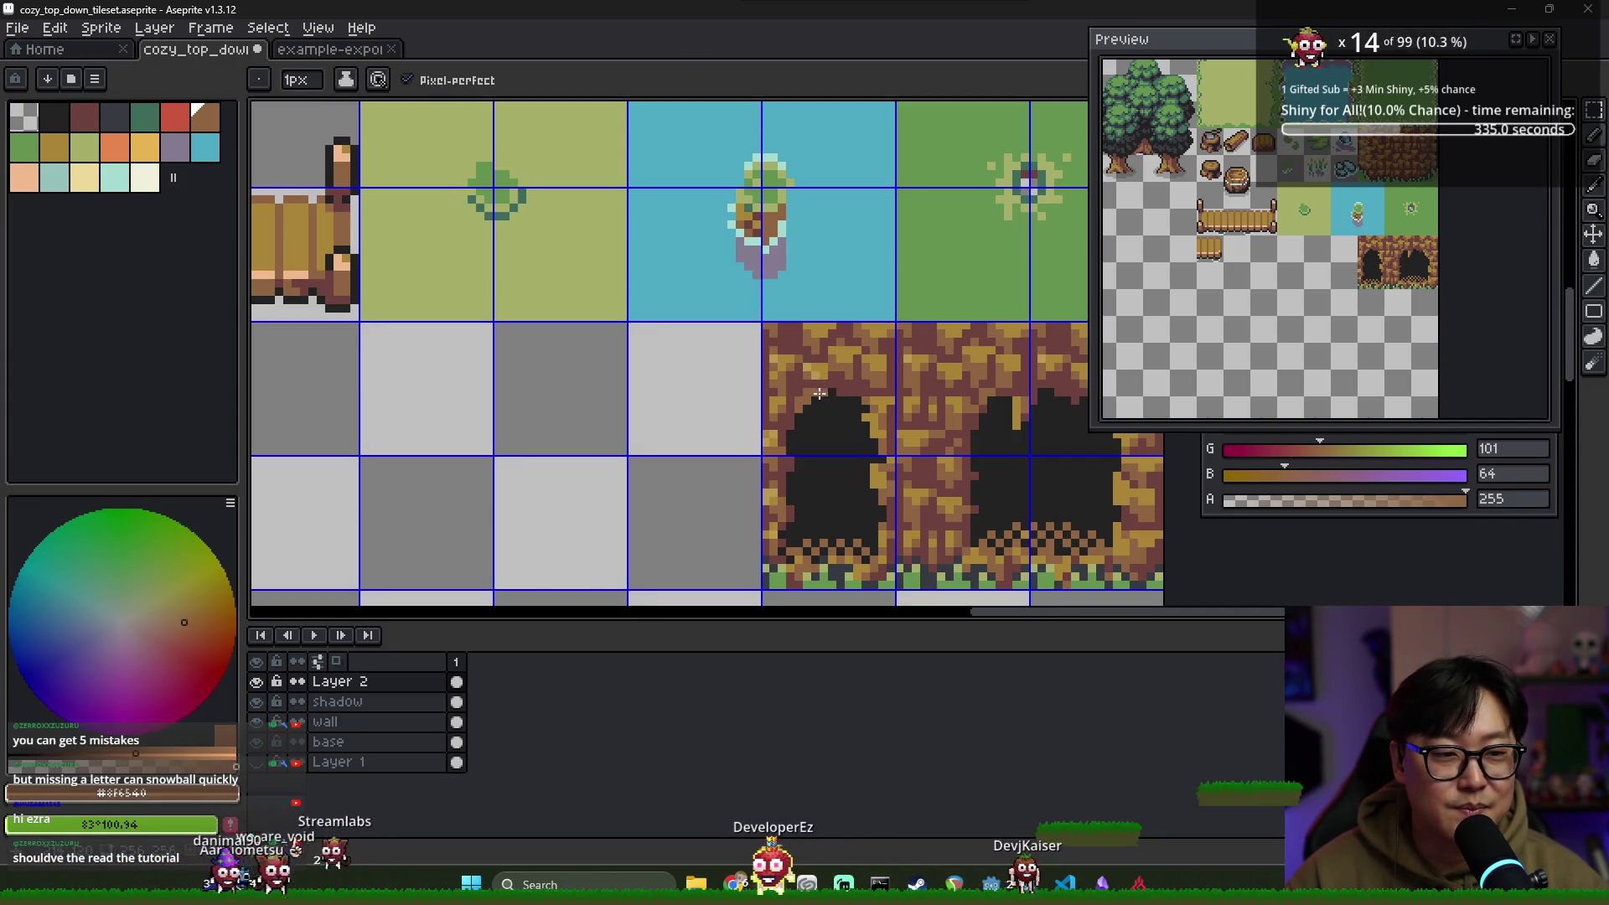
pyautogui.keyDown('alt'); pyautogui.click(800, 412); pyautogui.keyUp('alt')
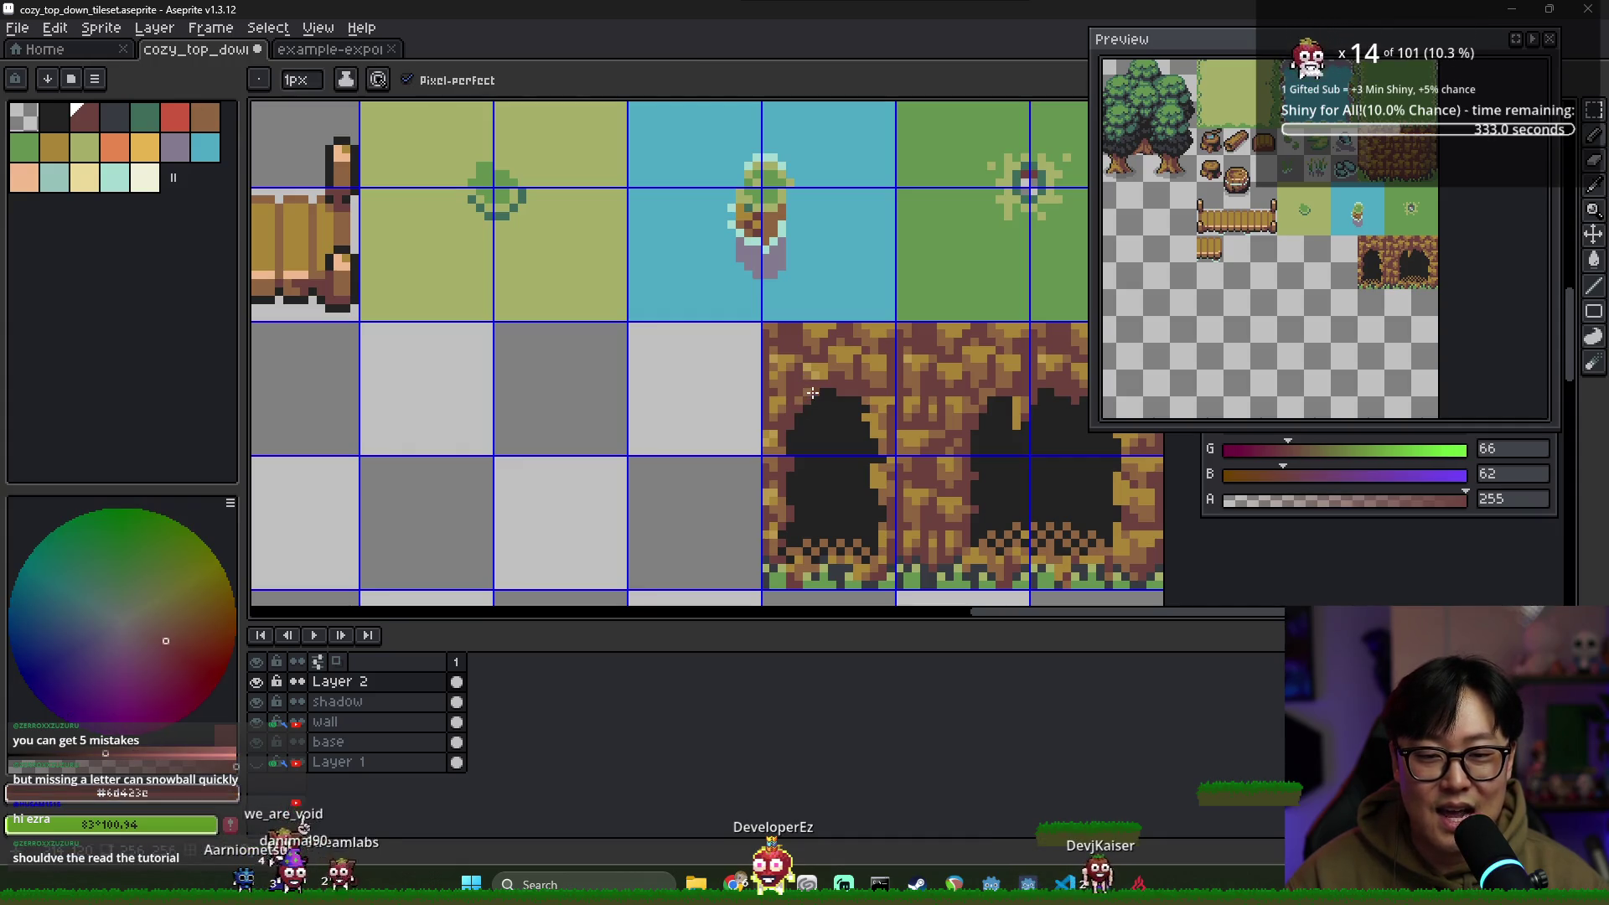
# Save the tileset, then bring Monkeytype forward and start typing the 30-second test
pyautogui.hotkey('ctrl', 's')
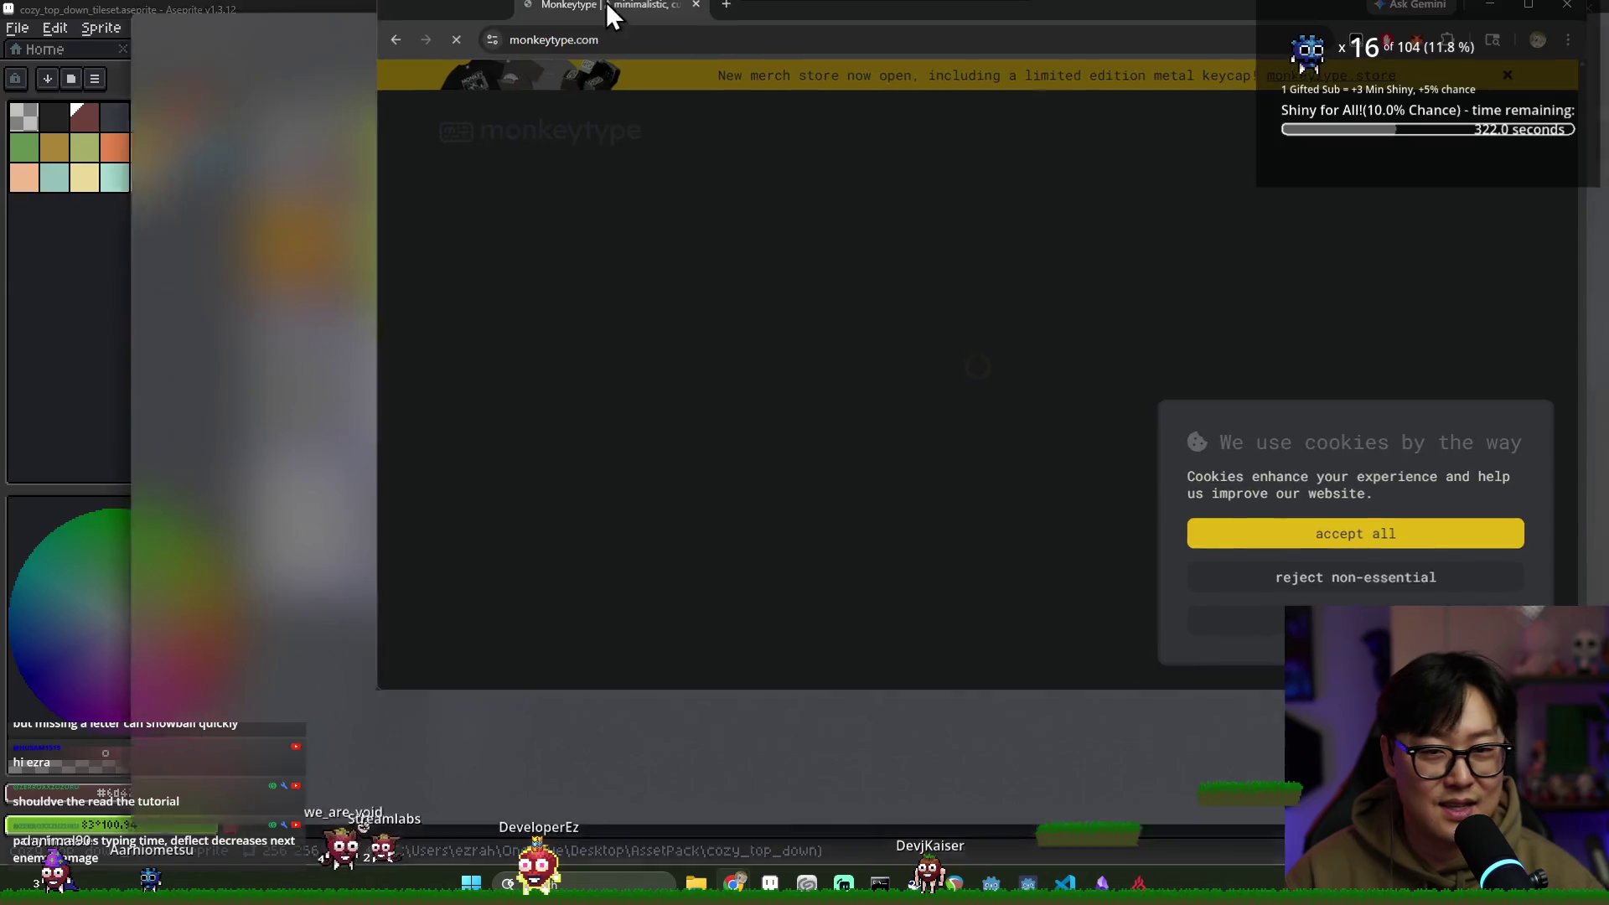
pyautogui.moveTo(610, 2); pyautogui.dragTo(610, 1)
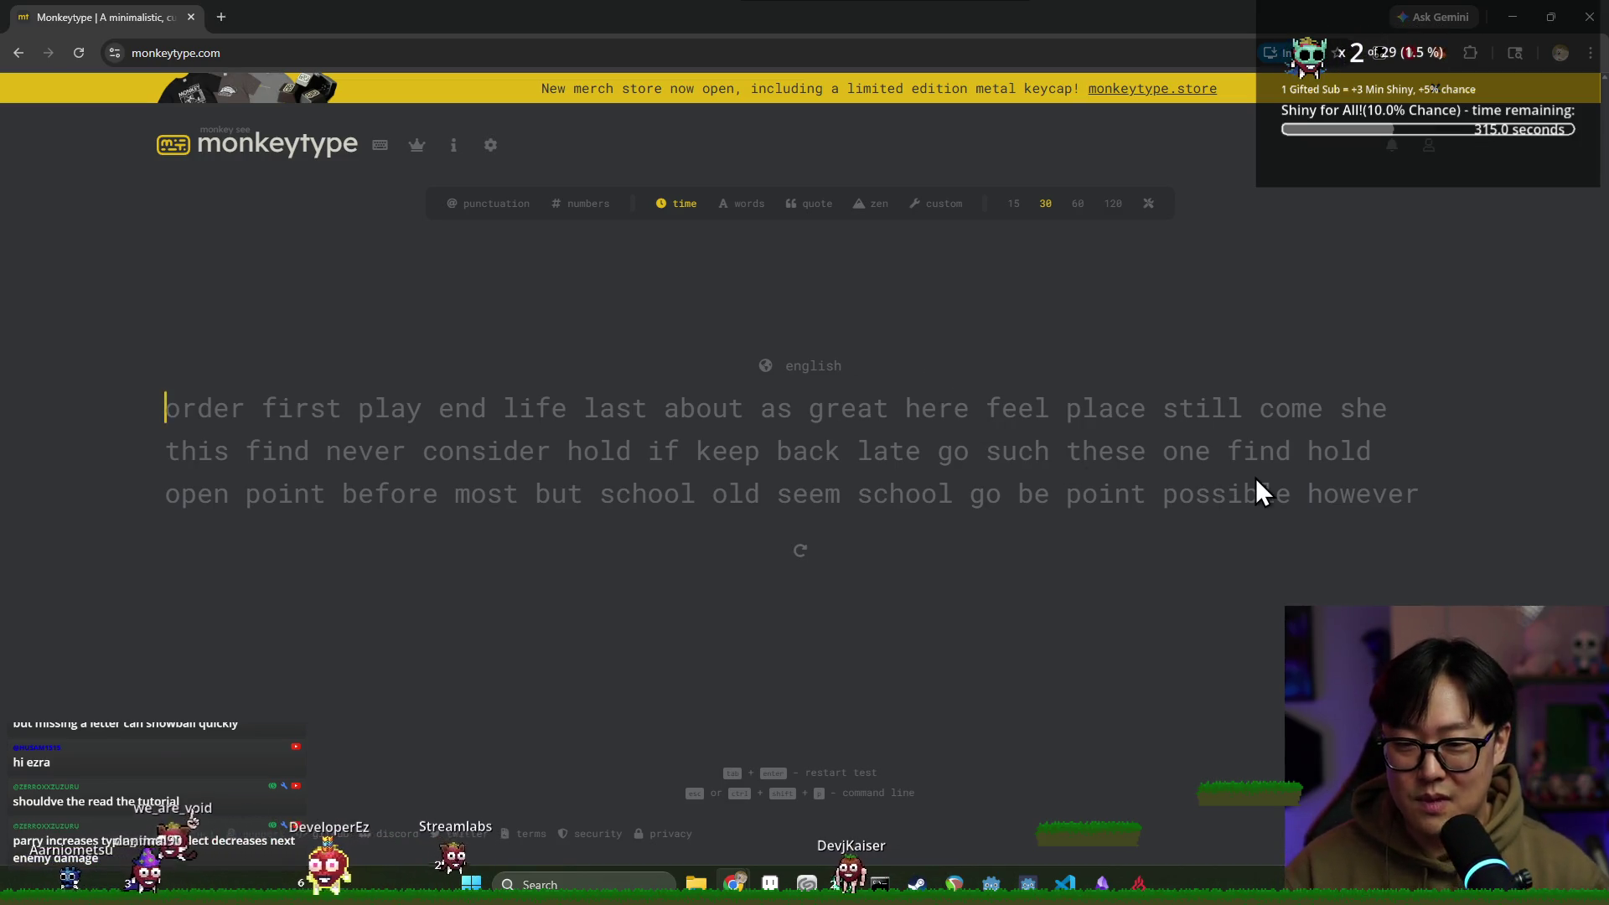
pyautogui.write('order firs')
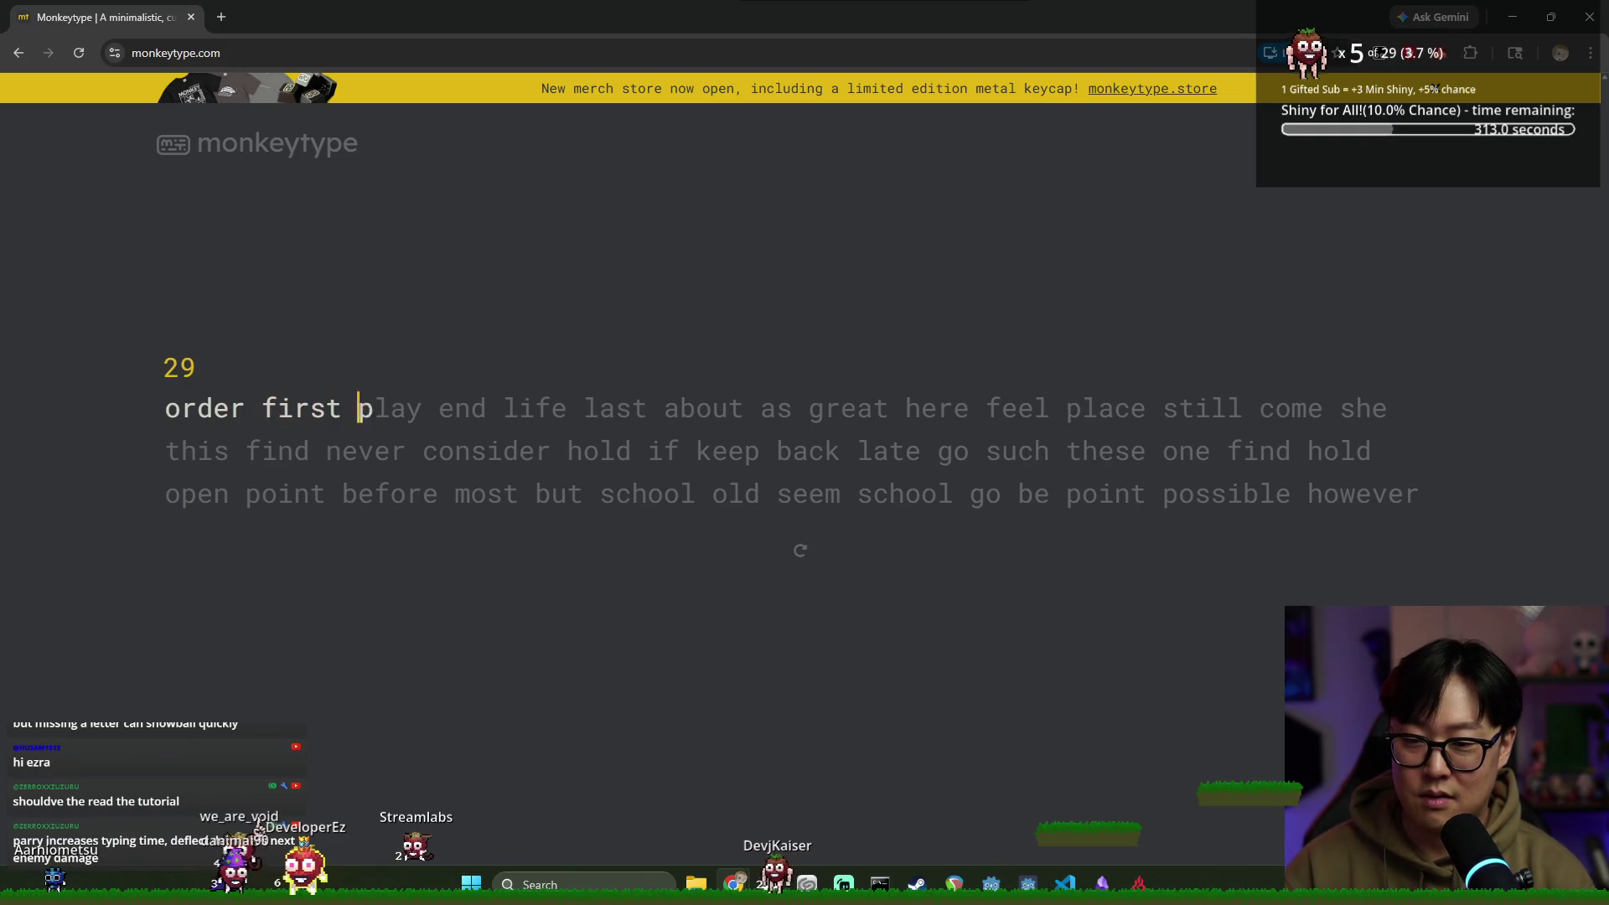
pyautogui.write('tt ')
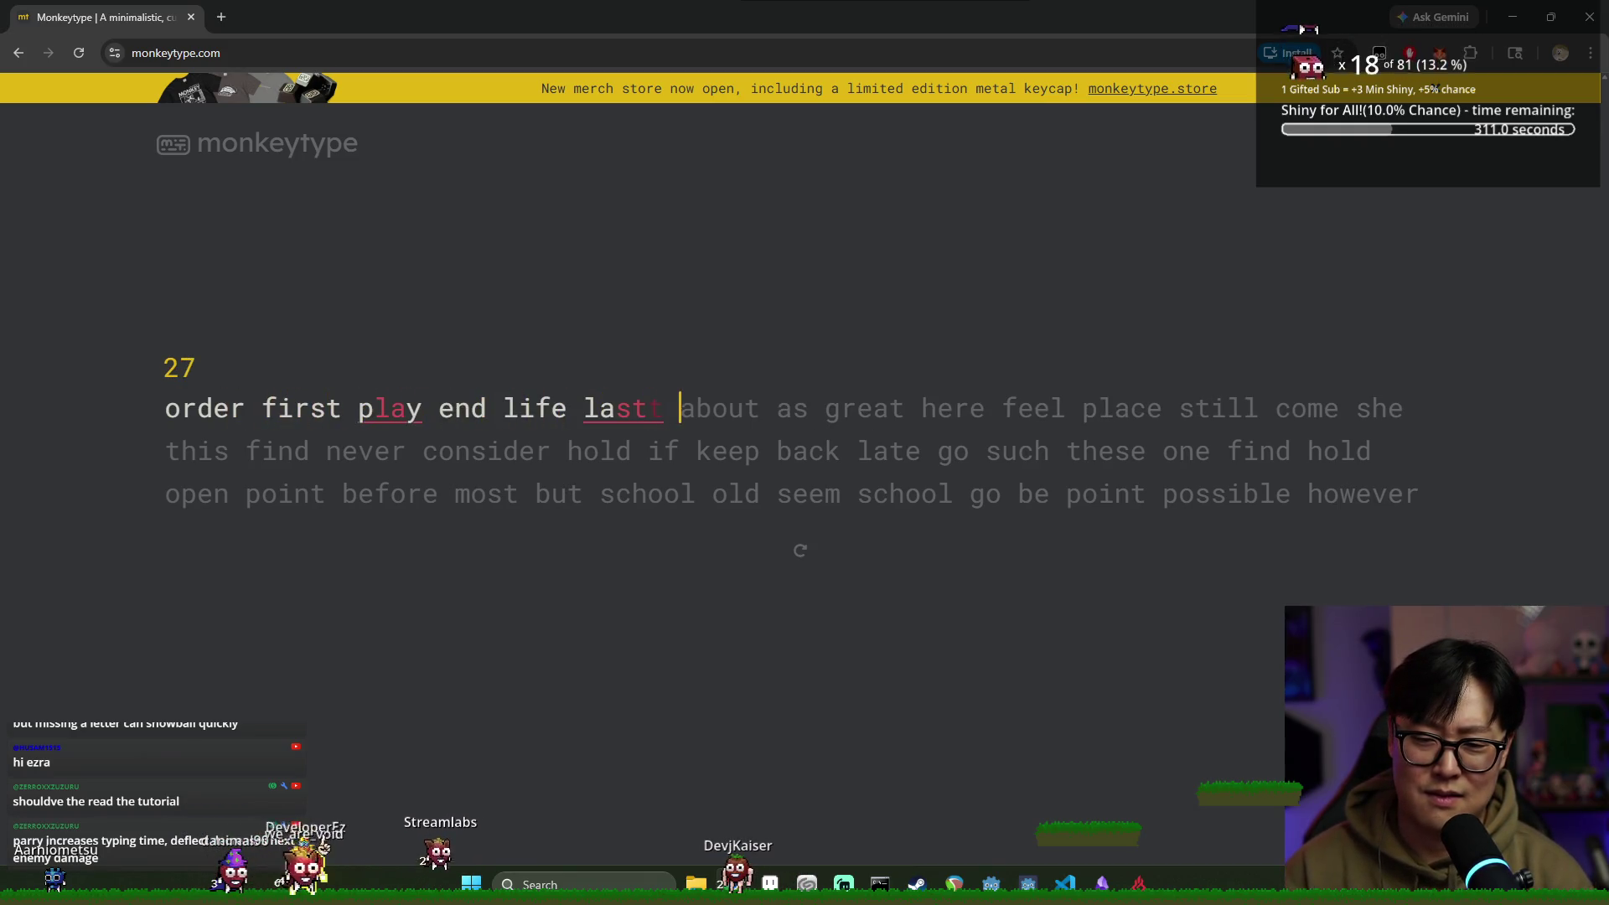
pyautogui.write('about ass great her')
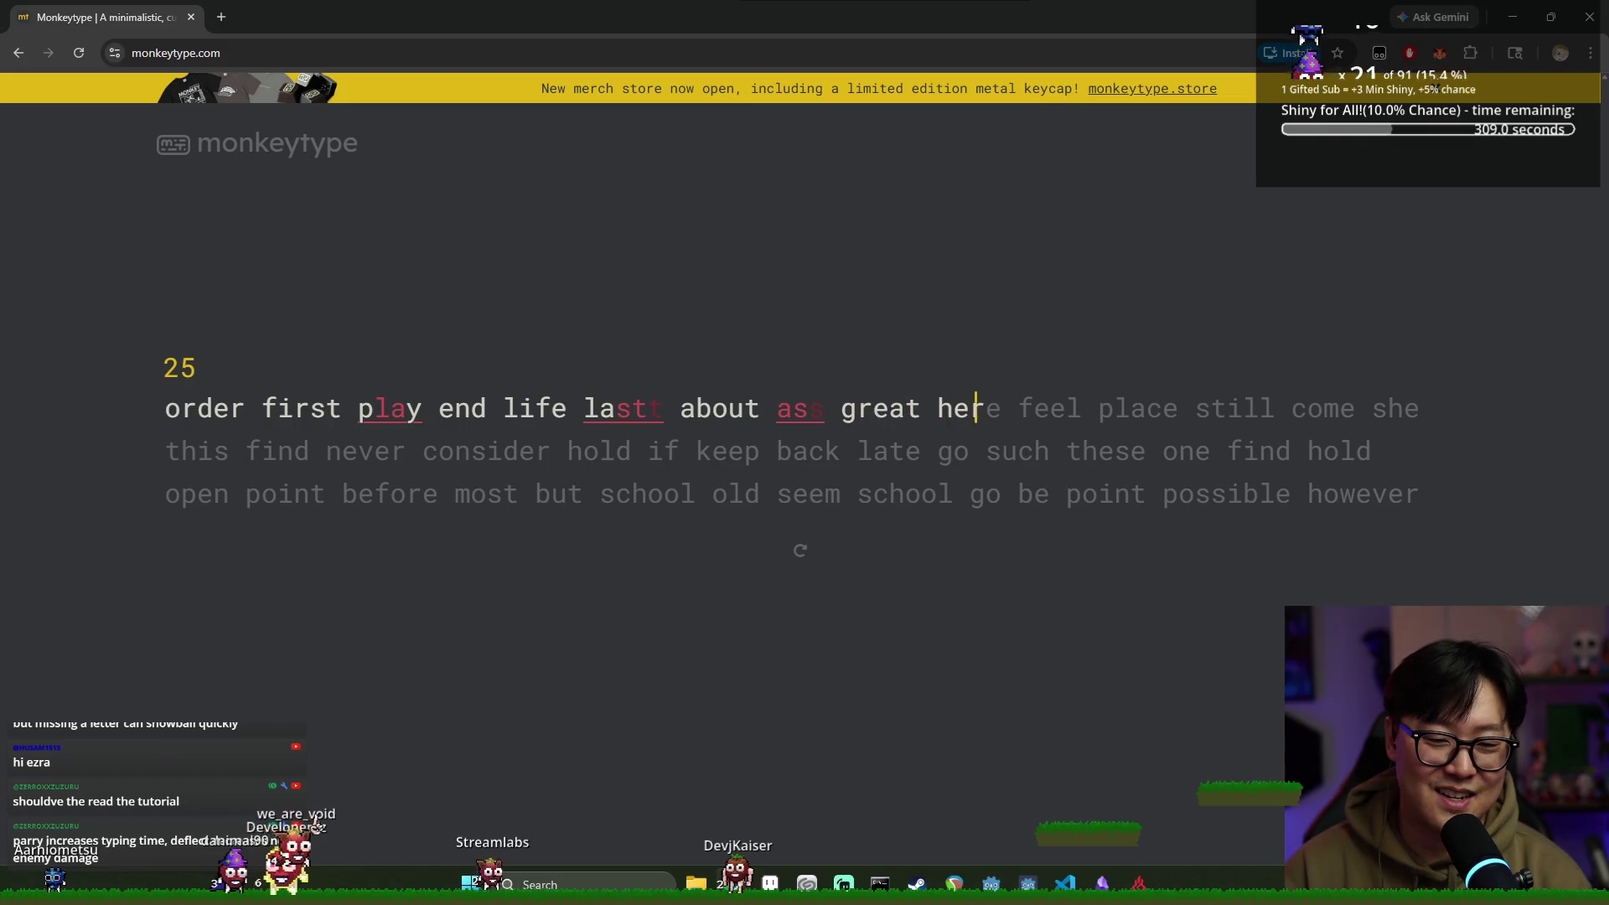
pyautogui.write('still come she this find ')
pyautogui.write('never c')
pyautogui.write('onsider hold if keep')
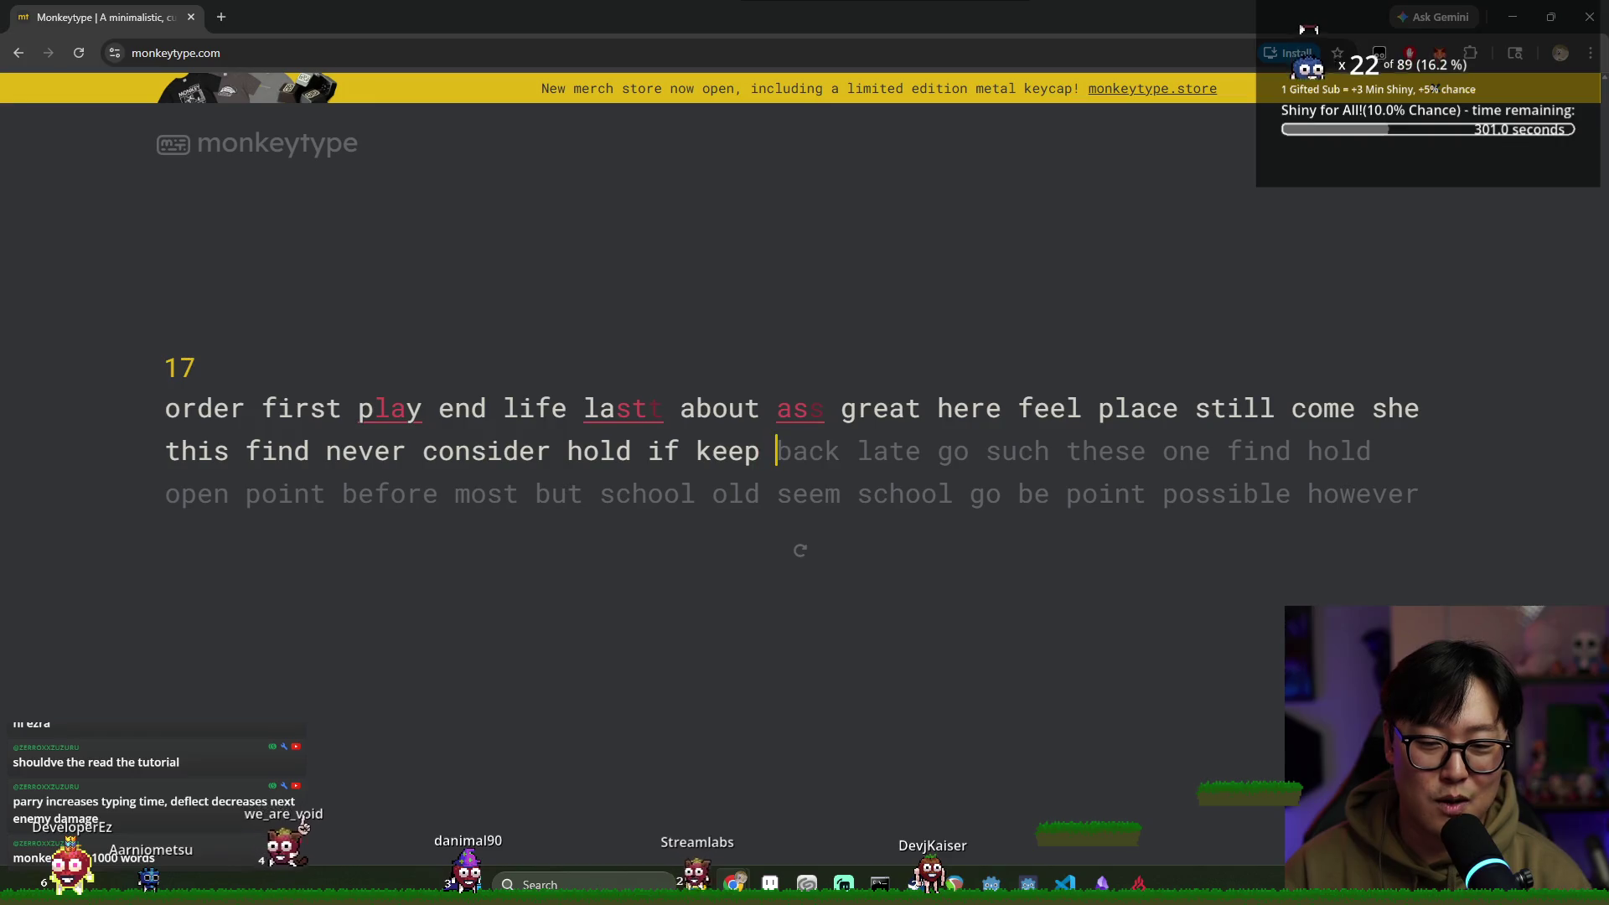
pyautogui.write('h thes')
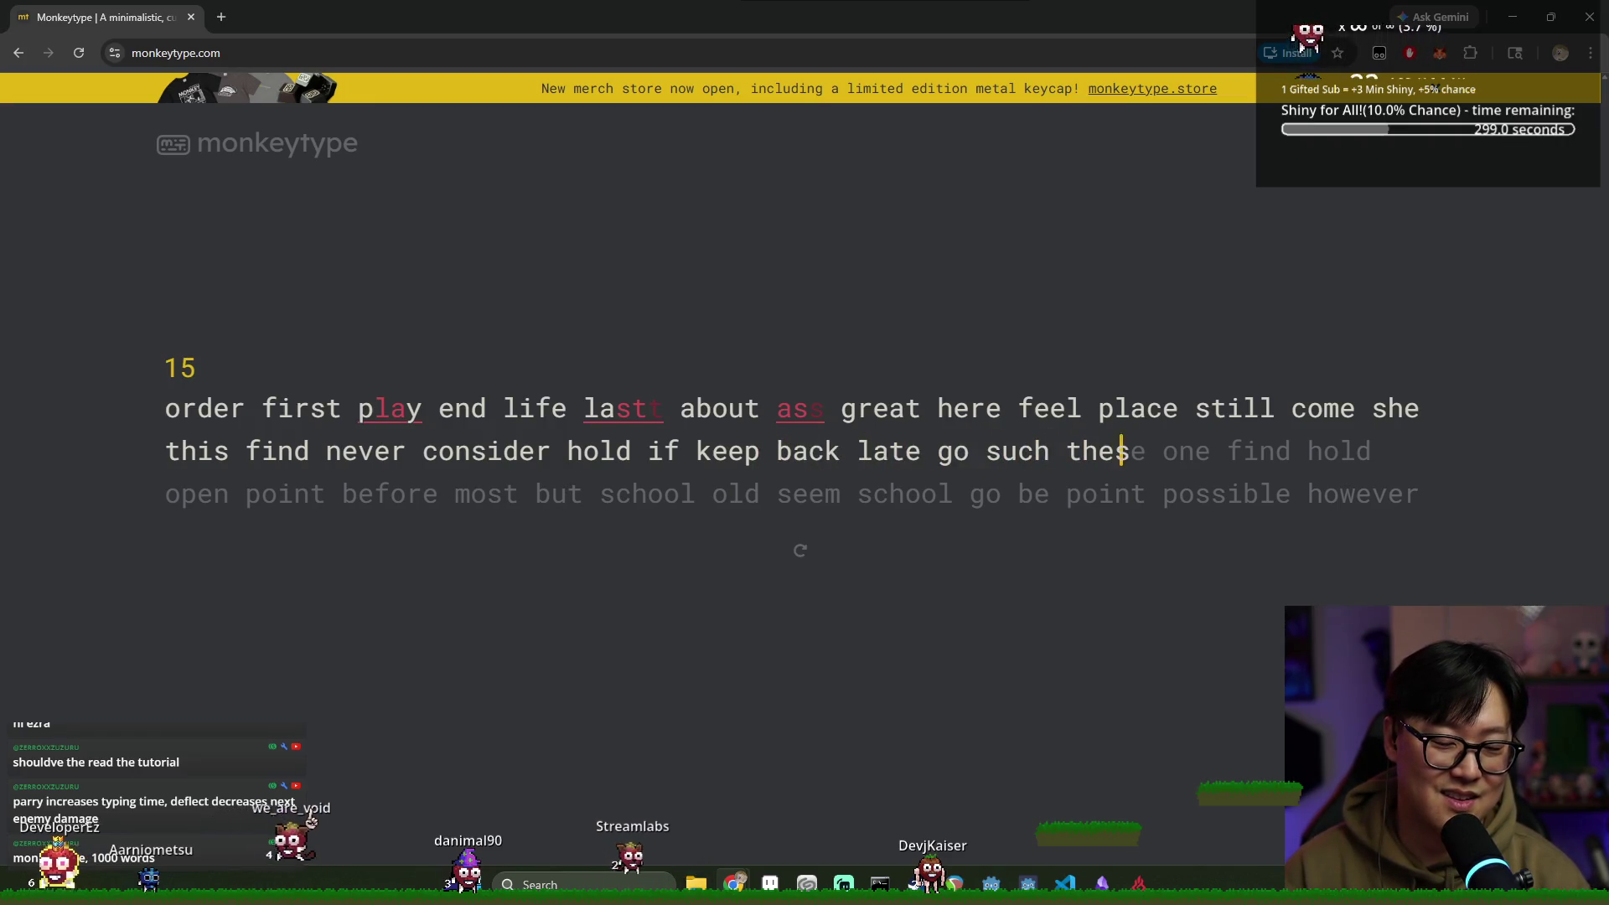
pyautogui.write('e one find hold open ')
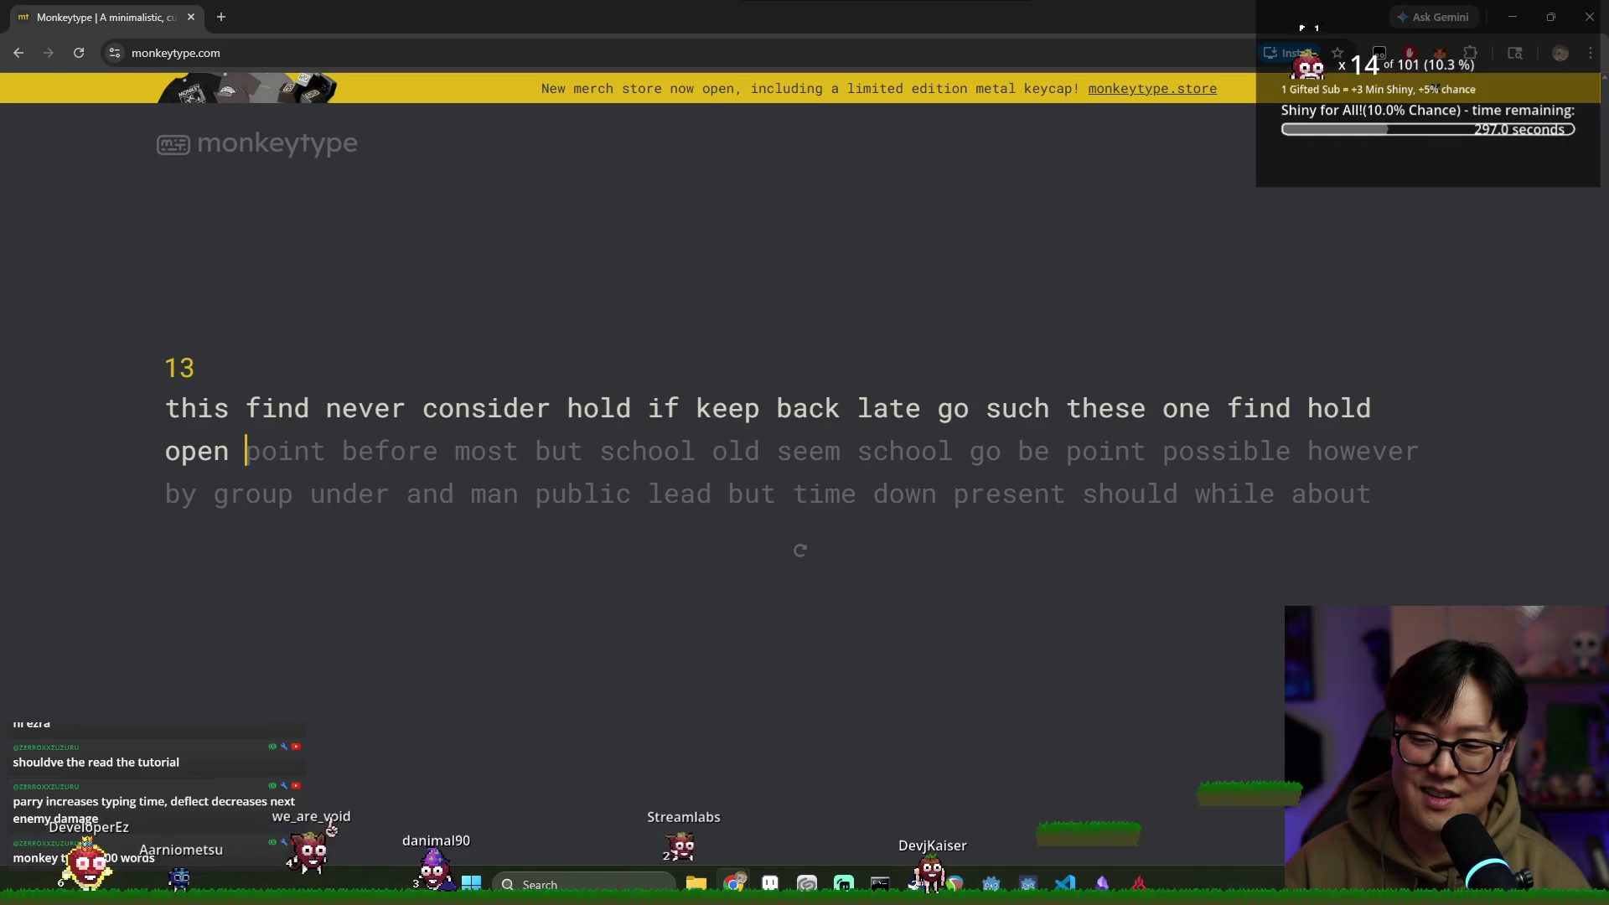
pyautogui.write('poi before most but')
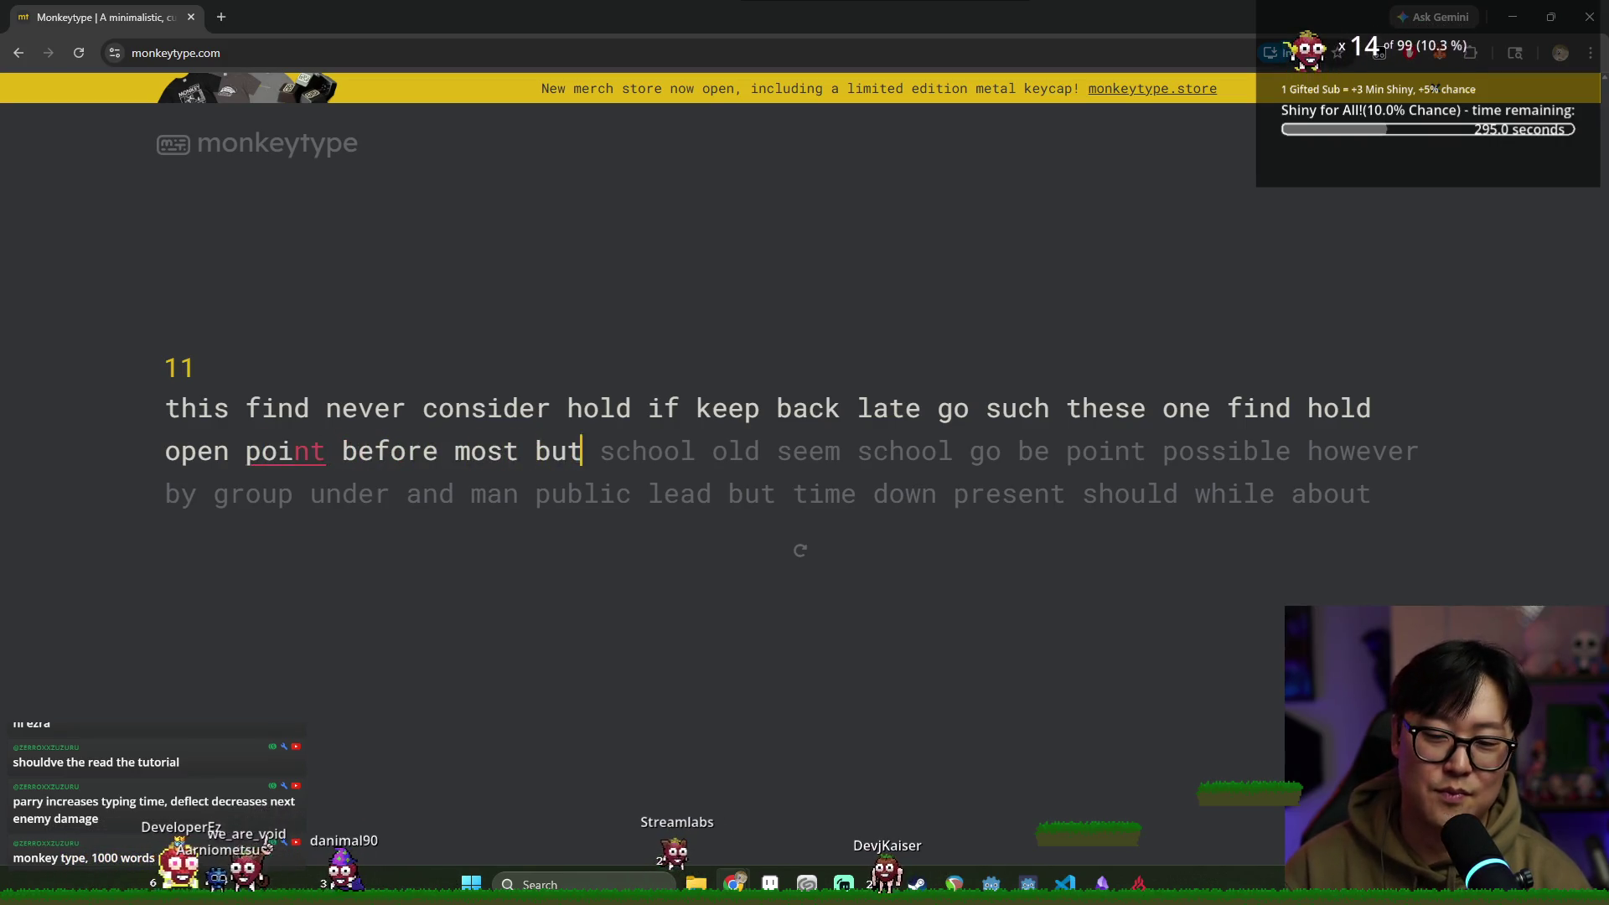
pyautogui.write('em school go be point')
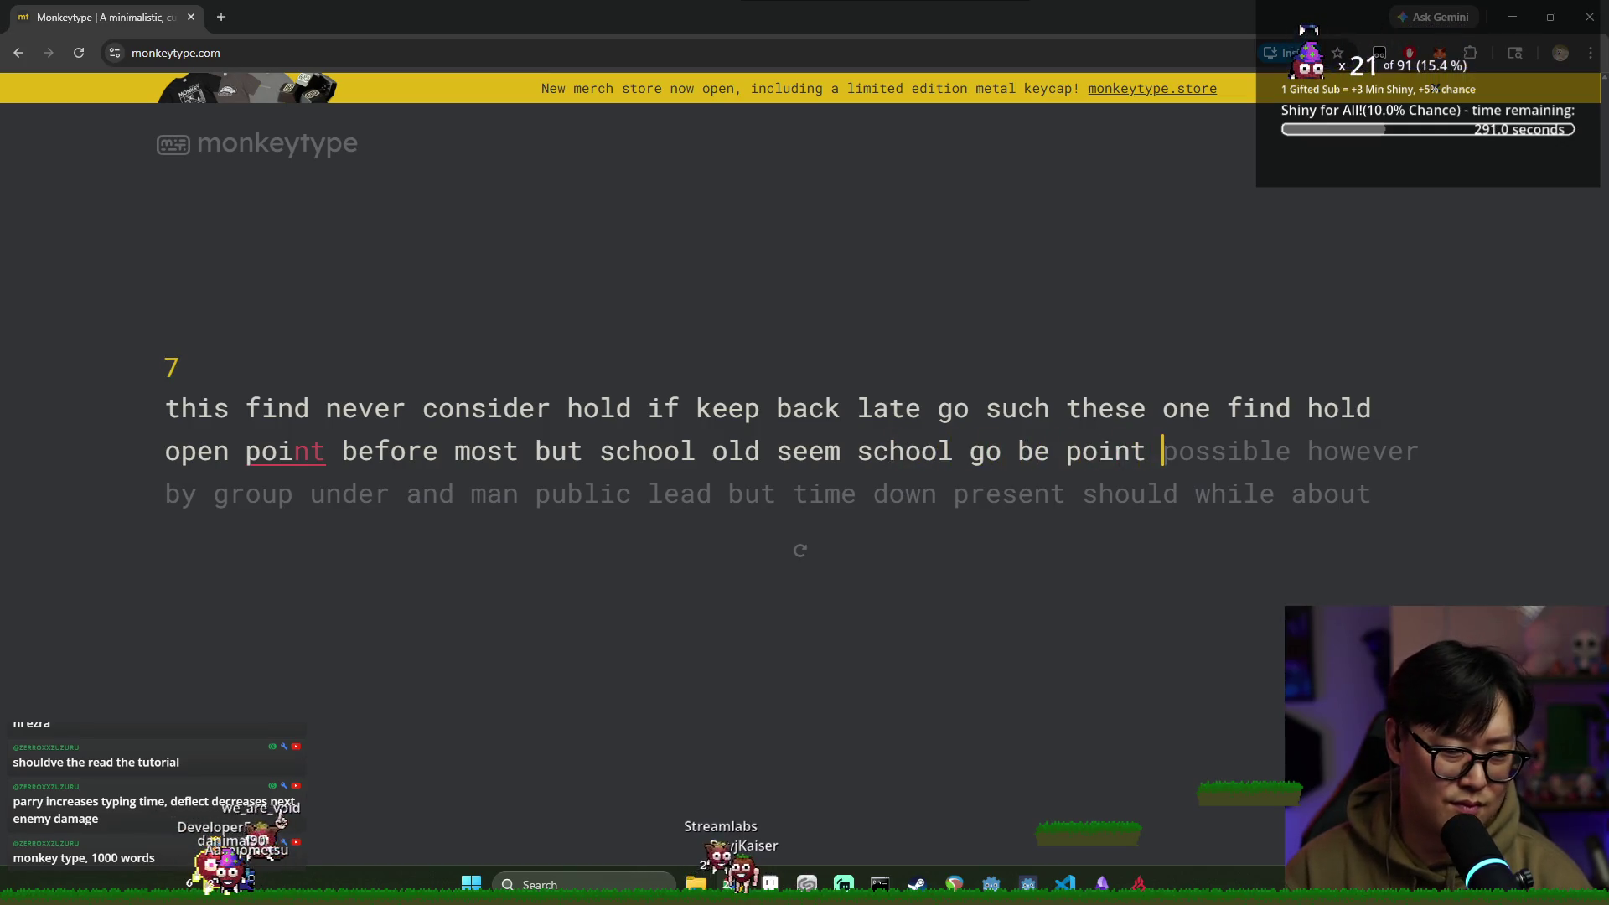
pyautogui.write('ever by g')
pyautogui.write('grou')
pyautogui.write('nder and man')
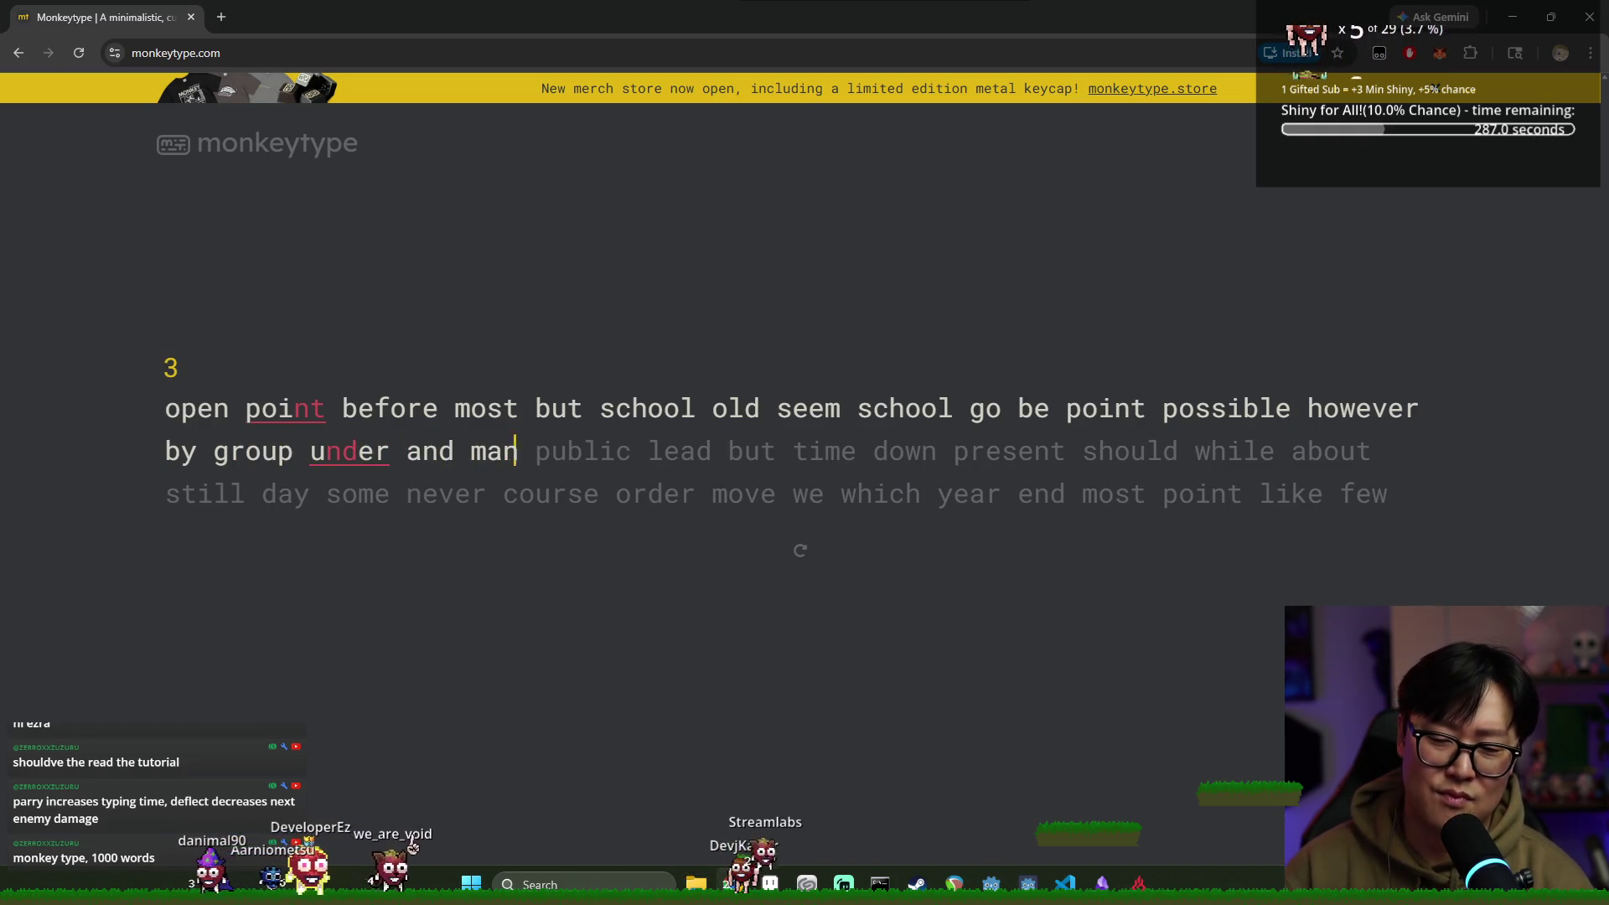
pyautogui.write(' publead but time down')
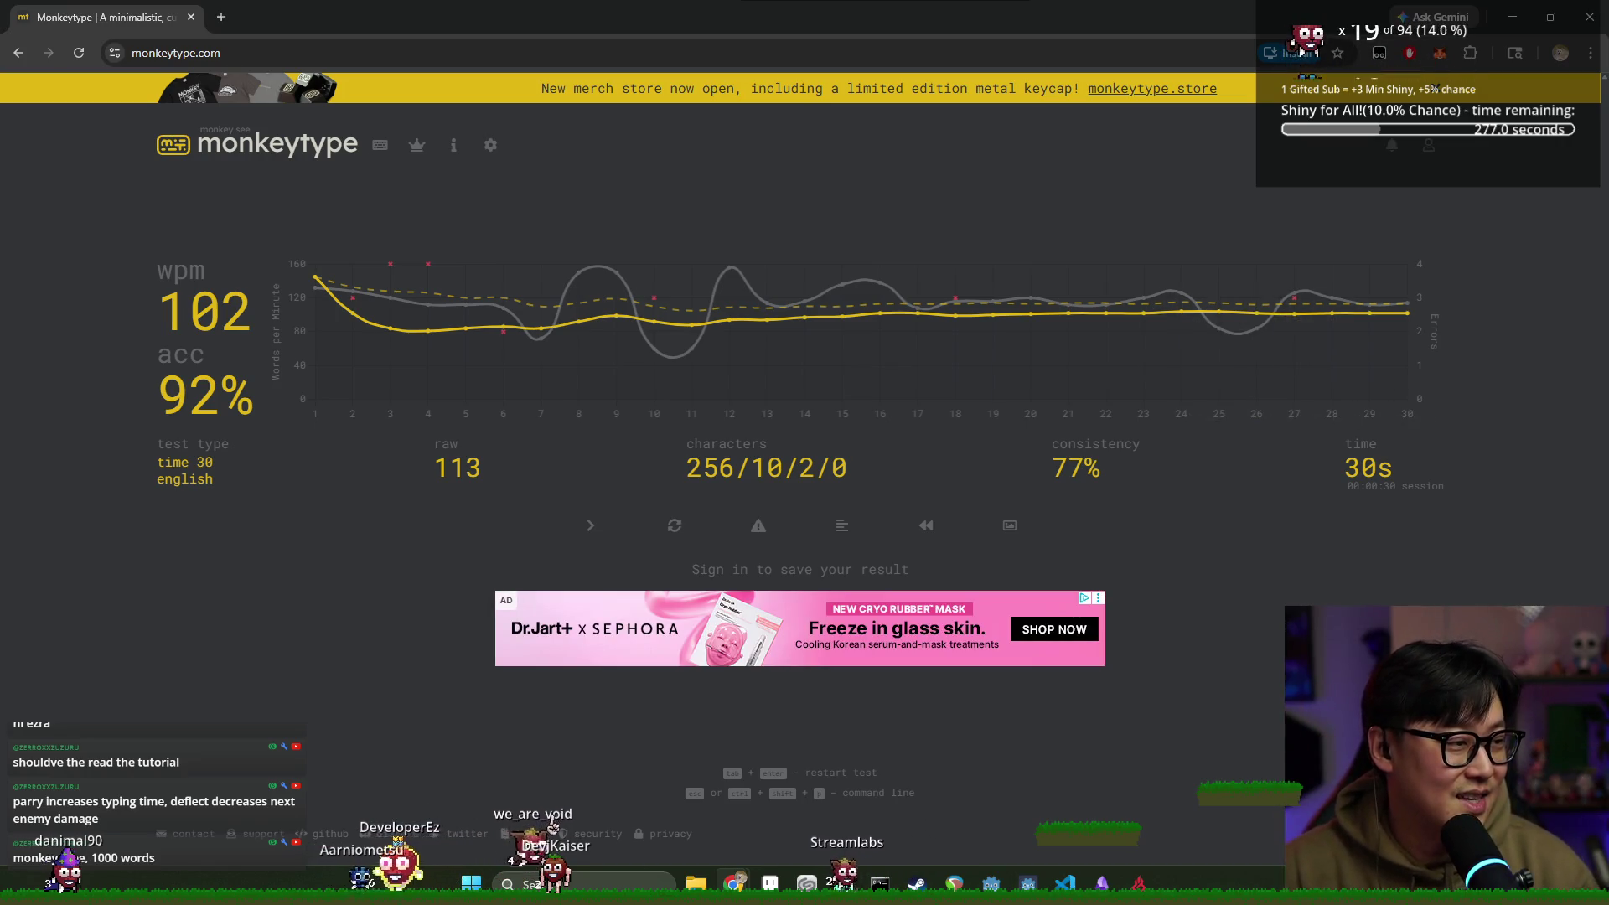
# Leave the results for a fresh test and open the custom 30-second duration setting
pyautogui.click(310, 157)
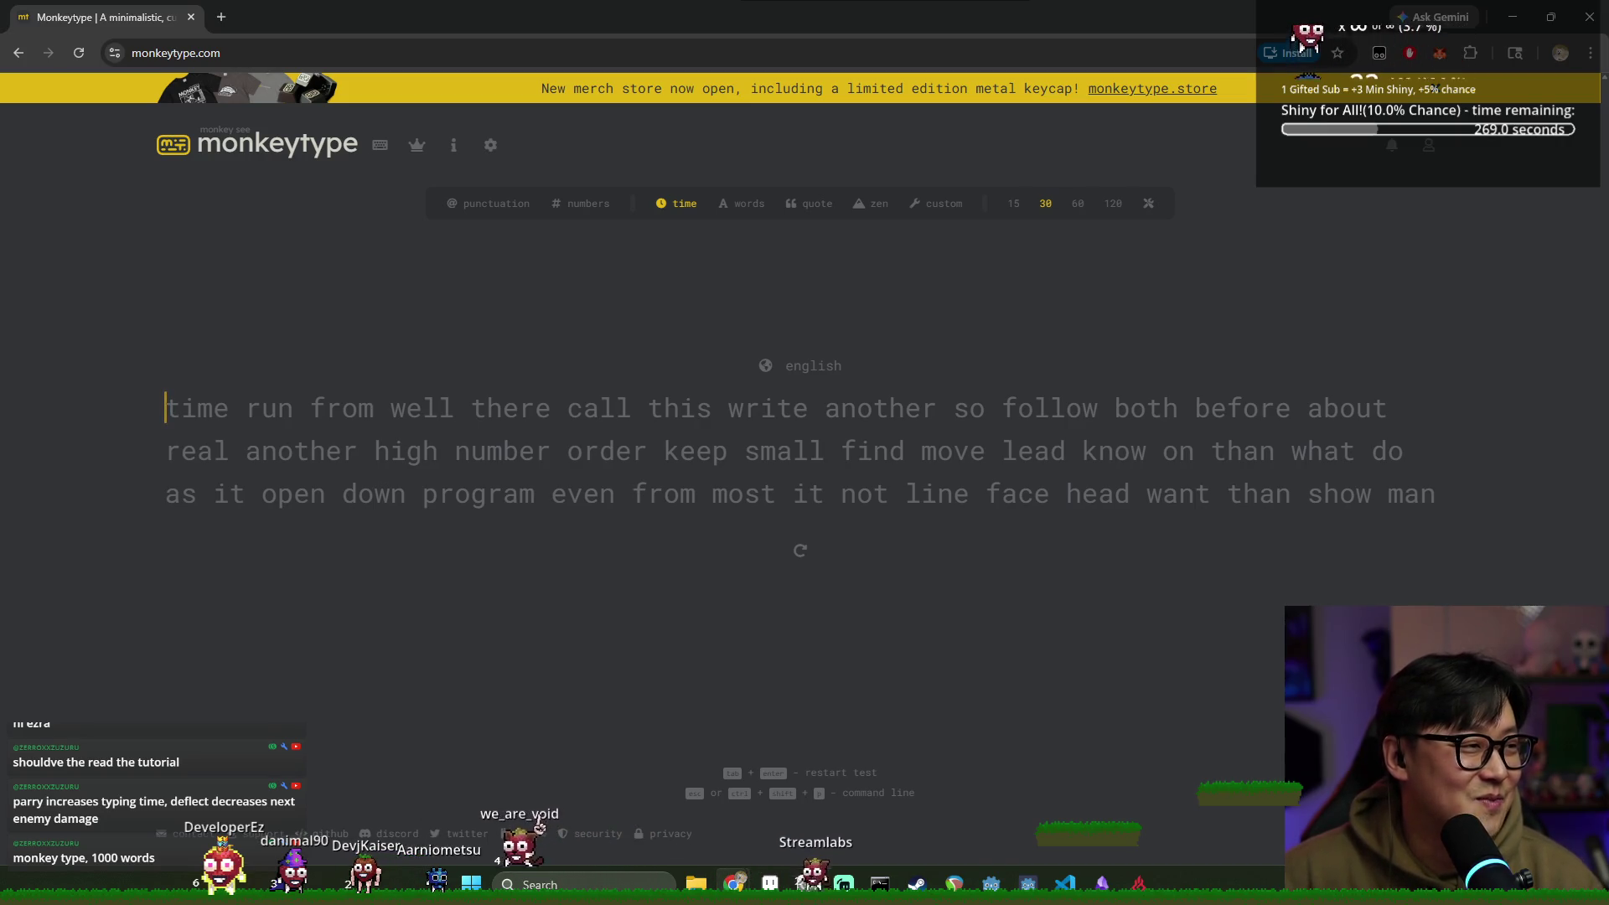
pyautogui.click(1138, 205)
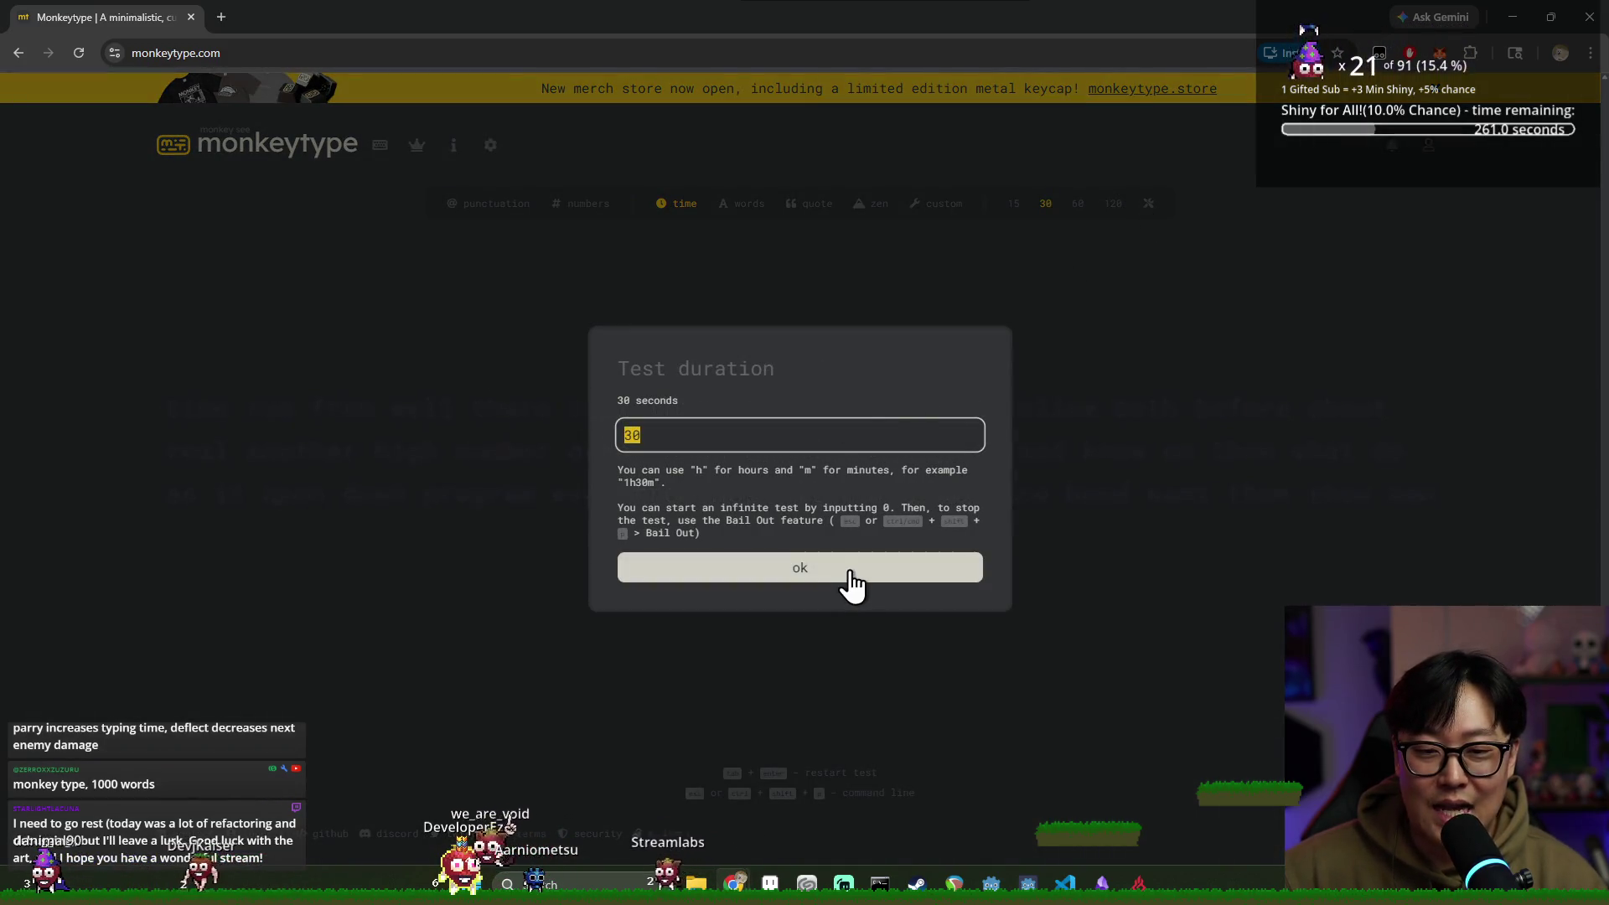
pyautogui.click(852, 582)
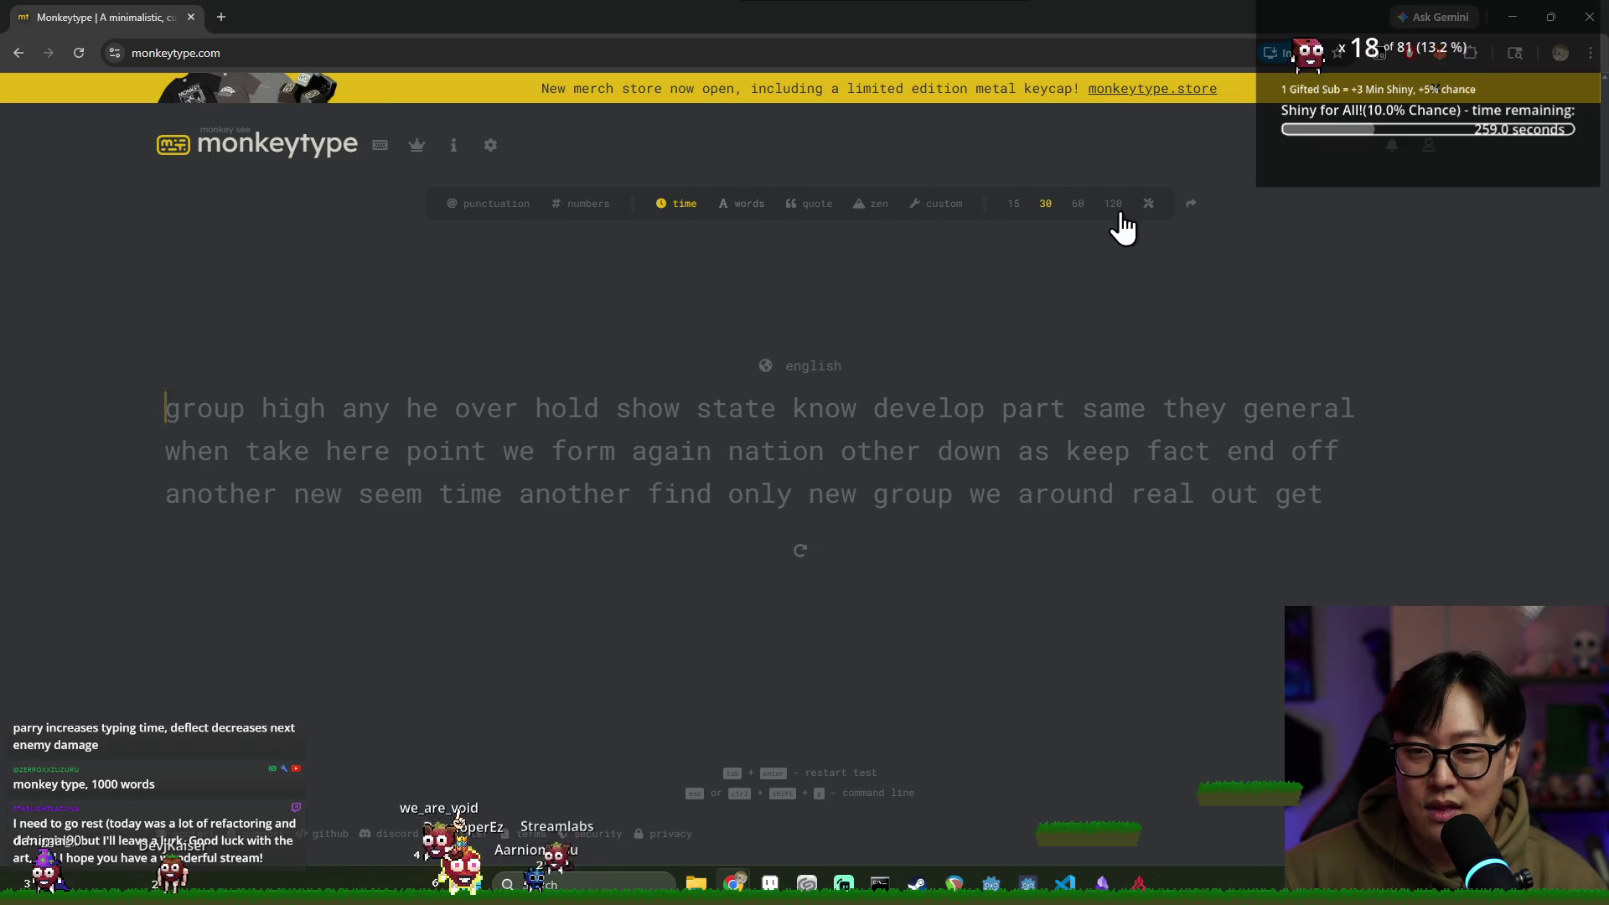
pyautogui.click(742, 209)
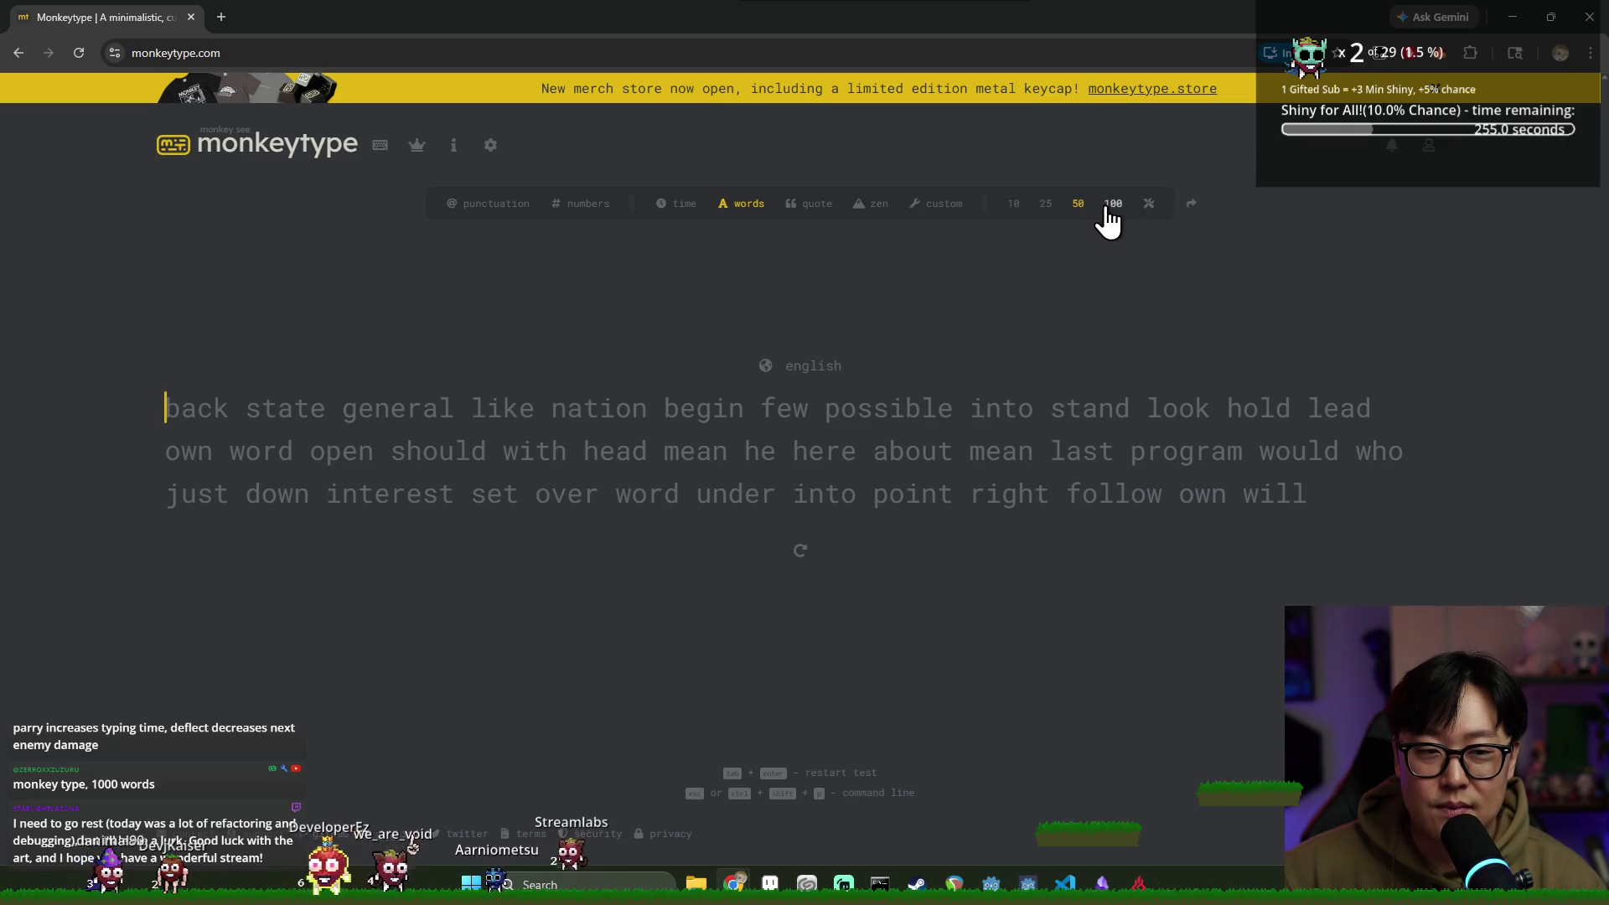
pyautogui.click(691, 210)
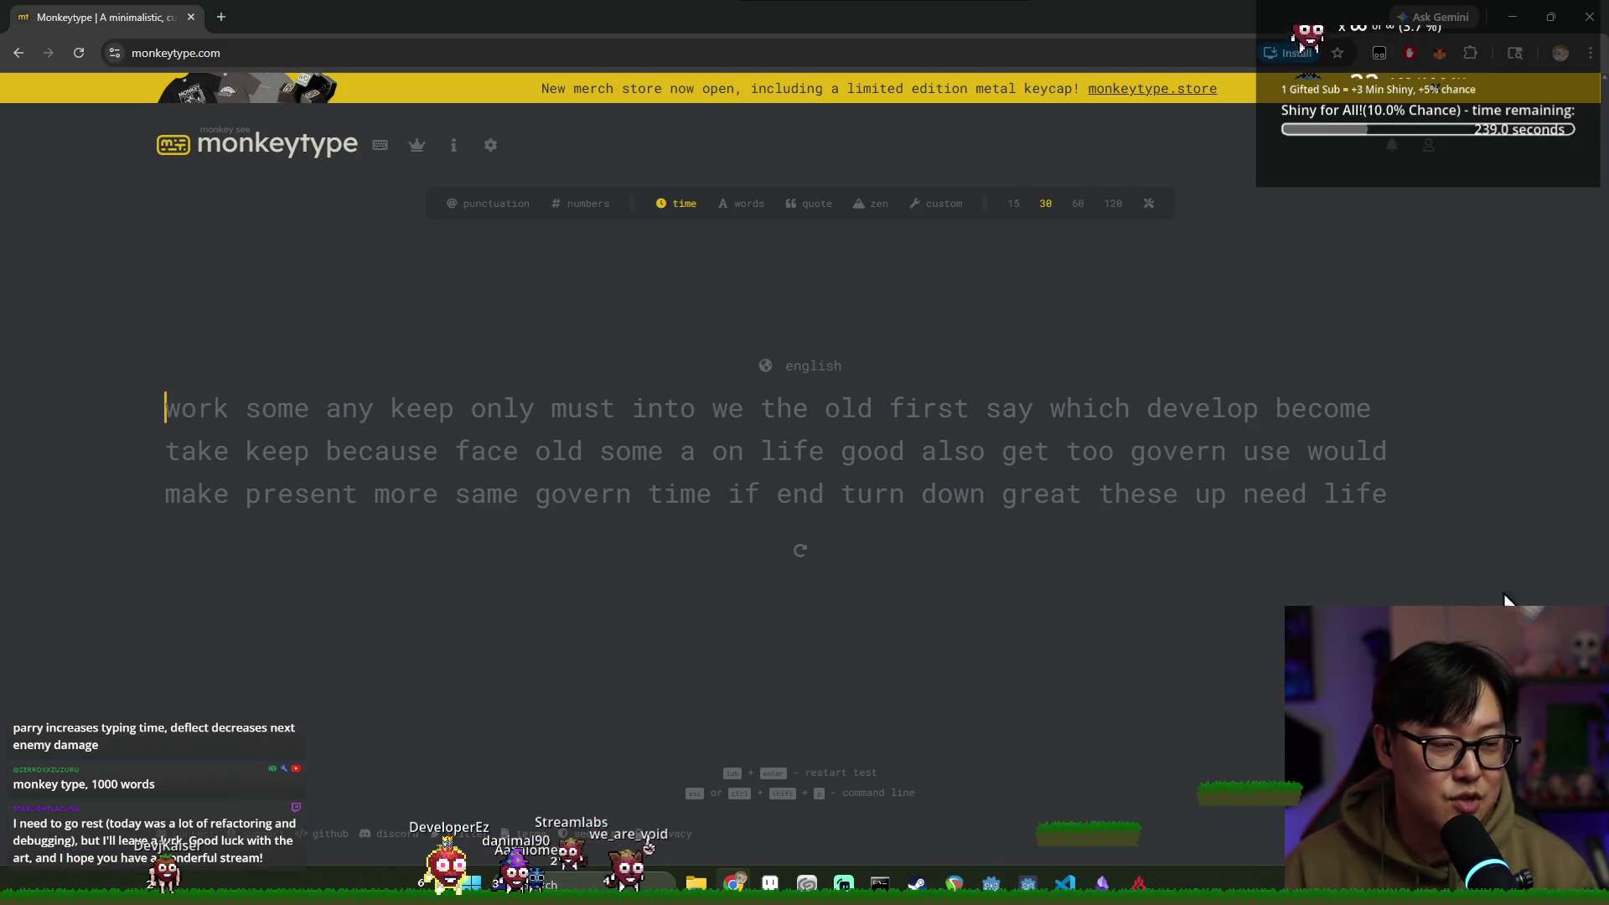
pyautogui.hotkey('alt', 'Tab')
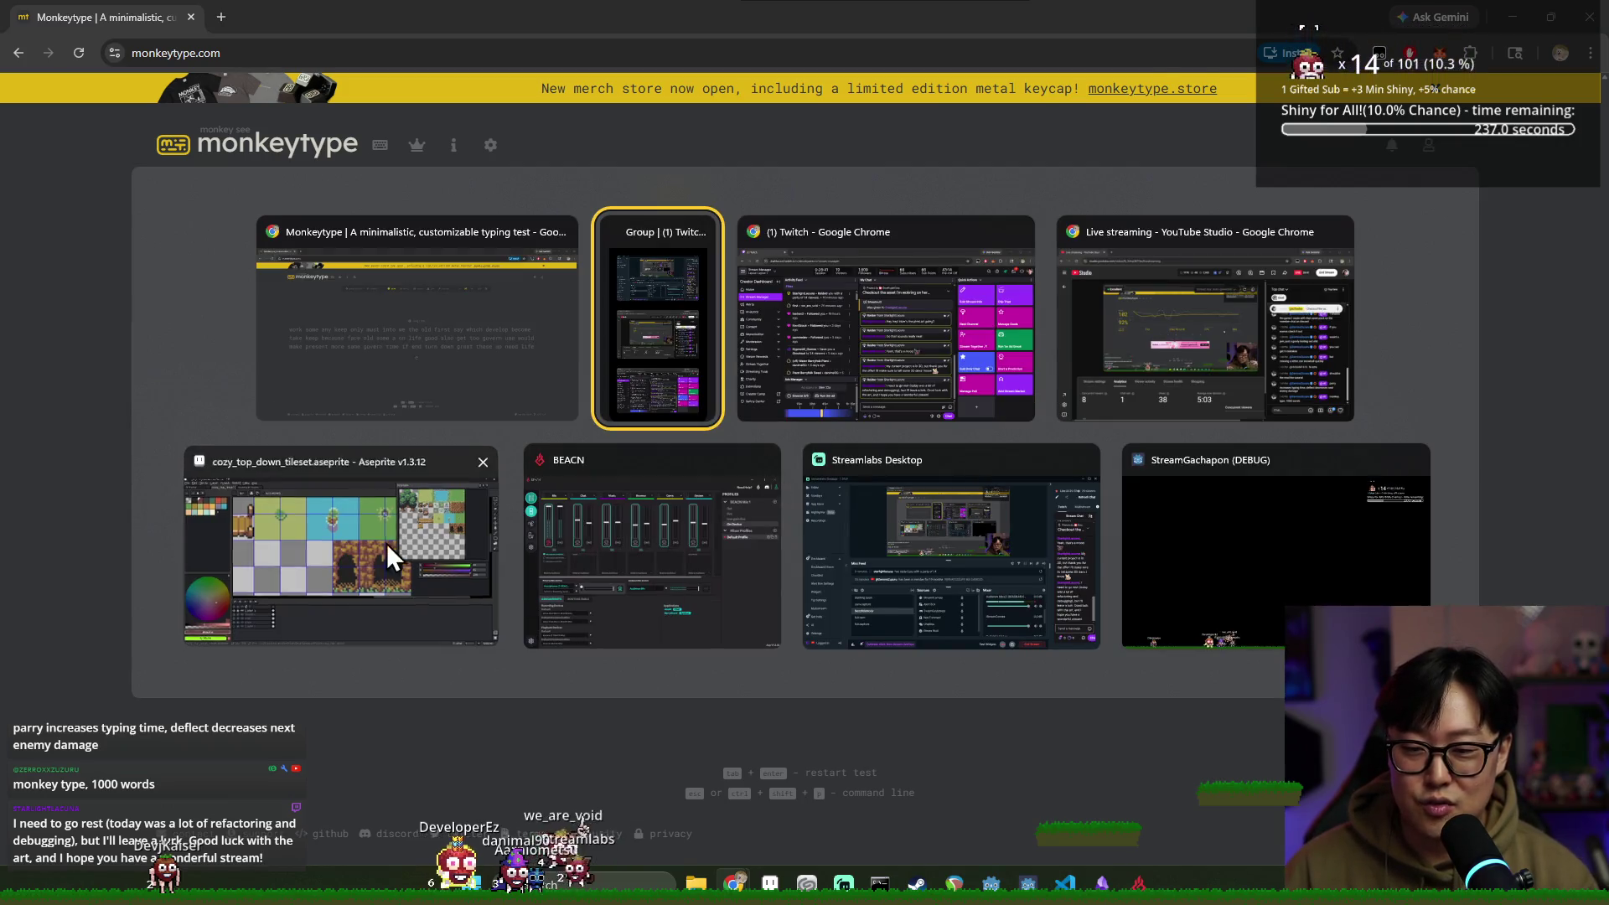
pyautogui.click(387, 549)
pyautogui.hotkey('alt', 'Tab')
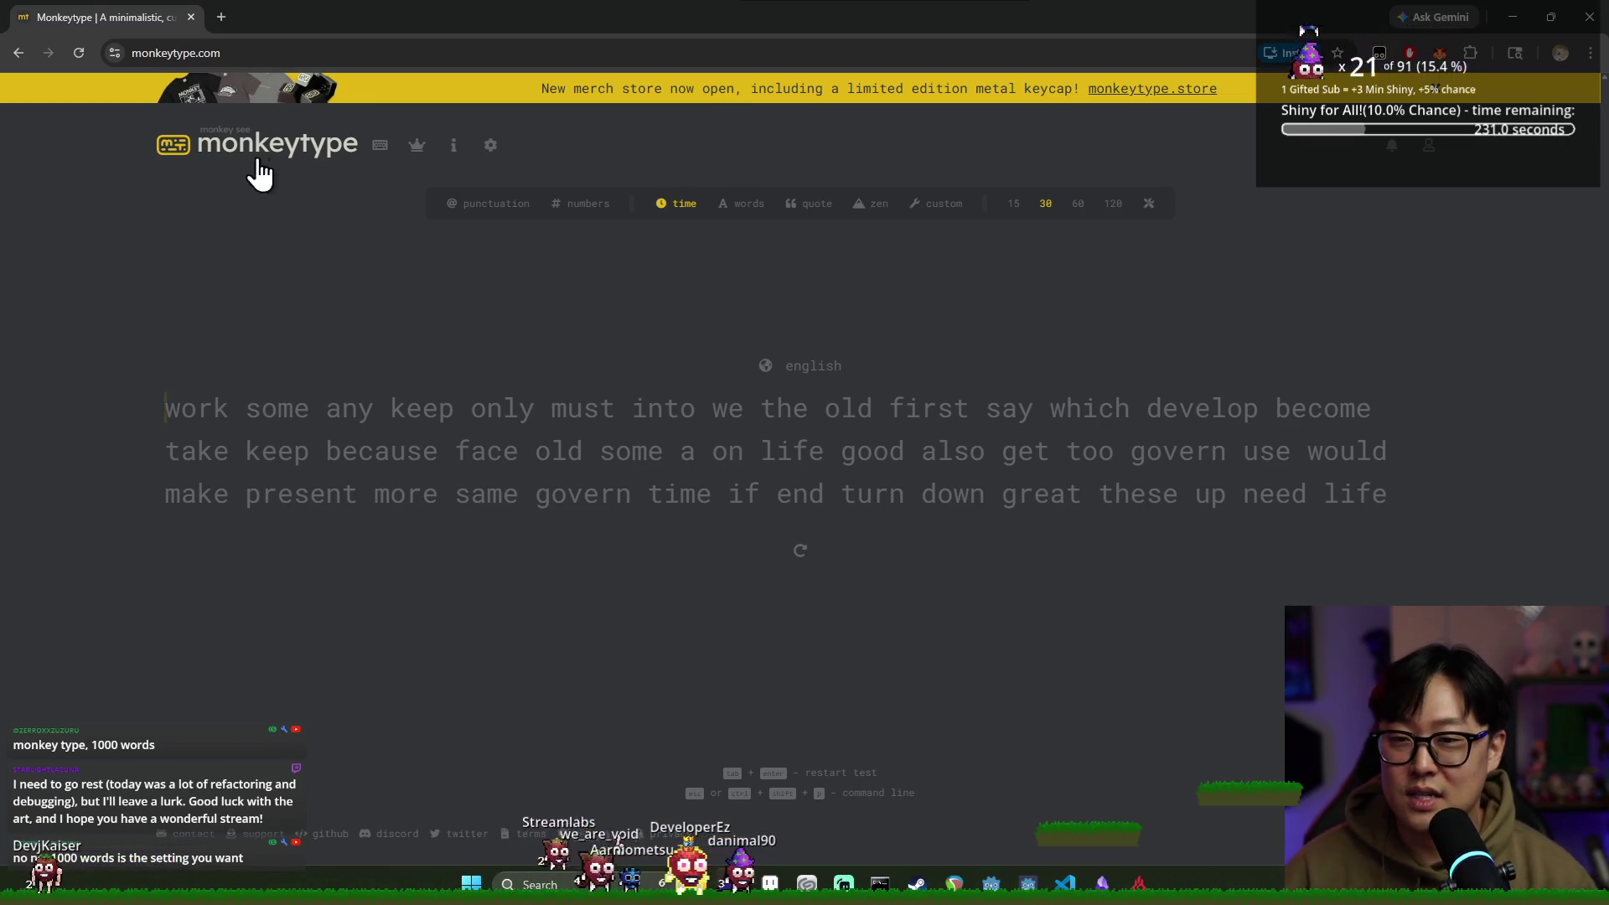
pyautogui.click(491, 144)
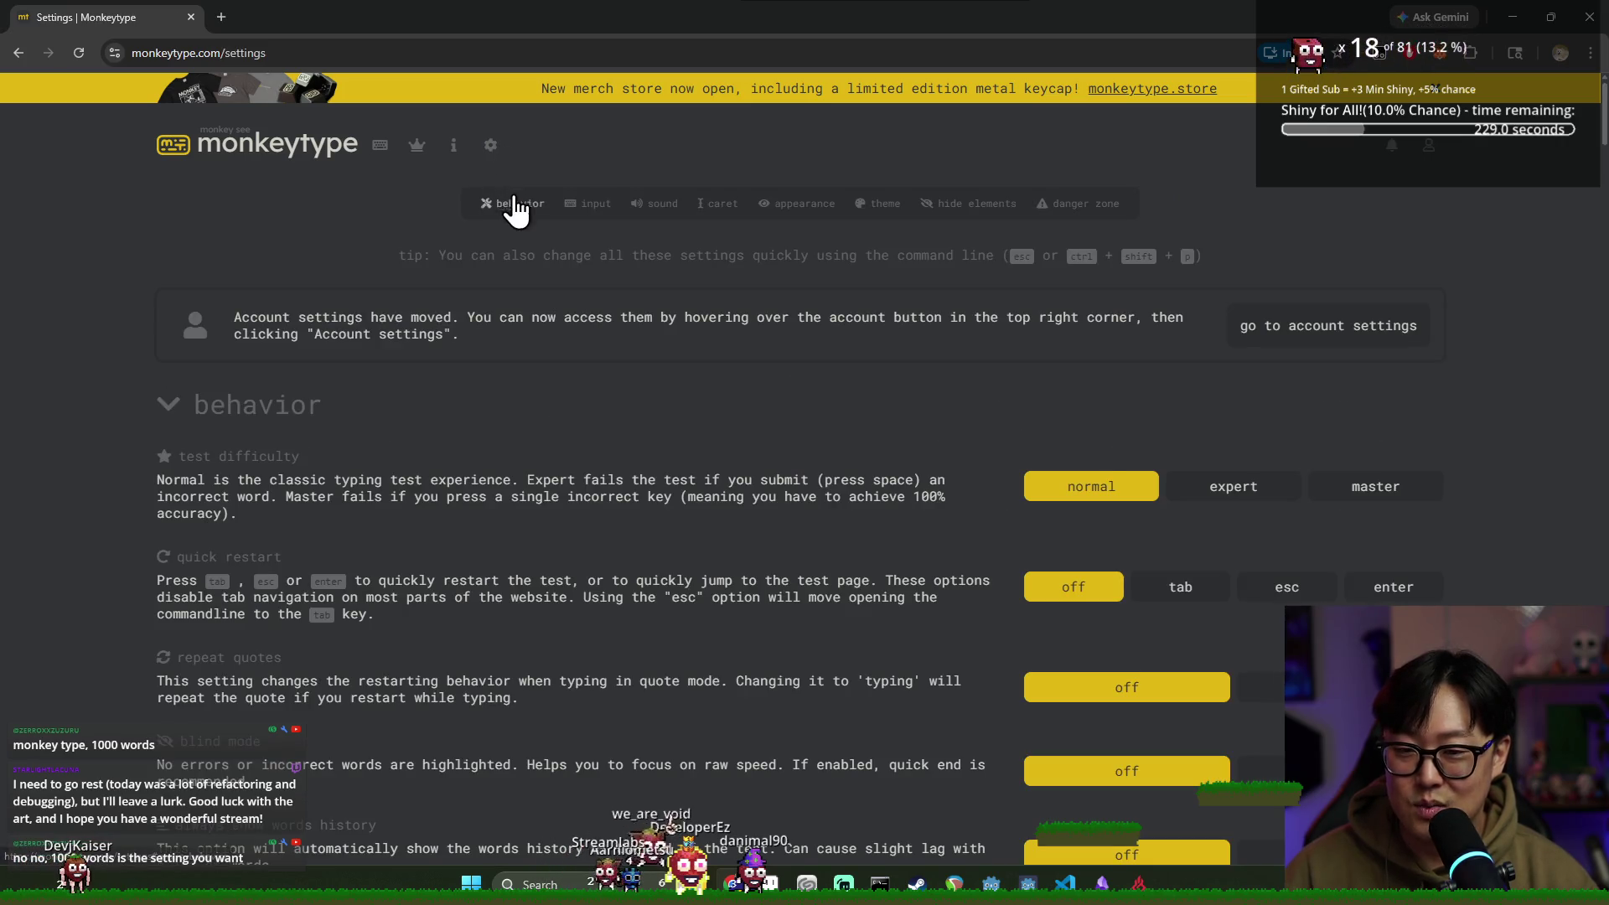
pyautogui.scroll(-12, 977, 375)
pyautogui.scroll(9, 983, 379)
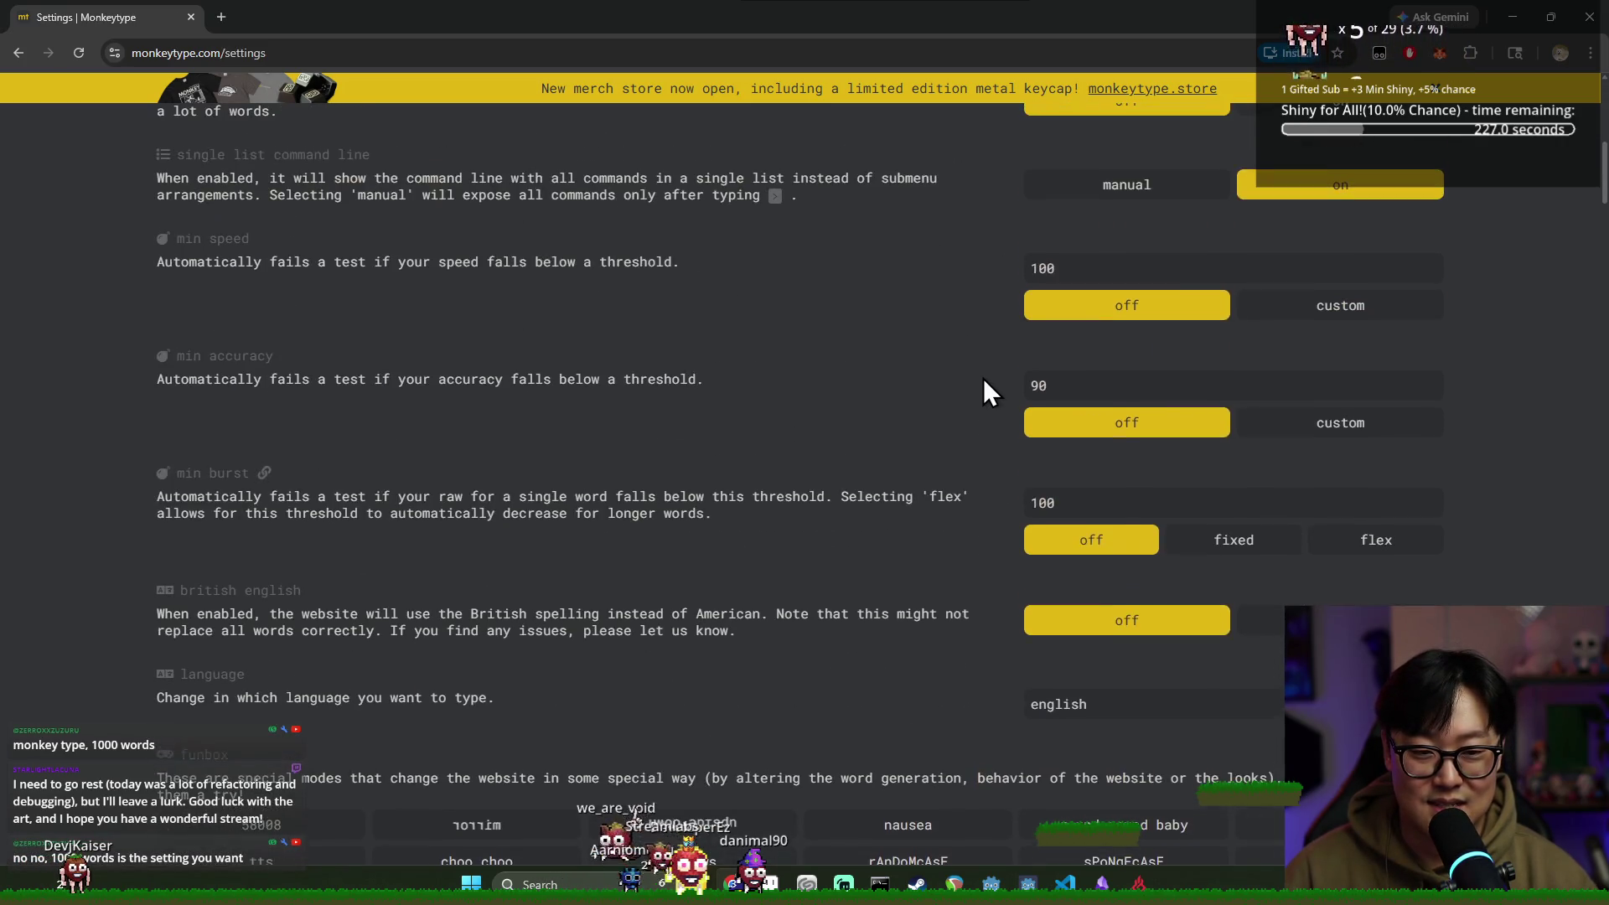
pyautogui.scroll(3, 794, 381)
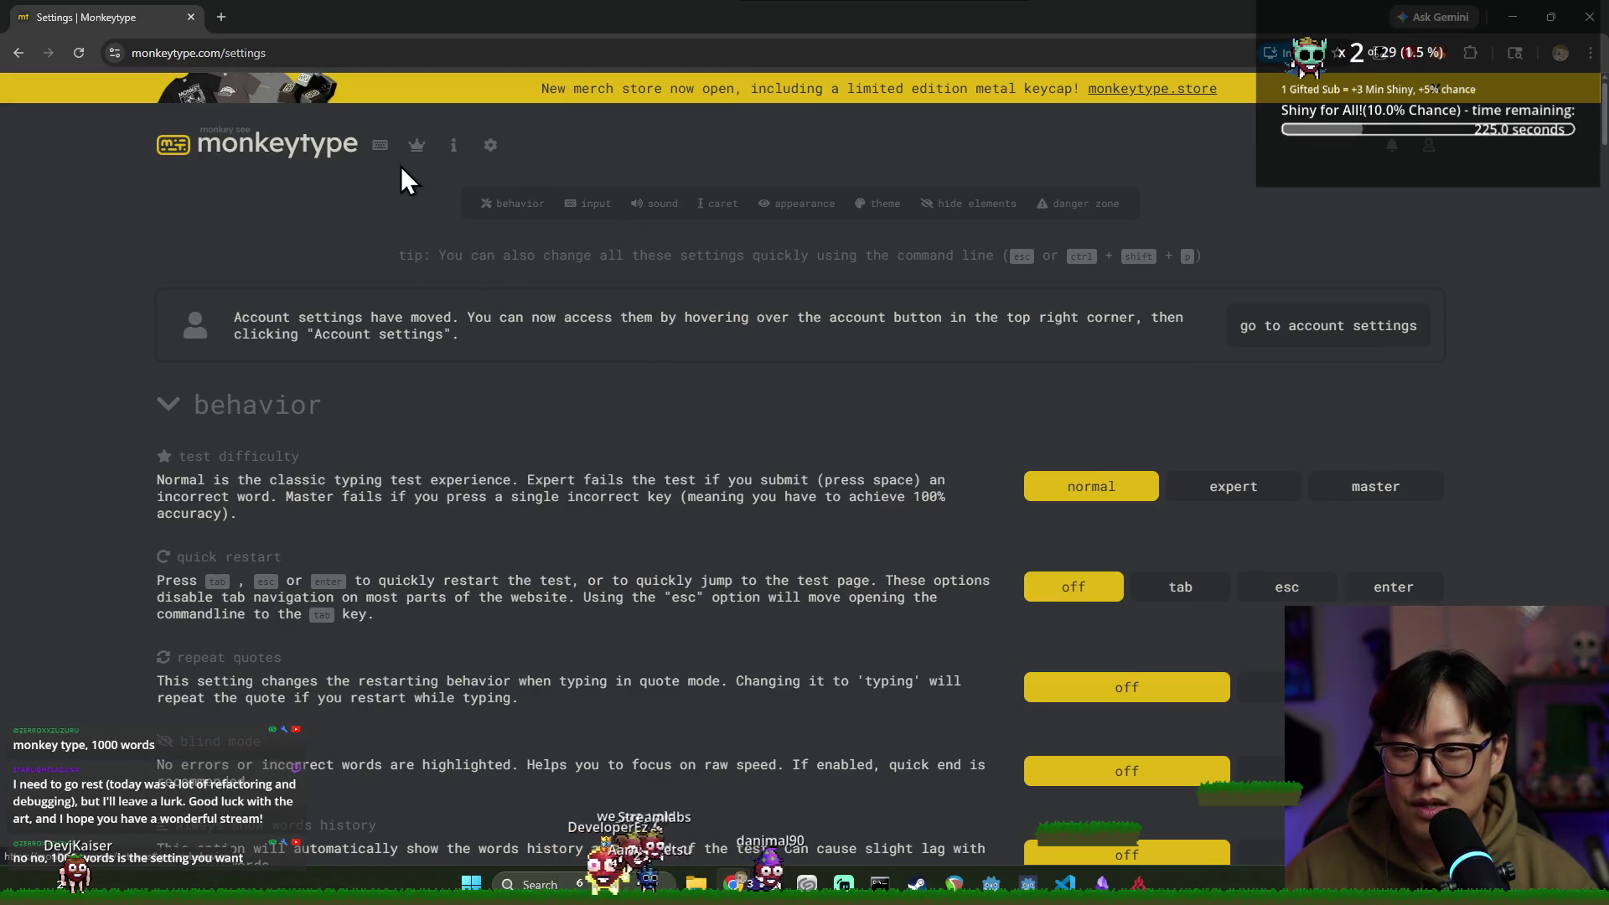
pyautogui.click(379, 148)
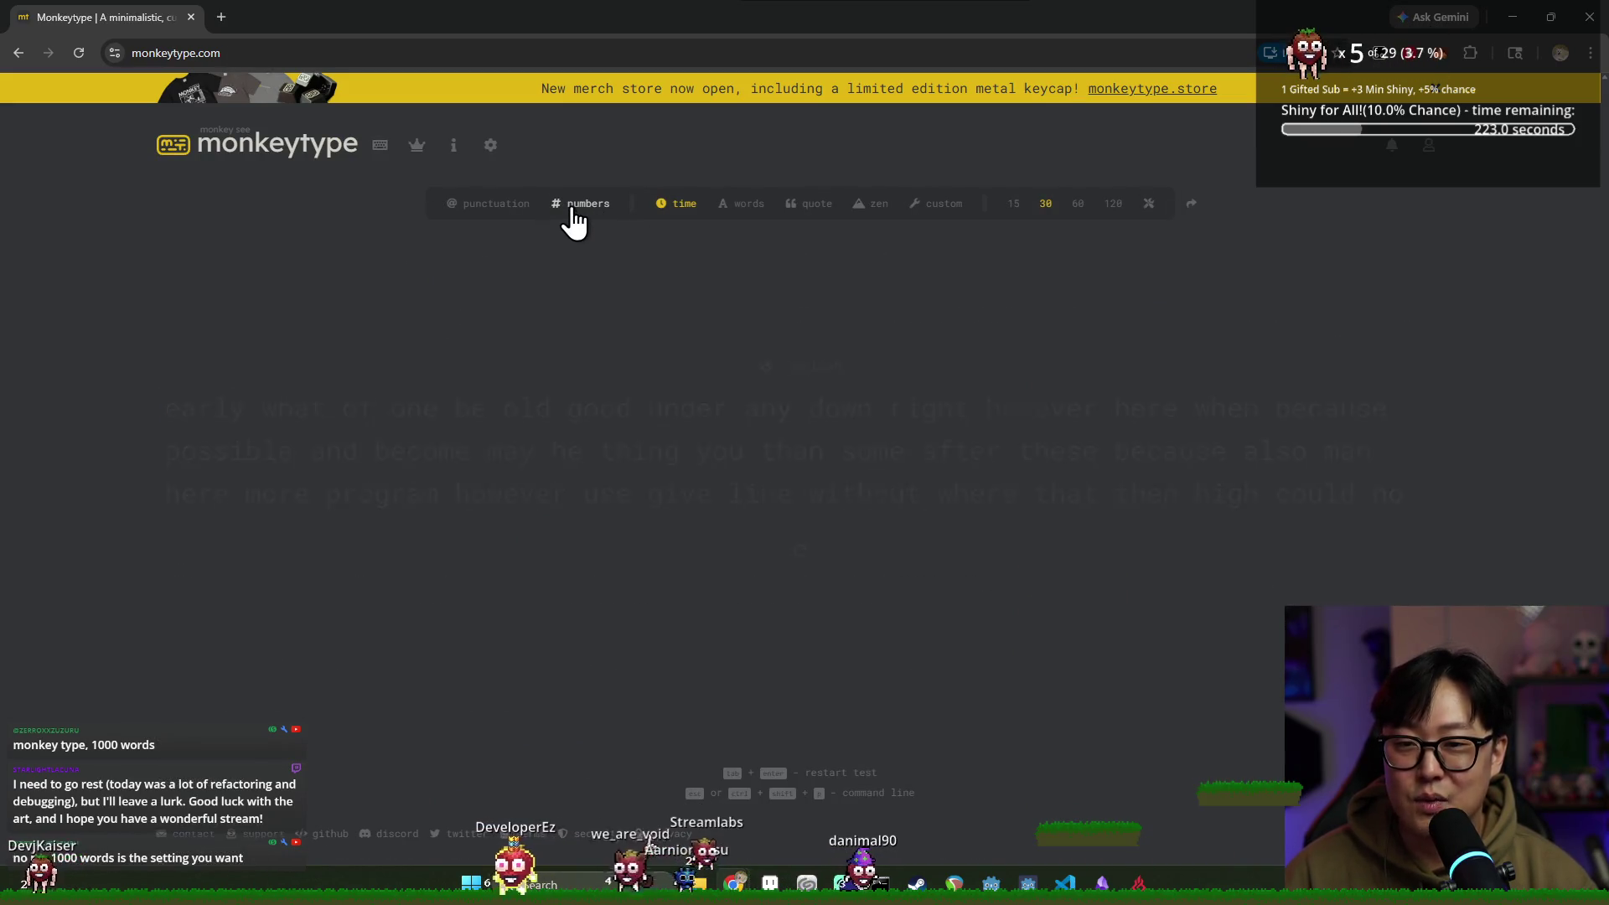
pyautogui.click(573, 210)
pyautogui.click(499, 210)
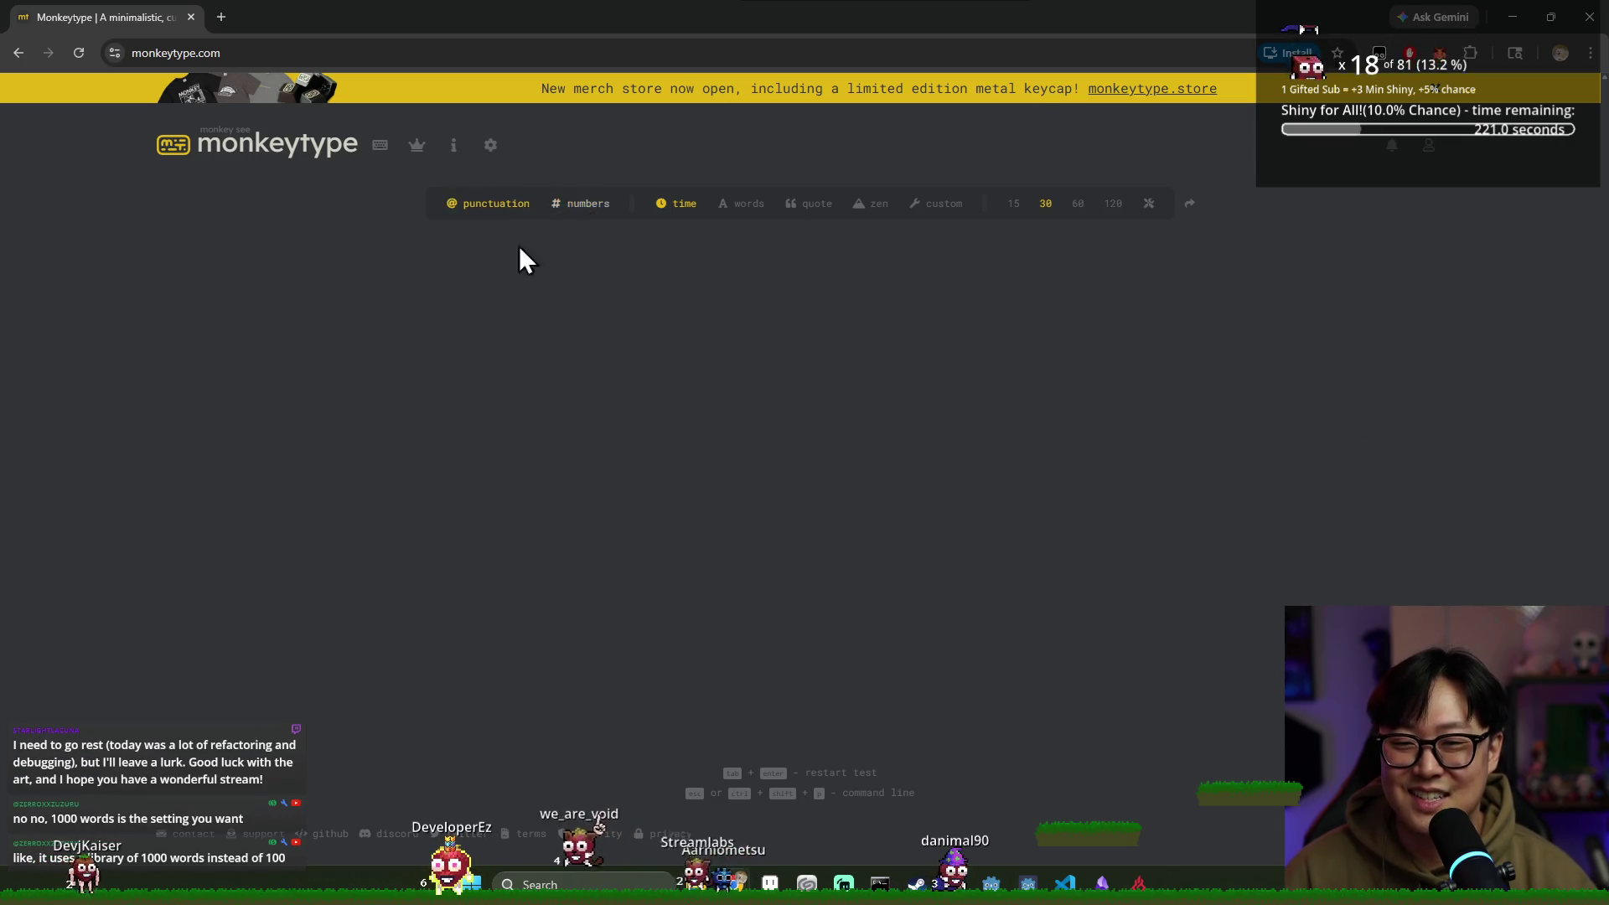
pyautogui.click(492, 210)
pyautogui.click(580, 205)
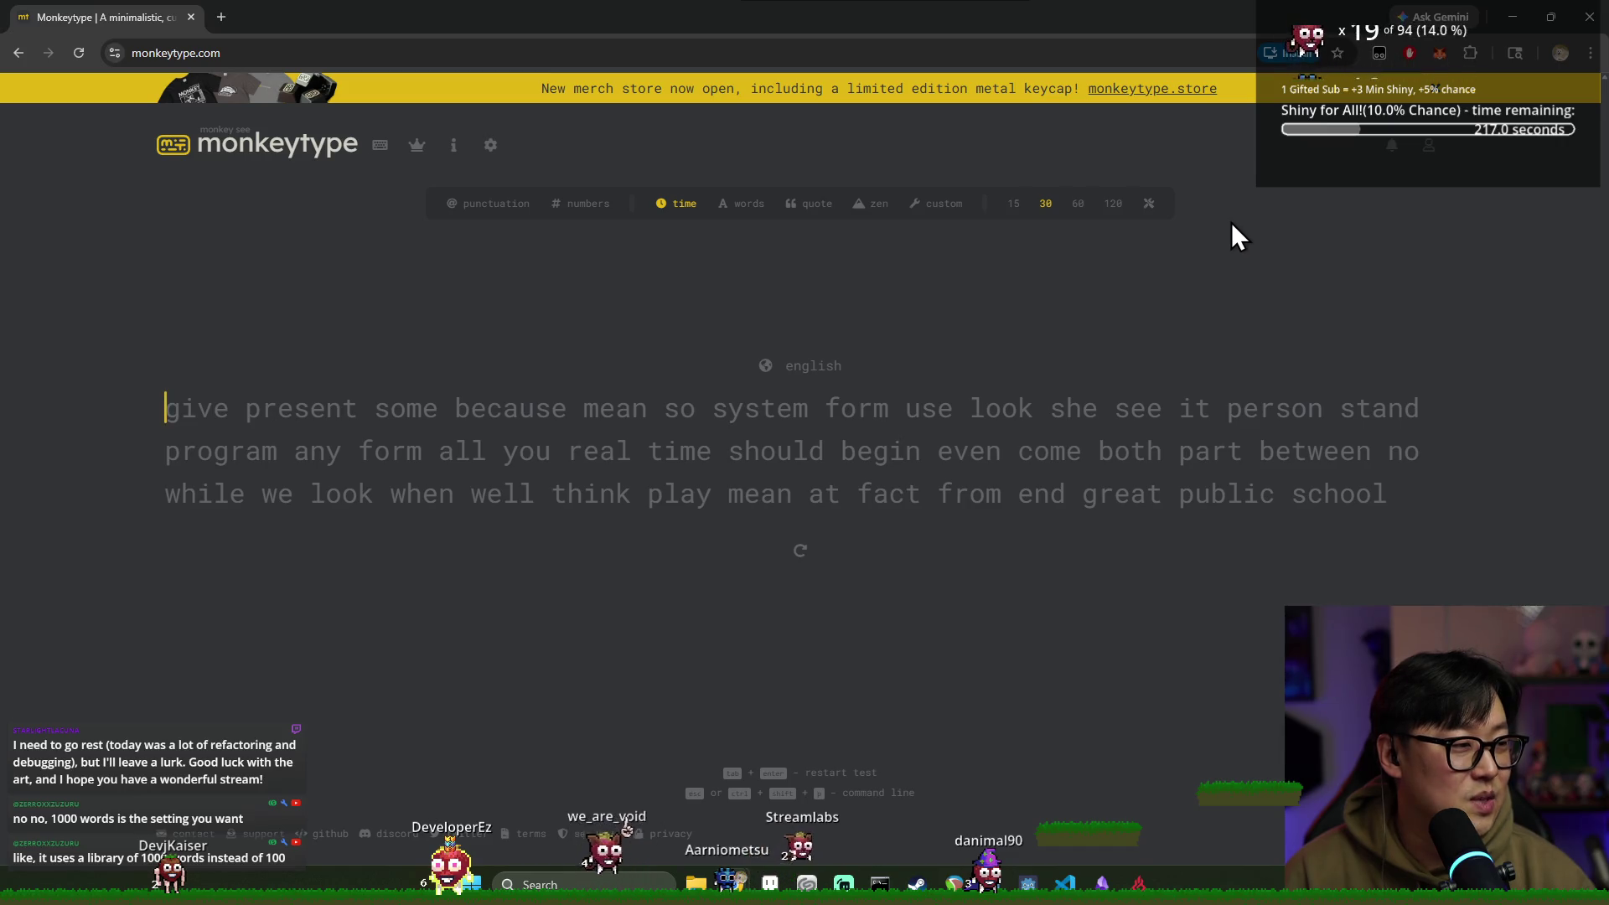
pyautogui.click(1147, 204)
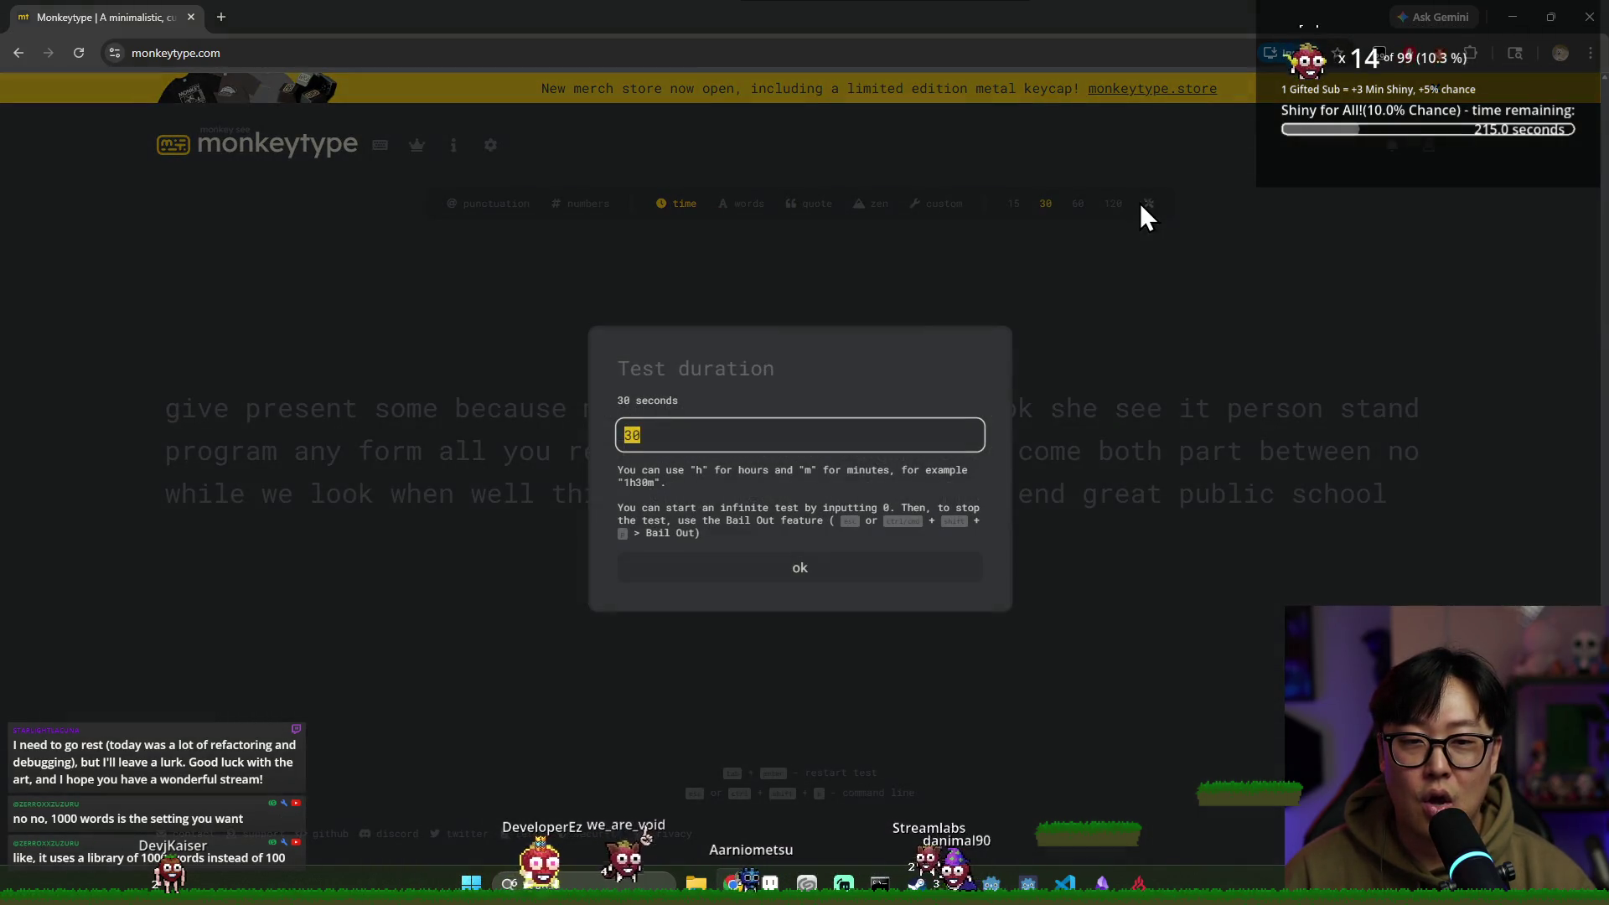
pyautogui.click(820, 587)
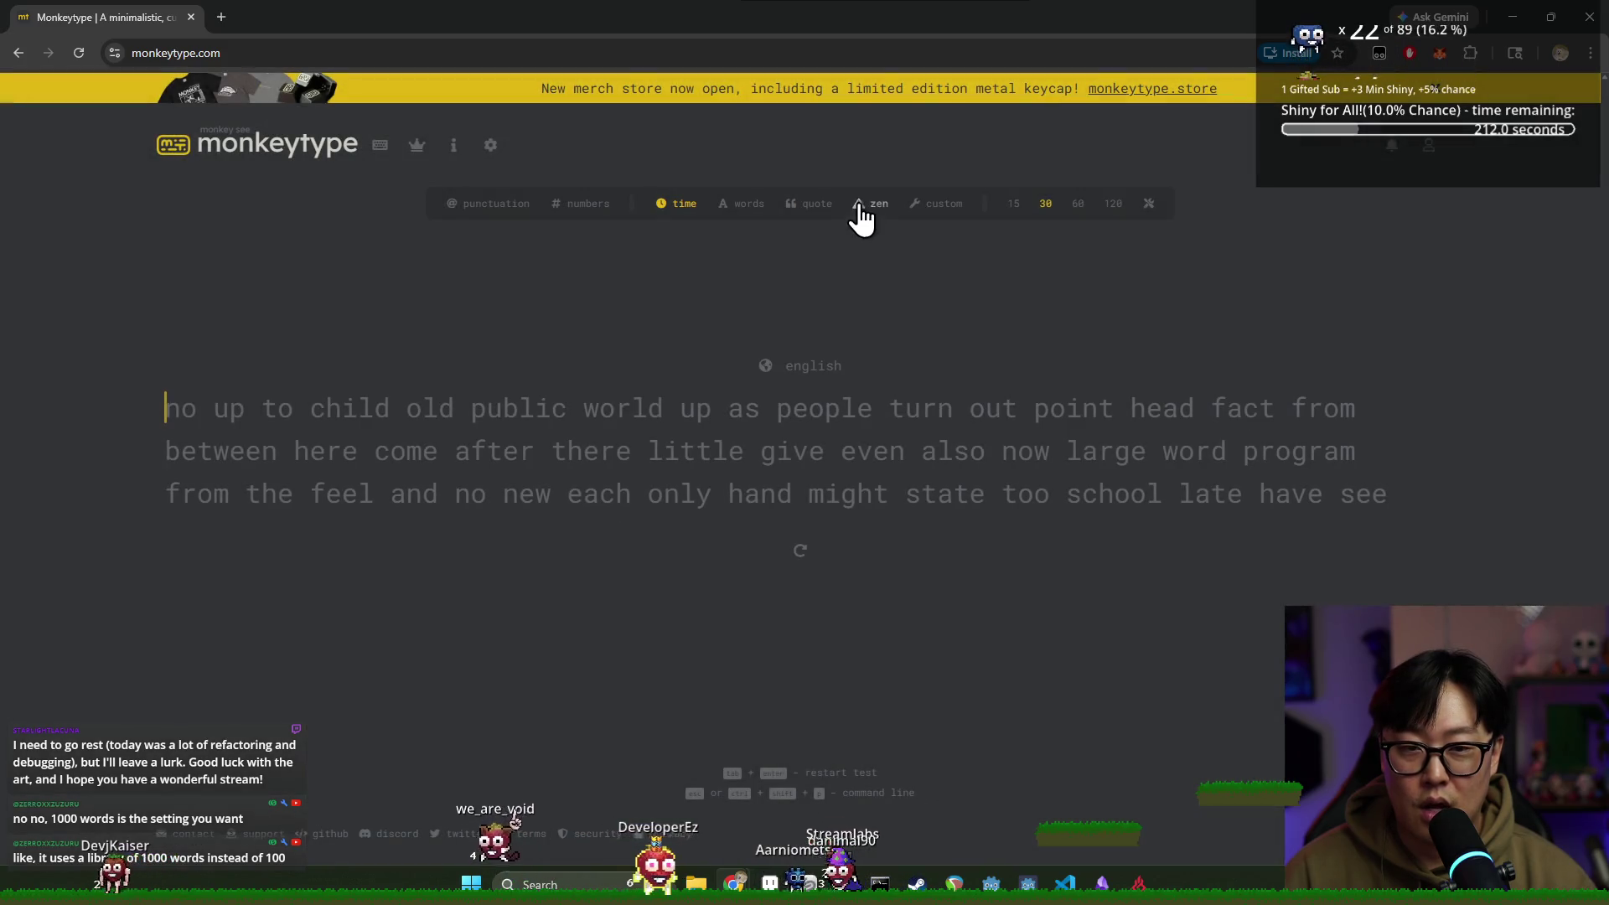
pyautogui.click(929, 210)
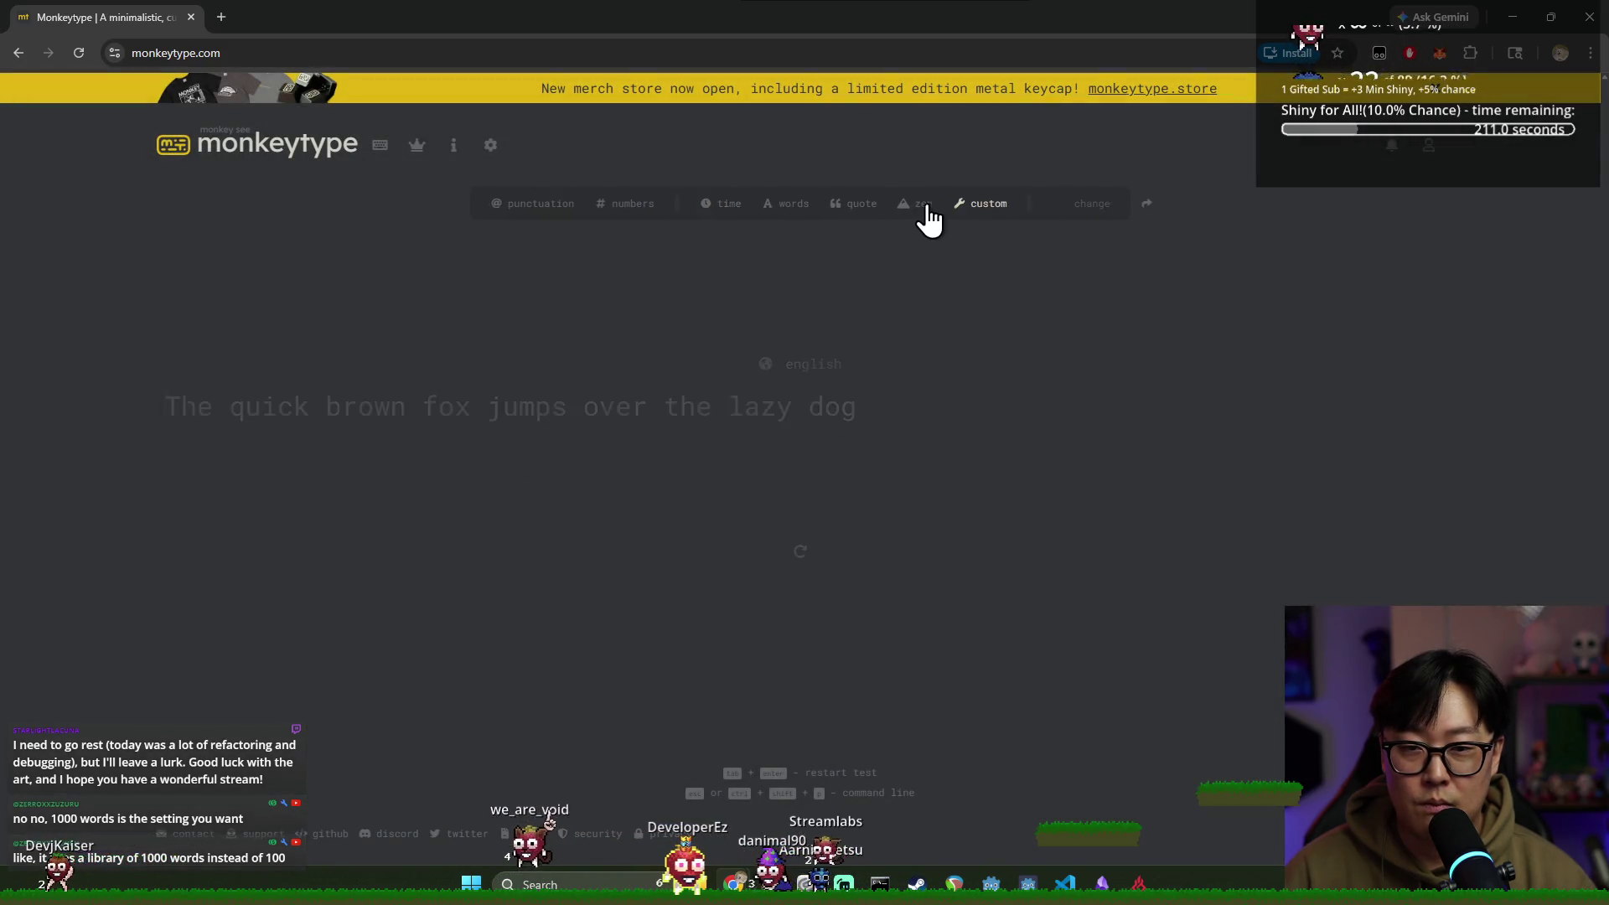
pyautogui.click(736, 204)
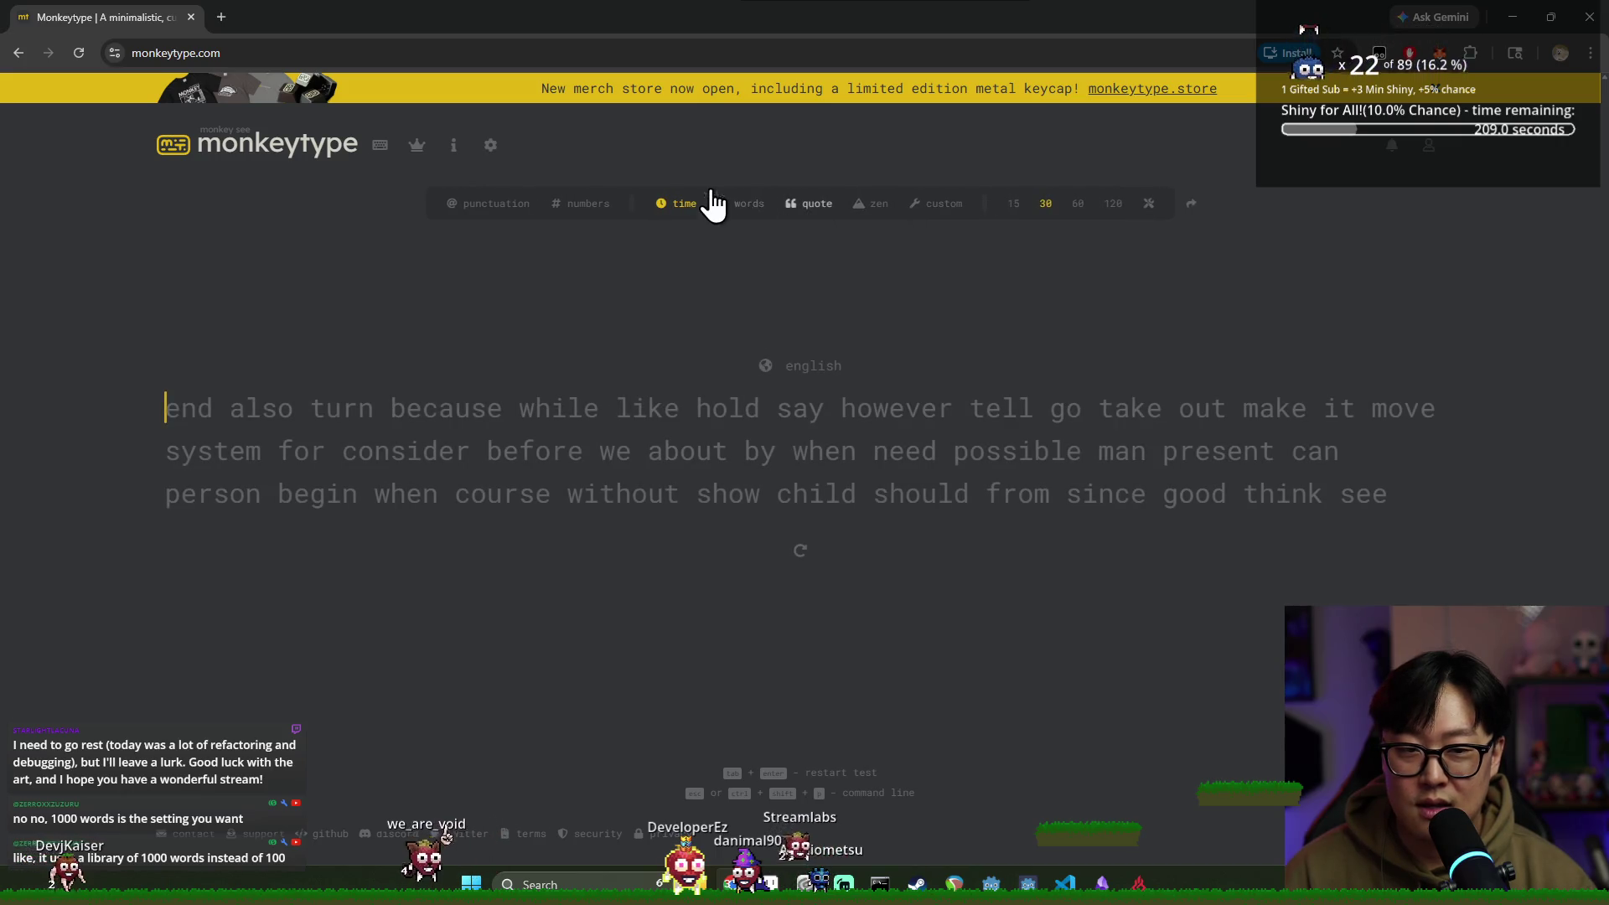
pyautogui.click(379, 150)
pyautogui.click(416, 150)
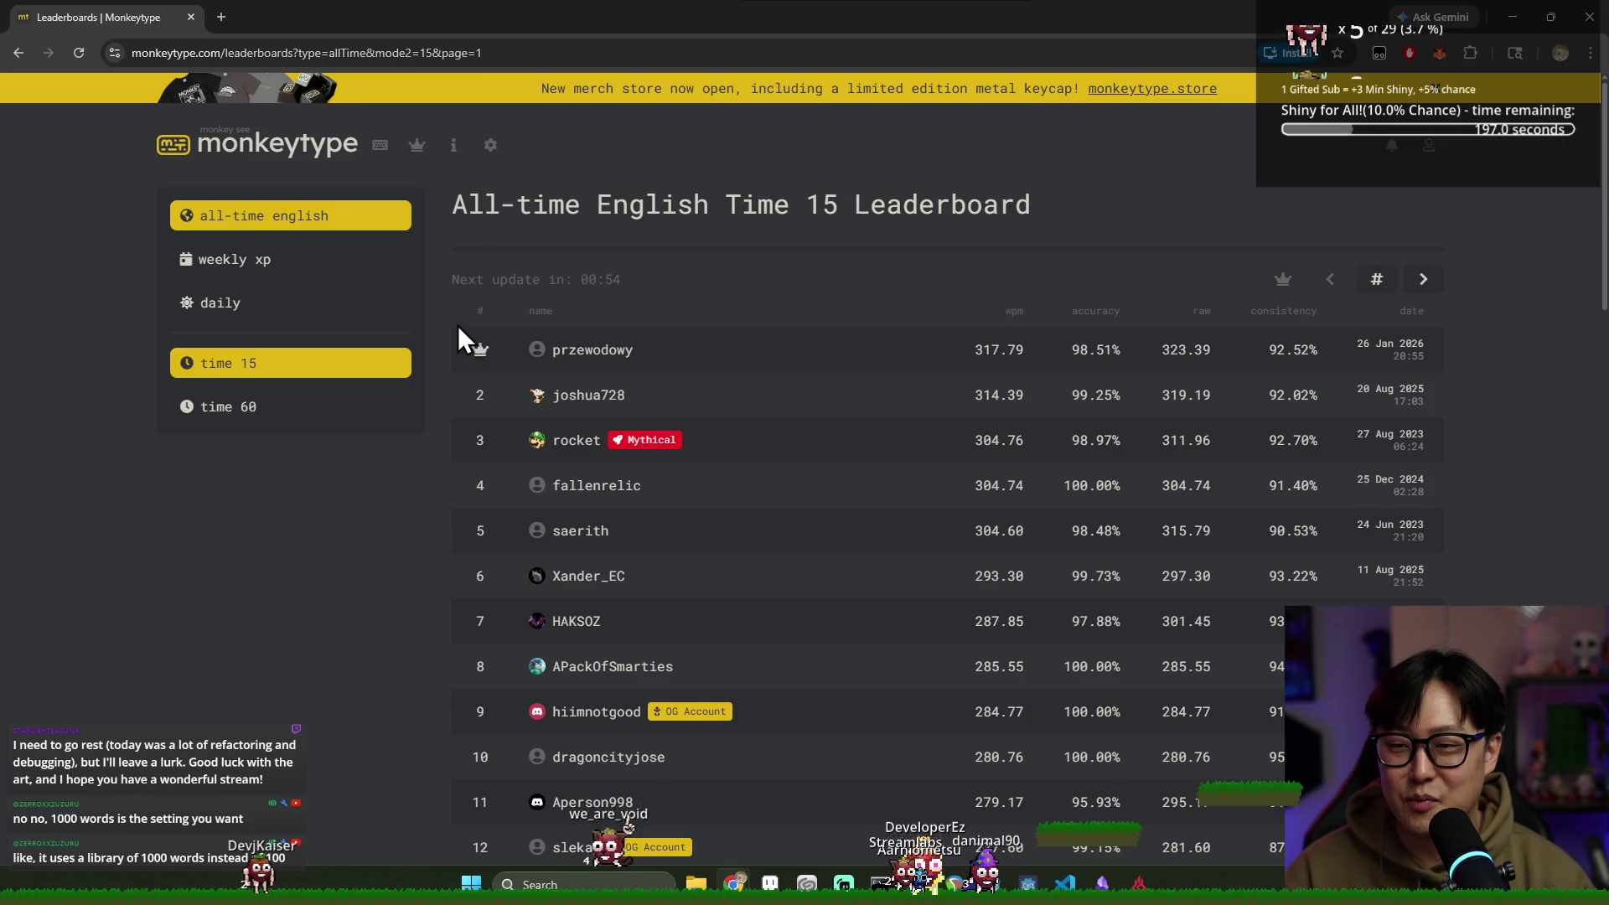
pyautogui.click(256, 409)
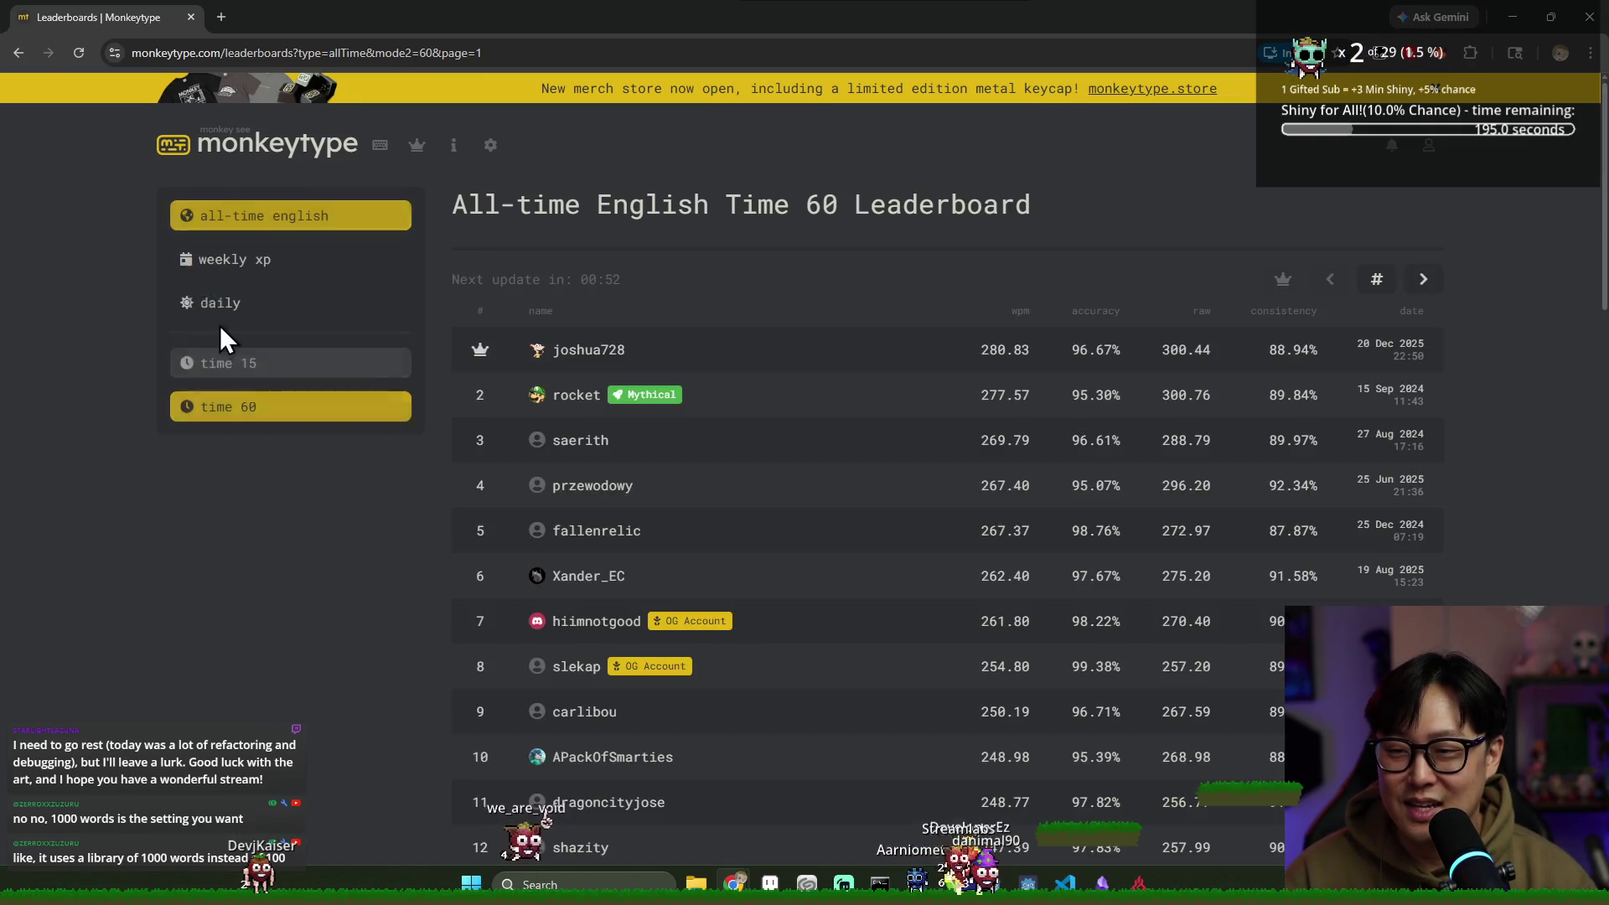
pyautogui.click(382, 149)
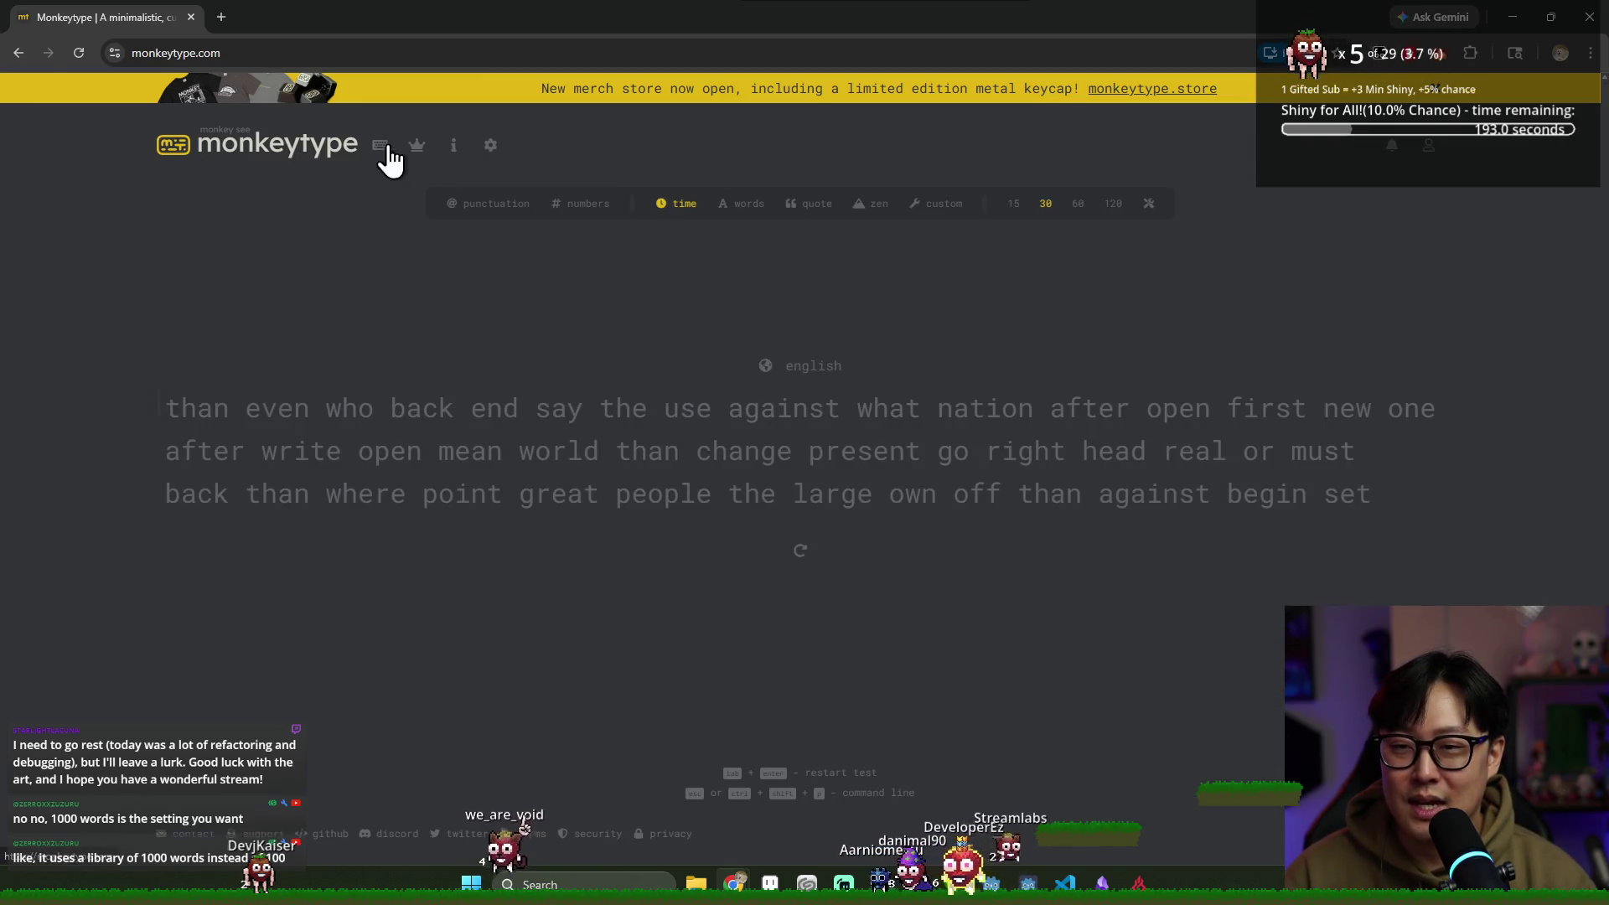
pyautogui.write('than e')
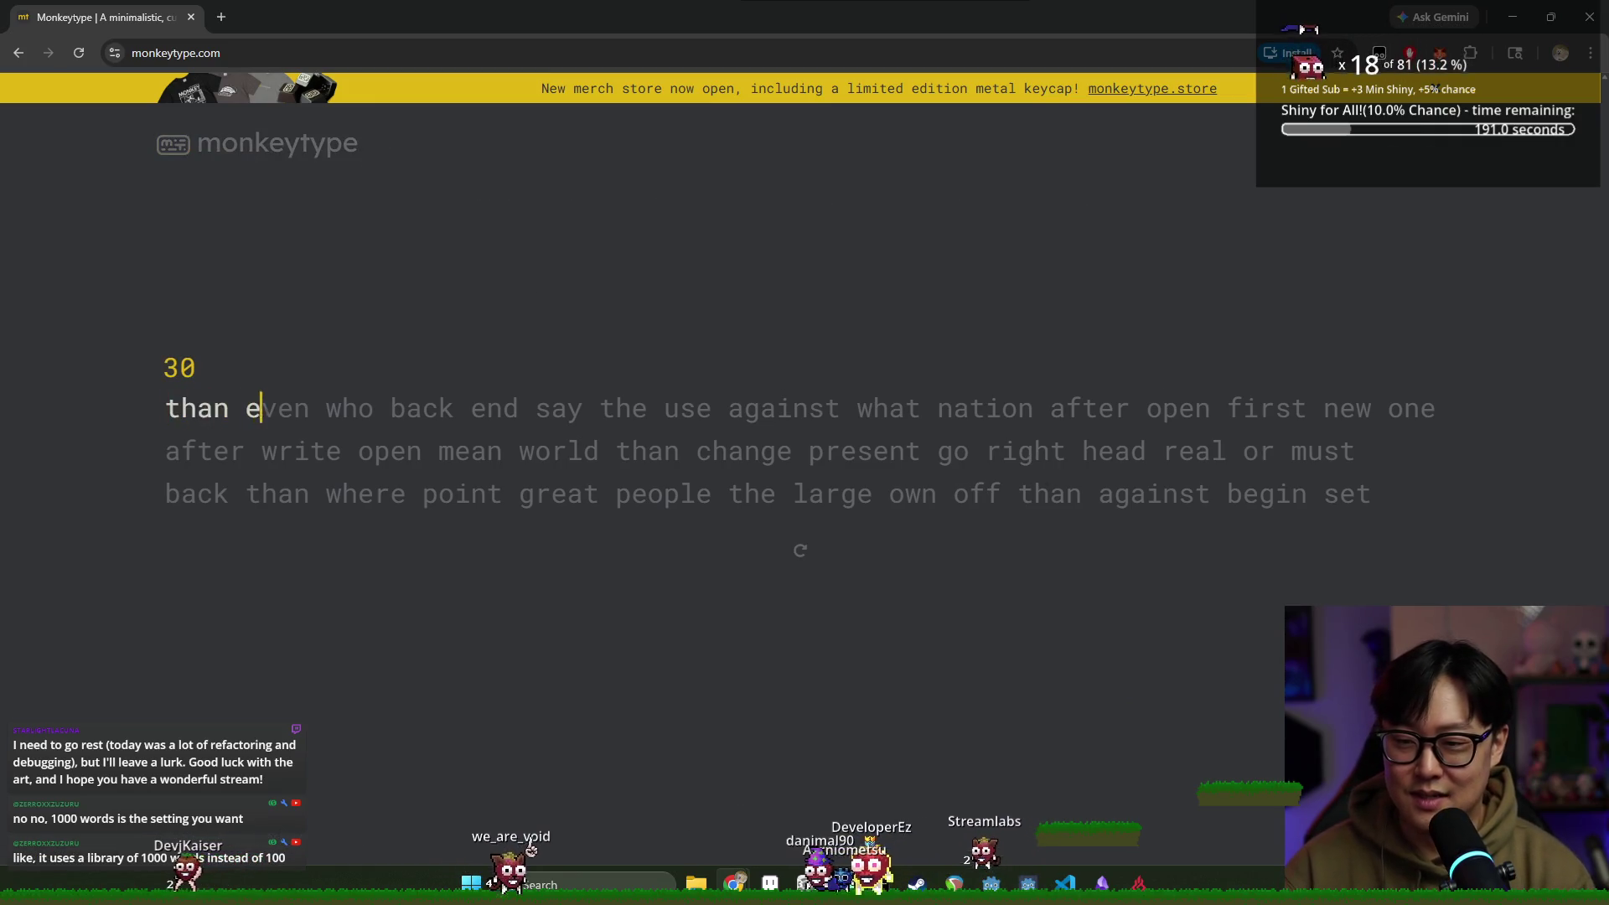
pyautogui.write('ven who back end say')
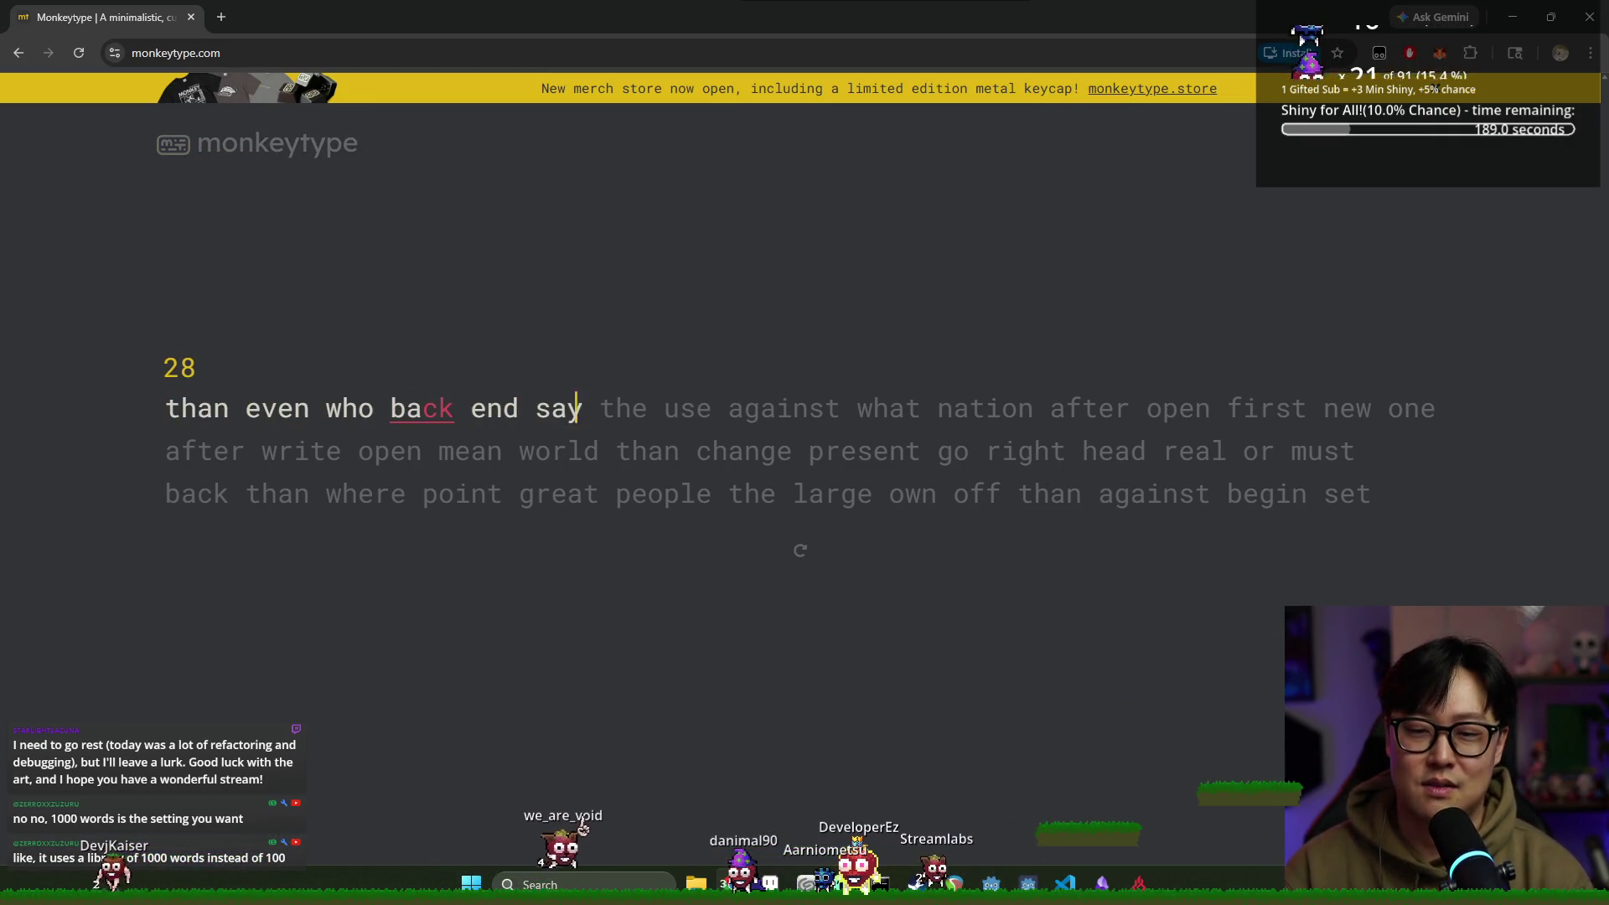
pyautogui.write(' the use ag')
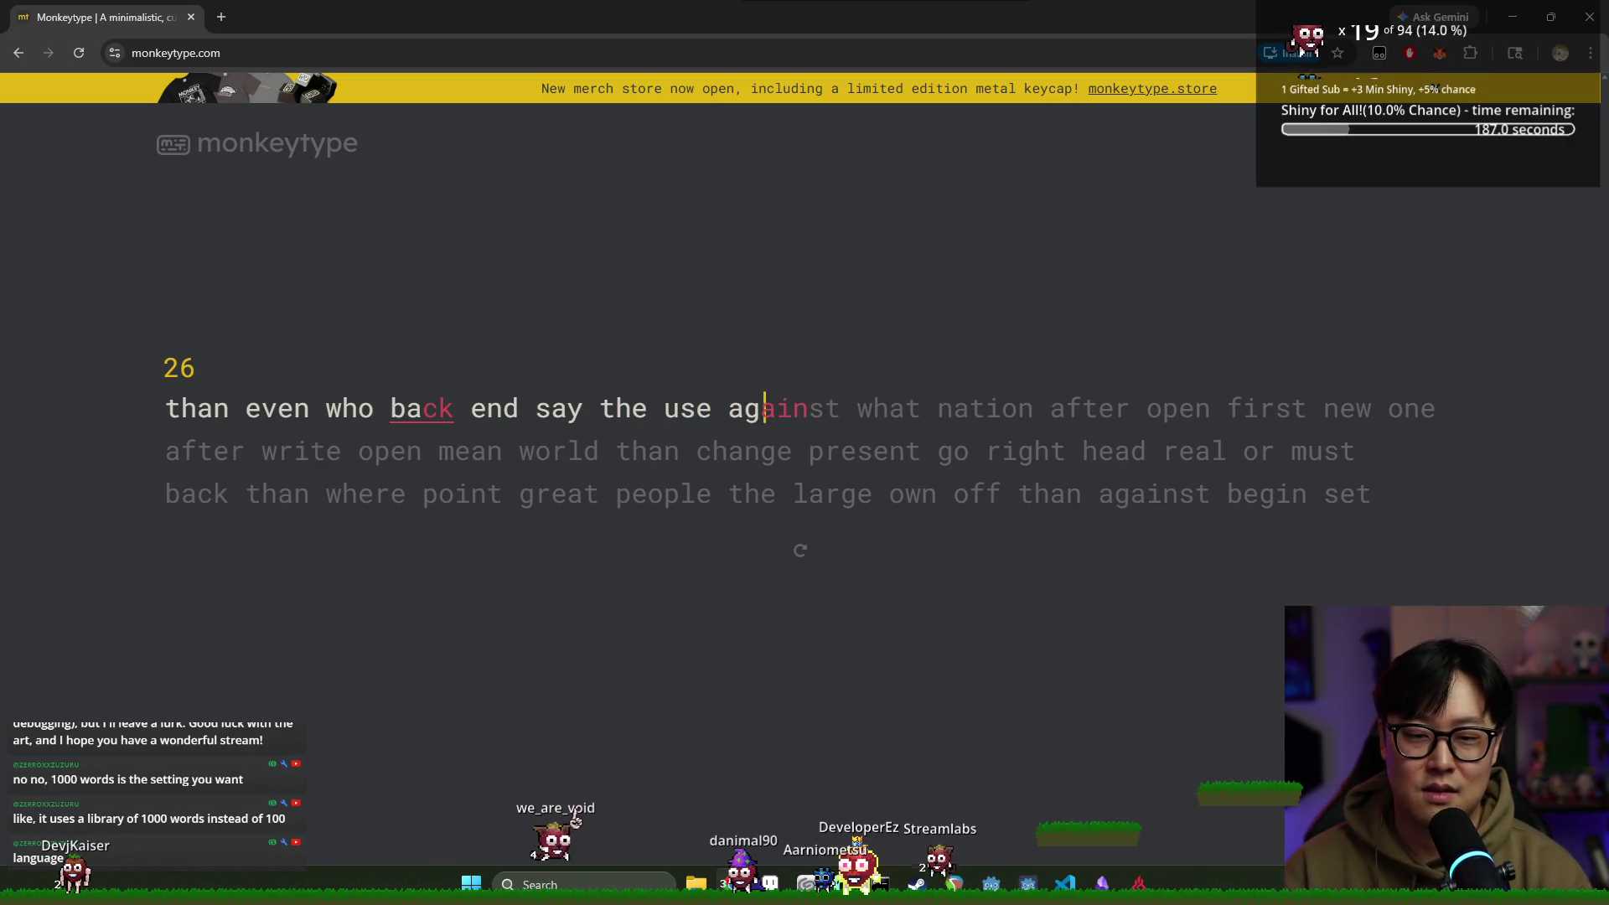
pyautogui.write('ainstt what nation afte')
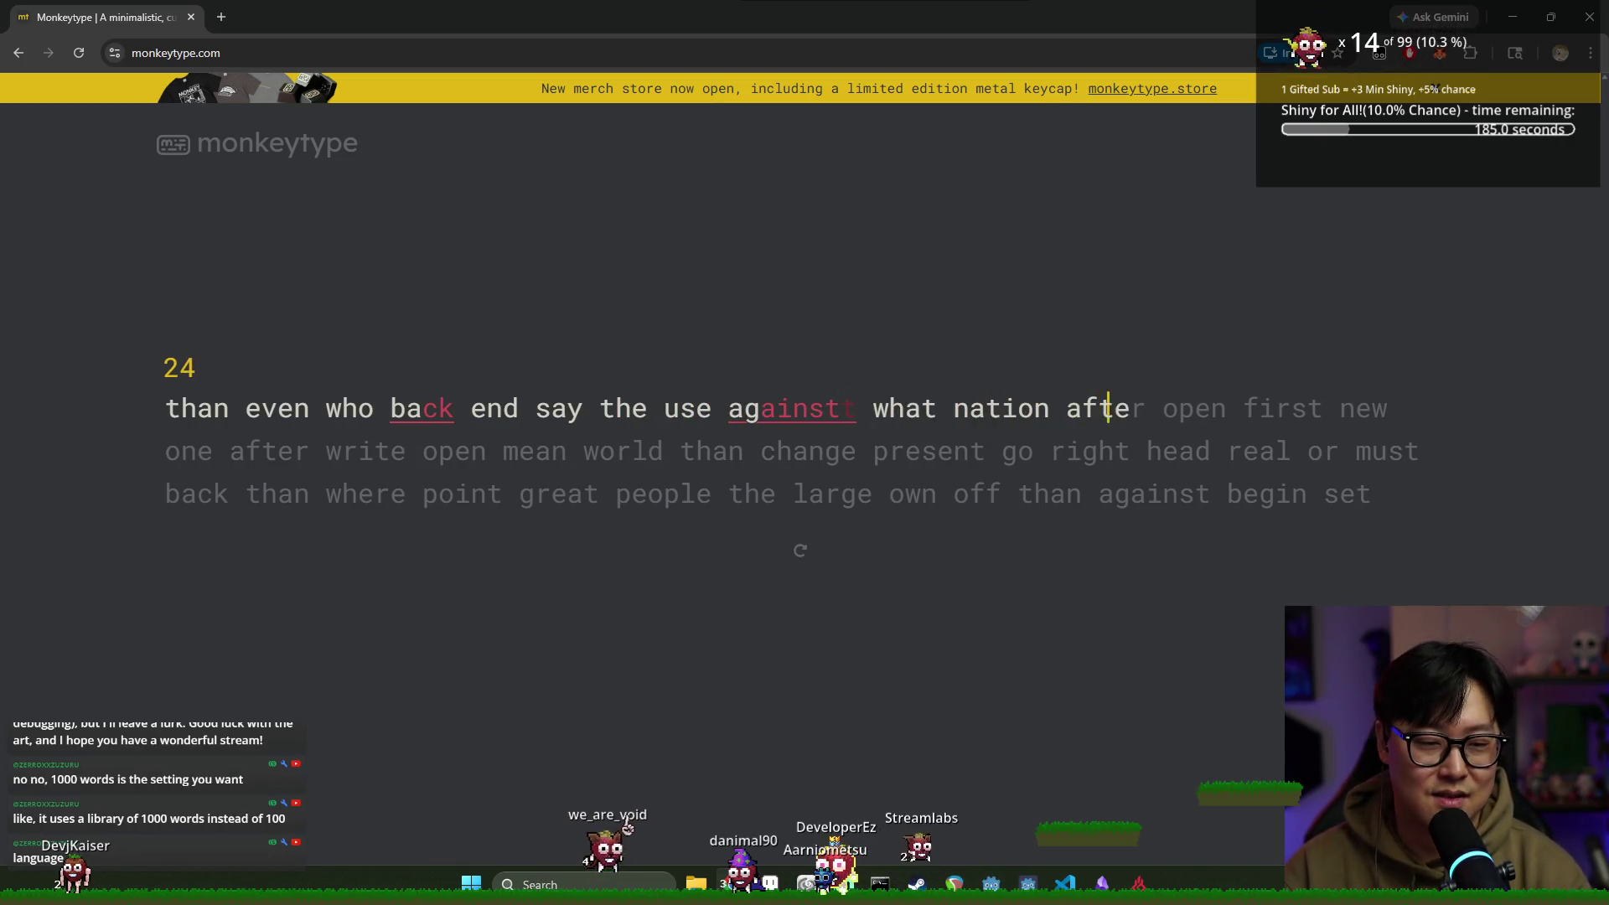
pyautogui.write('r open first new one af')
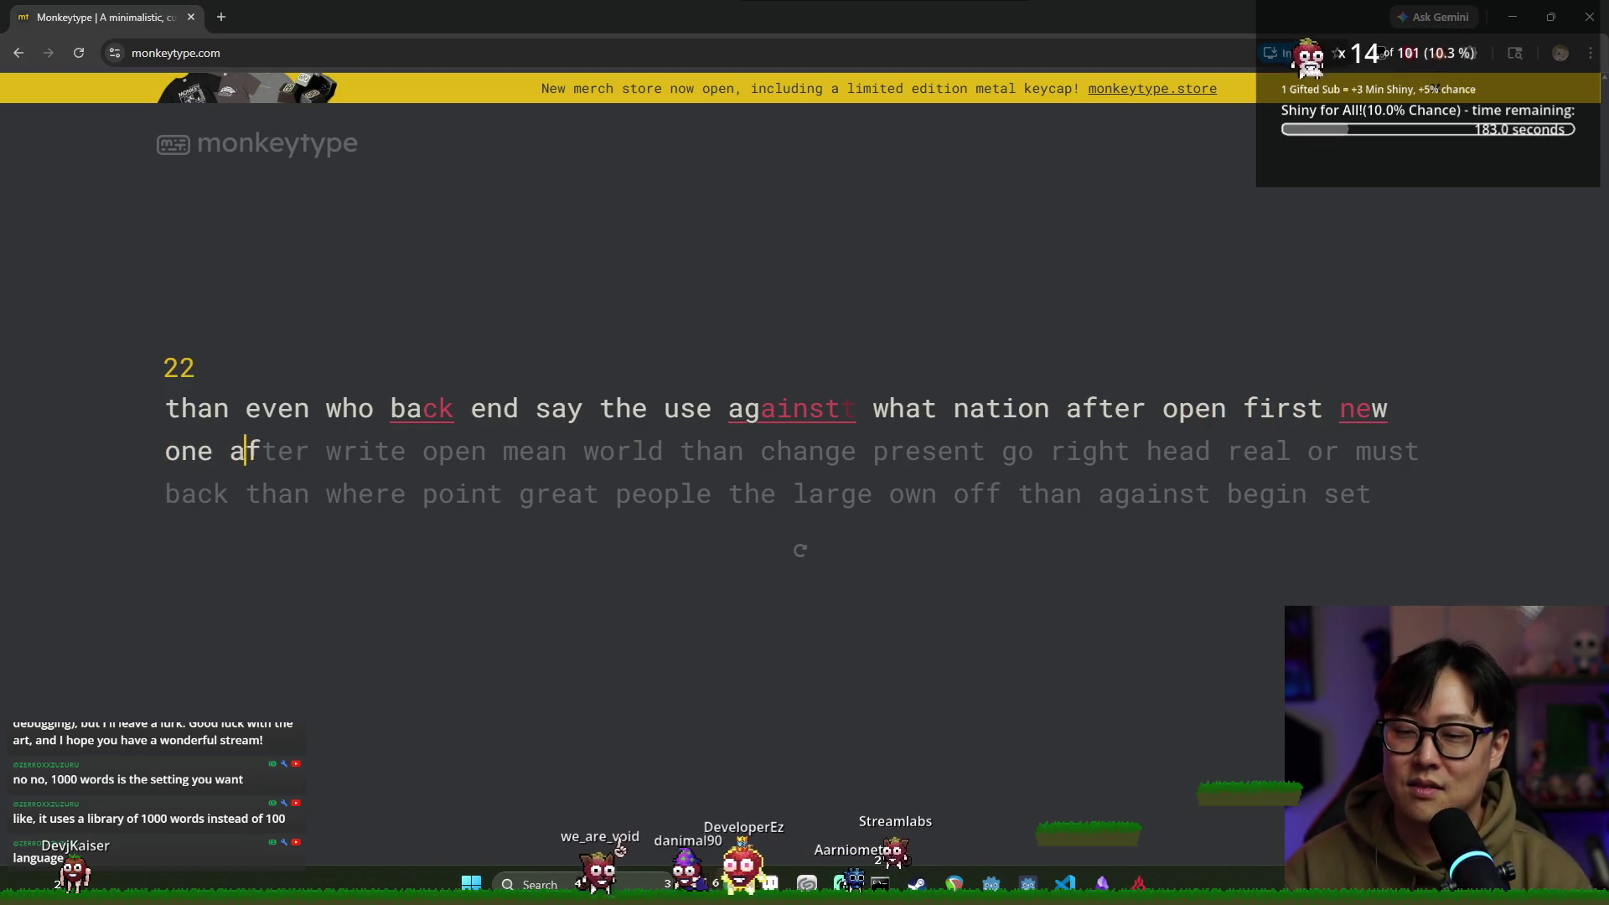
pyautogui.write('ter write open mean wo')
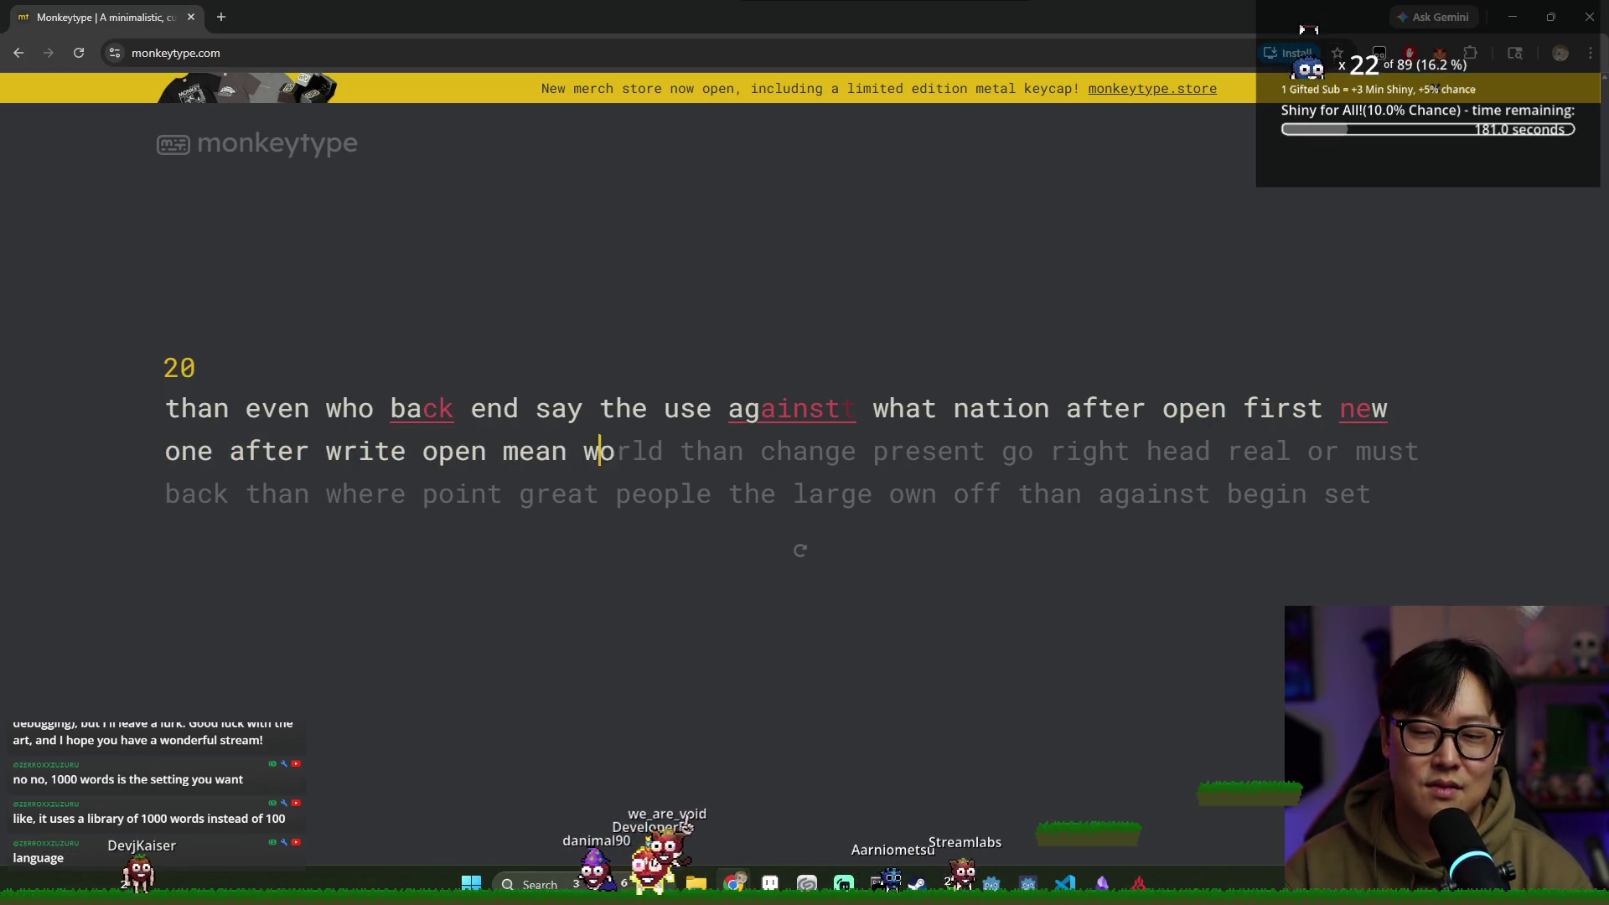
pyautogui.write('rld than change presen')
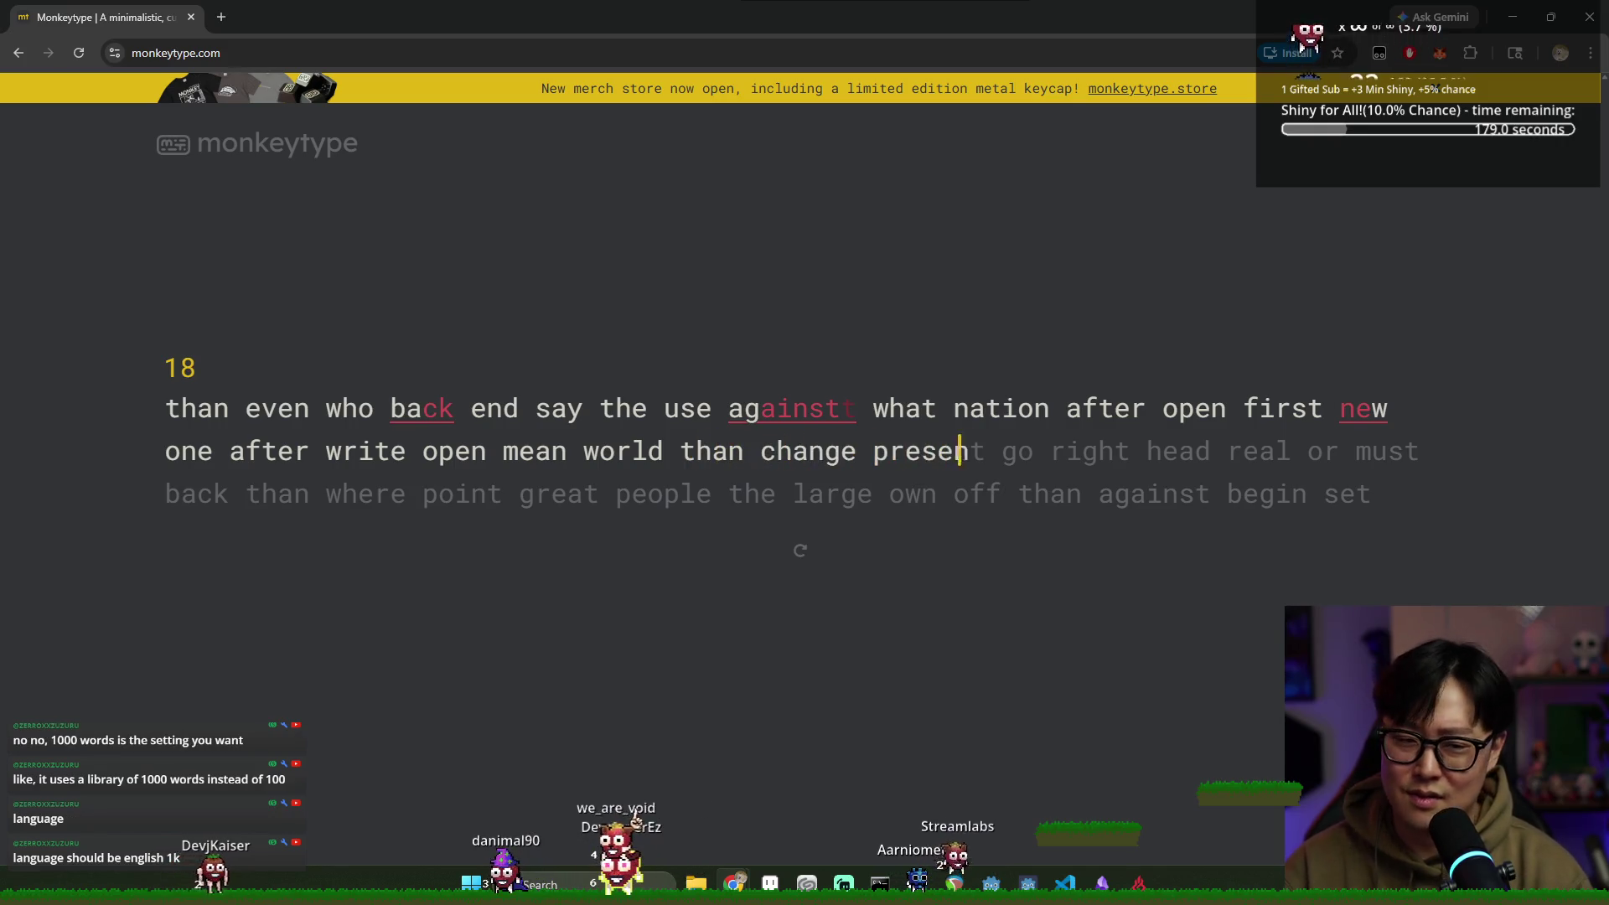
pyautogui.write('t head real')
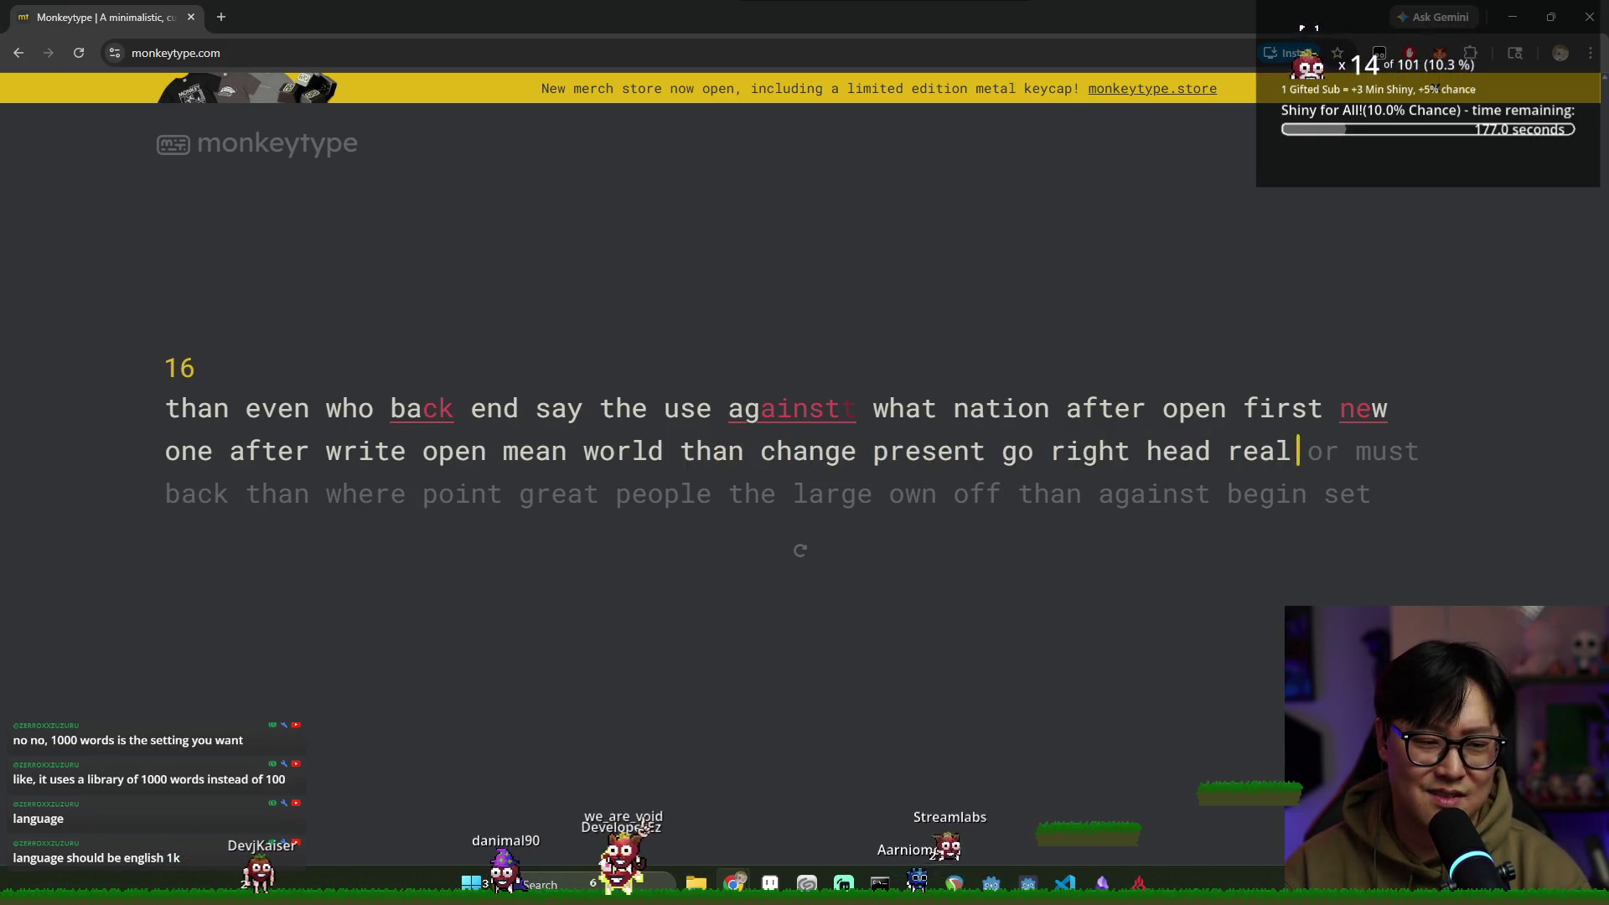
pyautogui.write(' or must back than w')
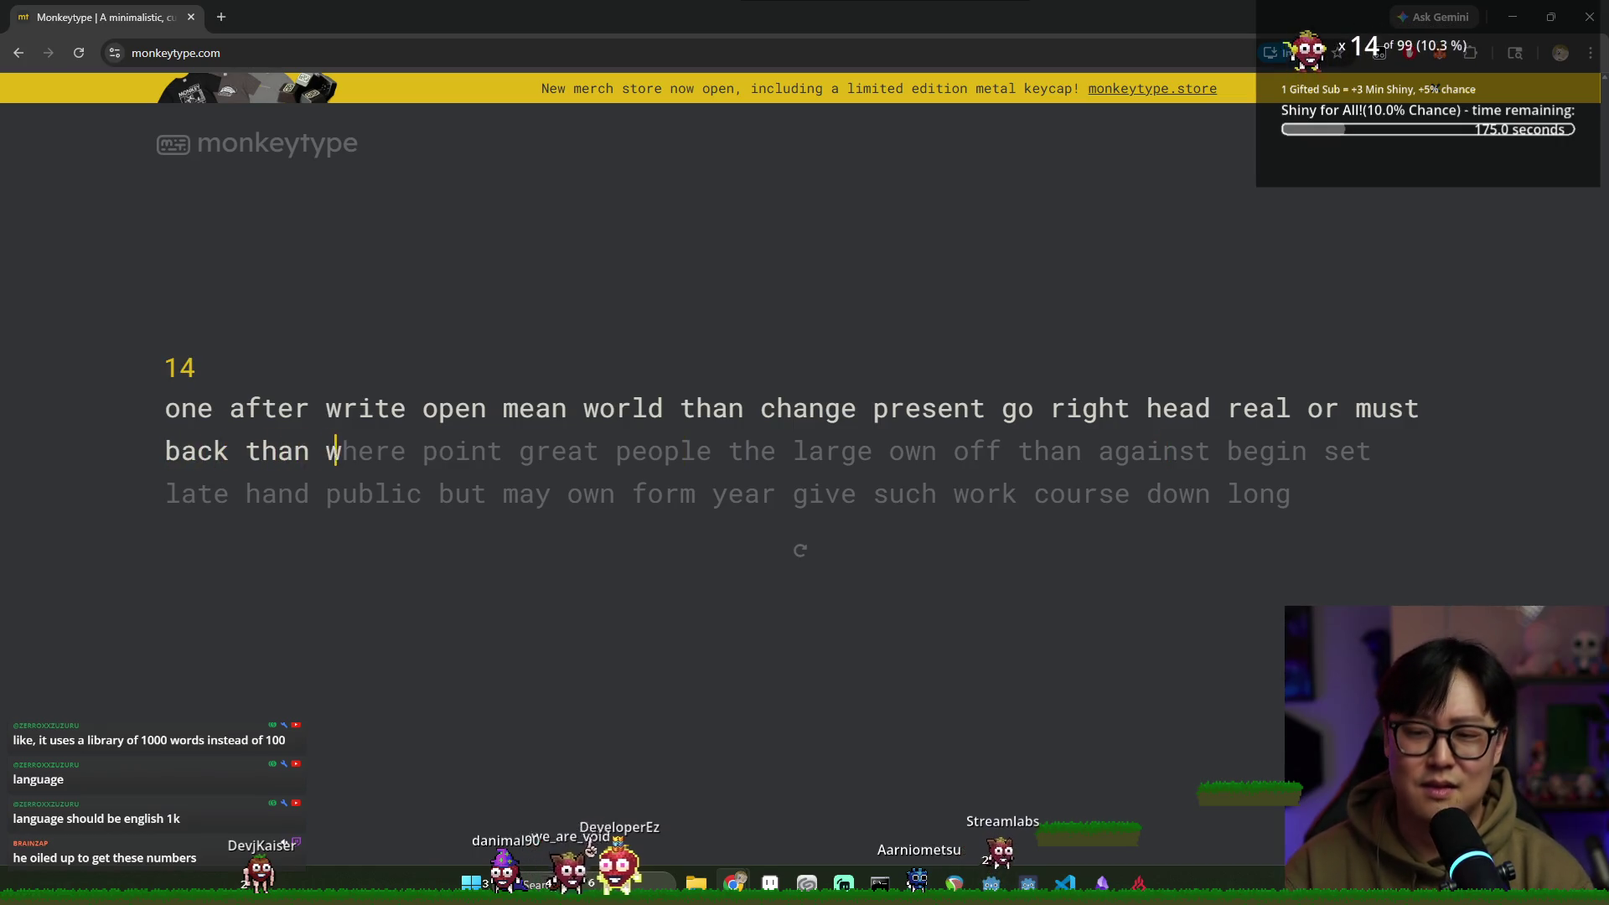
pyautogui.write('reat pe')
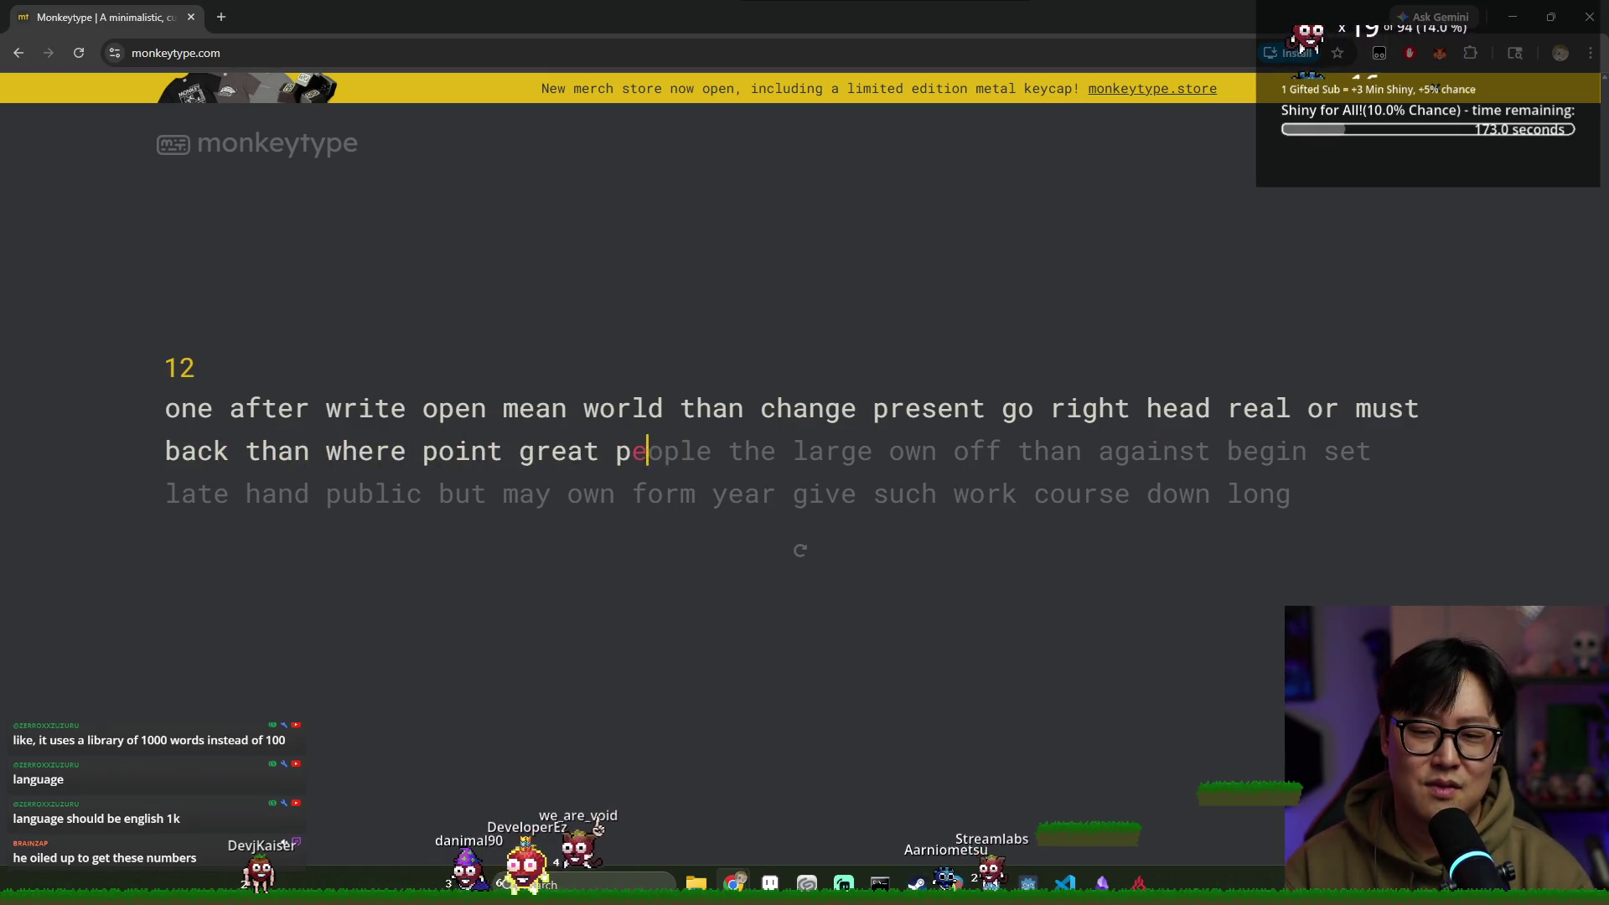
pyautogui.write('ople the large ow')
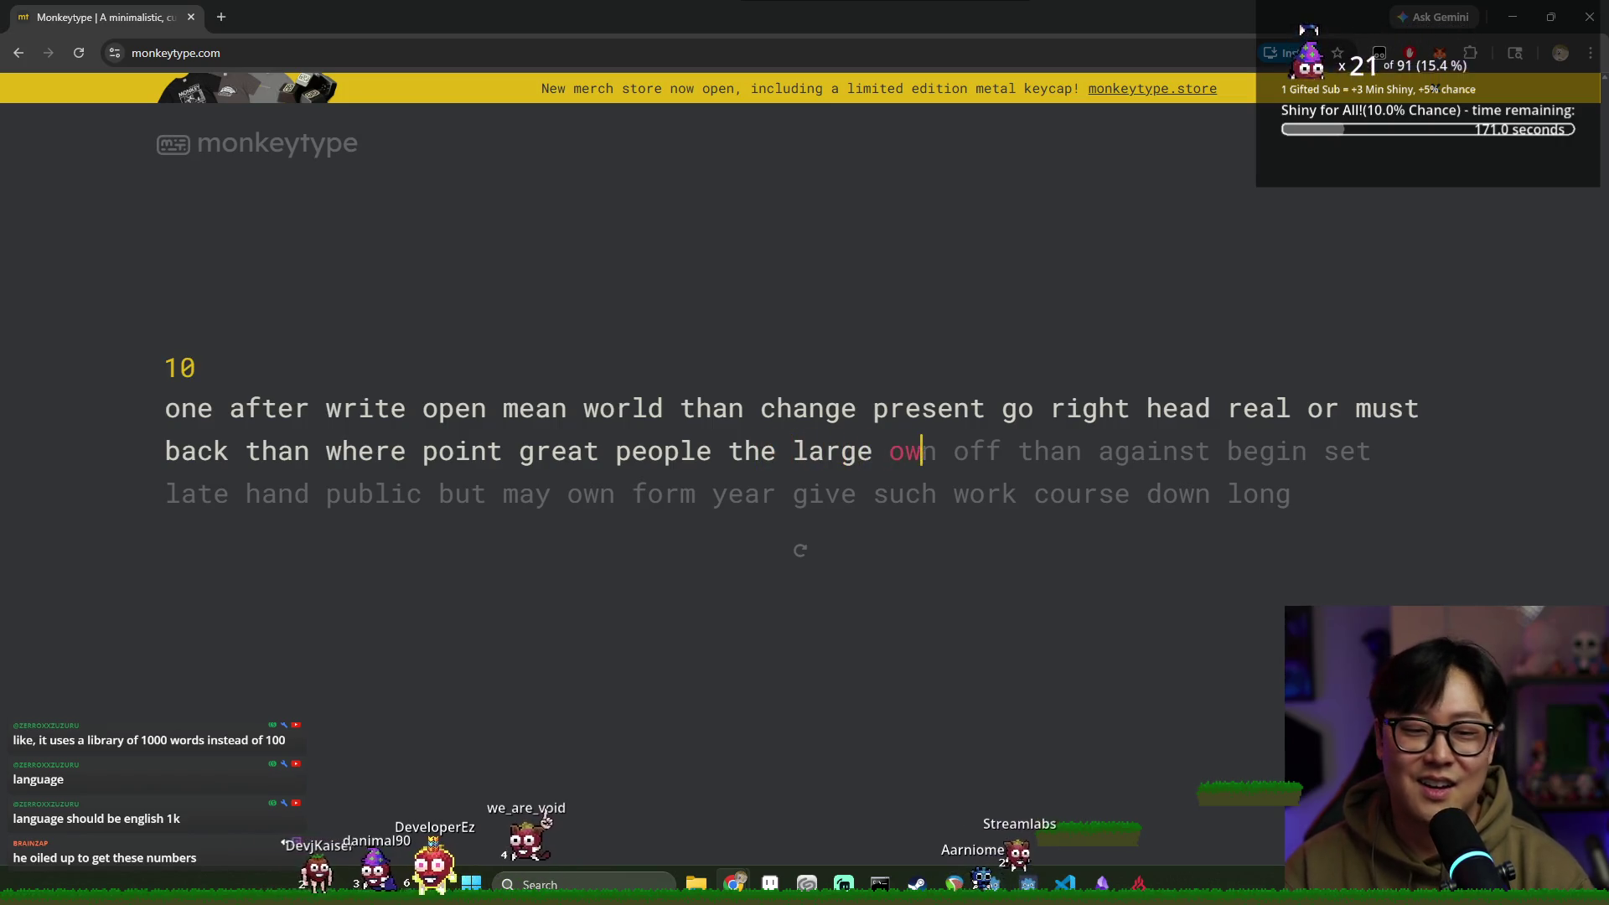
pyautogui.write('n off than a')
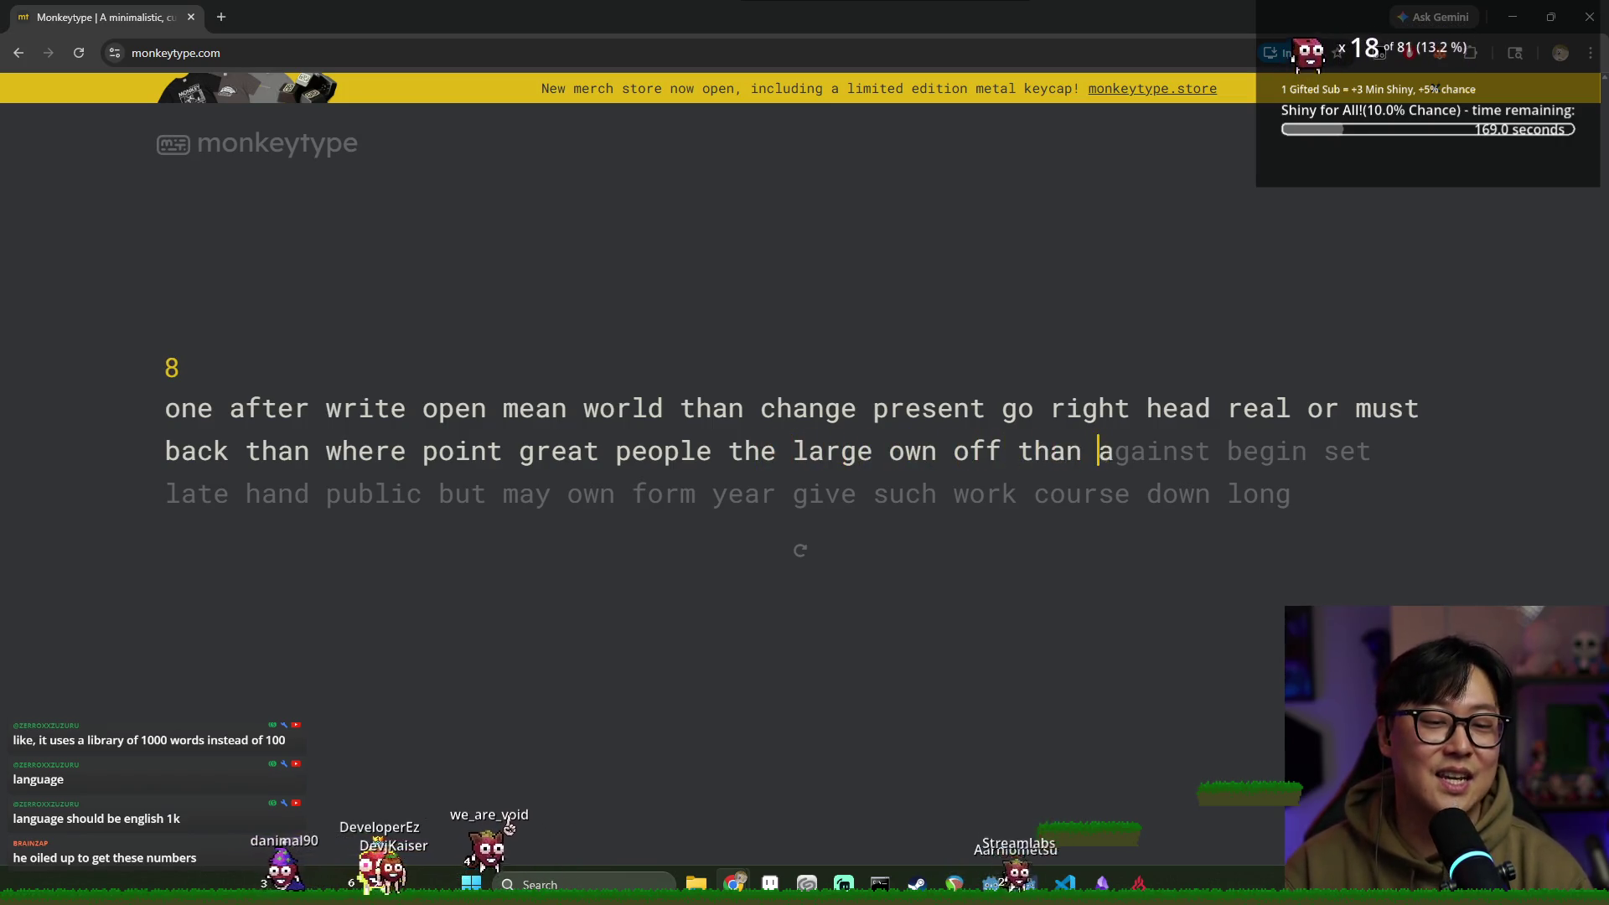
pyautogui.write('gains set late hand public but may own ')
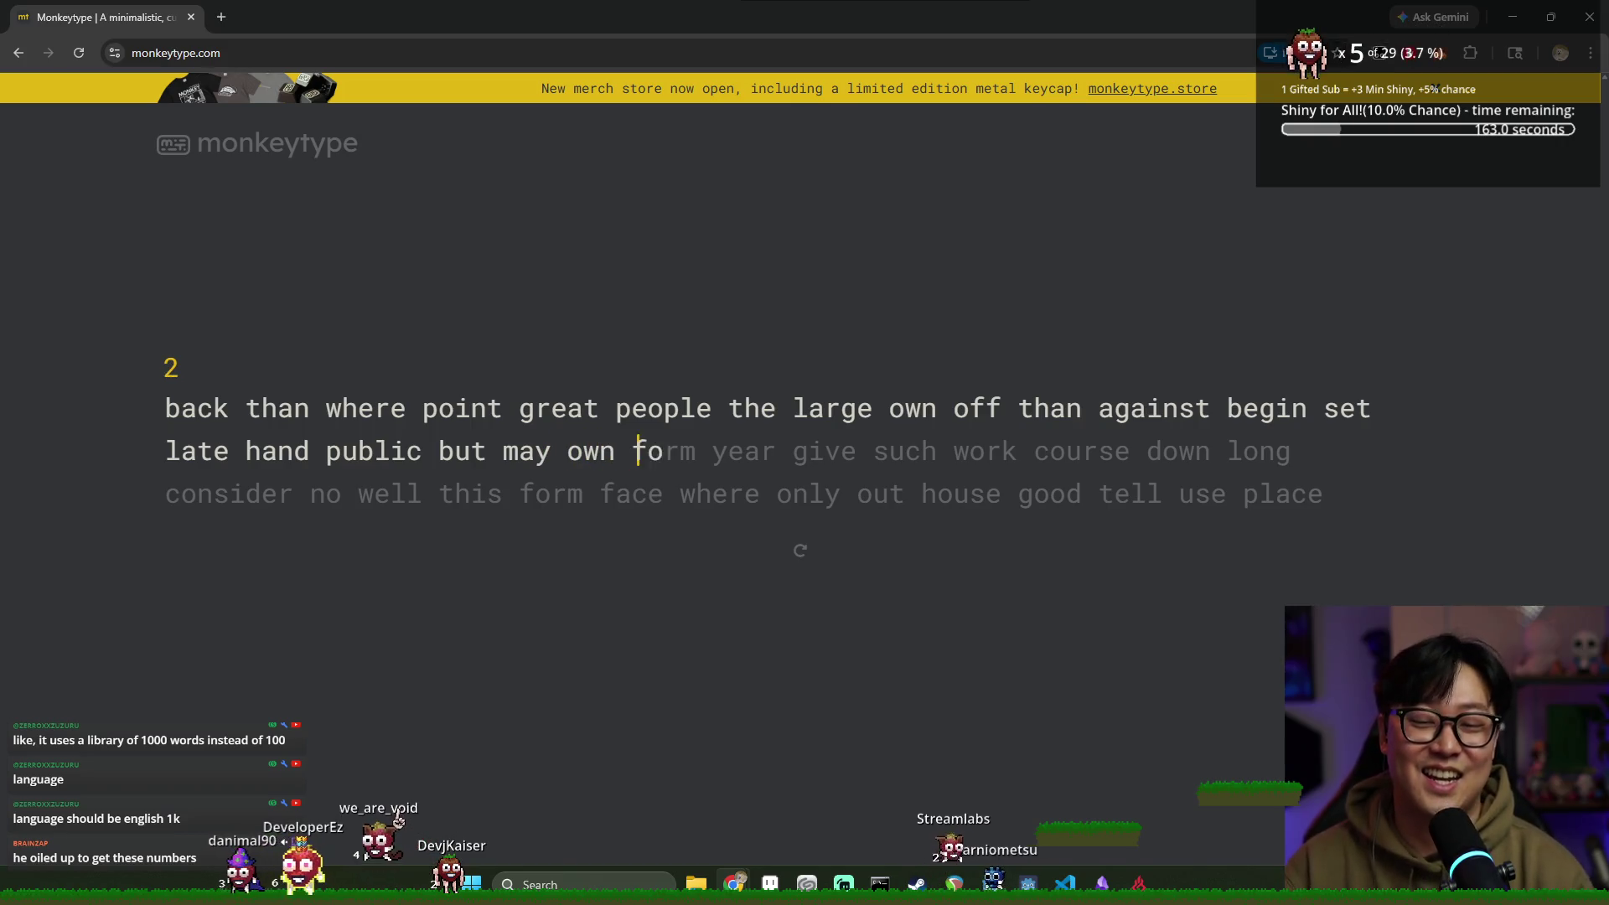
pyautogui.write('year give su')
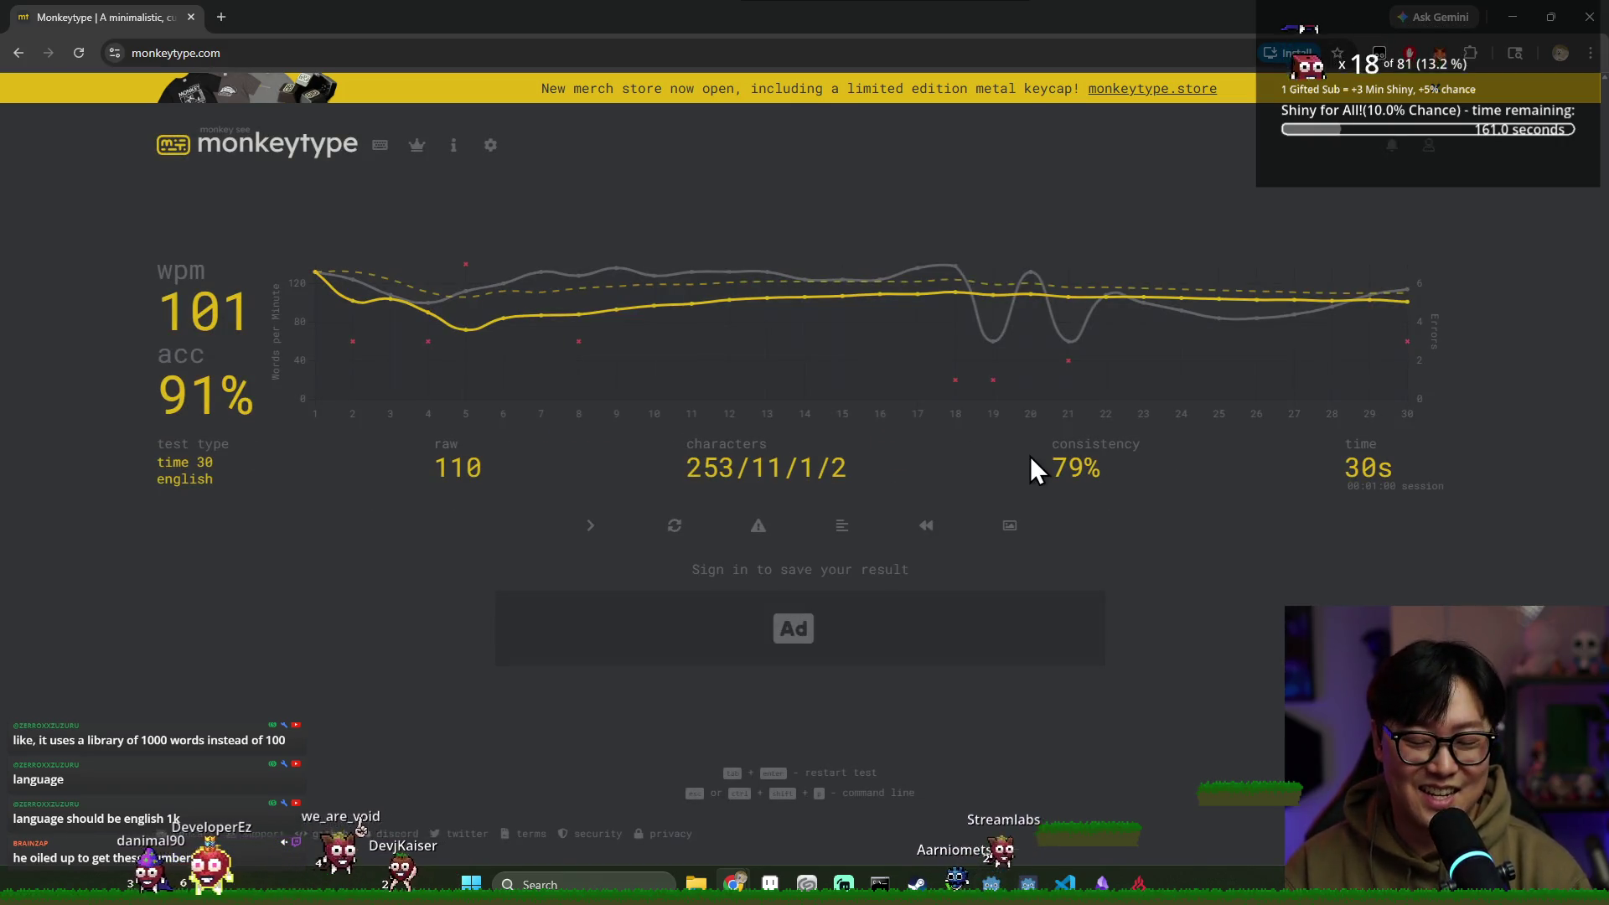
pyautogui.moveTo(243, 339)
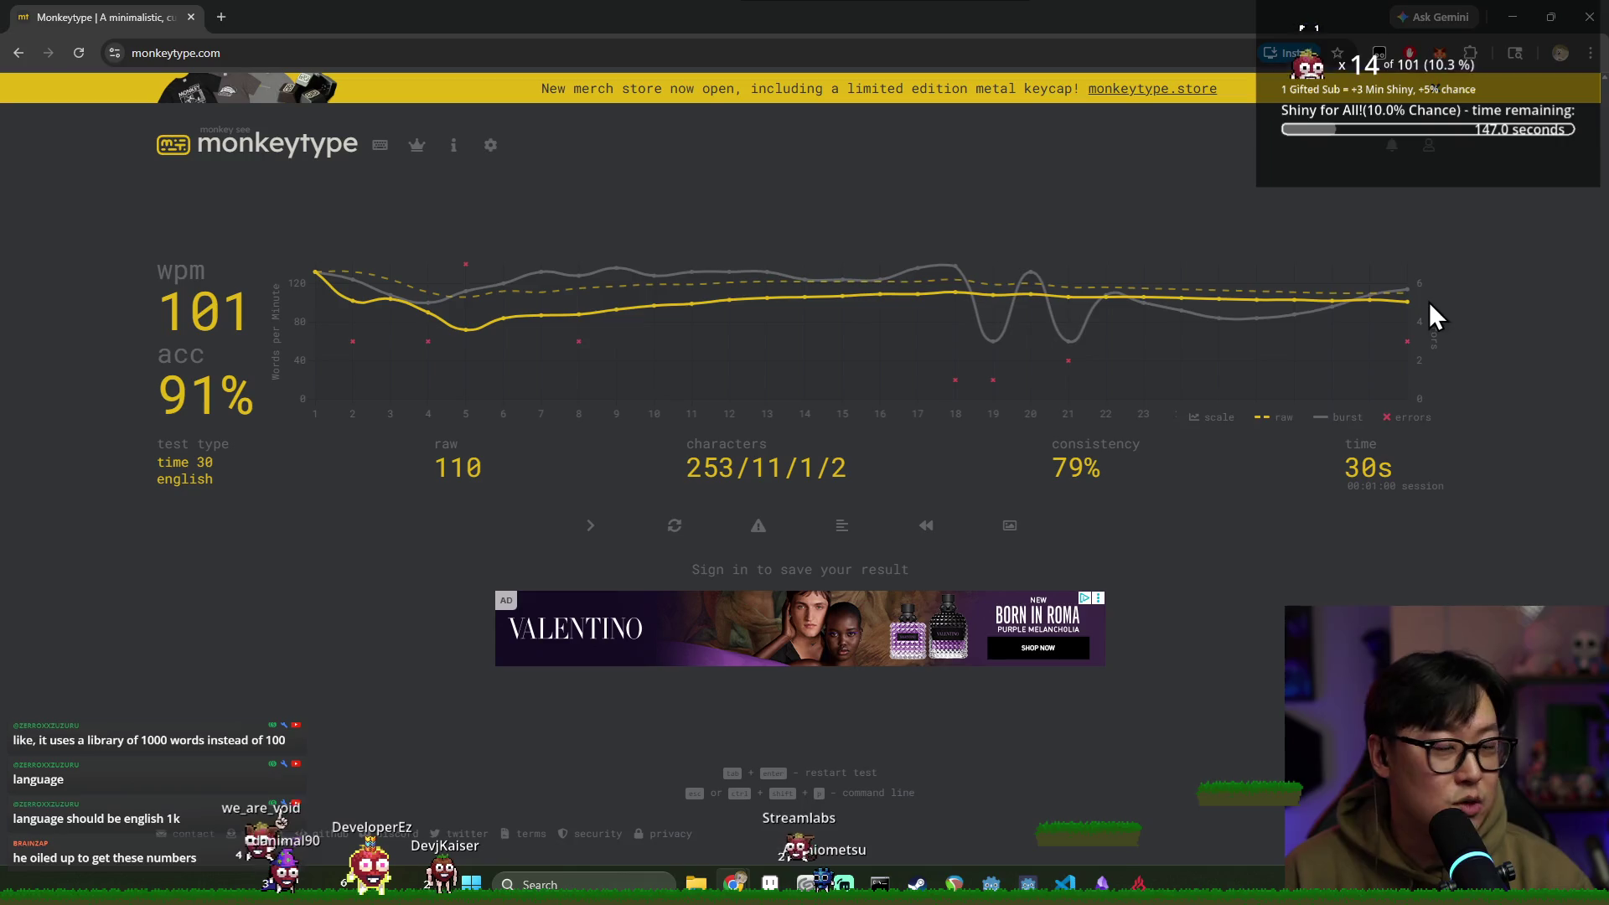
pyautogui.click(380, 149)
pyautogui.click(490, 147)
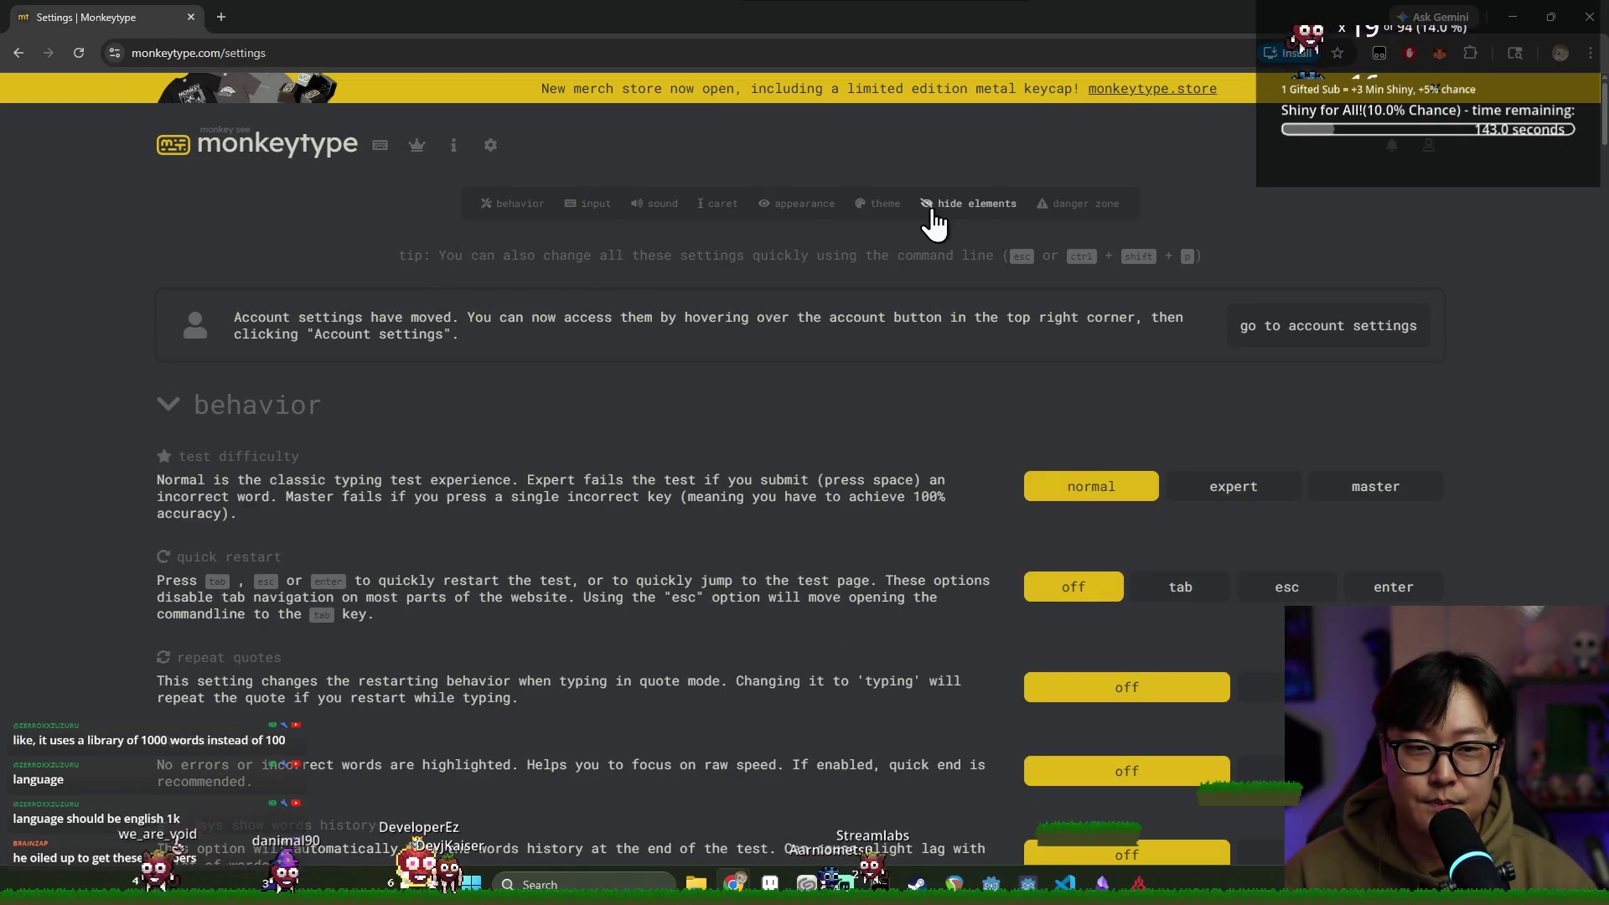
# Scroll through the settings and search the page for 'language'
pyautogui.scroll(-3, 1081, 277)
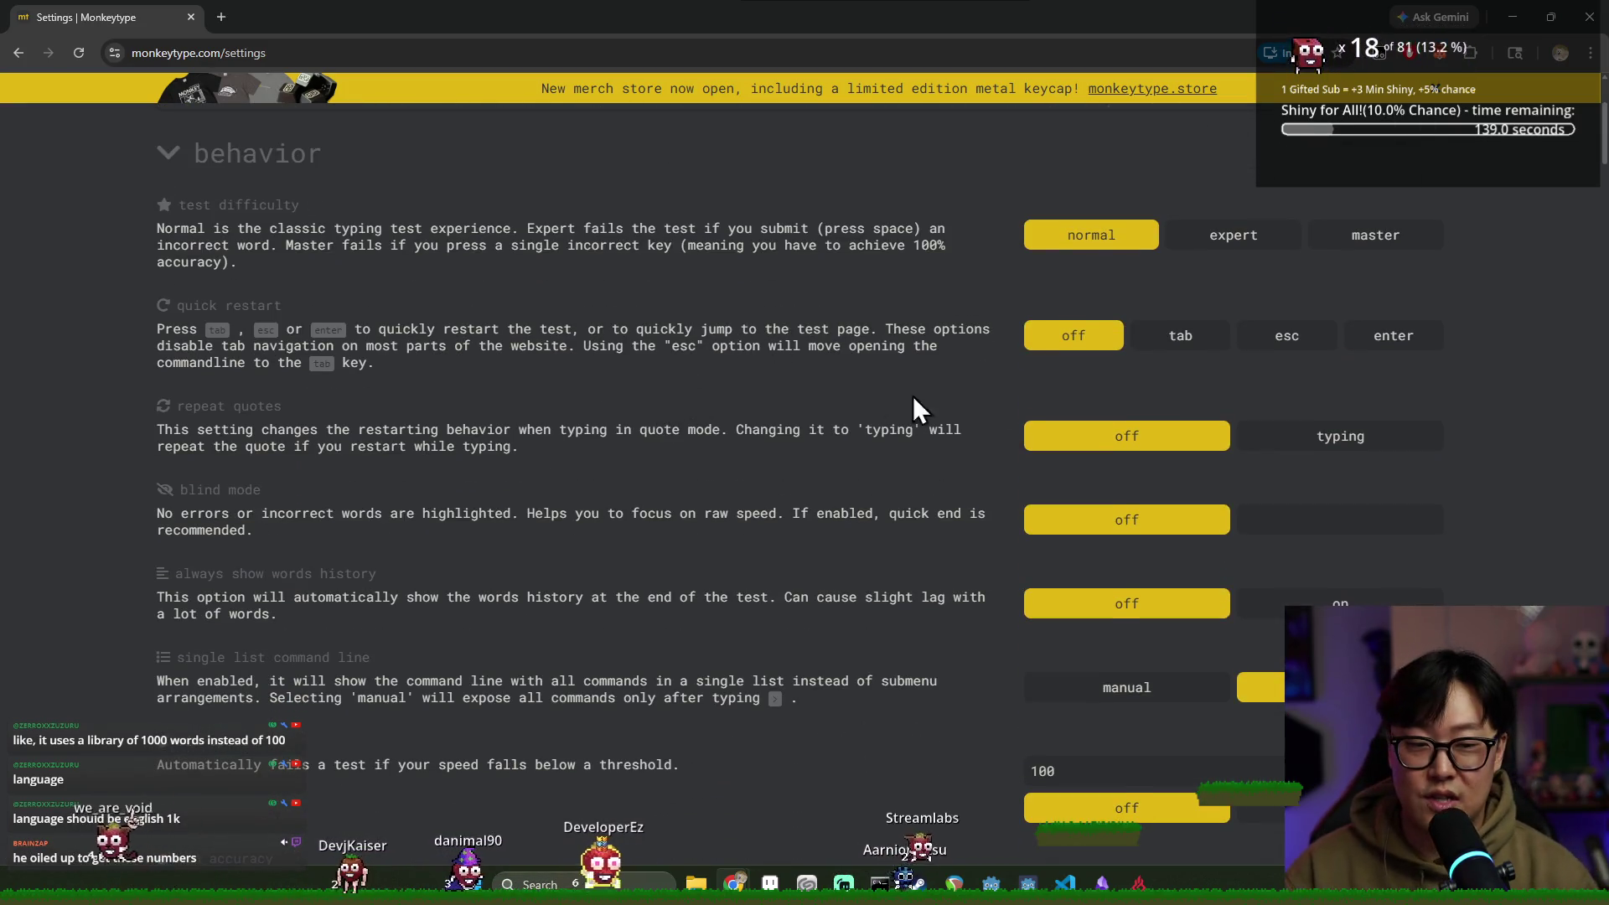
pyautogui.scroll(-1, 306, 231)
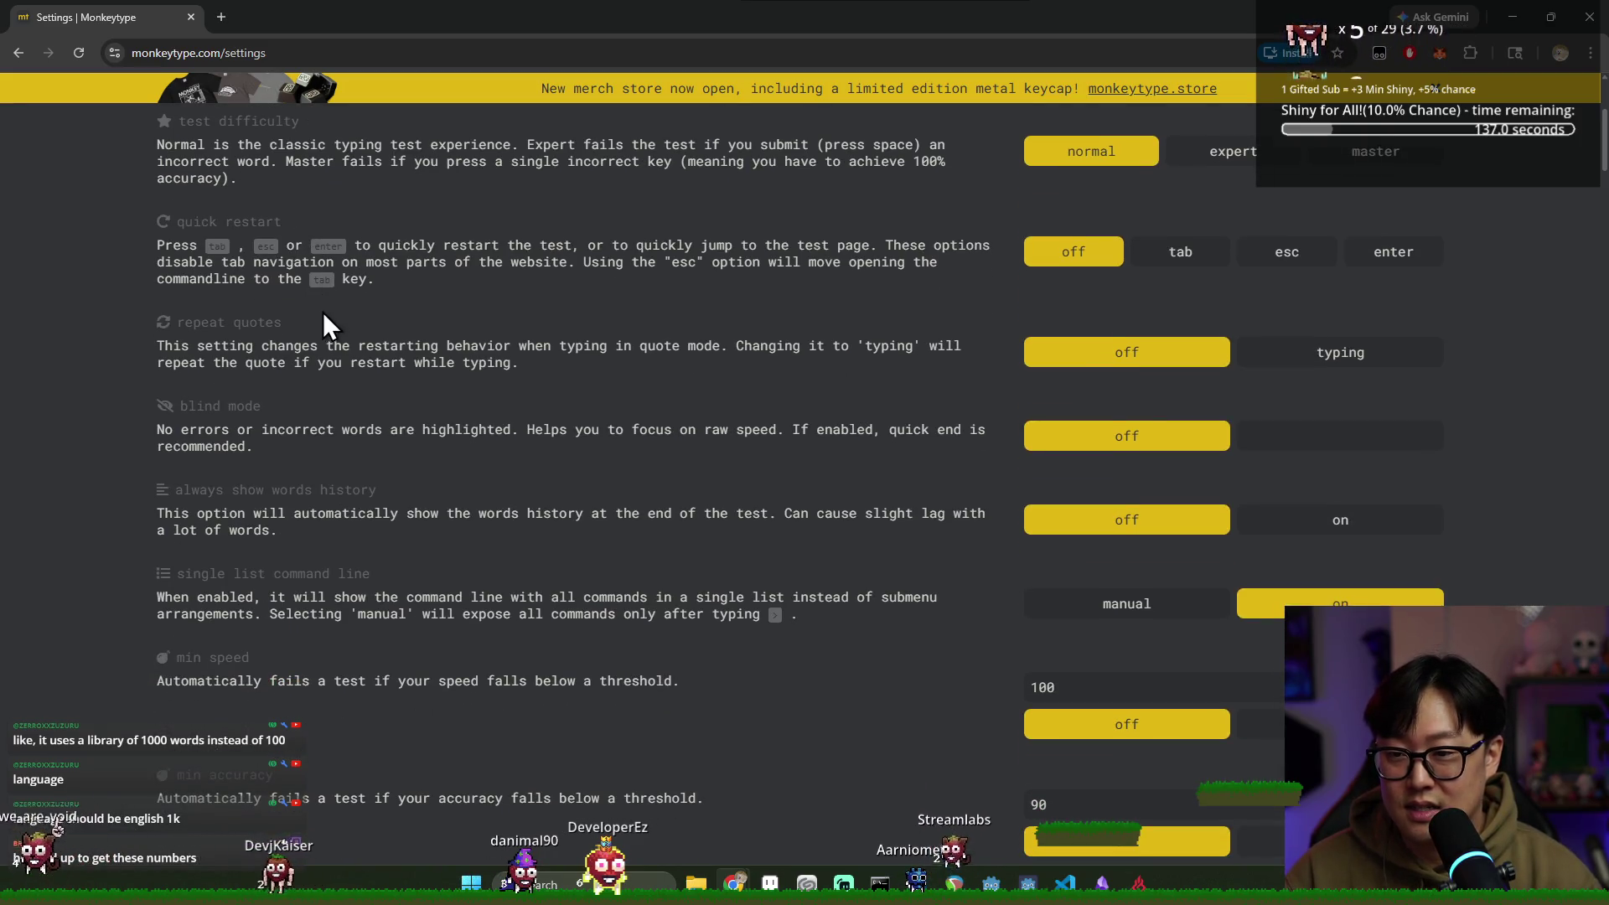
pyautogui.scroll(-8, 318, 317)
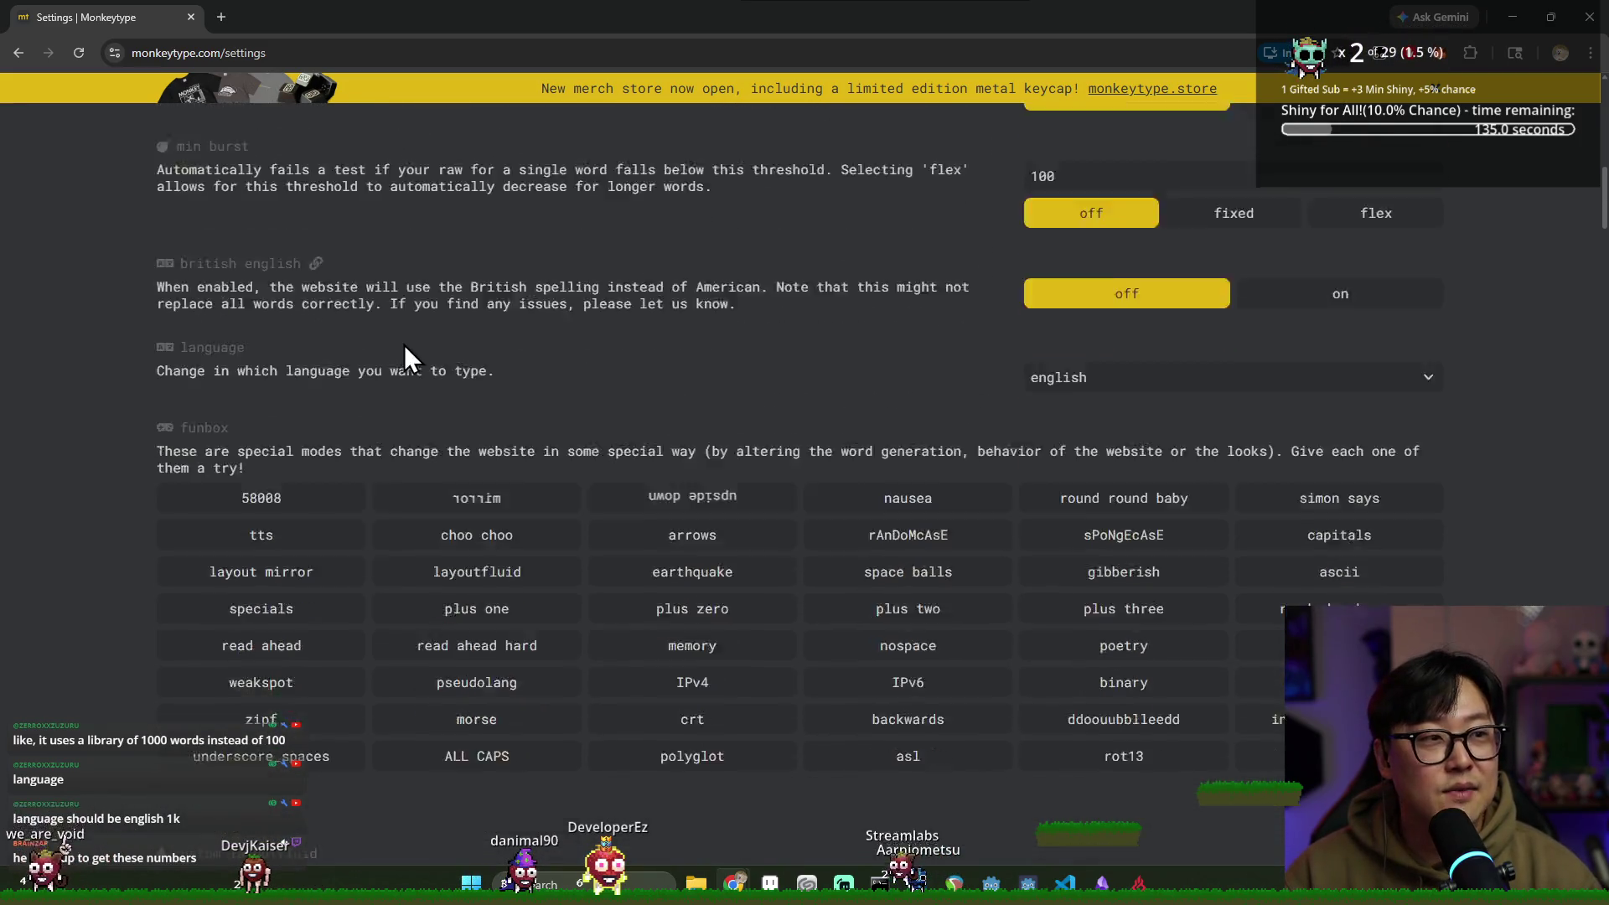
pyautogui.scroll(-4, 402, 341)
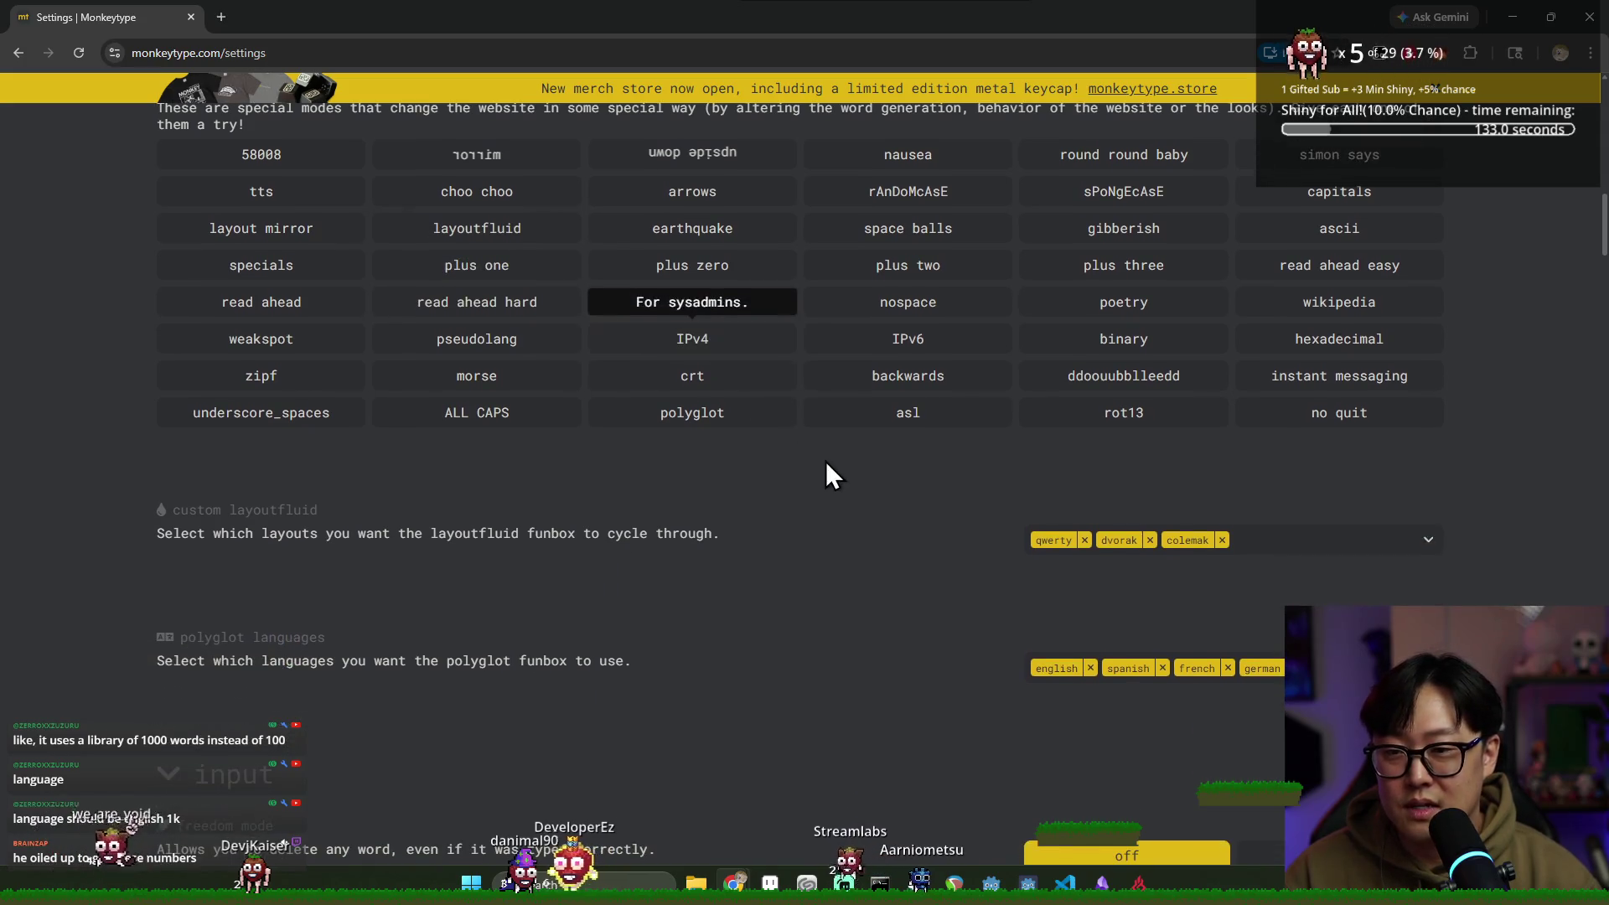
pyautogui.scroll(-4, 922, 566)
pyautogui.scroll(-3, 908, 580)
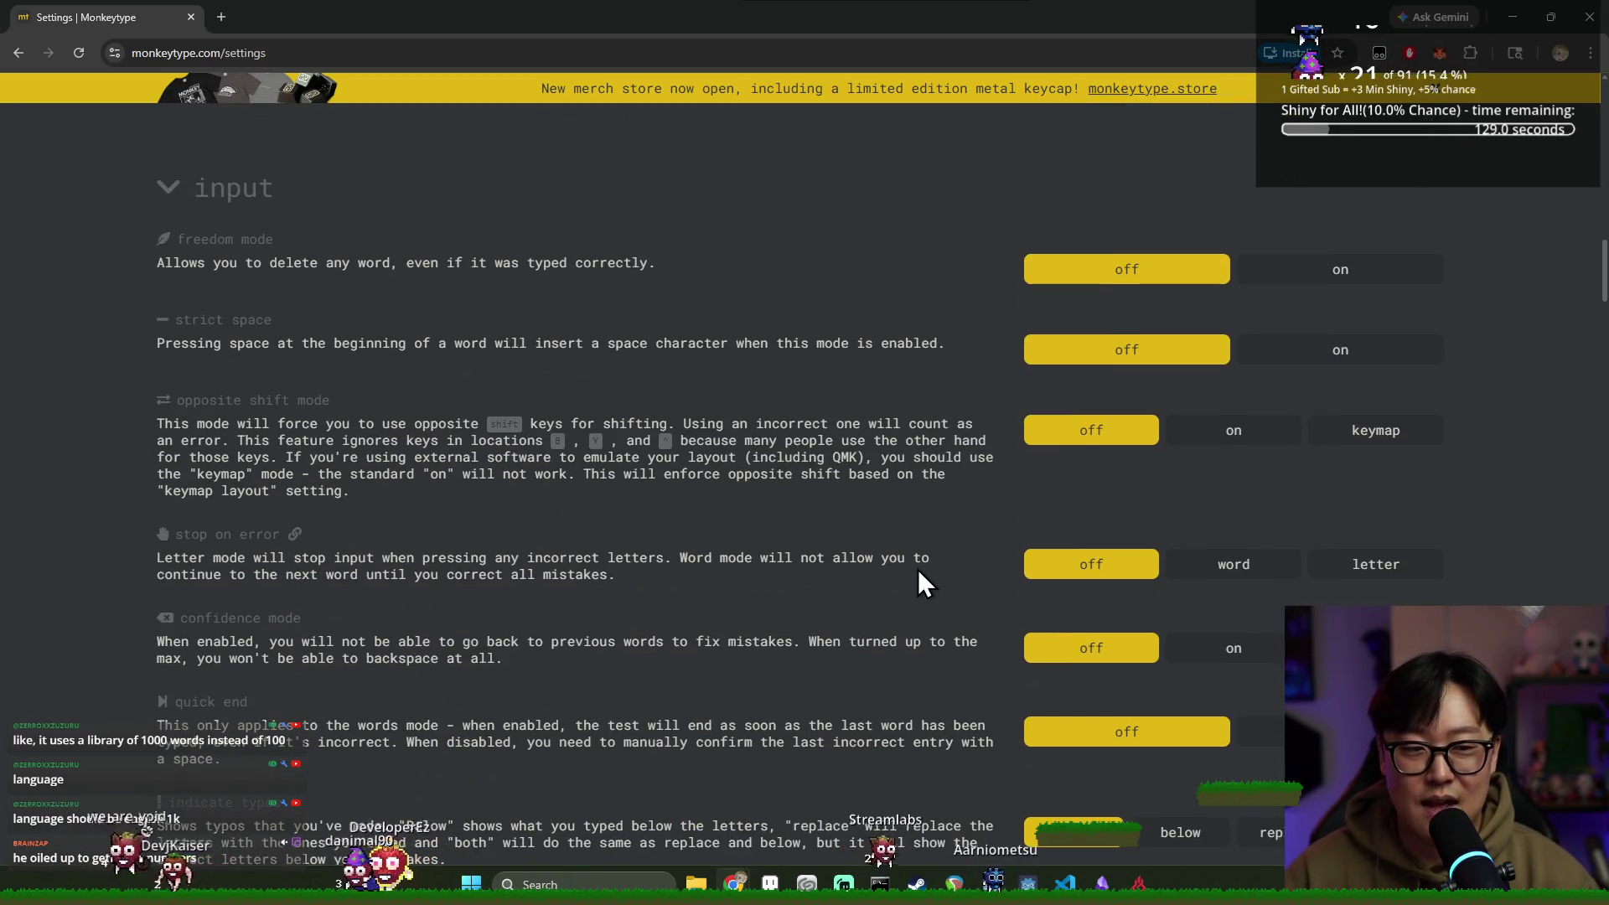
pyautogui.scroll(-5, 917, 570)
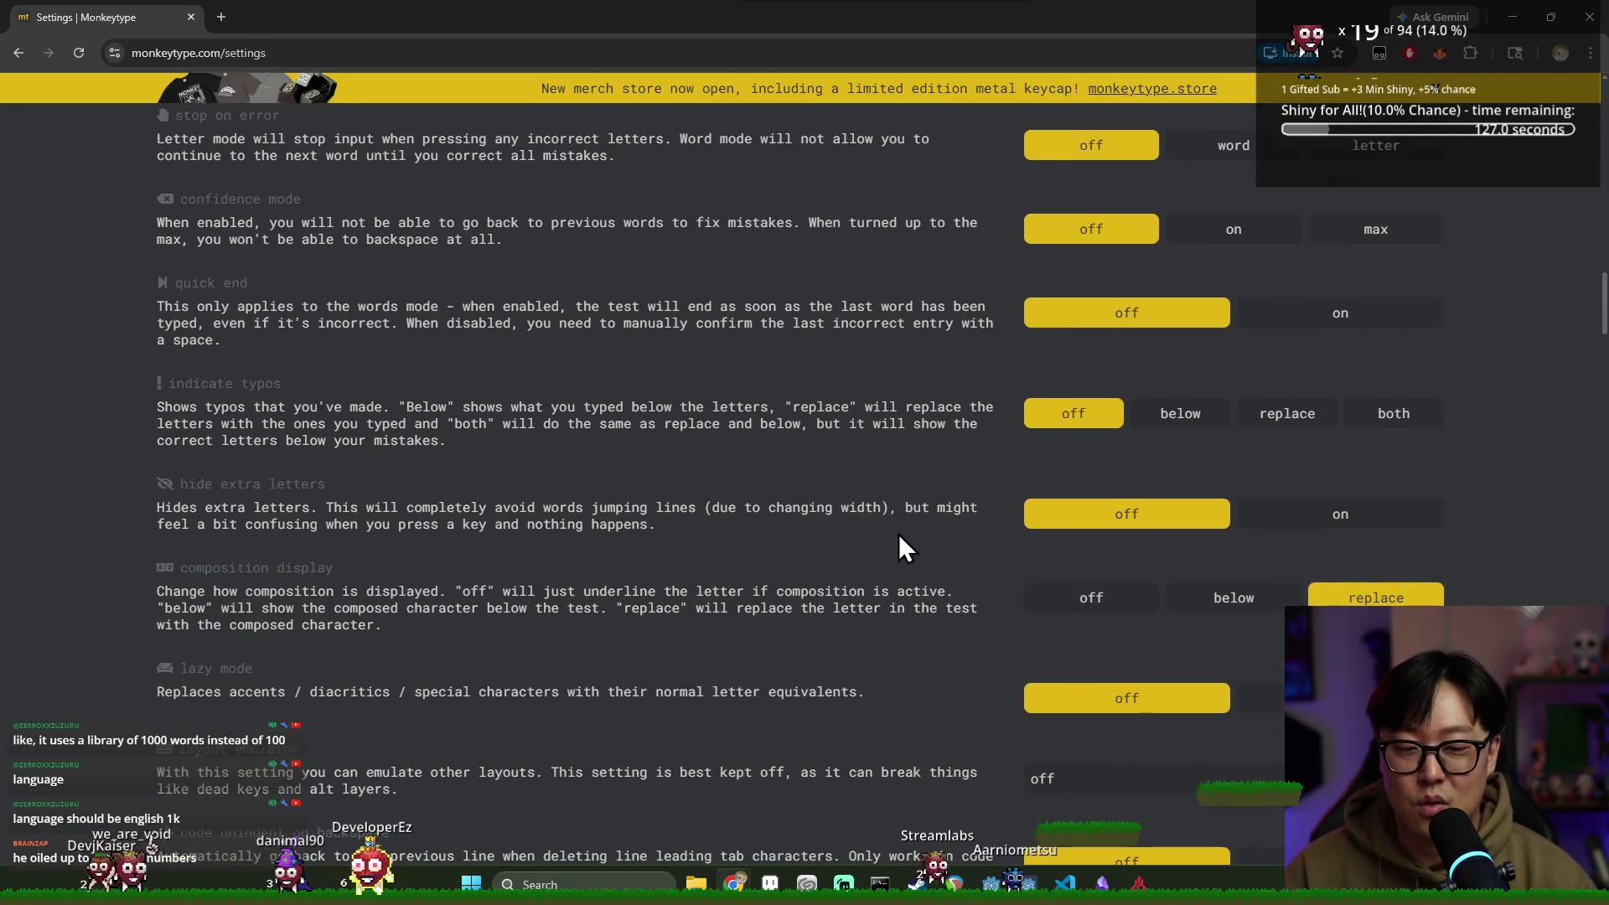
pyautogui.scroll(-3, 898, 537)
pyautogui.scroll(-5, 777, 477)
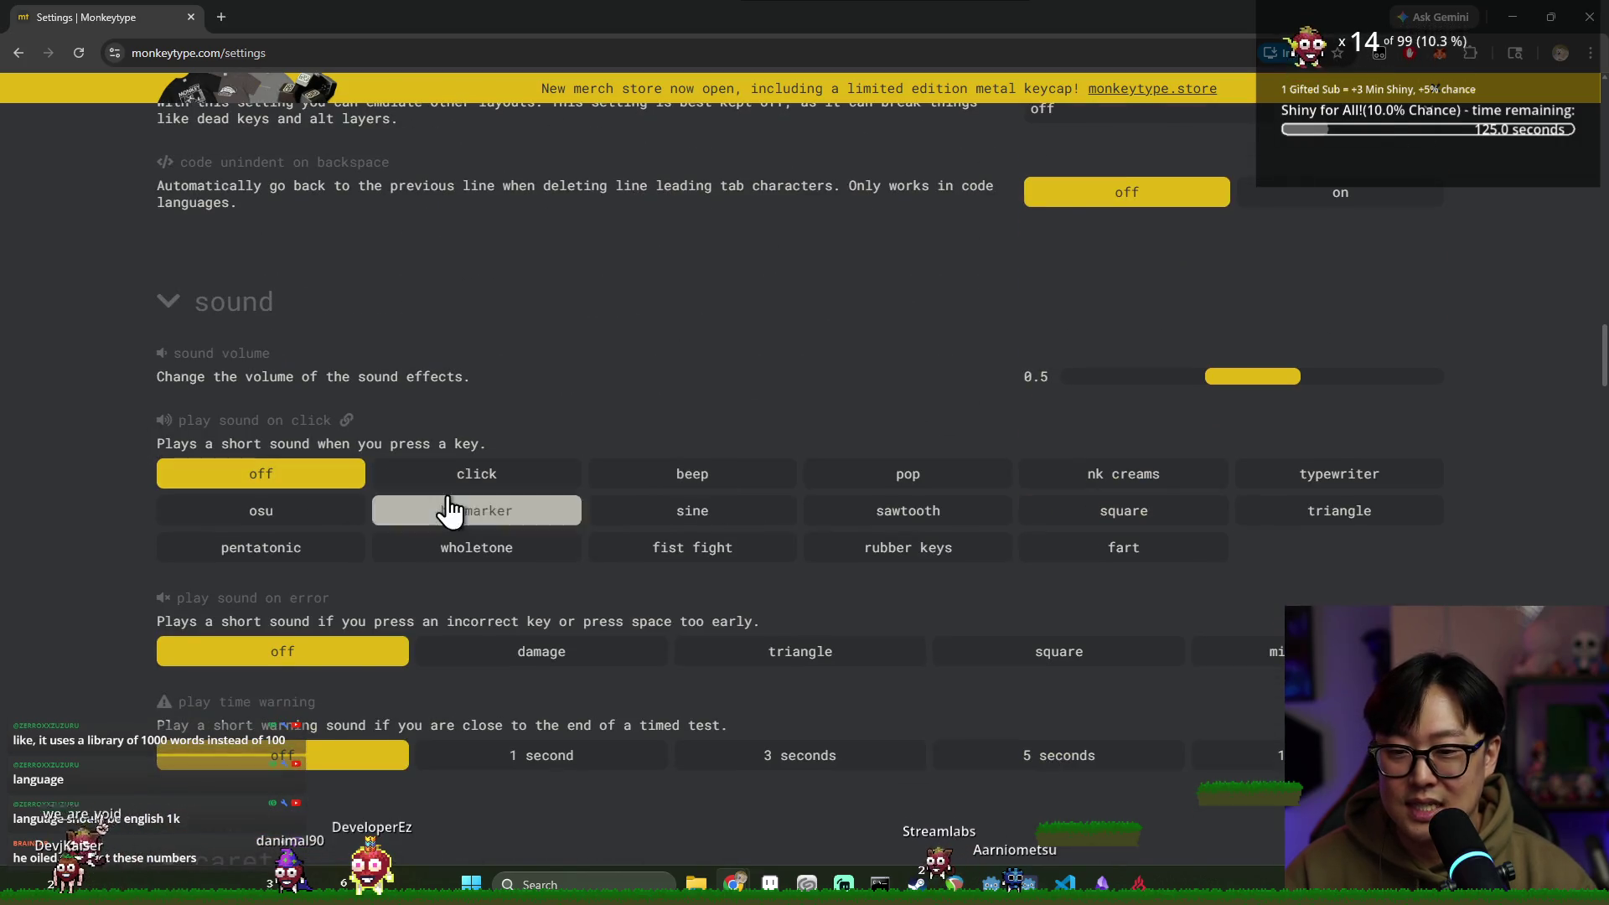
pyautogui.scroll(-4, 618, 488)
pyautogui.hotkey('ctrl', 'f')
pyautogui.write('language')
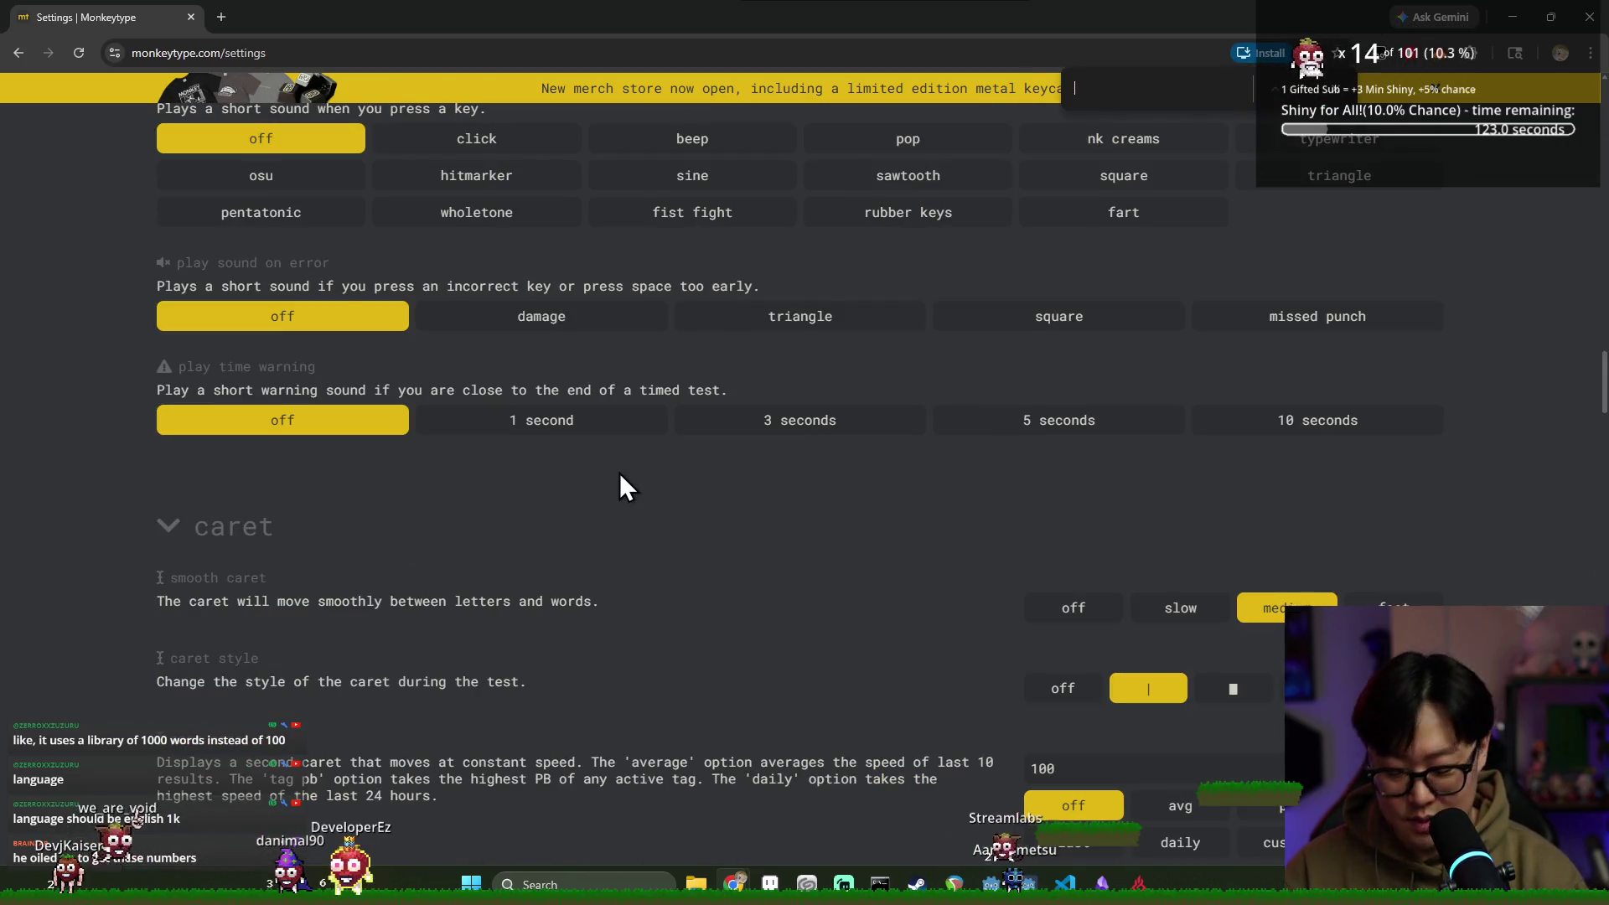
pyautogui.press('Return')
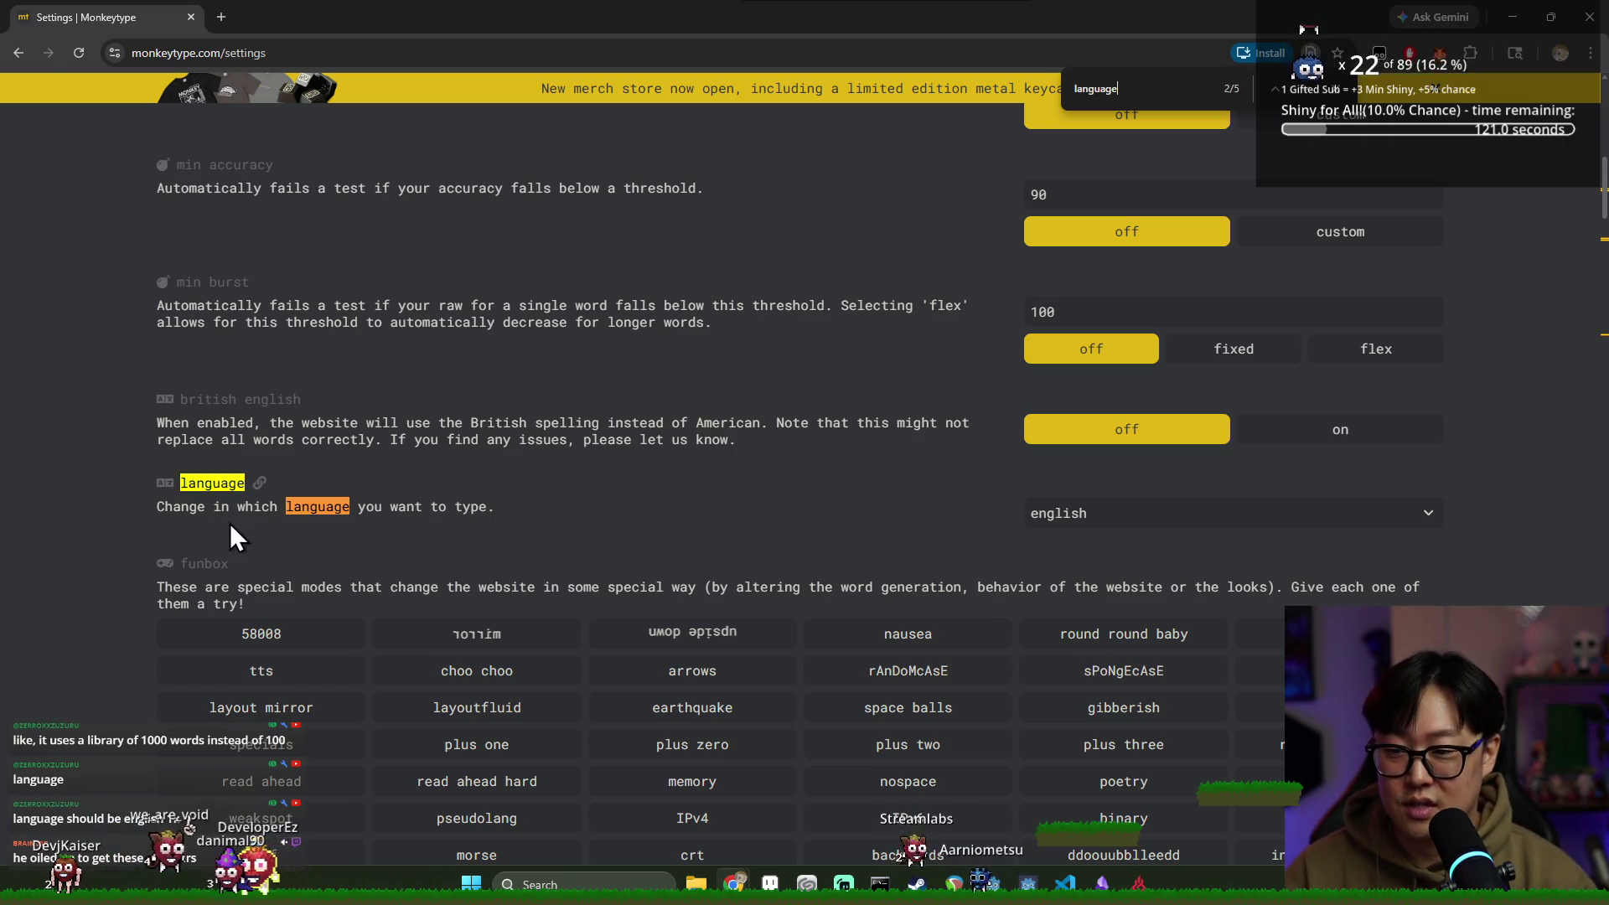
# Choose english 1k from the language dropdown and close the in-page search
pyautogui.click(1183, 507)
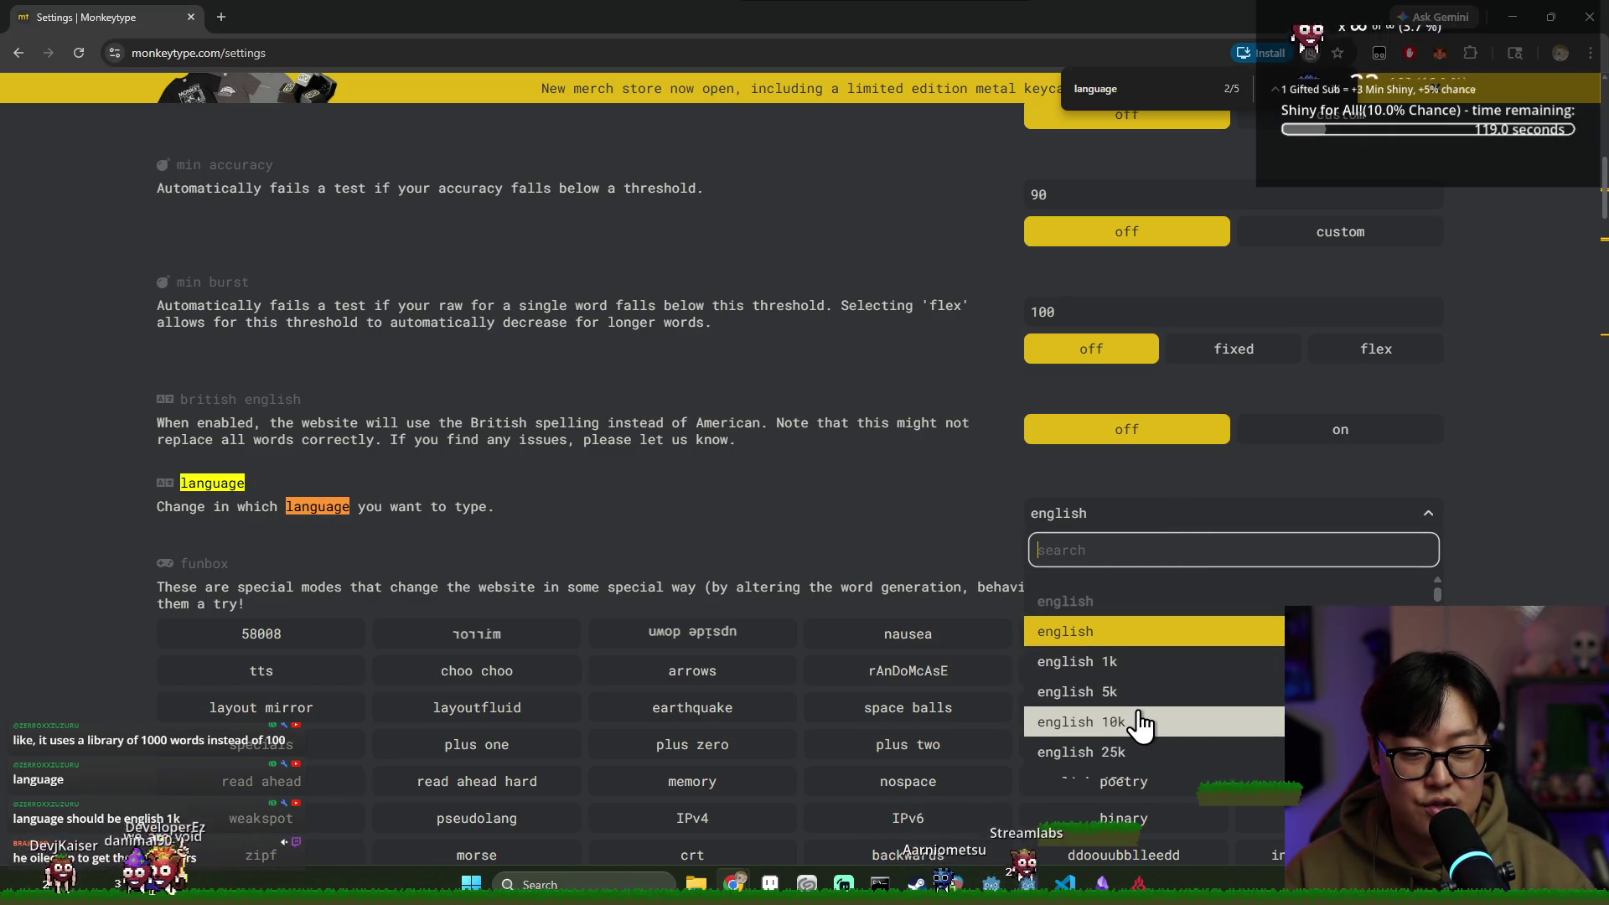
pyautogui.click(1137, 662)
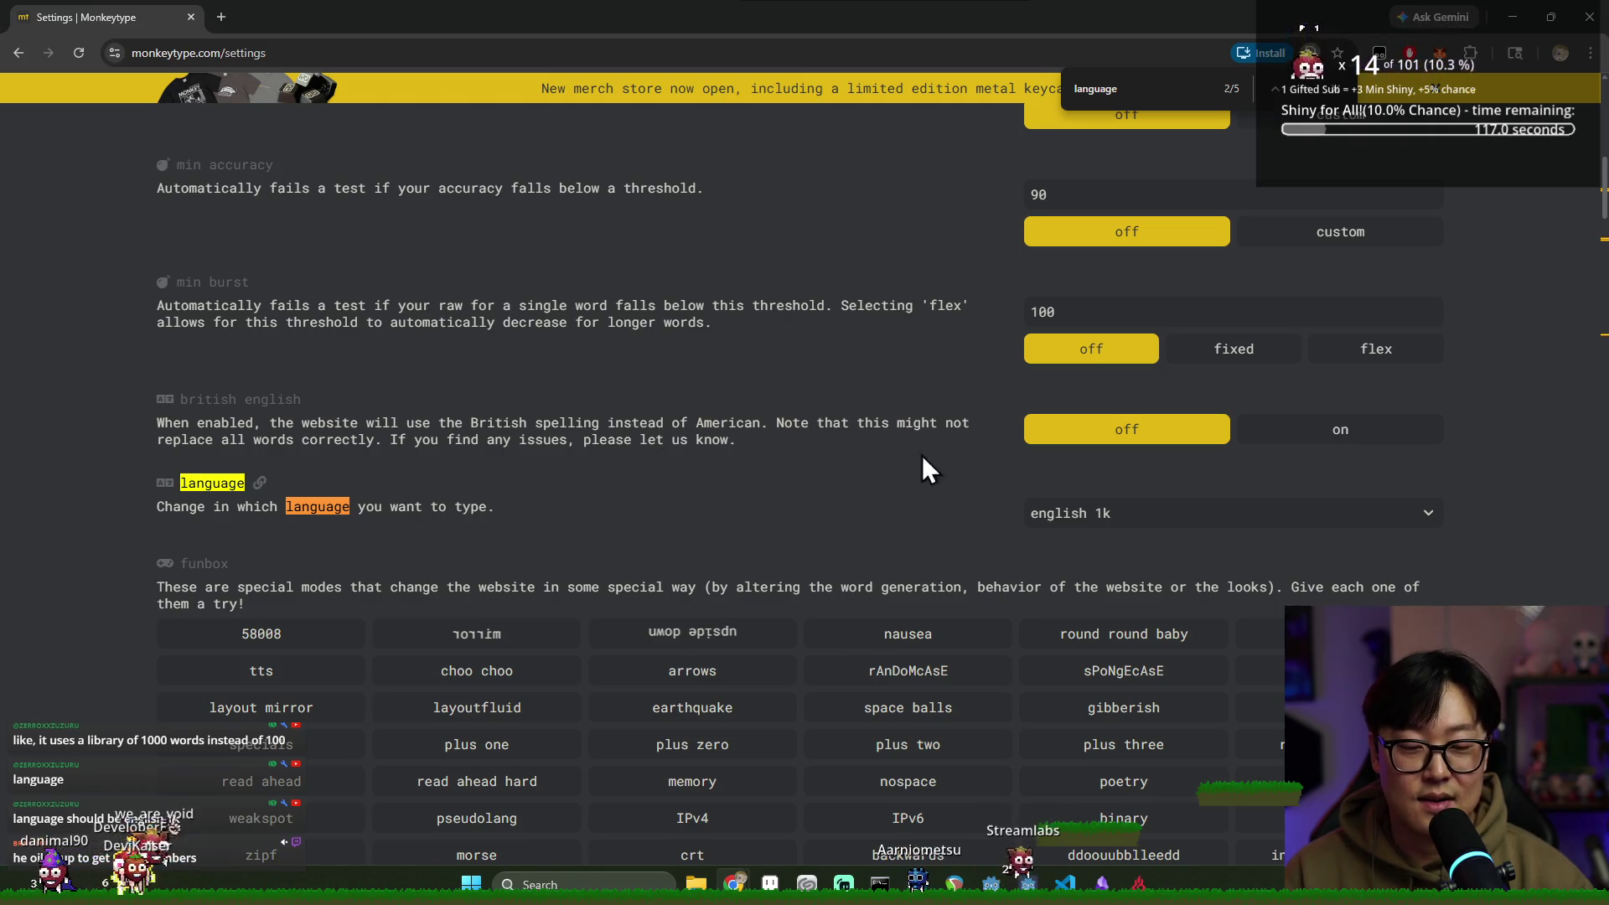
pyautogui.press('Escape')
pyautogui.scroll(15, 1560, 237)
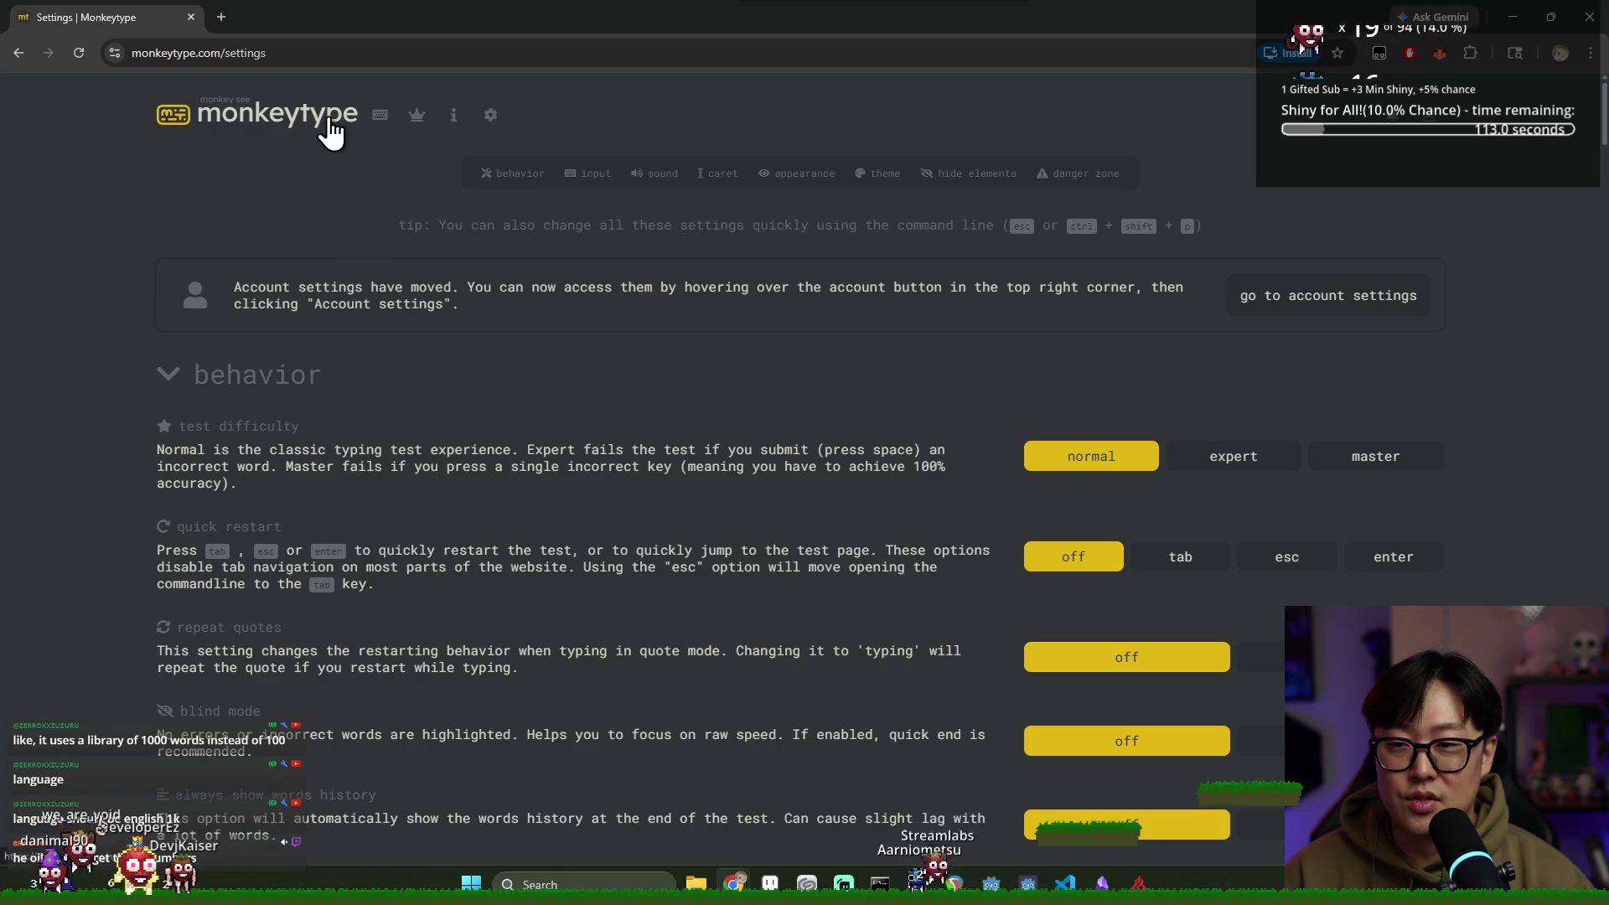
# Return to the test page and type english 1k words for 30 seconds, reaching 85 wpm, 91% accuracy
pyautogui.click(380, 116)
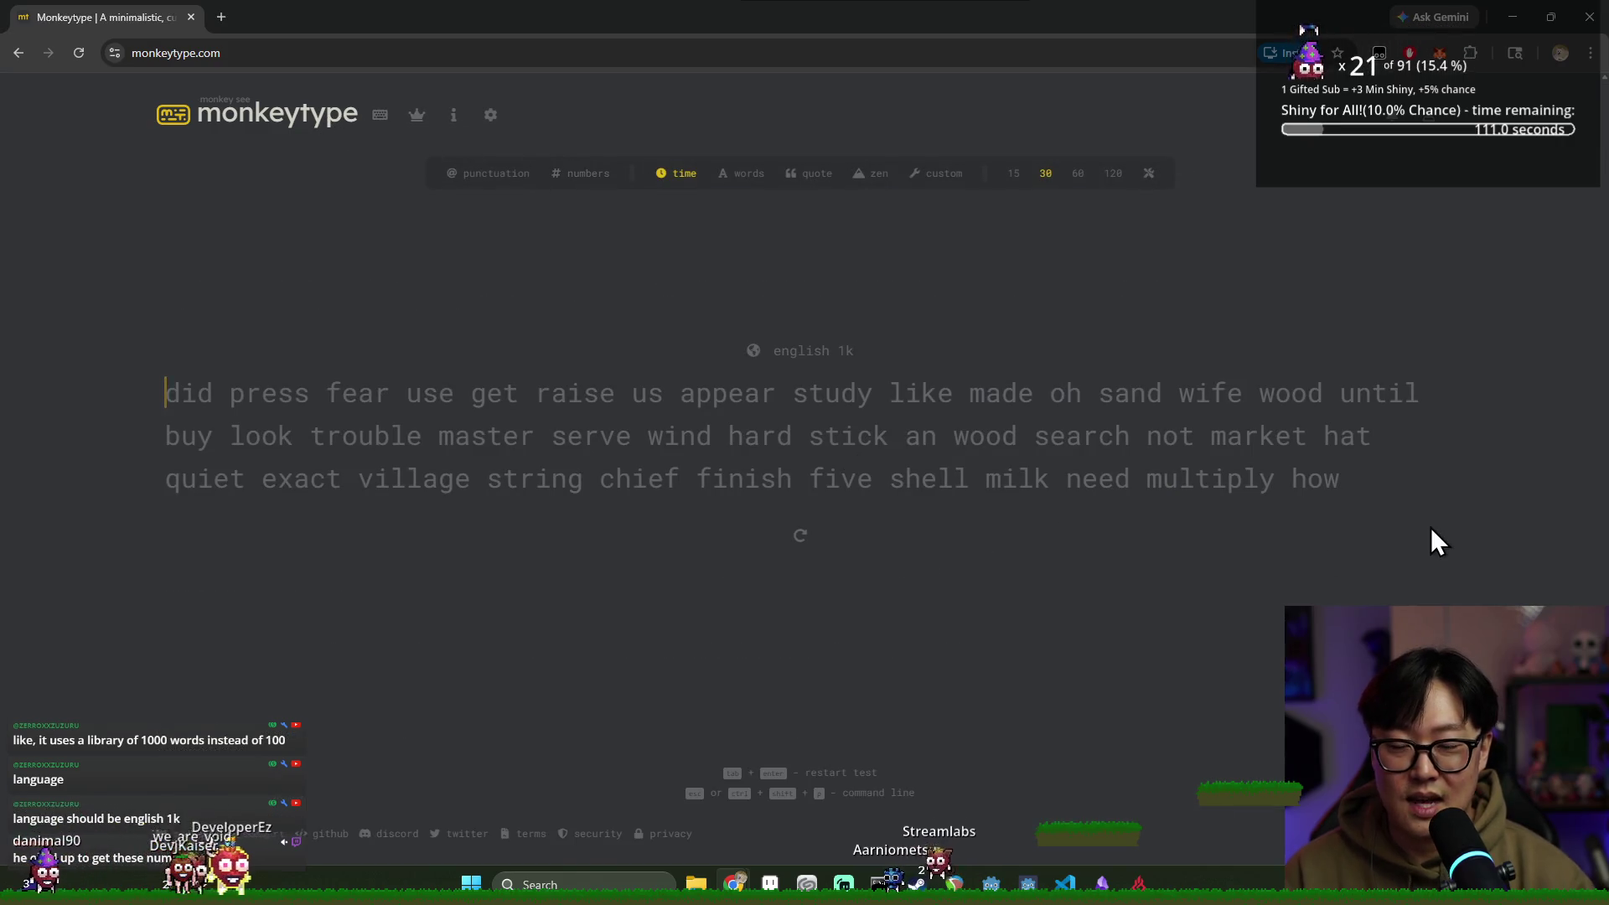
pyautogui.write('did press ')
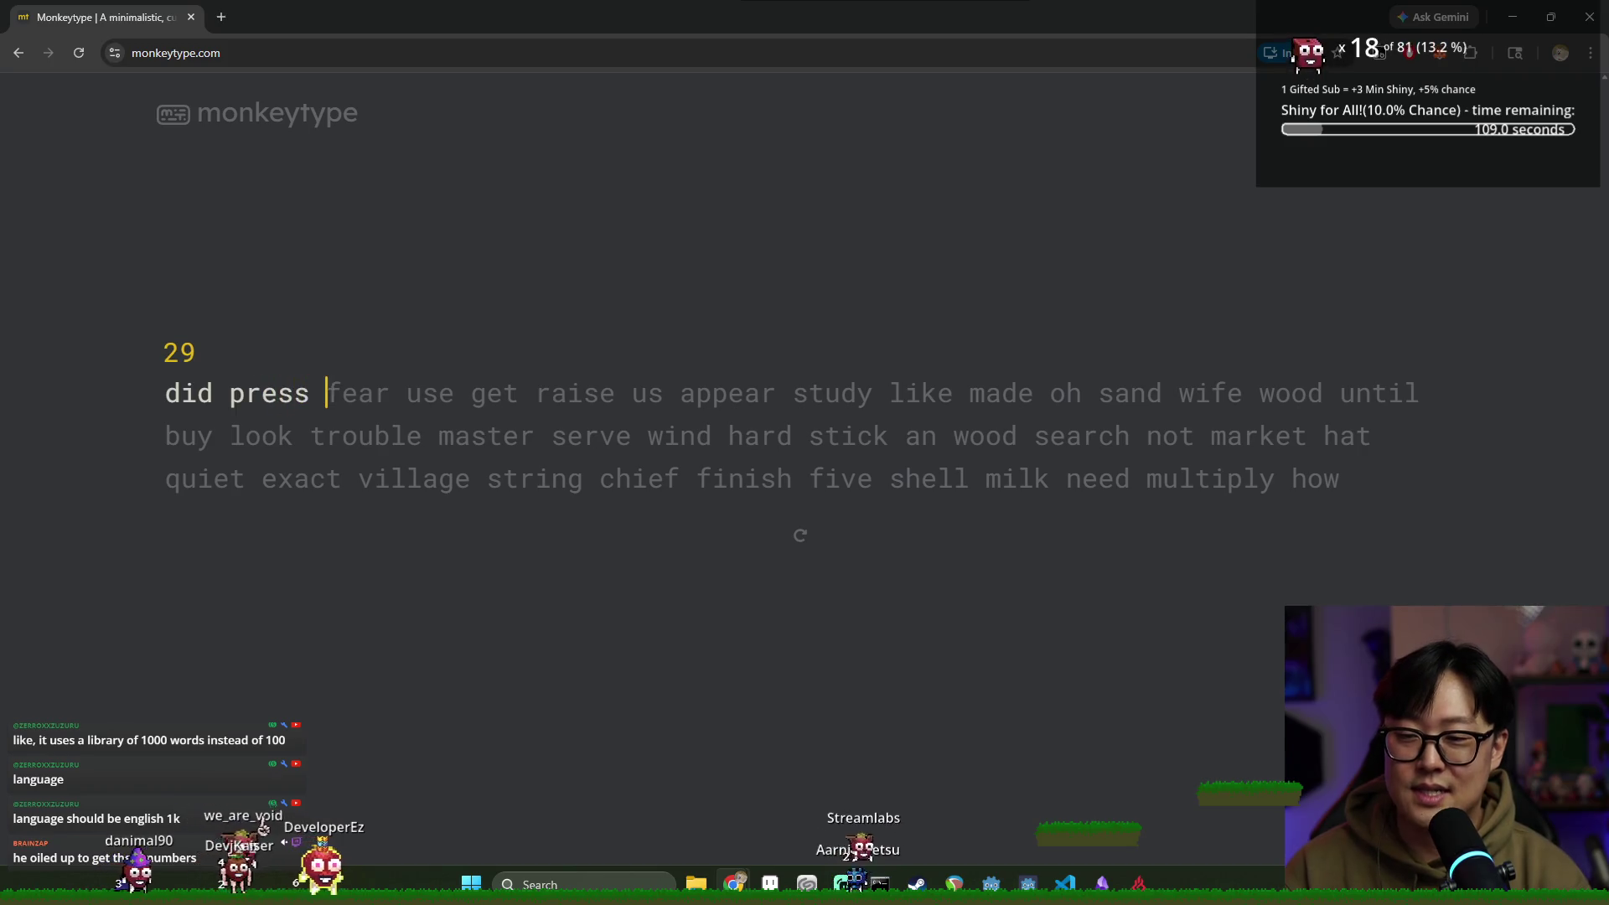
pyautogui.write('fear use get raise u')
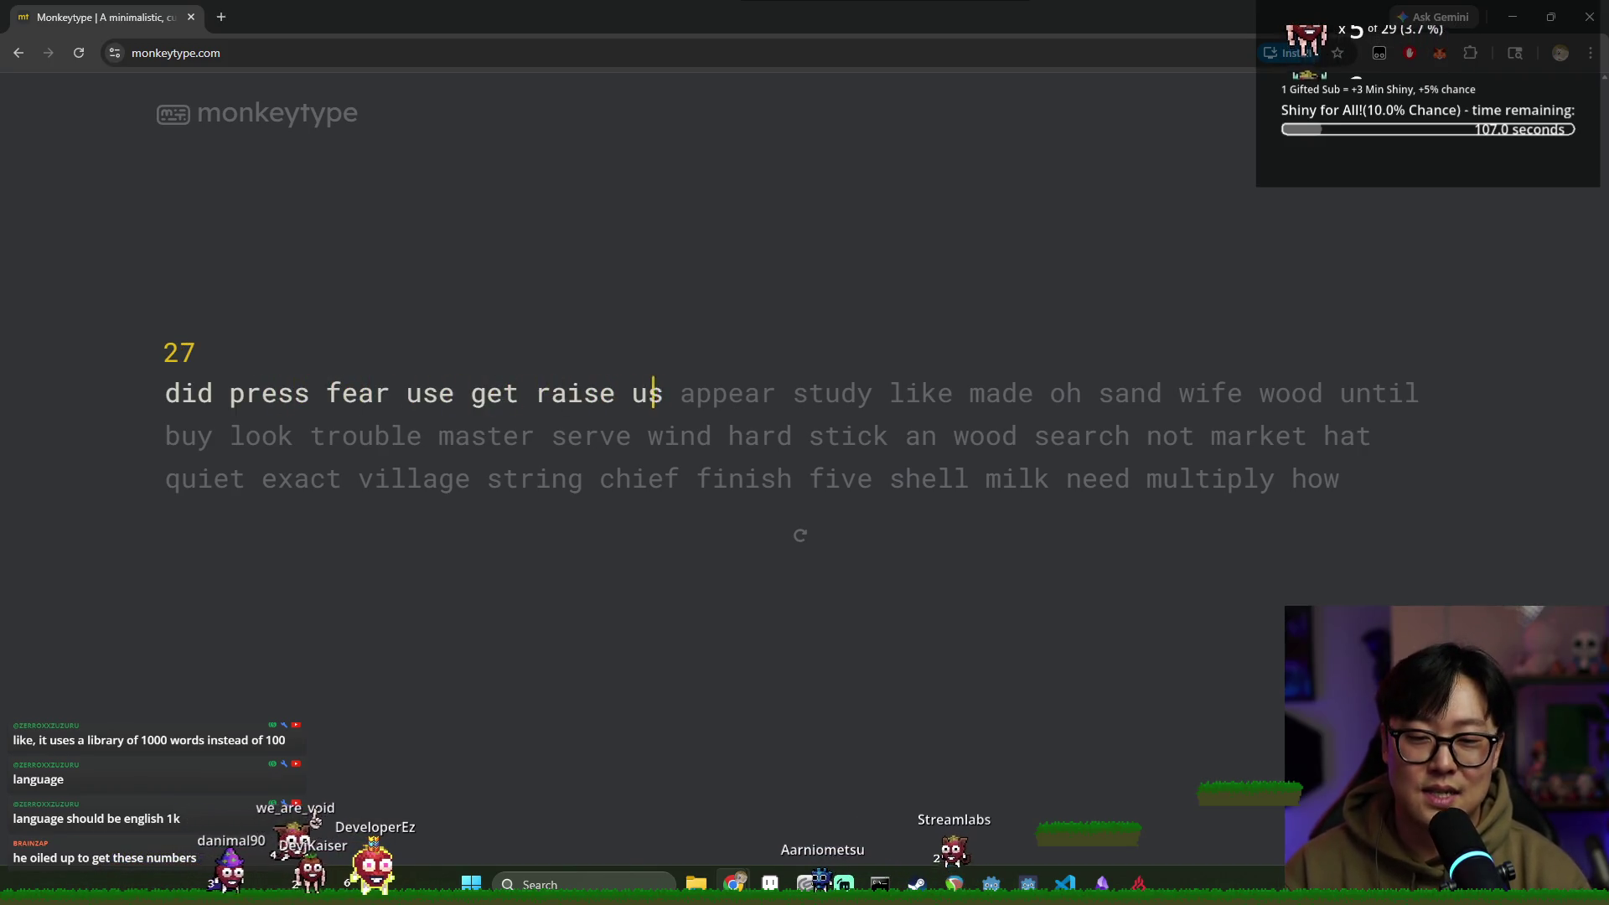
pyautogui.write('appear study liek made oh sand wife wood until buy ')
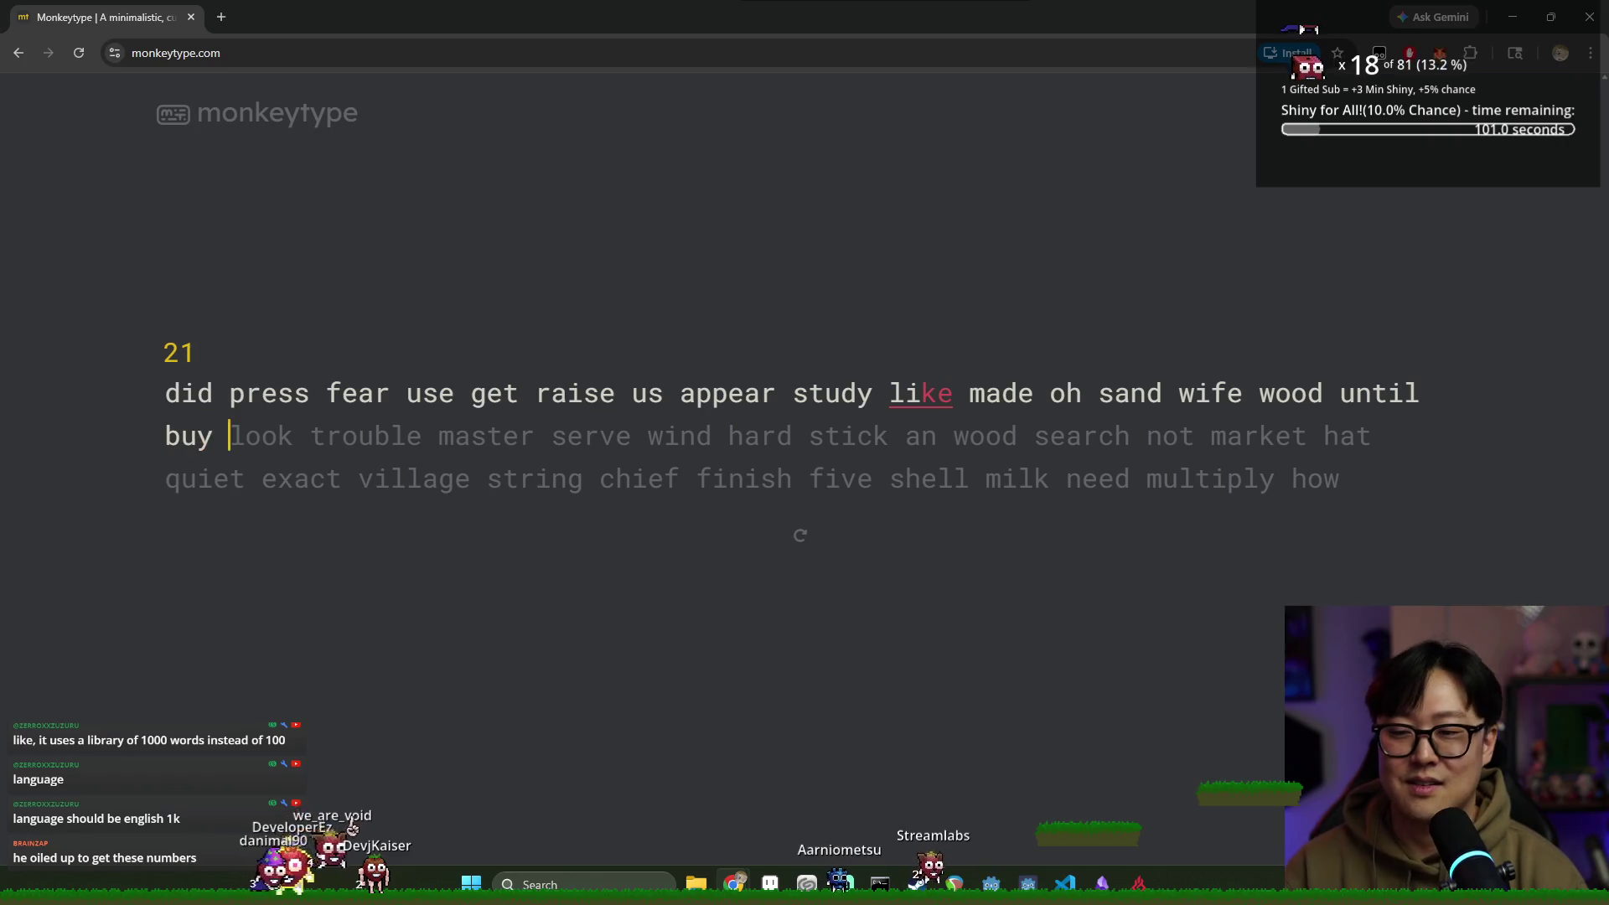
pyautogui.write('look trouble master serve wind hard stick an wood search not marke')
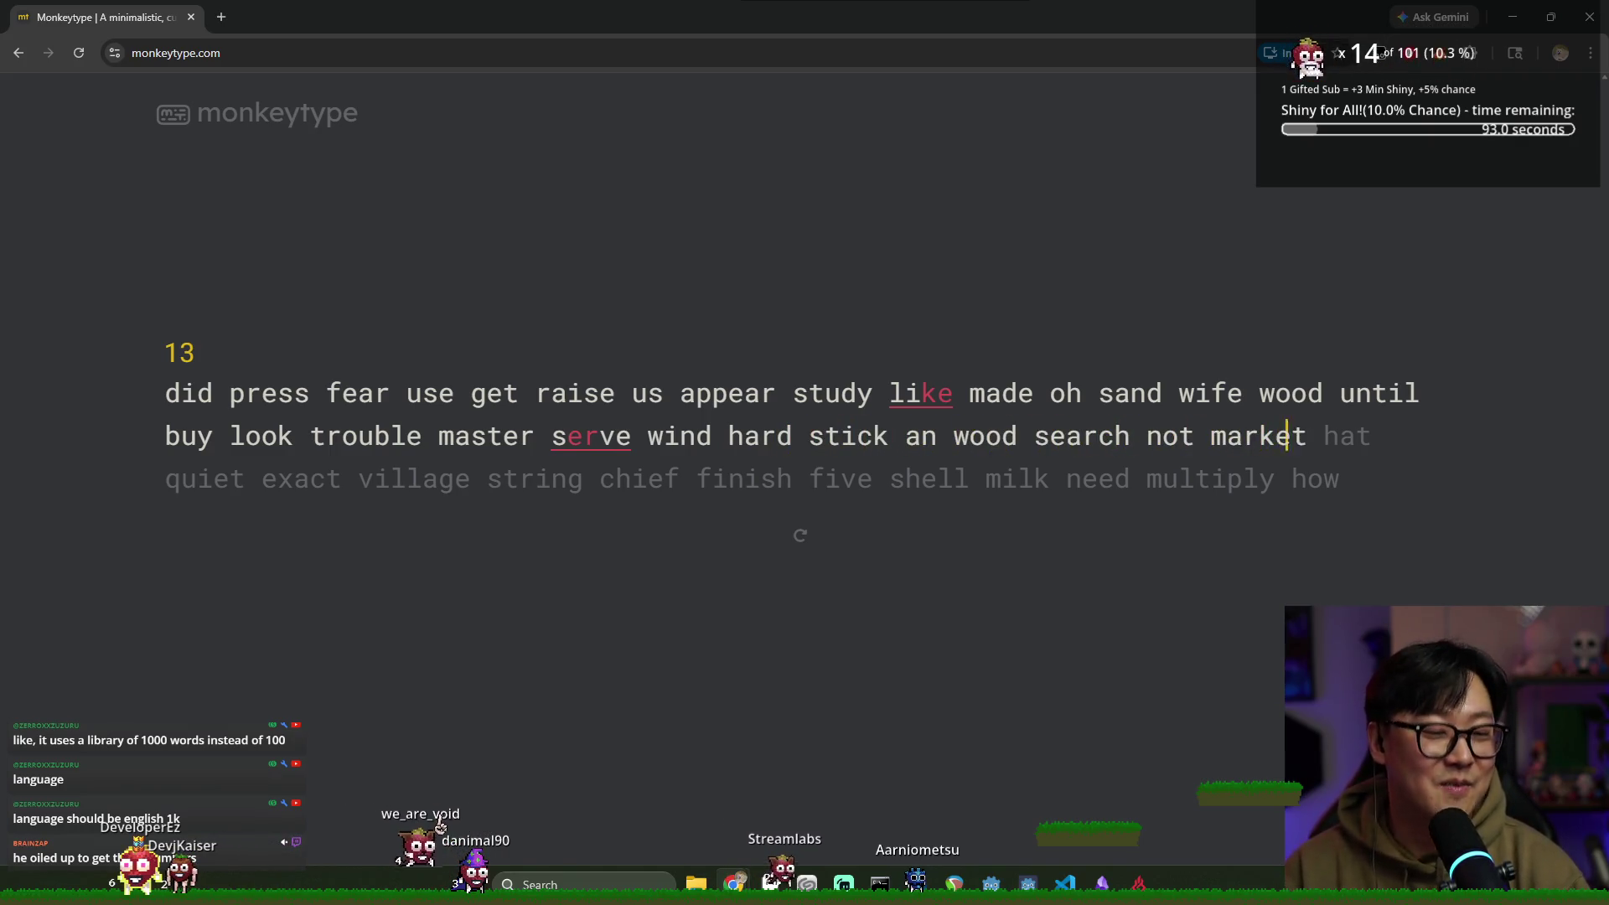
pyautogui.write('t hat quiet exact')
pyautogui.write(' village string chi')
pyautogui.write('ef finish ')
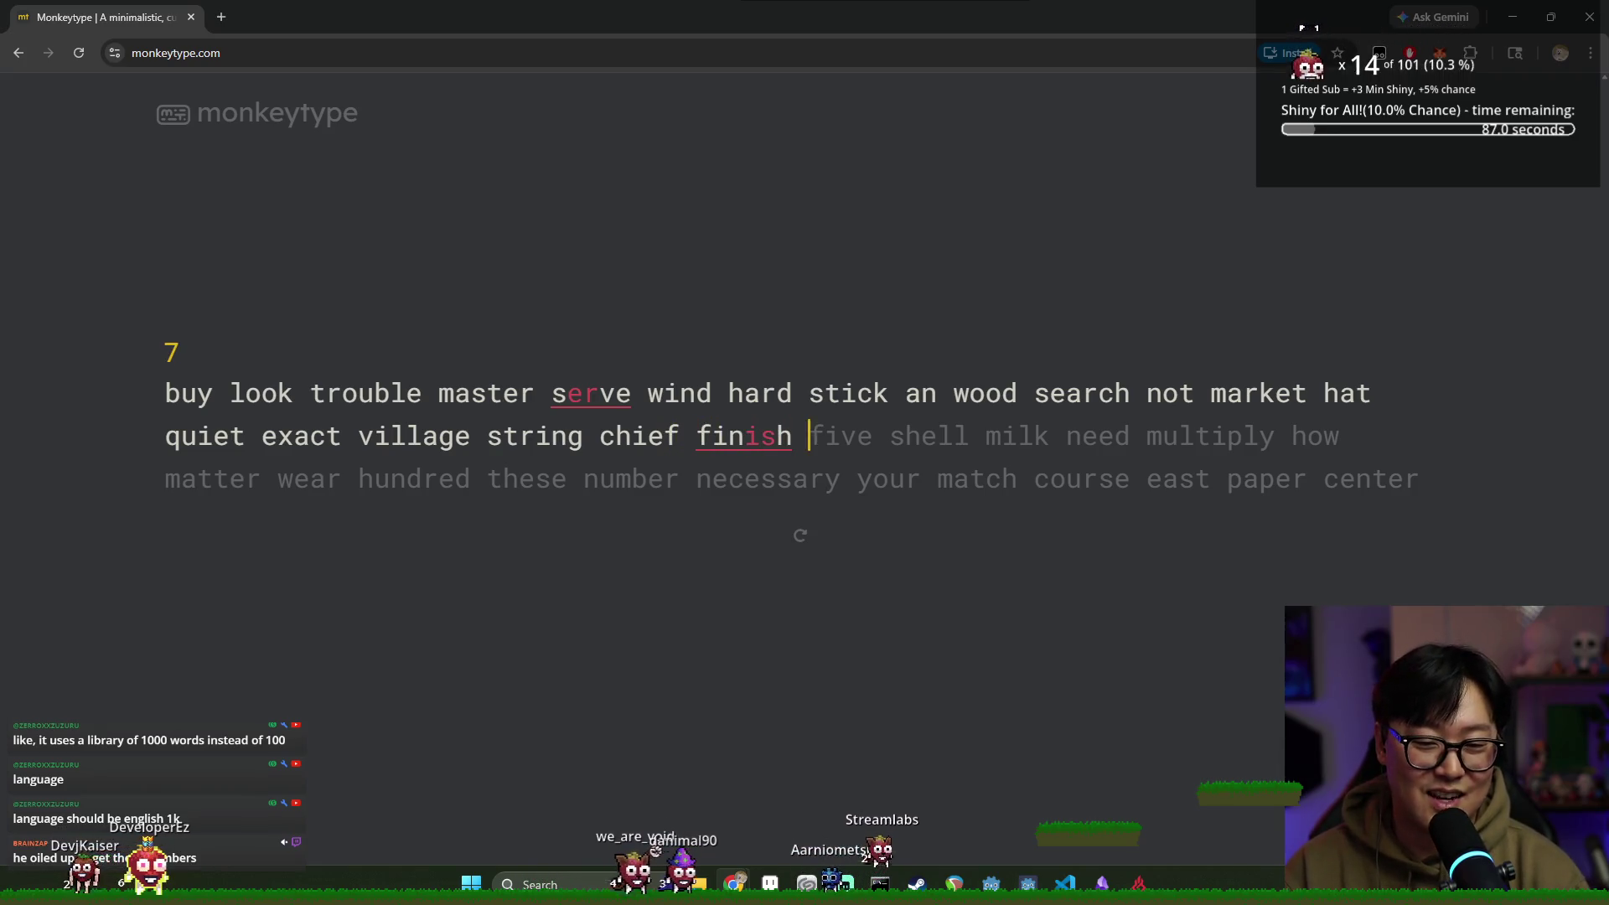
pyautogui.write('five shell milk')
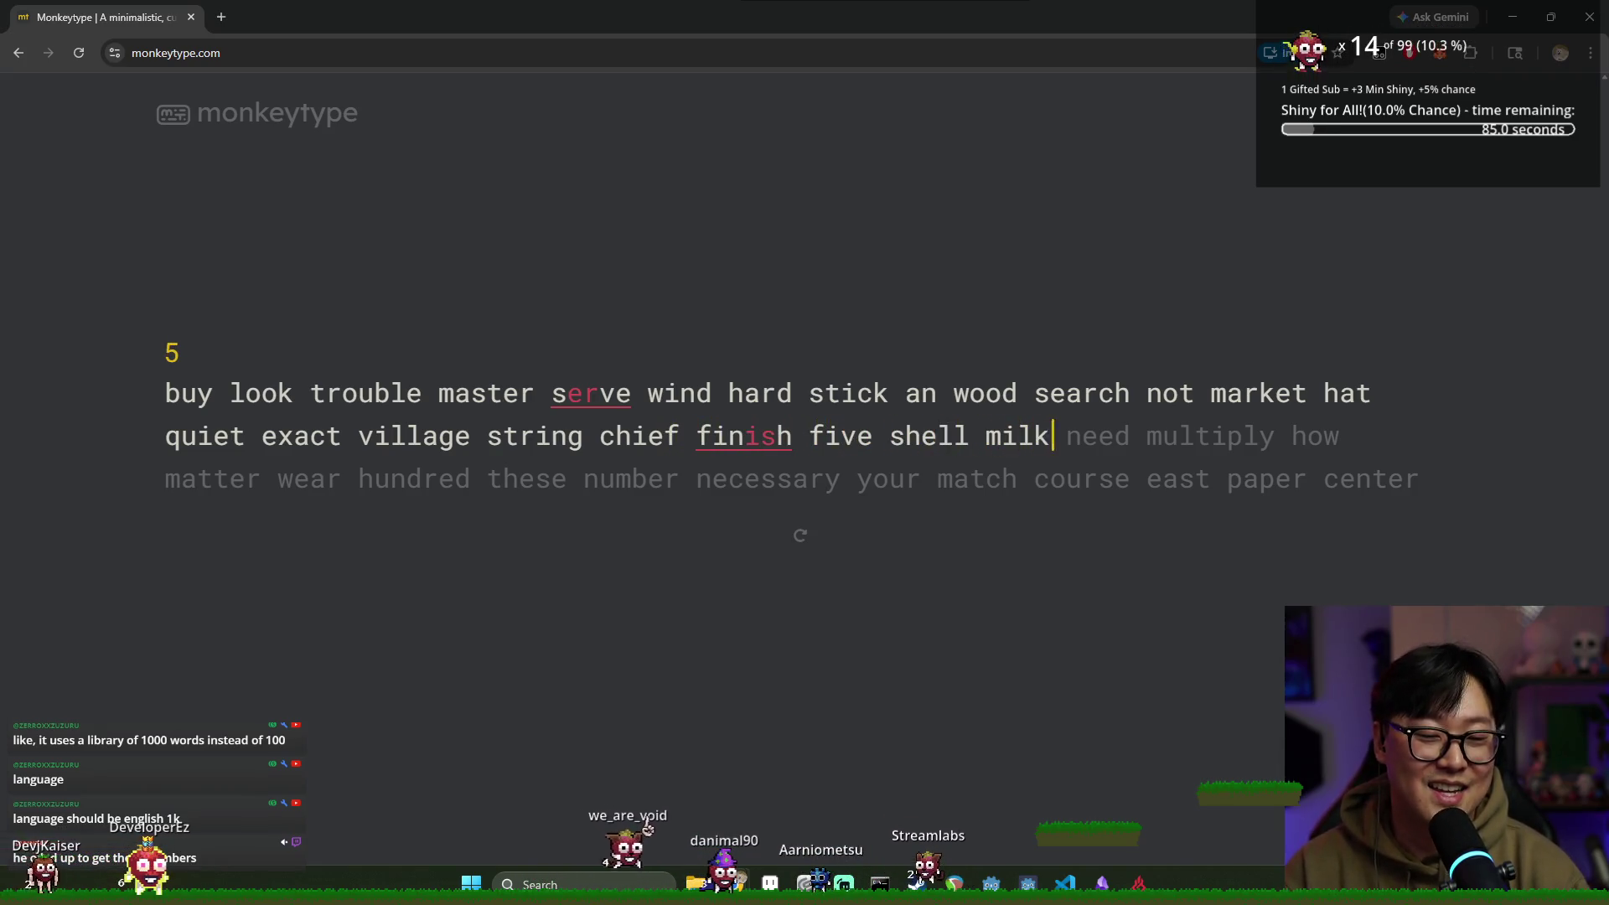
pyautogui.write(' needd multiply')
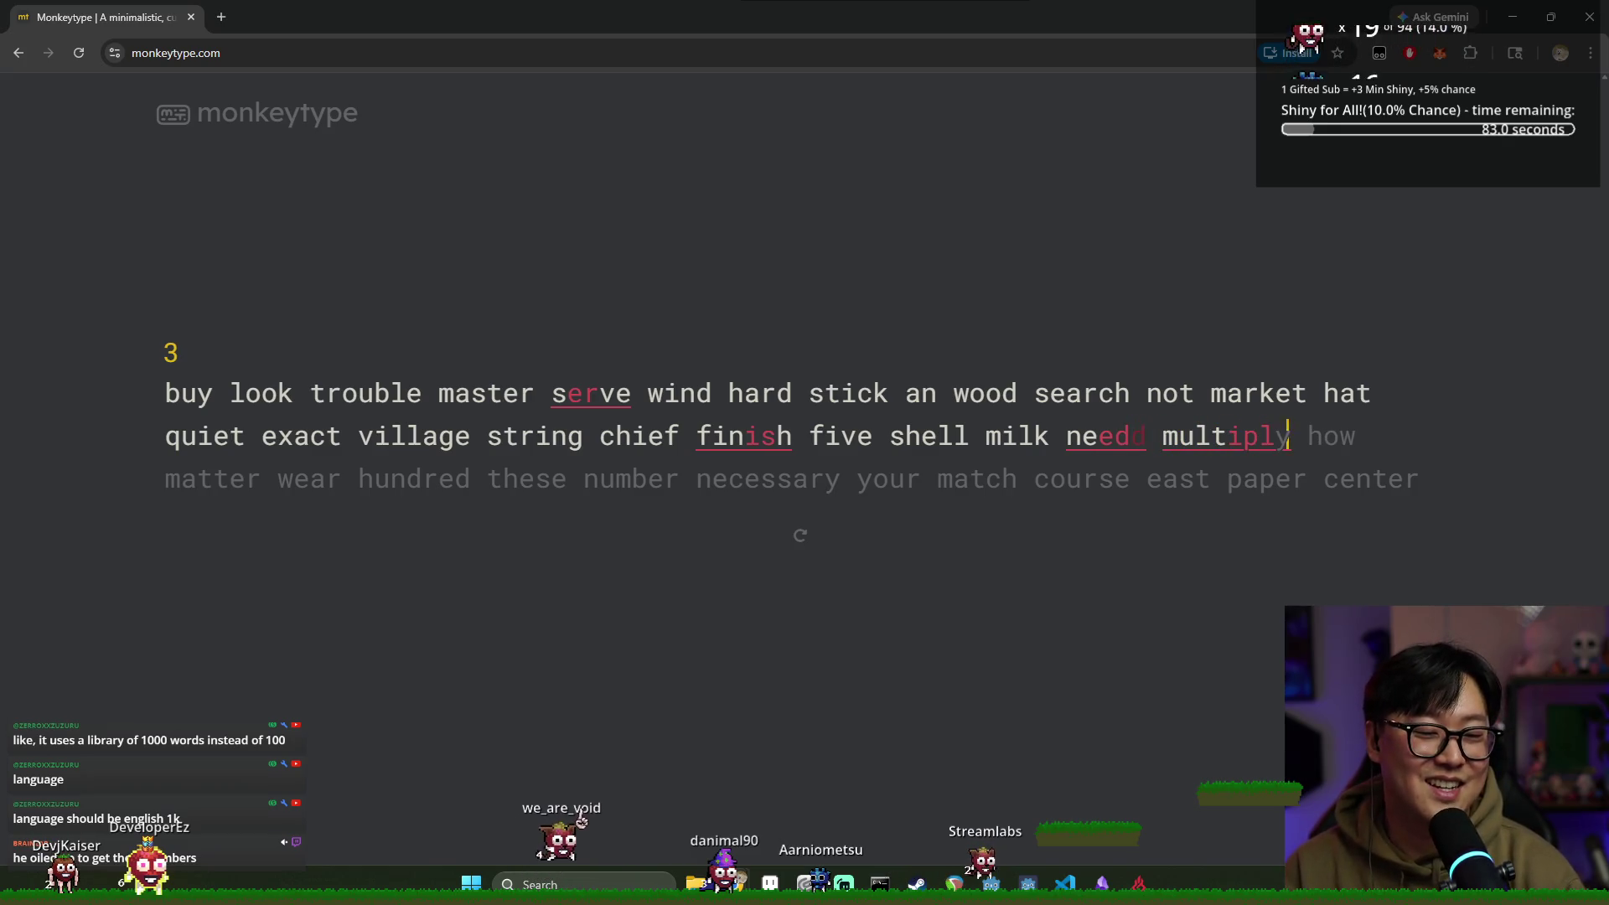
pyautogui.write(' how matter wear ')
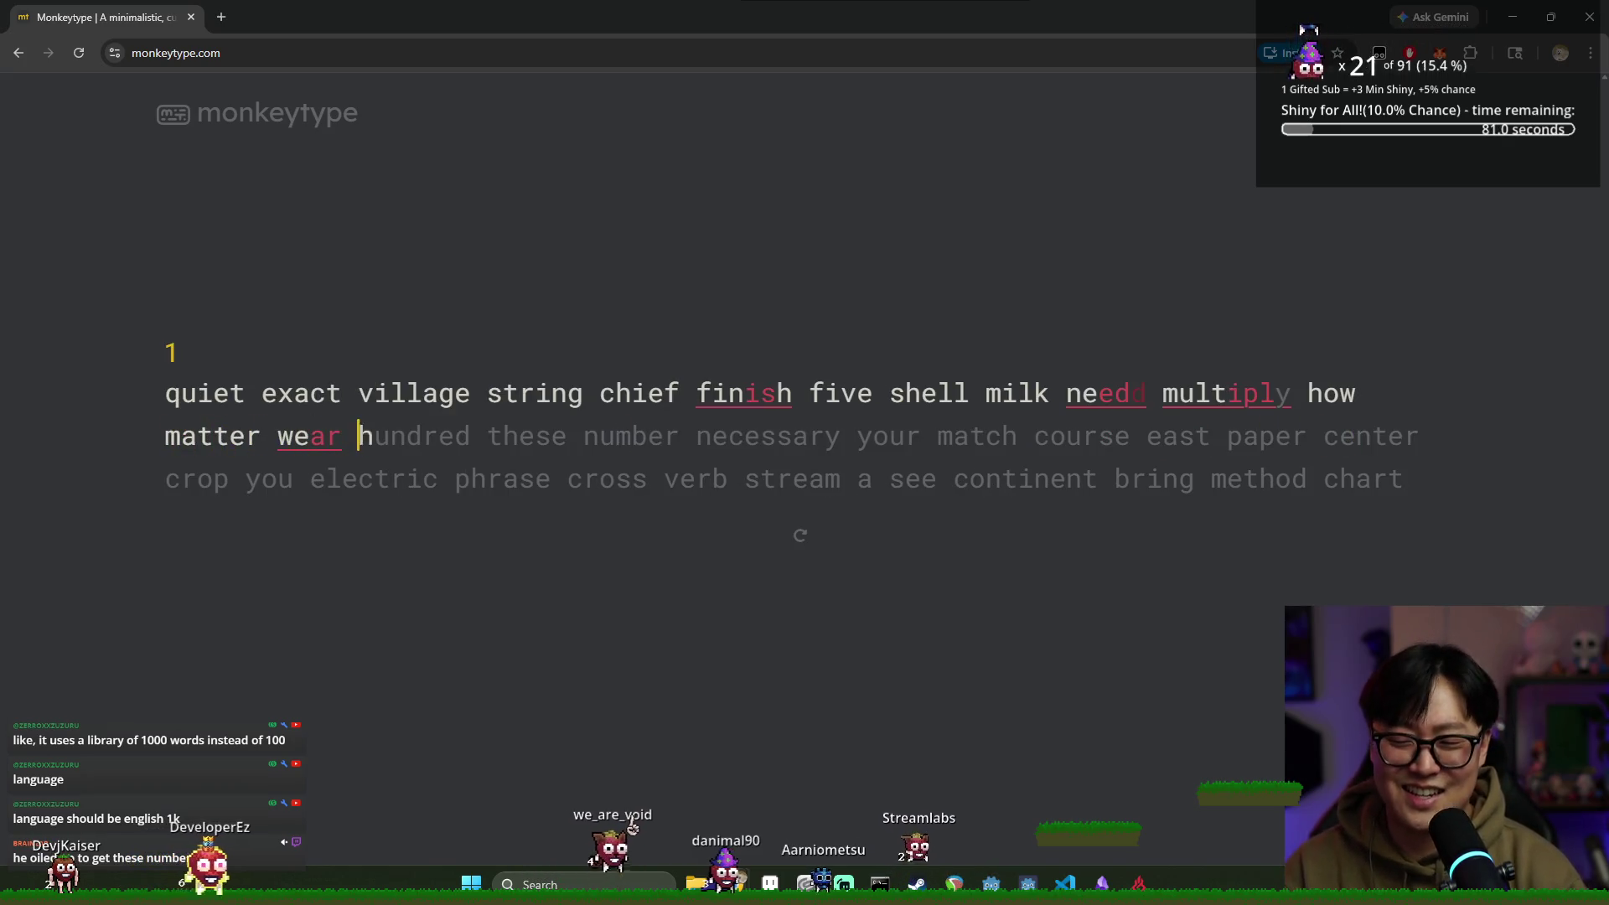
pyautogui.write('hundred')
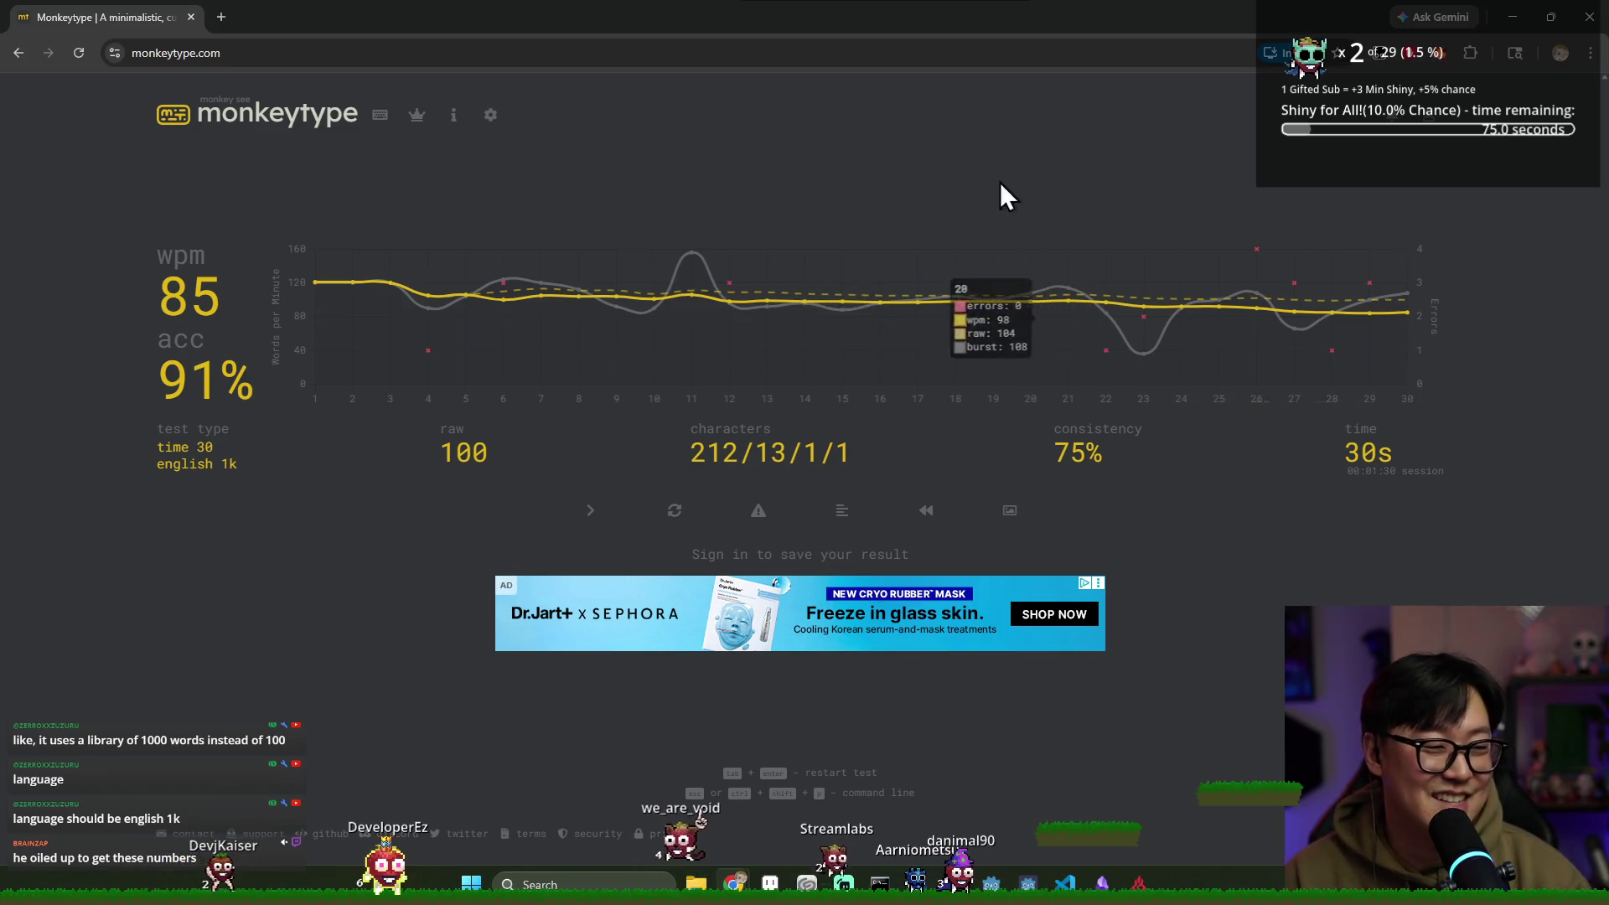
# Return to Aseprite and save the tileset
pyautogui.hotkey('alt', 'Tab')
pyautogui.scroll(-3, 744, 422)
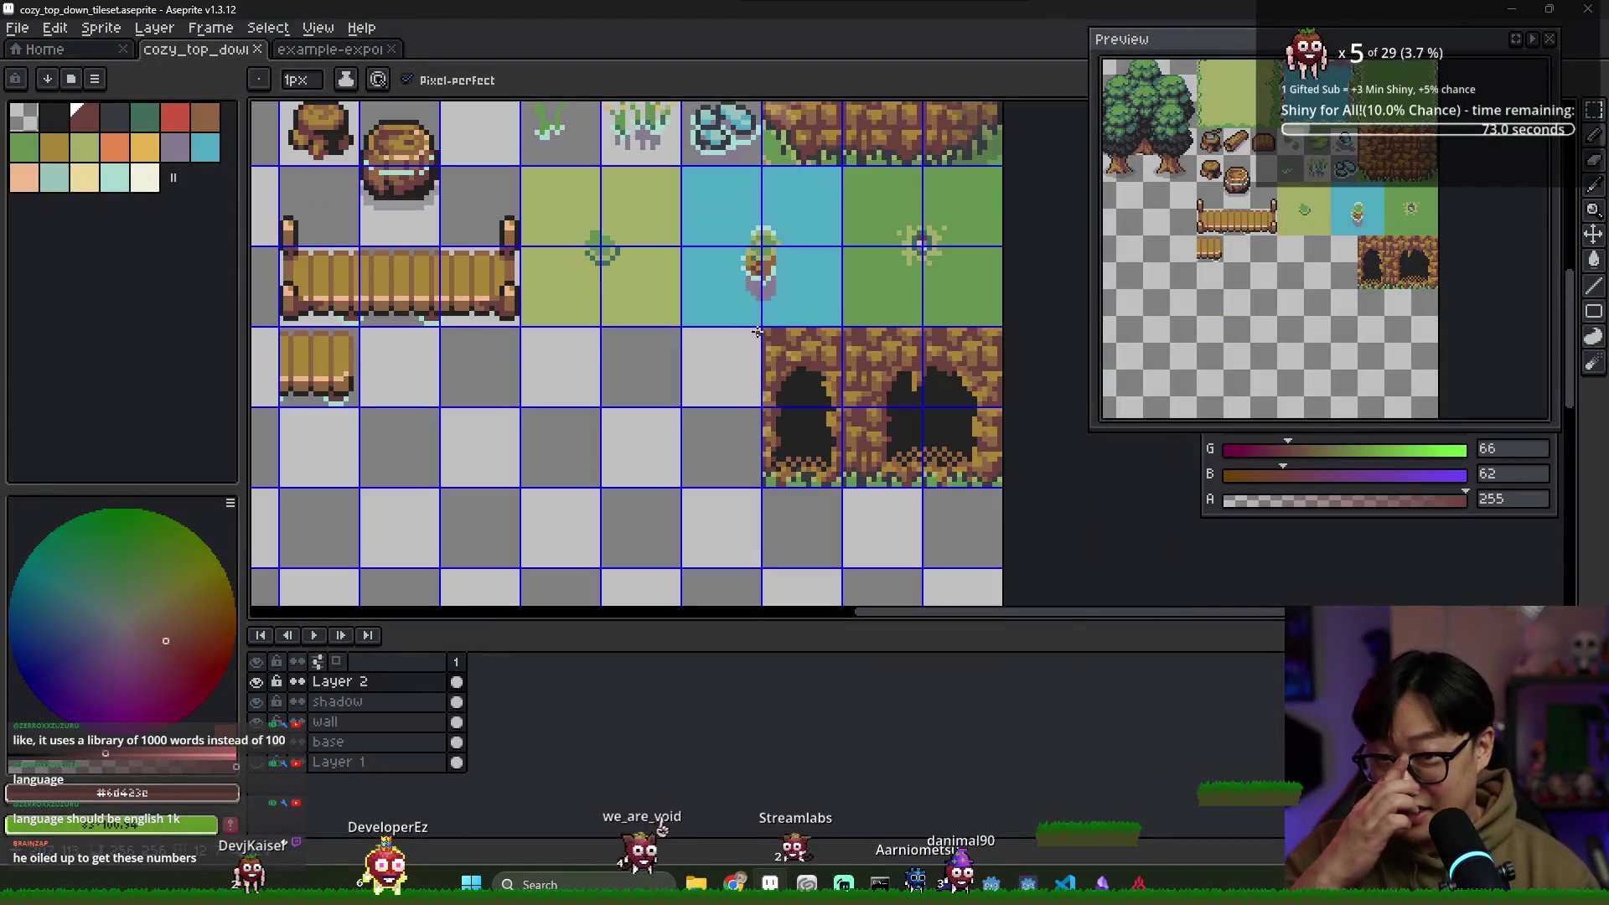
pyautogui.hotkey('ctrl', 's')
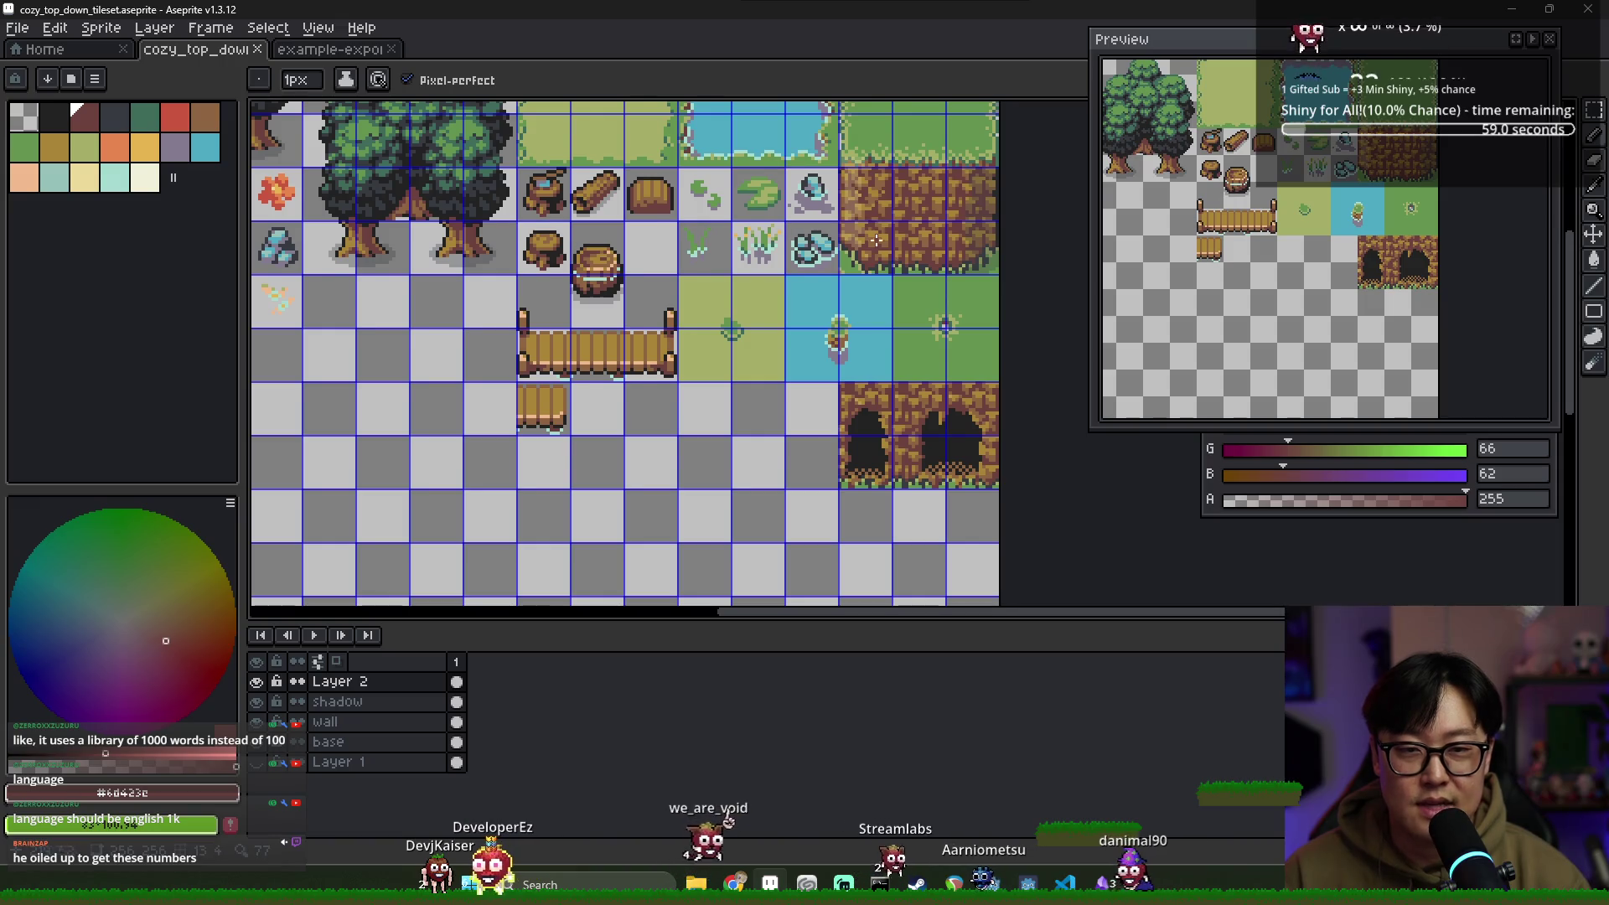
# Marquee-select the pond tile block and duplicate it into the empty space below
pyautogui.scroll(2, 783, 242)
pyautogui.press('m')
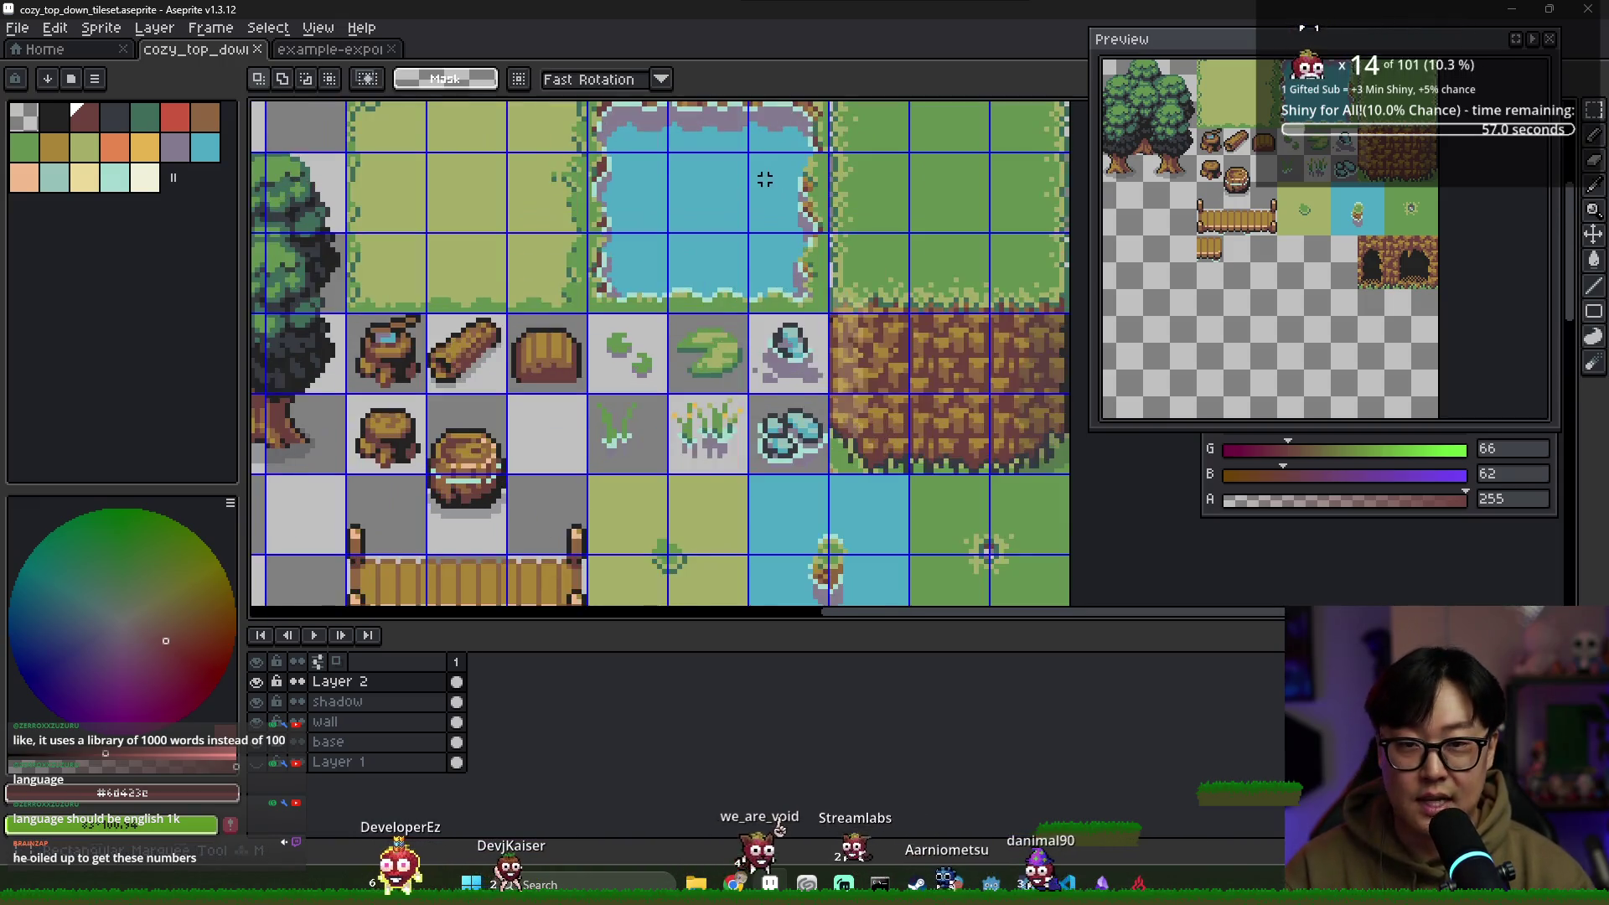
pyautogui.moveTo(755, 182); pyautogui.dragTo(727, 207)
pyautogui.moveTo(629, 132)
pyautogui.mouseDown()
pyautogui.moveTo(787, 179)
pyautogui.moveTo(784, 289)
pyautogui.moveTo(806, 189)
pyautogui.moveTo(634, 453)
pyautogui.moveTo(582, 429)
pyautogui.mouseUp()
pyautogui.scroll(-2, 779, 287)
pyautogui.scroll(3, 577, 433)
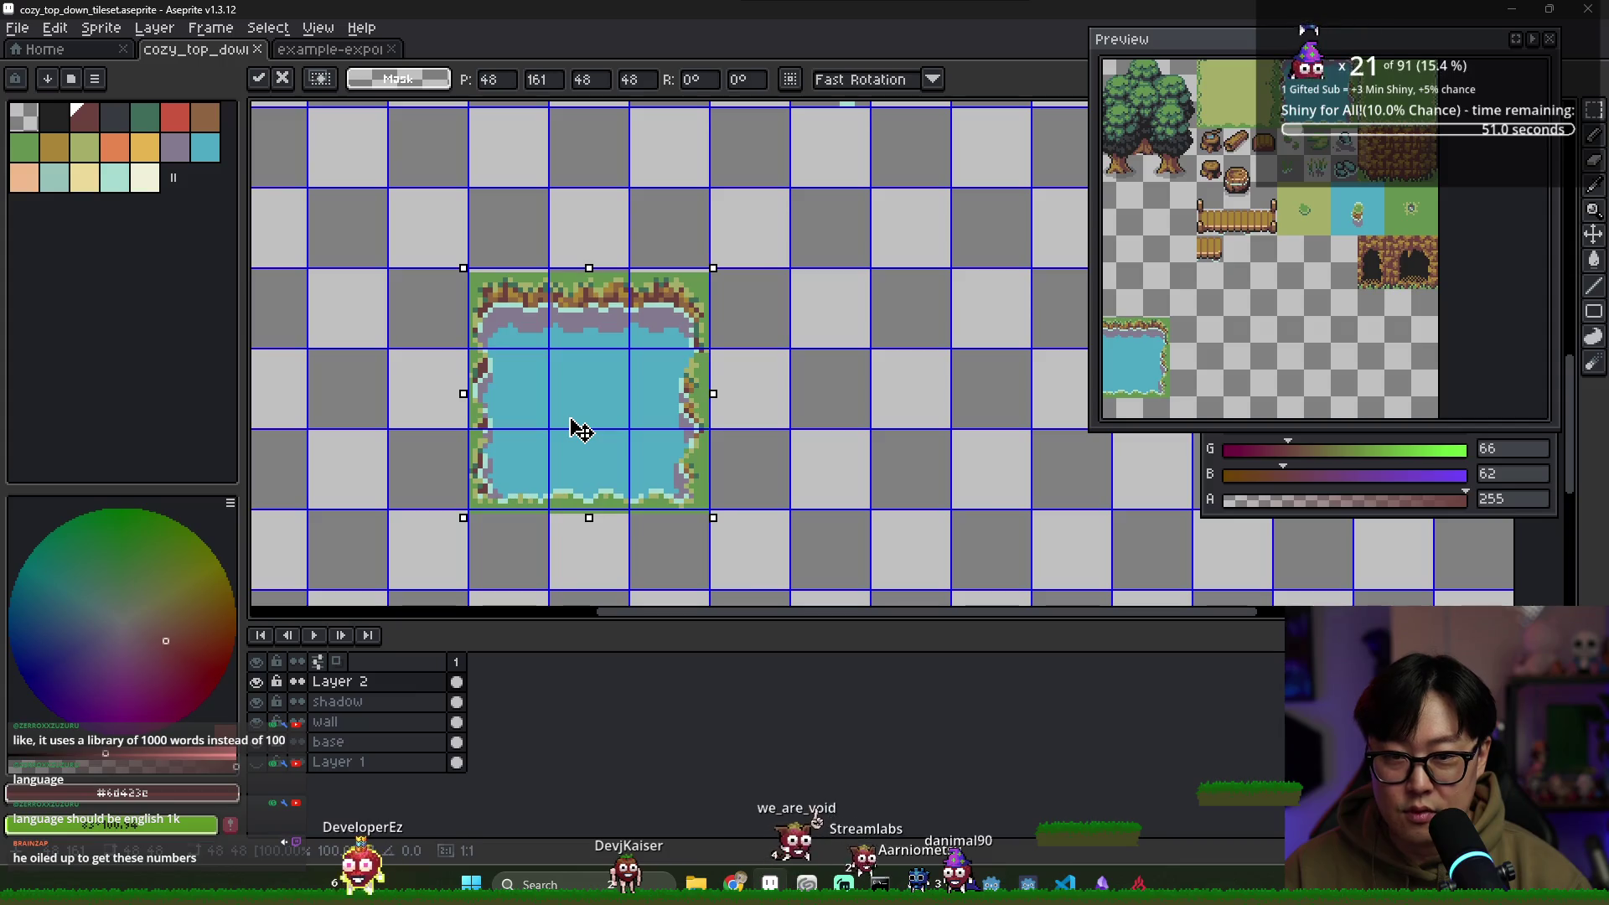
pyautogui.hotkey('ctrl', 'd')
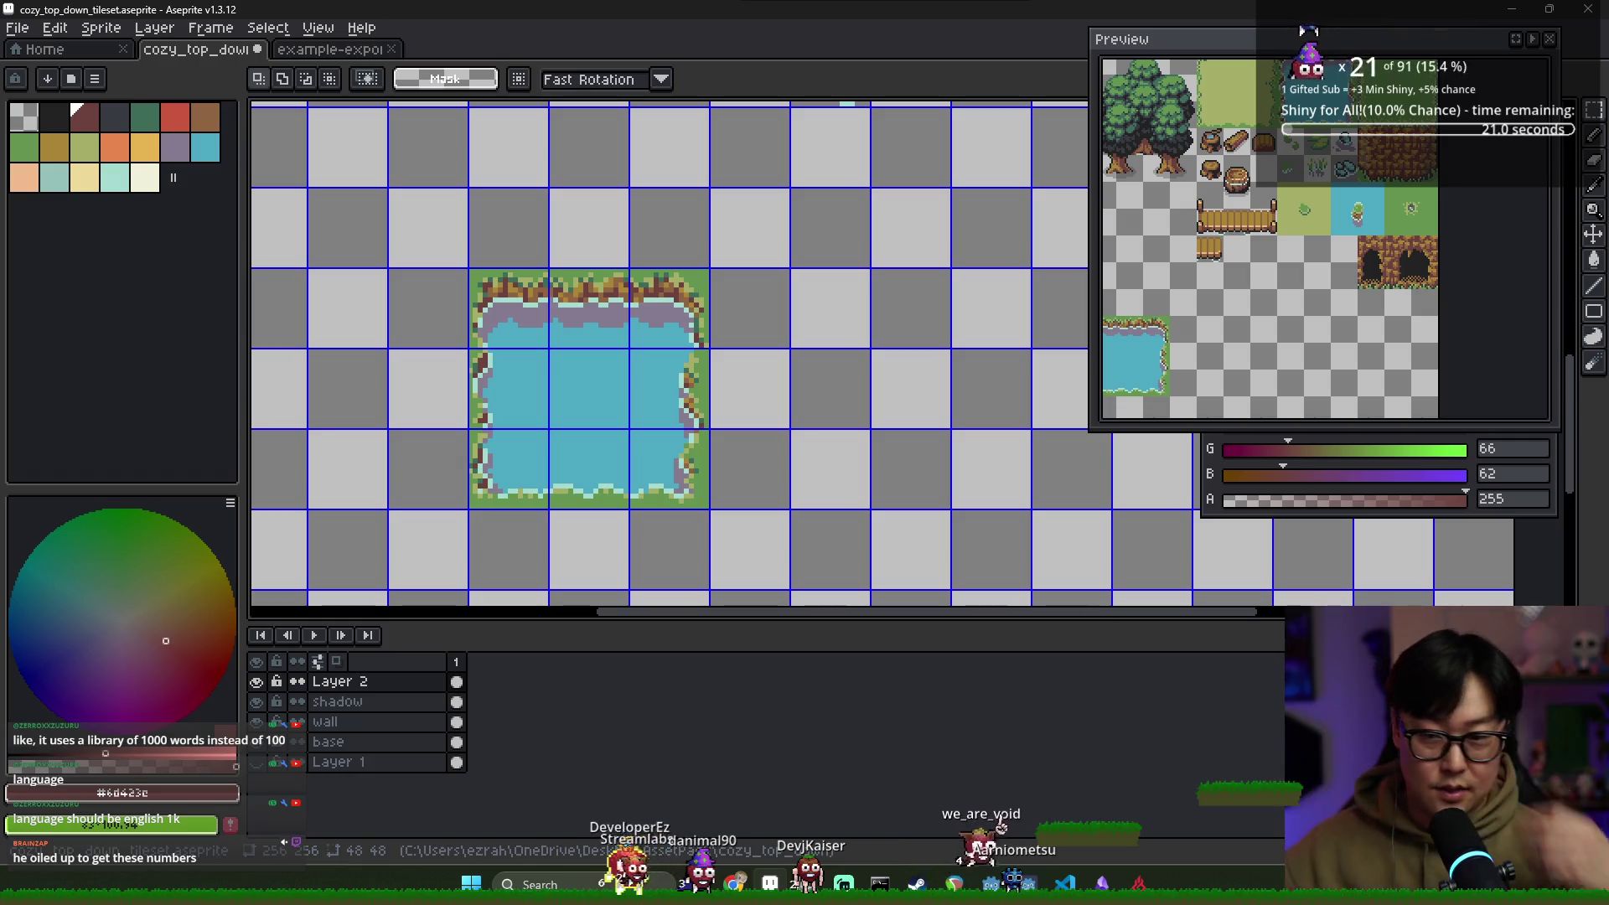
# Pick up the selected grass-cliff block to move it
pyautogui.scroll(-3, 637, 310)
pyautogui.scroll(2, 636, 310)
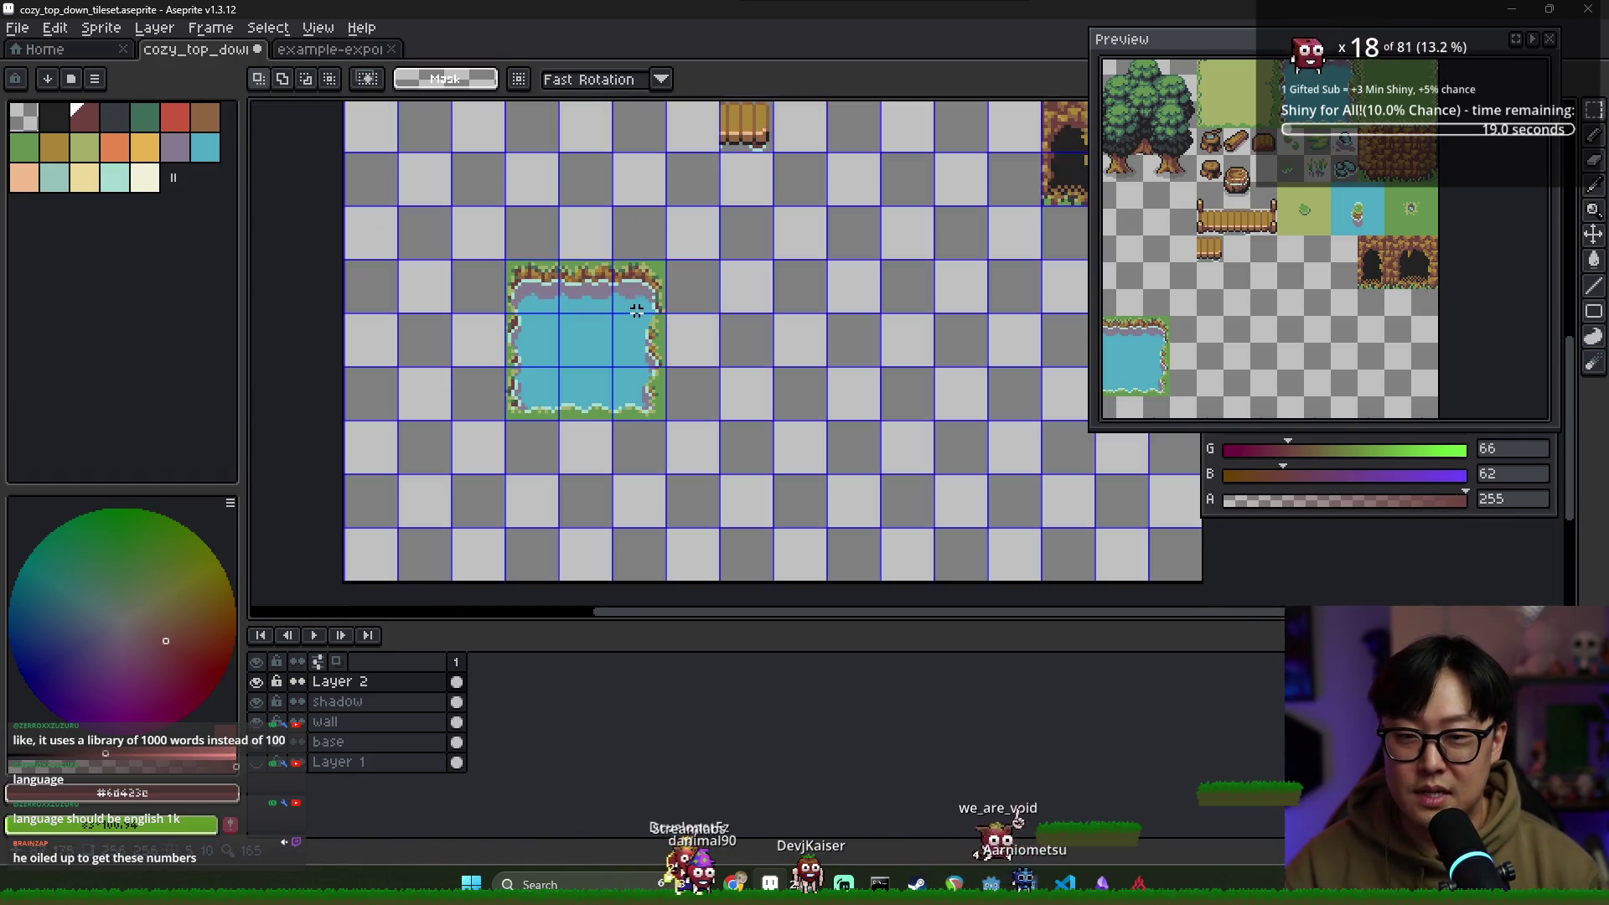
pyautogui.scroll(-1, 562, 303)
pyautogui.scroll(1, 611, 363)
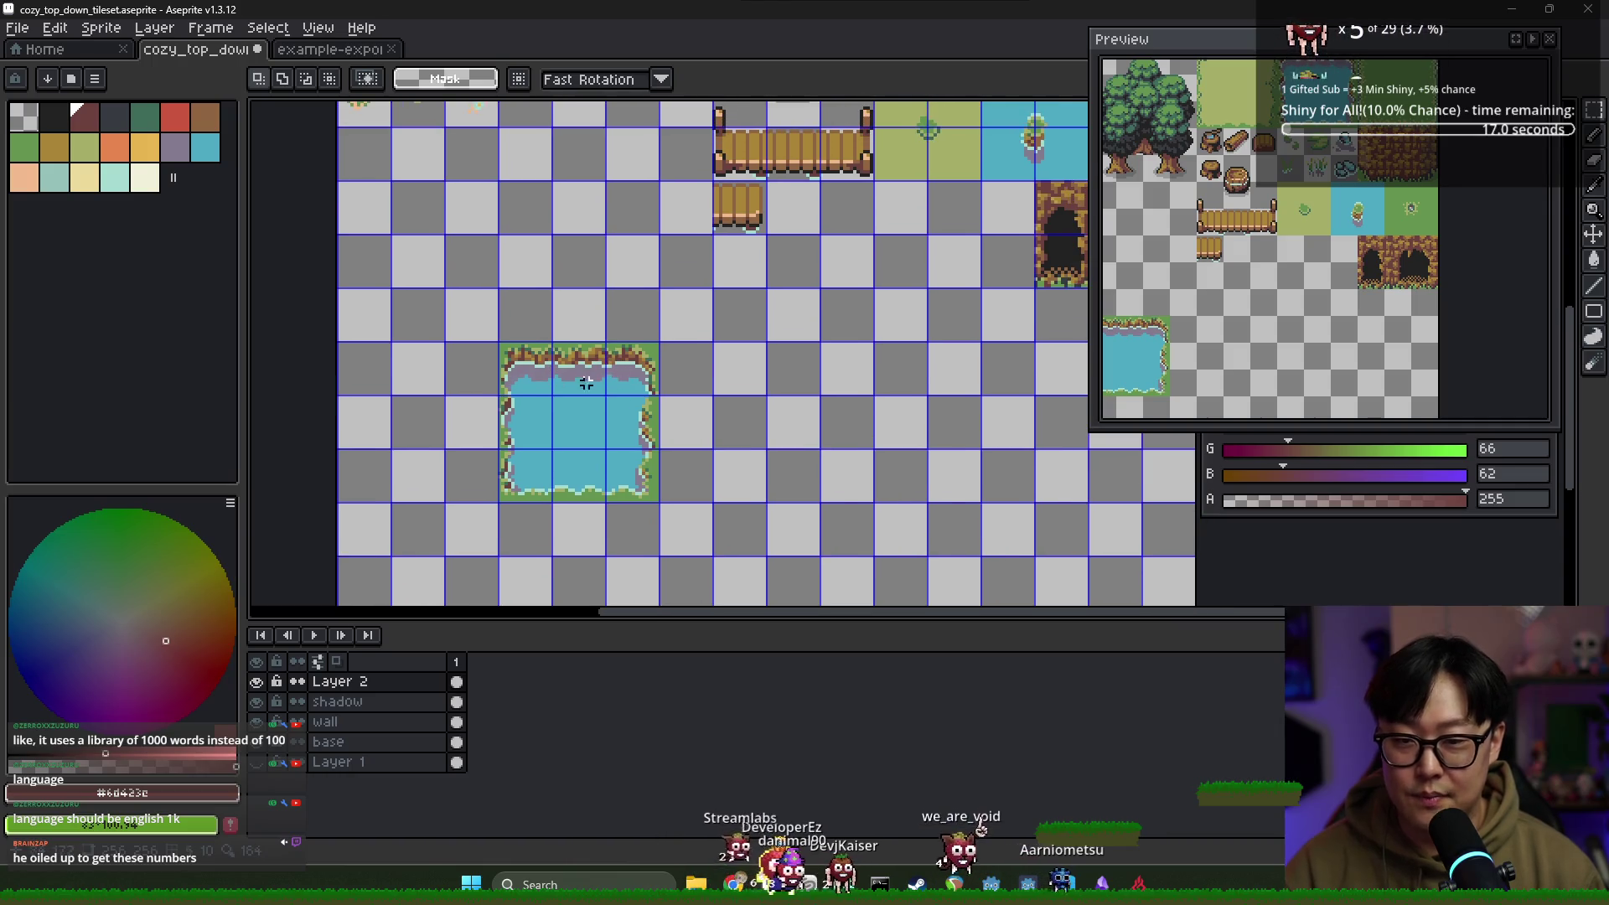
pyautogui.scroll(-2, 670, 346)
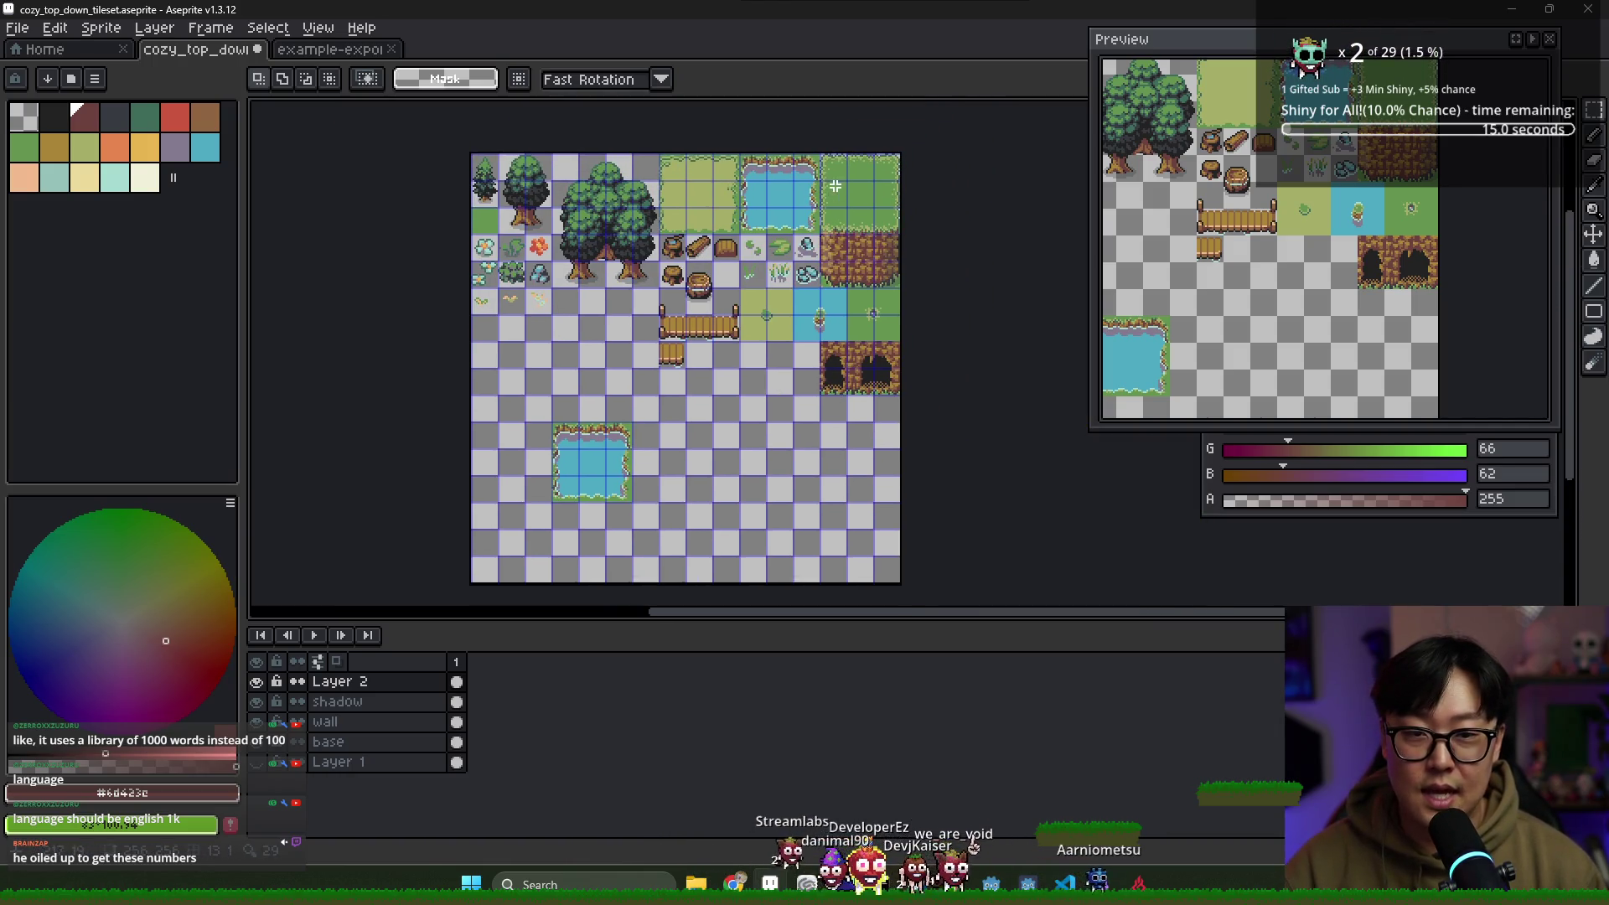
pyautogui.click(882, 270)
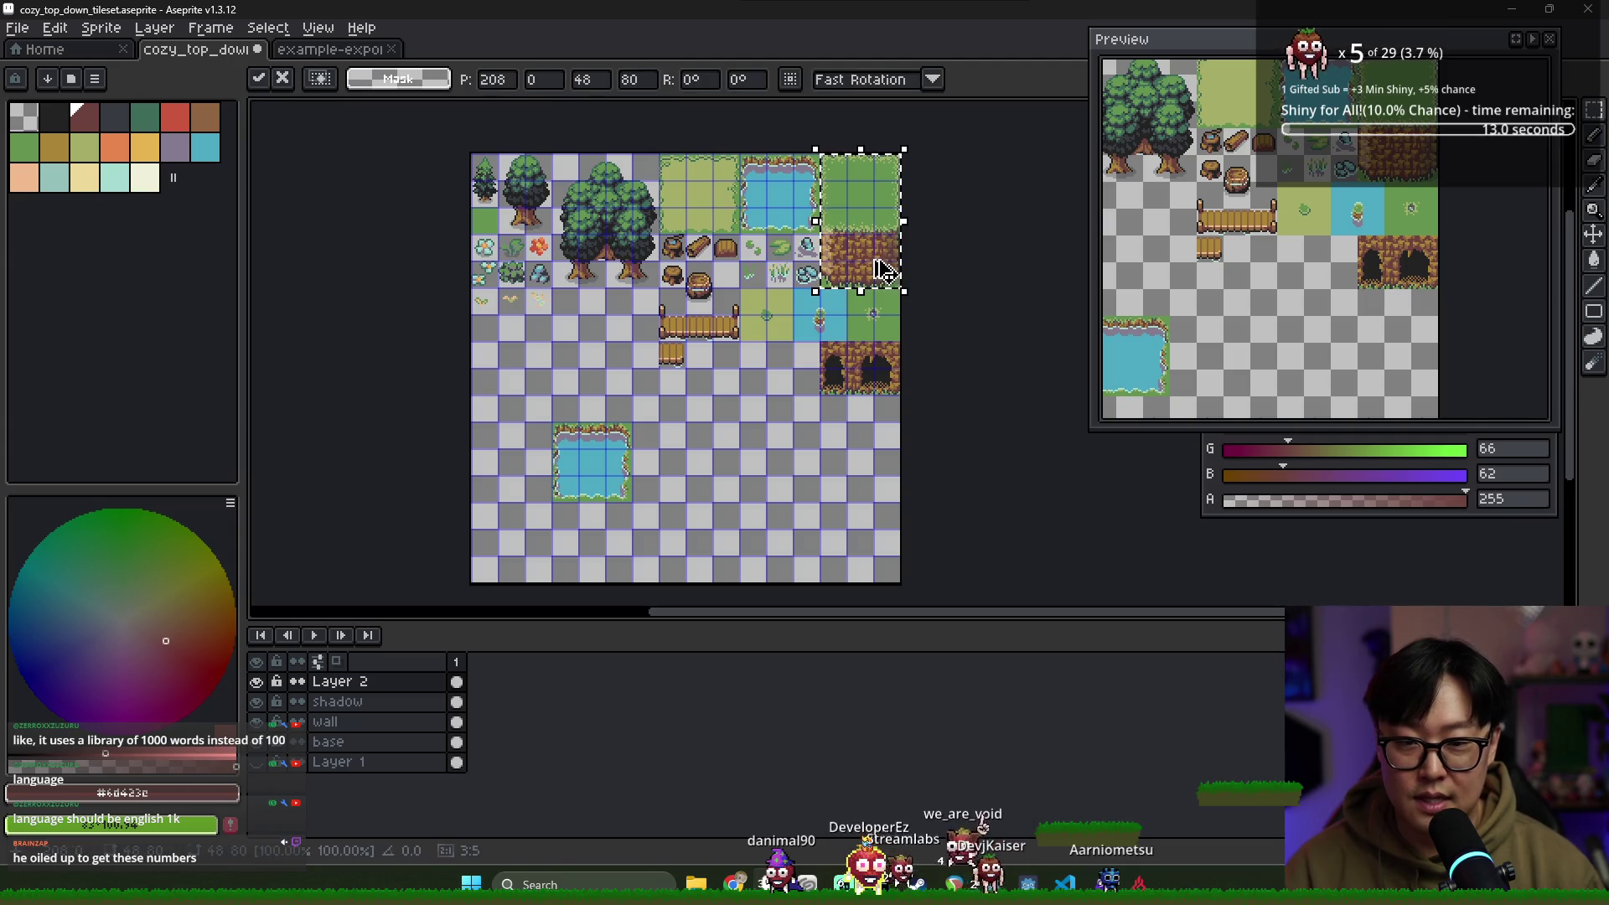
# Place the grass-cliff block above the pond copy, aligned to the grid
pyautogui.moveTo(886, 260)
pyautogui.mouseDown()
pyautogui.moveTo(618, 405)
pyautogui.moveTo(639, 392)
pyautogui.mouseUp()
pyautogui.scroll(4, 639, 392)
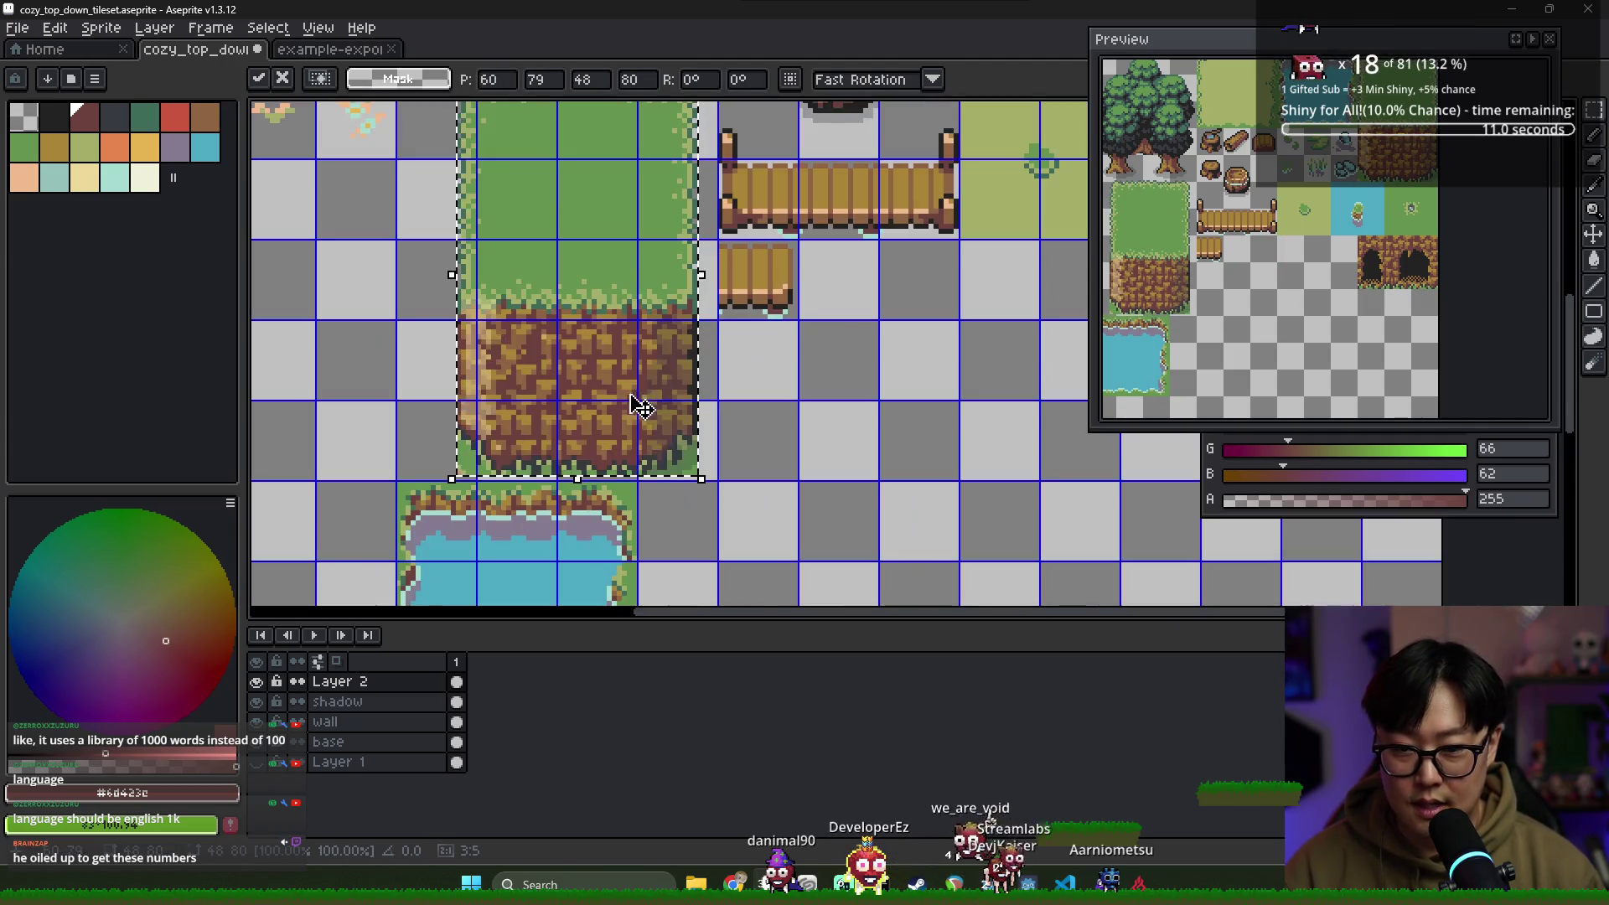
pyautogui.scroll(-2, 668, 448)
pyautogui.moveTo(570, 457)
pyautogui.mouseDown()
pyautogui.moveTo(556, 431)
pyautogui.moveTo(629, 449)
pyautogui.moveTo(567, 441)
pyautogui.mouseUp()
pyautogui.scroll(3, 556, 438)
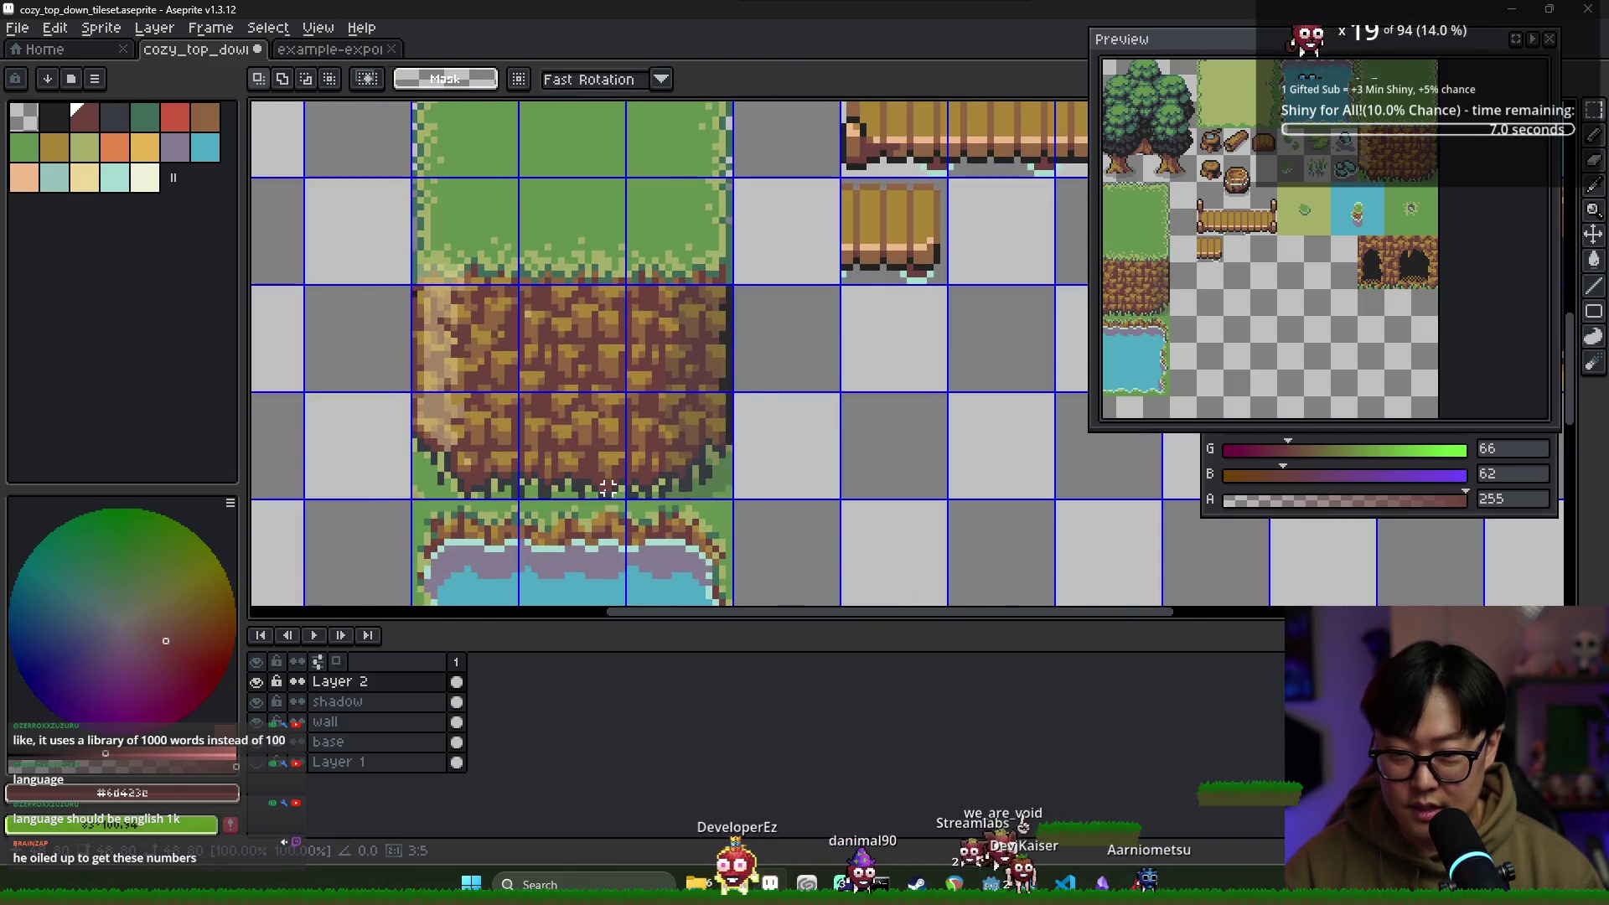
pyautogui.press('Return')
# Move the grass, cliff and pond column higher up the canvas
pyautogui.scroll(-3, 570, 419)
pyautogui.scroll(-3, 650, 531)
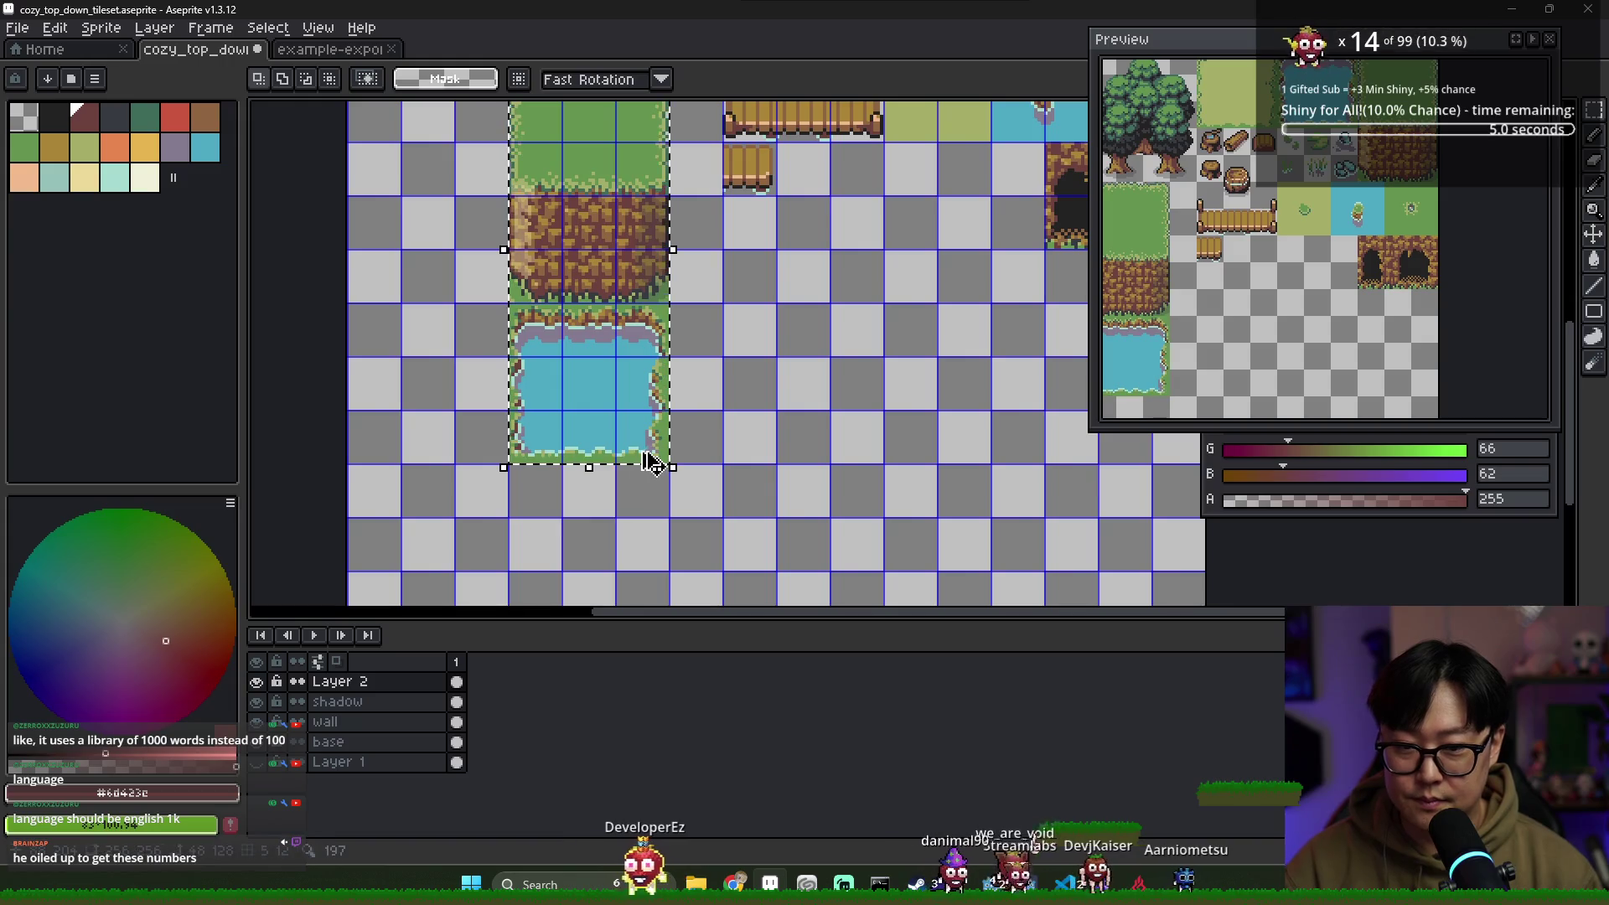
pyautogui.scroll(-3, 639, 444)
pyautogui.scroll(3, 639, 388)
pyautogui.moveTo(638, 444)
pyautogui.mouseDown()
pyautogui.moveTo(639, 287)
pyautogui.moveTo(698, 244)
pyautogui.moveTo(704, 187)
pyautogui.mouseUp()
pyautogui.scroll(-2, 639, 288)
pyautogui.press('Return')
# Try copying a water tile onto the grass, then undo it
pyautogui.scroll(-3, 712, 235)
pyautogui.scroll(3, 700, 281)
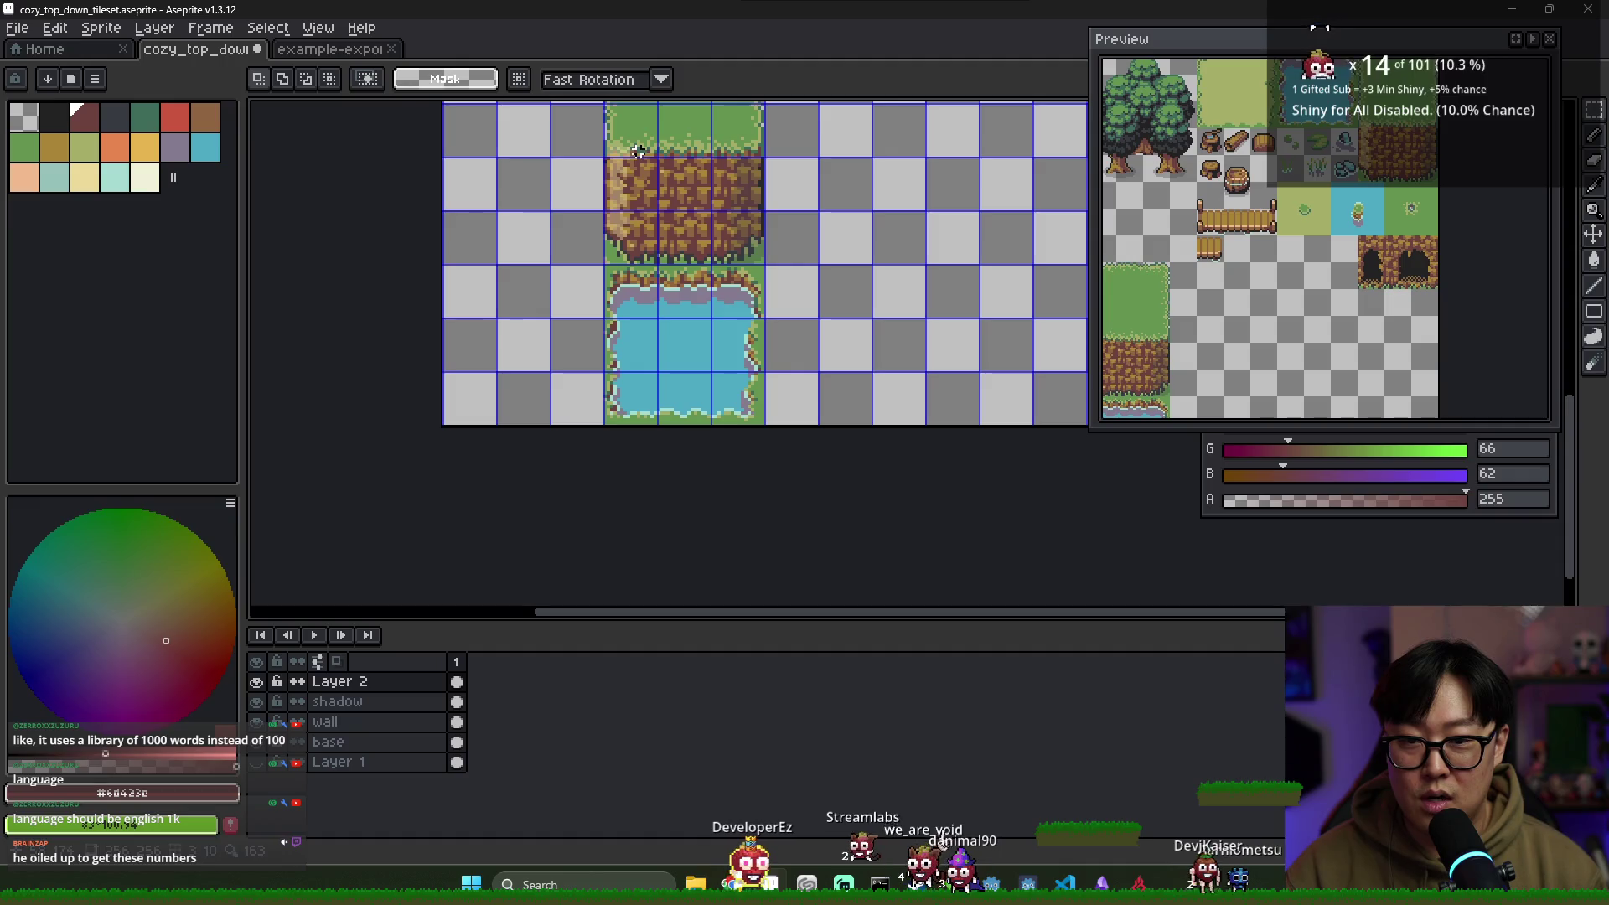
pyautogui.moveTo(719, 158); pyautogui.dragTo(712, 237)
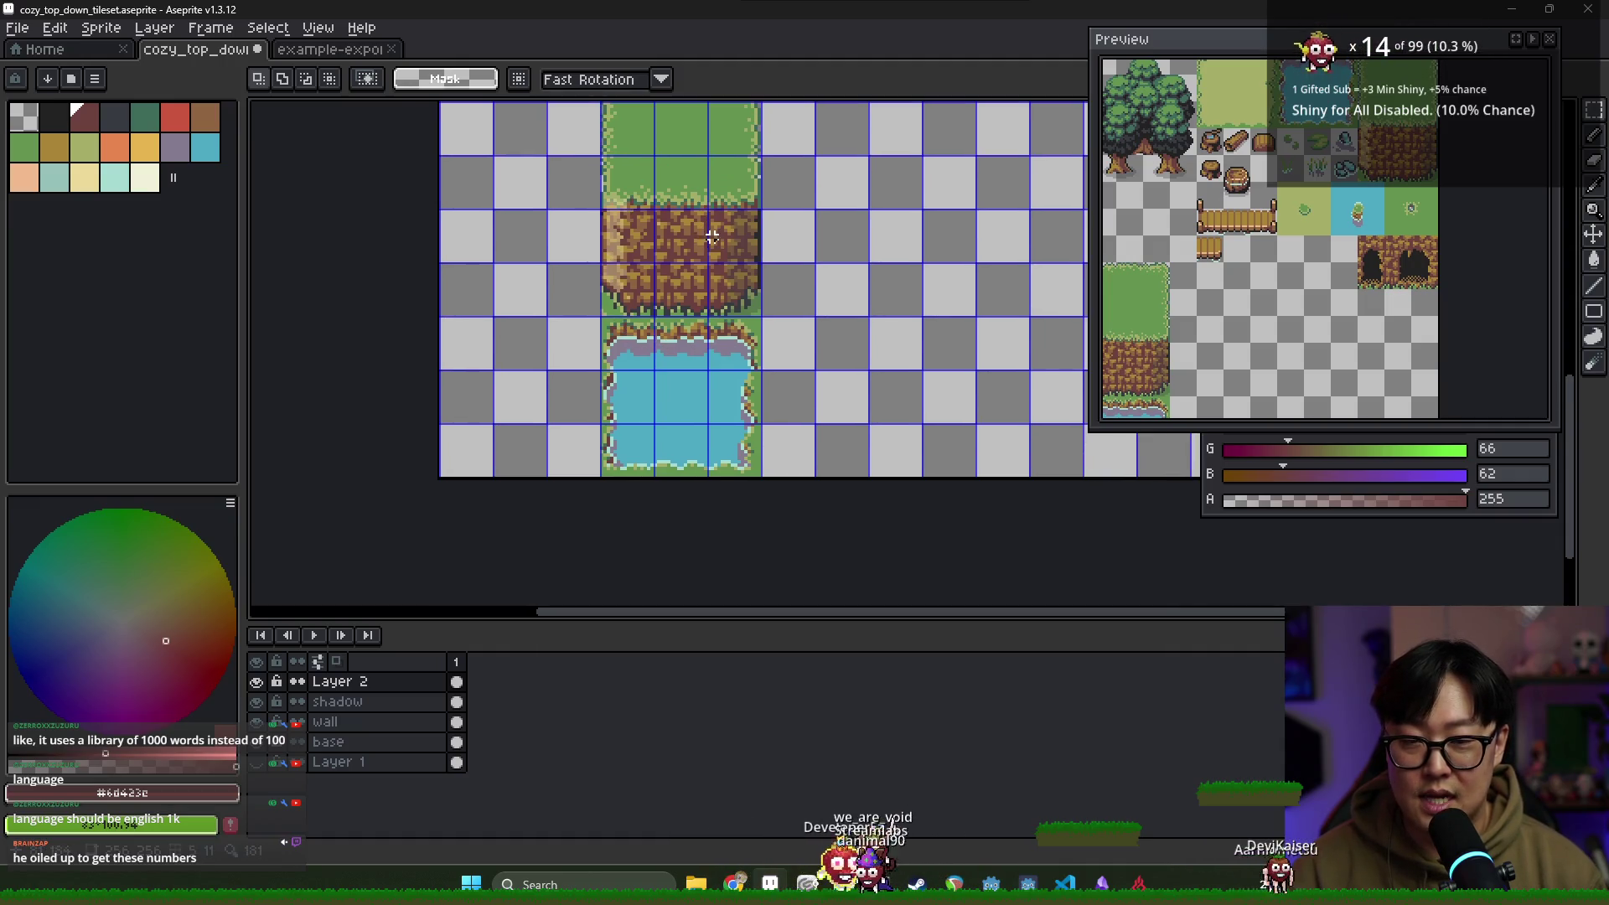
pyautogui.scroll(-2, 708, 223)
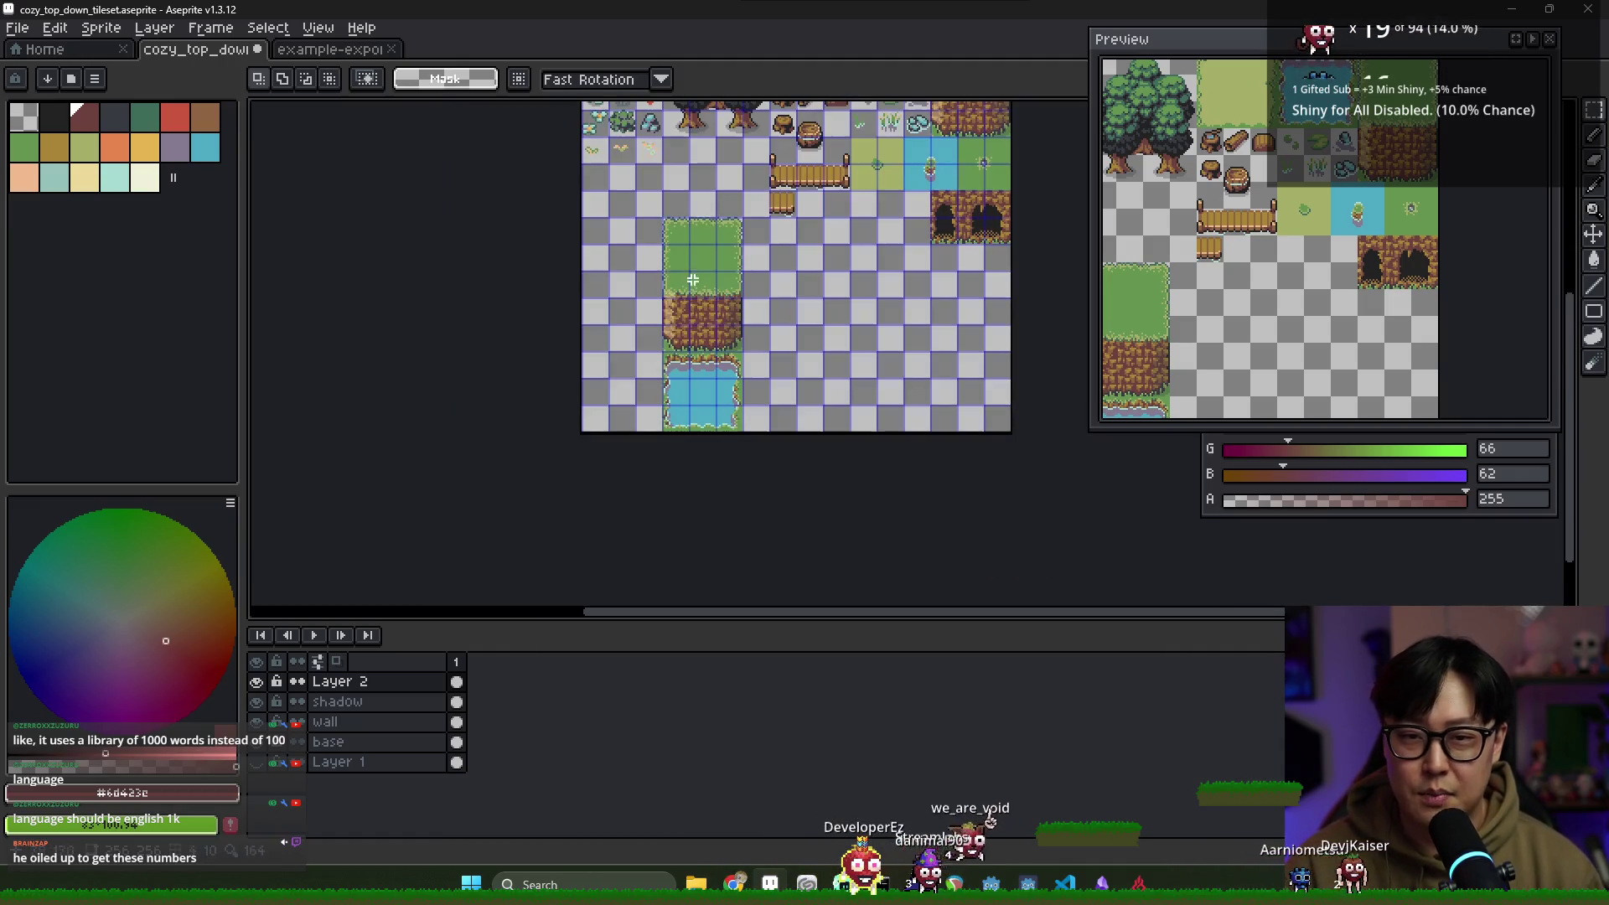
pyautogui.scroll(2, 696, 285)
pyautogui.moveTo(723, 453); pyautogui.dragTo(635, 352)
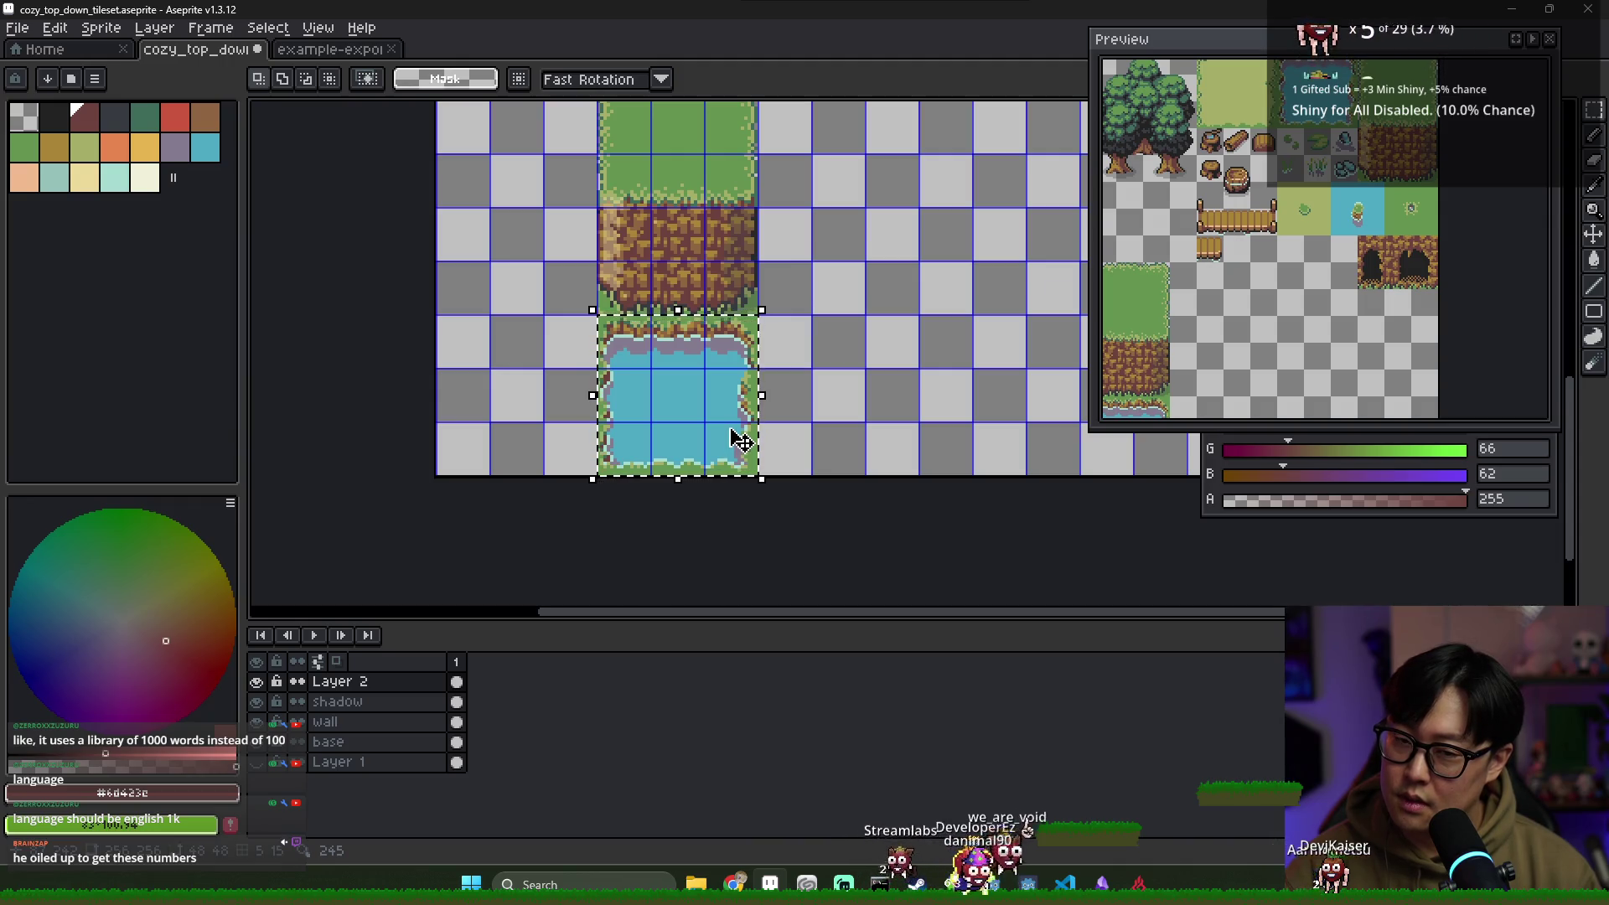
pyautogui.moveTo(750, 417)
pyautogui.mouseDown()
pyautogui.moveTo(729, 108)
pyautogui.moveTo(730, 161)
pyautogui.mouseUp()
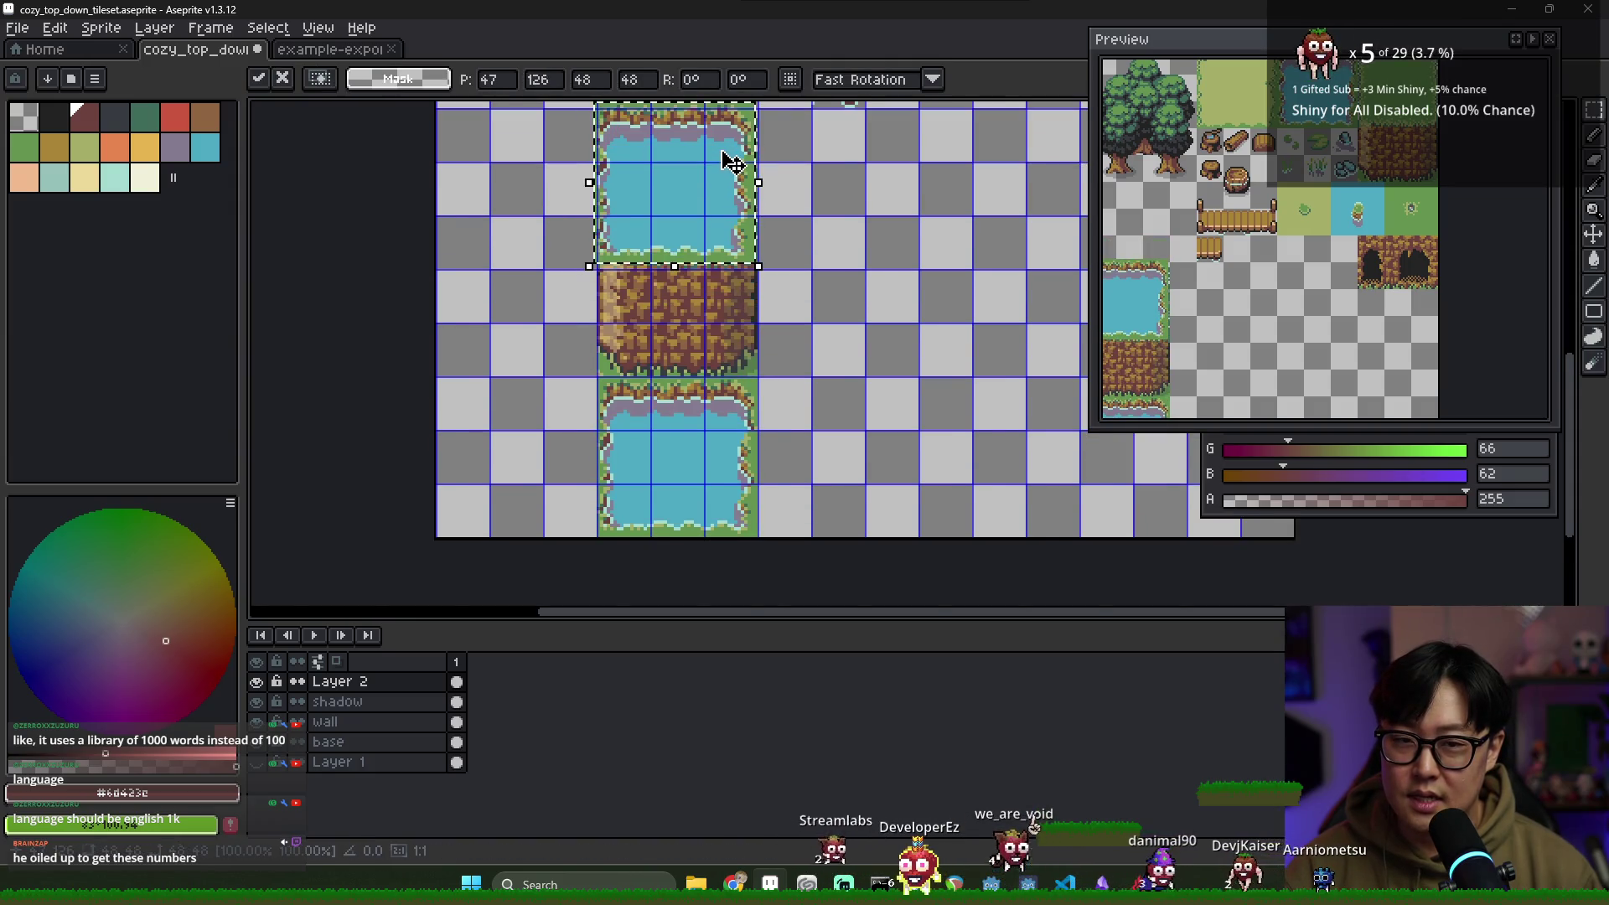
pyautogui.scroll(2, 731, 162)
pyautogui.scroll(-1, 788, 235)
pyautogui.moveTo(682, 262); pyautogui.dragTo(690, 263)
pyautogui.scroll(-2, 842, 377)
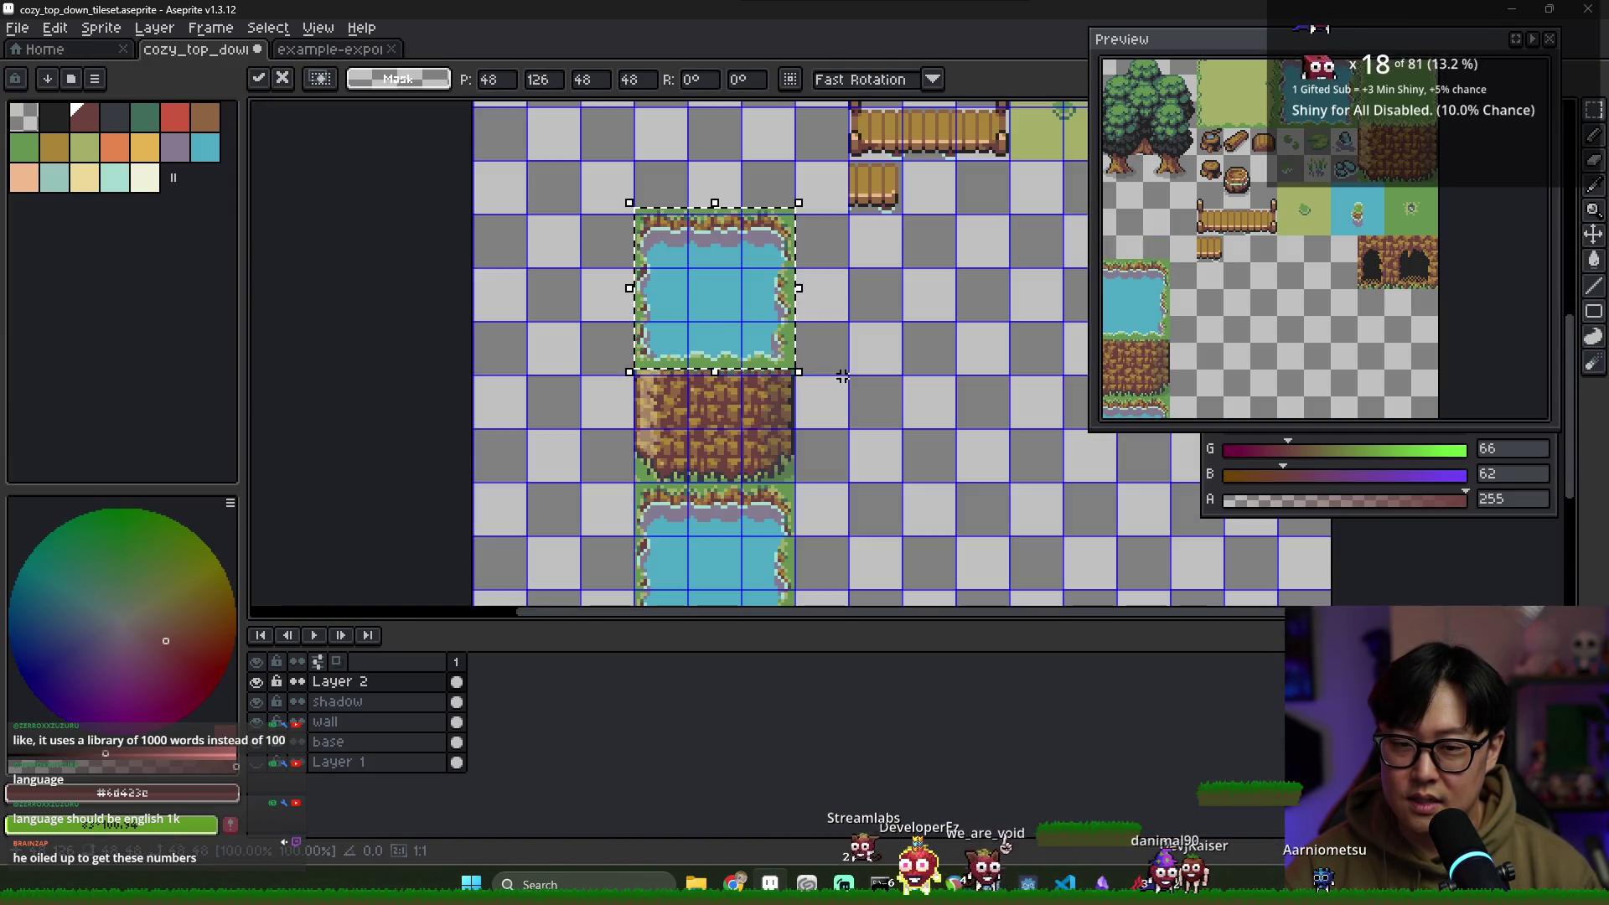
pyautogui.click(859, 467)
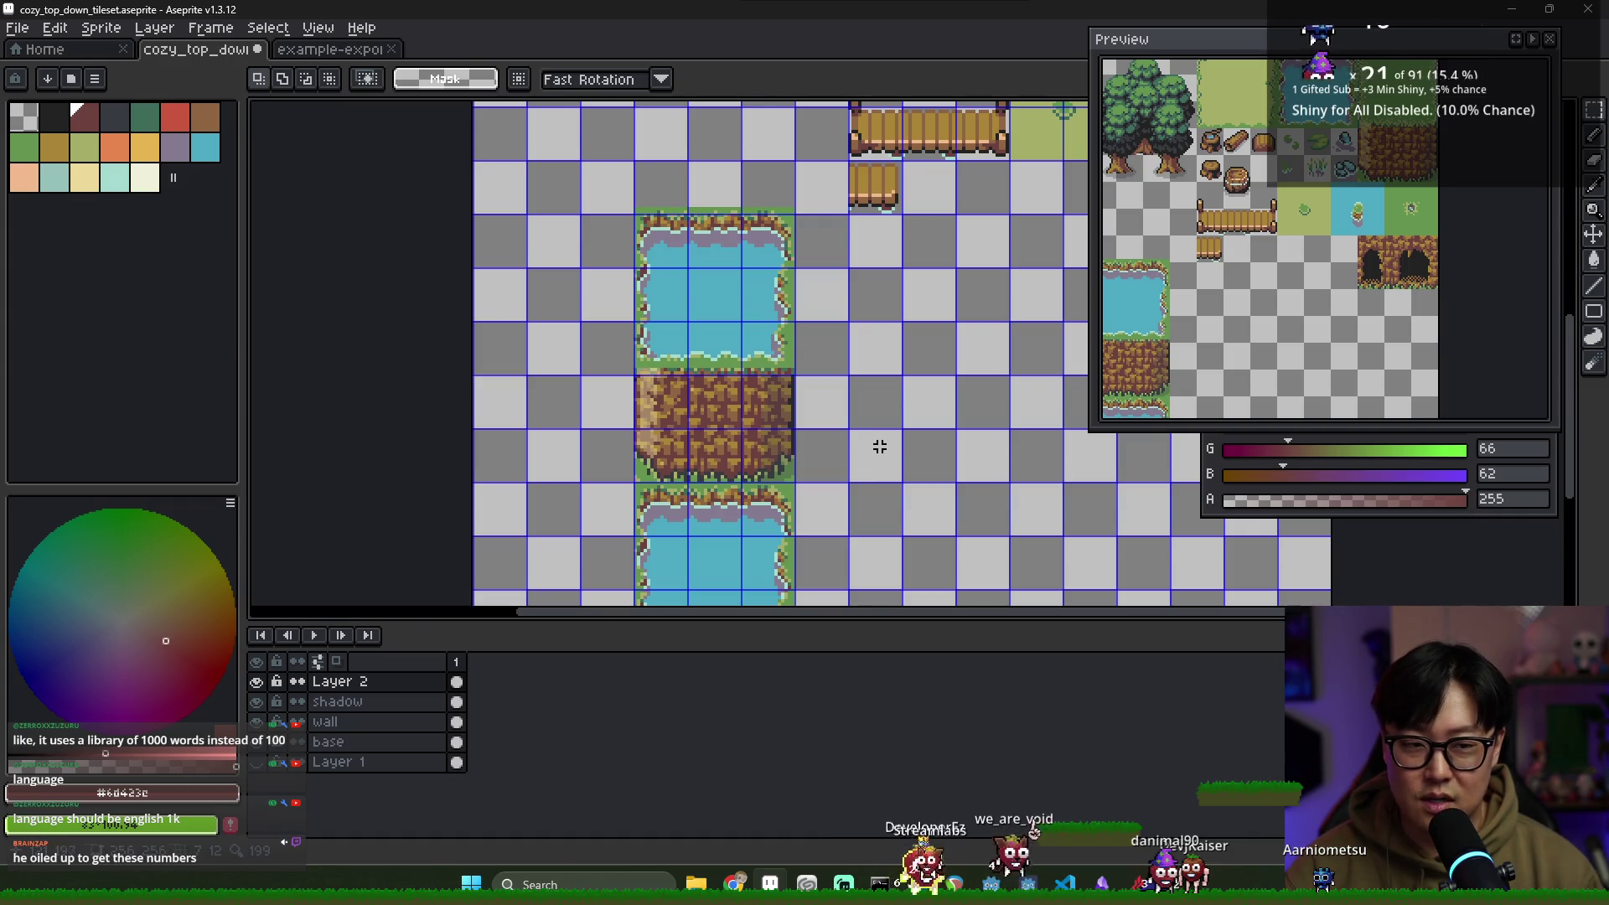
pyautogui.scroll(1, 755, 412)
pyautogui.hotkey('ctrl', 'z')
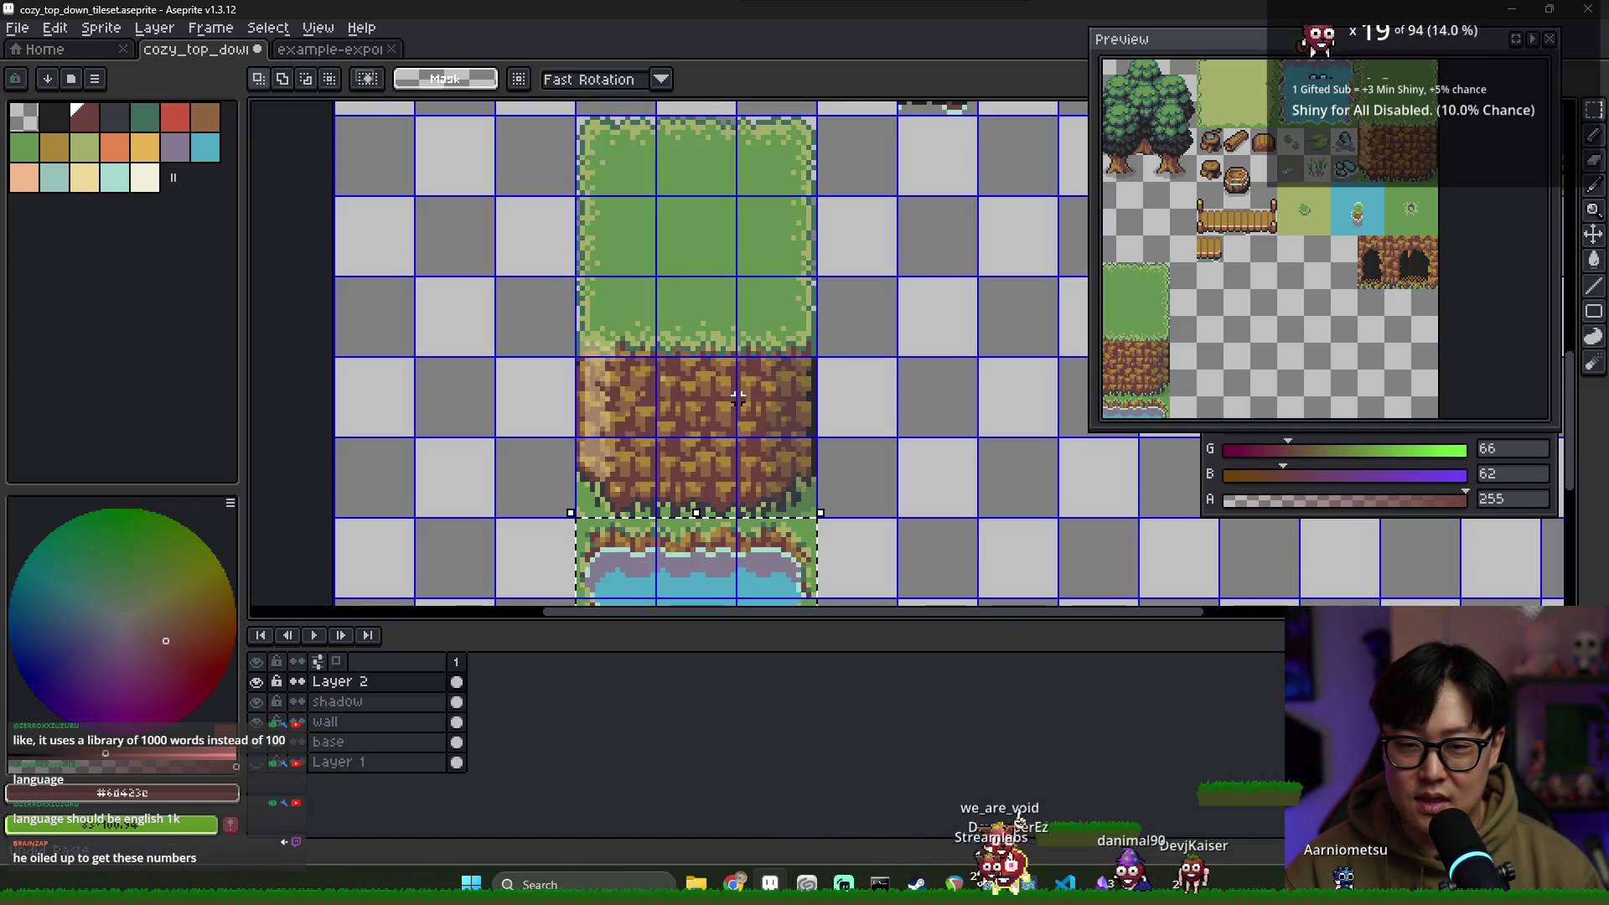
pyautogui.scroll(-3, 642, 402)
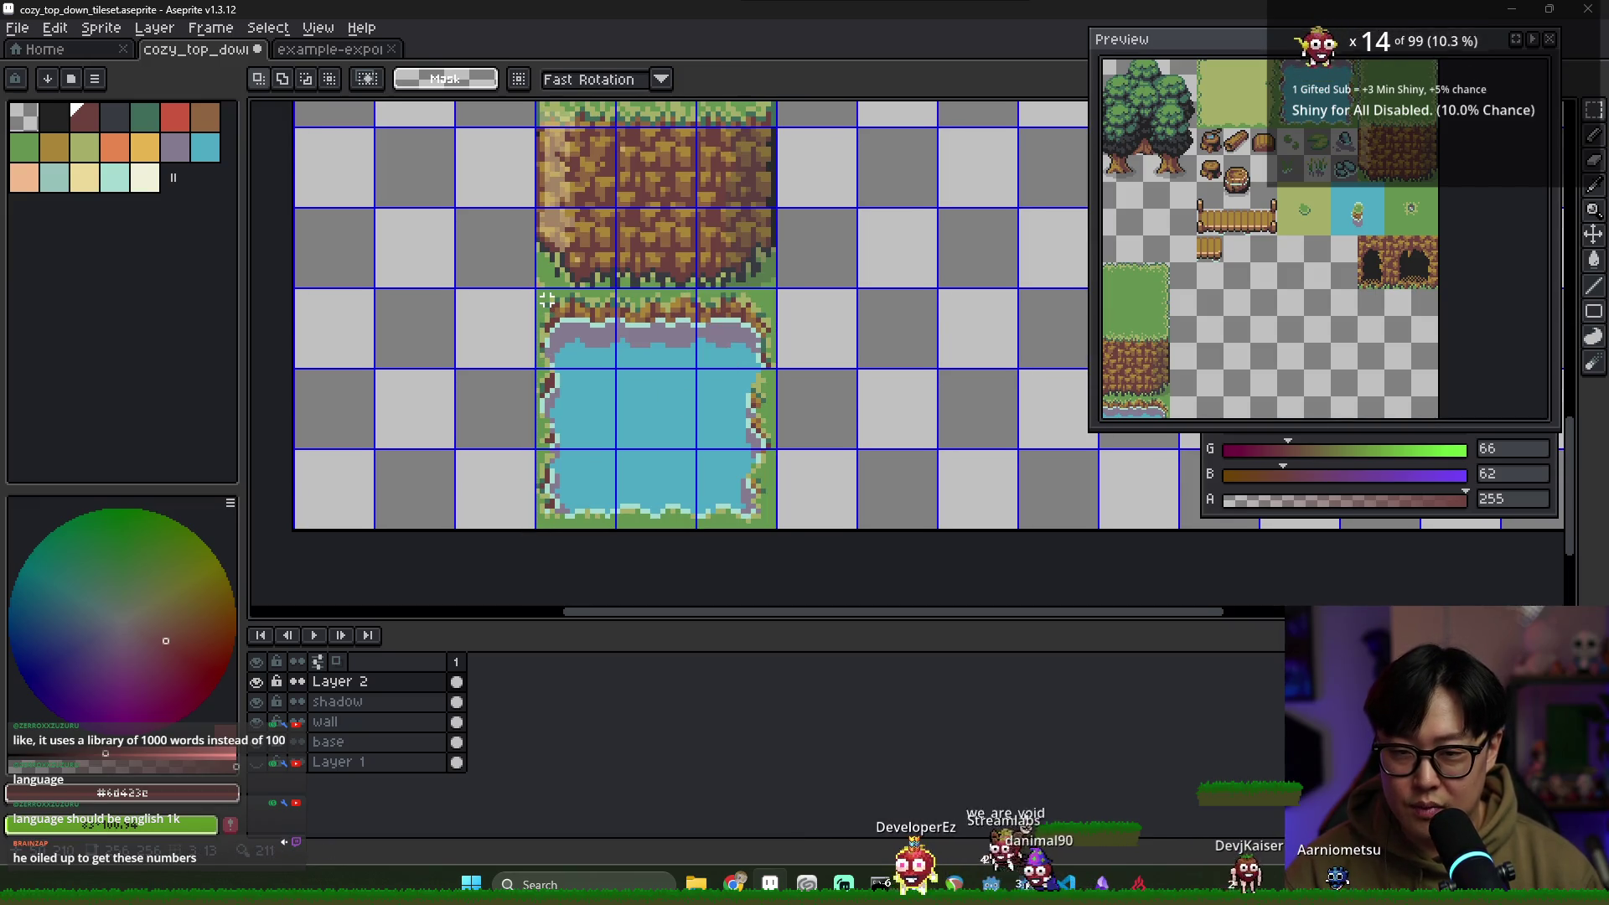
# Select the whole pond block
pyautogui.moveTo(602, 389); pyautogui.dragTo(762, 518)
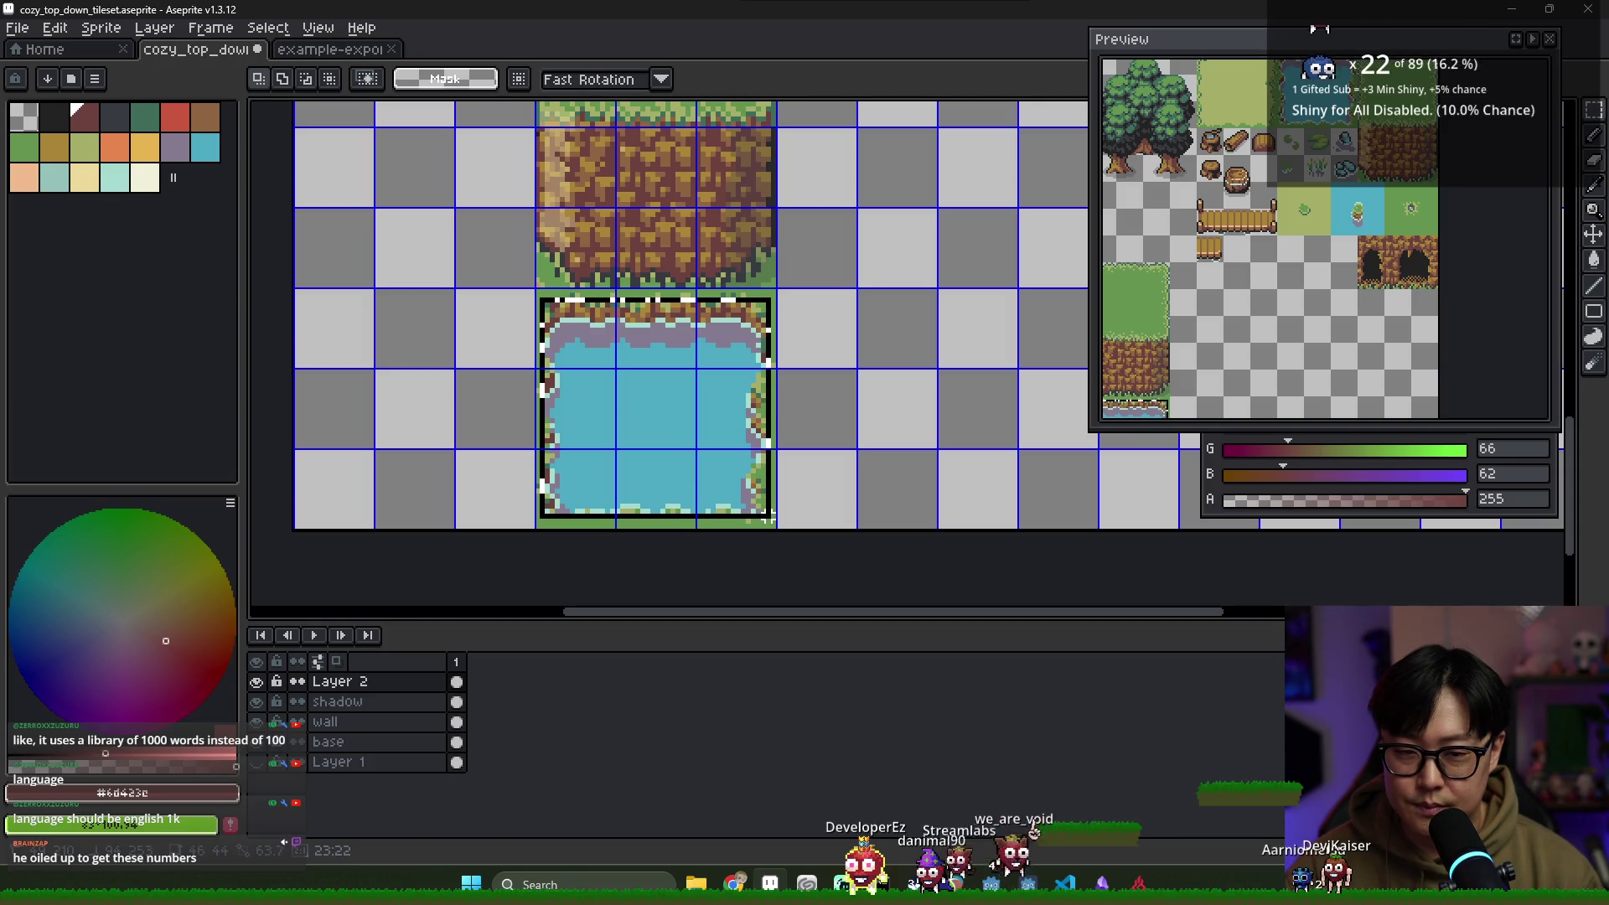
pyautogui.moveTo(767, 518); pyautogui.dragTo(767, 519)
pyautogui.scroll(1, 637, 528)
pyautogui.scroll(1, 696, 524)
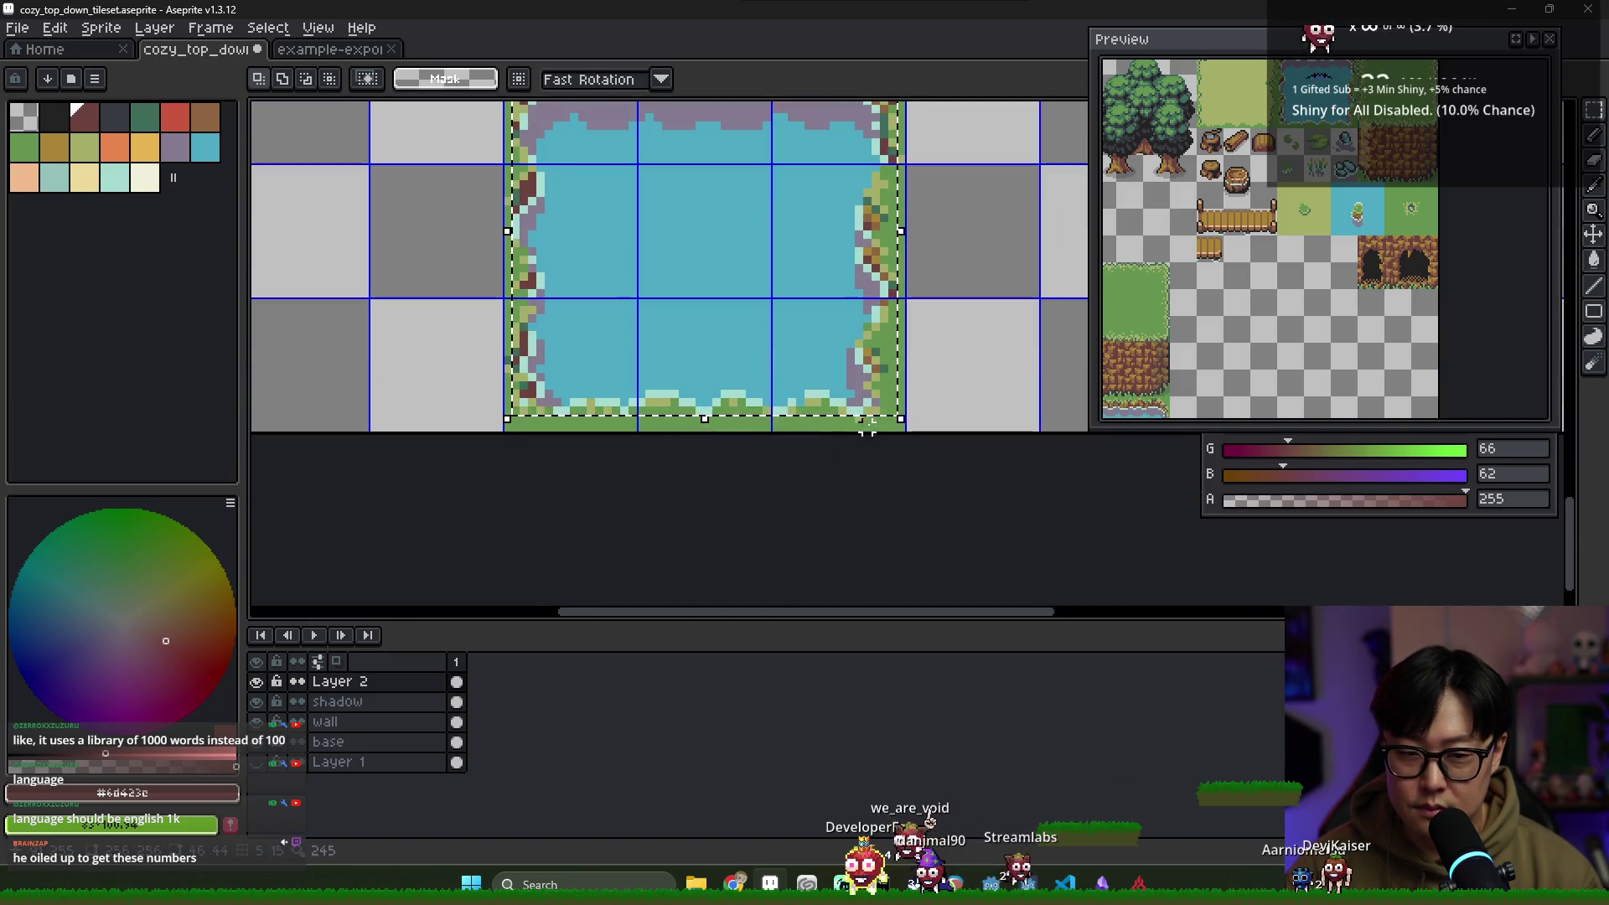
pyautogui.scroll(2, 737, 413)
pyautogui.scroll(-1, 584, 238)
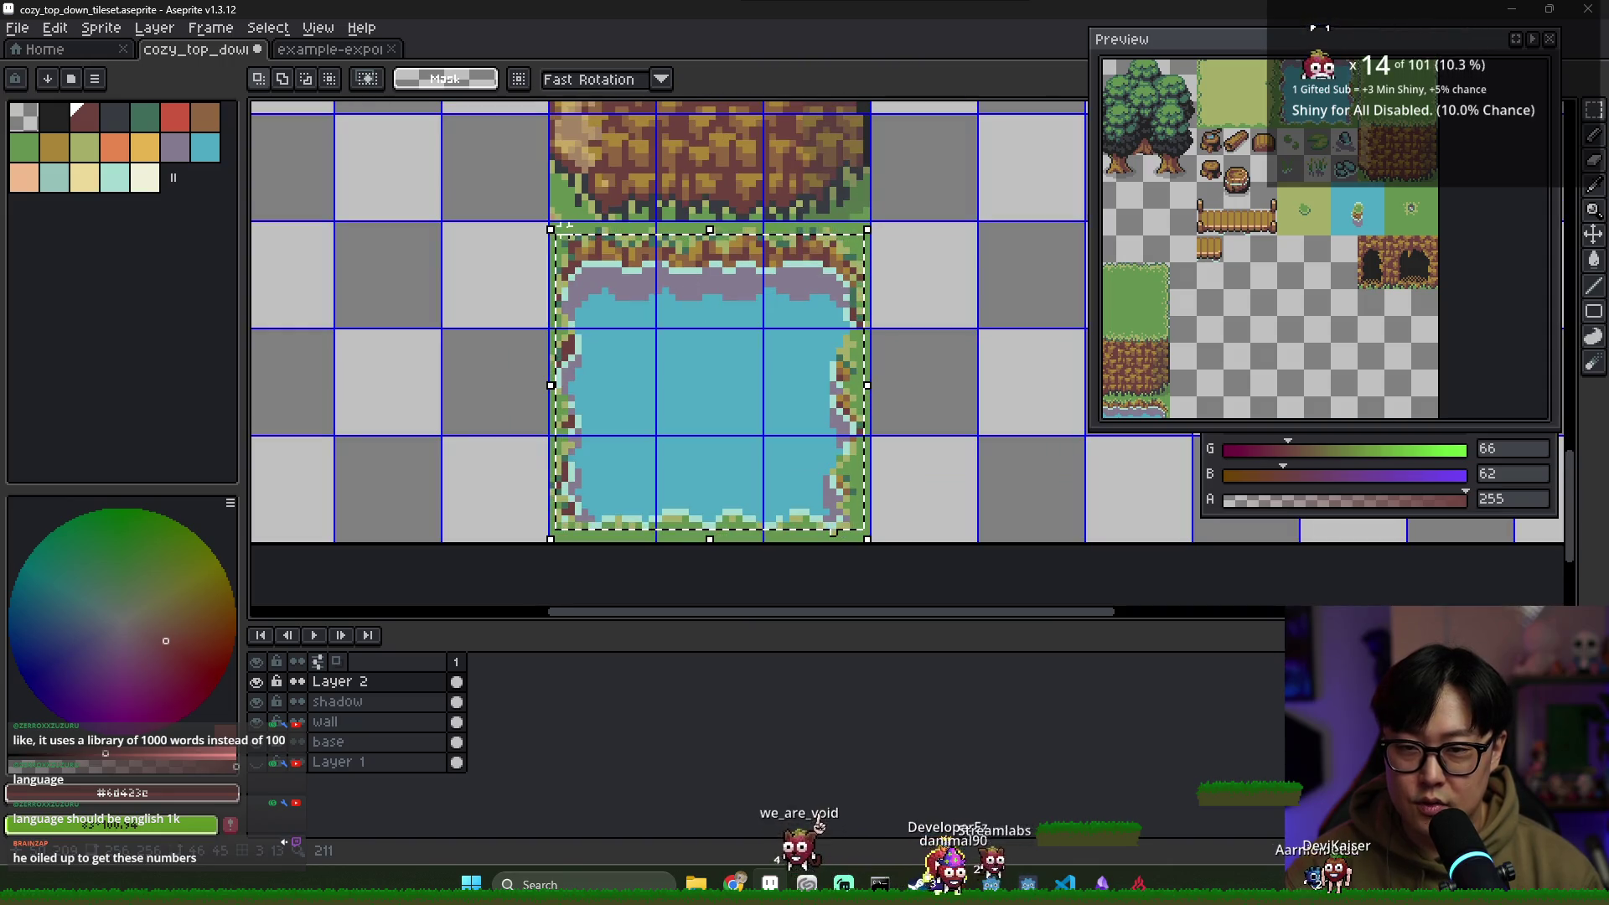
pyautogui.scroll(-1, 866, 314)
pyautogui.moveTo(867, 314); pyautogui.dragTo(636, 402)
pyautogui.scroll(-2, 611, 381)
pyautogui.scroll(1, 687, 342)
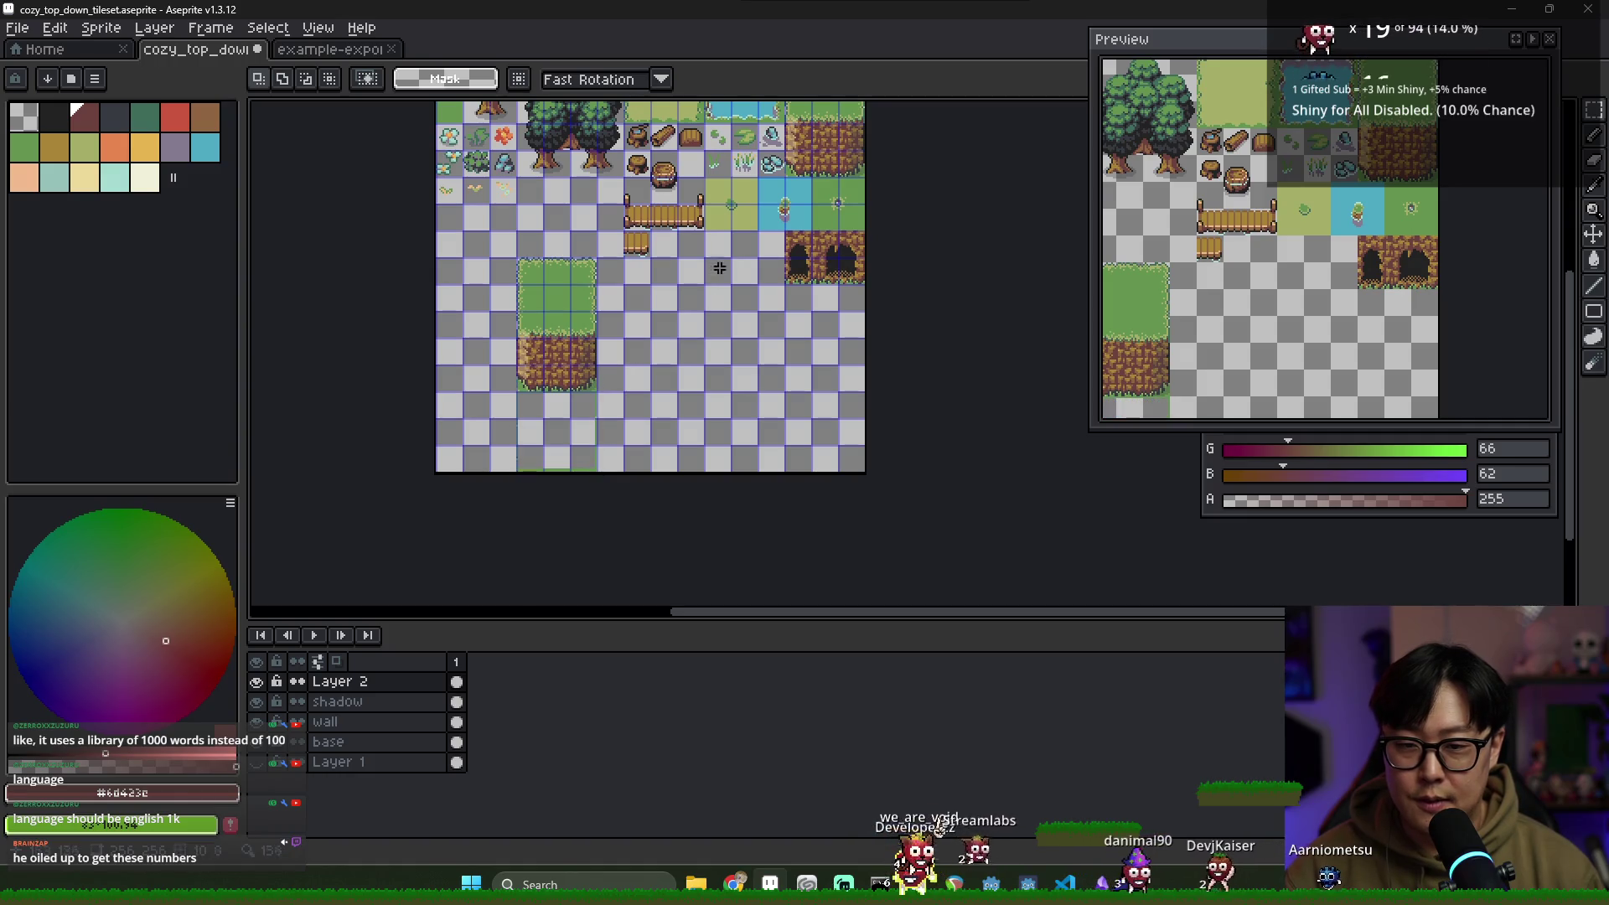
# Paste a pond copy onto the grass above the cliff, pixel-aligned, and commit it
pyautogui.hotkey('ctrl', 'v')
pyautogui.moveTo(575, 445); pyautogui.dragTo(573, 293)
pyautogui.scroll(2, 566, 348)
pyautogui.moveTo(568, 359)
pyautogui.mouseDown()
pyautogui.moveTo(579, 340)
pyautogui.moveTo(573, 363)
pyautogui.mouseUp()
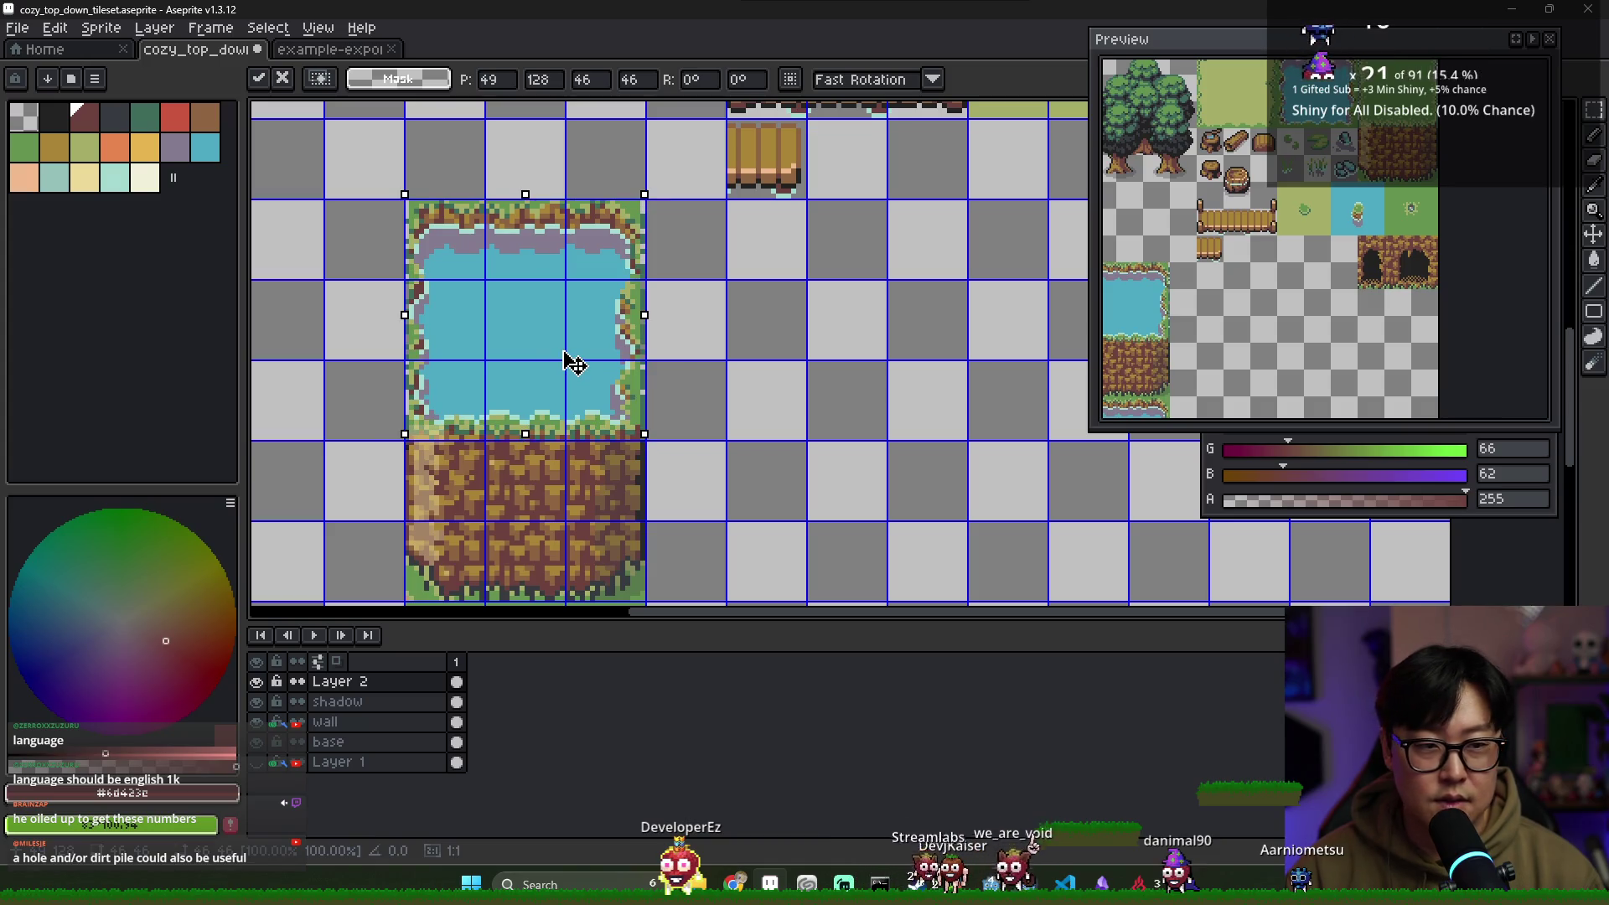
pyautogui.scroll(1, 611, 331)
pyautogui.moveTo(601, 317)
pyautogui.mouseDown()
pyautogui.moveTo(819, 474)
pyautogui.moveTo(564, 316)
pyautogui.moveTo(610, 325)
pyautogui.mouseUp()
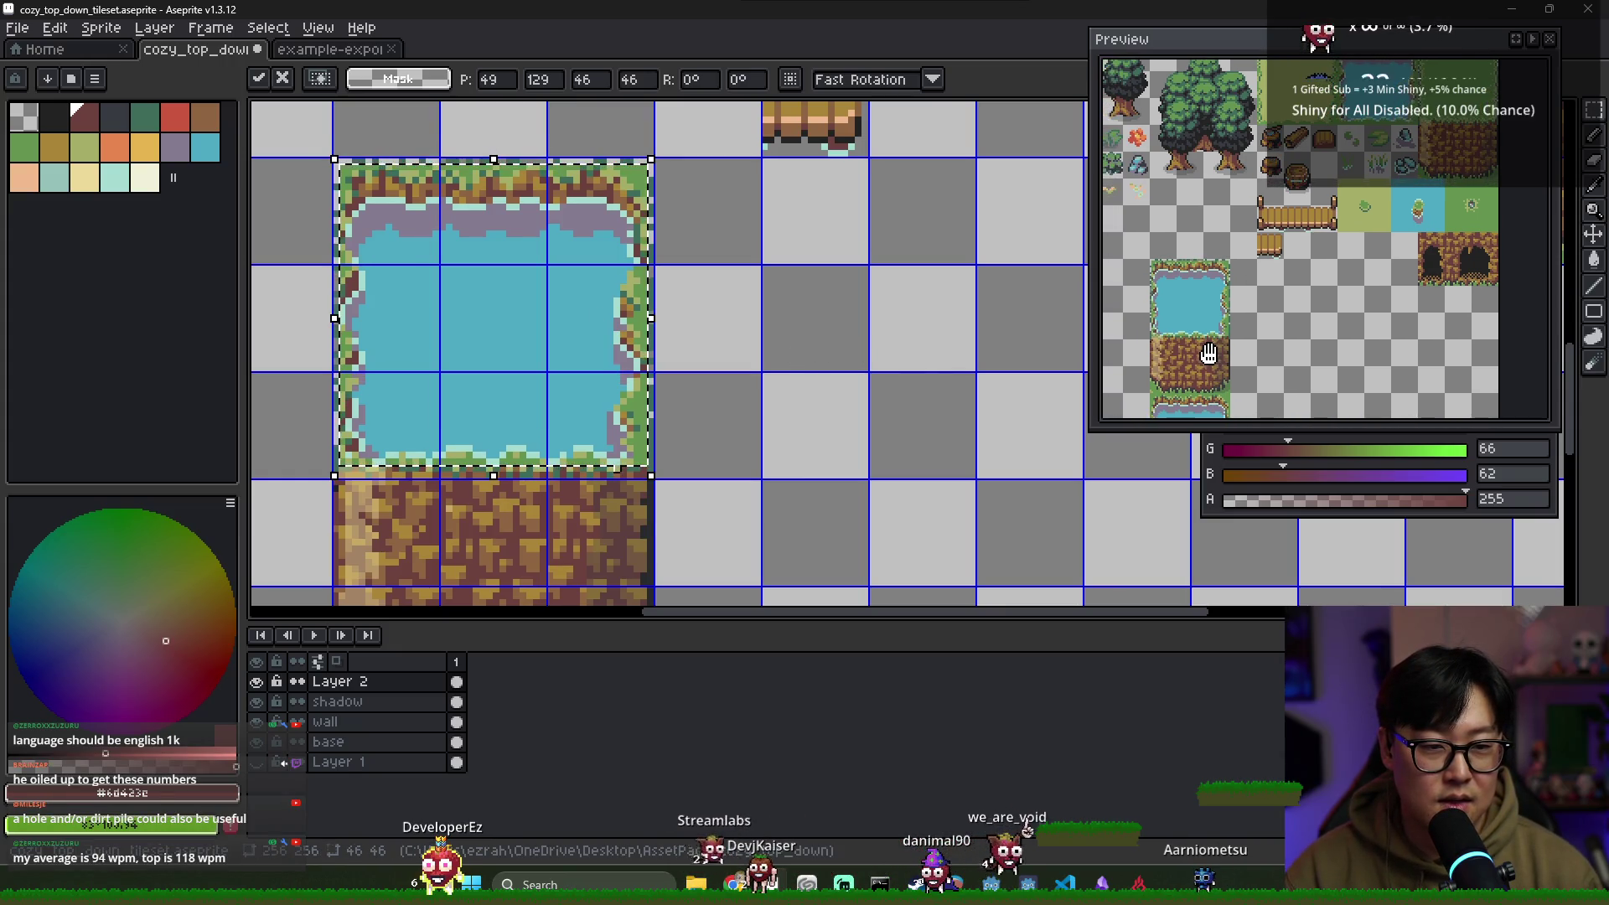
pyautogui.hotkey('ctrl', 'd')
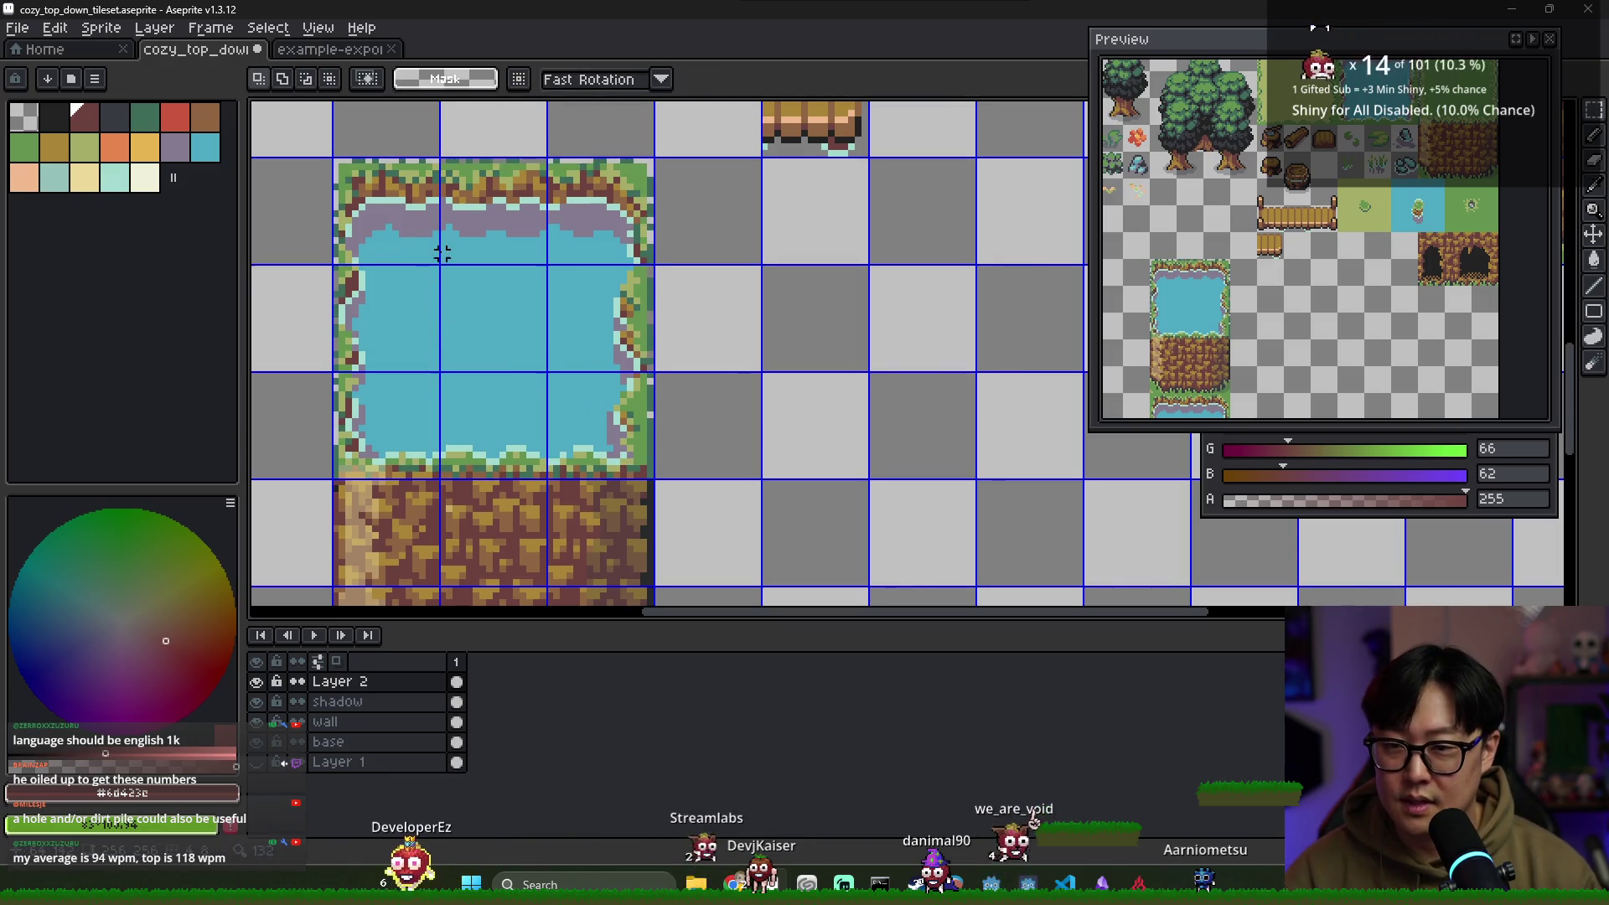
# Sample the grass green (green 148, blue 81) from the pond edge
pyautogui.hscroll(-2, 442, 243)
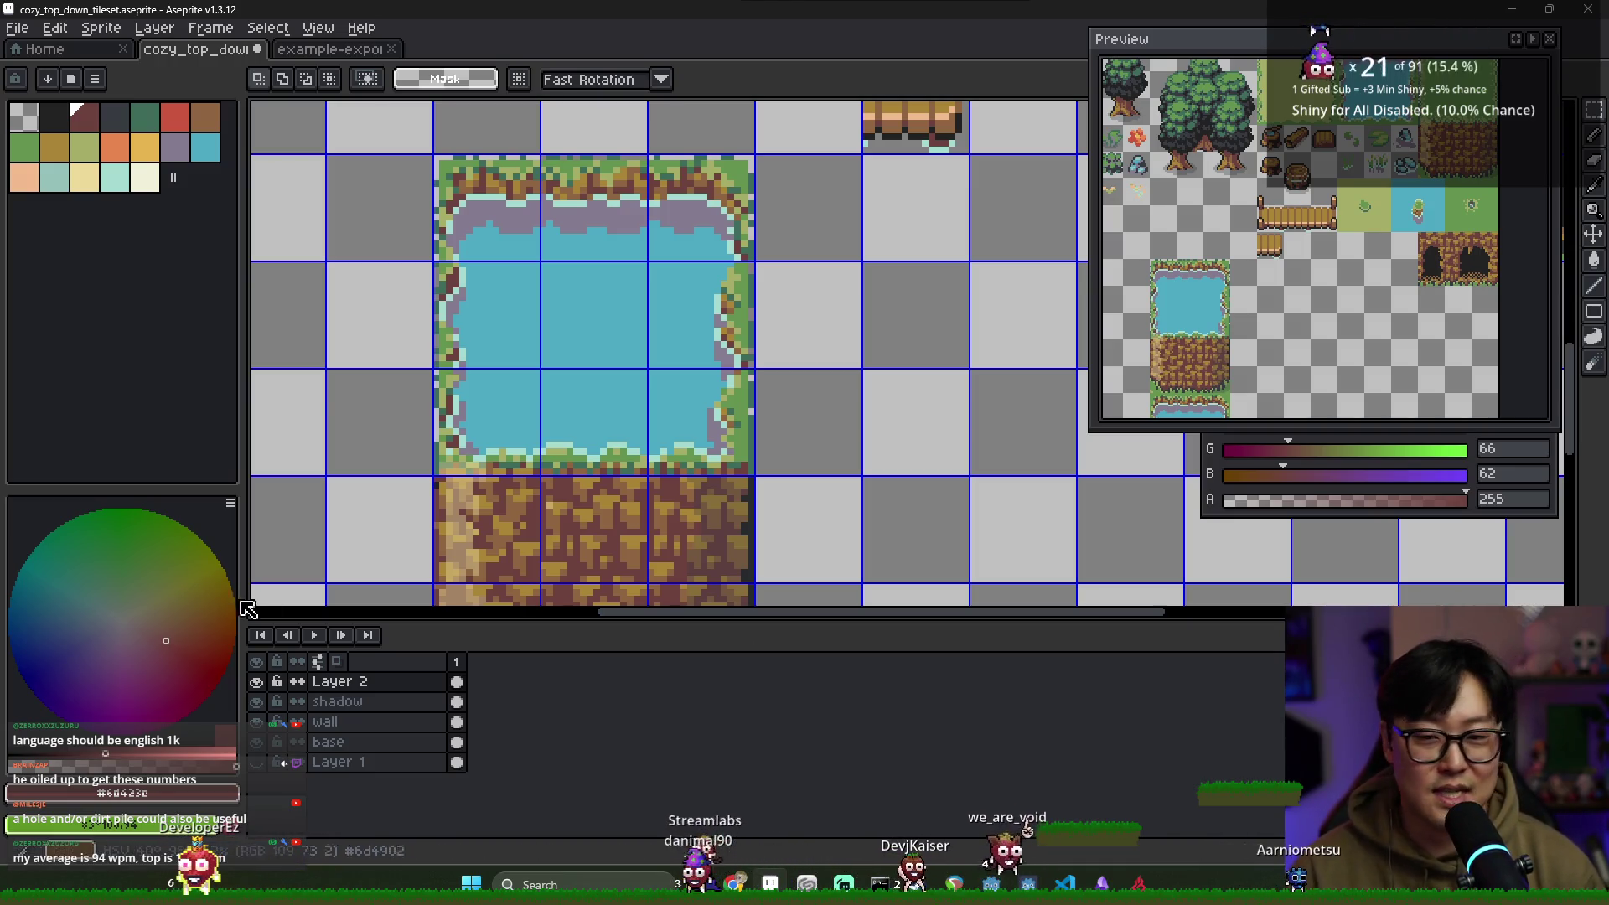
pyautogui.scroll(1, 537, 463)
pyautogui.keyDown('alt'); pyautogui.click(812, 404); pyautogui.keyUp('alt')
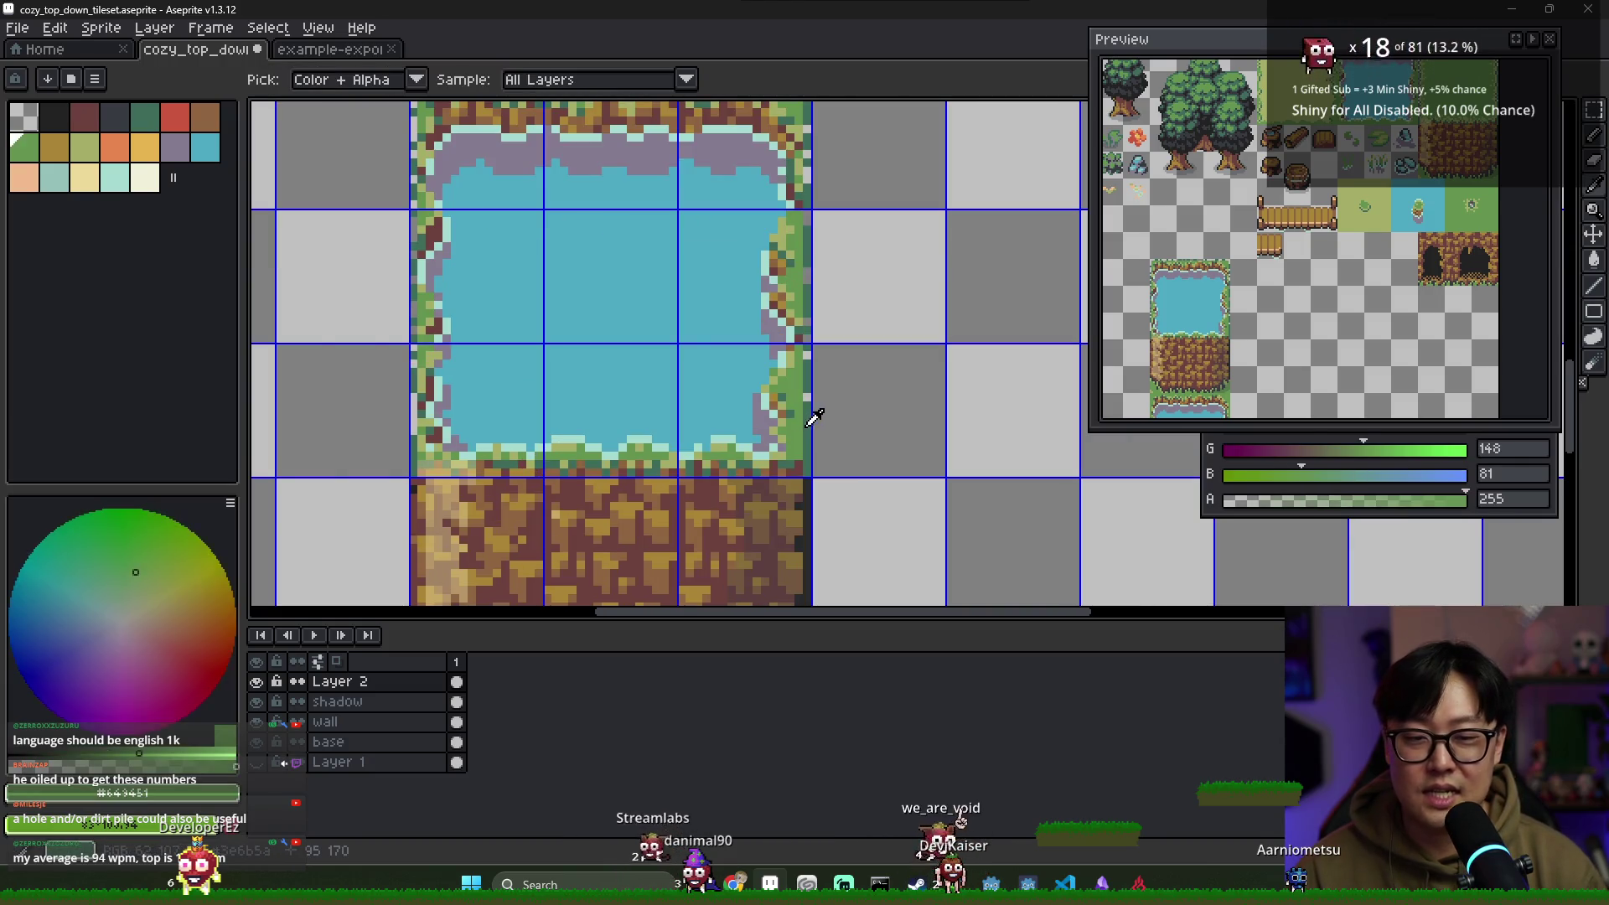
# Marquee-select the whole 48×48 grass tile block
pyautogui.scroll(-3, 806, 397)
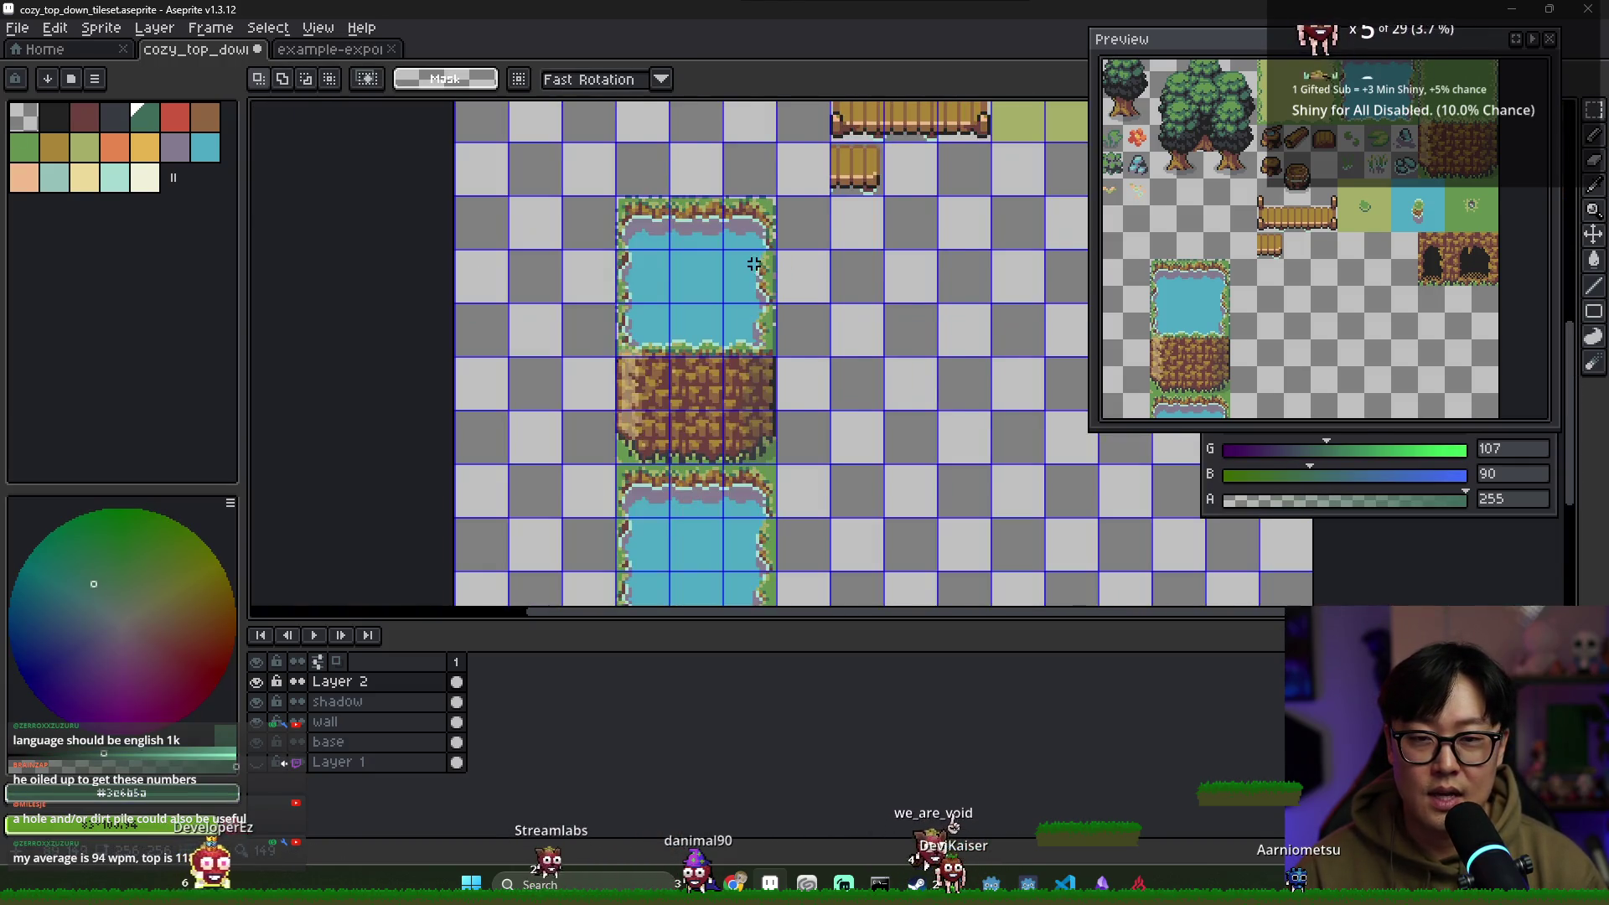
pyautogui.scroll(-2, 815, 316)
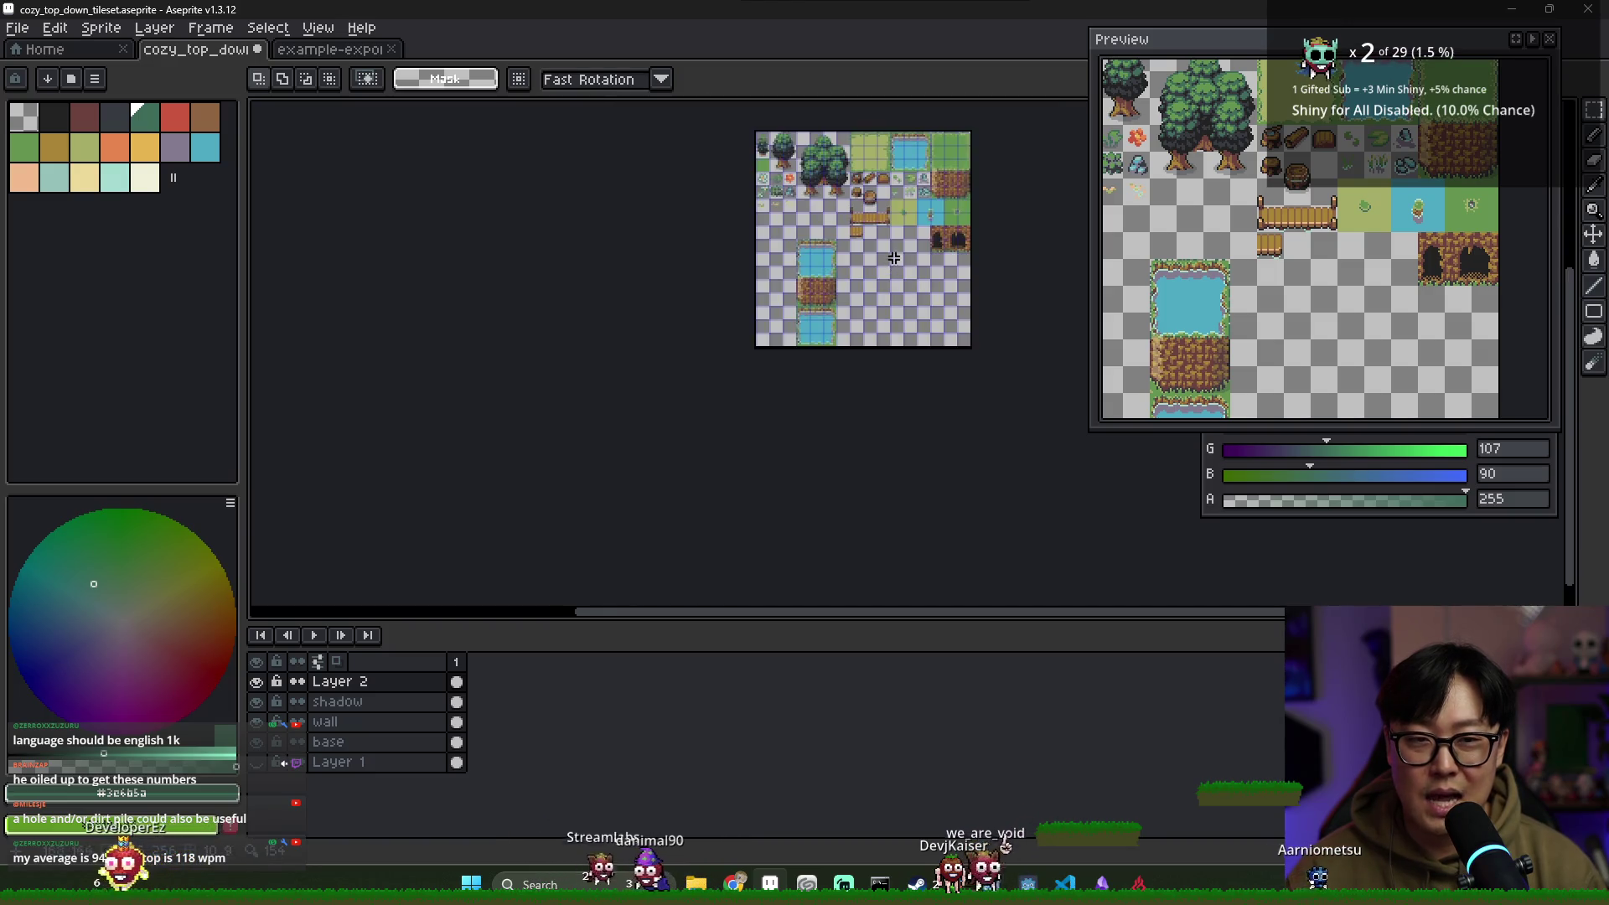
pyautogui.scroll(3, 772, 353)
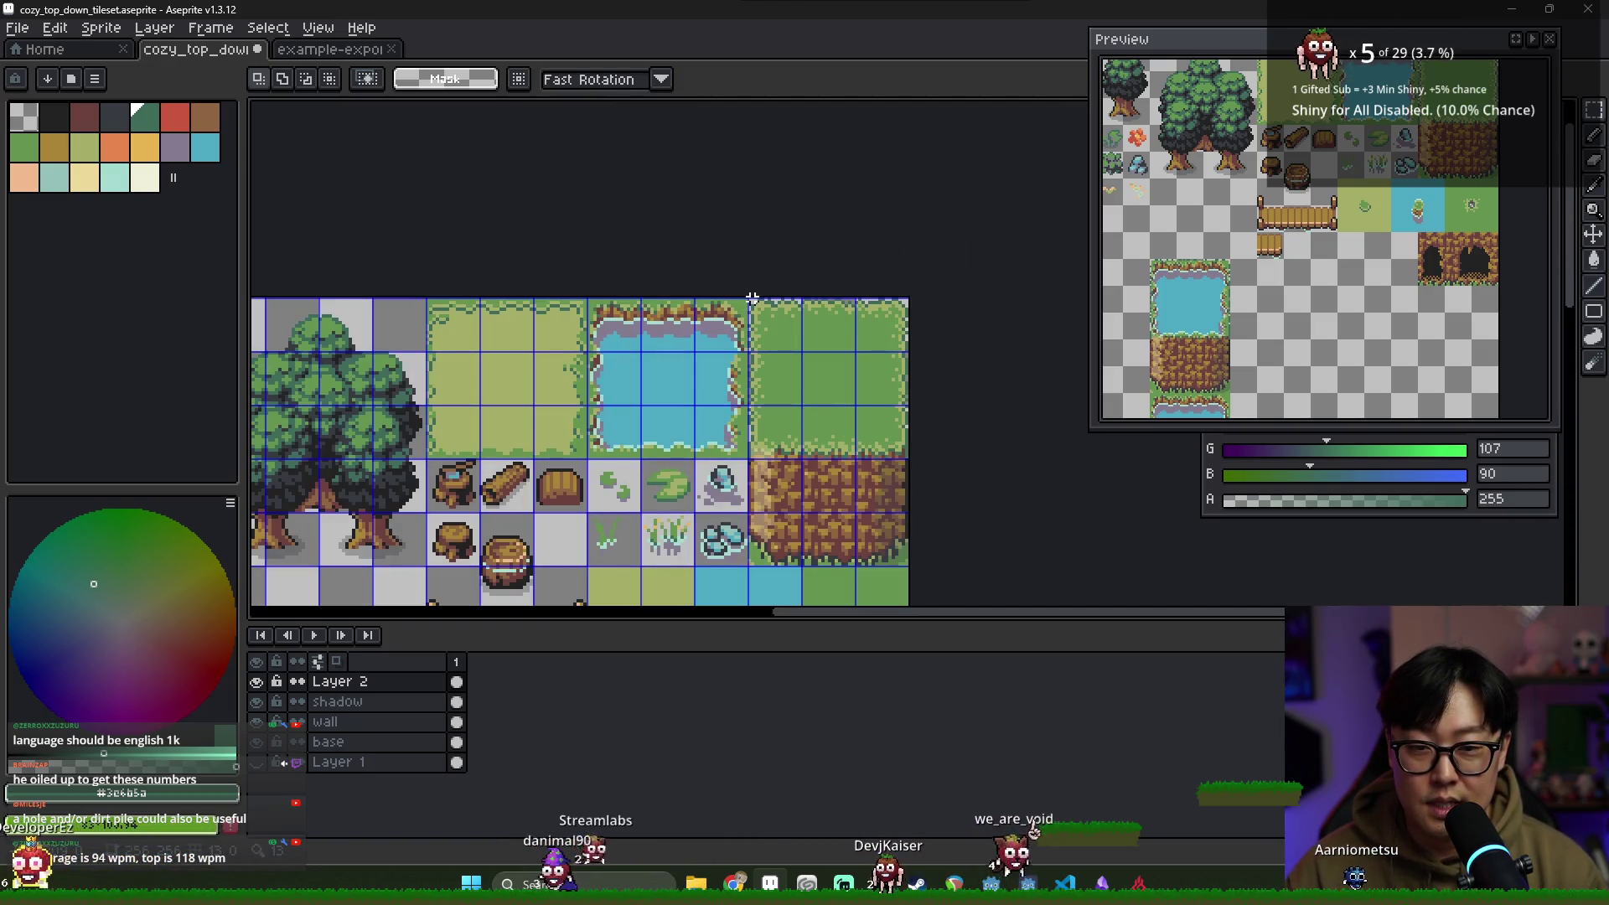
pyautogui.scroll(1, 838, 335)
pyautogui.moveTo(745, 300)
pyautogui.mouseDown()
pyautogui.moveTo(985, 306)
pyautogui.moveTo(980, 327)
pyautogui.mouseUp()
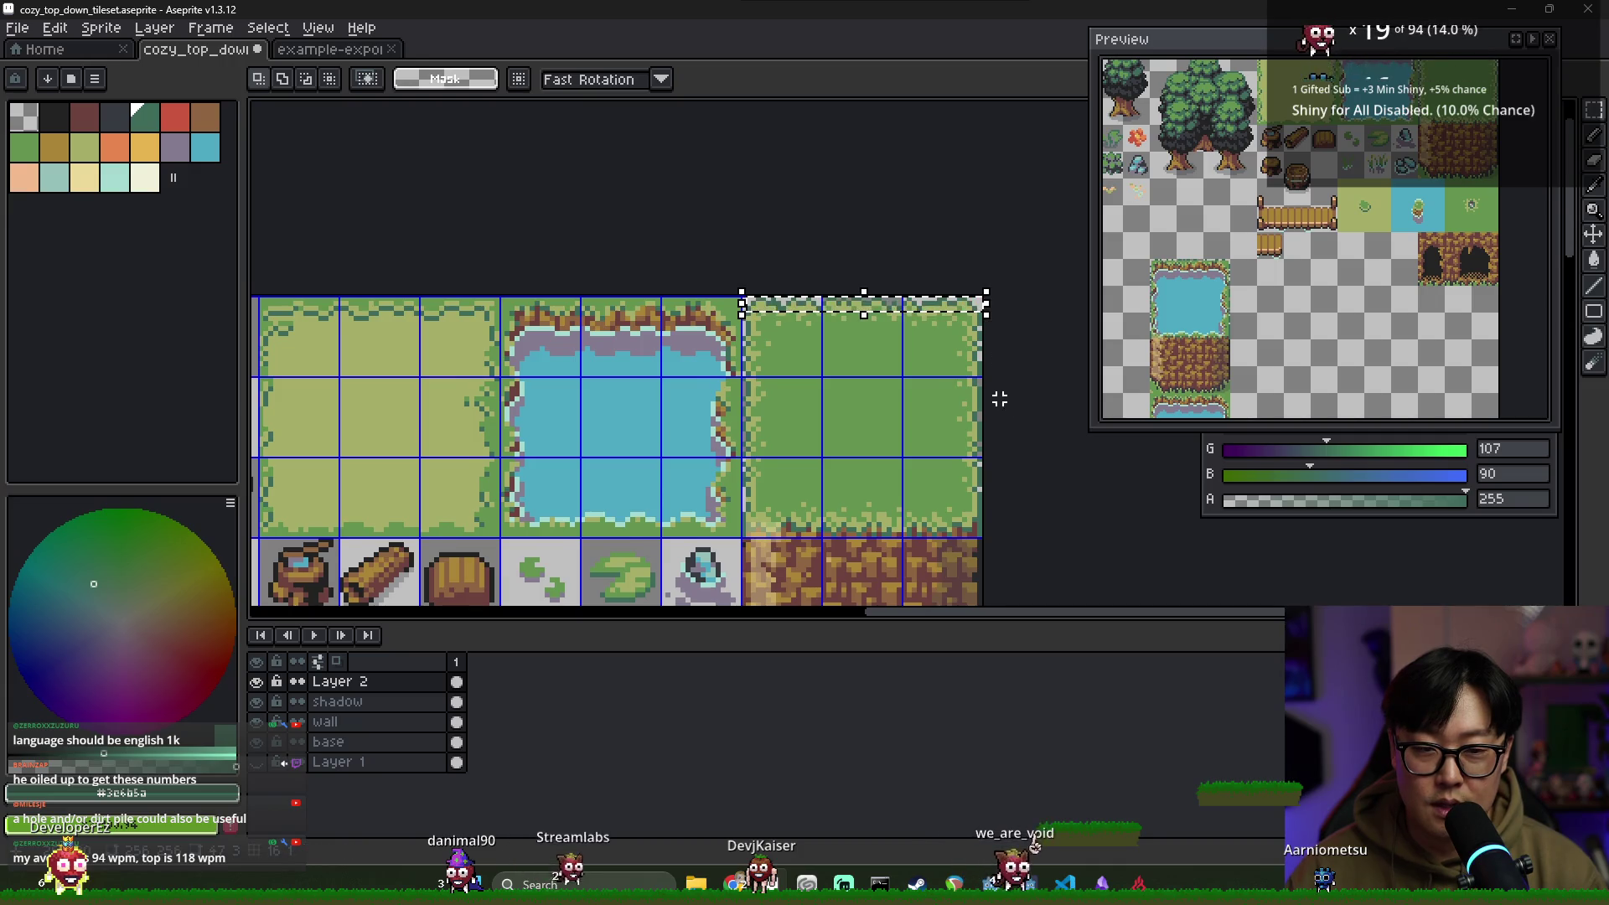
pyautogui.moveTo(1005, 398); pyautogui.dragTo(931, 352)
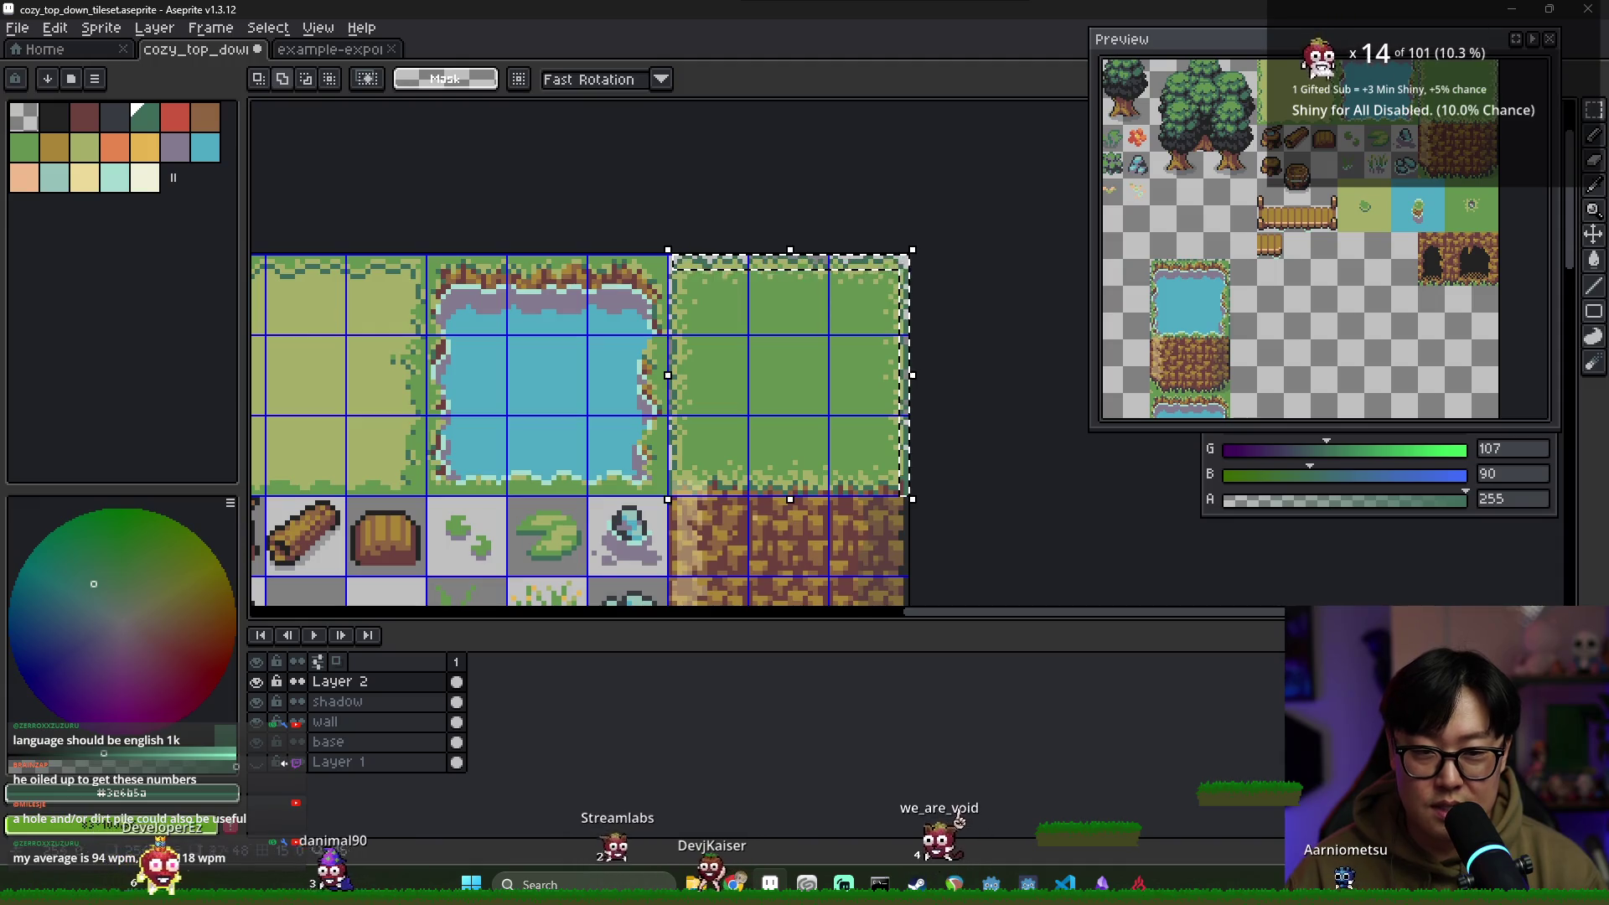
pyautogui.scroll(1, 906, 493)
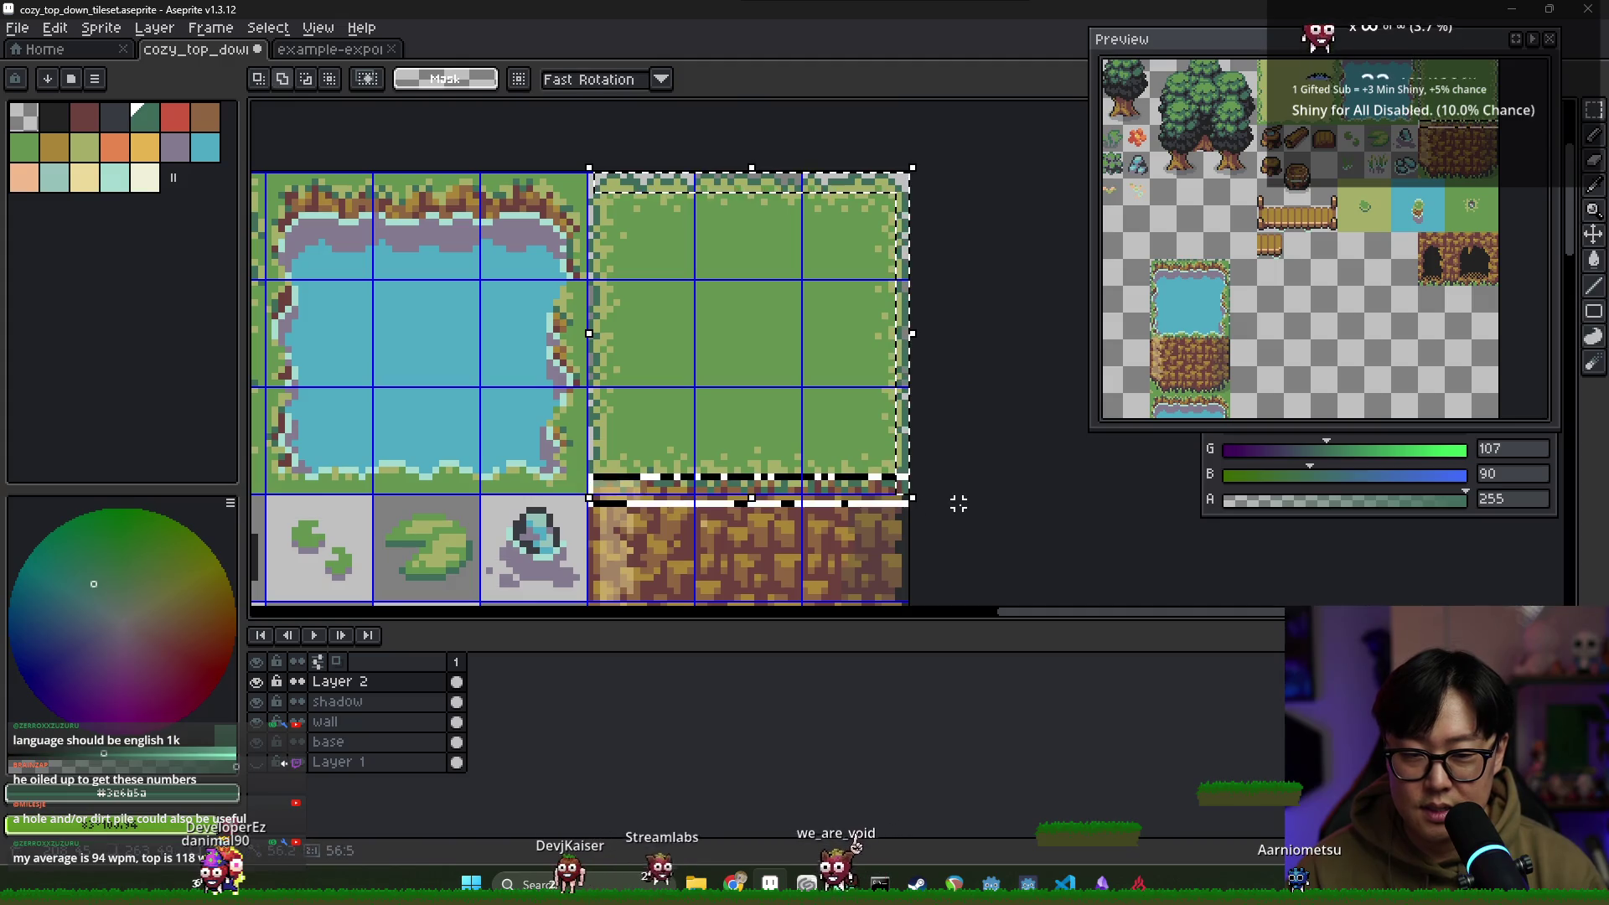
pyautogui.moveTo(944, 489); pyautogui.dragTo(609, 462)
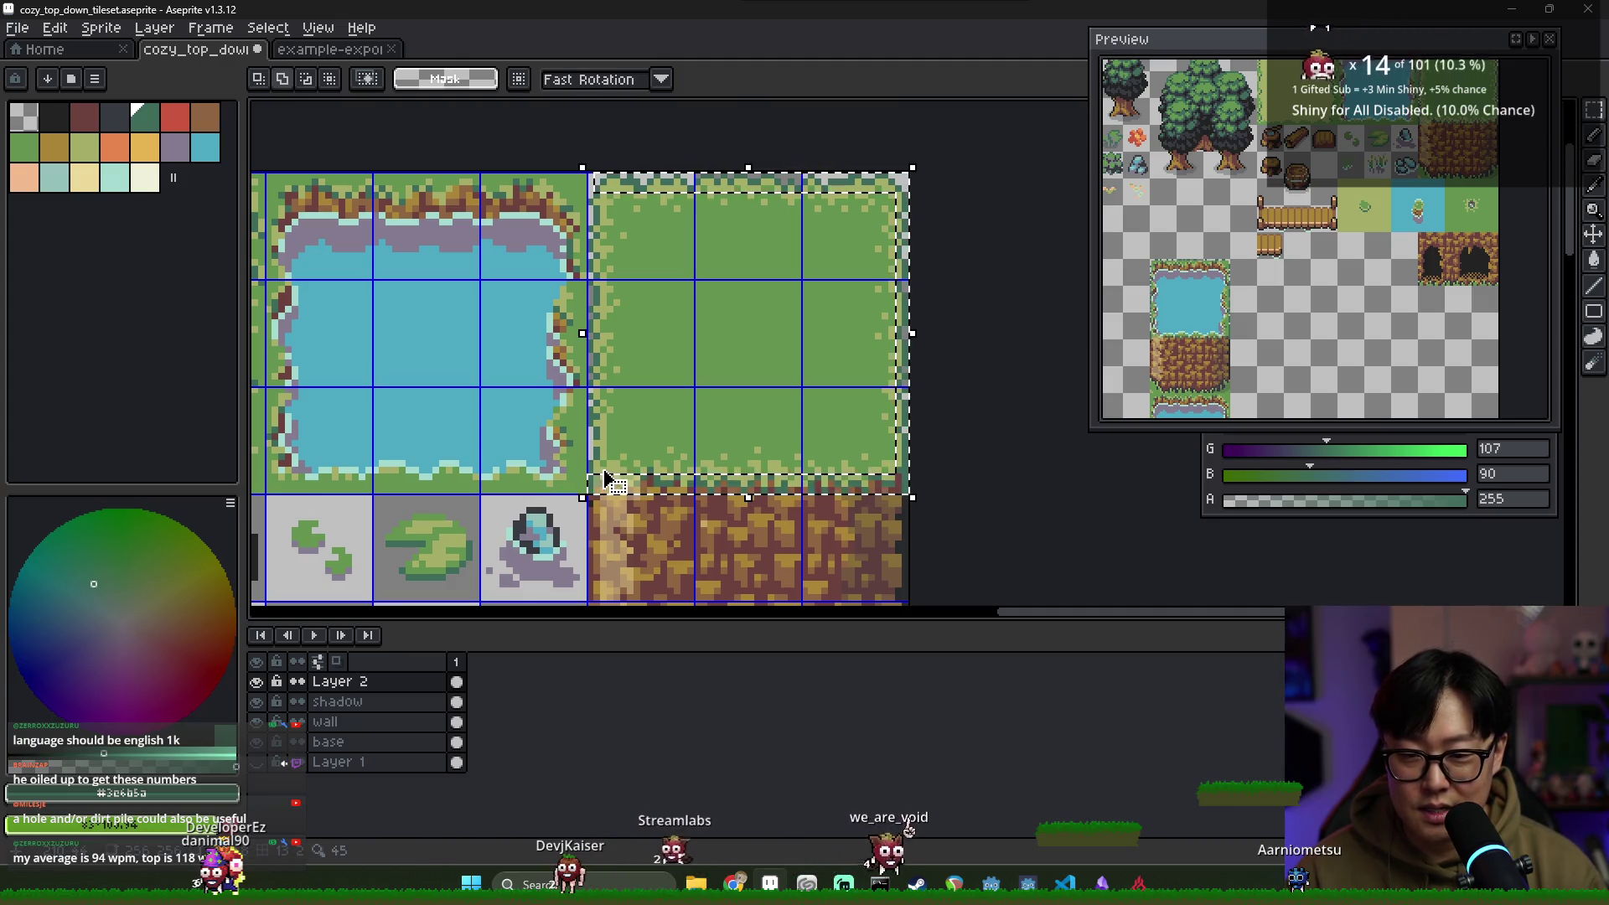
pyautogui.scroll(2, 610, 473)
pyautogui.scroll(-3, 604, 466)
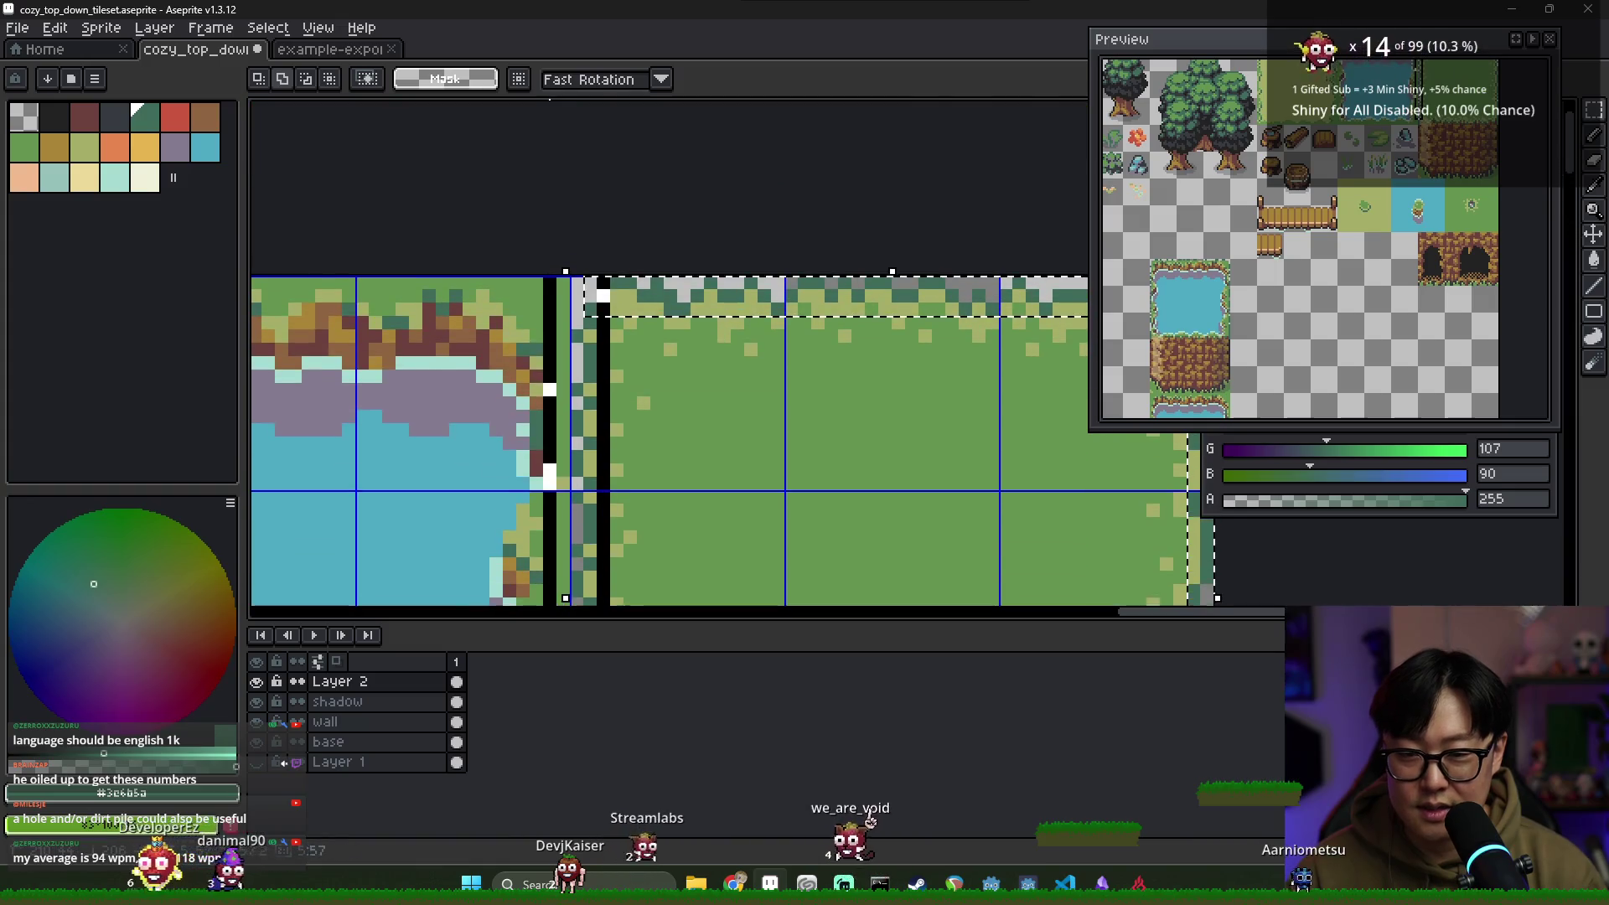
pyautogui.scroll(1, 575, 263)
pyautogui.scroll(-2, 687, 332)
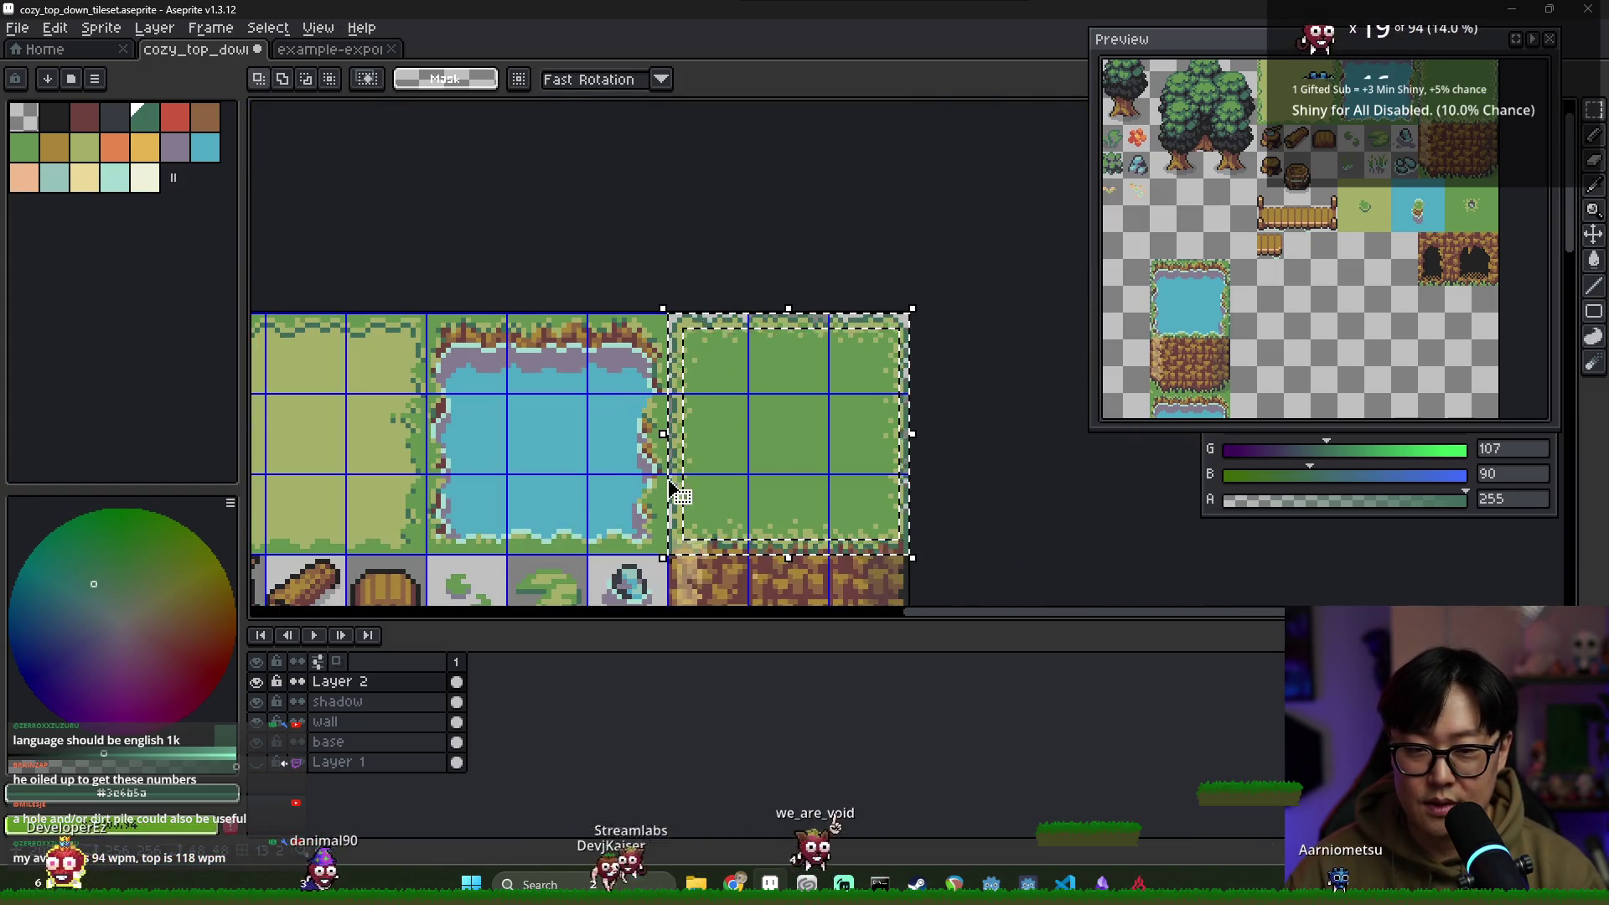
pyautogui.scroll(-4, 706, 461)
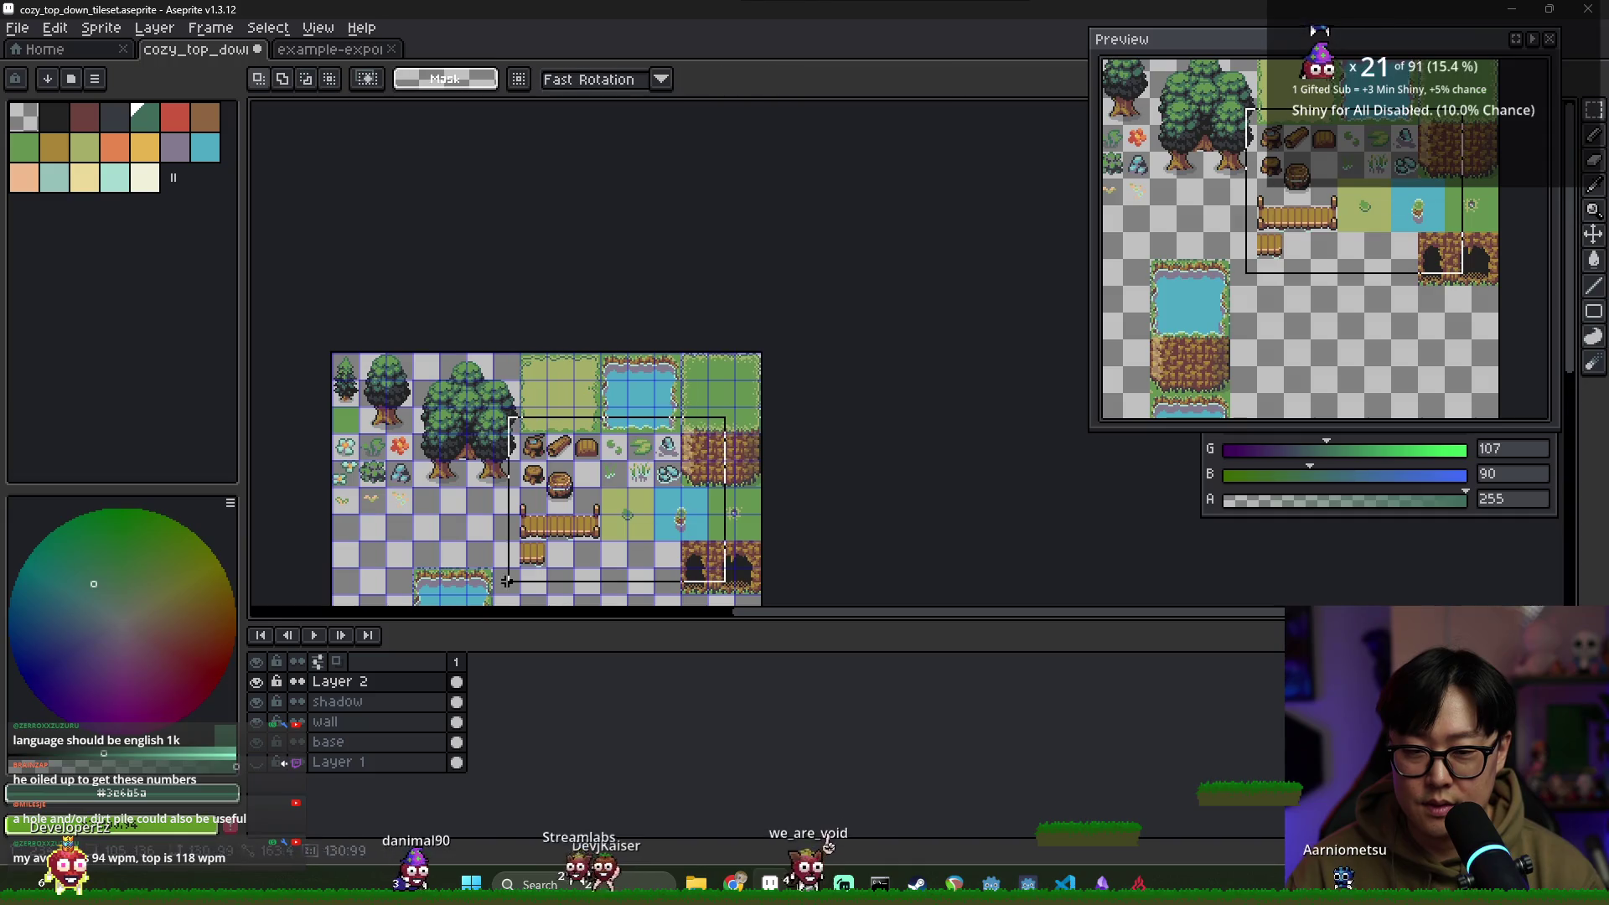
# Drop the grass tile onto the lower-left pond tile above the dirt cliff and commit it
pyautogui.moveTo(694, 434); pyautogui.dragTo(496, 550)
pyautogui.scroll(2, 866, 345)
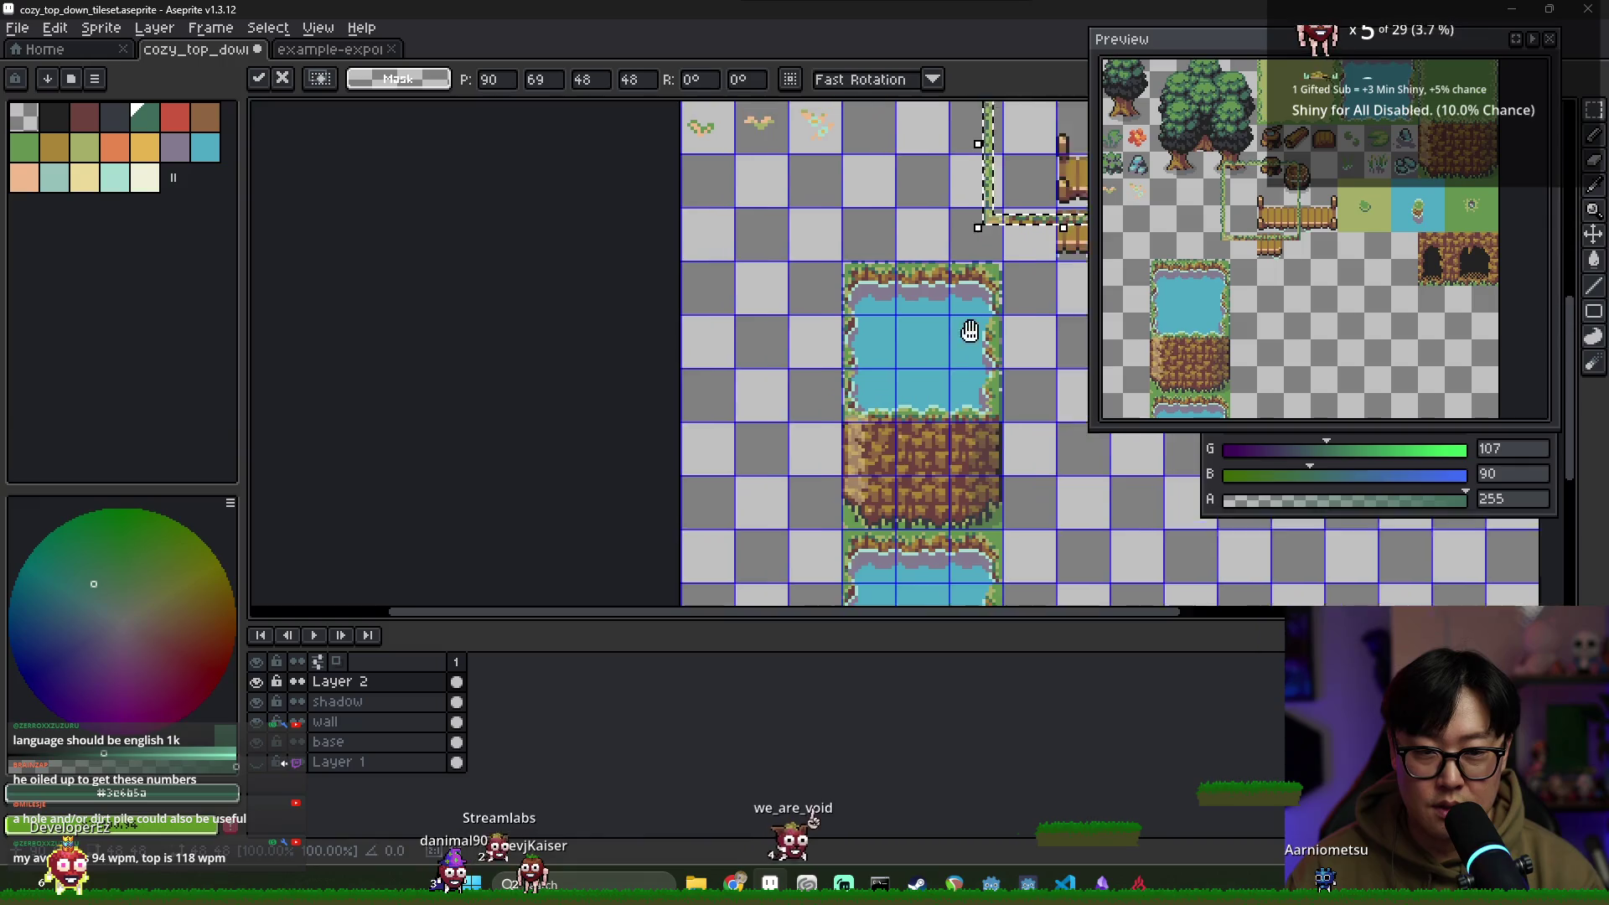
pyautogui.moveTo(773, 278)
pyautogui.mouseDown()
pyautogui.moveTo(650, 476)
pyautogui.moveTo(762, 484)
pyautogui.mouseUp()
pyautogui.scroll(1, 649, 476)
pyautogui.click(915, 390)
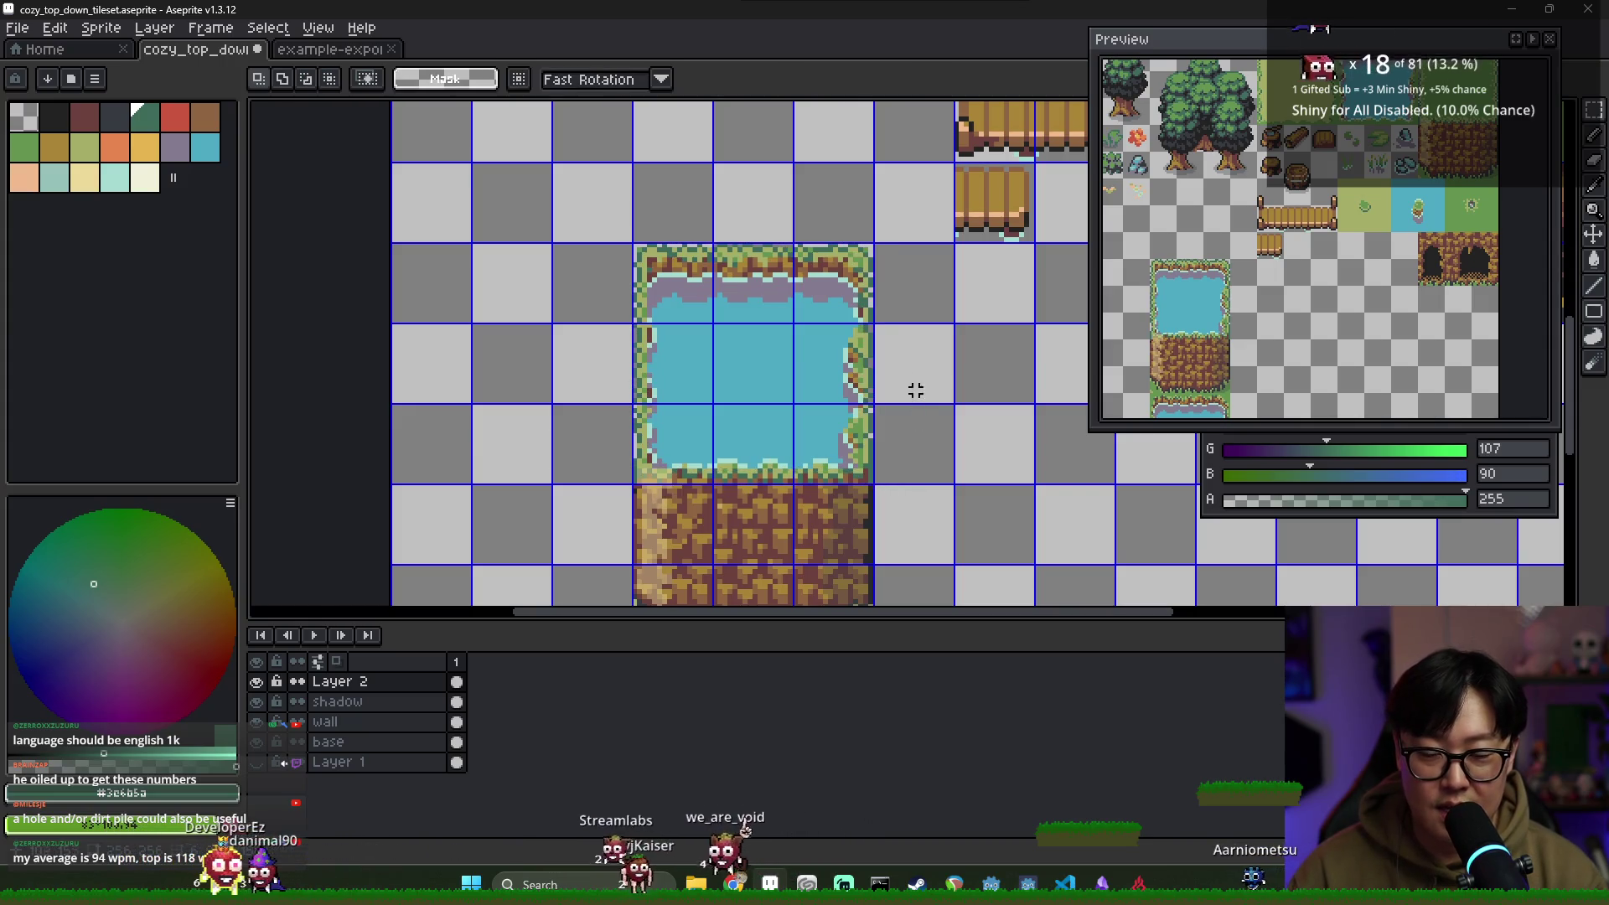
# Switch to the Pencil and sample the lighter grass green (green 173, blue 103)
pyautogui.scroll(-2, 869, 350)
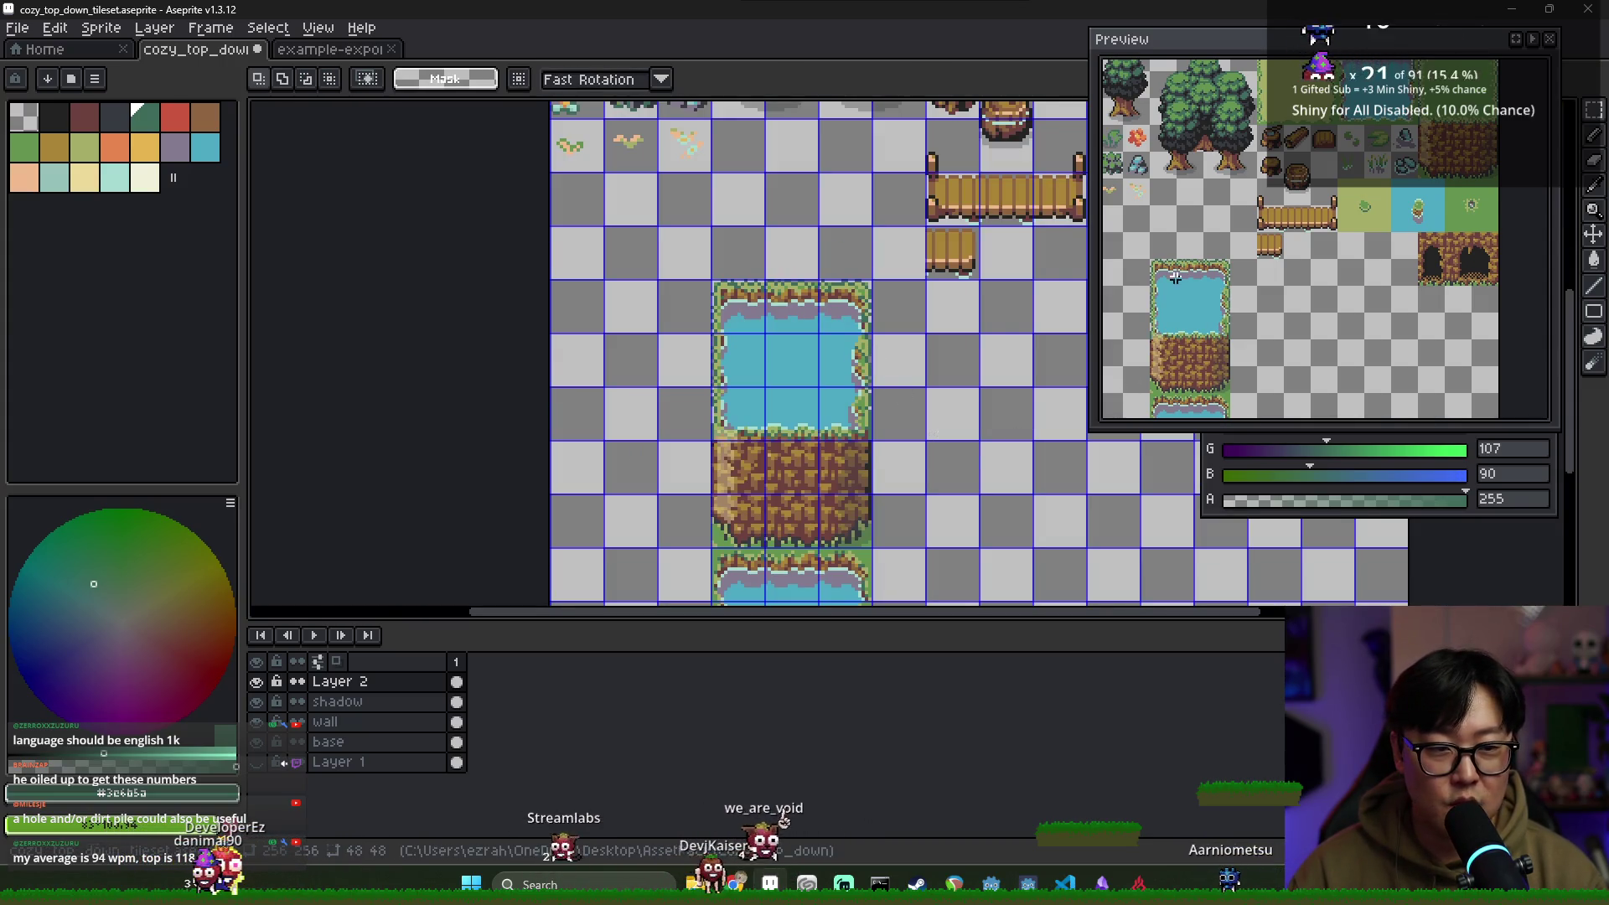
pyautogui.scroll(3, 778, 425)
pyautogui.press('b')
pyautogui.keyDown('alt'); pyautogui.click(755, 252); pyautogui.keyUp('alt')
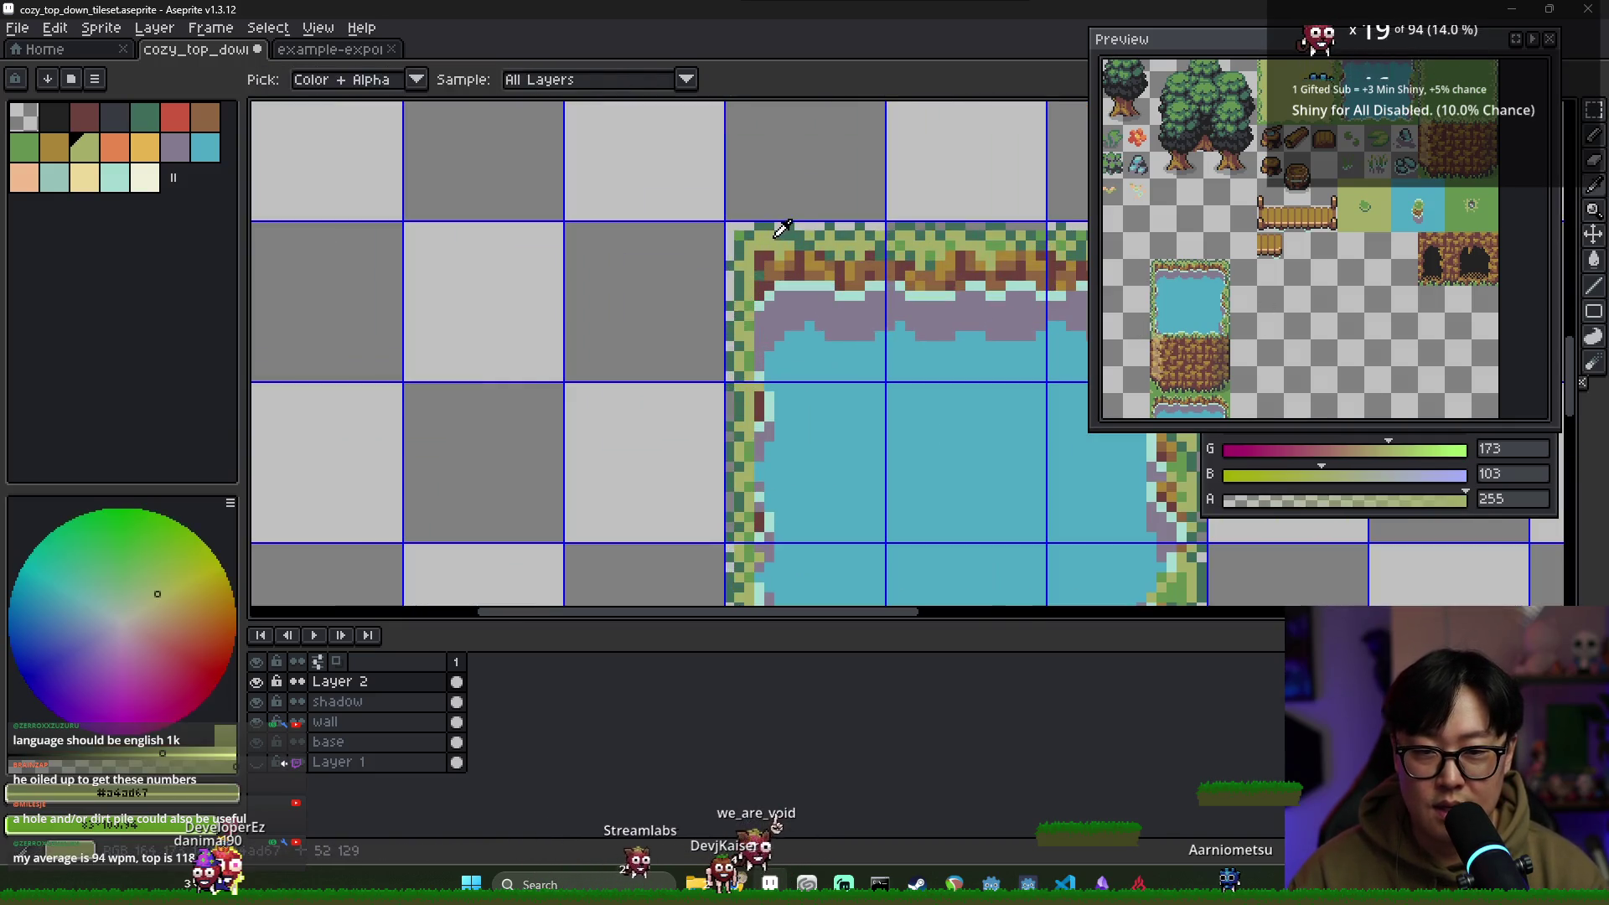
# Sample darker and lighter greens from the pond's grass edge with the Eyedropper
pyautogui.press('alt')
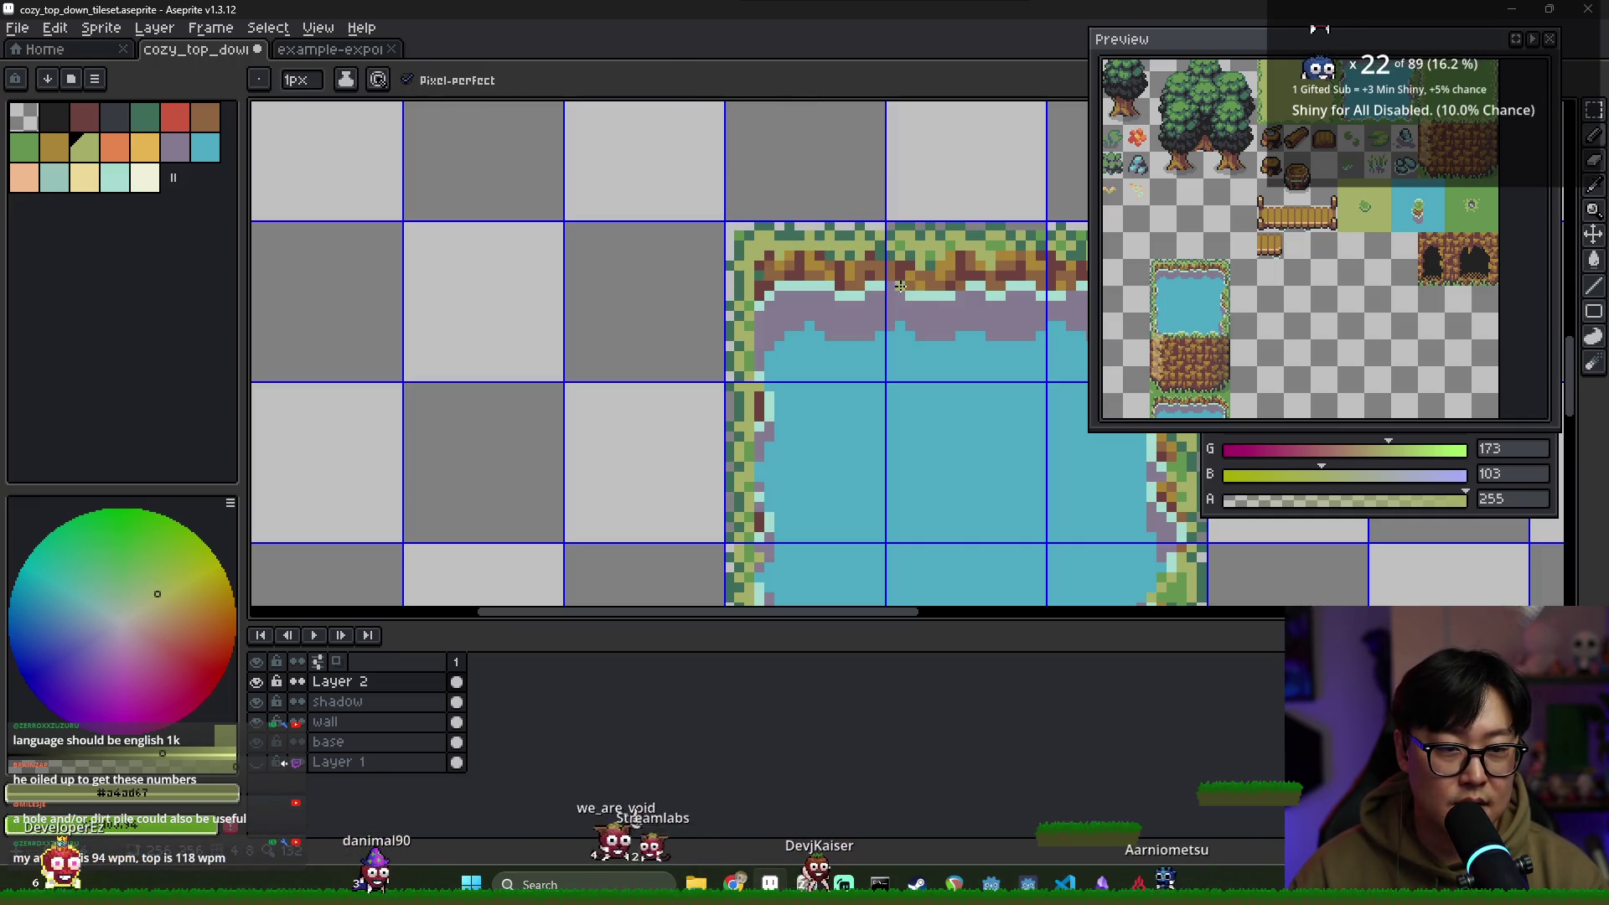
pyautogui.scroll(-1, 948, 269)
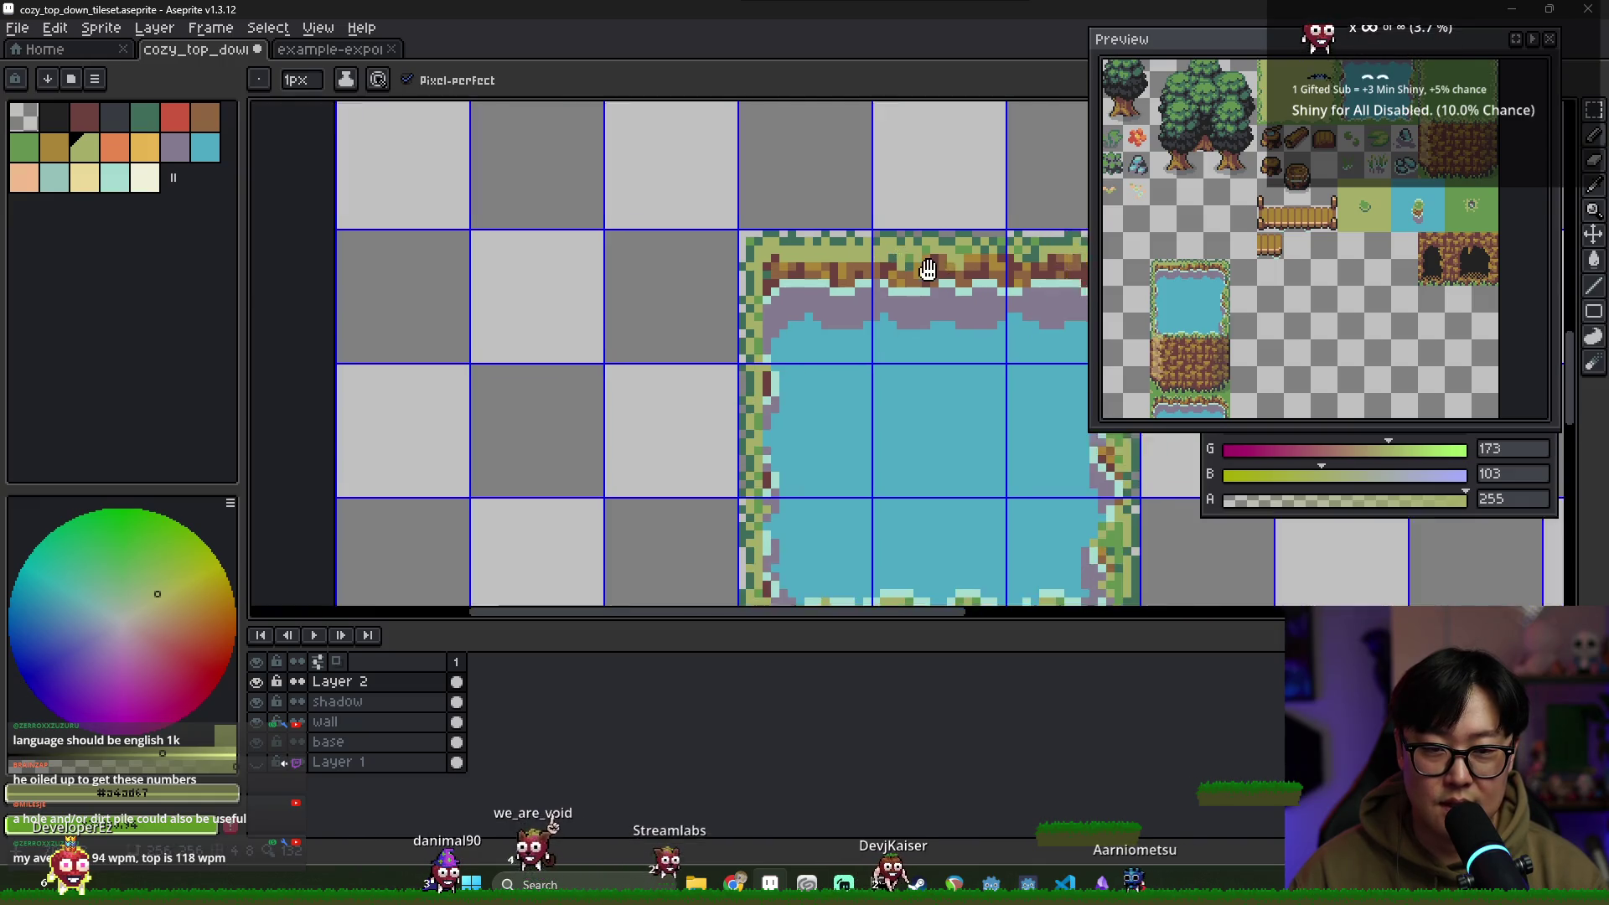
pyautogui.moveTo(948, 269); pyautogui.dragTo(728, 270)
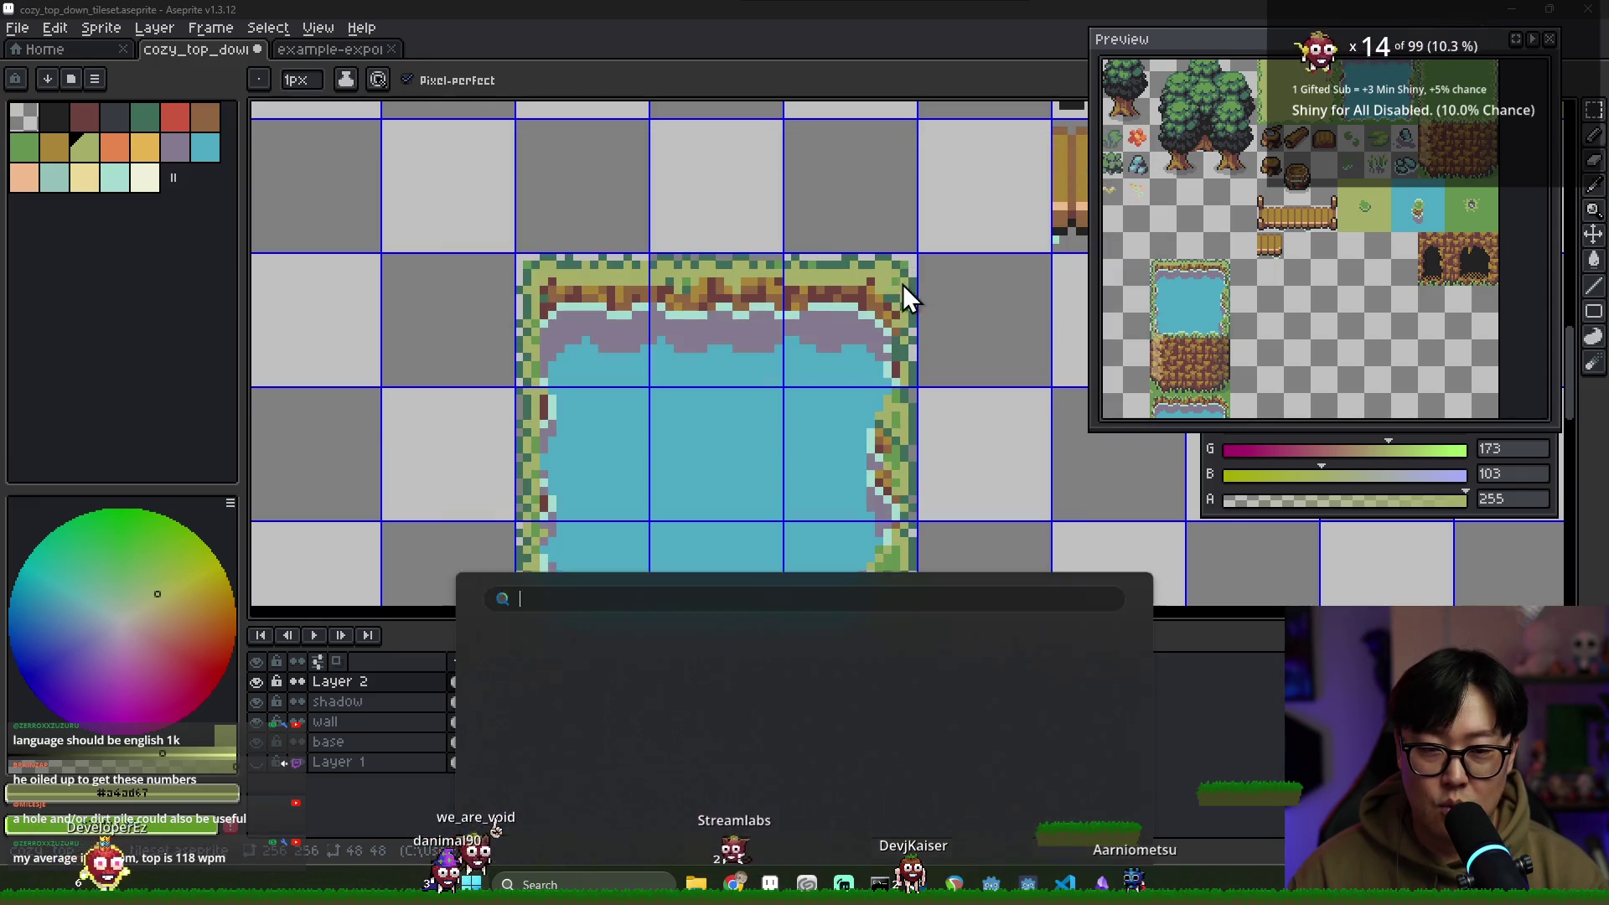
pyautogui.keyDown('alt'); pyautogui.click(895, 285); pyautogui.keyUp('alt')
pyautogui.keyDown('alt'); pyautogui.click(897, 289); pyautogui.keyUp('alt')
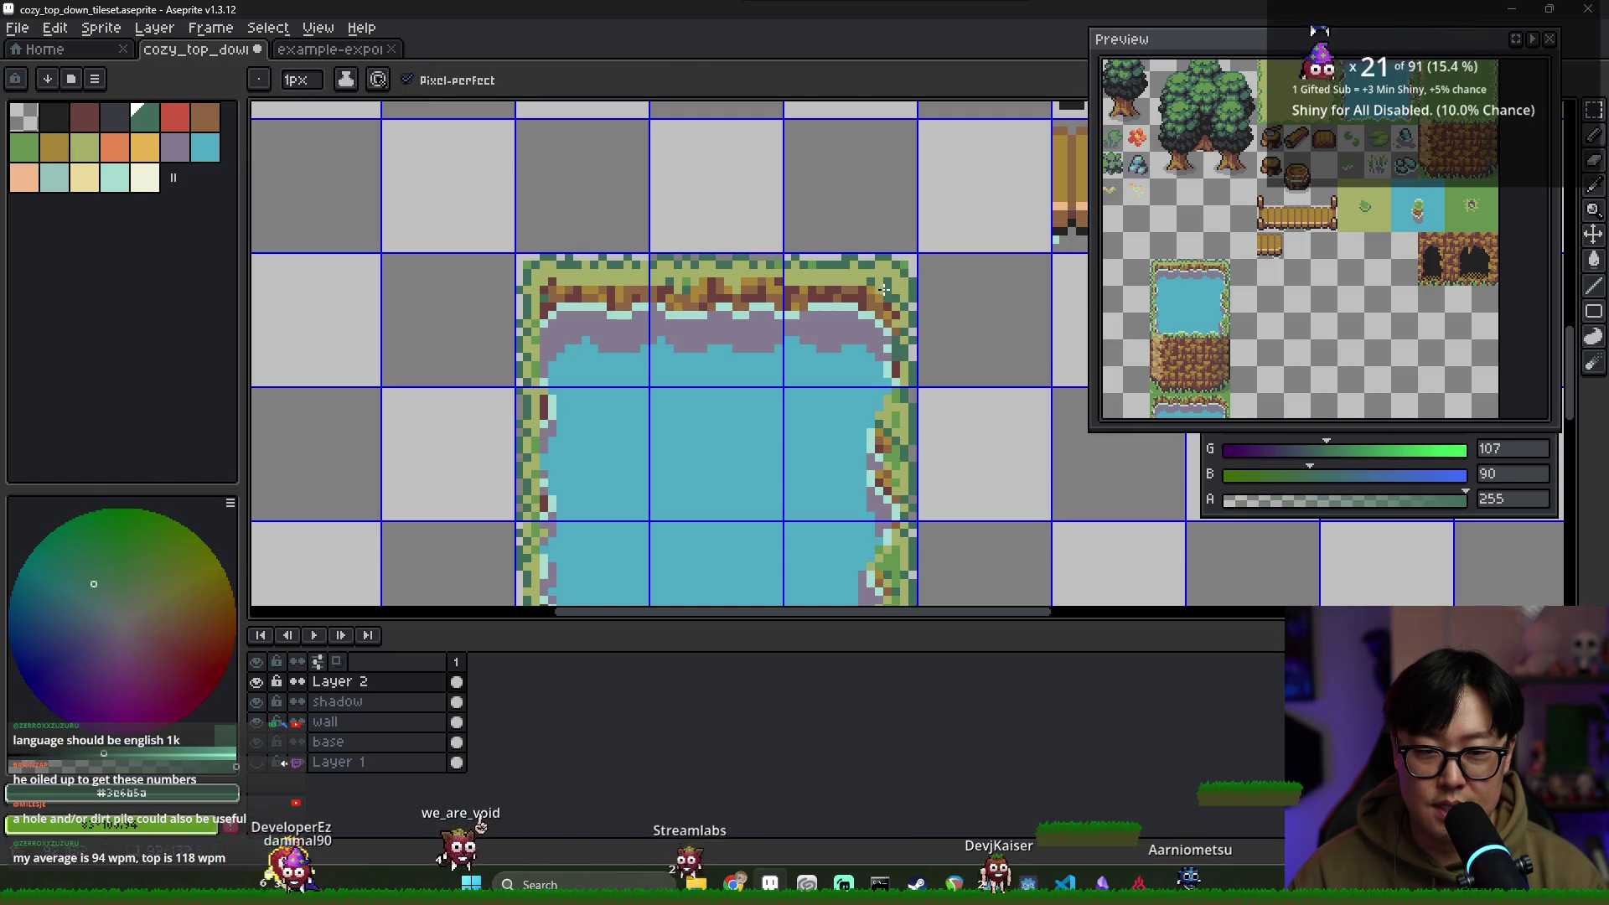
# Sample the brown from the pond's dirt edge and go back to pixel drawing
pyautogui.press('alt')
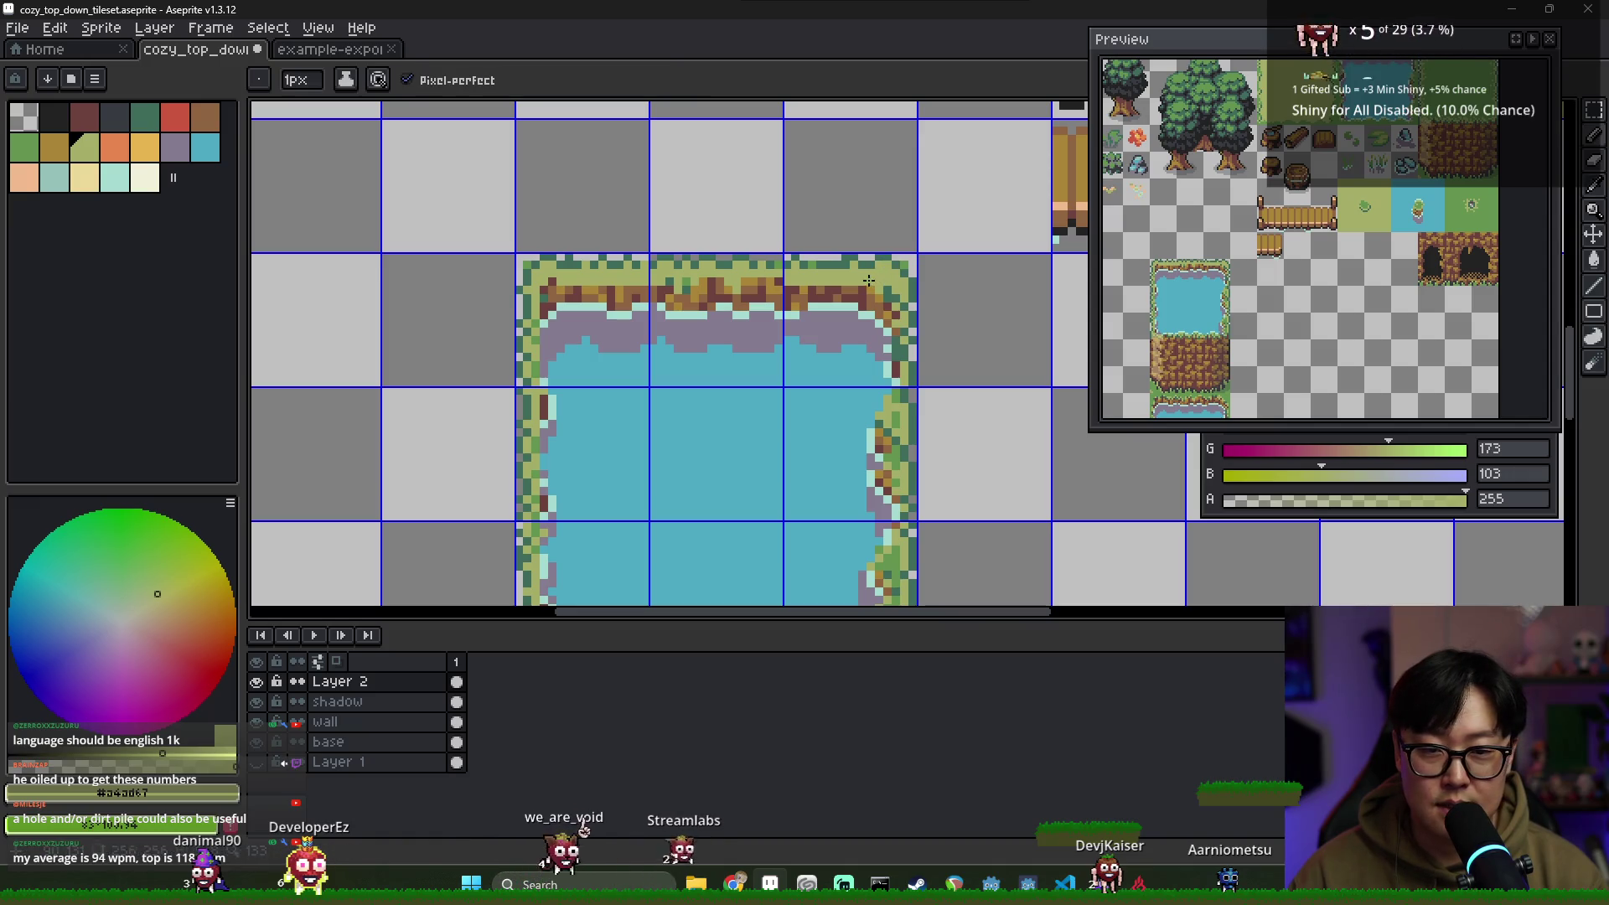
pyautogui.scroll(2, 607, 294)
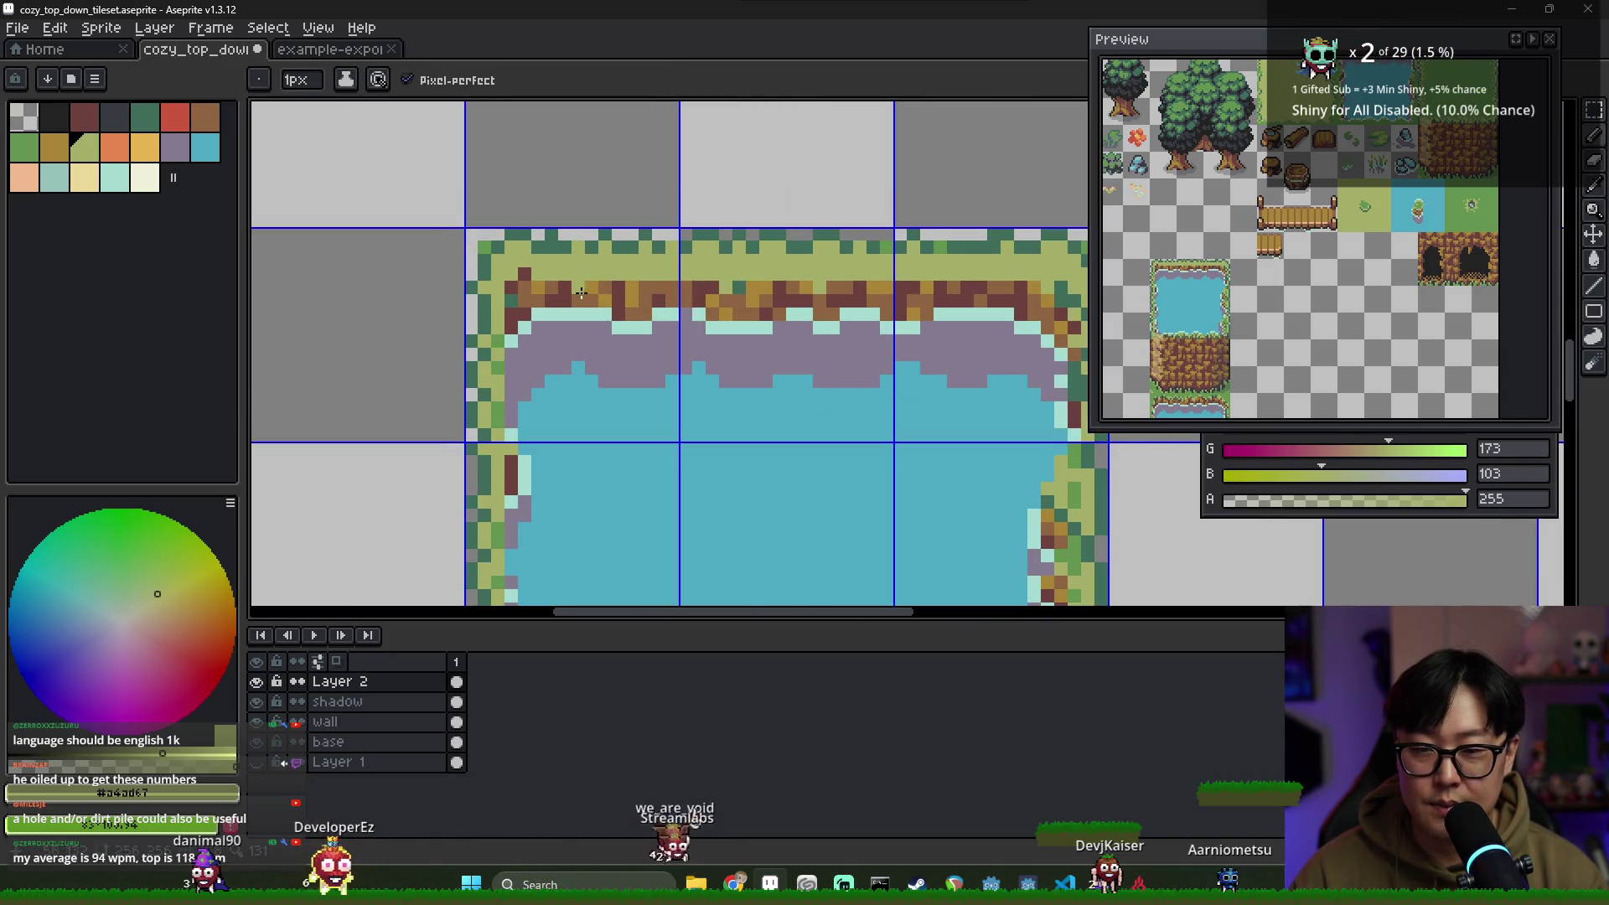
pyautogui.keyDown('alt'); pyautogui.click(586, 303); pyautogui.keyUp('alt')
pyautogui.press('alt')
pyautogui.scroll(-1, 579, 308)
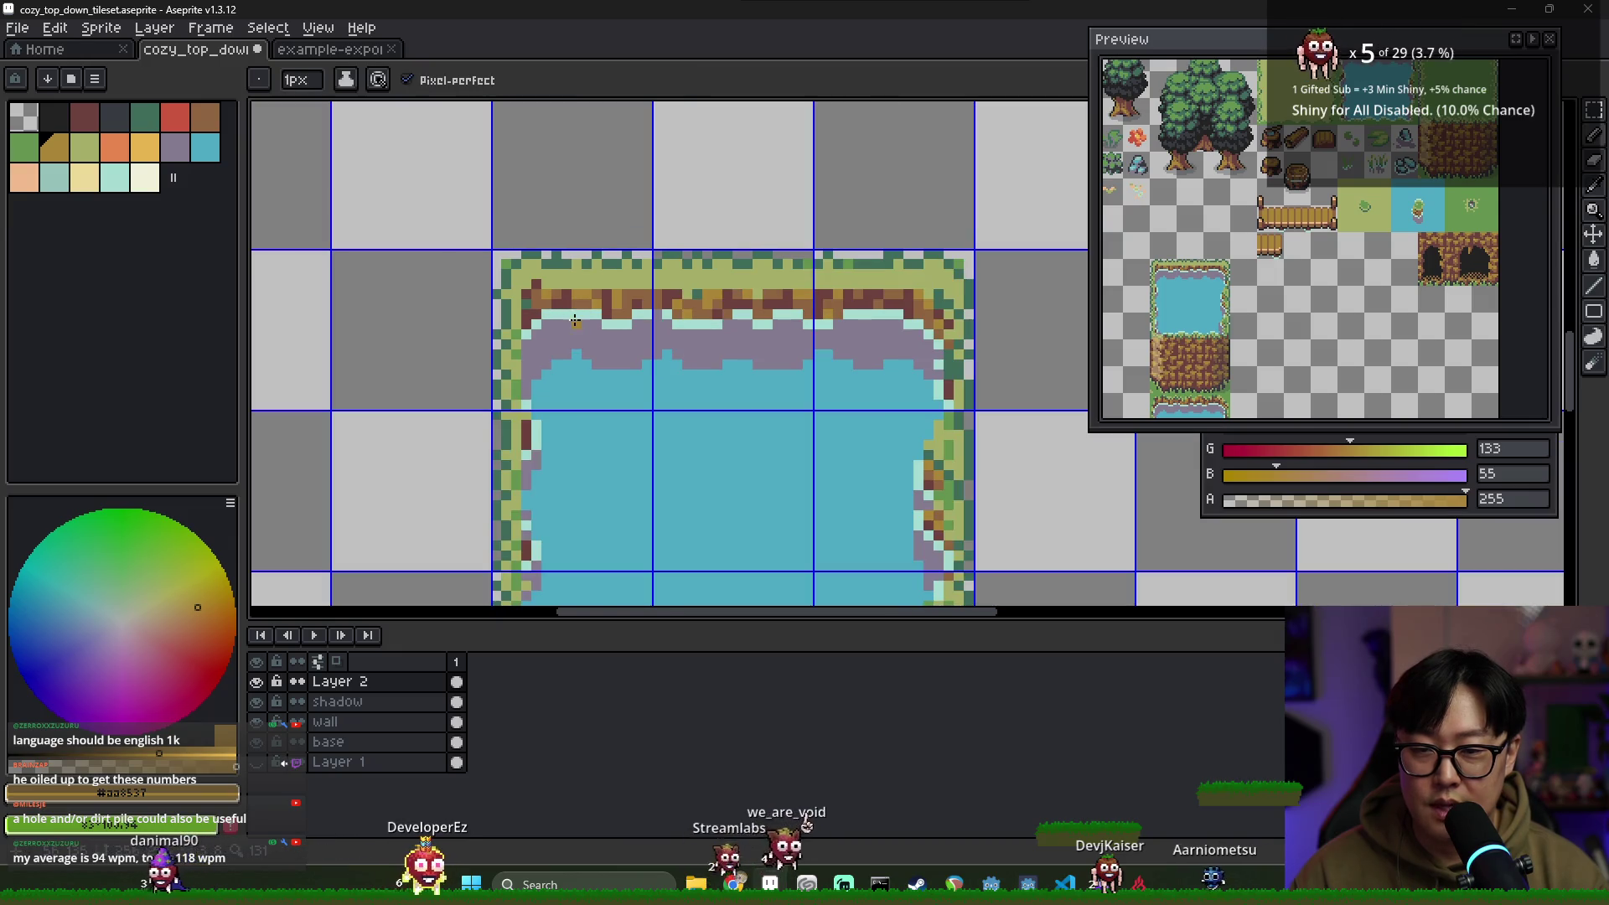
# Try nudging the pond's top edge strip down one pixel, then undo it
pyautogui.press('m')
pyautogui.moveTo(533, 301); pyautogui.dragTo(938, 374)
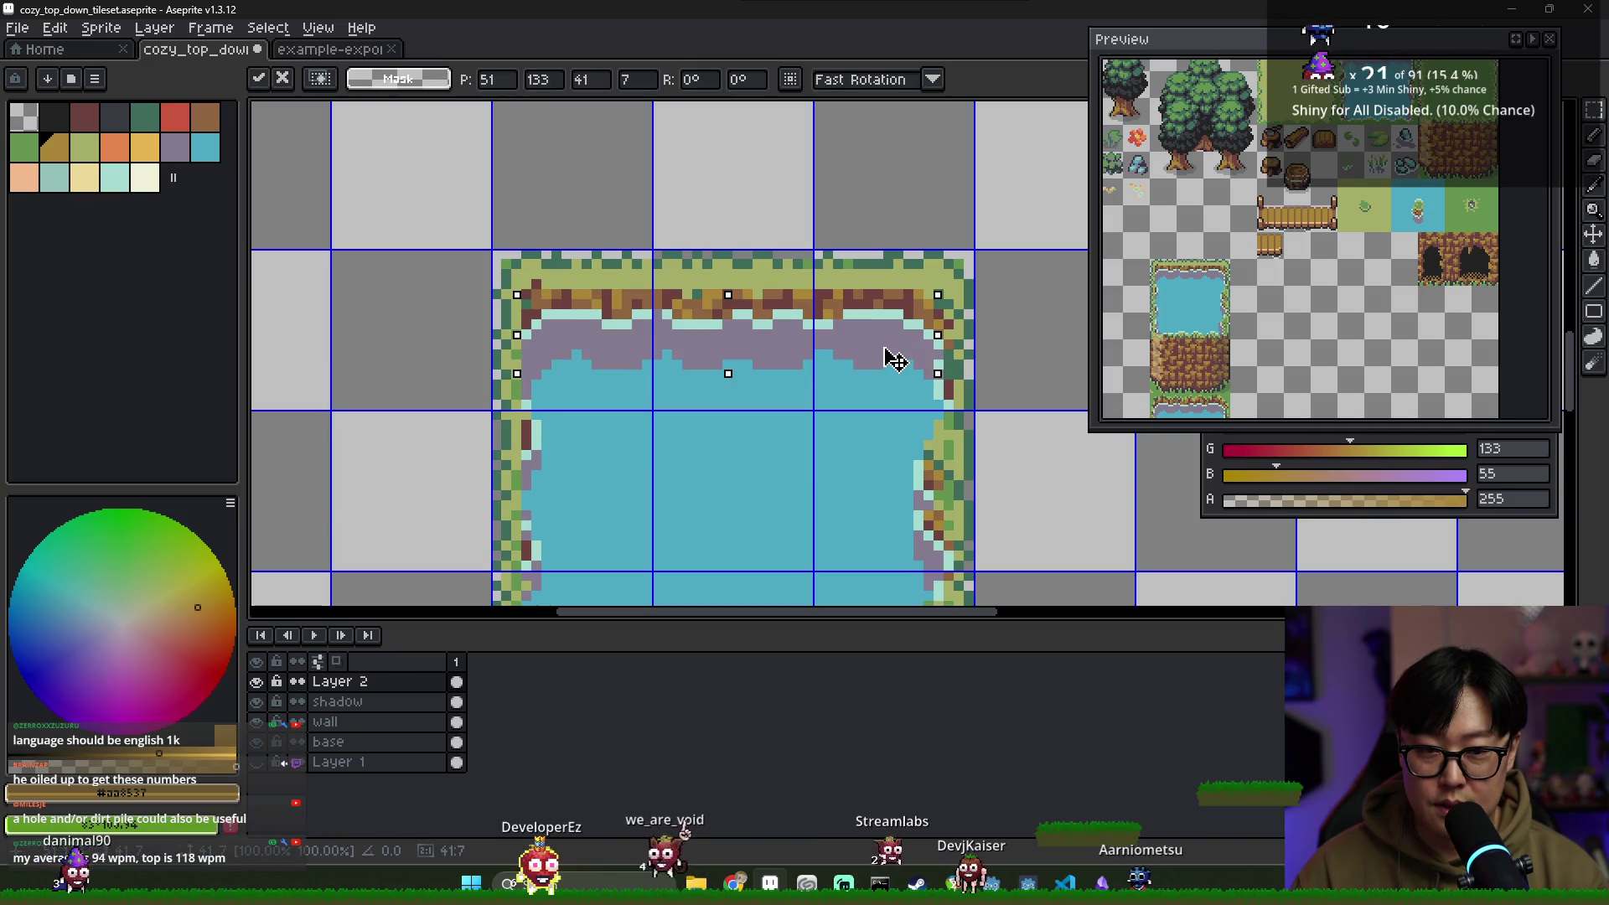
pyautogui.press('Down')
pyautogui.press('Return')
pyautogui.hotkey('ctrl', 'z')
# Re-sample the grass green and dark brown, then return to the 1px Pencil
pyautogui.scroll(1, 583, 306)
pyautogui.keyDown('alt'); pyautogui.click(535, 248); pyautogui.keyUp('alt')
pyautogui.keyDown('alt'); pyautogui.click(491, 262); pyautogui.keyUp('alt')
pyautogui.press('b')
pyautogui.scroll(-1, 546, 310)
pyautogui.hscroll(2, 592, 306)
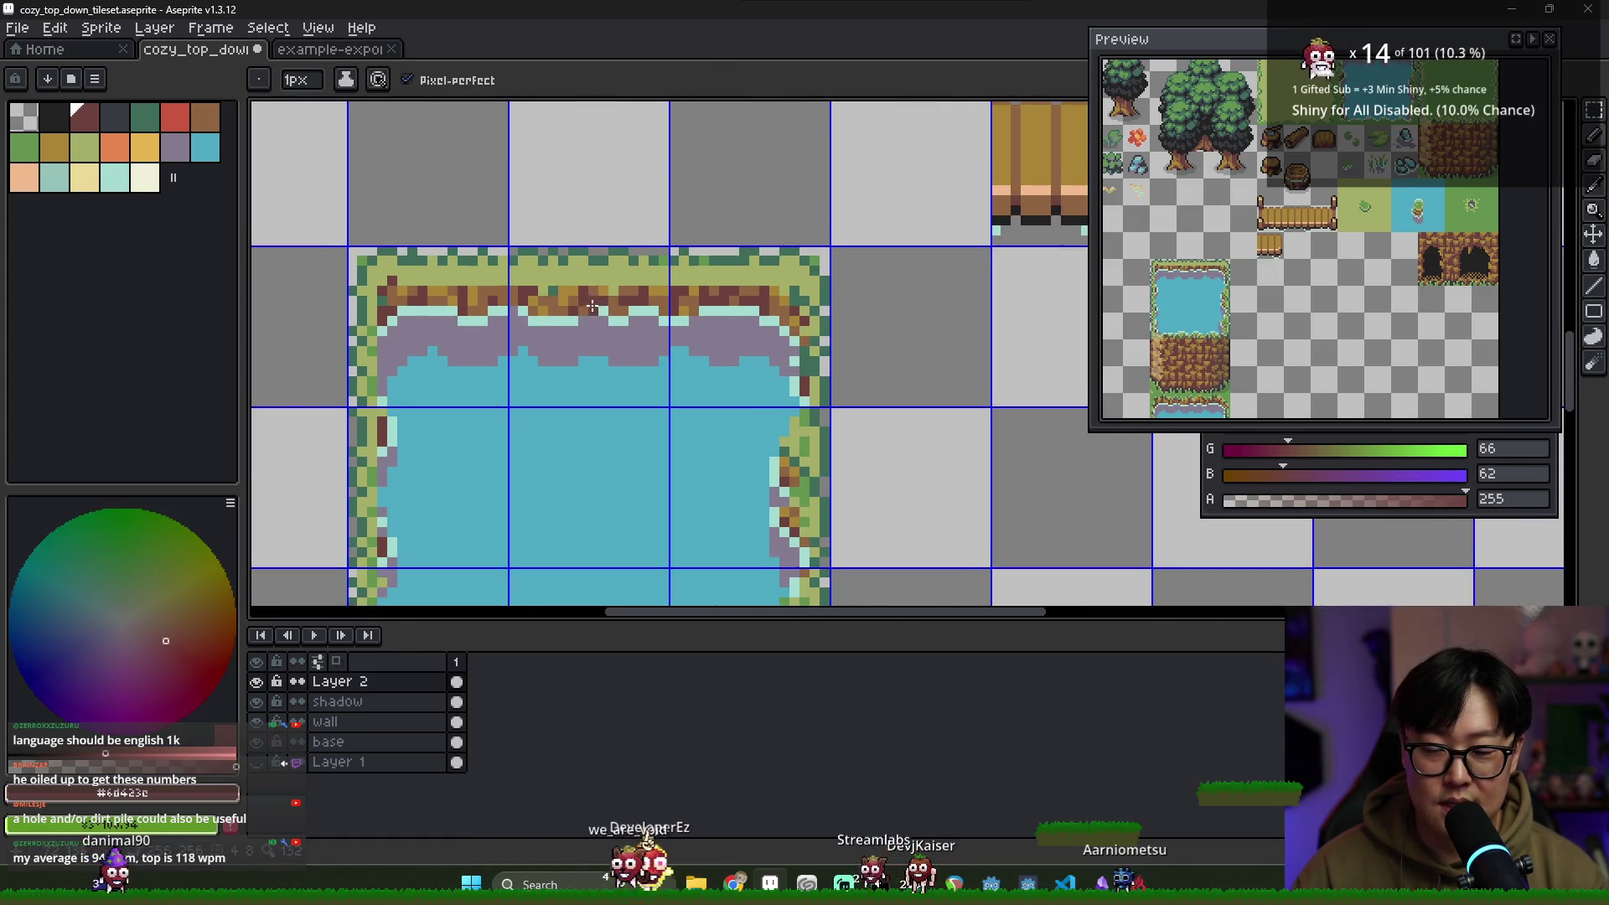
pyautogui.scroll(-3, 593, 307)
pyautogui.scroll(2, 575, 317)
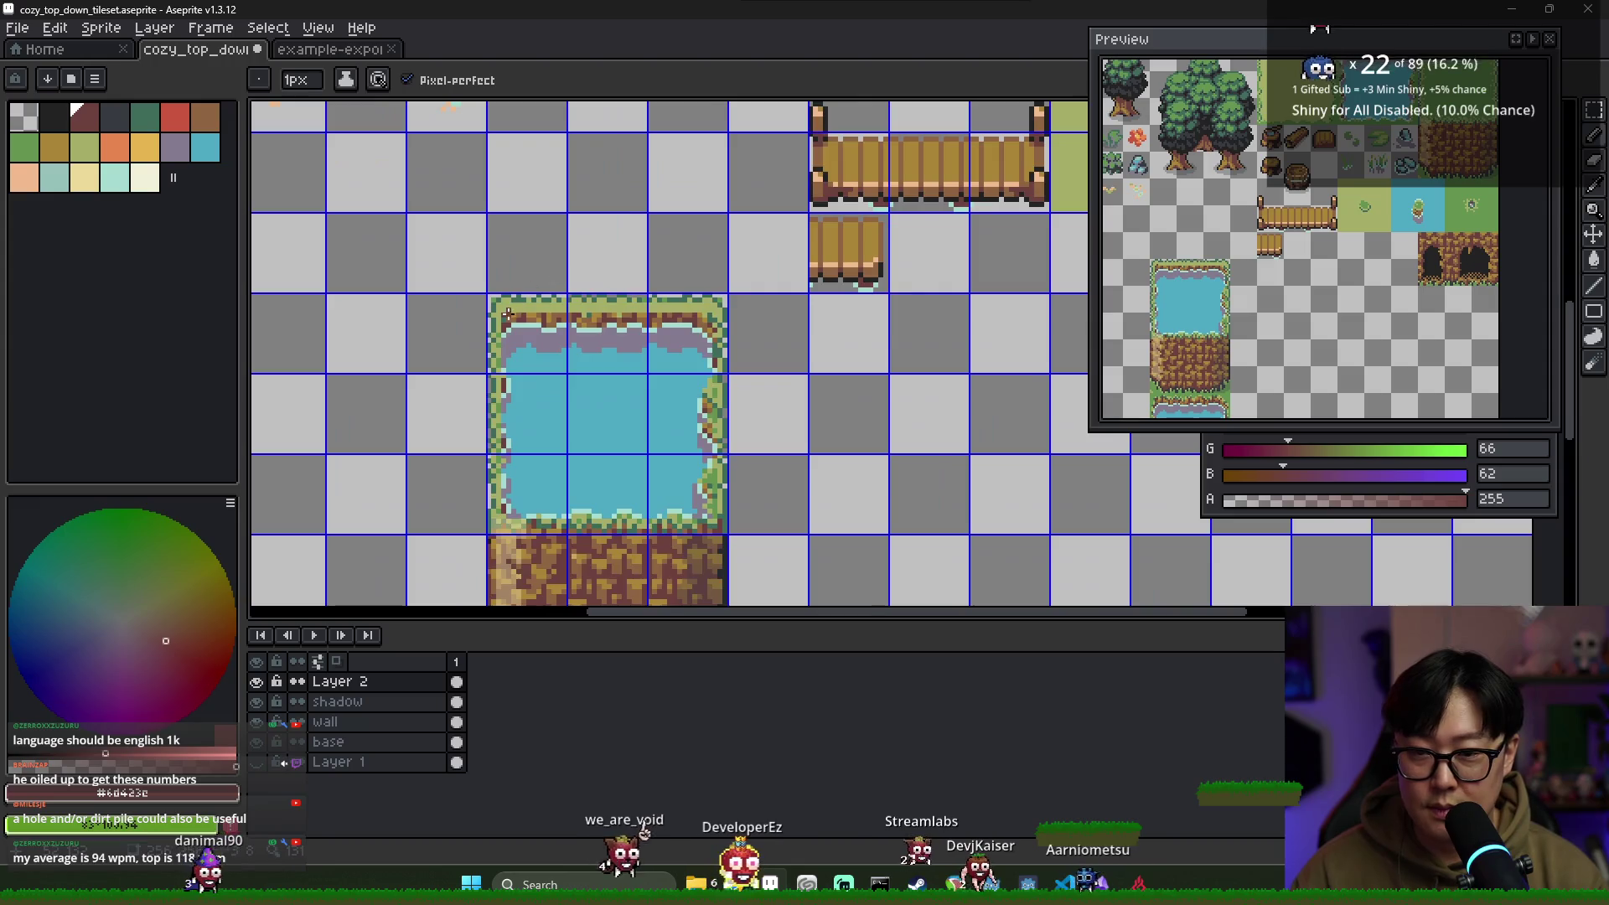
# Sample the light grass green (green 148, blue 81) for touching up the top grass rim
pyautogui.press('v')
pyautogui.keyDown('alt'); pyautogui.click(520, 308); pyautogui.keyUp('alt')
pyautogui.press('b')
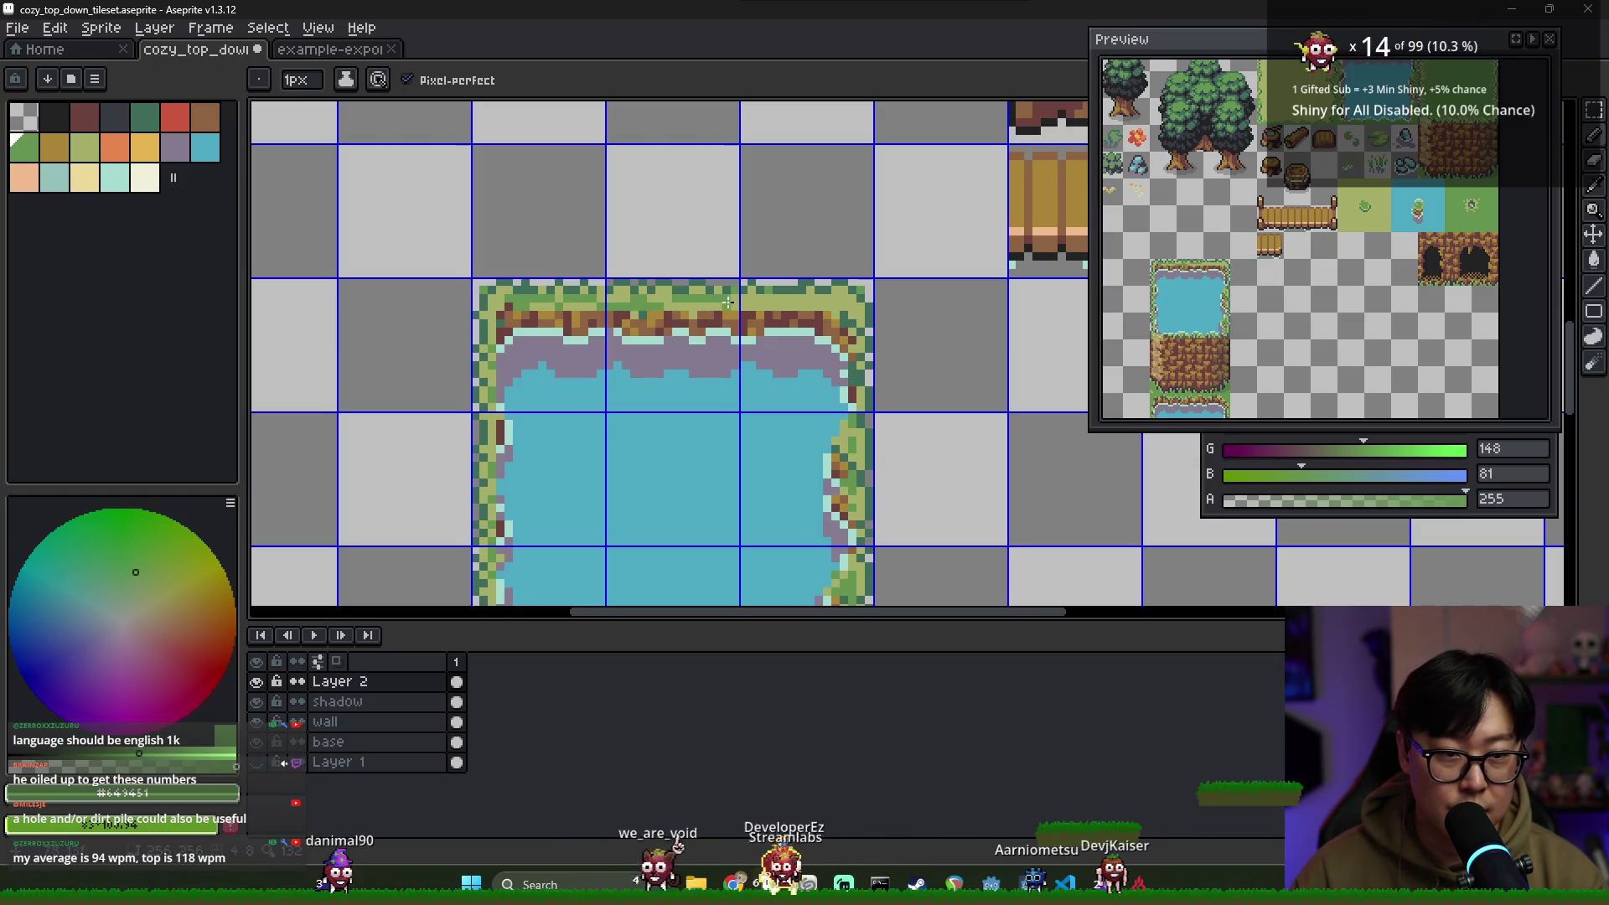
pyautogui.hscroll(2, 717, 300)
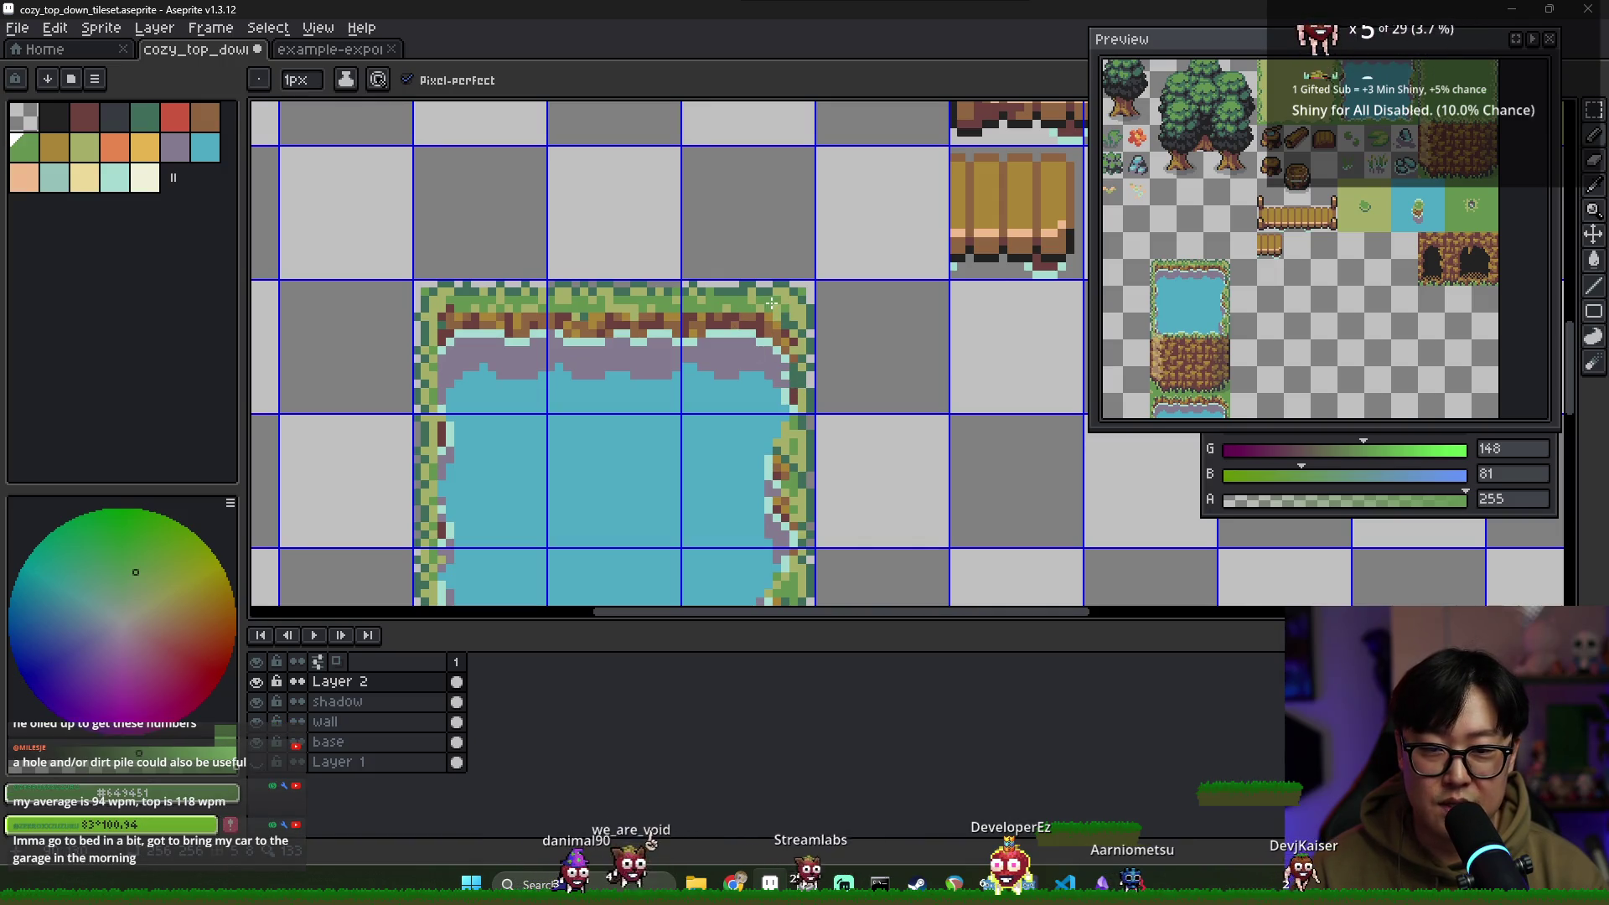
pyautogui.keyDown('alt'); pyautogui.click(771, 303); pyautogui.keyUp('alt')
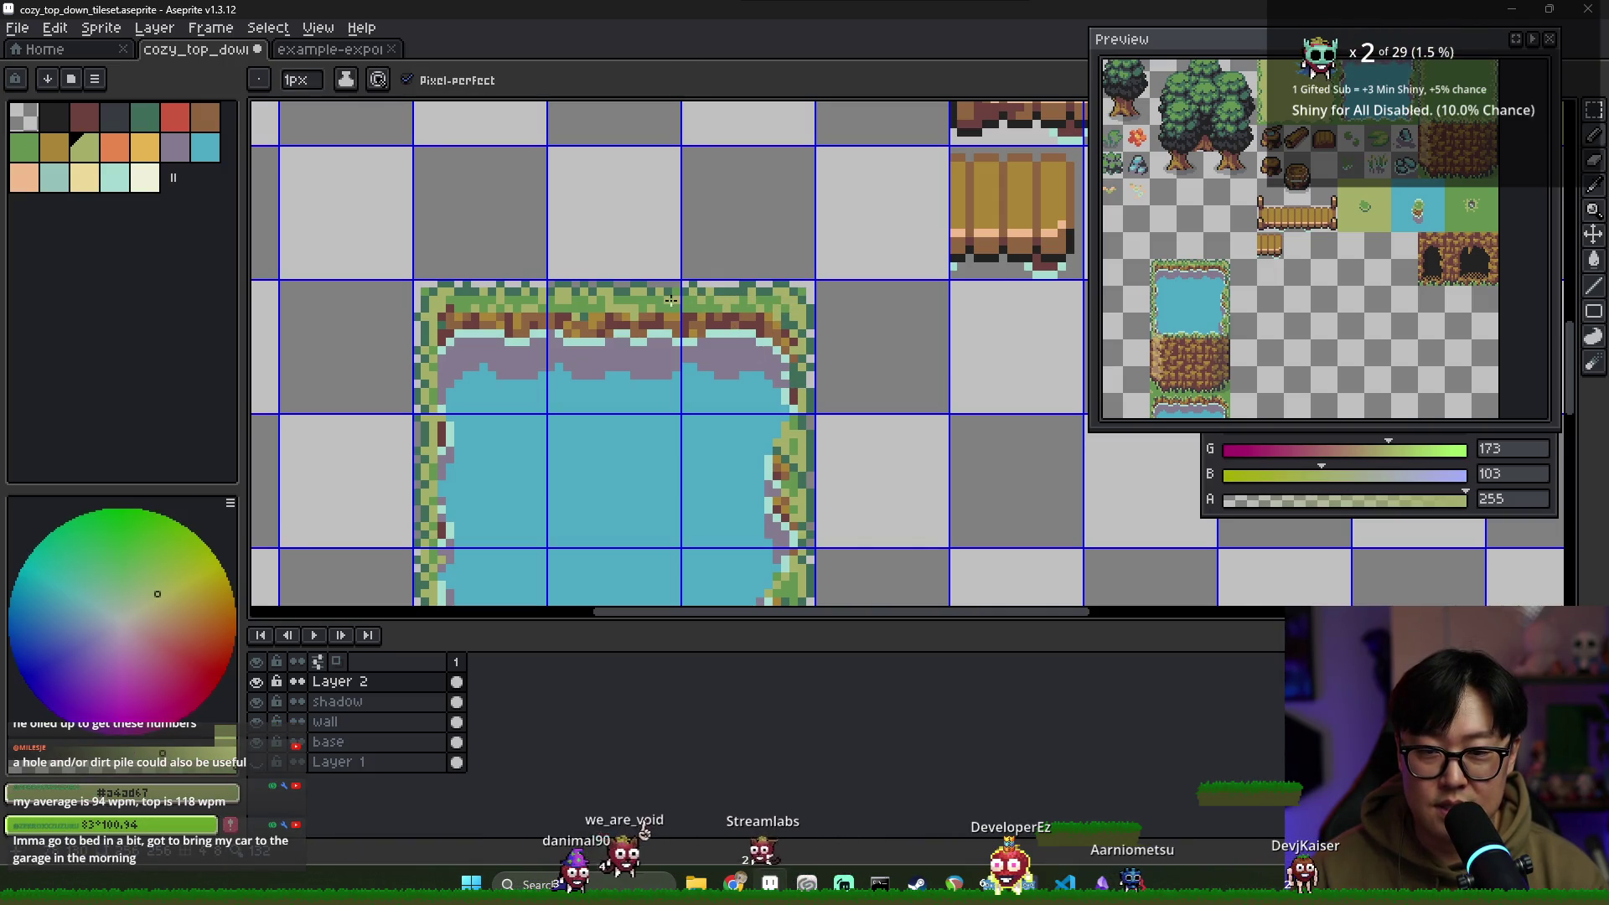
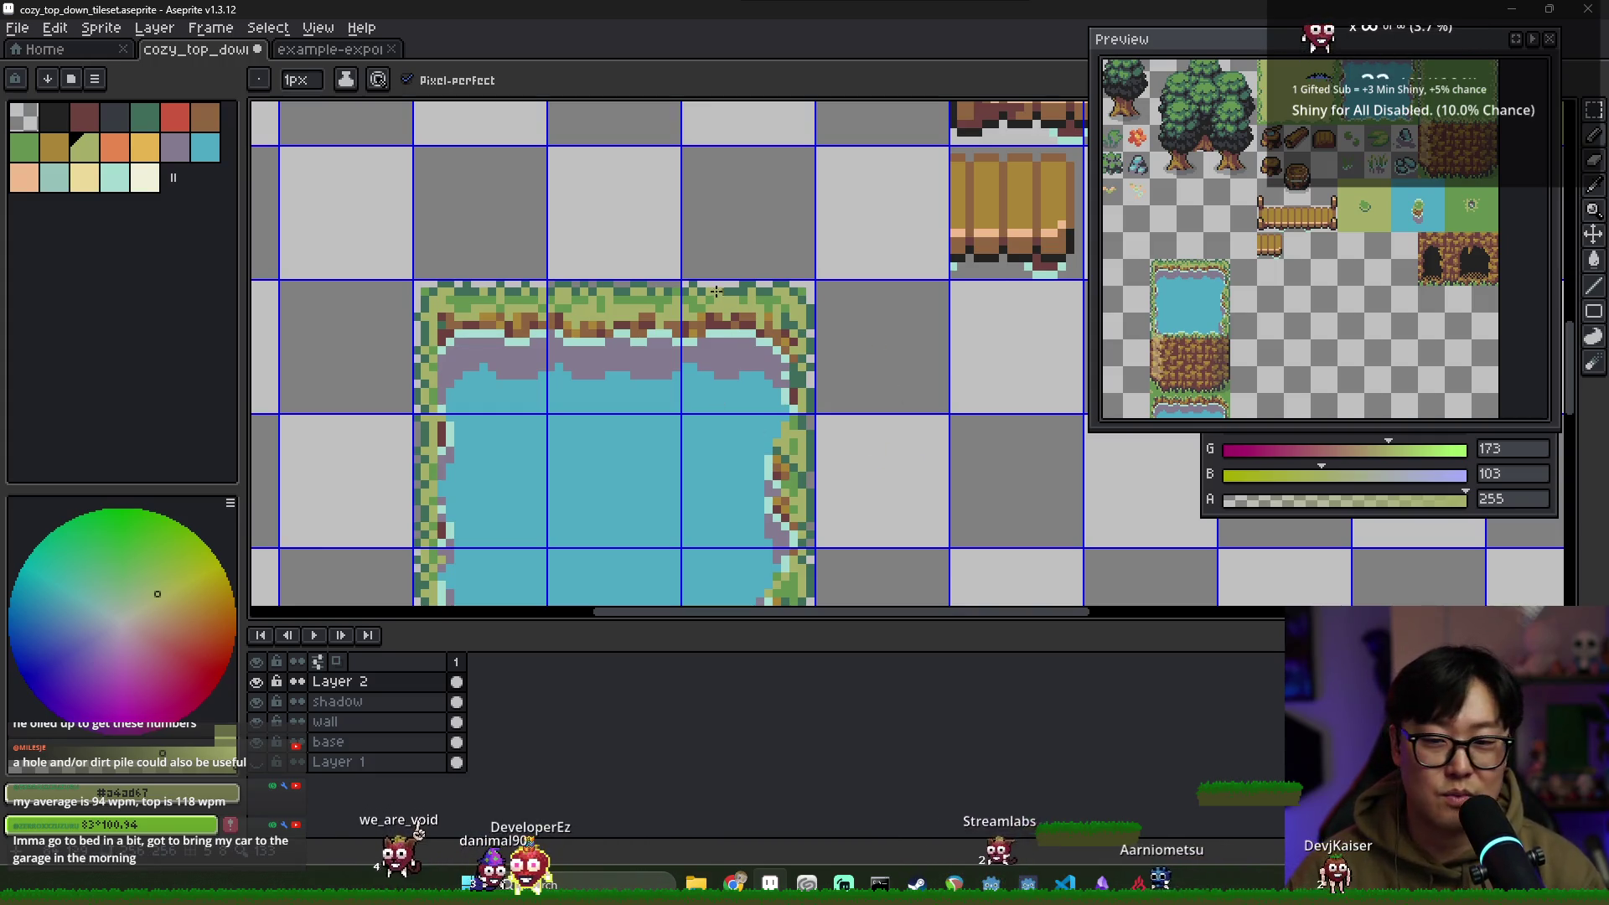
# Repaint the pond's top-left bank pixels in grass green, pale teal, mid brown and dark brown
pyautogui.keyDown('alt'); pyautogui.click(655, 305); pyautogui.keyUp('alt')
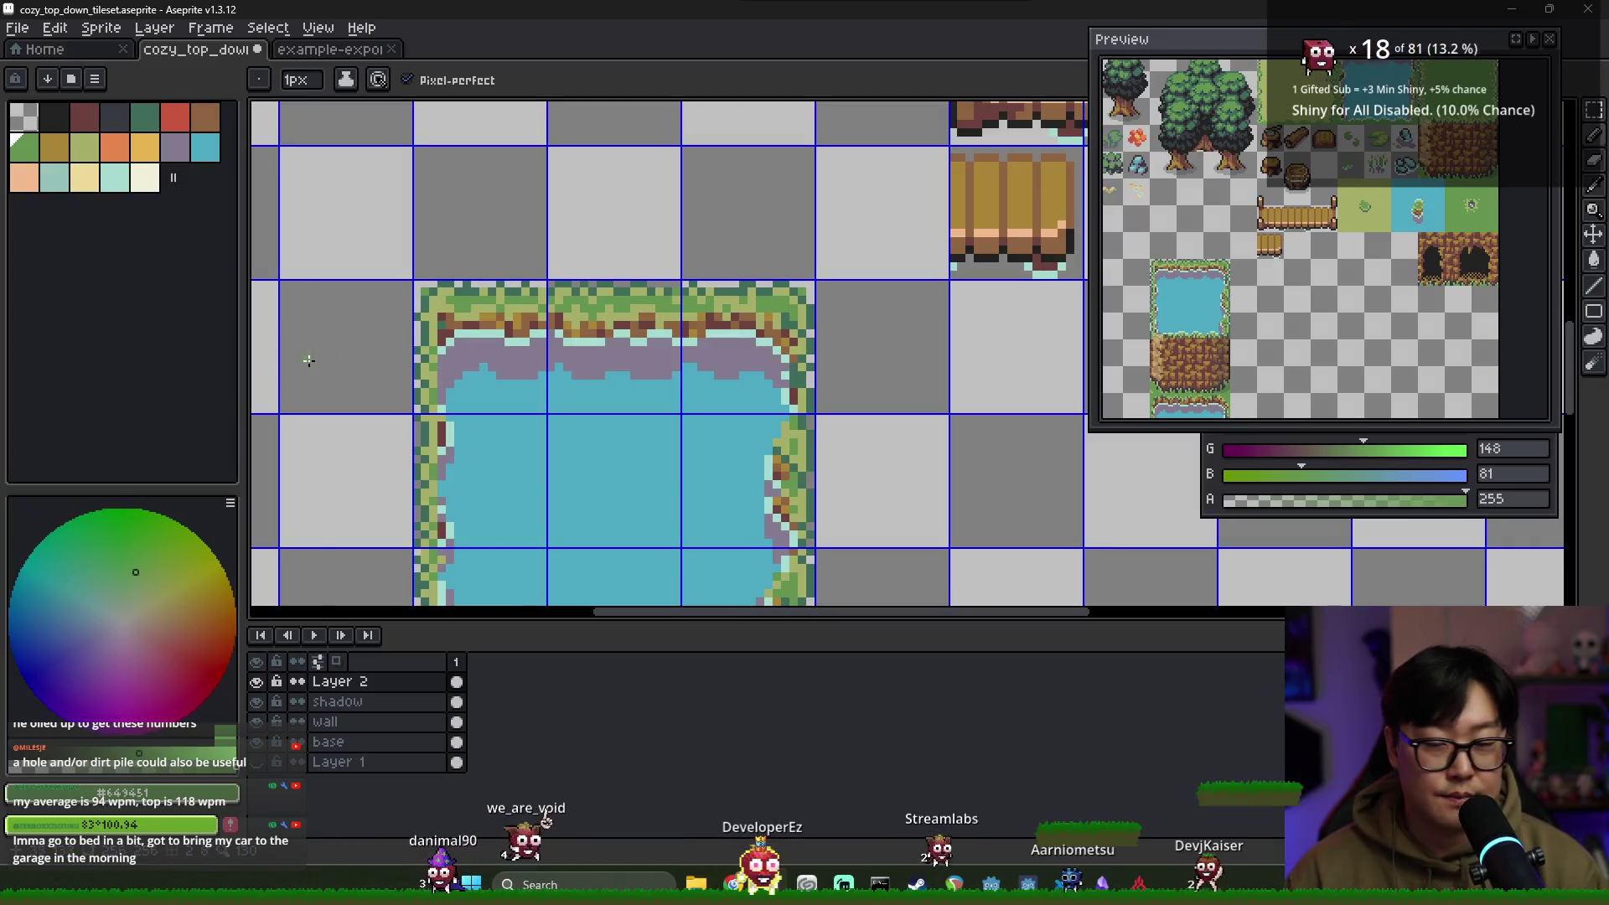
pyautogui.scroll(-6, 590, 312)
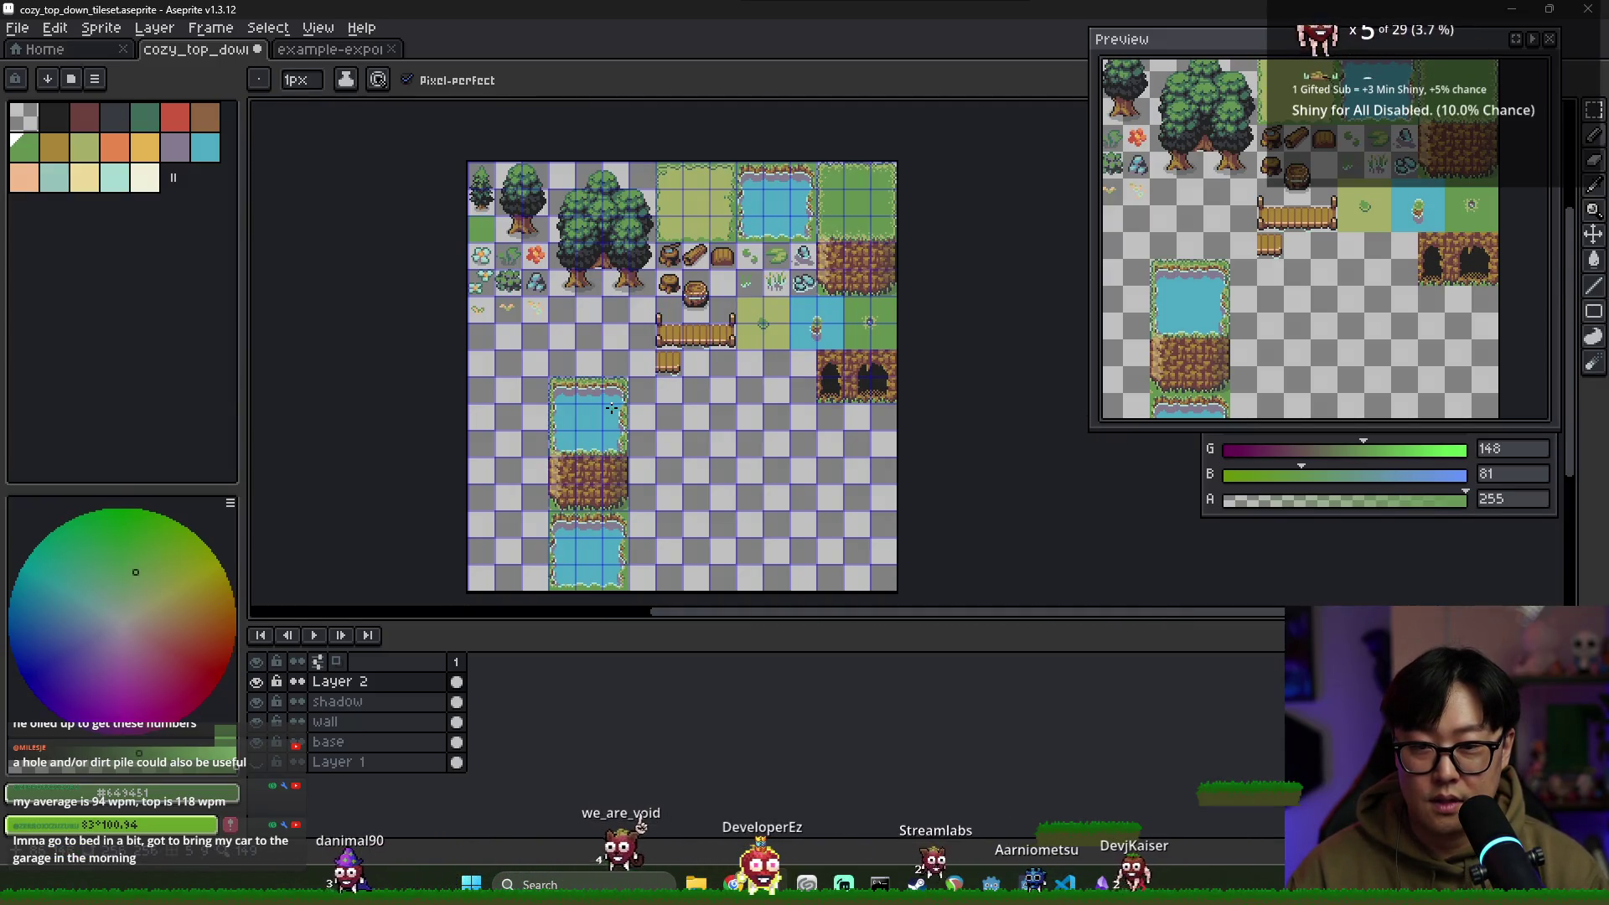
pyautogui.scroll(6, 447, 405)
pyautogui.scroll(1, 447, 405)
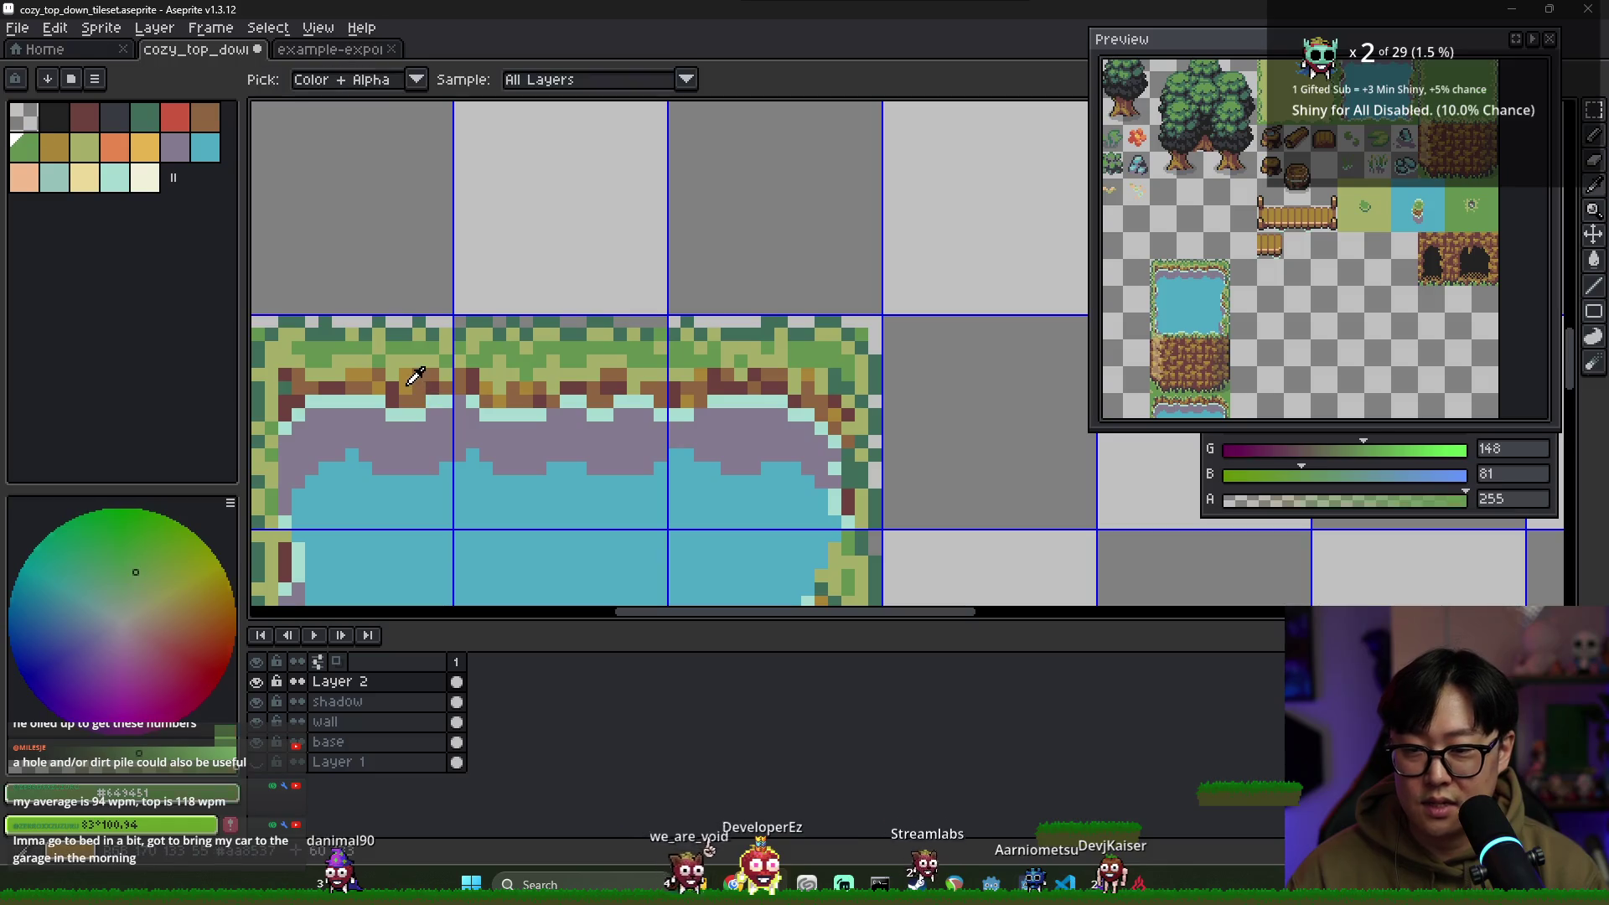
pyautogui.keyDown('alt'); pyautogui.click(390, 389); pyautogui.keyUp('alt')
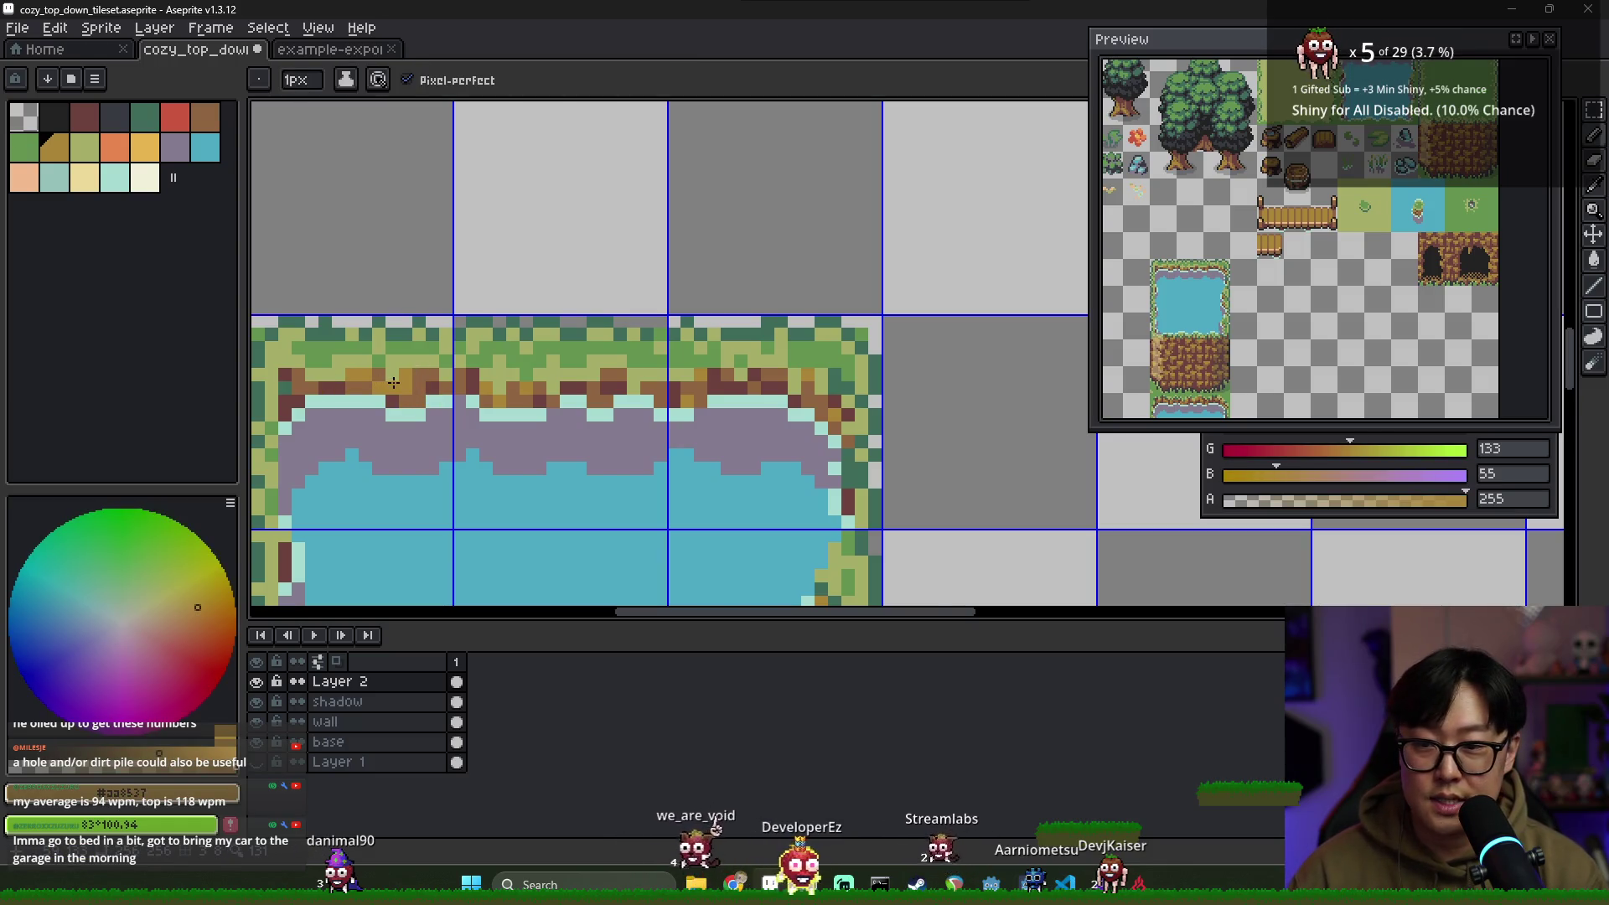
pyautogui.press('alt')
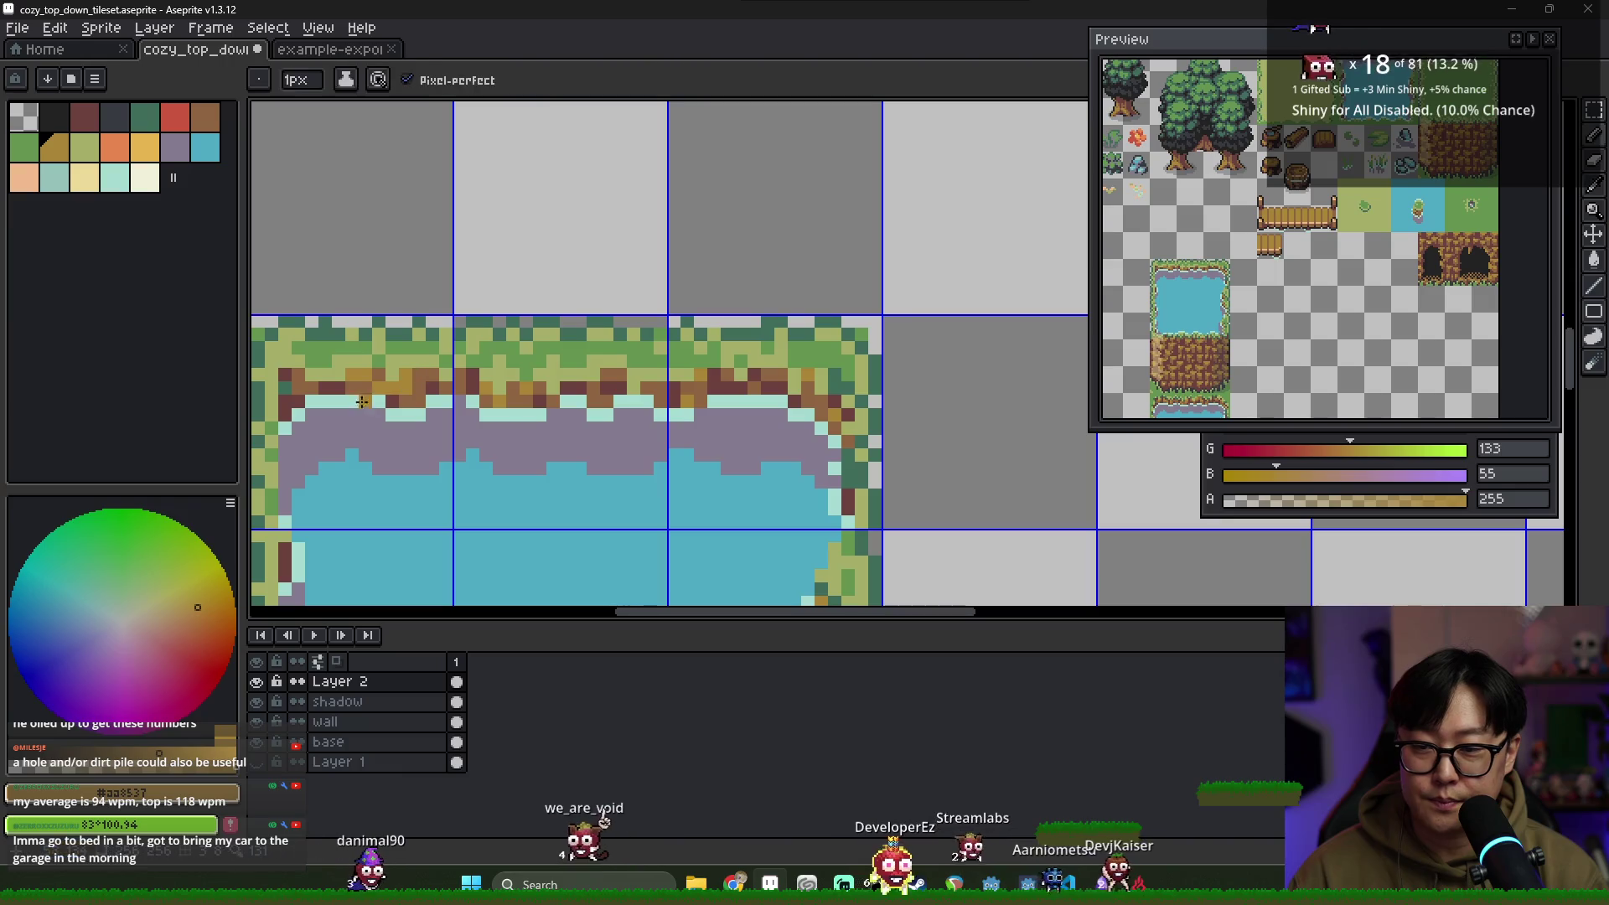
pyautogui.keyDown('alt'); pyautogui.click(326, 399); pyautogui.keyUp('alt')
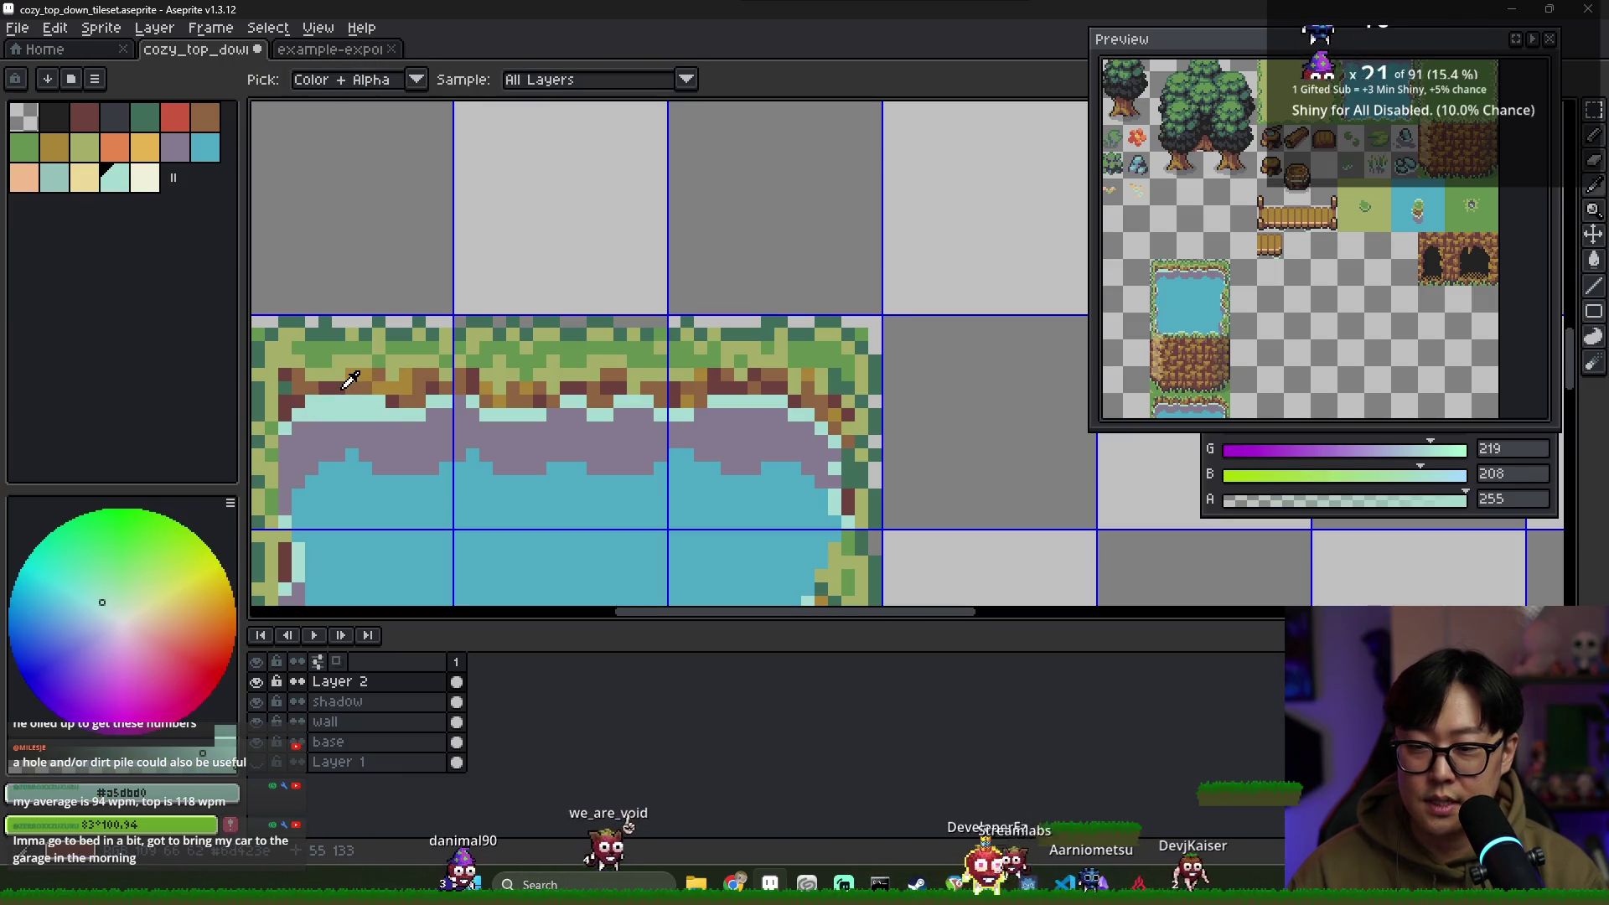
pyautogui.keyDown('alt'); pyautogui.click(331, 388); pyautogui.keyUp('alt')
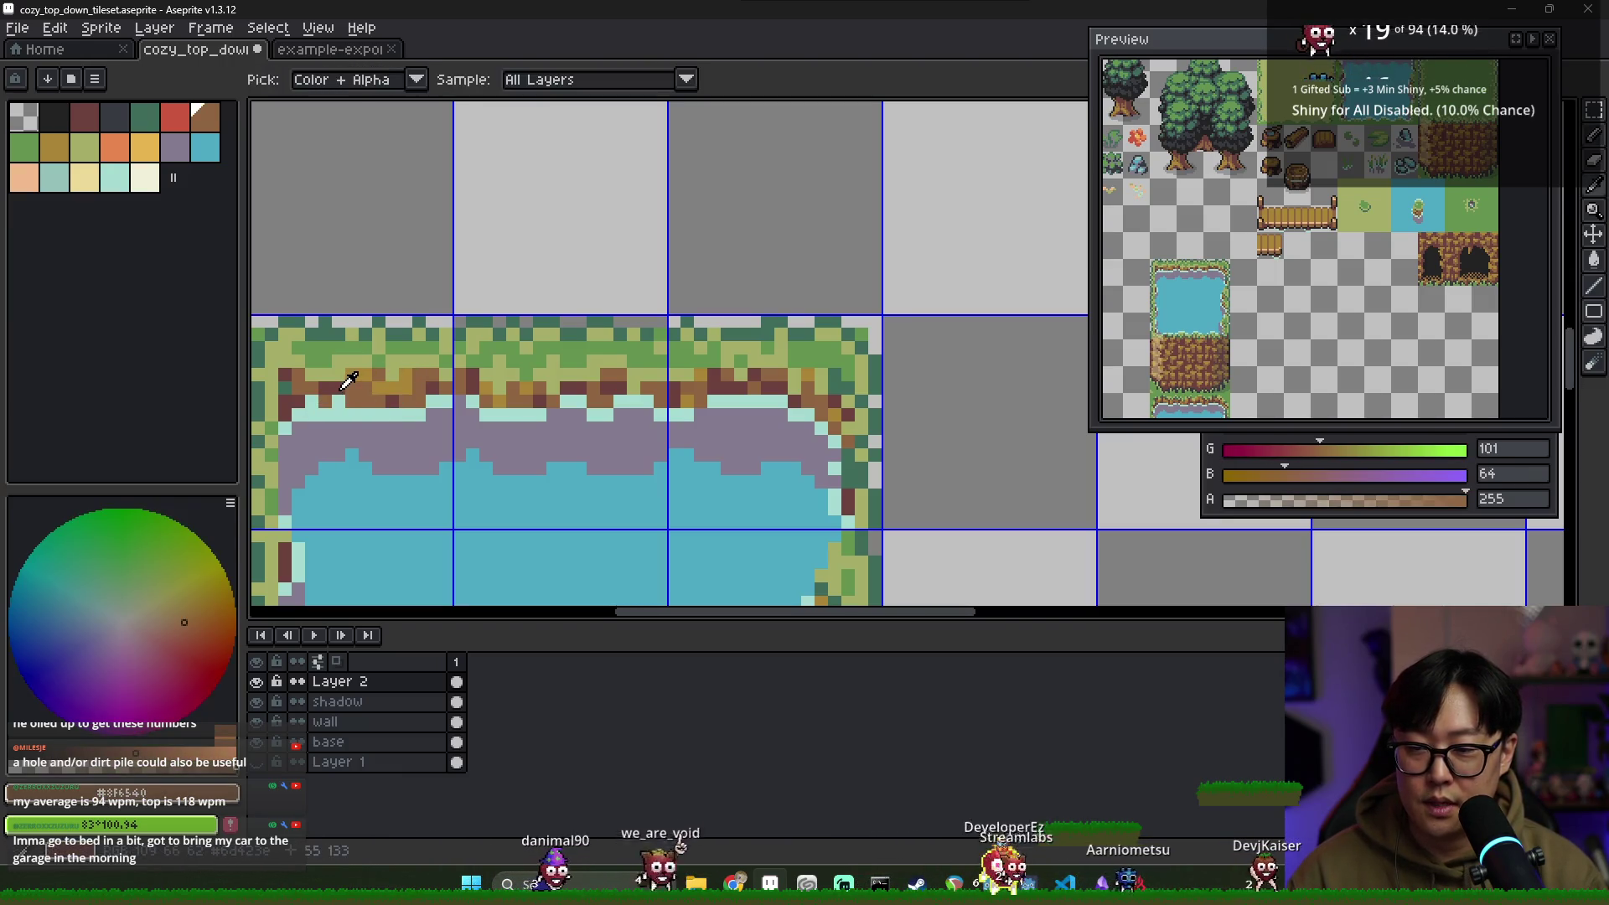
pyautogui.keyDown('alt'); pyautogui.click(321, 404); pyautogui.keyUp('alt')
pyautogui.keyDown('alt'); pyautogui.click(289, 440); pyautogui.keyUp('alt')
pyautogui.keyDown('alt'); pyautogui.click(298, 413); pyautogui.keyUp('alt')
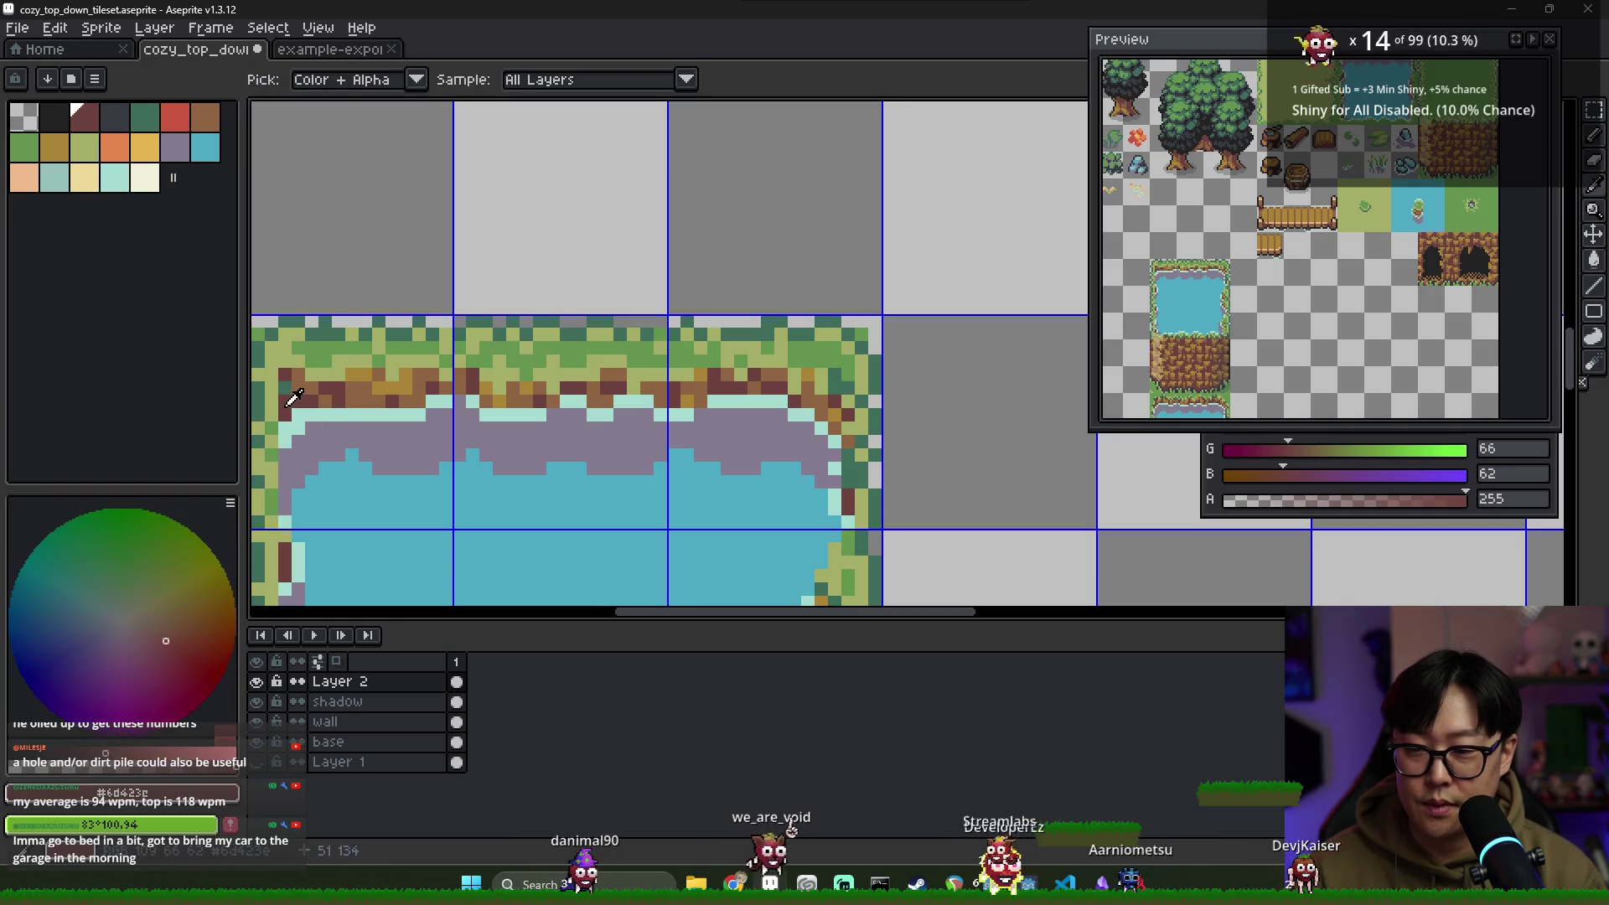
pyautogui.keyDown('alt'); pyautogui.click(295, 398); pyautogui.keyUp('alt')
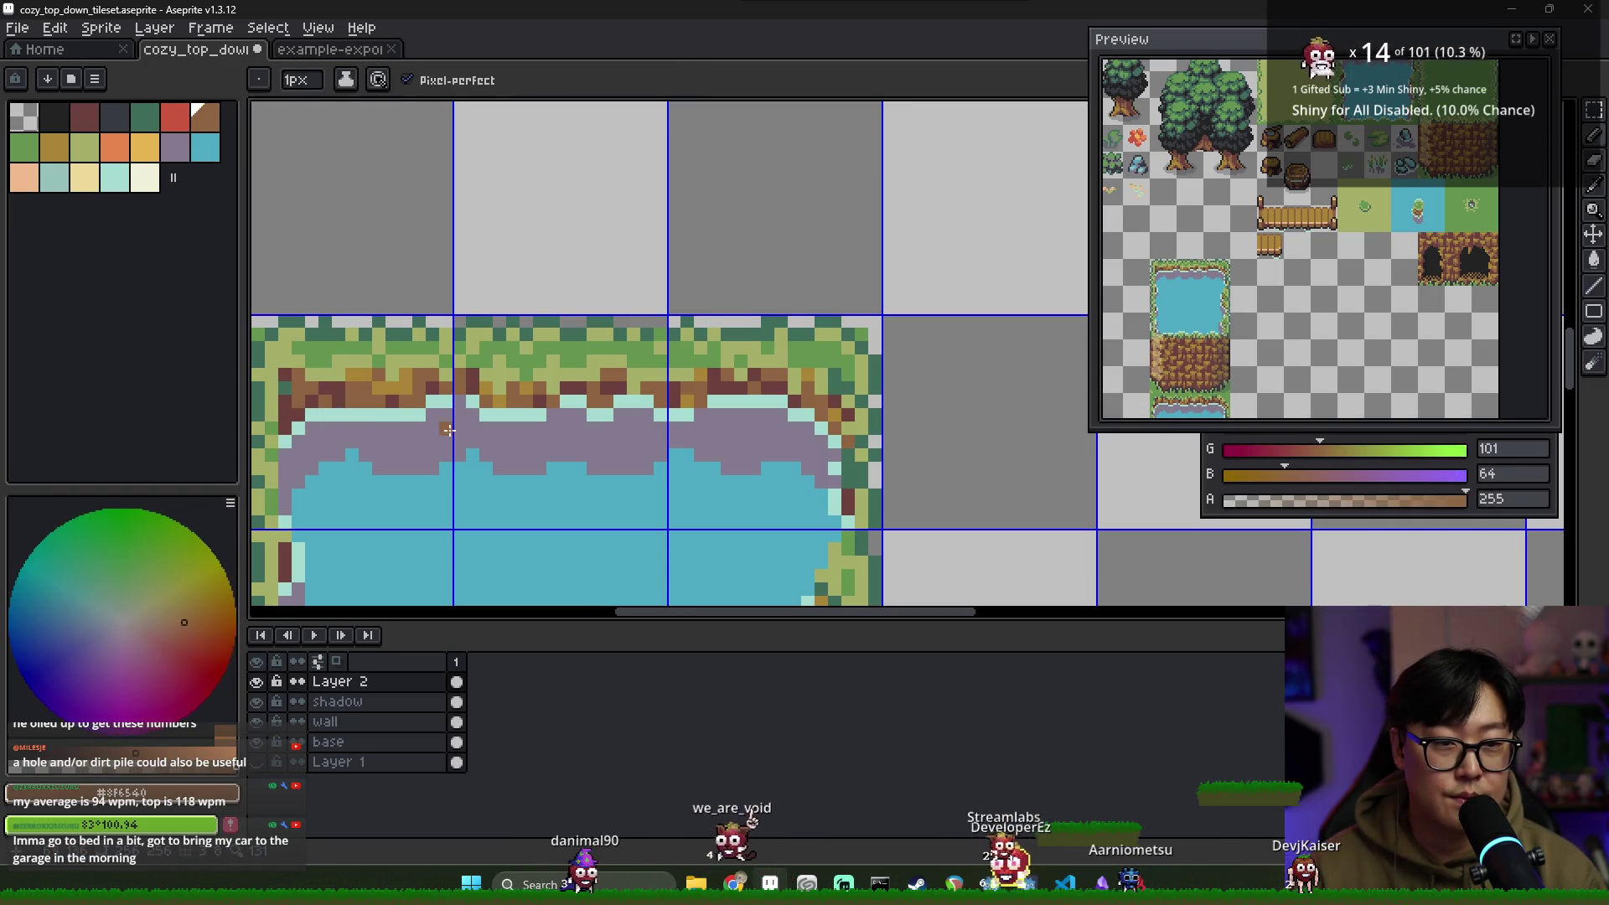
# Touch up the grass edge above the bank with alternating light and darker grass greens
pyautogui.scroll(-1, 257, 399)
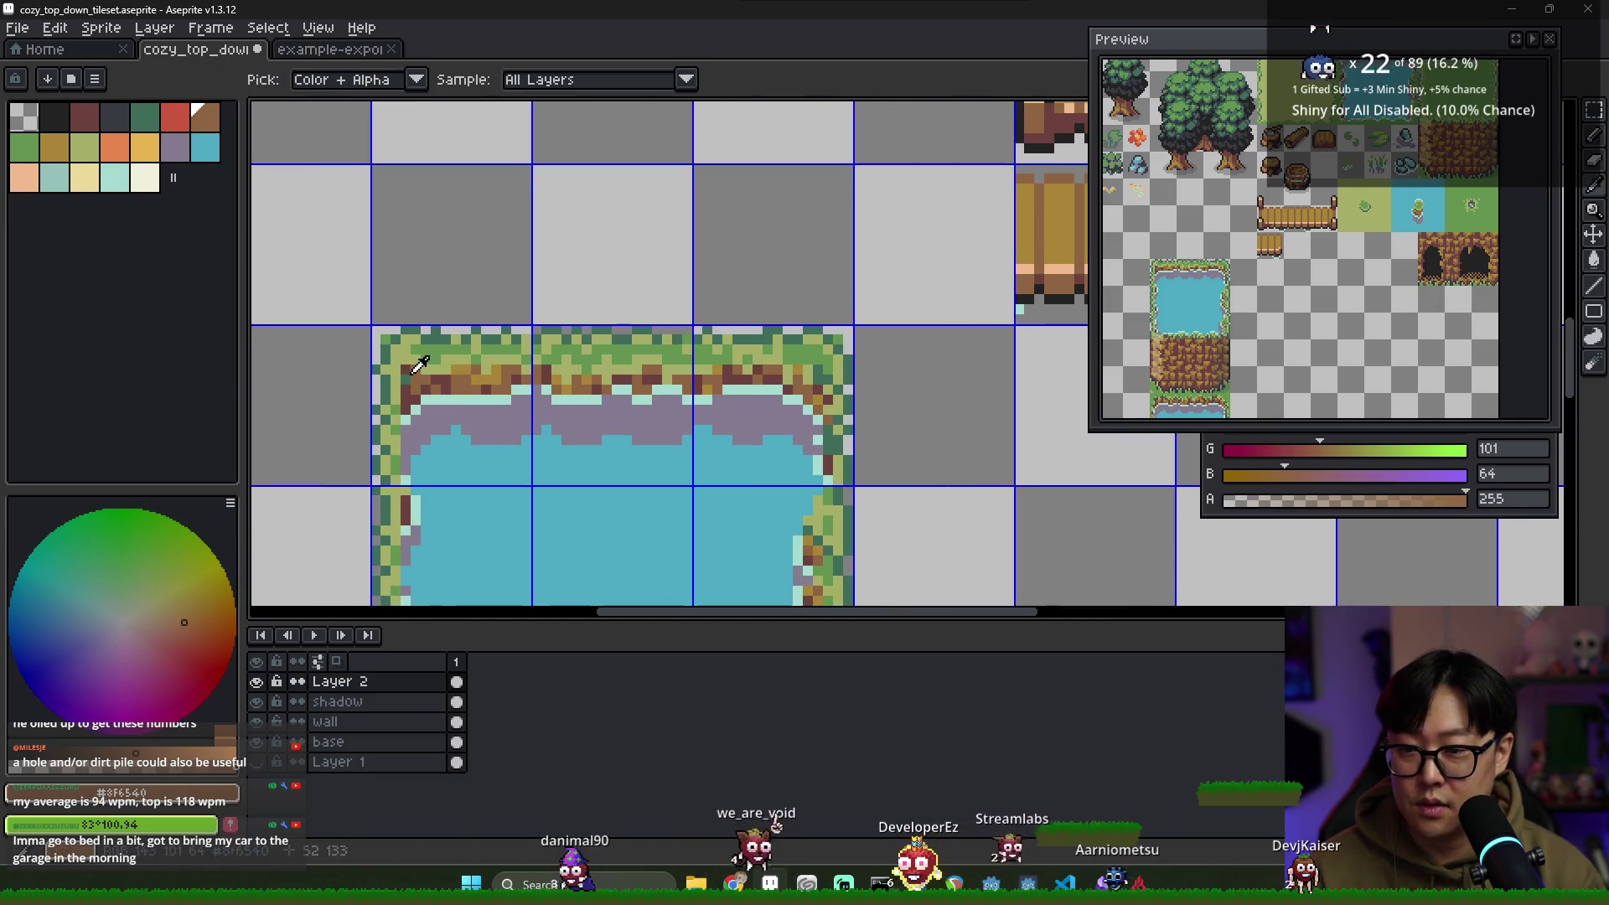
pyautogui.keyDown('alt'); pyautogui.click(406, 376); pyautogui.keyUp('alt')
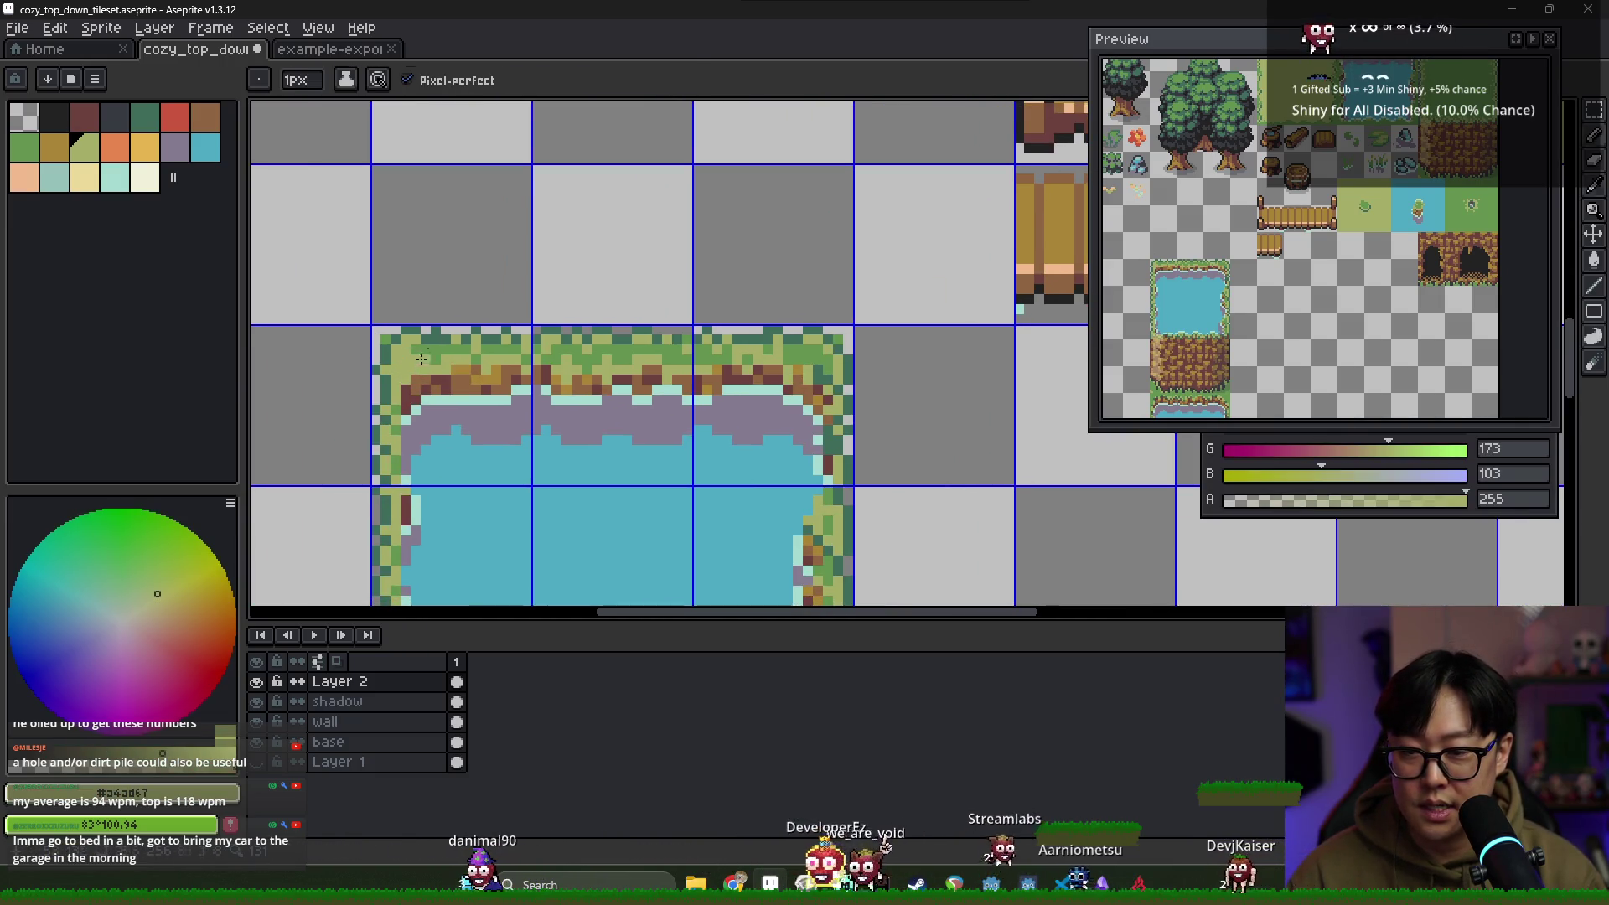
pyautogui.keyDown('alt'); pyautogui.click(398, 366); pyautogui.keyUp('alt')
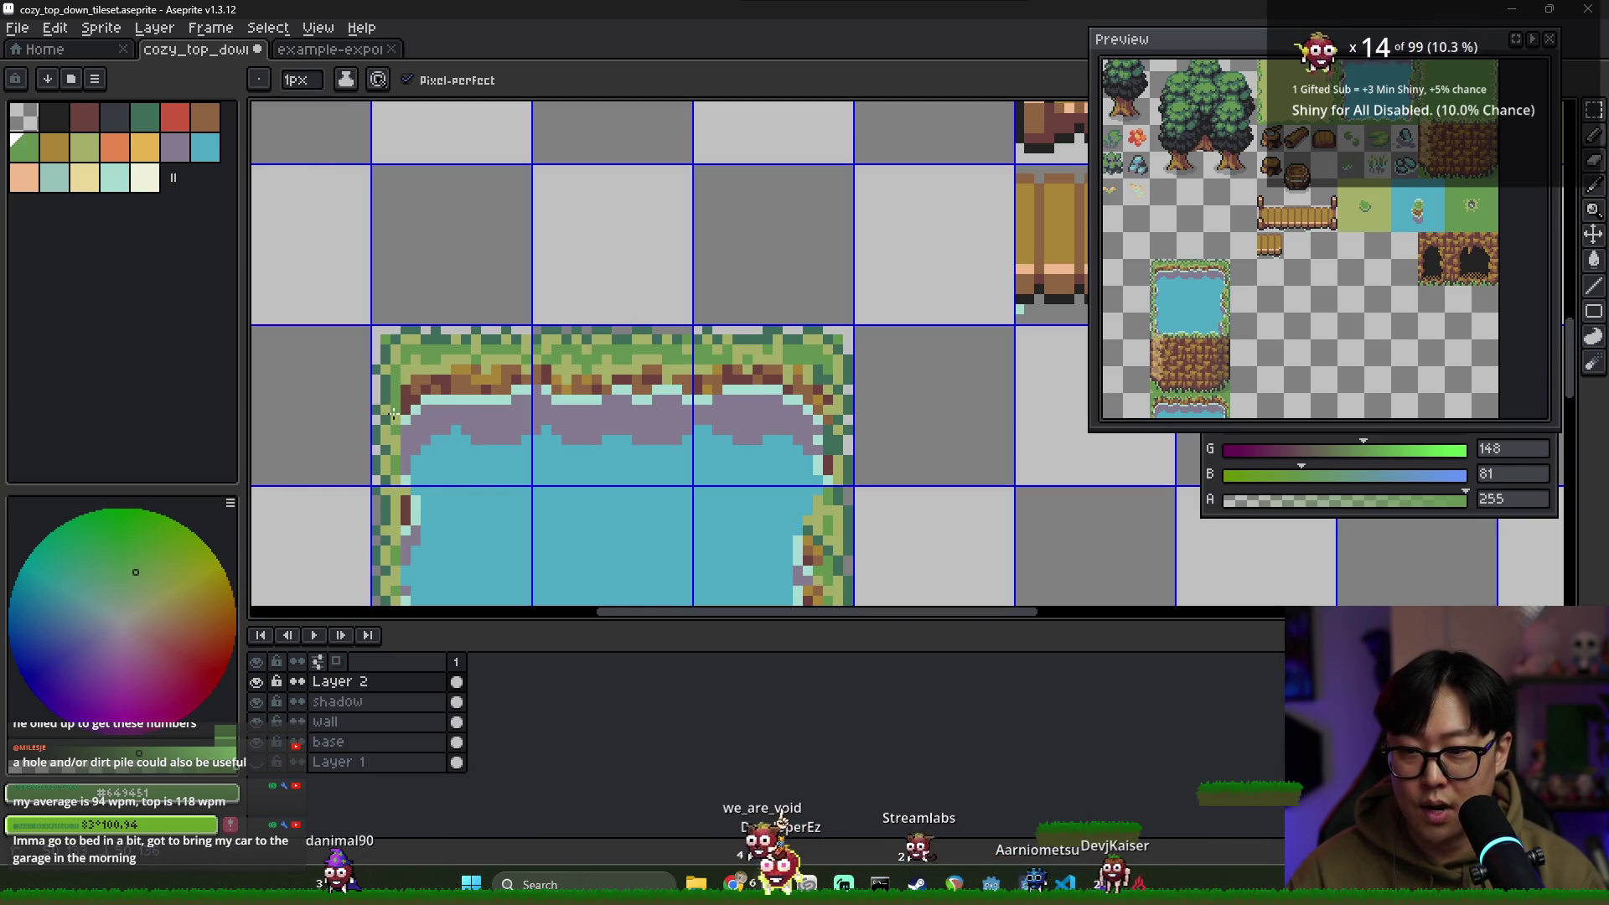
pyautogui.keyDown('alt'); pyautogui.click(411, 382); pyautogui.keyUp('alt')
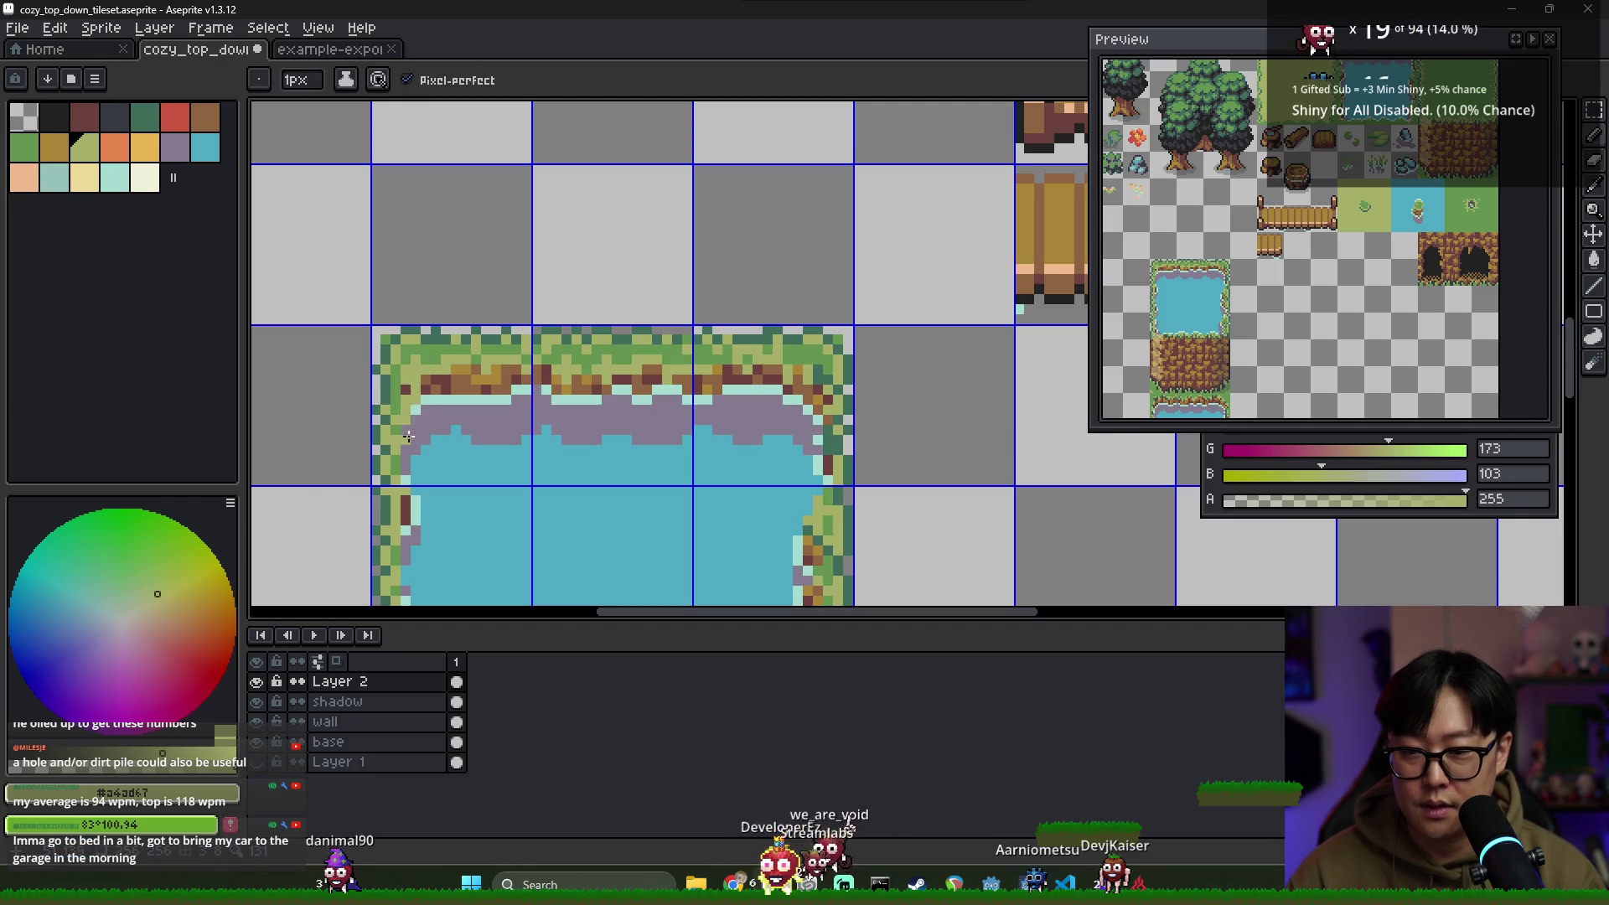
pyautogui.keyDown('alt'); pyautogui.click(403, 375); pyautogui.keyUp('alt')
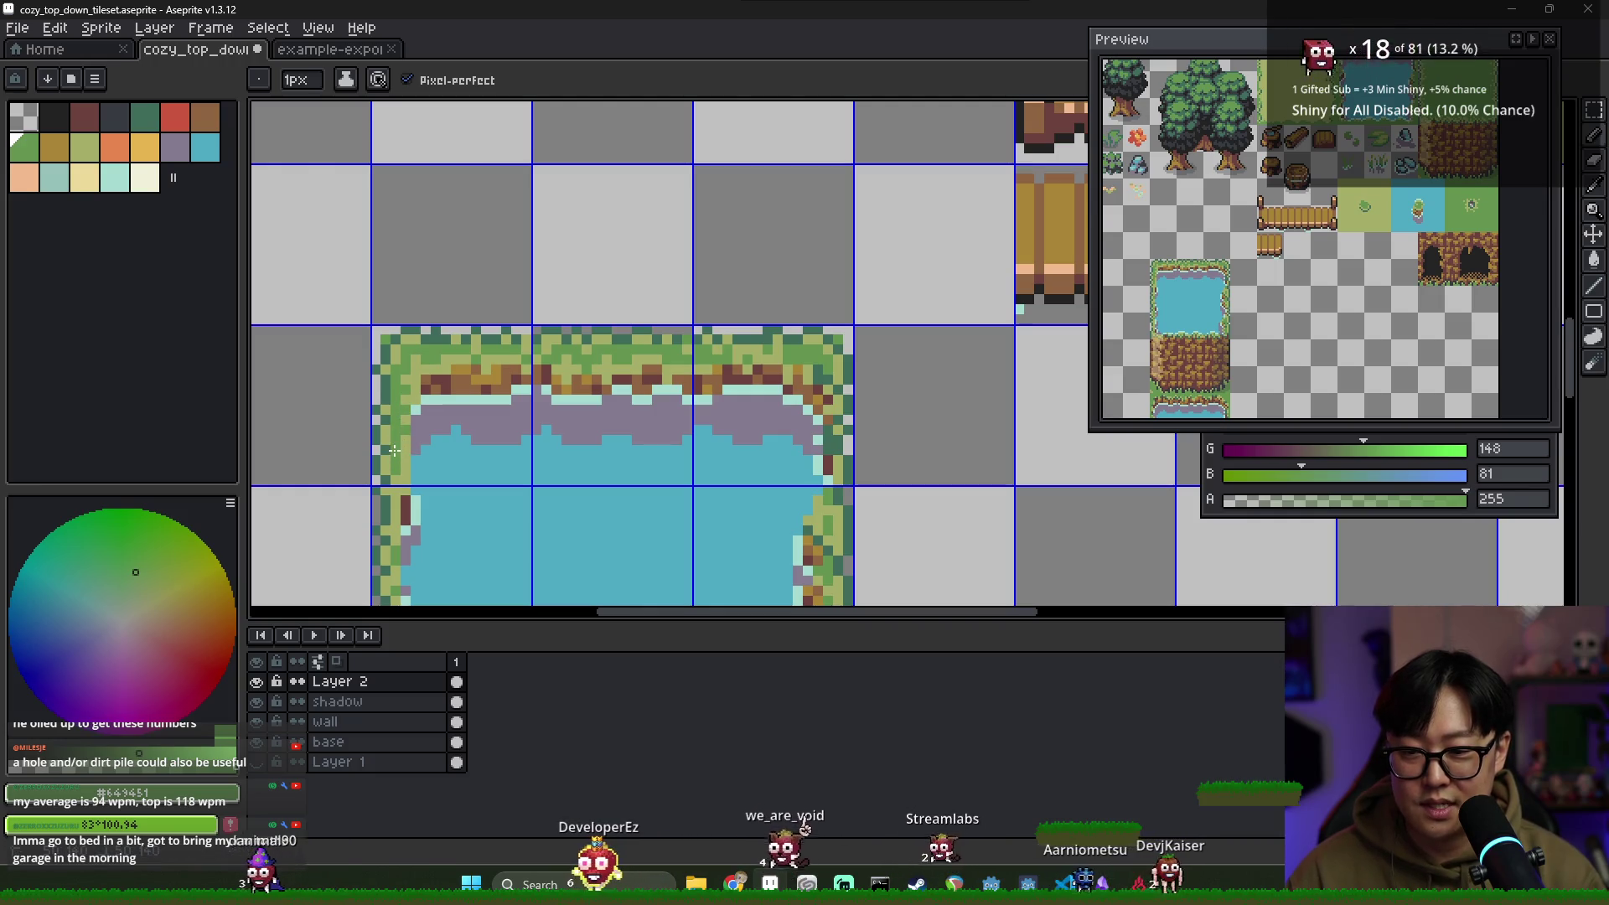
pyautogui.scroll(-3, 394, 477)
pyautogui.scroll(2, 458, 466)
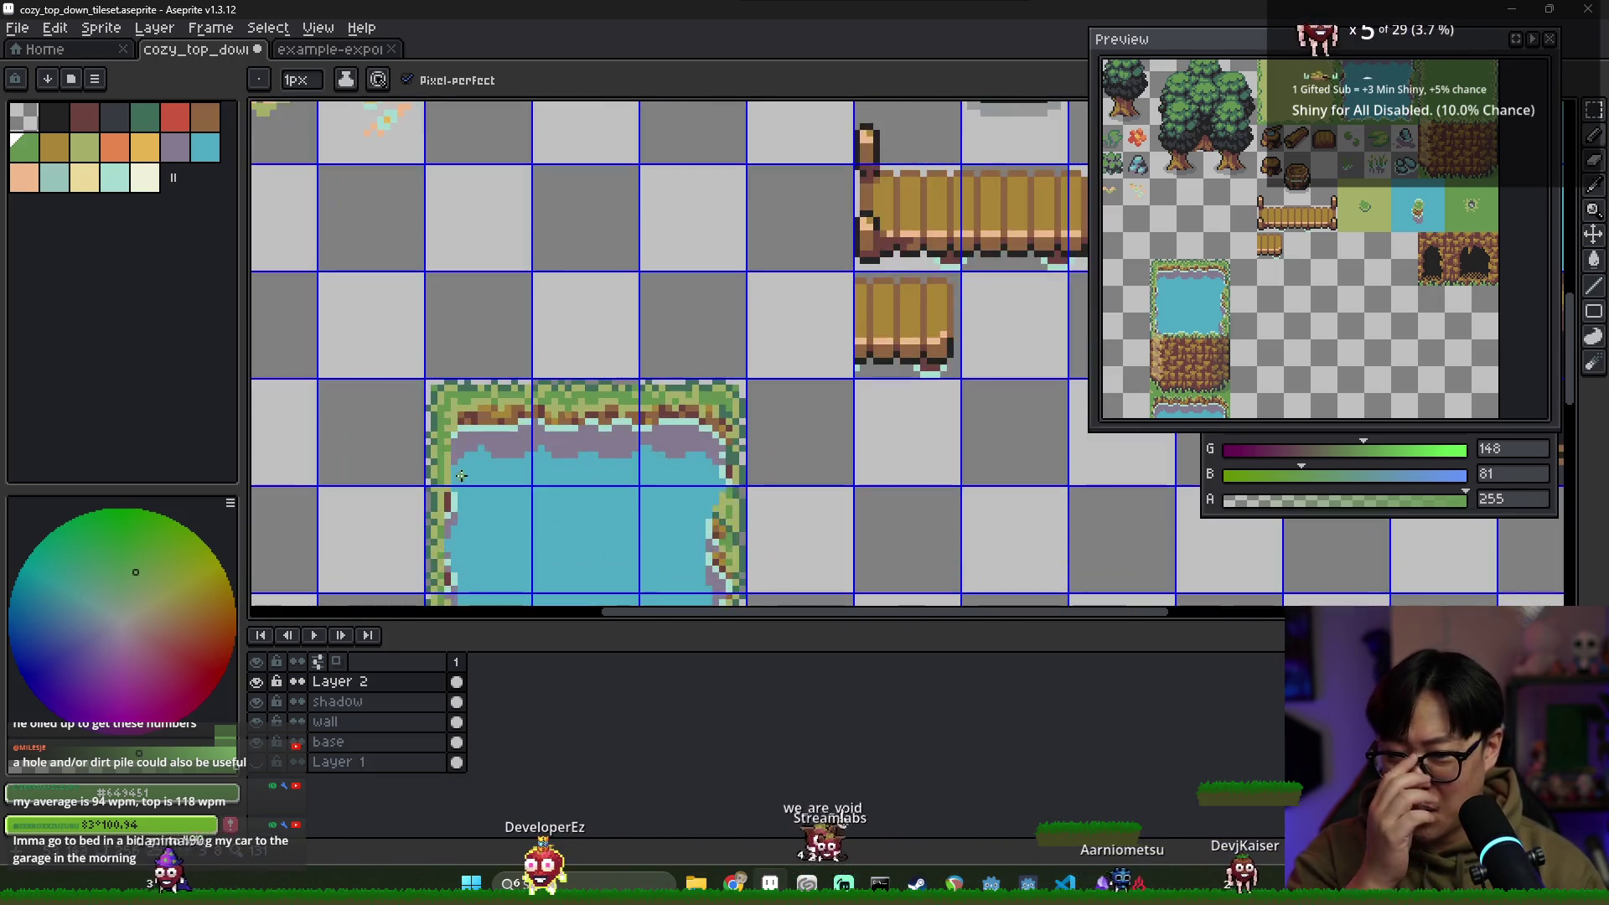
pyautogui.scroll(1, 457, 465)
# Run the pale teal rim beside dark brown and olive pixels along the pond's left edge
pyautogui.keyDown('alt'); pyautogui.click(448, 463); pyautogui.keyUp('alt')
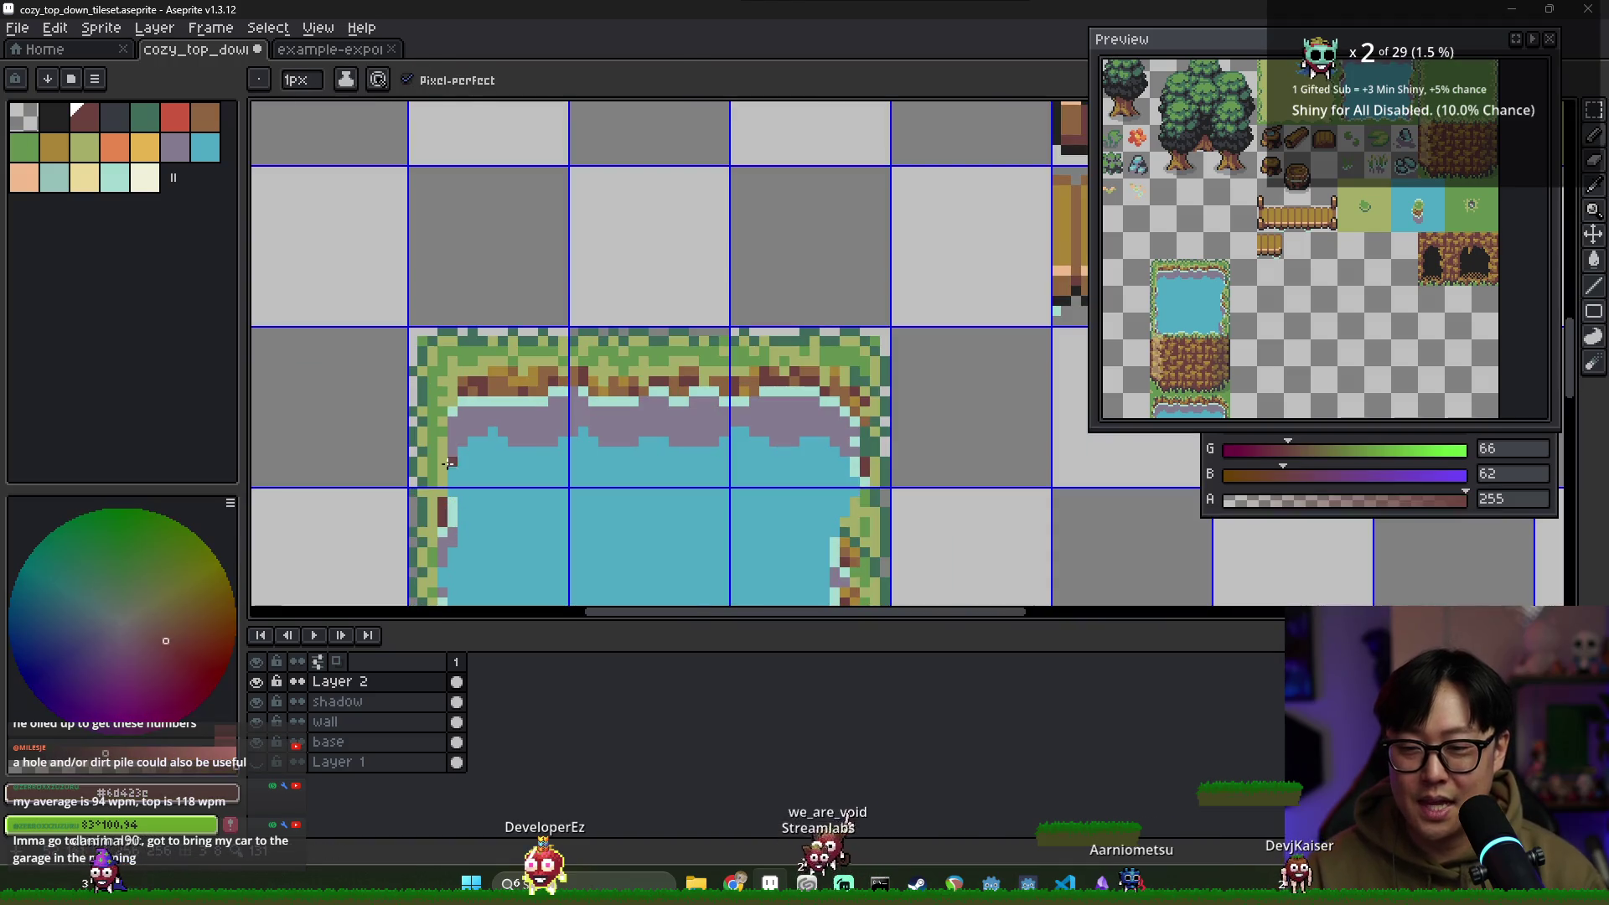
pyautogui.keyDown('alt'); pyautogui.click(453, 418); pyautogui.keyUp('alt')
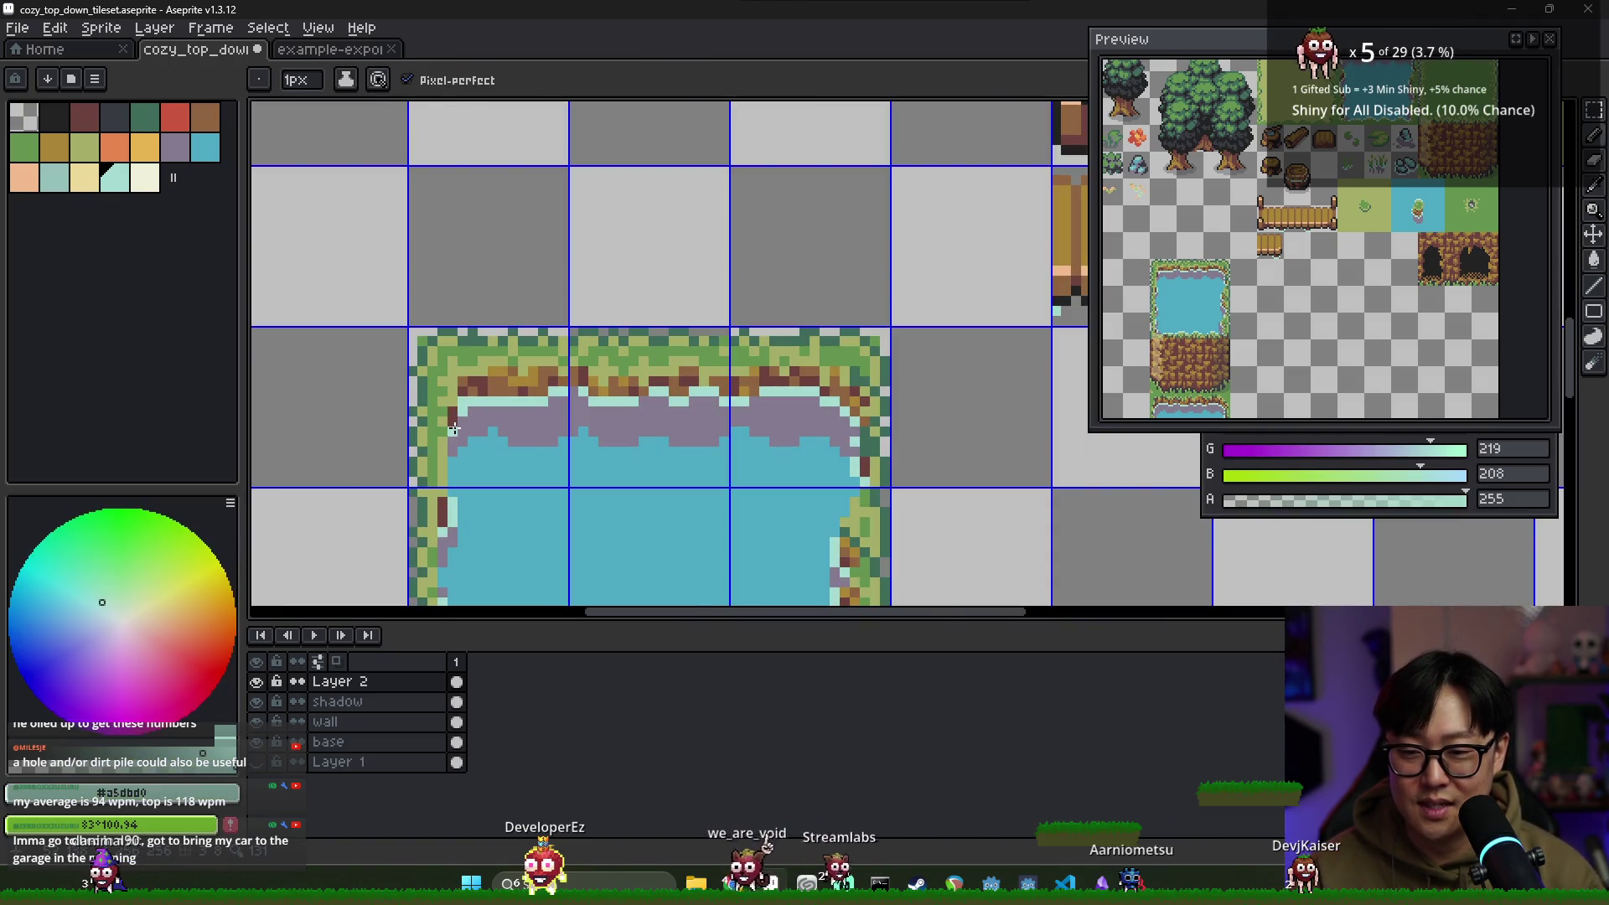
pyautogui.keyDown('alt'); pyautogui.click(440, 416); pyautogui.keyUp('alt')
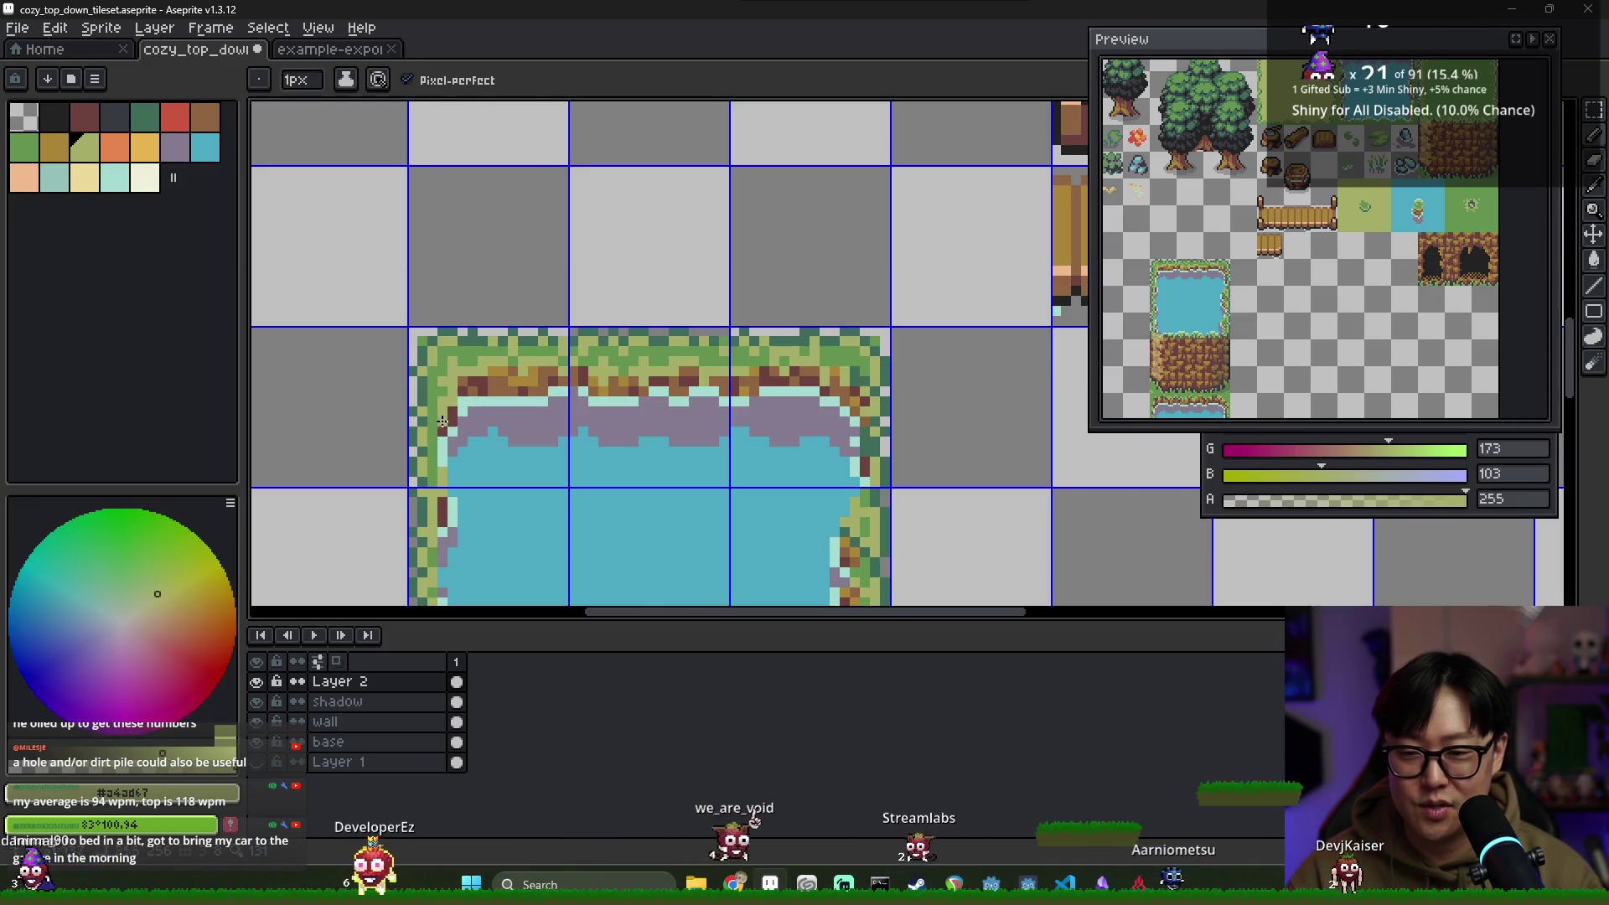
pyautogui.keyDown('alt'); pyautogui.click(449, 455); pyautogui.keyUp('alt')
pyautogui.press('alt')
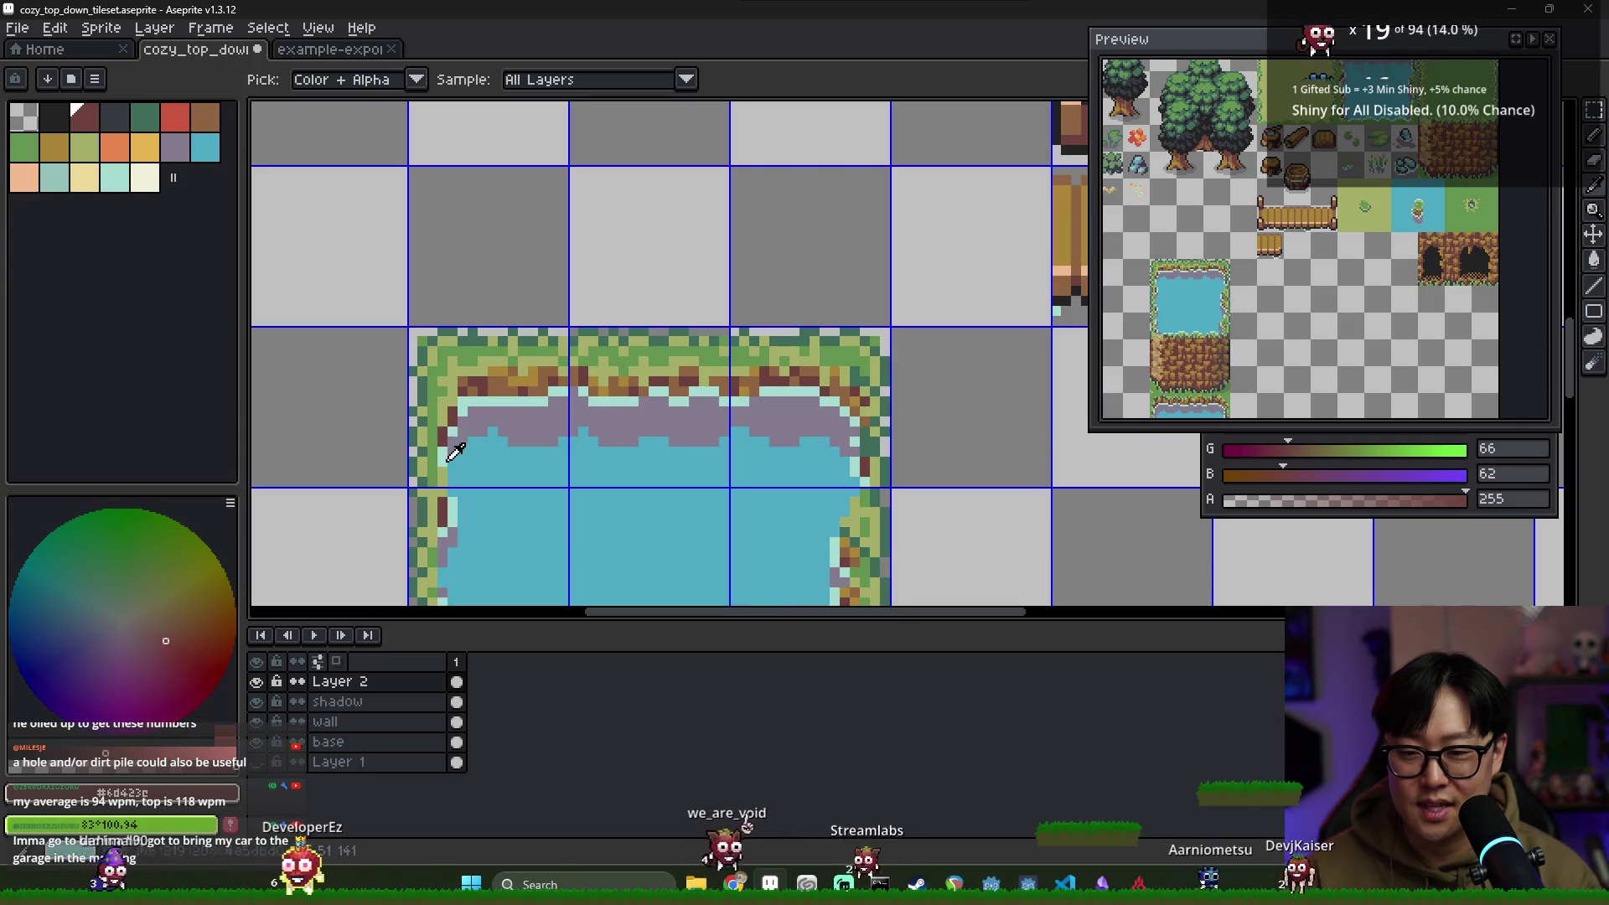
pyautogui.keyDown('alt'); pyautogui.click(444, 469); pyautogui.keyUp('alt')
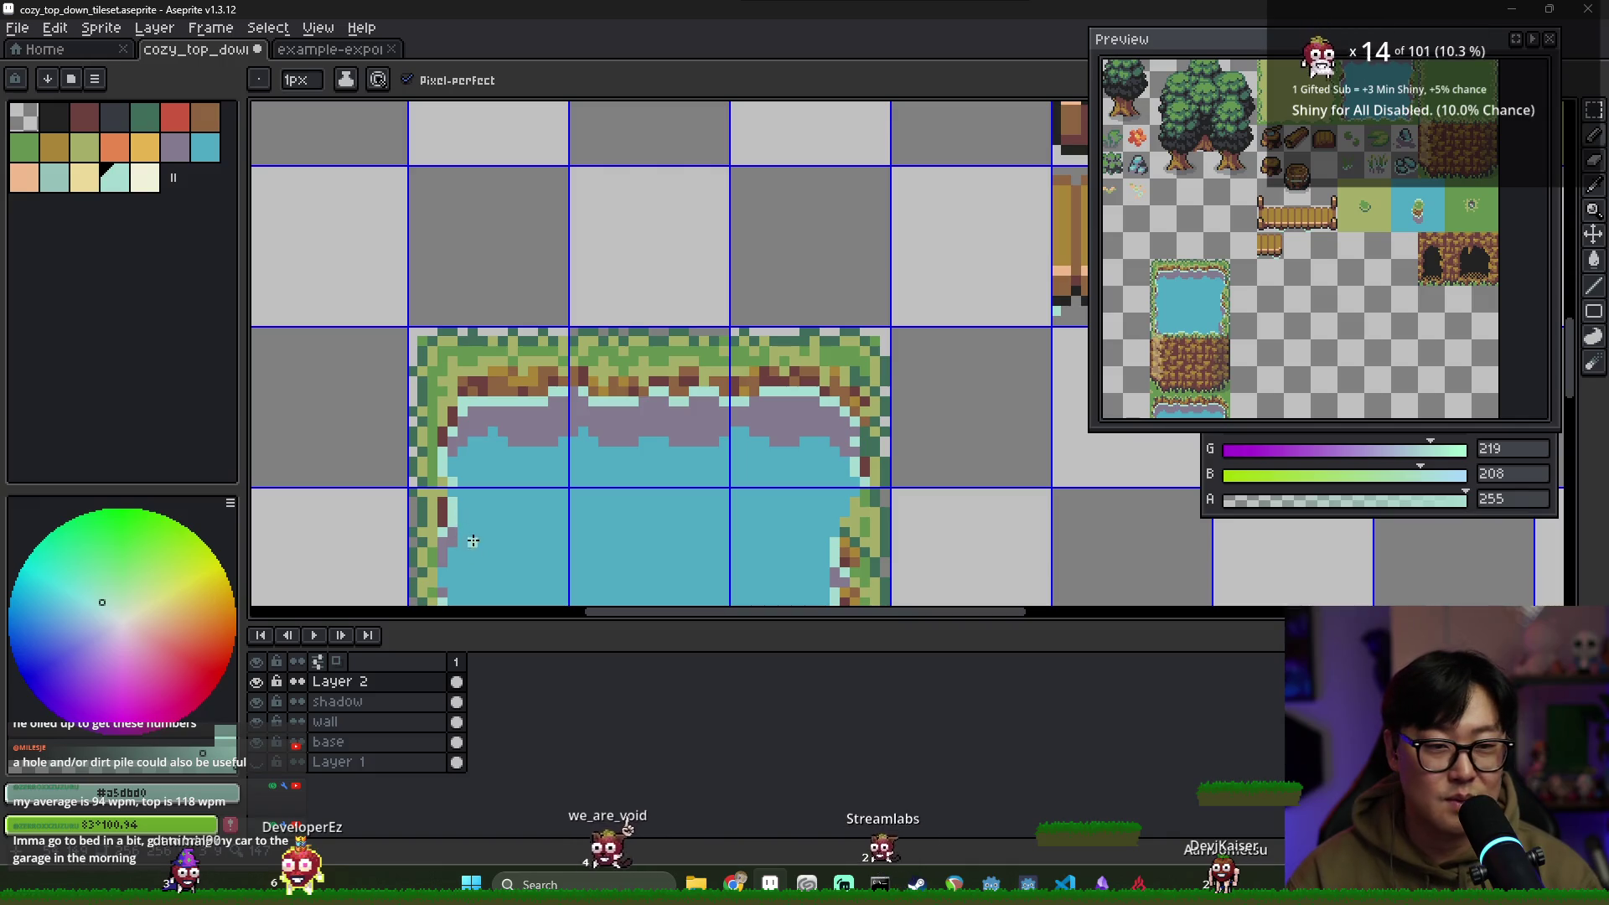
# Refine the top bank edge with mid brown, dark brown, olive and grass-green pixels
pyautogui.scroll(-2, 526, 473)
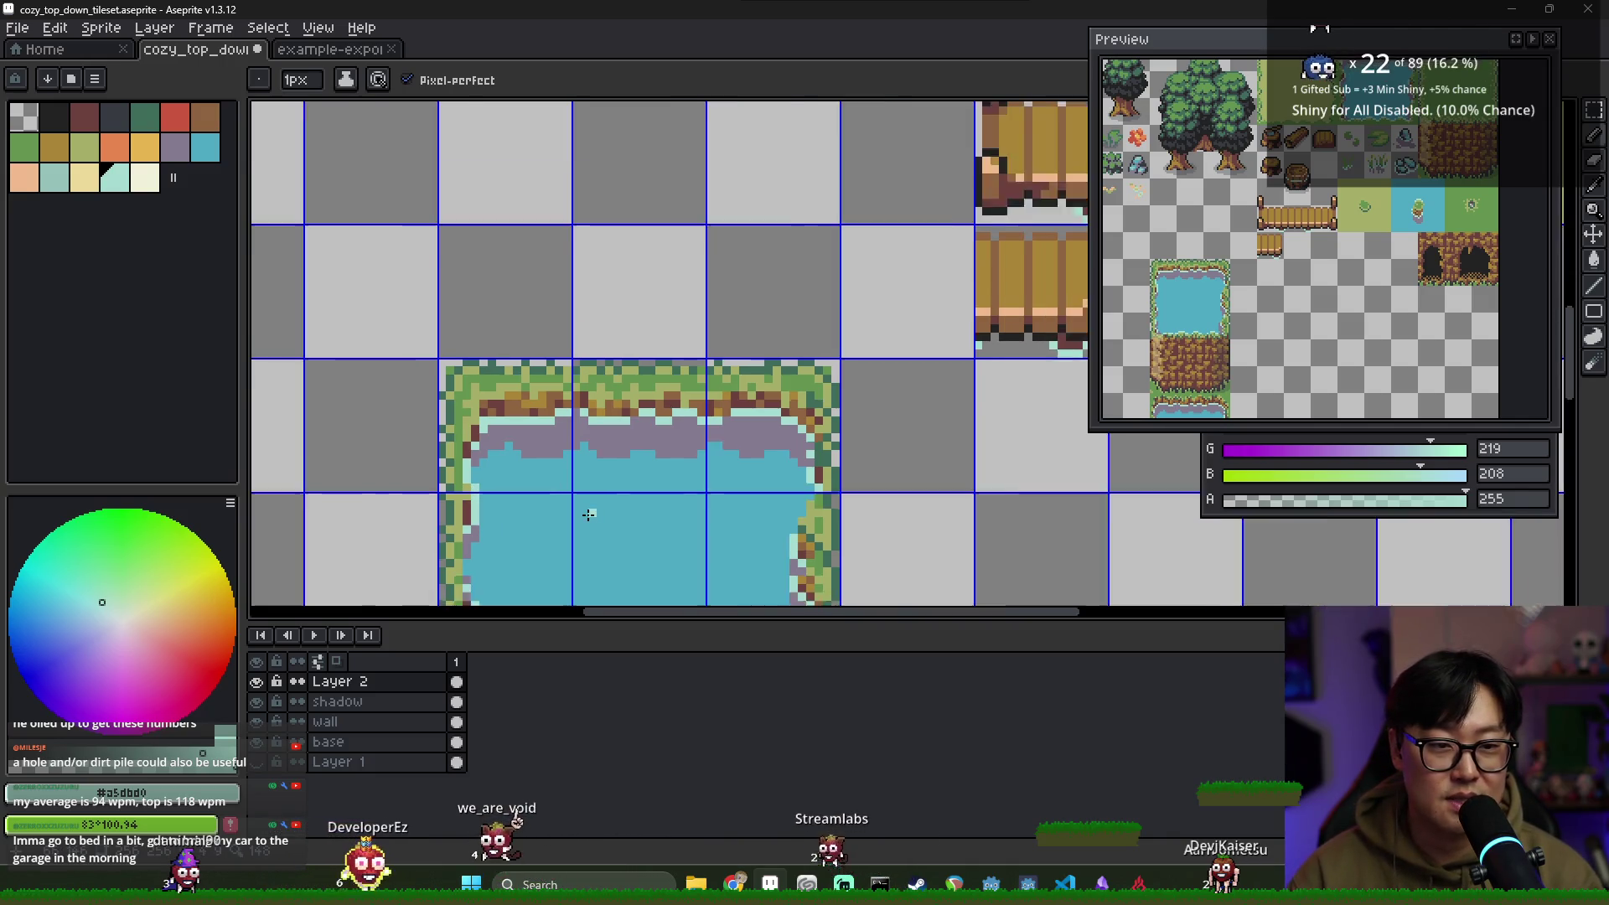
pyautogui.scroll(2, 526, 474)
pyautogui.keyDown('alt'); pyautogui.click(500, 433); pyautogui.keyUp('alt')
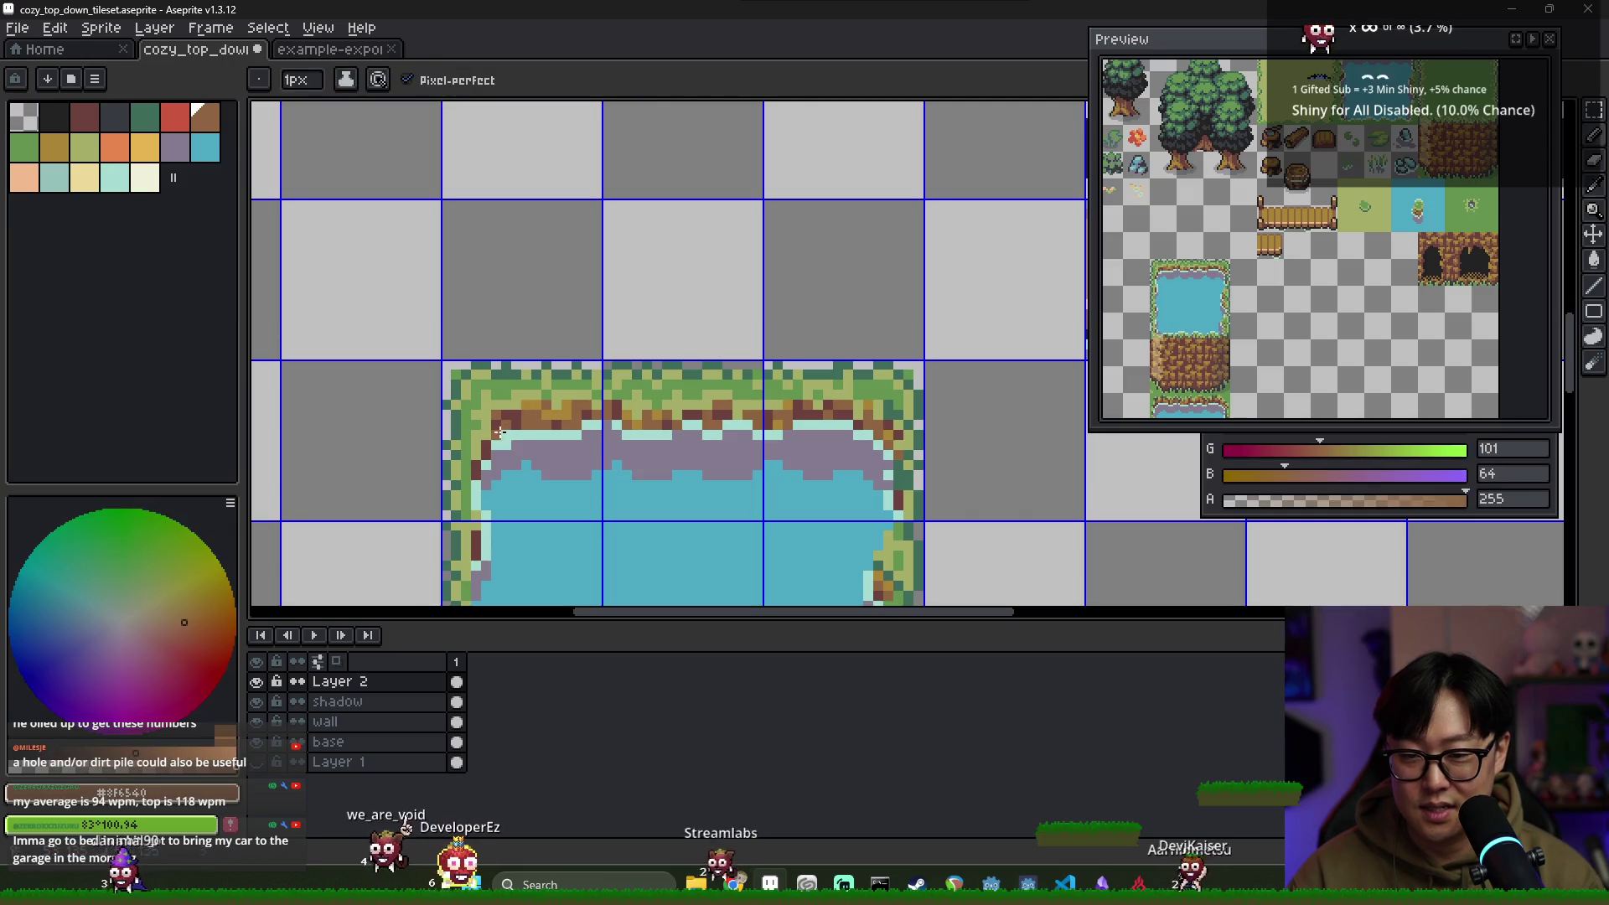
pyautogui.keyDown('alt'); pyautogui.click(501, 411); pyautogui.keyUp('alt')
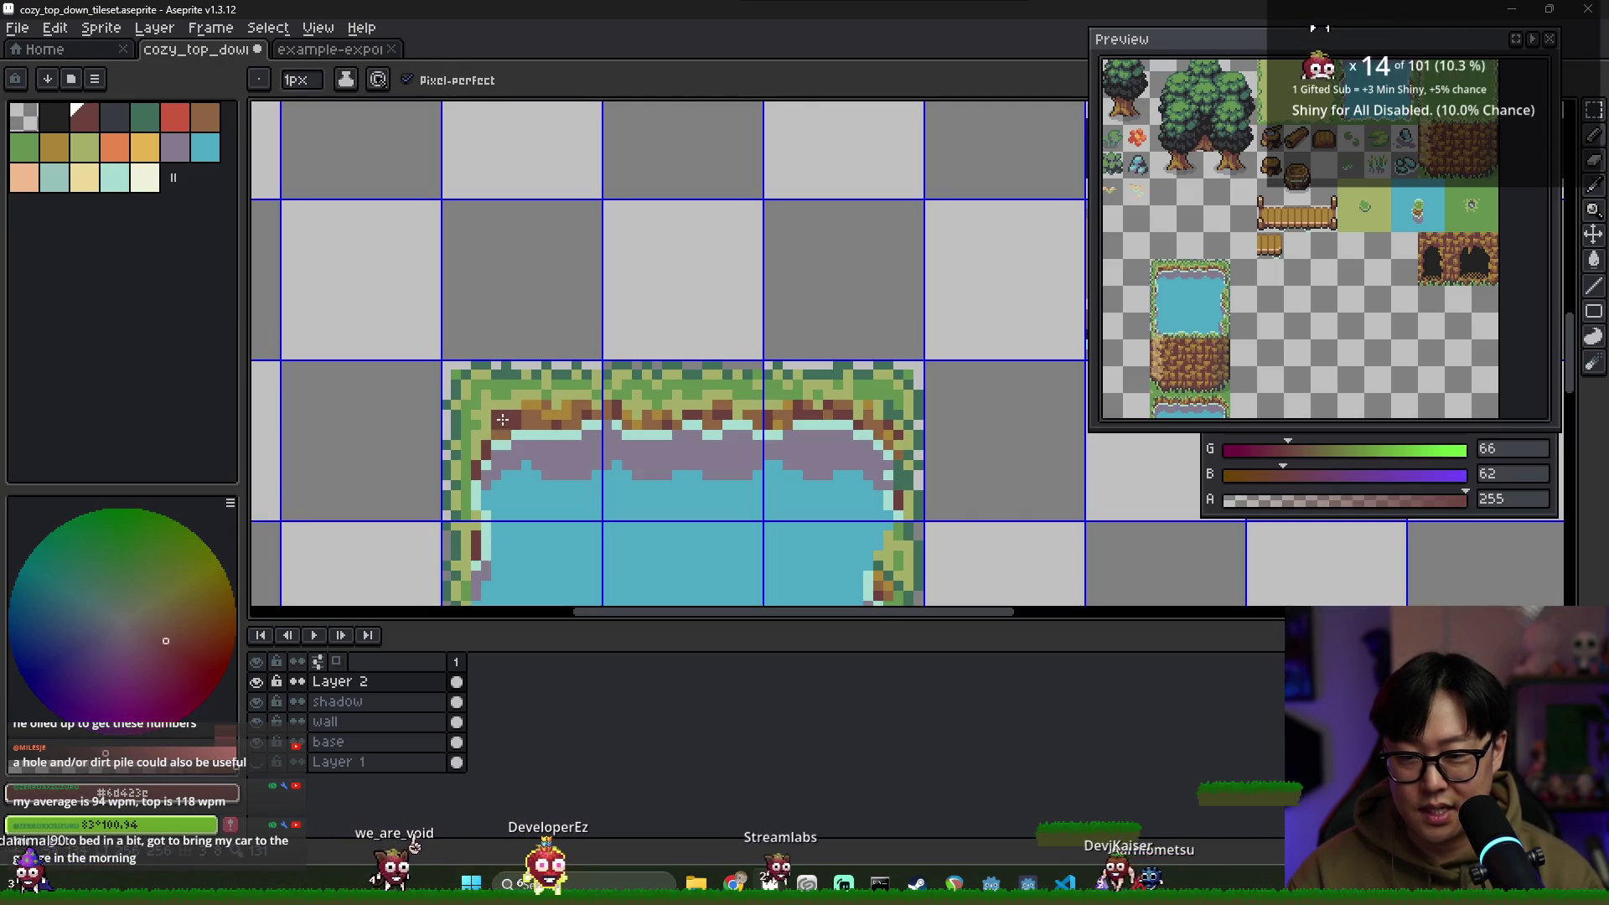
pyautogui.keyDown('alt'); pyautogui.click(498, 414); pyautogui.keyUp('alt')
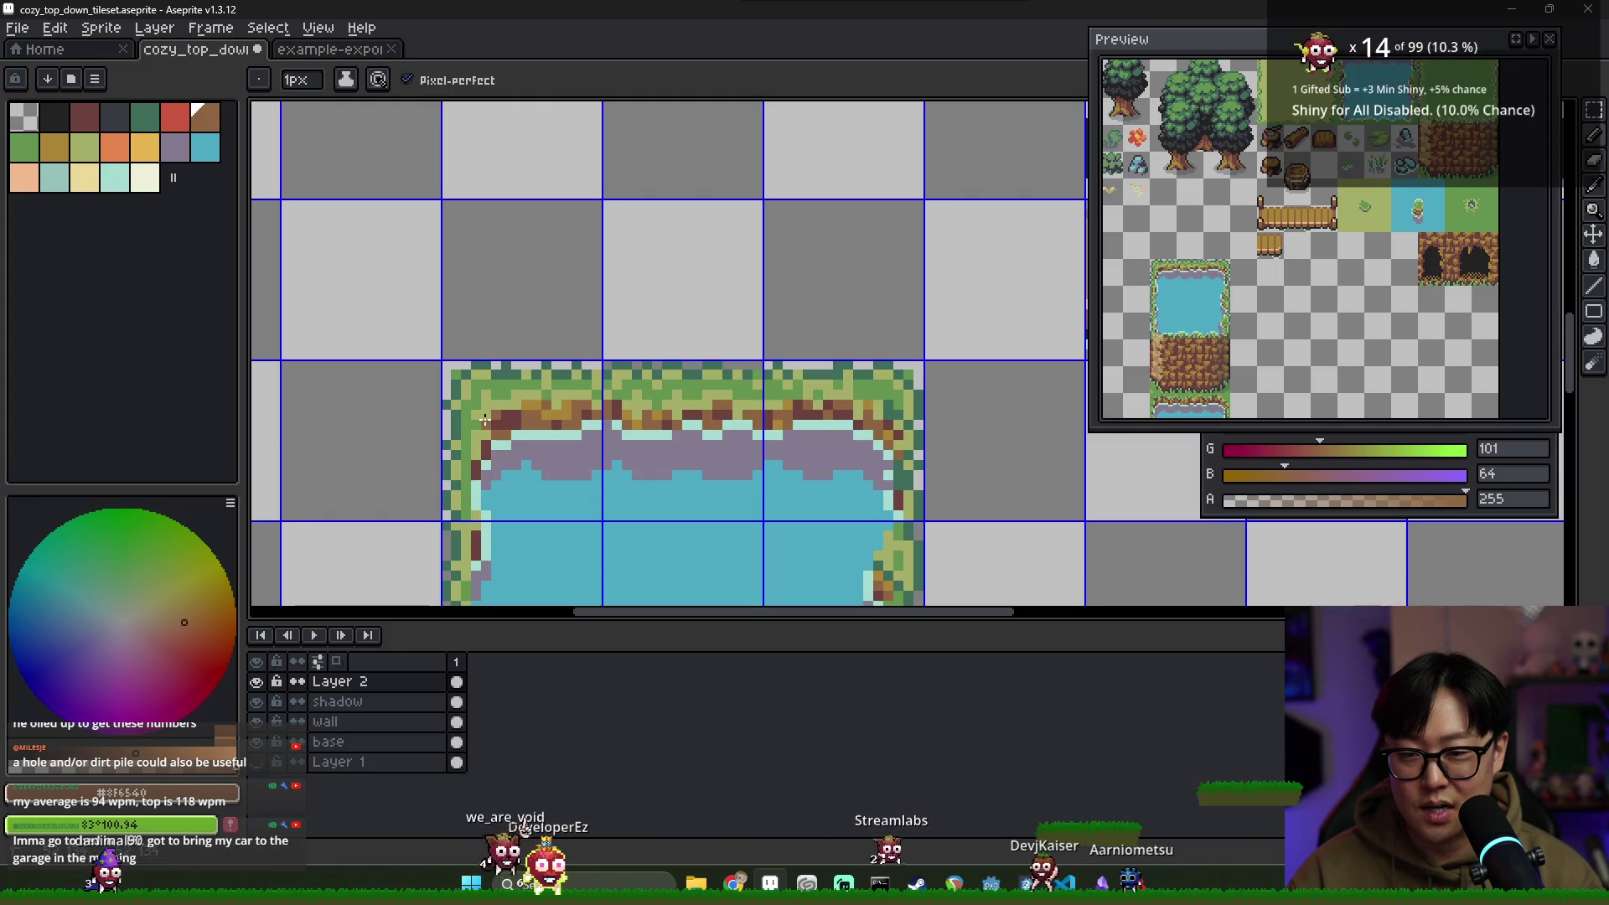
pyautogui.keyDown('alt'); pyautogui.click(481, 422); pyautogui.keyUp('alt')
pyautogui.keyDown('alt'); pyautogui.click(496, 410); pyautogui.keyUp('alt')
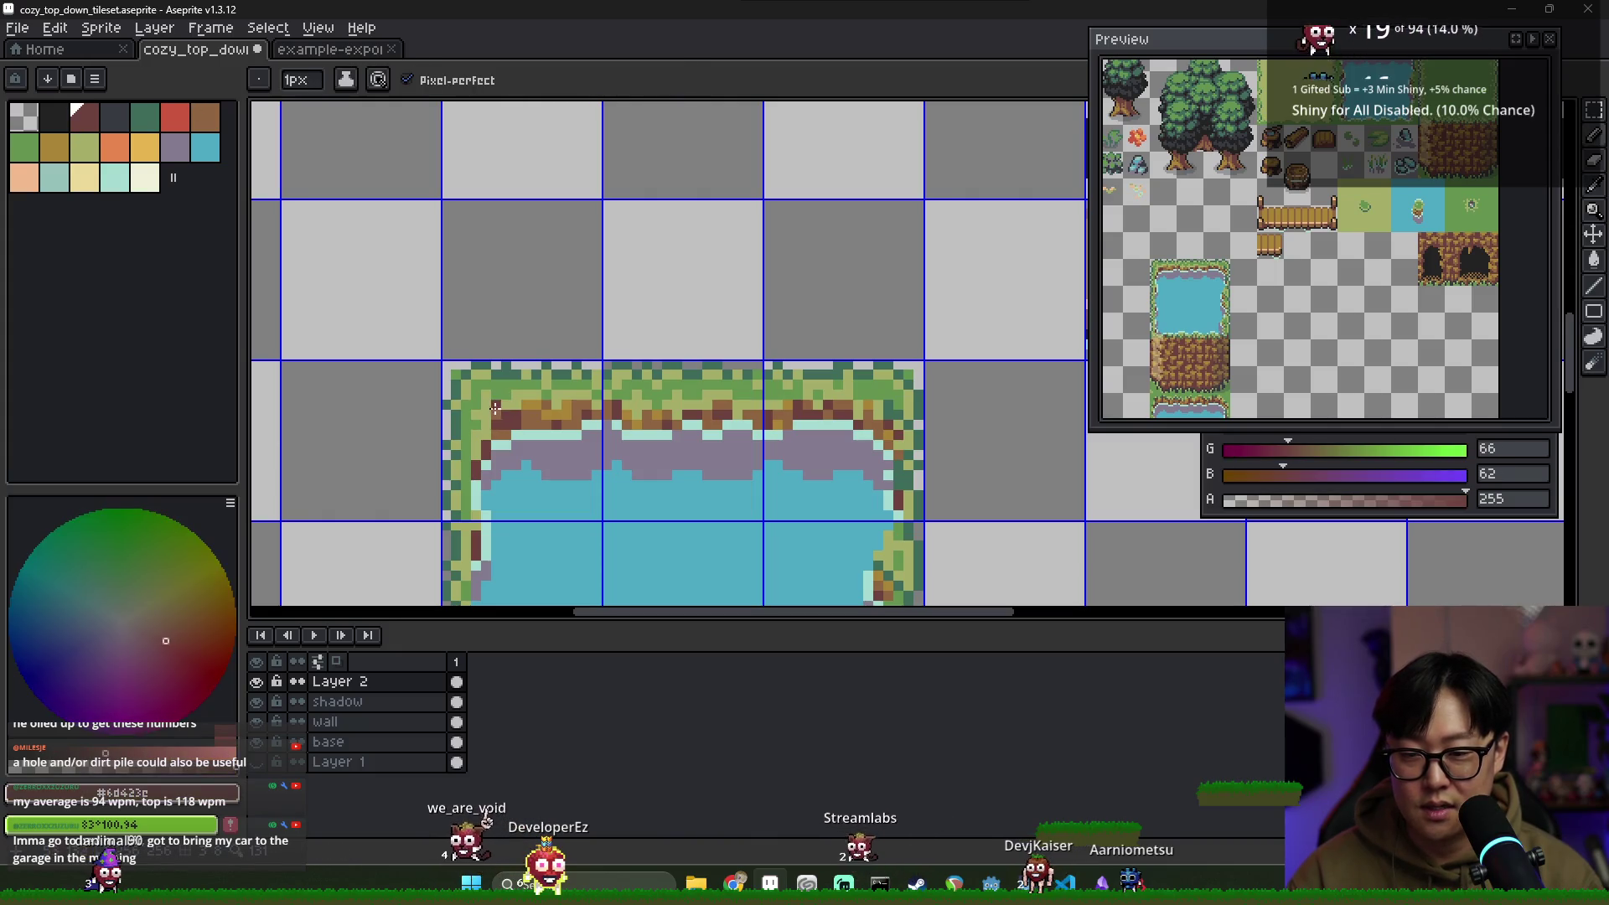
pyautogui.keyDown('alt'); pyautogui.click(498, 414); pyautogui.keyUp('alt')
pyautogui.keyDown('alt'); pyautogui.click(495, 393); pyautogui.keyUp('alt')
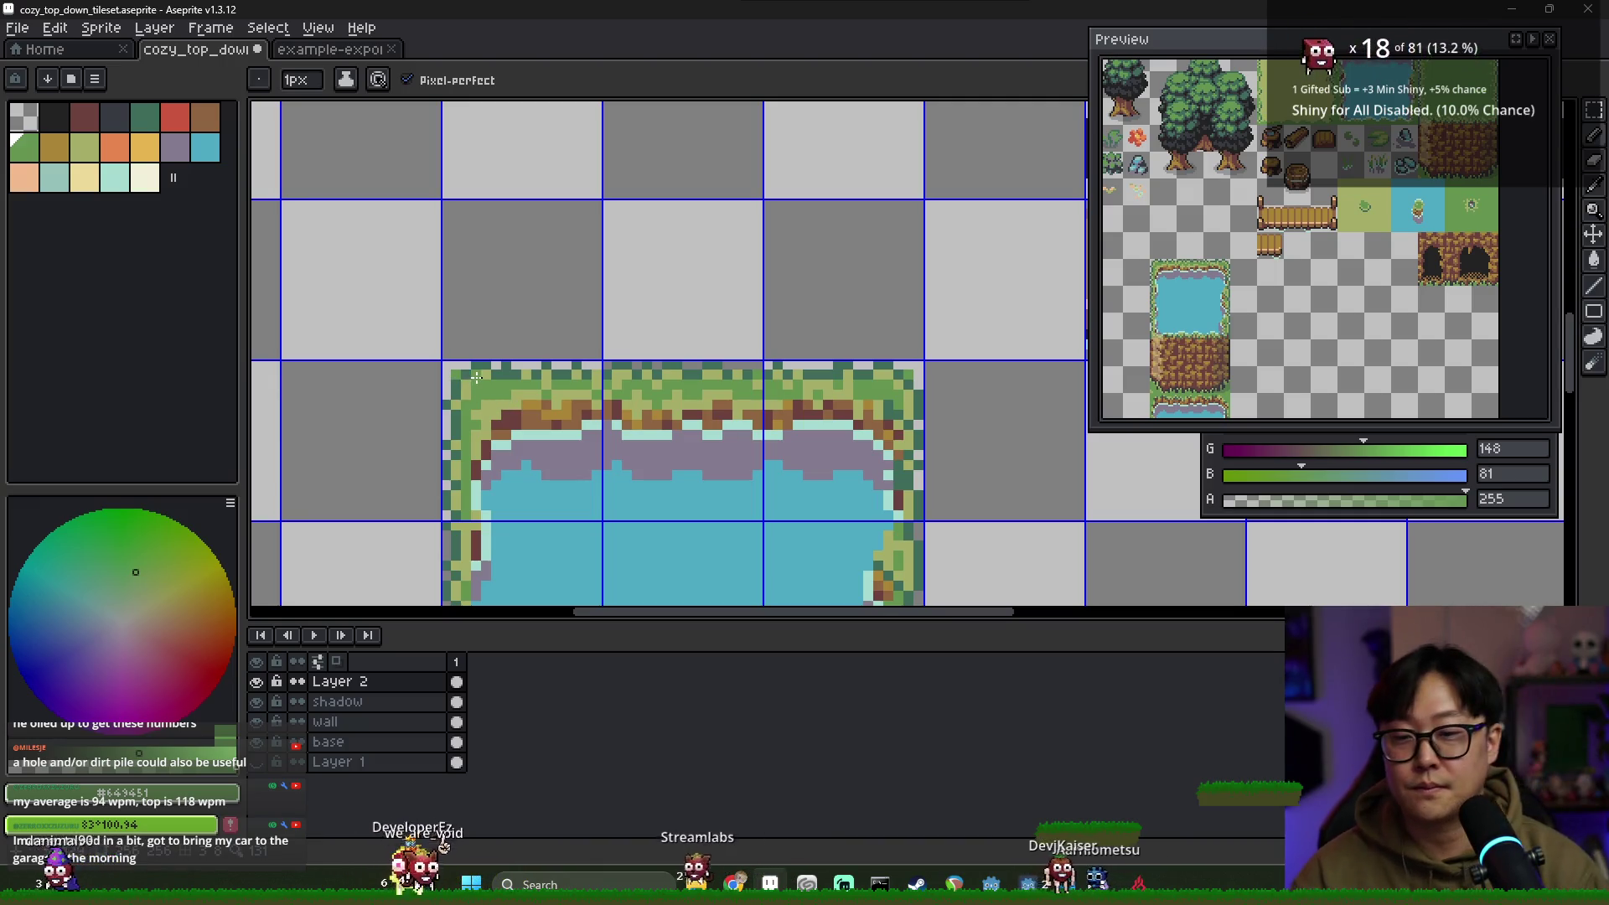
pyautogui.scroll(1, 457, 373)
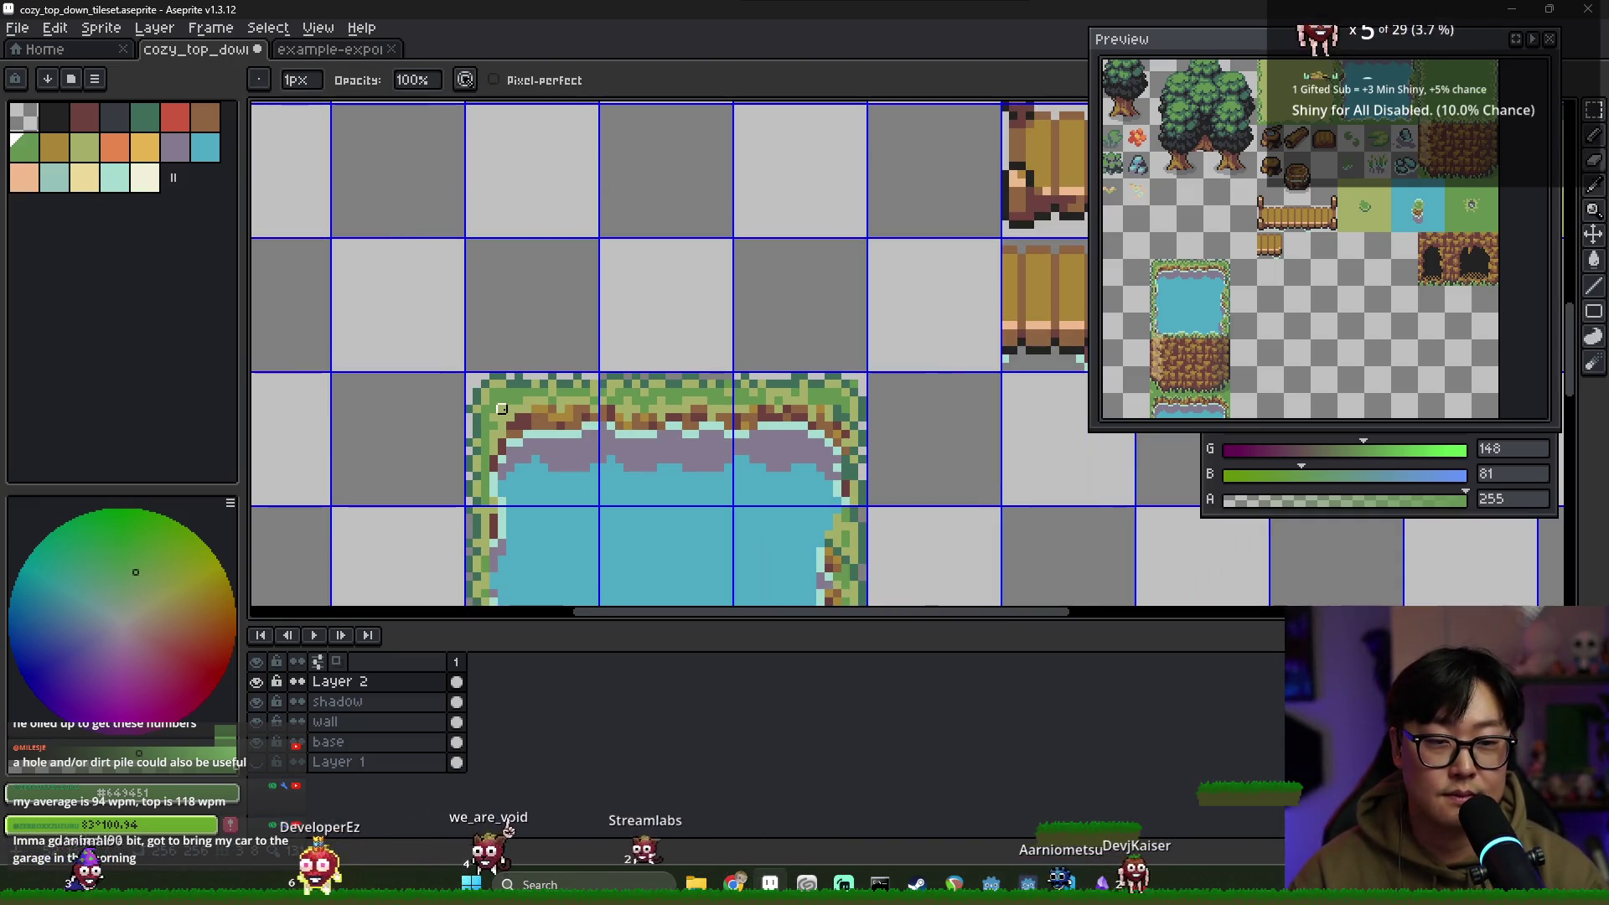
pyautogui.scroll(1, 486, 368)
pyautogui.scroll(-1, 489, 367)
pyautogui.scroll(-1, 640, 438)
pyautogui.moveTo(699, 521); pyautogui.dragTo(674, 407)
pyautogui.scroll(-2, 729, 467)
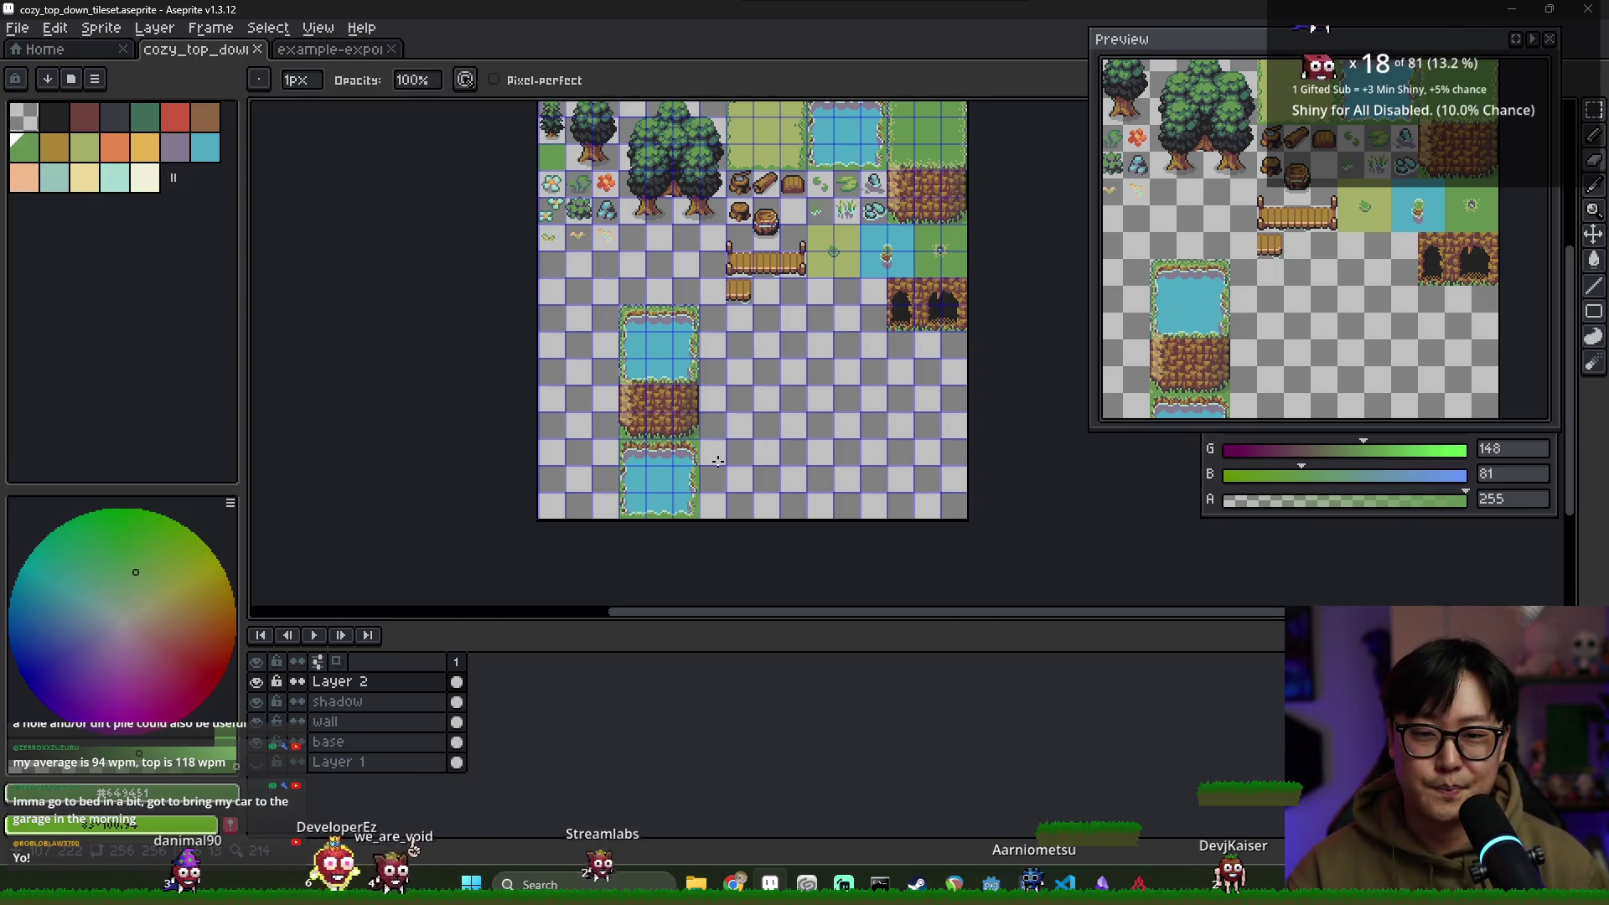
pyautogui.scroll(2, 731, 450)
pyautogui.scroll(-1, 550, 177)
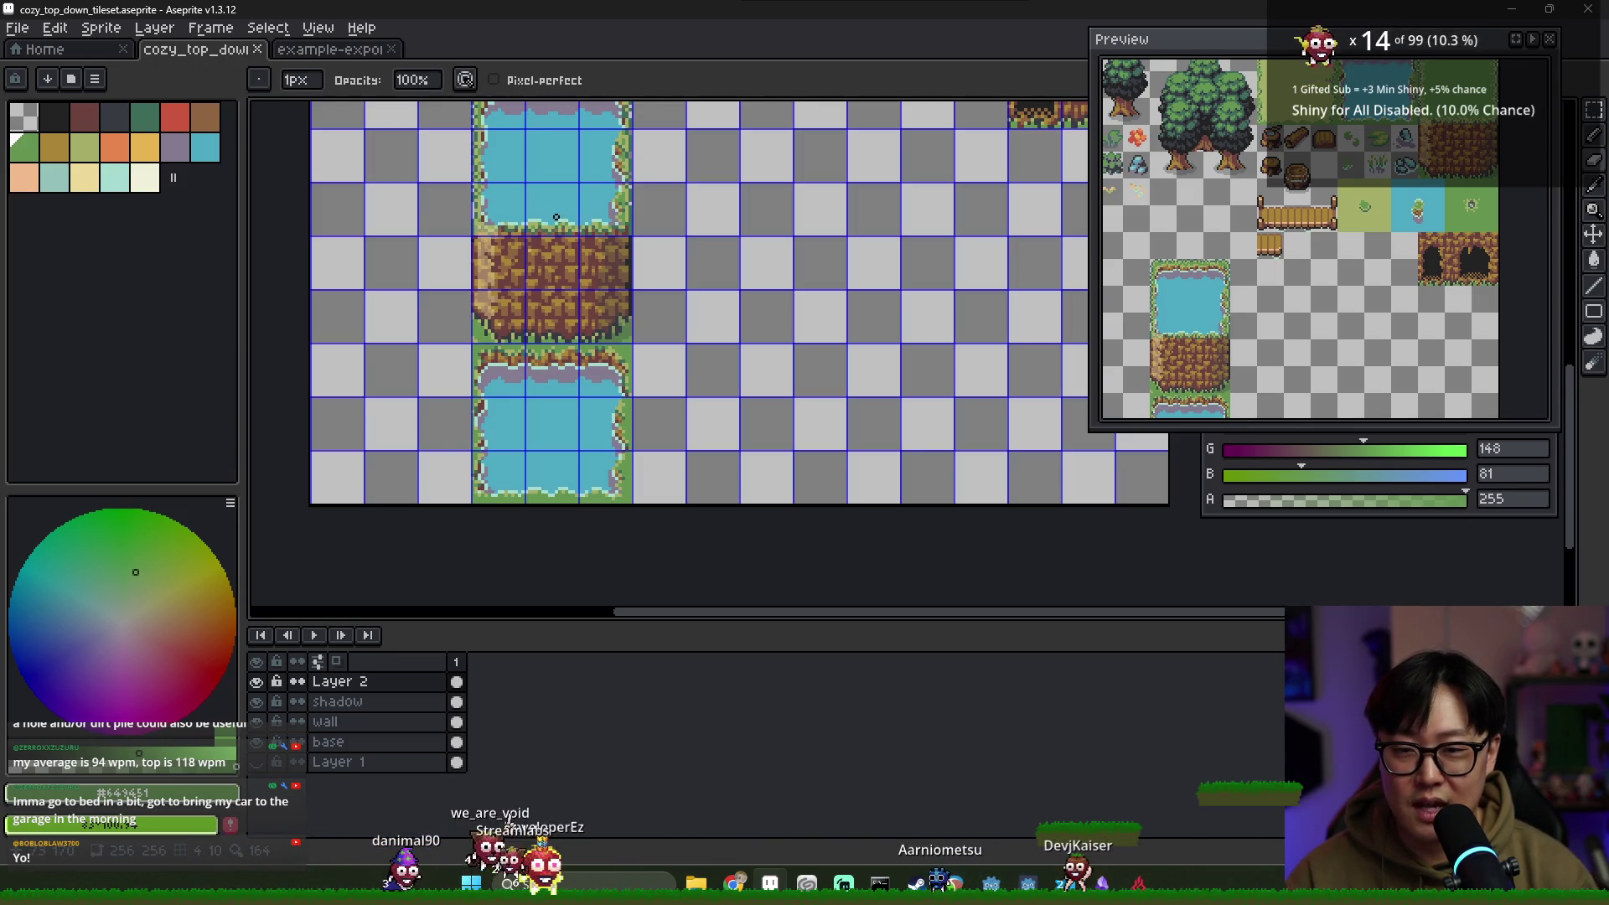
pyautogui.scroll(1, 556, 217)
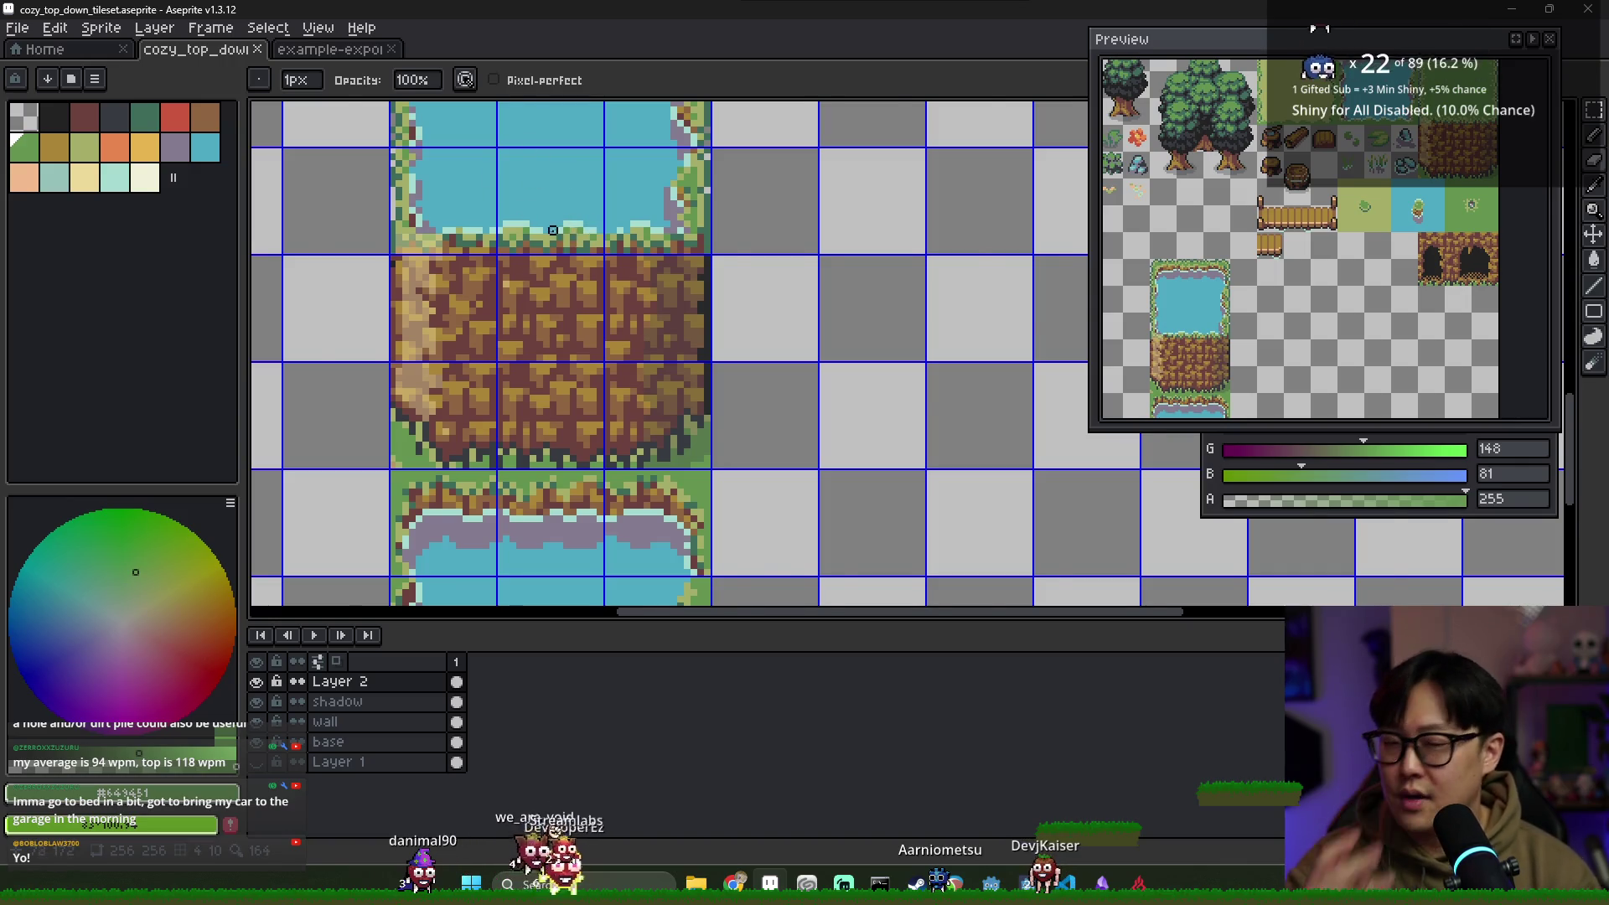
pyautogui.scroll(-1, 559, 230)
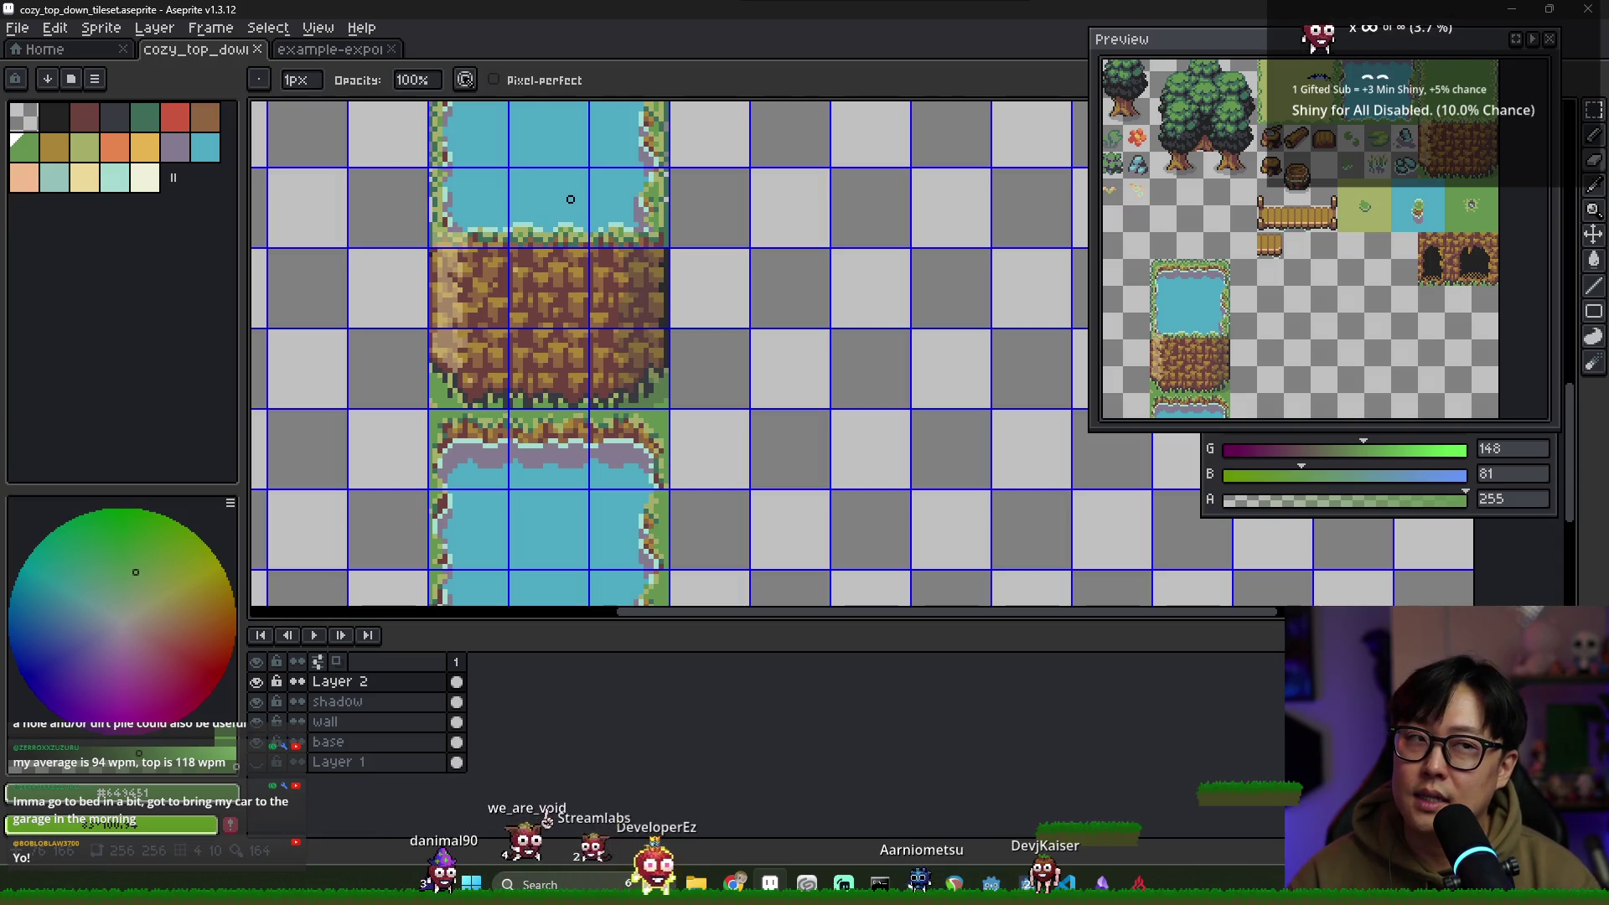
pyautogui.scroll(-1, 590, 220)
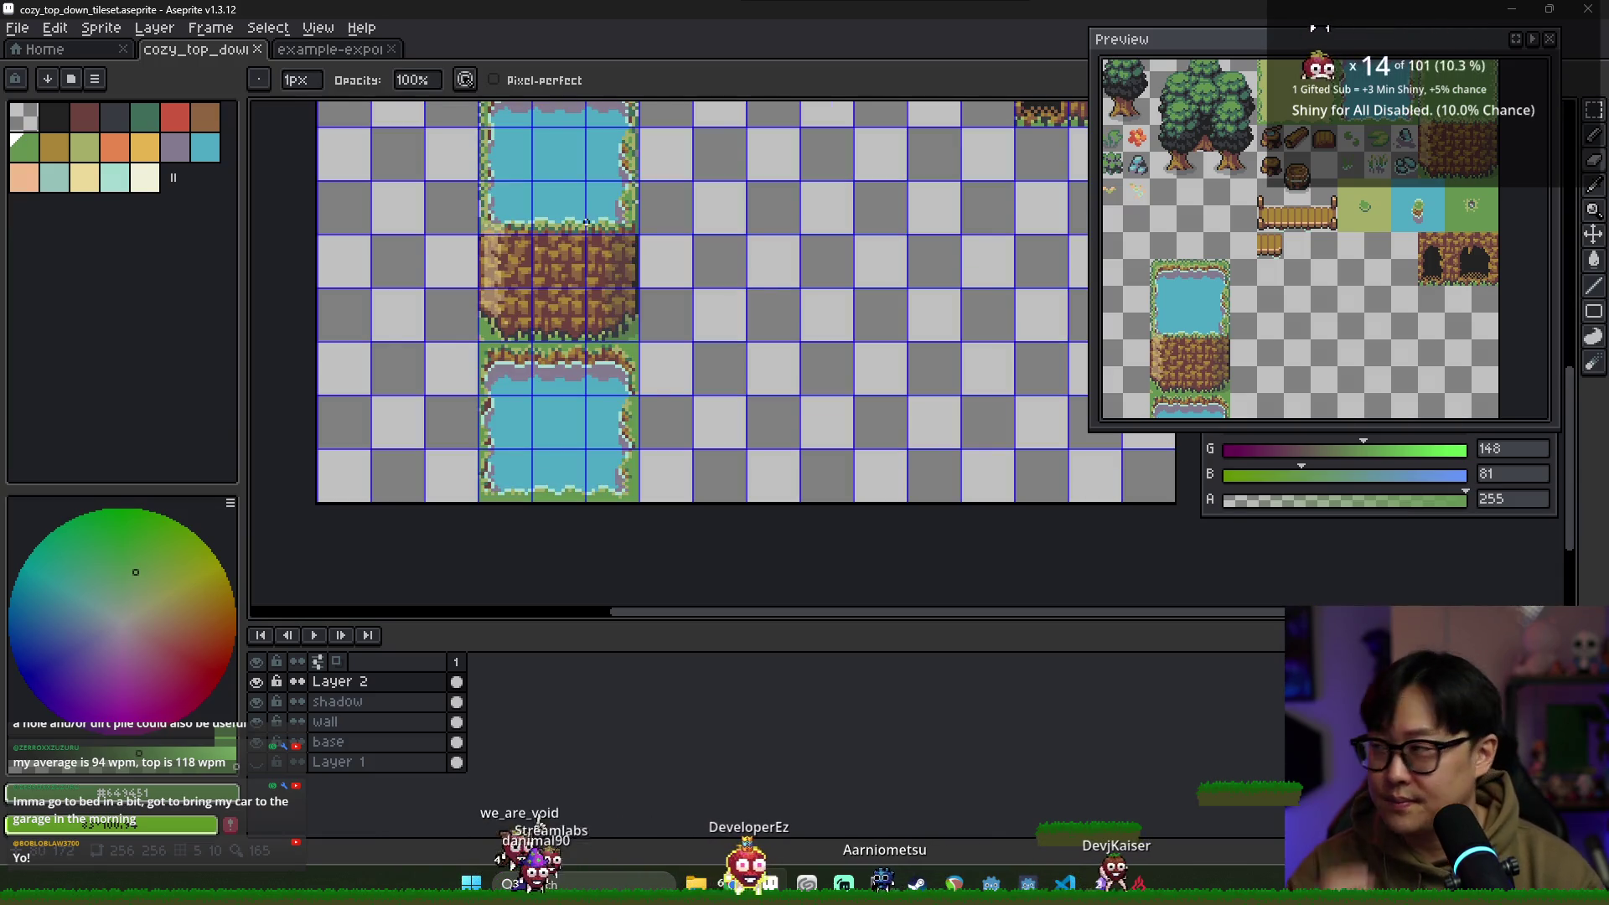
pyautogui.moveTo(546, 202); pyautogui.dragTo(504, 243)
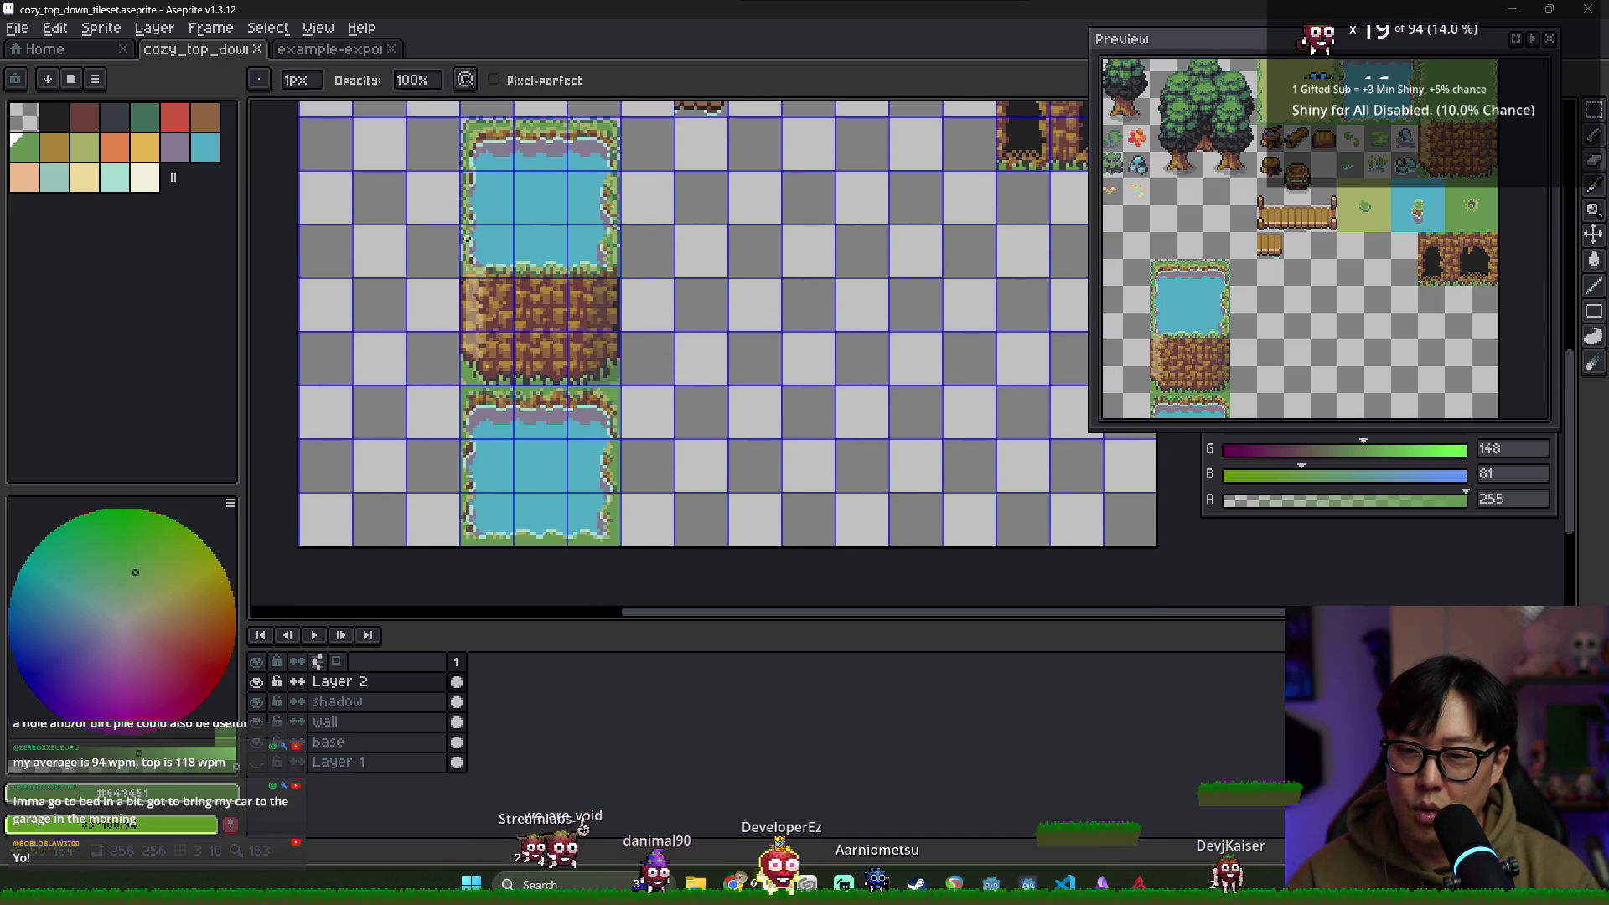
pyautogui.scroll(1, 480, 243)
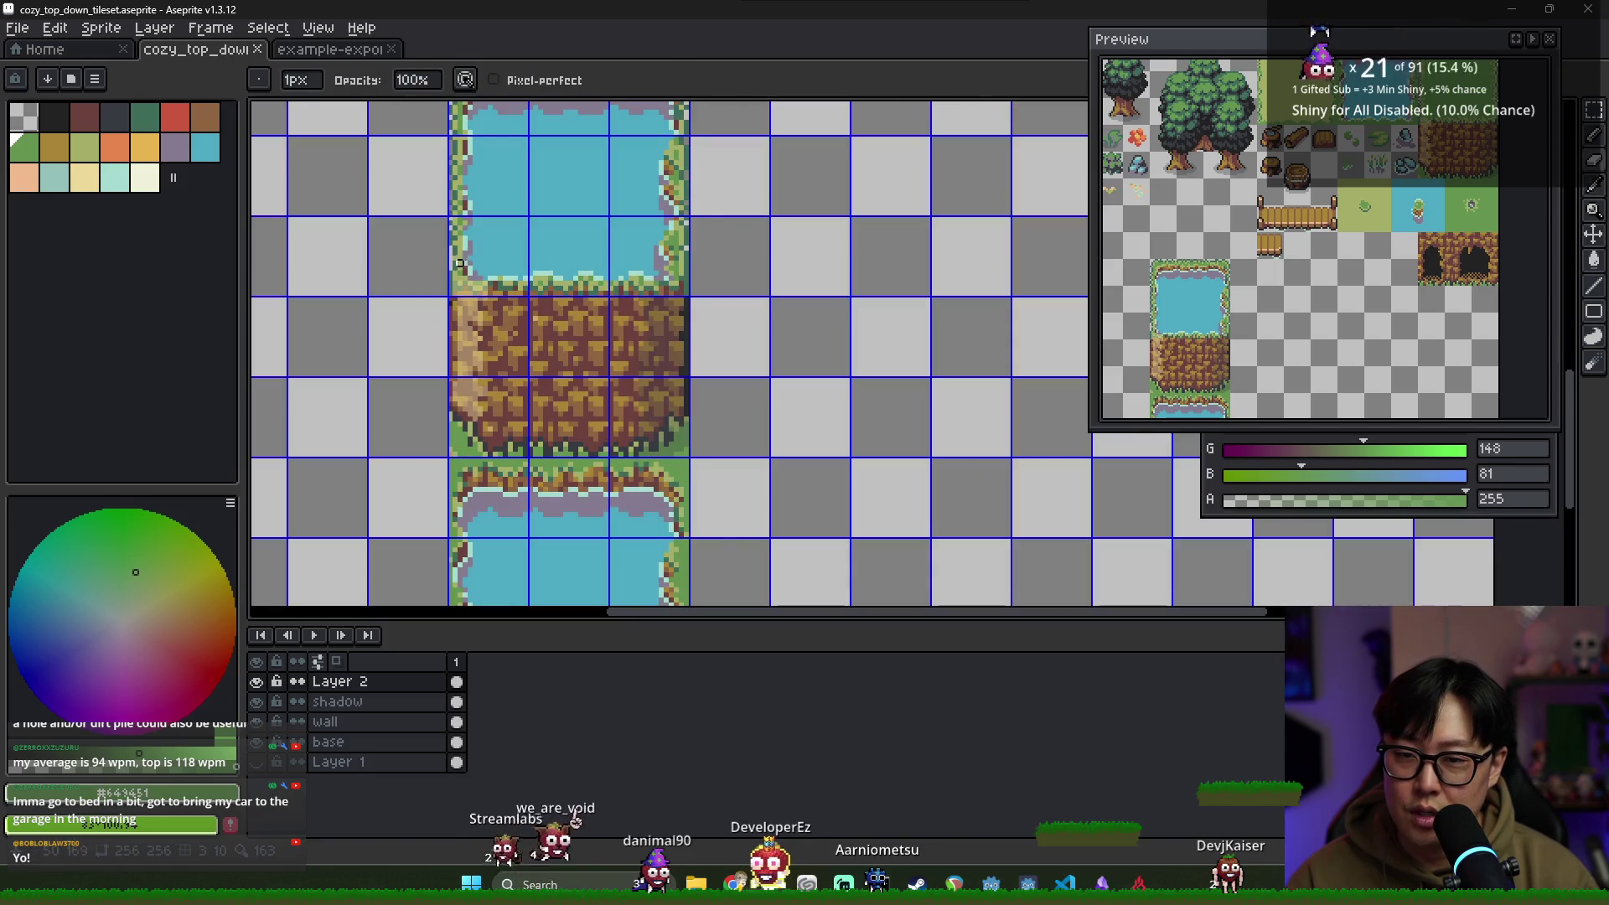
pyautogui.scroll(-1, 465, 251)
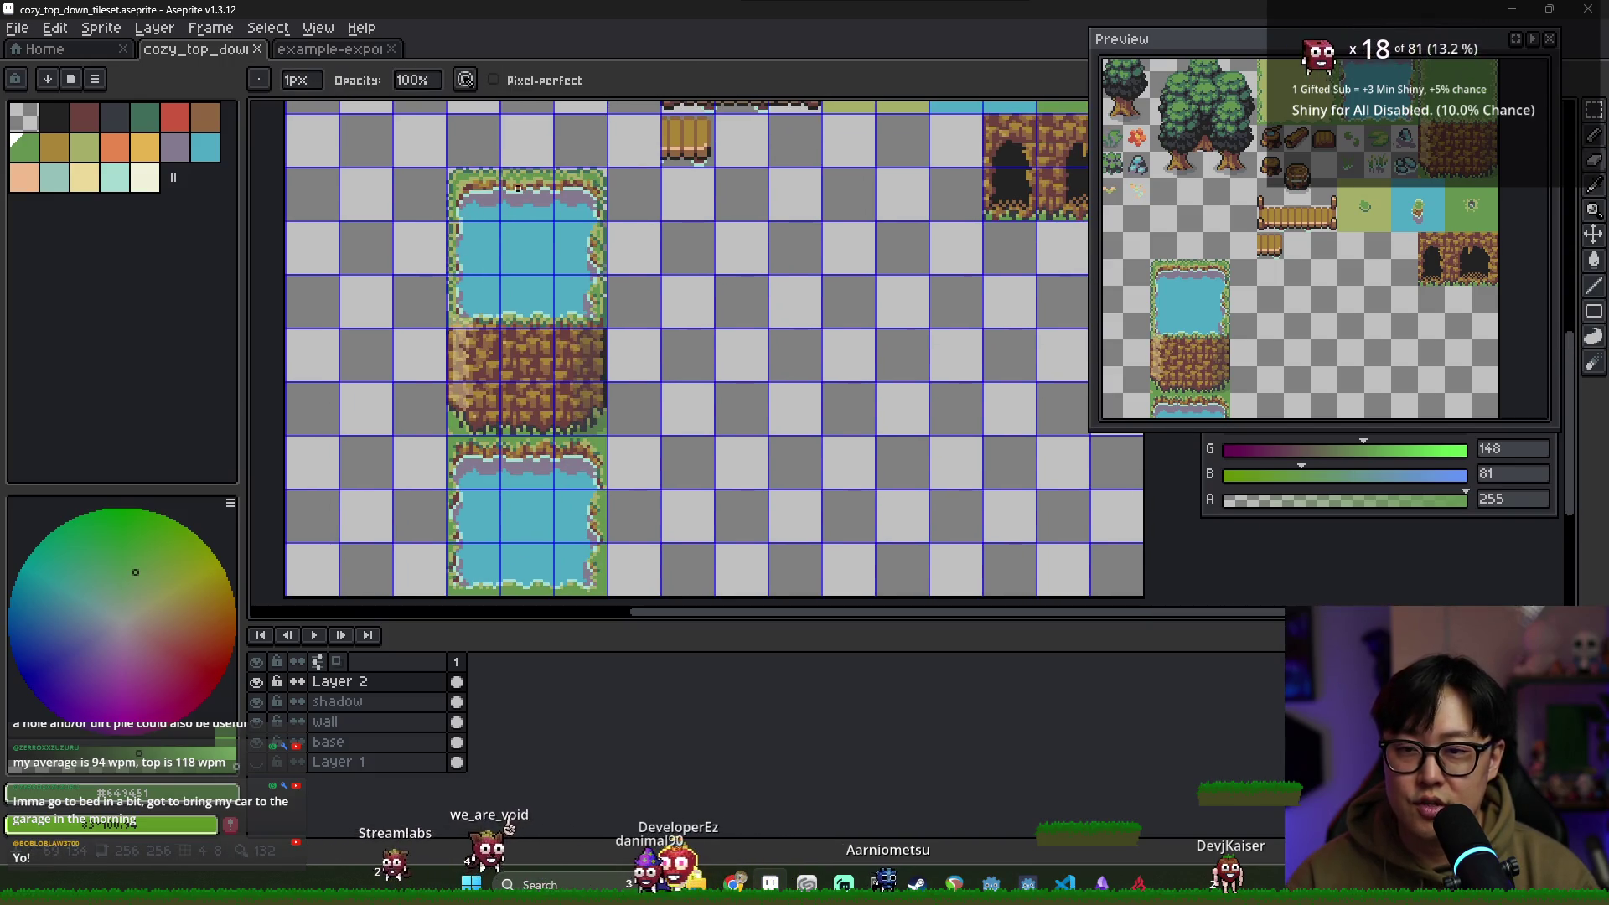
pyautogui.scroll(2, 440, 172)
pyautogui.press('alt')
# Touch up the pond's top-left edge with light and dark greens, purple-grey and water blue
pyautogui.click(443, 174)
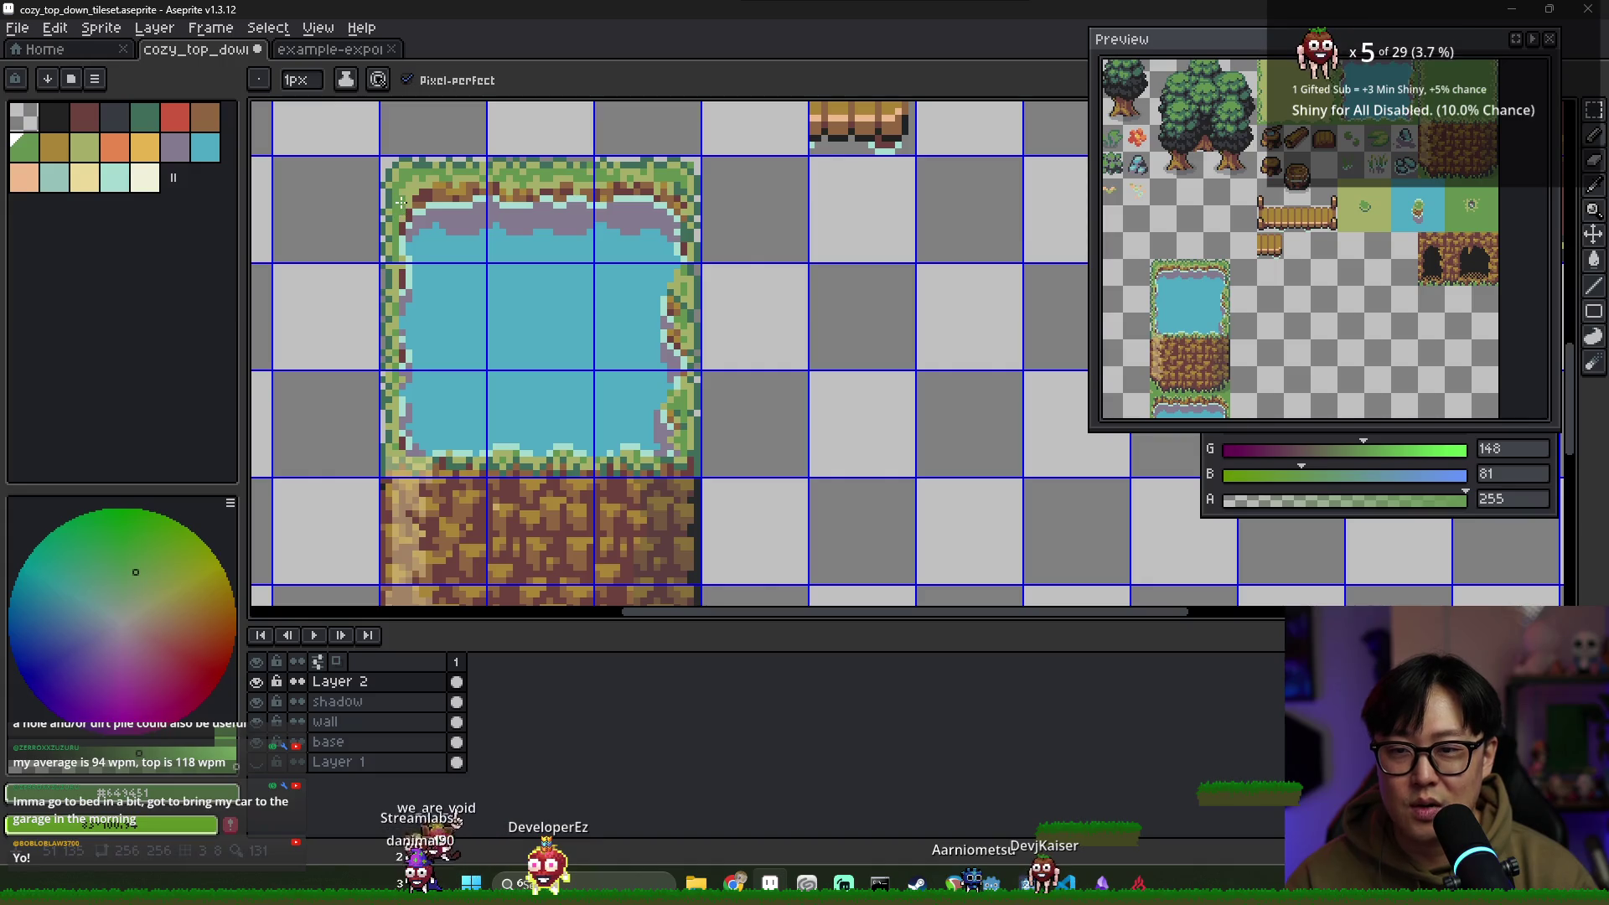
pyautogui.keyDown('alt'); pyautogui.click(402, 229); pyautogui.keyUp('alt')
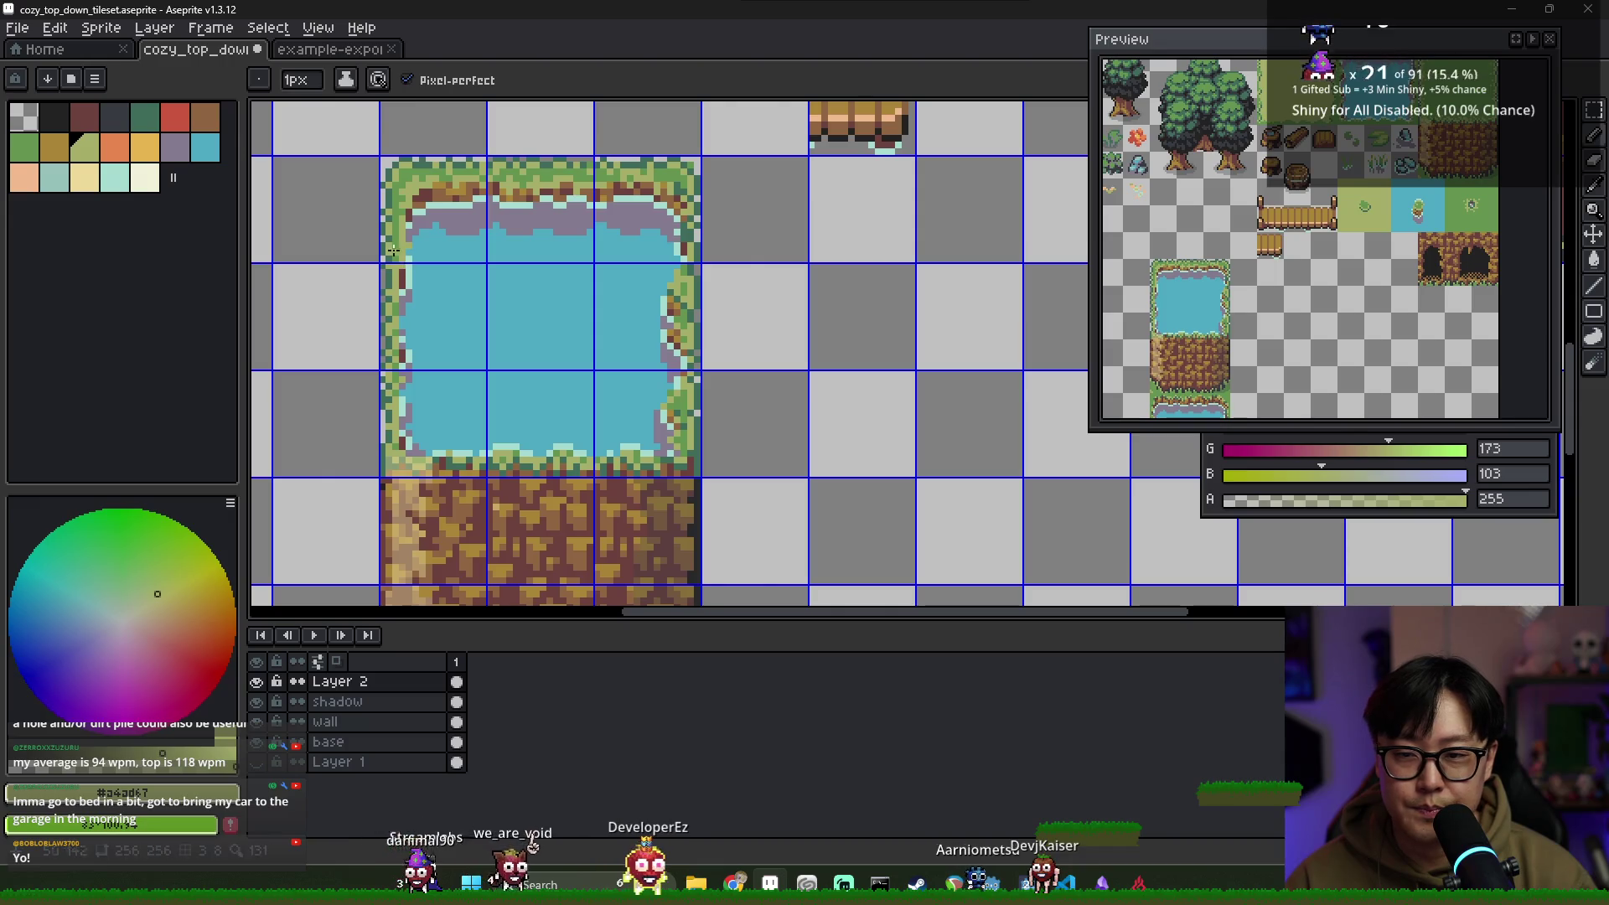
pyautogui.keyDown('alt'); pyautogui.click(393, 250); pyautogui.keyUp('alt')
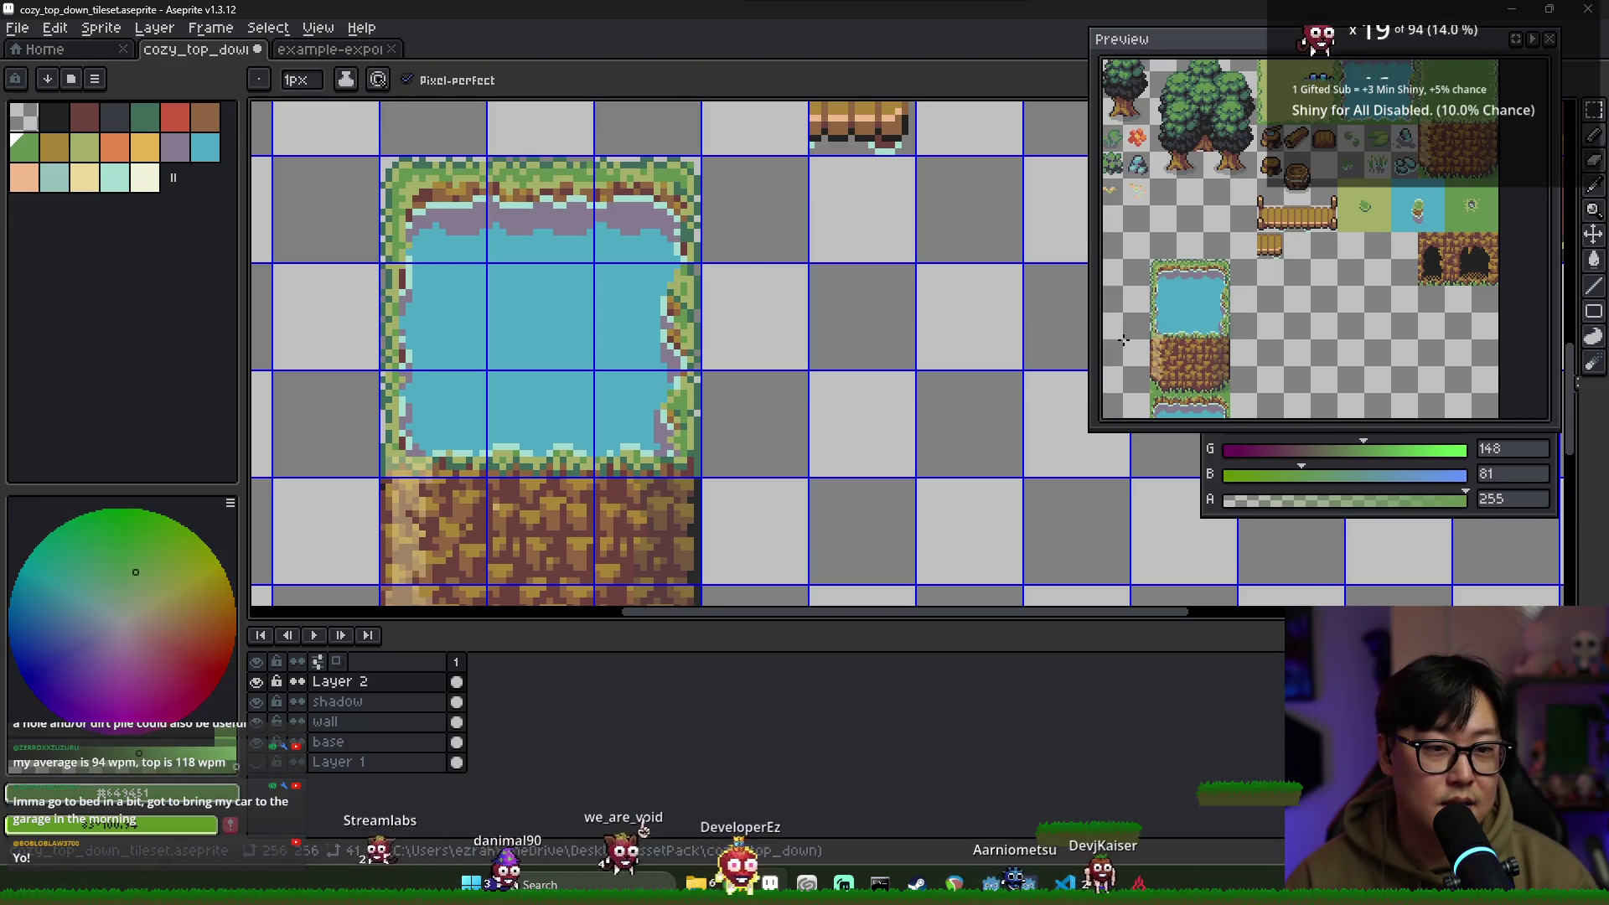
pyautogui.scroll(1, 403, 275)
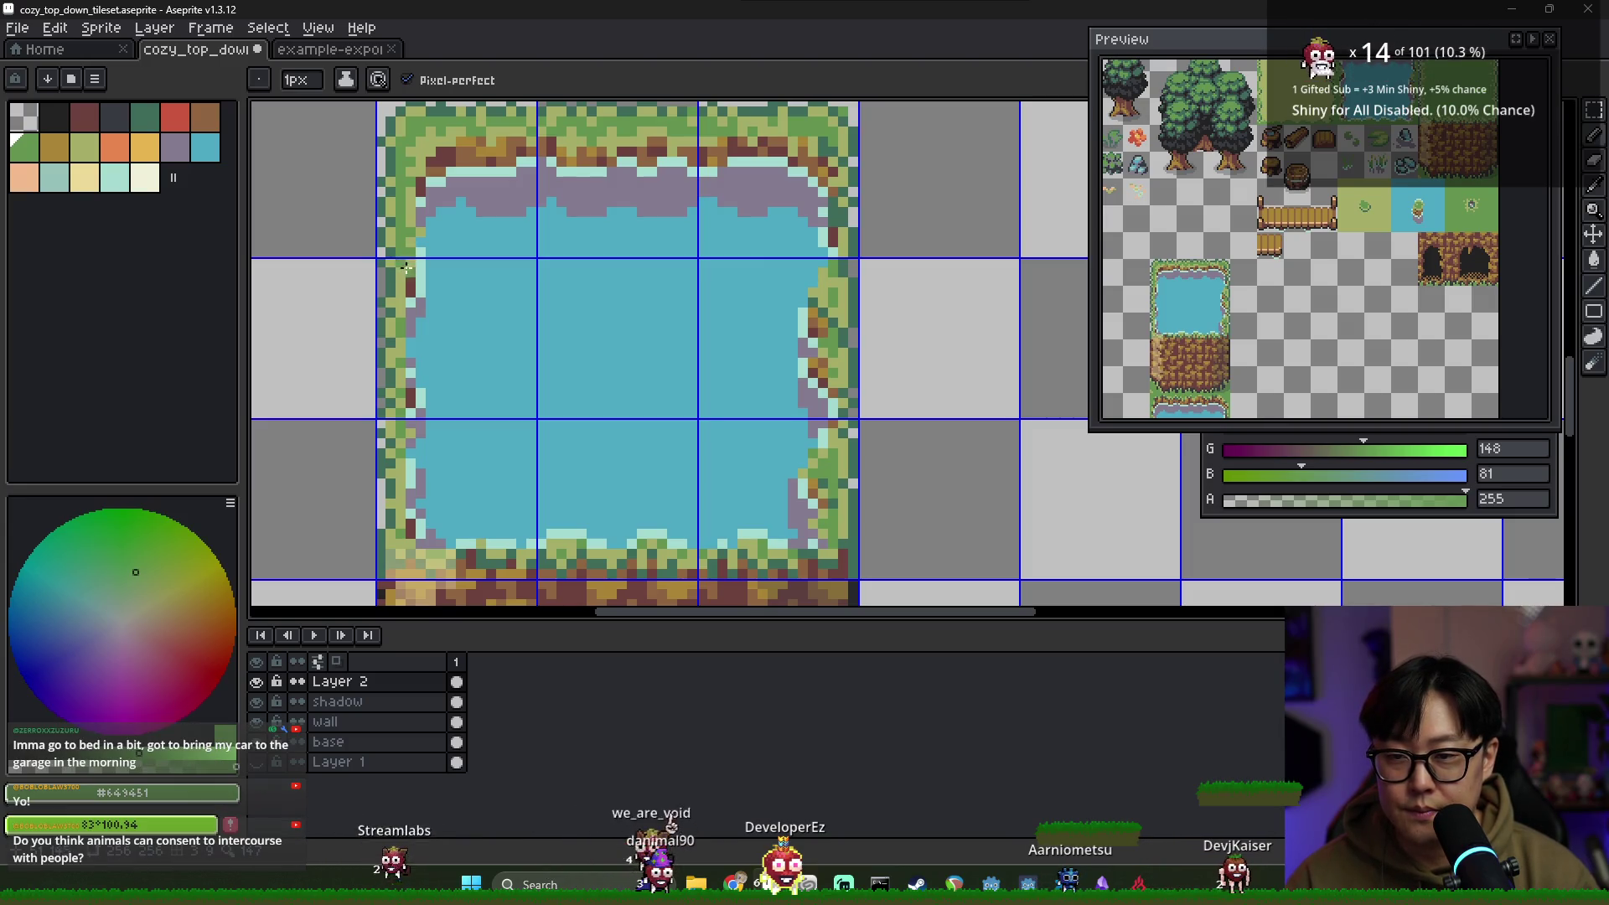
pyautogui.keyDown('alt'); pyautogui.click(409, 277); pyautogui.keyUp('alt')
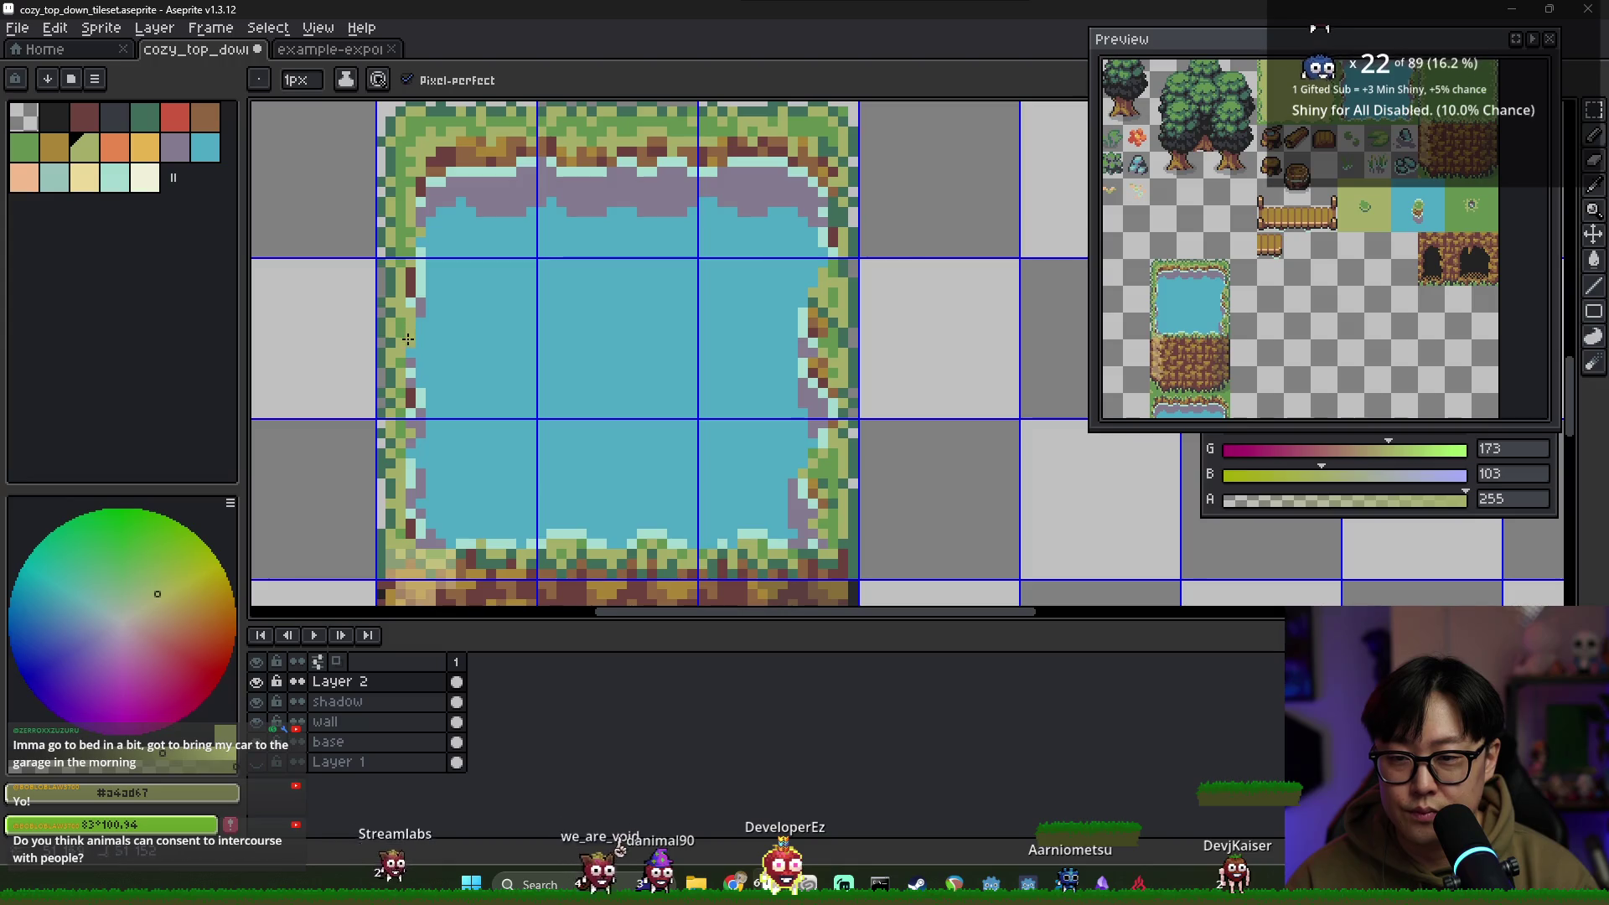
pyautogui.keyDown('alt'); pyautogui.click(451, 193); pyautogui.keyUp('alt')
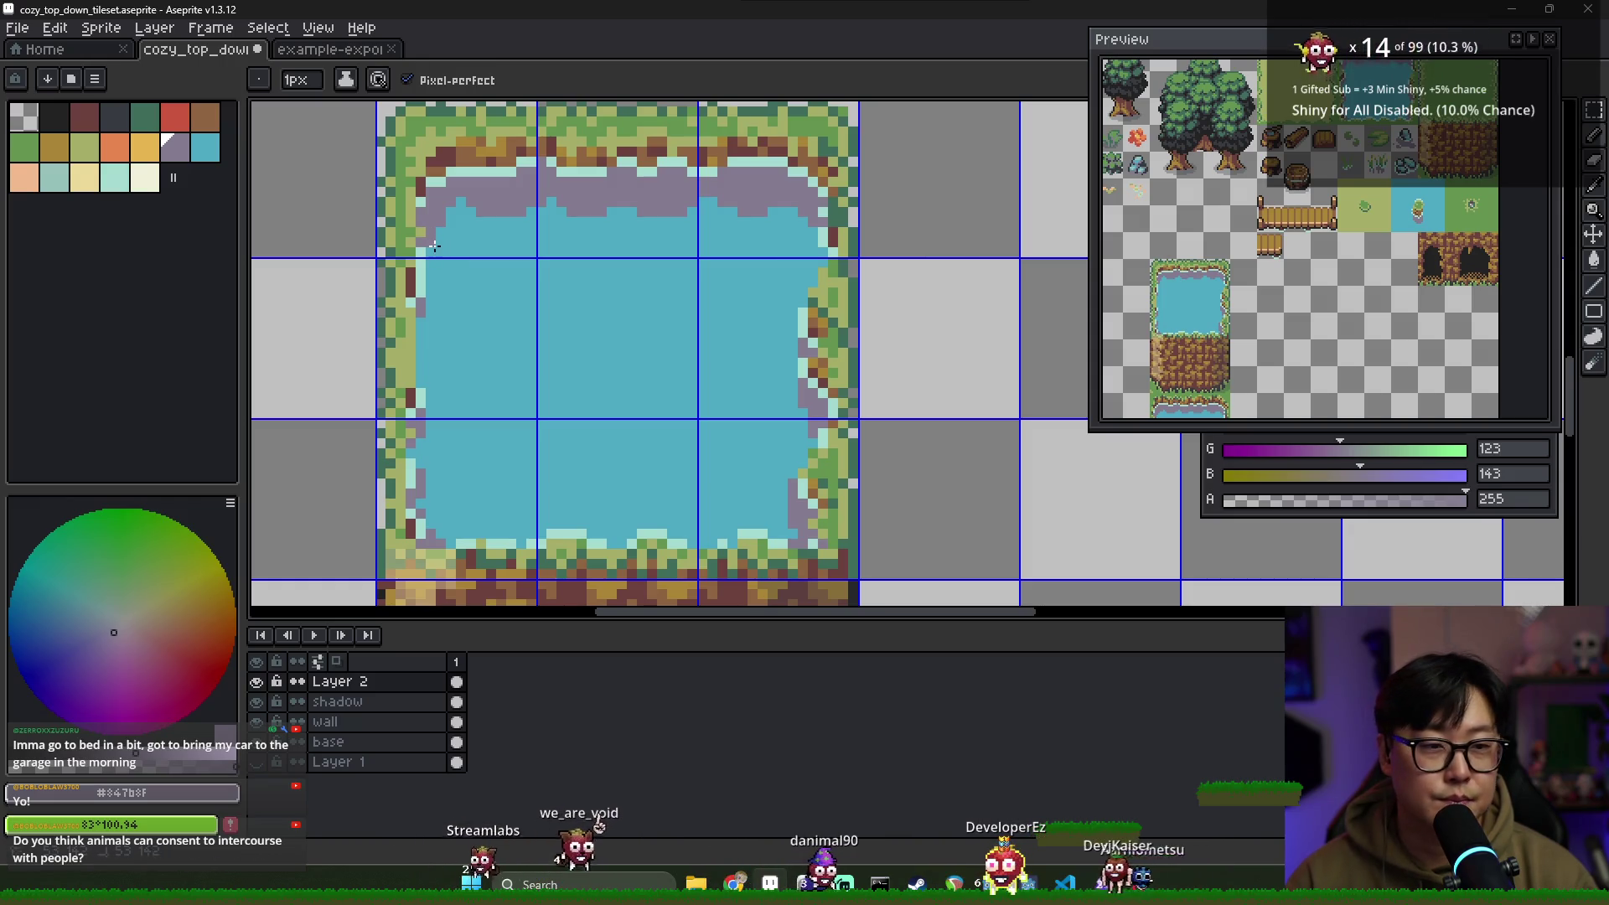
pyautogui.scroll(-5, 624, 230)
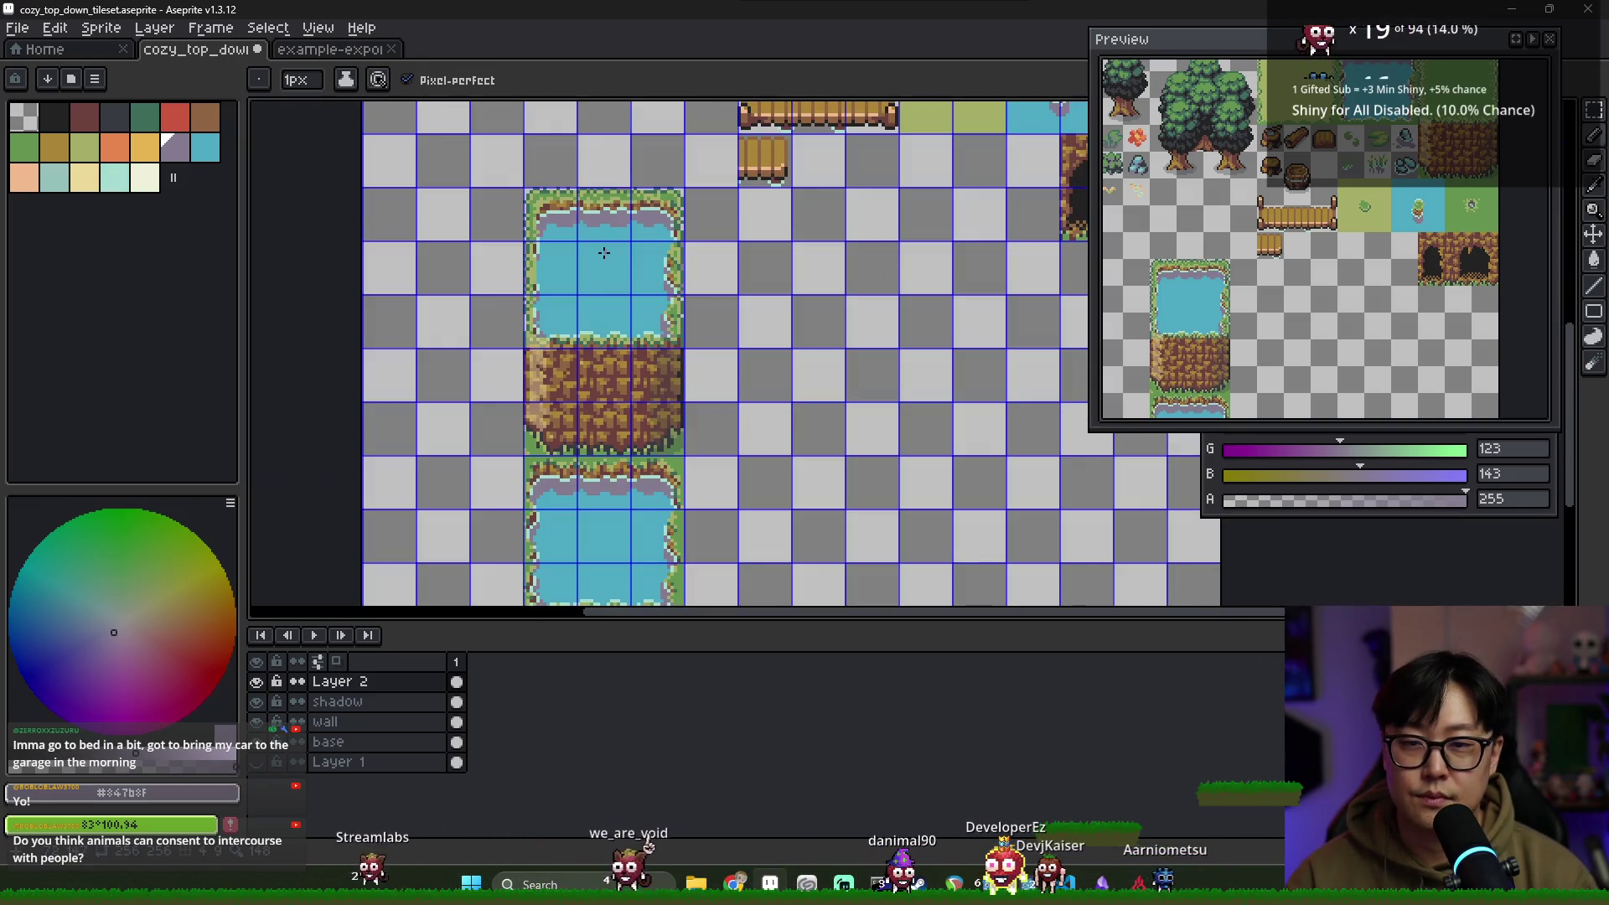
pyautogui.scroll(2, 670, 226)
pyautogui.keyDown('alt'); pyautogui.click(416, 246); pyautogui.keyUp('alt')
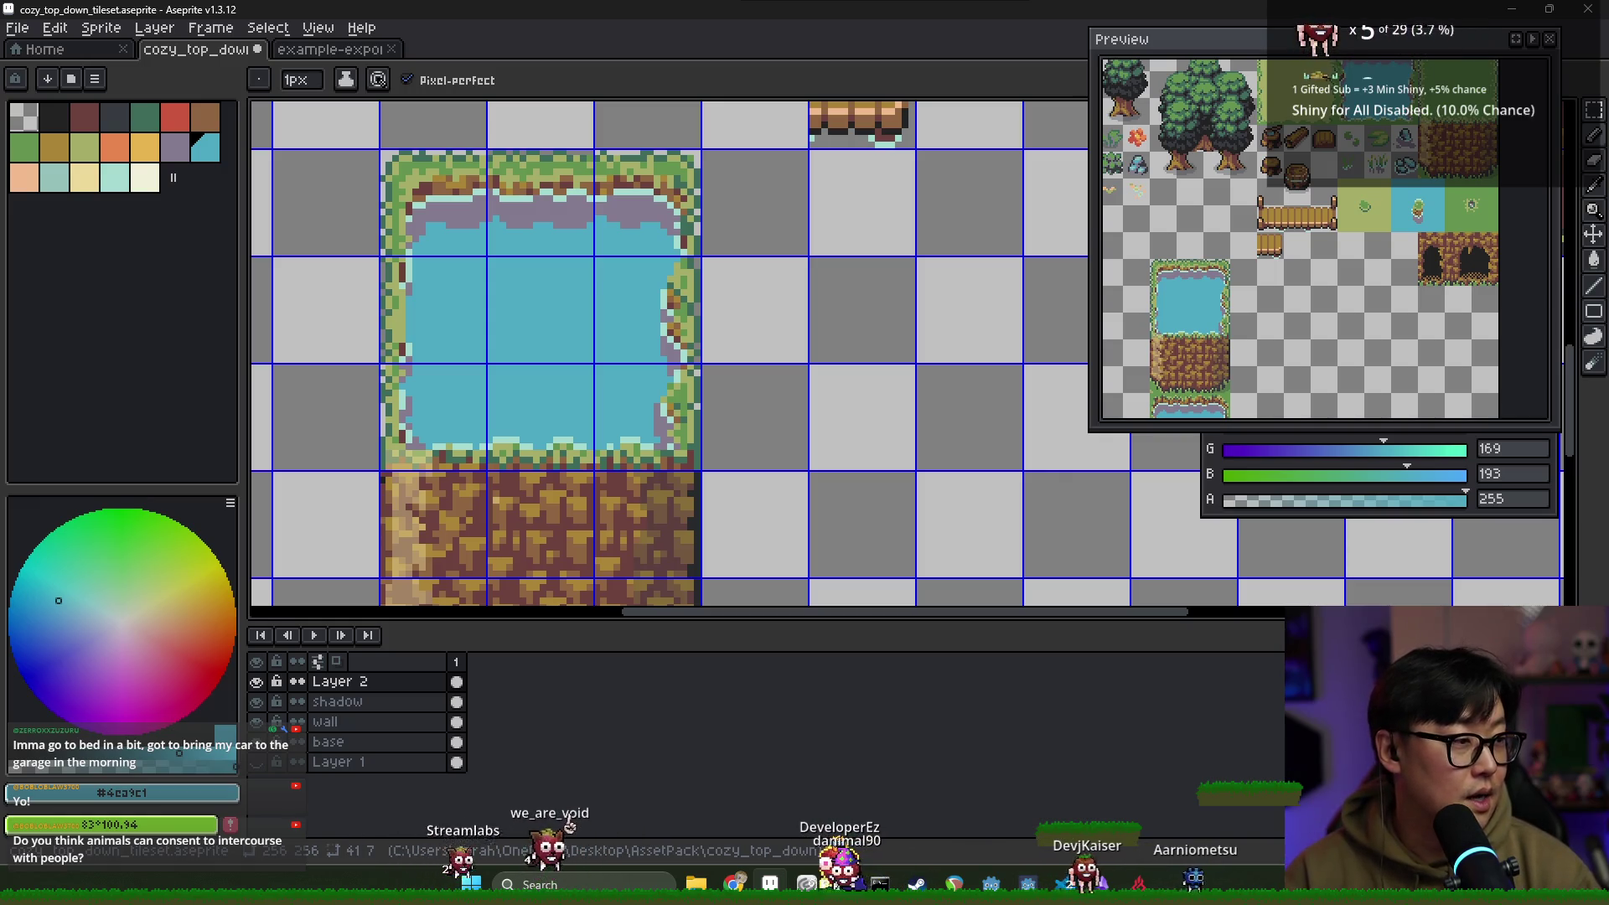
# Repaint the top border in mid, darker and dark reddish-brown, with grass-green accents
pyautogui.moveTo(1175, 316); pyautogui.dragTo(1206, 329)
pyautogui.scroll(1, 520, 199)
pyautogui.press('alt')
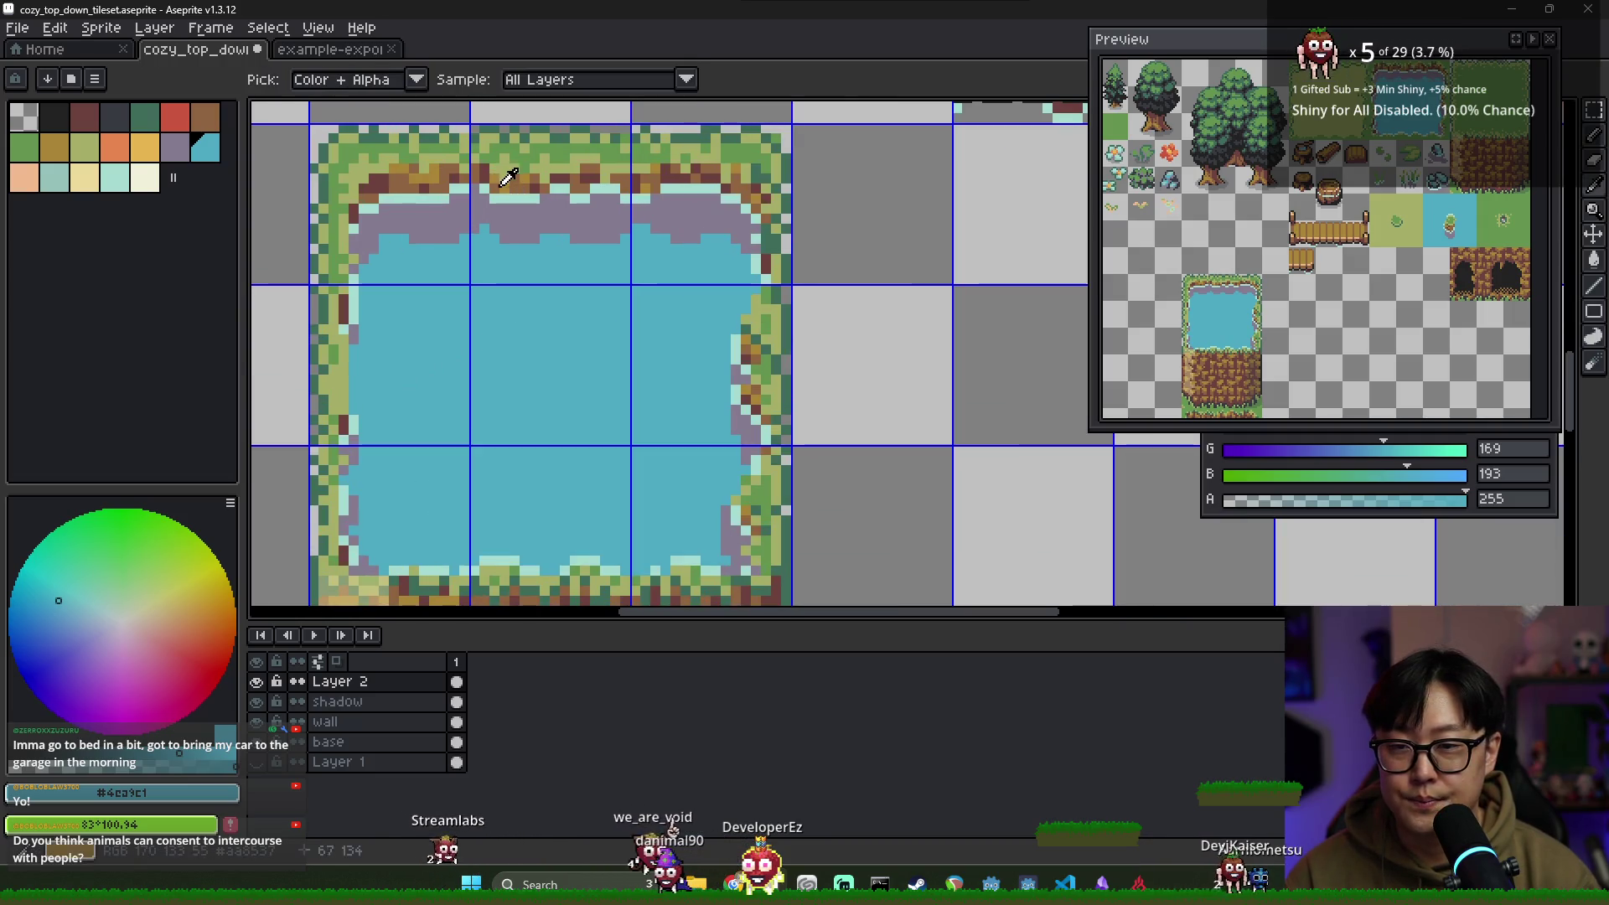
pyautogui.keyDown('alt'); pyautogui.click(502, 178); pyautogui.keyUp('alt')
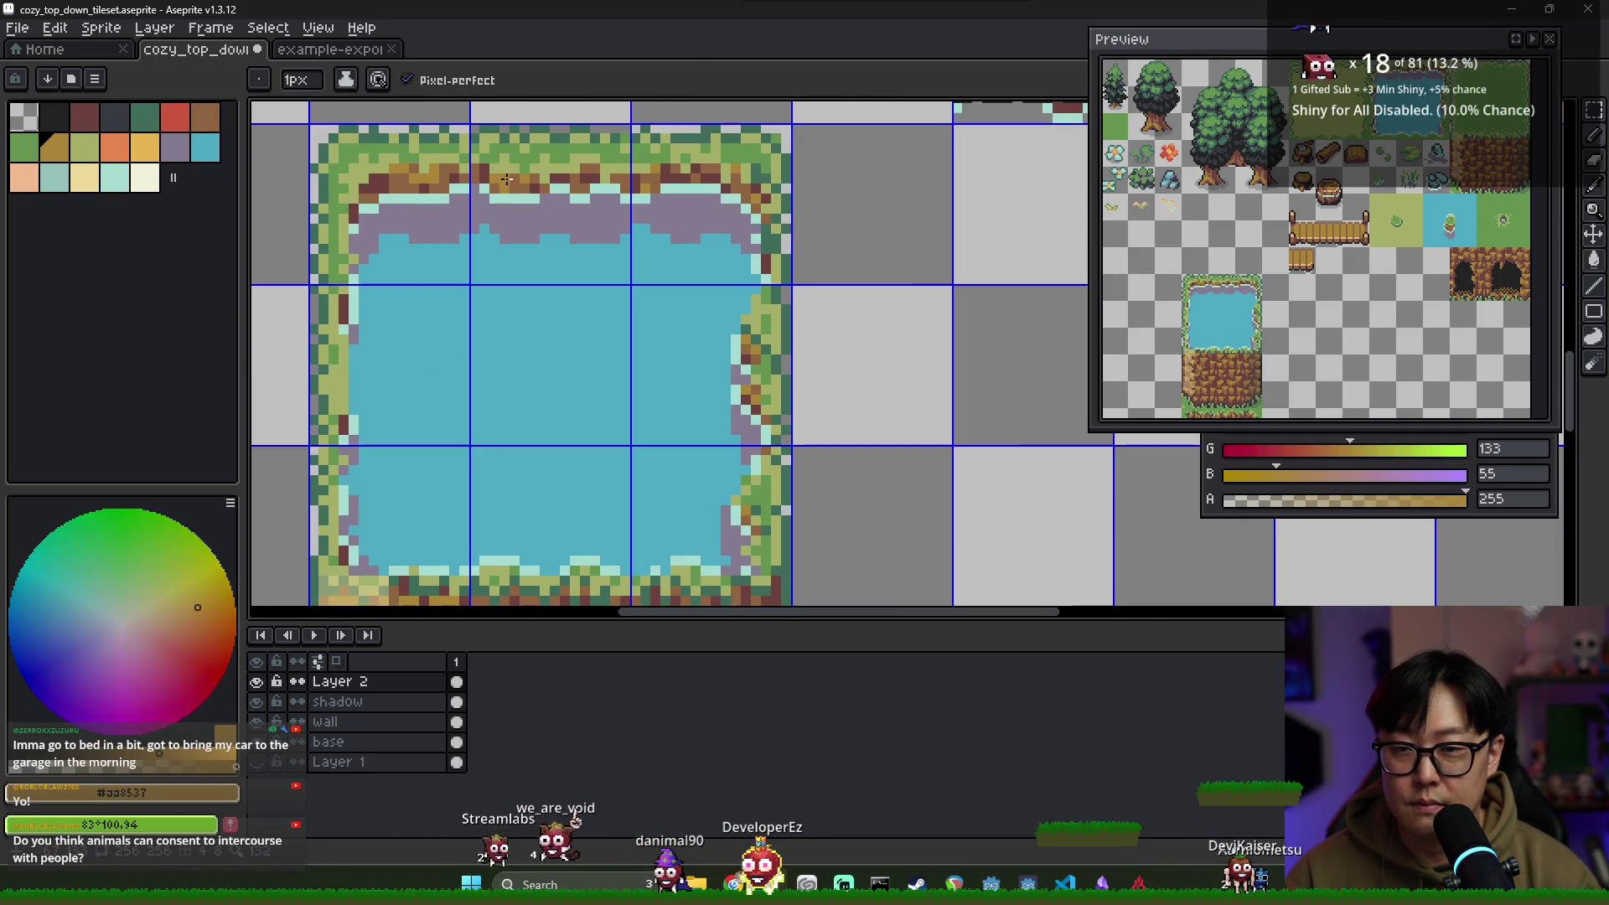
pyautogui.keyDown('alt'); pyautogui.click(507, 176); pyautogui.keyUp('alt')
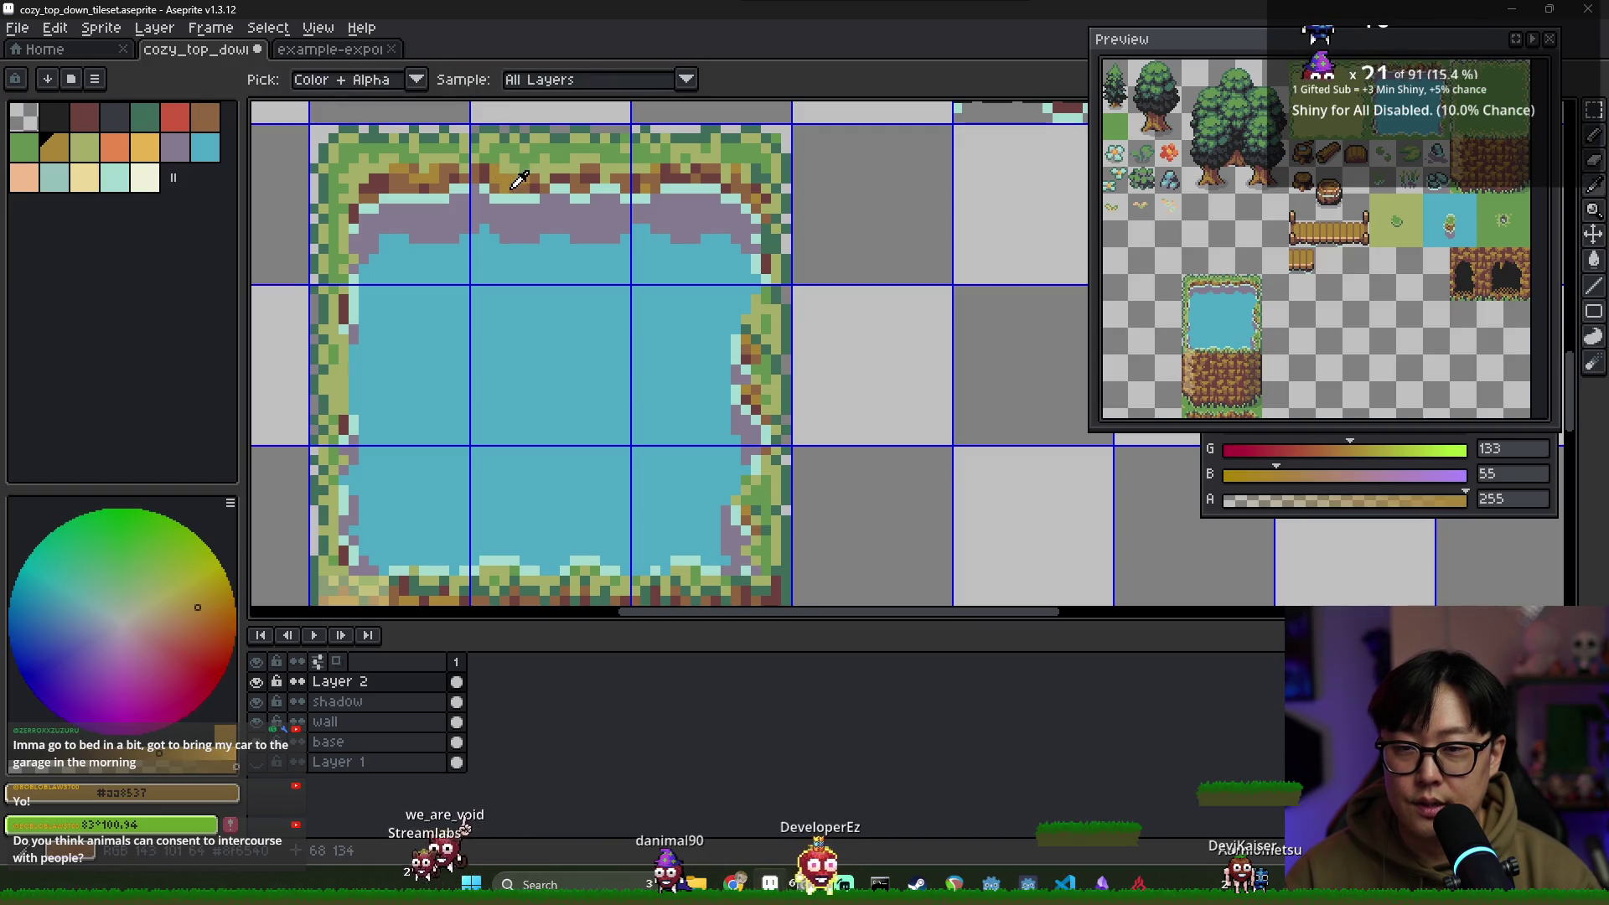
pyautogui.keyDown('alt'); pyautogui.click(495, 175); pyautogui.keyUp('alt')
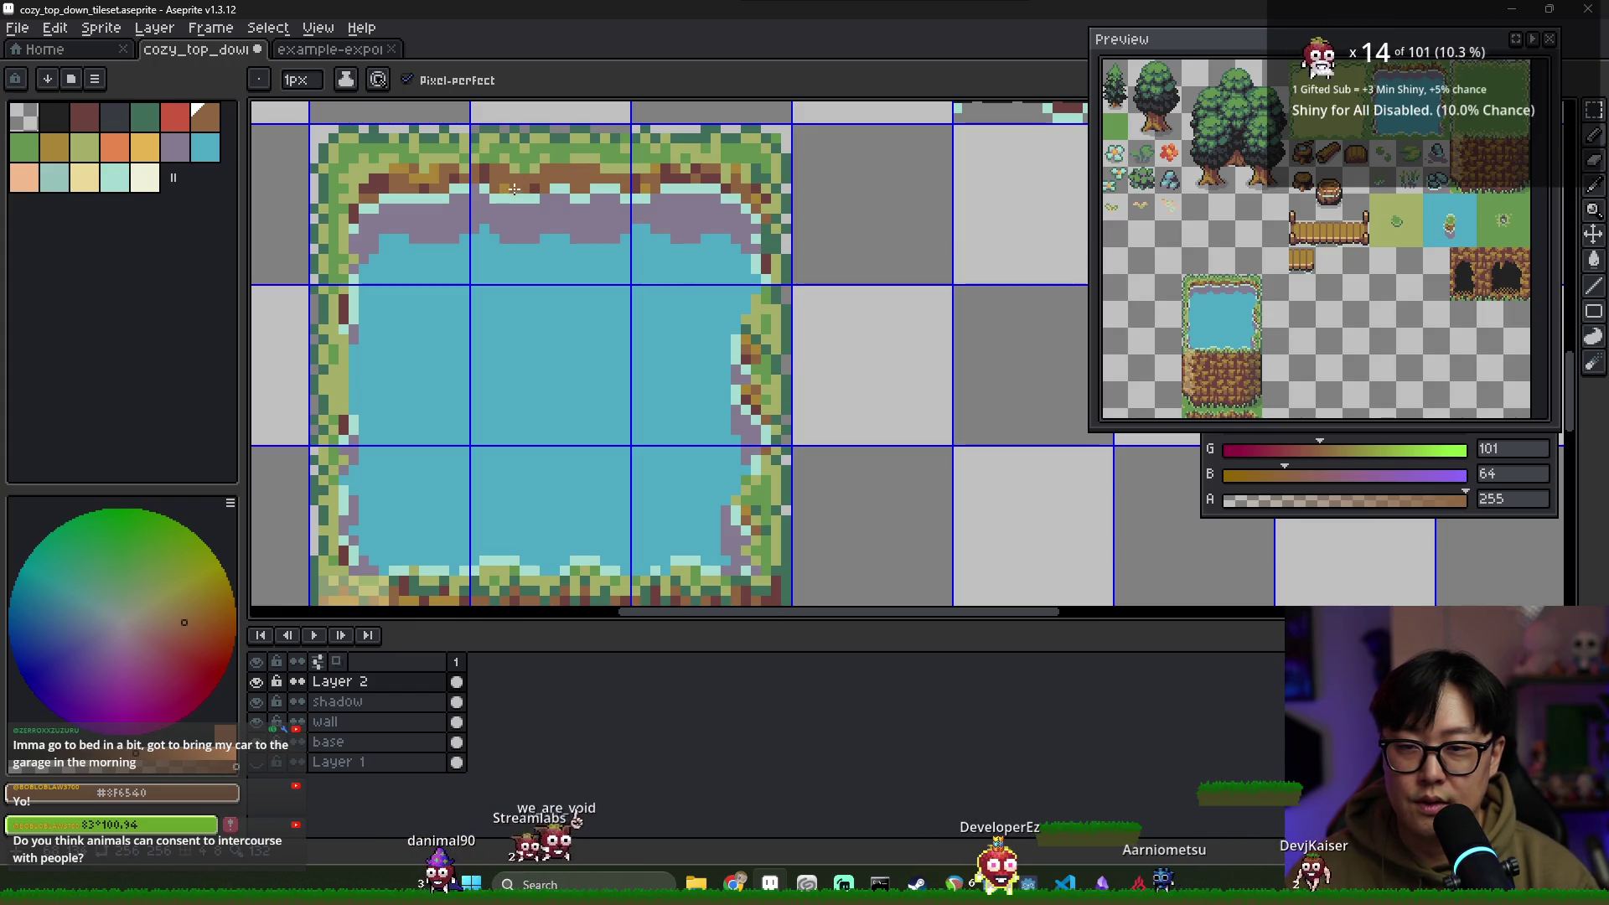
pyautogui.keyDown('alt'); pyautogui.click(497, 171); pyautogui.keyUp('alt')
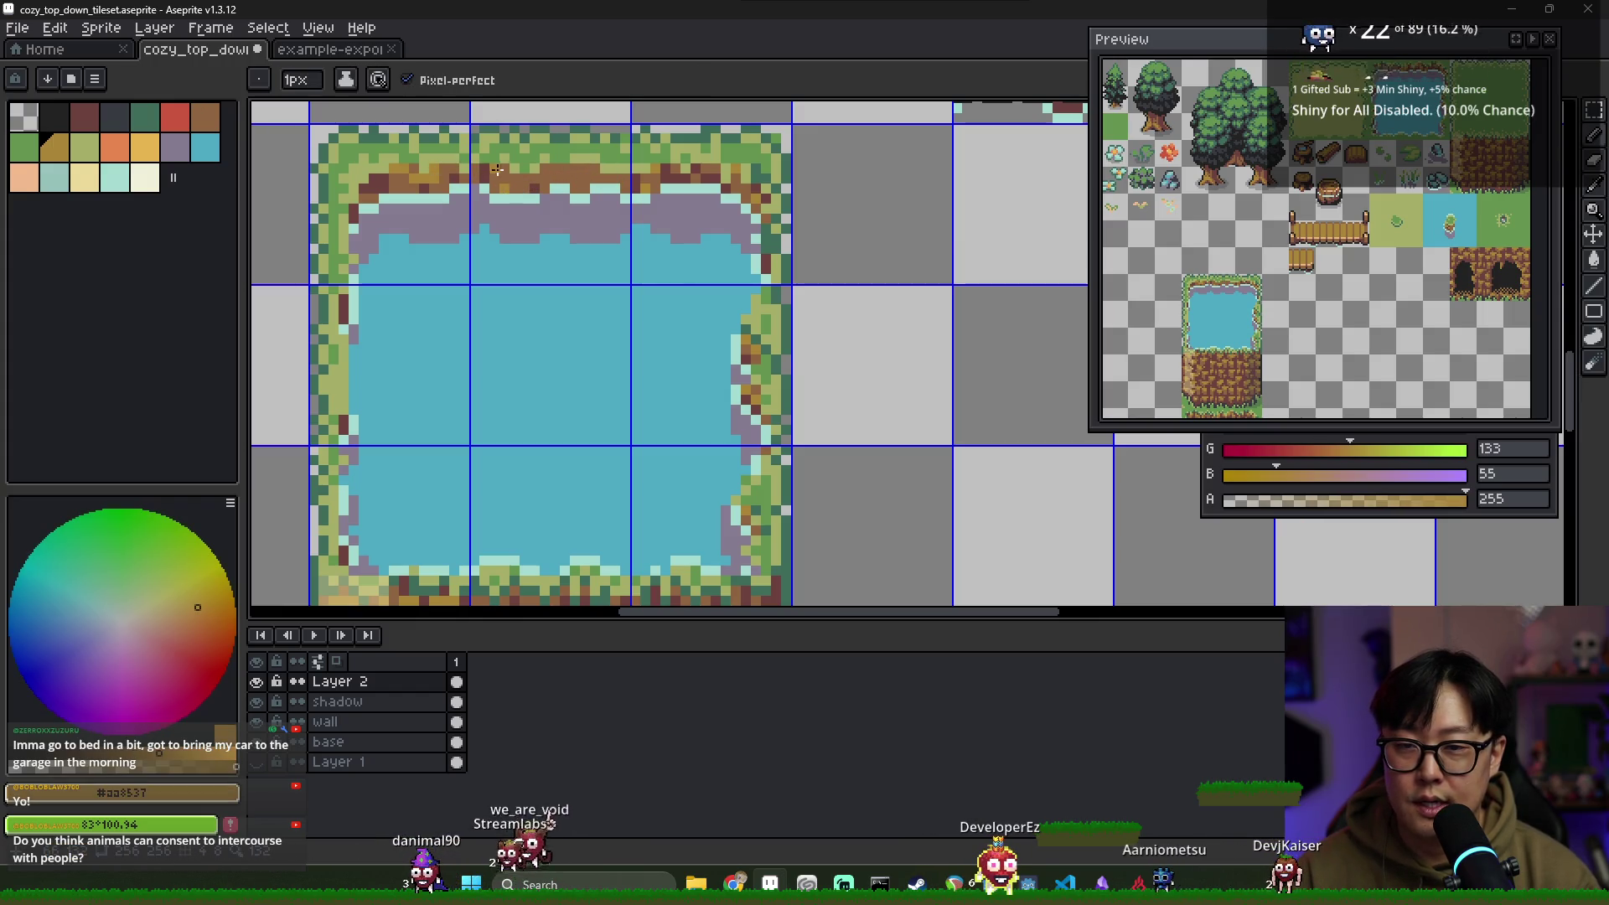
pyautogui.keyDown('alt'); pyautogui.click(547, 184); pyautogui.keyUp('alt')
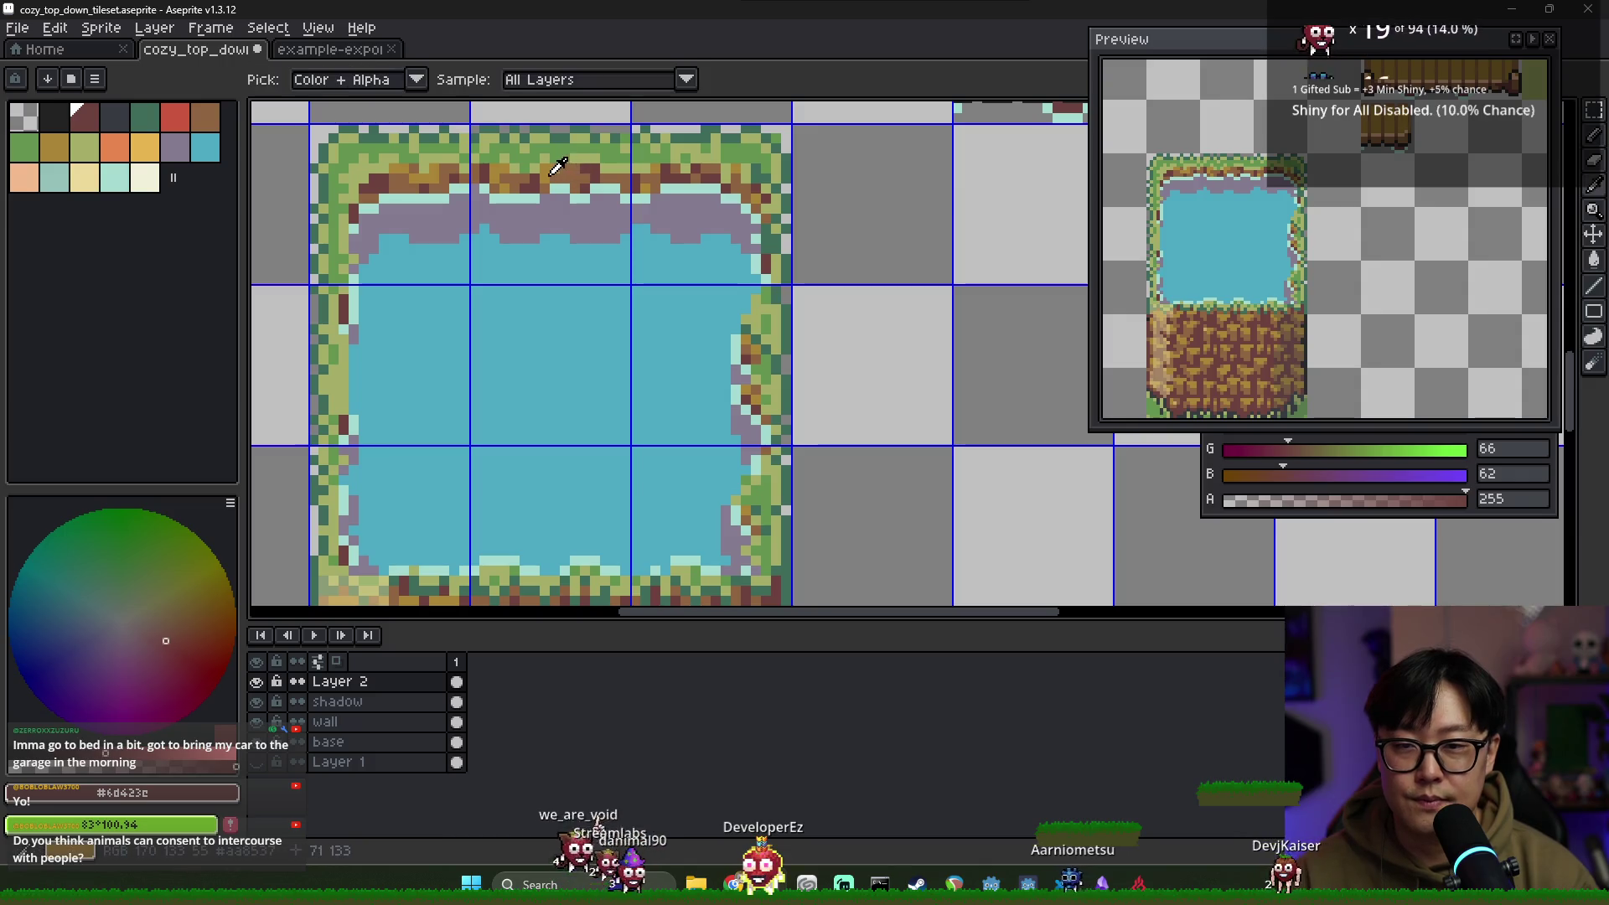
pyautogui.keyDown('alt'); pyautogui.click(564, 168); pyautogui.keyUp('alt')
pyautogui.keyDown('alt'); pyautogui.click(564, 179); pyautogui.keyUp('alt')
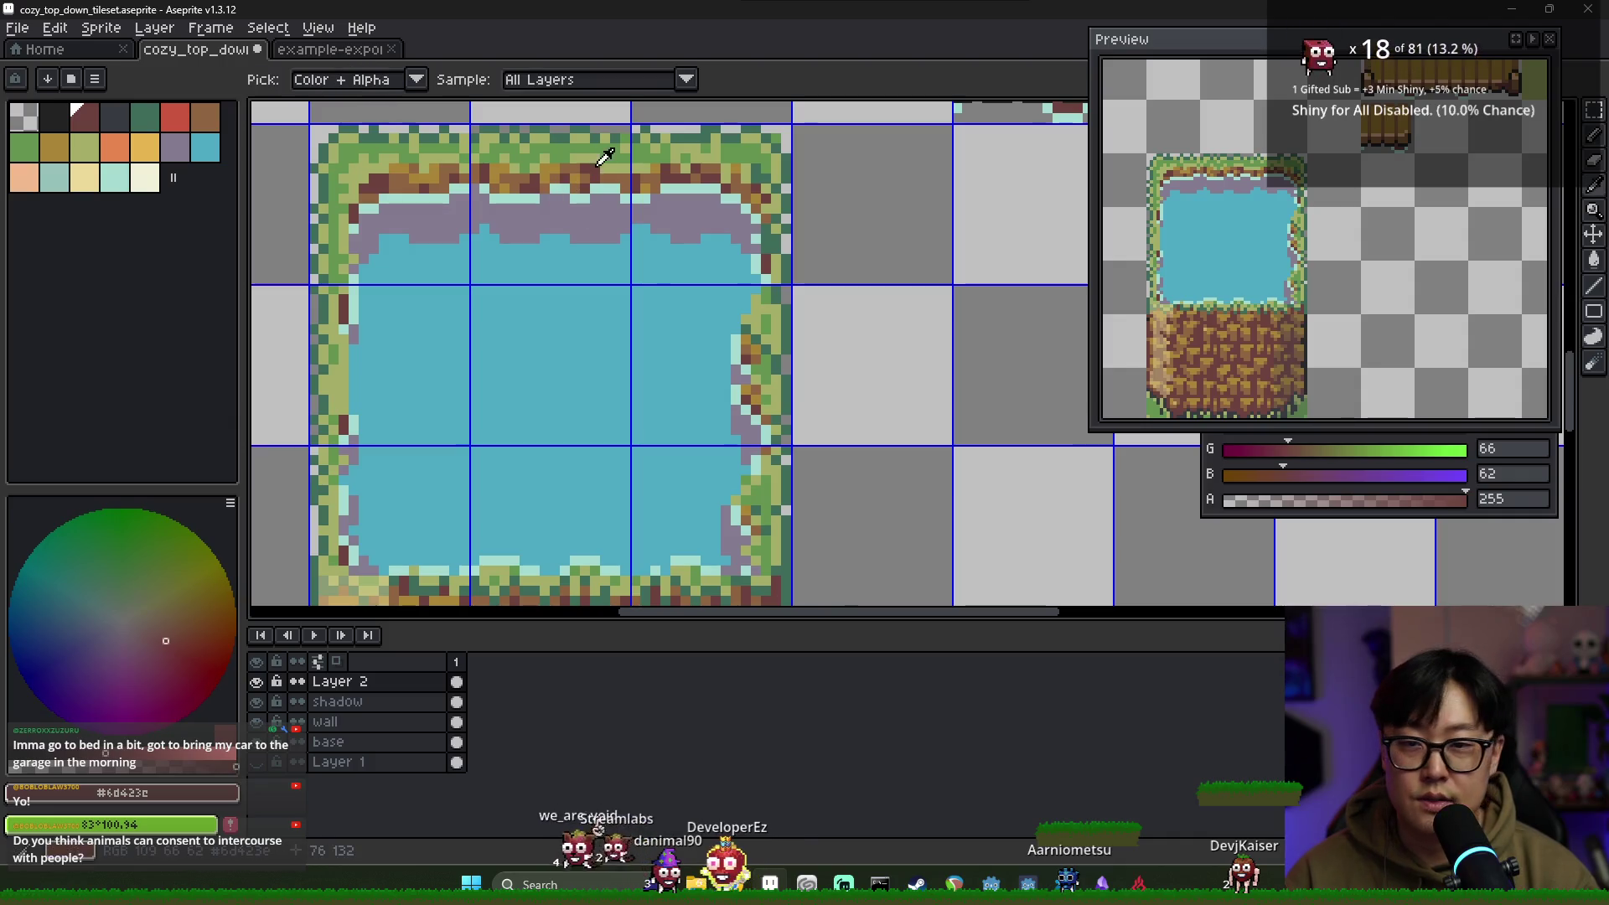
pyautogui.keyDown('alt'); pyautogui.click(587, 164); pyautogui.keyUp('alt')
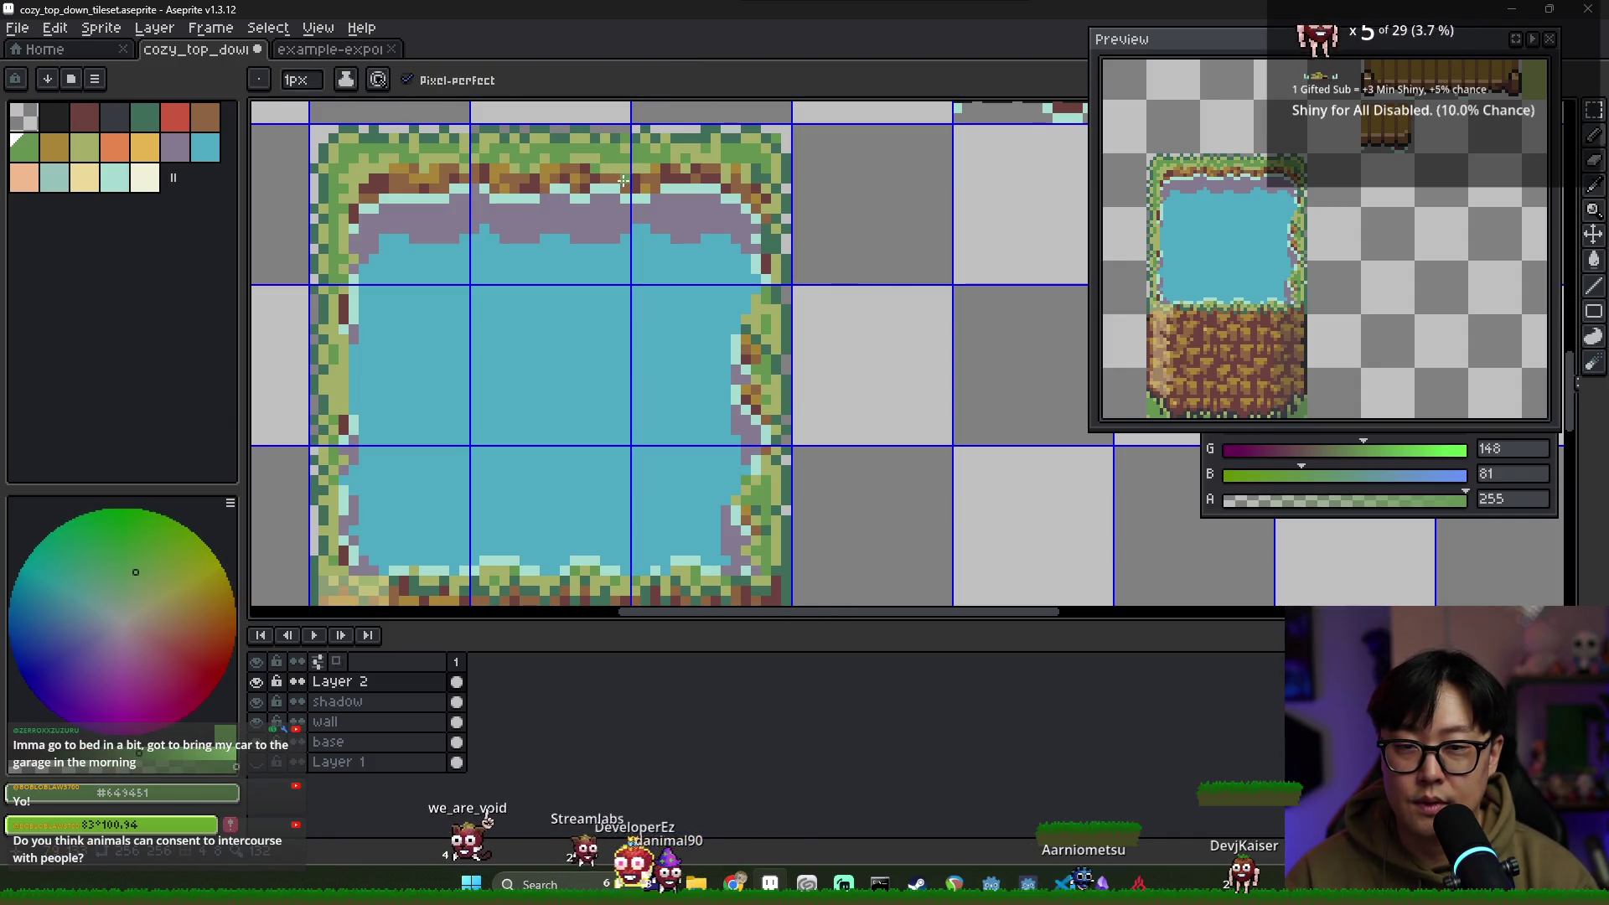
pyautogui.keyDown('alt'); pyautogui.click(681, 168); pyautogui.keyUp('alt')
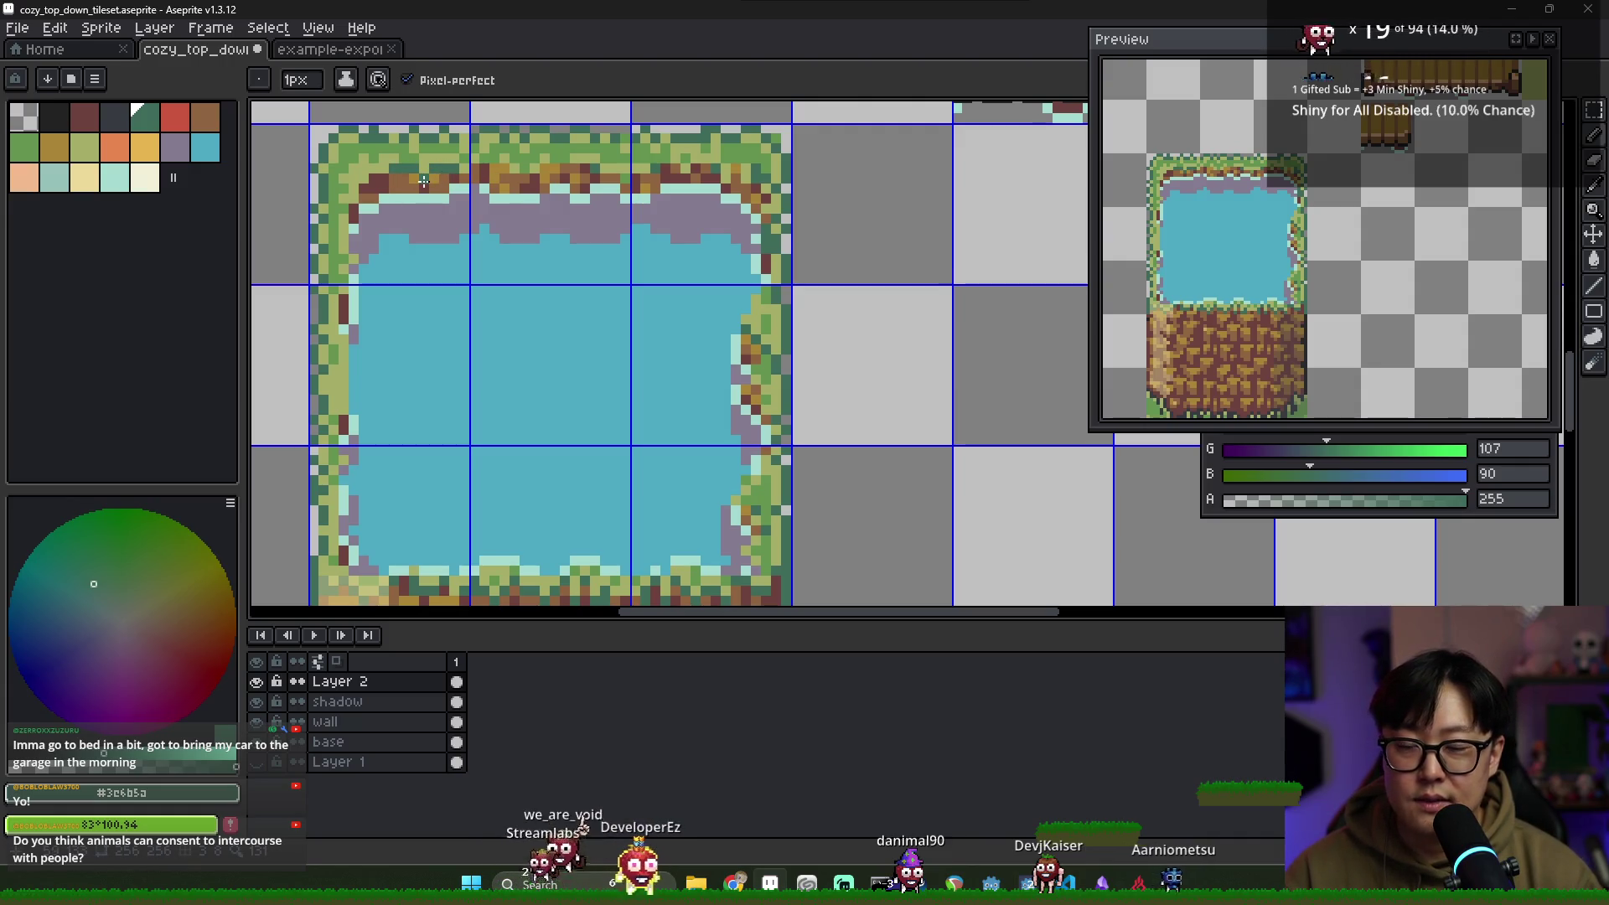
# Add dark reddish-brown, darker brown and mid brown pixels to the left end of the top border
pyautogui.keyDown('alt'); pyautogui.click(423, 180); pyautogui.keyUp('alt')
pyautogui.scroll(-1, 505, 215)
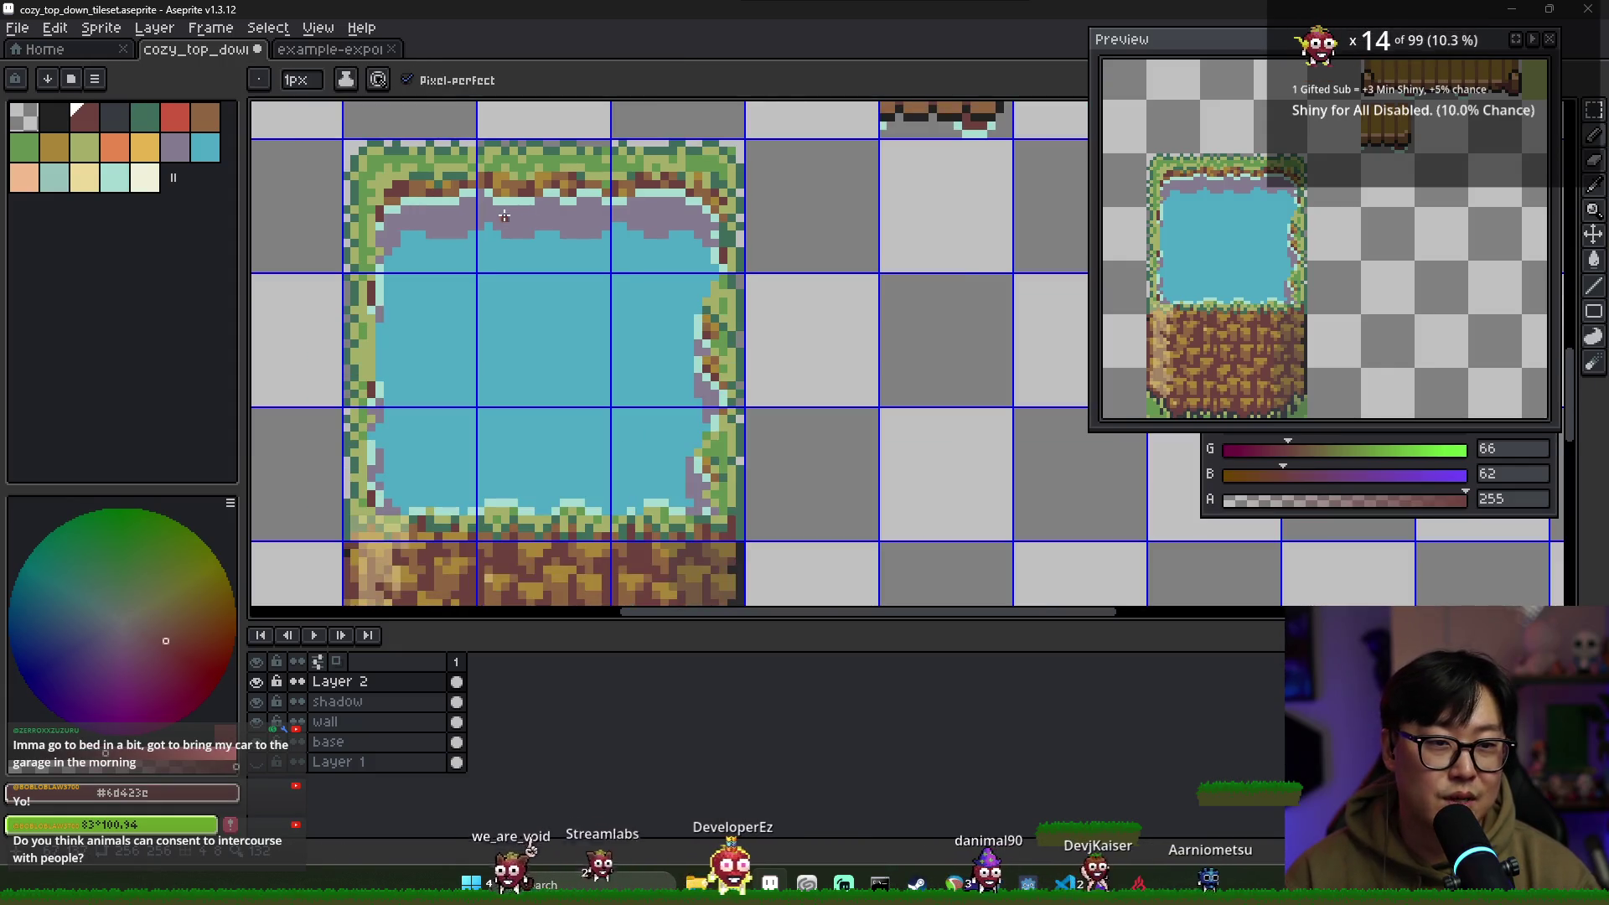
pyautogui.scroll(1, 418, 193)
pyautogui.keyDown('alt'); pyautogui.click(394, 191); pyautogui.keyUp('alt')
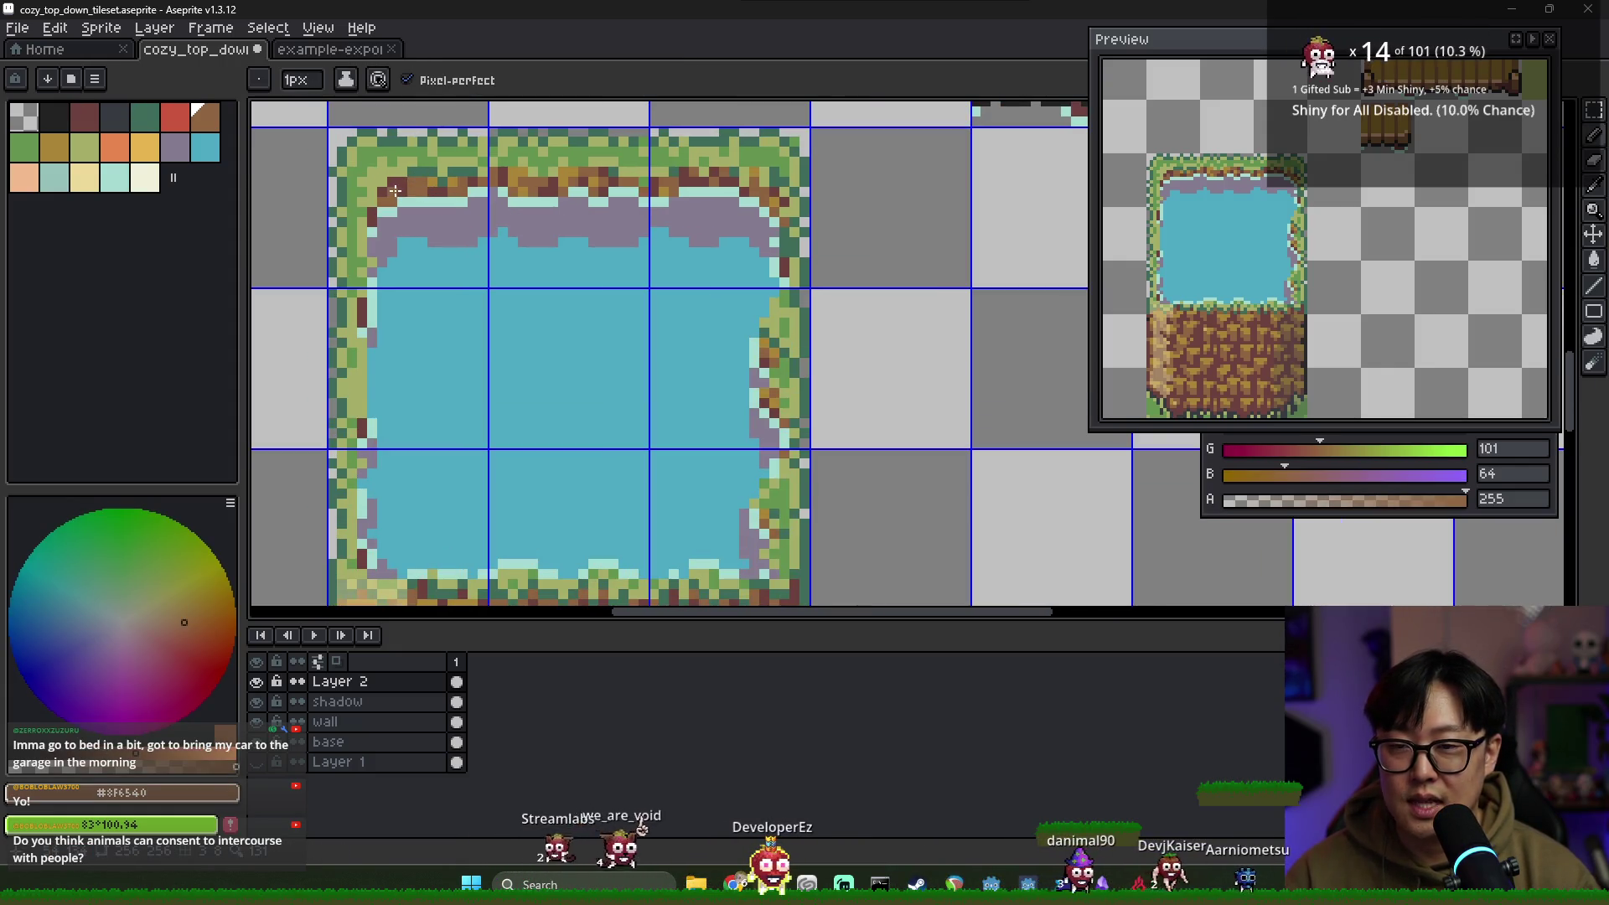
pyautogui.keyDown('alt'); pyautogui.click(421, 181); pyautogui.keyUp('alt')
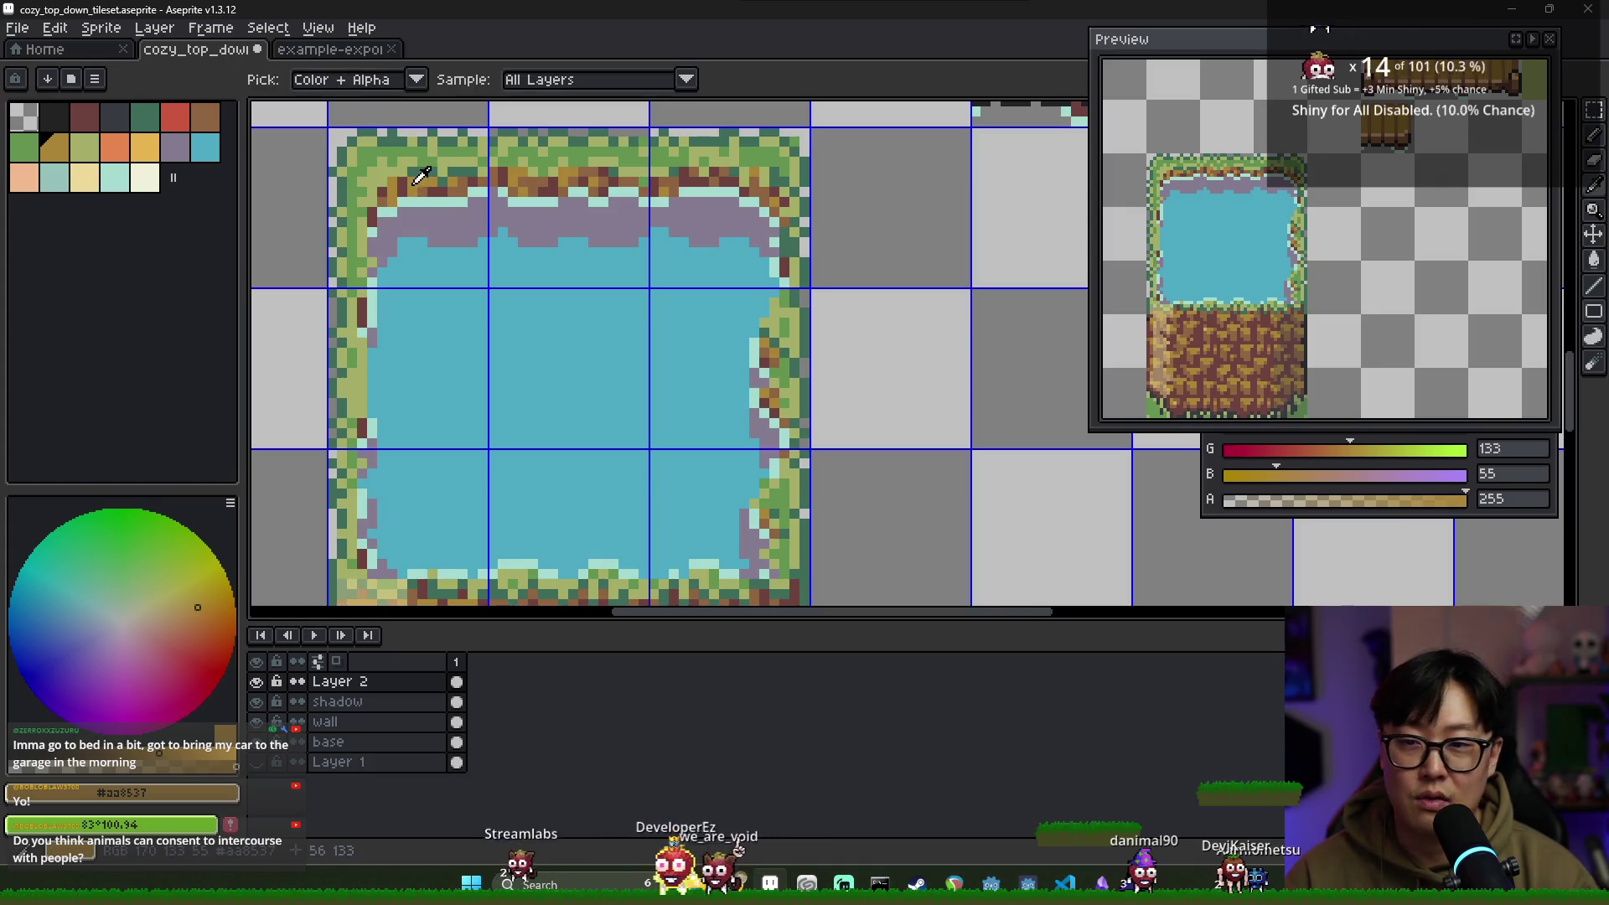
pyautogui.keyDown('alt'); pyautogui.click(400, 183); pyautogui.keyUp('alt')
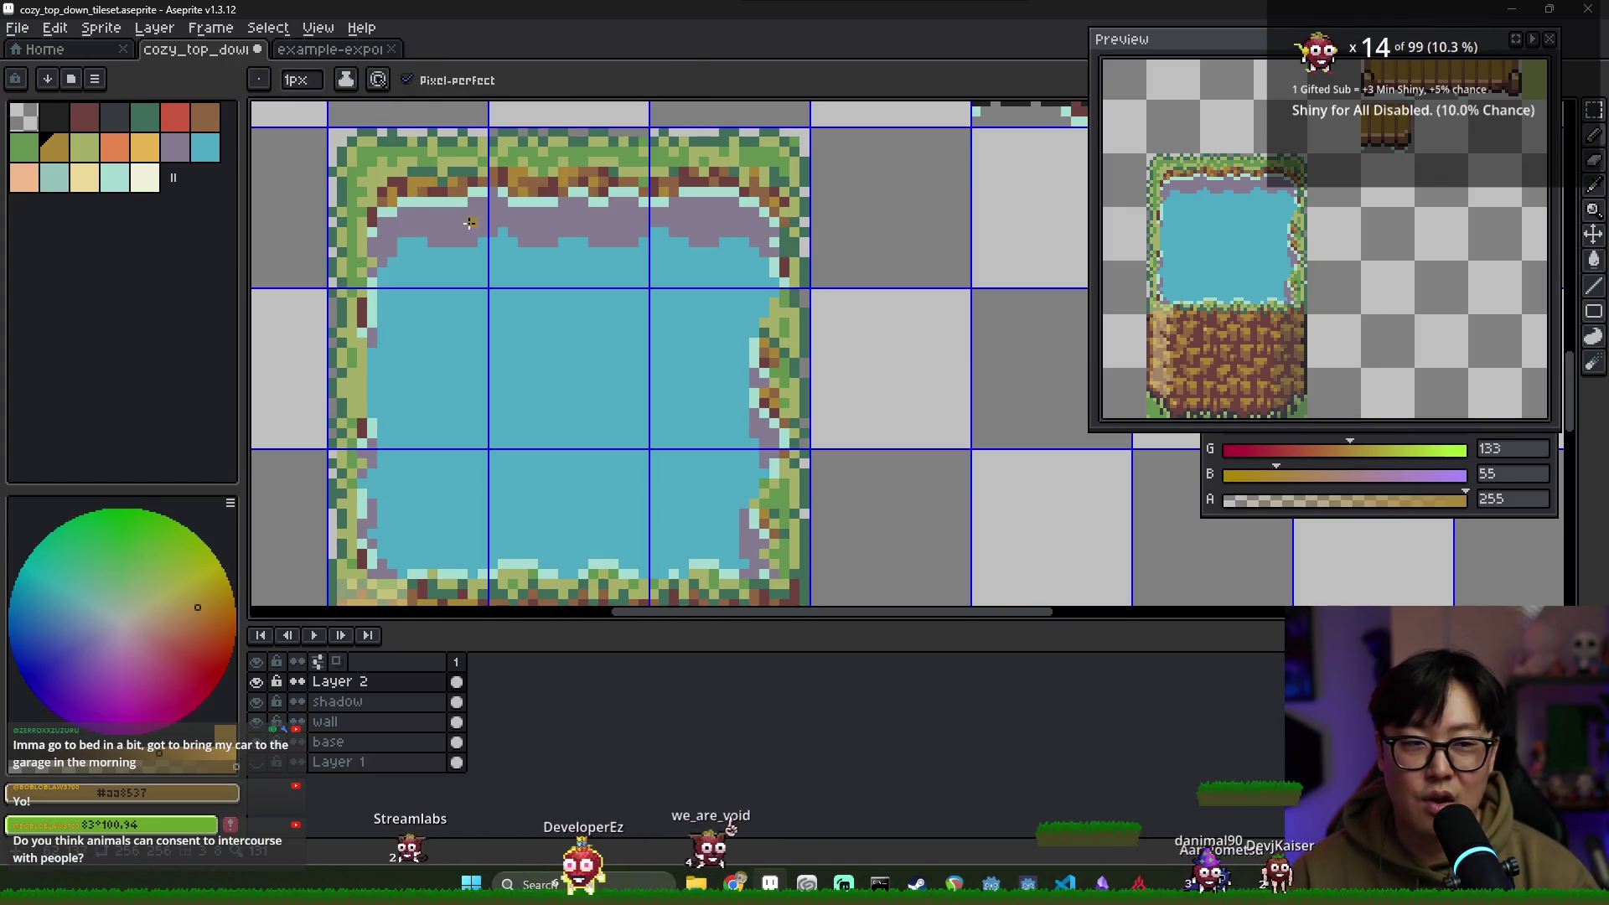
pyautogui.scroll(-1, 445, 206)
pyautogui.scroll(-1, 467, 220)
pyautogui.scroll(-1, 467, 220)
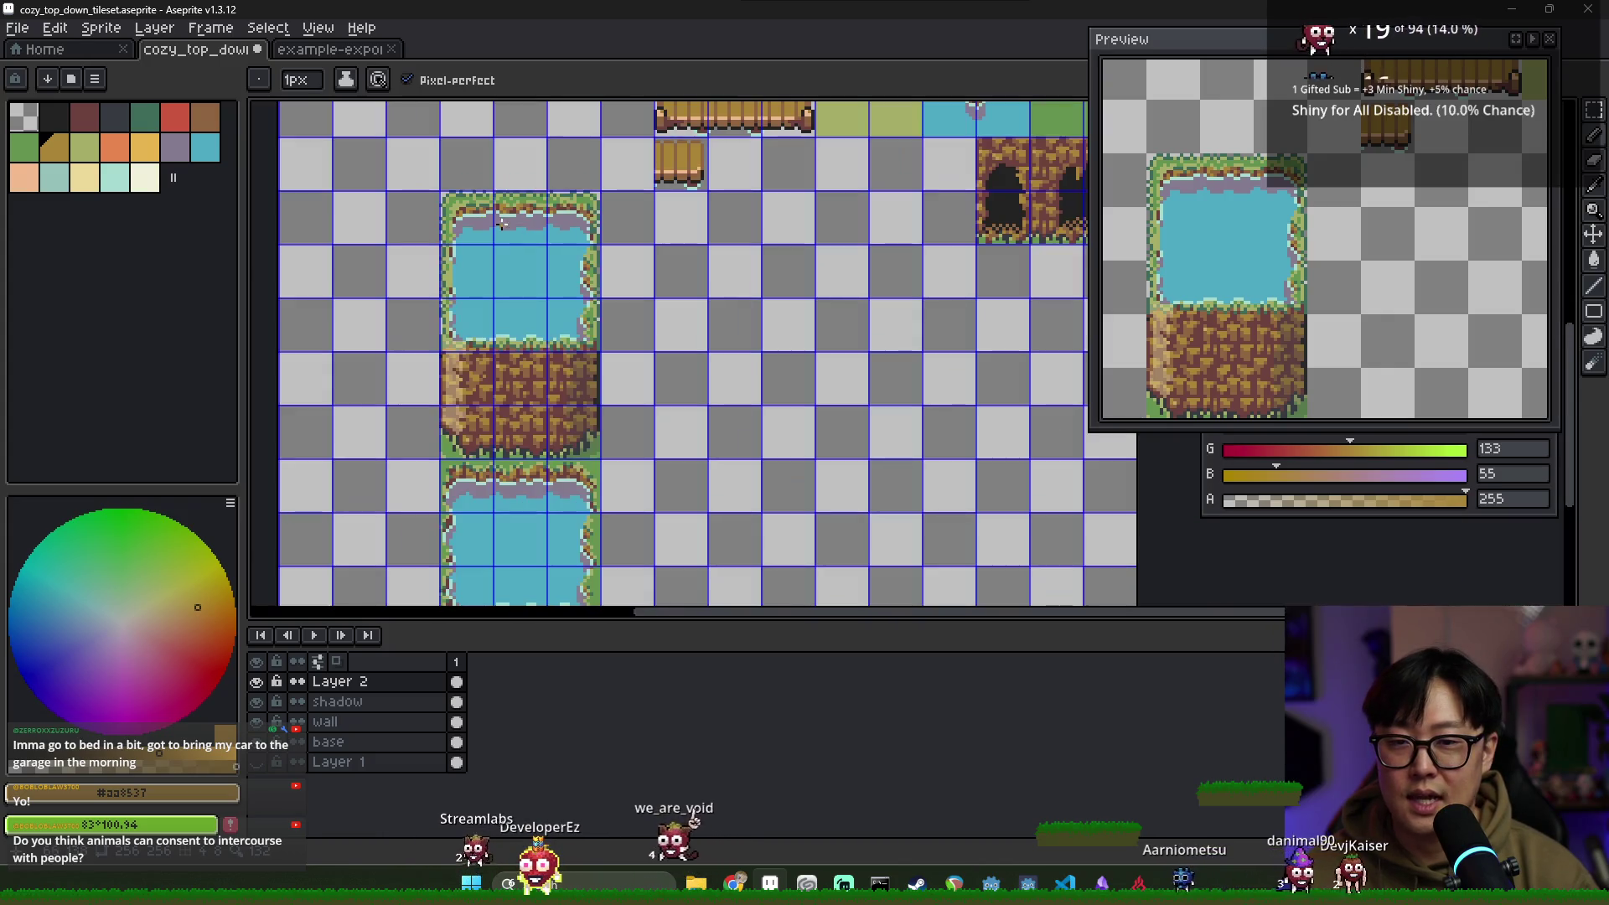
# Touch up the top-right grass border with dark, mid and light greens, brown and teal foam
pyautogui.scroll(1, 545, 201)
pyautogui.scroll(1, 587, 180)
pyautogui.keyDown('alt'); pyautogui.click(608, 170); pyautogui.keyUp('alt')
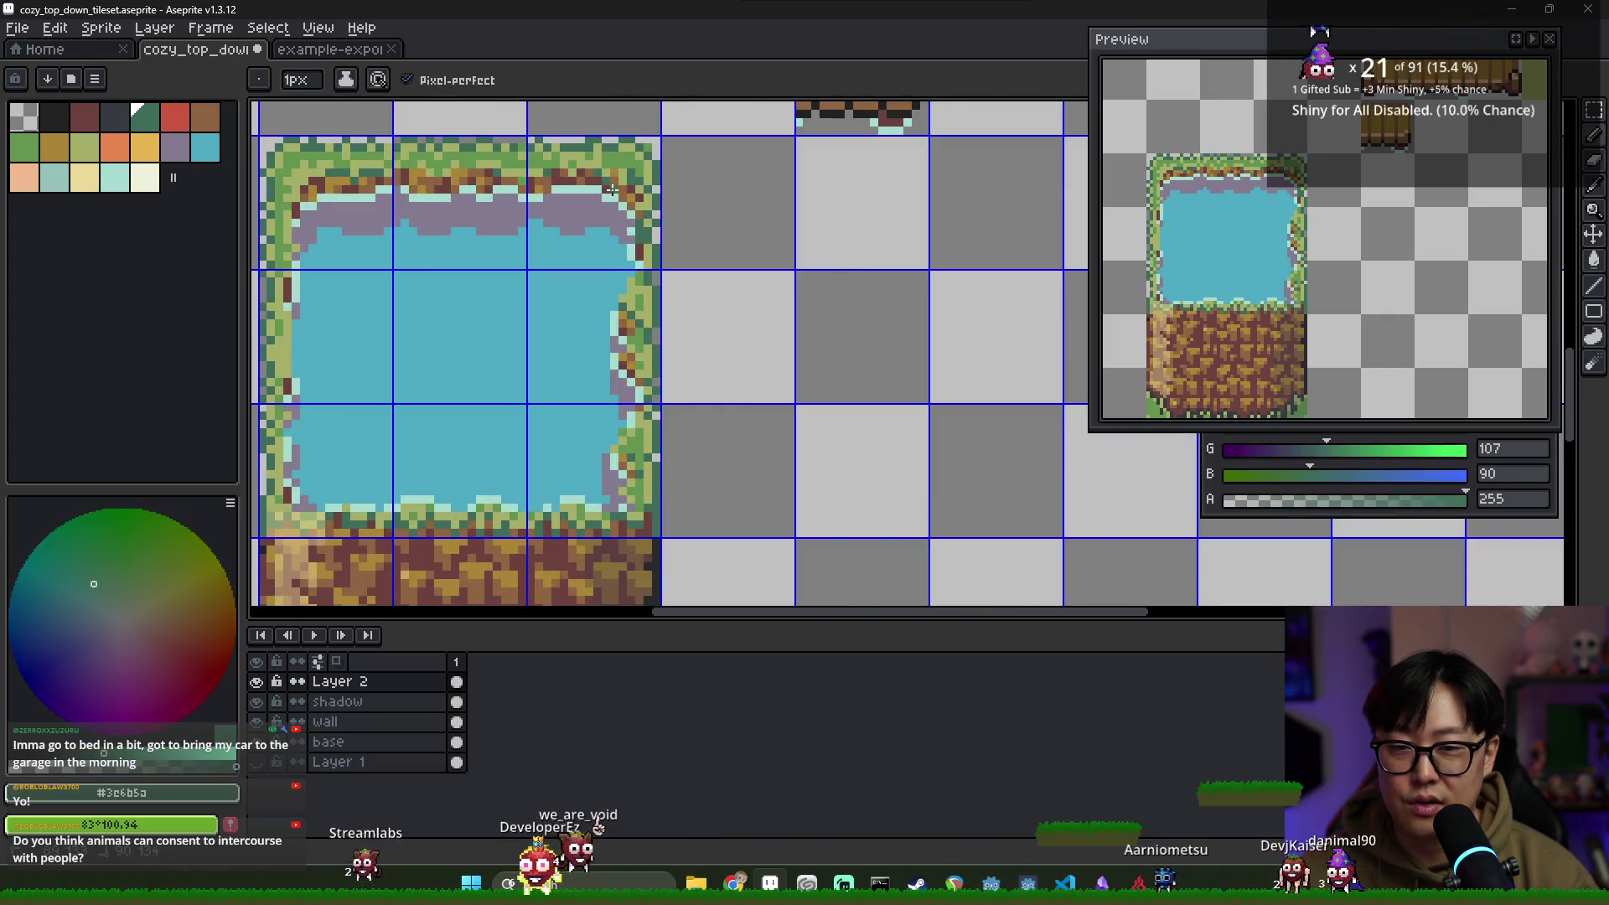
pyautogui.scroll(2, 615, 190)
pyautogui.keyDown('alt'); pyautogui.click(600, 187); pyautogui.keyUp('alt')
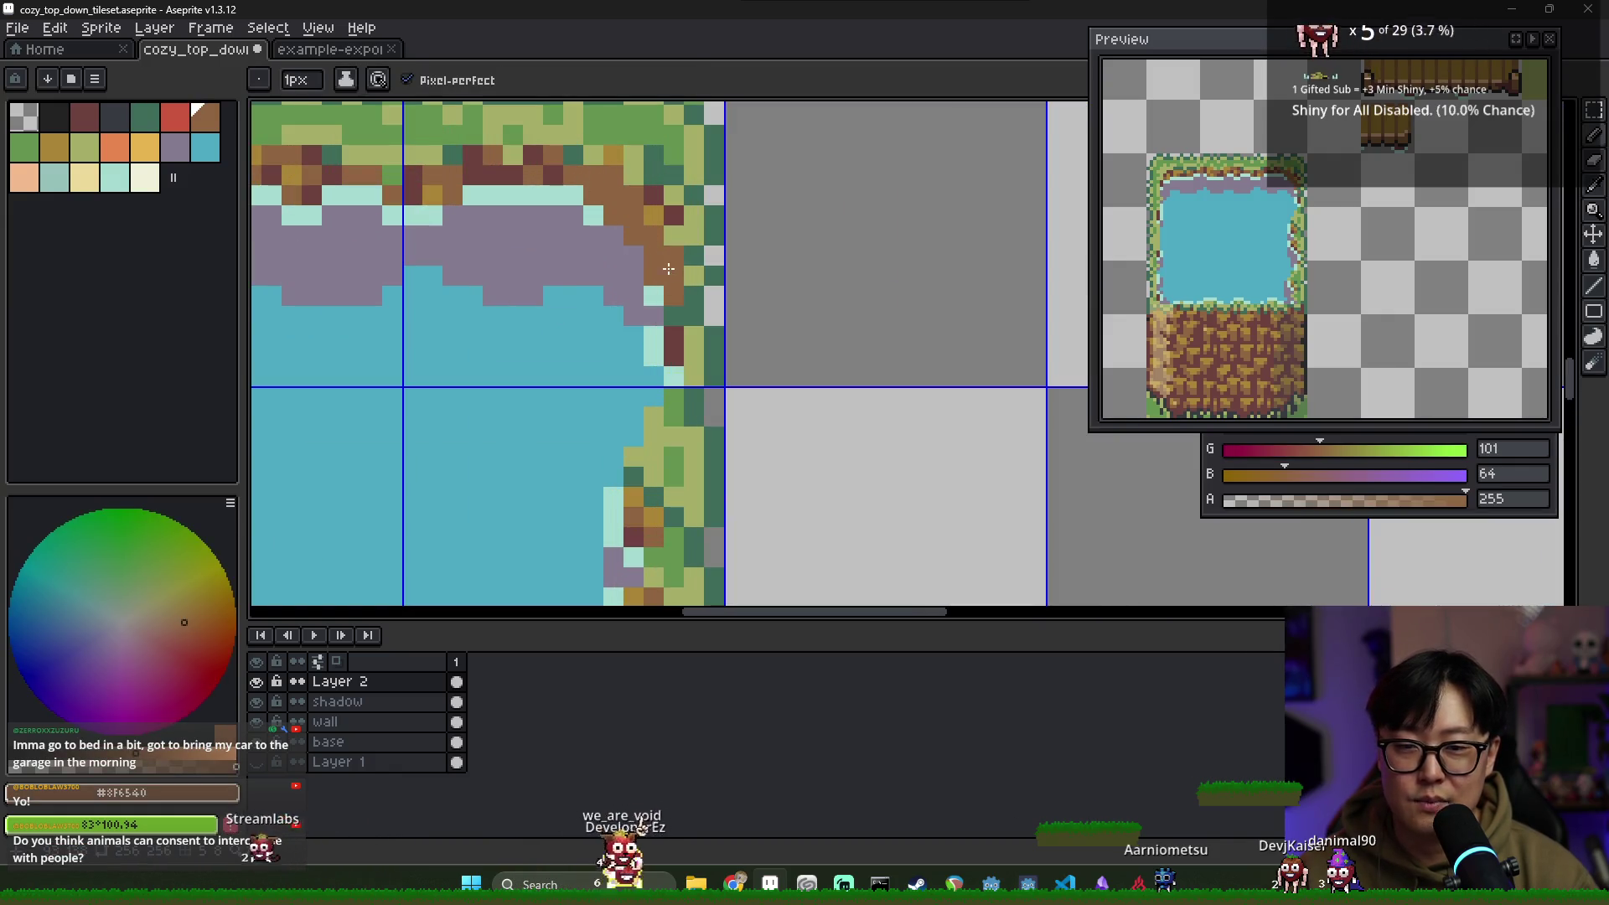
pyautogui.scroll(-2, 670, 268)
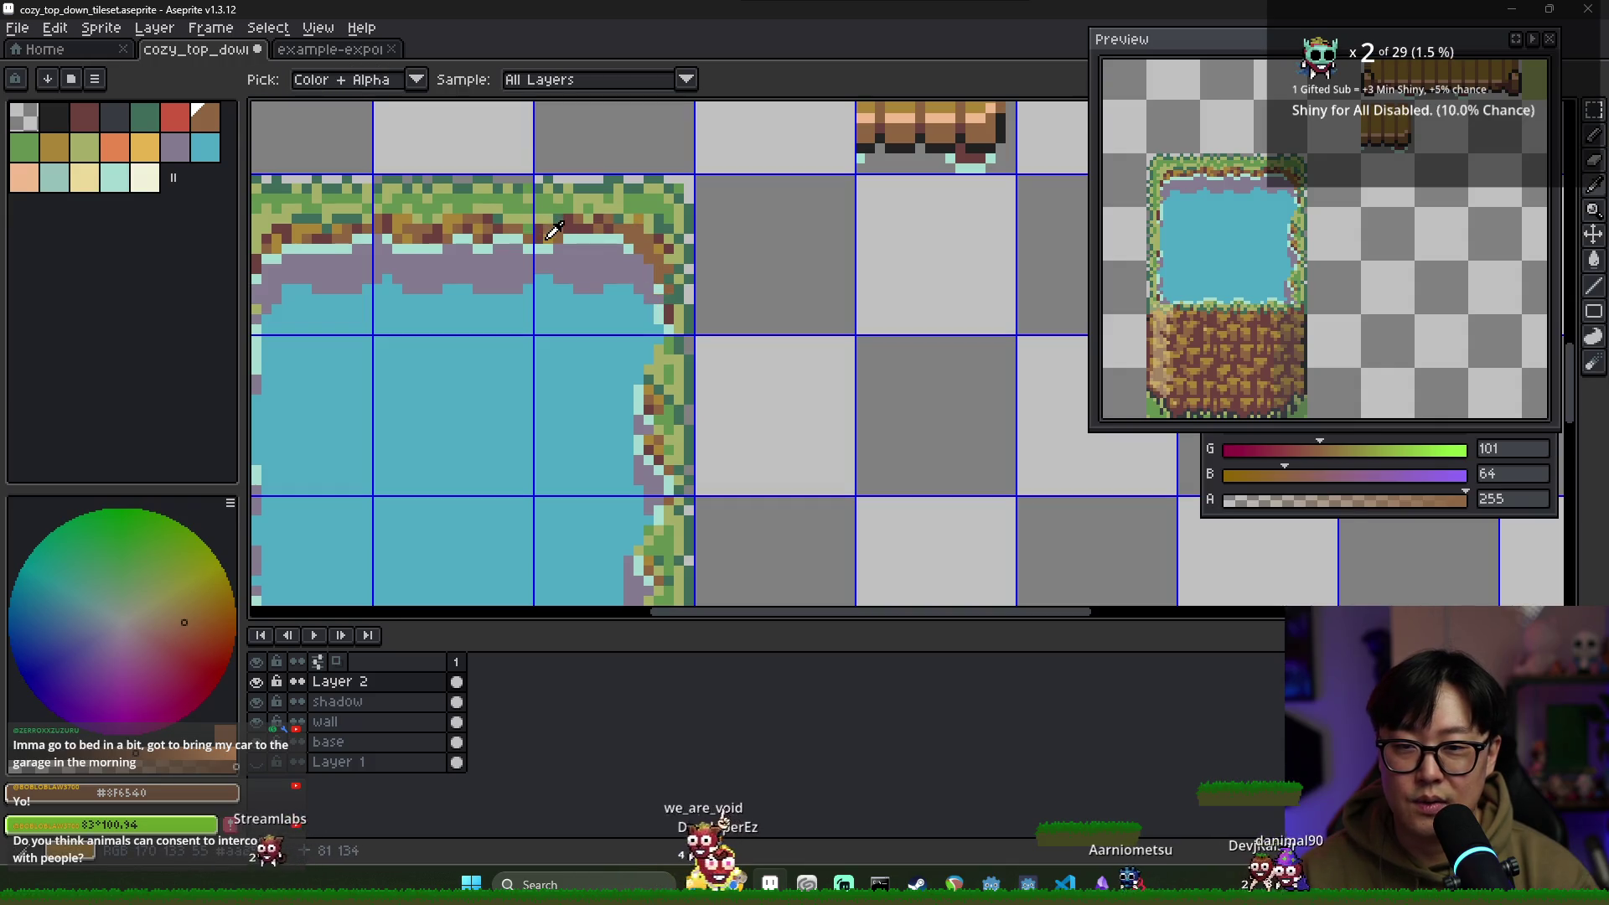
pyautogui.keyDown('alt'); pyautogui.click(549, 235); pyautogui.keyUp('alt')
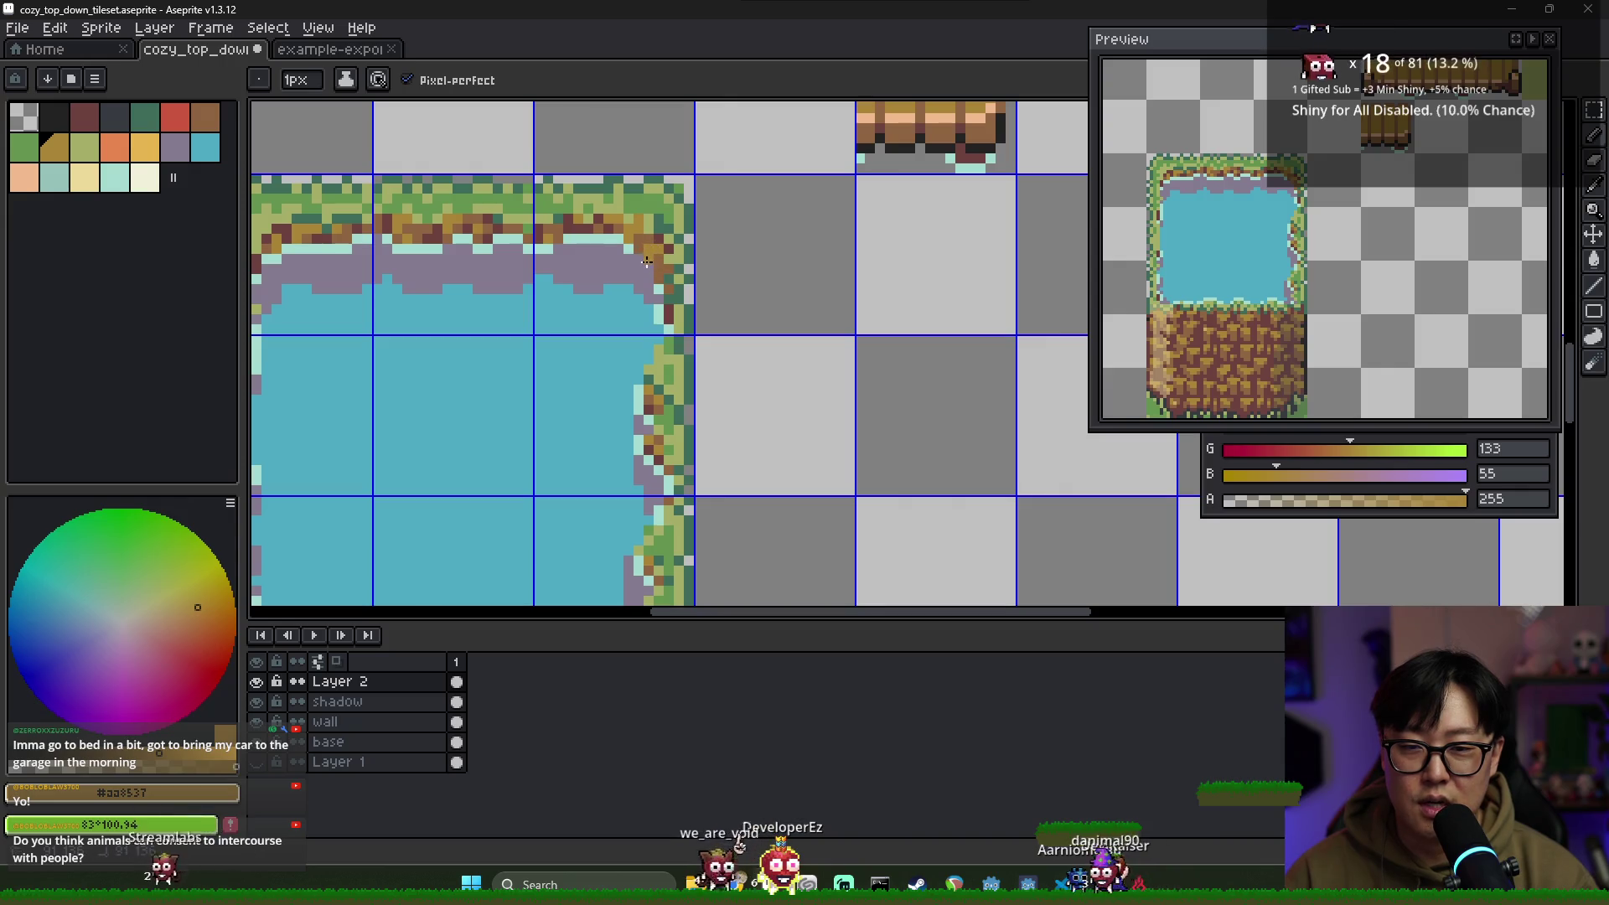
pyautogui.keyDown('alt'); pyautogui.click(664, 225); pyautogui.keyUp('alt')
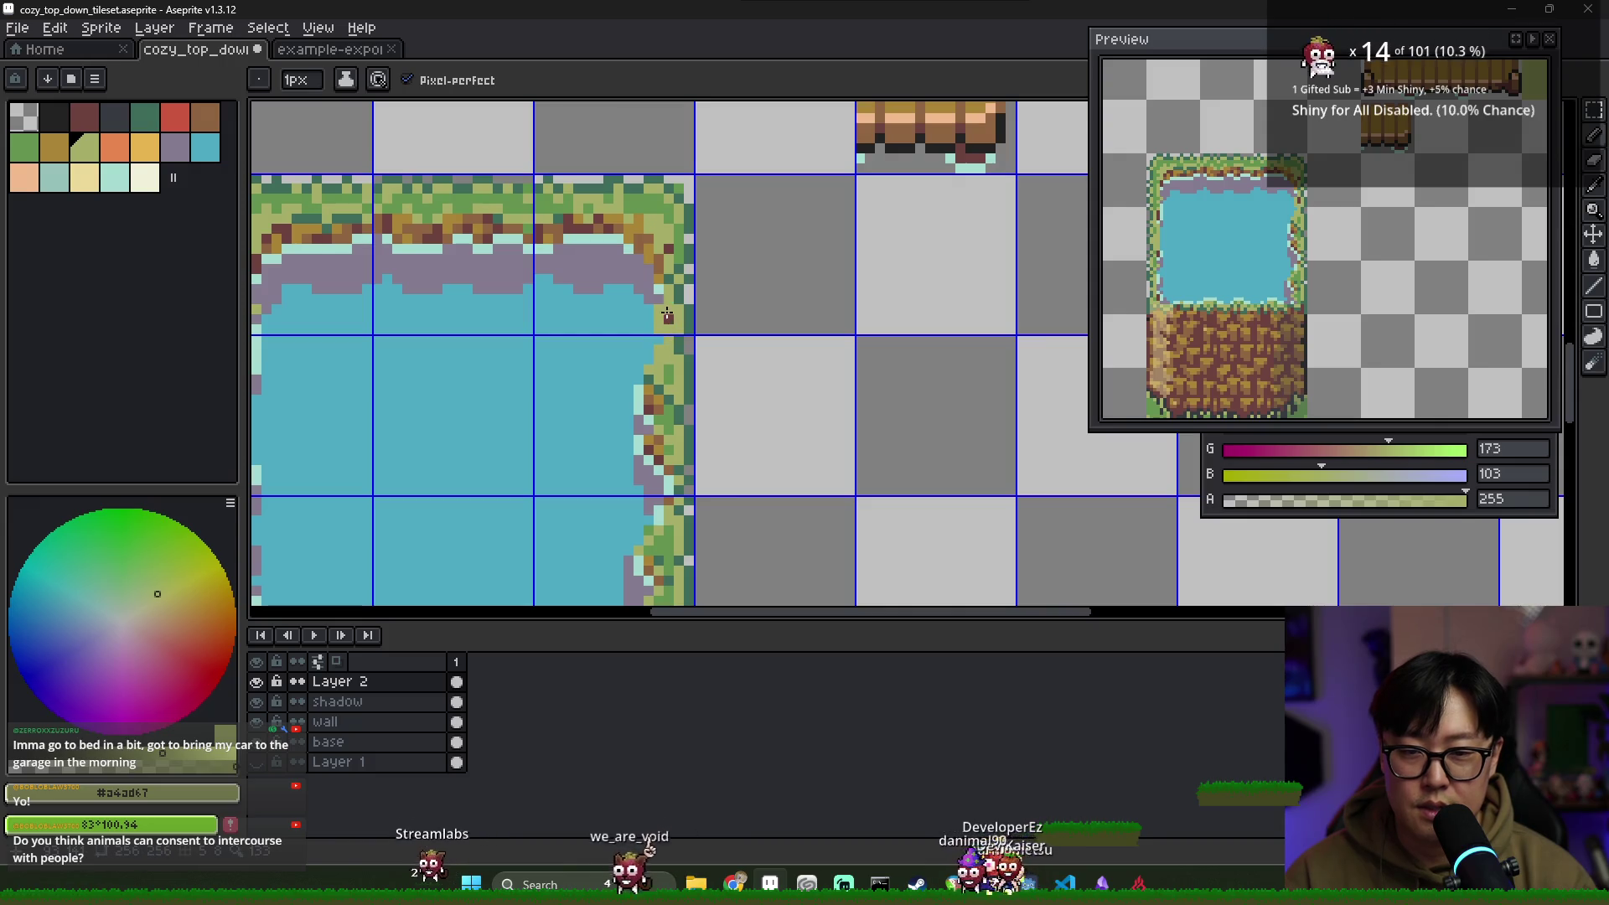
pyautogui.keyDown('alt'); pyautogui.click(676, 282); pyautogui.keyUp('alt')
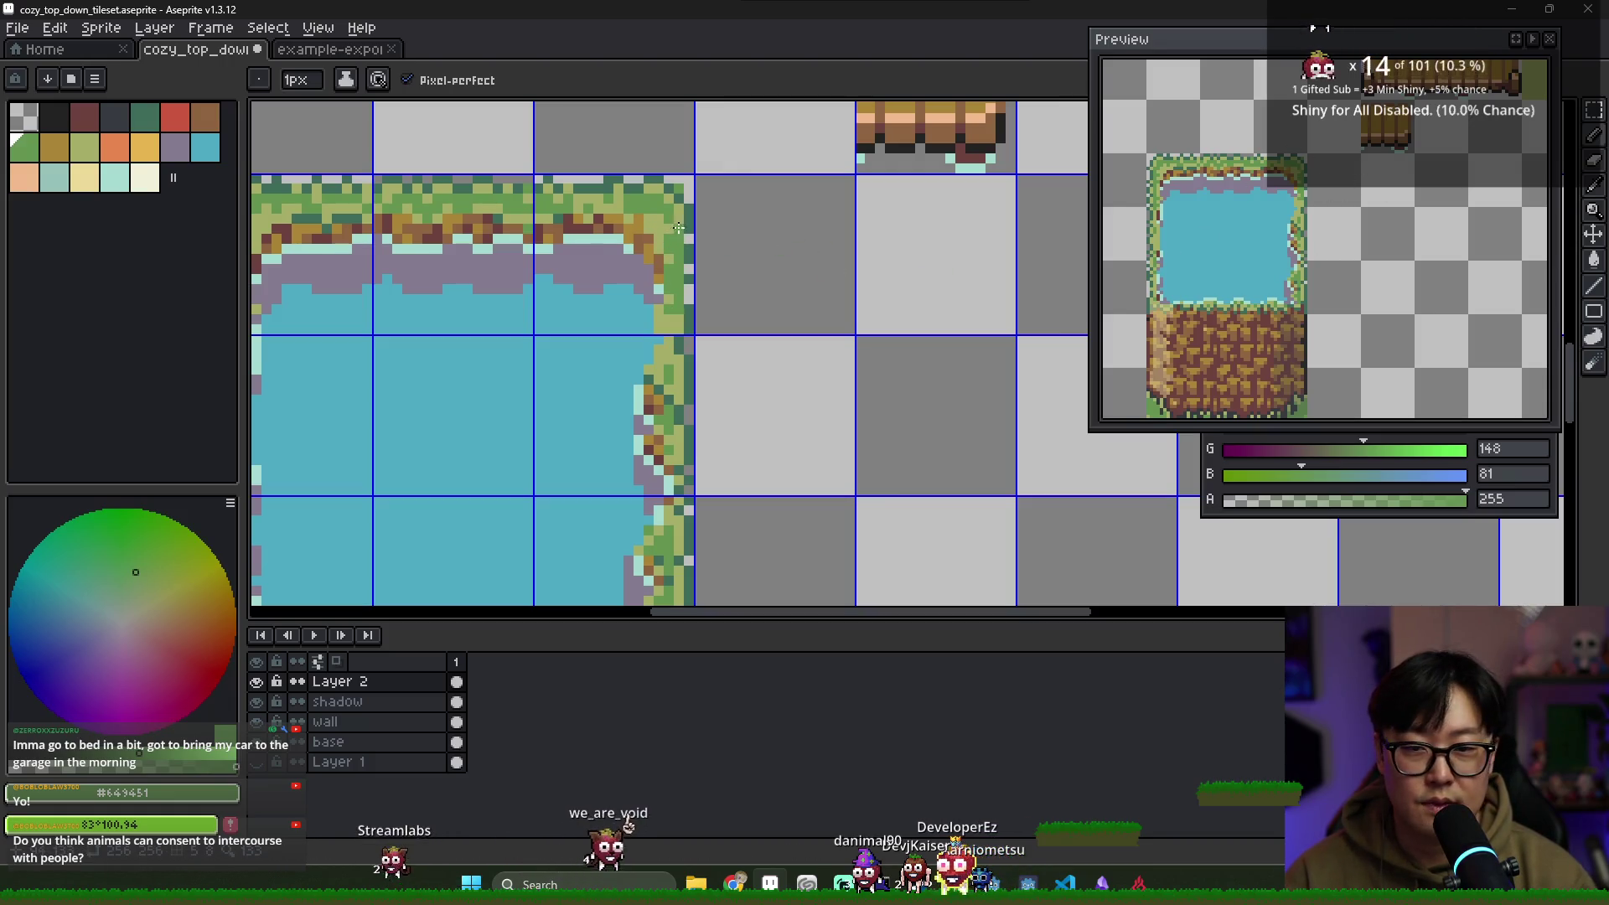
pyautogui.keyDown('alt'); pyautogui.click(647, 254); pyautogui.keyUp('alt')
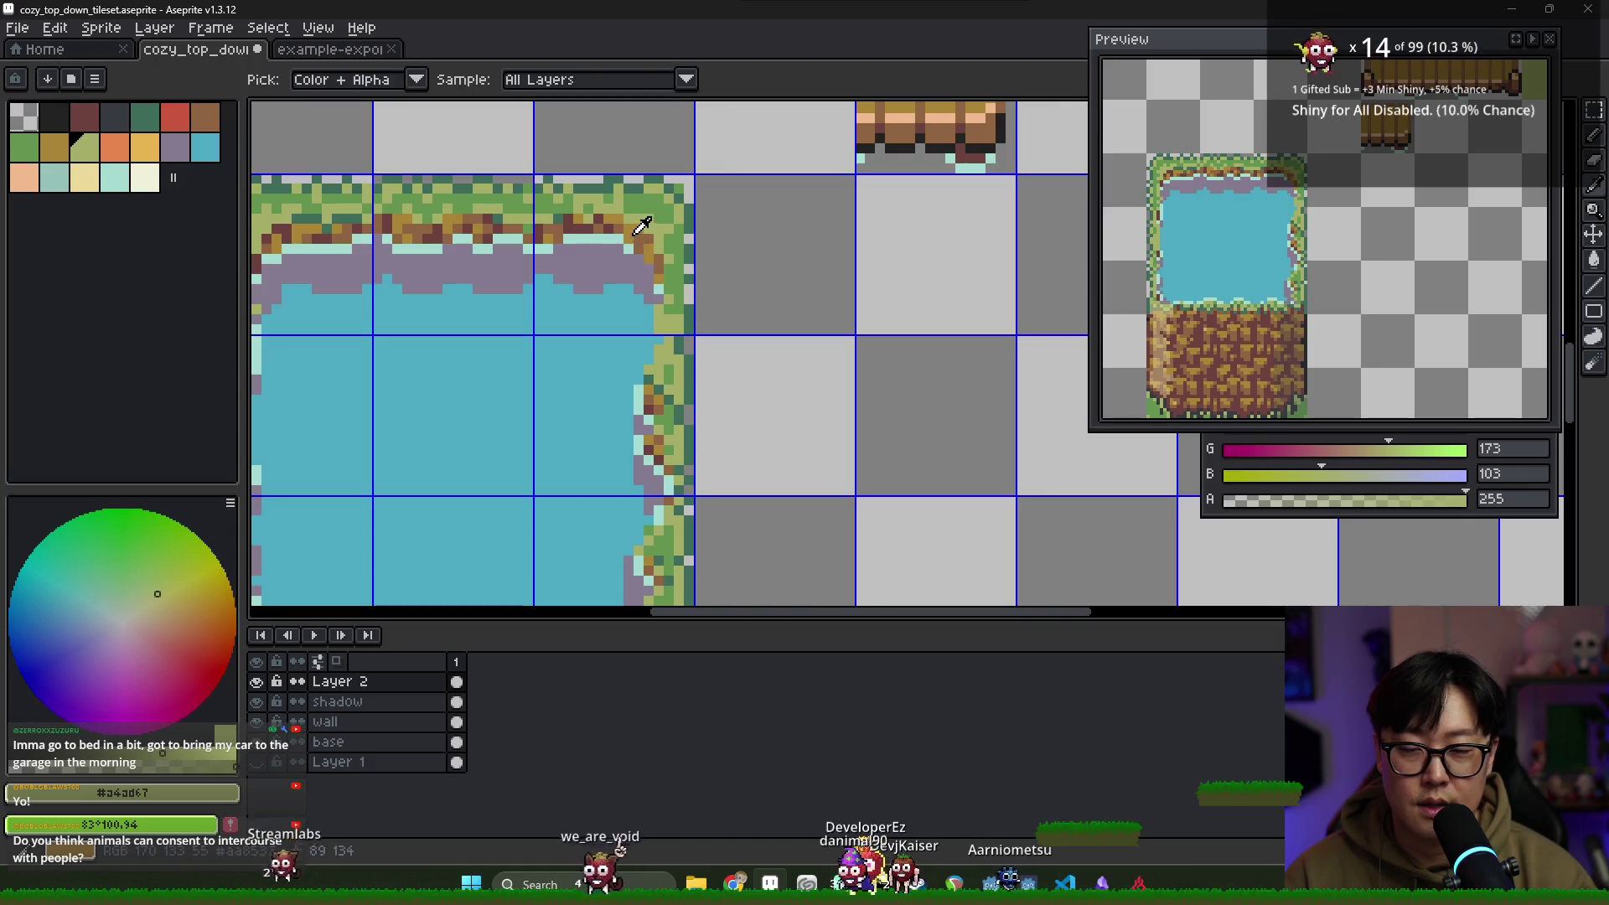
pyautogui.keyDown('alt'); pyautogui.click(559, 247); pyautogui.keyUp('alt')
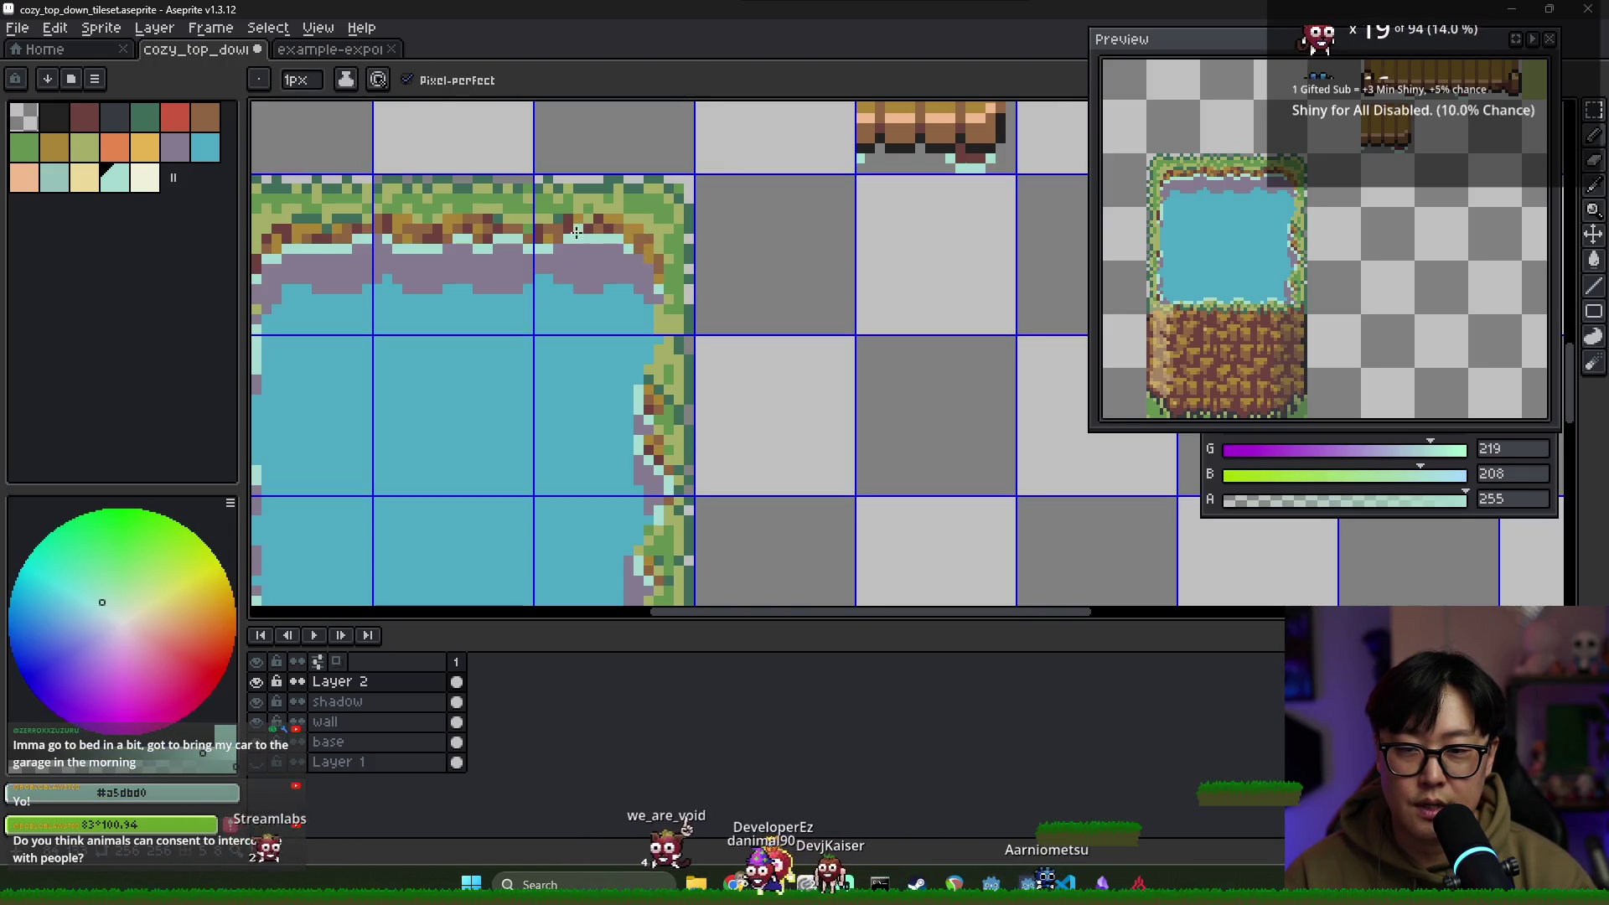
# Draw a run of brown dirt pixels down the border's right edge, with light teal touch-ups
pyautogui.keyDown('alt'); pyautogui.click(627, 250); pyautogui.keyUp('alt')
pyautogui.moveTo(642, 255); pyautogui.dragTo(649, 297)
pyautogui.keyDown('alt'); pyautogui.click(647, 279); pyautogui.keyUp('alt')
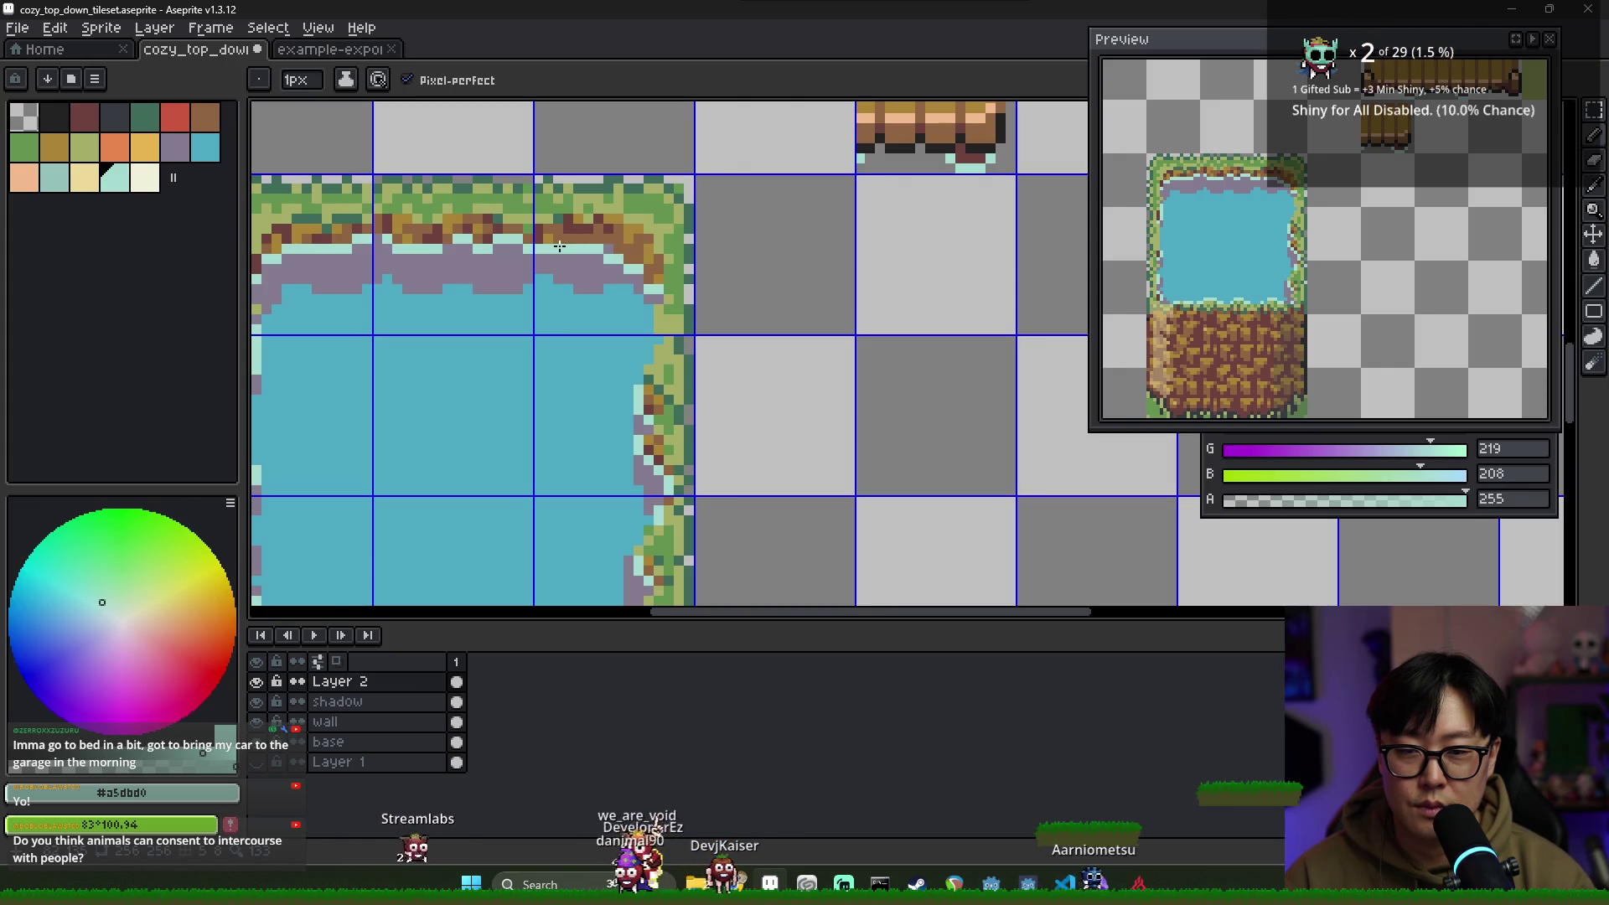
pyautogui.keyDown('alt'); pyautogui.click(618, 230); pyautogui.keyUp('alt')
pyautogui.scroll(-2, 566, 298)
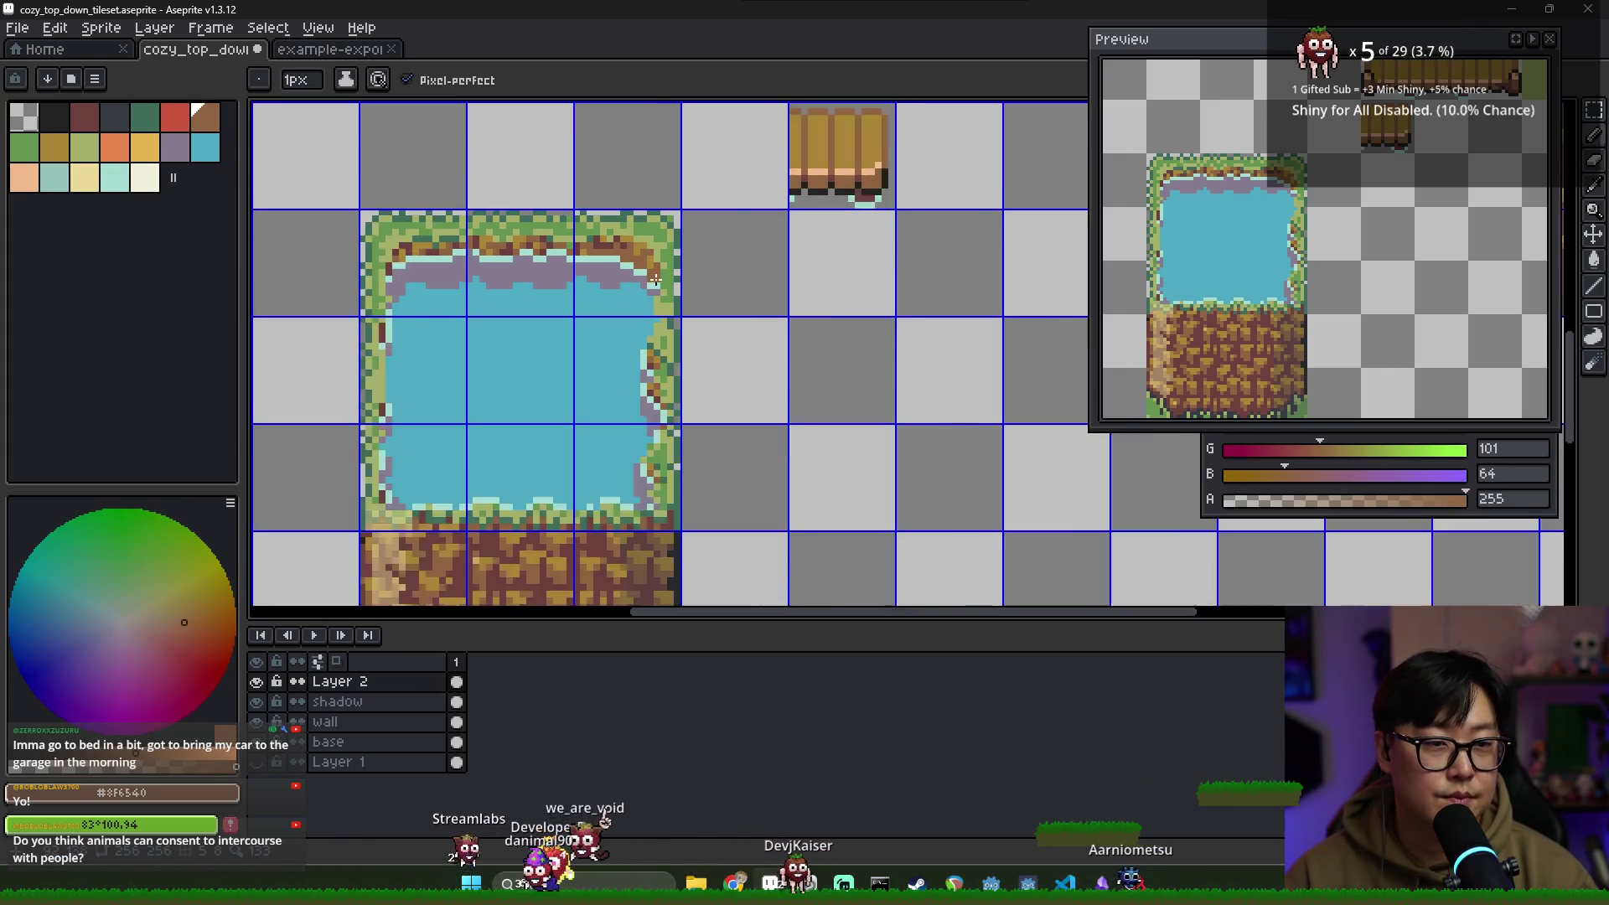
pyautogui.scroll(2, 603, 260)
# Shape the purple-grey shoreline into a stepped edge against the blue water
pyautogui.keyDown('alt'); pyautogui.click(619, 250); pyautogui.keyUp('alt')
pyautogui.keyDown('alt'); pyautogui.click(618, 259); pyautogui.keyUp('alt')
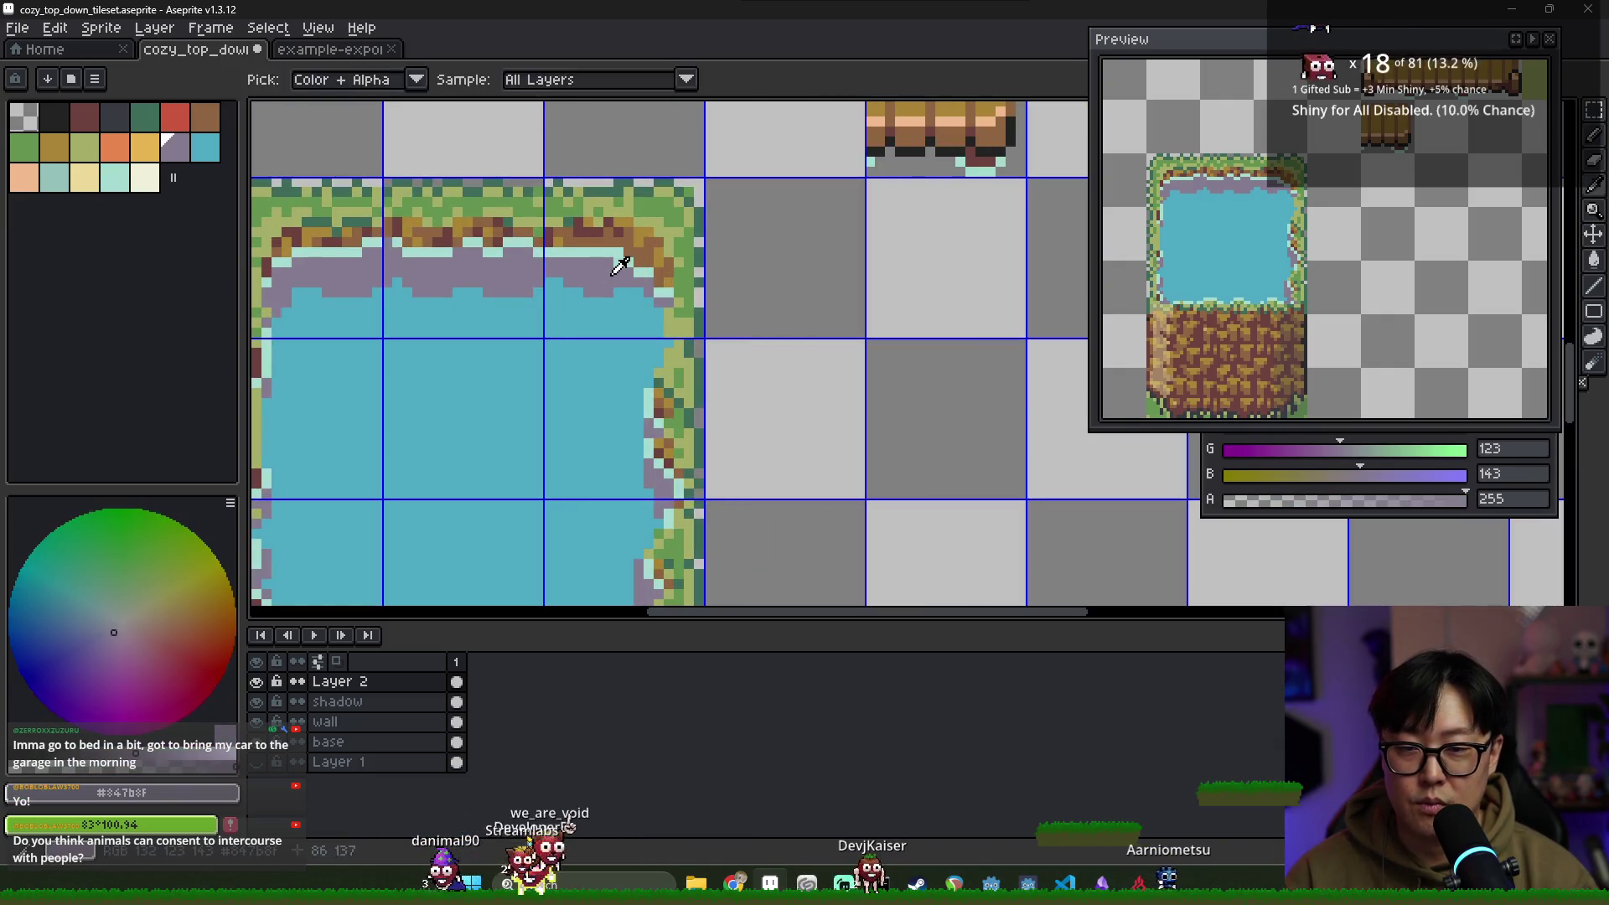
pyautogui.keyDown('alt'); pyautogui.click(639, 273); pyautogui.keyUp('alt')
pyautogui.keyDown('alt'); pyautogui.click(629, 295); pyautogui.keyUp('alt')
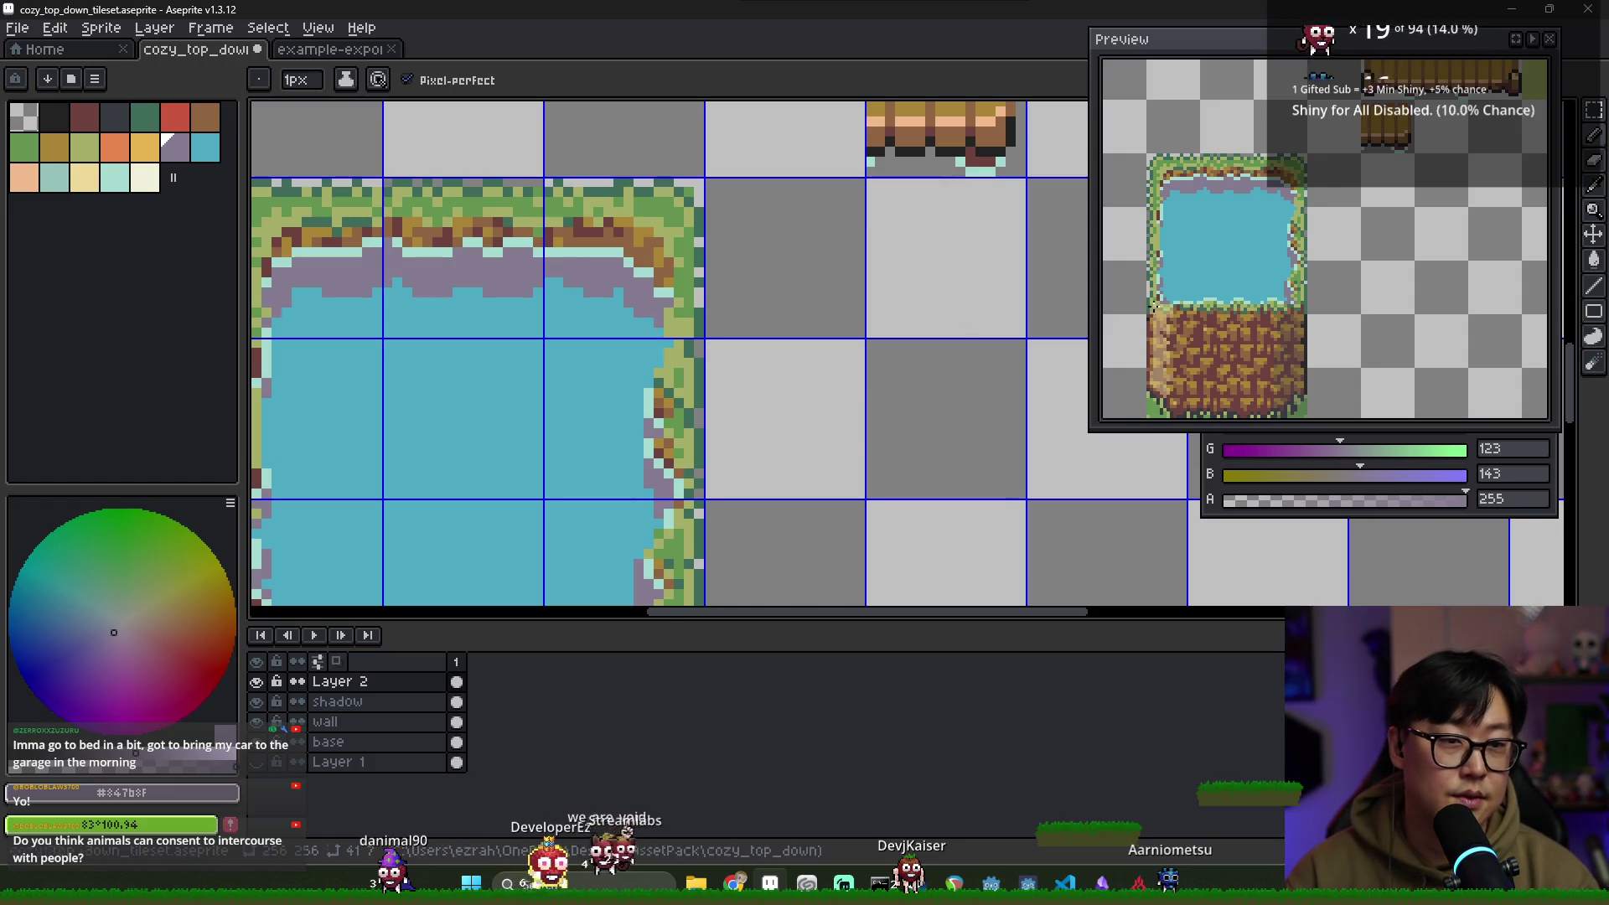
pyautogui.keyDown('alt'); pyautogui.click(620, 305); pyautogui.keyUp('alt')
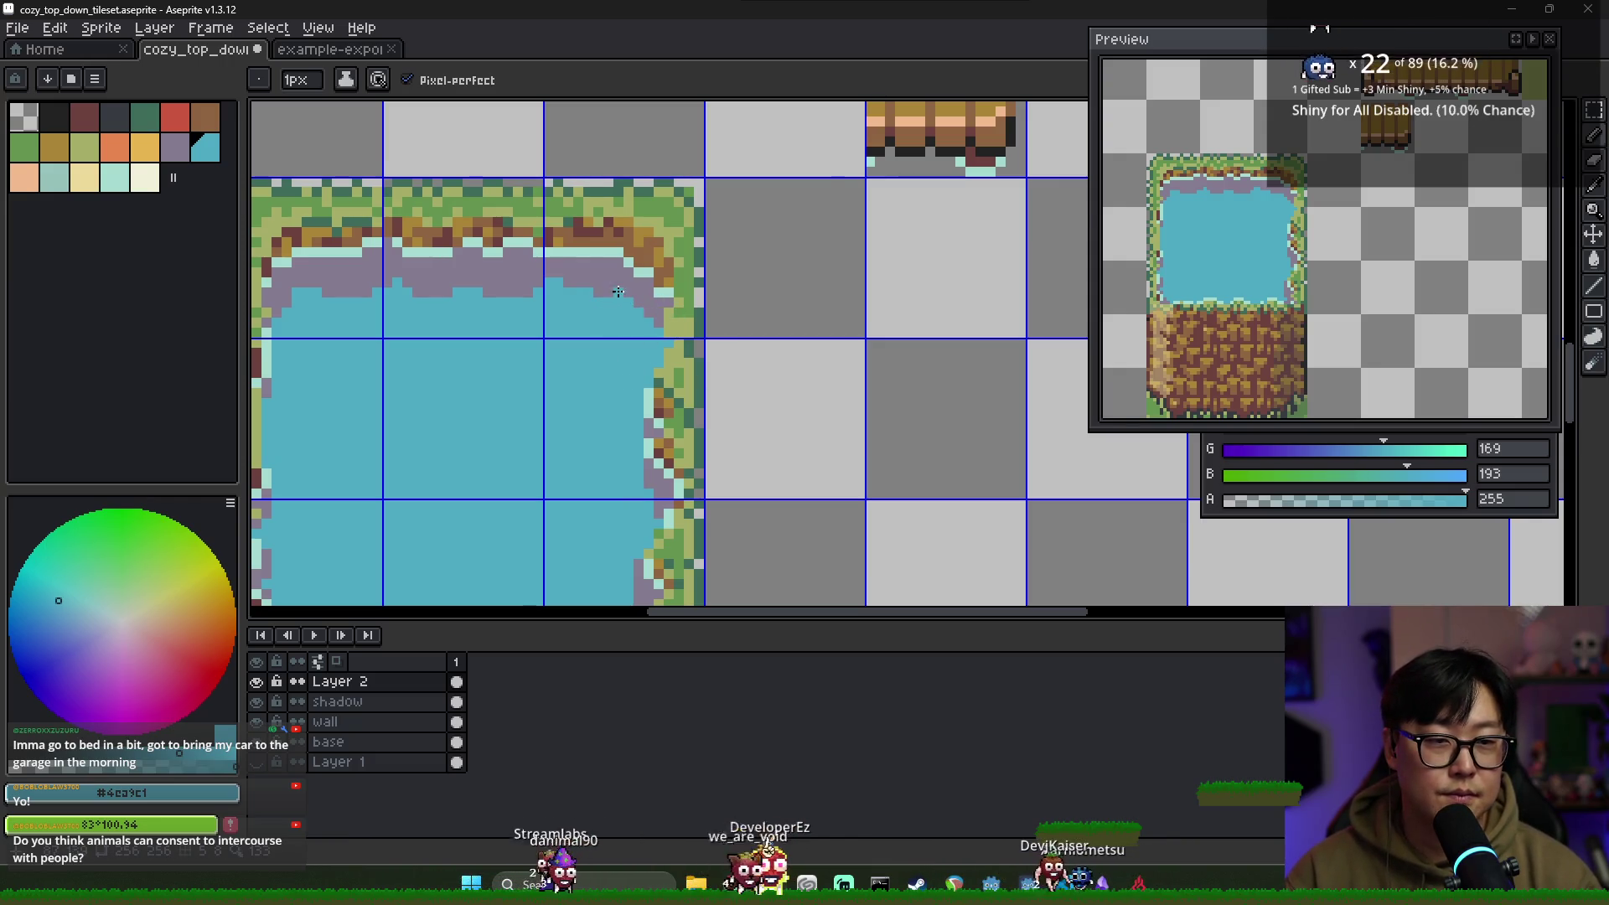
pyautogui.scroll(-1, 618, 293)
pyautogui.keyDown('alt'); pyautogui.click(569, 283); pyautogui.keyUp('alt')
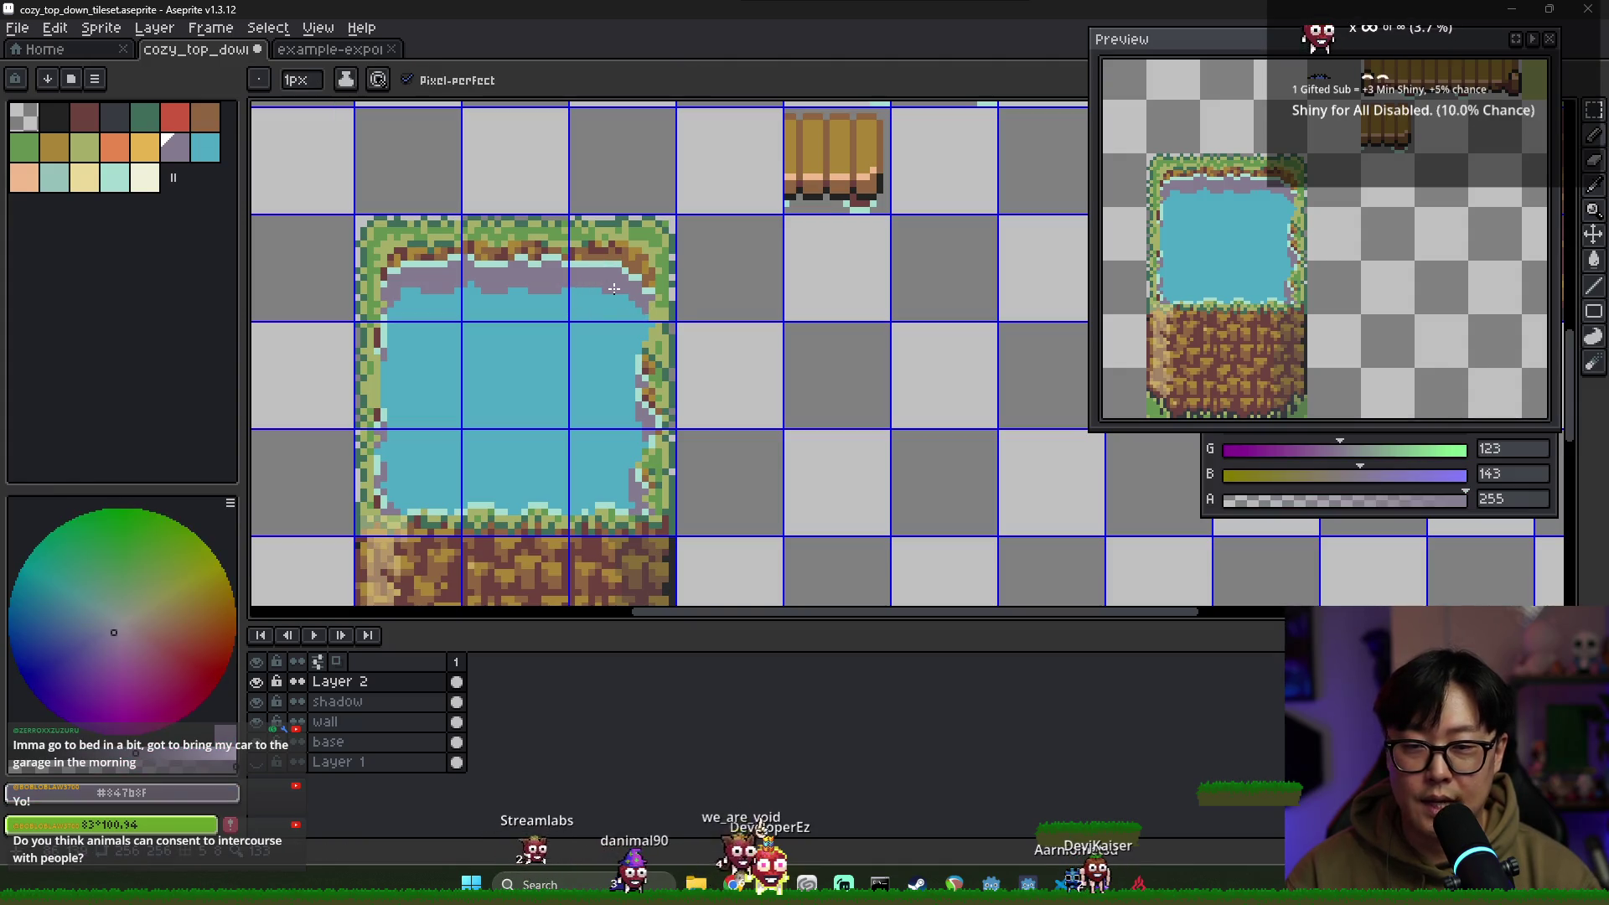
pyautogui.scroll(-3, 510, 305)
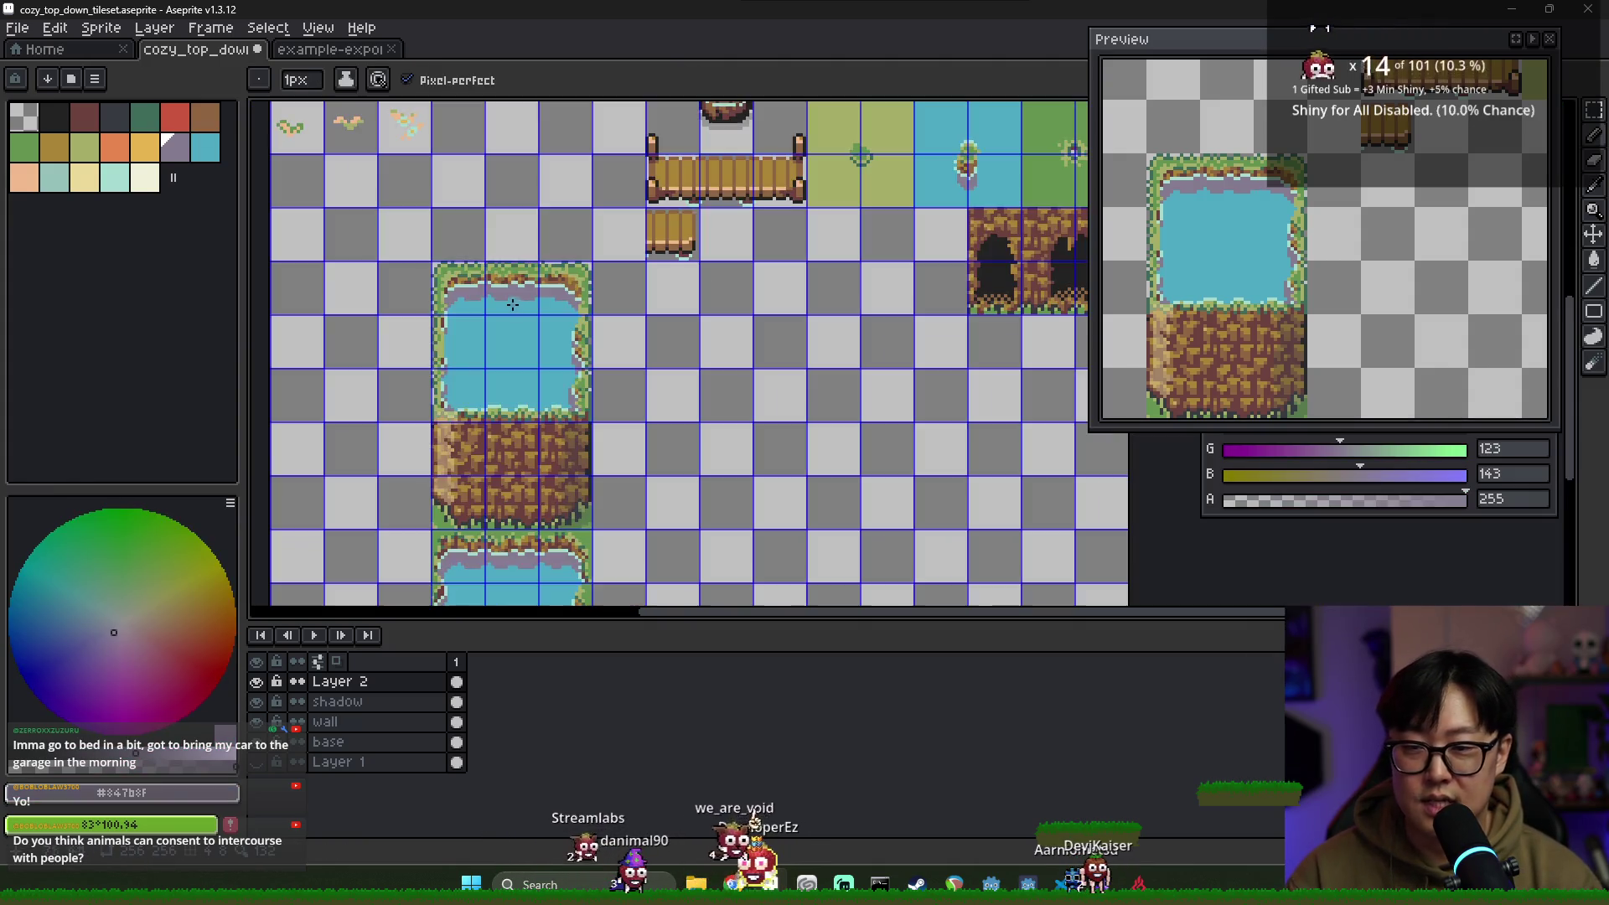
# Touch up the top-right grass edge with lighter and darker grass greens
pyautogui.scroll(3, 626, 344)
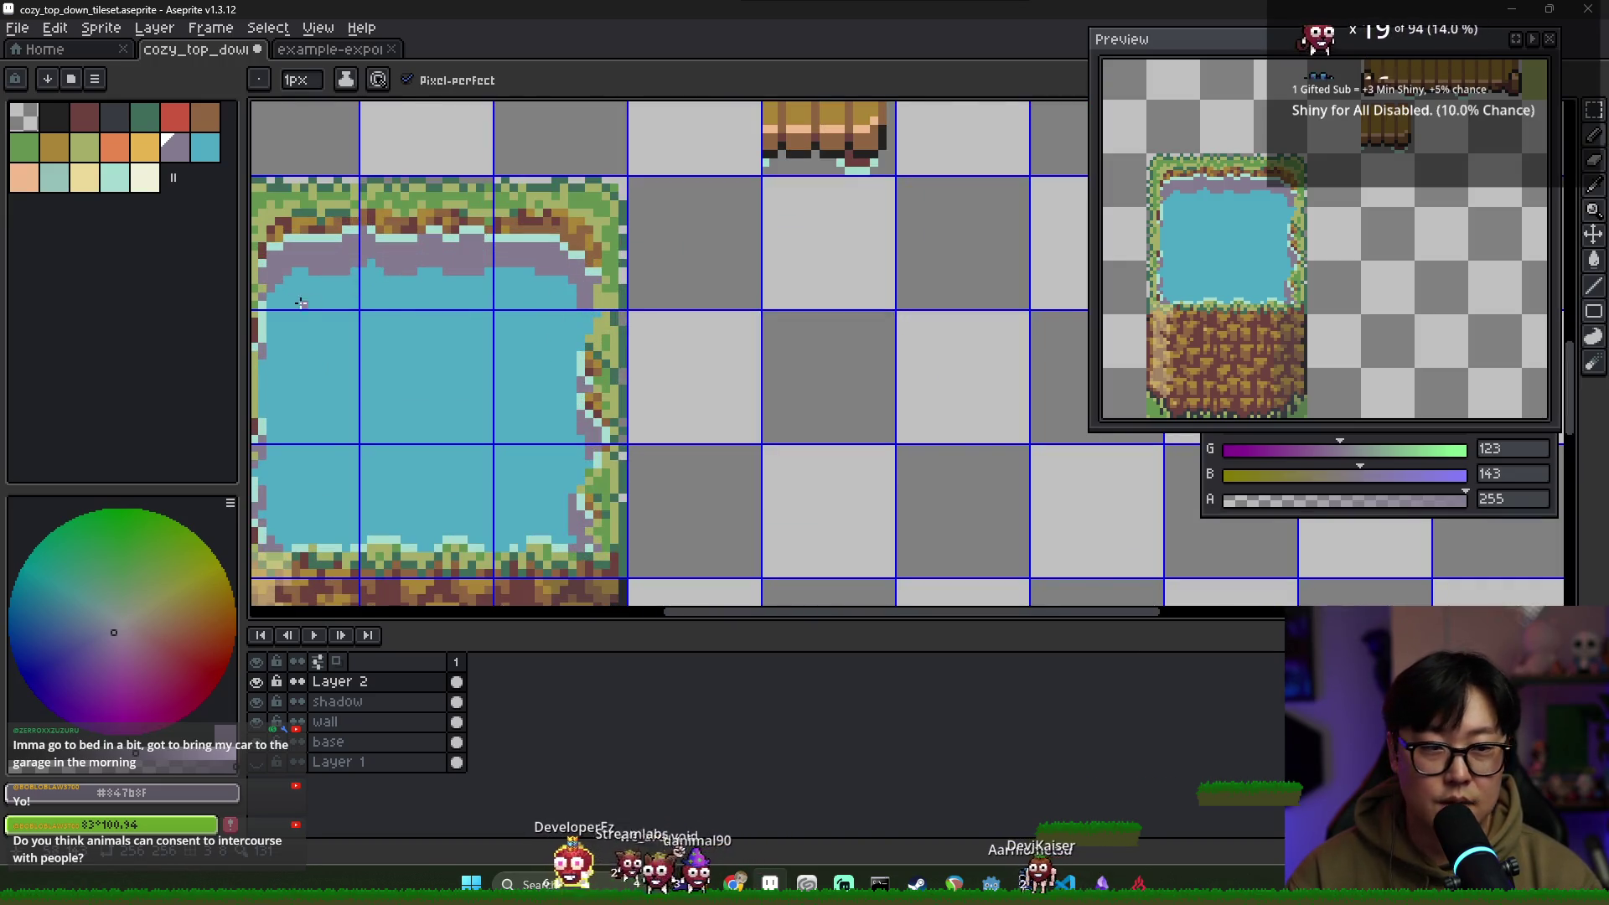
pyautogui.keyDown('alt'); pyautogui.click(568, 287); pyautogui.keyUp('alt')
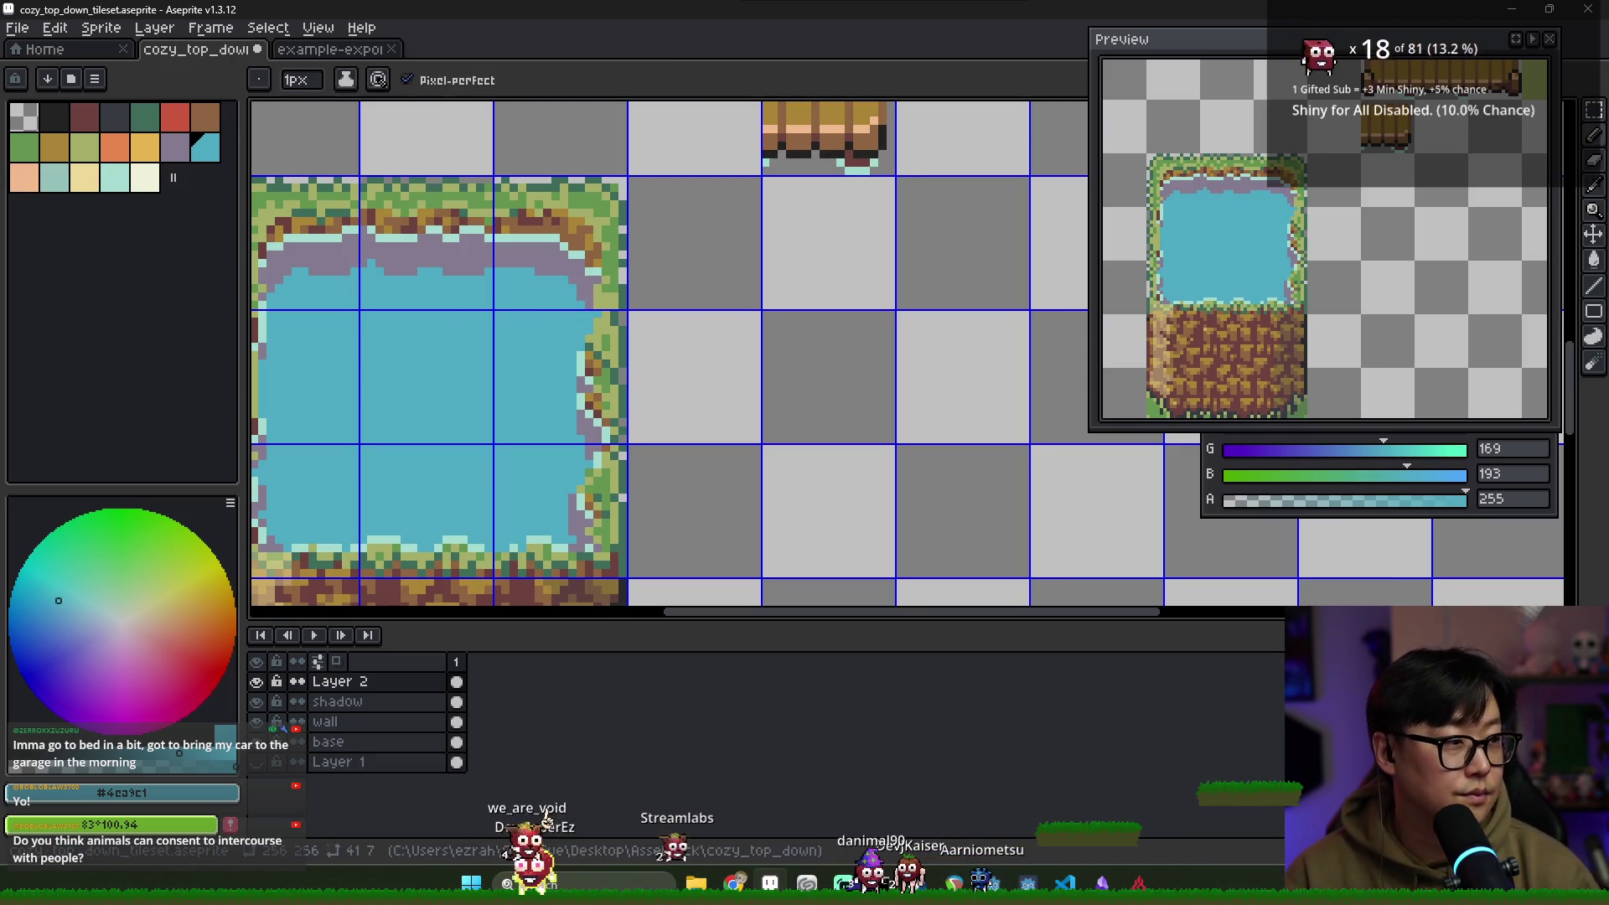
pyautogui.scroll(-2, 633, 315)
pyautogui.scroll(3, 731, 256)
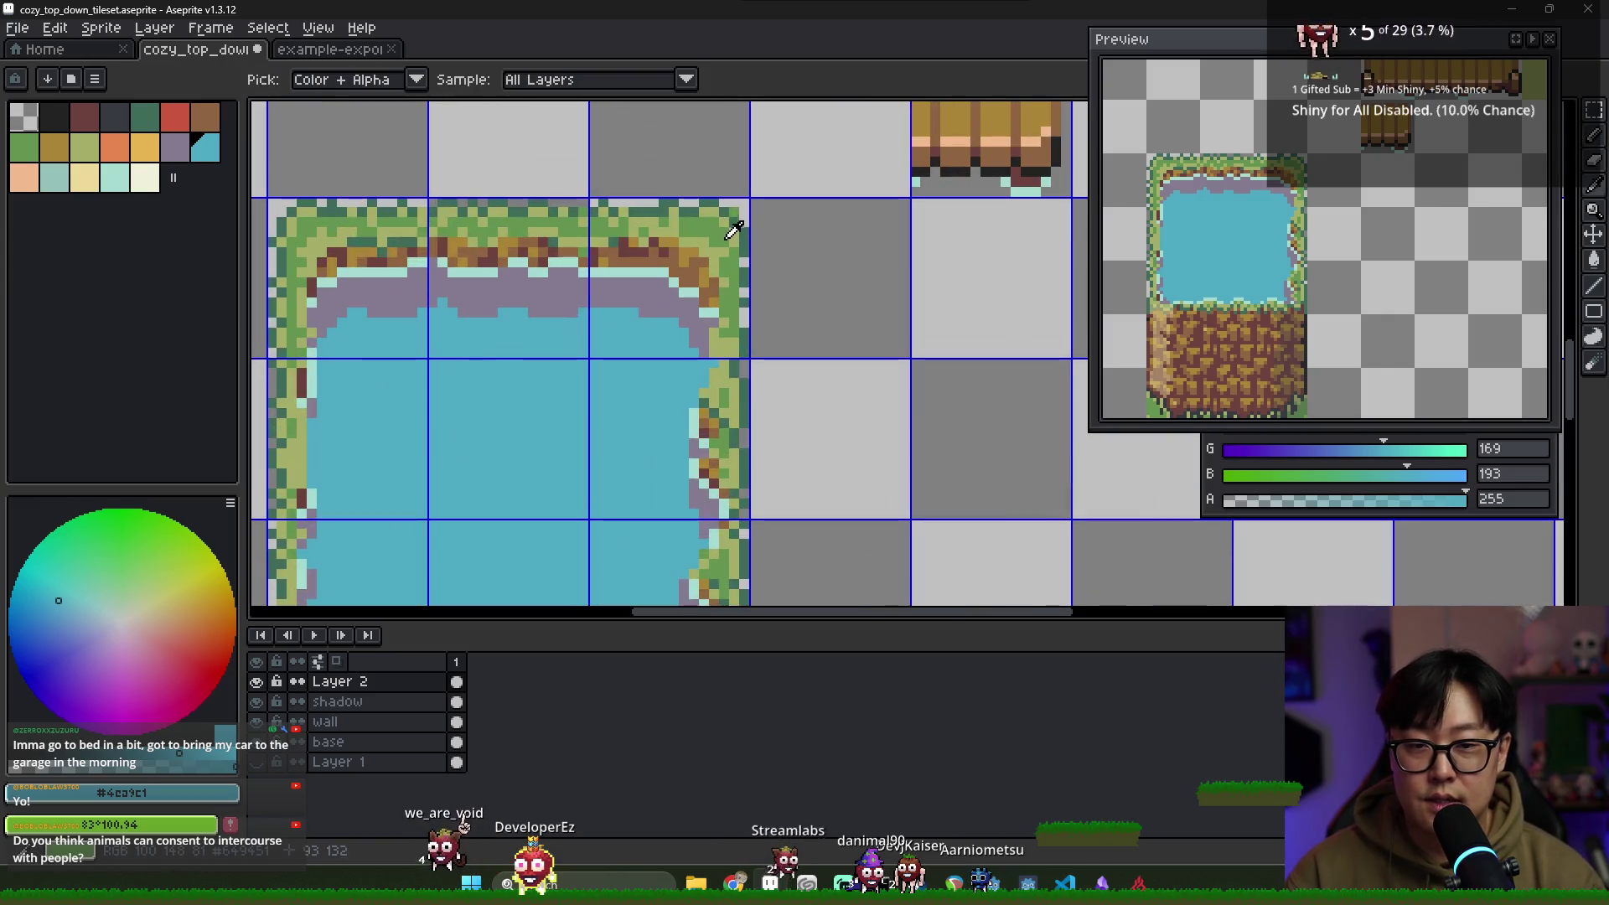
pyautogui.keyDown('alt'); pyautogui.click(731, 255); pyautogui.keyUp('alt')
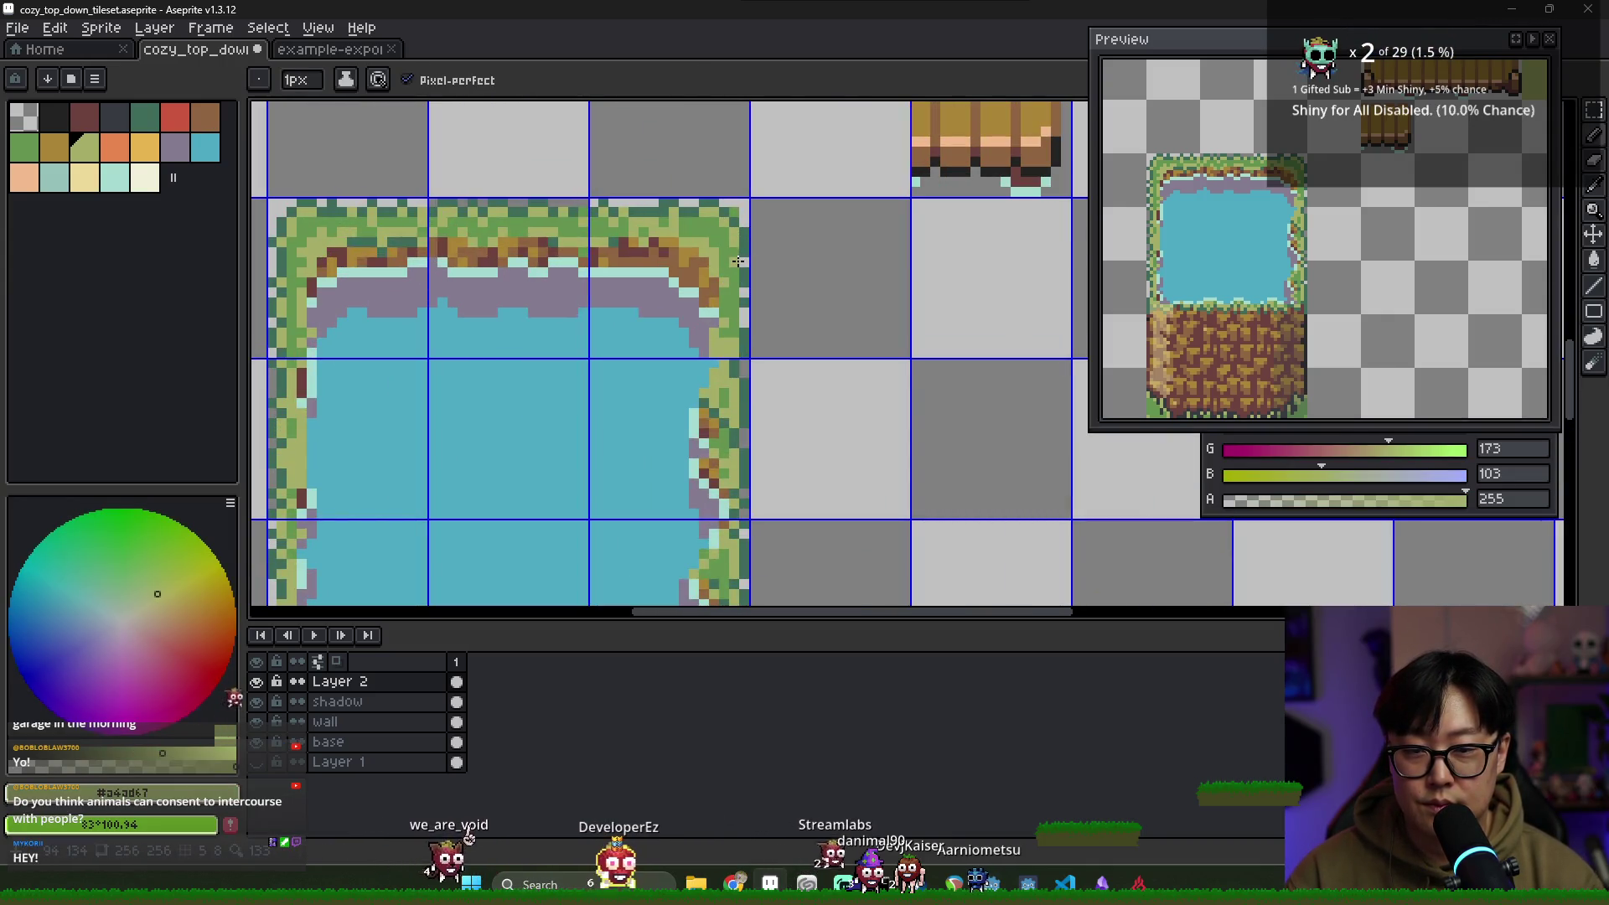
pyautogui.keyDown('alt'); pyautogui.click(743, 313); pyautogui.keyUp('alt')
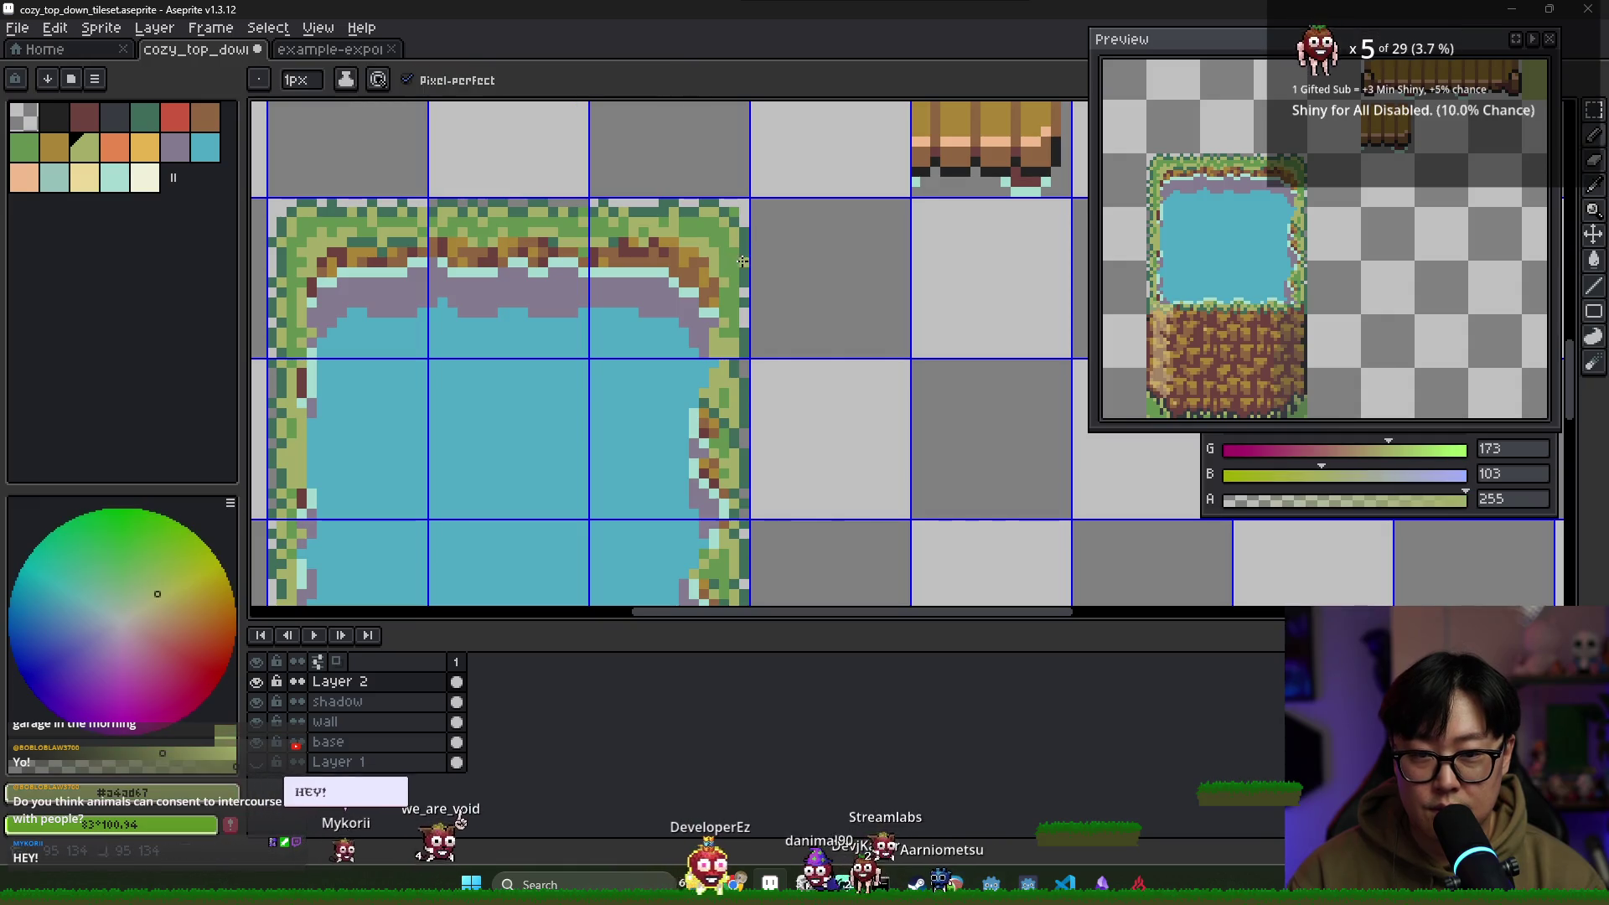
pyautogui.keyDown('alt'); pyautogui.click(722, 222); pyautogui.keyUp('alt')
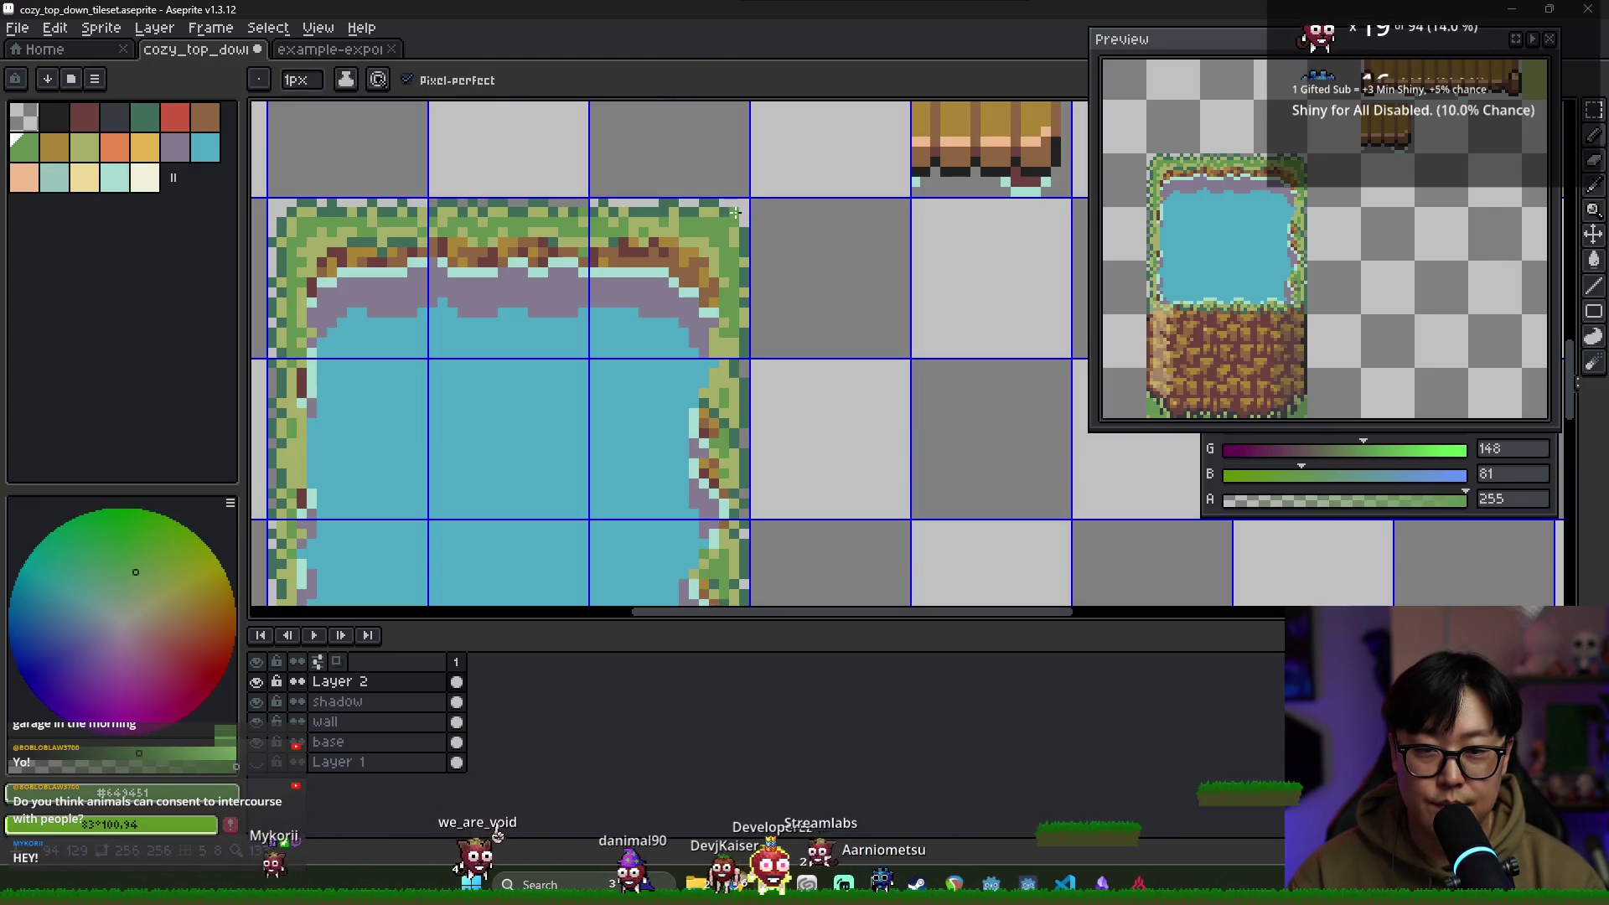
pyautogui.keyDown('alt'); pyautogui.click(734, 232); pyautogui.keyUp('alt')
pyautogui.keyDown('alt'); pyautogui.click(729, 219); pyautogui.keyUp('alt')
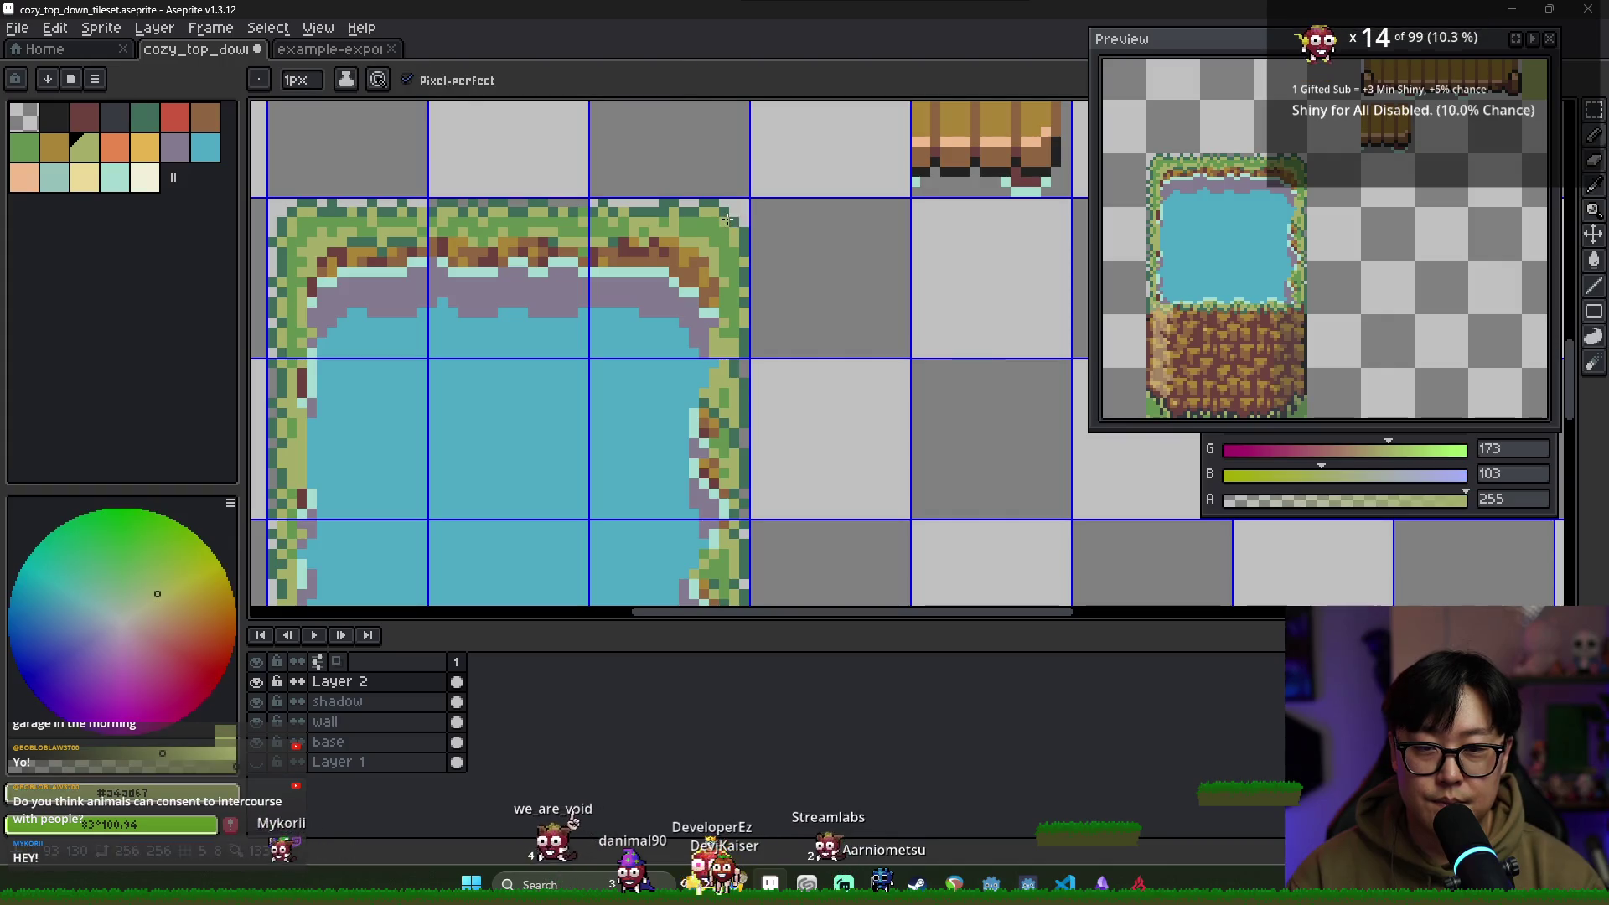
pyautogui.keyDown('alt'); pyautogui.click(718, 223); pyautogui.keyUp('alt')
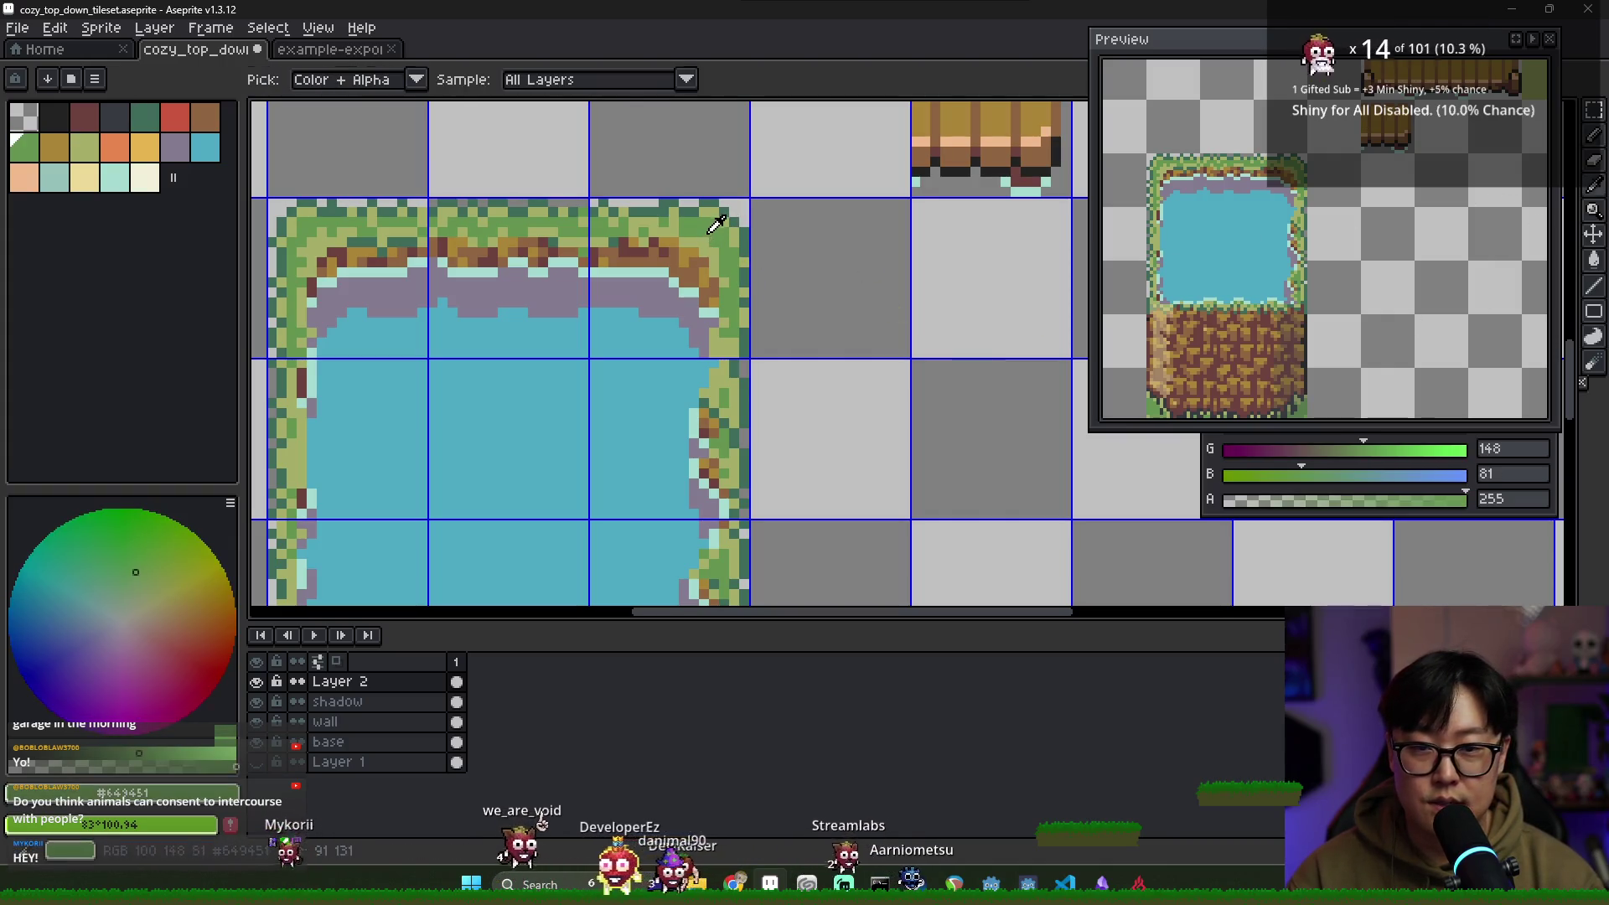
pyautogui.keyDown('alt'); pyautogui.click(696, 233); pyautogui.keyUp('alt')
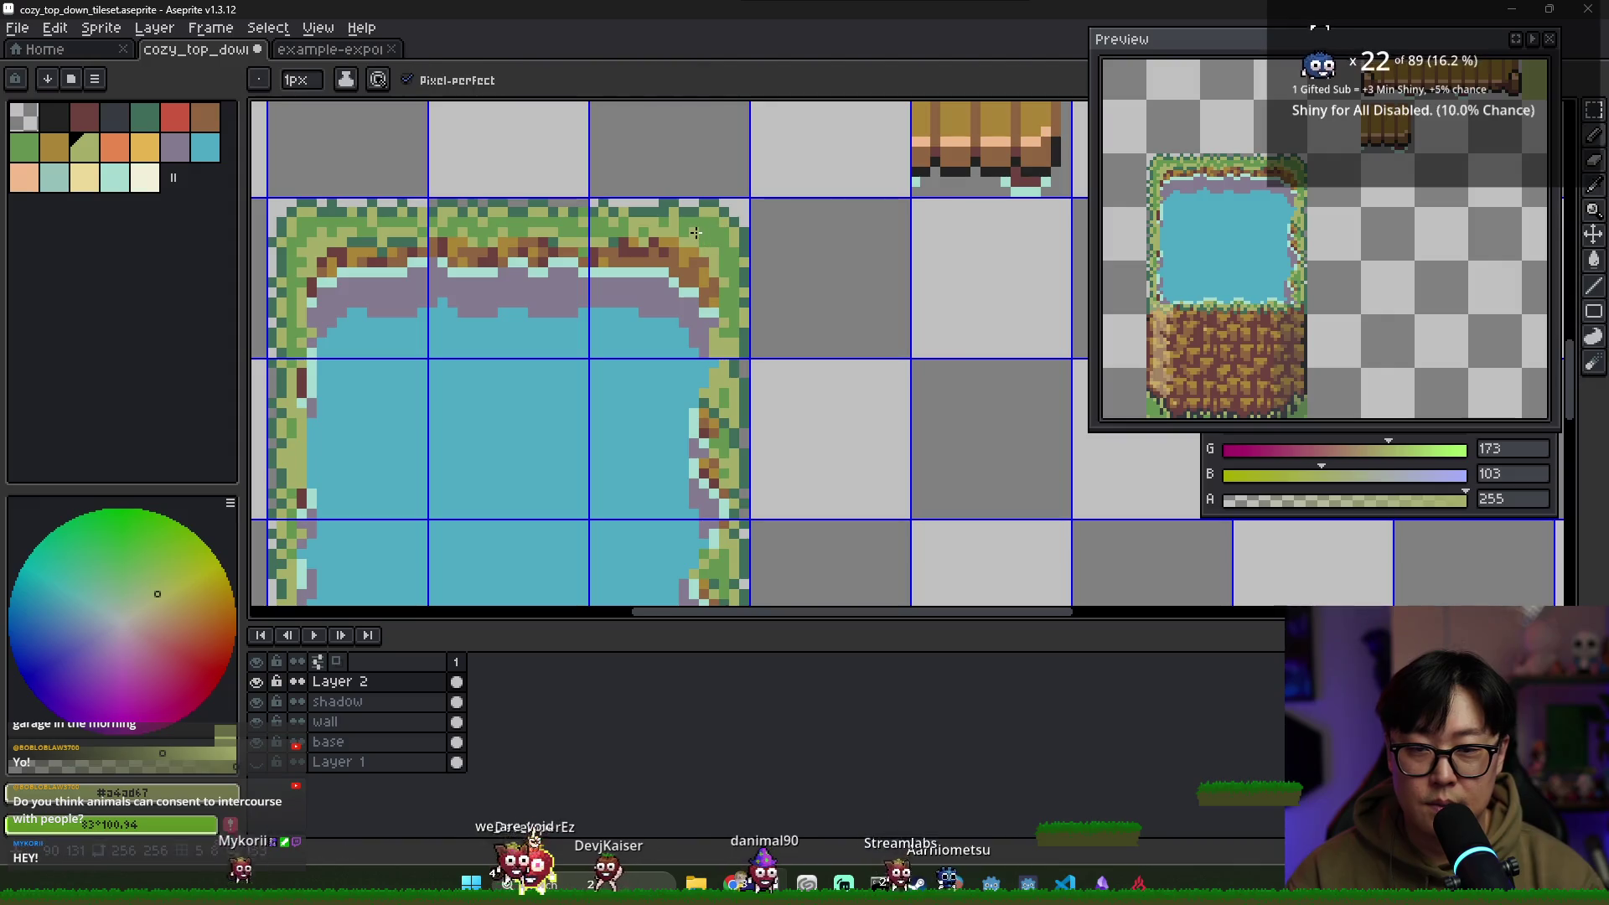
# Add darker greens near the pond edge, then paint two rim pixels maroon beside the golden dirt
pyautogui.scroll(-2, 666, 319)
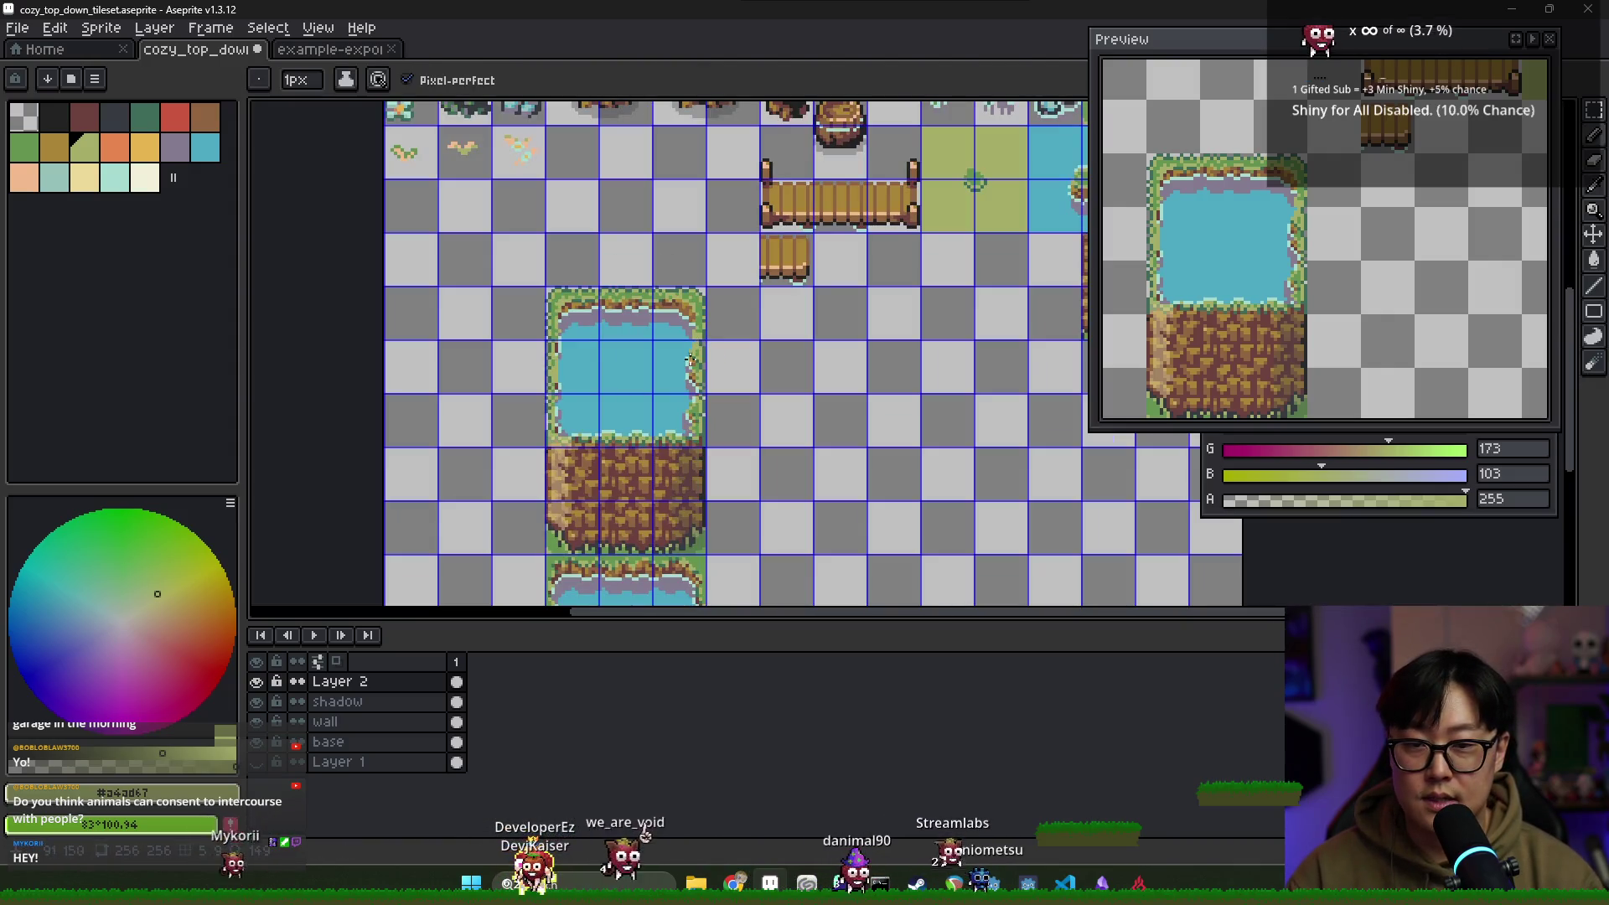
pyautogui.scroll(2, 597, 258)
pyautogui.keyDown('alt'); pyautogui.click(597, 258); pyautogui.keyUp('alt')
pyautogui.keyDown('alt'); pyautogui.click(610, 269); pyautogui.keyUp('alt')
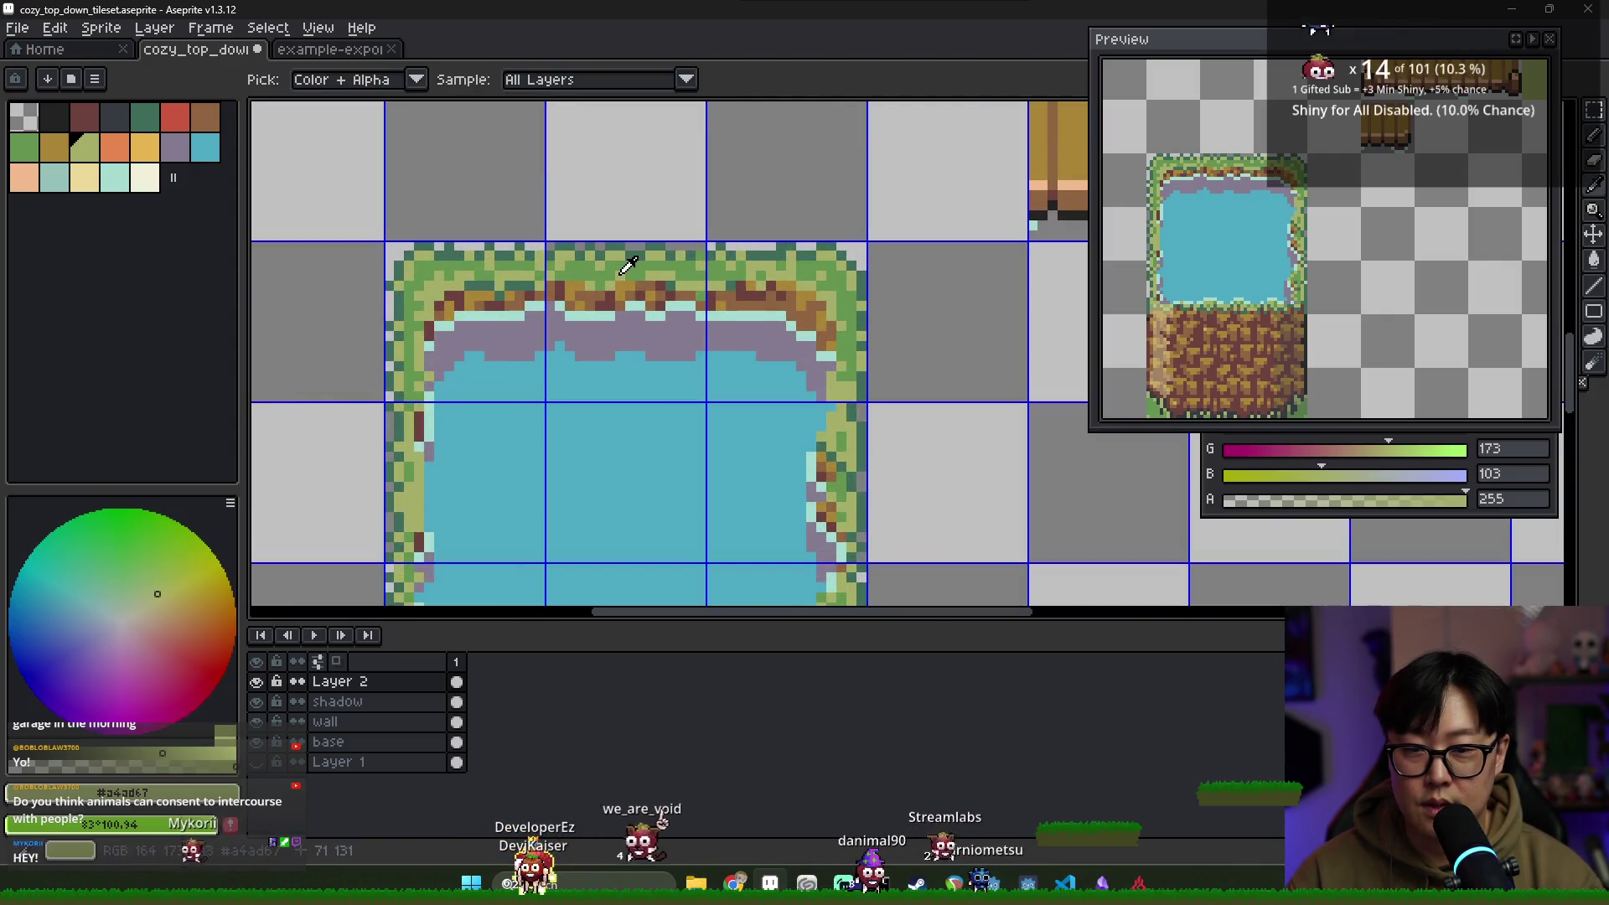
pyautogui.keyDown('alt'); pyautogui.click(543, 265); pyautogui.keyUp('alt')
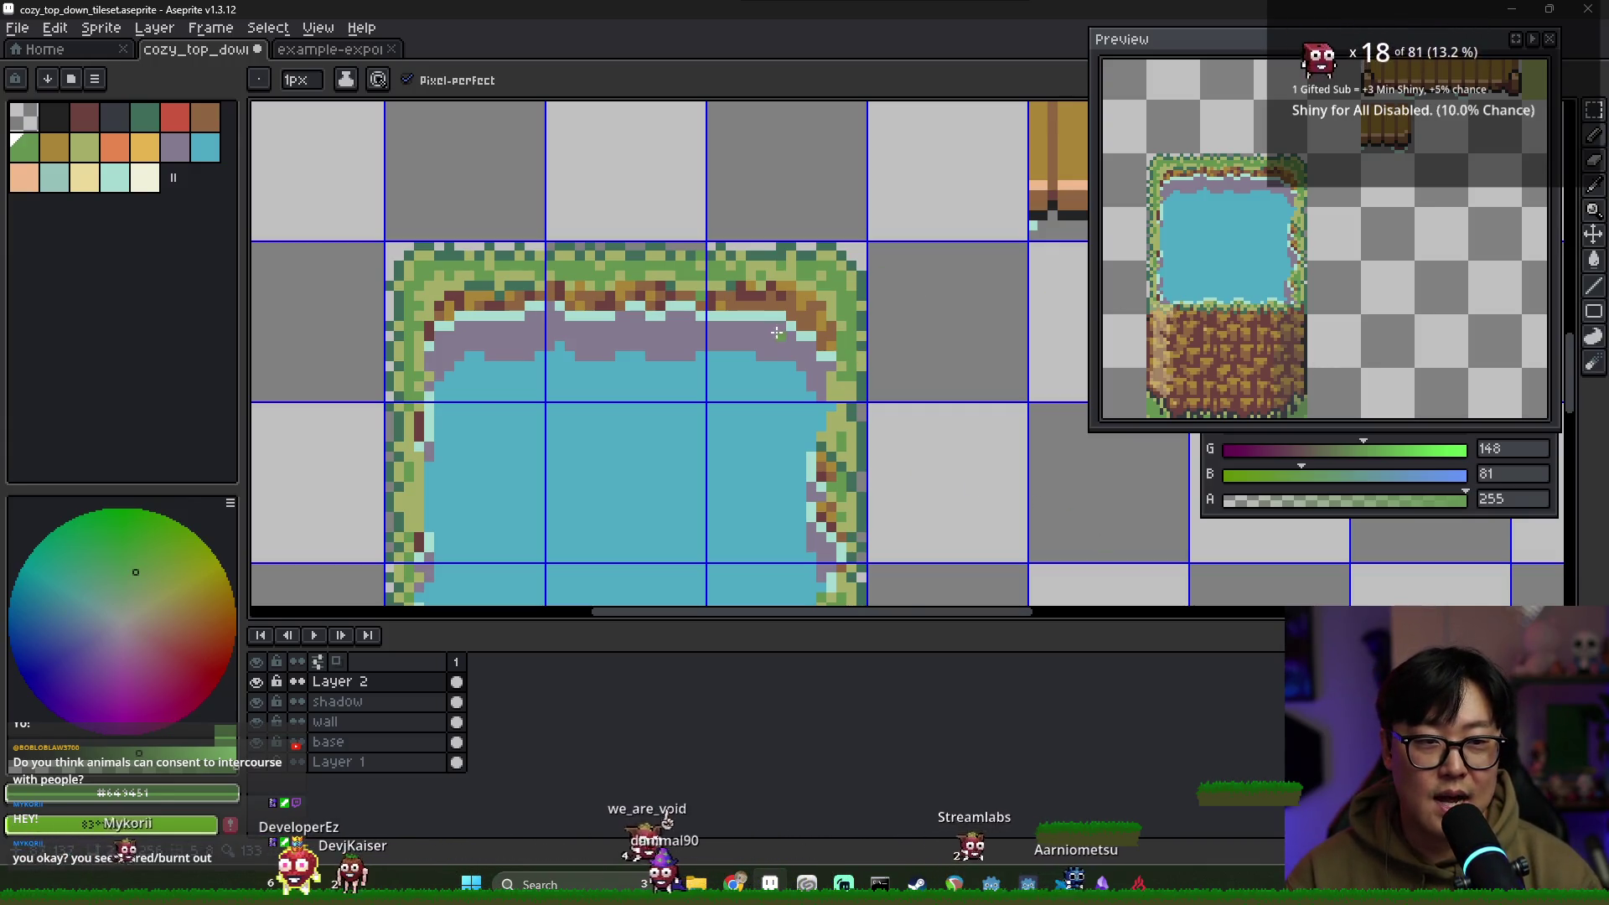
pyautogui.scroll(3, 771, 310)
pyautogui.keyDown('alt'); pyautogui.click(714, 262); pyautogui.keyUp('alt')
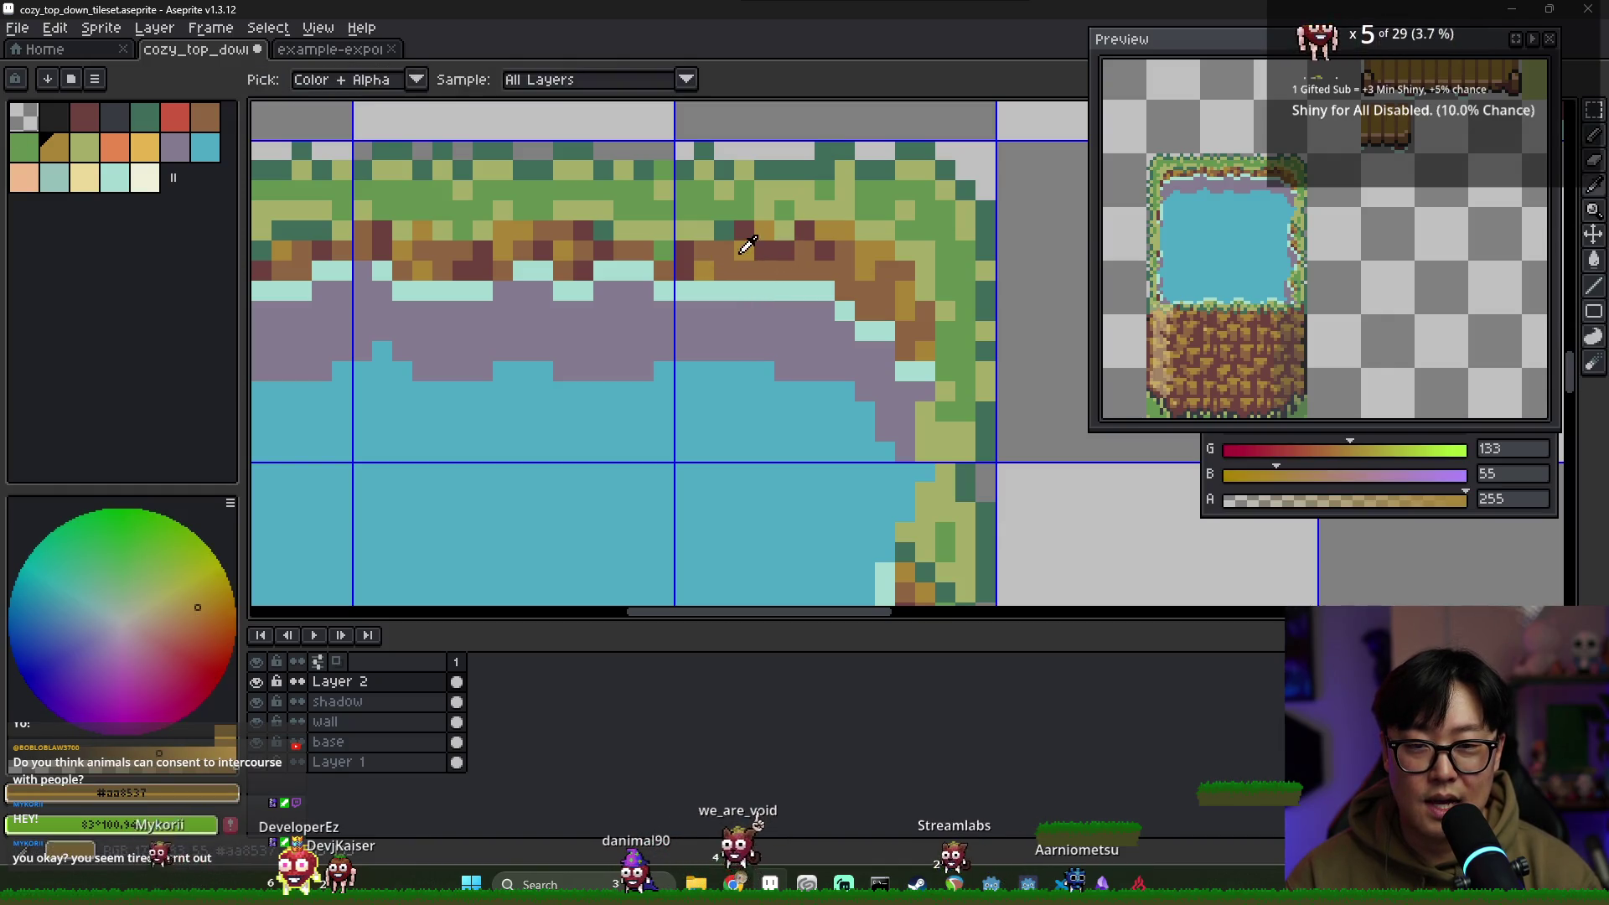
pyautogui.keyDown('alt'); pyautogui.click(789, 272); pyautogui.keyUp('alt')
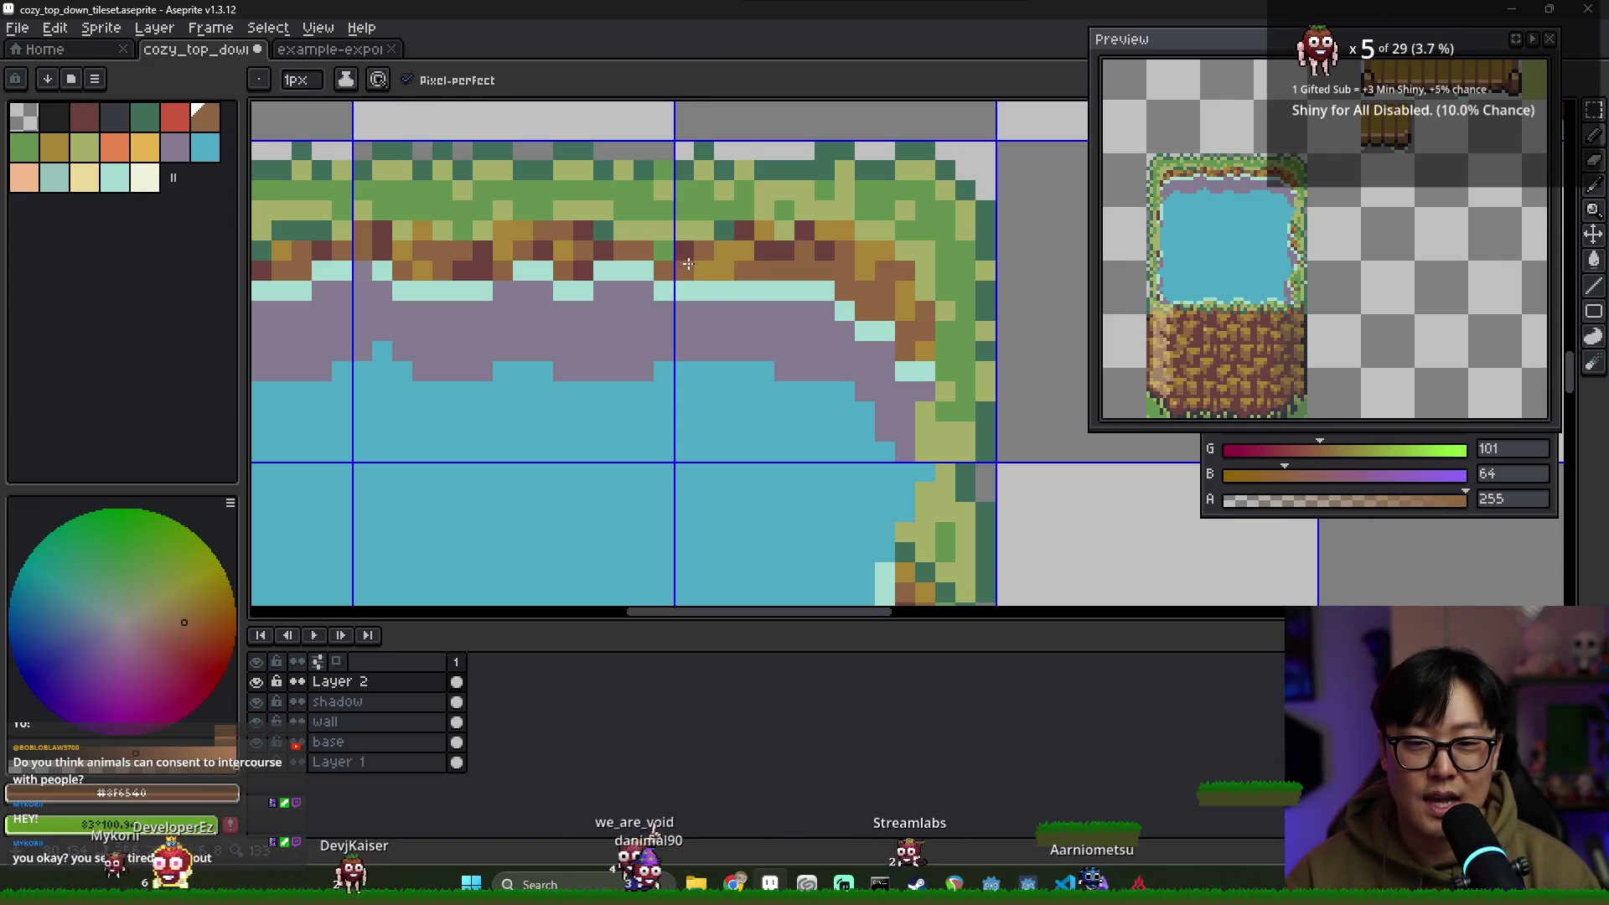
pyautogui.keyDown('alt'); pyautogui.click(603, 252); pyautogui.keyUp('alt')
pyautogui.moveTo(704, 251); pyautogui.dragTo(685, 251)
# Speckle the gold dirt at the top-right bank corner with maroon pixels
pyautogui.scroll(-1, 686, 253)
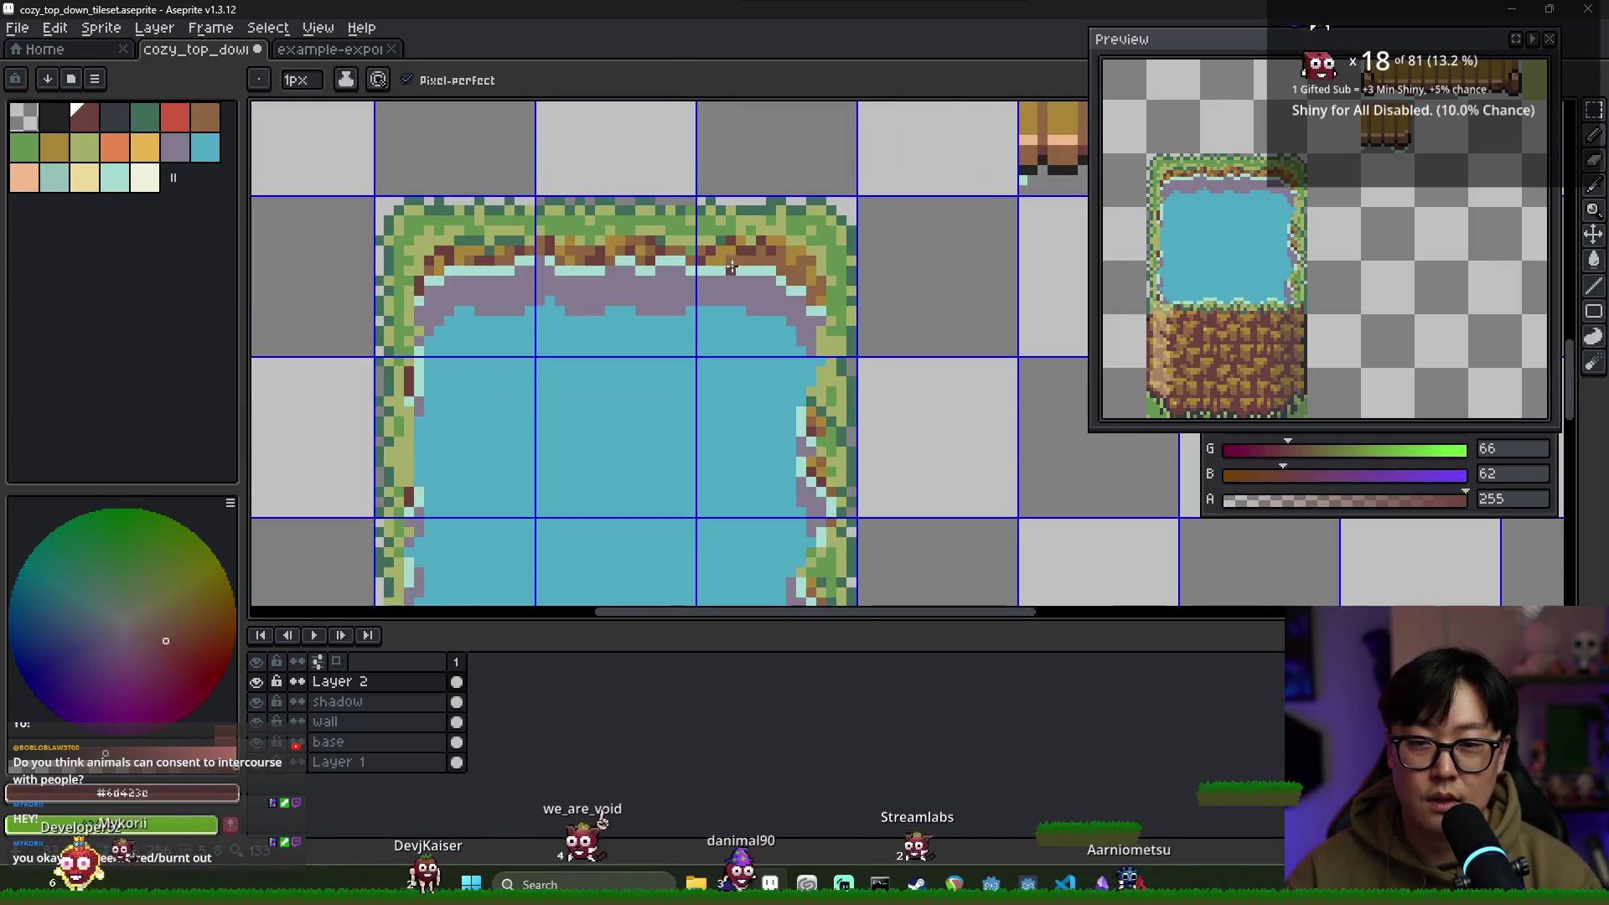
pyautogui.scroll(1, 686, 253)
pyautogui.keyDown('alt'); pyautogui.click(718, 237); pyautogui.keyUp('alt')
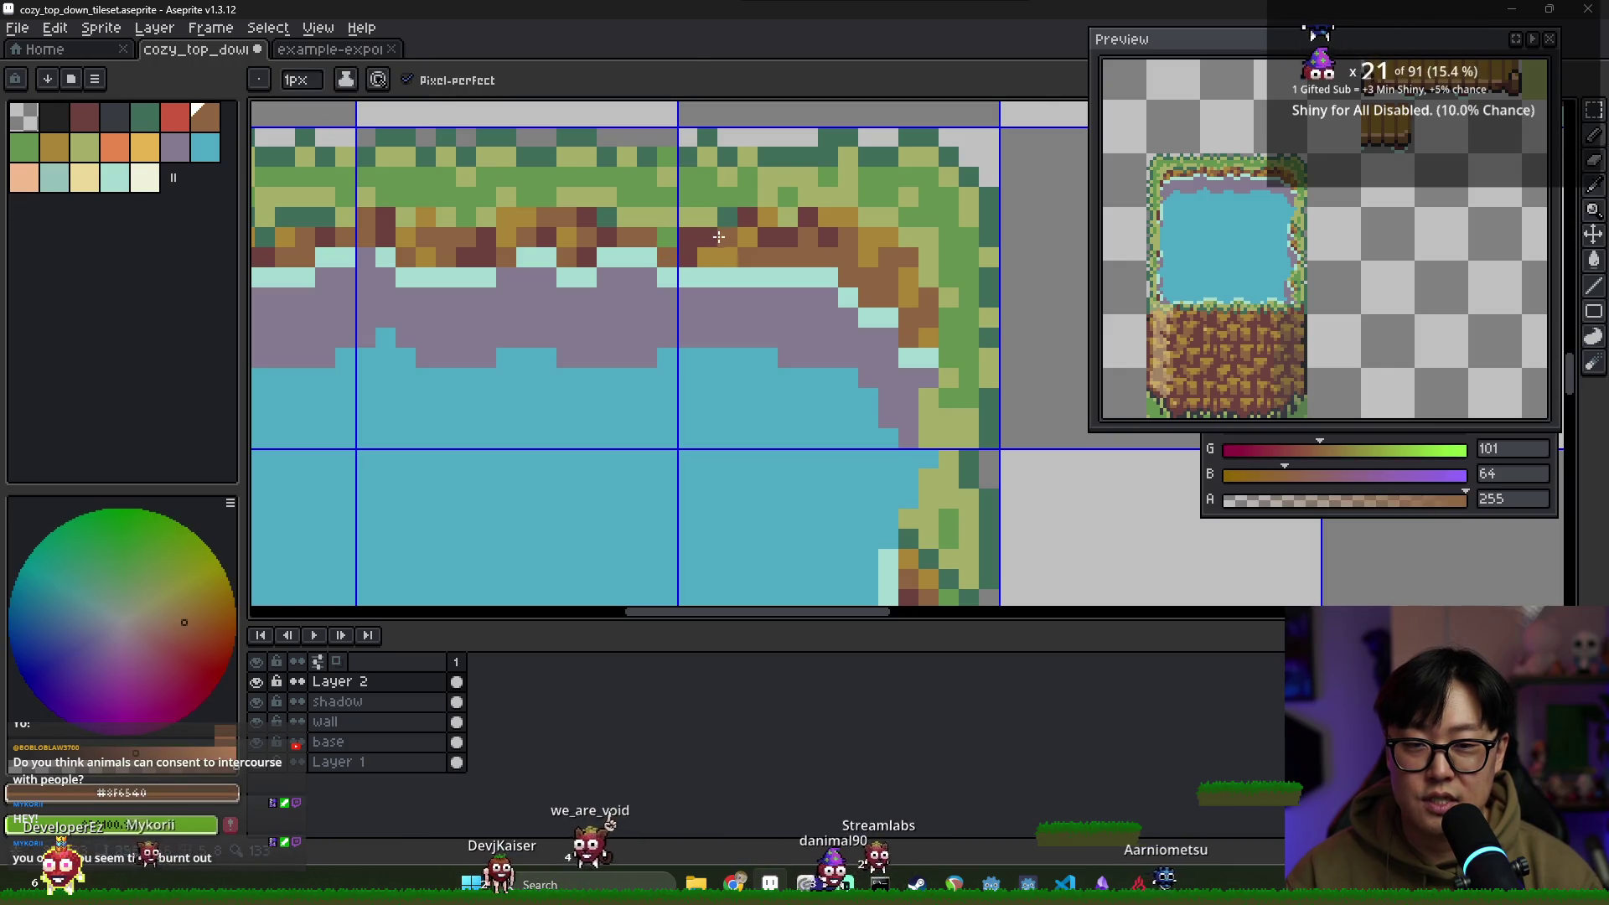
pyautogui.keyDown('alt'); pyautogui.click(707, 239); pyautogui.keyUp('alt')
pyautogui.keyDown('alt'); pyautogui.click(809, 252); pyautogui.keyUp('alt')
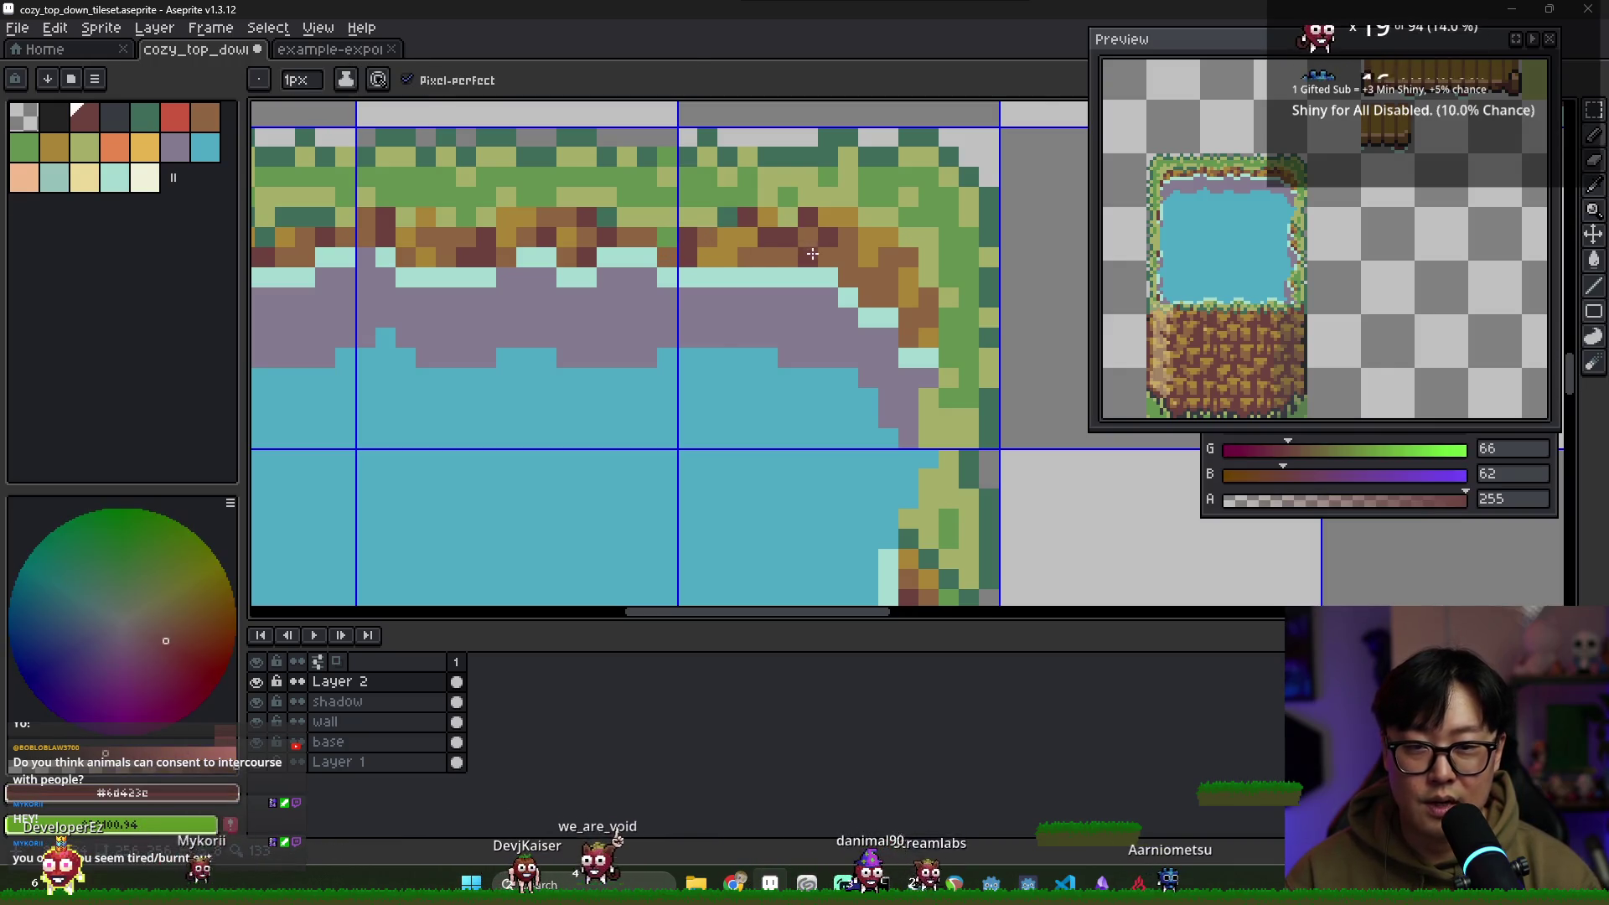
pyautogui.keyDown('alt'); pyautogui.click(783, 241); pyautogui.keyUp('alt')
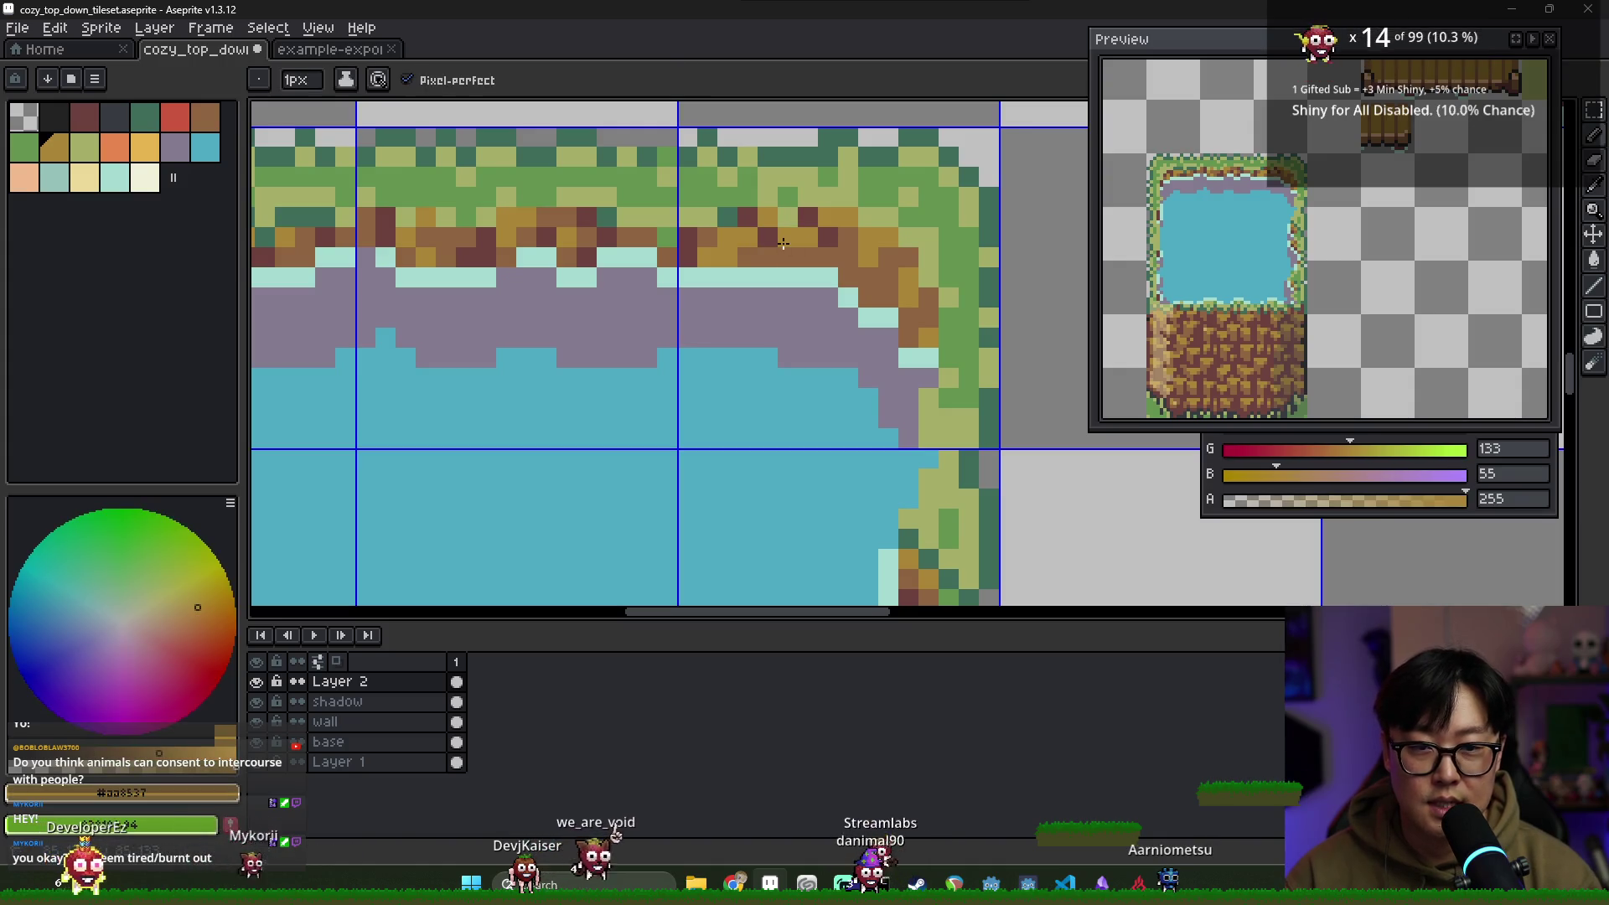
pyautogui.keyDown('alt'); pyautogui.click(792, 236); pyautogui.keyUp('alt')
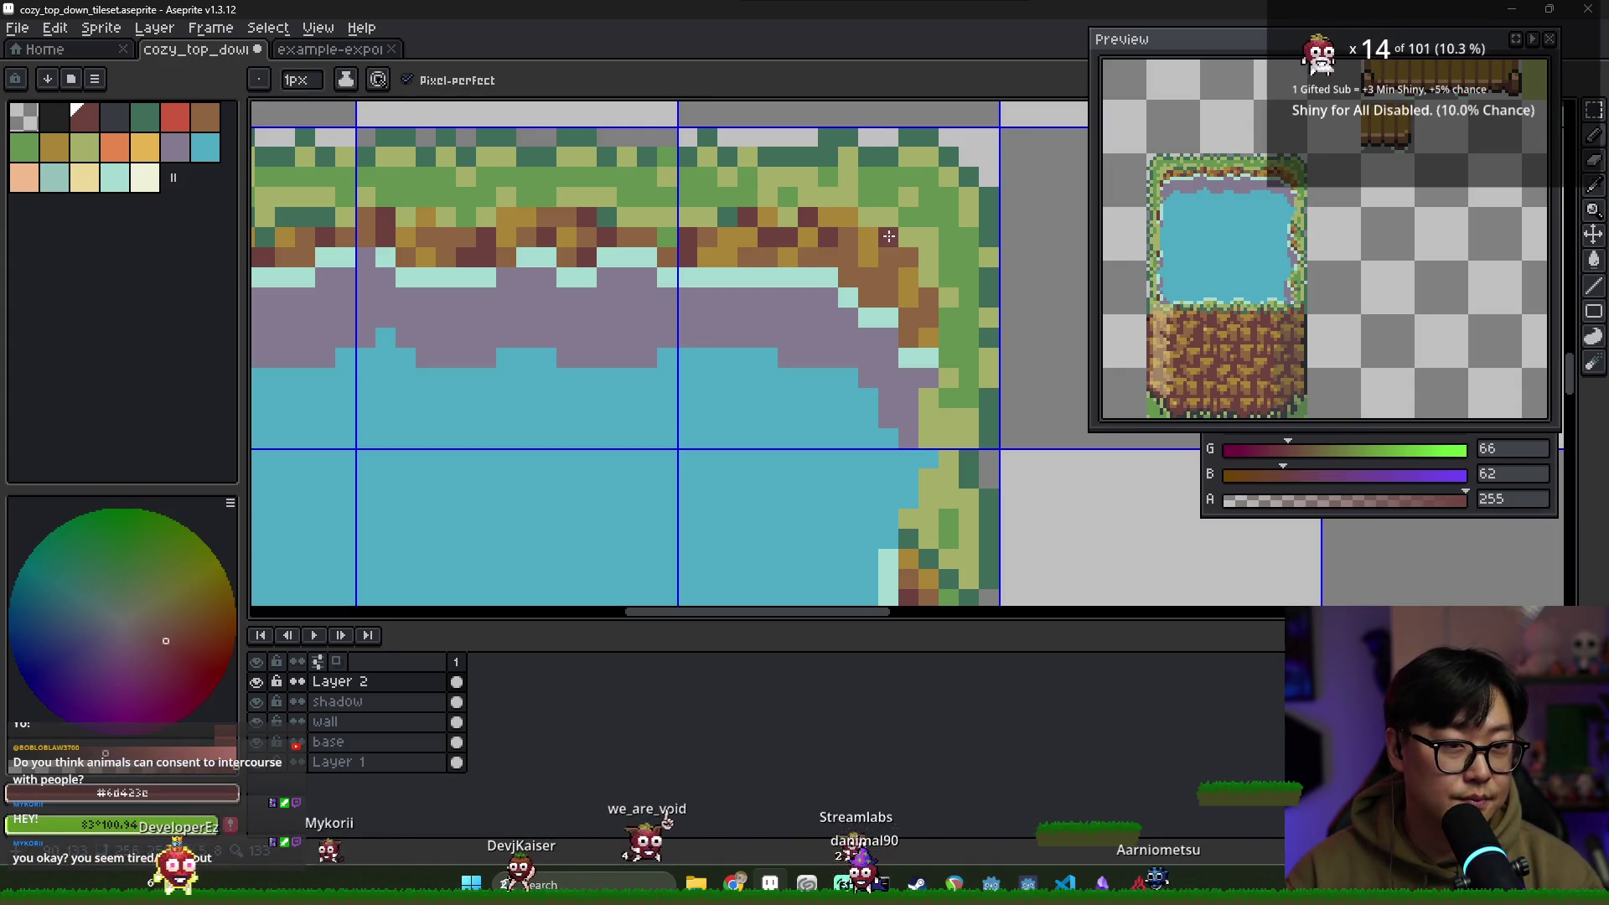
pyautogui.keyDown('alt'); pyautogui.click(833, 238); pyautogui.keyUp('alt')
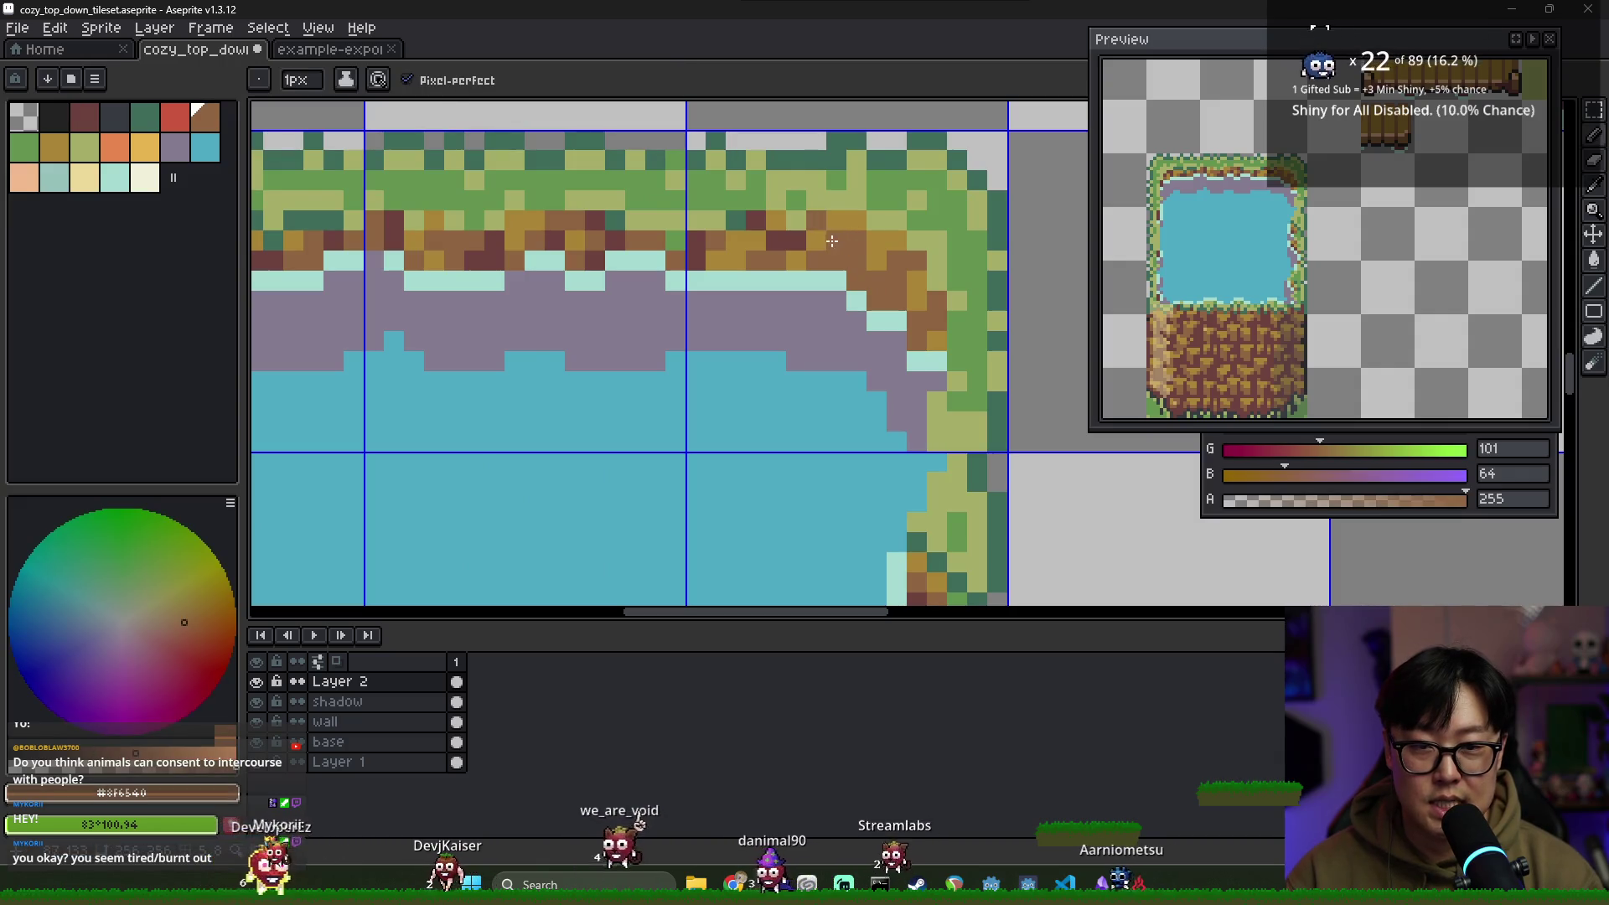
pyautogui.keyDown('alt'); pyautogui.click(822, 224); pyautogui.keyUp('alt')
pyautogui.keyDown('alt'); pyautogui.click(788, 240); pyautogui.keyUp('alt')
pyautogui.click(816, 218)
pyautogui.keyDown('alt'); pyautogui.click(804, 222); pyautogui.keyUp('alt')
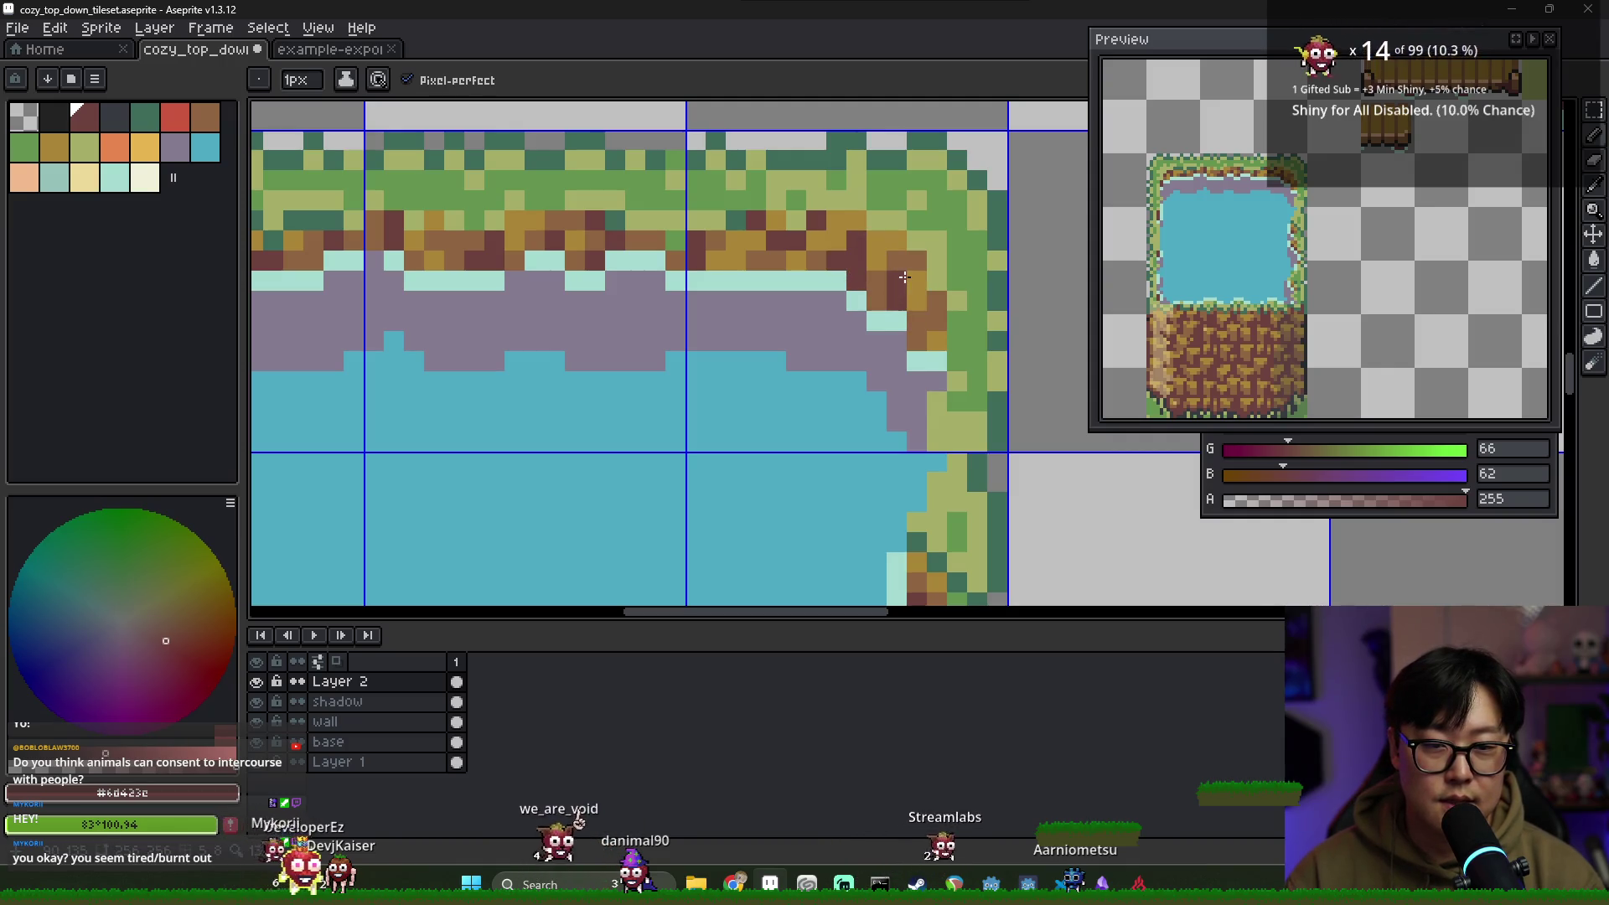
pyautogui.scroll(-3, 933, 331)
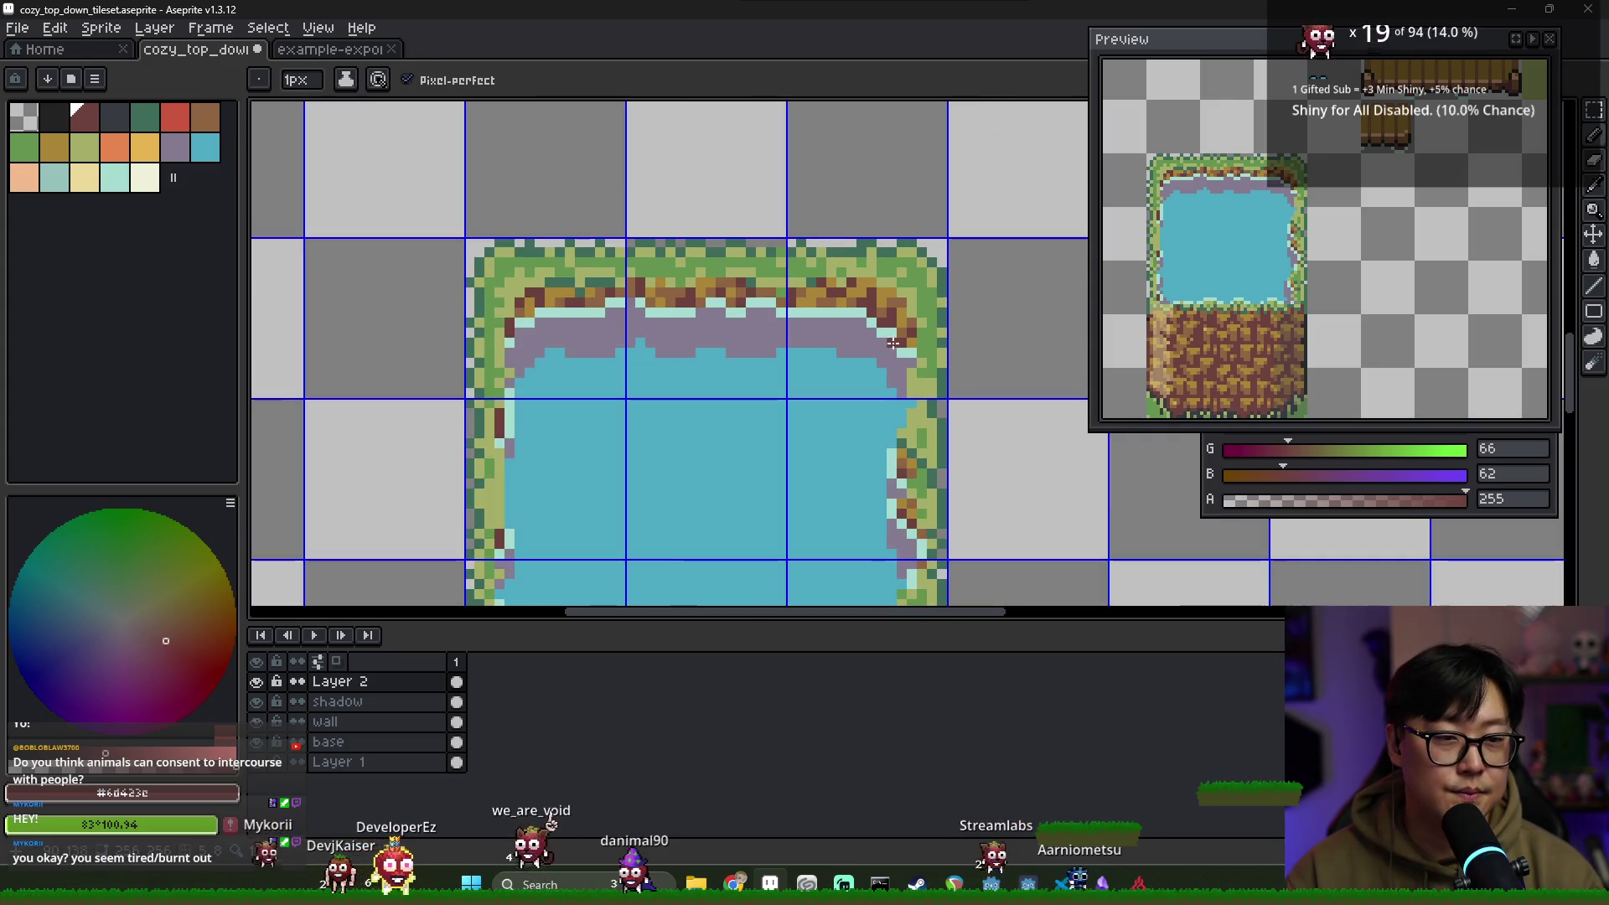
pyautogui.scroll(-2, 898, 372)
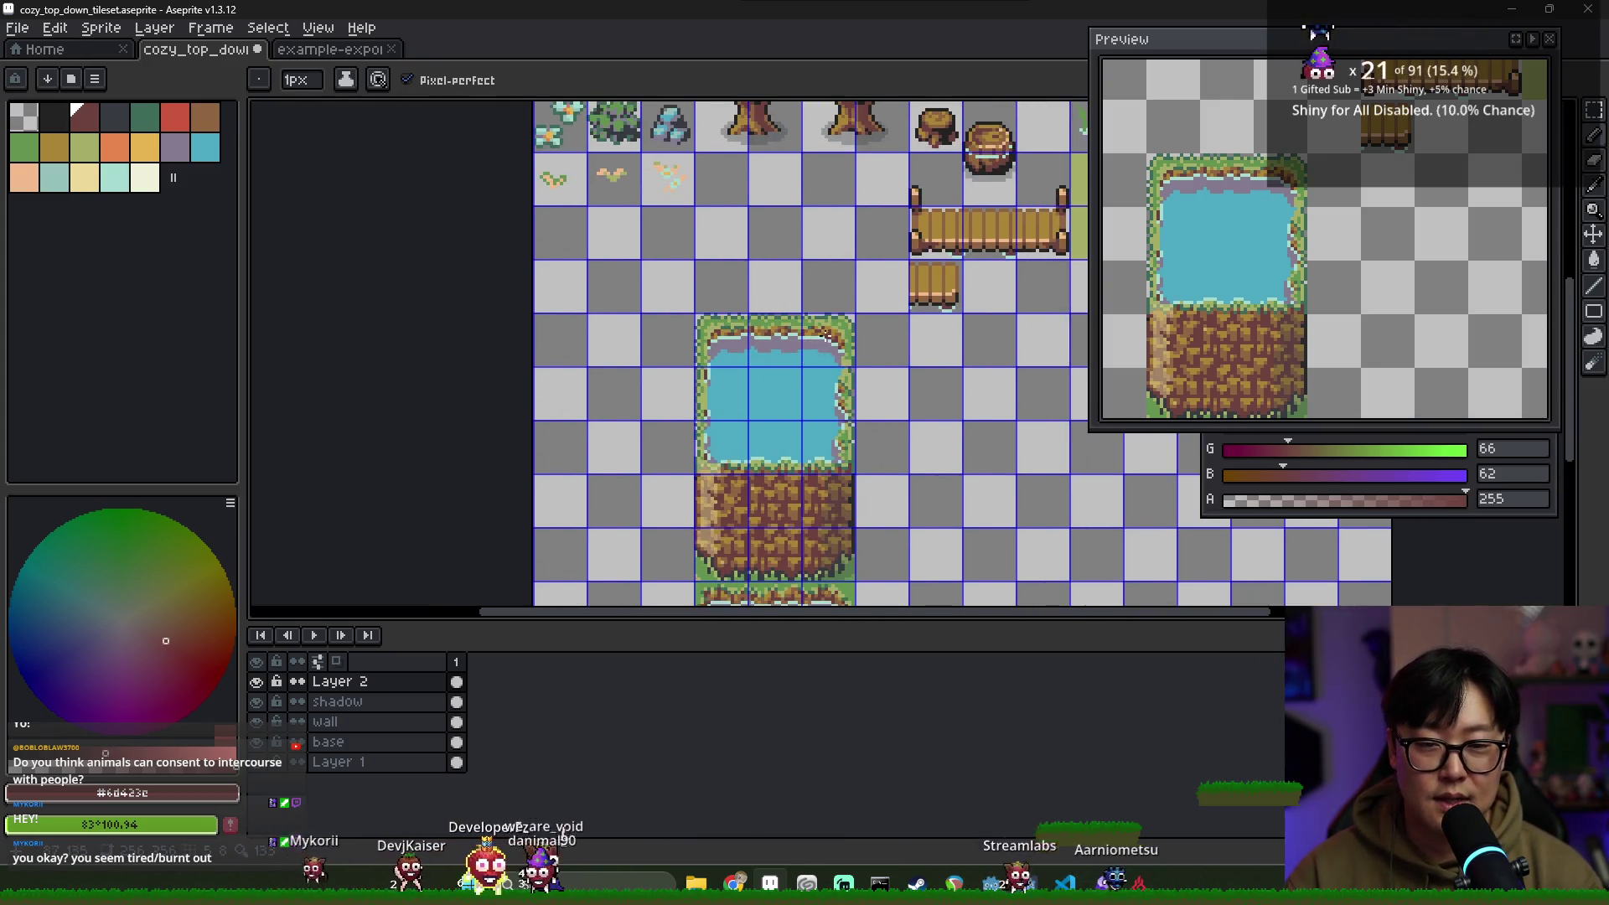
# Add olive green, ochre and darker brown pixel texture along the pond's top dirt strip
pyautogui.scroll(4, 825, 339)
pyautogui.keyDown('alt'); pyautogui.click(784, 308); pyautogui.keyUp('alt')
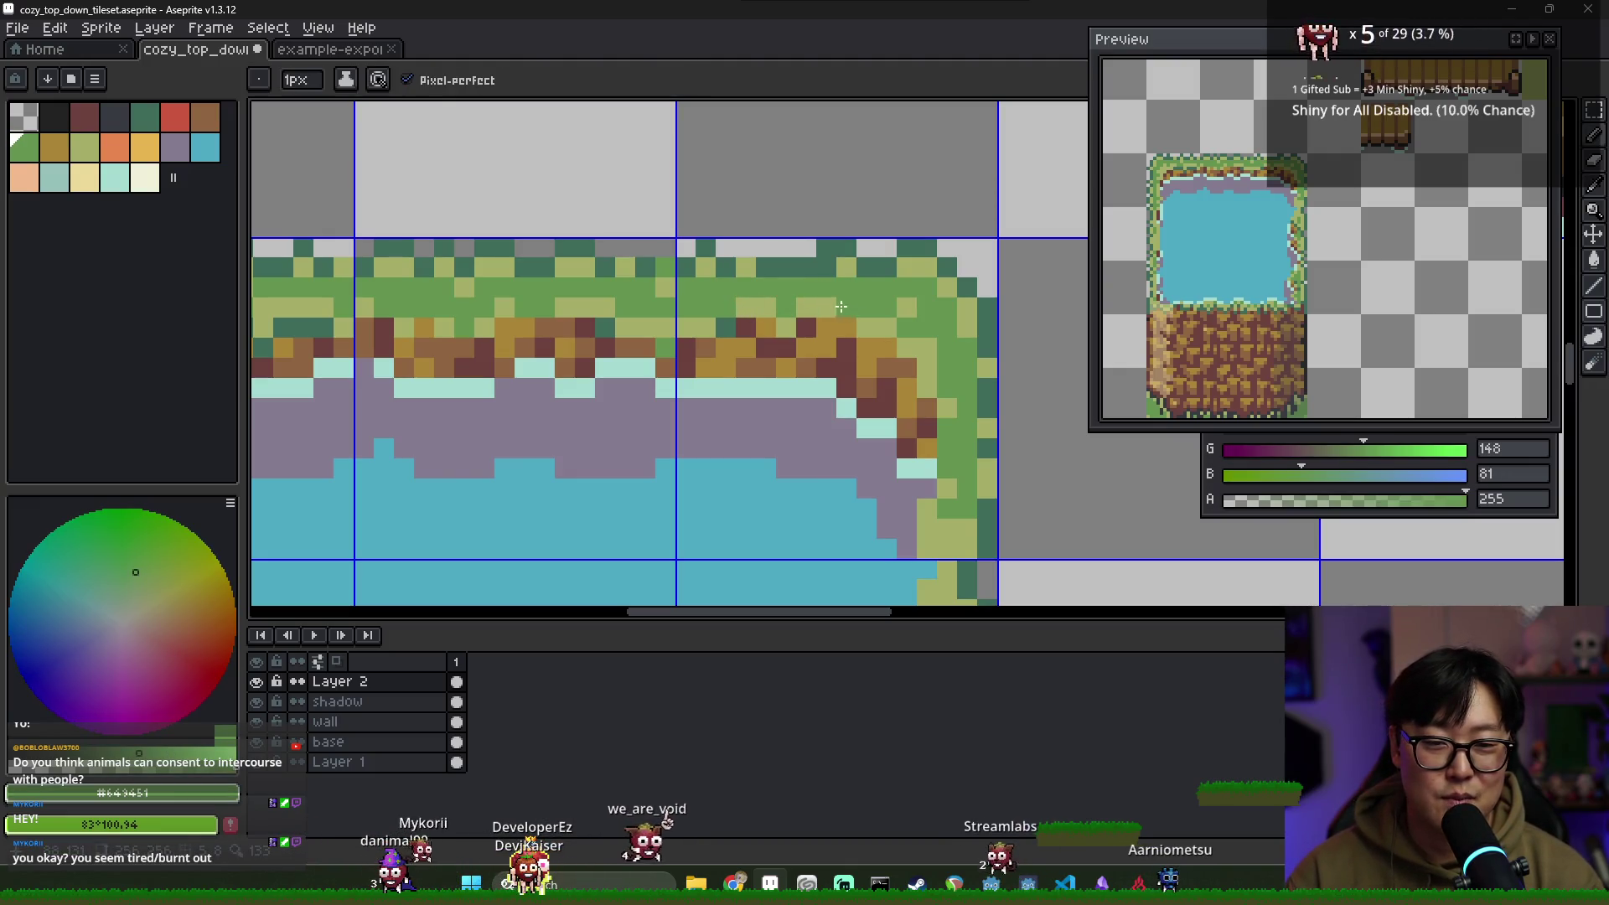
pyautogui.keyDown('alt'); pyautogui.click(812, 313); pyautogui.keyUp('alt')
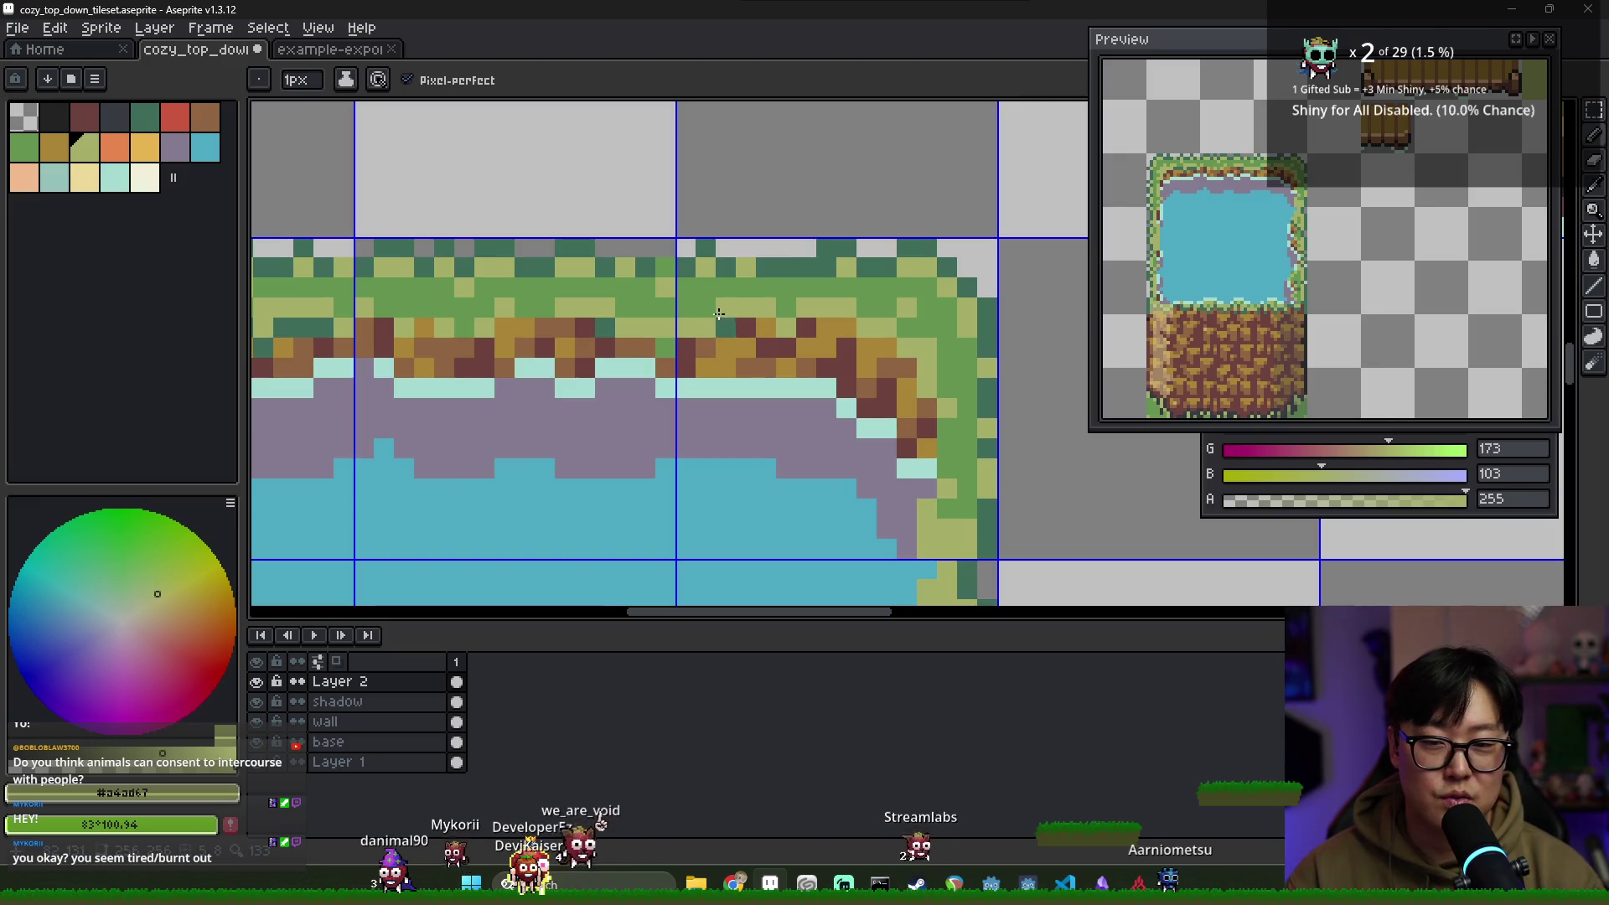
pyautogui.scroll(-2, 779, 348)
pyautogui.scroll(2, 775, 348)
pyautogui.keyDown('alt'); pyautogui.click(772, 348); pyautogui.keyUp('alt')
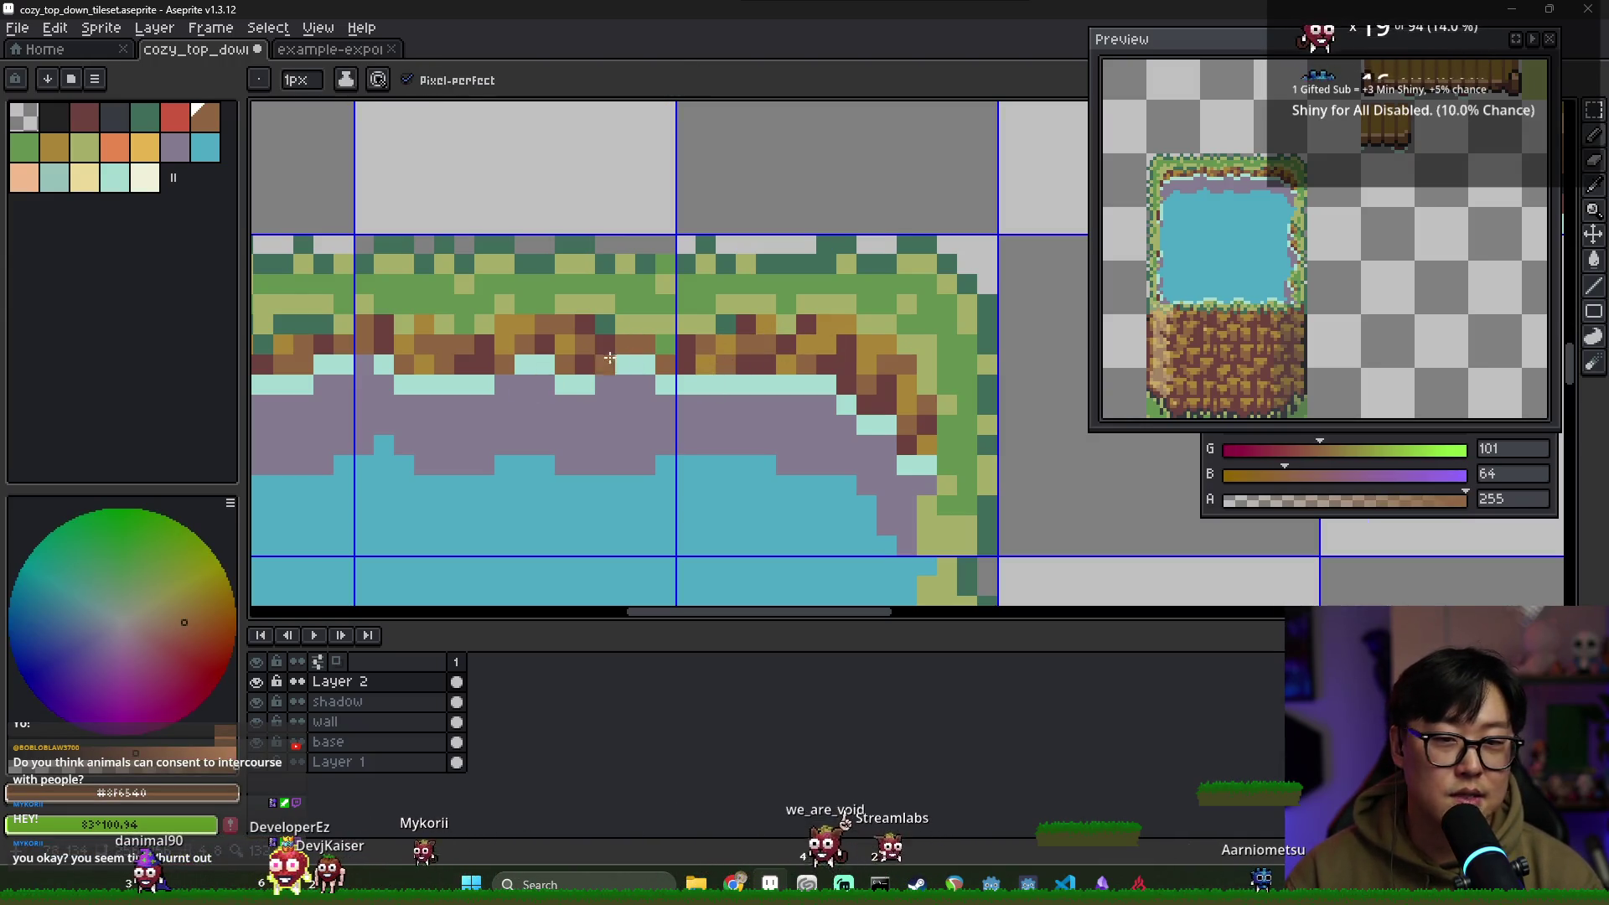
pyautogui.scroll(-2, 587, 355)
pyautogui.scroll(-5, 586, 354)
pyautogui.scroll(3, 503, 380)
pyautogui.scroll(2, 631, 338)
pyautogui.keyDown('alt'); pyautogui.click(629, 315); pyautogui.keyUp('alt')
pyautogui.keyDown('alt'); pyautogui.click(634, 327); pyautogui.keyUp('alt')
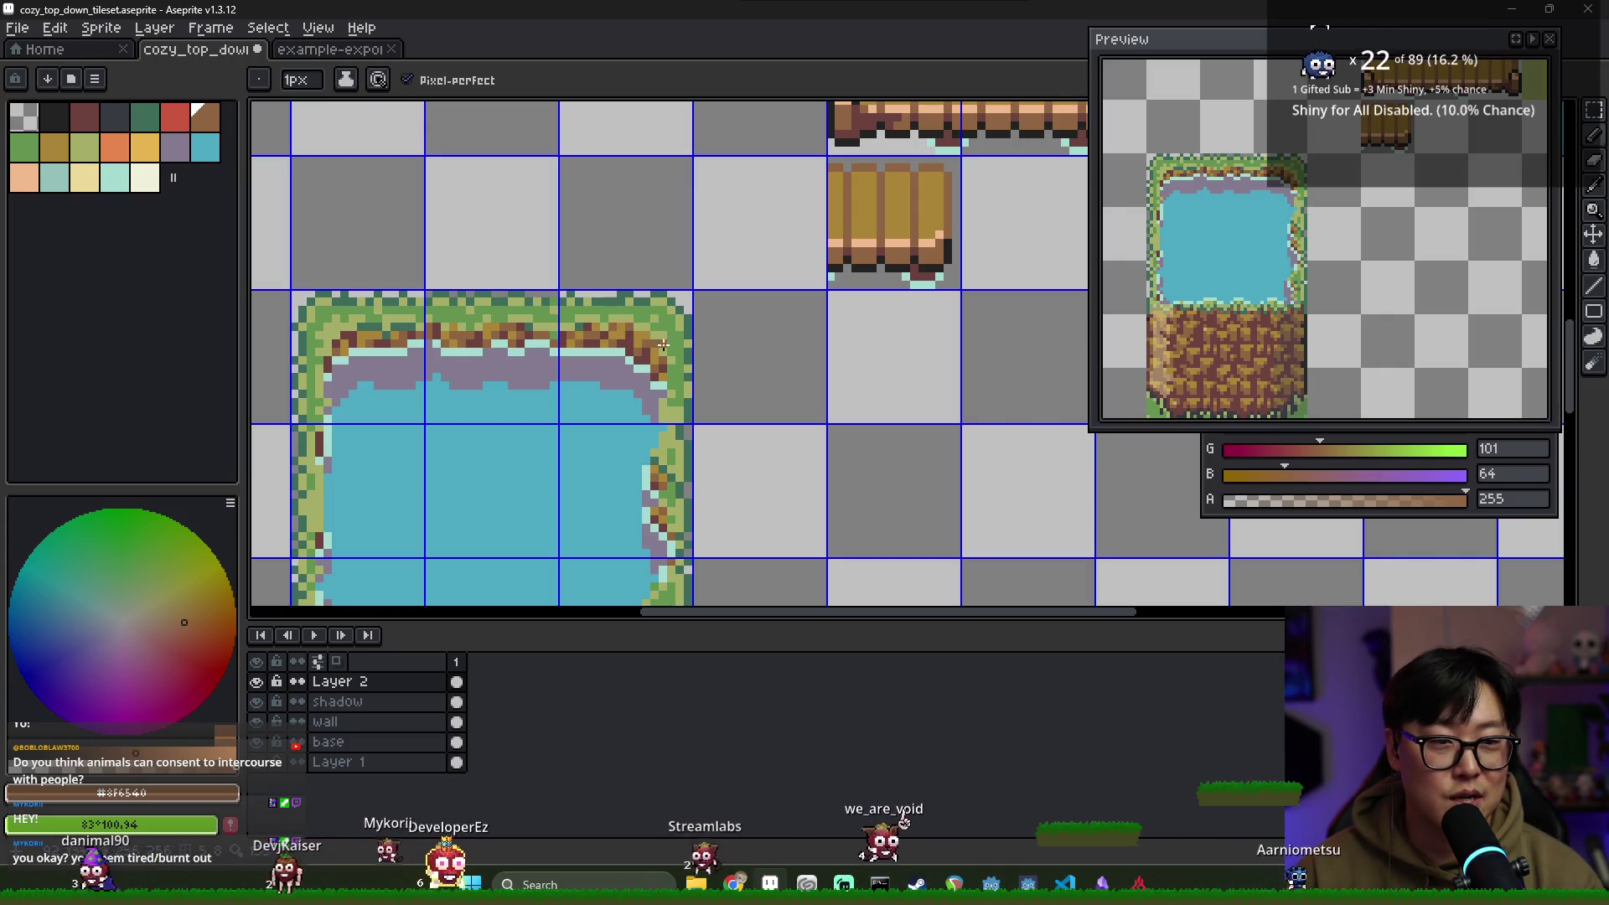
# Eyedrop the light grass green and paint highlight pixels down the pond's right edge
pyautogui.keyDown('alt'); pyautogui.click(664, 339); pyautogui.keyUp('alt')
pyautogui.keyDown('alt'); pyautogui.click(669, 335); pyautogui.keyUp('alt')
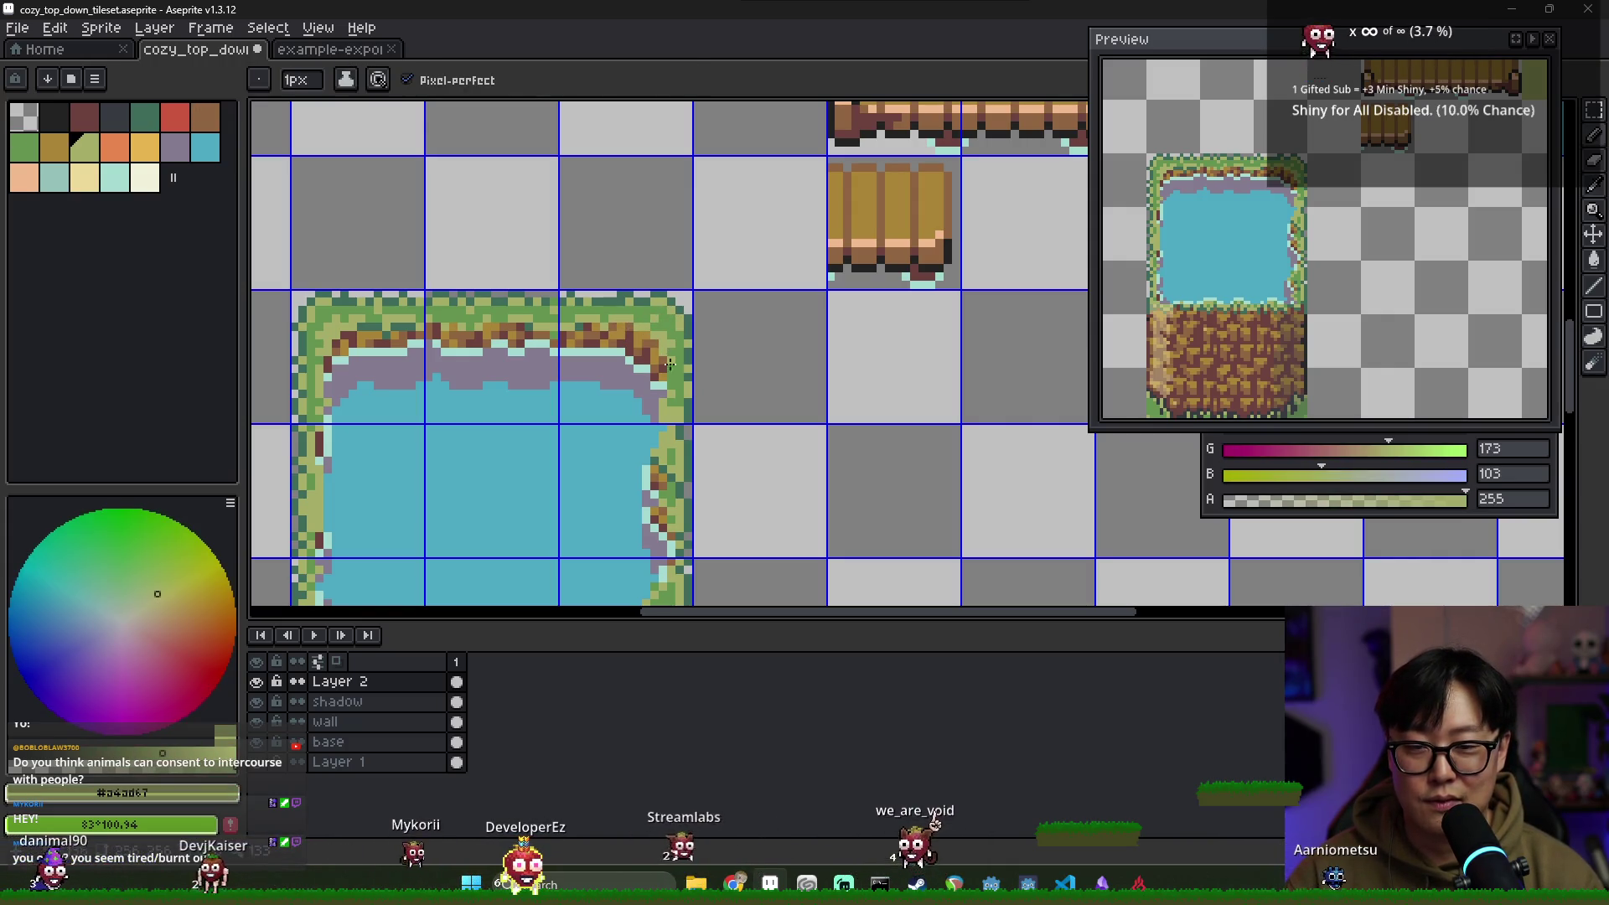
pyautogui.scroll(-1, 679, 337)
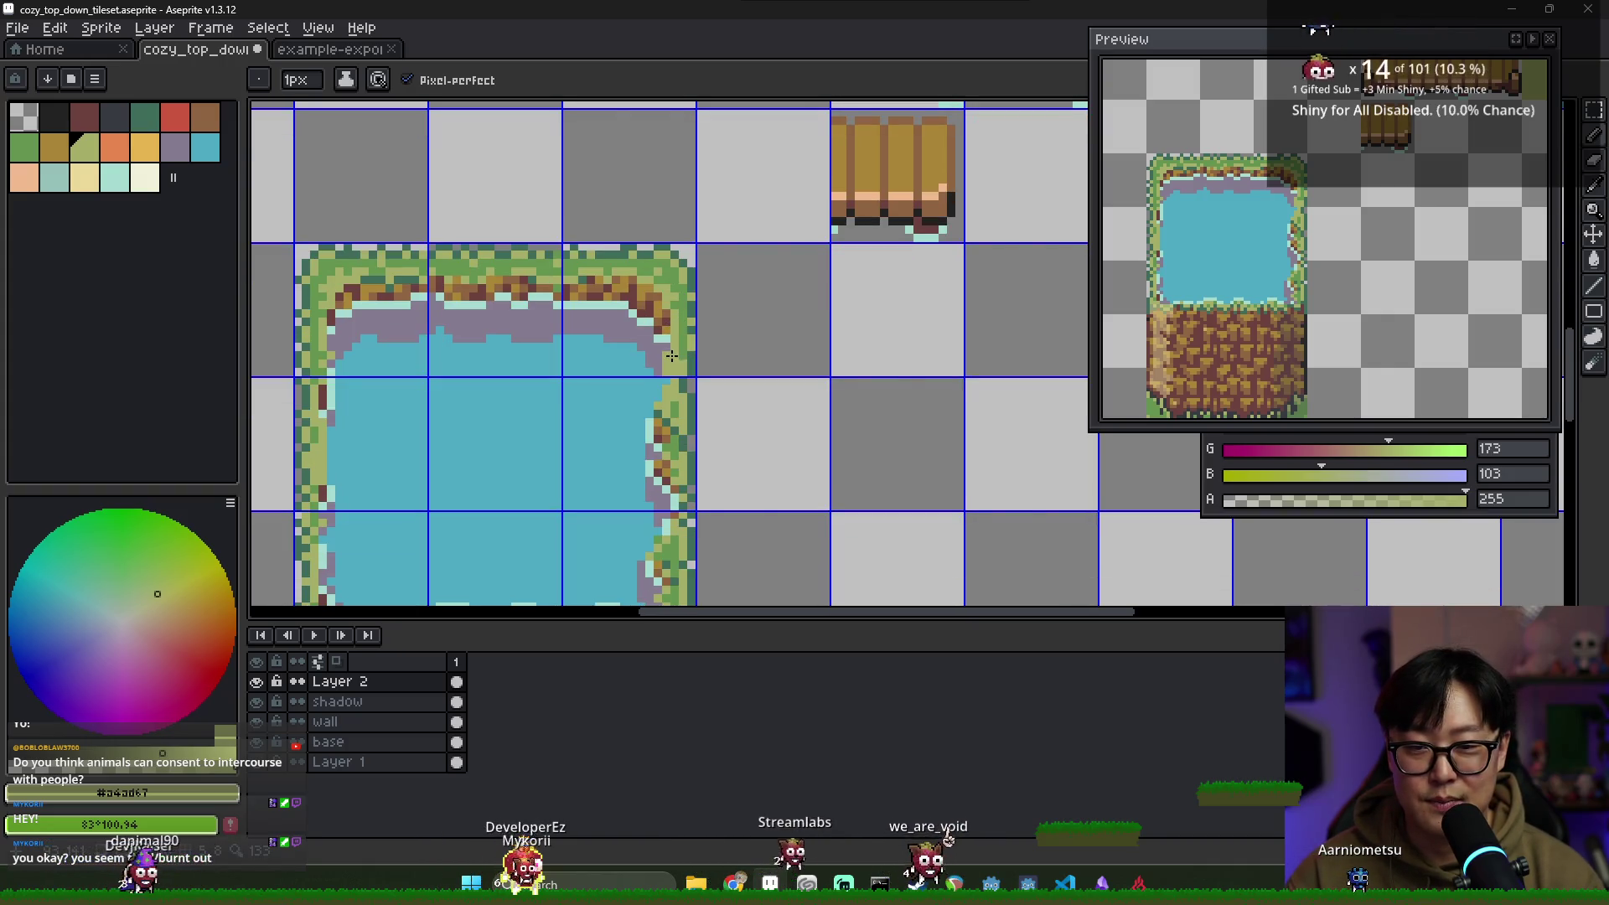
pyautogui.keyDown('alt'); pyautogui.click(678, 364); pyautogui.keyUp('alt')
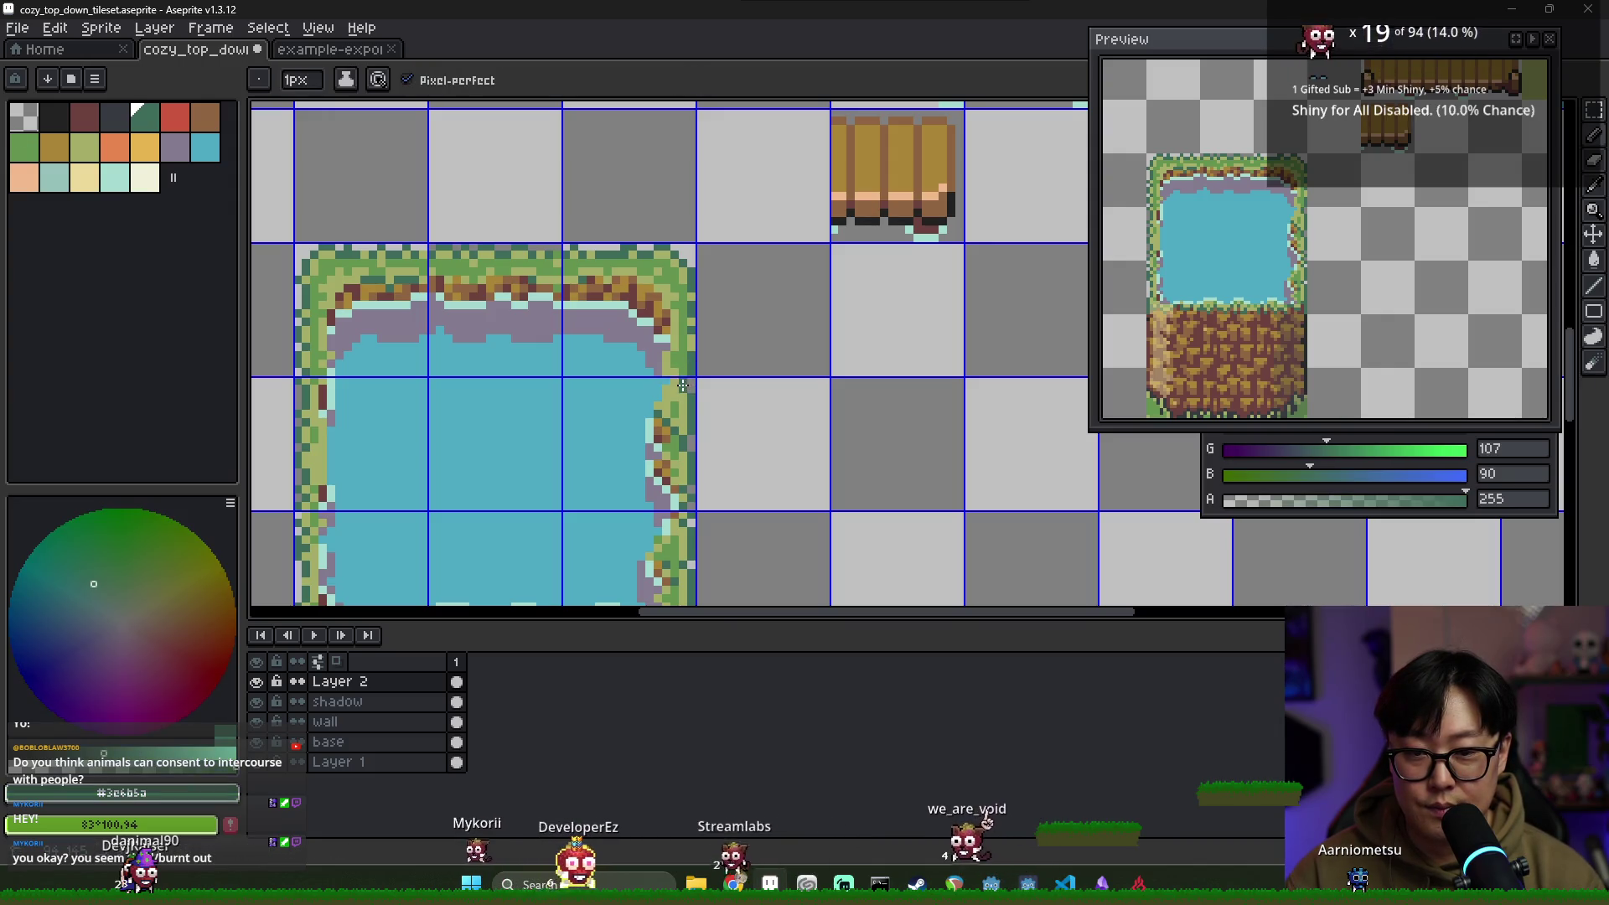
pyautogui.keyDown('alt'); pyautogui.click(684, 391); pyautogui.keyUp('alt')
pyautogui.moveTo(672, 409); pyautogui.dragTo(677, 378)
# Bring the pond's lower part into view and sample the darker grass and dark teal greens
pyautogui.keyDown('alt'); pyautogui.click(675, 406); pyautogui.keyUp('alt')
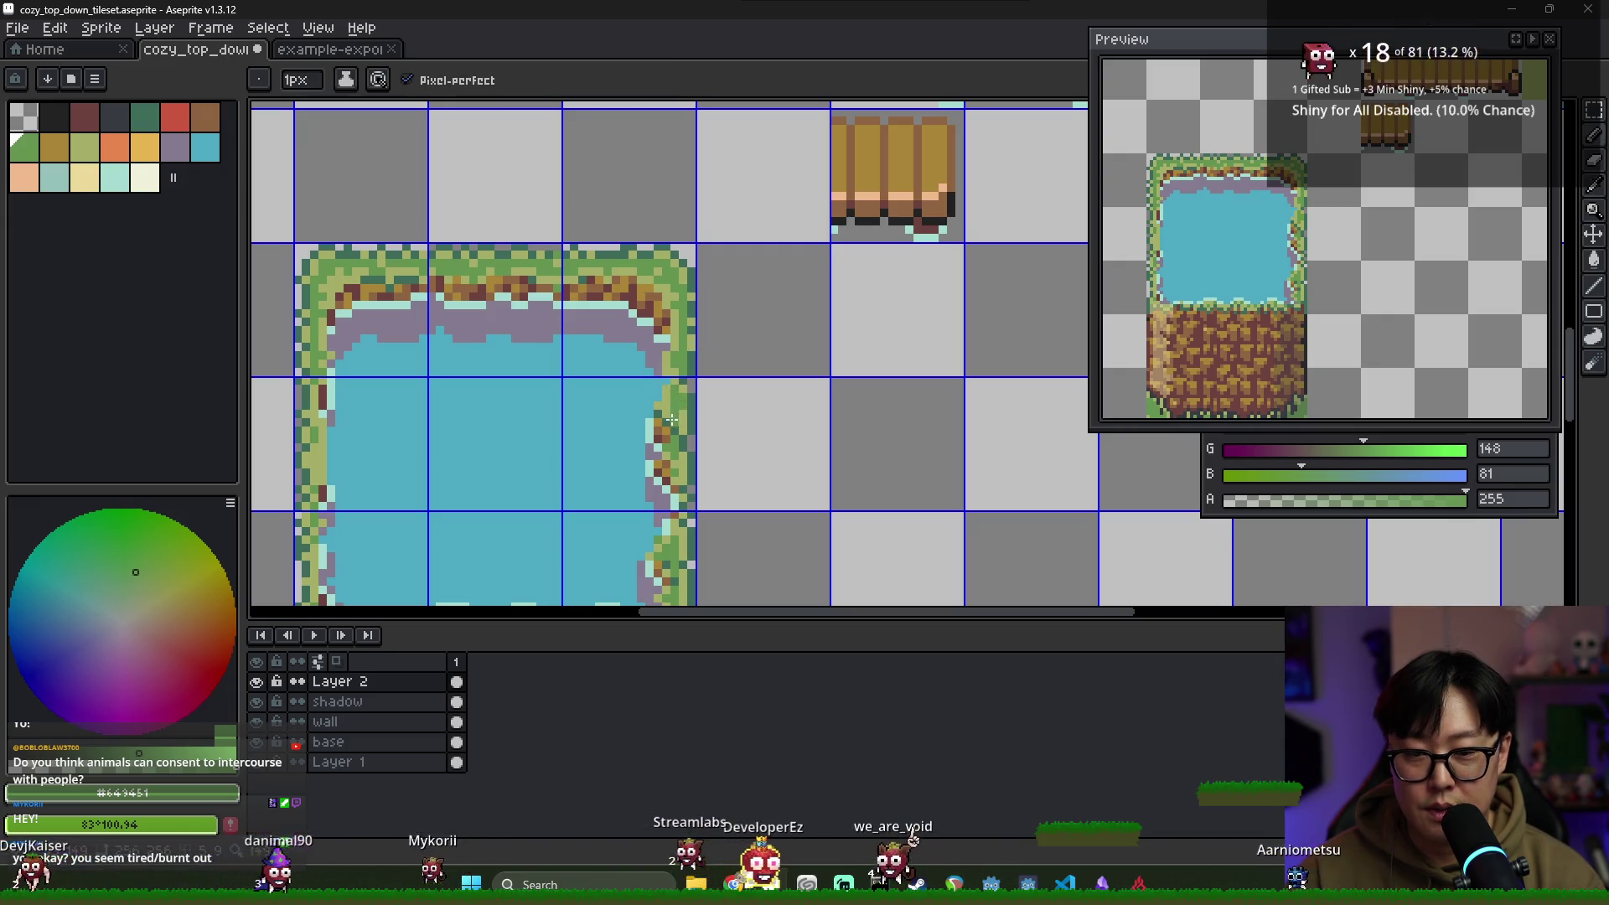
pyautogui.moveTo(679, 440); pyautogui.dragTo(687, 352)
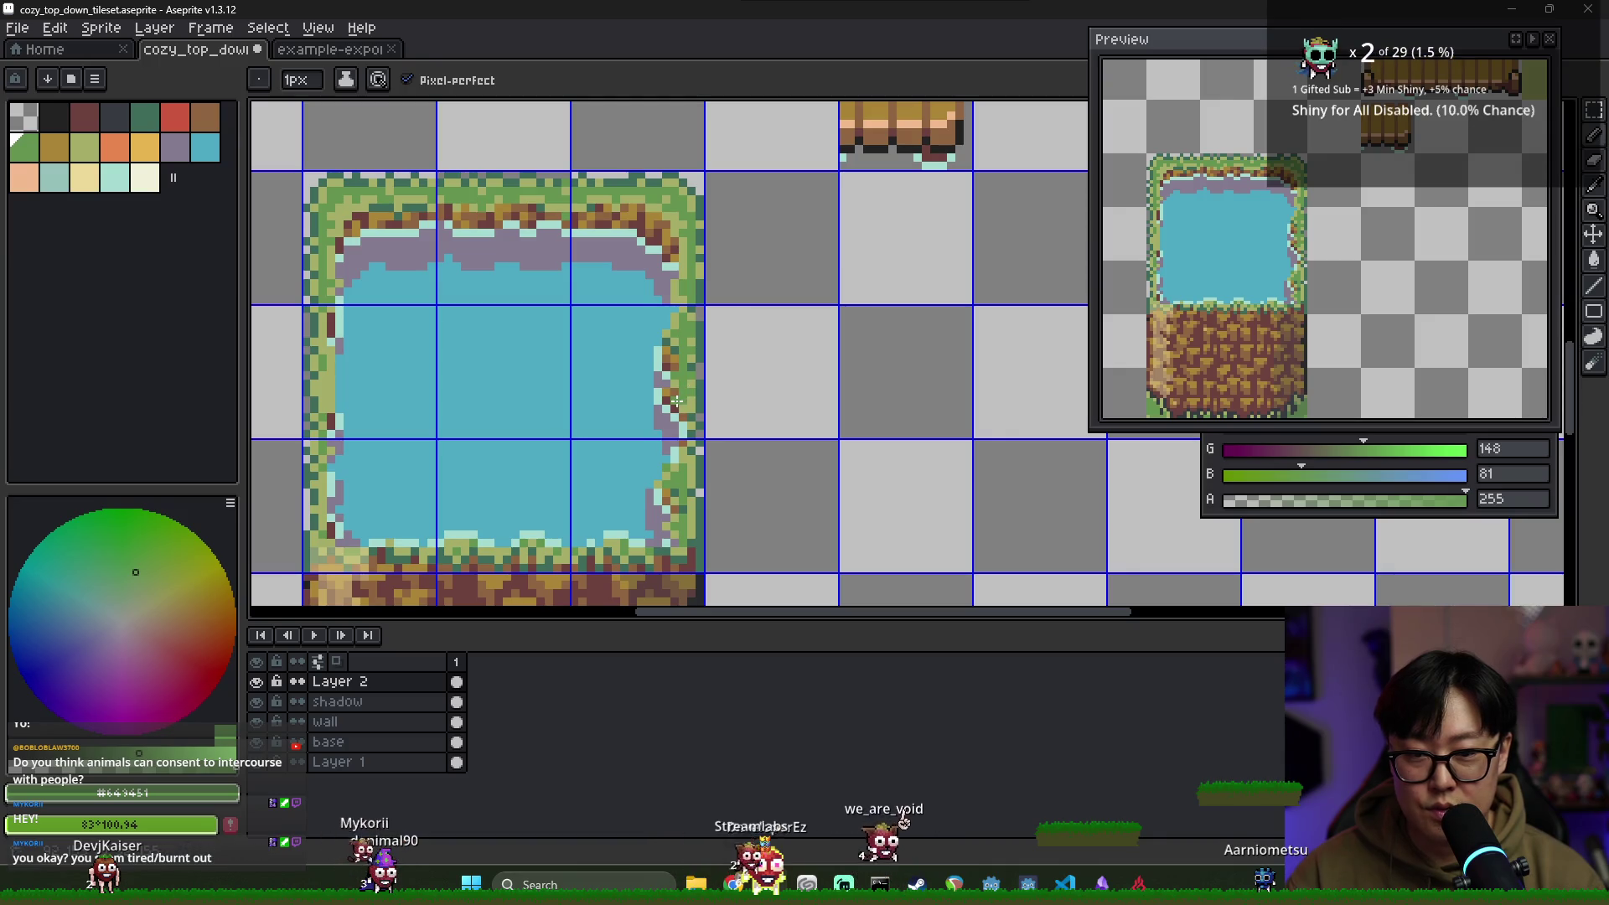
pyautogui.scroll(-1, 673, 413)
pyautogui.scroll(2, 673, 413)
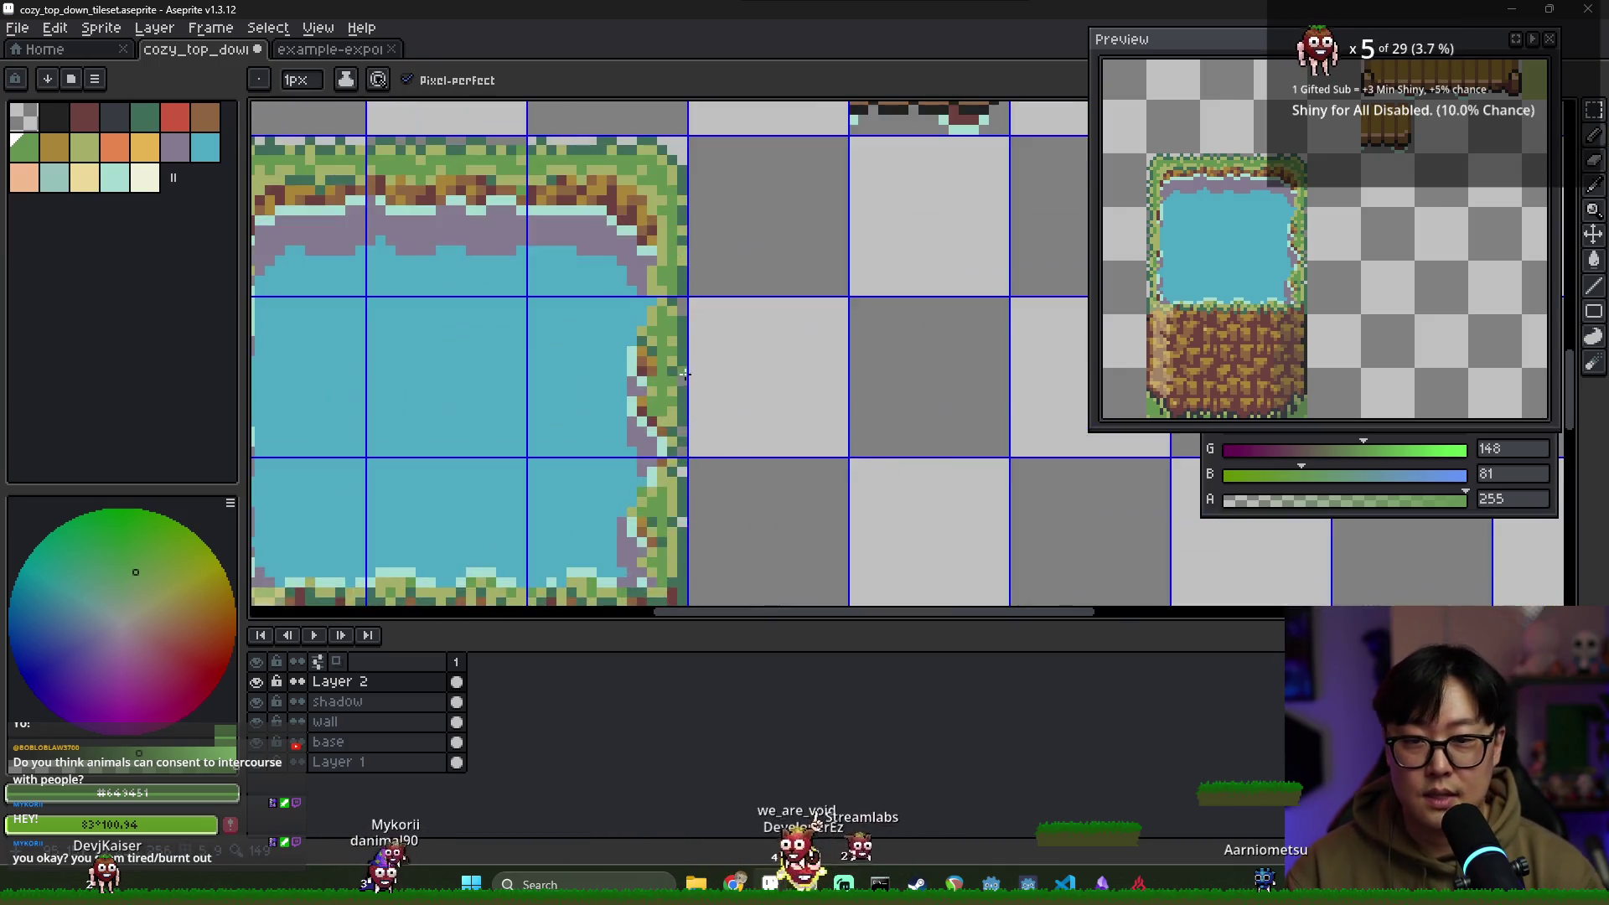
pyautogui.press('alt')
pyautogui.keyDown('alt'); pyautogui.click(650, 353); pyautogui.keyUp('alt')
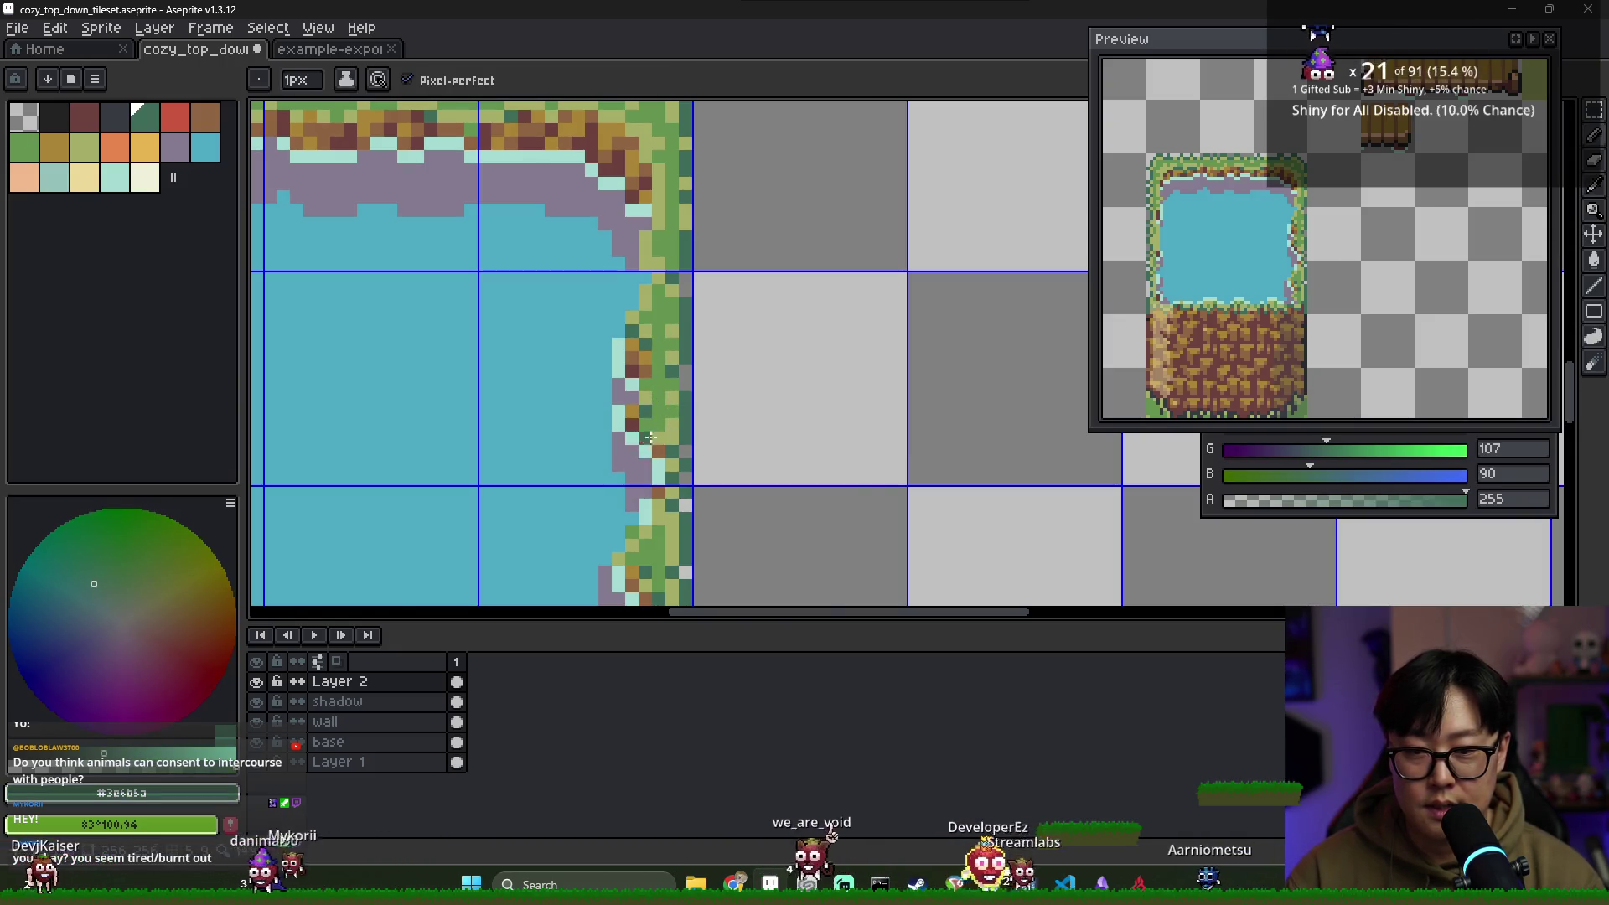
pyautogui.scroll(-3, 648, 442)
pyautogui.scroll(-1, 664, 486)
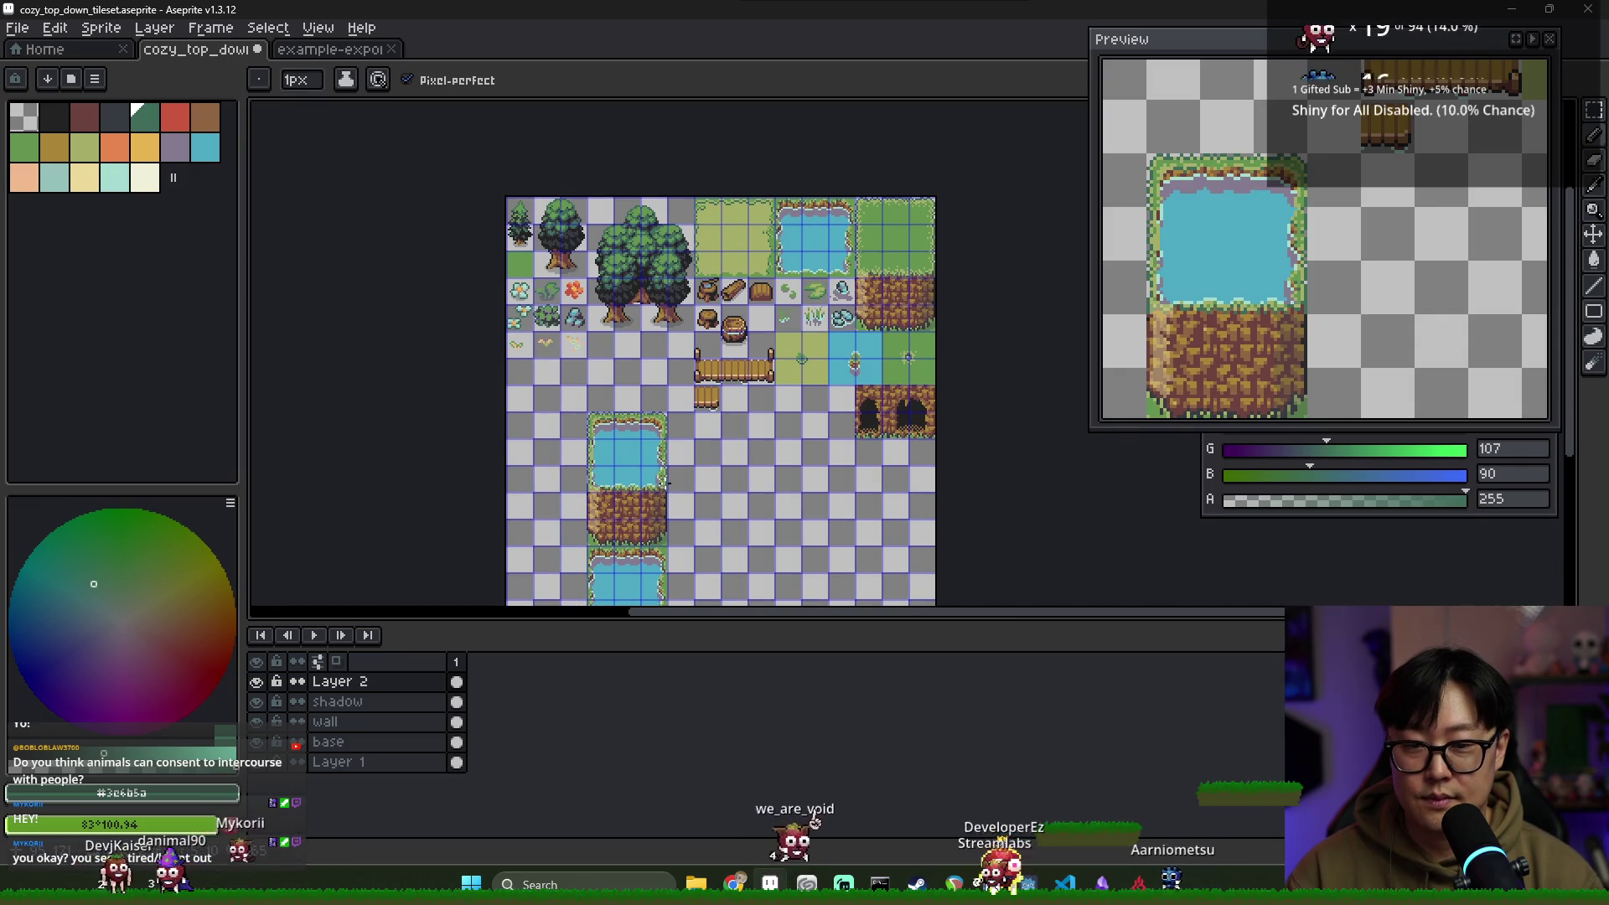
# Sample ochre, pale cyan foam and brown from the pond's right bank
pyautogui.scroll(5, 665, 484)
pyautogui.keyDown('alt'); pyautogui.click(652, 406); pyautogui.keyUp('alt')
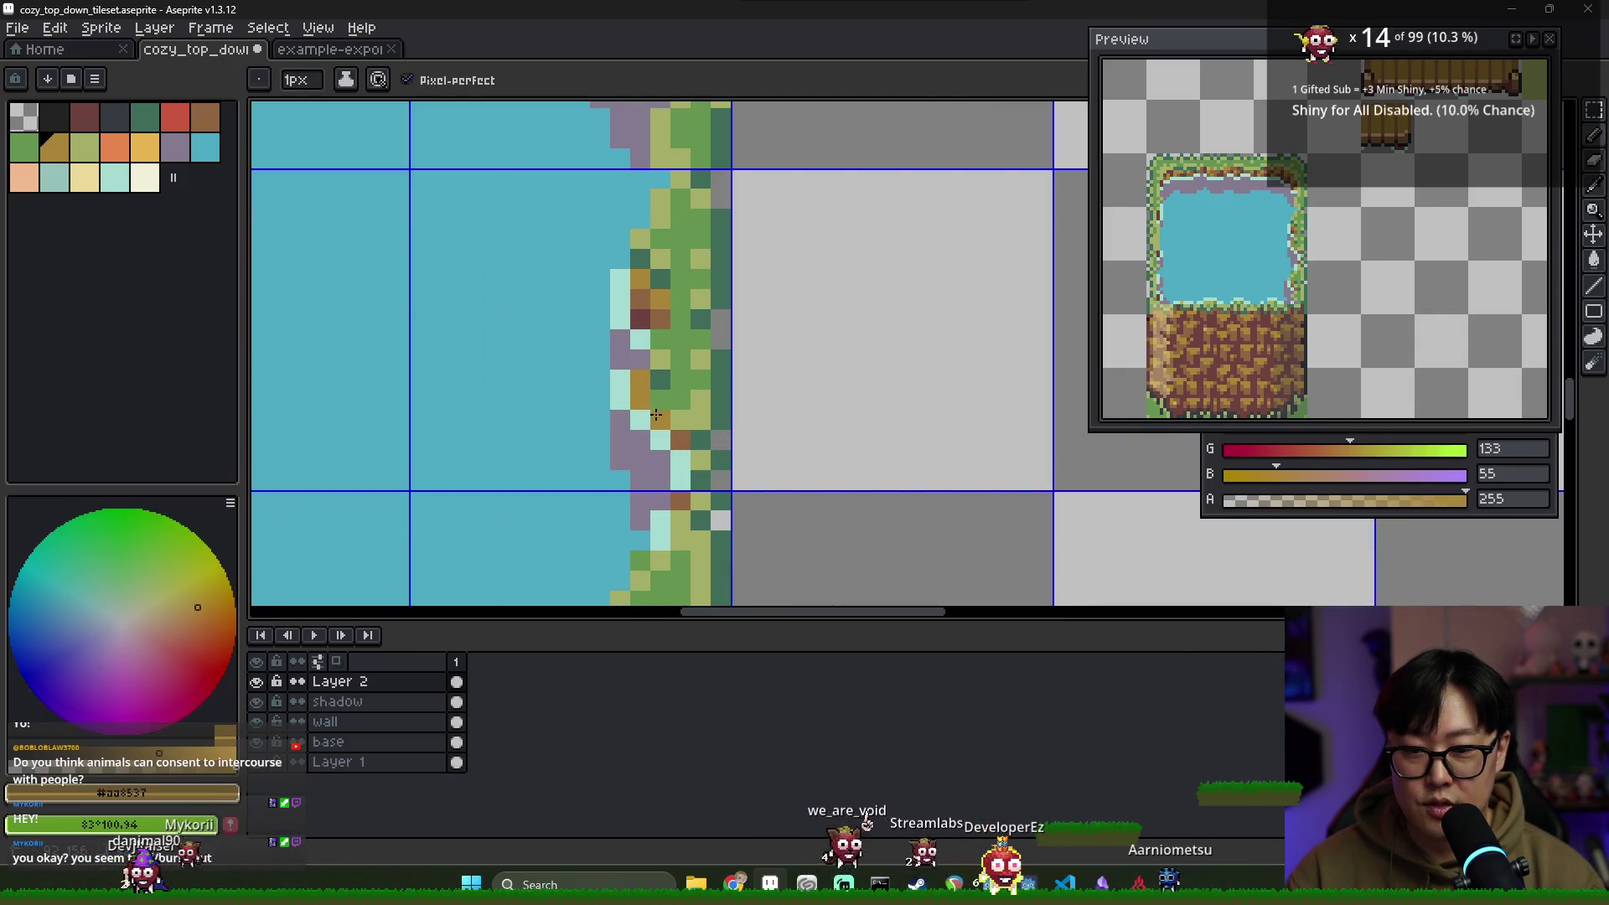
pyautogui.keyDown('alt'); pyautogui.click(660, 423); pyautogui.keyUp('alt')
pyautogui.keyDown('alt'); pyautogui.click(632, 436); pyautogui.keyUp('alt')
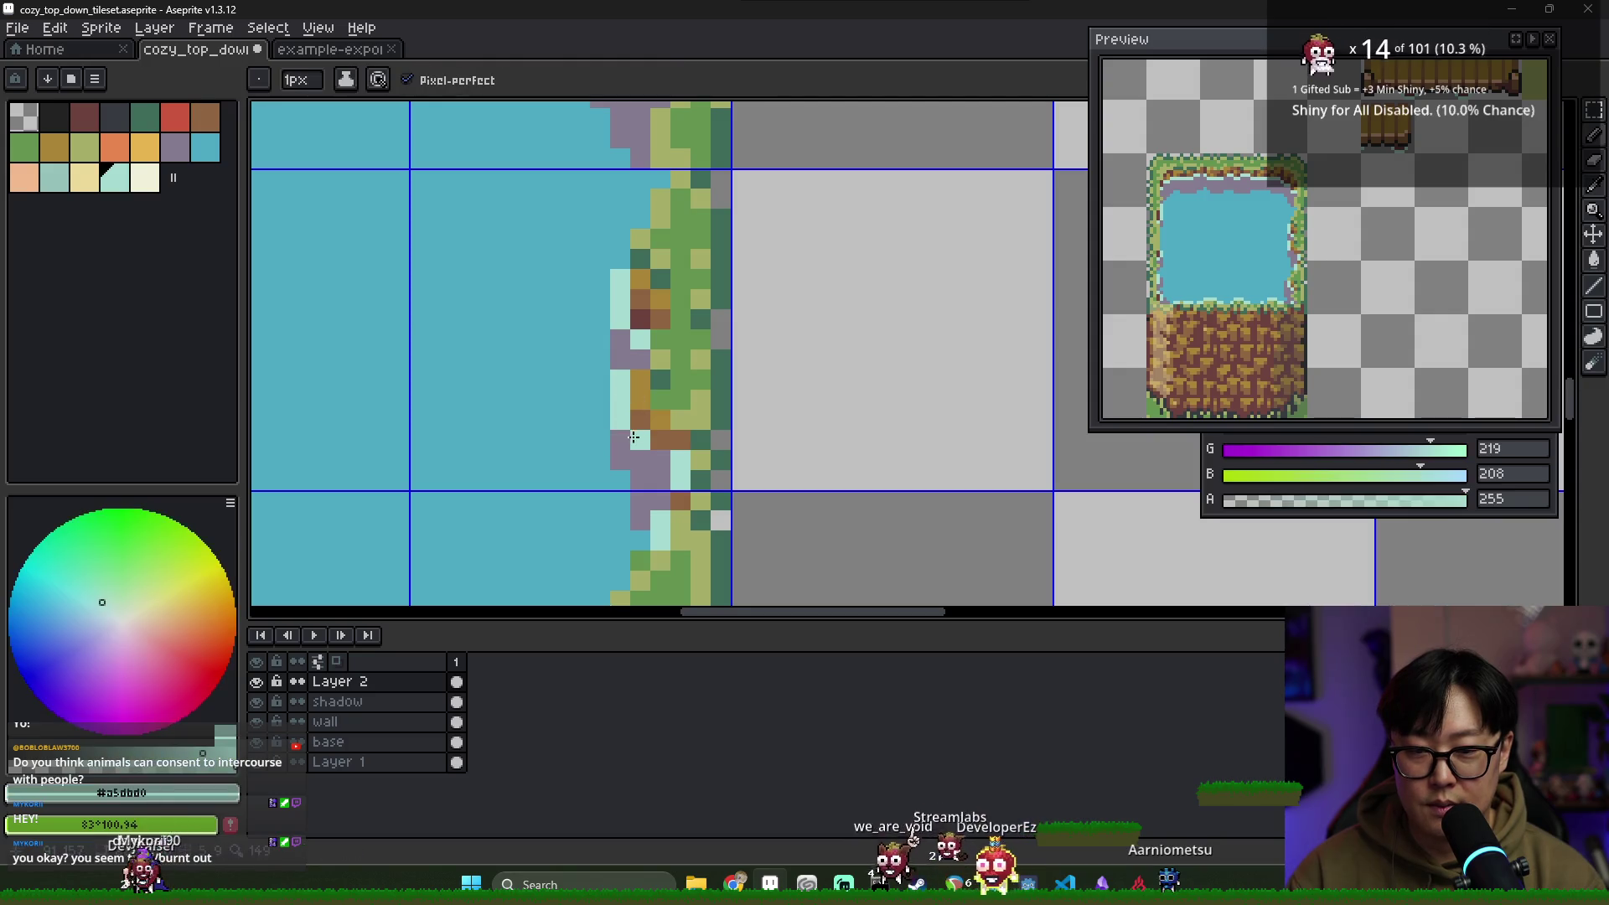
pyautogui.keyDown('alt'); pyautogui.click(659, 439); pyautogui.keyUp('alt')
# Sample the bank's dark brown, then the green on the pond's right edge
pyautogui.scroll(-5, 709, 496)
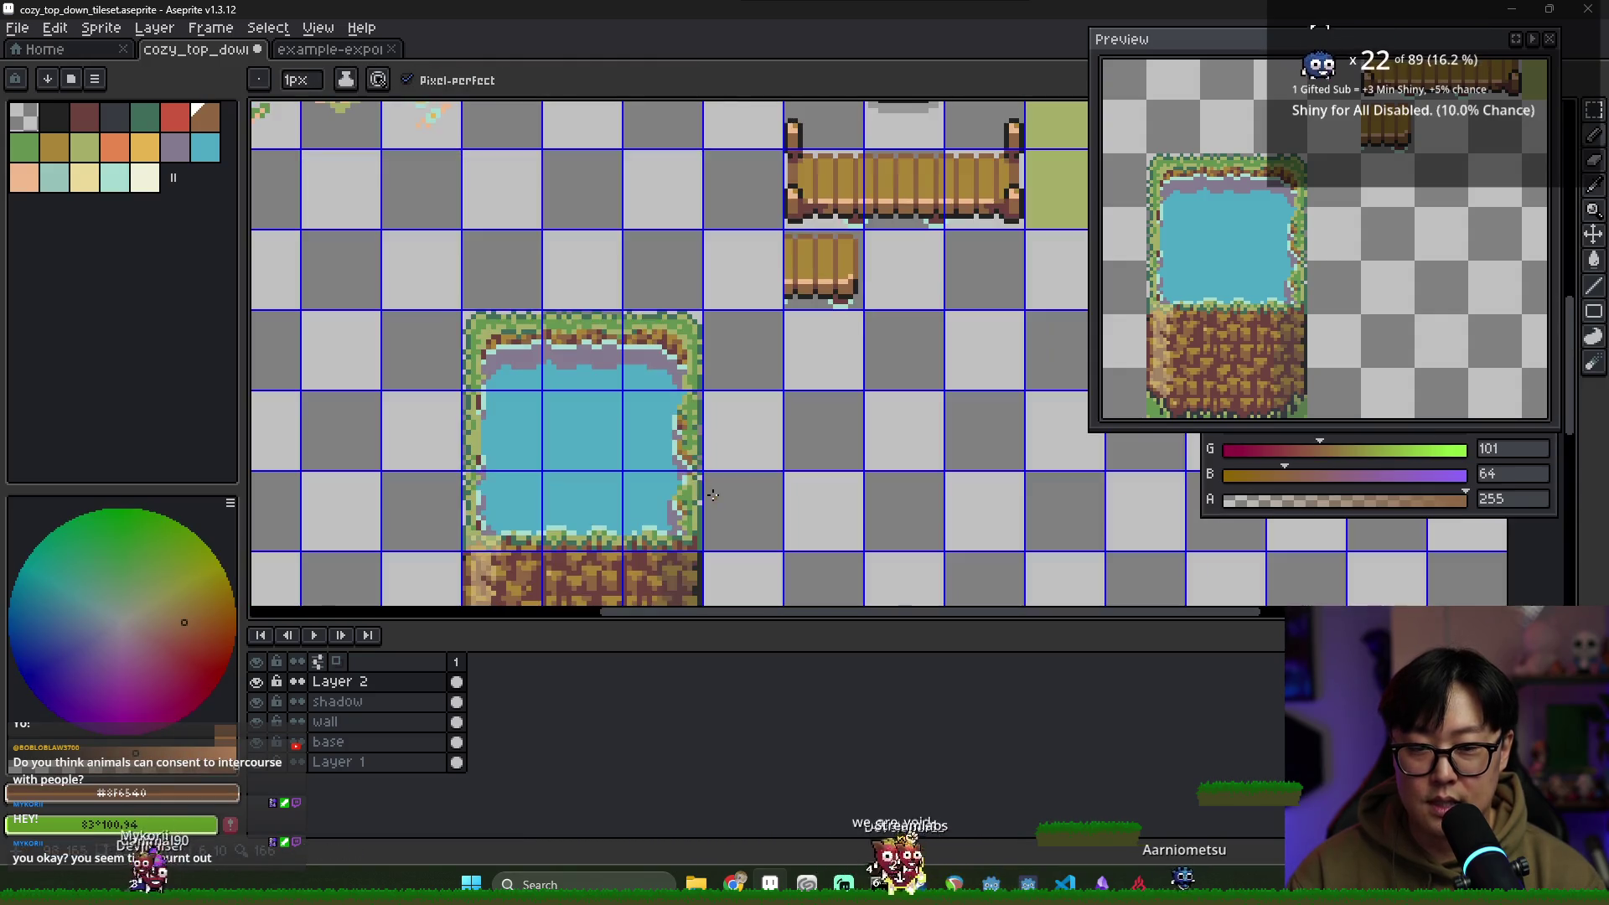
pyautogui.scroll(5, 714, 500)
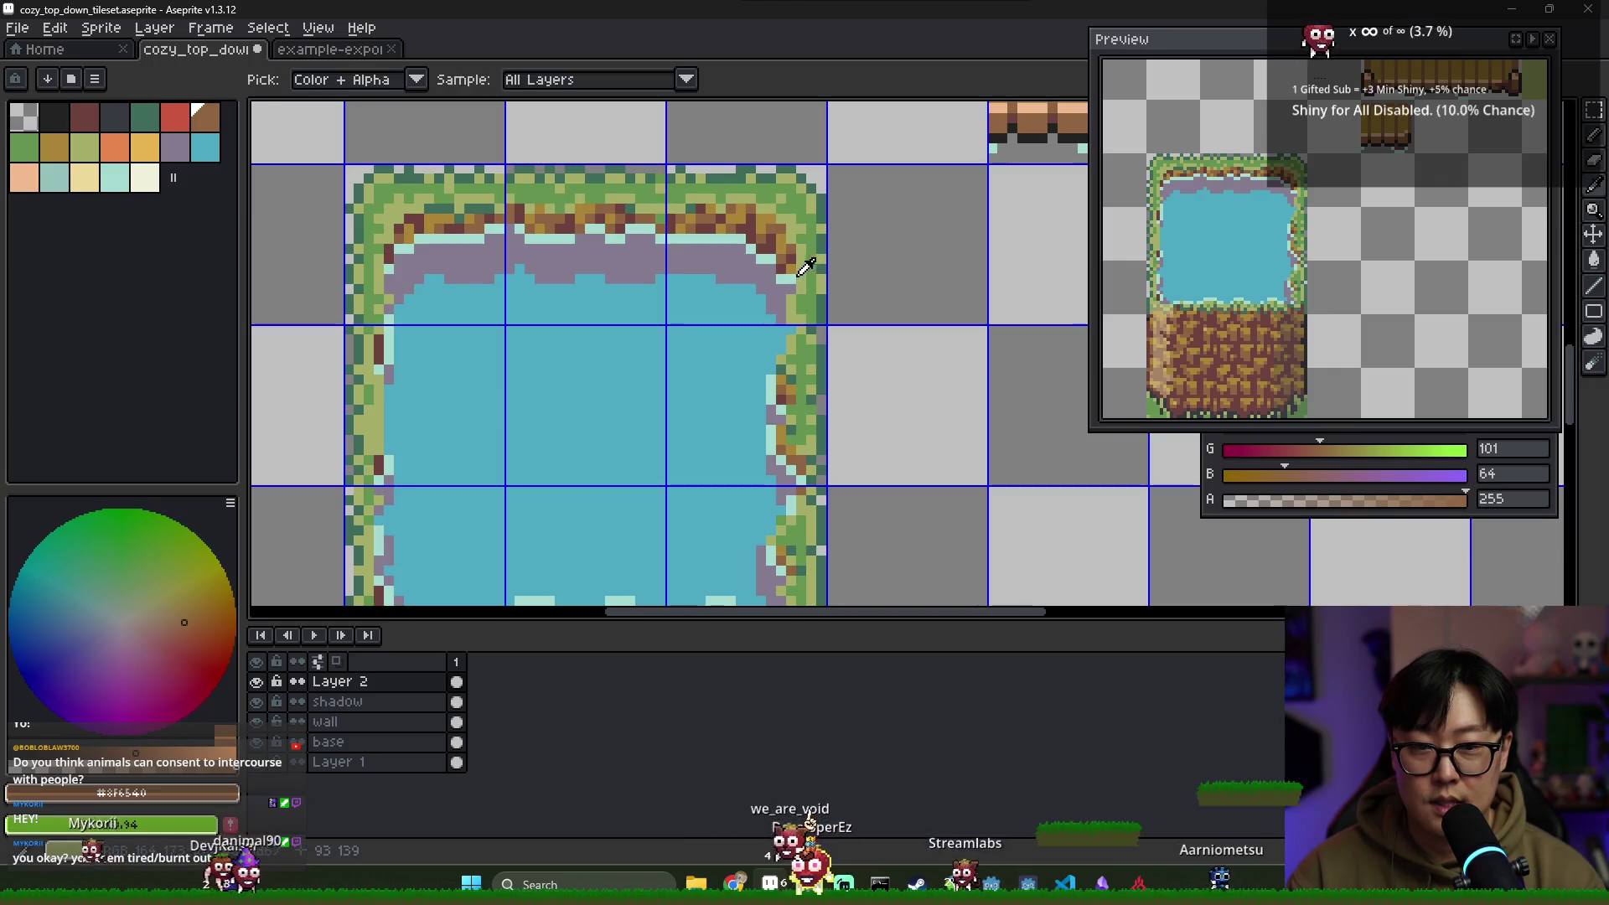
pyautogui.keyDown('alt'); pyautogui.click(802, 466); pyautogui.keyUp('alt')
pyautogui.scroll(-3, 796, 461)
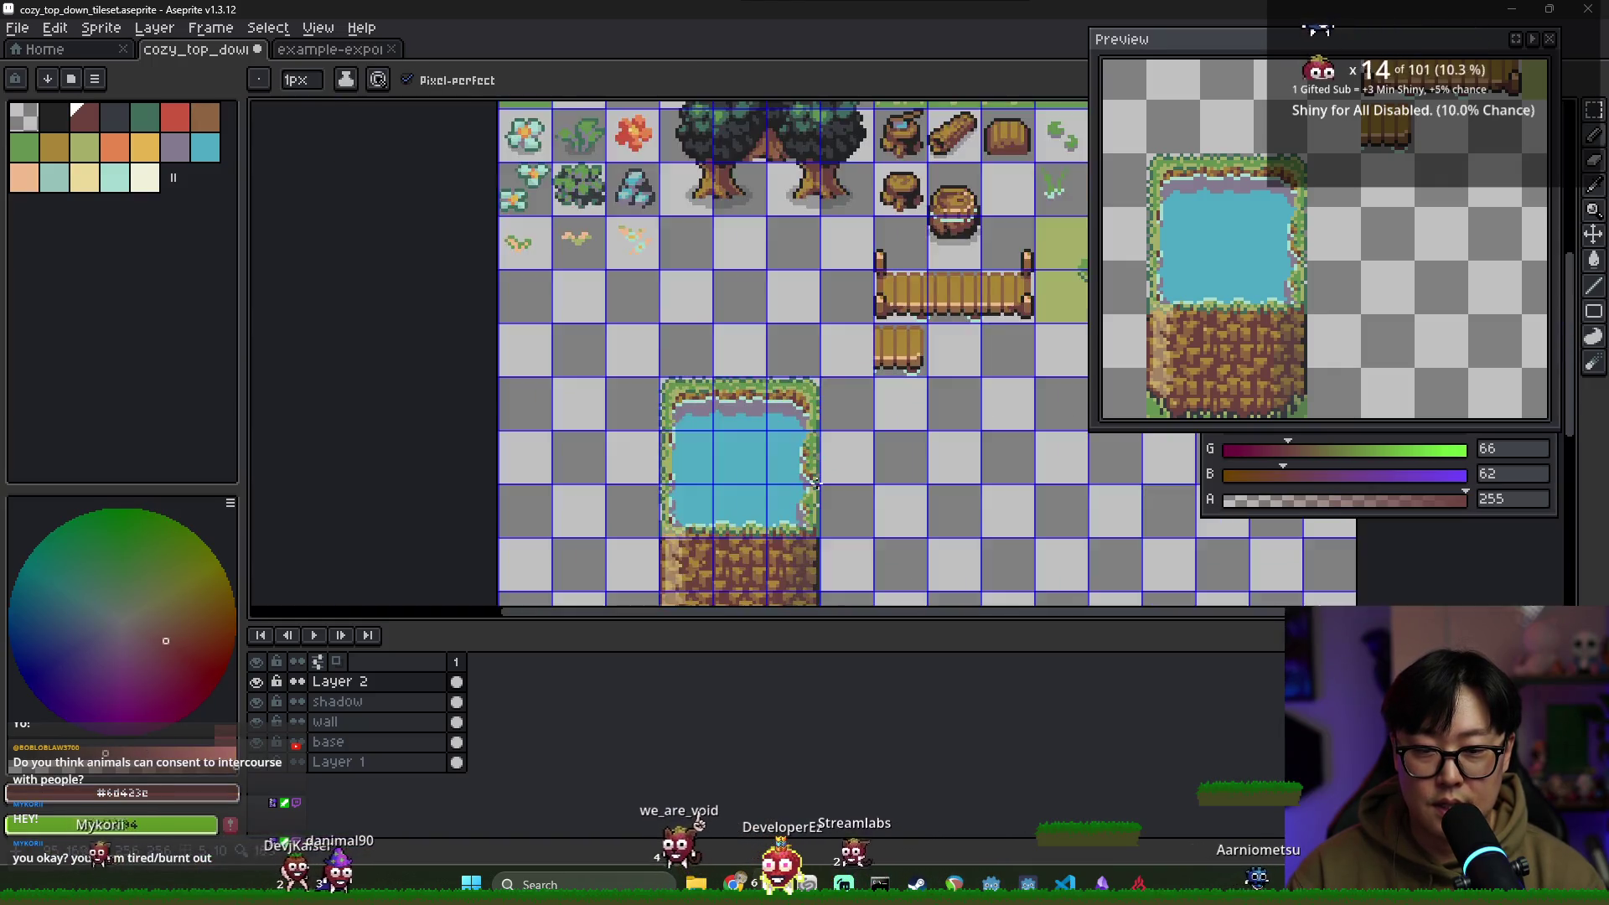
pyautogui.scroll(2, 784, 453)
pyautogui.scroll(-5, 867, 508)
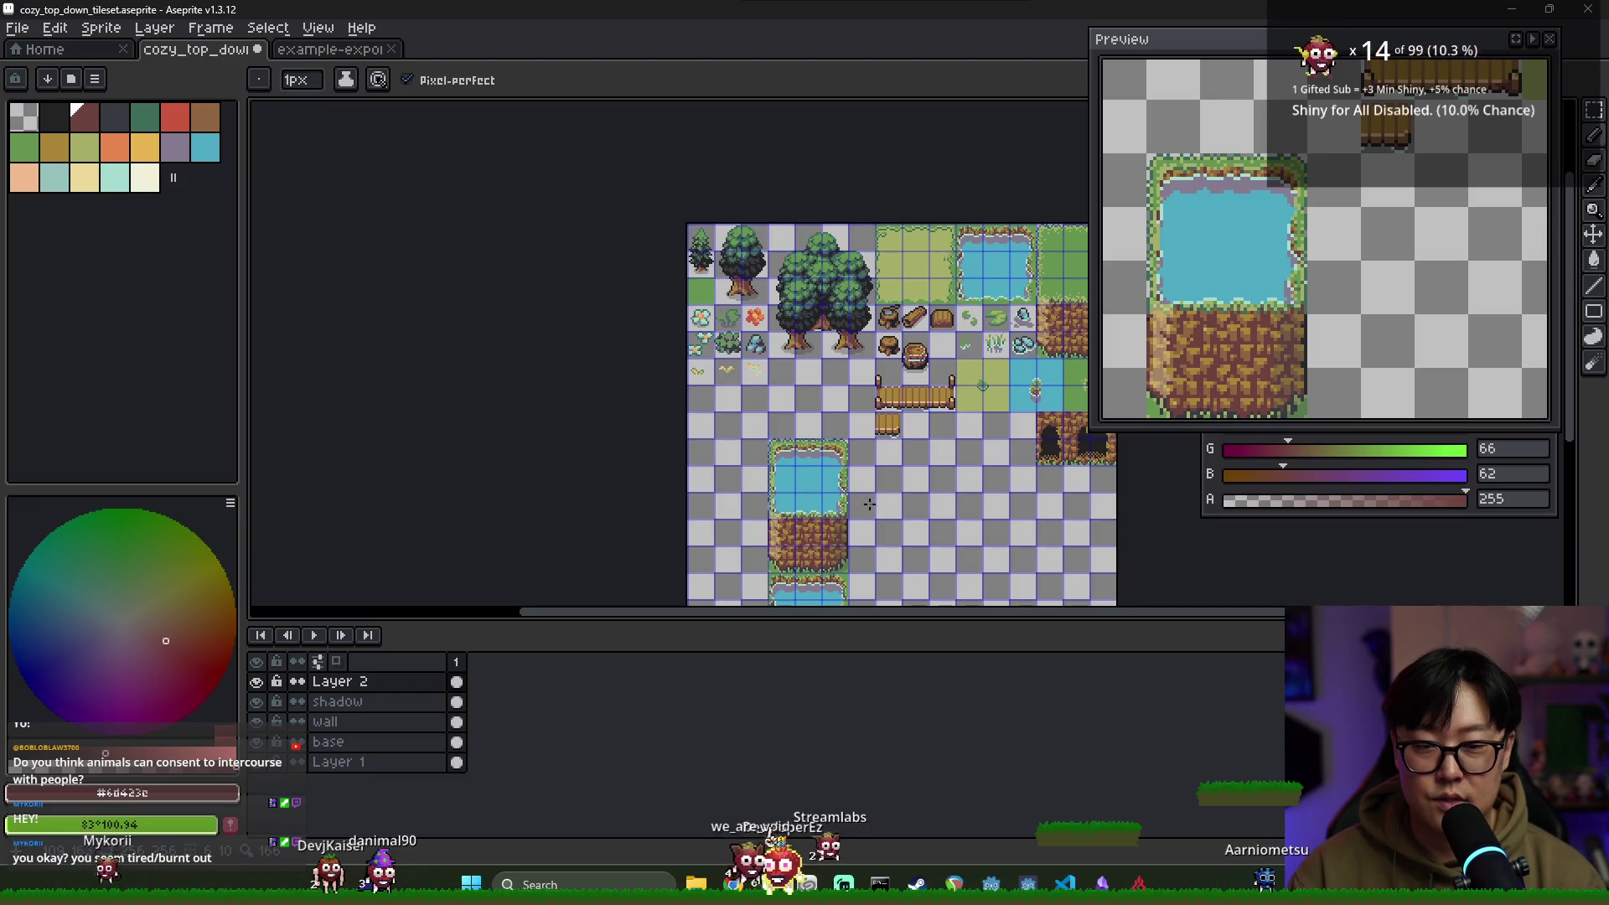
pyautogui.scroll(3, 829, 461)
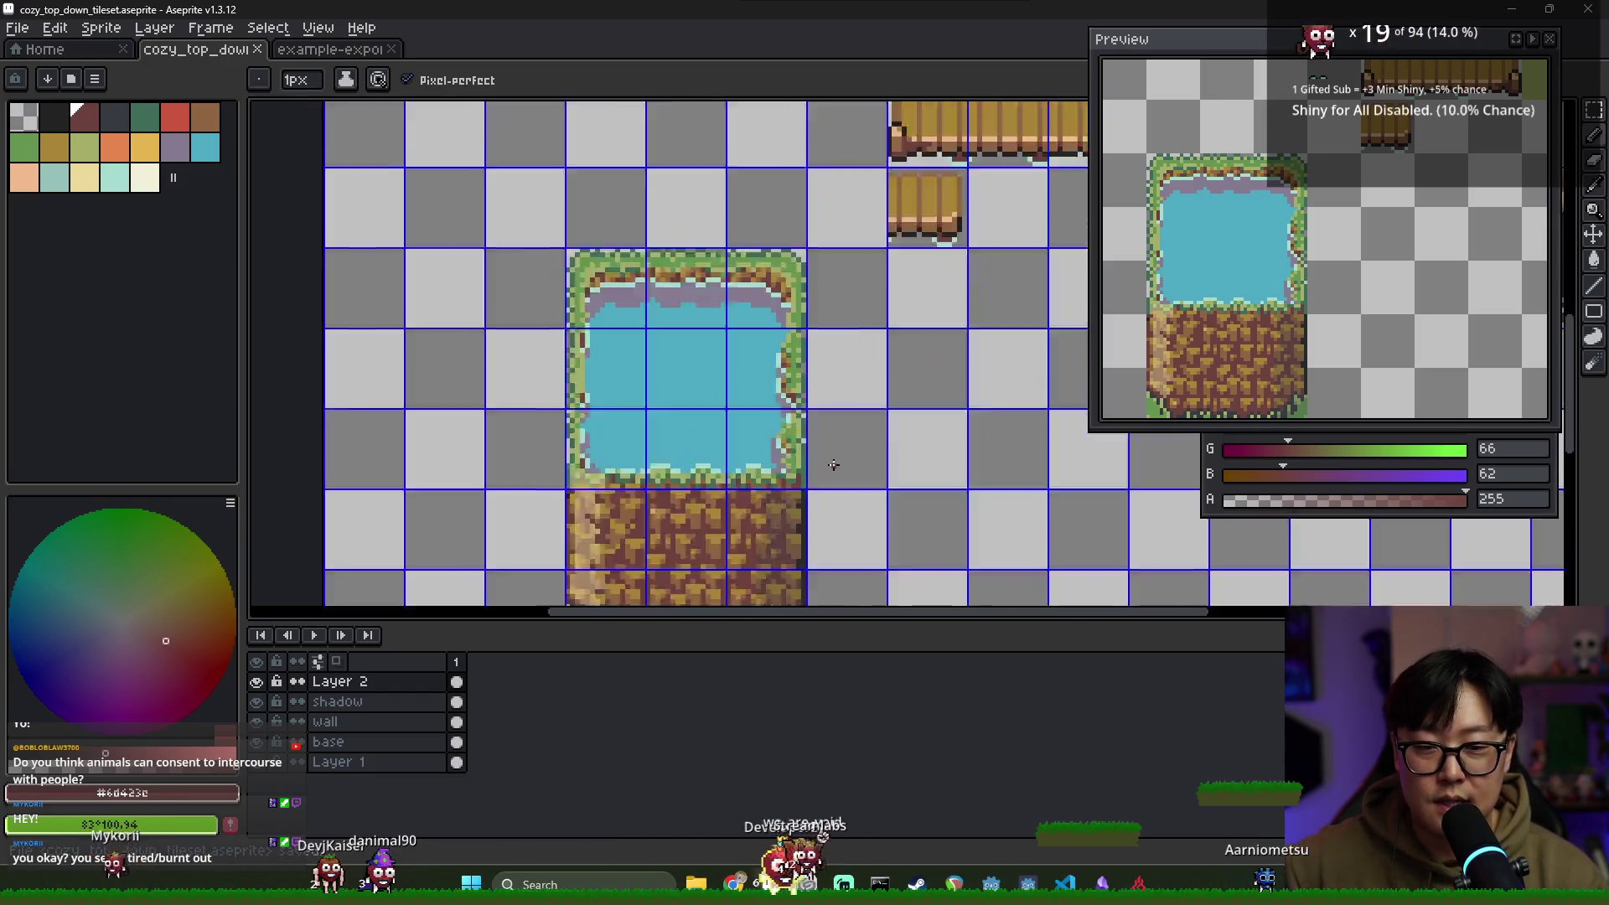
pyautogui.keyDown('alt'); pyautogui.click(777, 315); pyautogui.keyUp('alt')
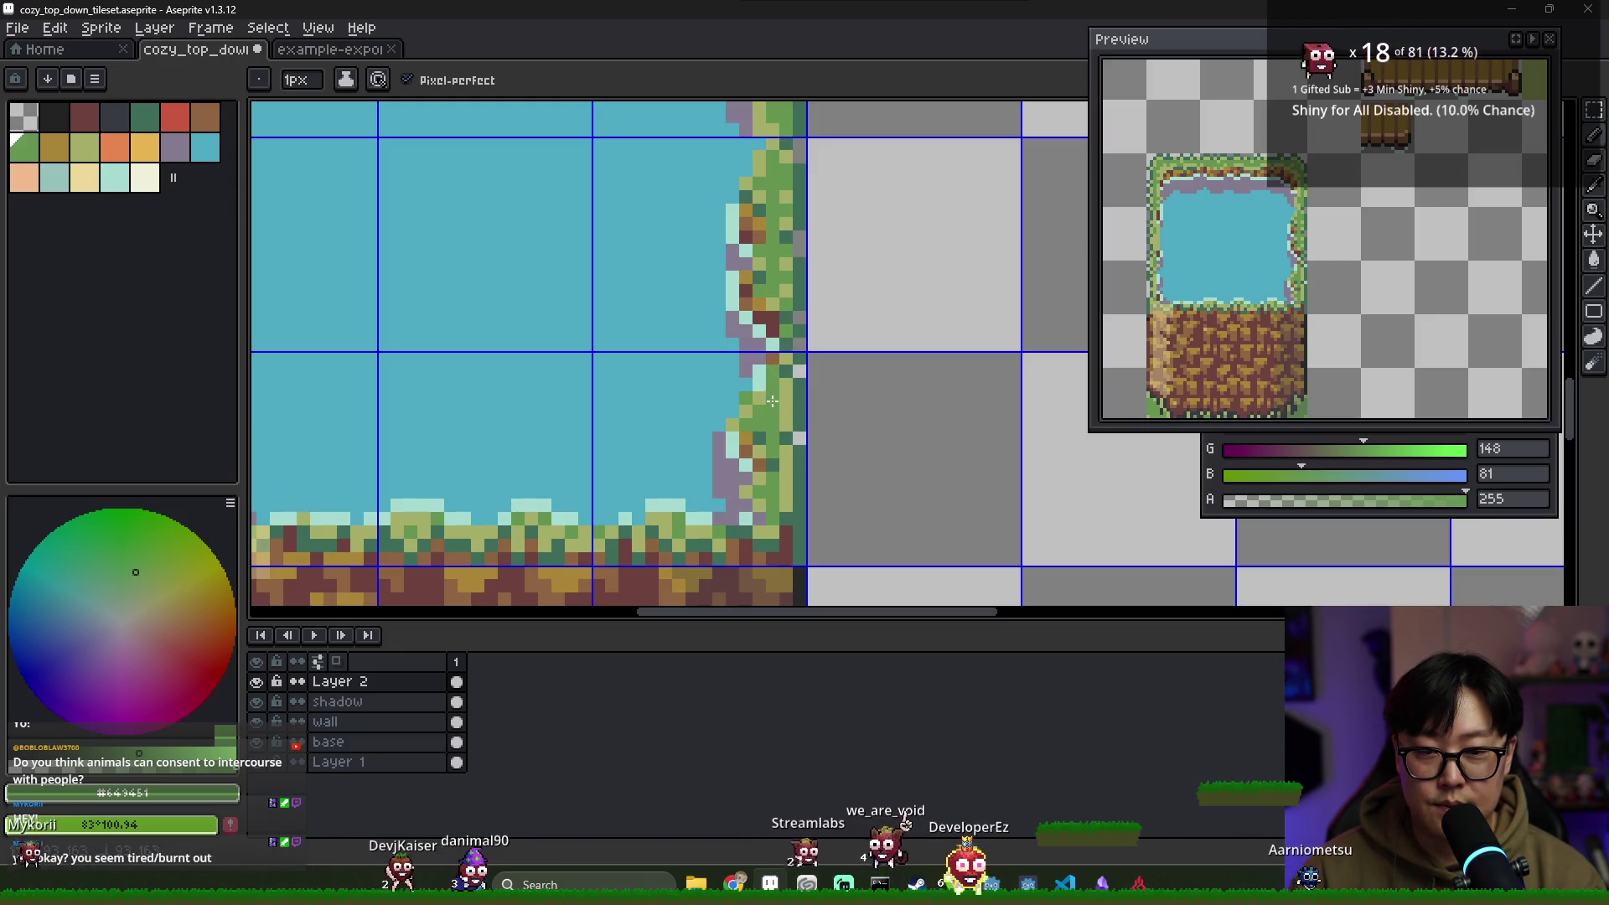
# Paint one long horizontal green strip across the pond's bottom row, directly above the dirt block
pyautogui.scroll(-3, 502, 487)
pyautogui.scroll(1, 438, 507)
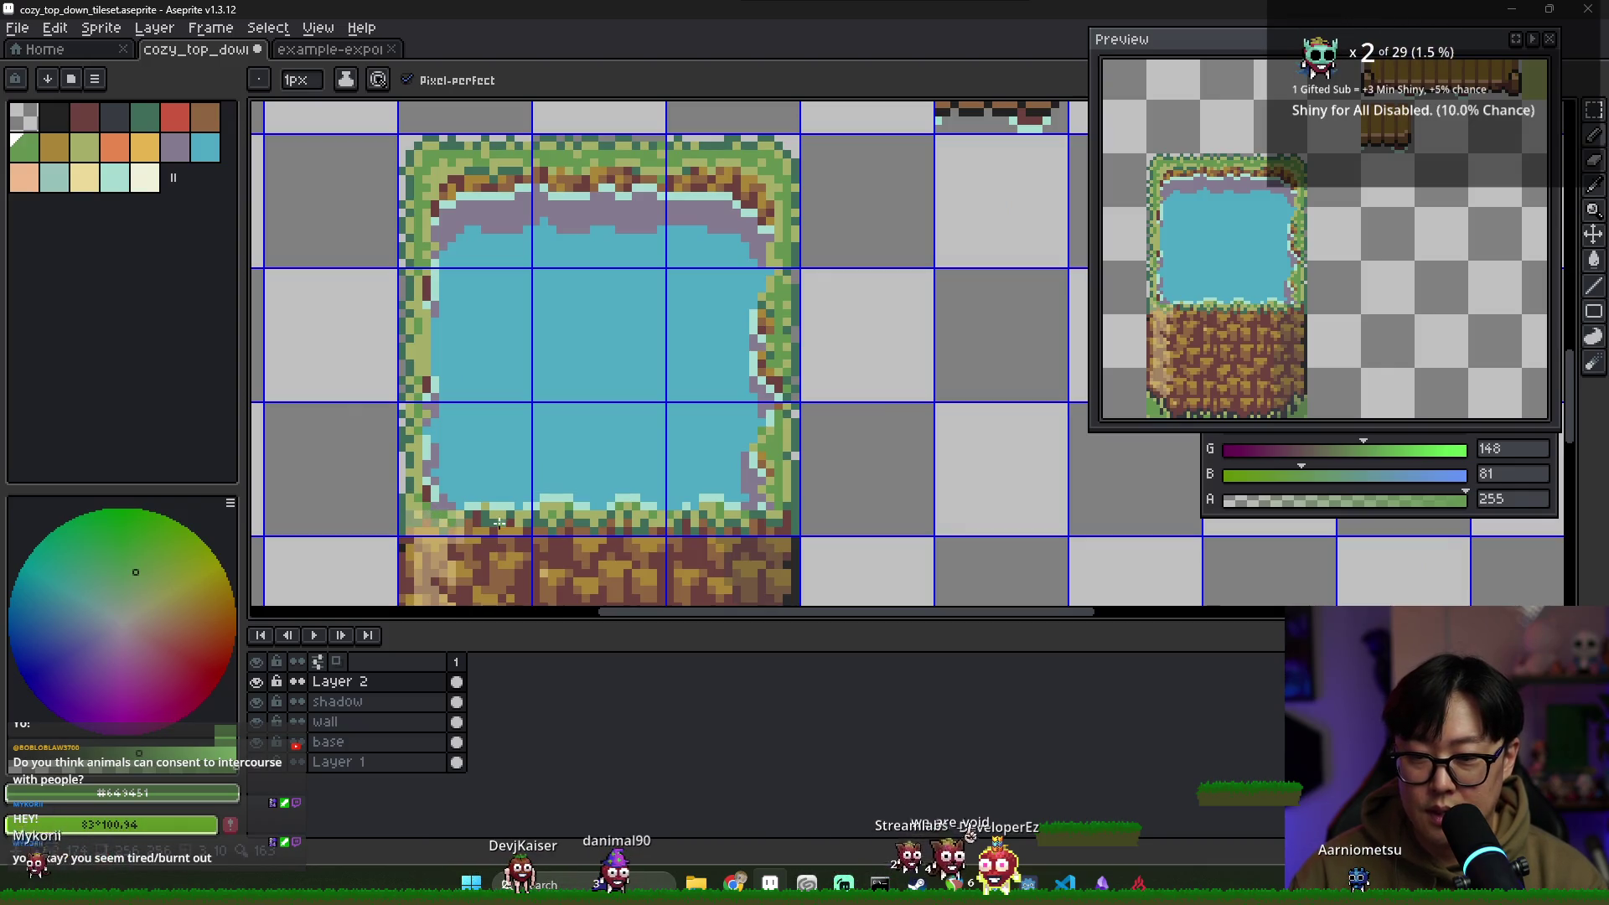
pyautogui.scroll(-1, 470, 519)
pyautogui.scroll(1, 468, 533)
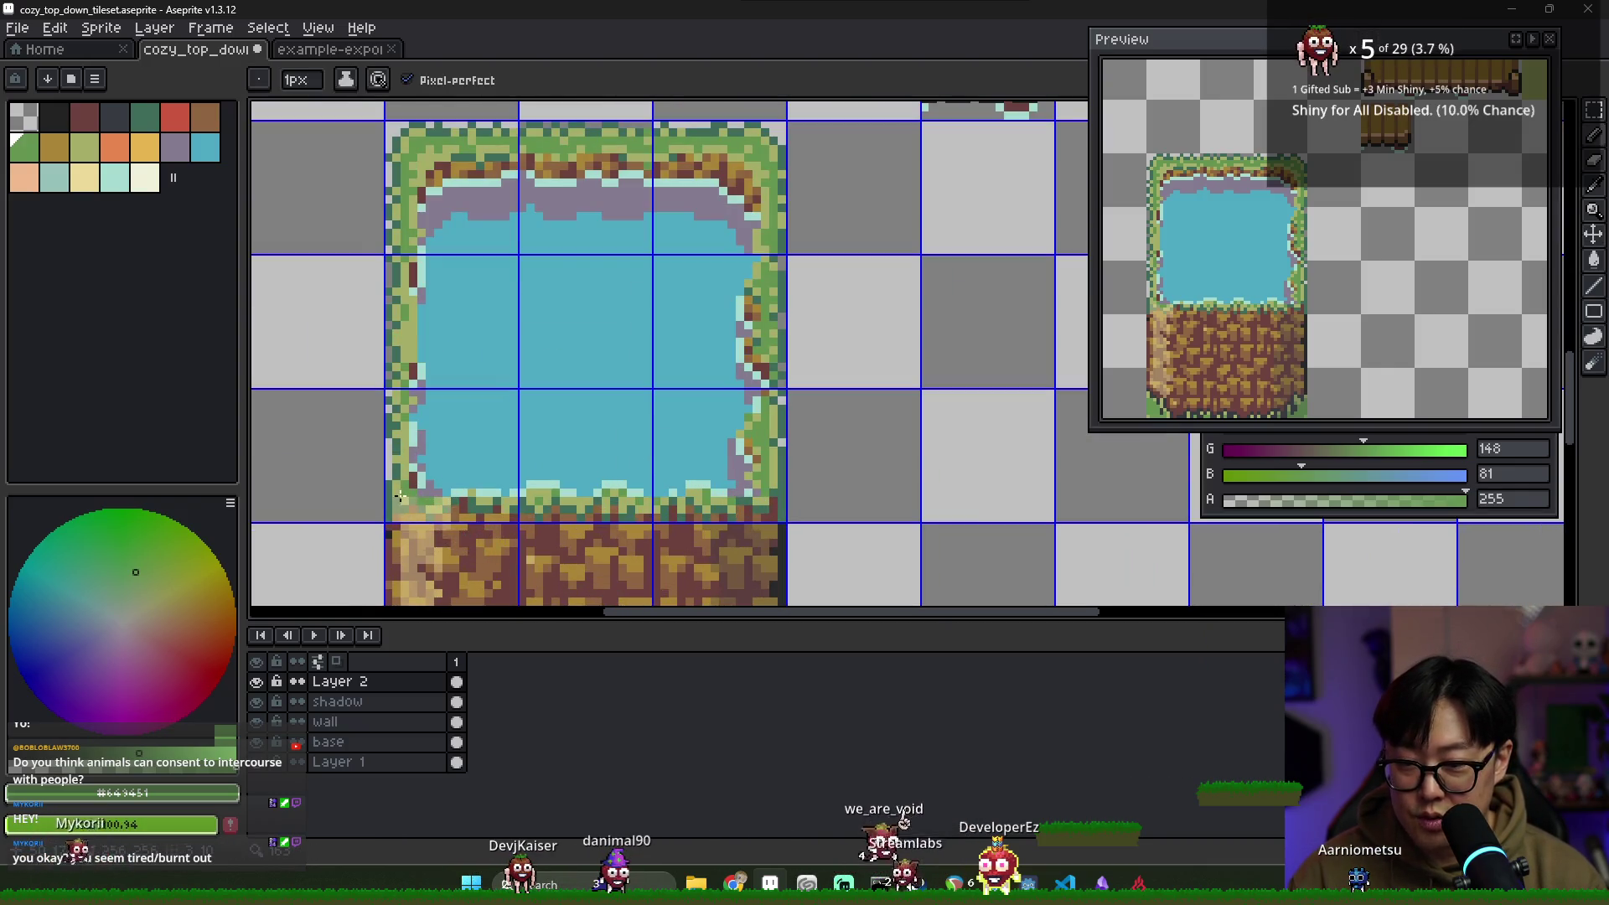
pyautogui.scroll(1, 702, 513)
pyautogui.hscroll(-3, 545, 528)
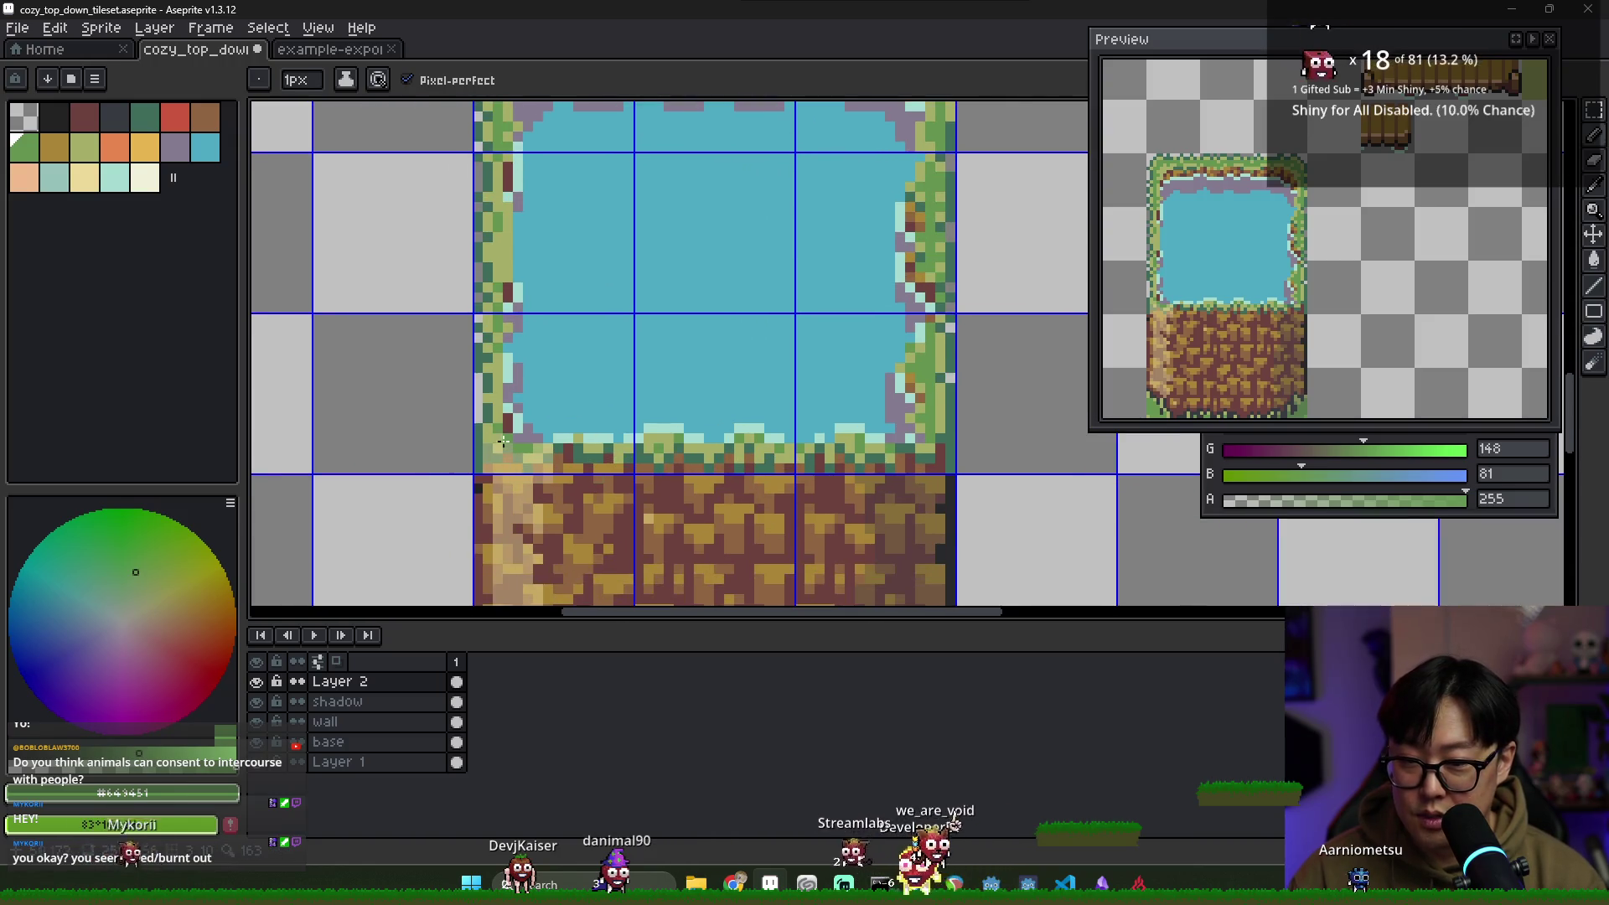
pyautogui.moveTo(557, 455); pyautogui.dragTo(916, 455)
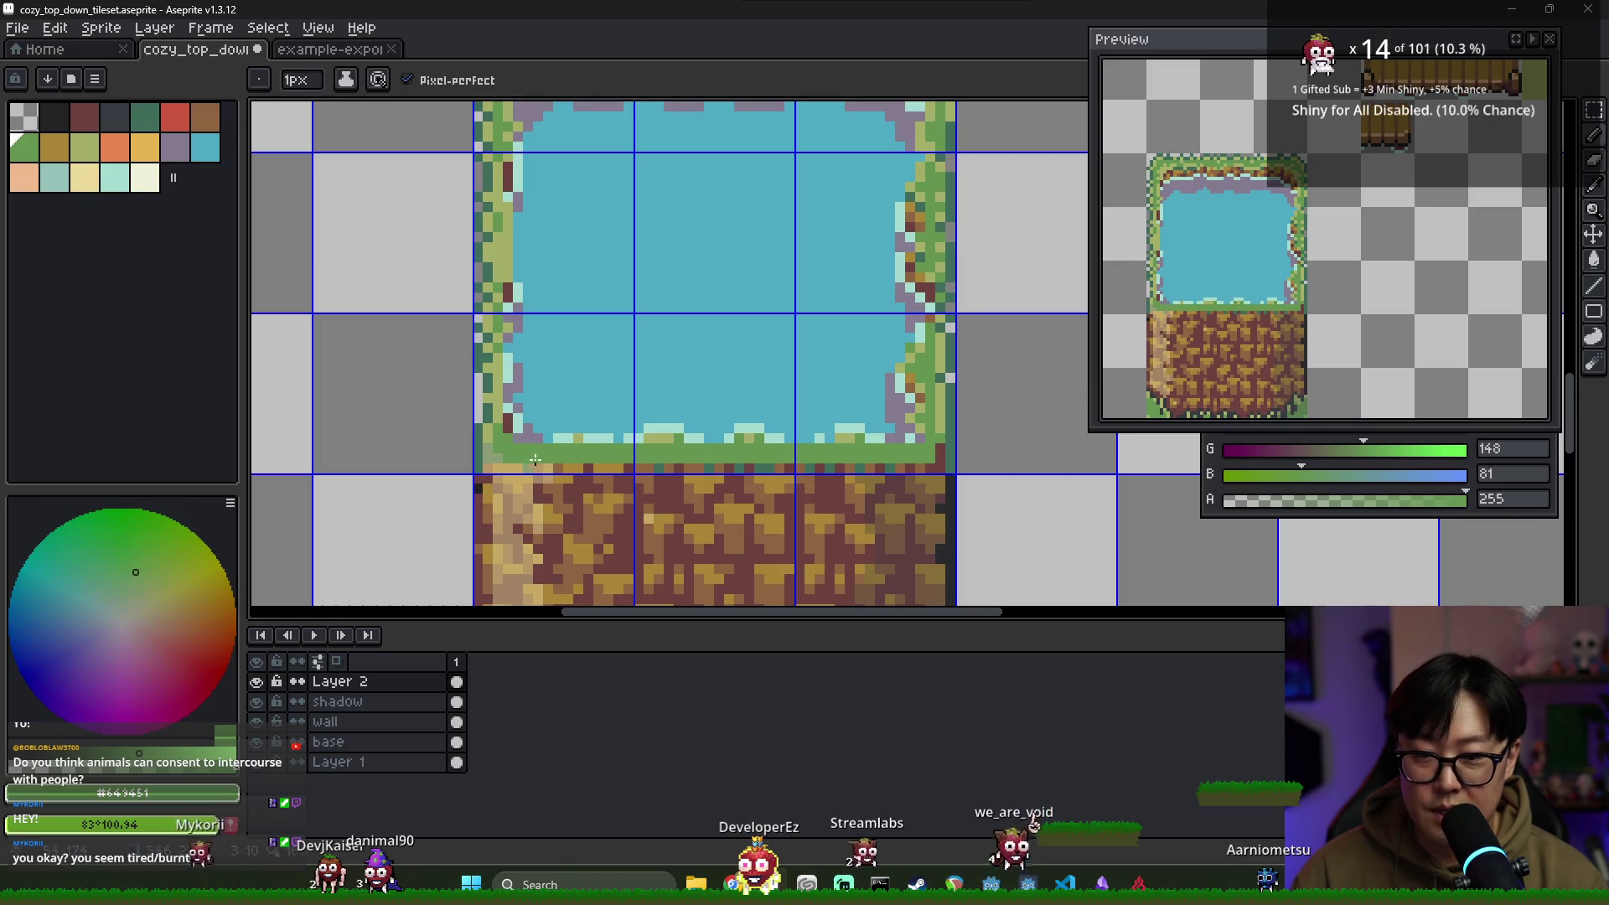
pyautogui.scroll(1, 529, 459)
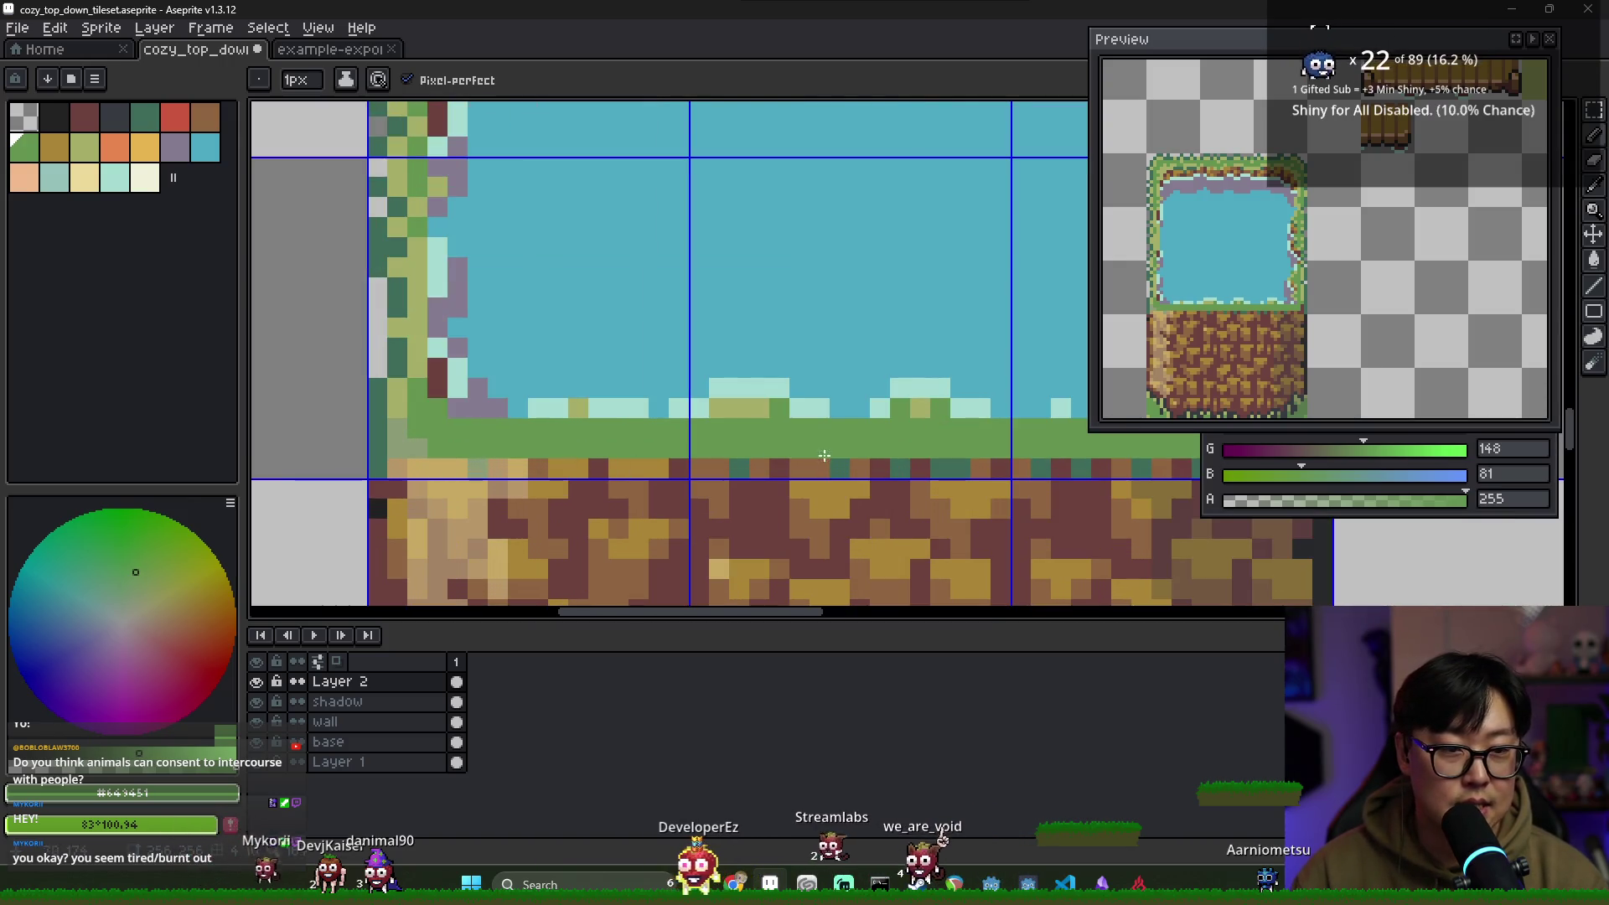
# Pick the light olive green and dot it along the bottom grass edge and corner
pyautogui.hscroll(3, 1006, 436)
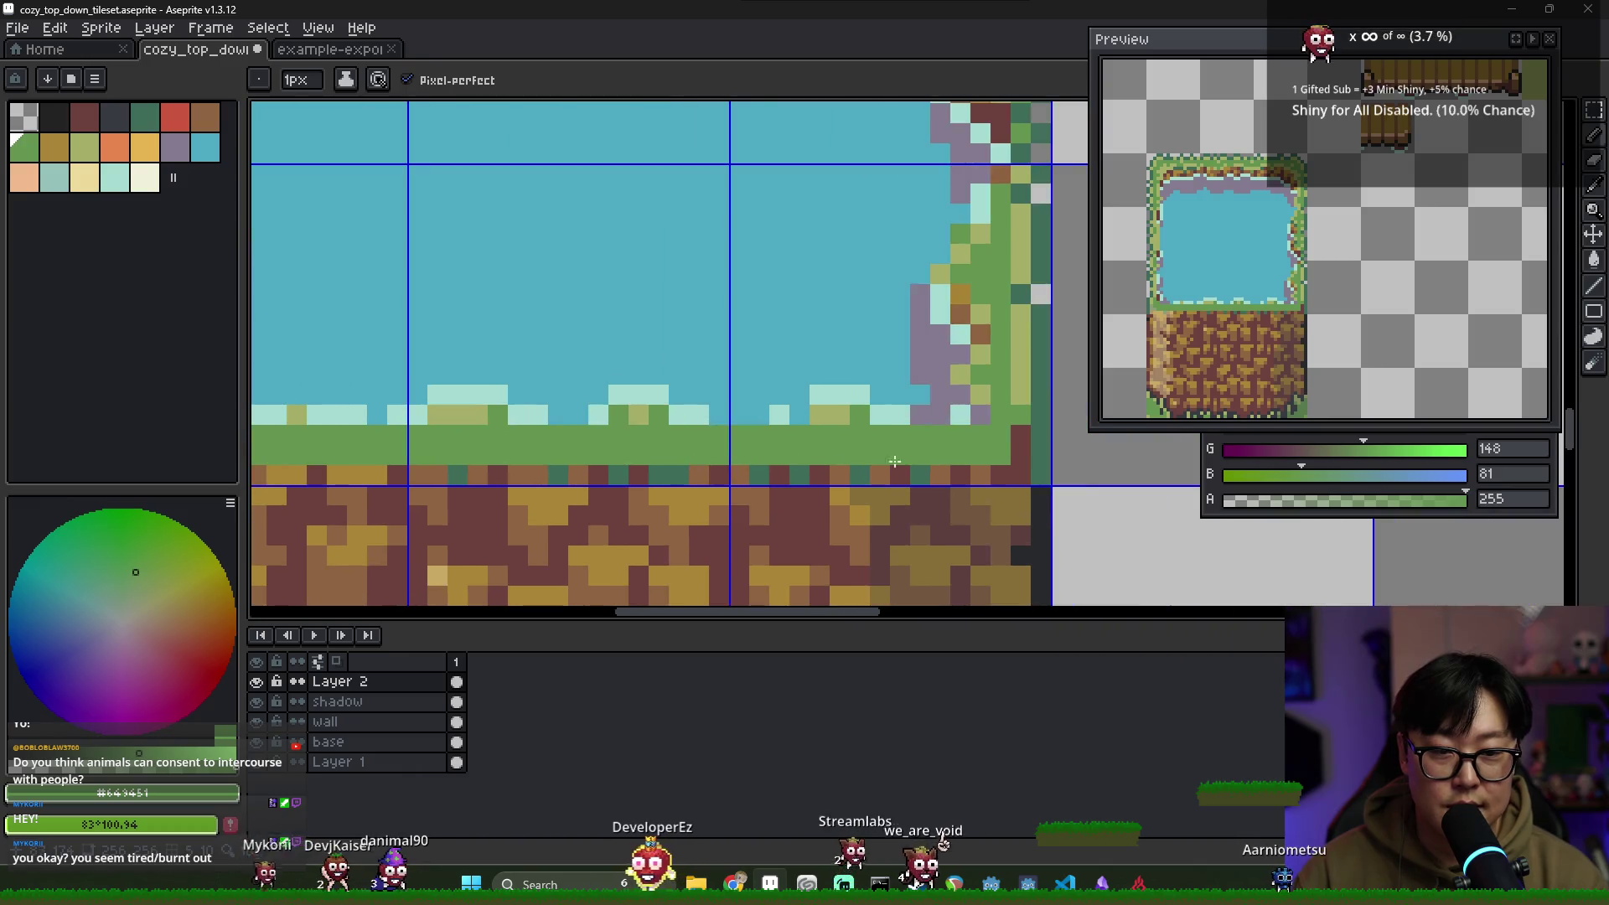
pyautogui.keyDown('alt'); pyautogui.click(1029, 394); pyautogui.keyUp('alt')
pyautogui.click(980, 473)
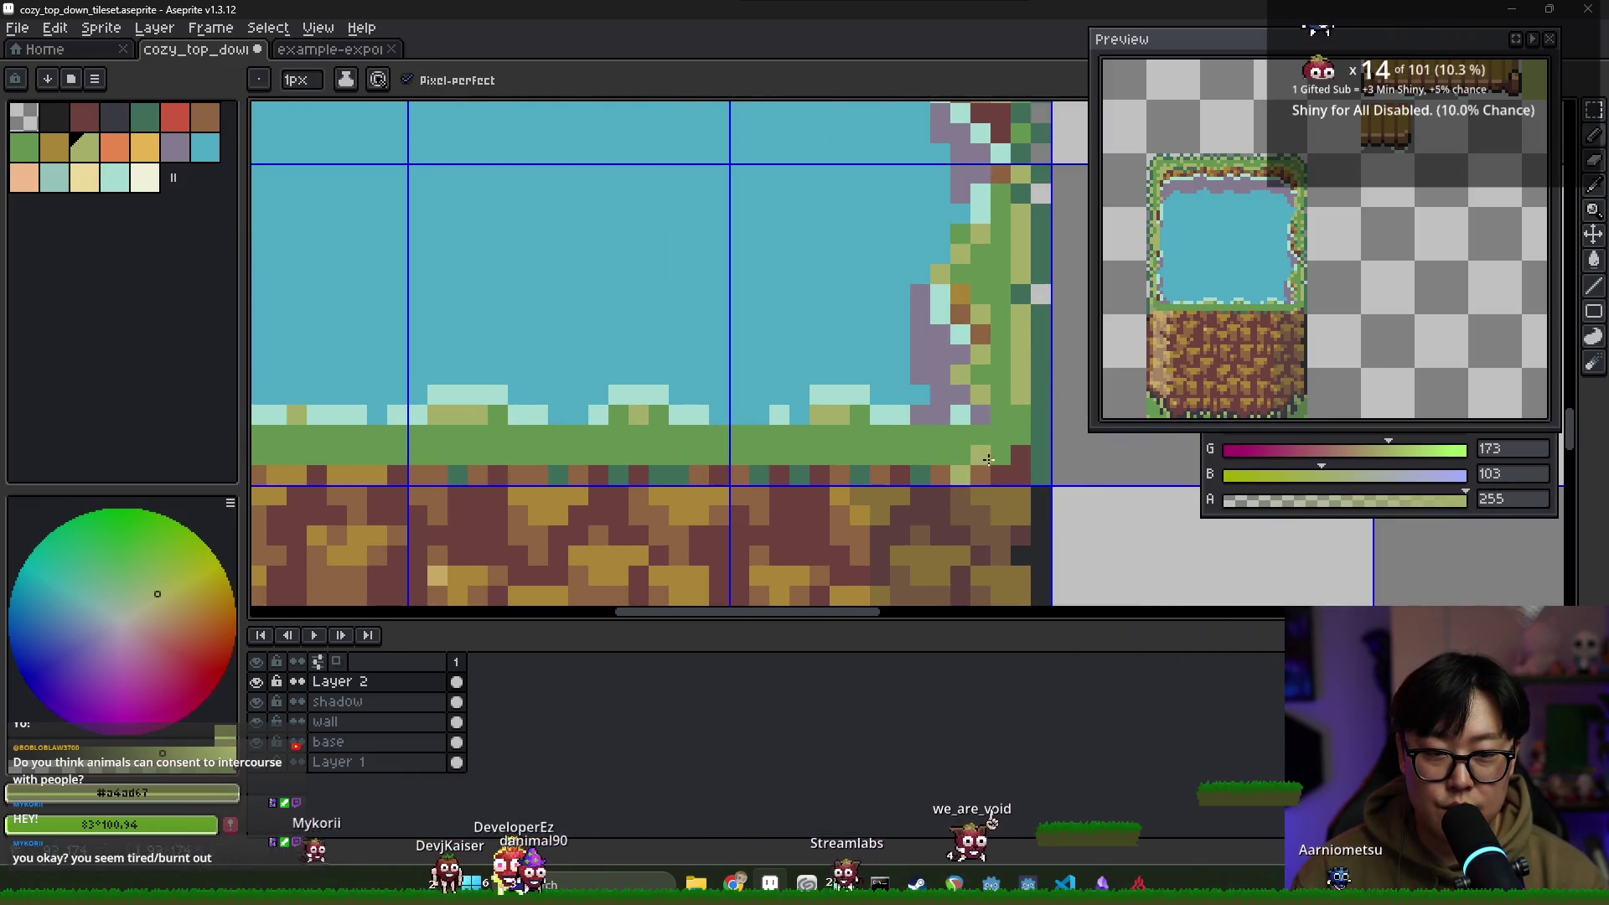
pyautogui.keyDown('shift'); pyautogui.click(1042, 415); pyautogui.keyUp('shift')
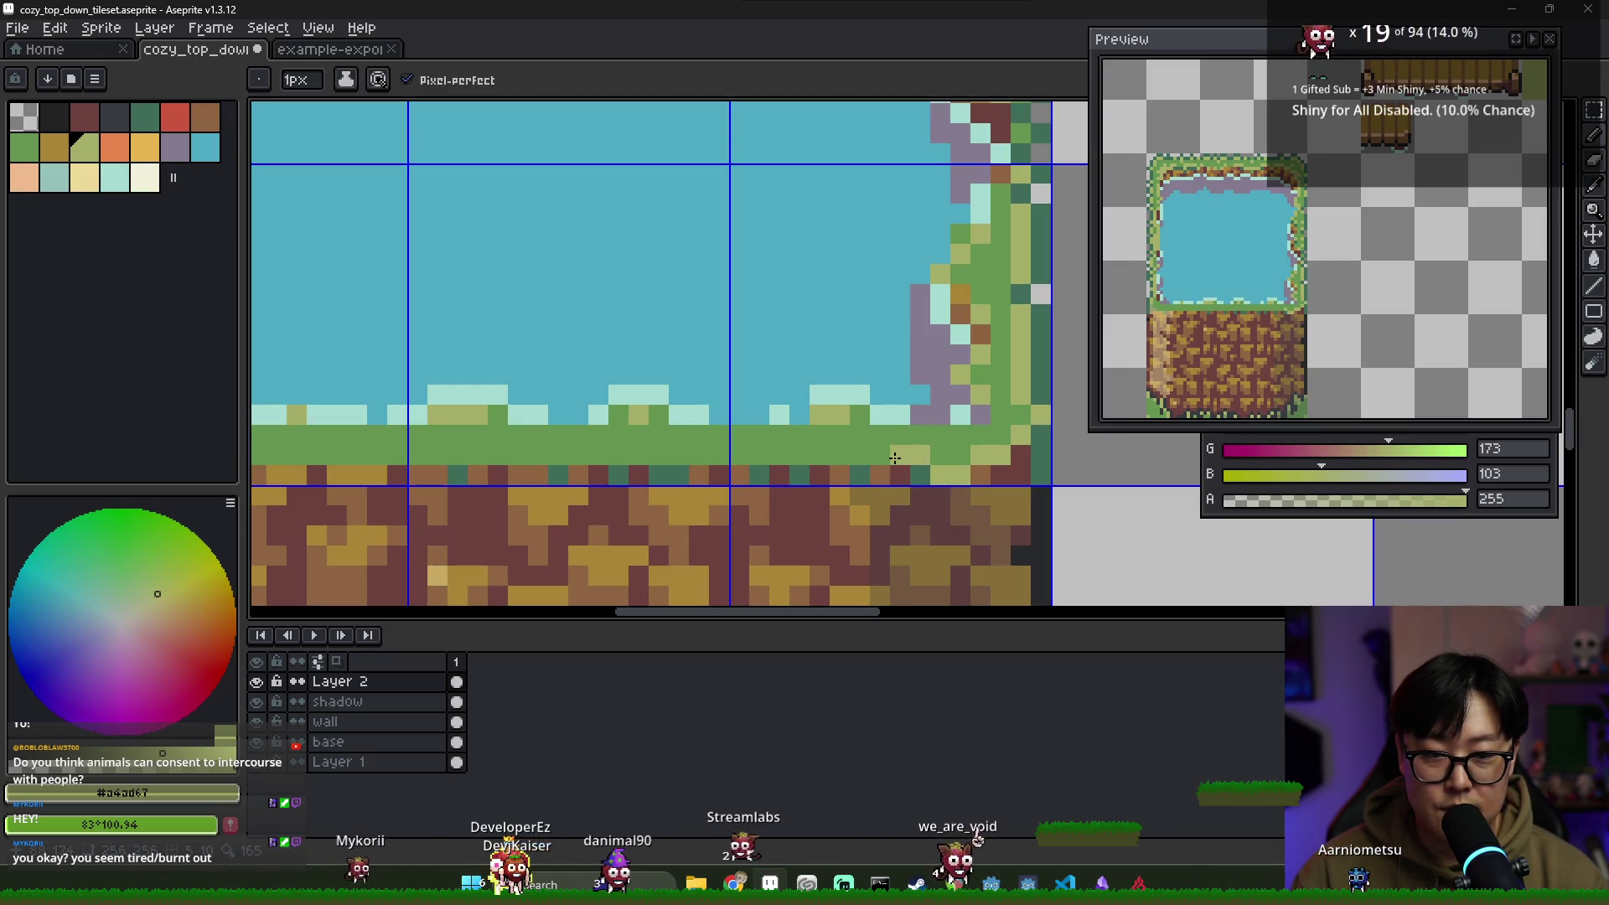
pyautogui.click(831, 458)
pyautogui.click(749, 457)
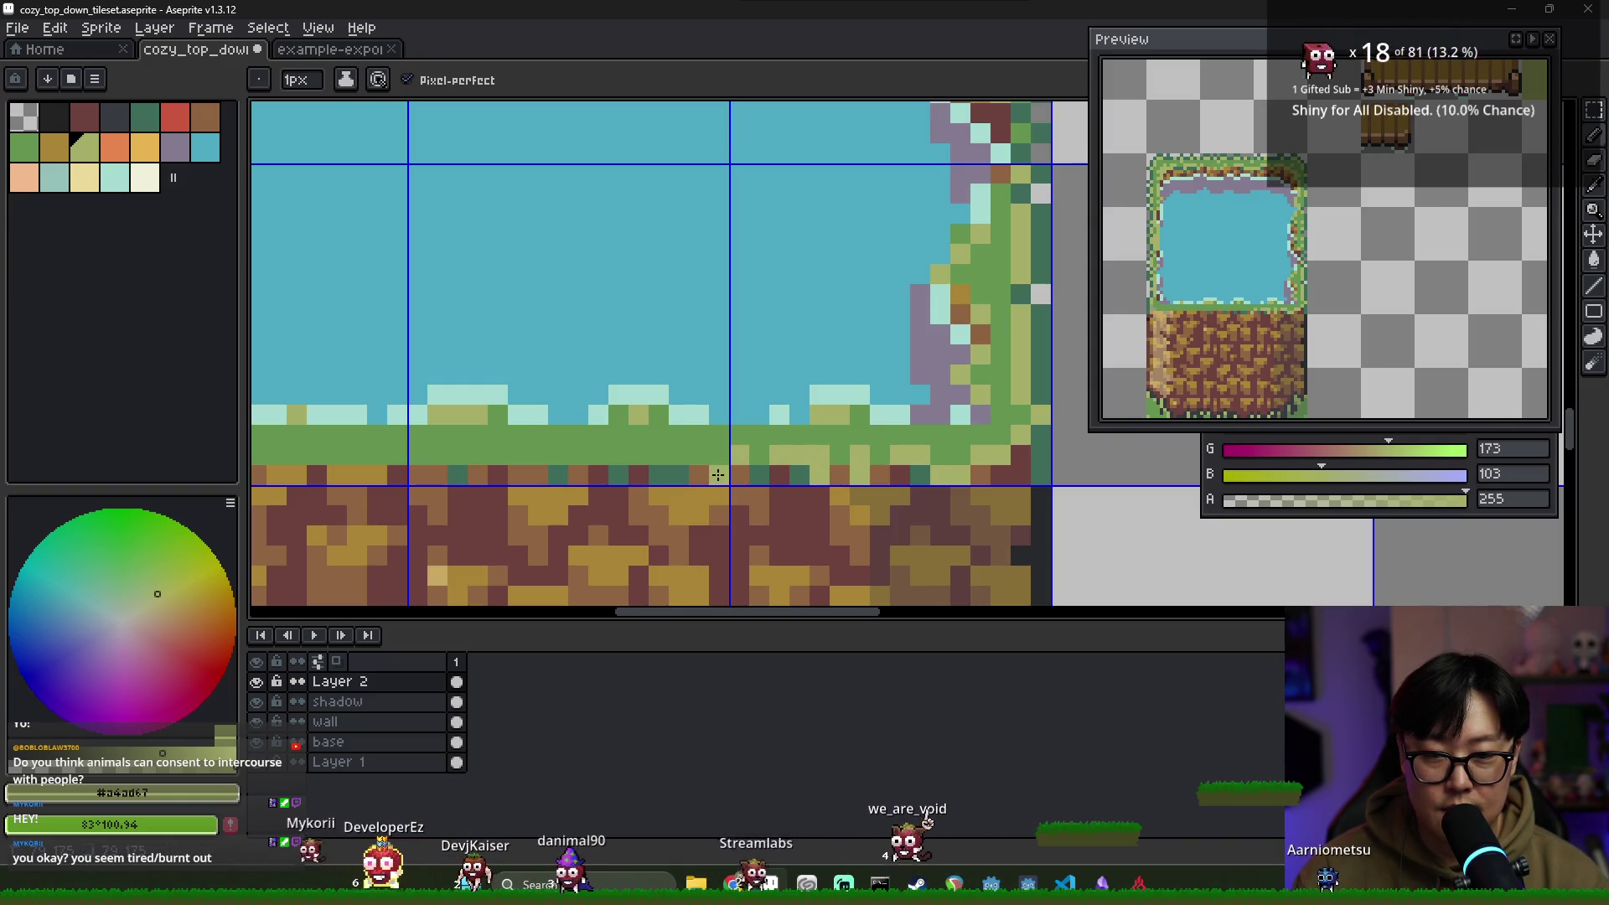
pyautogui.click(679, 459)
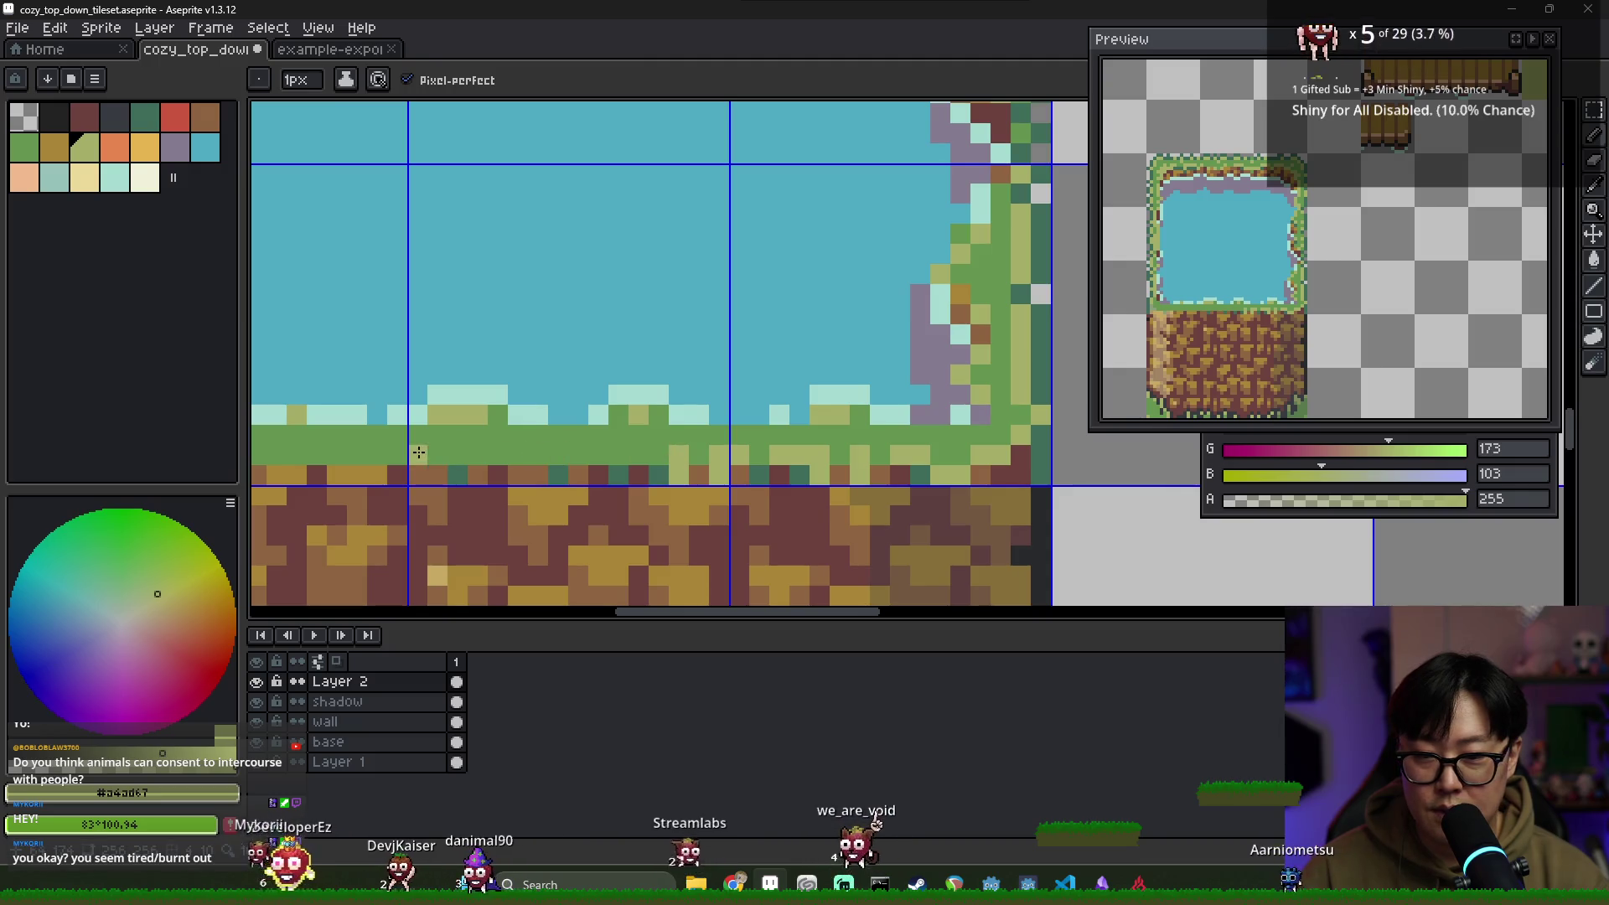
pyautogui.click(543, 466)
# Move along the bottom edge and eyedrop the rim's light green #a4ad67
pyautogui.moveTo(617, 477); pyautogui.dragTo(685, 463)
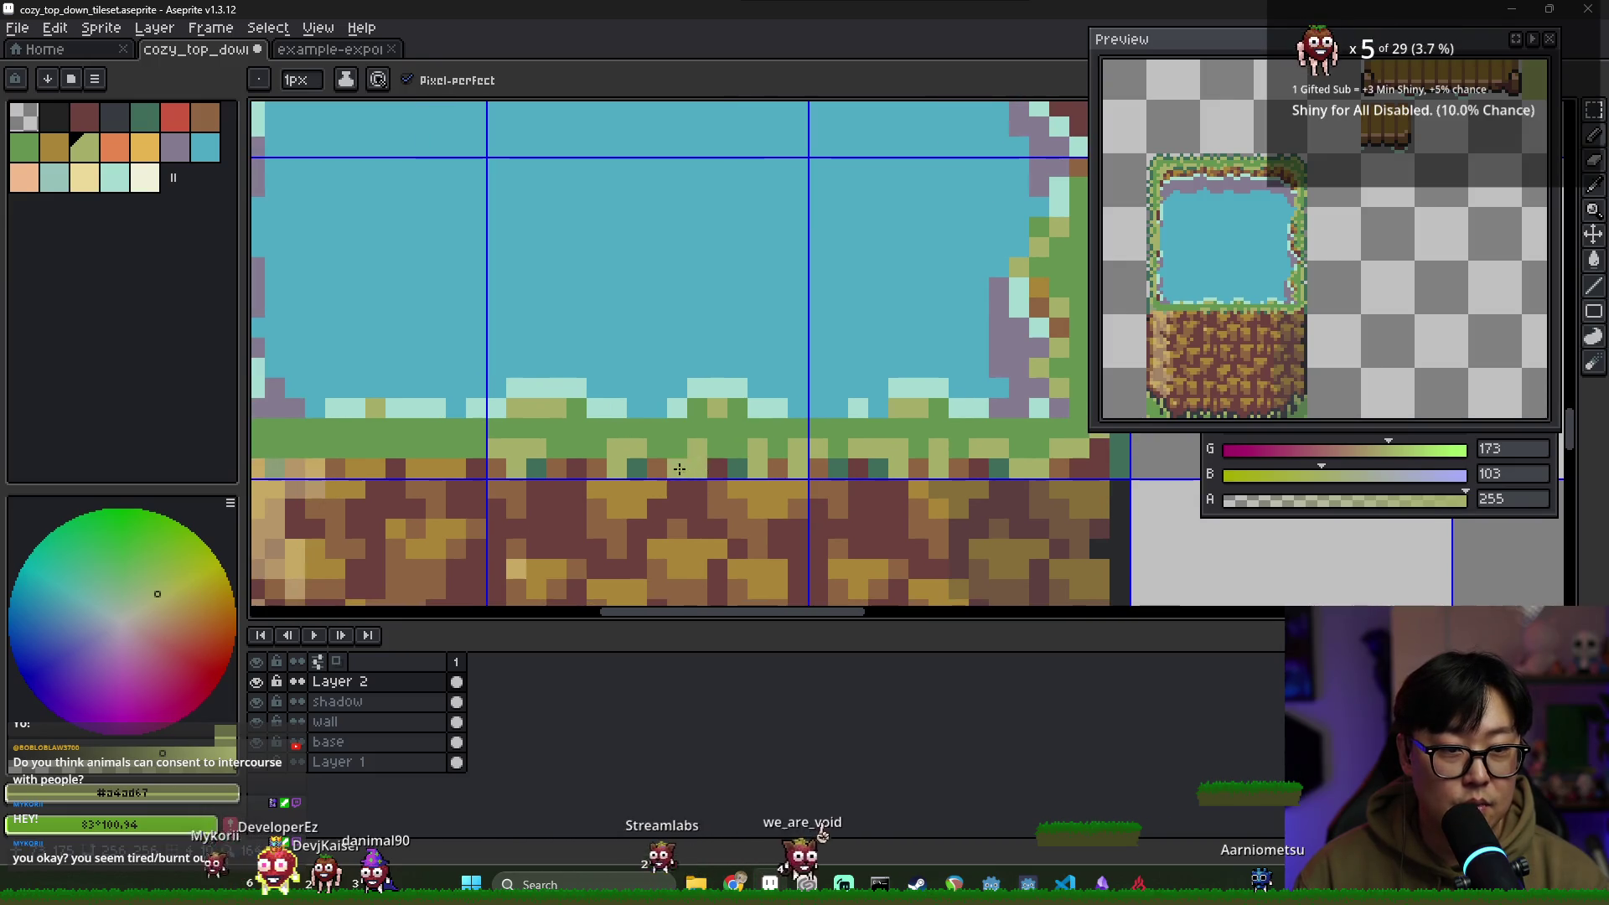
pyautogui.scroll(-4, 570, 456)
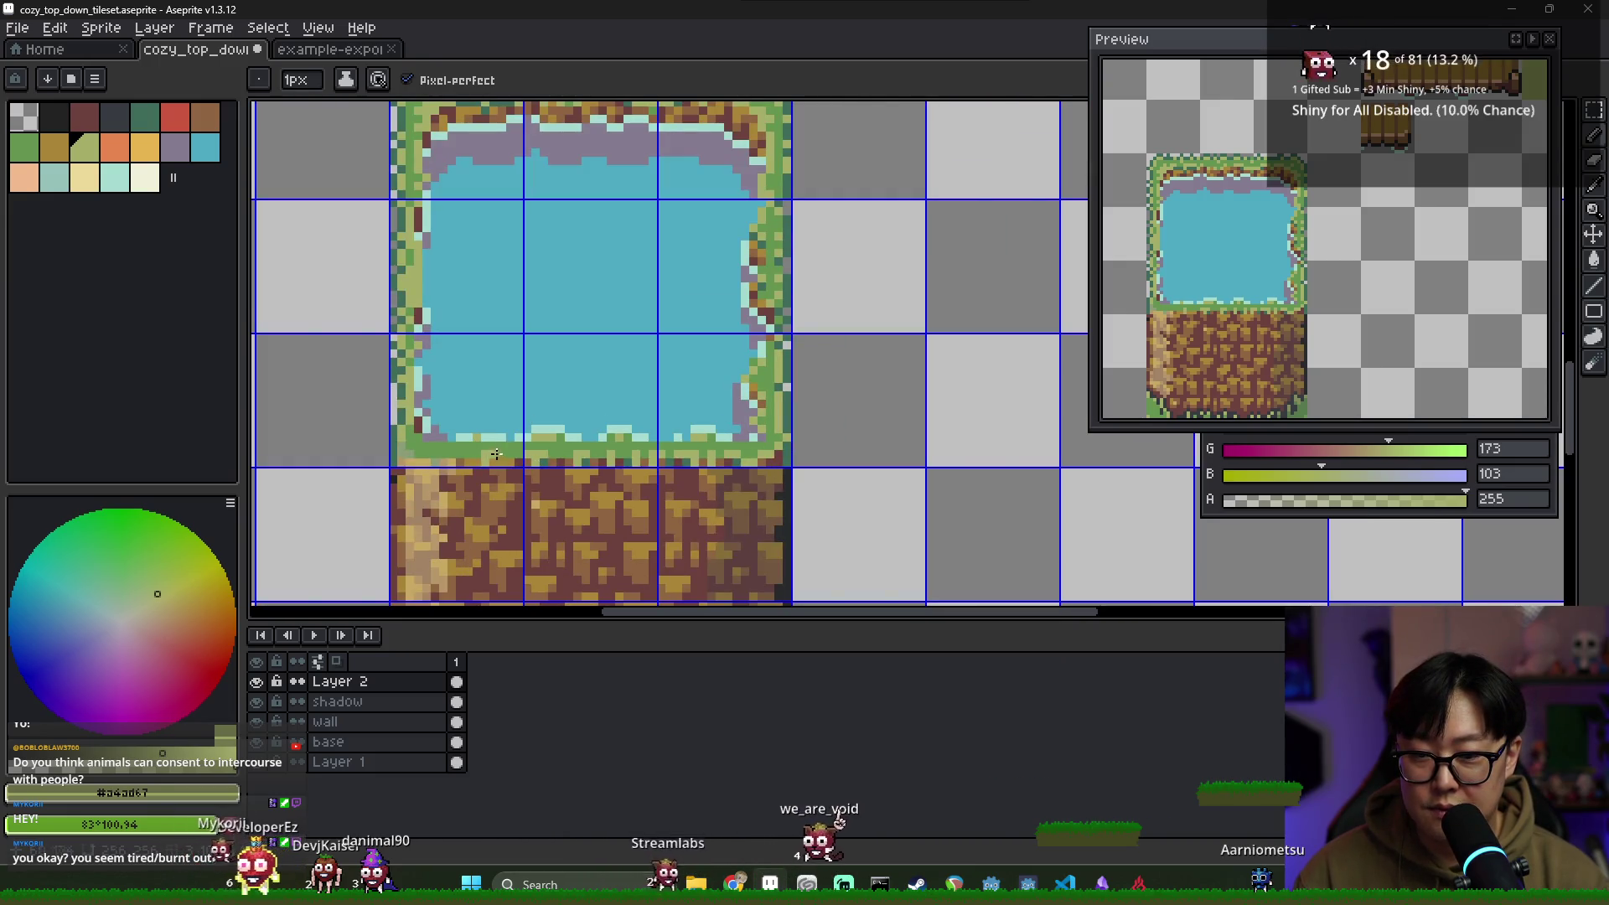
pyautogui.moveTo(438, 460); pyautogui.dragTo(480, 455)
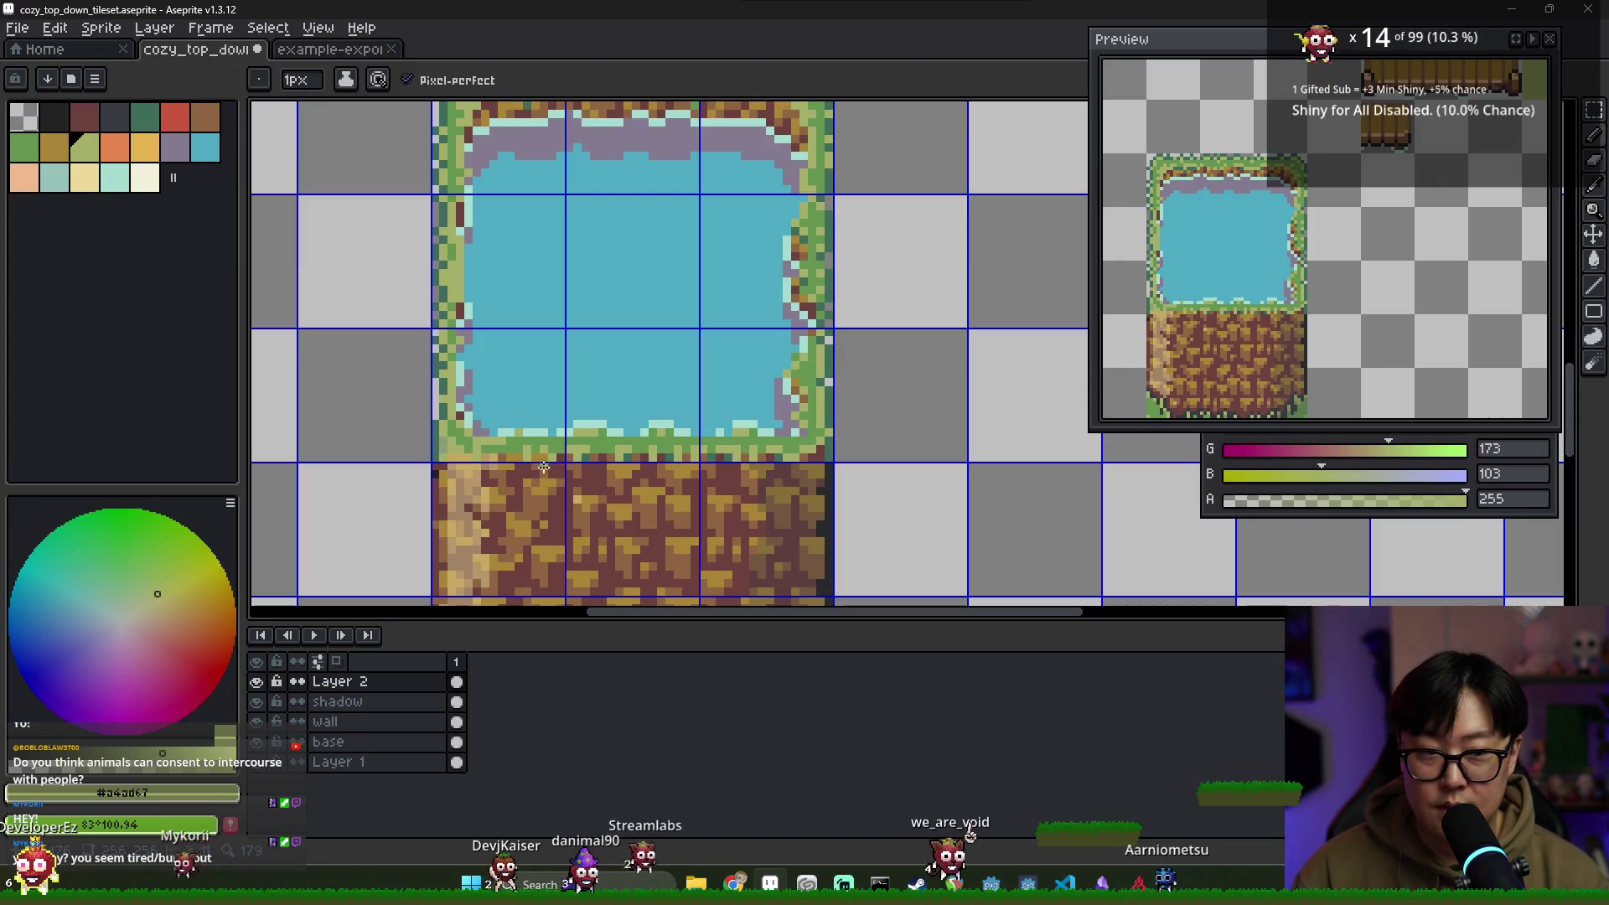
pyautogui.scroll(2, 543, 440)
pyautogui.keyDown('alt'); pyautogui.click(440, 440); pyautogui.keyUp('alt')
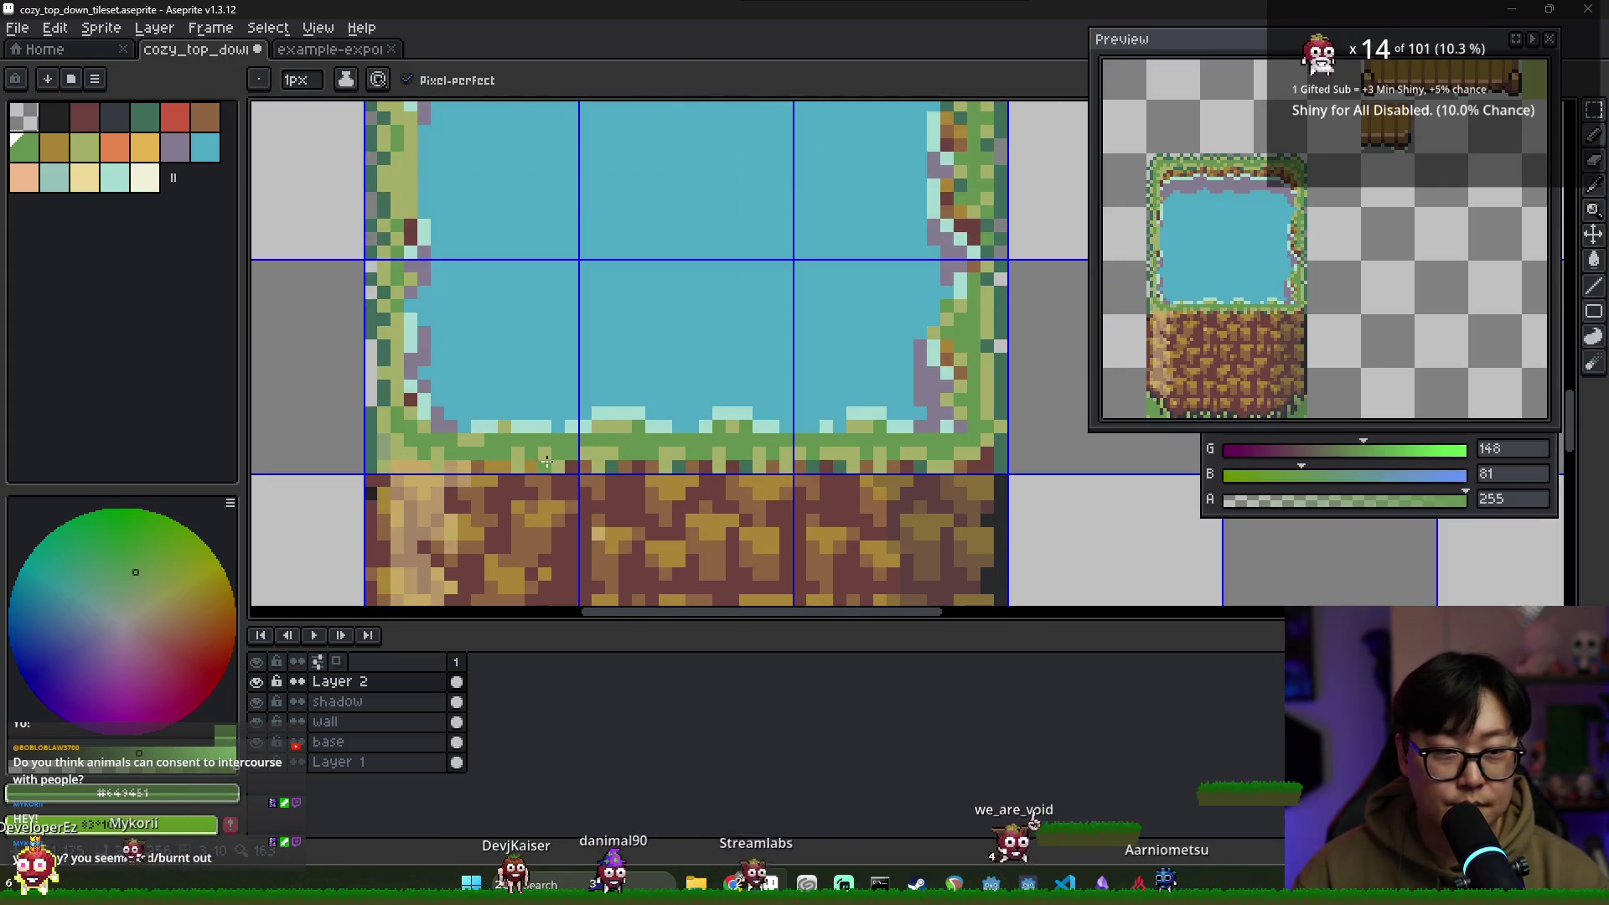
pyautogui.scroll(-2, 541, 459)
pyautogui.scroll(2, 515, 457)
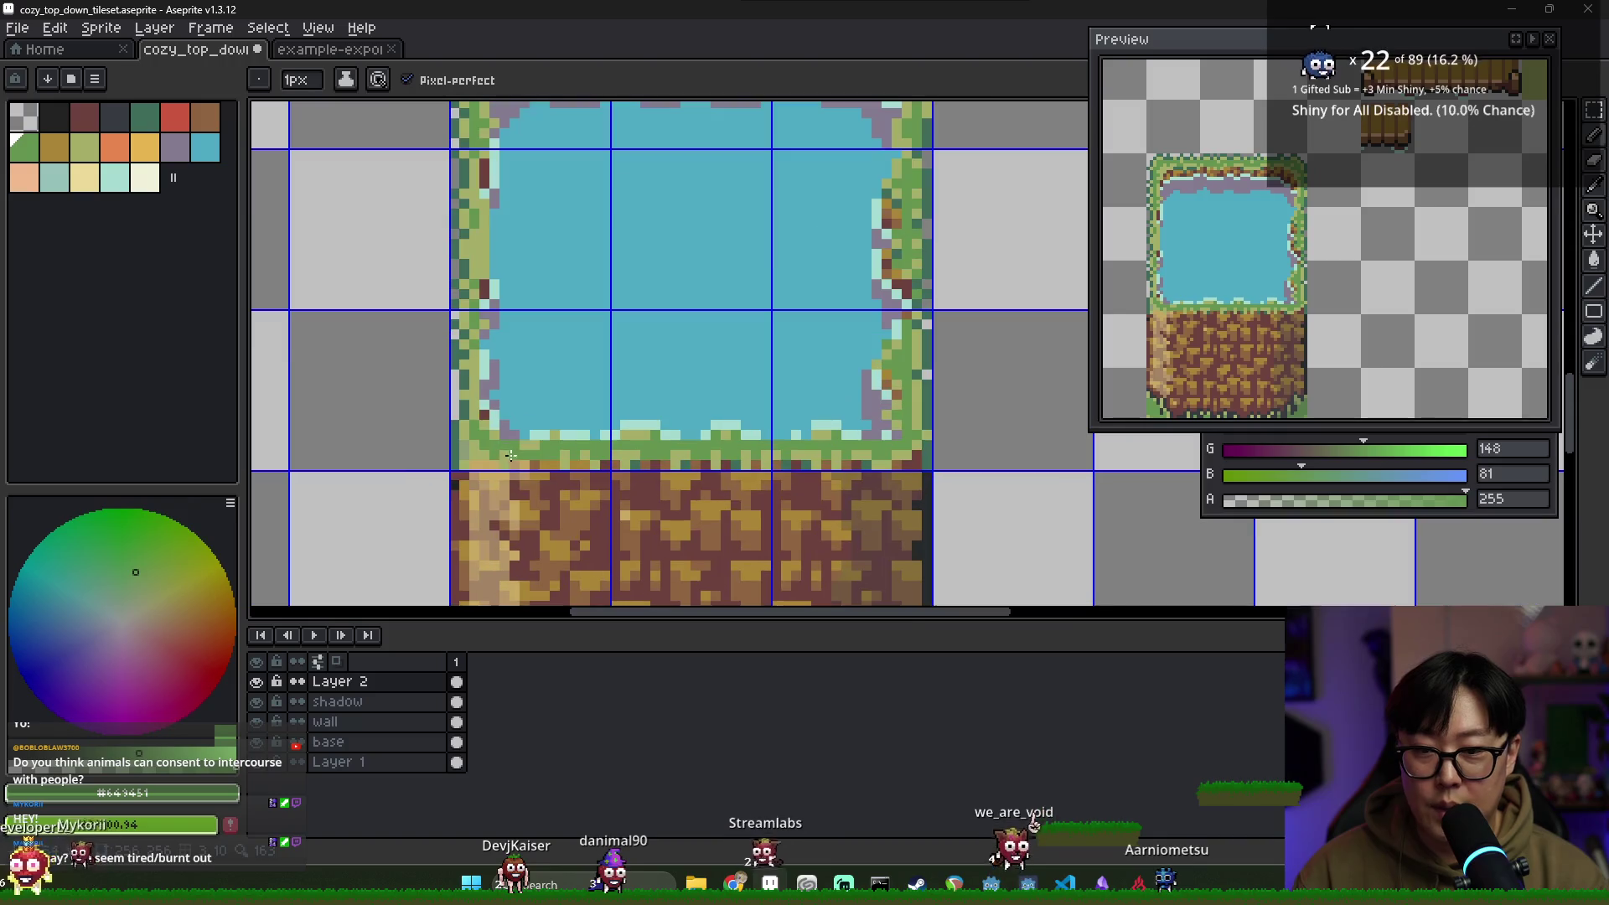
pyautogui.scroll(1, 490, 441)
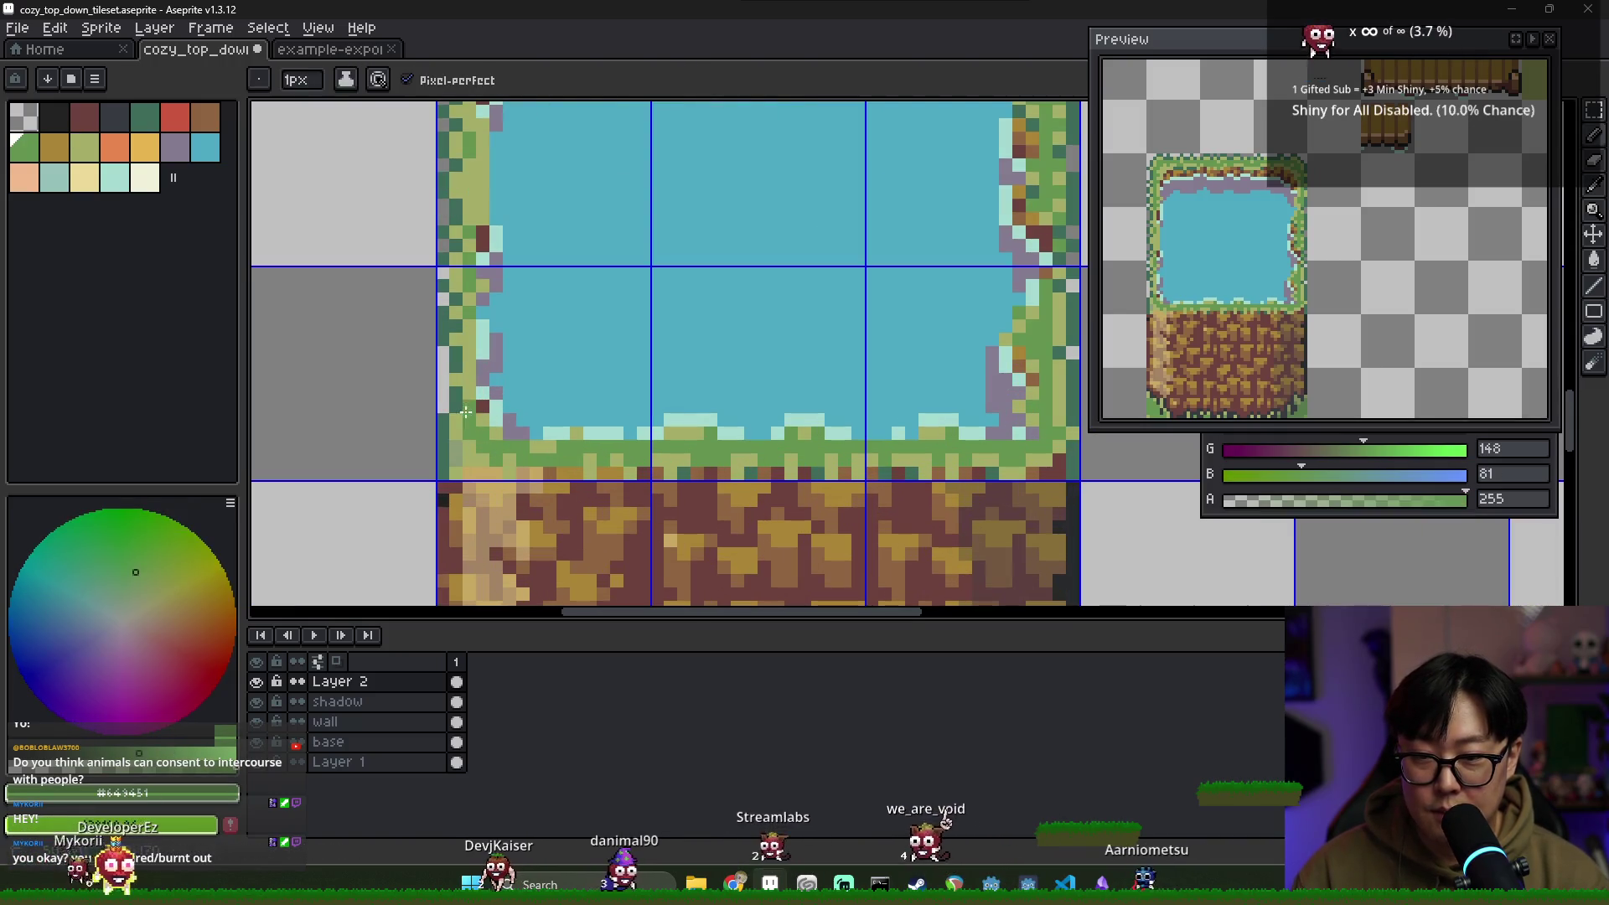
pyautogui.keyDown('alt'); pyautogui.click(475, 408); pyautogui.keyUp('alt')
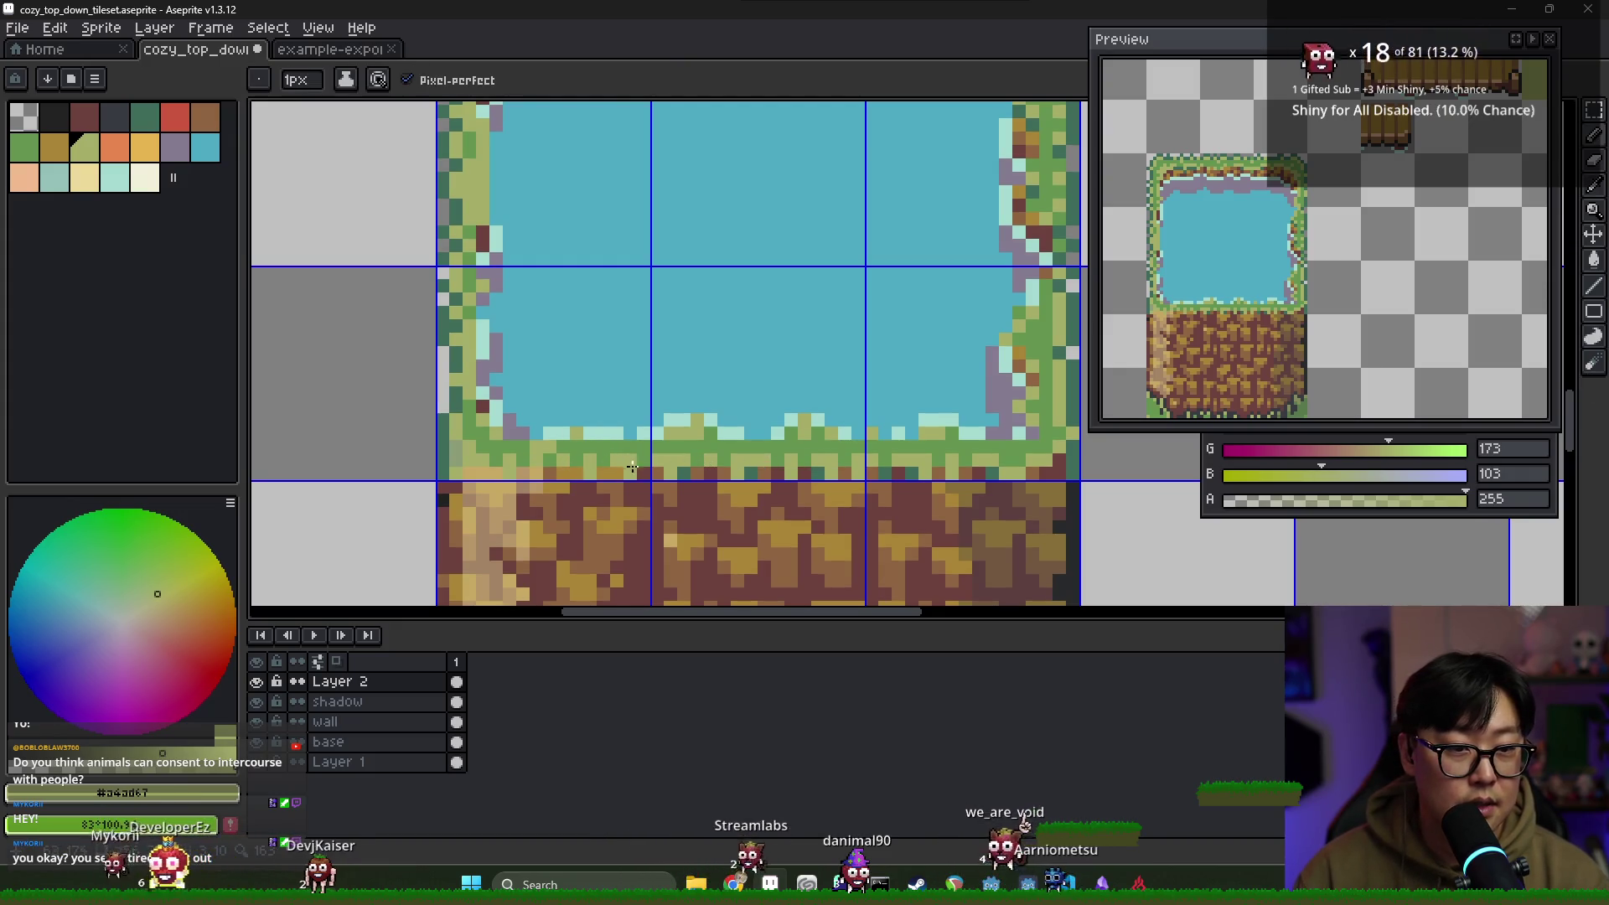
pyautogui.scroll(-3, 629, 466)
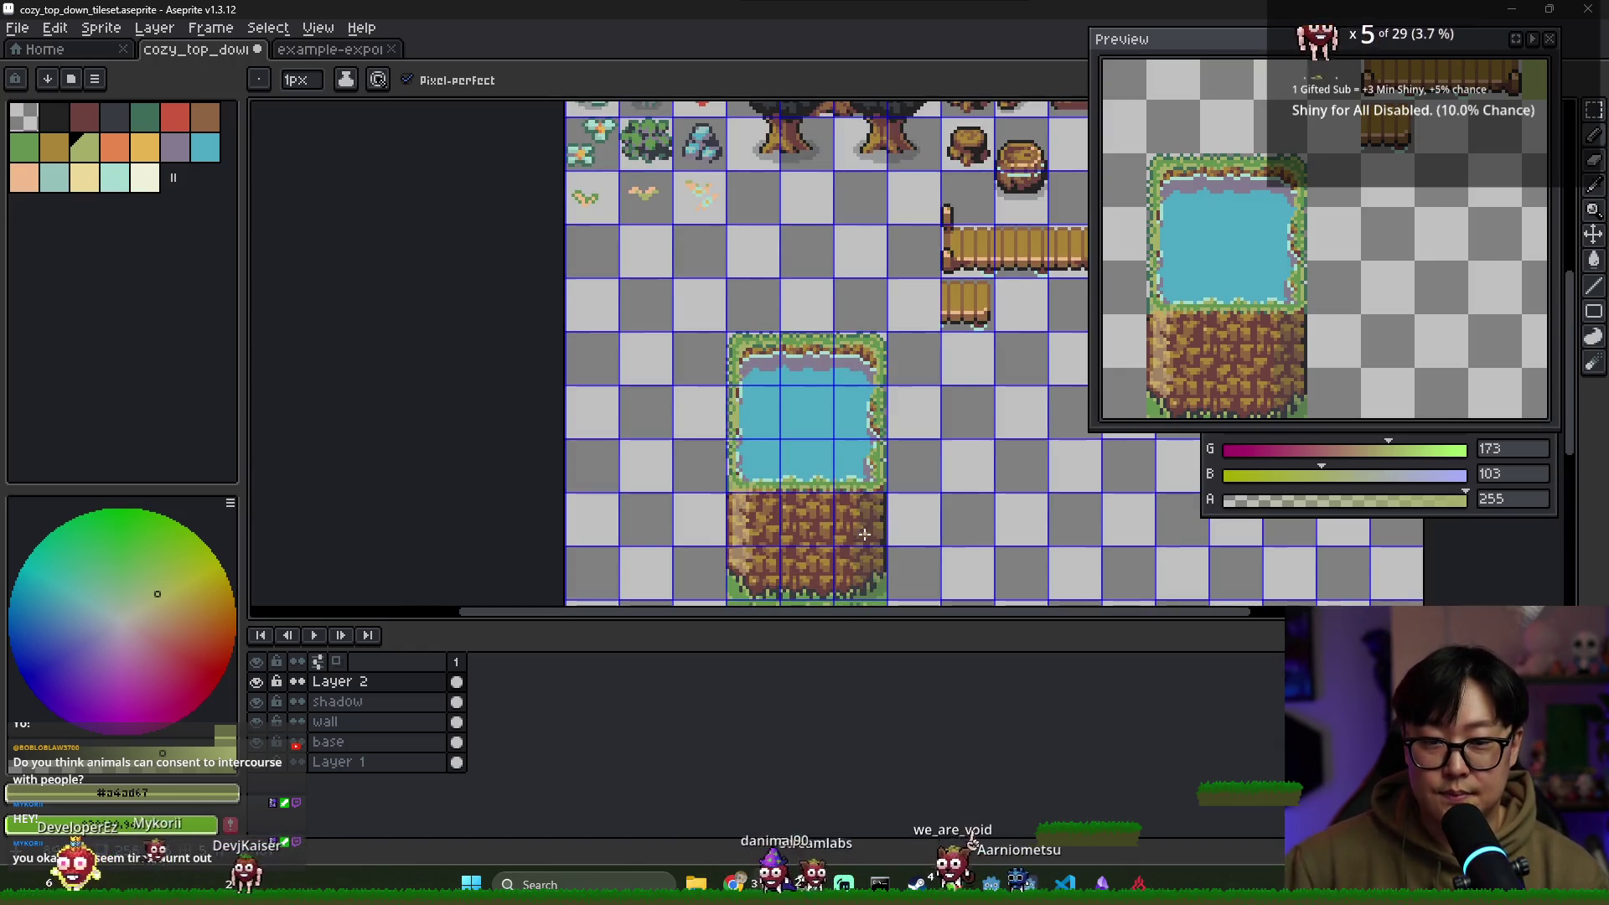
# Marquee-select the pond tile and cut it
pyautogui.scroll(-1, 864, 534)
pyautogui.scroll(-1, 802, 351)
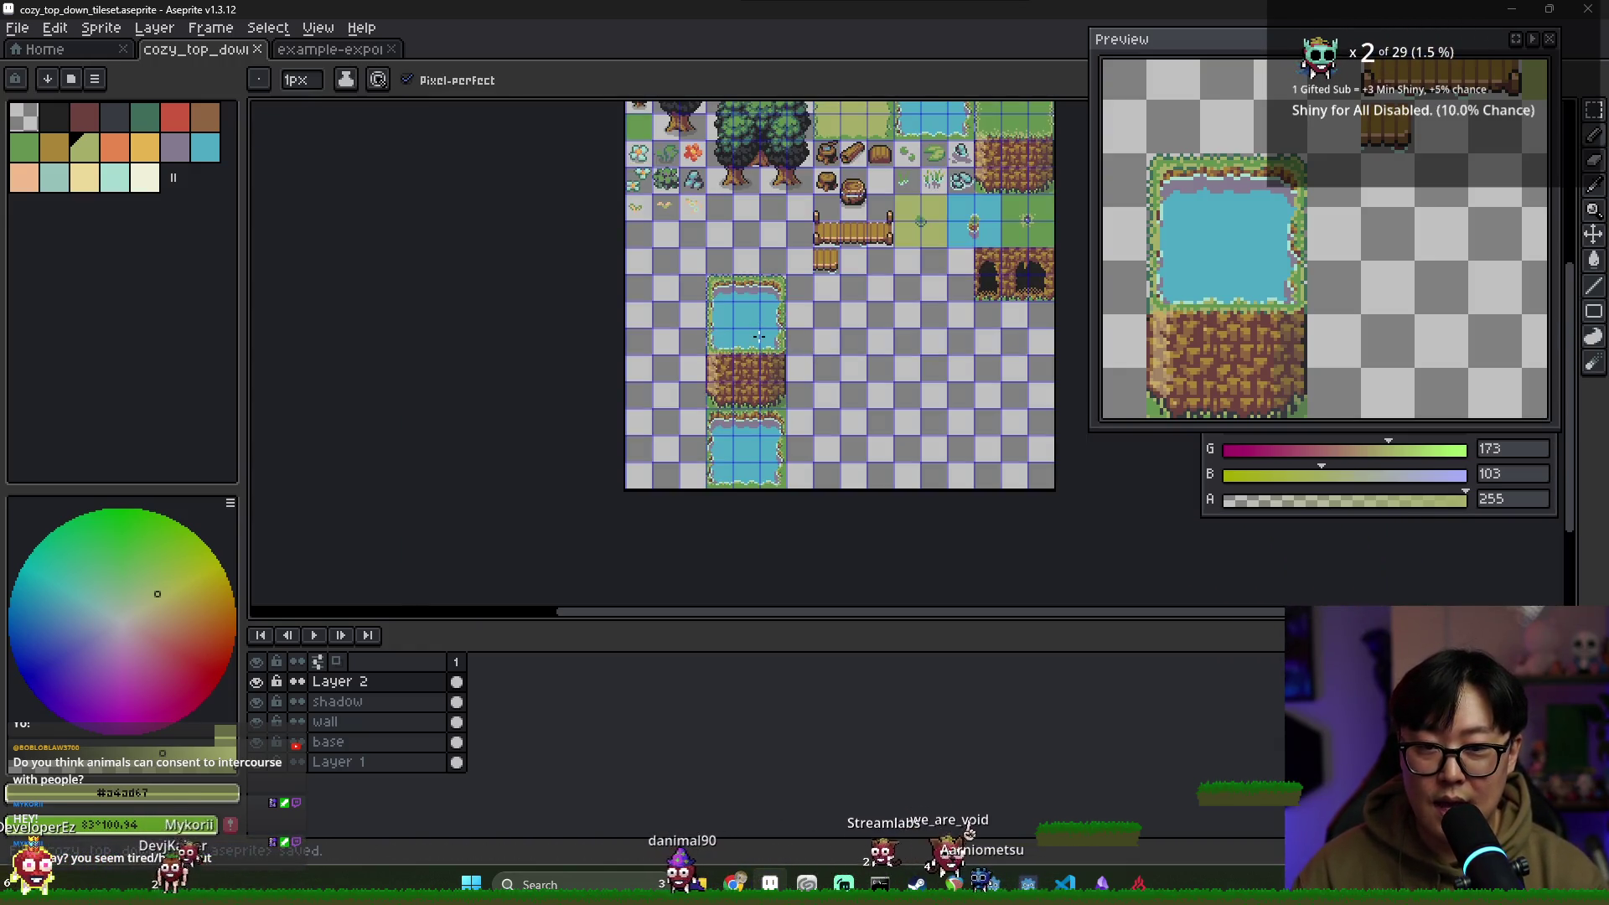
pyautogui.press('m')
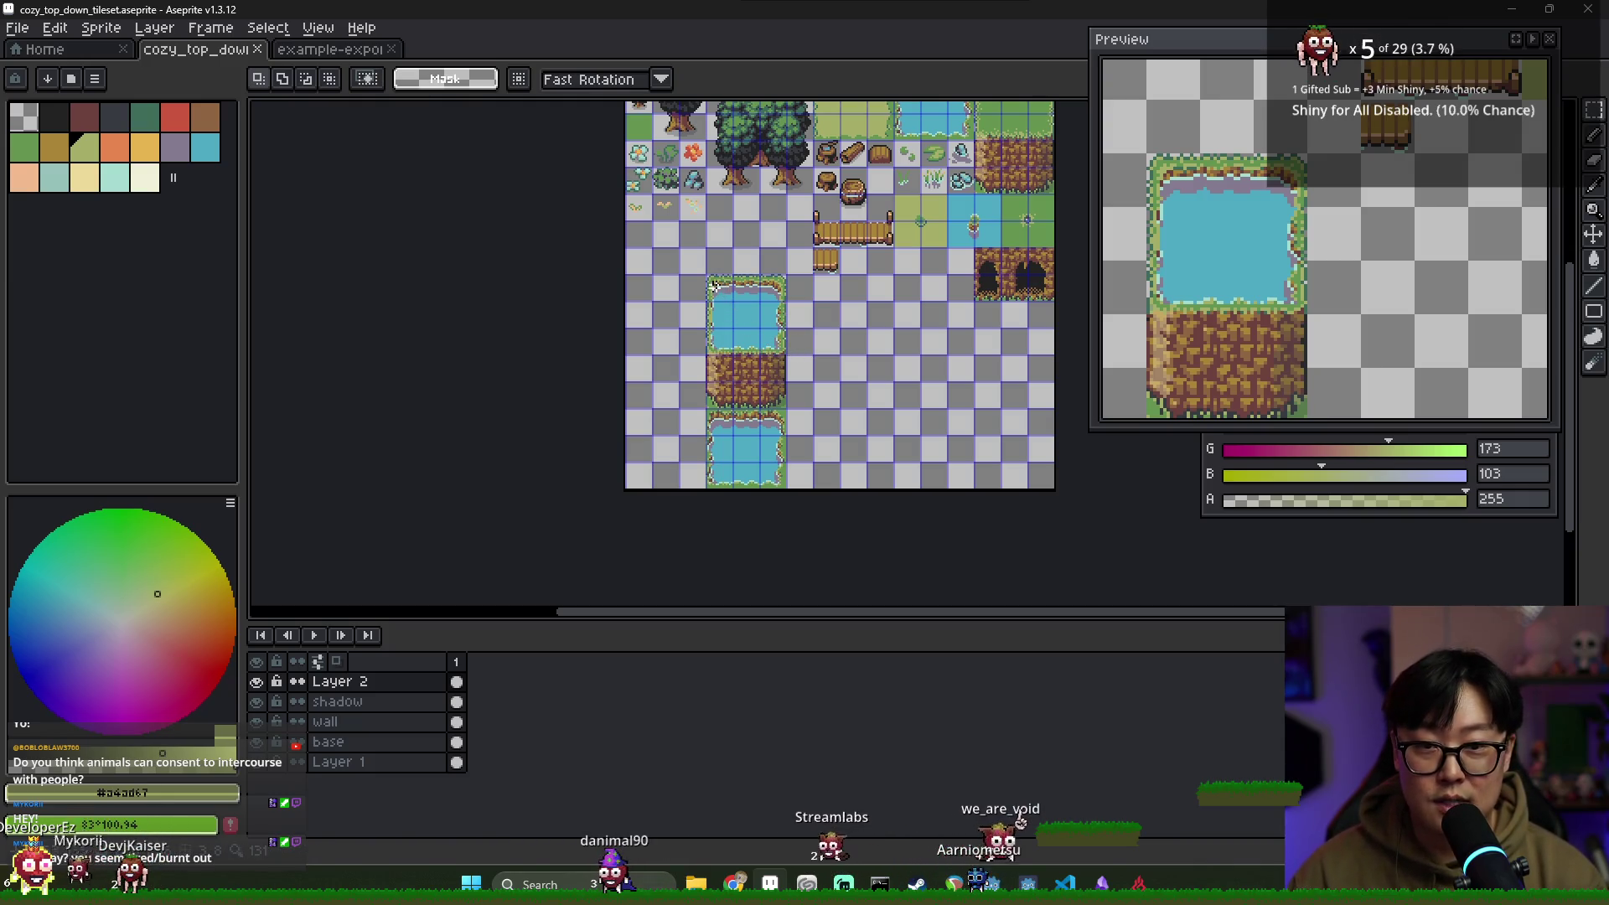
pyautogui.scroll(4, 710, 280)
pyautogui.moveTo(702, 253); pyautogui.dragTo(907, 449)
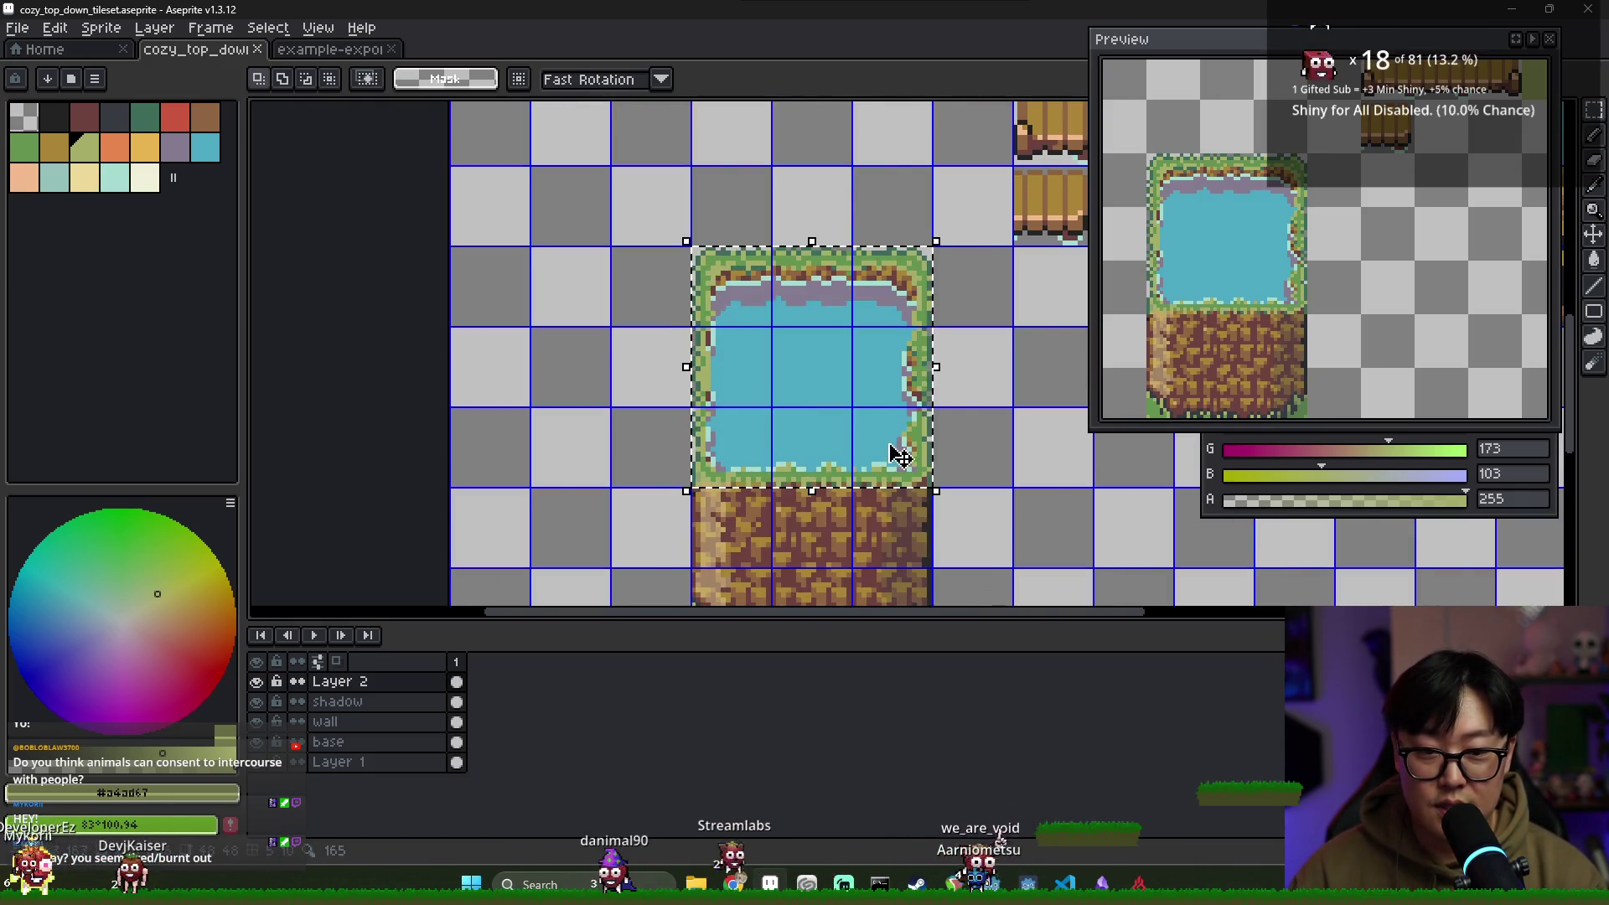
pyautogui.scroll(-2, 945, 397)
pyautogui.hotkey('ctrl', '0')
# Paste the pond onto the base layer beside the cave cliff tiles and commit it
pyautogui.moveTo(575, 401); pyautogui.dragTo(576, 538)
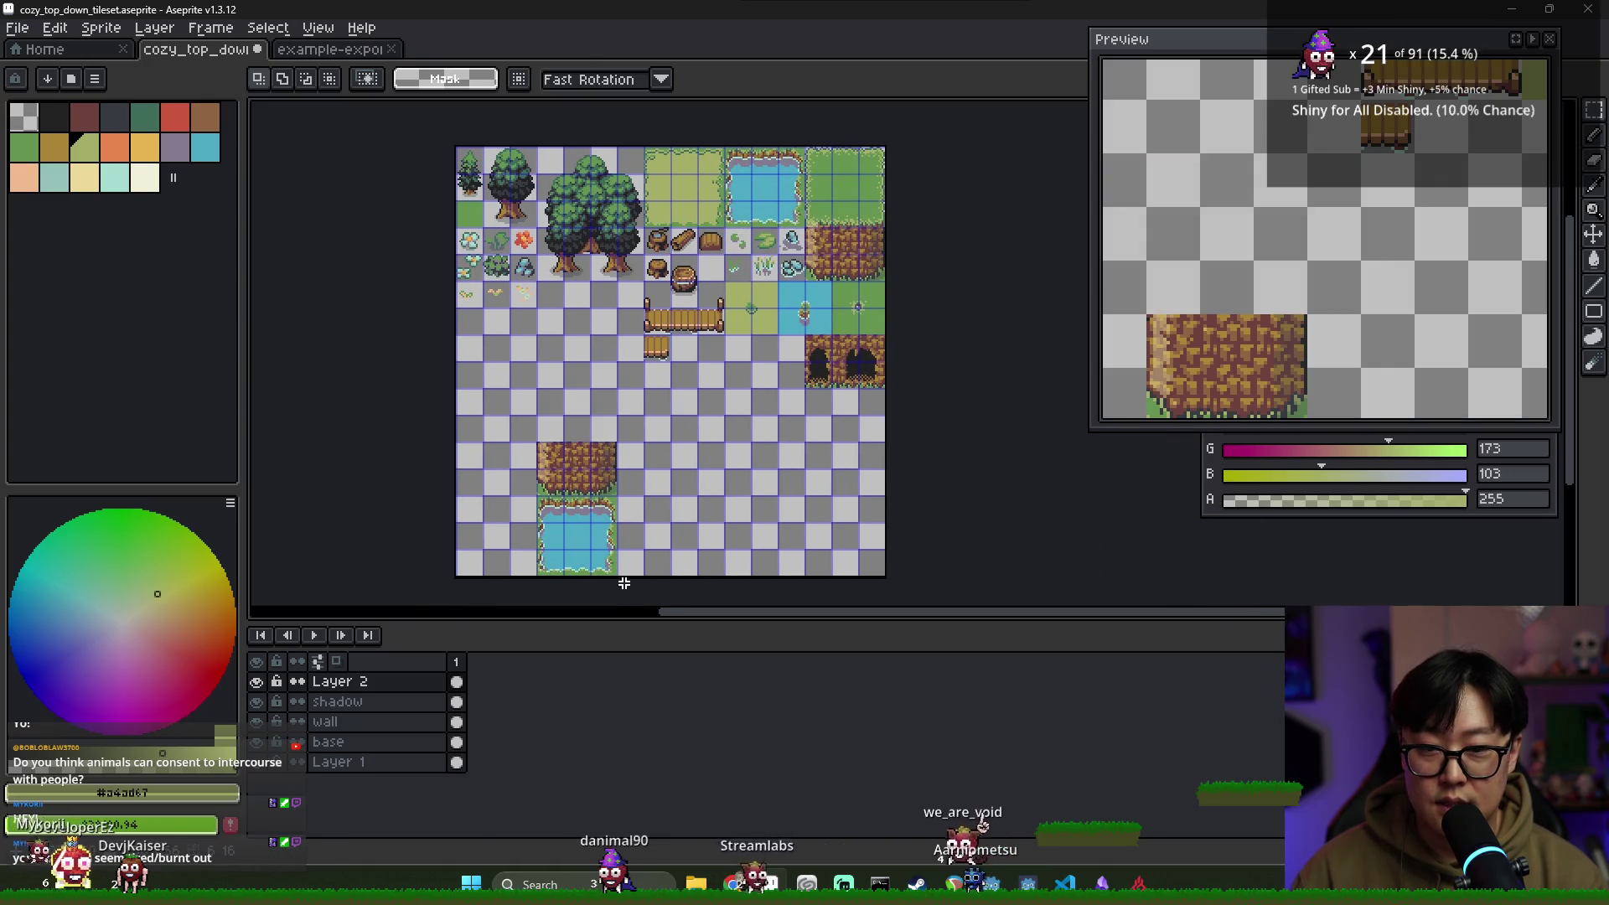
pyautogui.click(381, 745)
pyautogui.hotkey('ctrl', 'v')
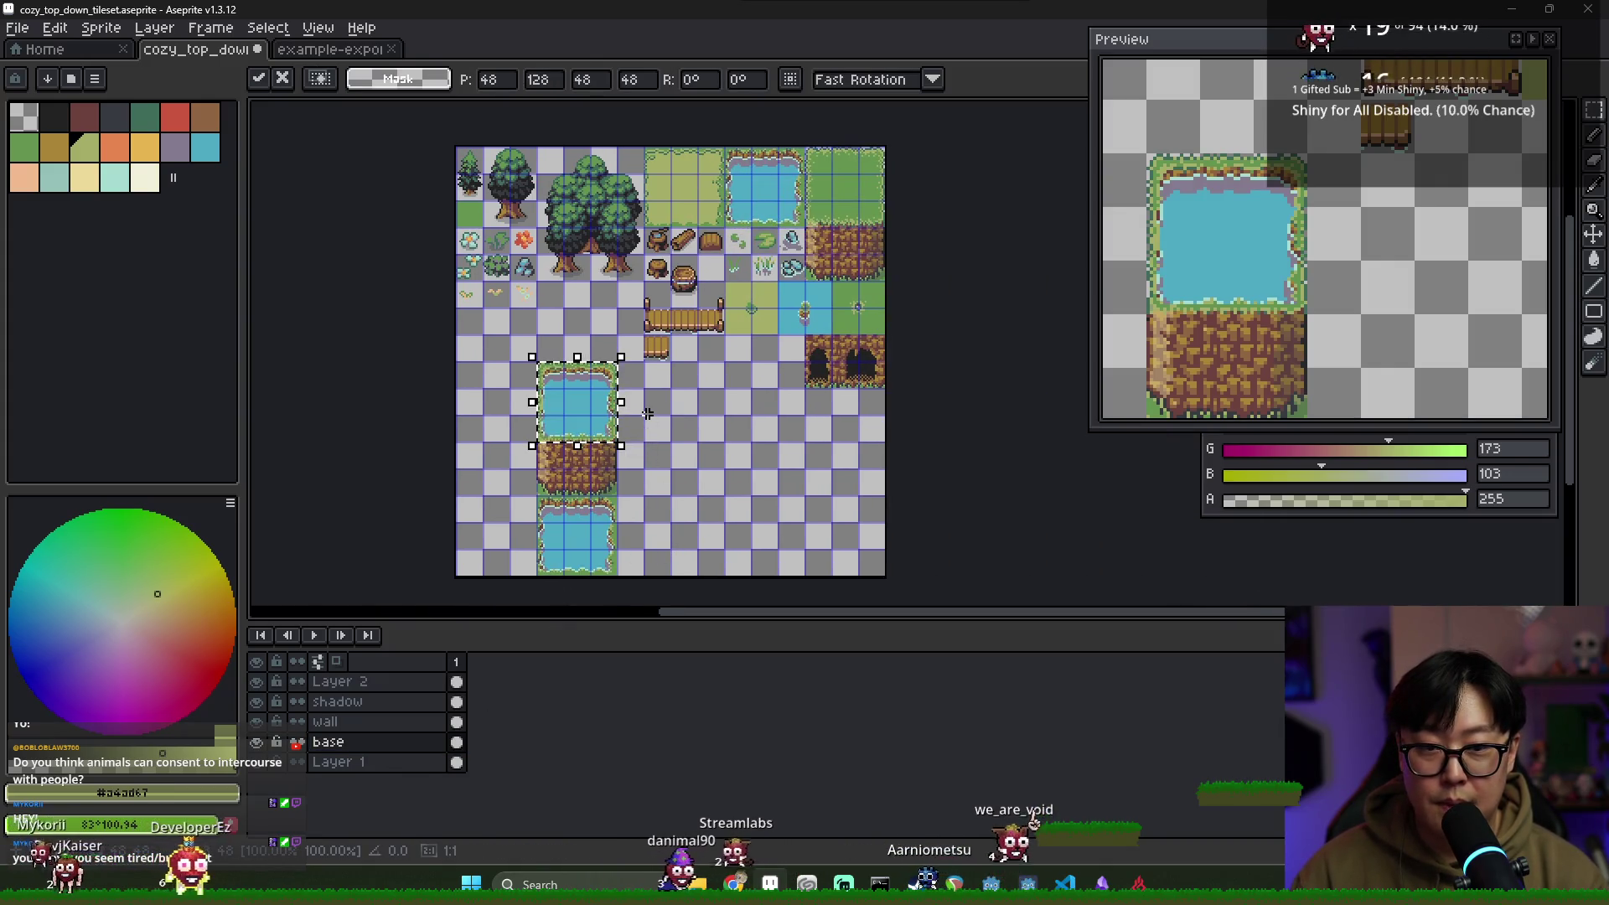
pyautogui.moveTo(610, 440)
pyautogui.mouseDown()
pyautogui.moveTo(787, 420)
pyautogui.moveTo(754, 385)
pyautogui.moveTo(747, 406)
pyautogui.moveTo(761, 394)
pyautogui.mouseUp()
pyautogui.scroll(3, 750, 394)
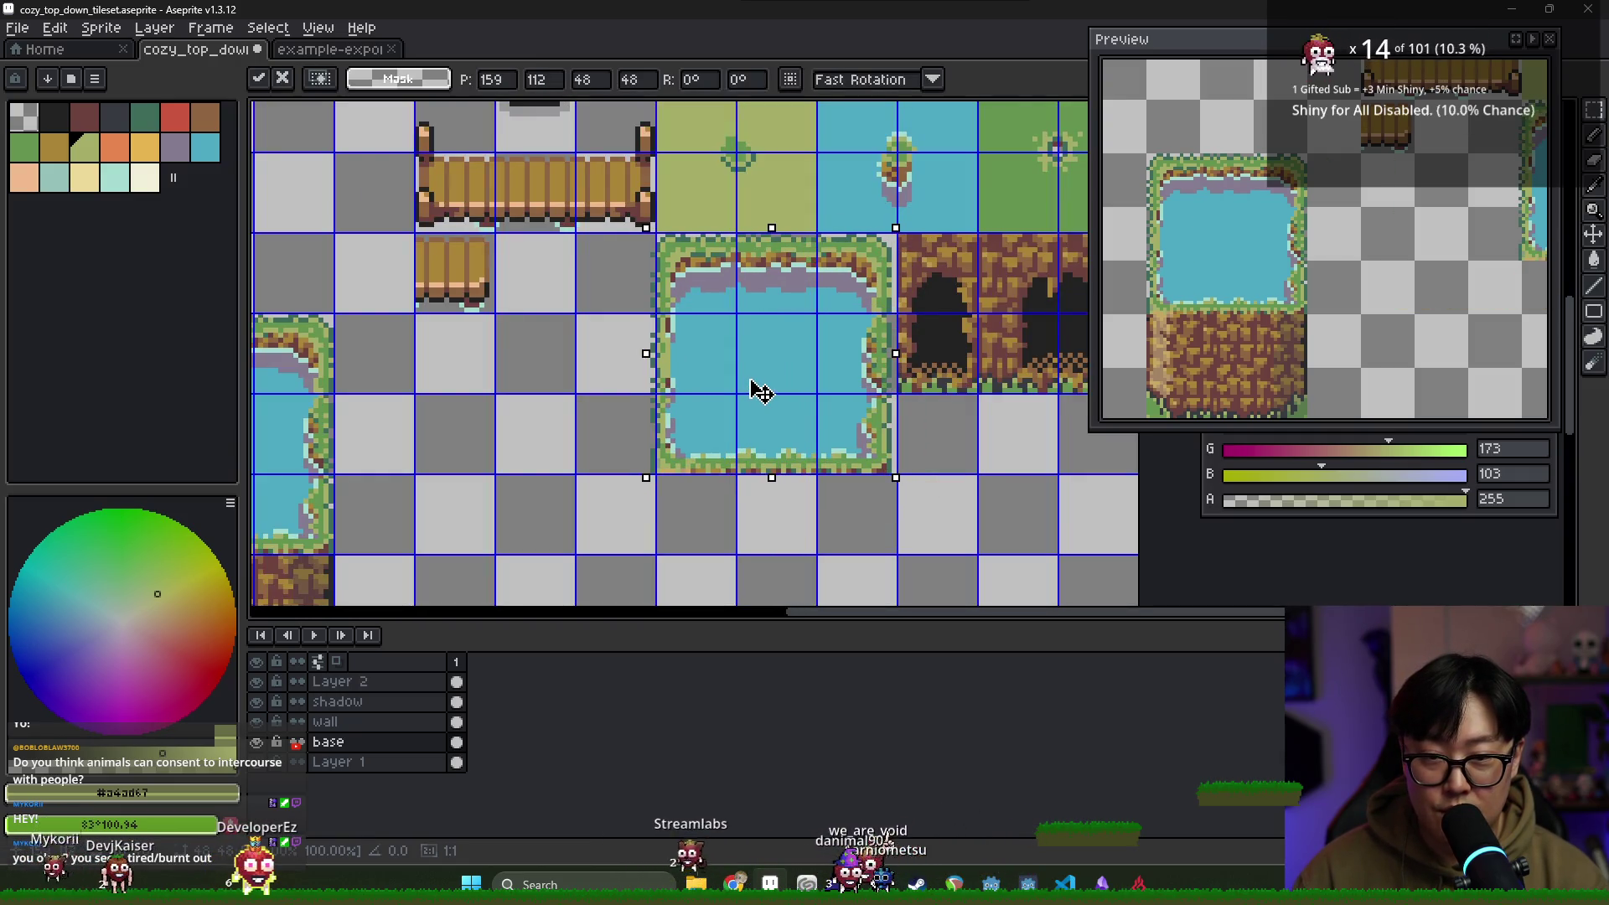
pyautogui.hotkey('ctrl', 'd')
# Select the pond and dirt tiles, clear the selection, and activate the shadow layer
pyautogui.scroll(-3, 779, 402)
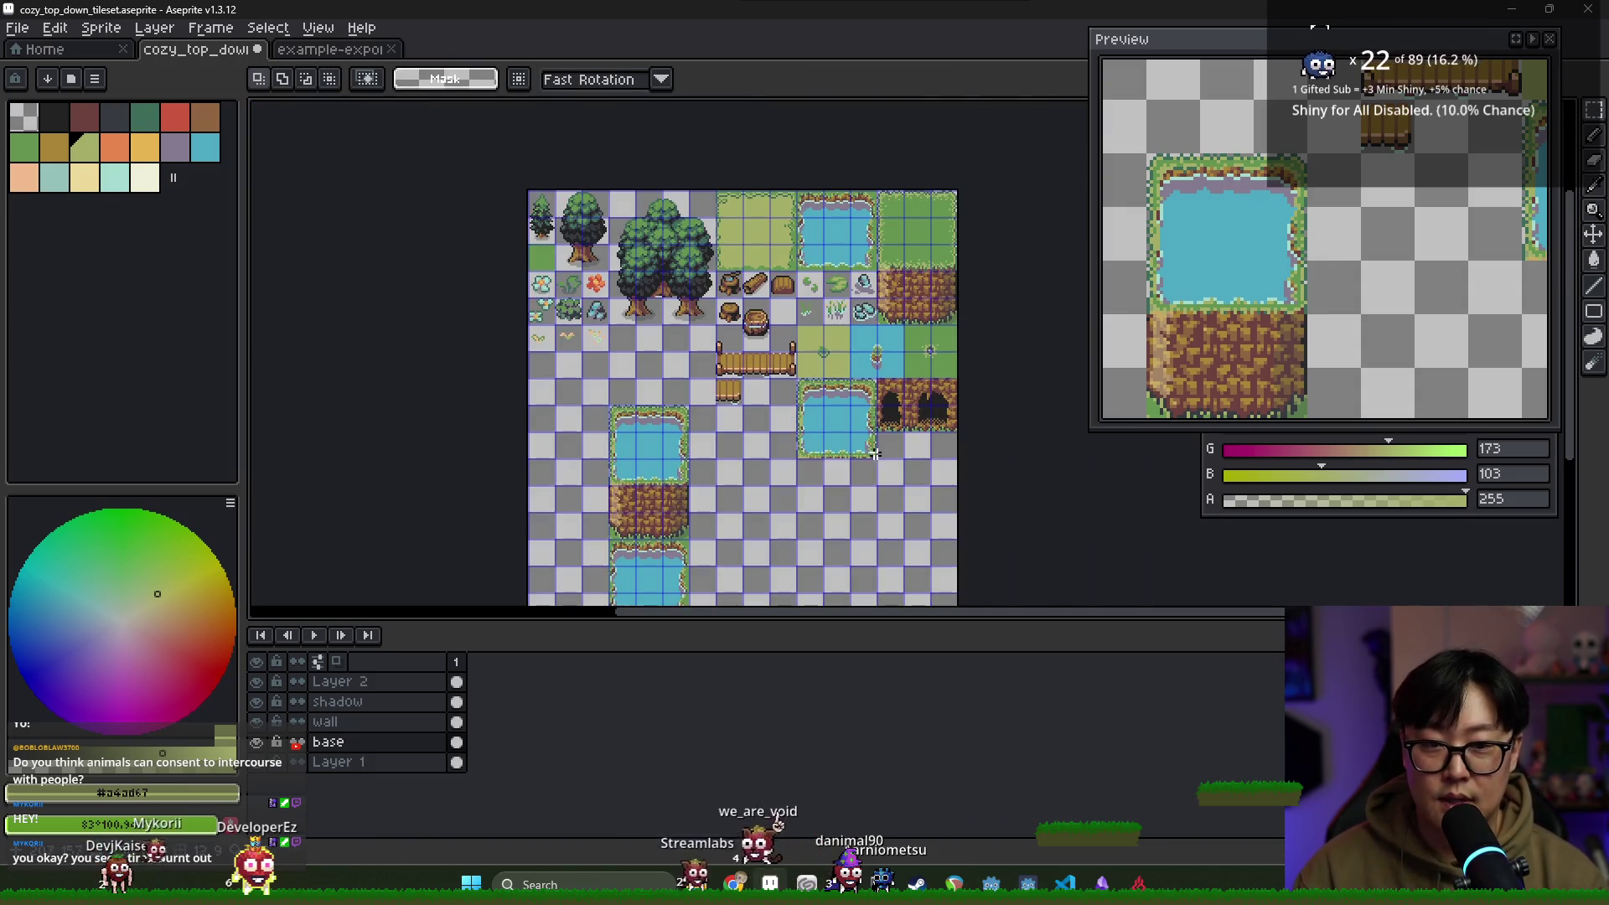
pyautogui.scroll(-2, 672, 416)
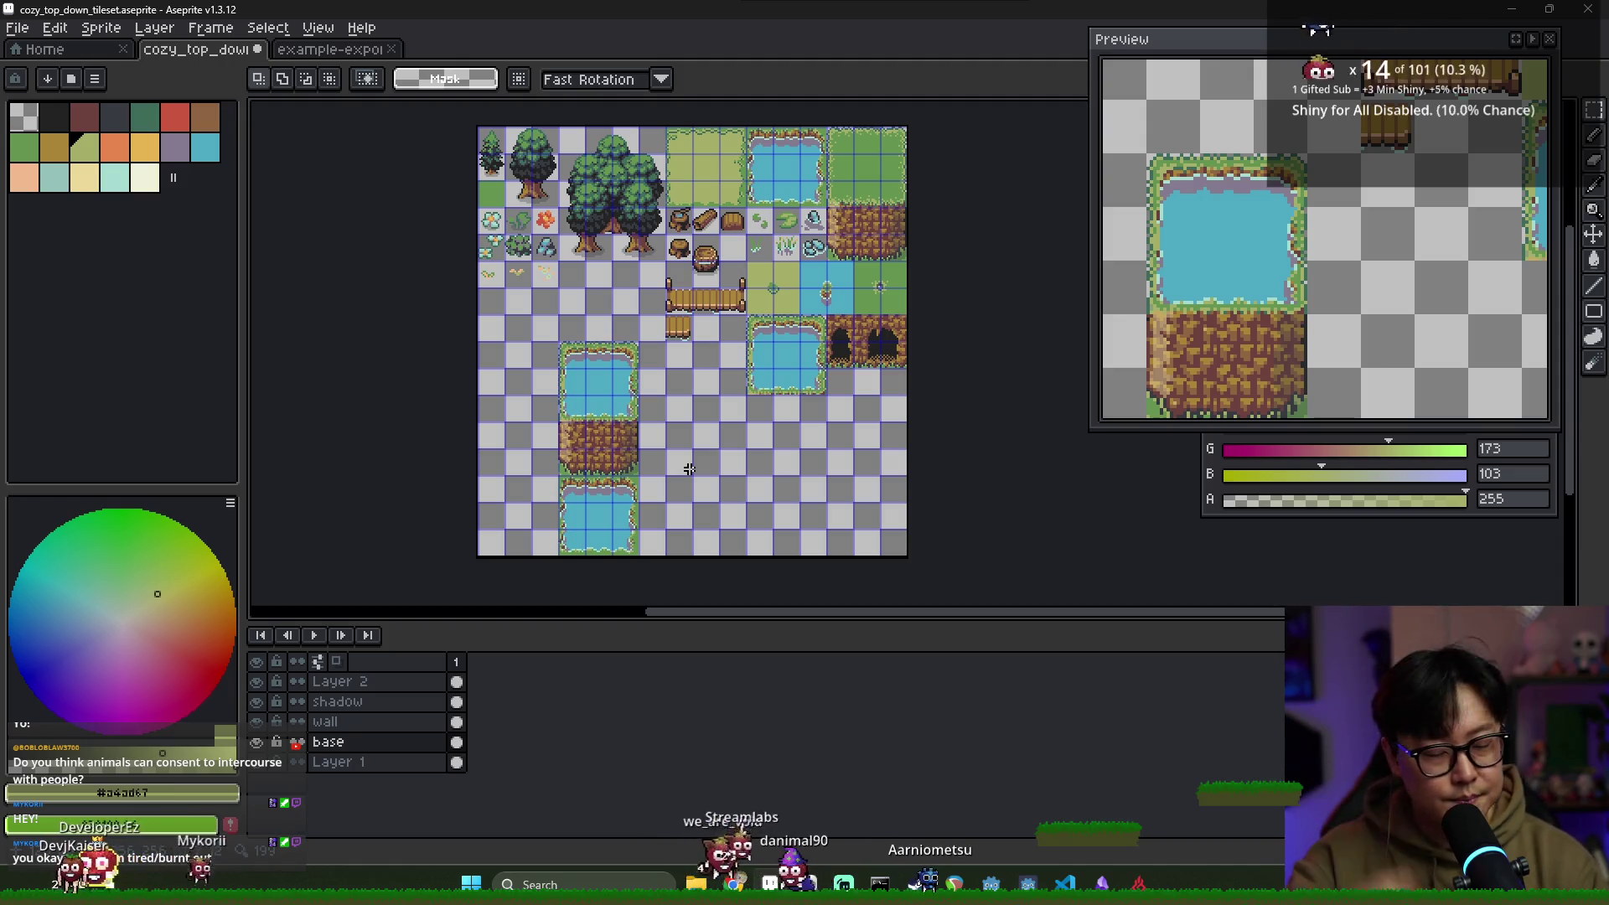
pyautogui.scroll(3, 574, 419)
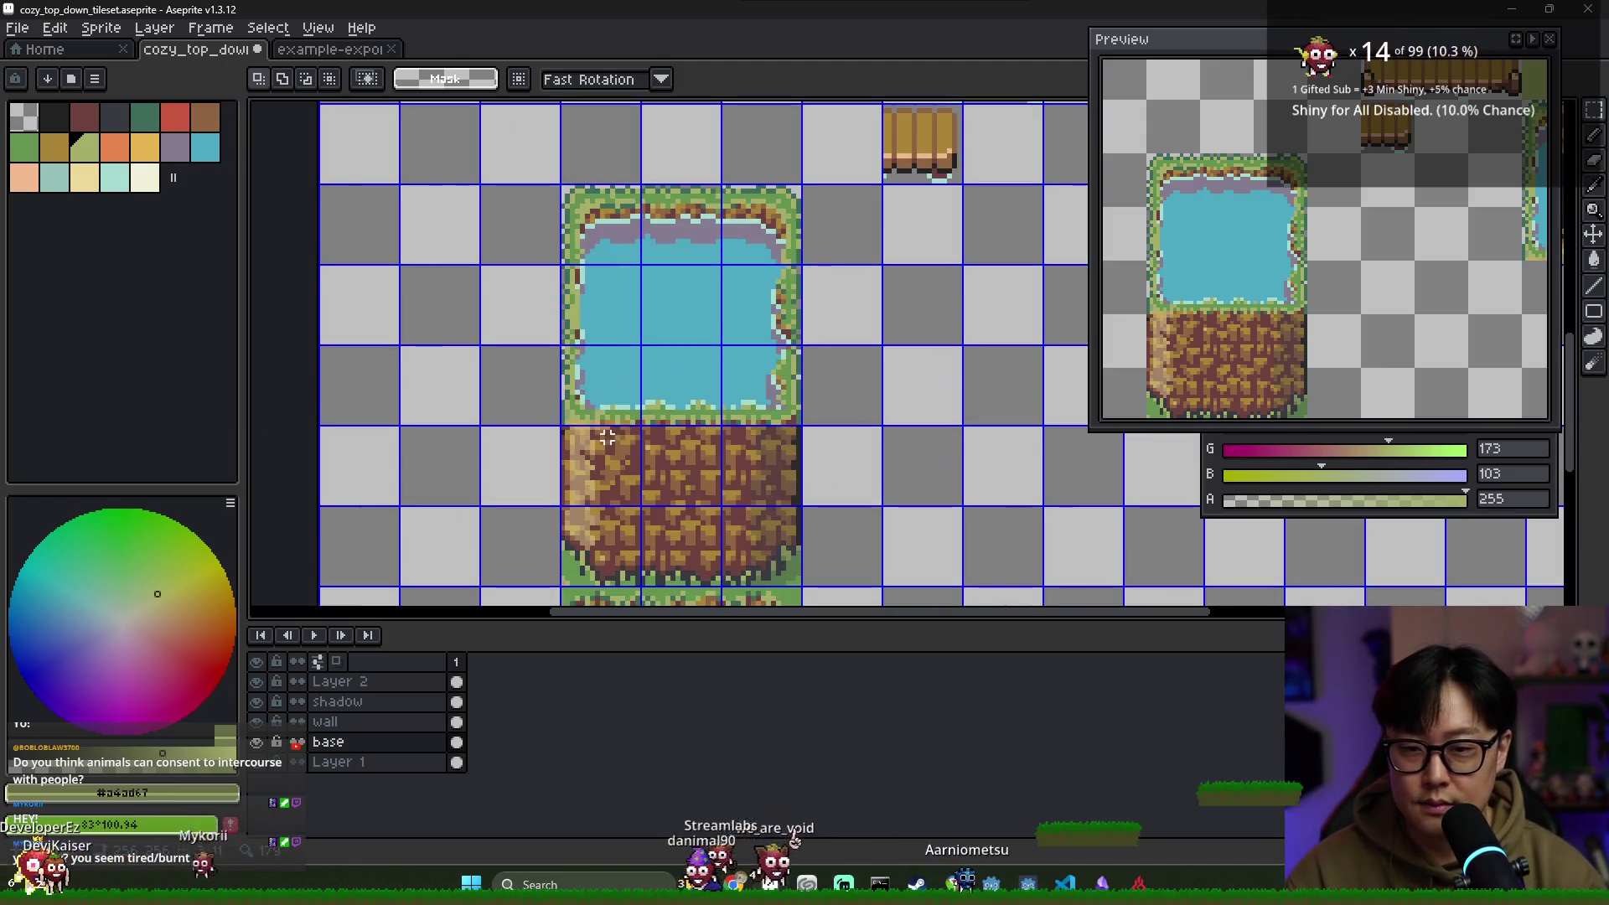
pyautogui.moveTo(559, 261)
pyautogui.mouseDown()
pyautogui.moveTo(718, 502)
pyautogui.moveTo(723, 545)
pyautogui.mouseUp()
pyautogui.hotkey('ctrl', 'd')
pyautogui.click(356, 702)
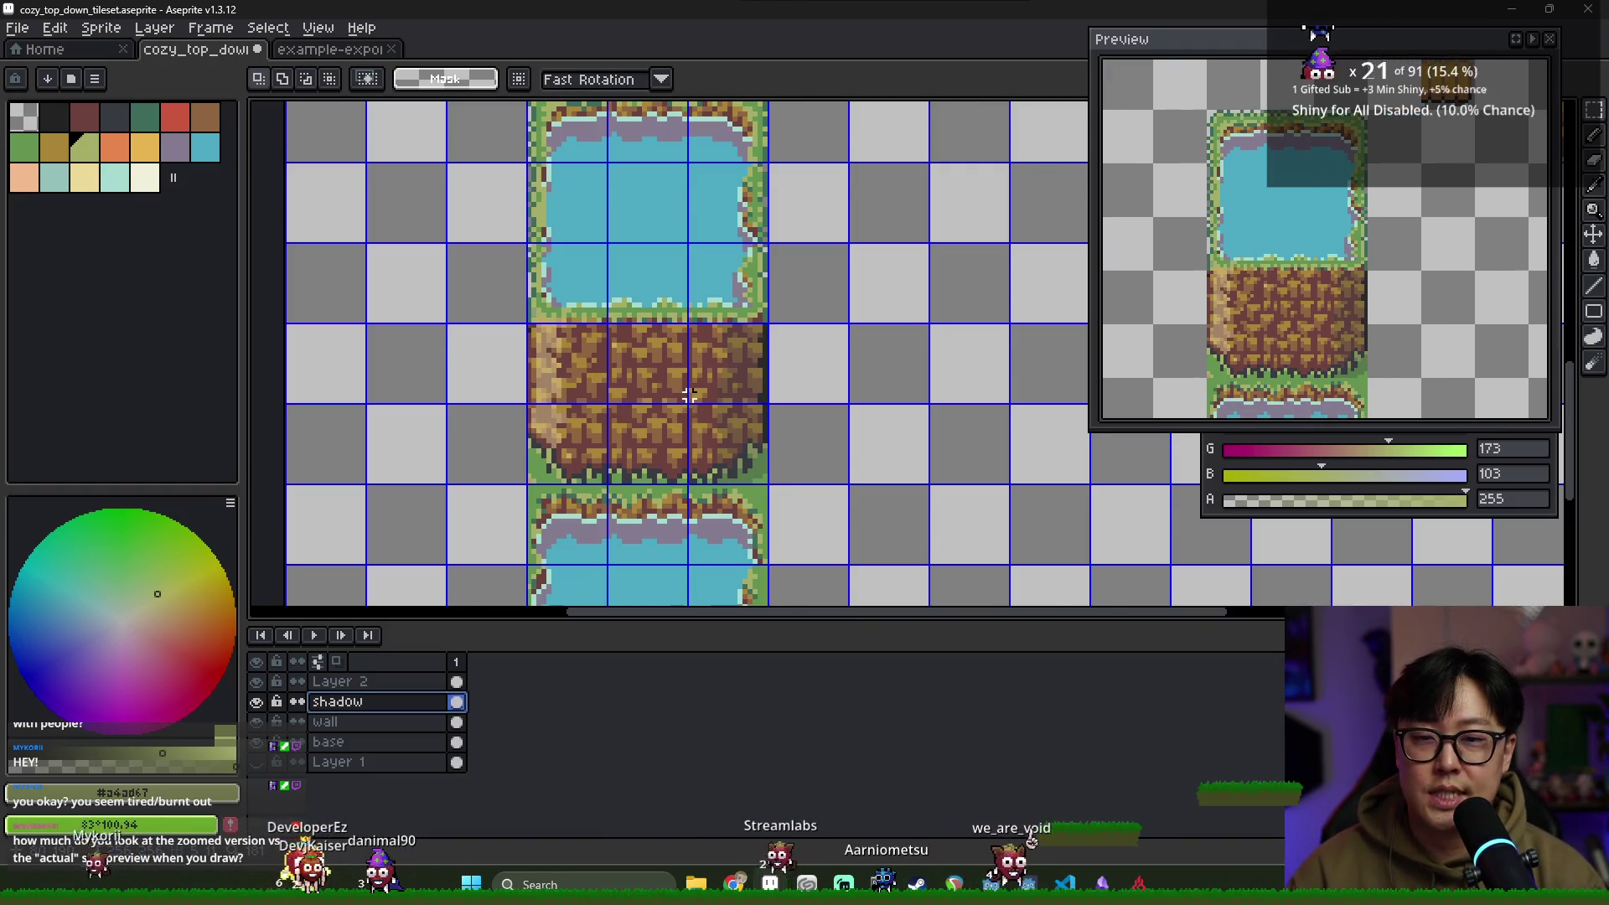
# Zoom around the pond and dirt tiles, then pick the near-black swatch with the Pencil
pyautogui.scroll(-5, 689, 425)
pyautogui.scroll(1, 685, 393)
pyautogui.scroll(3, 685, 392)
pyautogui.scroll(-4, 684, 393)
pyautogui.scroll(1, 688, 399)
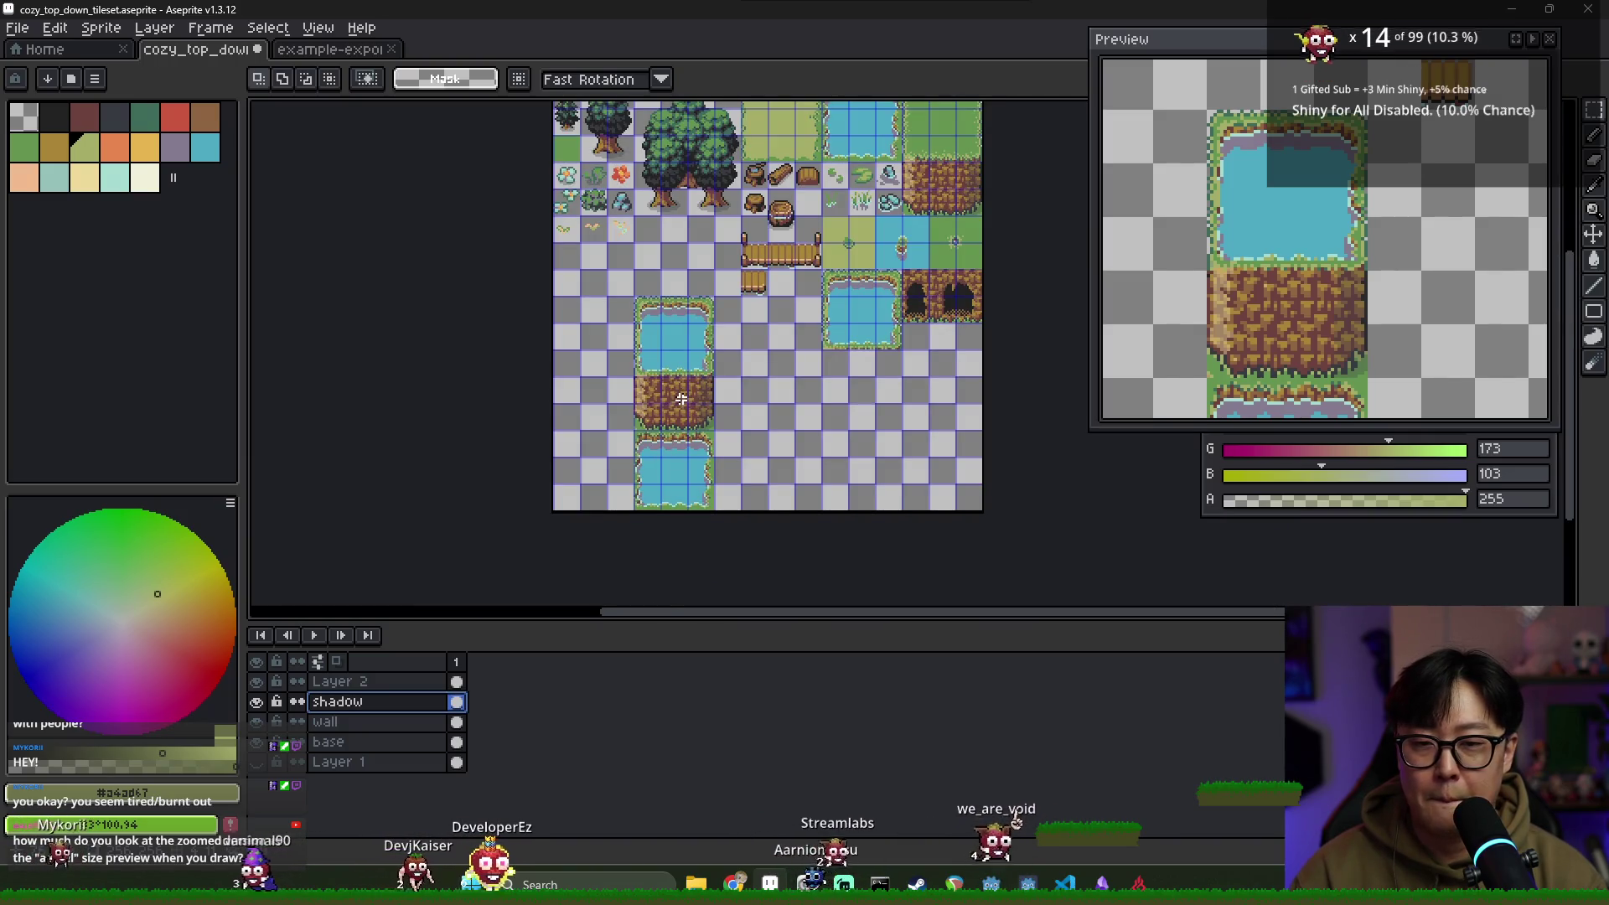
pyautogui.scroll(-1, 686, 389)
pyautogui.scroll(1, 683, 378)
pyautogui.scroll(3, 683, 378)
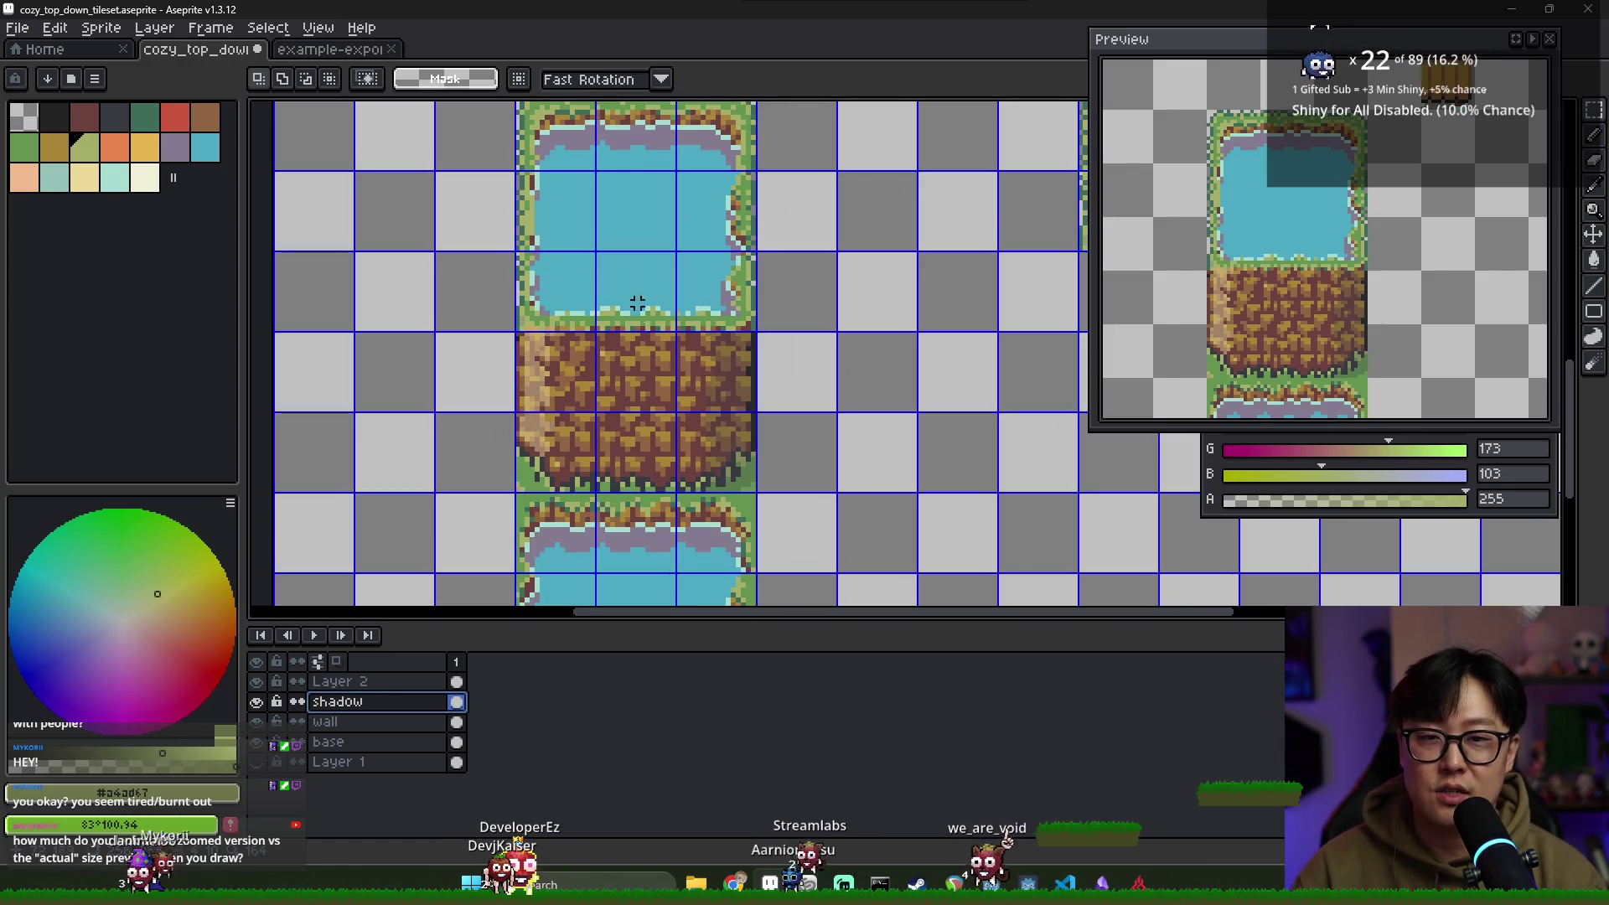
pyautogui.scroll(-4, 637, 319)
pyautogui.scroll(4, 649, 310)
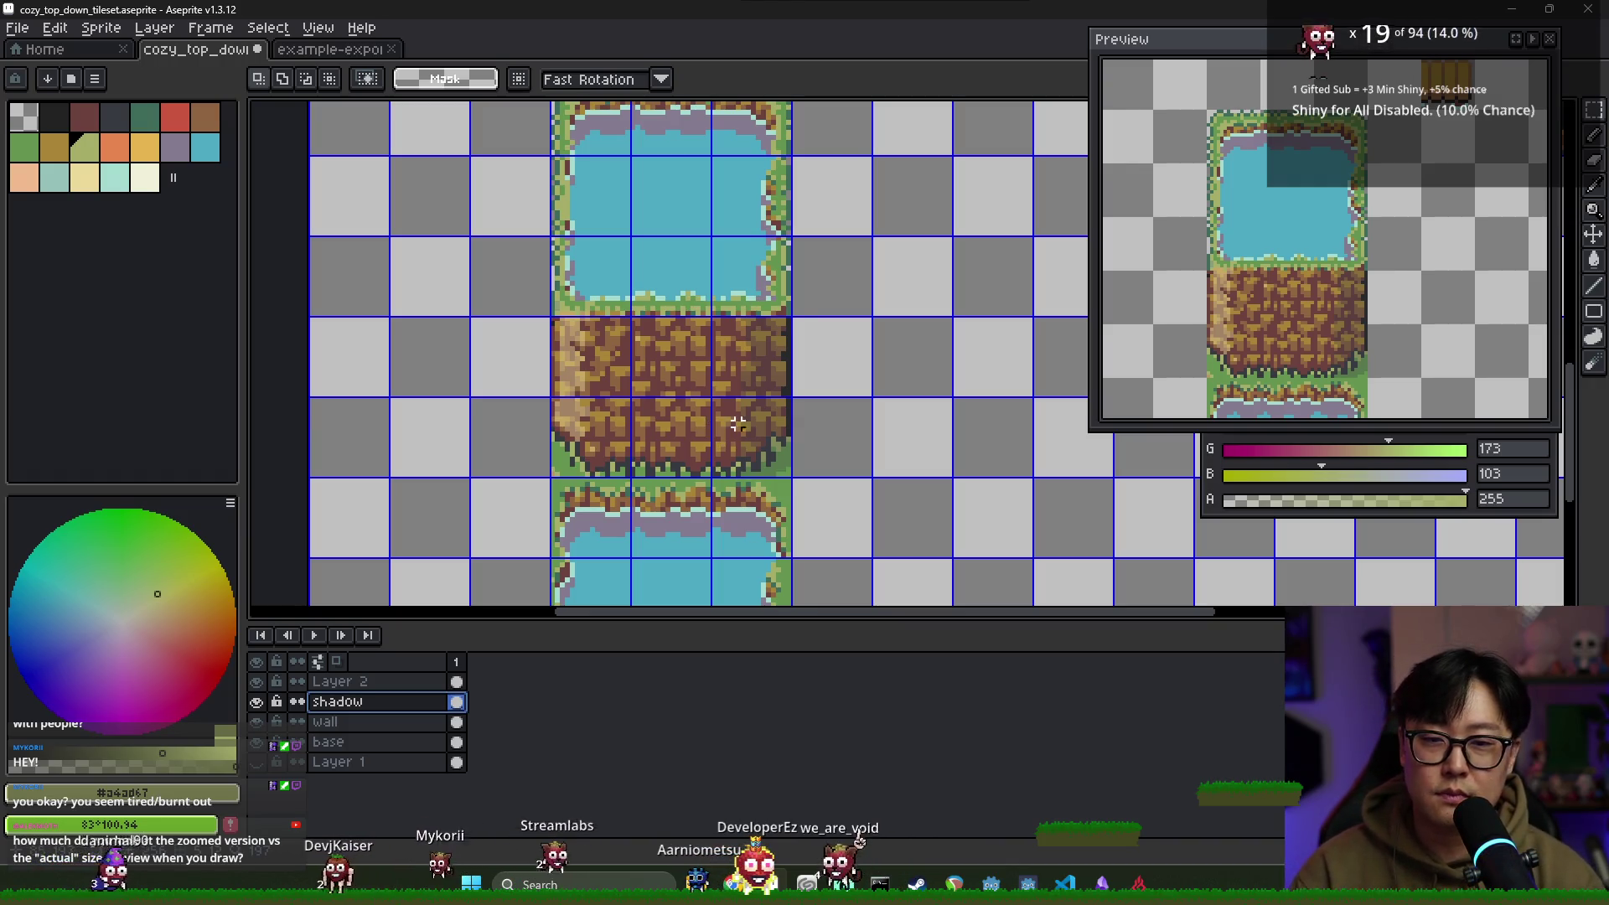
pyautogui.hscroll(3, 728, 428)
pyautogui.click(53, 118)
pyautogui.press('b')
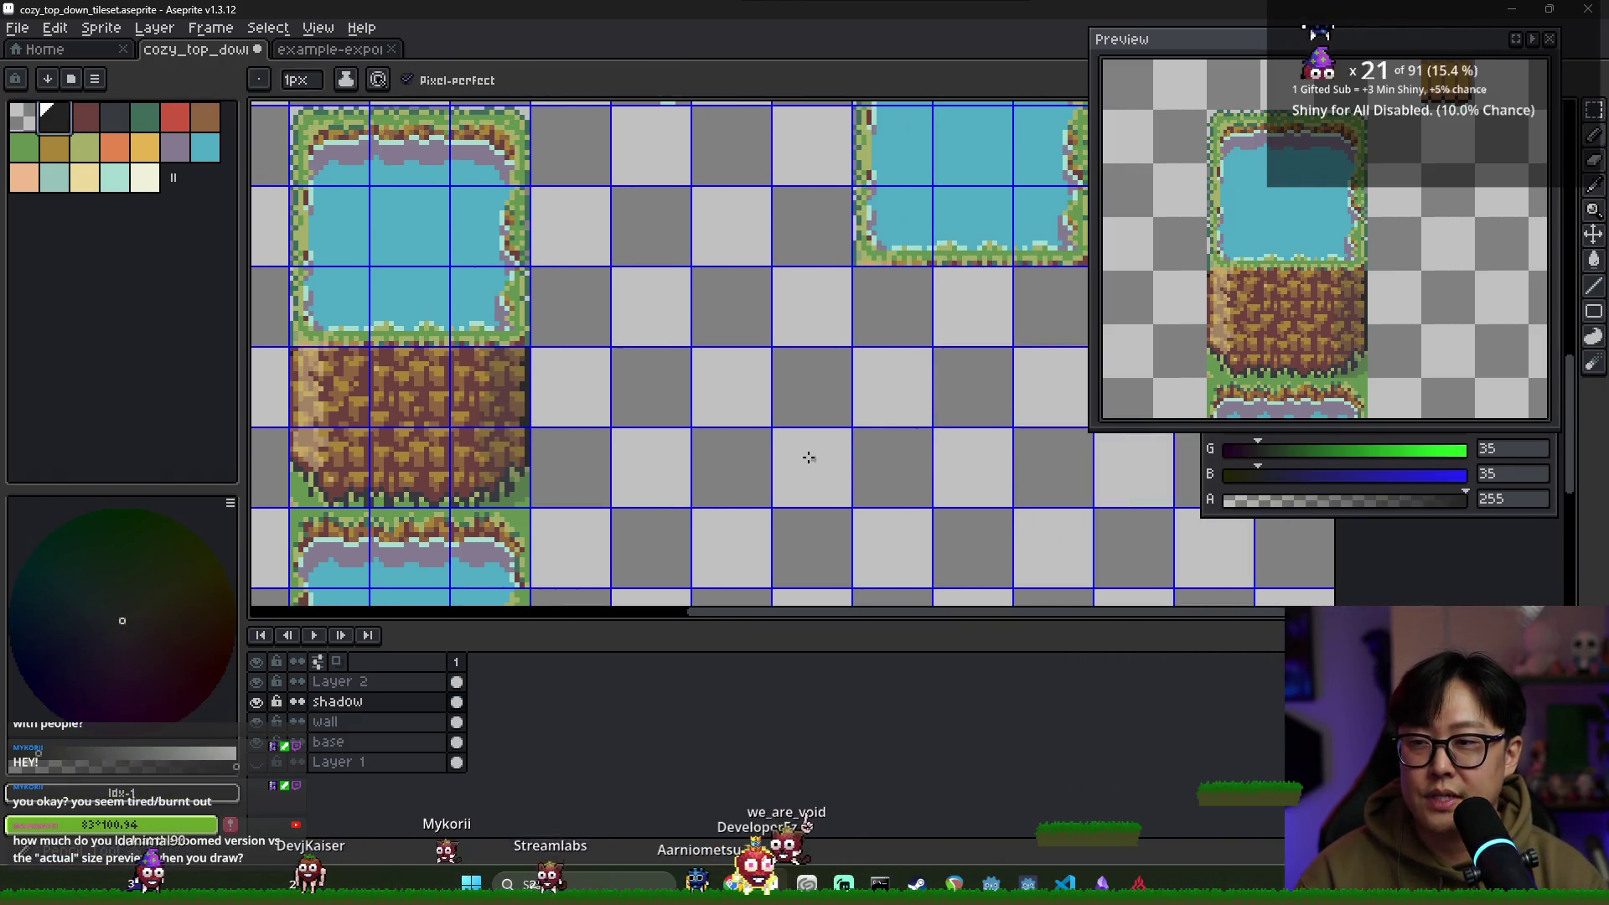
pyautogui.click(457, 682)
pyautogui.moveTo(734, 335)
pyautogui.mouseDown()
pyautogui.moveTo(771, 403)
pyautogui.moveTo(719, 329)
pyautogui.moveTo(723, 361)
pyautogui.mouseUp()
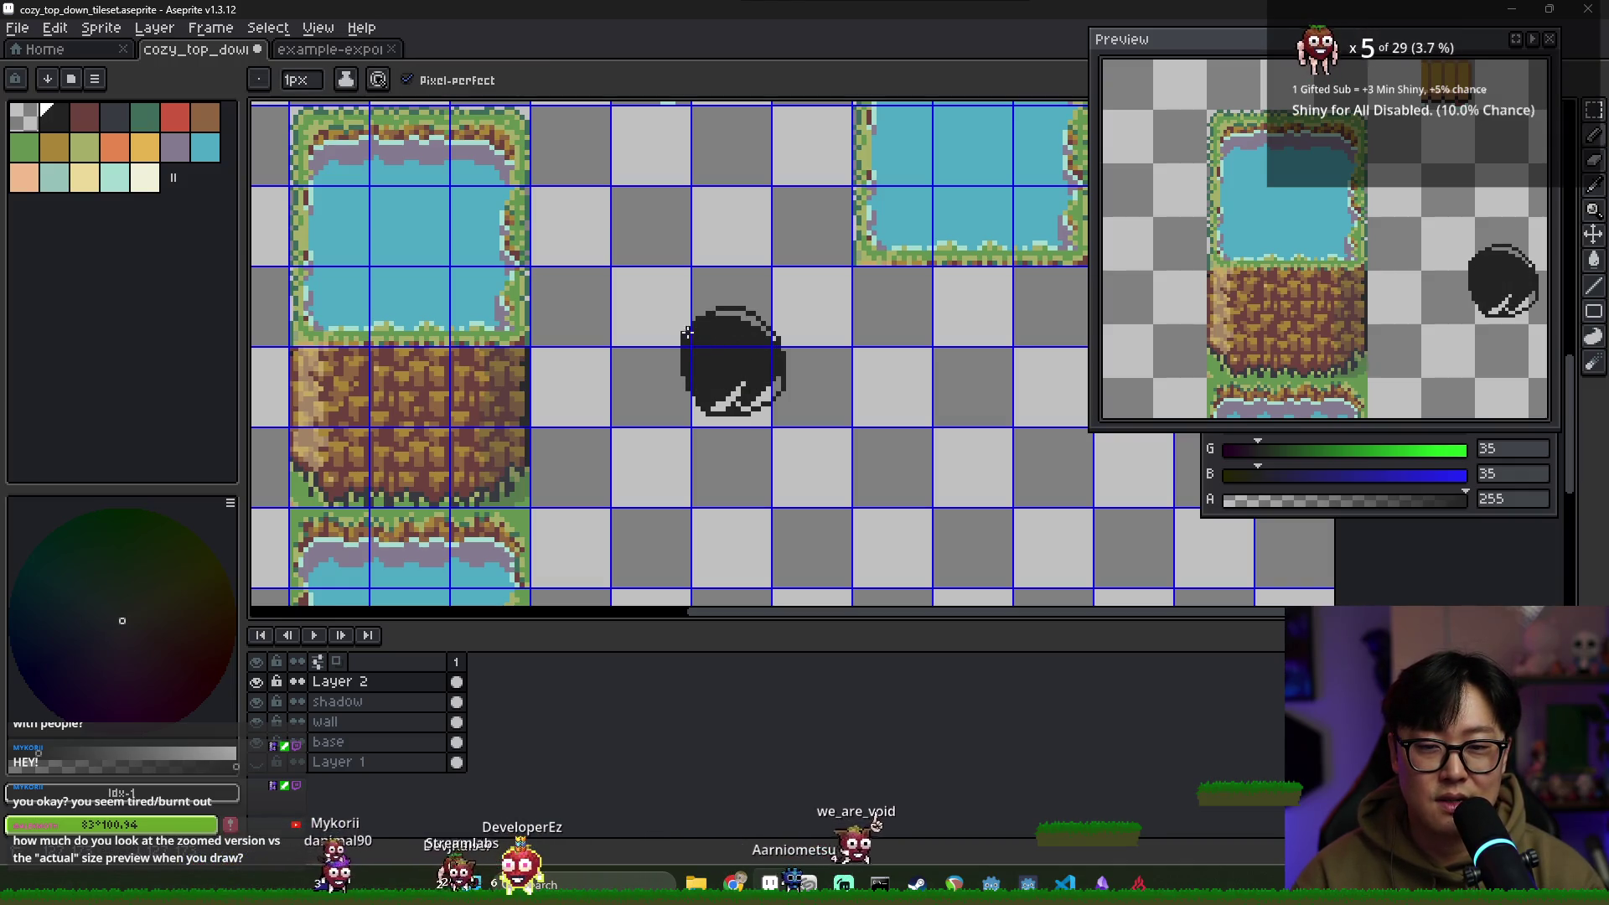
pyautogui.moveTo(1456, 312); pyautogui.dragTo(1265, 336)
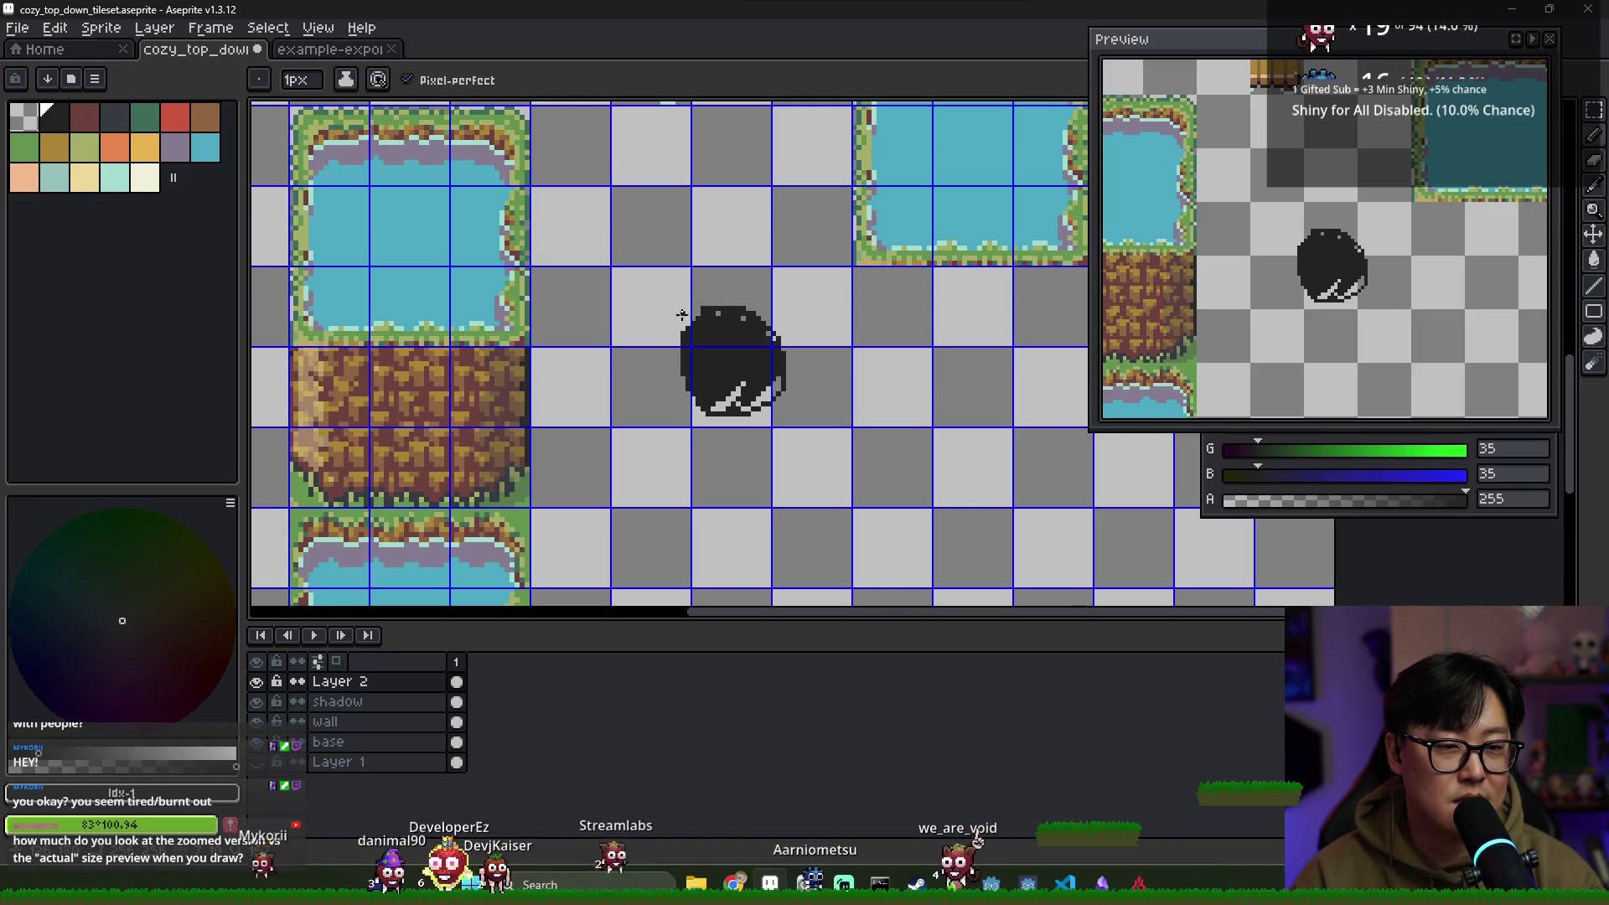
pyautogui.press('v')
pyautogui.scroll(2, 745, 340)
pyautogui.press('b')
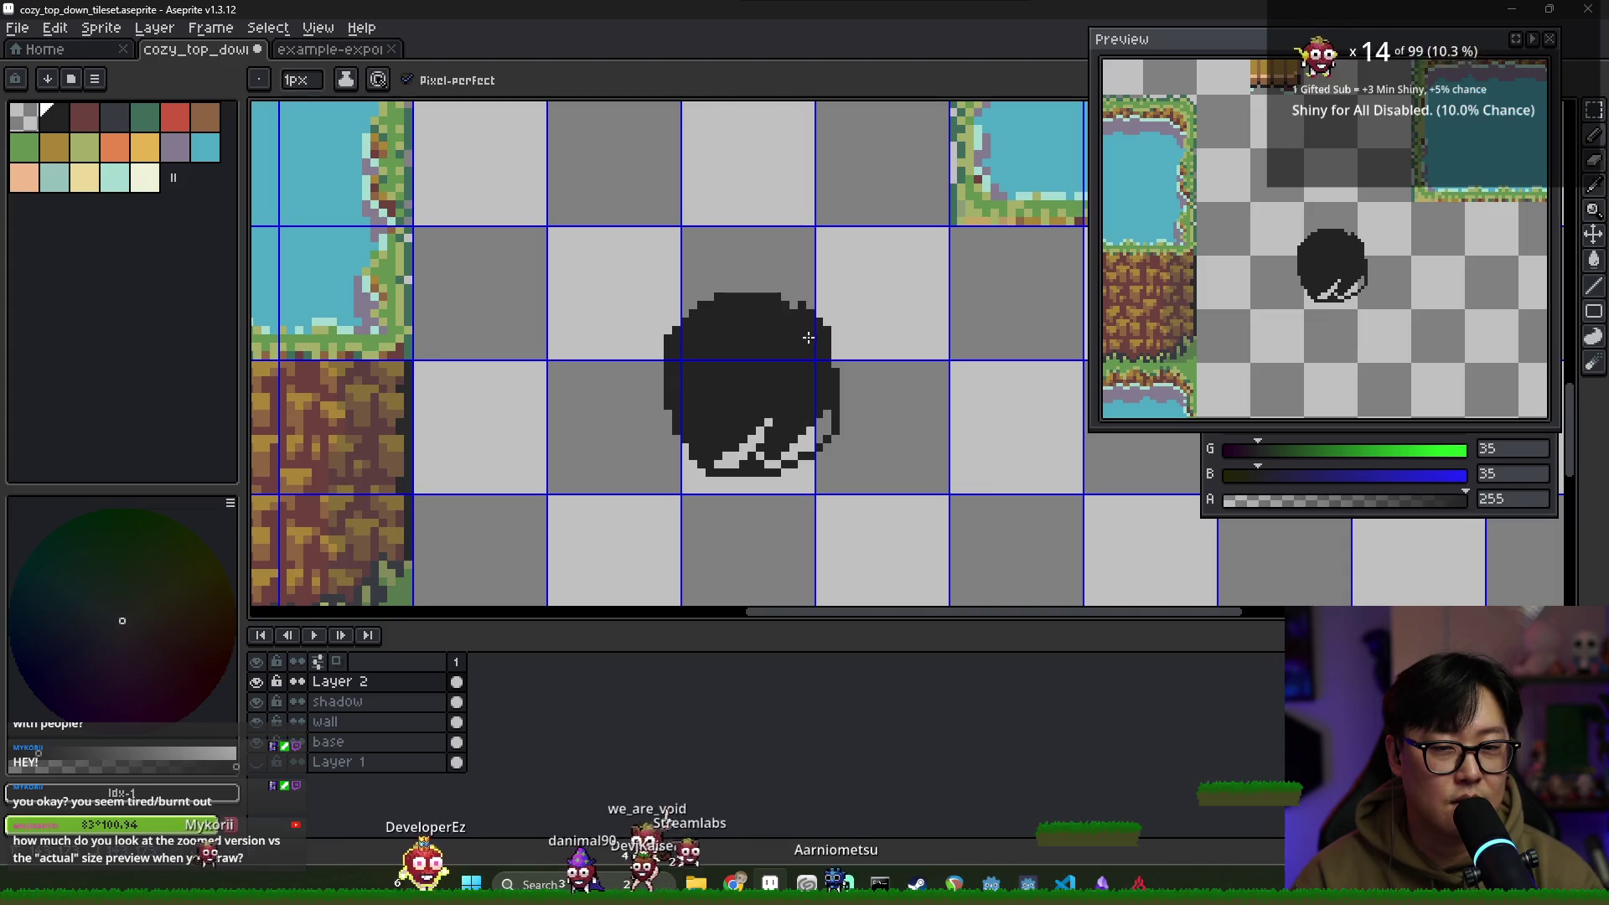
pyautogui.moveTo(862, 238); pyautogui.dragTo(797, 243)
pyautogui.moveTo(886, 315)
pyautogui.mouseDown()
pyautogui.moveTo(936, 343)
pyautogui.moveTo(906, 228)
pyautogui.moveTo(867, 163)
pyautogui.moveTo(832, 229)
pyautogui.mouseUp()
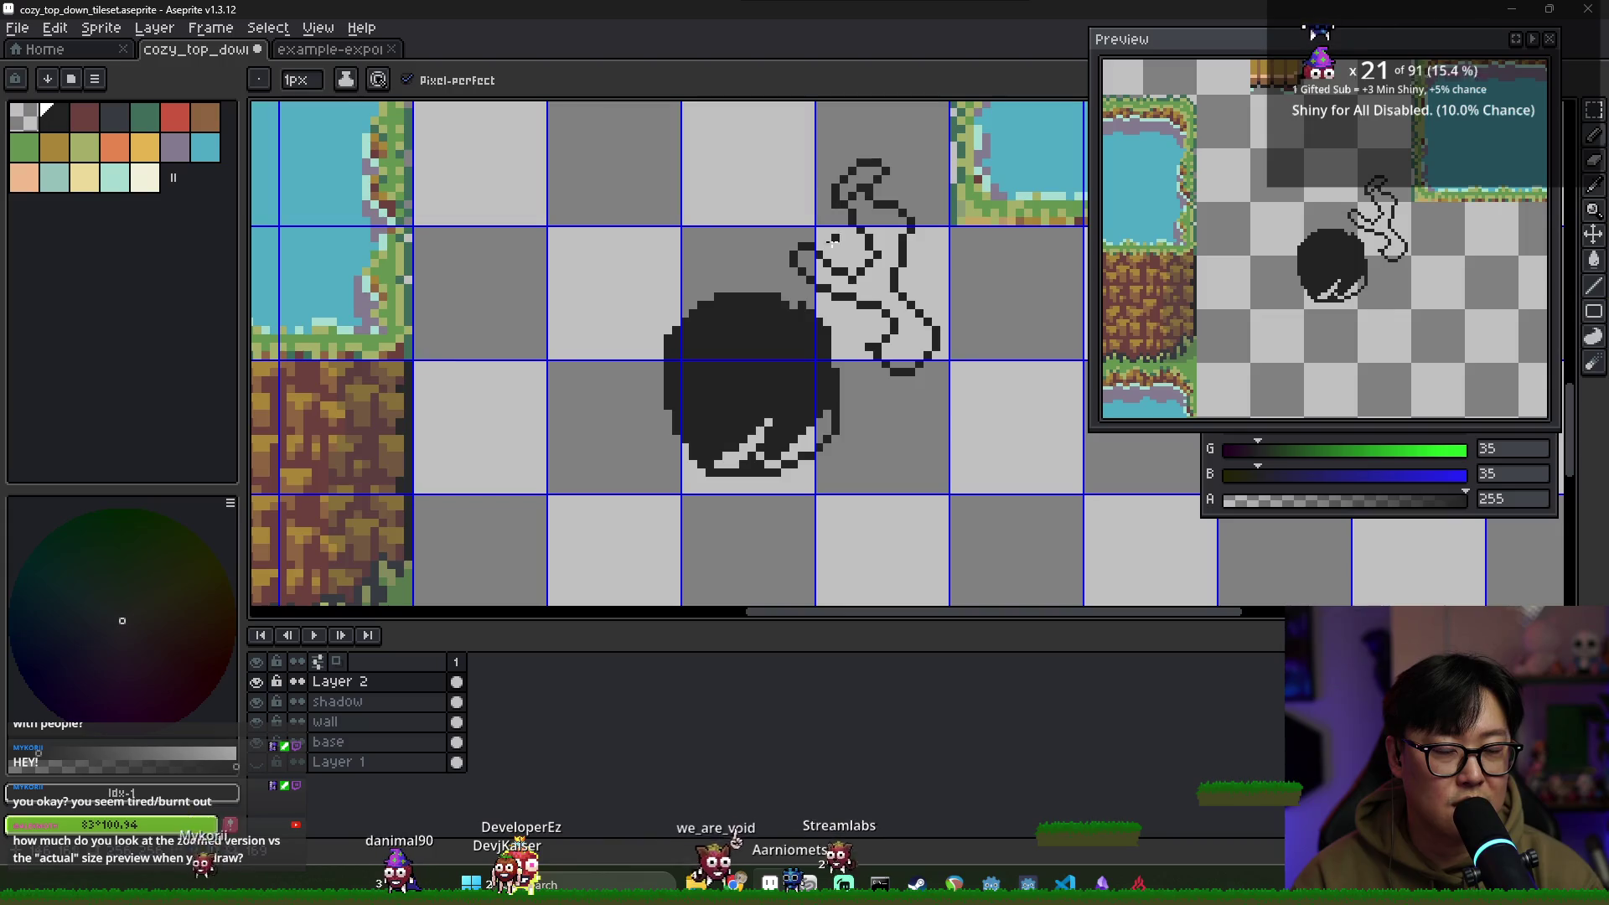
pyautogui.hotkey('ctrl', 'z')
pyautogui.scroll(-3, 713, 344)
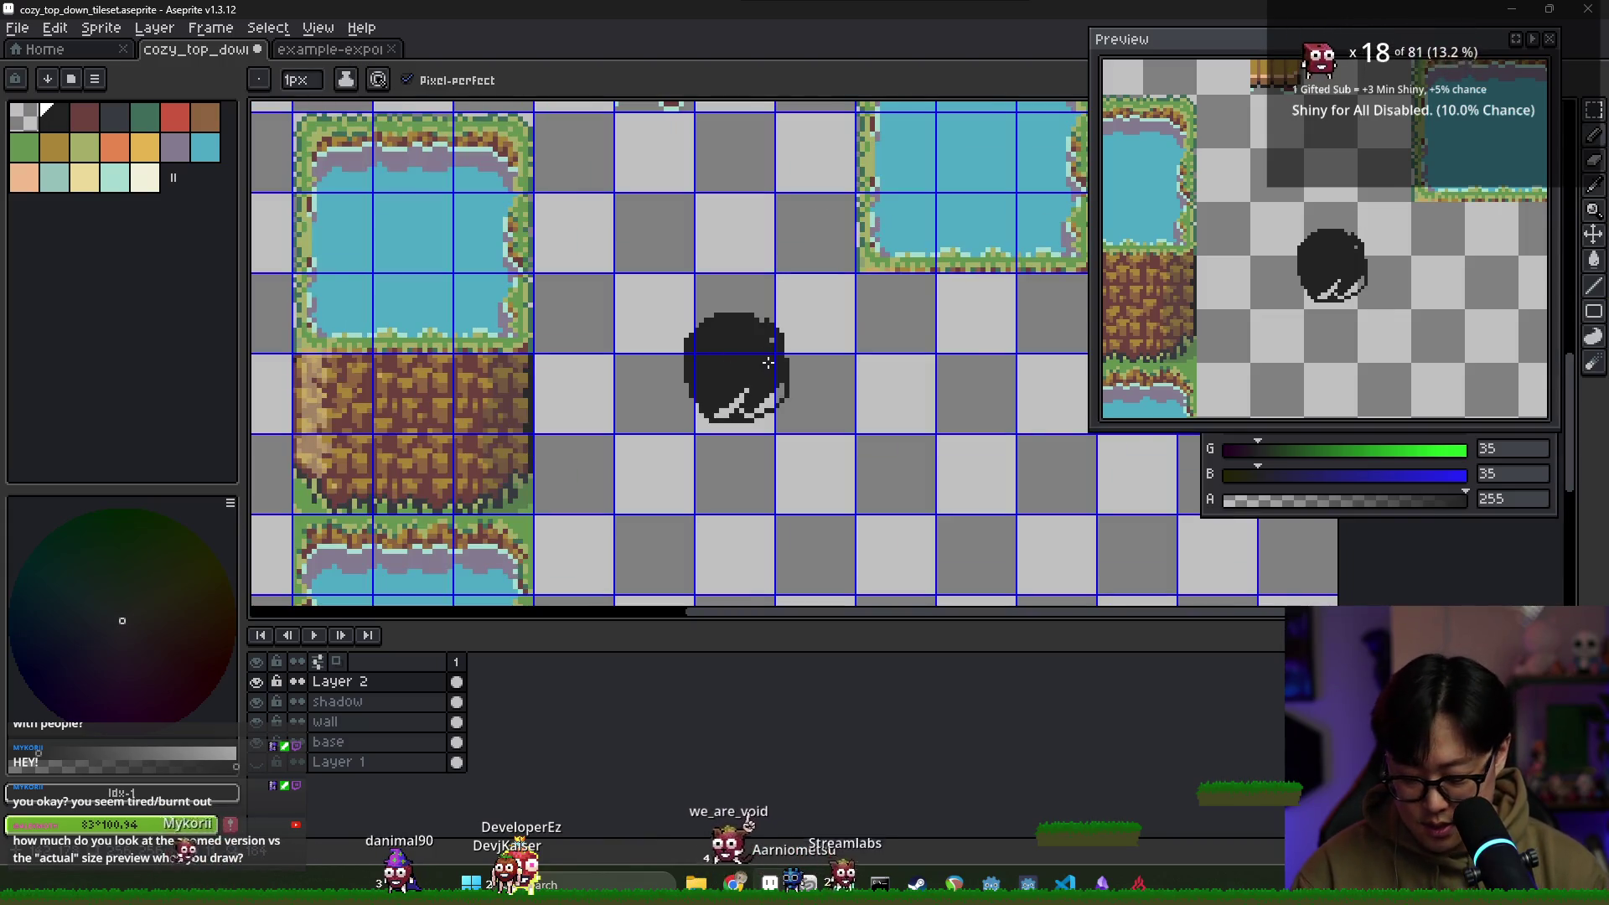
pyautogui.press('m')
pyautogui.moveTo(649, 261); pyautogui.dragTo(827, 467)
pyautogui.press('Delete')
pyautogui.scroll(-3, 605, 428)
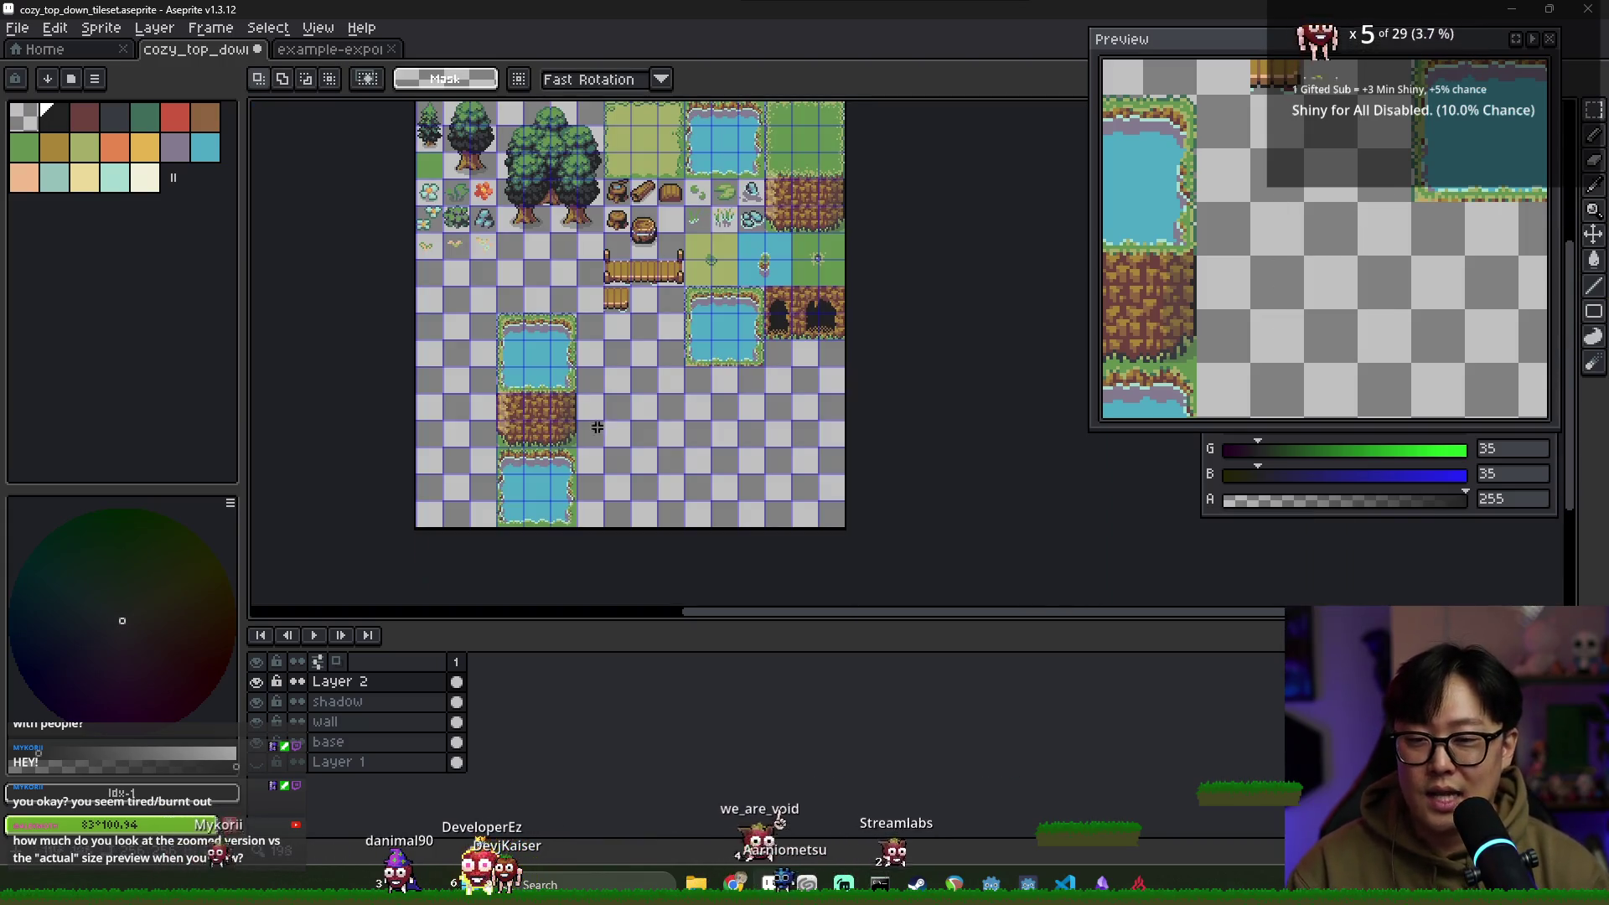
# Sample the brown from the dirt tile and return to the Pencil
pyautogui.scroll(5, 667, 400)
pyautogui.scroll(3, 668, 393)
pyautogui.scroll(-4, 668, 390)
pyautogui.scroll(-3, 1227, 311)
pyautogui.scroll(4, 513, 394)
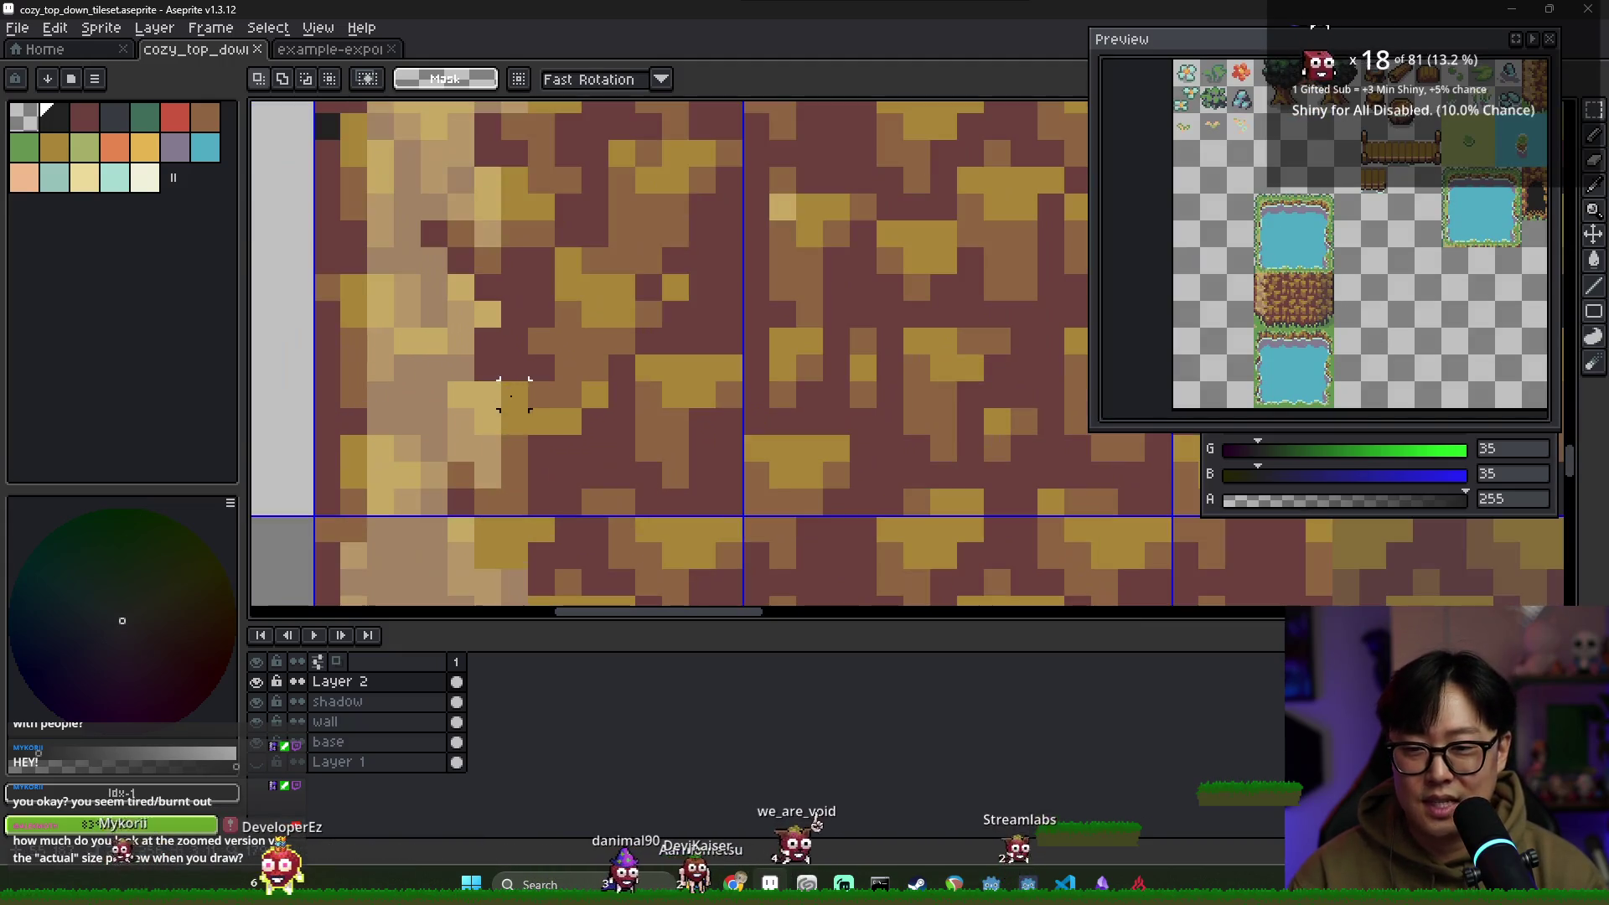
pyautogui.keyDown('alt'); pyautogui.click(482, 431); pyautogui.keyUp('alt')
pyautogui.press('b')
# Eyedrop the pond's water blue #4ca9c1 and choose the Rectangle tool
pyautogui.scroll(-1, 514, 441)
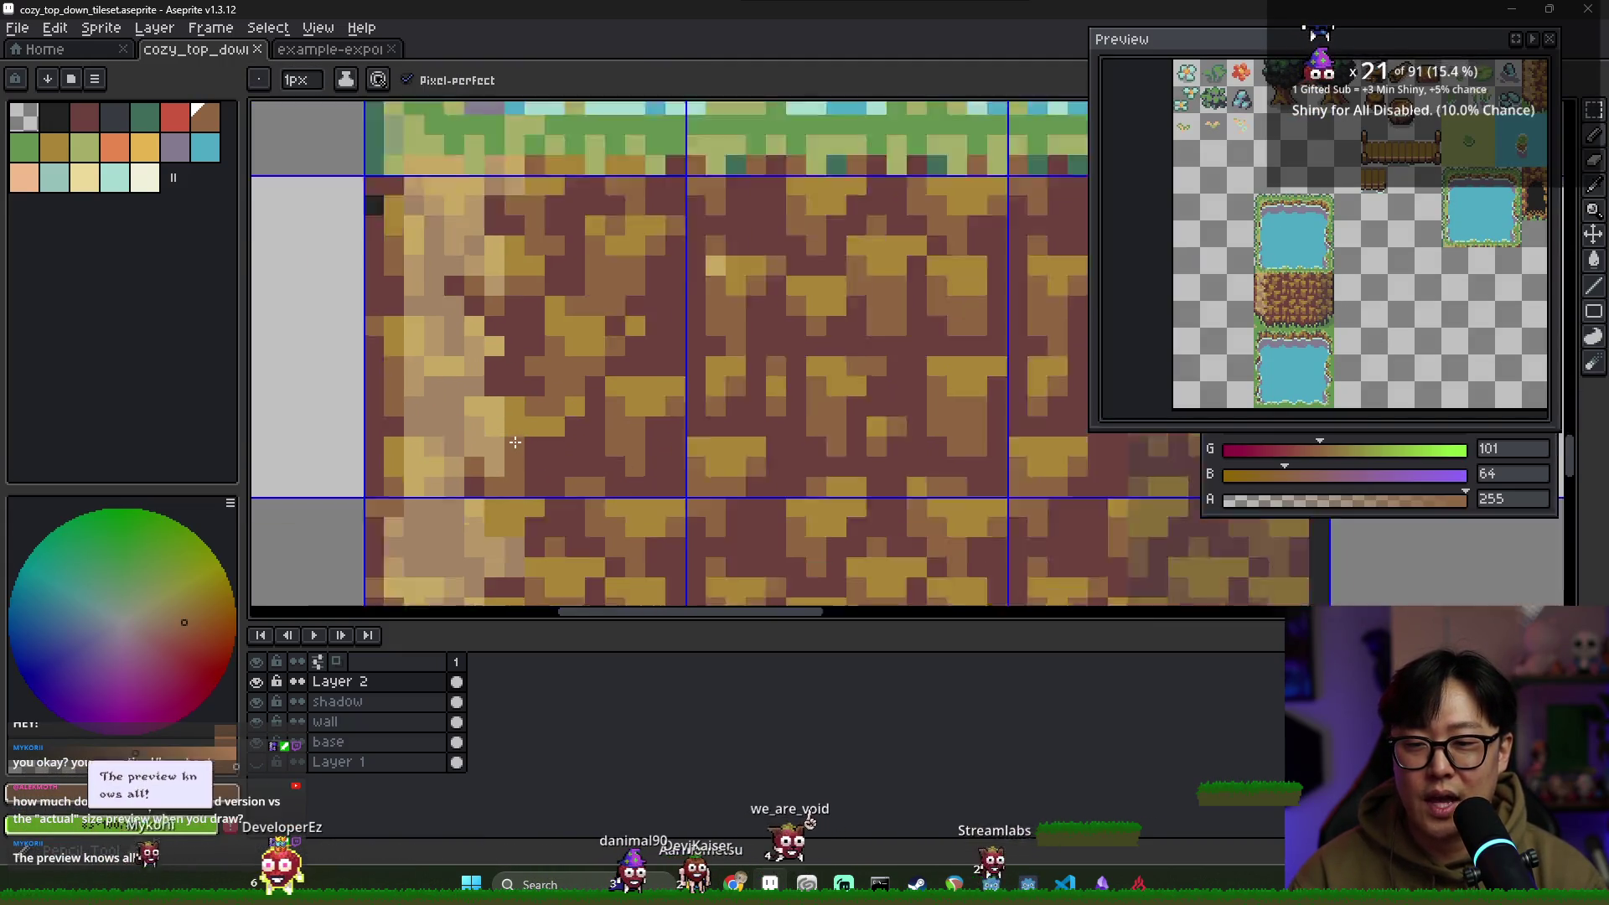
pyautogui.scroll(-3, 515, 441)
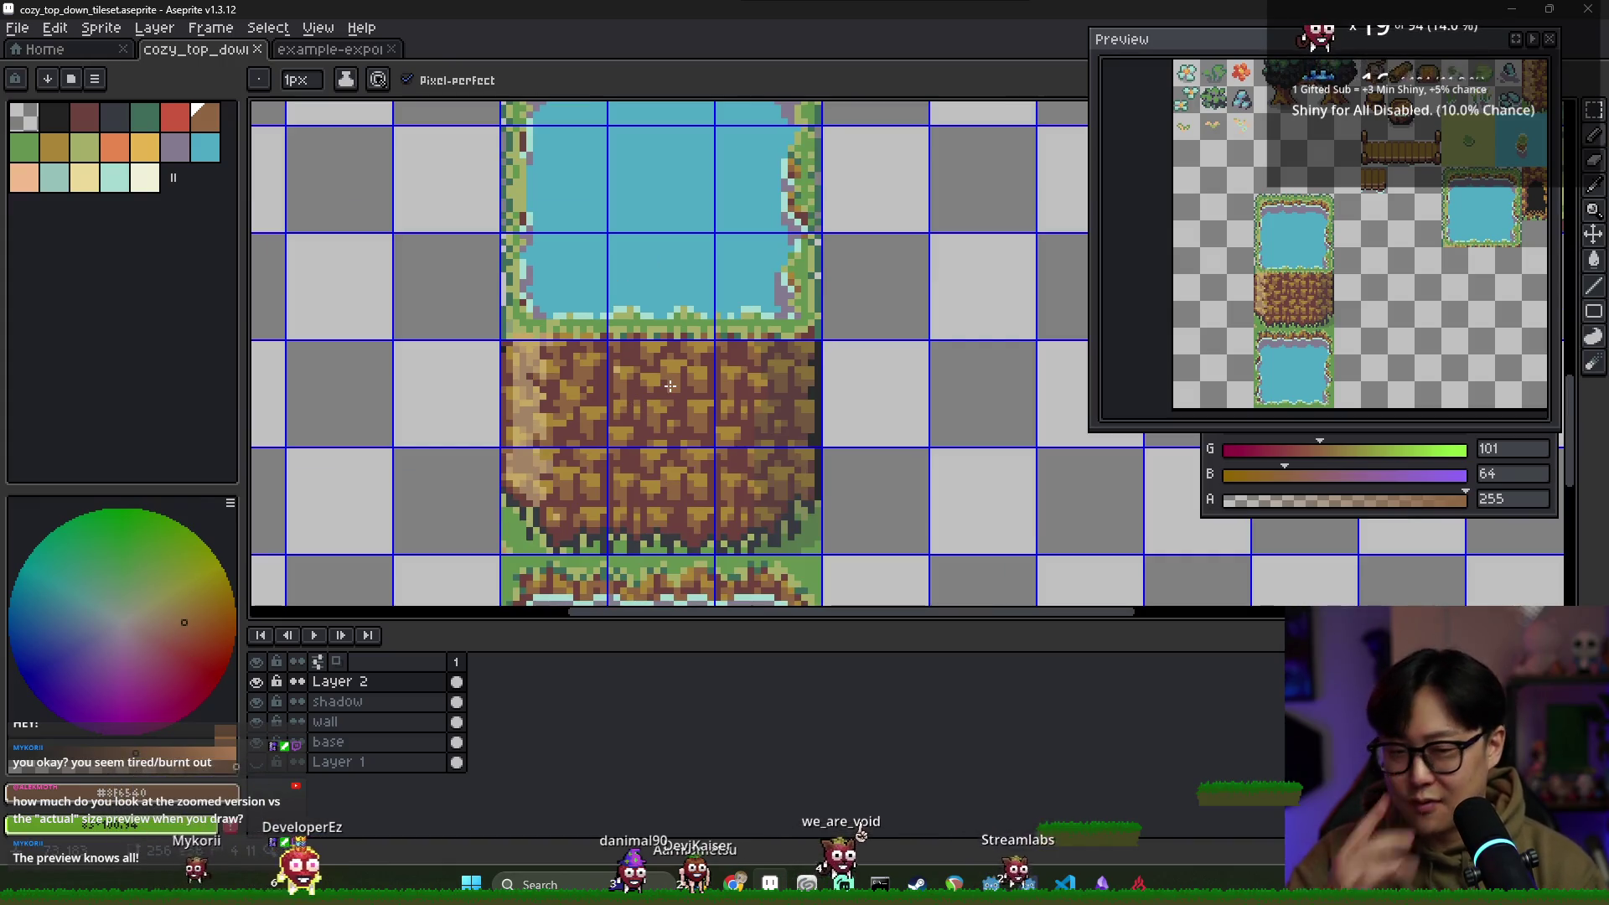
pyautogui.scroll(-1, 671, 386)
pyautogui.scroll(-1, 687, 255)
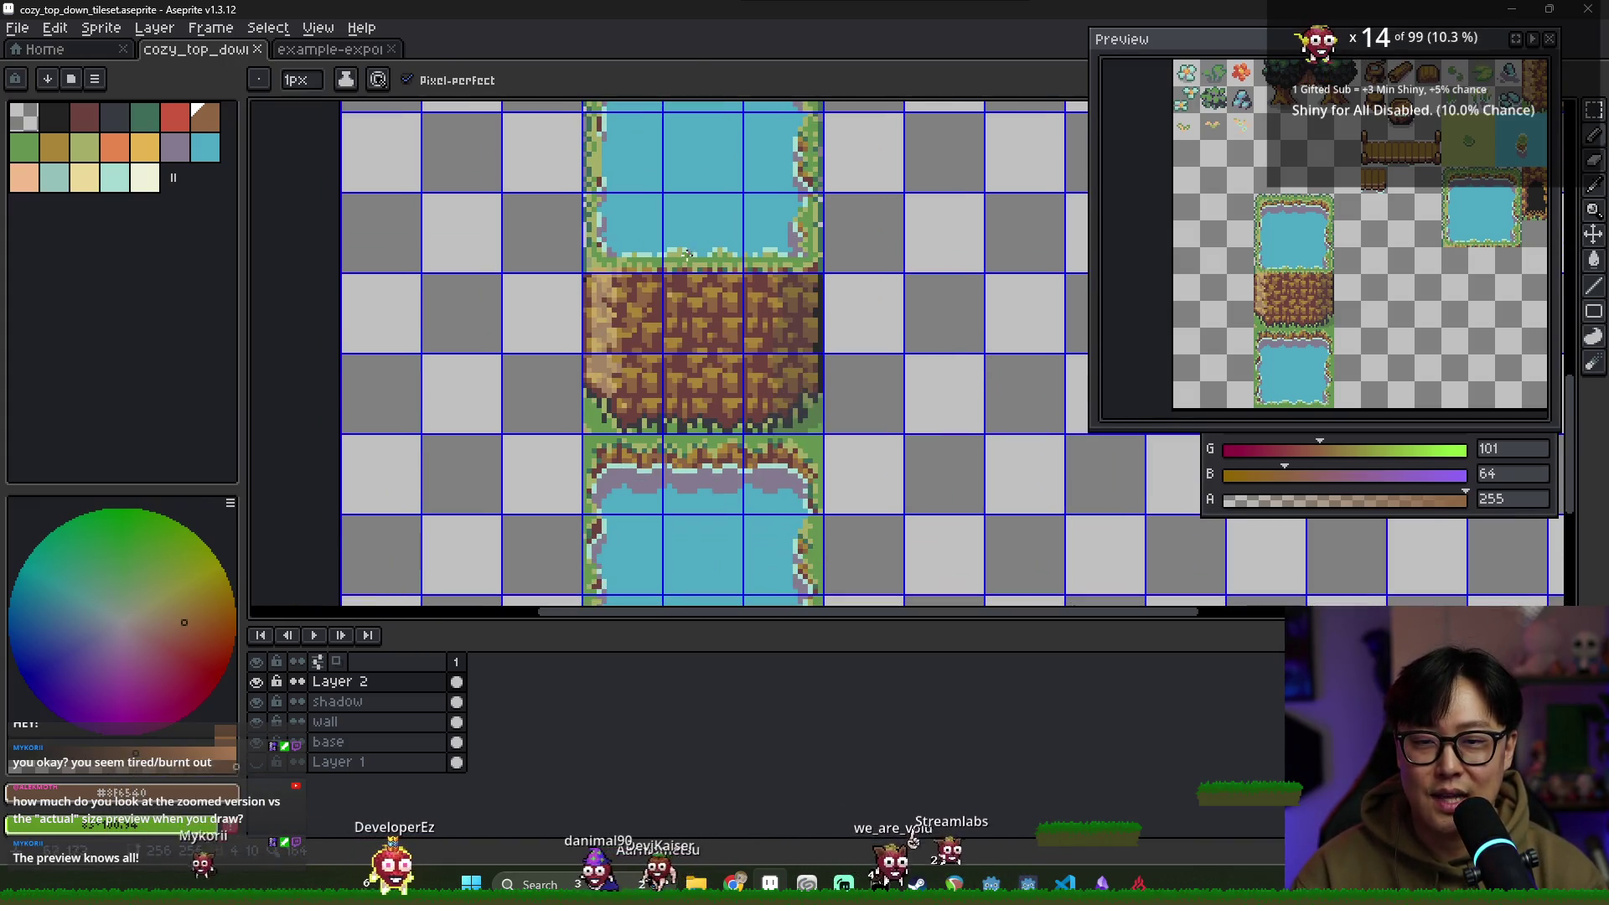
pyautogui.keyDown('alt'); pyautogui.click(687, 256); pyautogui.keyUp('alt')
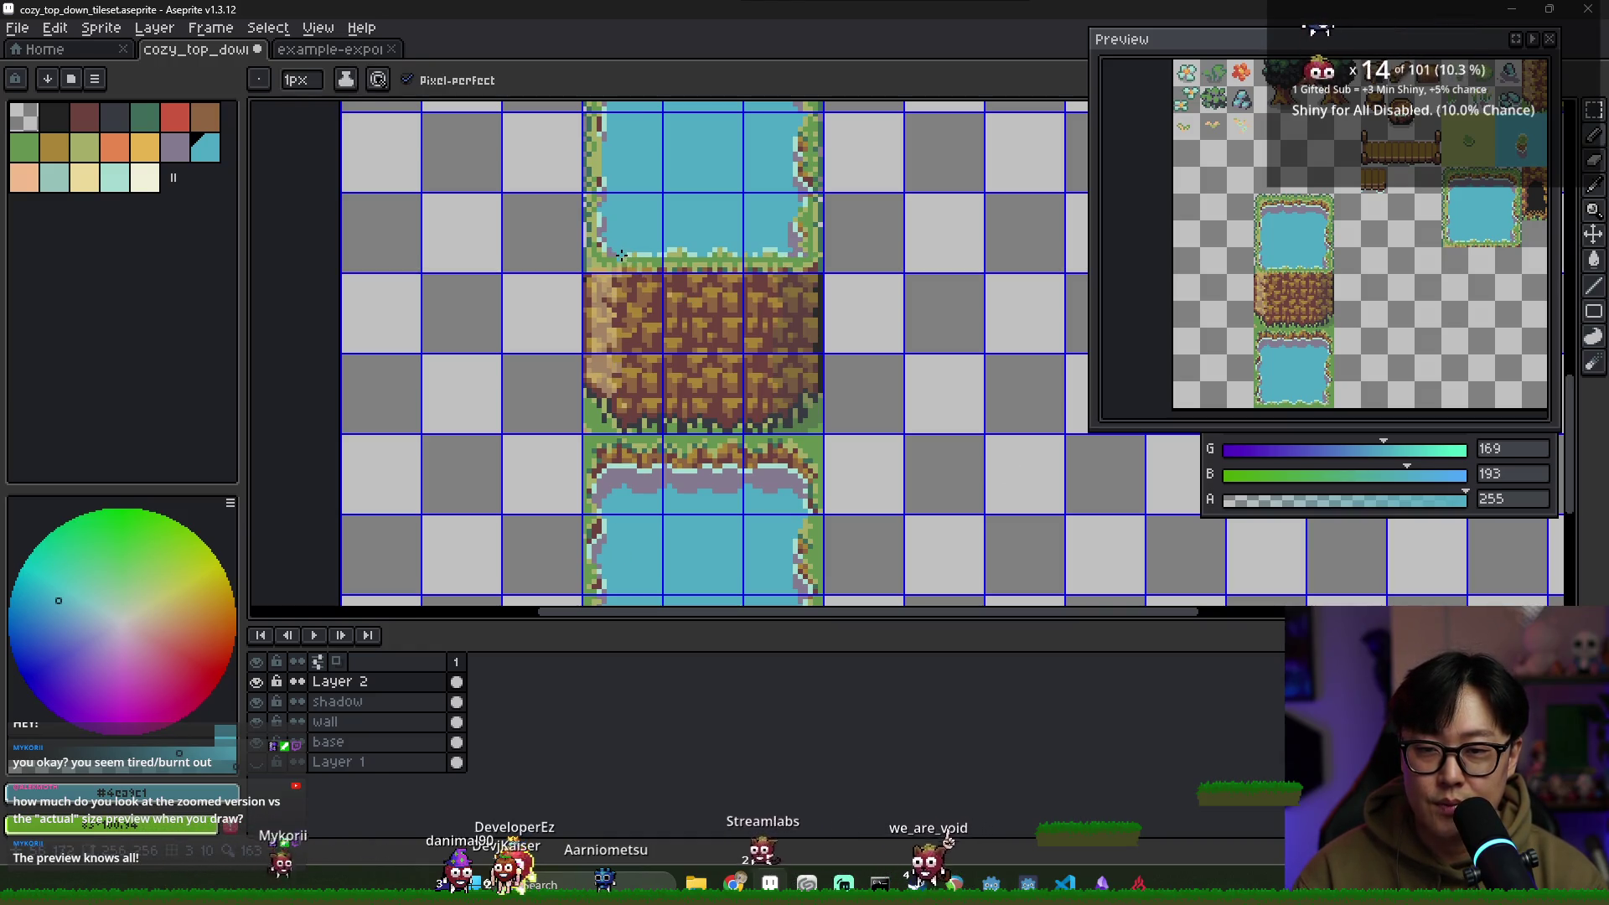
pyautogui.click(1595, 317)
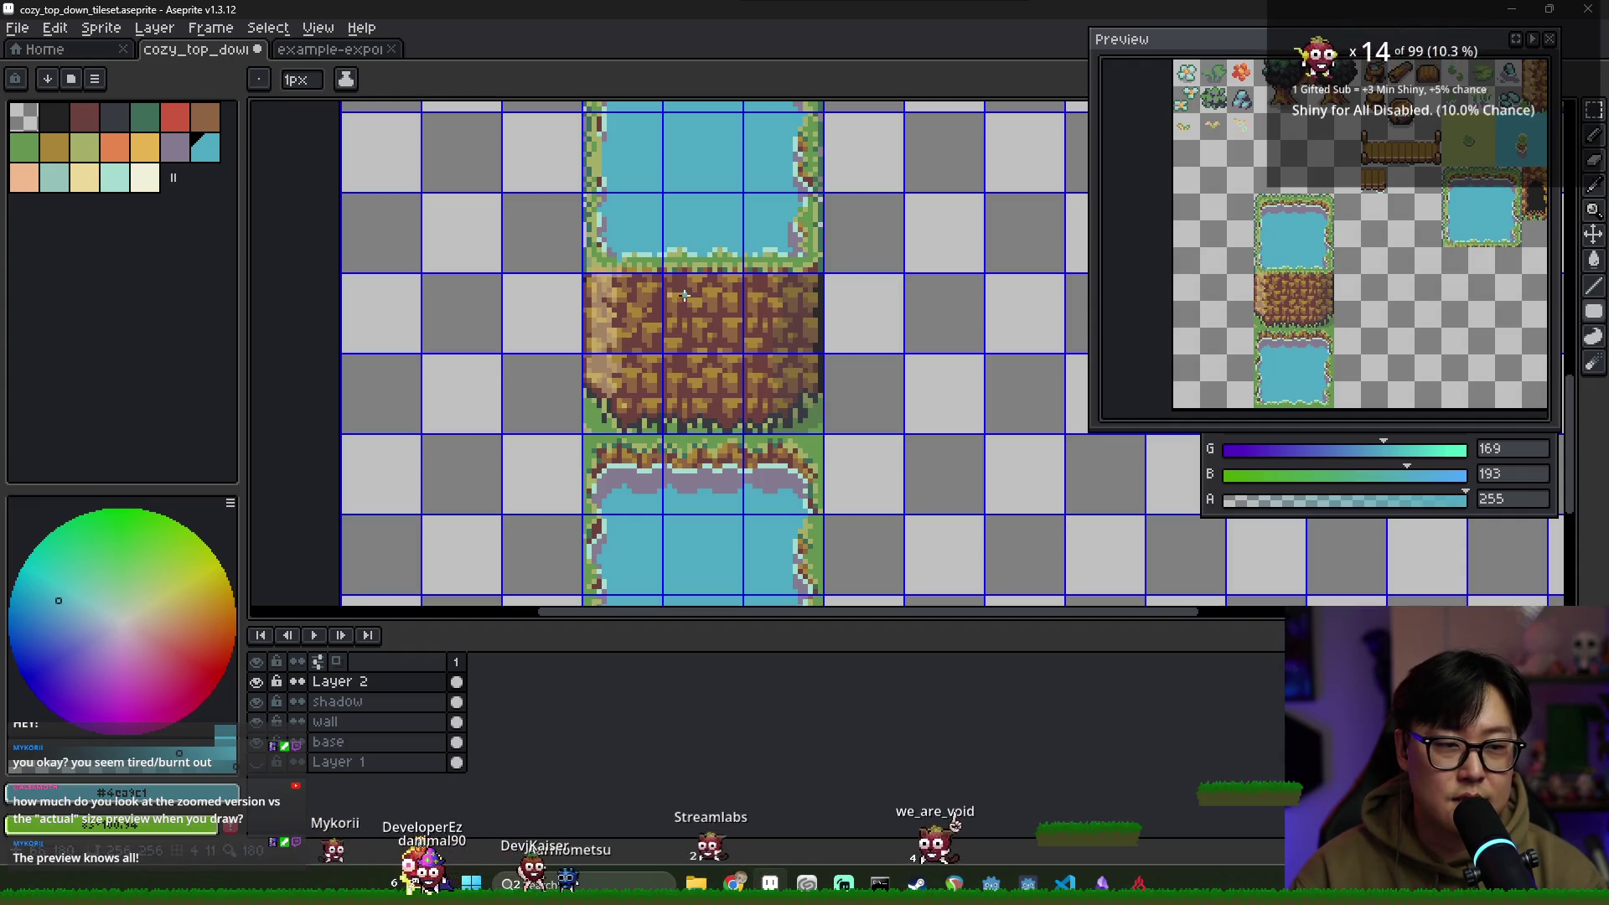
# Fill the dirt tile's middle with a water-blue rectangle, redrawing it once after an undo
pyautogui.moveTo(620, 261)
pyautogui.mouseDown()
pyautogui.moveTo(754, 387)
pyautogui.moveTo(784, 468)
pyautogui.moveTo(776, 502)
pyautogui.mouseUp()
pyautogui.hotkey('ctrl', 'z')
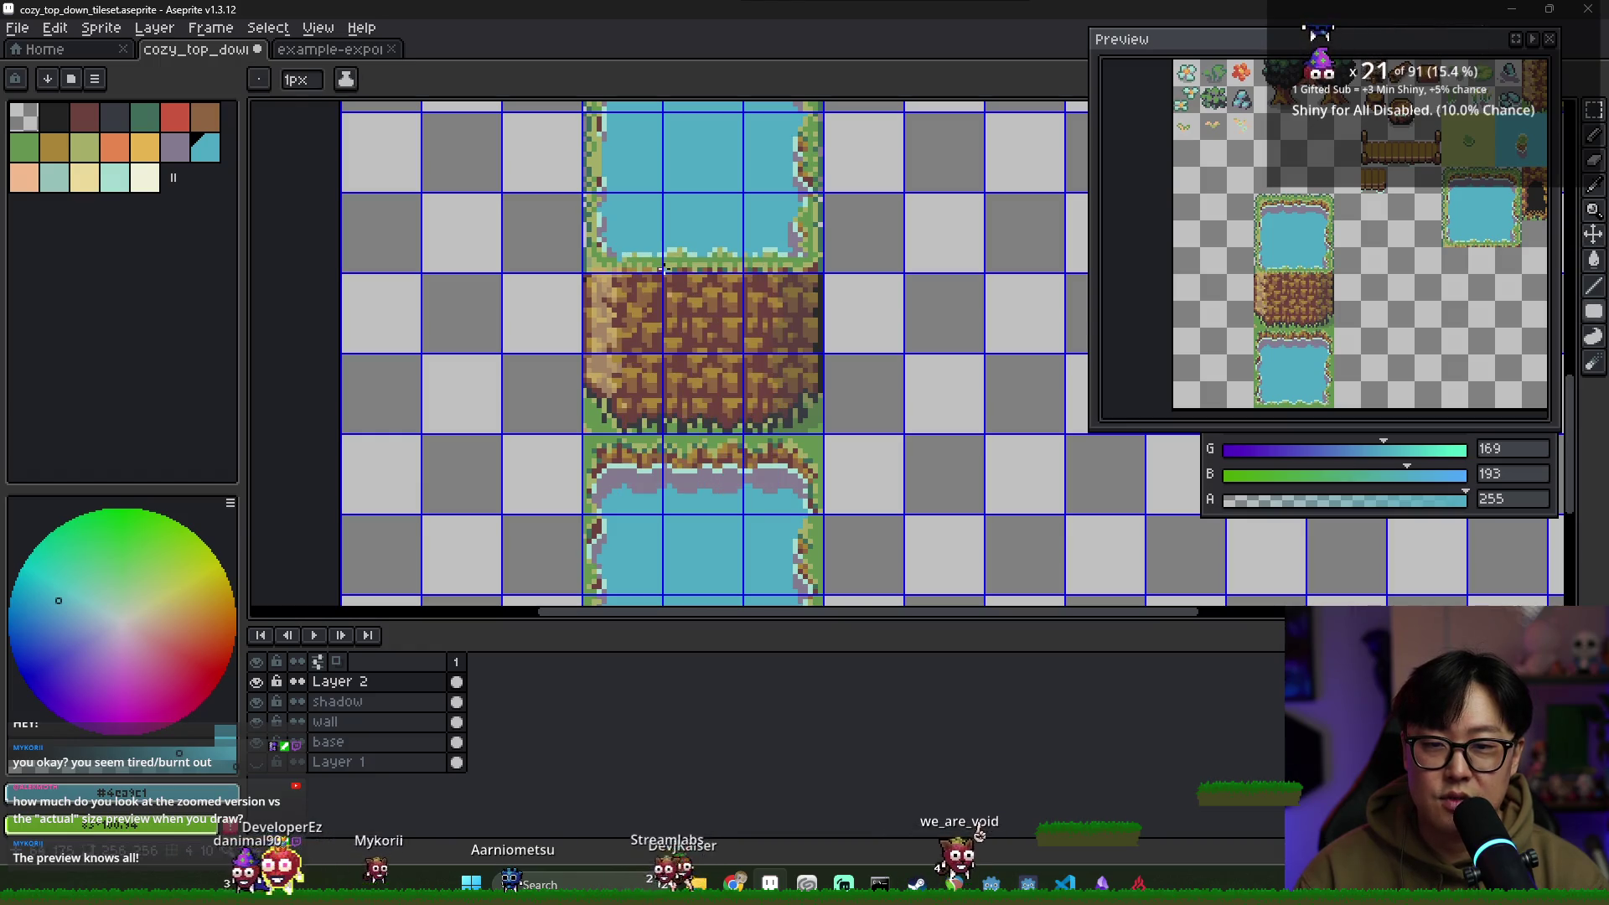
pyautogui.moveTo(625, 259)
pyautogui.mouseDown()
pyautogui.moveTo(783, 447)
pyautogui.moveTo(781, 523)
pyautogui.mouseUp()
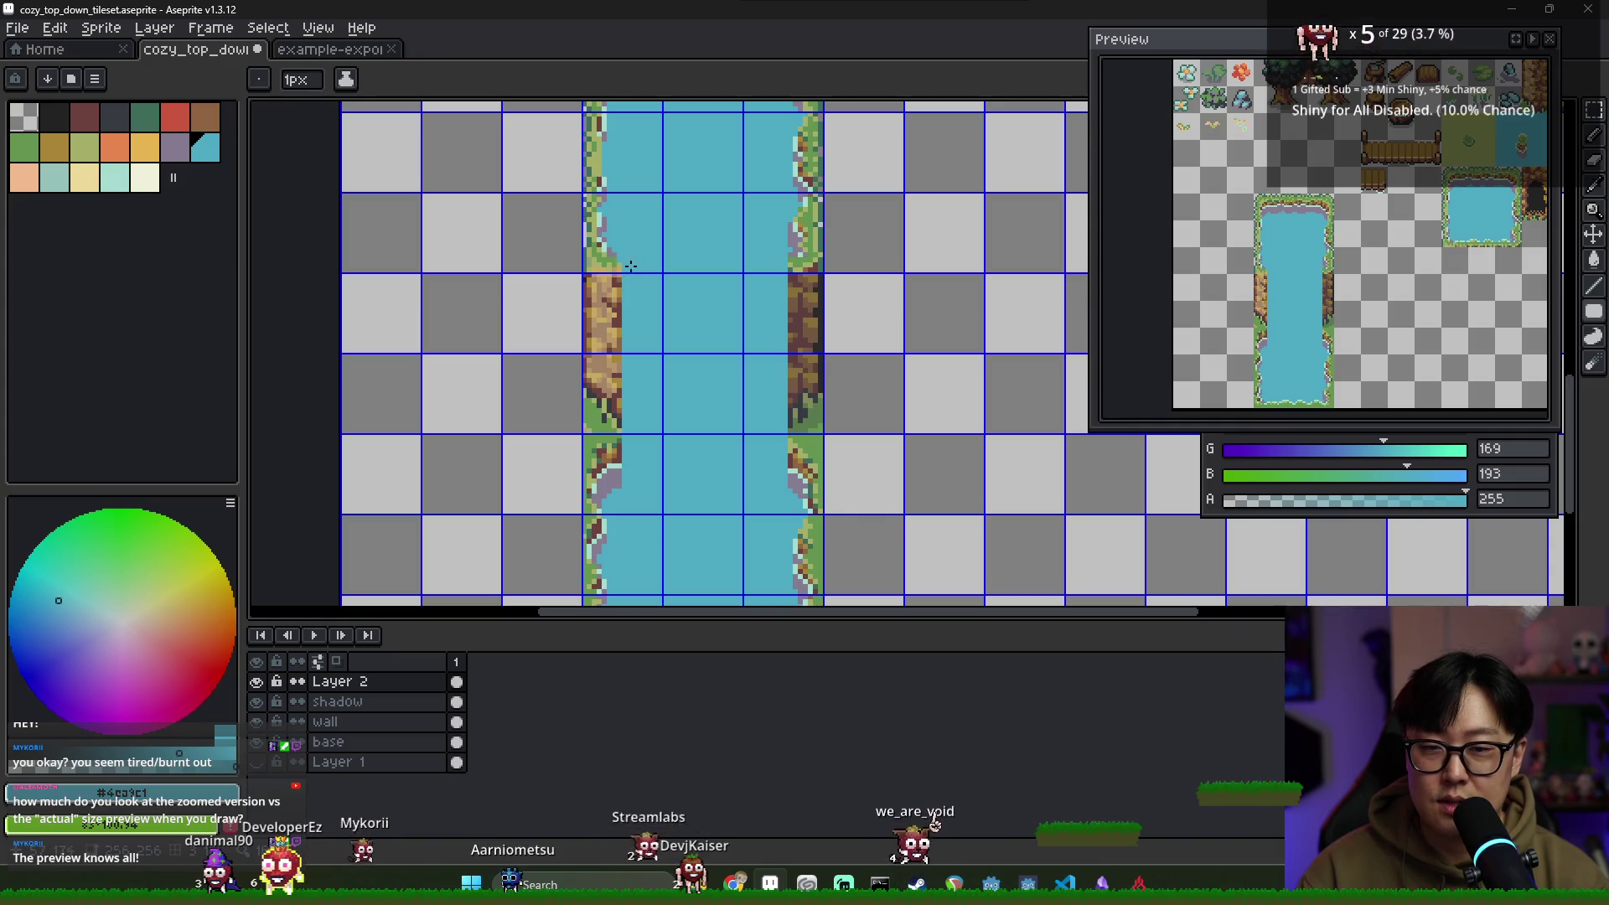
pyautogui.scroll(2, 631, 267)
pyautogui.scroll(-1, 628, 262)
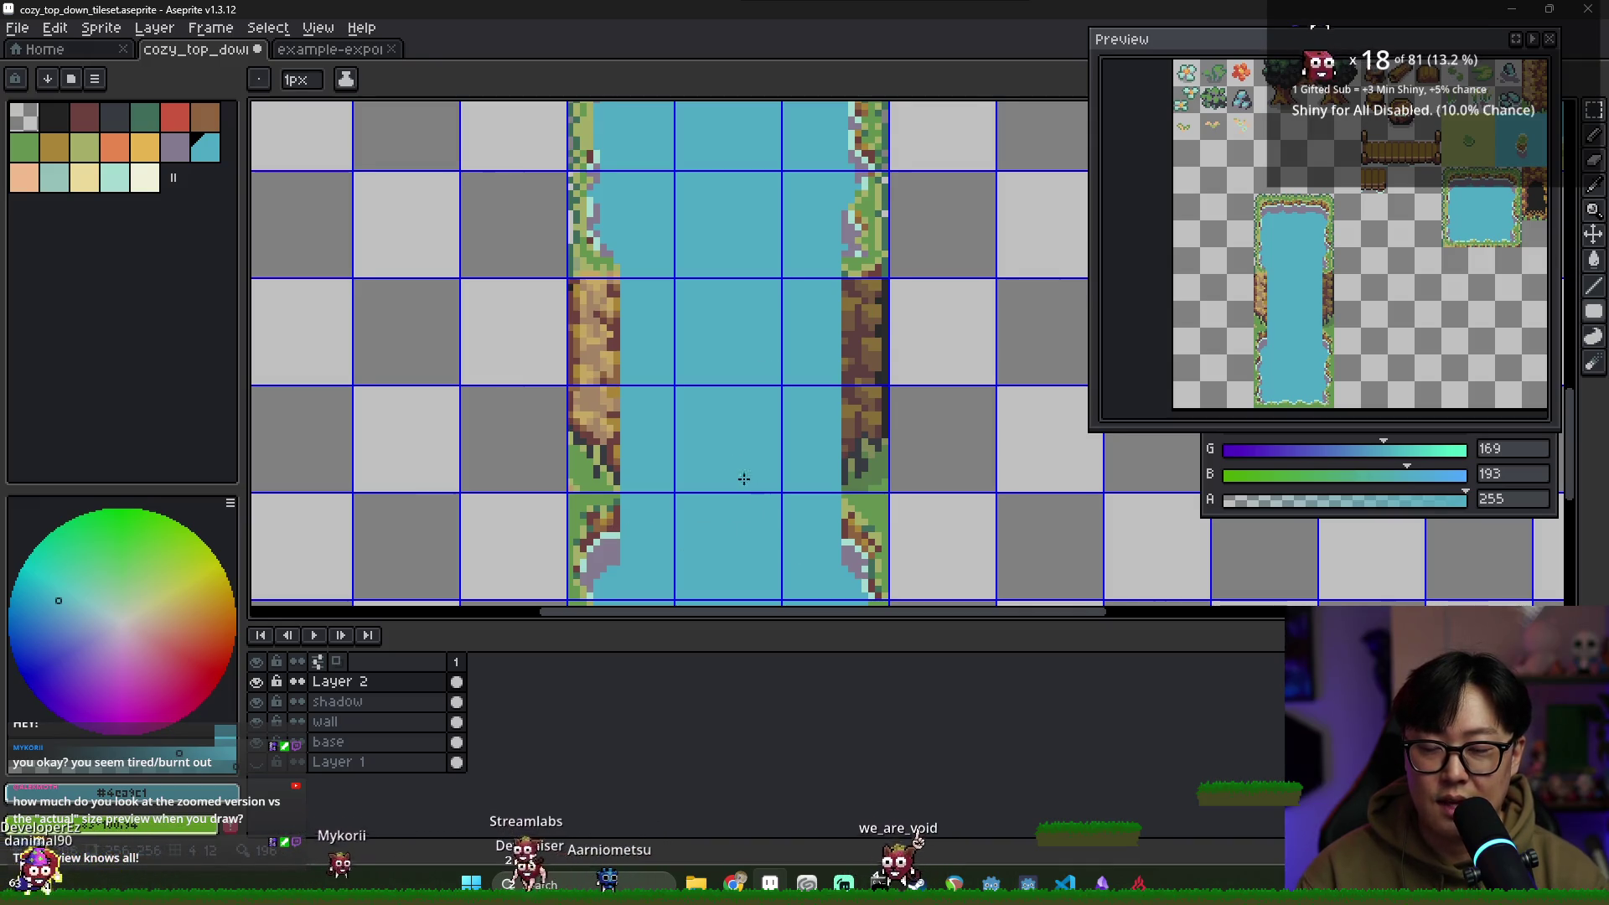
pyautogui.scroll(-1, 617, 243)
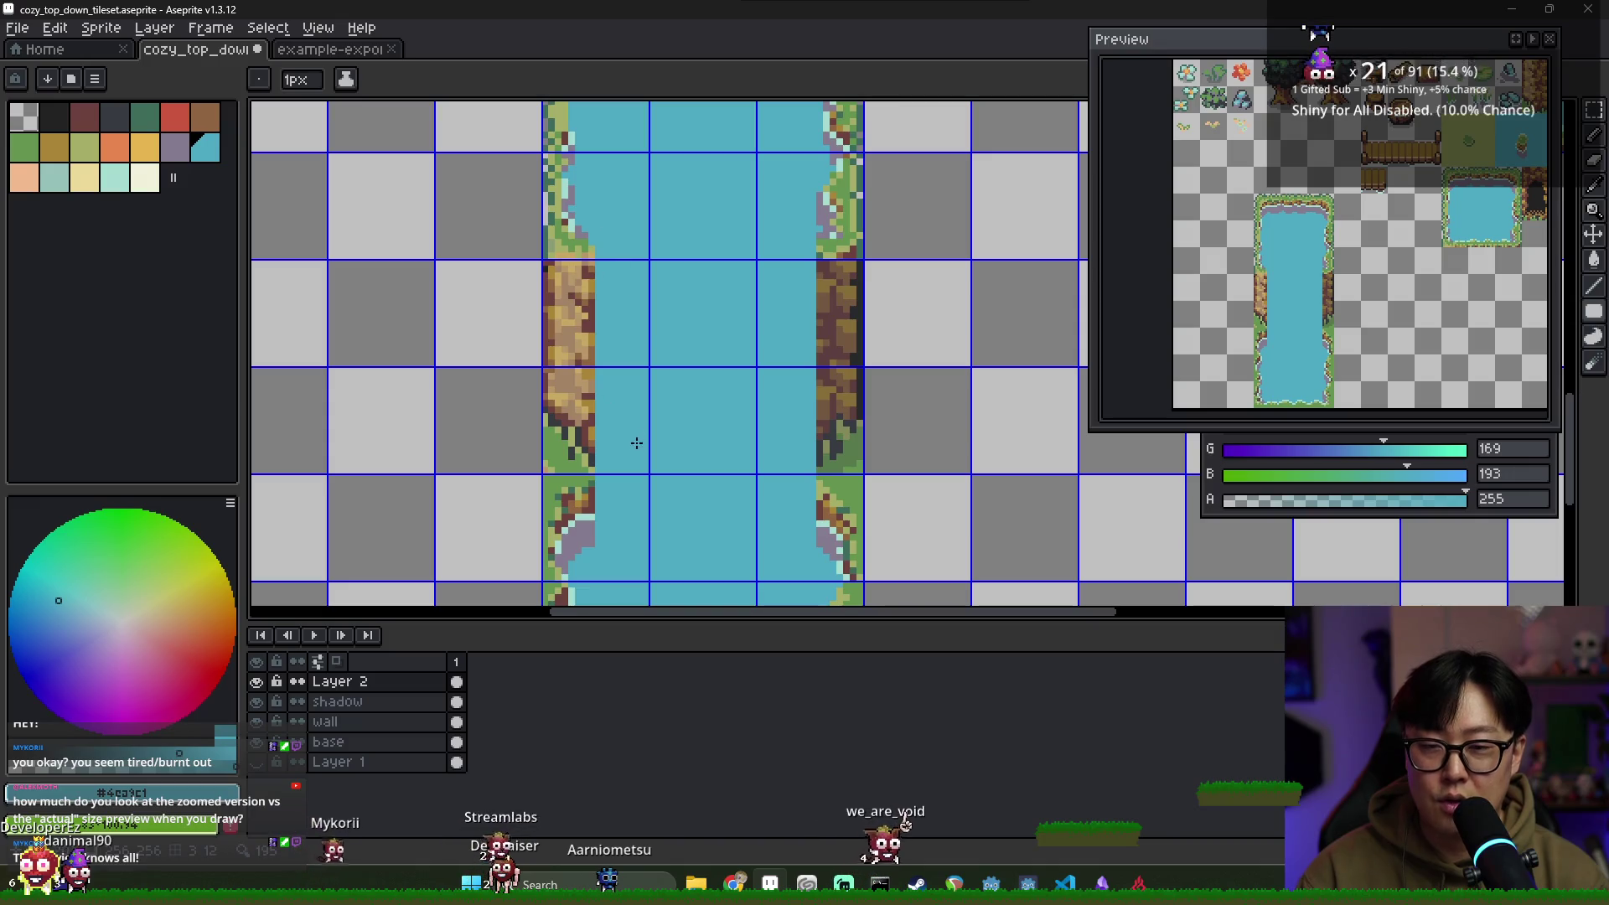
pyautogui.keyDown('alt'); pyautogui.click(597, 252); pyautogui.keyUp('alt')
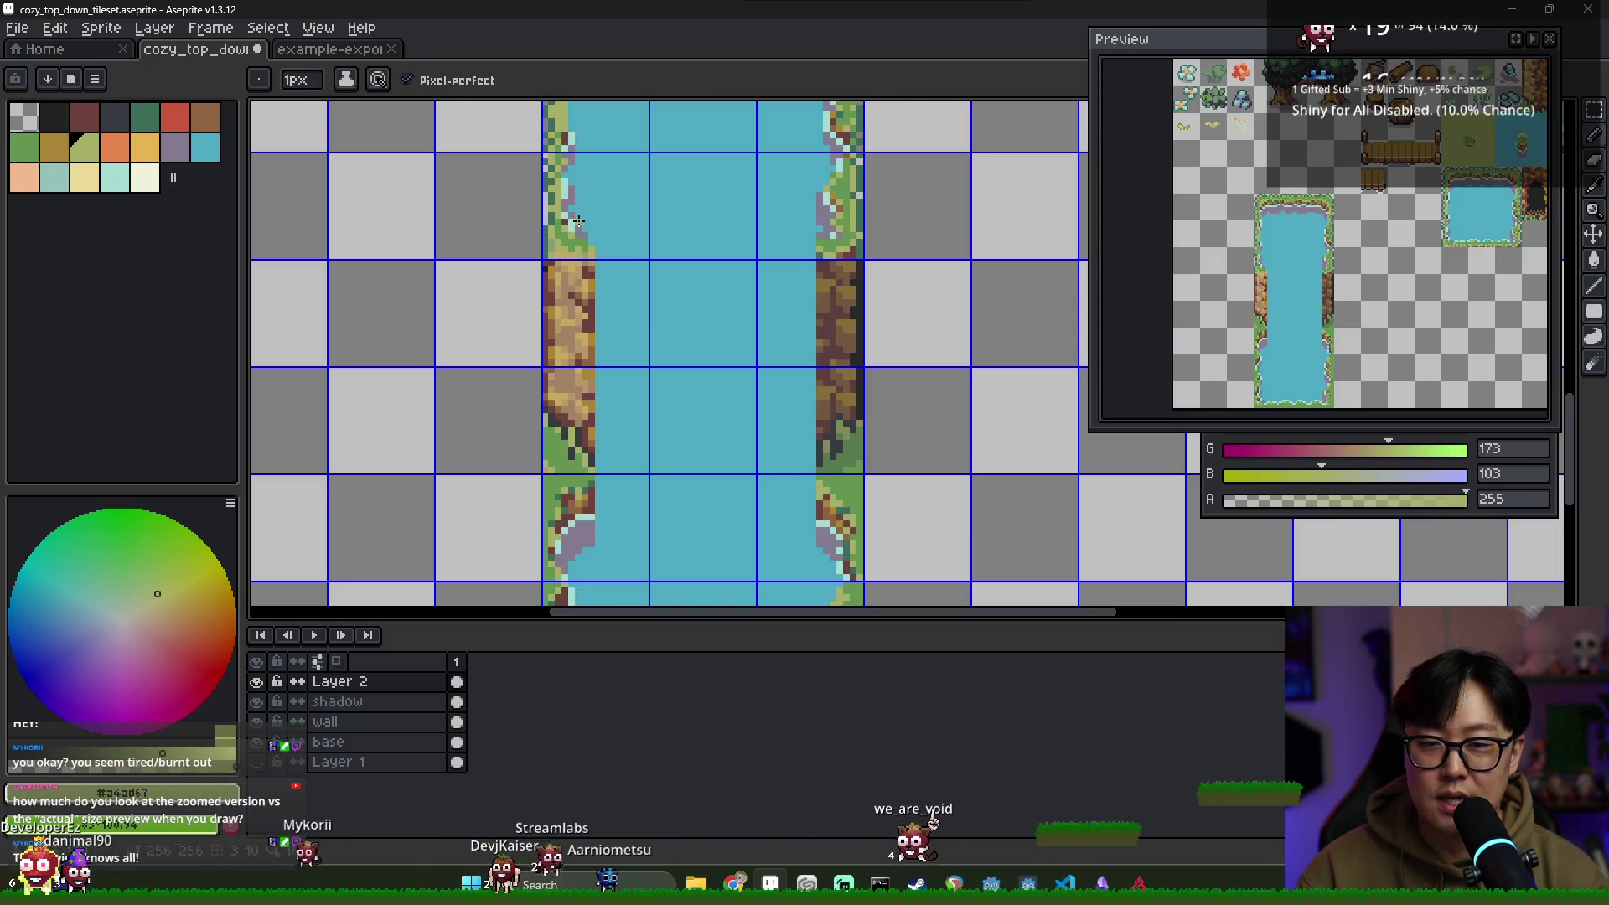
# Draw a light teal foam line at the drop and scribble foam across the lower pool
pyautogui.keyDown('alt'); pyautogui.click(578, 221); pyautogui.keyUp('alt')
pyautogui.moveTo(597, 252)
pyautogui.mouseDown()
pyautogui.moveTo(735, 279)
pyautogui.moveTo(809, 268)
pyautogui.mouseUp()
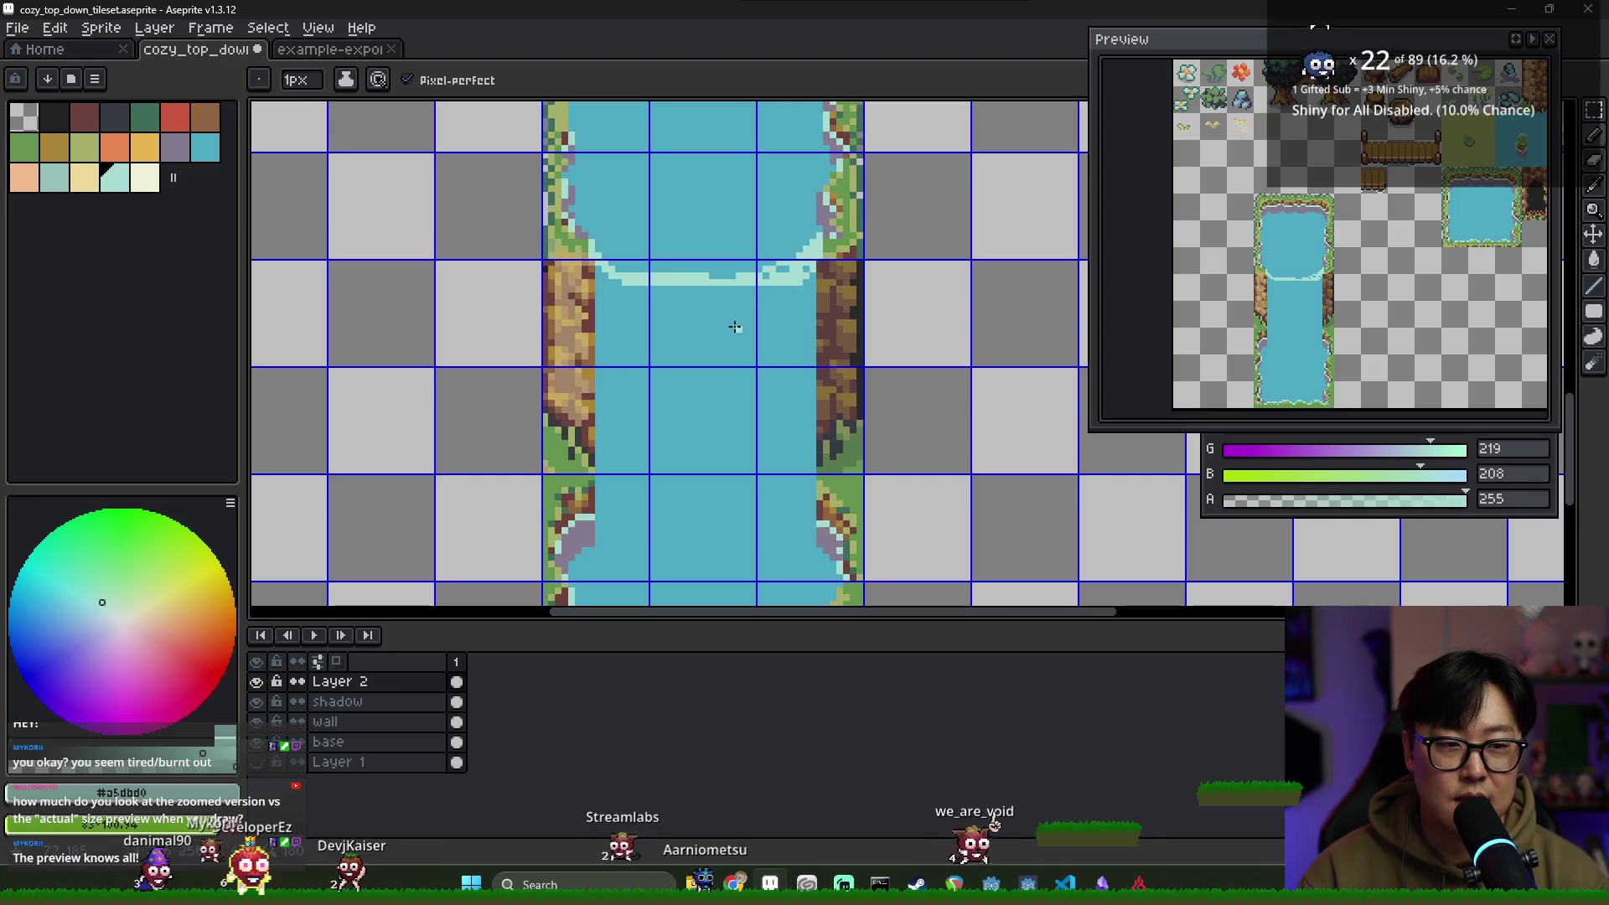
pyautogui.scroll(-2, 748, 324)
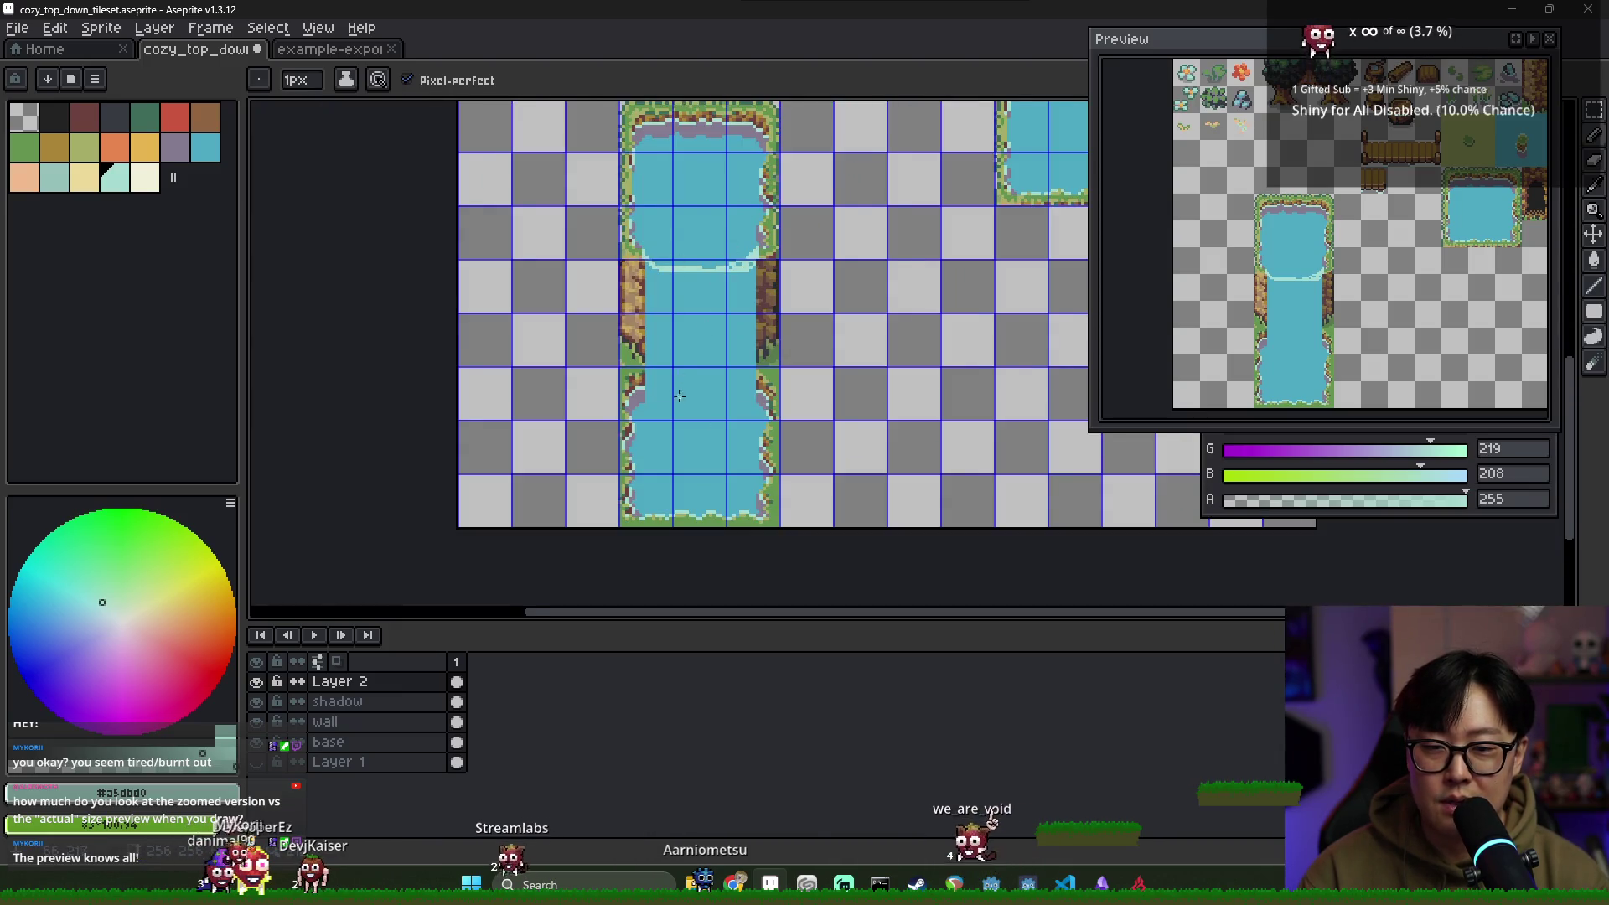
pyautogui.scroll(3, 679, 397)
pyautogui.scroll(-1, 635, 410)
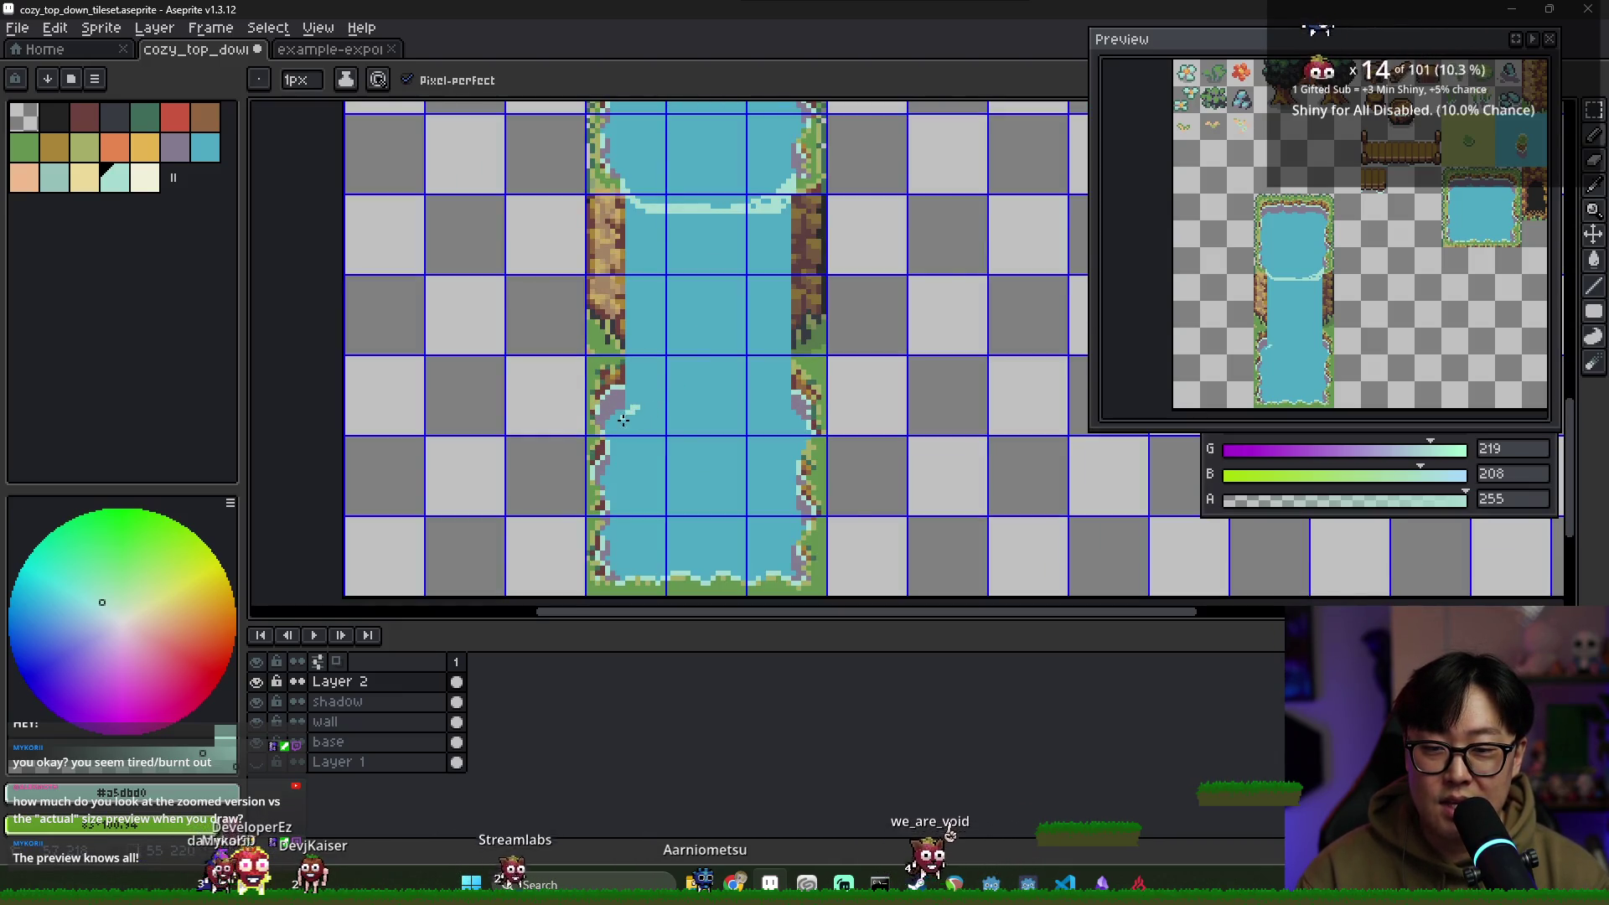
pyautogui.moveTo(622, 422); pyautogui.dragTo(792, 416)
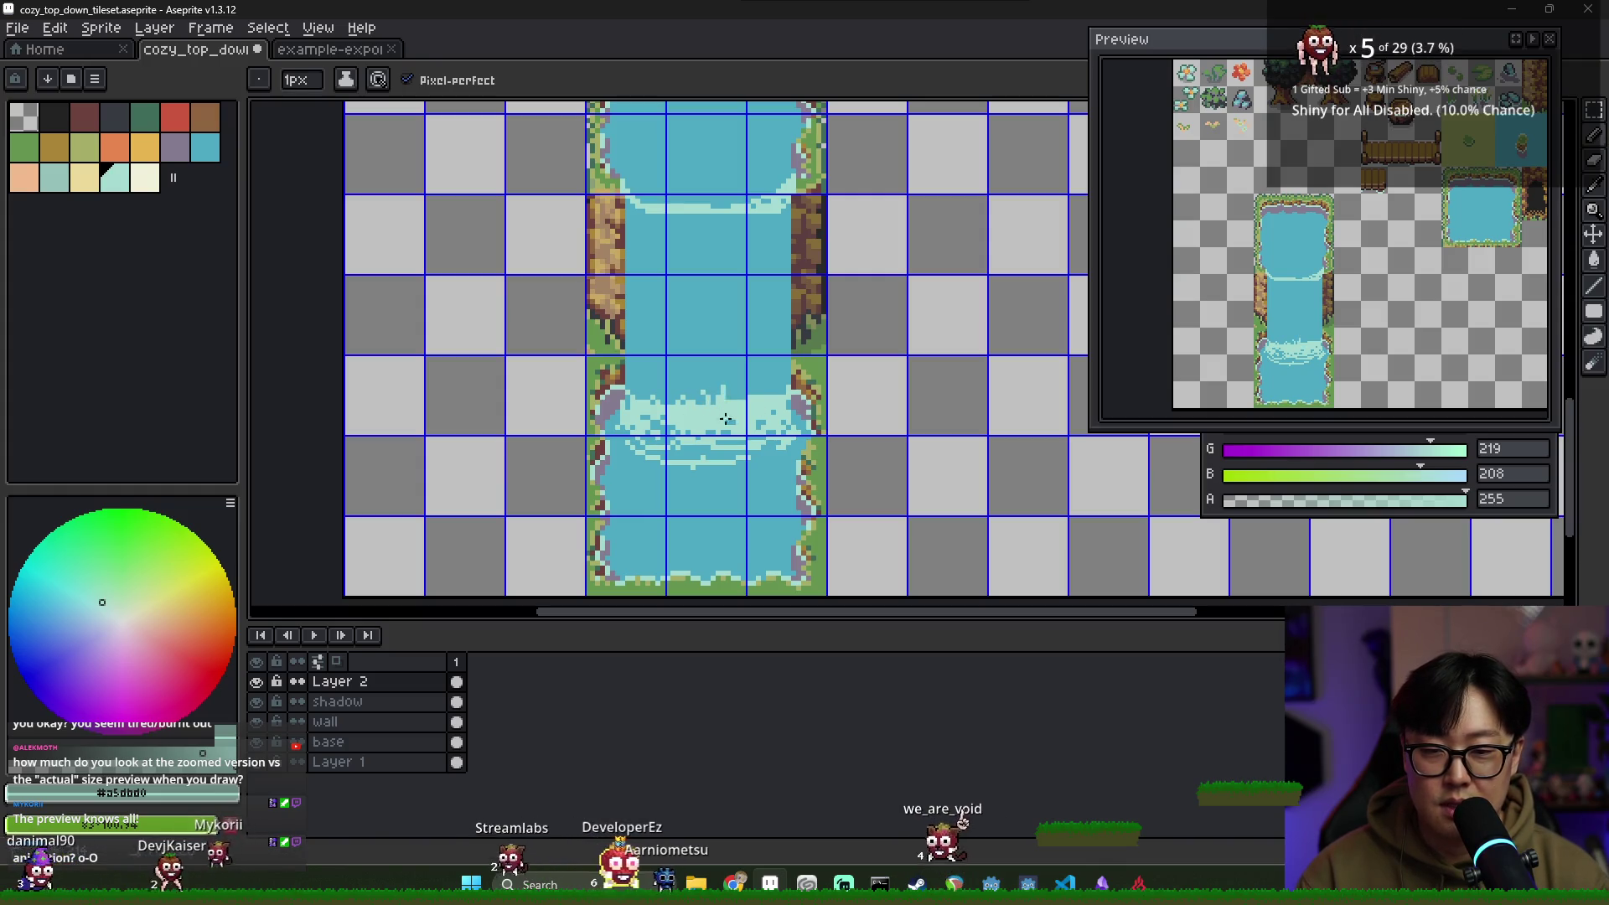
pyautogui.moveTo(647, 367); pyautogui.dragTo(645, 395)
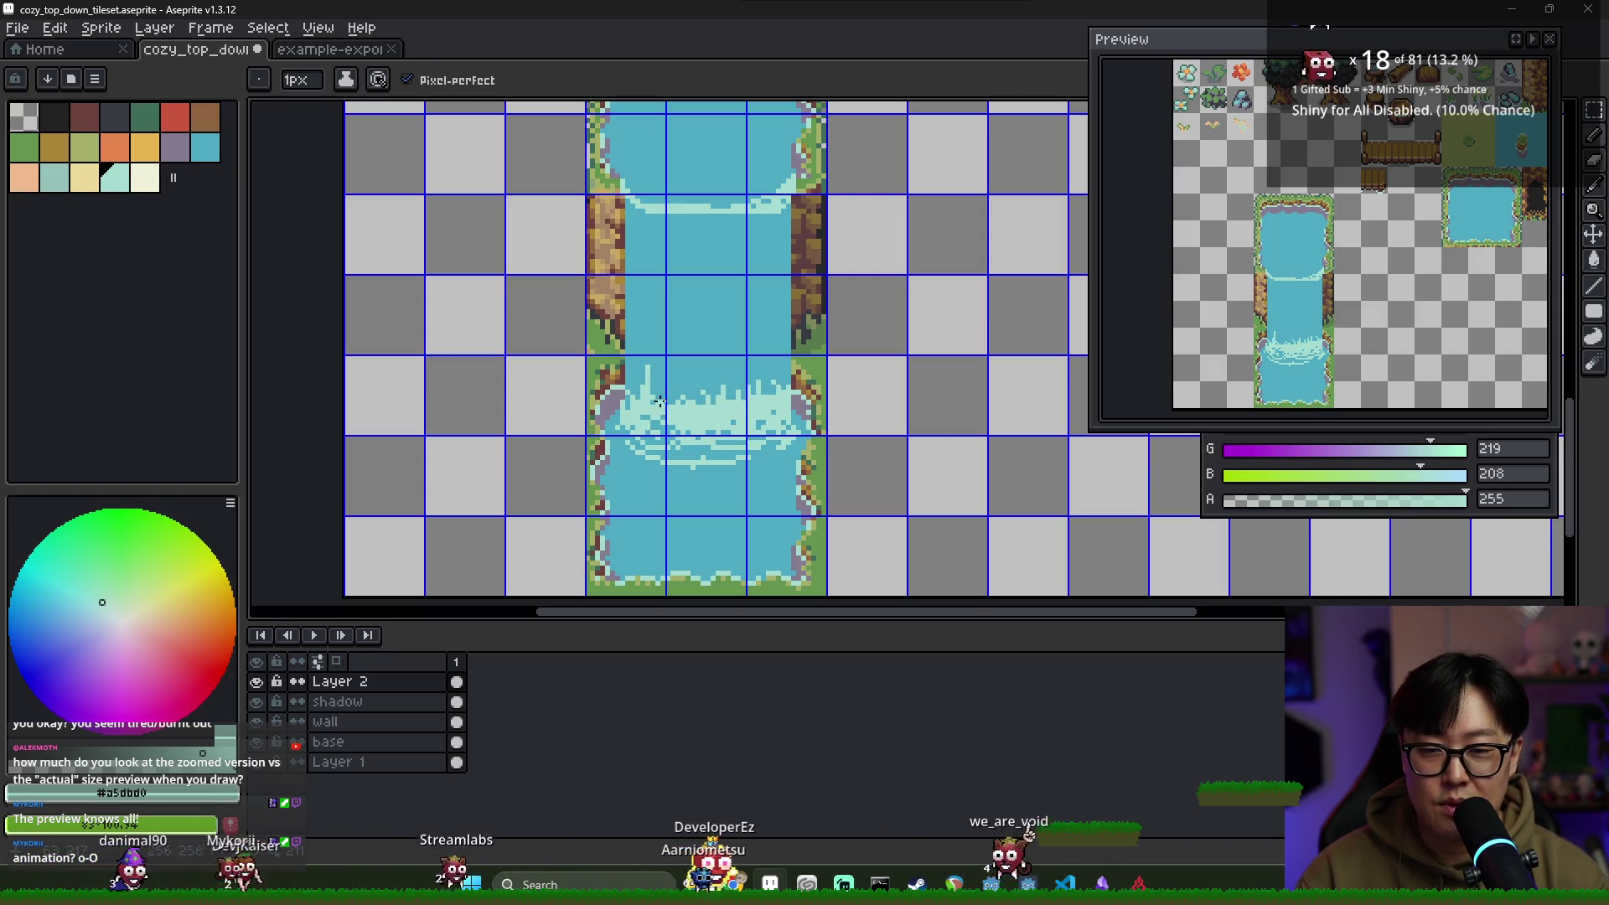
# Bucket-fill the falling water purple-grey, trying and undoing a teal fill
pyautogui.press('g')
pyautogui.press('[')
pyautogui.press('[')
pyautogui.press('[')
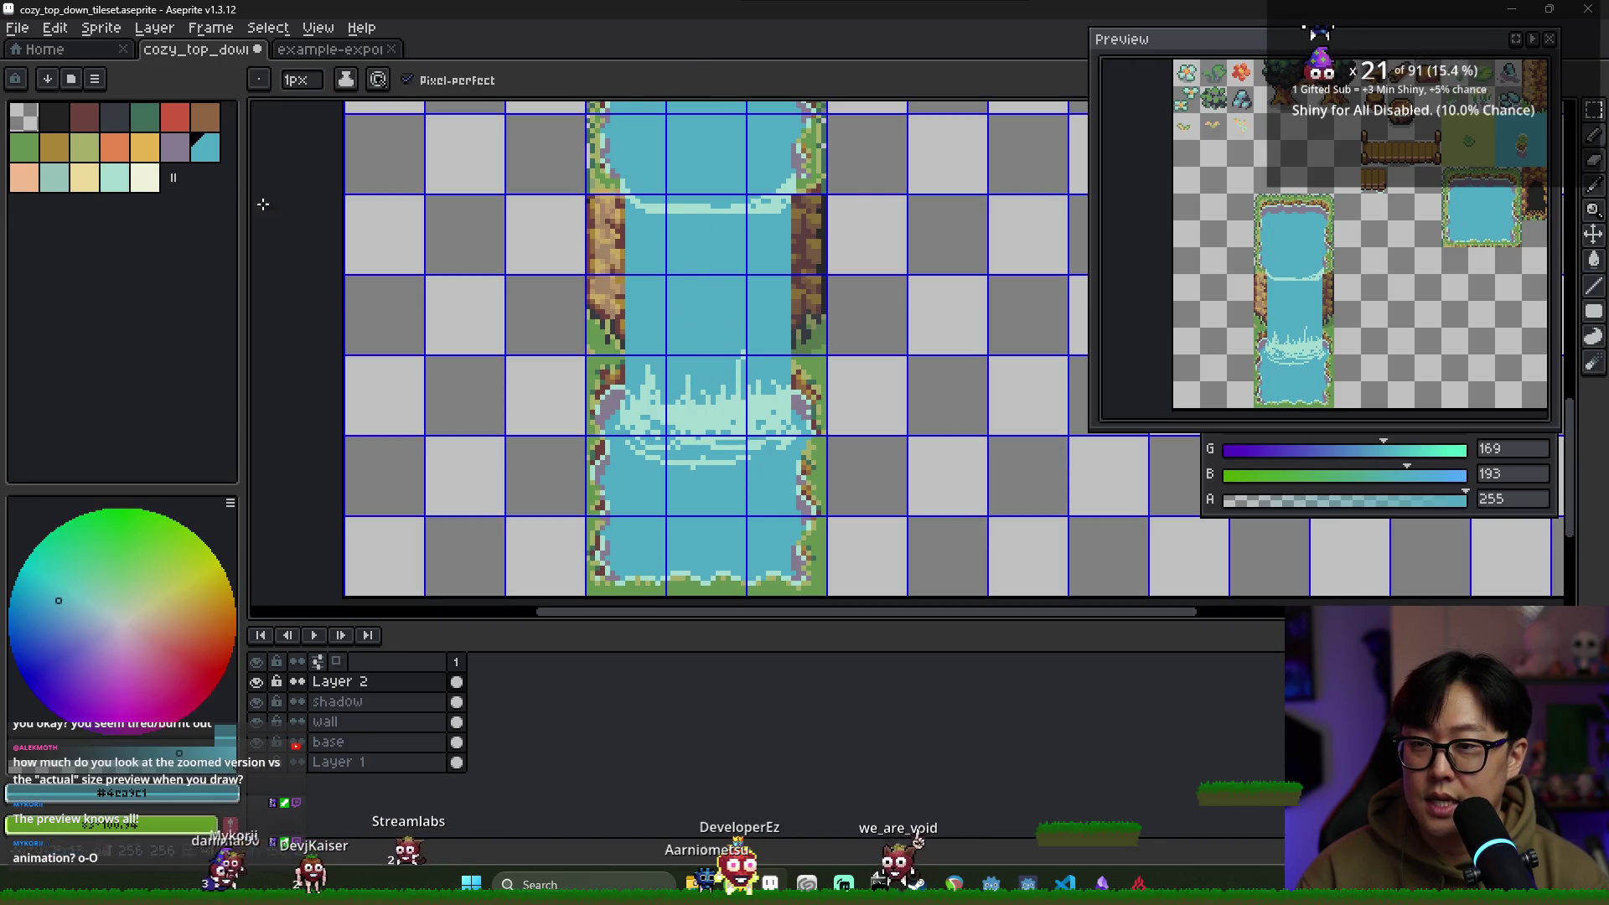
pyautogui.click(706, 295)
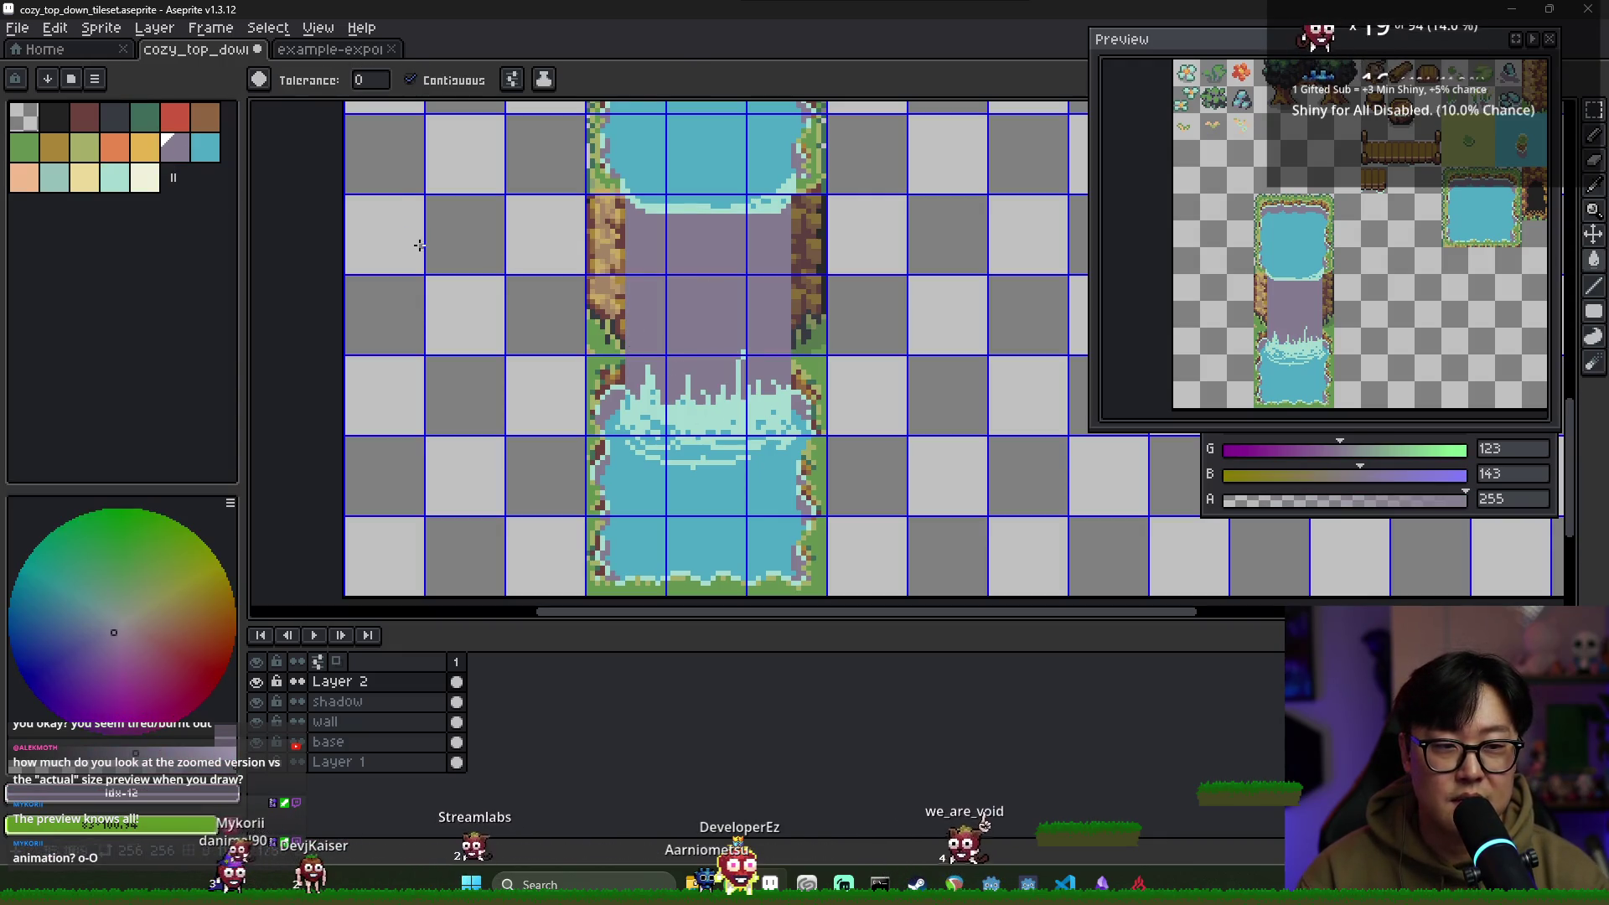
pyautogui.press('i')
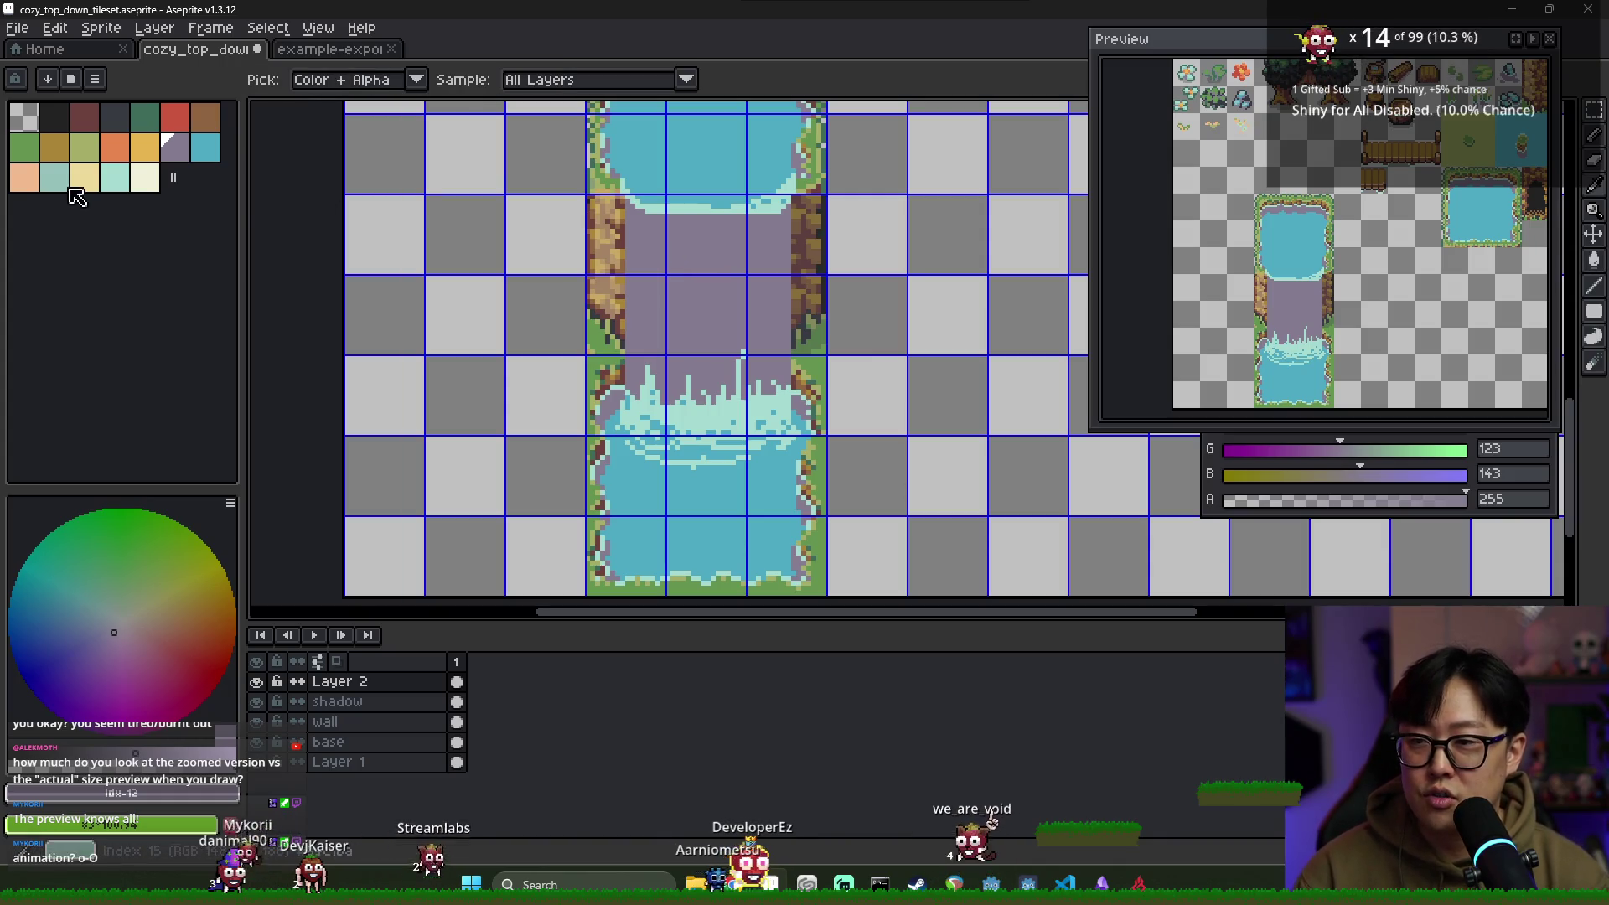
pyautogui.click(55, 178)
pyautogui.press('g')
pyautogui.click(650, 244)
pyautogui.hotkey('ctrl', 'z')
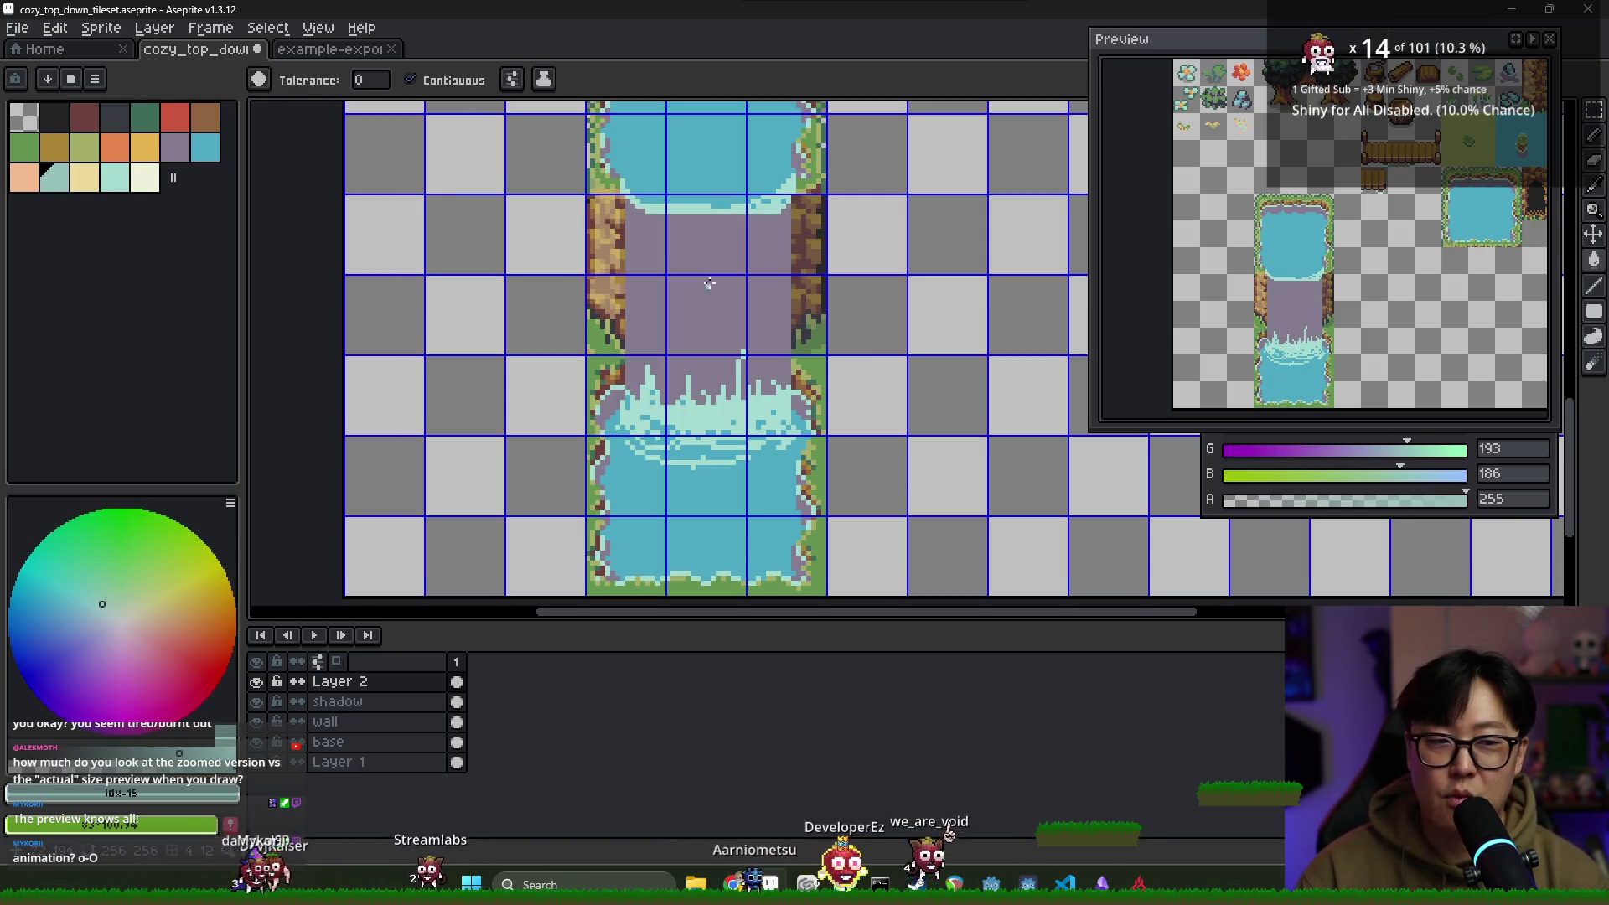
# Pencil a short teal line across the purple falls; try and undo a pale teal top-band fill
pyautogui.press('b')
pyautogui.keyDown('alt'); pyautogui.click(657, 188); pyautogui.keyUp('alt')
pyautogui.moveTo(666, 220); pyautogui.dragTo(718, 223)
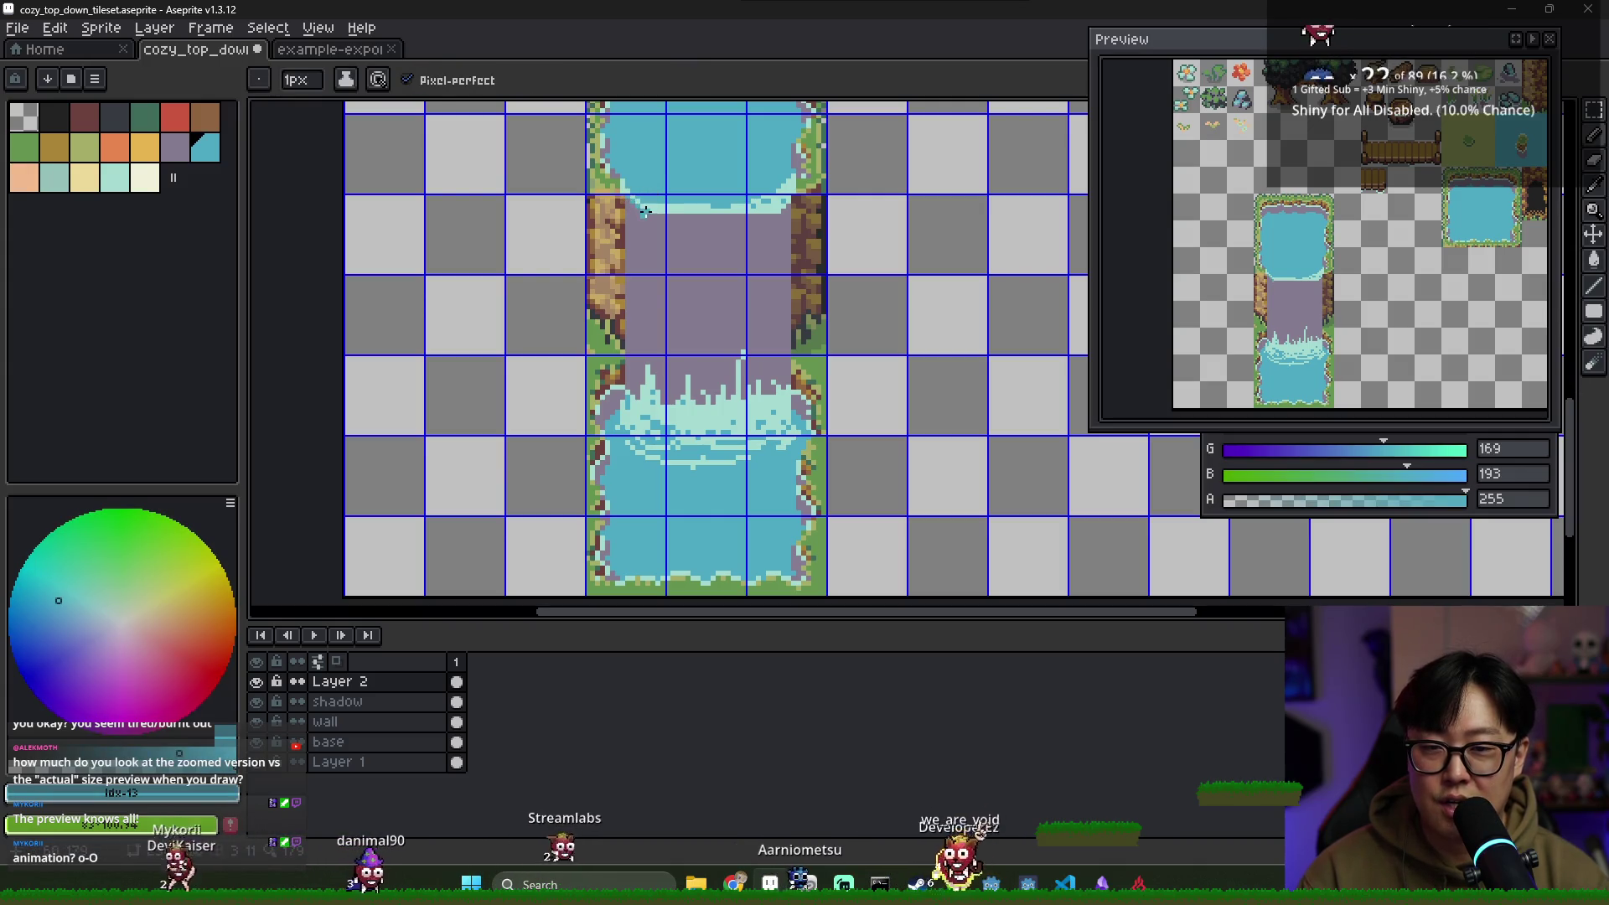
pyautogui.click(65, 189)
pyautogui.scroll(-1, 720, 209)
pyautogui.scroll(1, 721, 209)
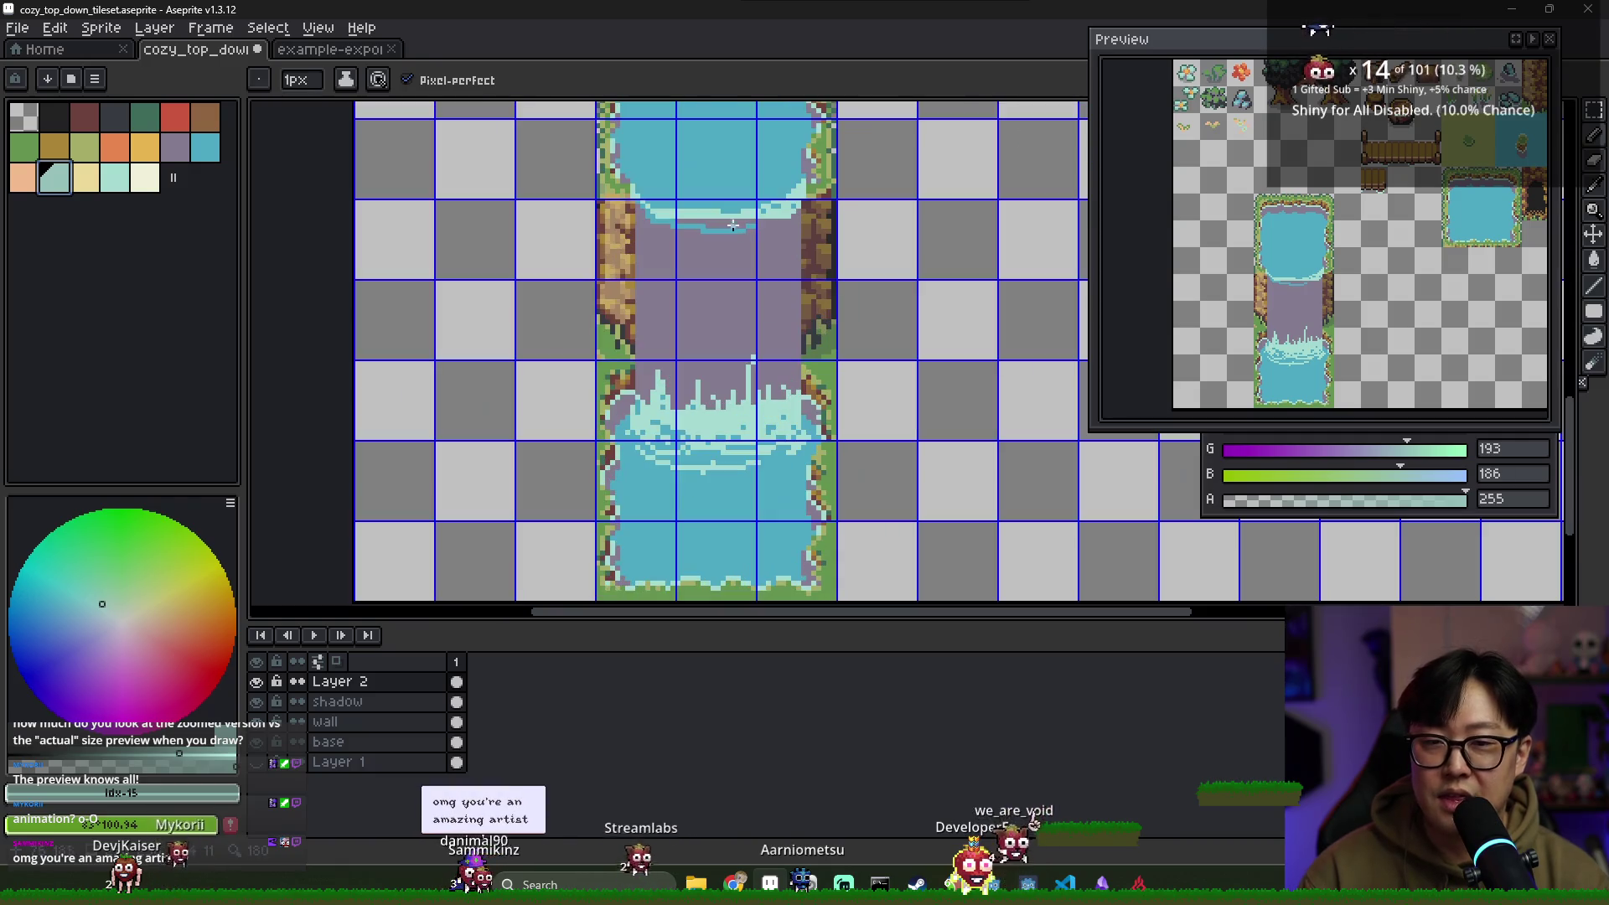
pyautogui.press('g')
pyautogui.click(721, 188)
pyautogui.hotkey('ctrl', 'z')
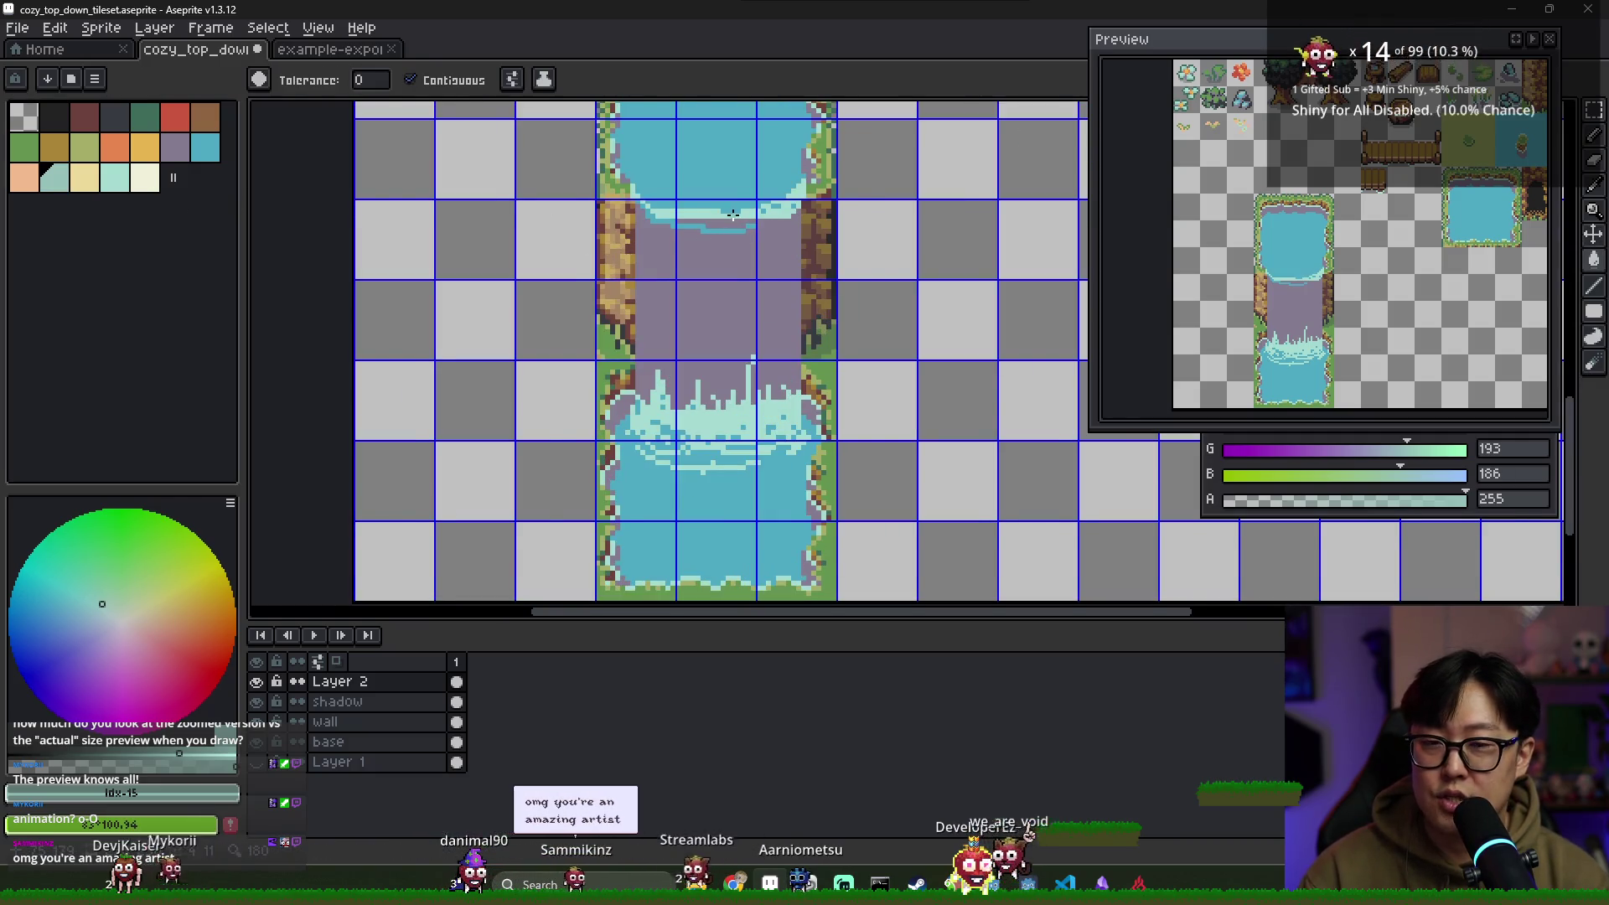
# Add light foam streaks in the upper water above the drop, then pick water blue
pyautogui.scroll(1, 733, 215)
pyautogui.press('b')
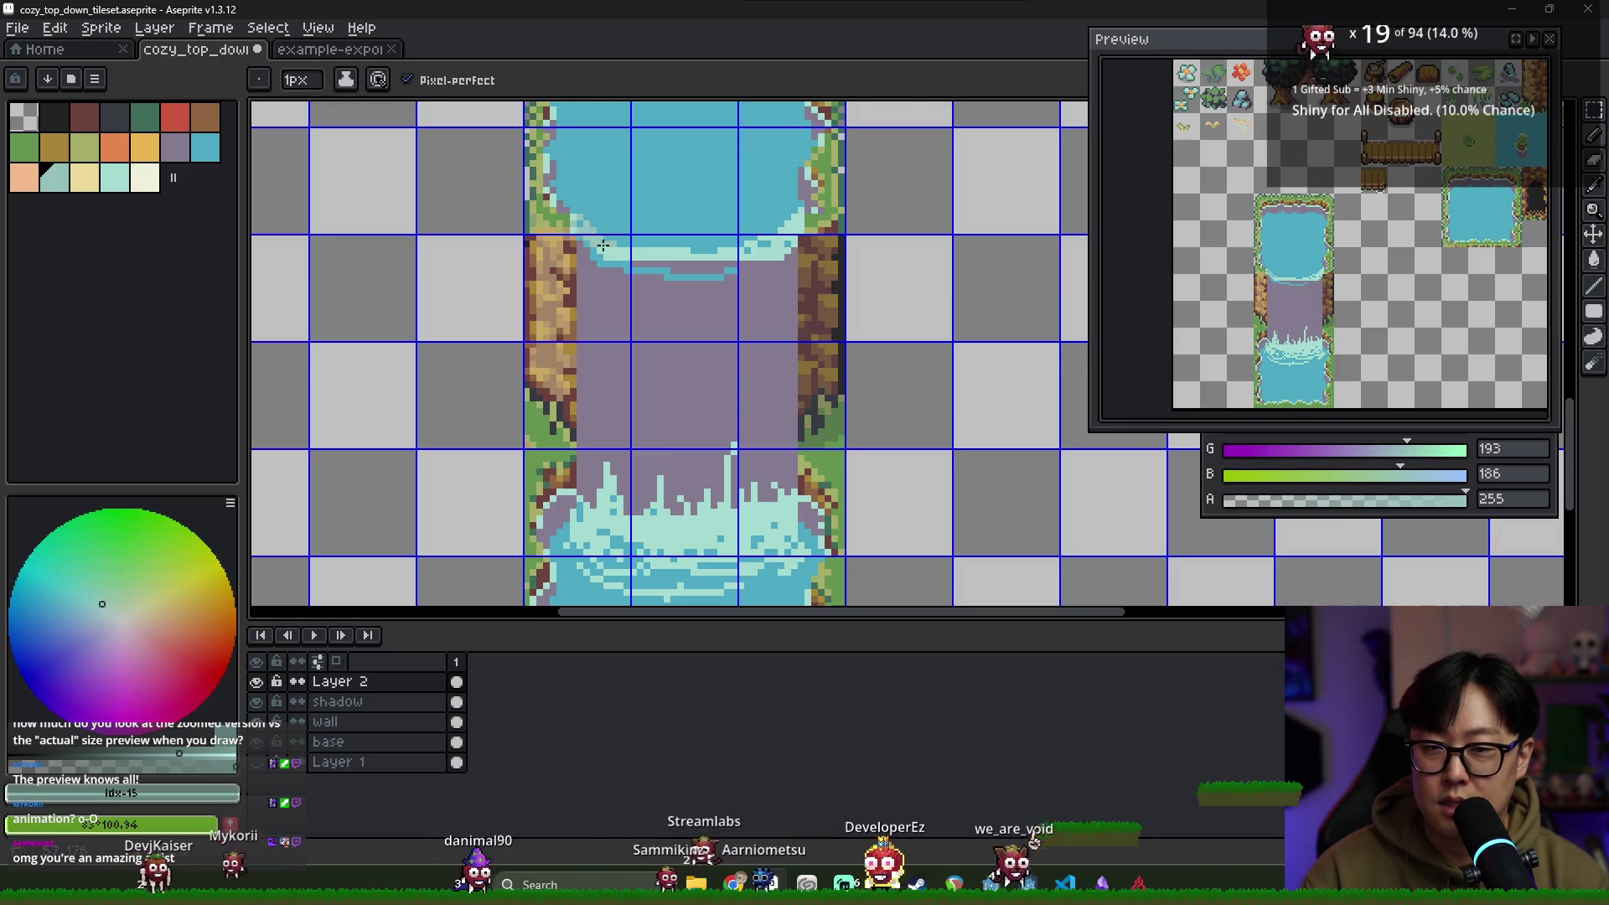
pyautogui.moveTo(675, 245)
pyautogui.mouseDown()
pyautogui.moveTo(676, 203)
pyautogui.moveTo(700, 227)
pyautogui.mouseUp()
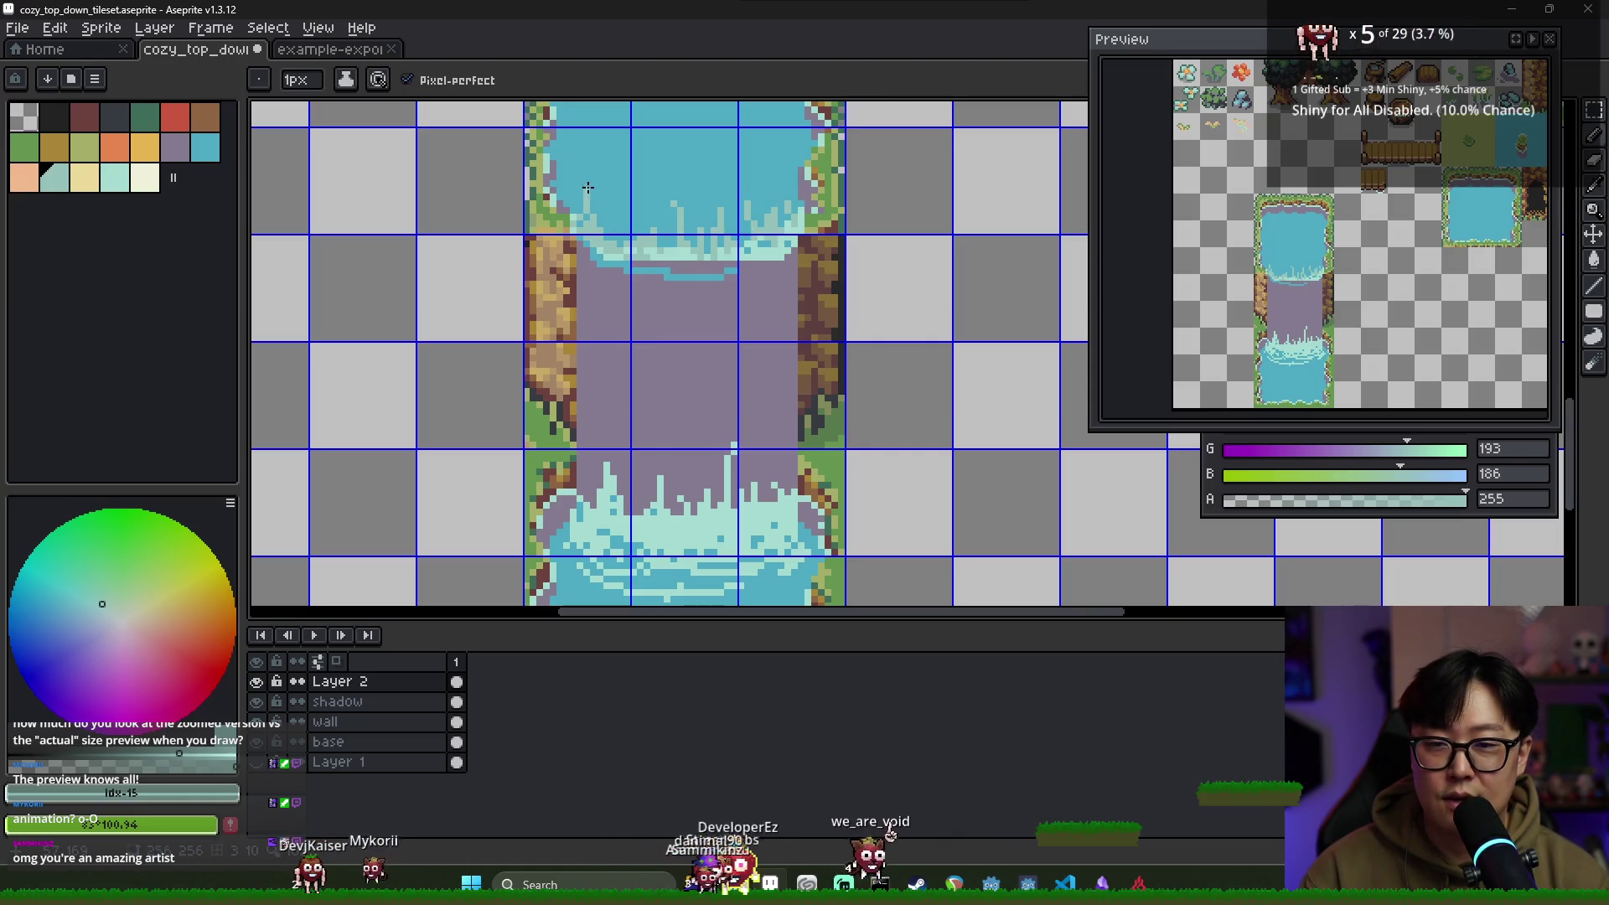
pyautogui.moveTo(576, 205); pyautogui.dragTo(575, 172)
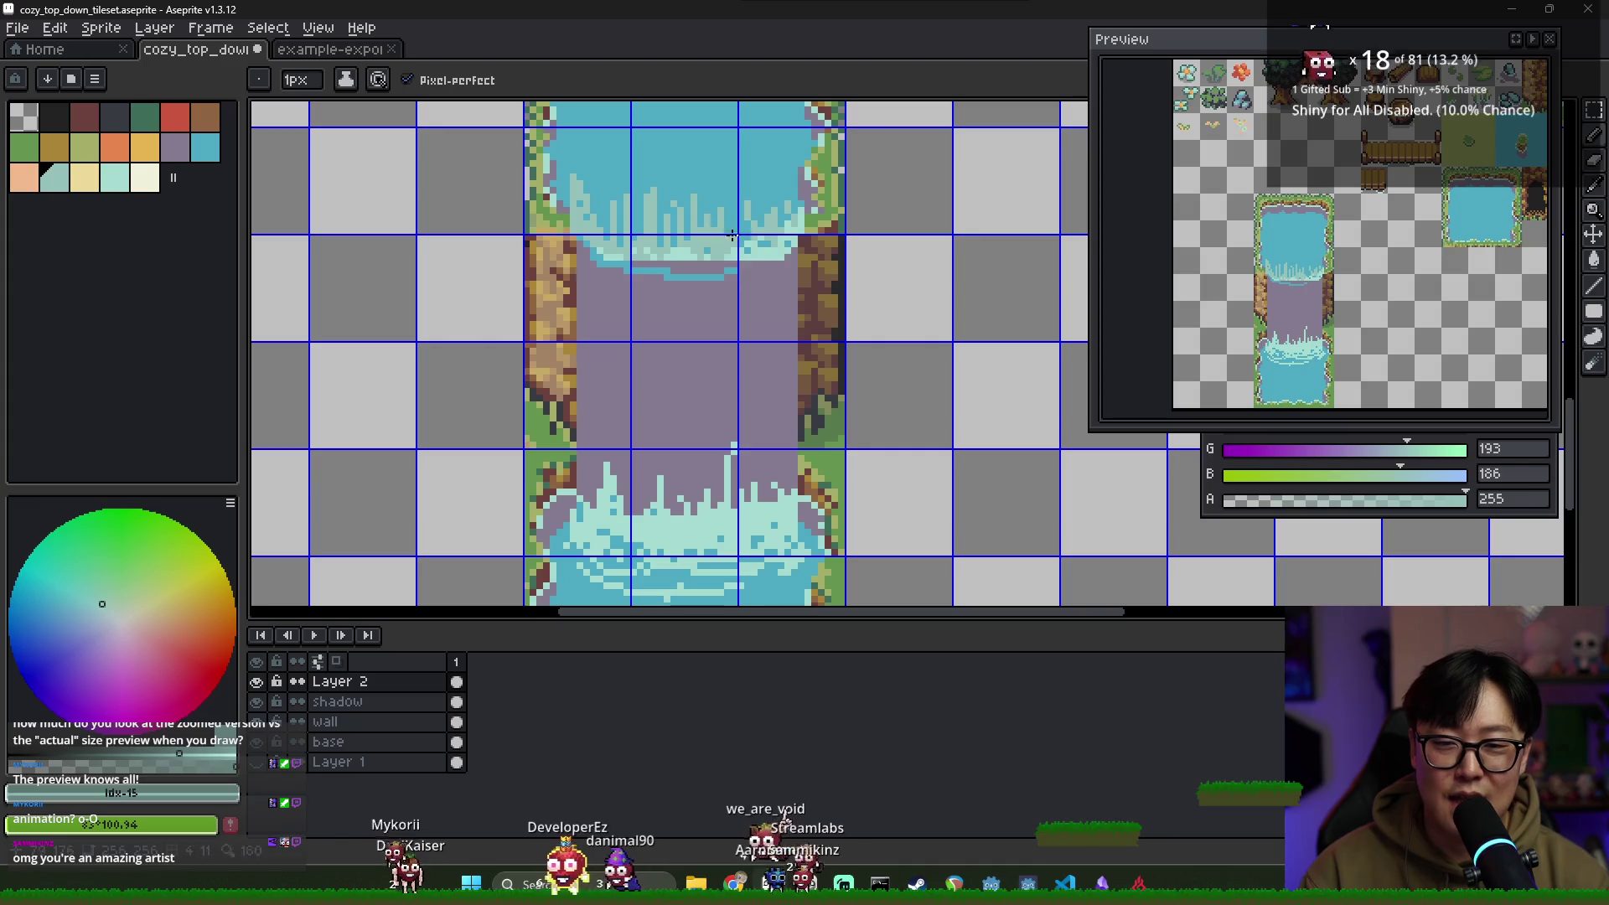
pyautogui.keyDown('alt'); pyautogui.click(750, 214); pyautogui.keyUp('alt')
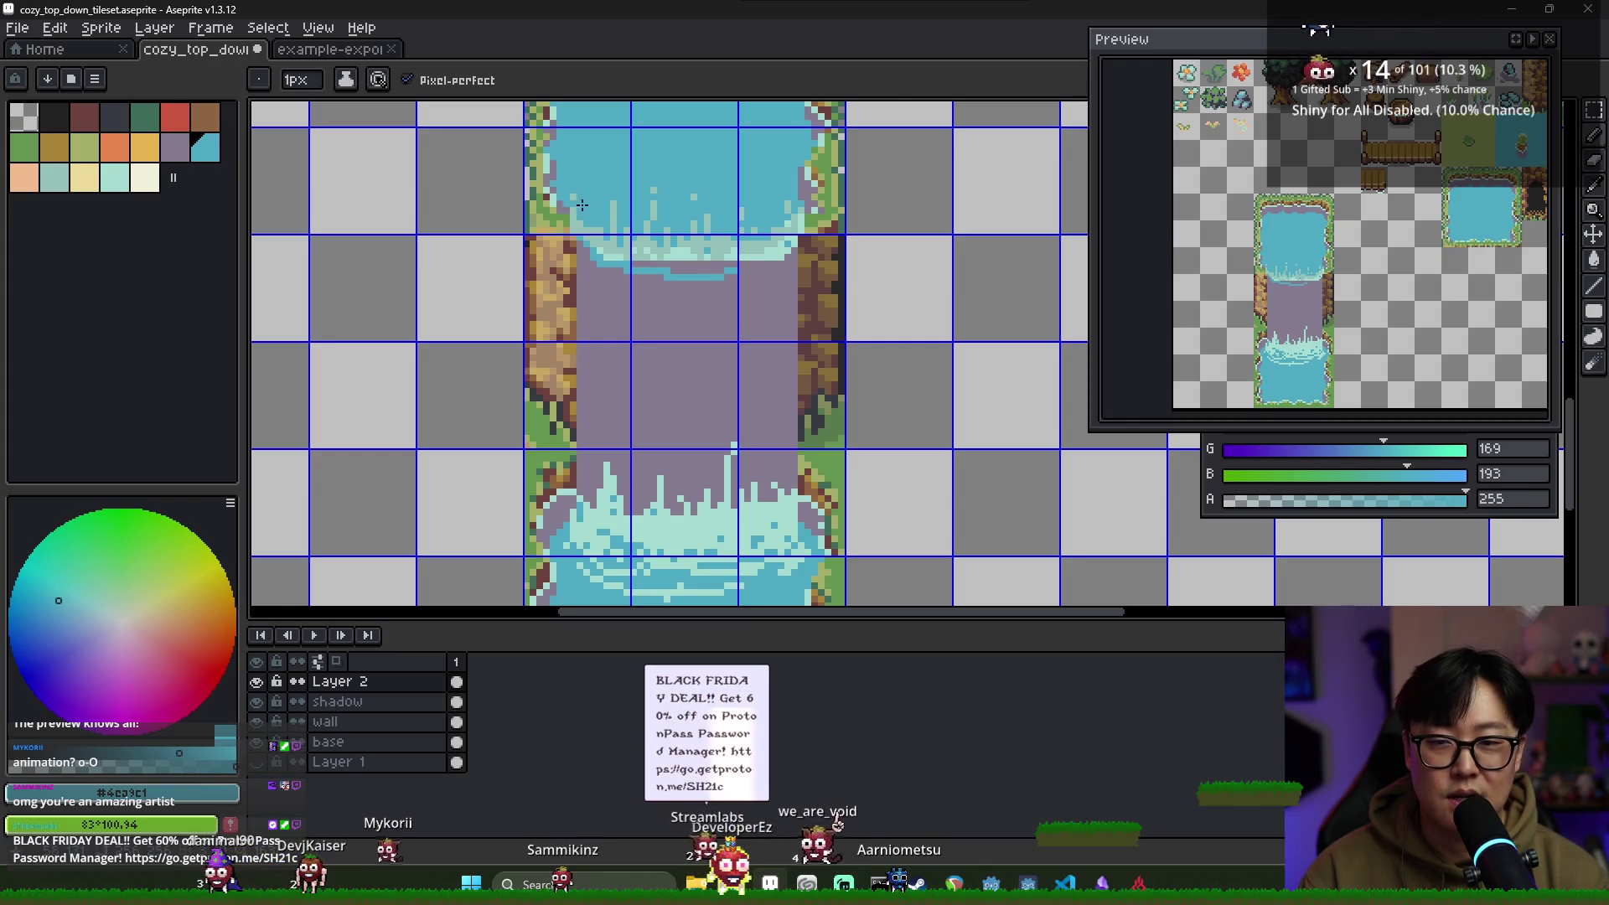
pyautogui.scroll(-1, 658, 186)
pyautogui.scroll(1, 646, 191)
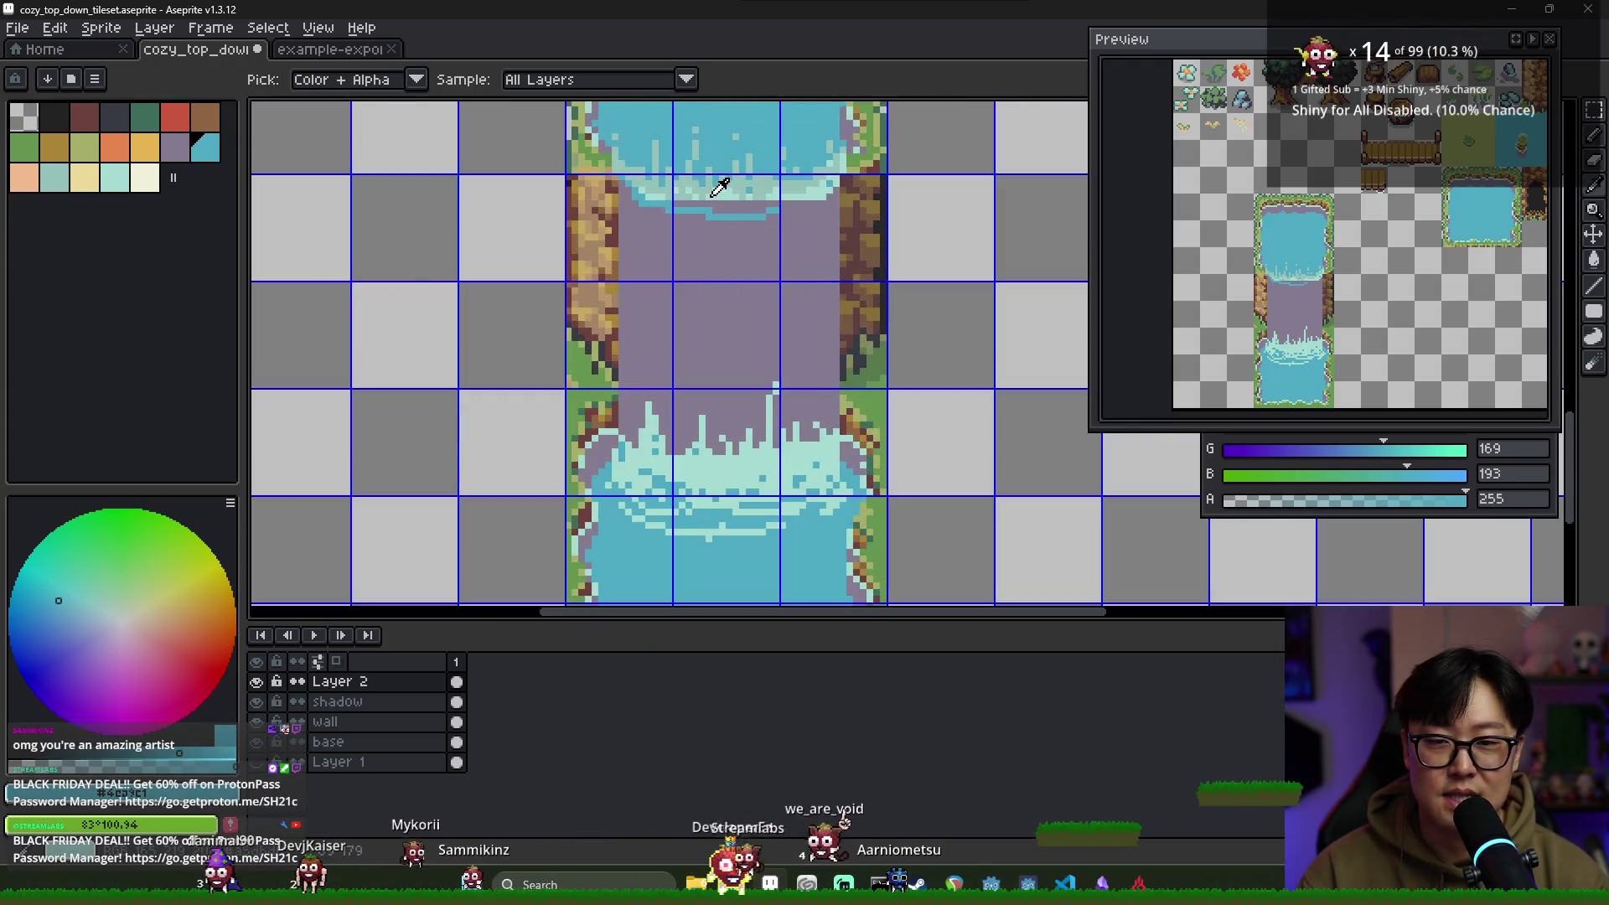
# Eyedrop the light foam colour and pencil foam drips hanging under the waterfall's lip
pyautogui.keyDown('alt'); pyautogui.click(635, 196); pyautogui.keyUp('alt')
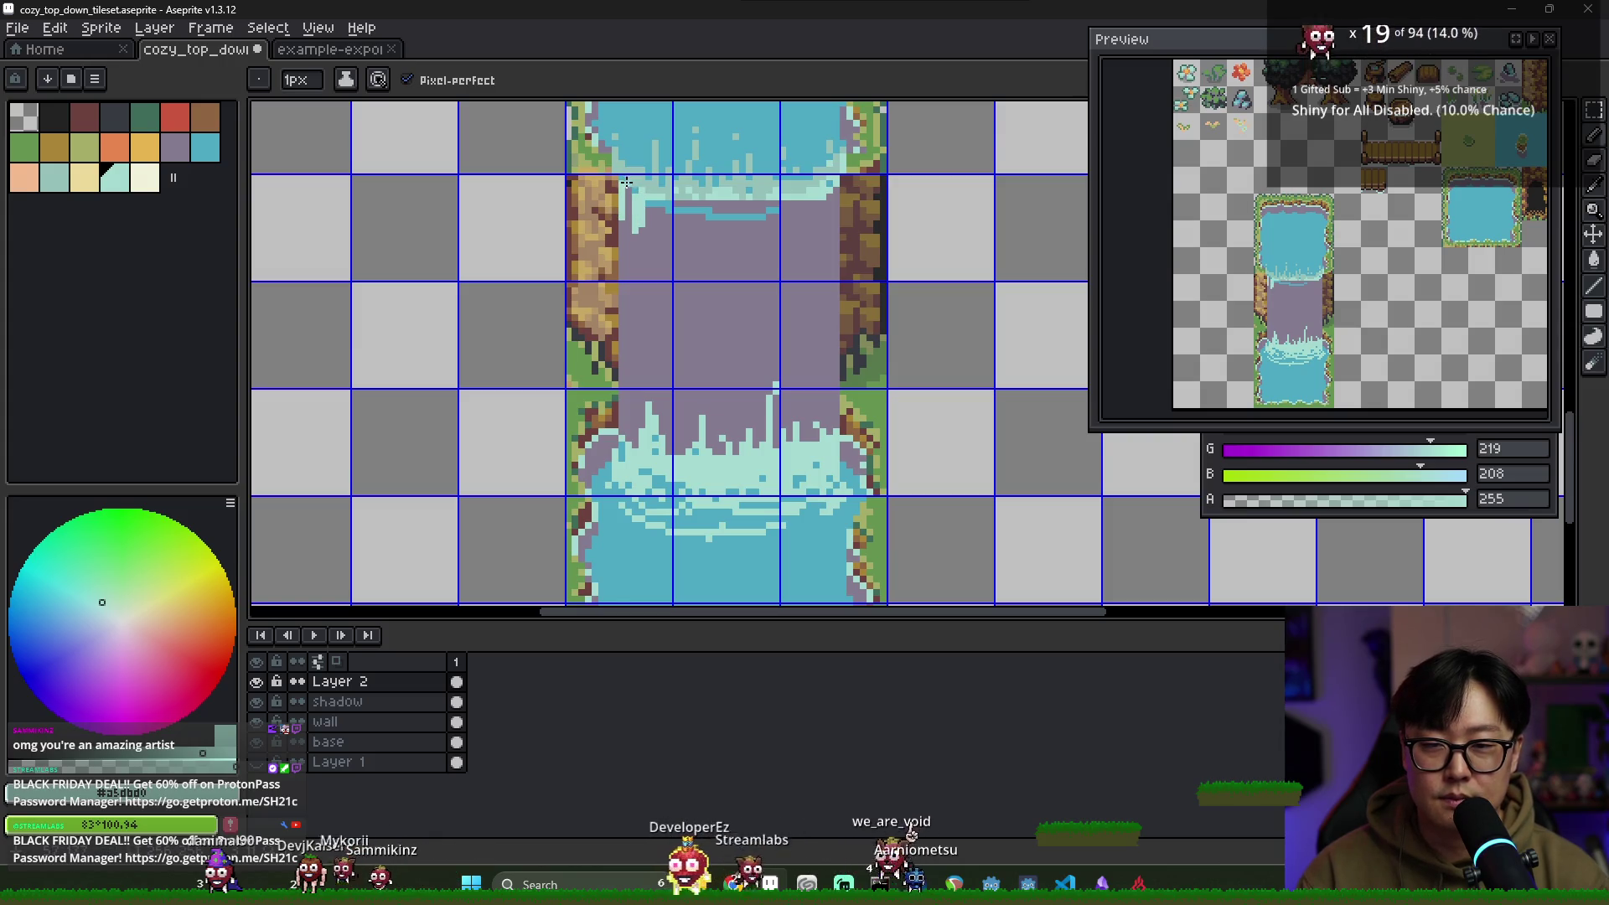
pyautogui.click(703, 206)
pyautogui.moveTo(759, 206); pyautogui.dragTo(690, 207)
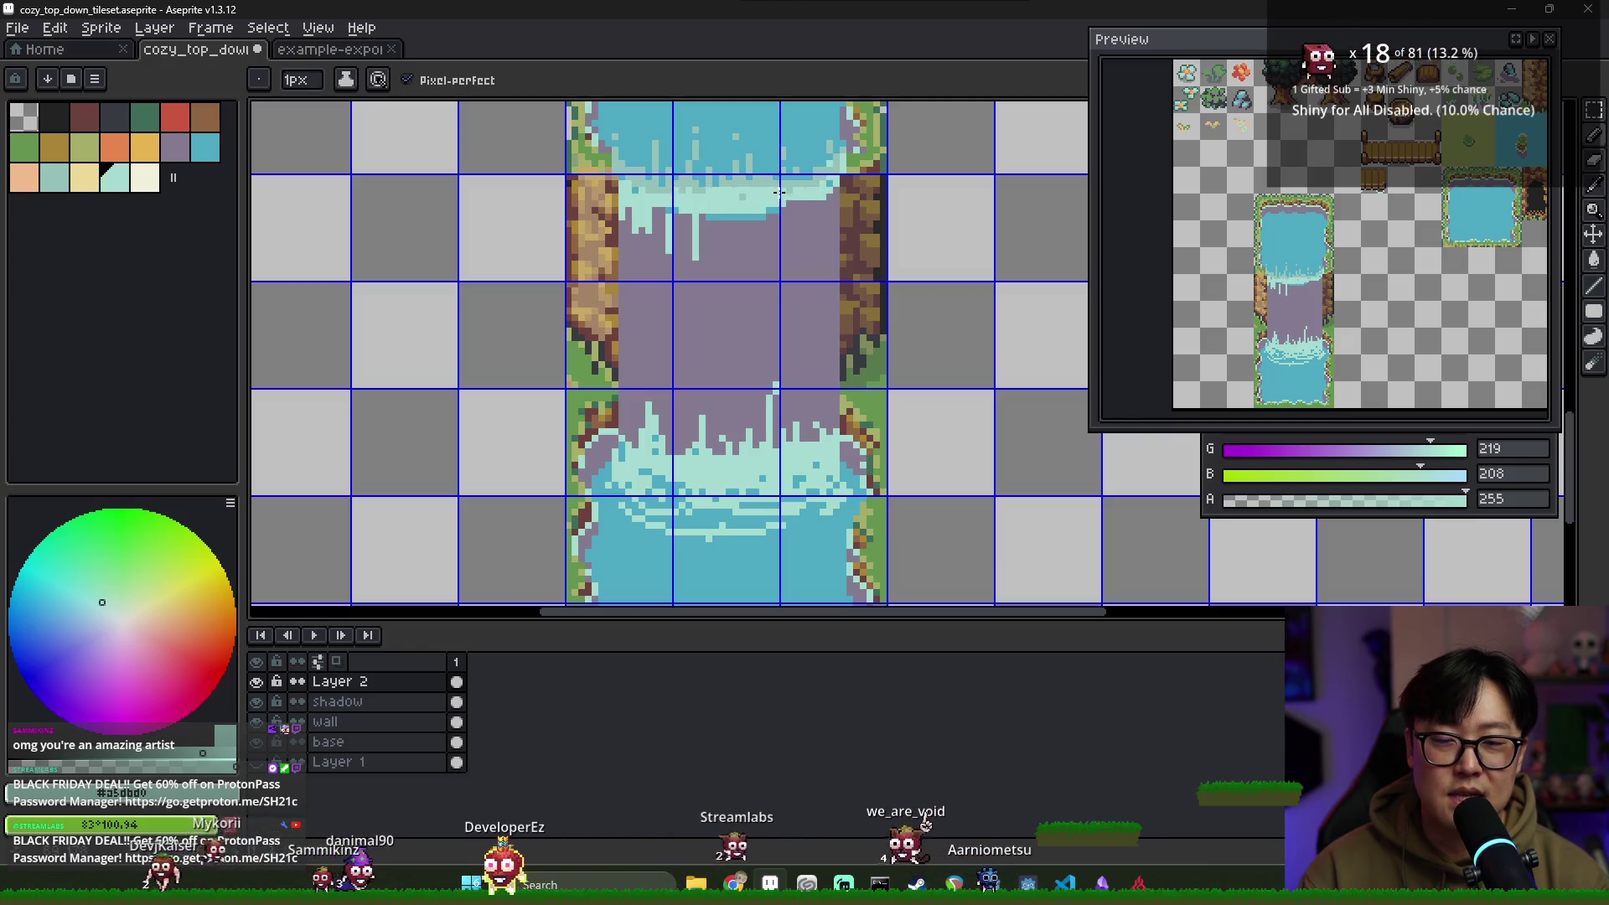
pyautogui.keyDown('alt'); pyautogui.click(708, 191); pyautogui.keyUp('alt')
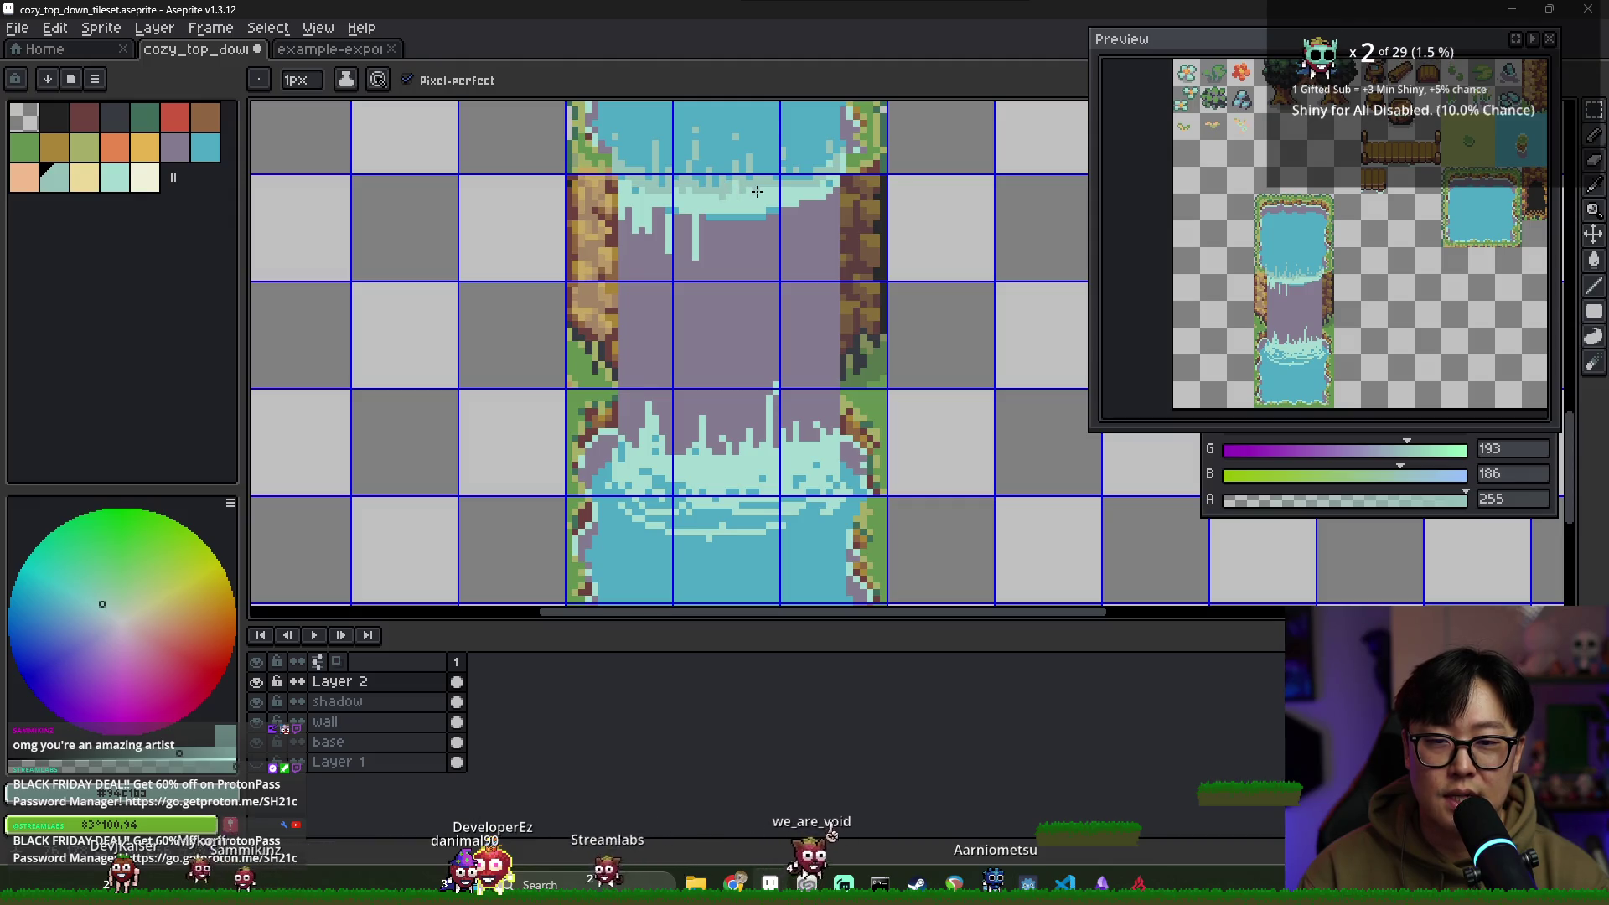
pyautogui.keyDown('alt'); pyautogui.click(825, 185); pyautogui.keyUp('alt')
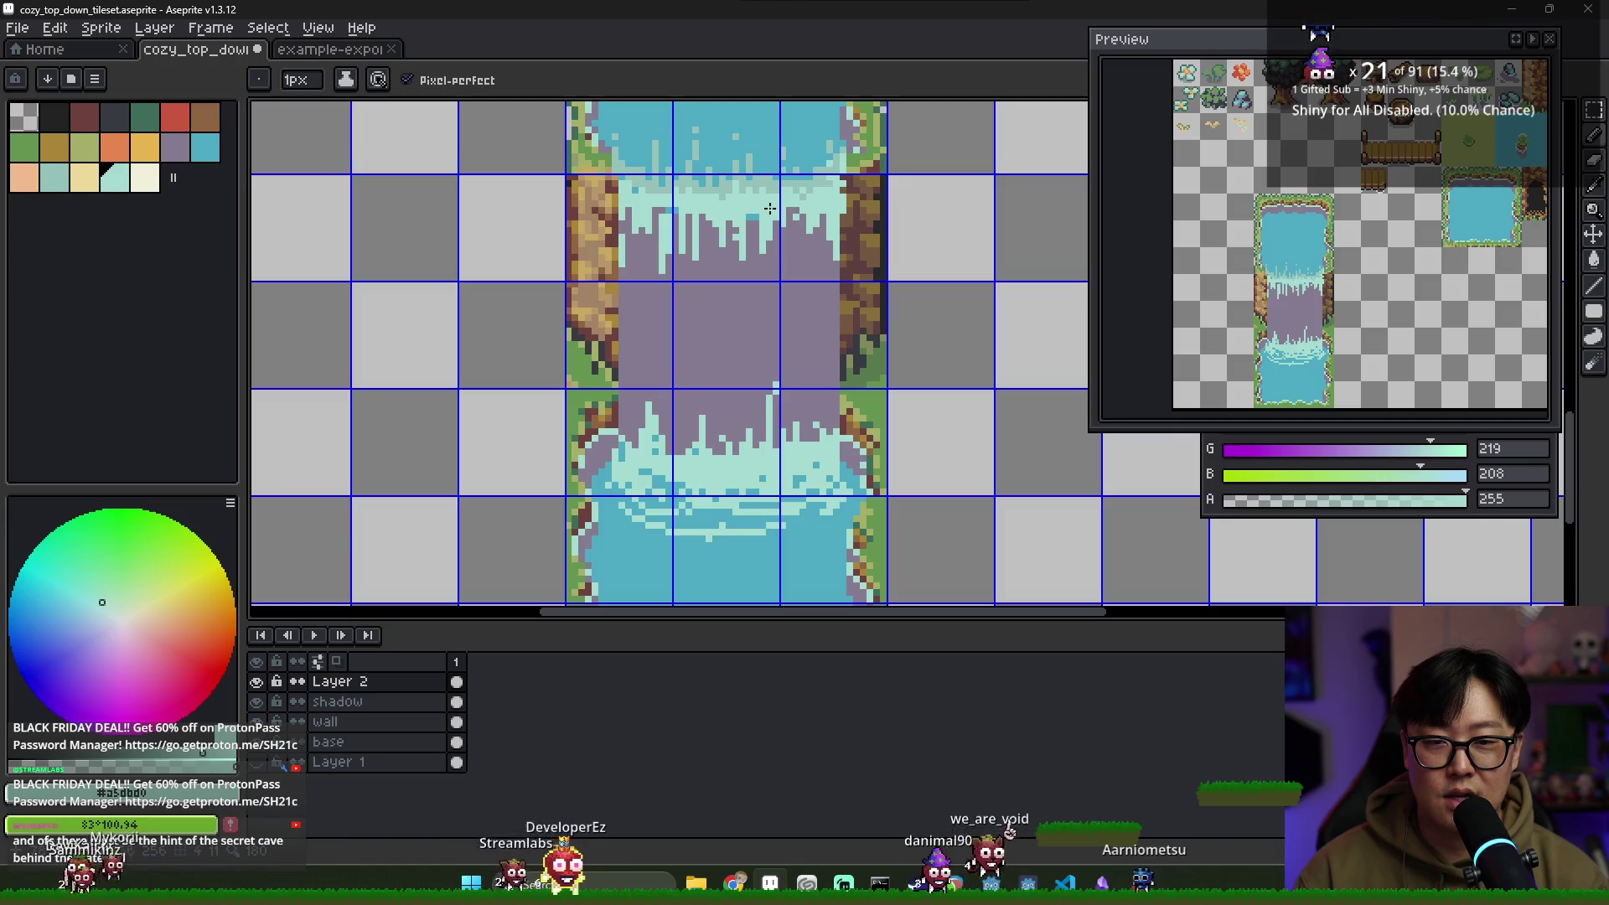
# Paint a blue streak down the left side and a wavy blue line across the falls, undoing stray streaks
pyautogui.keyDown('alt'); pyautogui.click(626, 237); pyautogui.keyUp('alt')
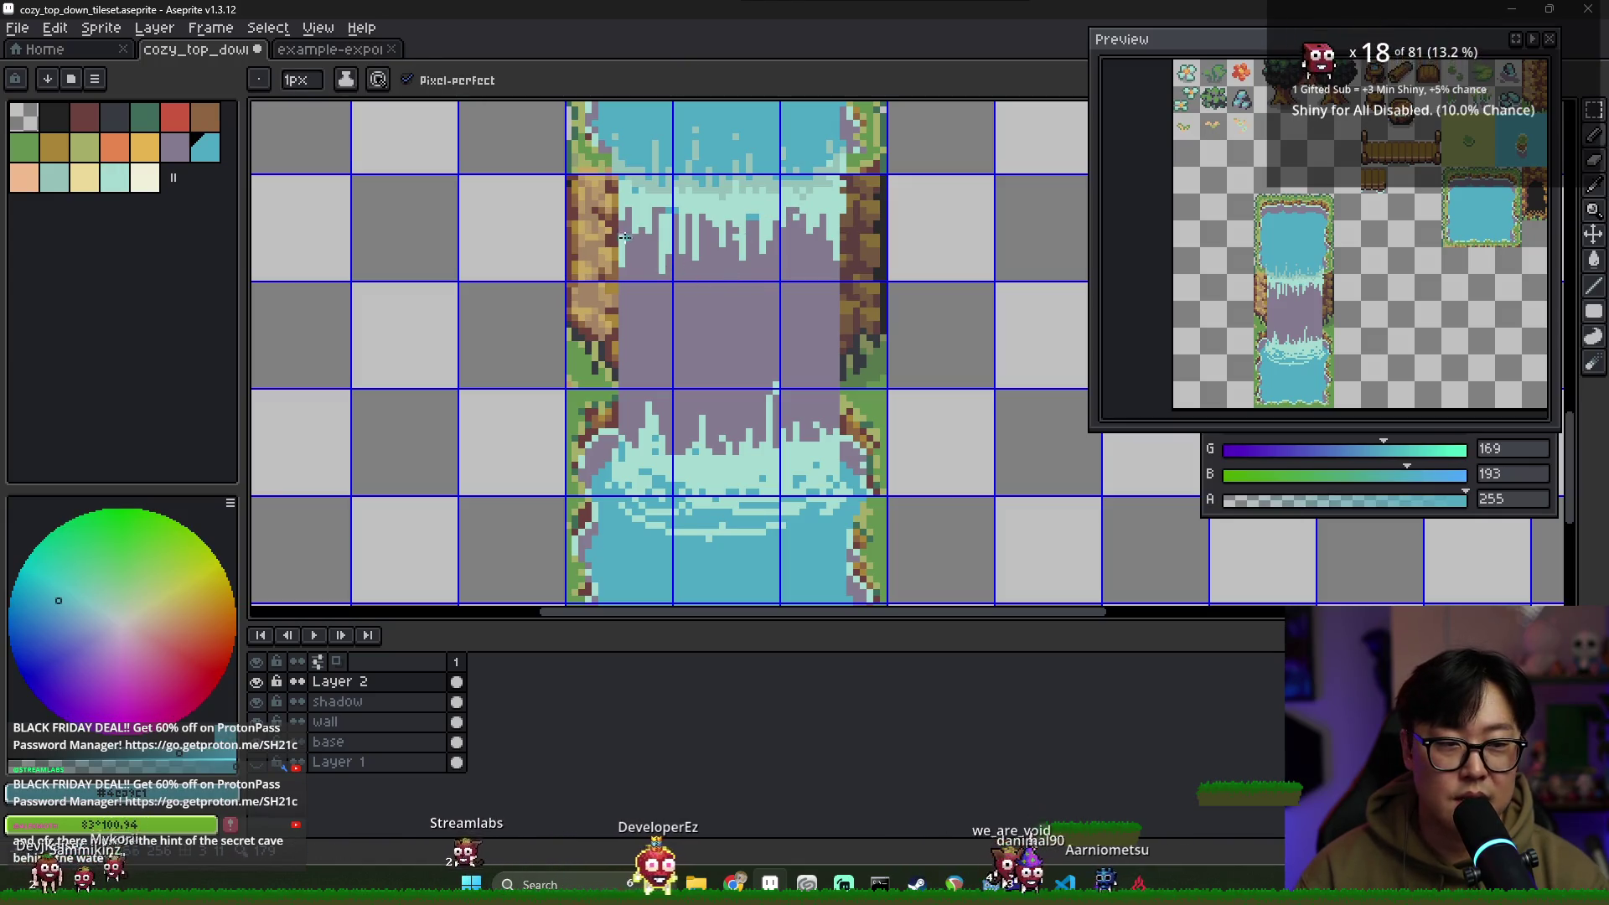
pyautogui.moveTo(635, 210); pyautogui.dragTo(637, 356)
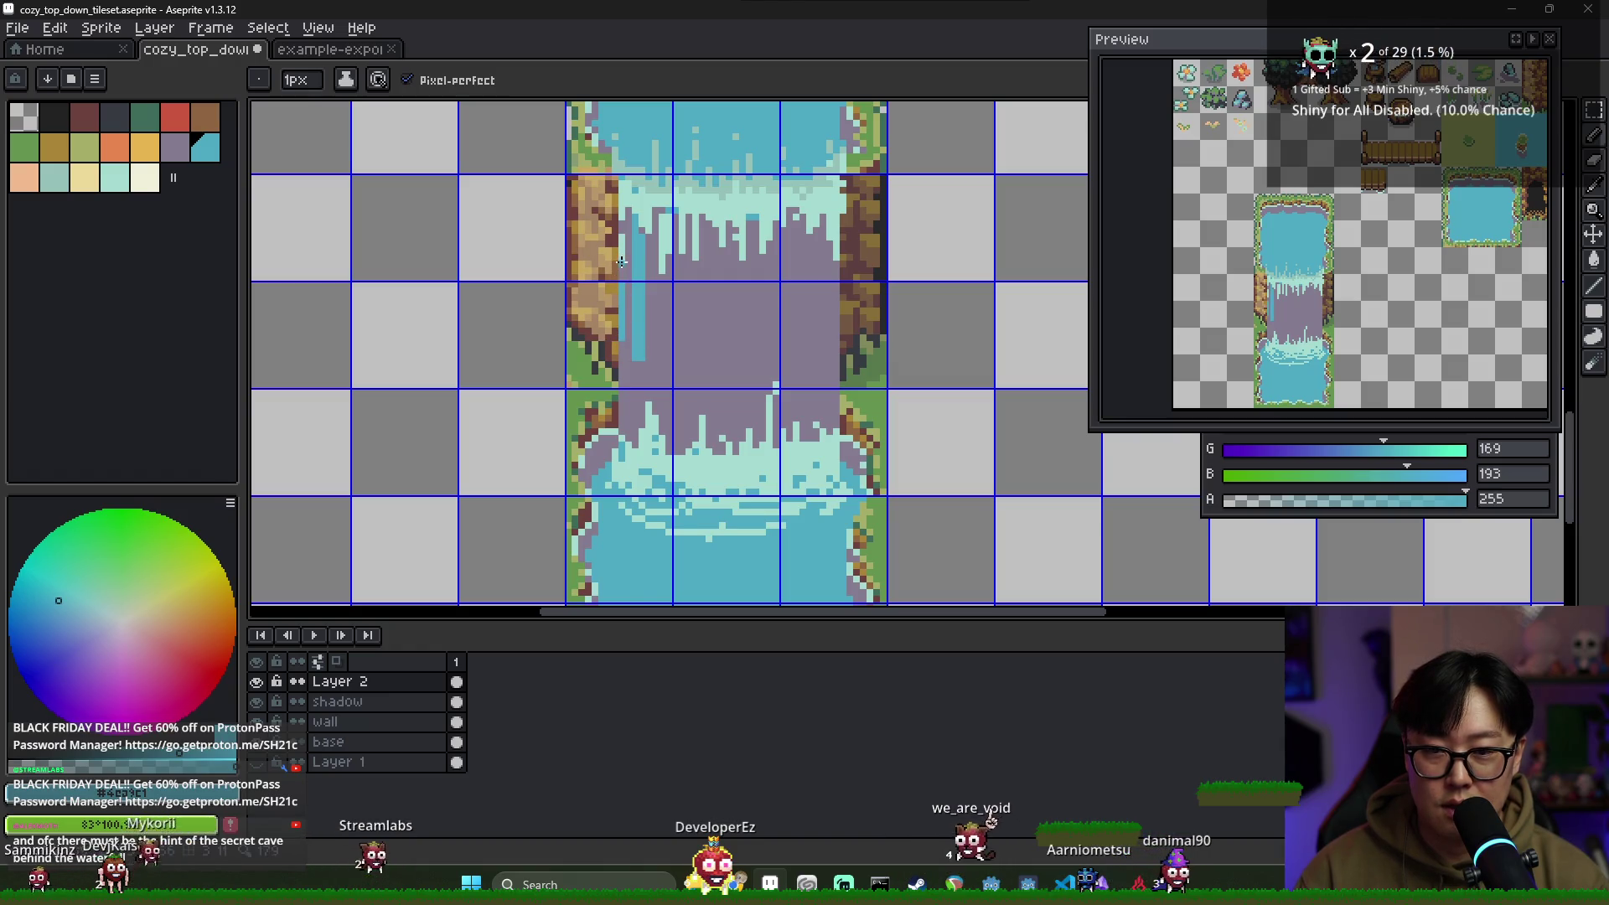
pyautogui.moveTo(680, 268)
pyautogui.mouseDown()
pyautogui.moveTo(708, 394)
pyautogui.moveTo(754, 276)
pyautogui.moveTo(776, 394)
pyautogui.mouseUp()
pyautogui.hotkey('ctrl', 'z')
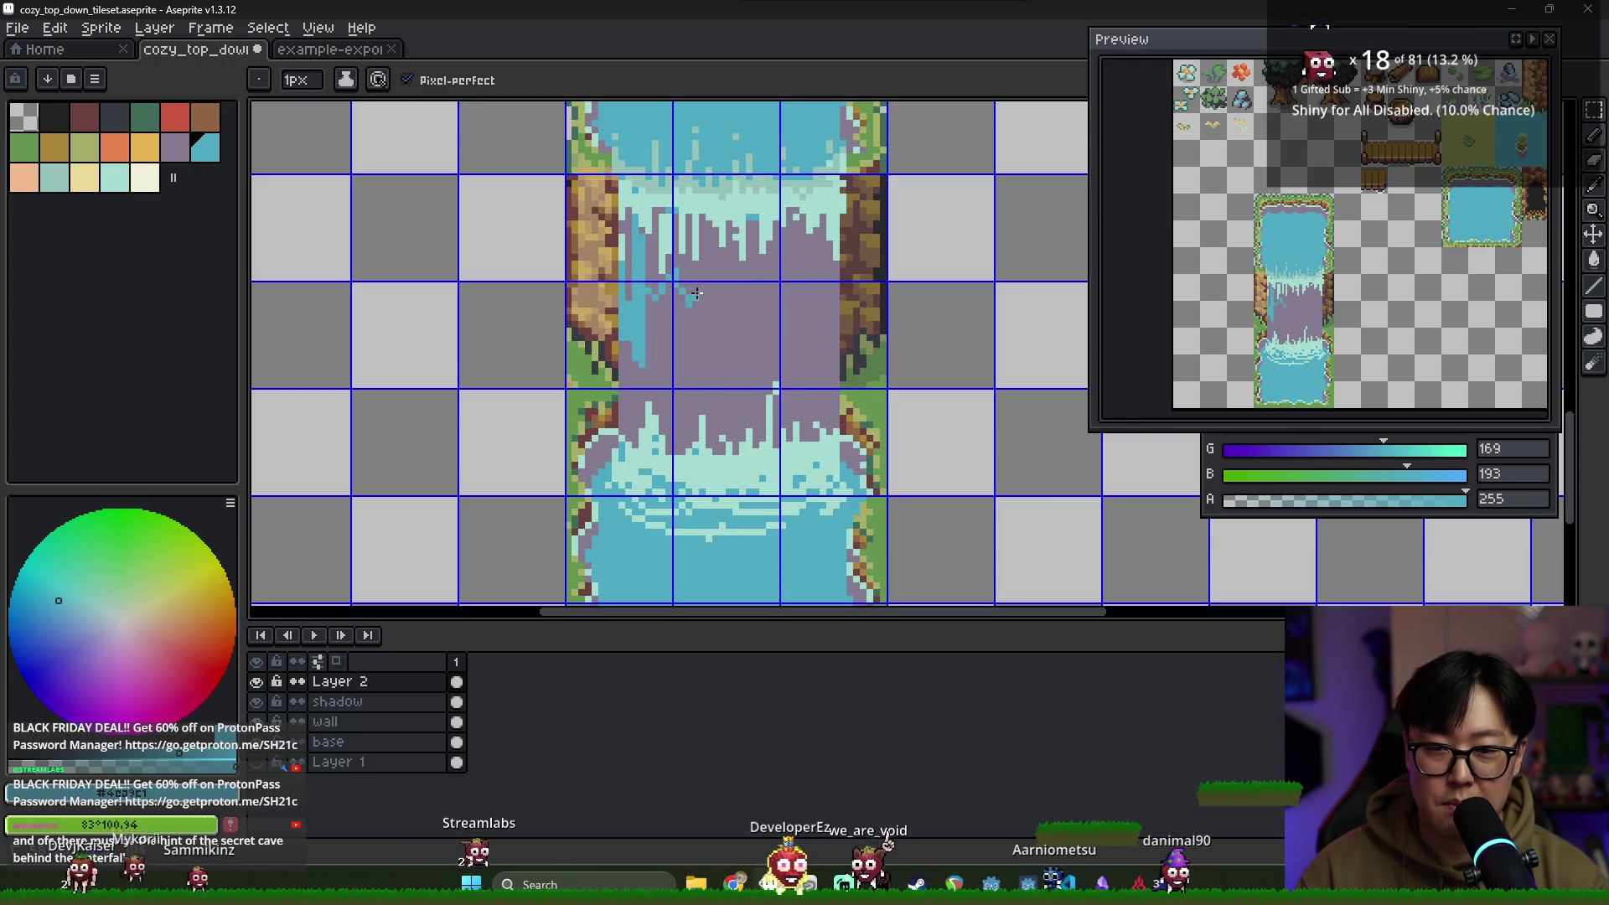
pyautogui.moveTo(658, 292); pyautogui.dragTo(832, 288)
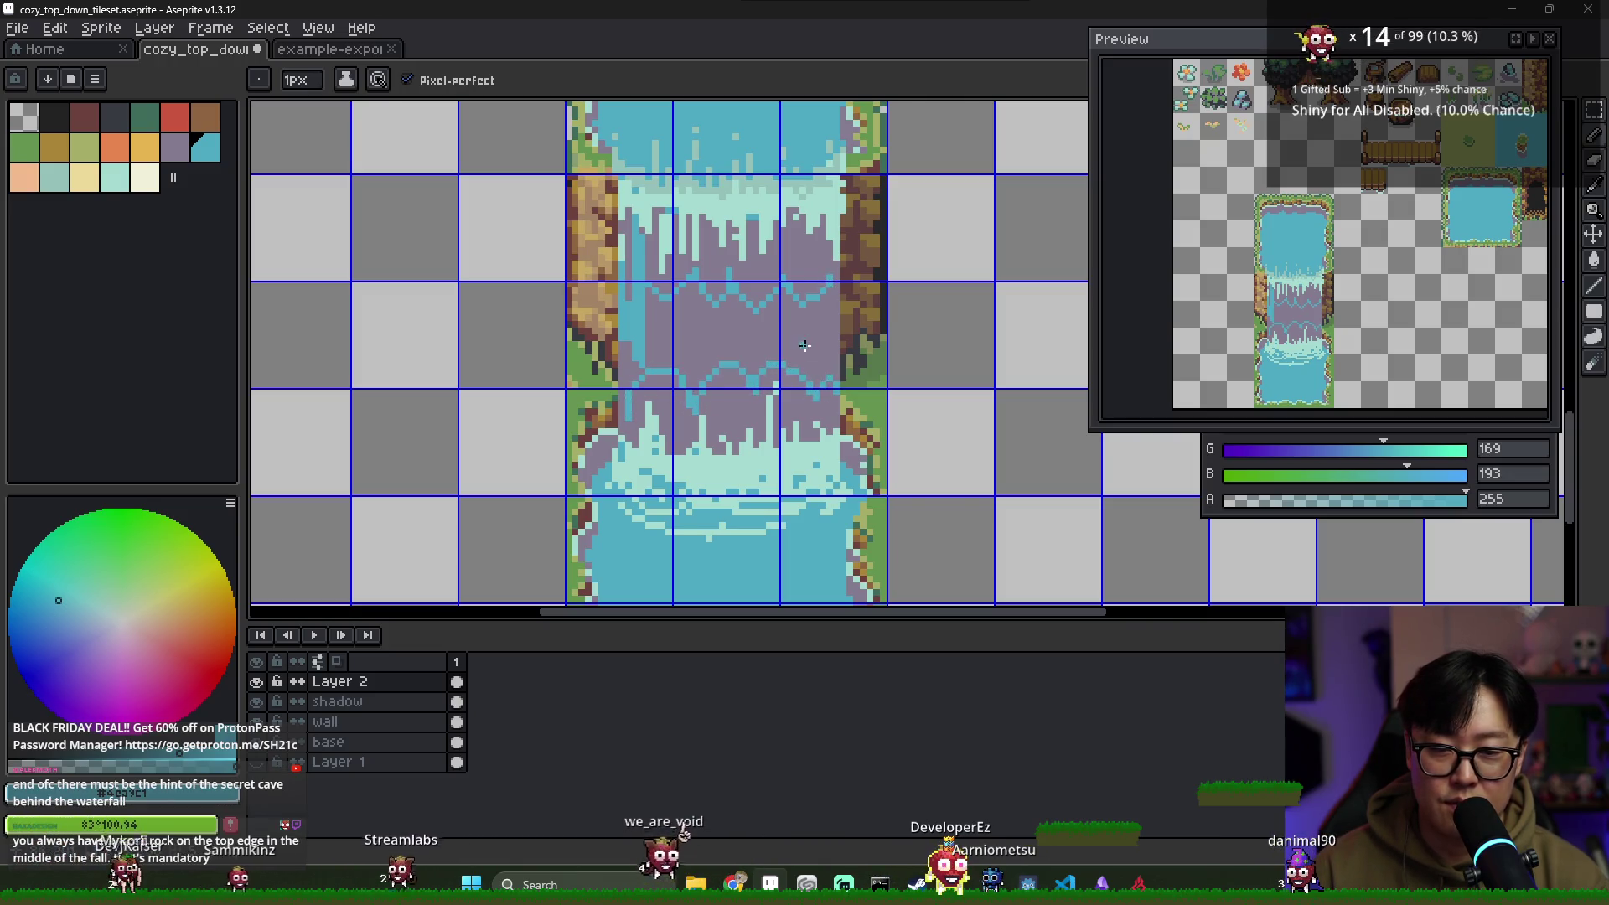
# Bucket-fill the middle band of the waterfall with teal blue
pyautogui.press('g')
pyautogui.scroll(1, 829, 298)
pyautogui.press('b')
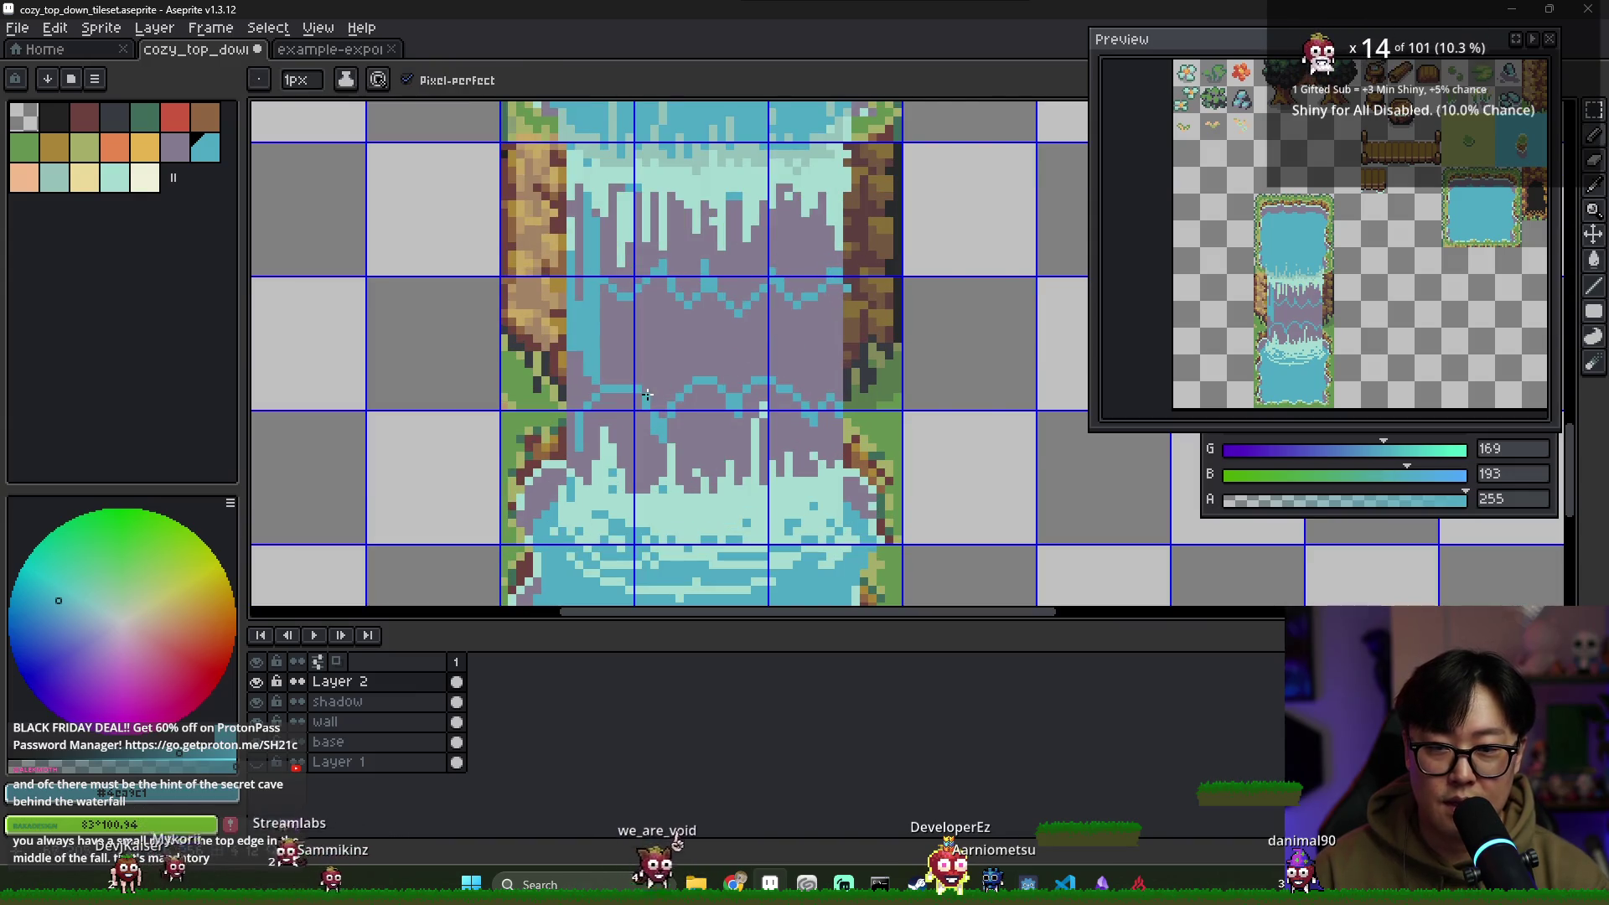
pyautogui.press('g')
pyautogui.click(769, 358)
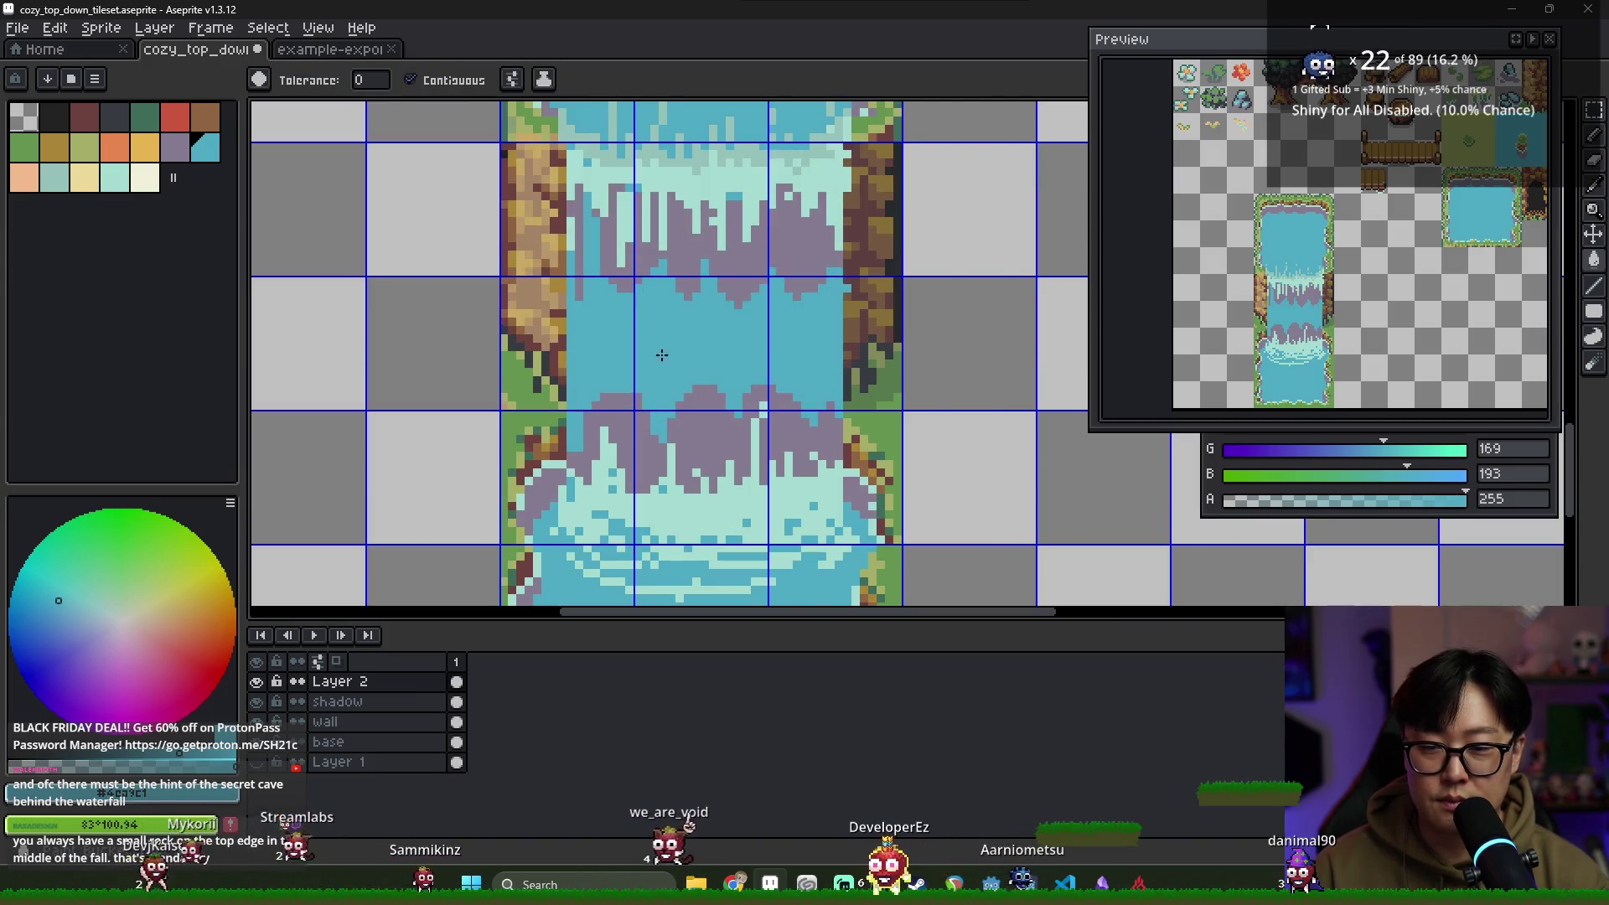
pyautogui.press('b')
pyautogui.scroll(1, 601, 268)
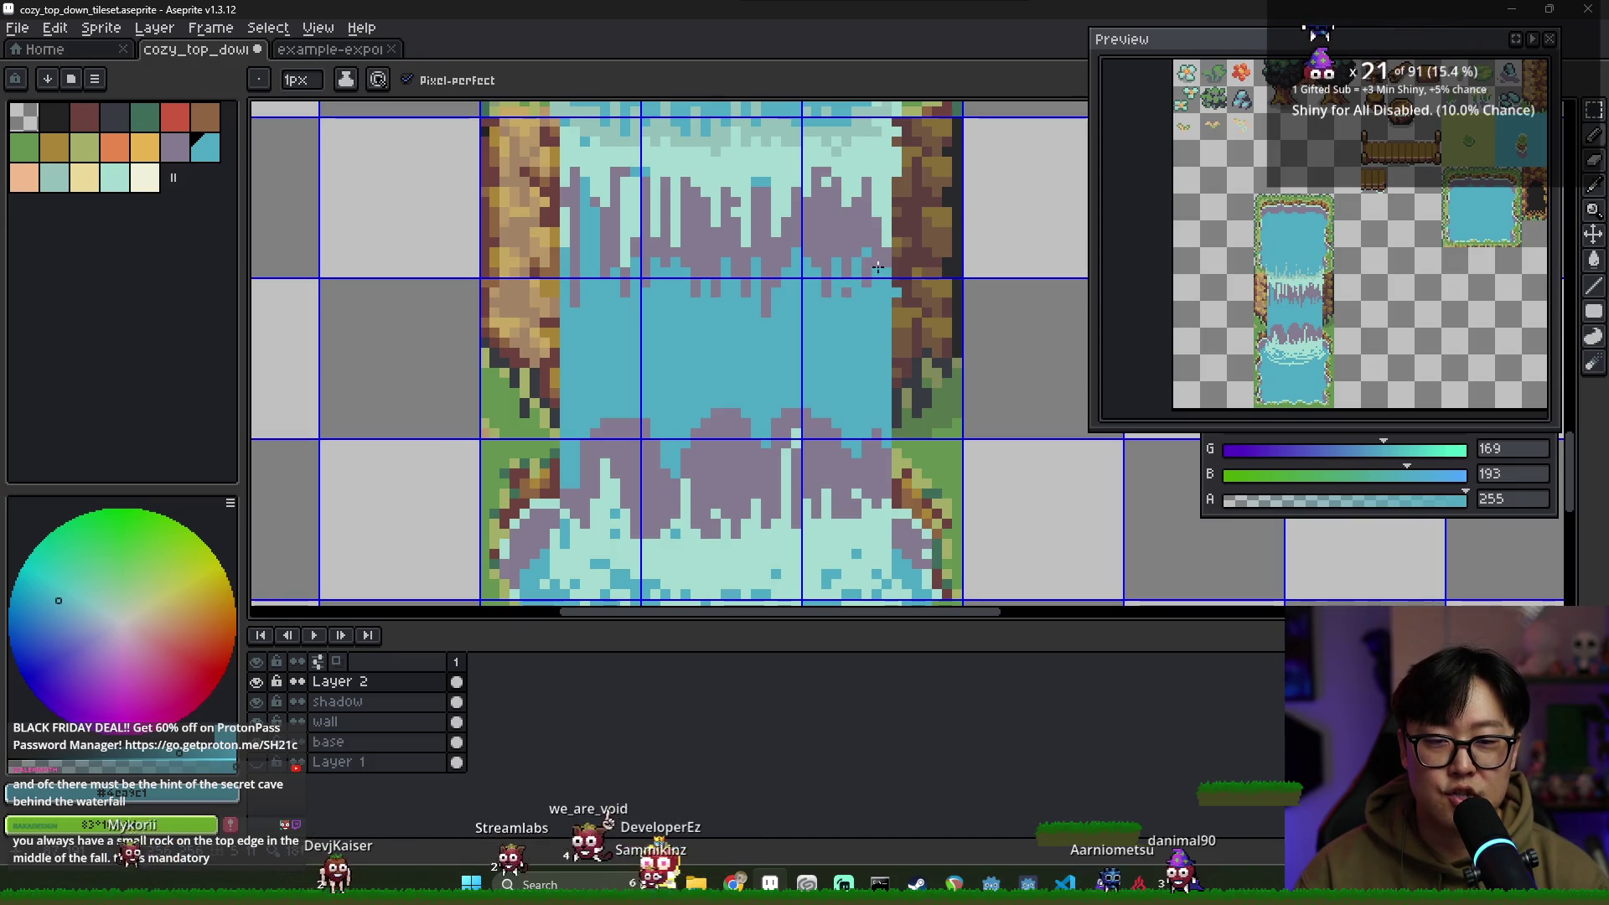
# Pick the waterfall's purple-grey and pencil vertical strands, plus a darker purple one on the right
pyautogui.keyDown('alt'); pyautogui.click(646, 234); pyautogui.keyUp('alt')
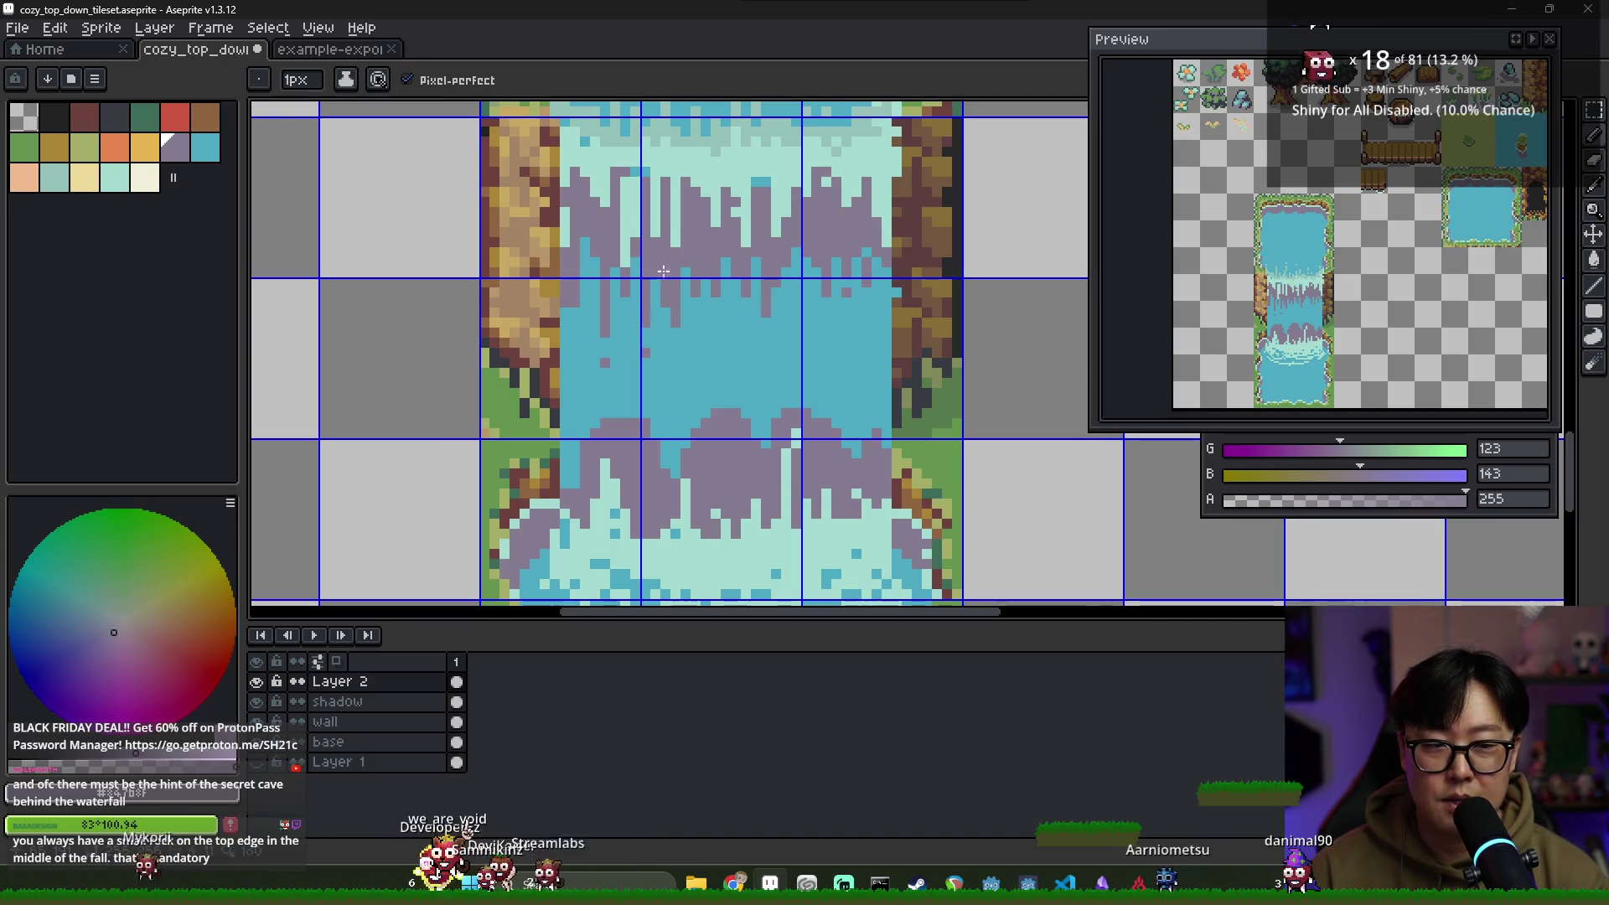
pyautogui.moveTo(734, 362)
pyautogui.mouseDown()
pyautogui.moveTo(724, 401)
pyautogui.moveTo(765, 445)
pyautogui.mouseUp()
pyautogui.moveTo(795, 367); pyautogui.dragTo(794, 406)
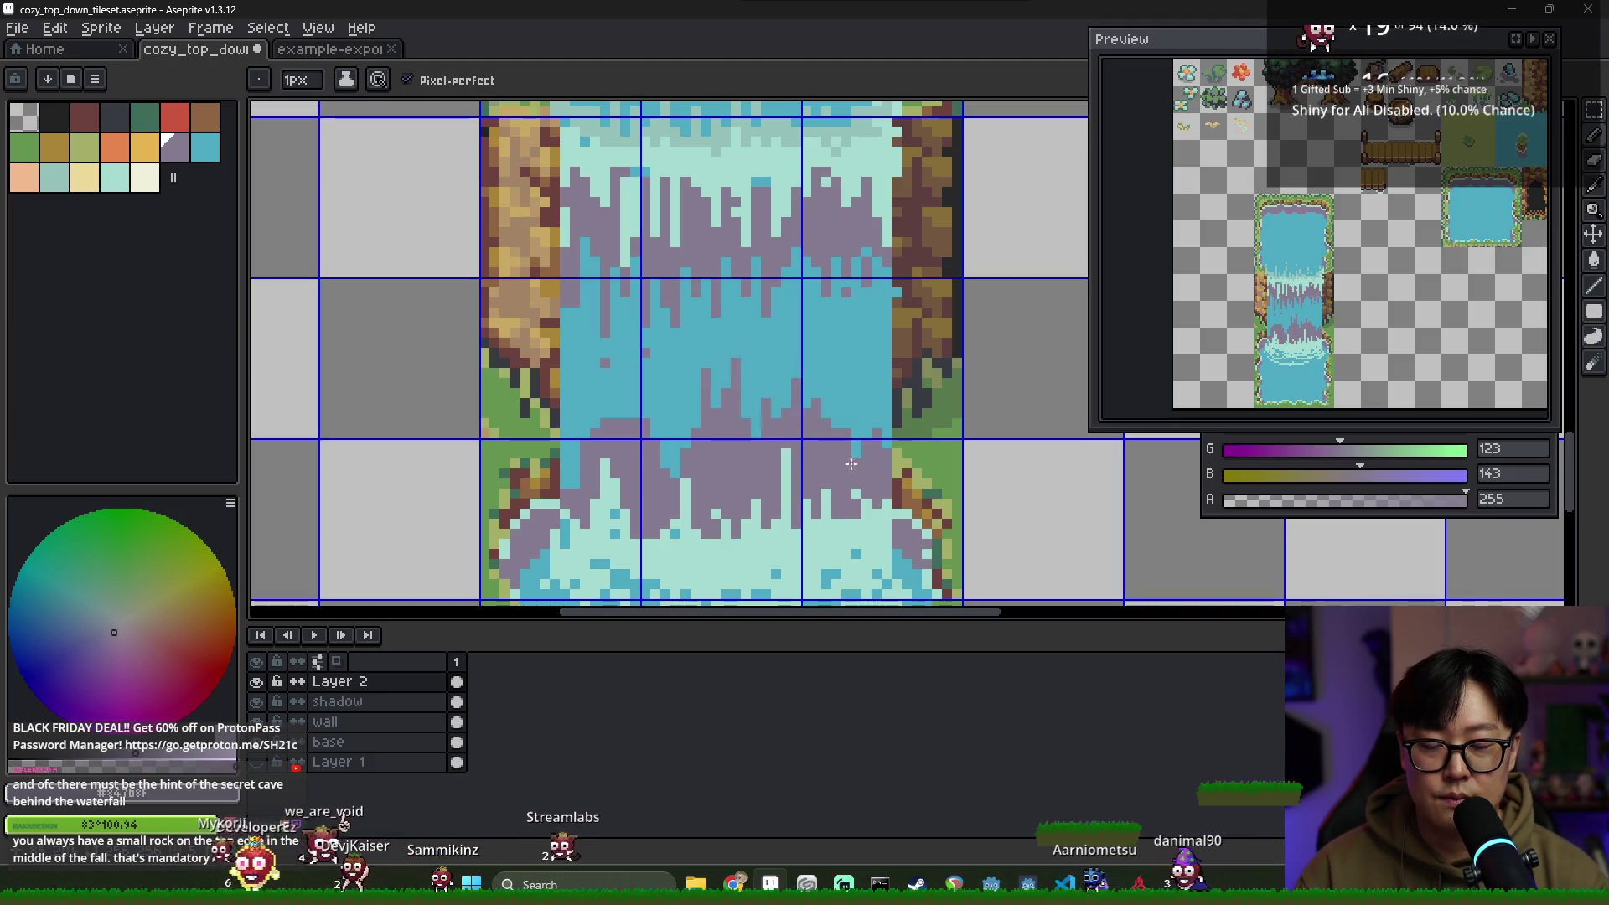
pyautogui.moveTo(866, 368); pyautogui.dragTo(861, 448)
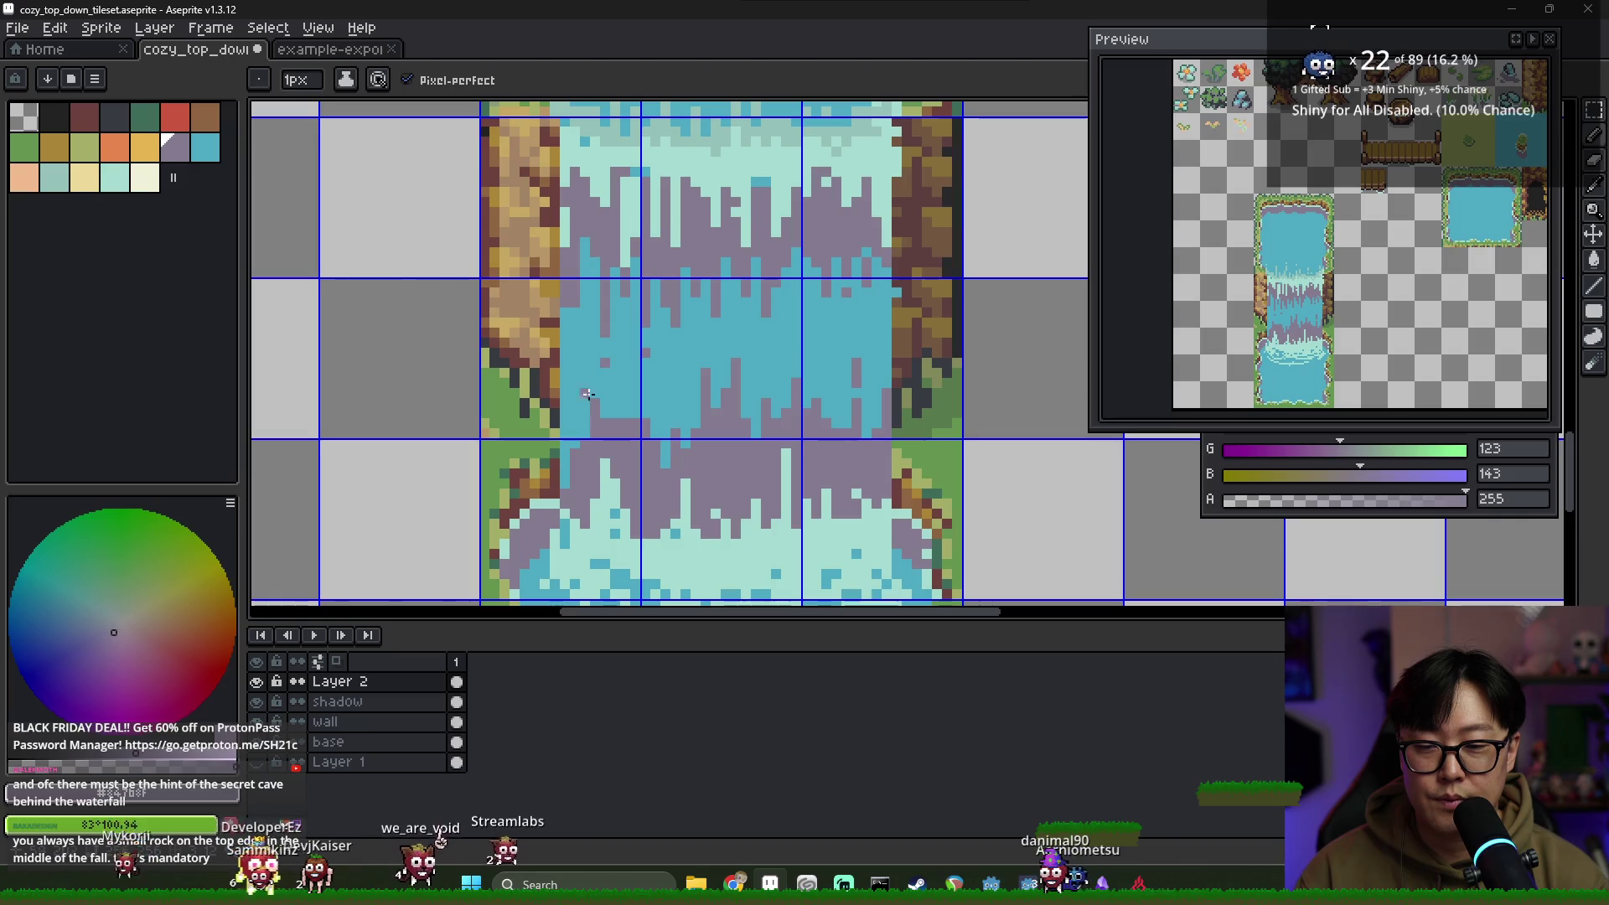
pyautogui.scroll(-3, 684, 498)
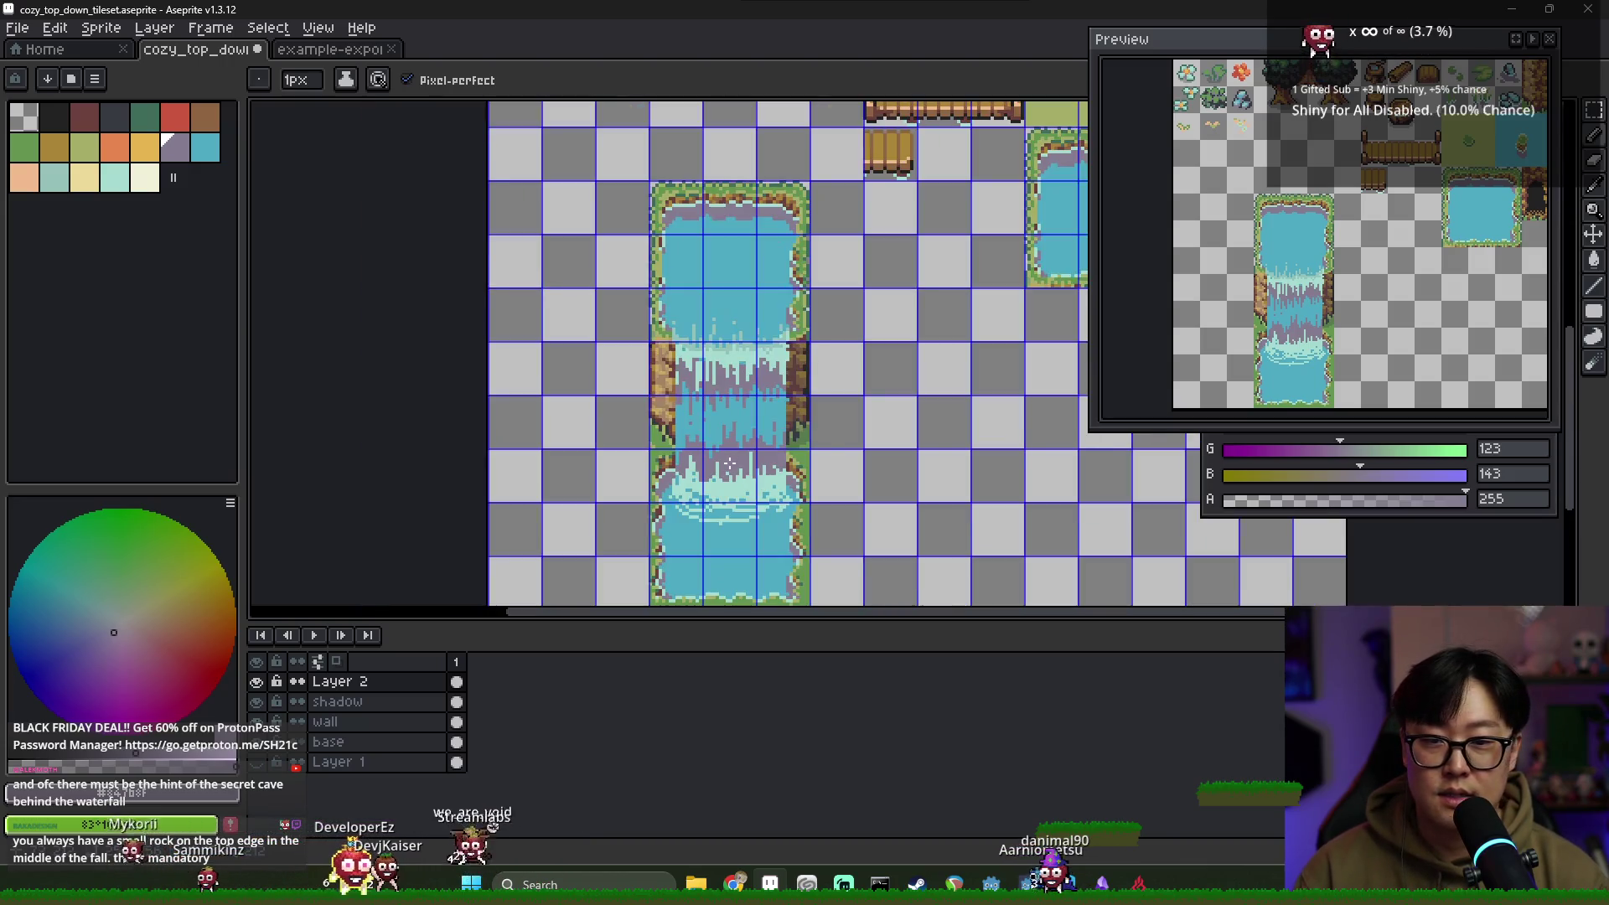
# Pick the light teal and Shift-click a straight line down the waterfall's left edge
pyautogui.scroll(1, 654, 442)
pyautogui.keyDown('alt'); pyautogui.click(654, 442); pyautogui.keyUp('alt')
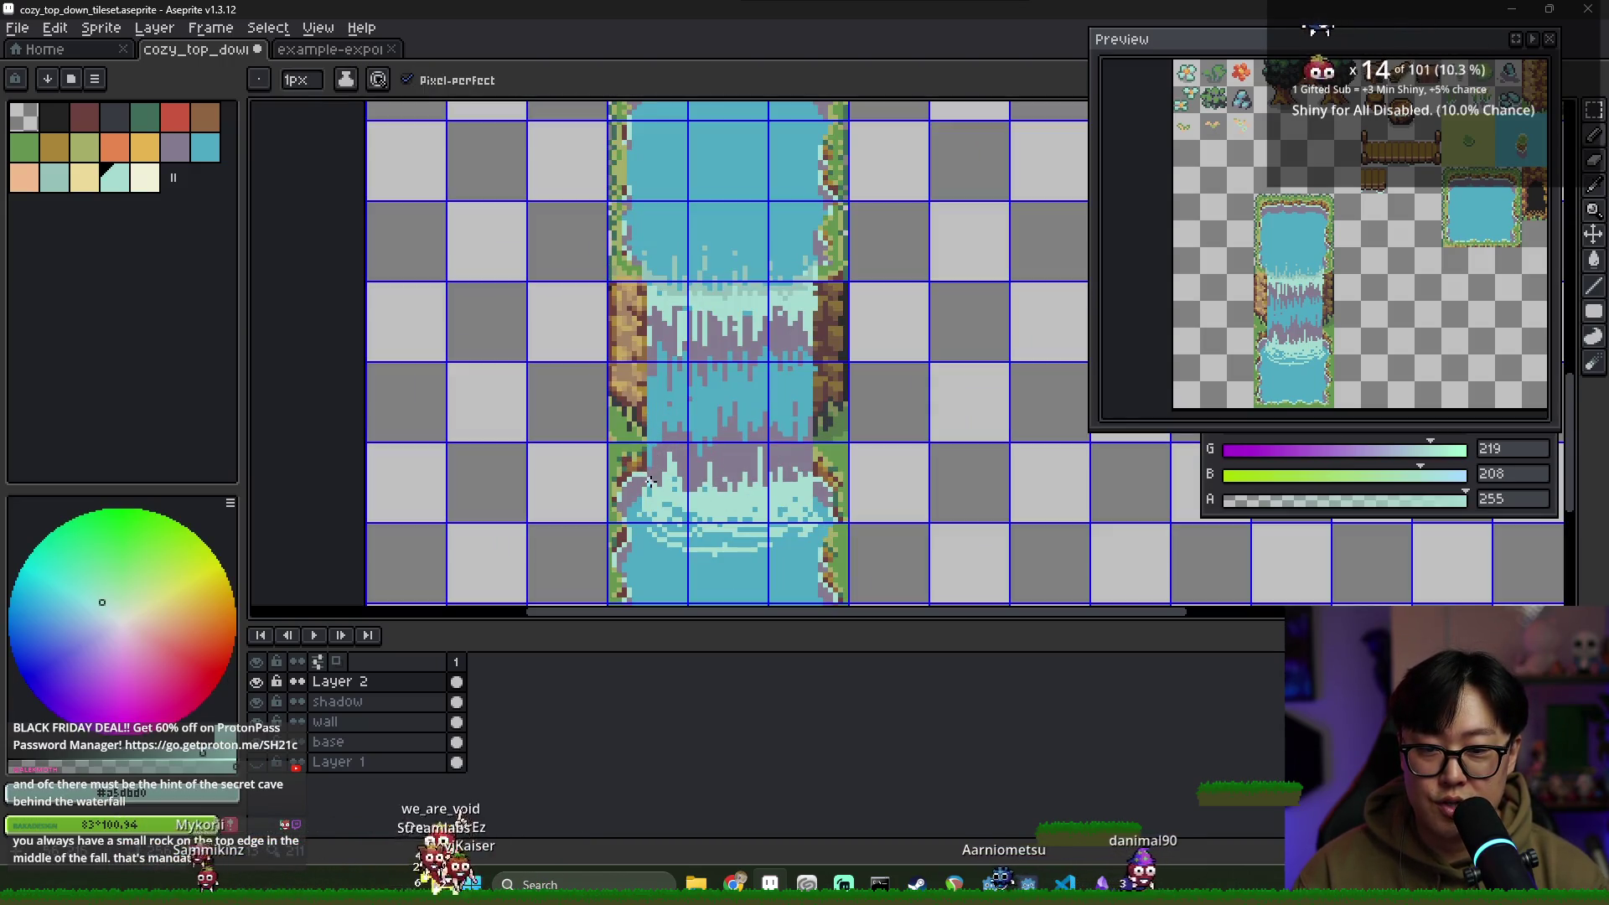
pyautogui.keyDown('shift'); pyautogui.click(656, 422); pyautogui.keyUp('shift')
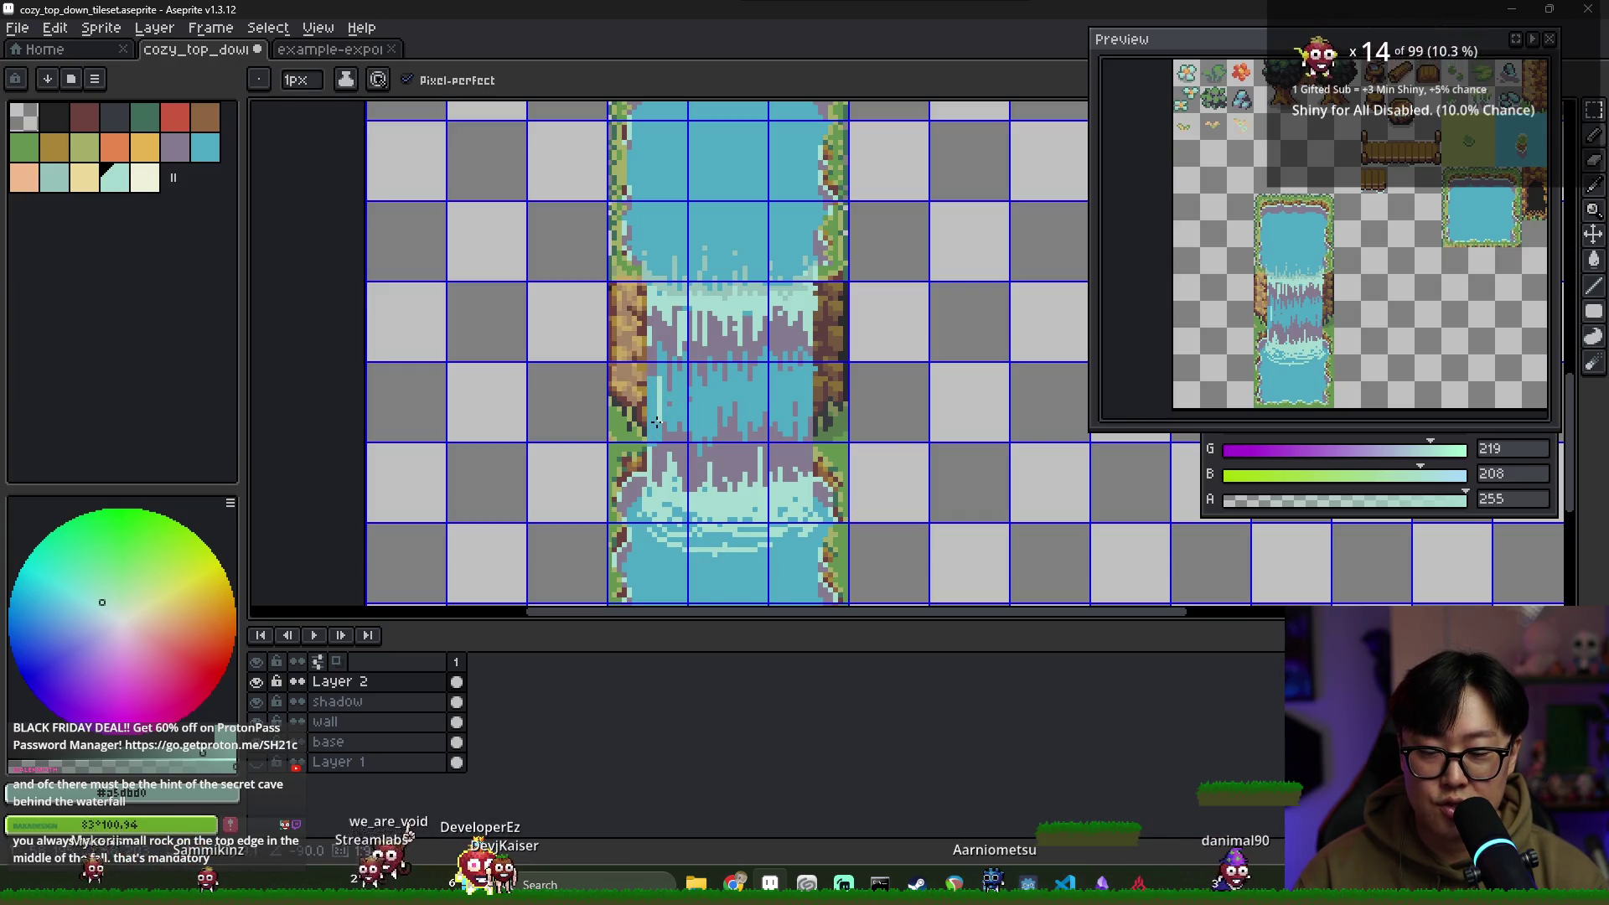
pyautogui.scroll(2, 734, 388)
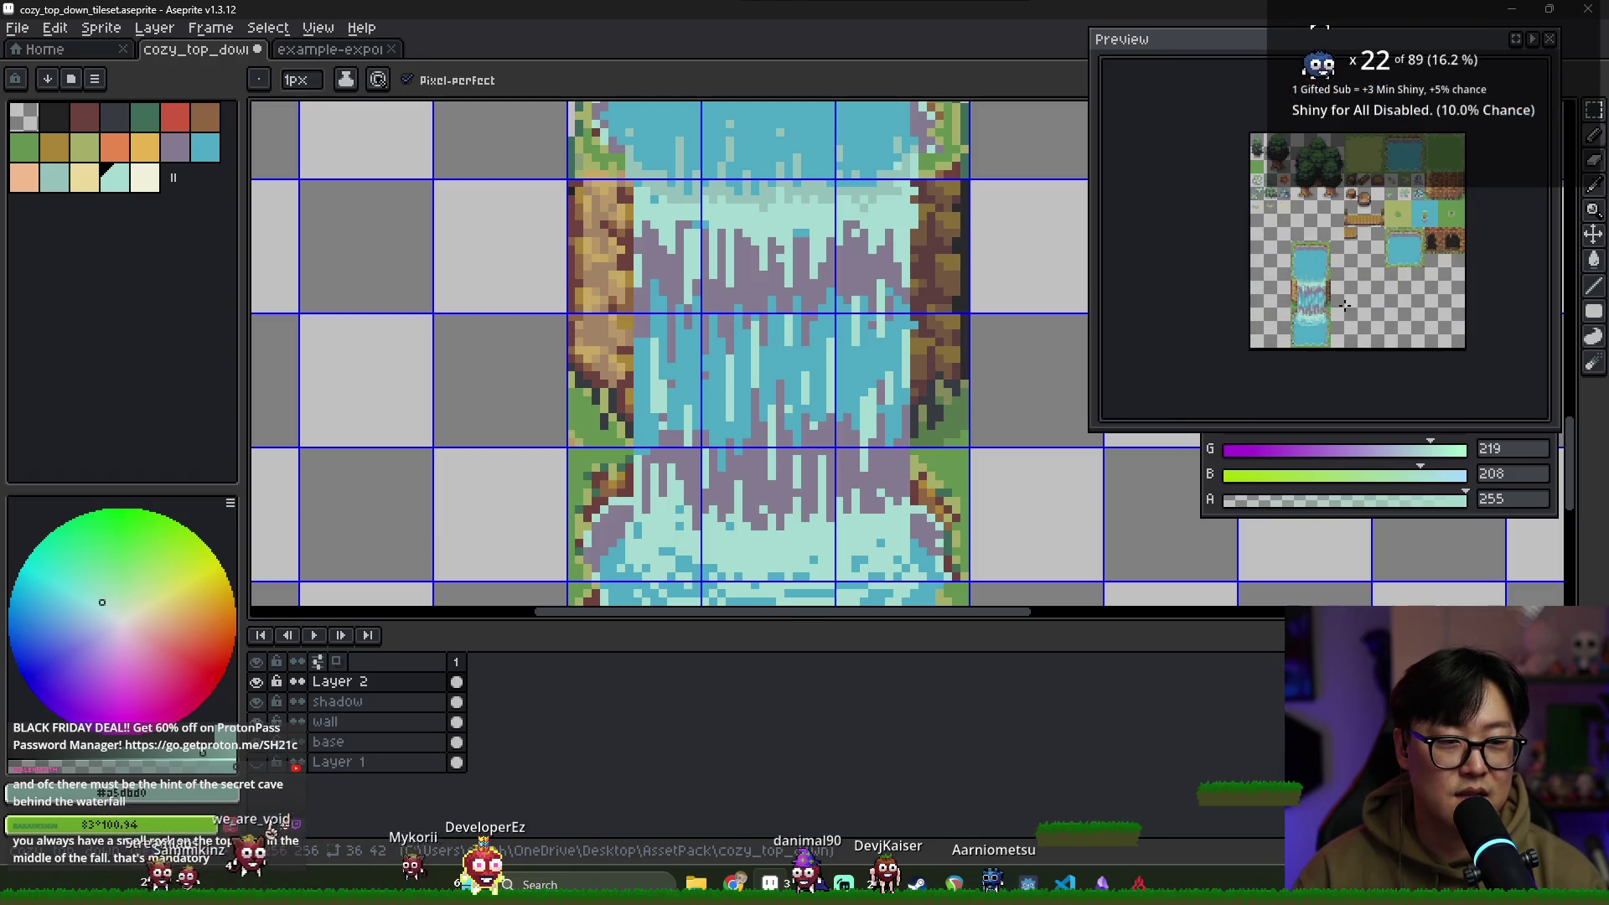
pyautogui.scroll(1, 676, 356)
# Alternate between the waterfall's blue and purple-grey to extend mauve strands down the falls
pyautogui.press('i')
pyautogui.press('b')
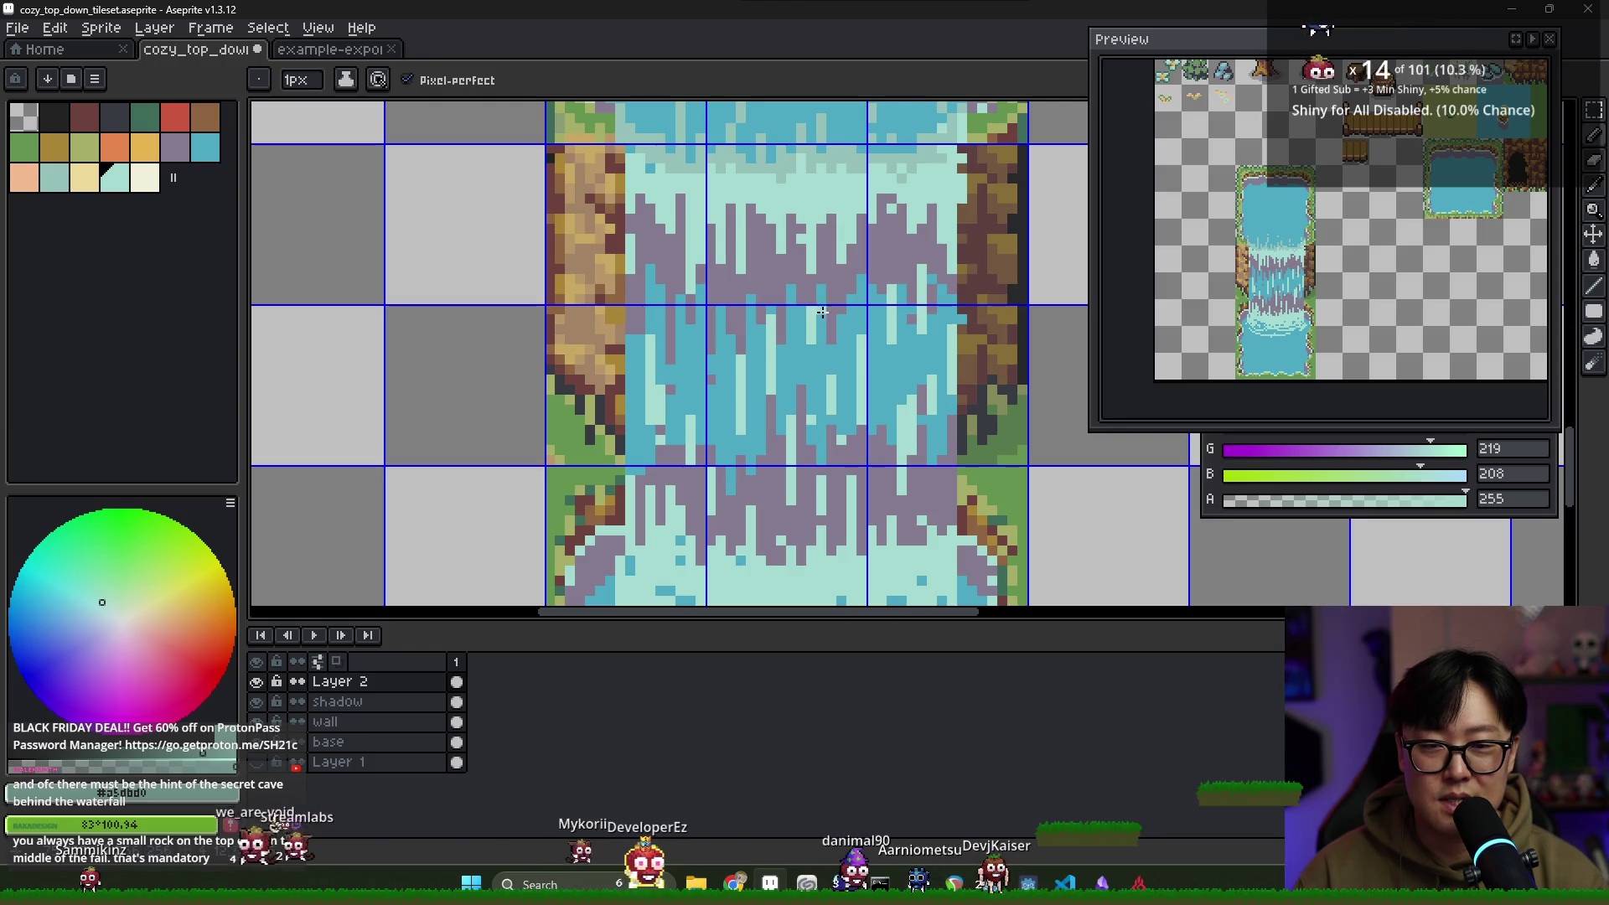
pyautogui.keyDown('alt'); pyautogui.click(838, 215); pyautogui.keyUp('alt')
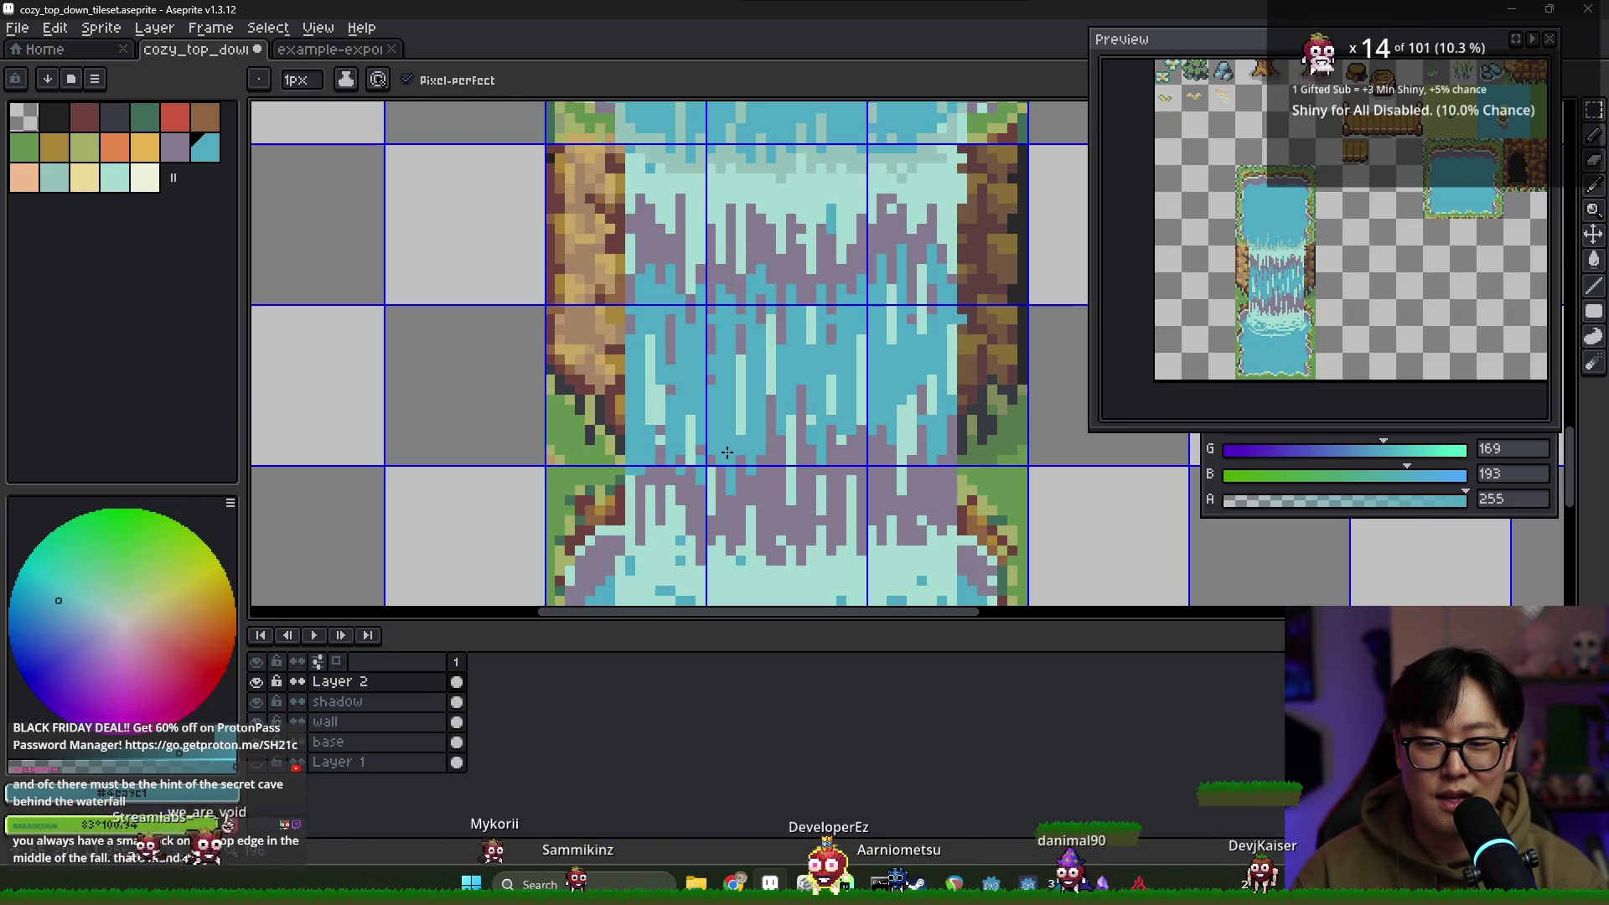
pyautogui.keyDown('alt'); pyautogui.click(737, 495); pyautogui.keyUp('alt')
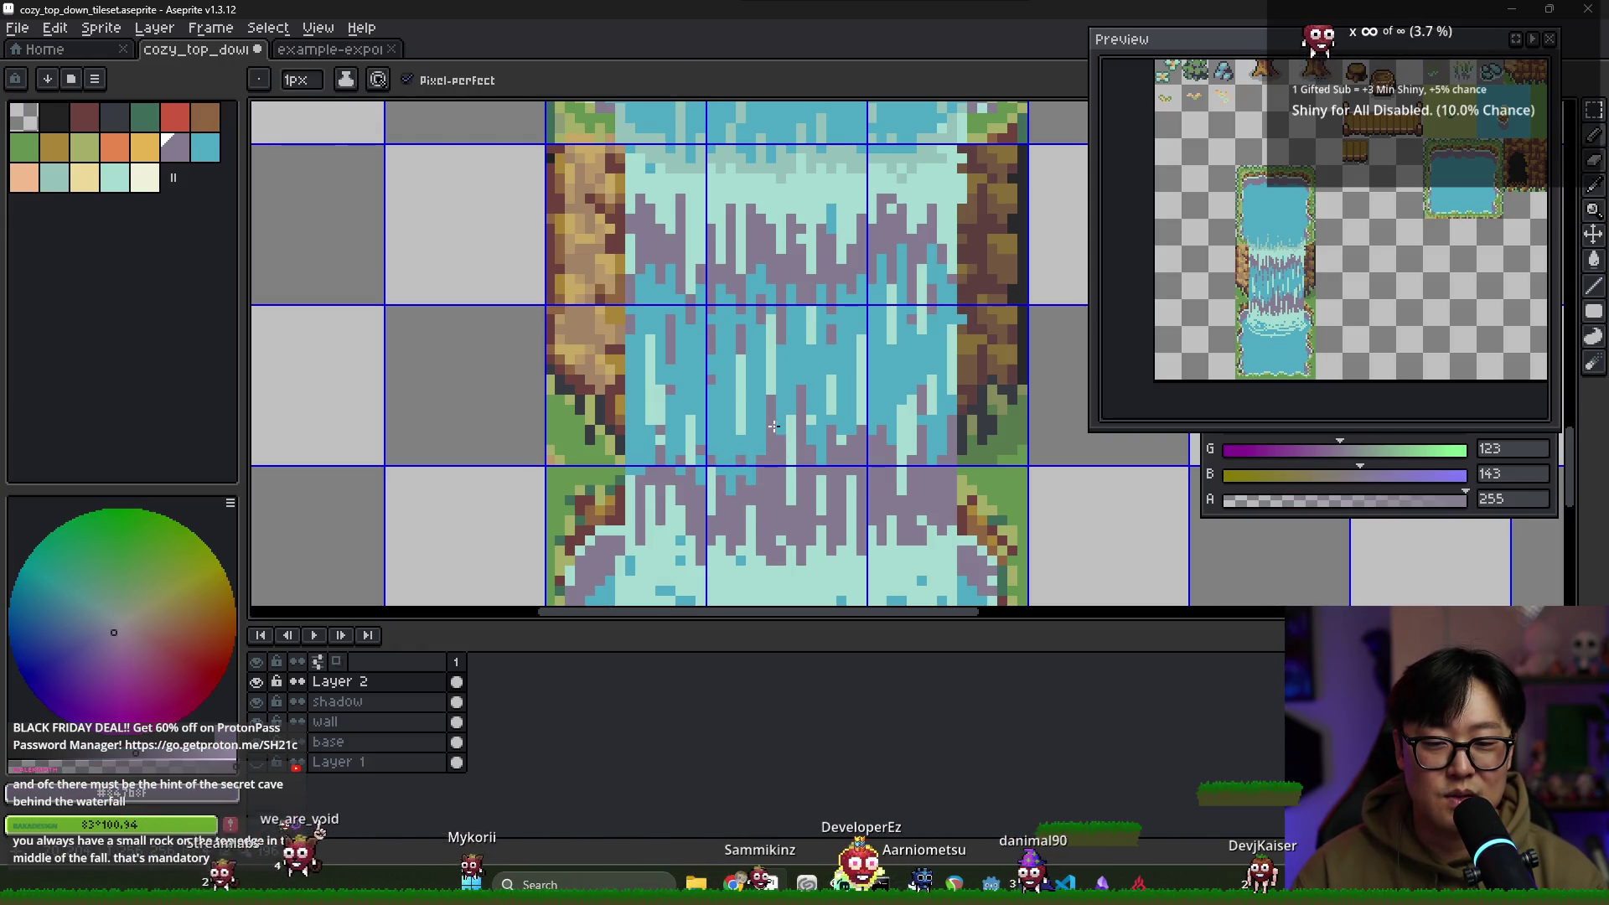
pyautogui.keyDown('alt'); pyautogui.click(774, 424); pyautogui.keyUp('alt')
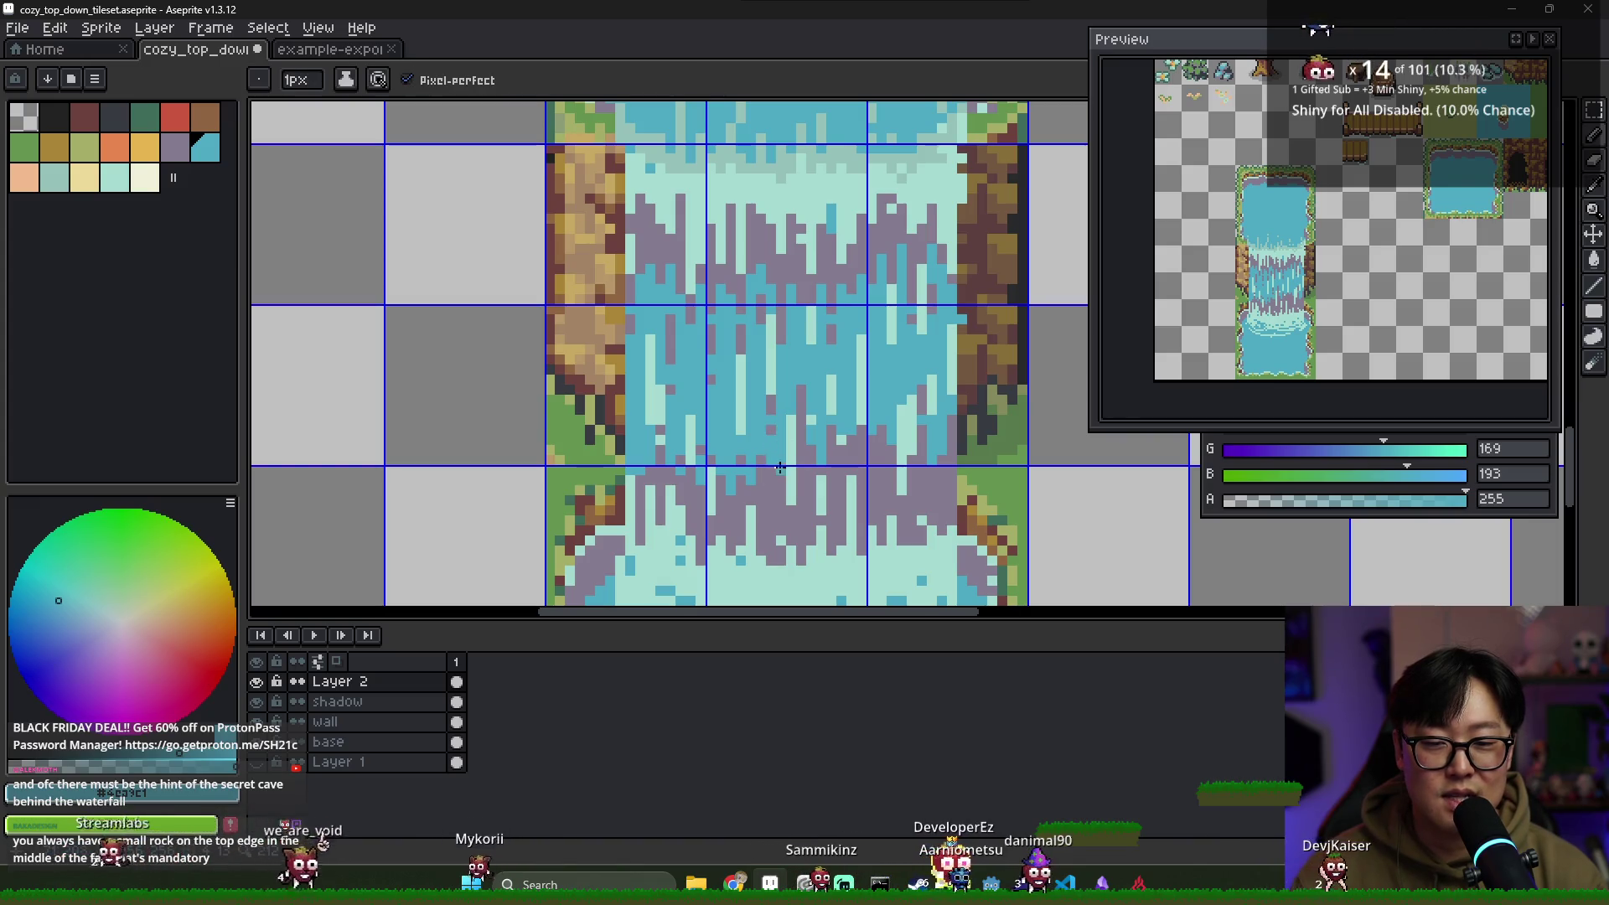
pyautogui.press('alt')
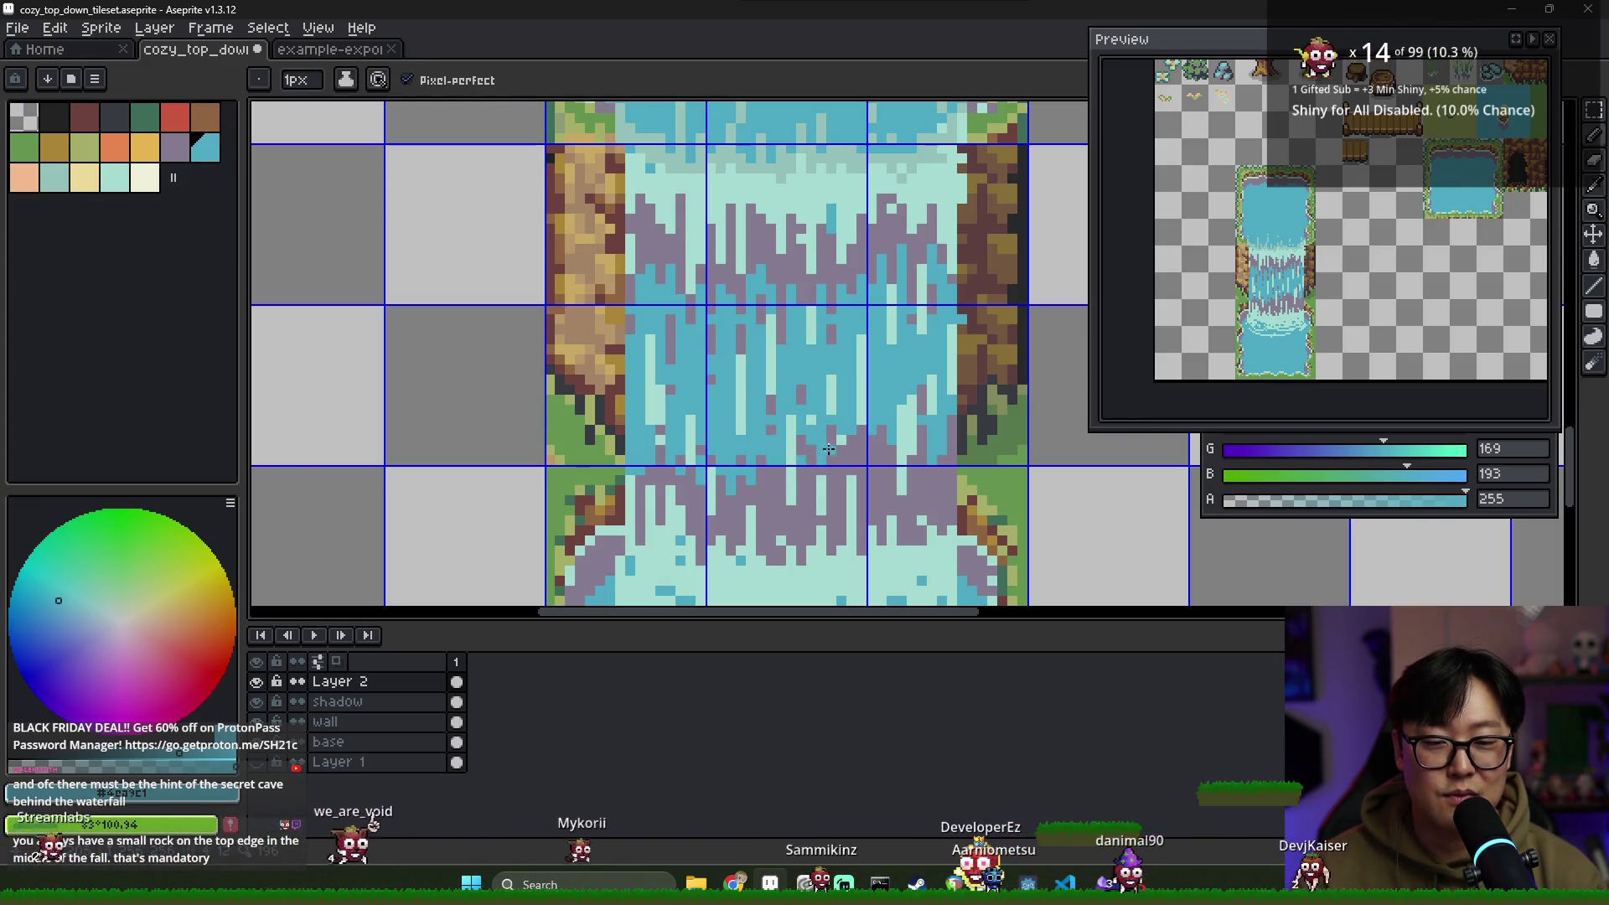
pyautogui.keyDown('alt'); pyautogui.click(880, 460); pyautogui.keyUp('alt')
pyautogui.scroll(-1, 916, 469)
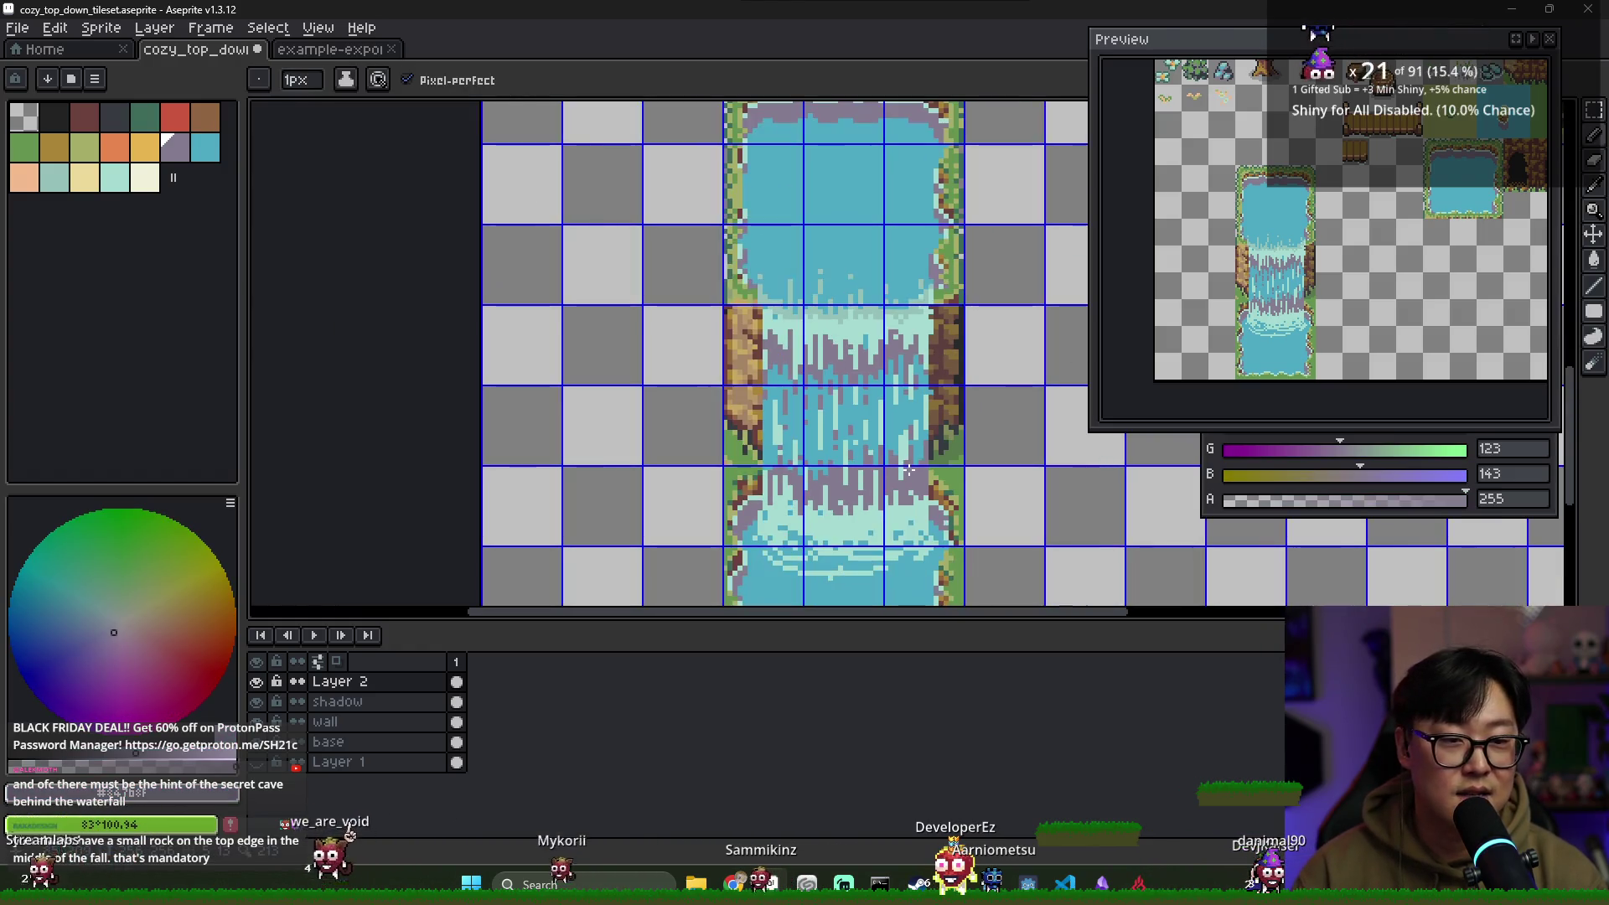
pyautogui.scroll(1, 918, 470)
pyautogui.keyDown('alt'); pyautogui.click(922, 471); pyautogui.keyUp('alt')
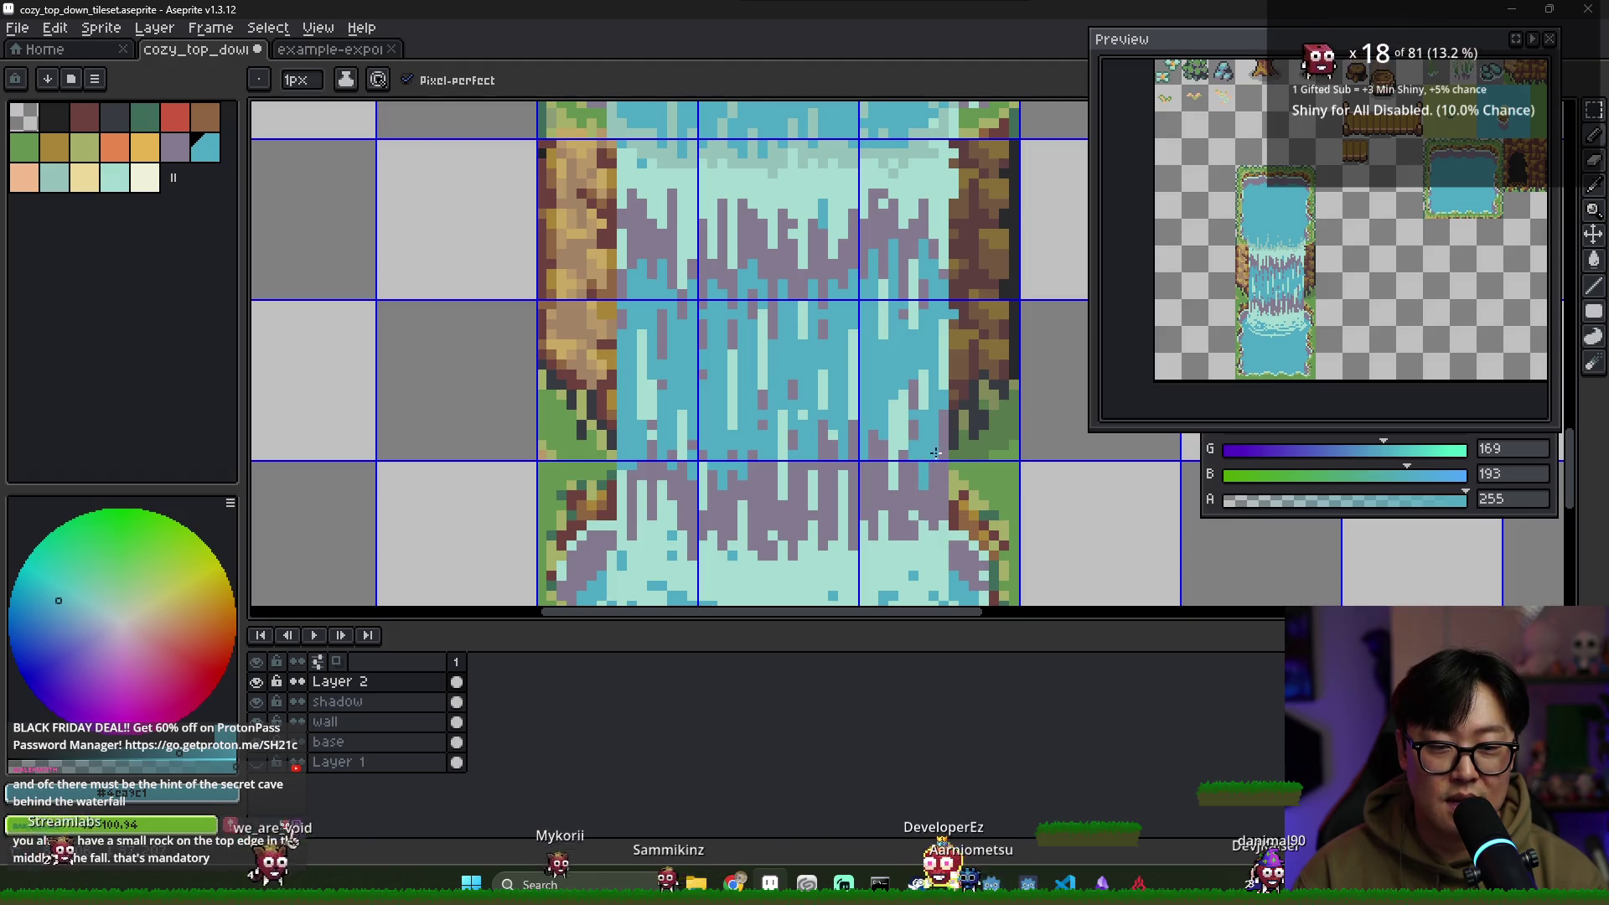
pyautogui.scroll(-3, 935, 453)
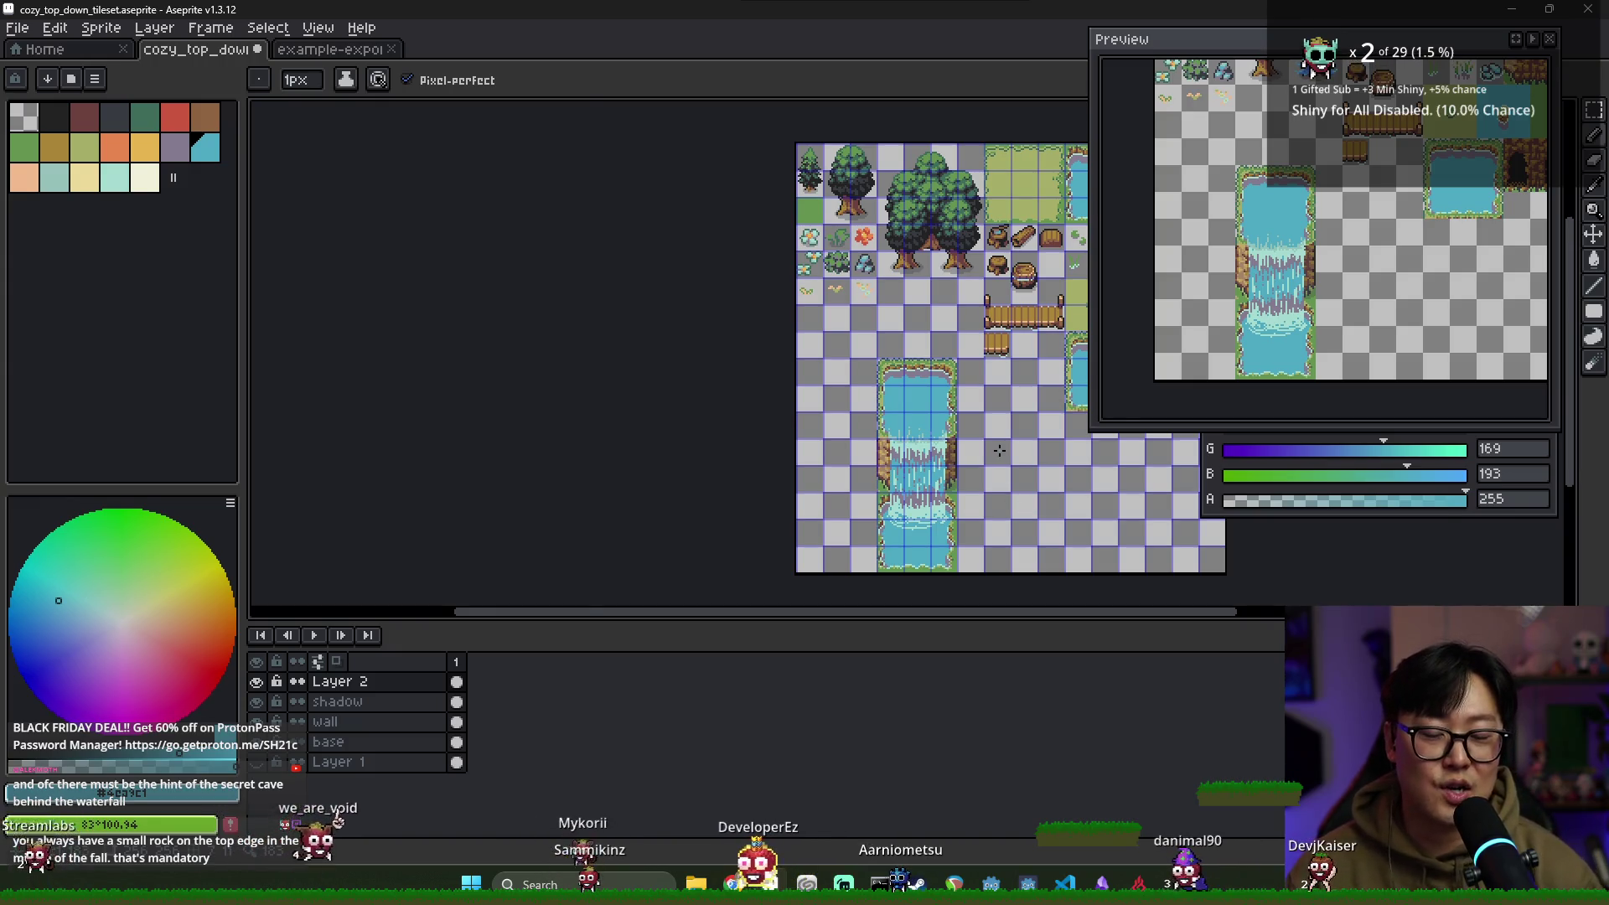
pyautogui.scroll(2, 1000, 451)
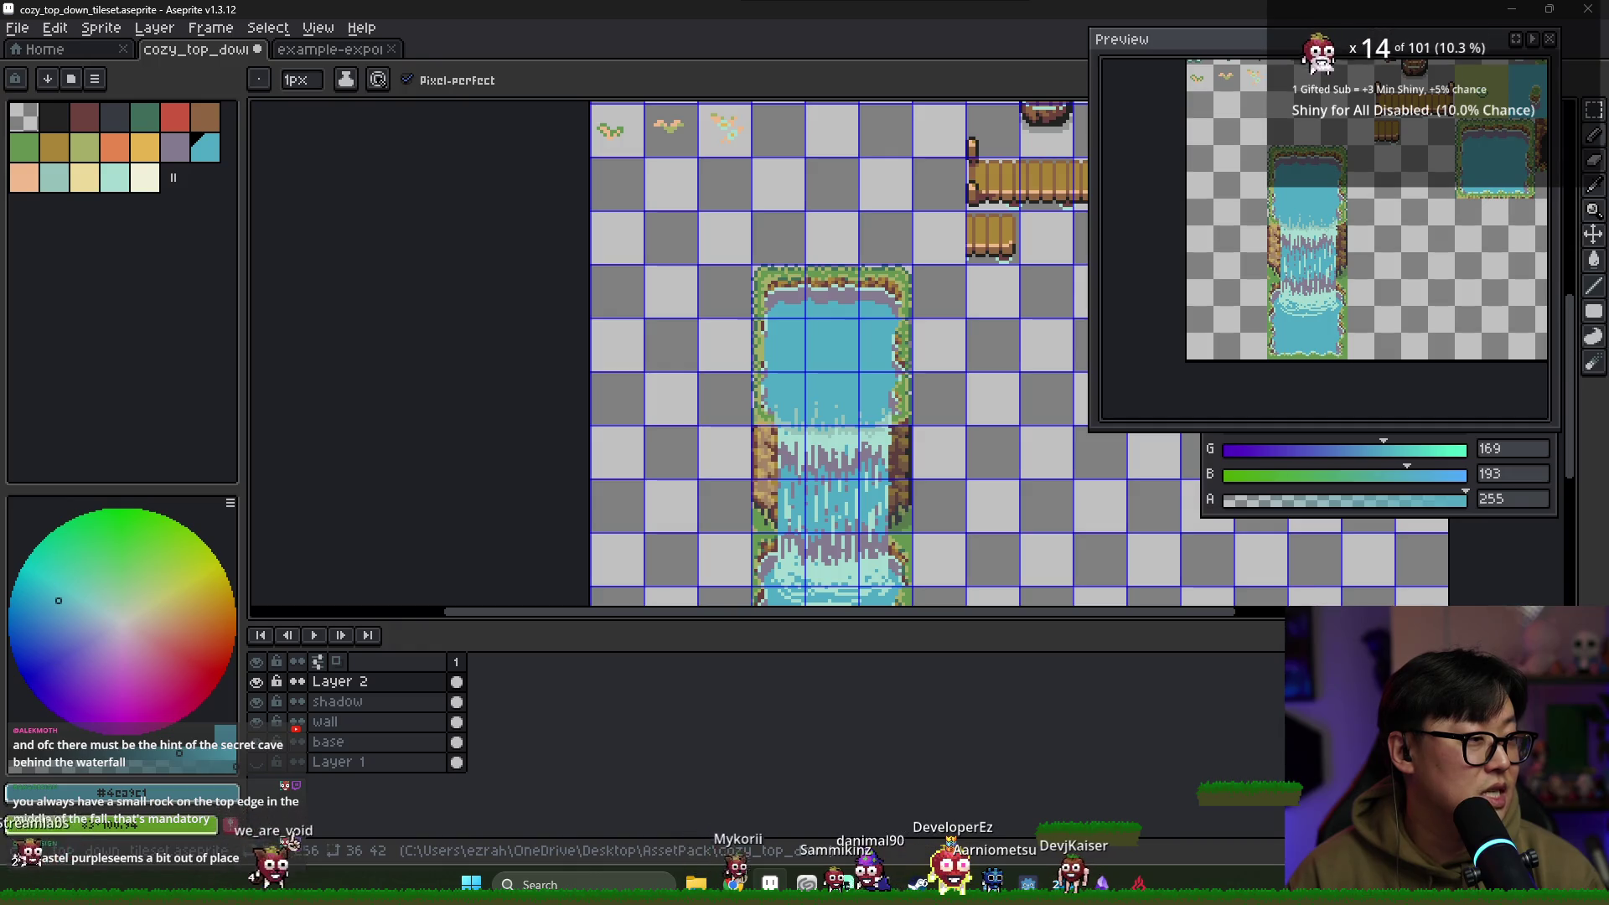
pyautogui.moveTo(880, 526); pyautogui.dragTo(715, 447)
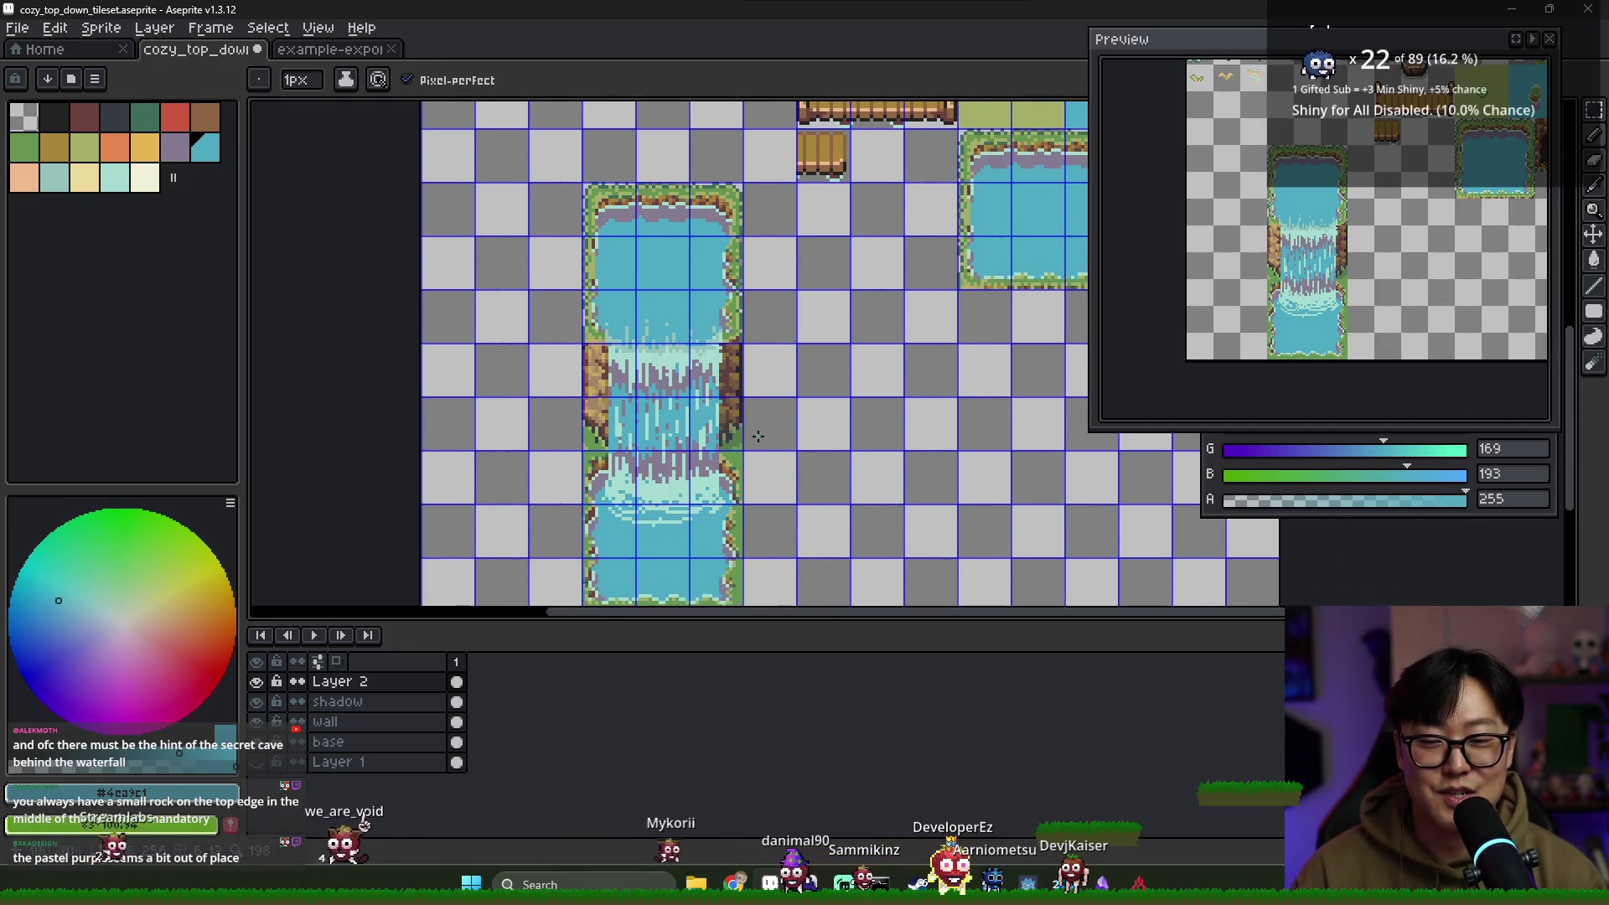
pyautogui.scroll(3, 715, 447)
pyautogui.keyDown('alt'); pyautogui.click(715, 447); pyautogui.keyUp('alt')
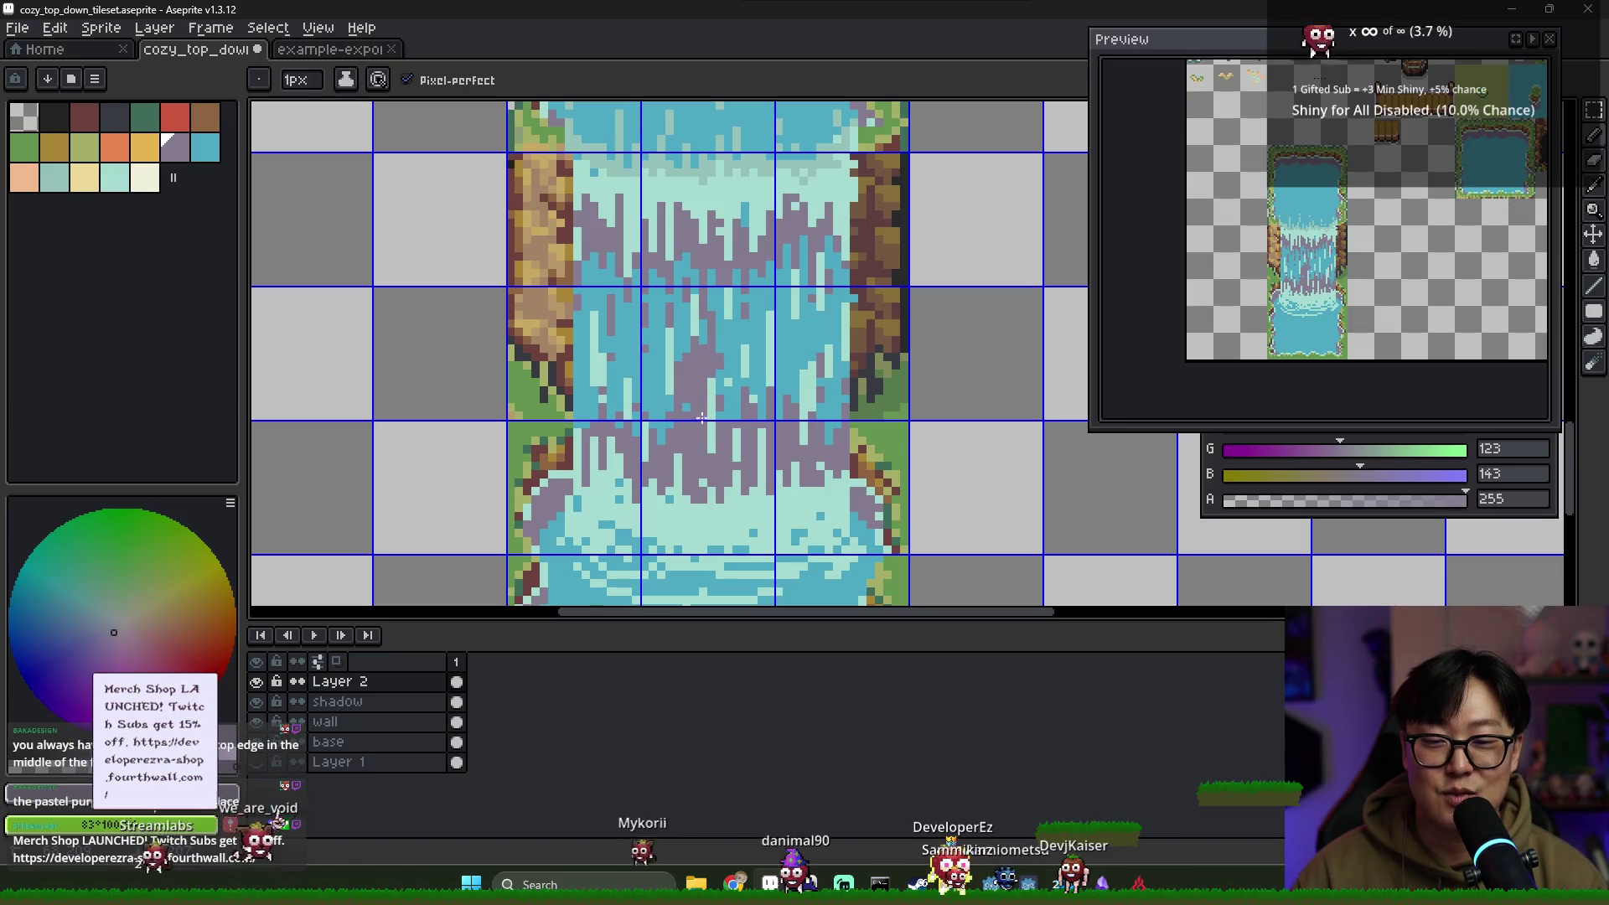
pyautogui.moveTo(710, 387)
pyautogui.mouseDown()
pyautogui.moveTo(671, 416)
pyautogui.moveTo(711, 349)
pyautogui.mouseUp()
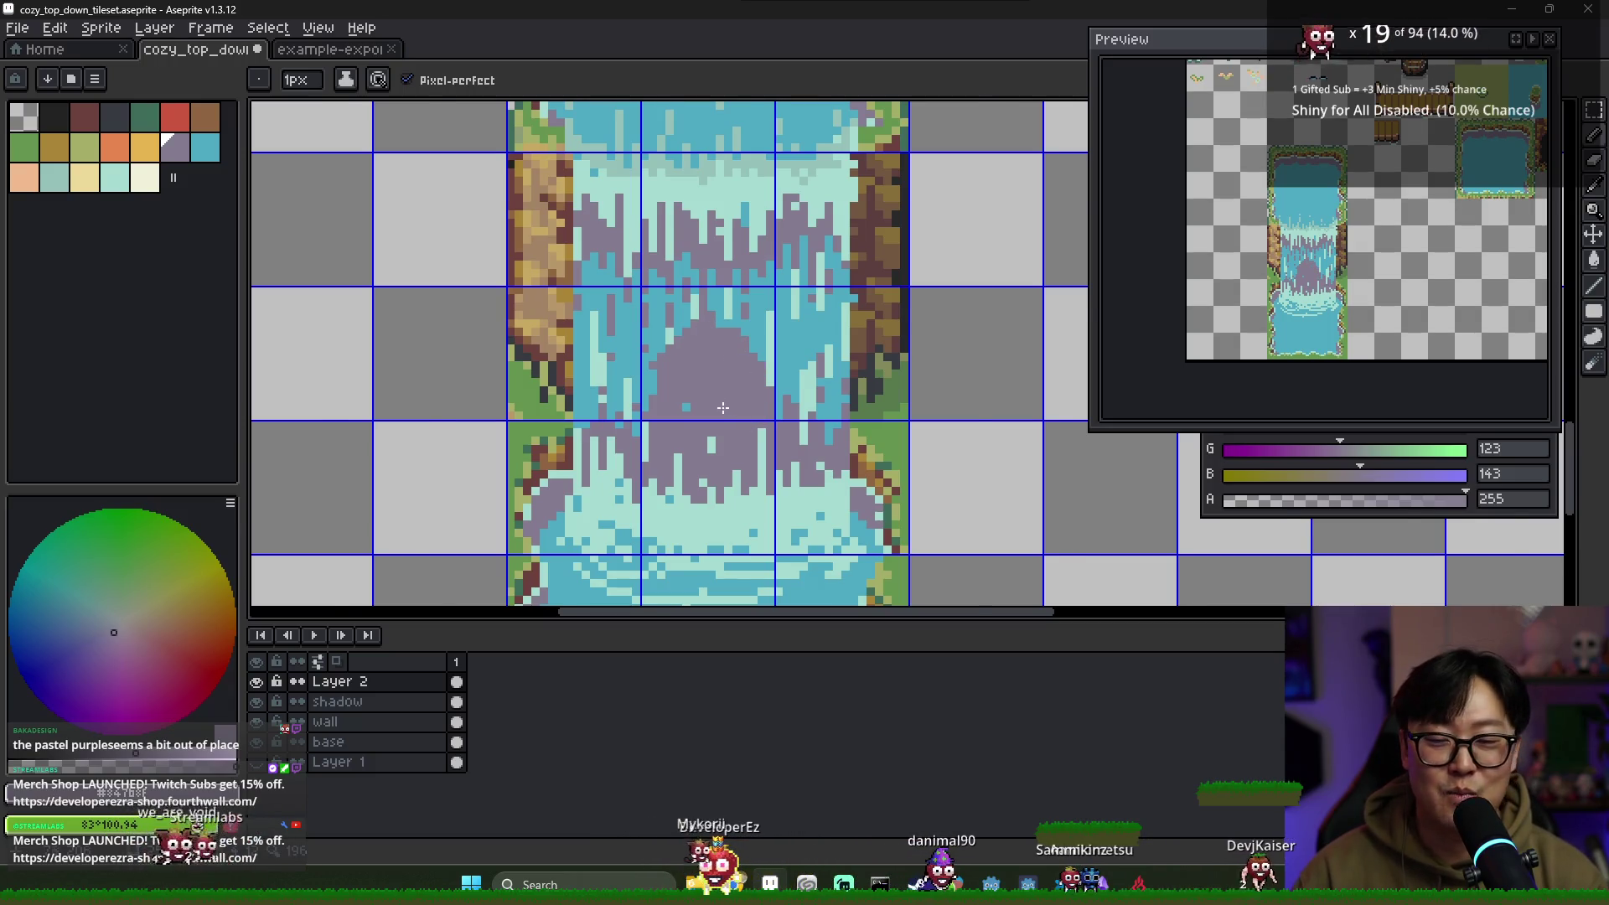
pyautogui.scroll(-1, 678, 377)
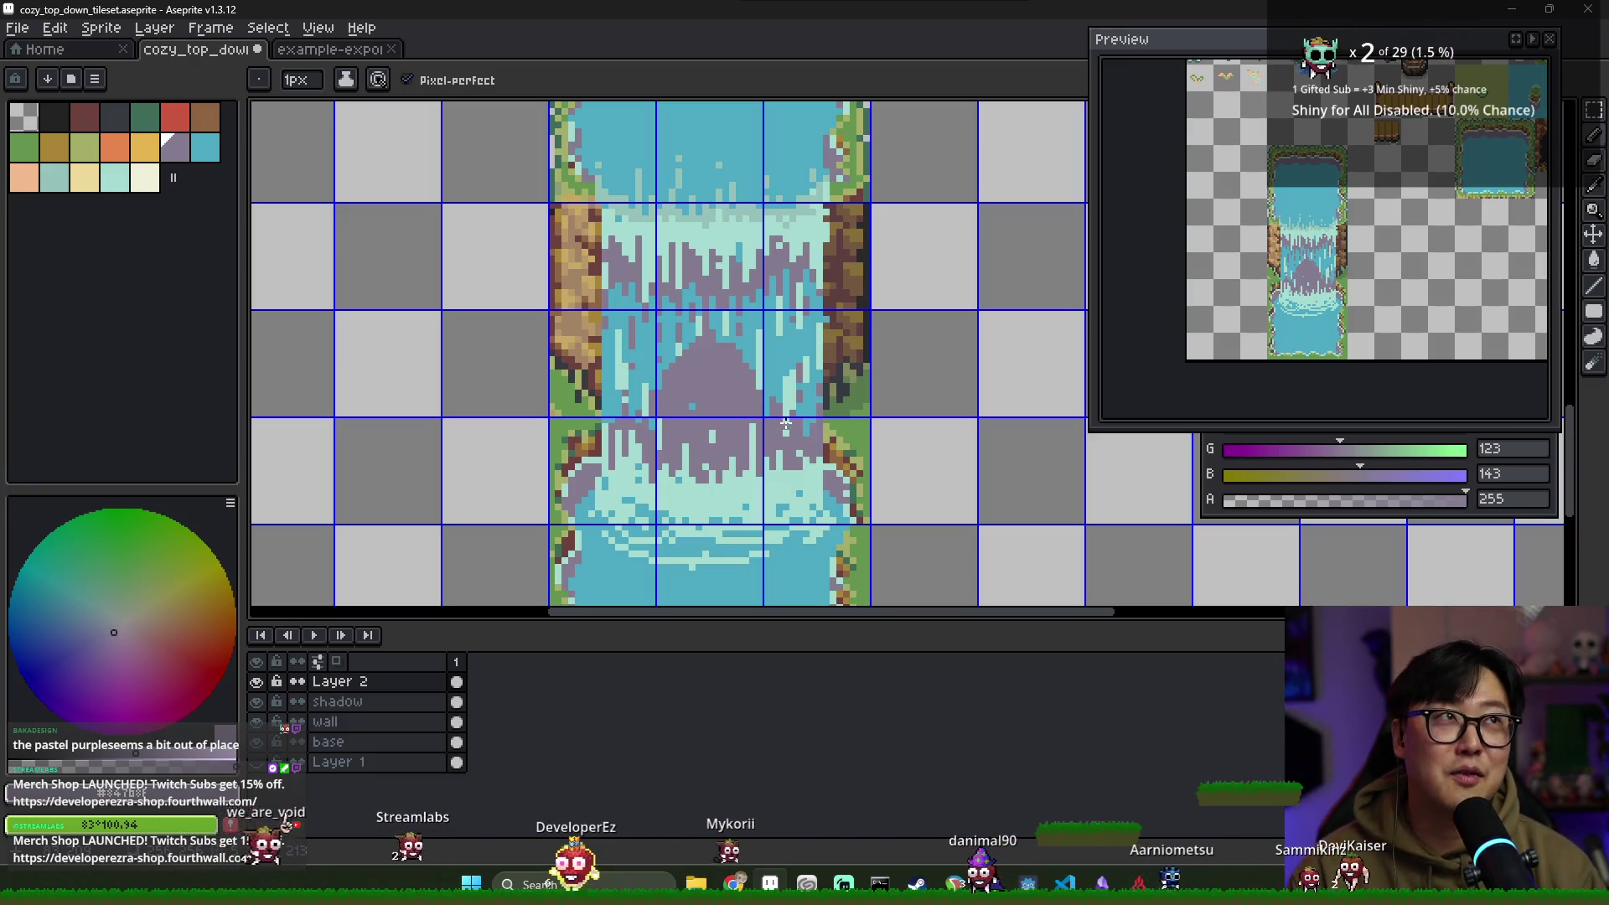
pyautogui.press('v')
pyautogui.hotkey('ctrl', 'z')
pyautogui.press('b')
pyautogui.scroll(-4, 847, 415)
pyautogui.scroll(3, 821, 407)
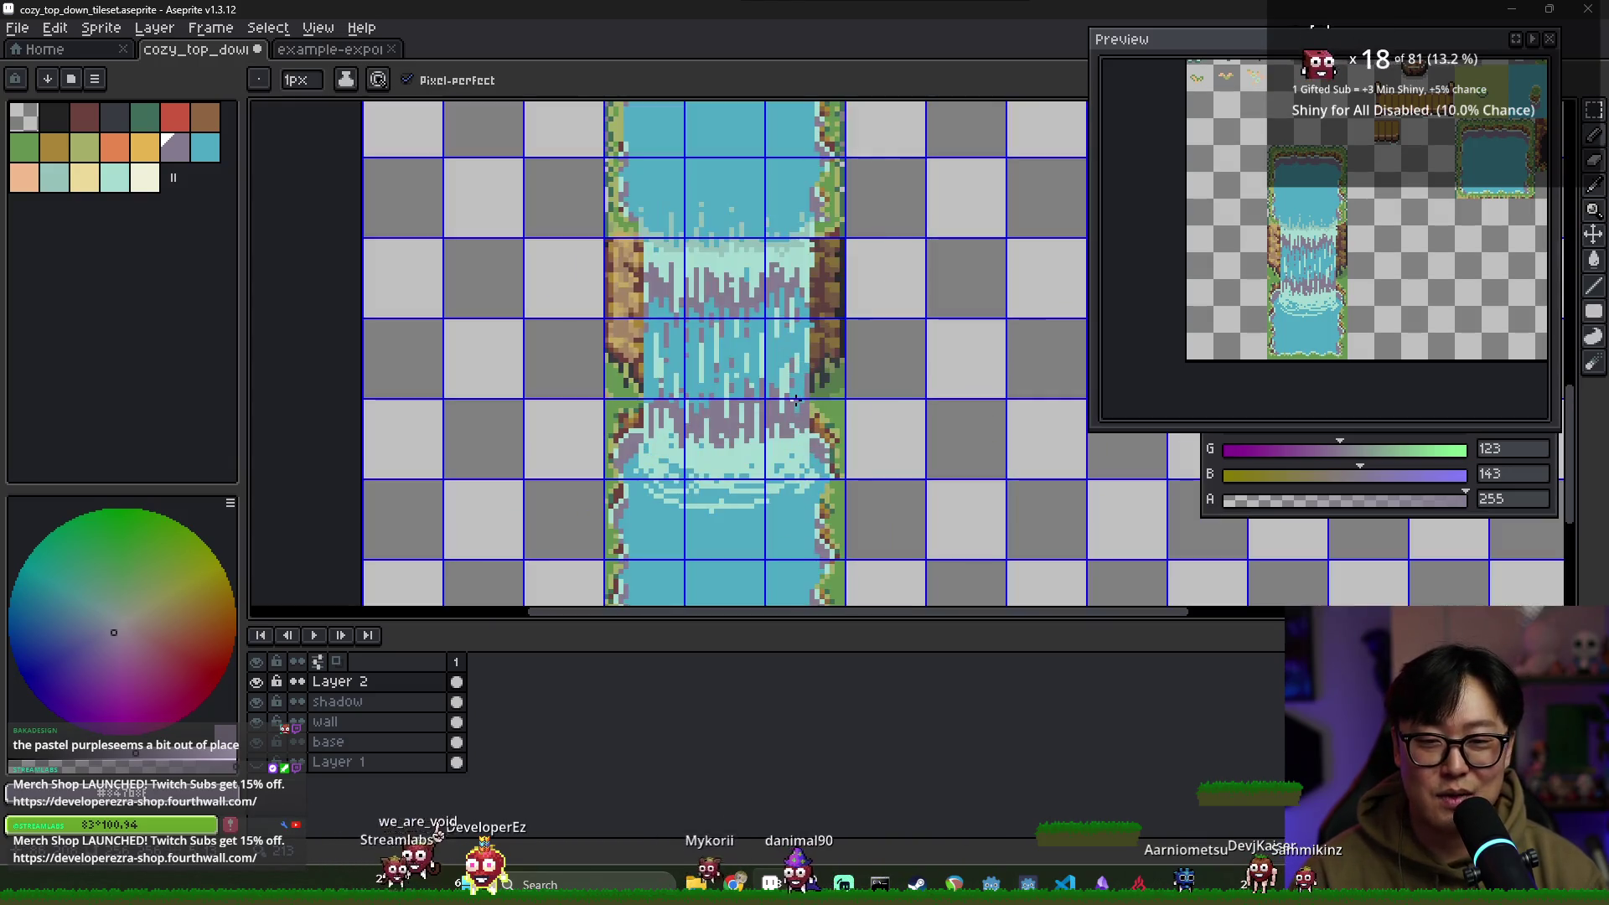
pyautogui.scroll(-2, 792, 394)
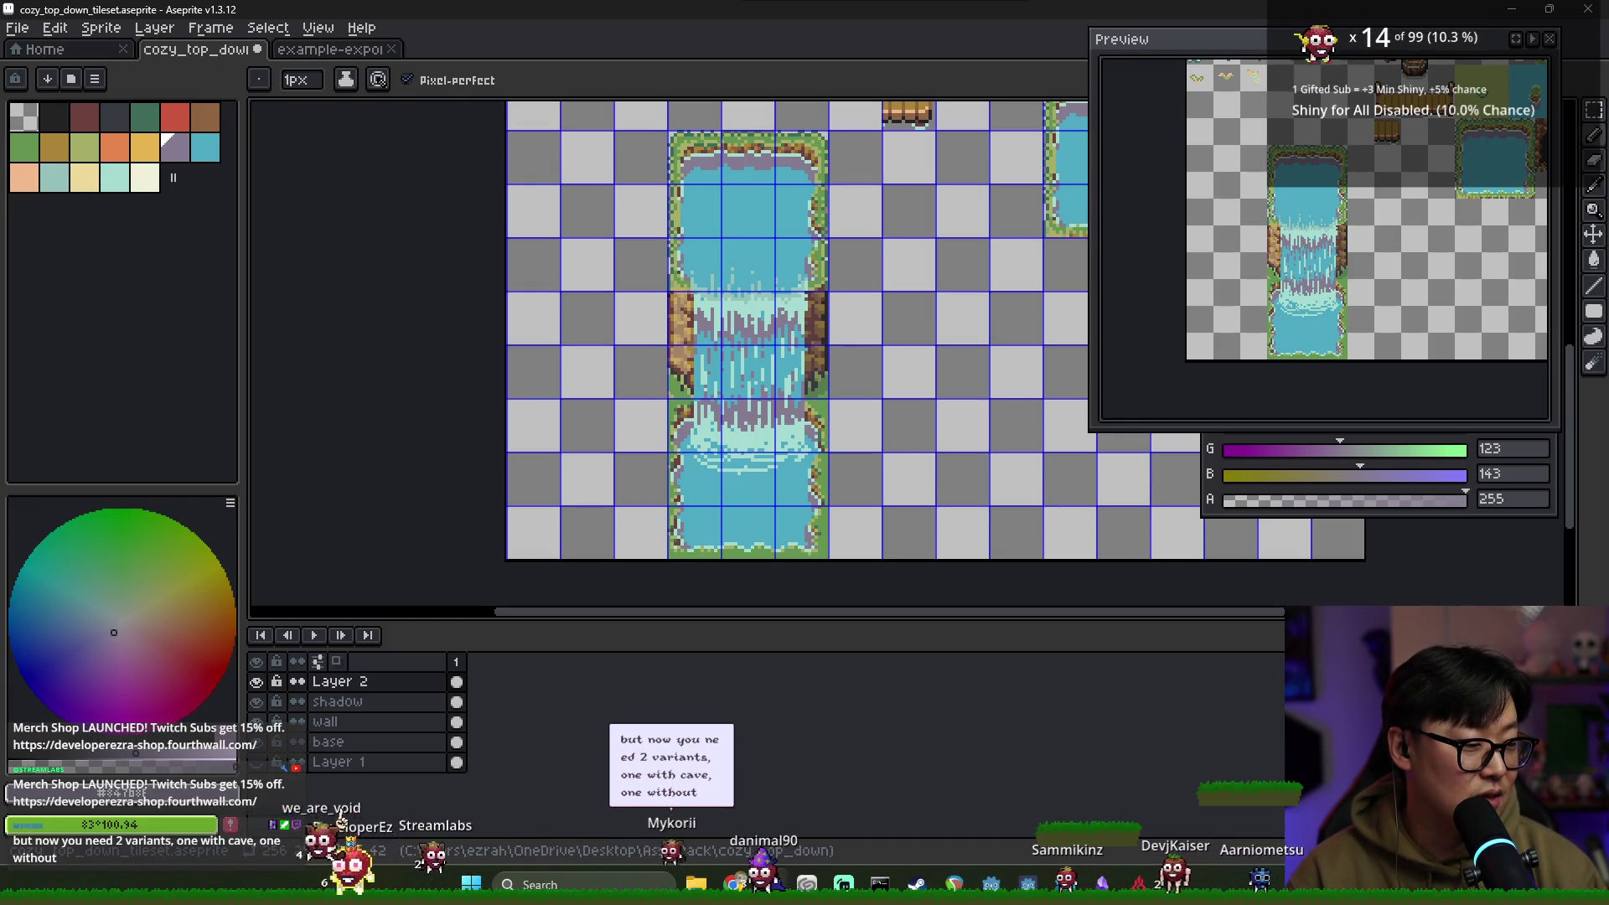
pyautogui.scroll(5, 989, 350)
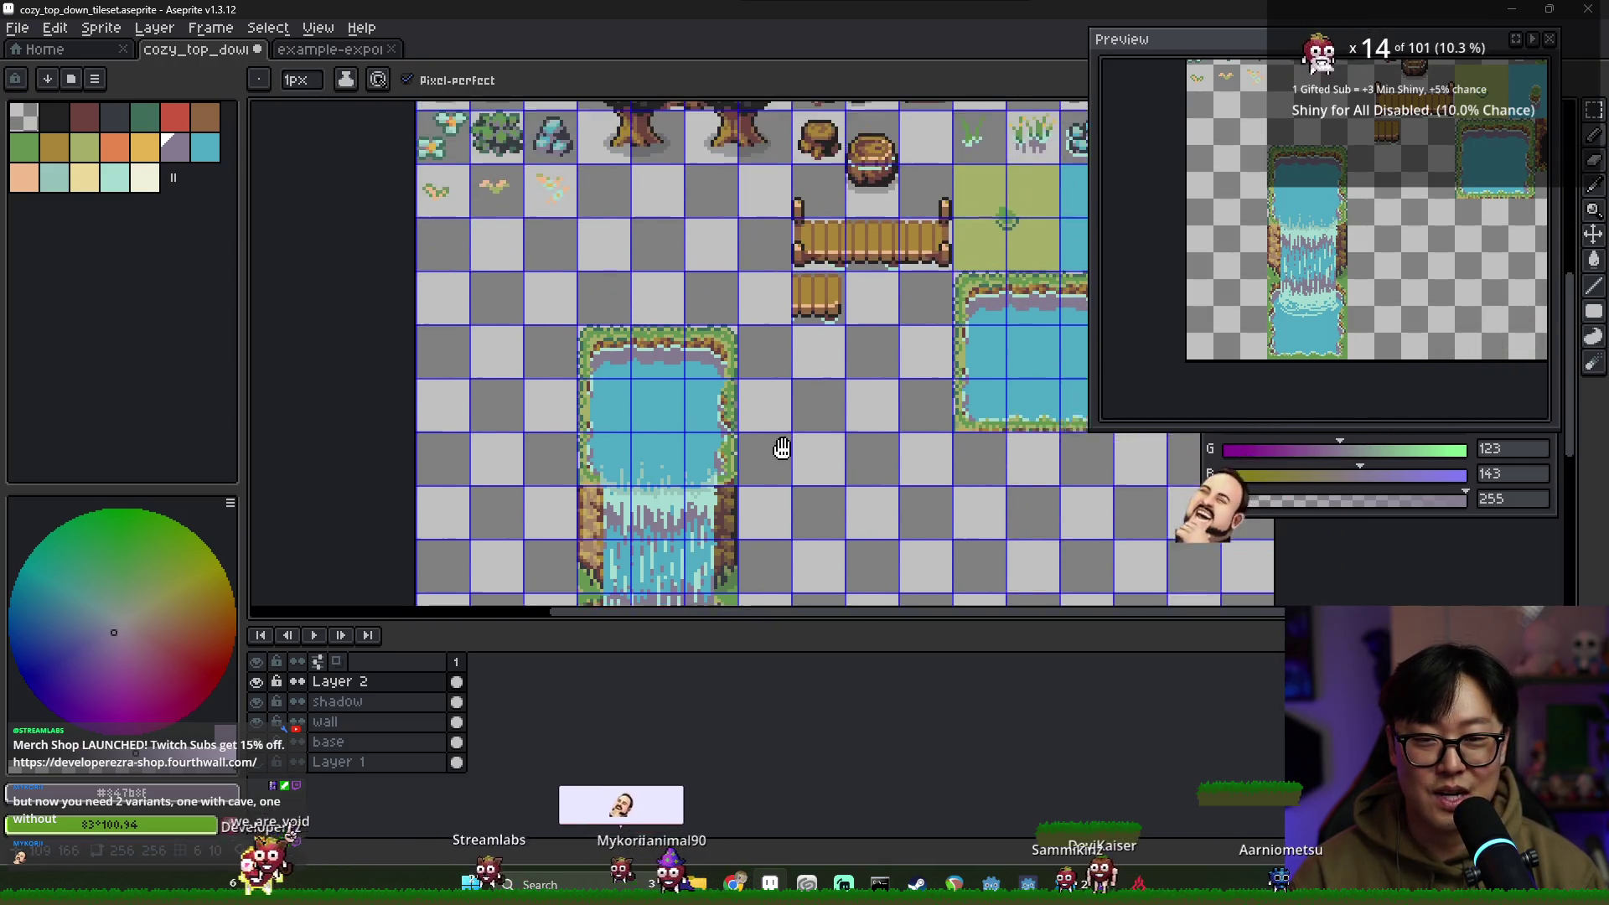
# Copy the single crystal tile and place the copy in the waterfall's upper pool
pyautogui.press('m')
pyautogui.scroll(1, 947, 293)
pyautogui.moveTo(934, 259); pyautogui.dragTo(972, 311)
pyautogui.hotkey('ctrl', 'c')
pyautogui.hotkey('ctrl', 'v')
pyautogui.scroll(-2, 523, 470)
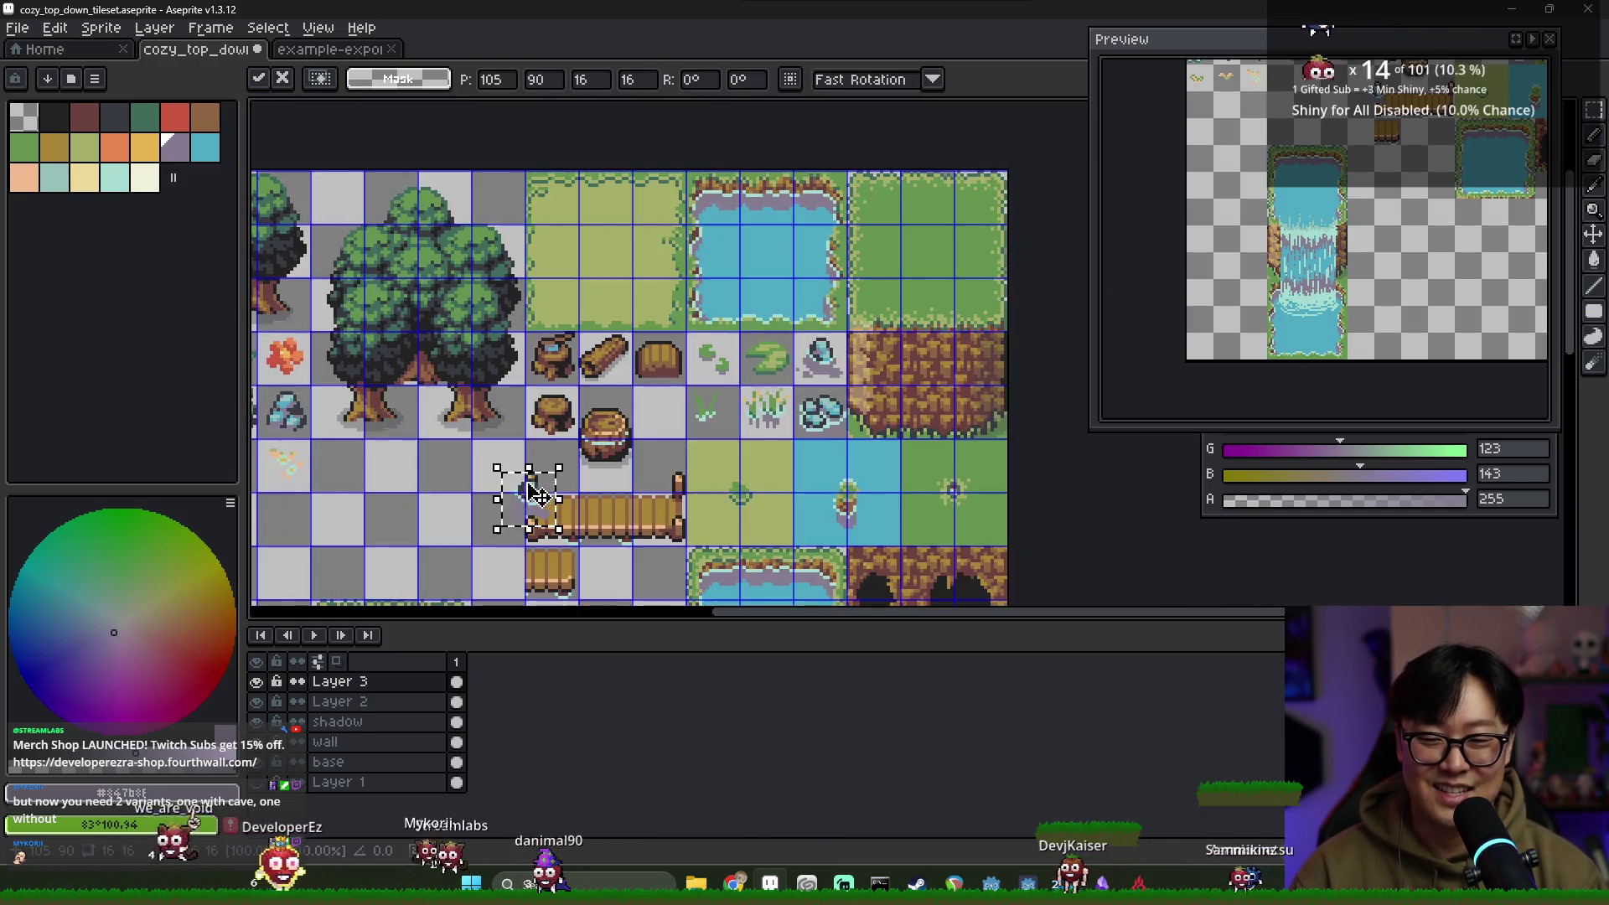
pyautogui.moveTo(738, 368)
pyautogui.mouseDown()
pyautogui.moveTo(733, 419)
pyautogui.moveTo(656, 368)
pyautogui.moveTo(685, 455)
pyautogui.mouseUp()
pyautogui.scroll(-2, 674, 457)
pyautogui.scroll(4, 679, 450)
pyautogui.click(814, 469)
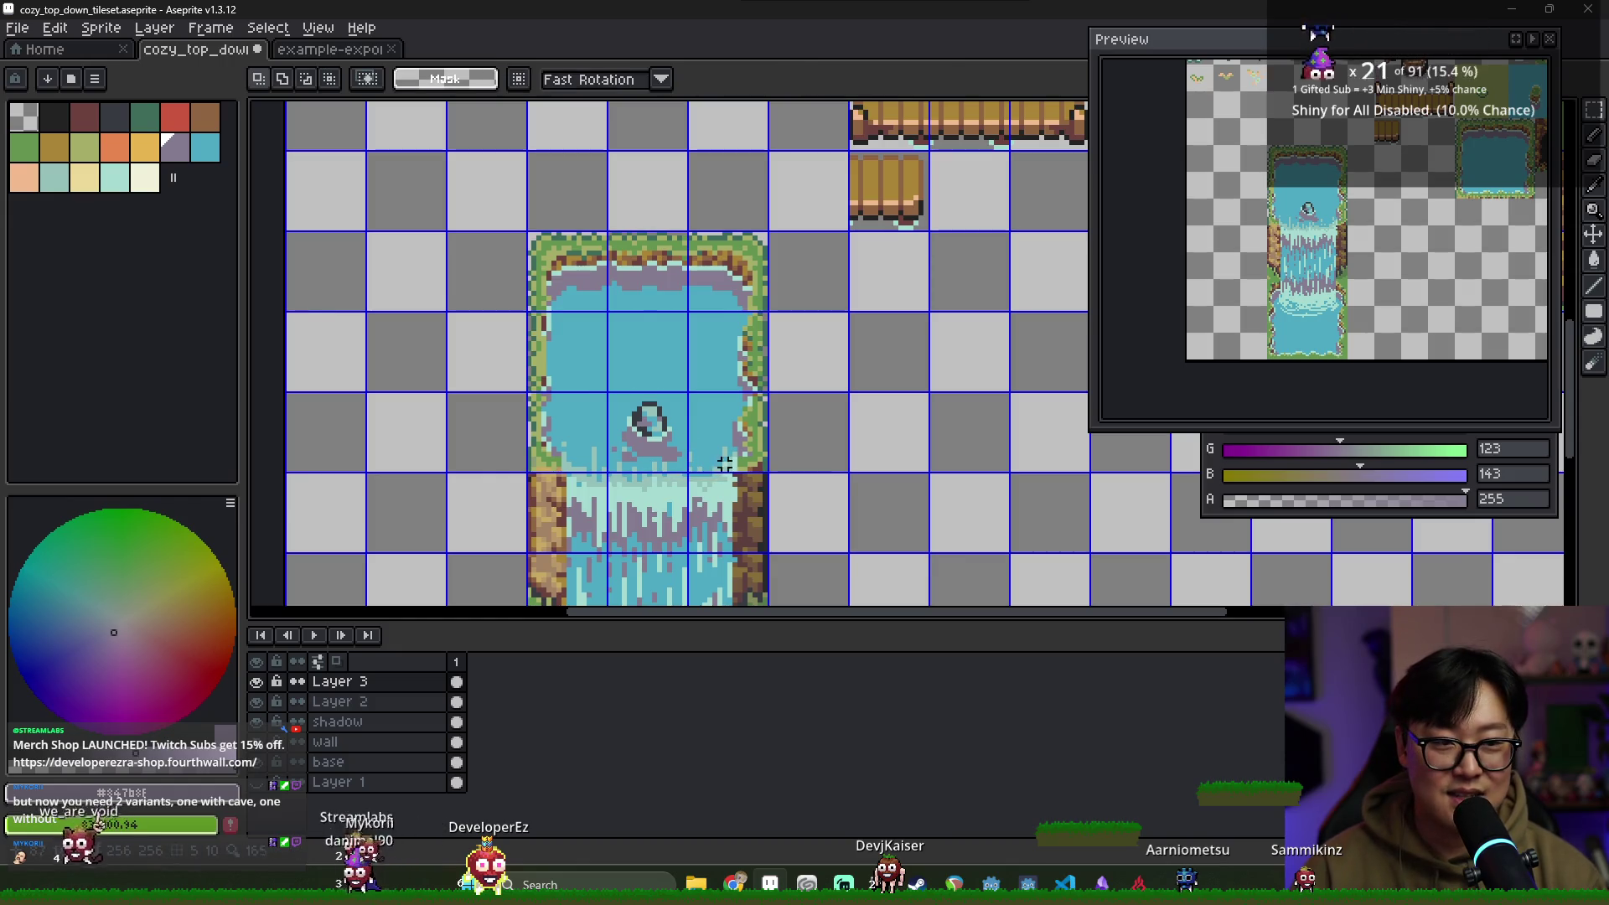
# Zoom in and out to check the tiles, then bring the waterfall pond back into view
pyautogui.scroll(-3, 660, 497)
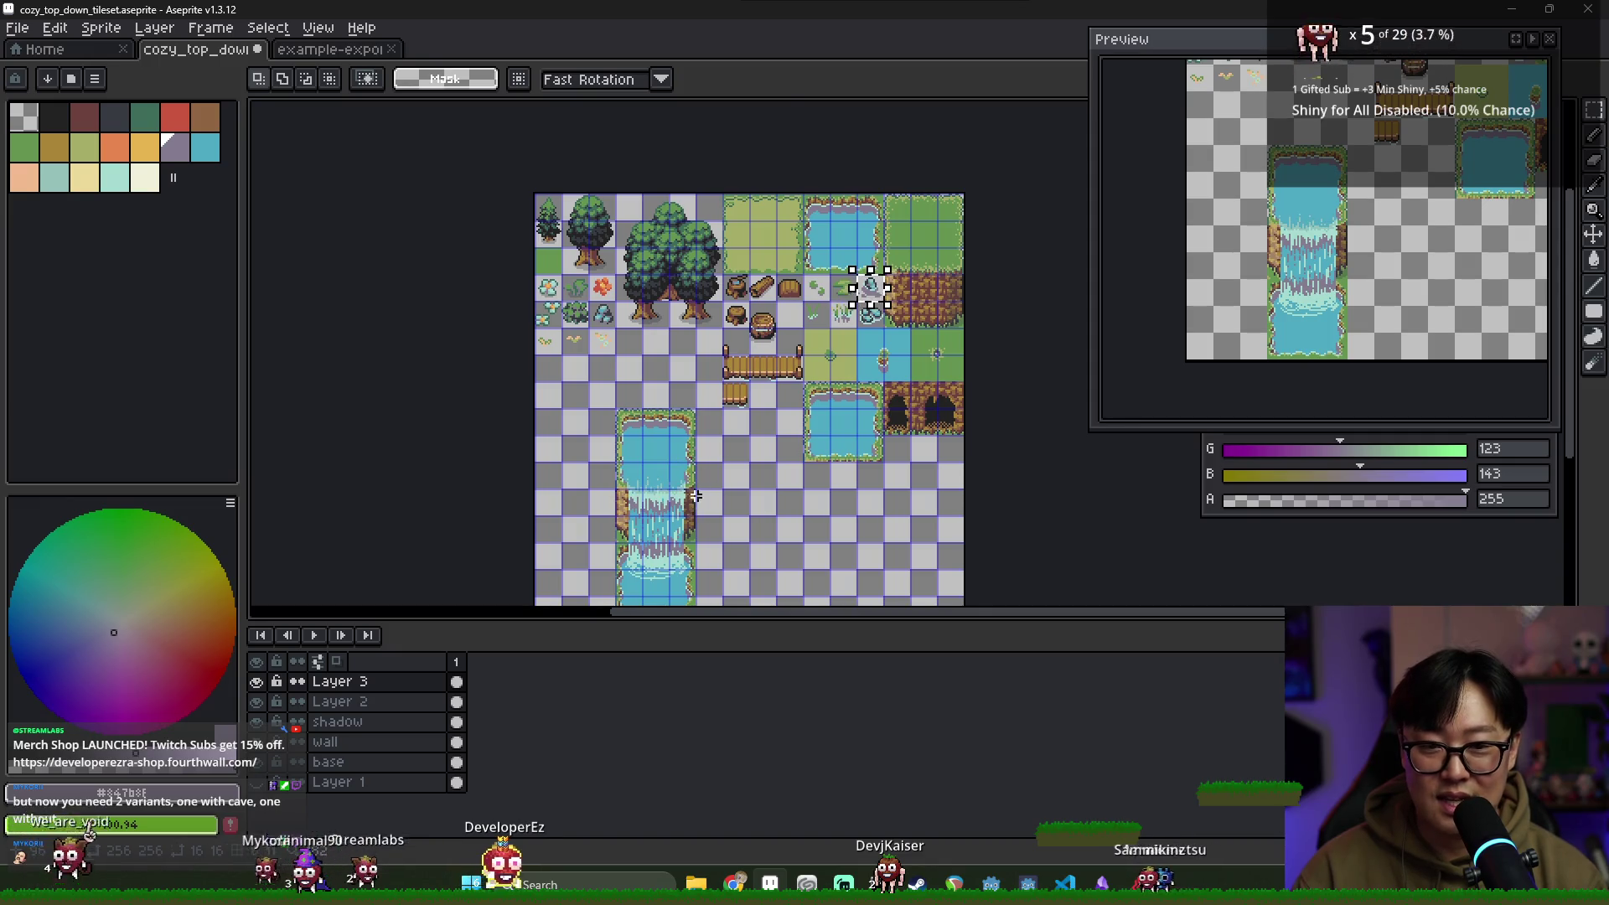
pyautogui.scroll(2, 695, 500)
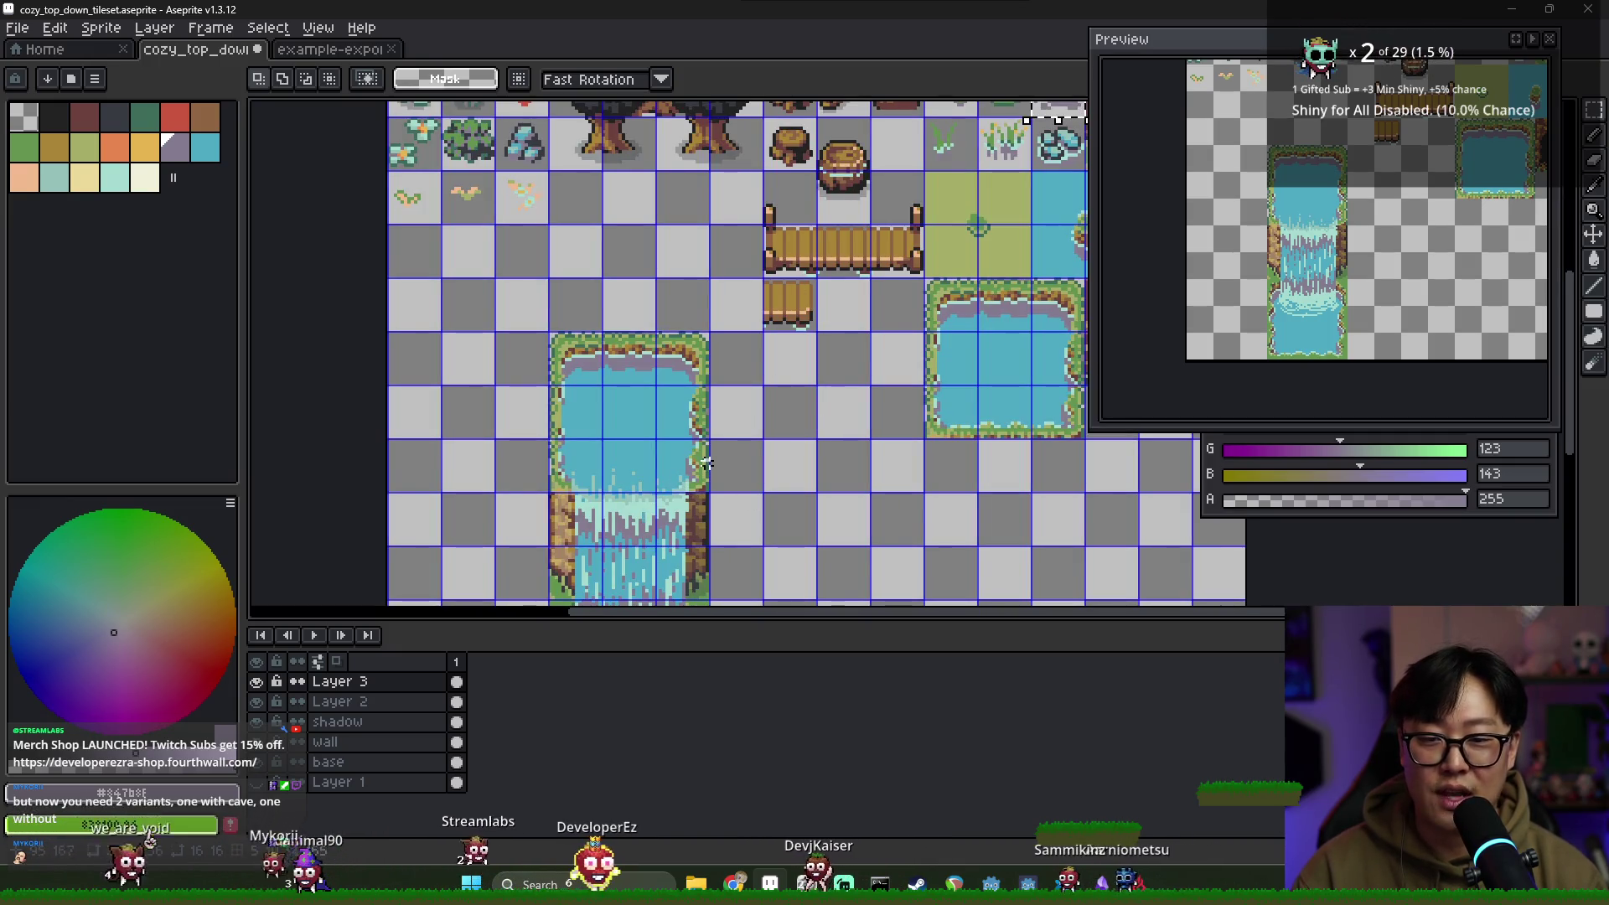
pyautogui.scroll(2, 694, 469)
pyautogui.scroll(-2, 696, 409)
pyautogui.scroll(2, 696, 409)
pyautogui.scroll(-2, 670, 393)
pyautogui.scroll(2, 950, 215)
pyautogui.scroll(-5, 984, 228)
pyautogui.scroll(3, 984, 228)
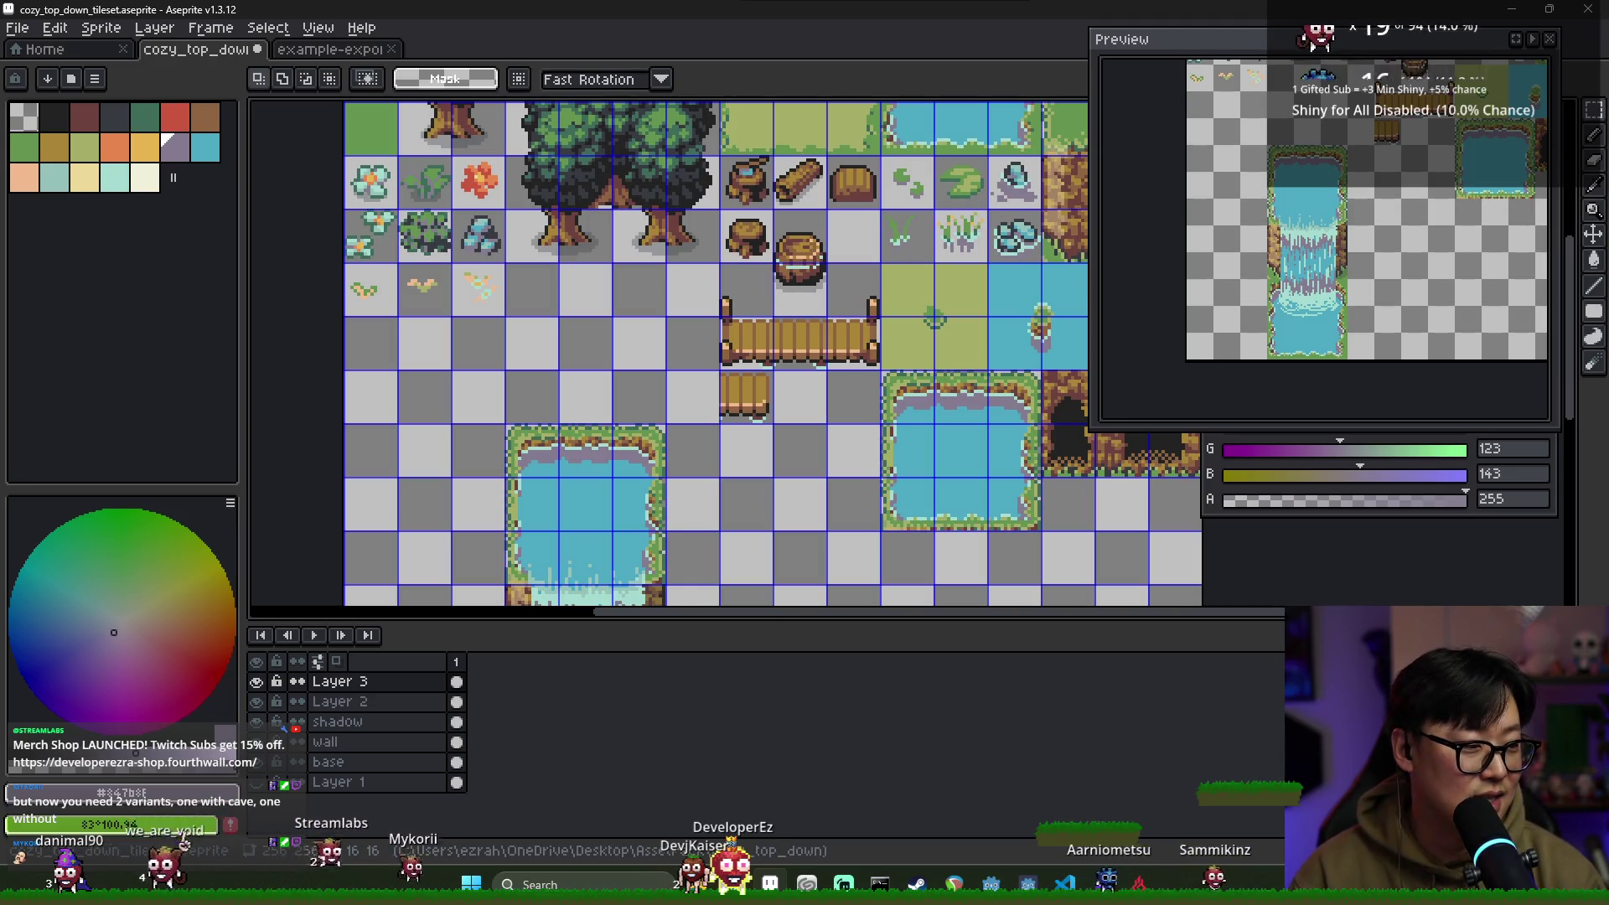
pyautogui.moveTo(717, 580); pyautogui.dragTo(801, 454)
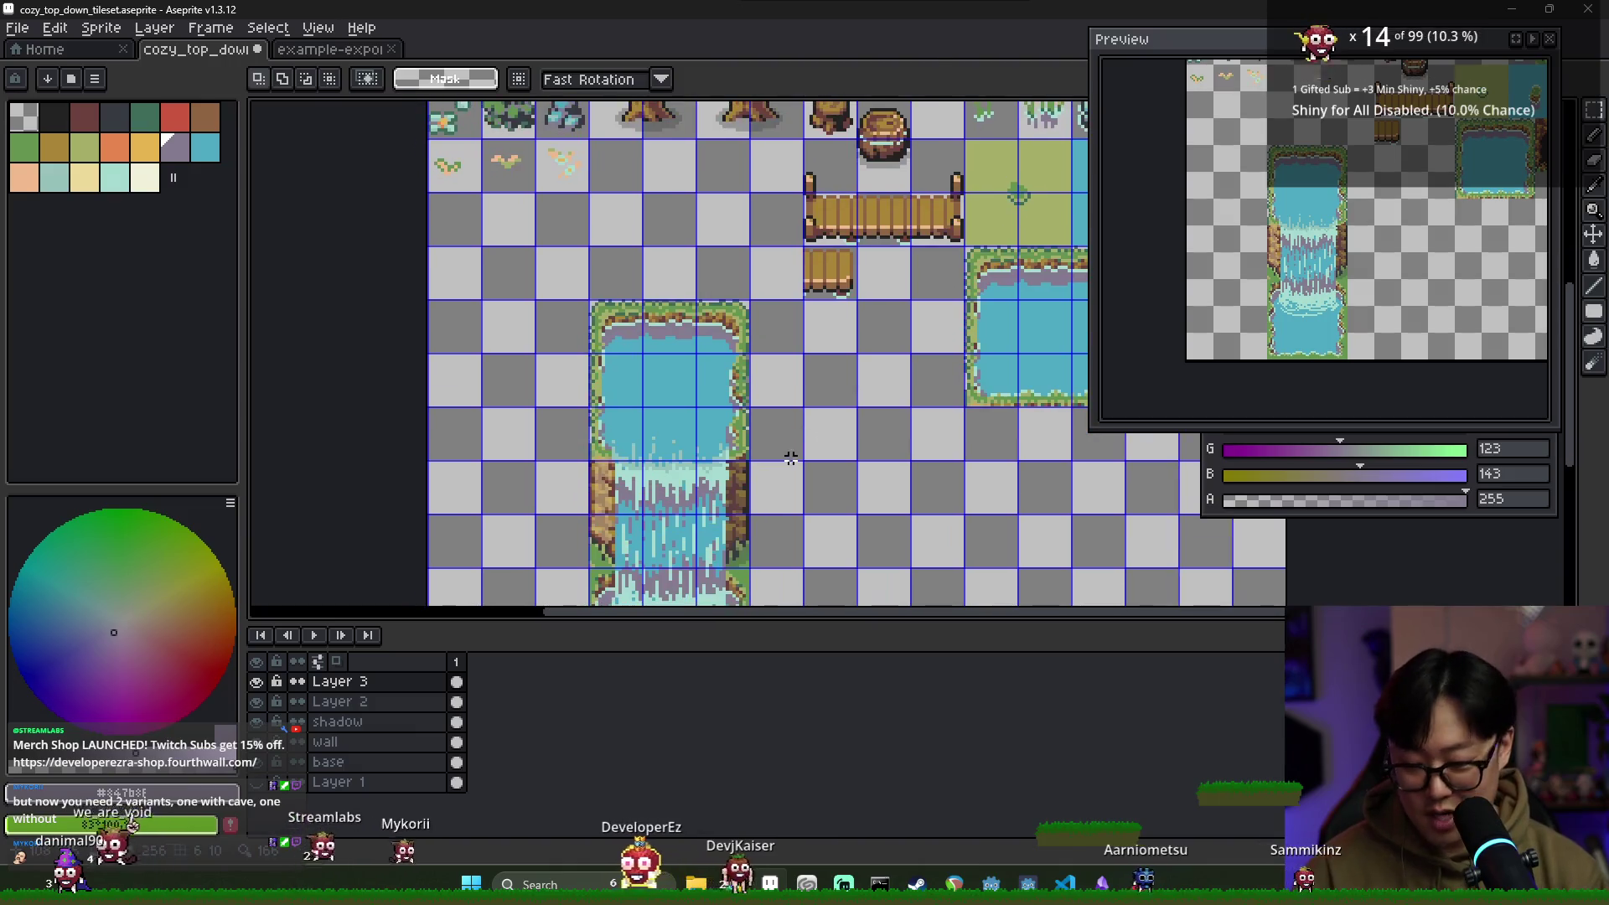
# Discard a second pasted crystal and pick the light water blue for pencil drawing
pyautogui.hotkey('ctrl', 'v')
pyautogui.moveTo(1114, 361)
pyautogui.mouseDown()
pyautogui.moveTo(977, 330)
pyautogui.moveTo(607, 476)
pyautogui.moveTo(555, 425)
pyautogui.moveTo(563, 455)
pyautogui.mouseUp()
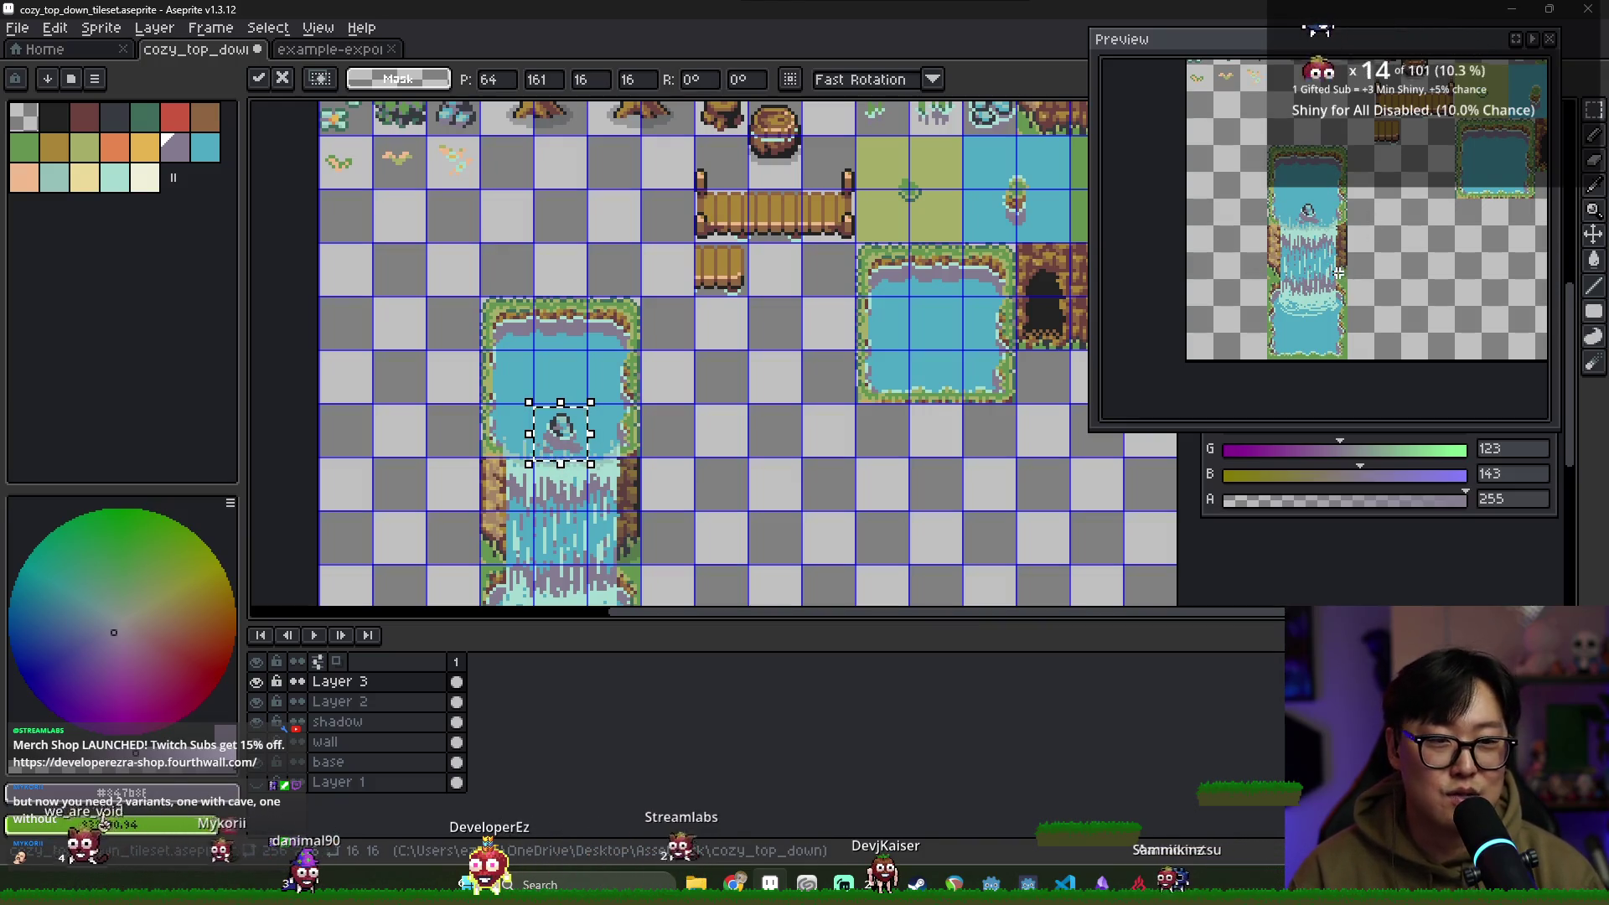
pyautogui.press('Escape')
pyautogui.scroll(-2, 646, 419)
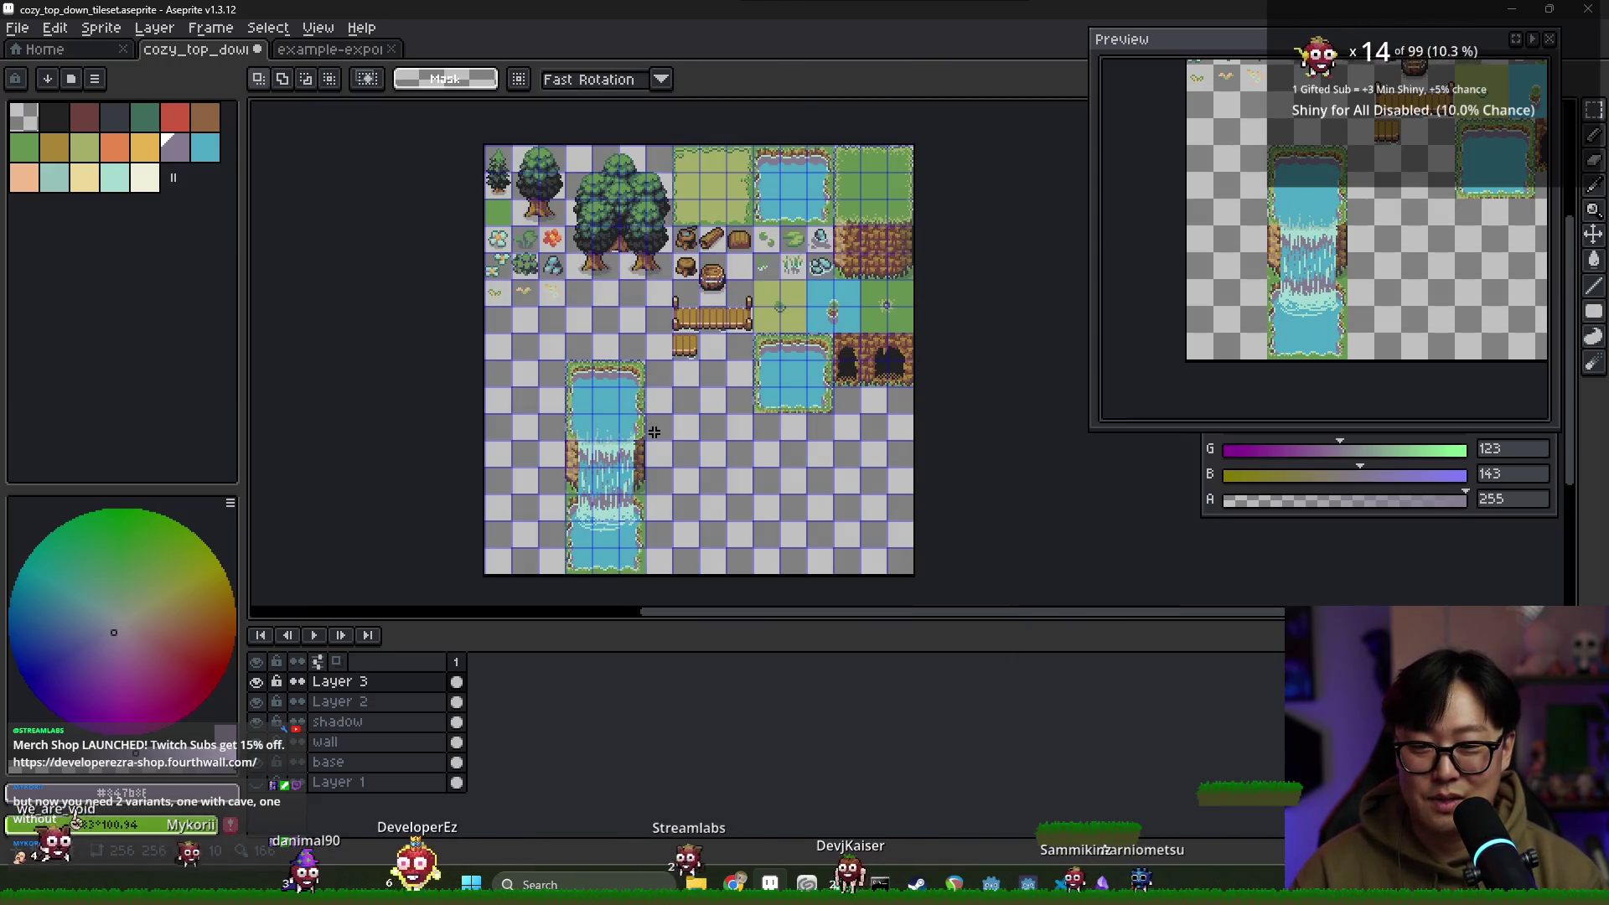
pyautogui.scroll(2, 607, 497)
pyautogui.scroll(2, 606, 497)
pyautogui.keyDown('alt'); pyautogui.click(599, 294); pyautogui.keyUp('alt')
pyautogui.press('b')
pyautogui.scroll(-3, 534, 309)
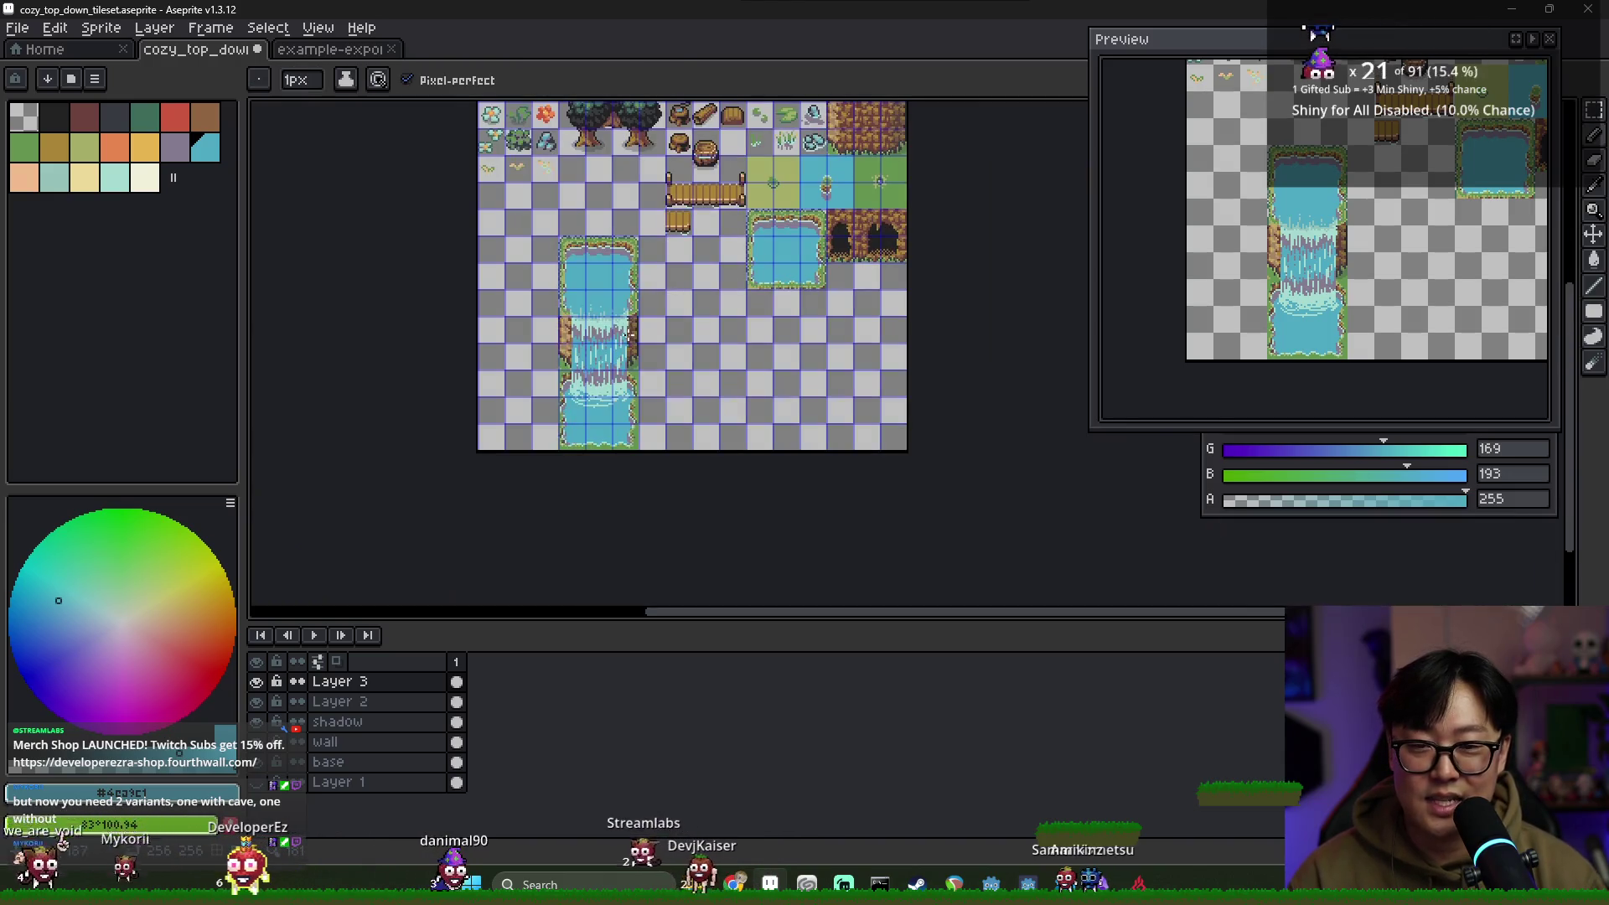
pyautogui.scroll(4, 639, 364)
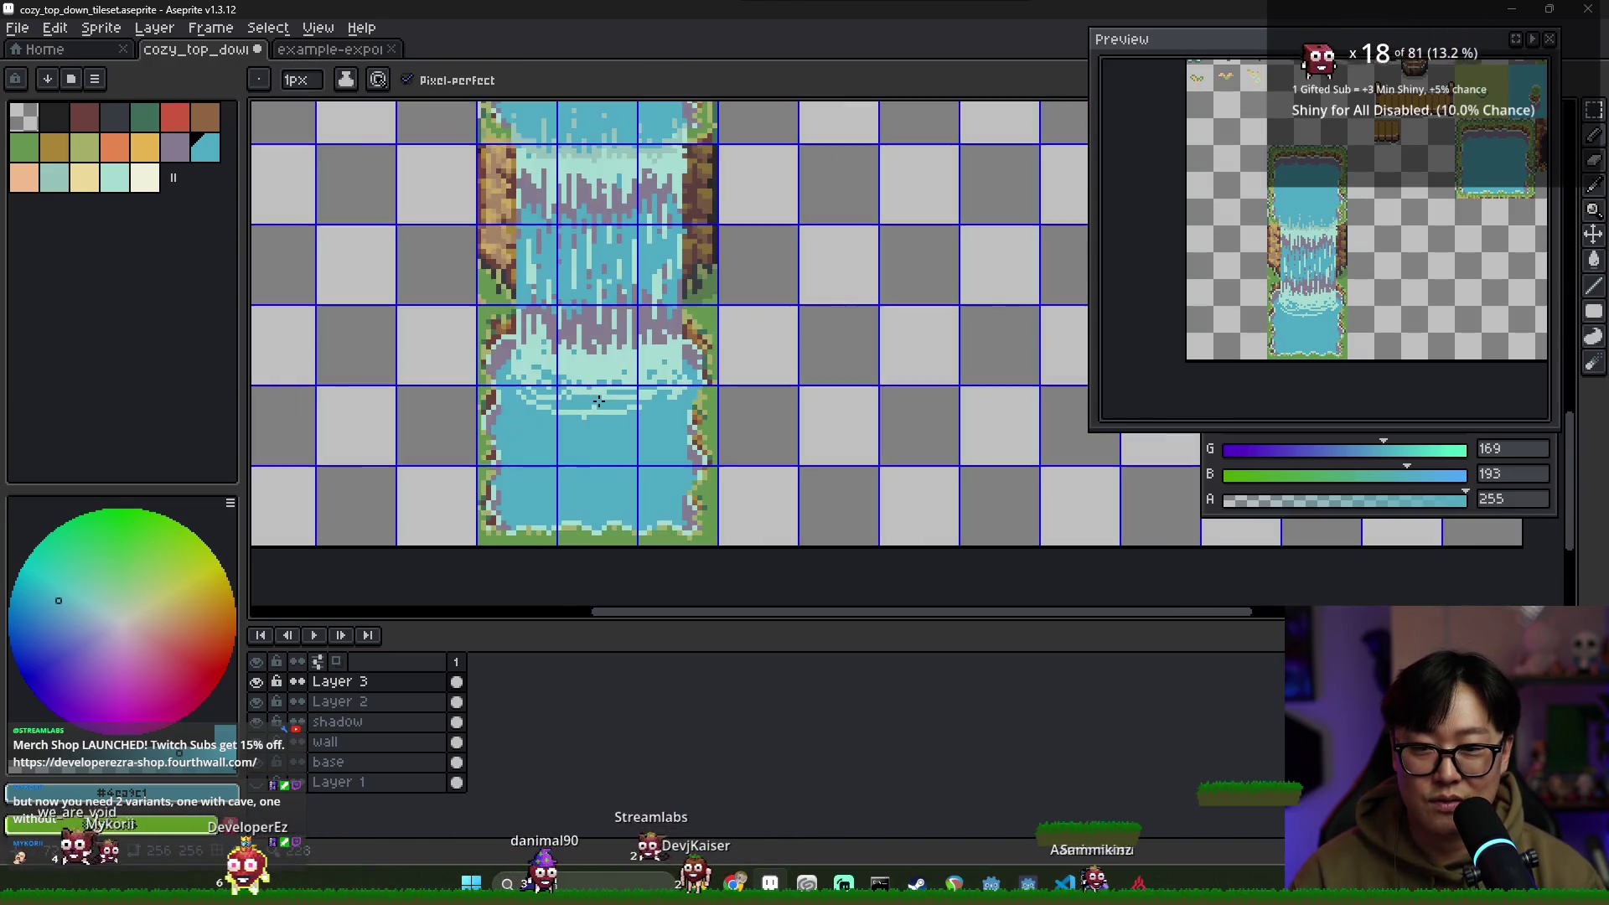
# Touch up the foam at the waterfall's base with light foam cyan, purple-grey and mid water cyan
pyautogui.scroll(-2, 558, 404)
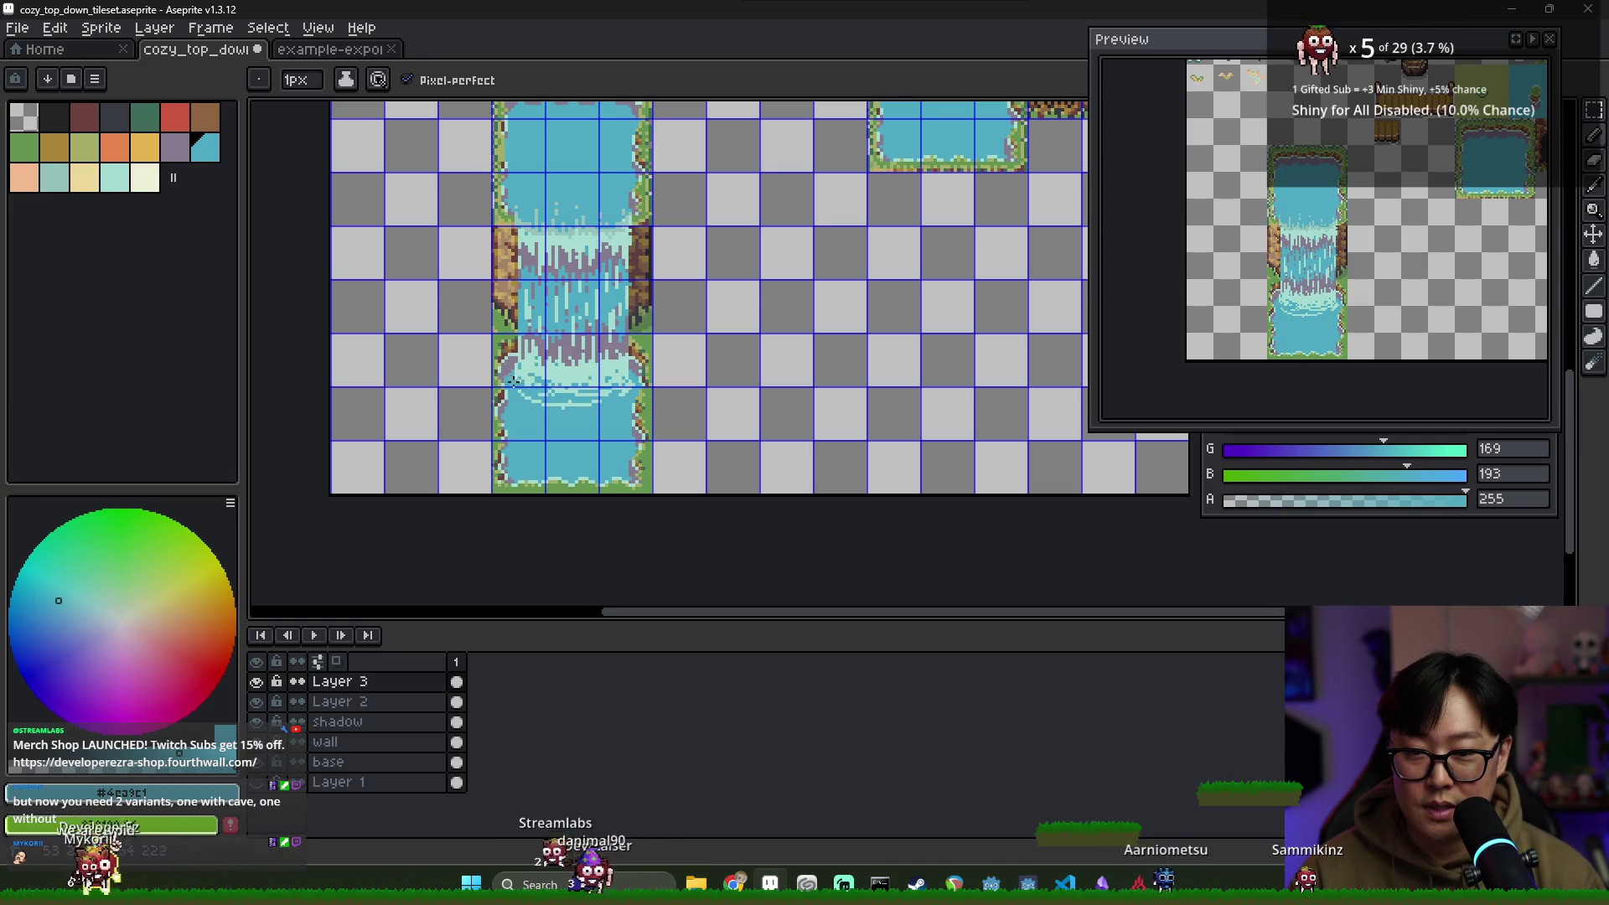
pyautogui.keyDown('alt'); pyautogui.click(534, 374); pyautogui.keyUp('alt')
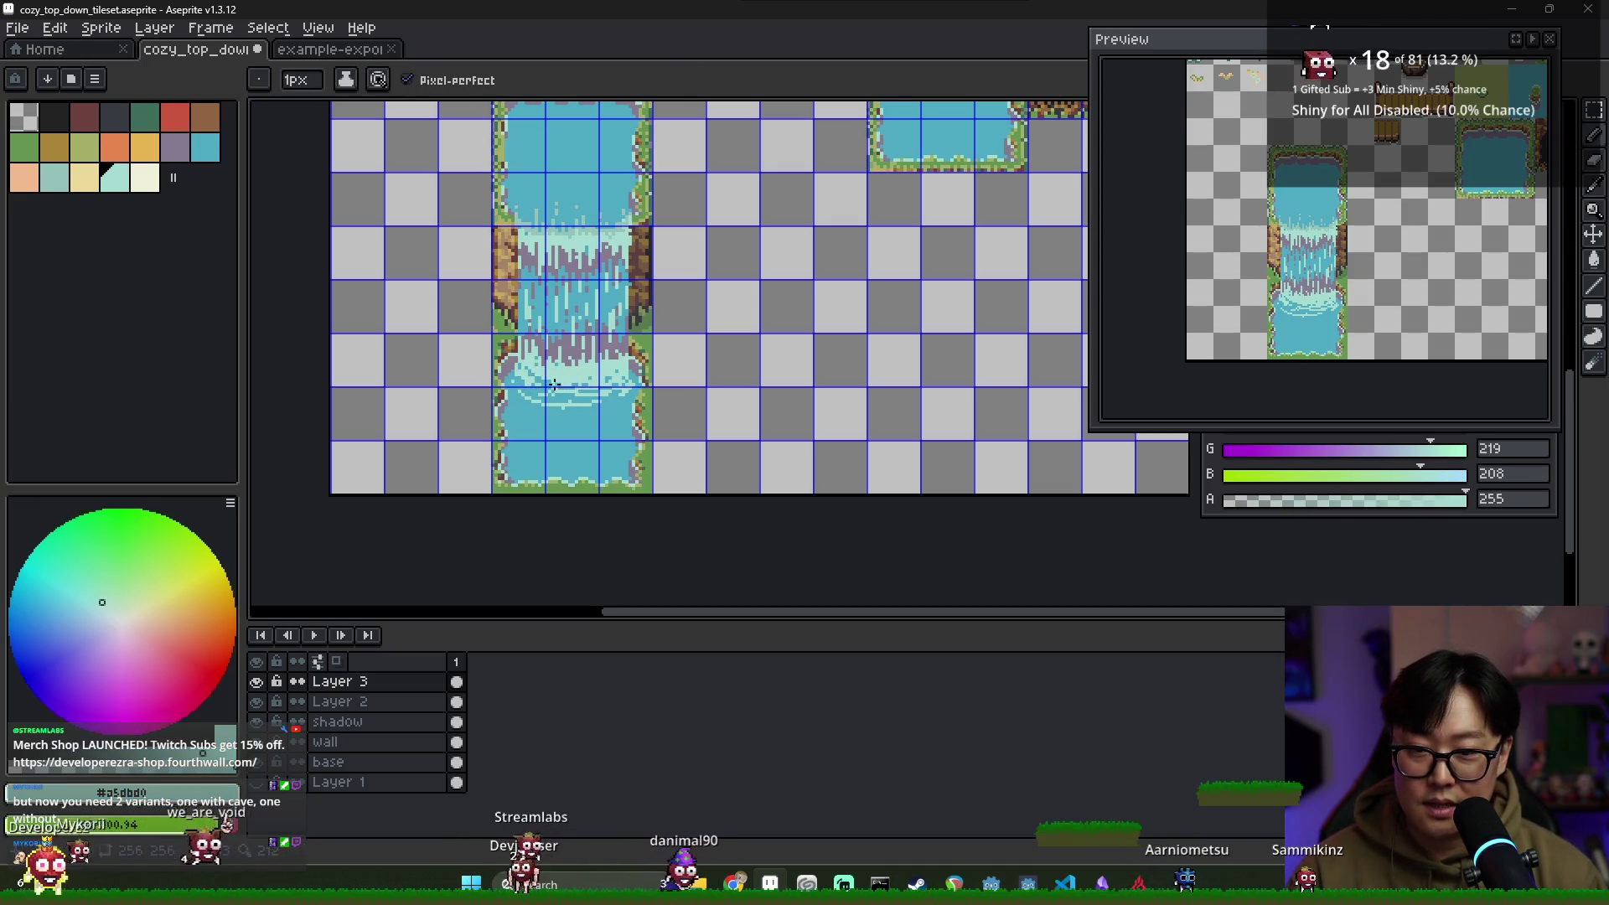
pyautogui.scroll(2, 529, 371)
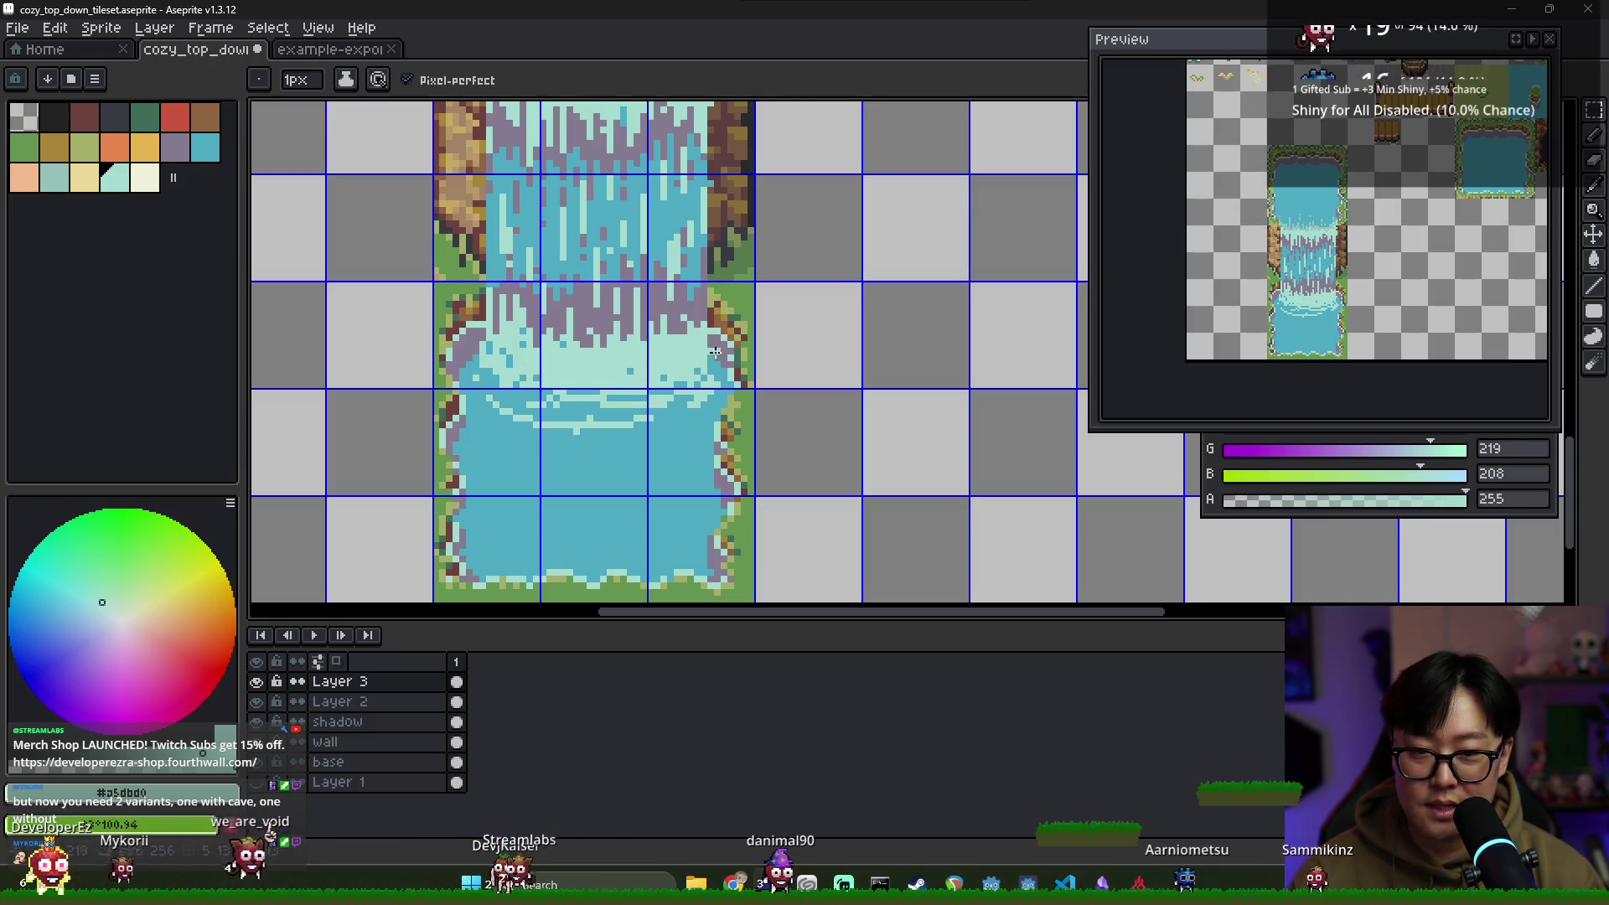
pyautogui.keyDown('alt'); pyautogui.click(682, 319); pyautogui.keyUp('alt')
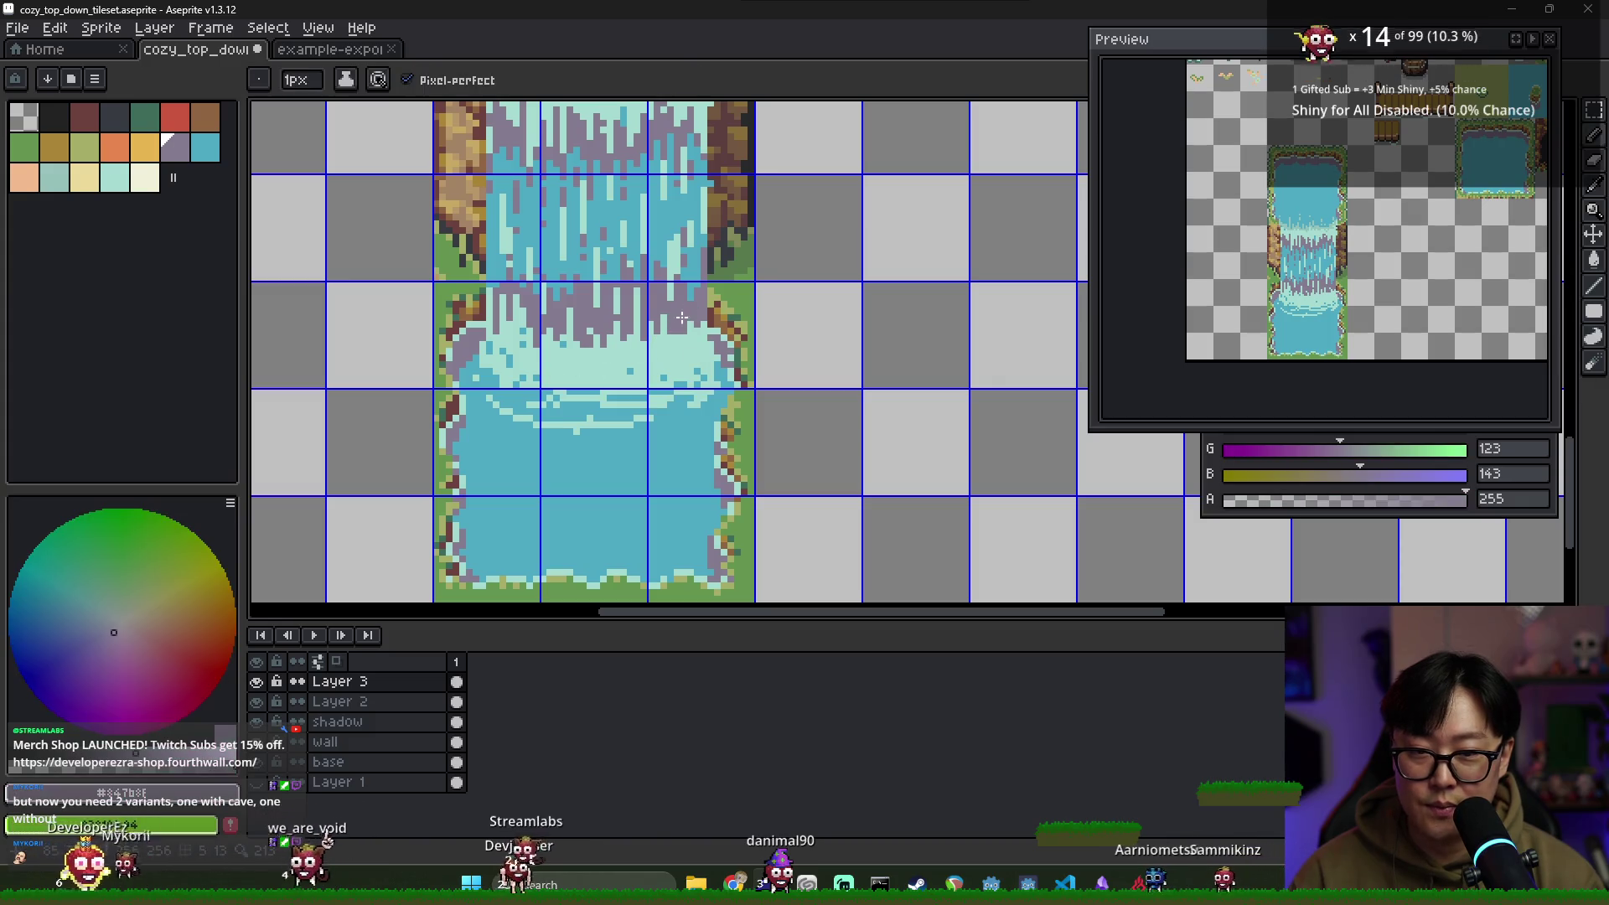
pyautogui.keyDown('alt'); pyautogui.click(518, 358); pyautogui.keyUp('alt')
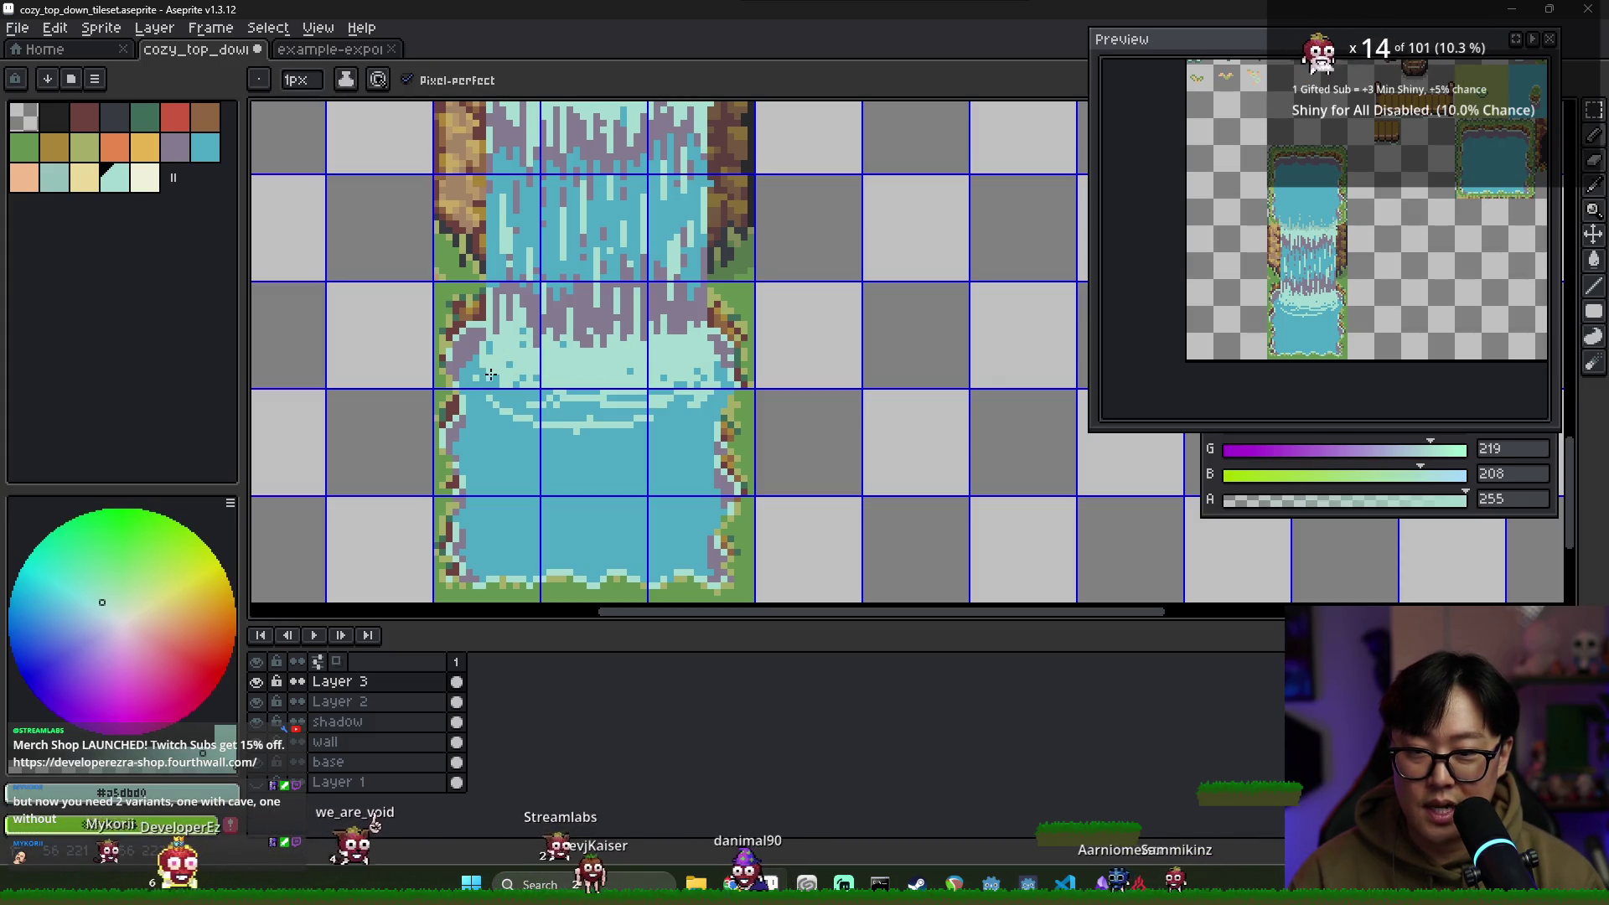
pyautogui.keyDown('alt'); pyautogui.click(482, 365); pyautogui.keyUp('alt')
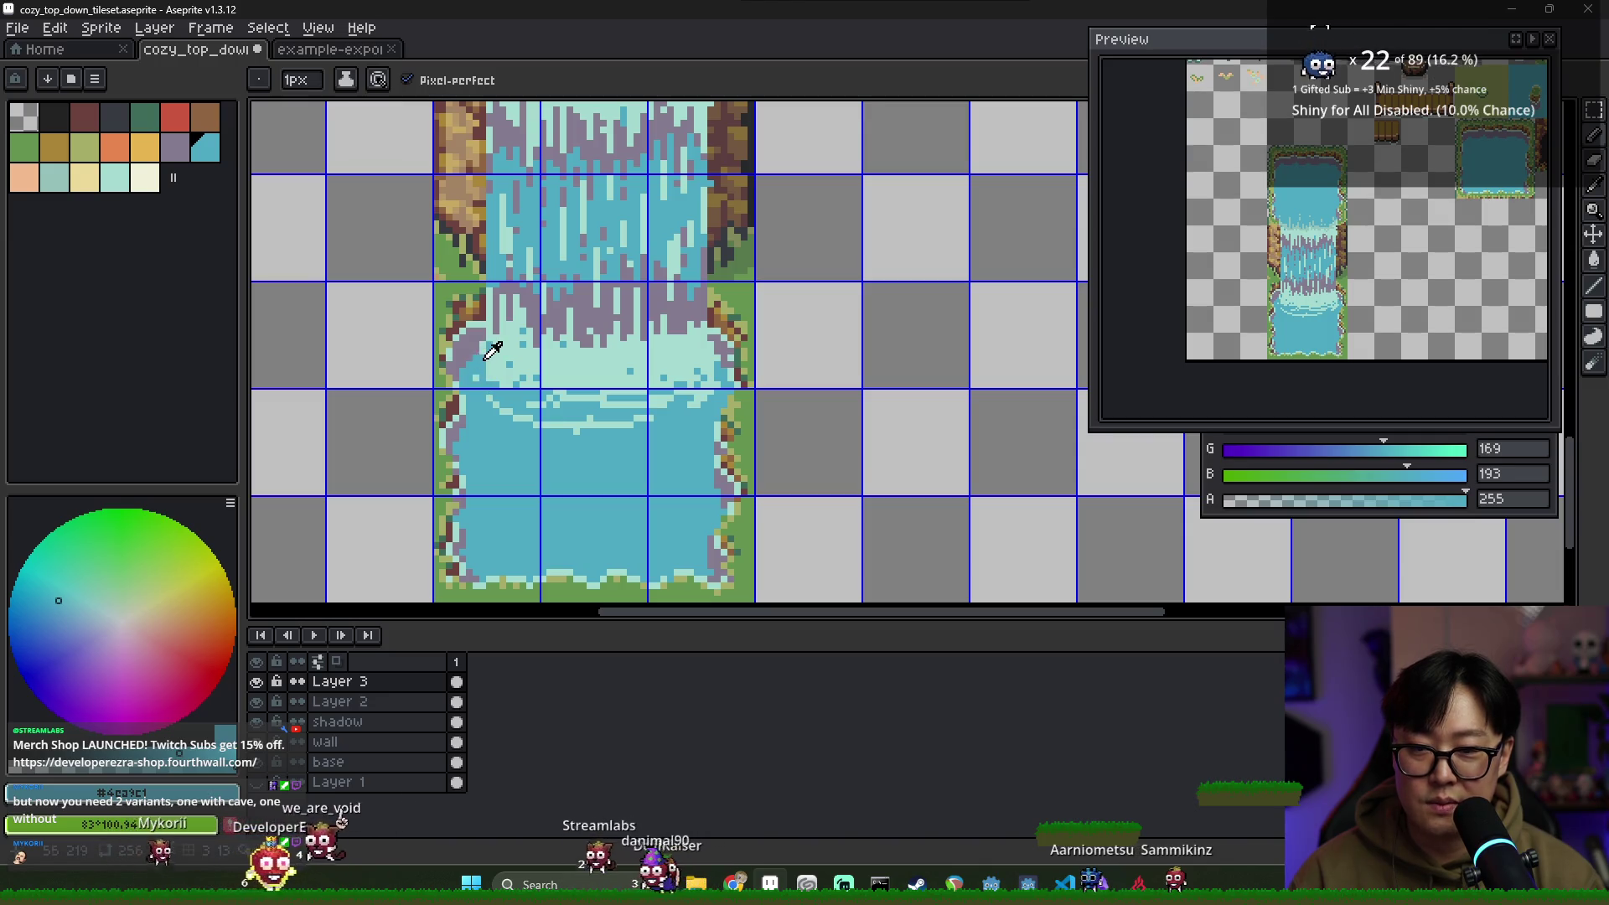
pyautogui.keyDown('alt'); pyautogui.click(487, 341); pyautogui.keyUp('alt')
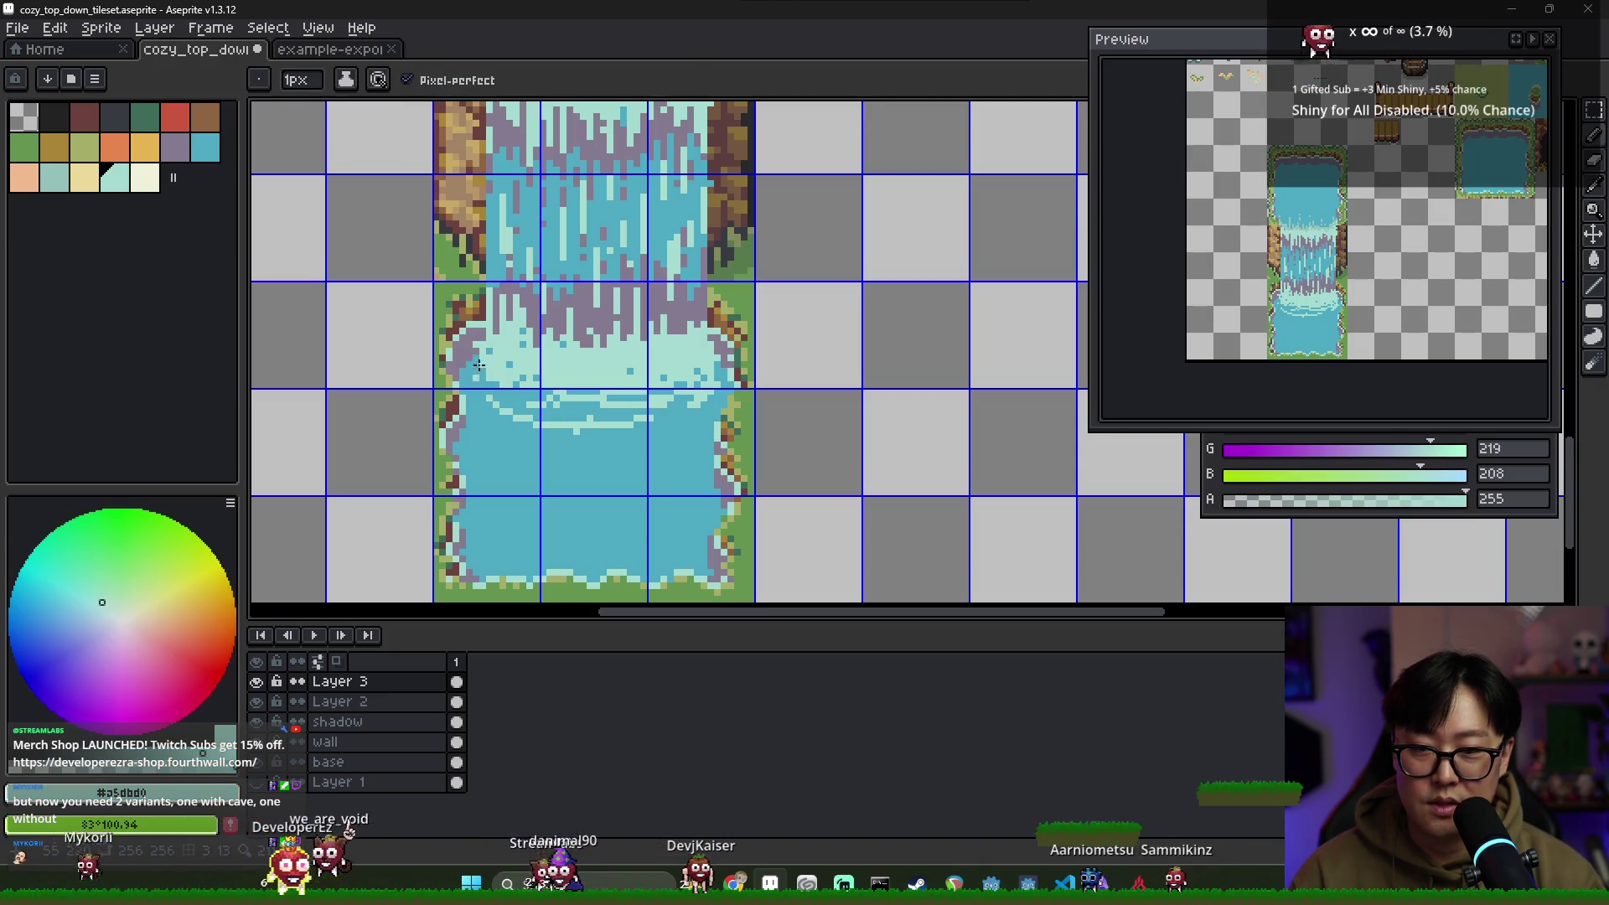
pyautogui.keyDown('alt'); pyautogui.click(479, 369); pyautogui.keyUp('alt')
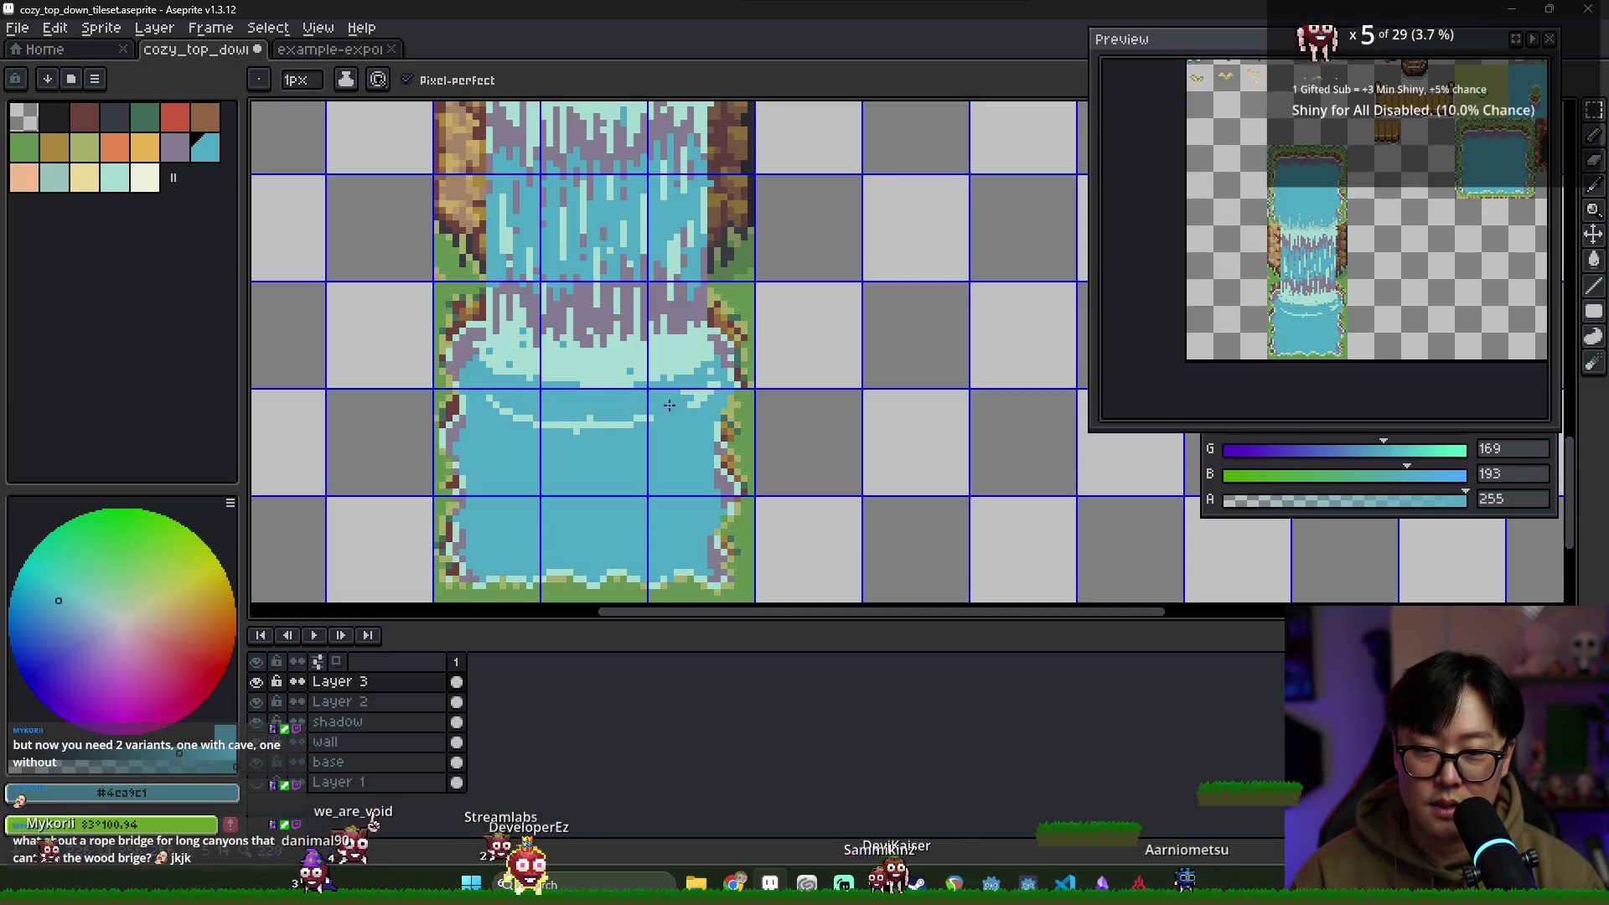
# Eyedrop light teal, mauve grey and pool blue to add a pale ripple line across the pool
pyautogui.keyDown('alt'); pyautogui.click(603, 423); pyautogui.keyUp('alt')
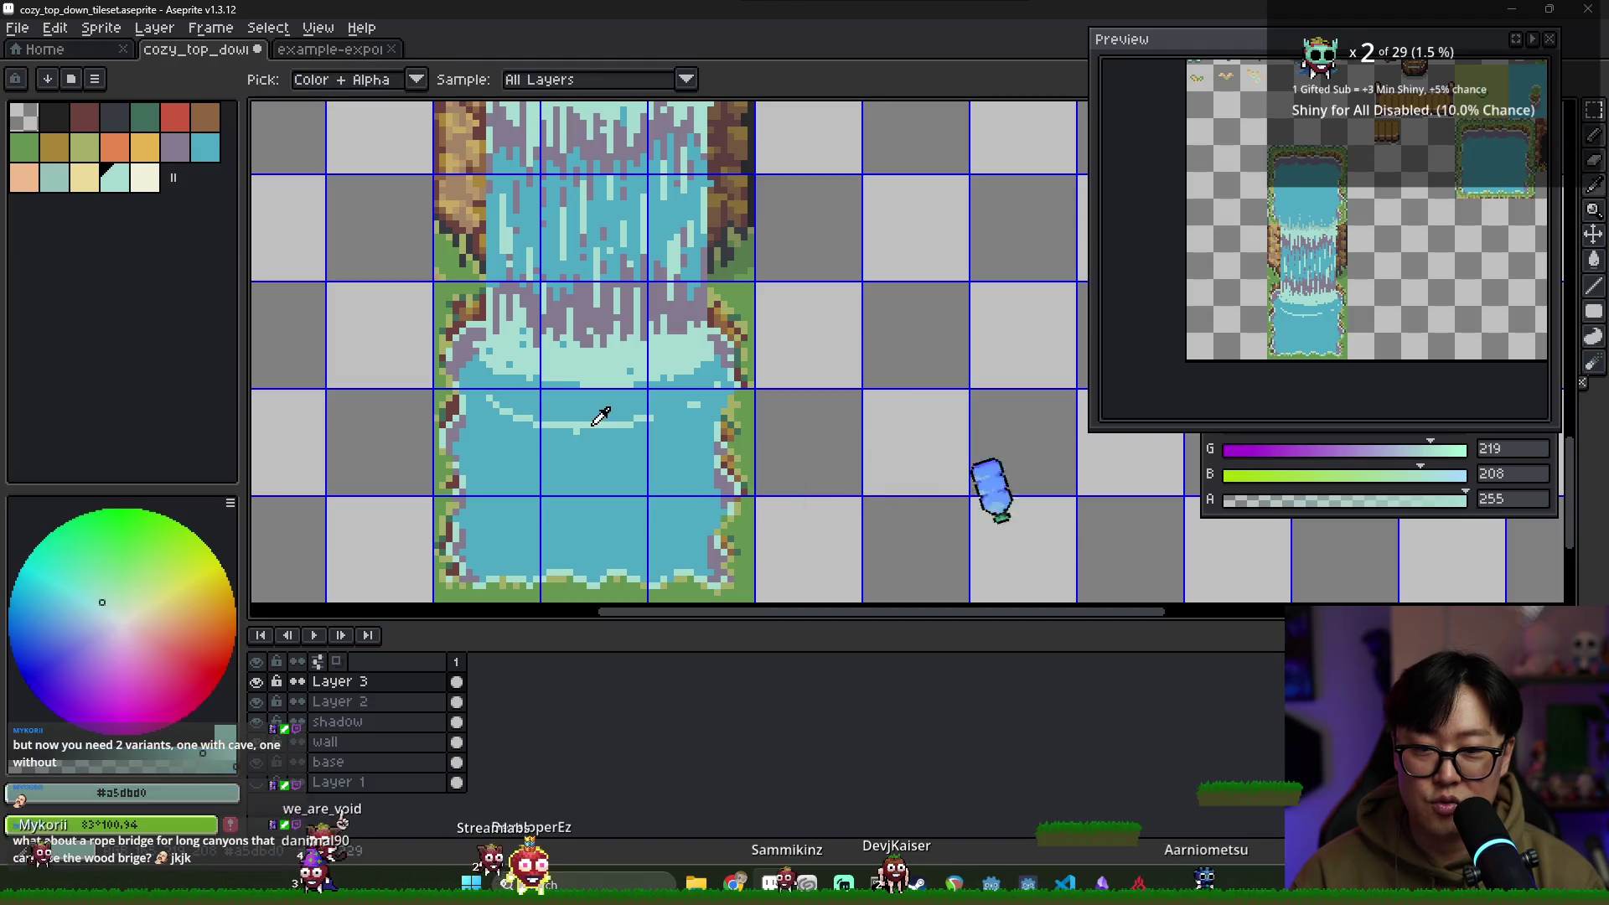
pyautogui.press('alt')
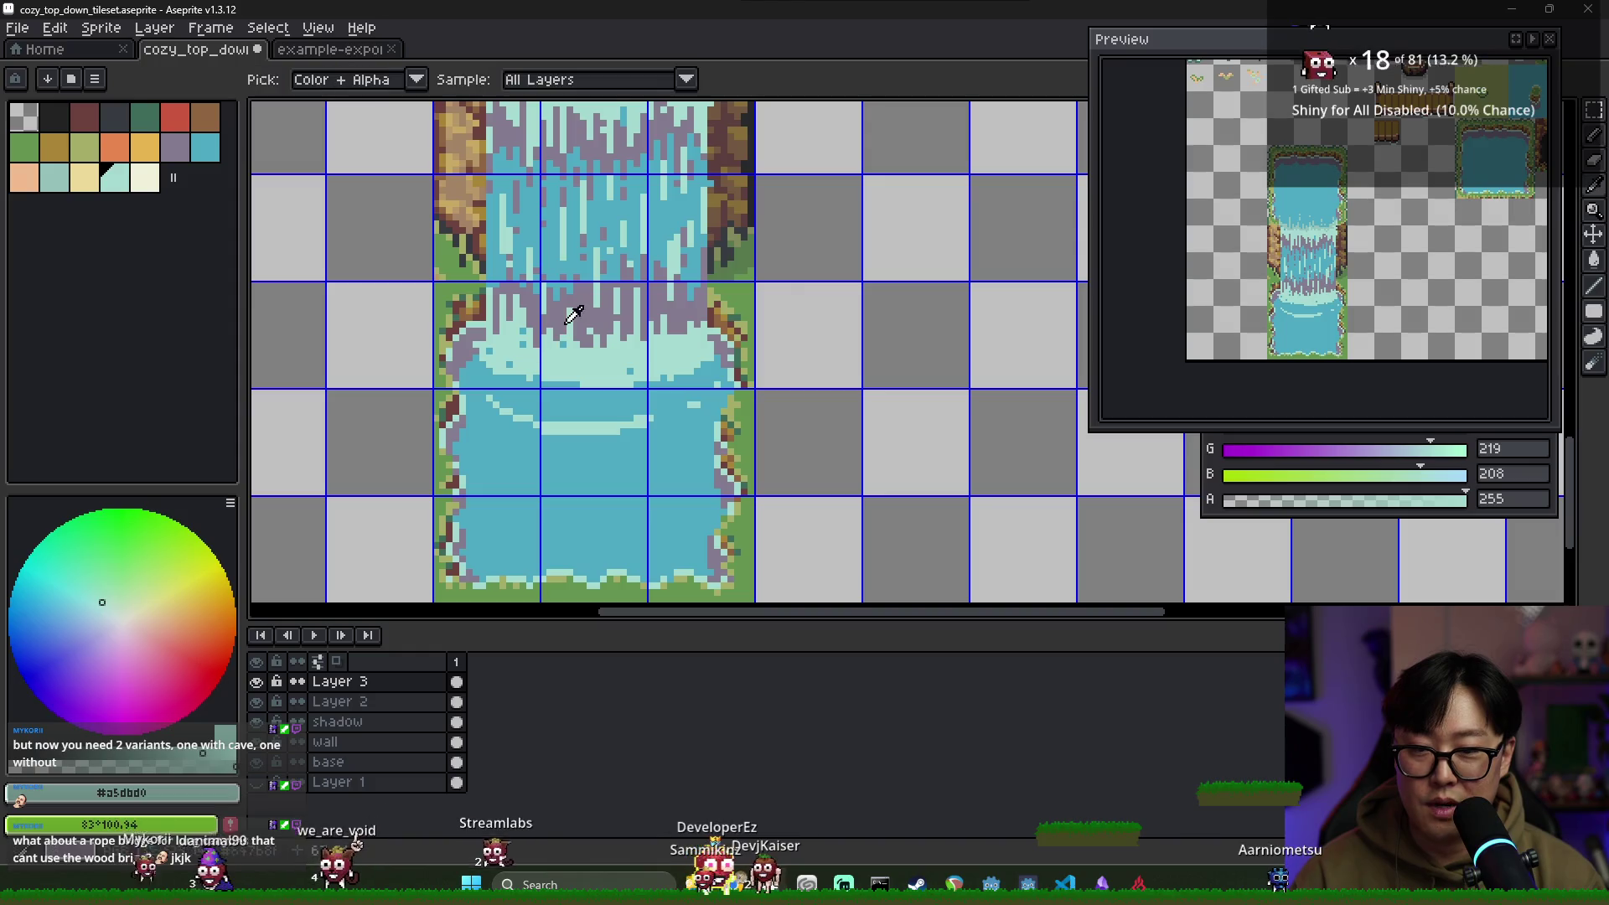
pyautogui.keyDown('alt'); pyautogui.click(599, 319); pyautogui.keyUp('alt')
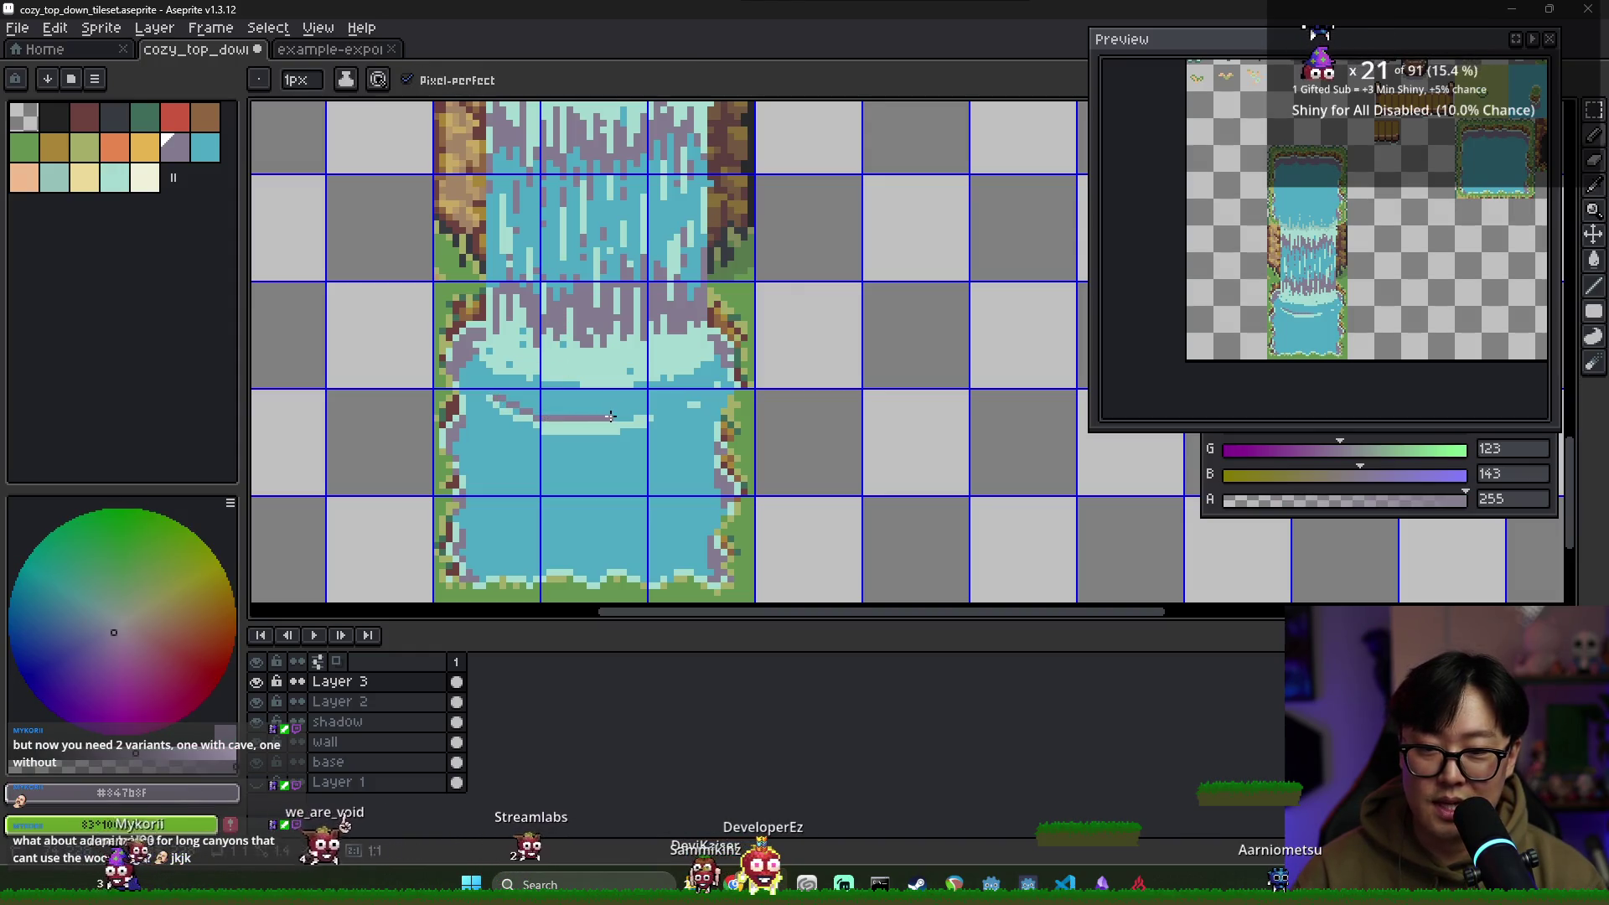
pyautogui.keyDown('alt'); pyautogui.click(507, 407); pyautogui.keyUp('alt')
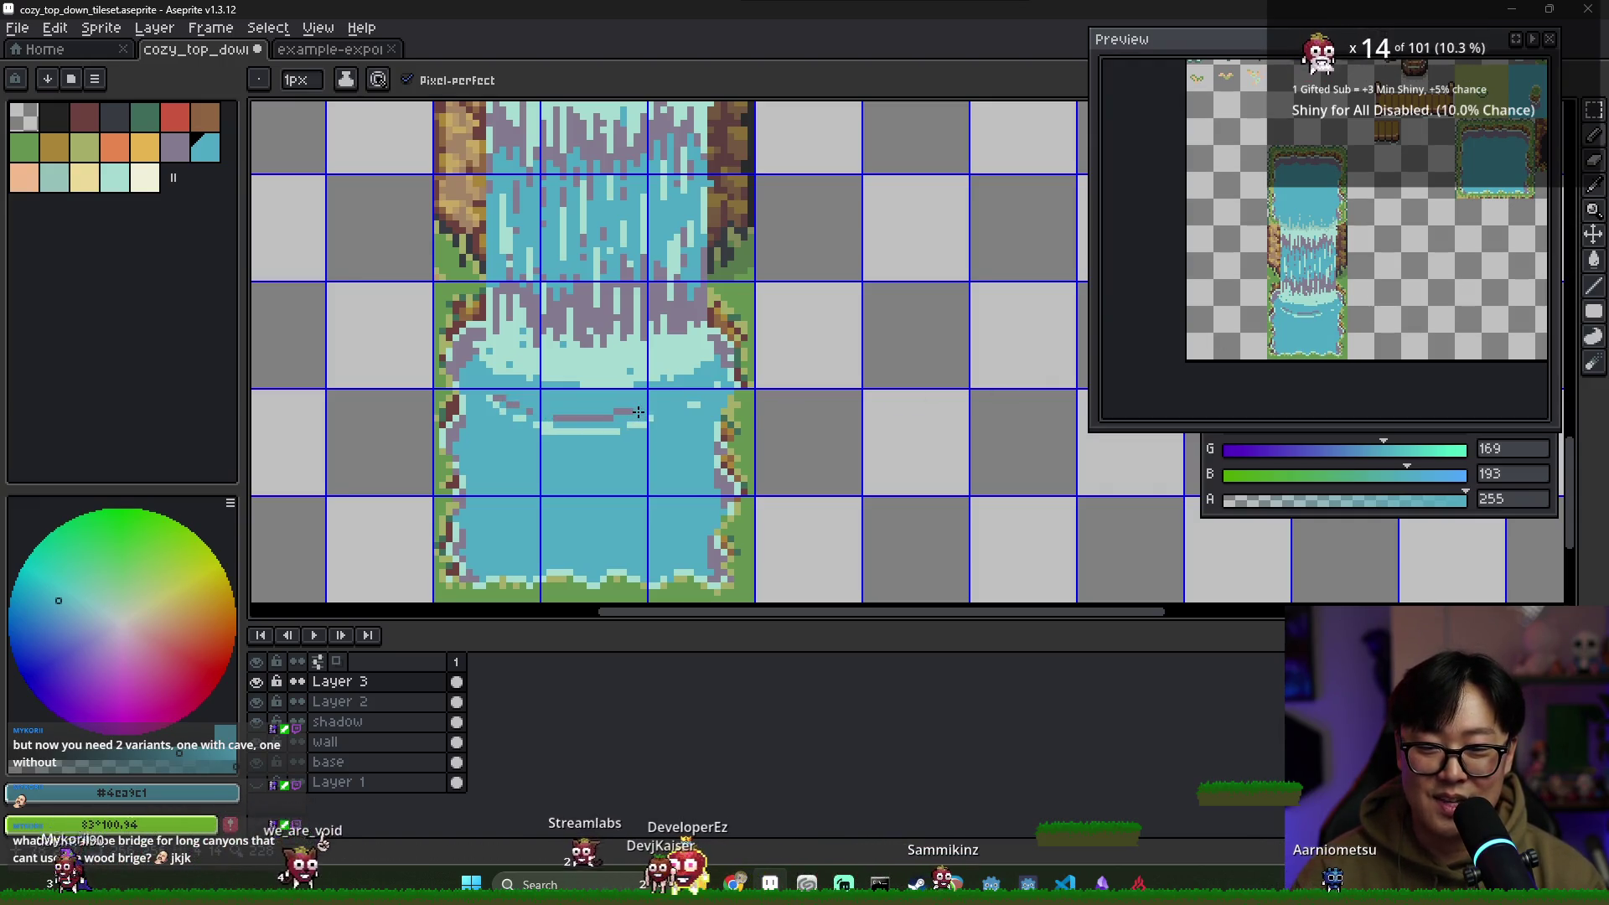
pyautogui.scroll(-3, 622, 417)
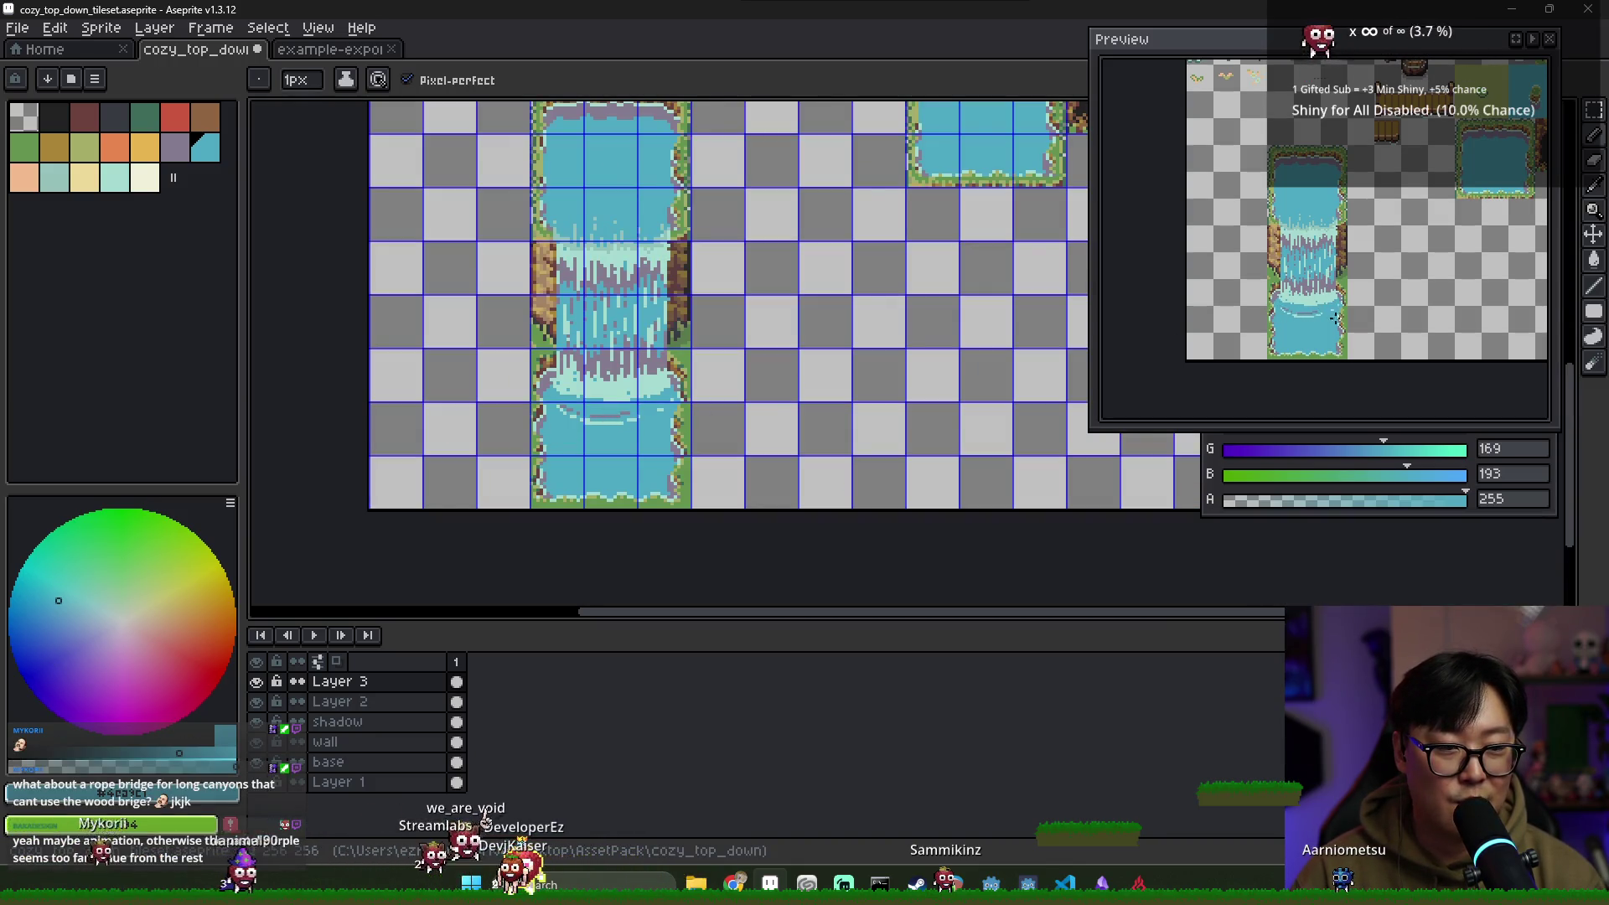
# Shade the pool's foam edges with purple-grey diagonals and light teal and blue pixels
pyautogui.scroll(3, 601, 416)
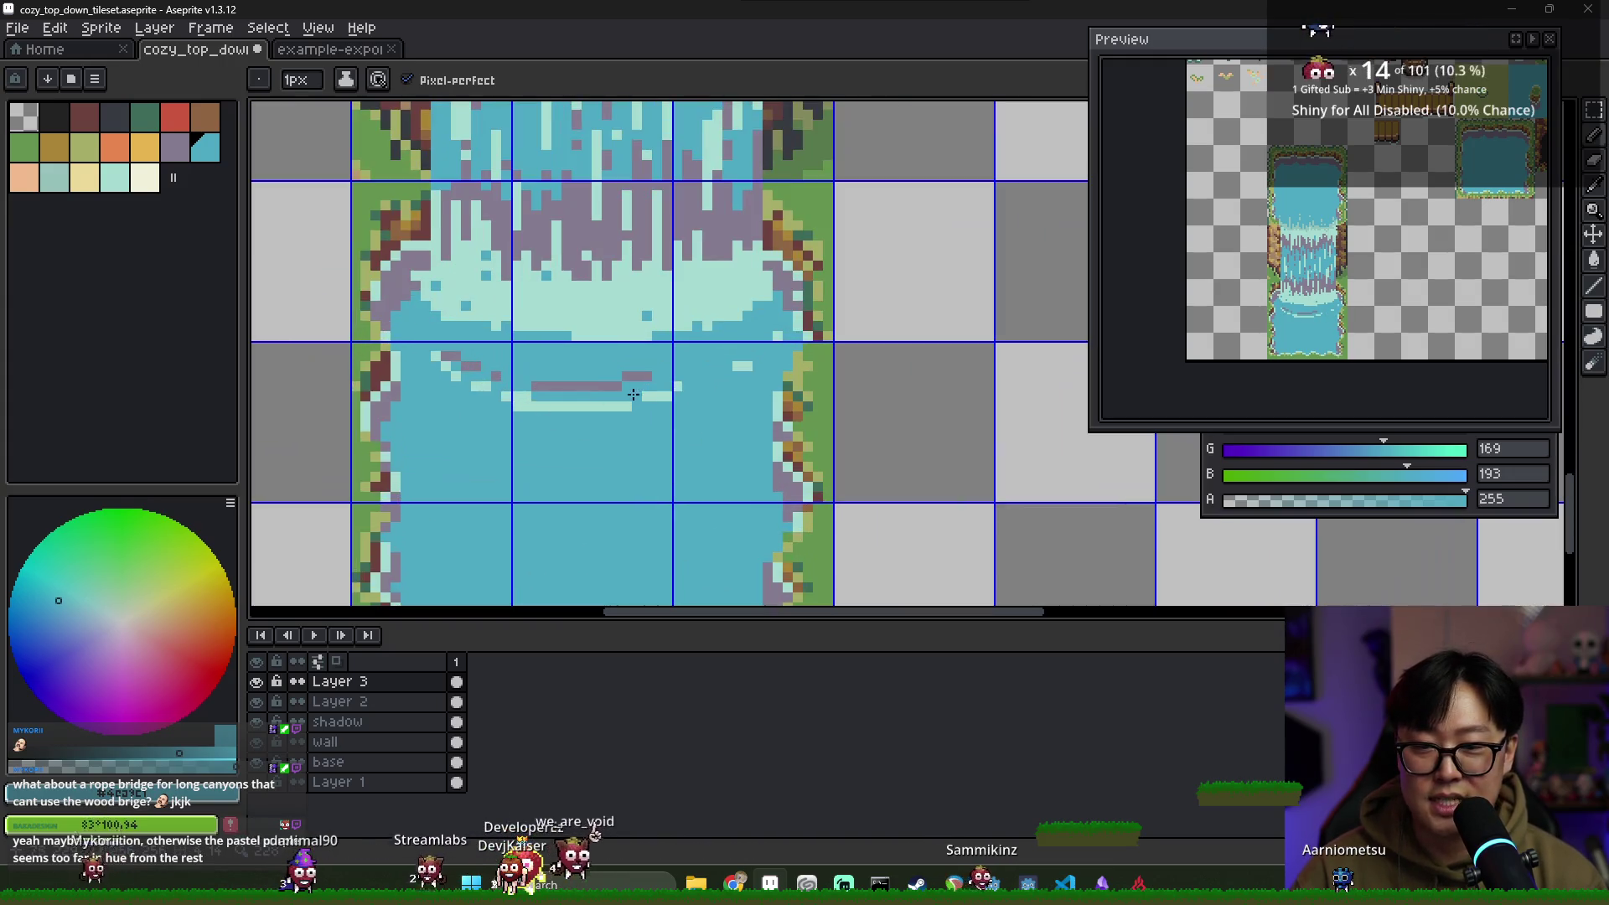
pyautogui.keyDown('alt'); pyautogui.click(507, 378); pyautogui.keyUp('alt')
pyautogui.moveTo(458, 305); pyautogui.dragTo(487, 324)
pyautogui.keyDown('alt'); pyautogui.click(436, 305); pyautogui.keyUp('alt')
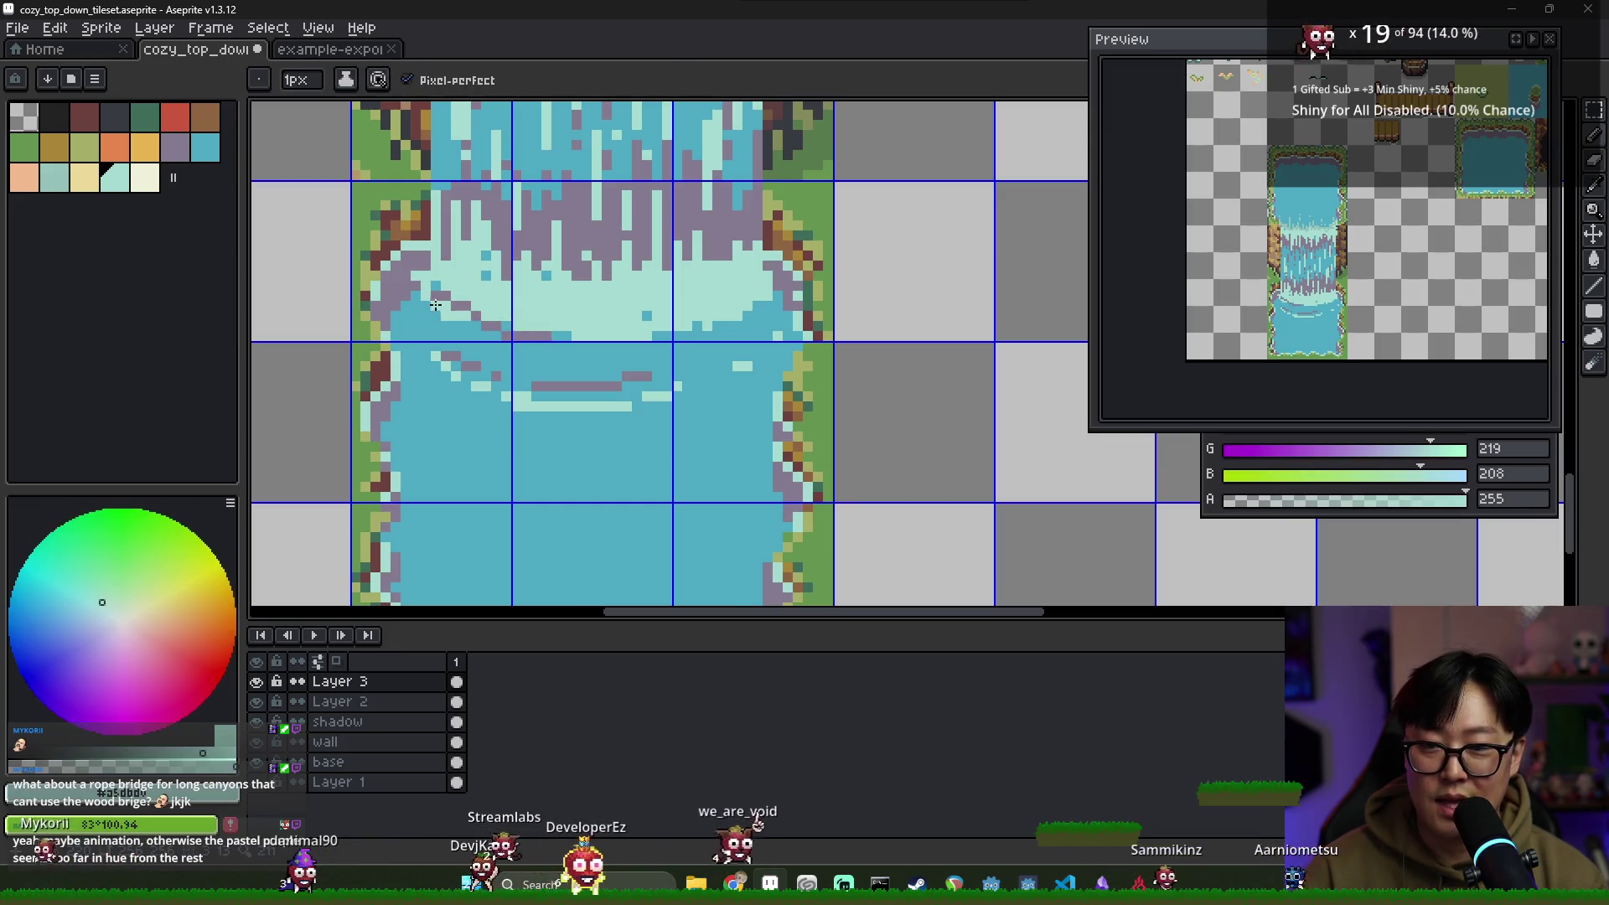
pyautogui.keyDown('alt'); pyautogui.click(556, 330); pyautogui.keyUp('alt')
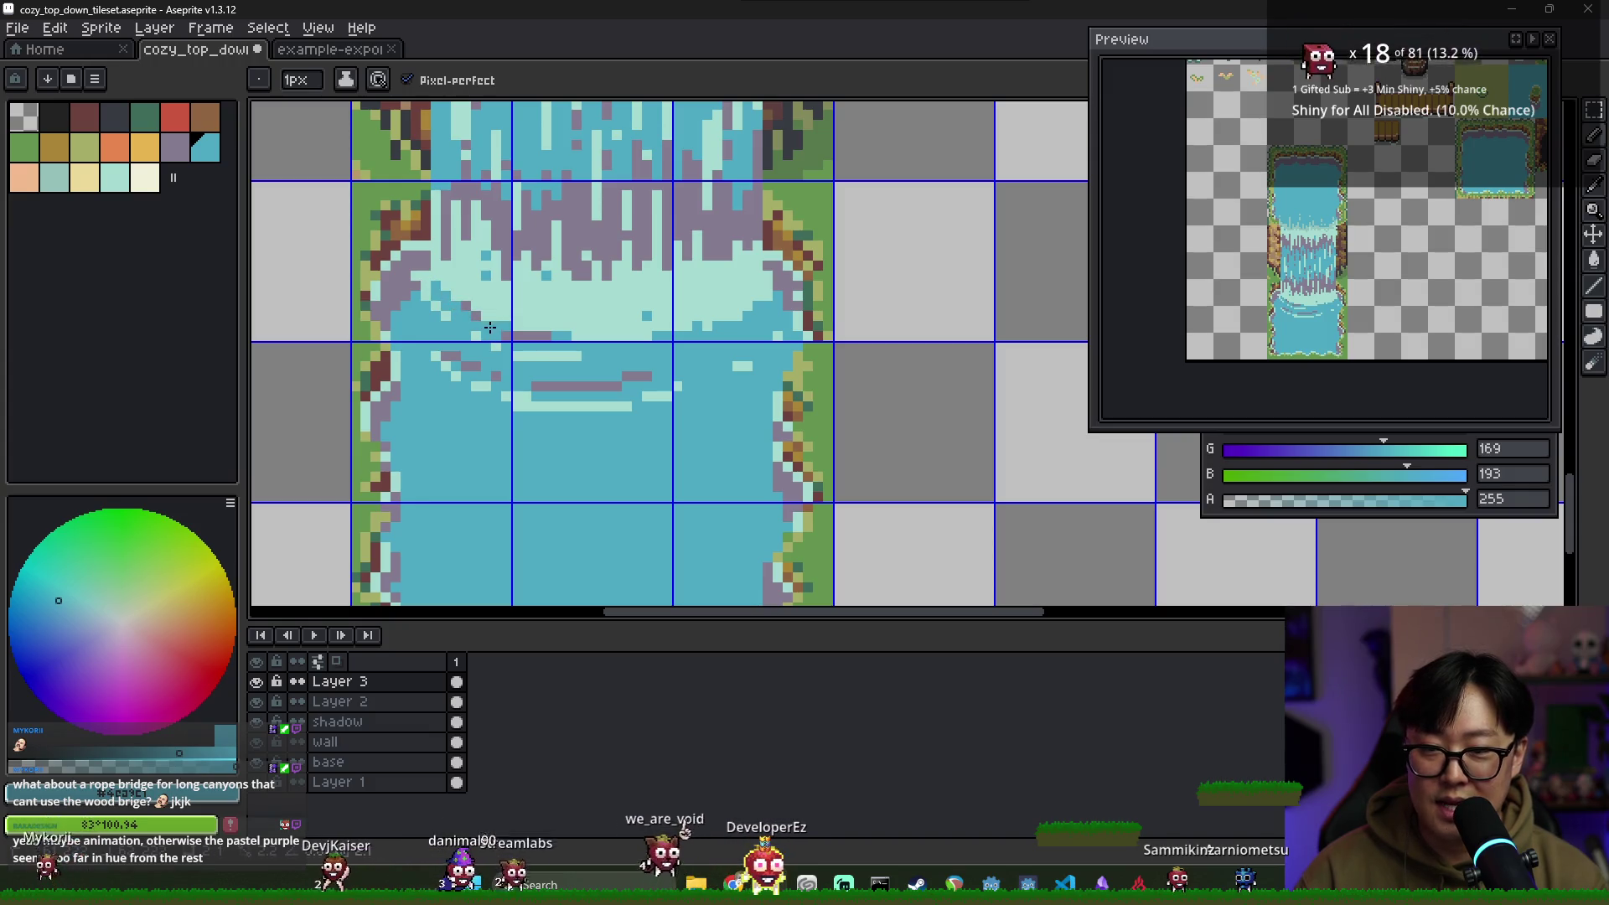
pyautogui.keyDown('alt'); pyautogui.click(570, 355); pyautogui.keyUp('alt')
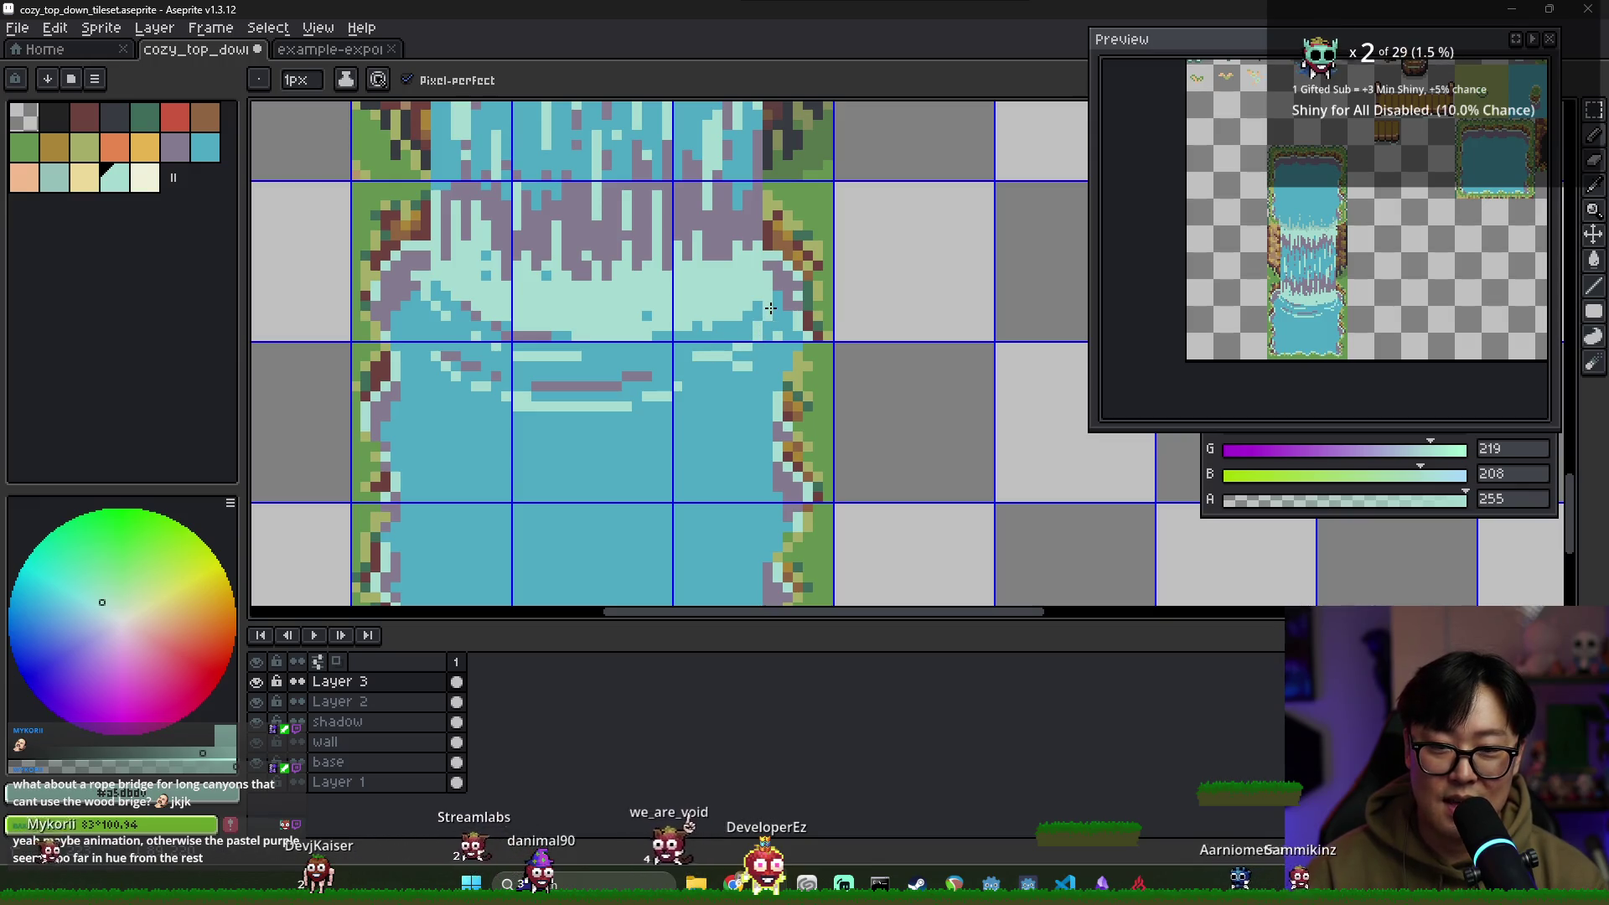
pyautogui.keyDown('alt'); pyautogui.click(527, 342); pyautogui.keyUp('alt')
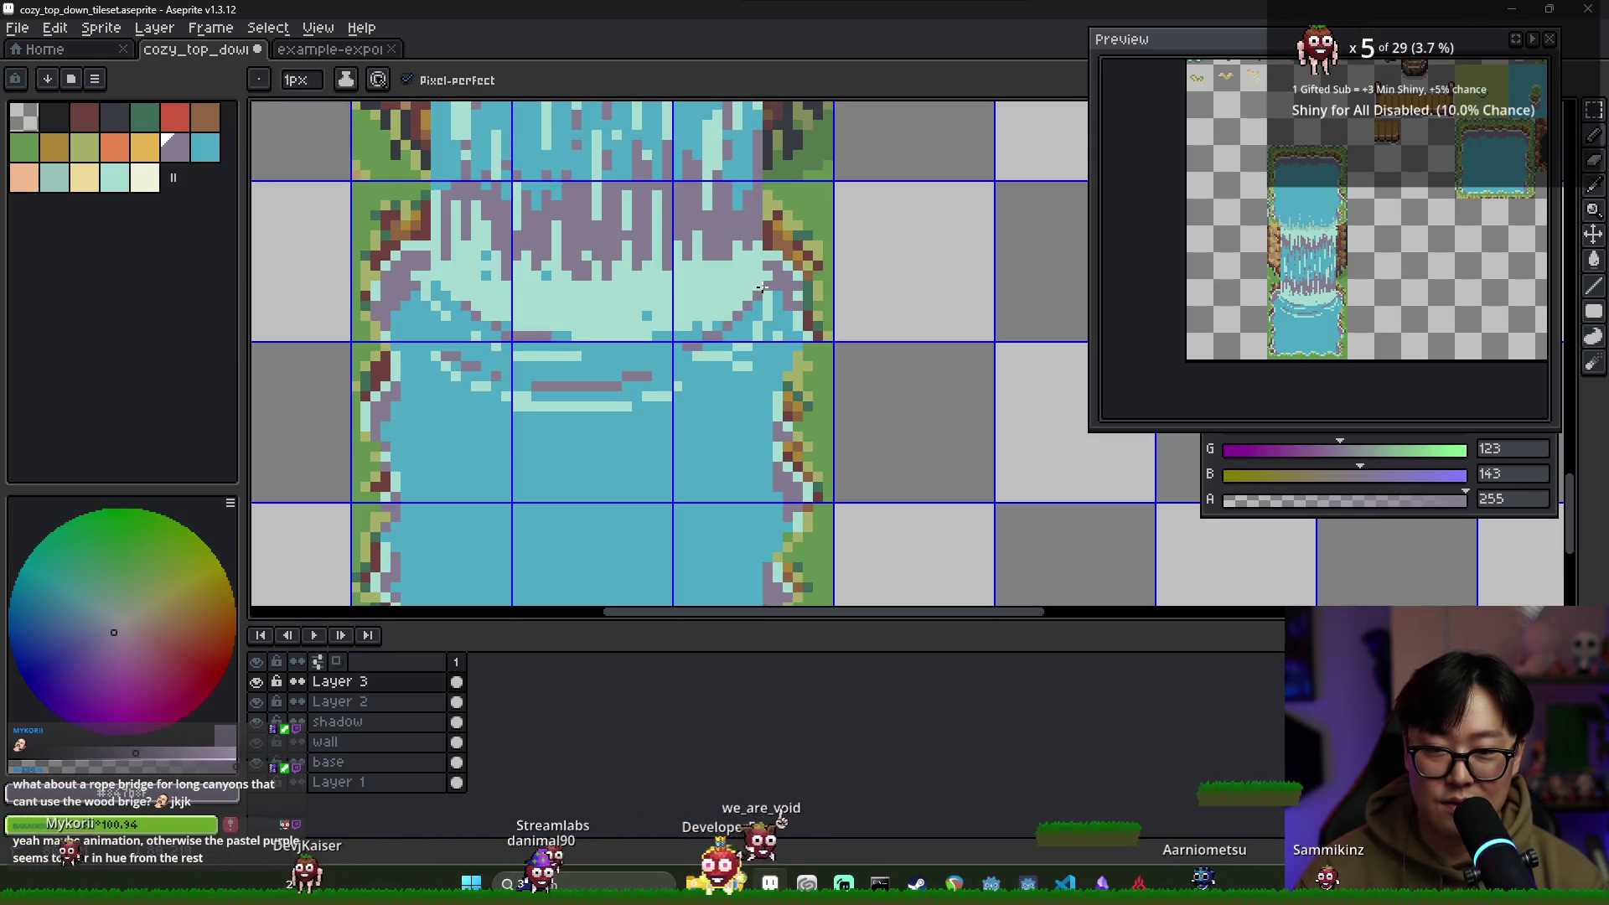
pyautogui.keyDown('alt'); pyautogui.click(731, 314); pyautogui.keyUp('alt')
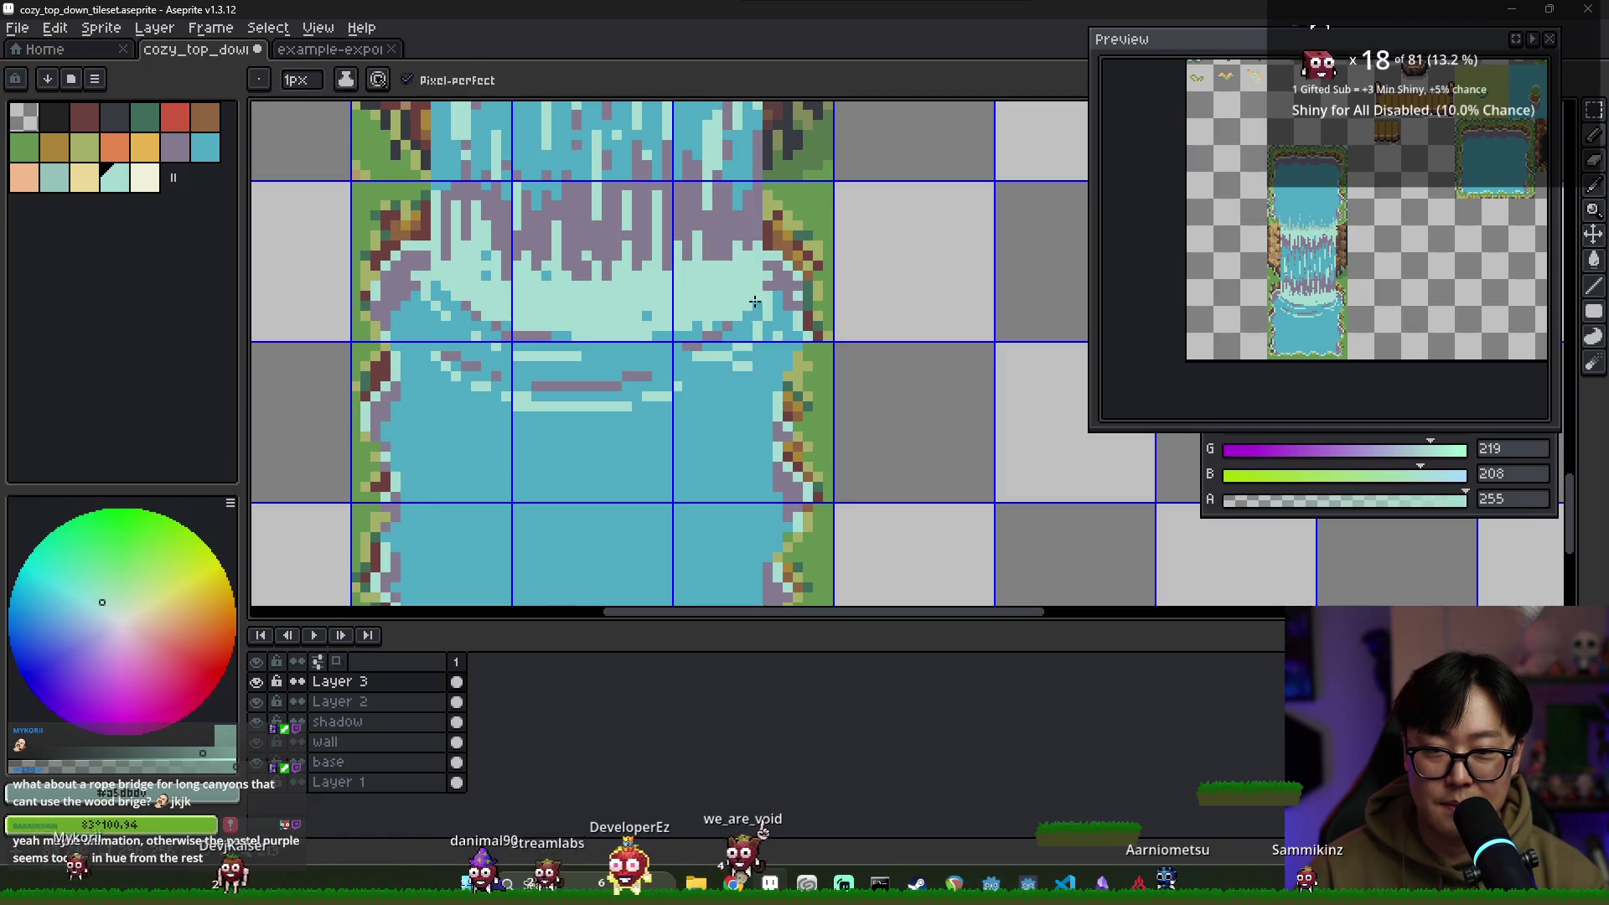
pyautogui.keyDown('alt'); pyautogui.click(692, 329); pyautogui.keyUp('alt')
pyautogui.keyDown('alt'); pyautogui.click(704, 332); pyautogui.keyUp('alt')
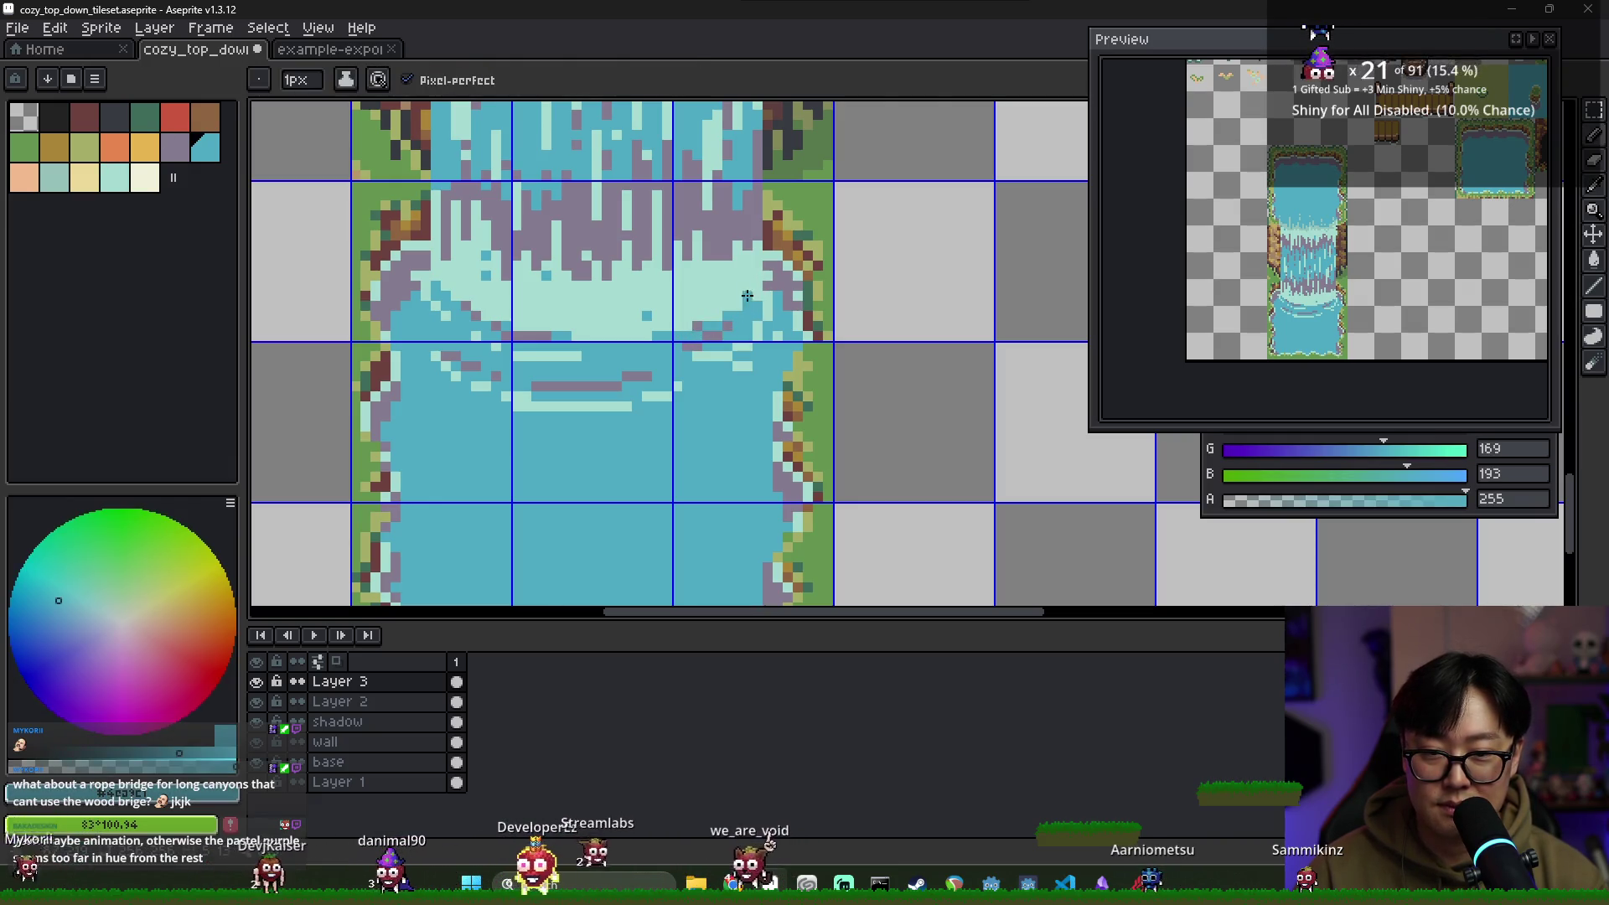
pyautogui.keyDown('alt'); pyautogui.click(694, 355); pyautogui.keyUp('alt')
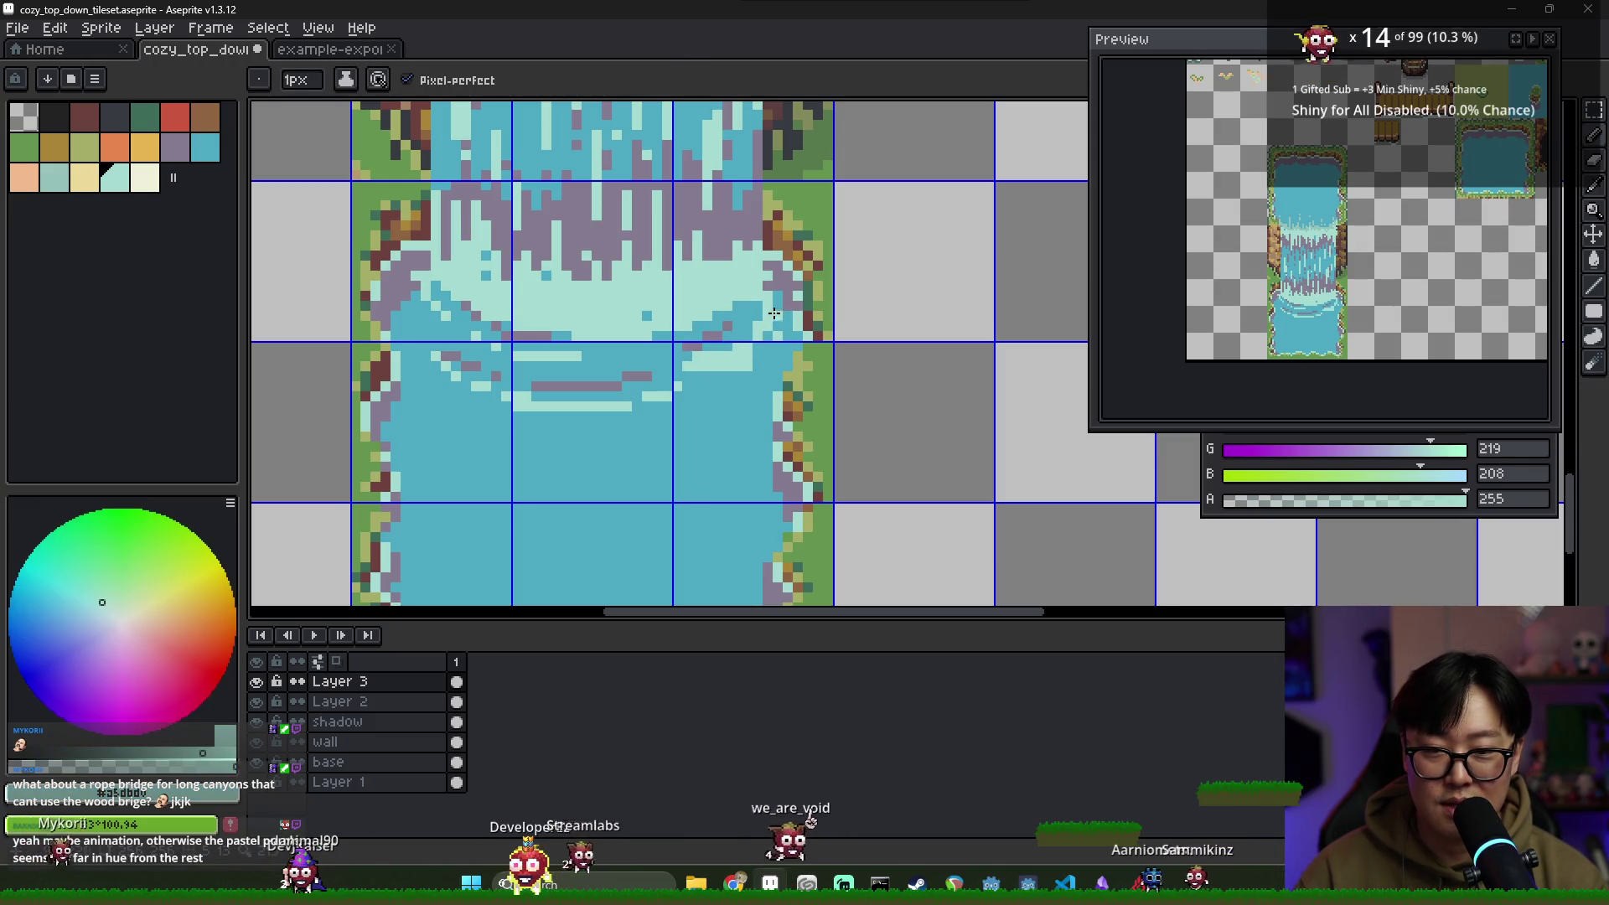
pyautogui.keyDown('alt'); pyautogui.click(748, 314); pyautogui.keyUp('alt')
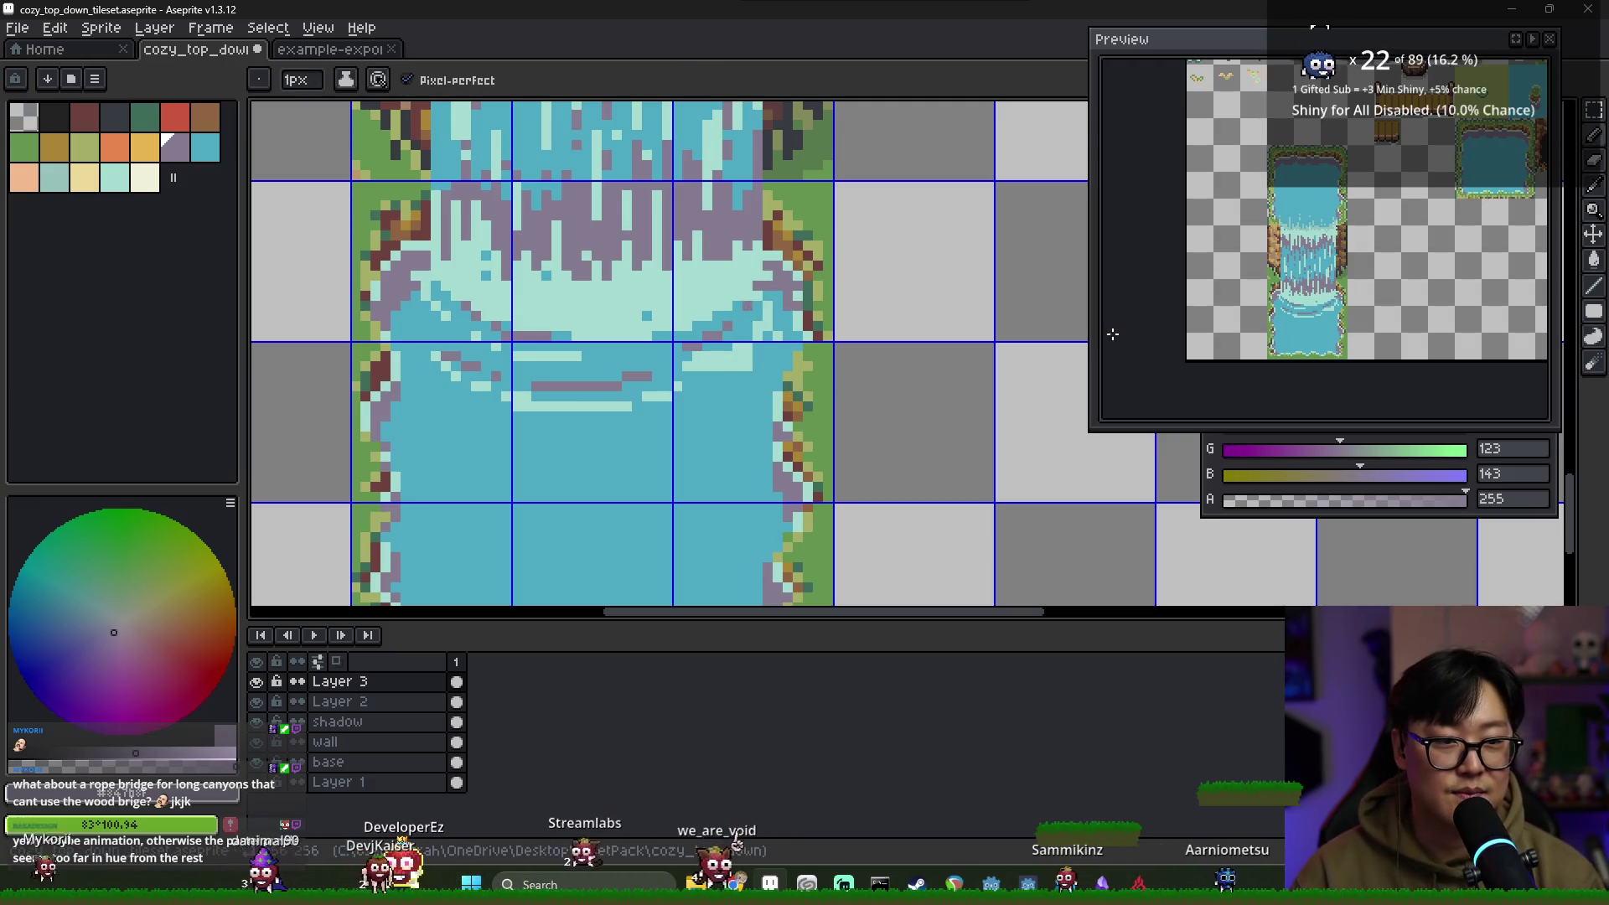
# Brighten the upper pool's spill-over lip at the waterfall top with light teal pixels
pyautogui.moveTo(1418, 262)
pyautogui.mouseDown()
pyautogui.moveTo(1458, 214)
pyautogui.moveTo(1500, 222)
pyautogui.moveTo(1200, 291)
pyautogui.mouseUp()
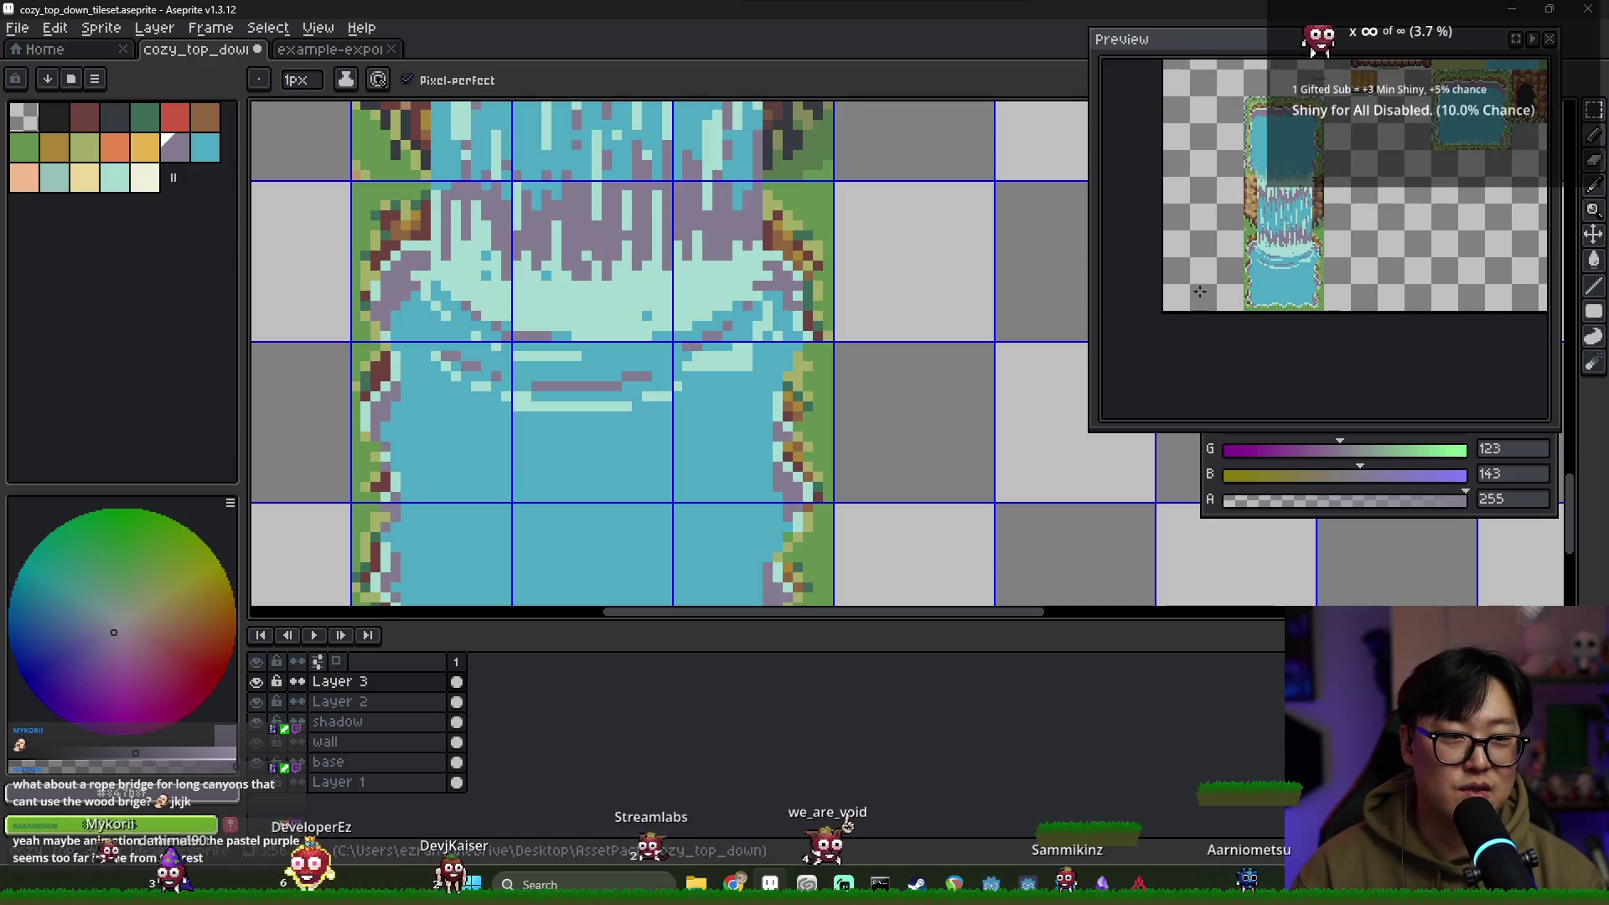
pyautogui.scroll(-2, 533, 200)
pyautogui.scroll(5, 545, 243)
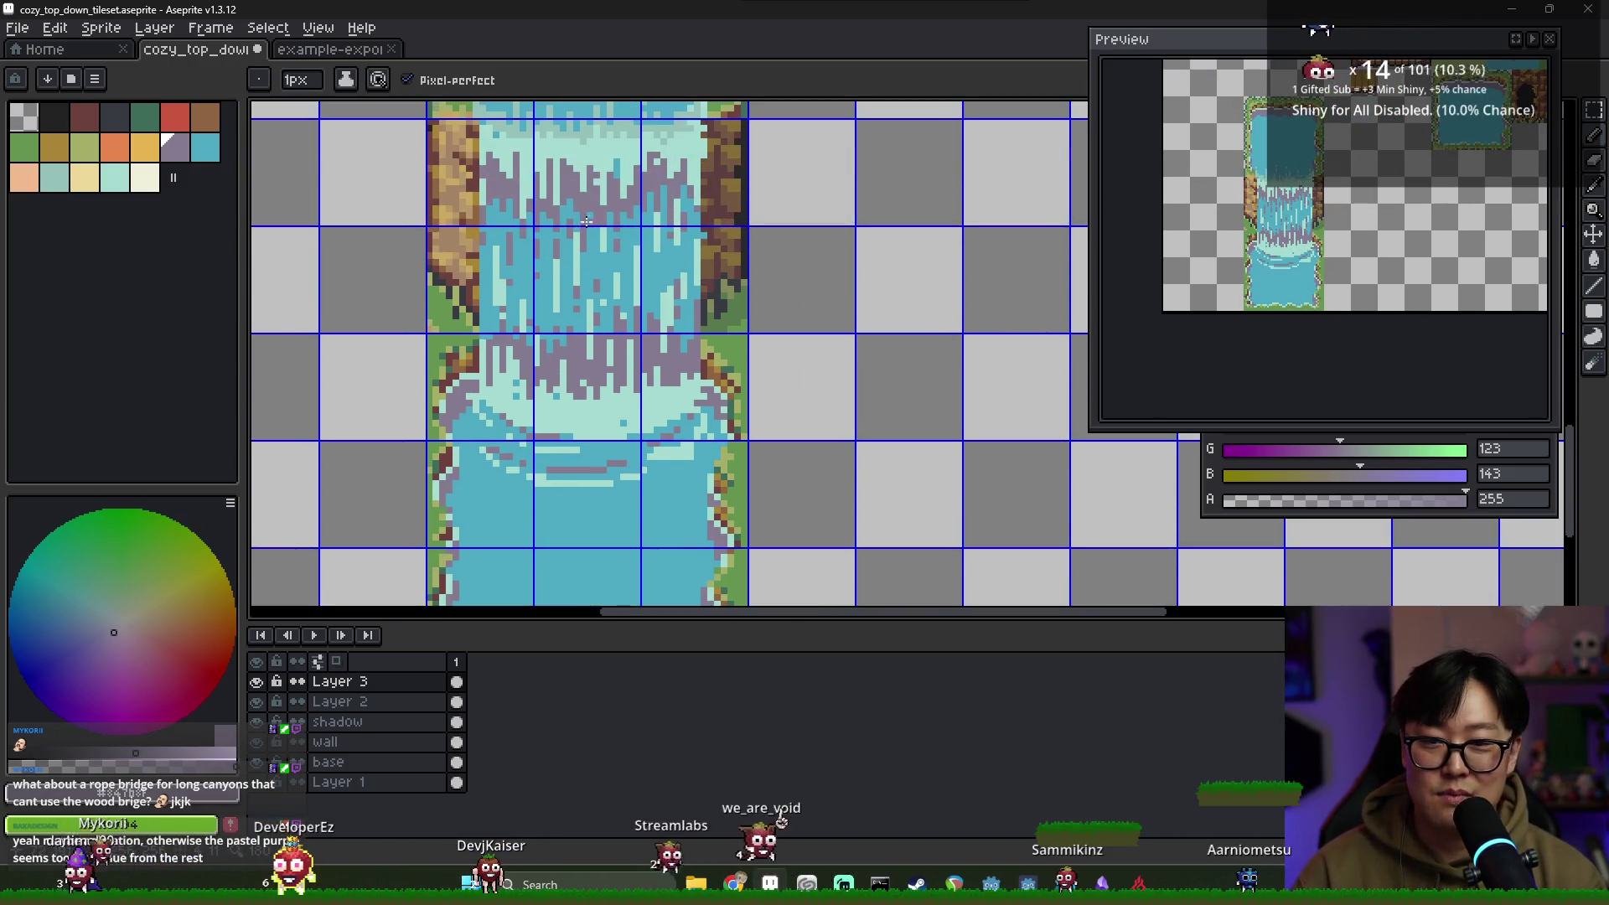
pyautogui.scroll(1, 554, 266)
pyautogui.keyDown('alt'); pyautogui.click(556, 229); pyautogui.keyUp('alt')
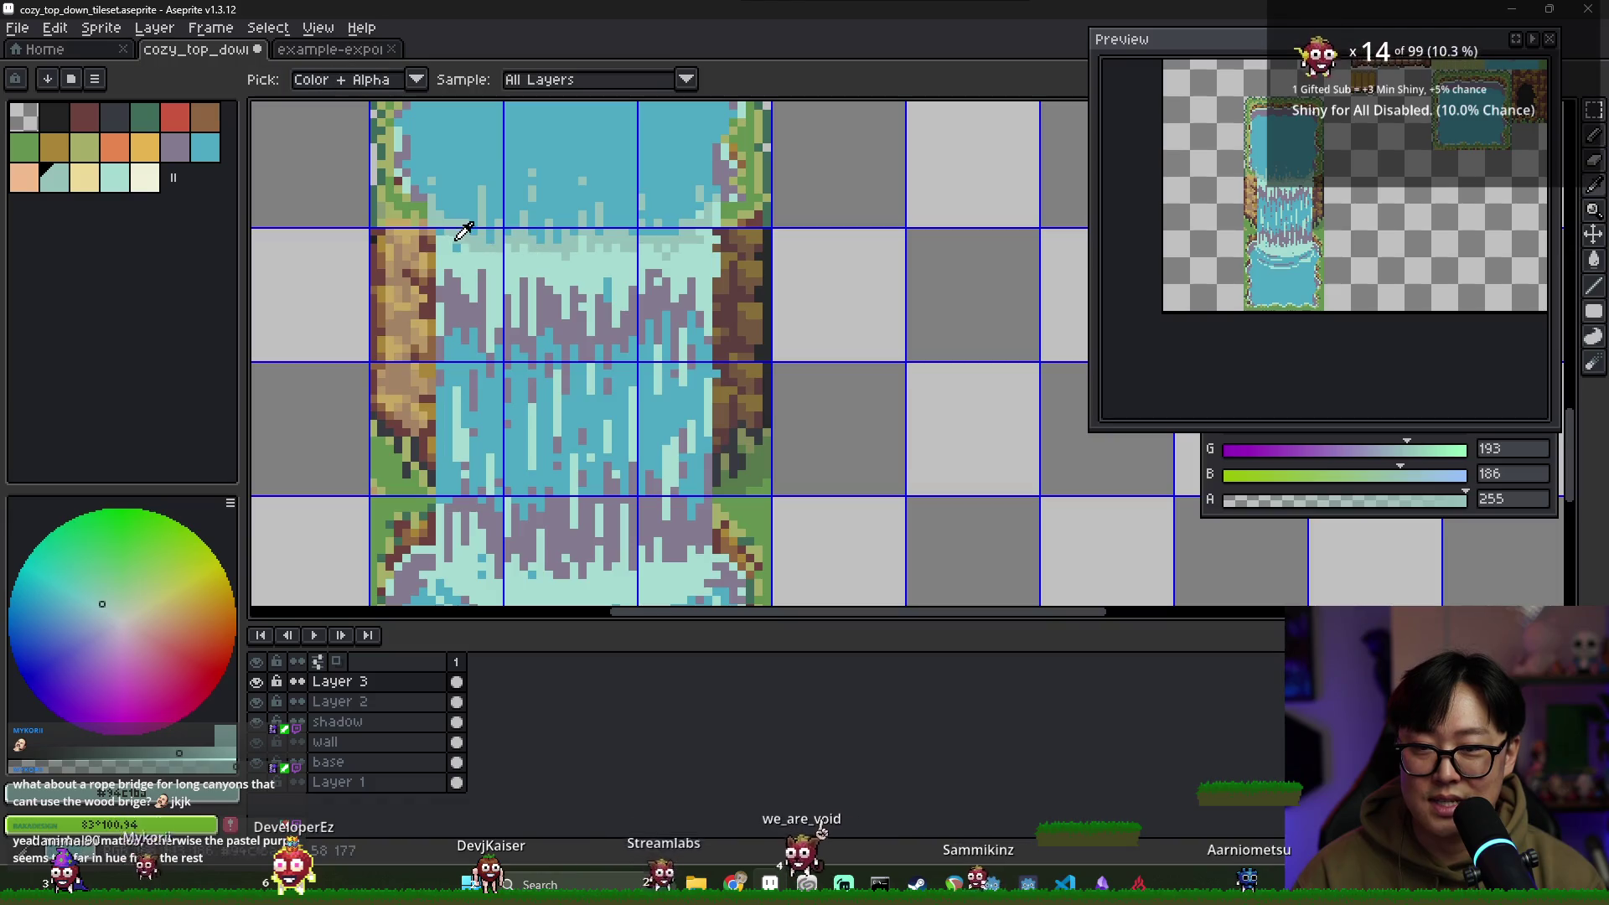
pyautogui.keyDown('alt'); pyautogui.click(448, 238); pyautogui.keyUp('alt')
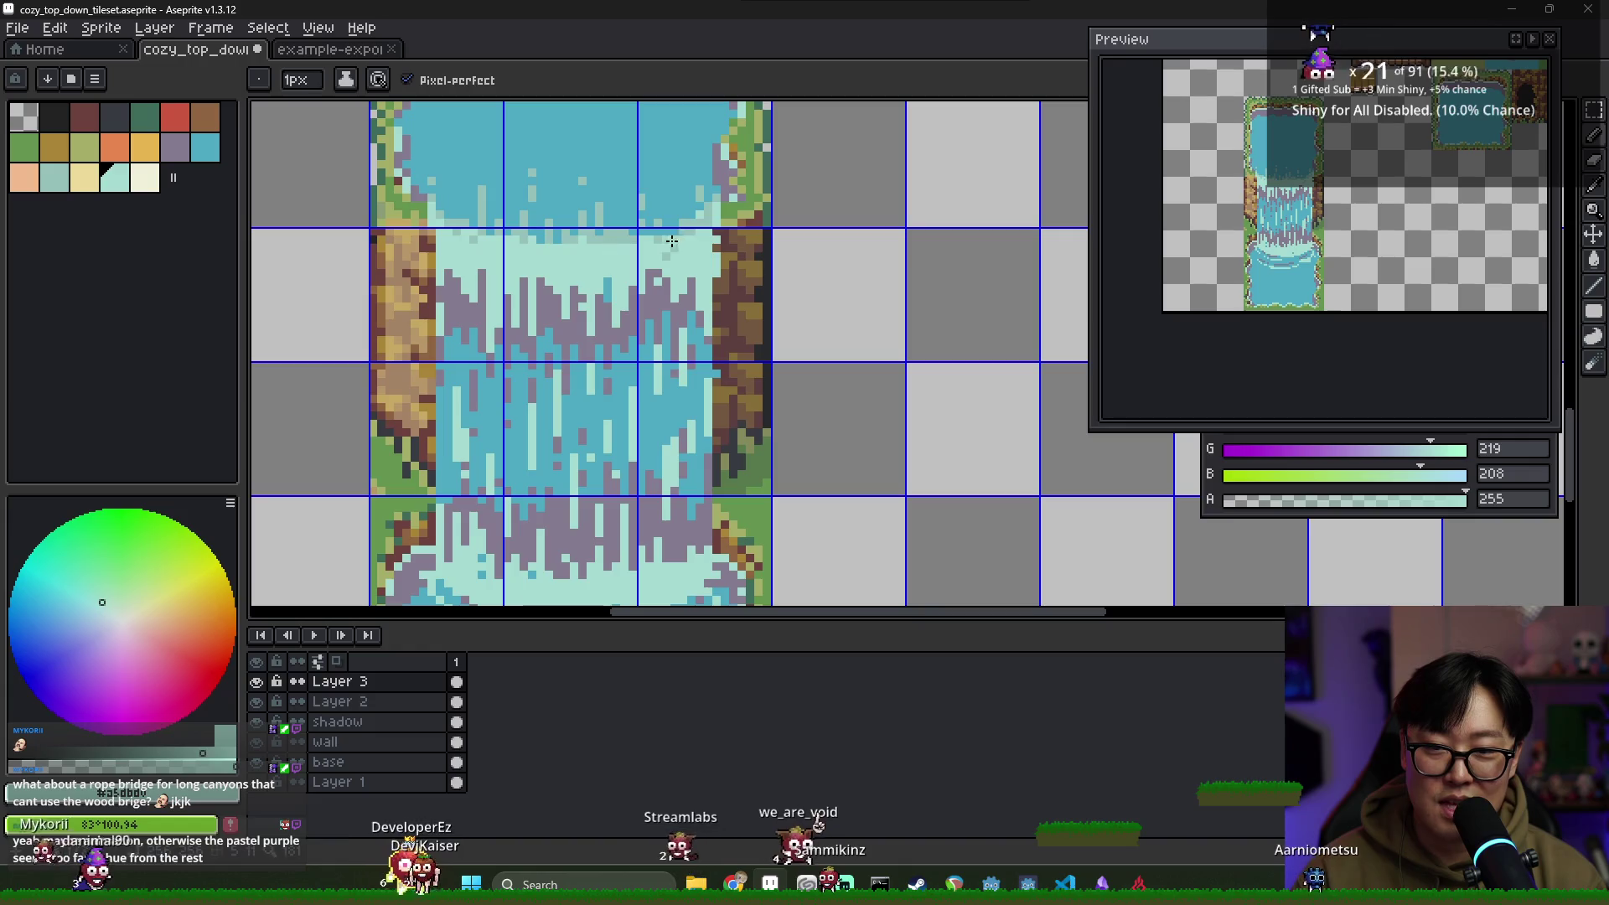
pyautogui.scroll(-1, 662, 227)
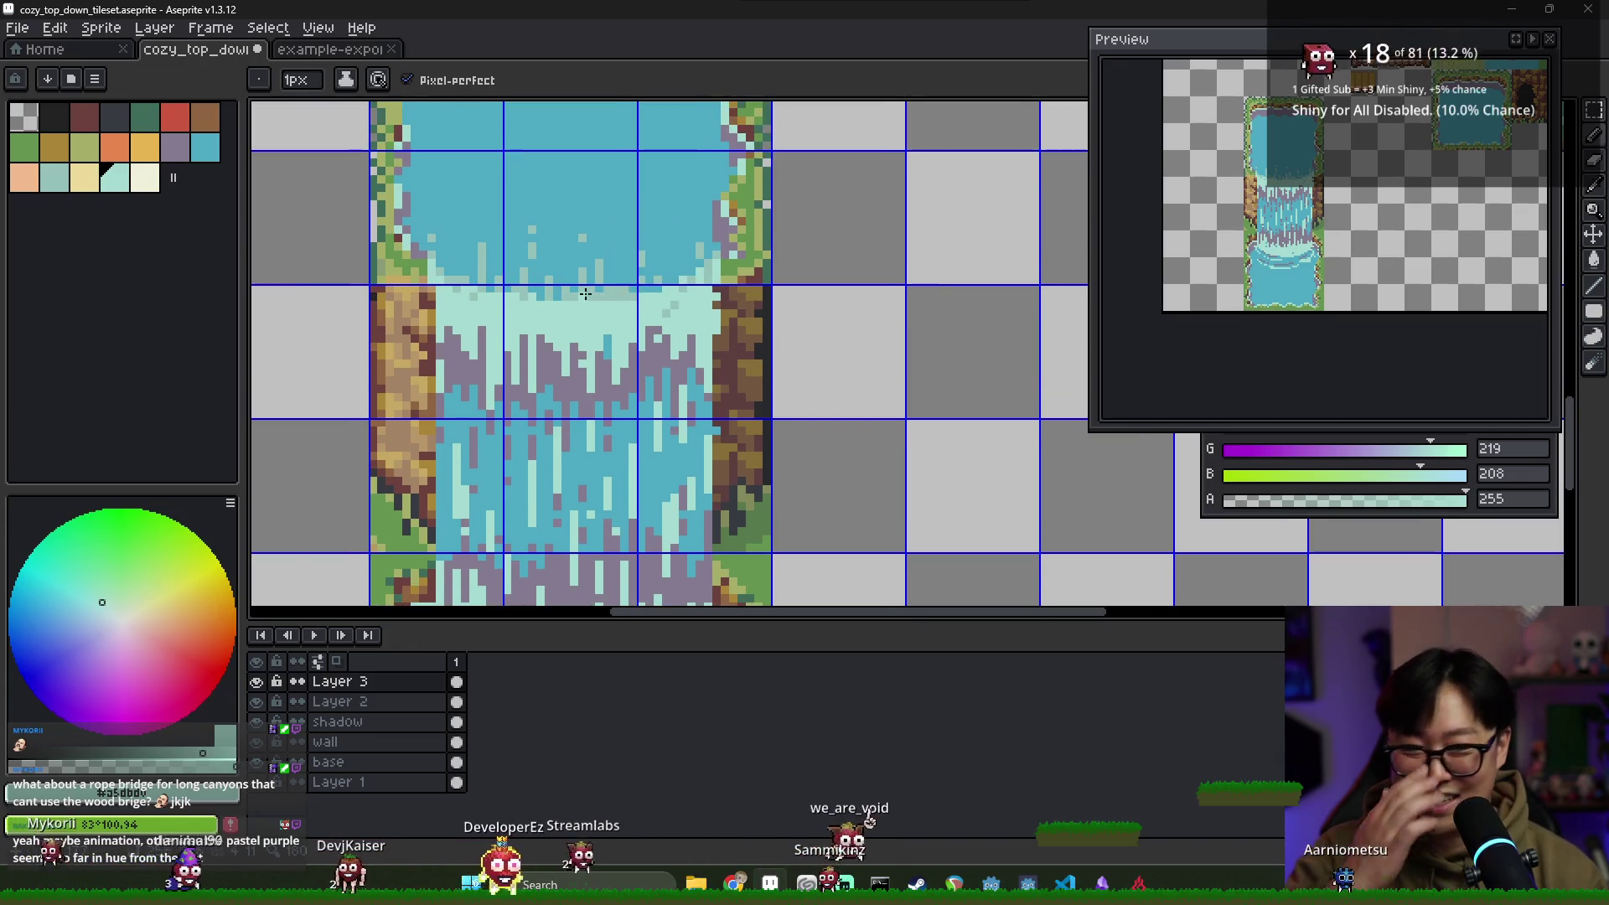
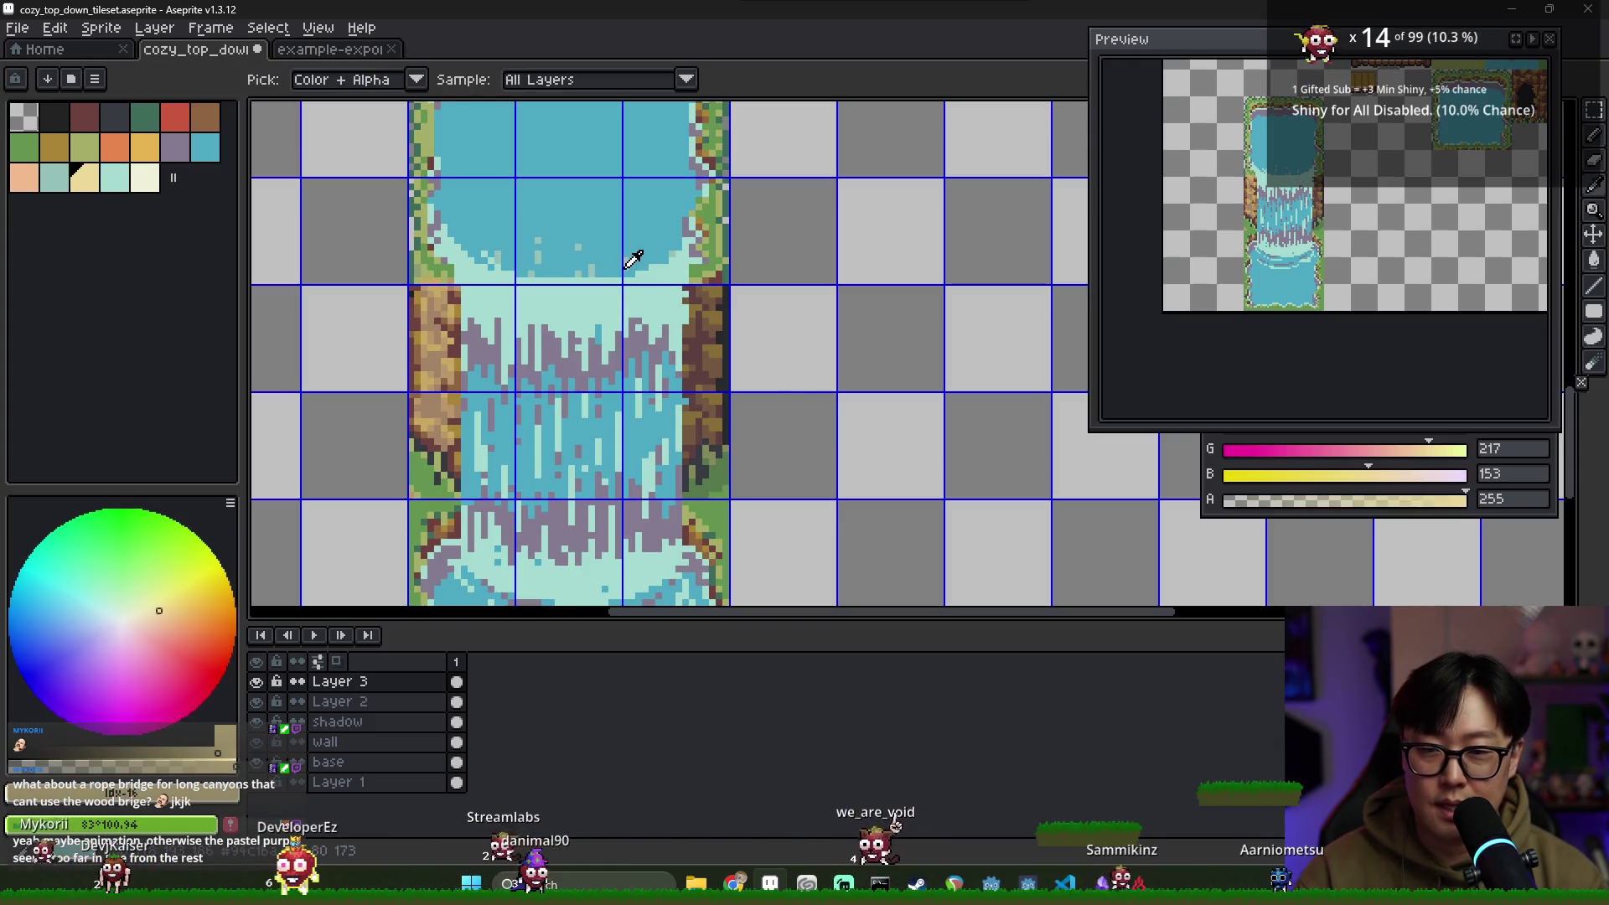
# Paint a darker teal band across the foam edge, then switch between water blue and pale teal
pyautogui.keyDown('alt'); pyautogui.click(503, 255); pyautogui.keyUp('alt')
pyautogui.moveTo(445, 227); pyautogui.dragTo(672, 243)
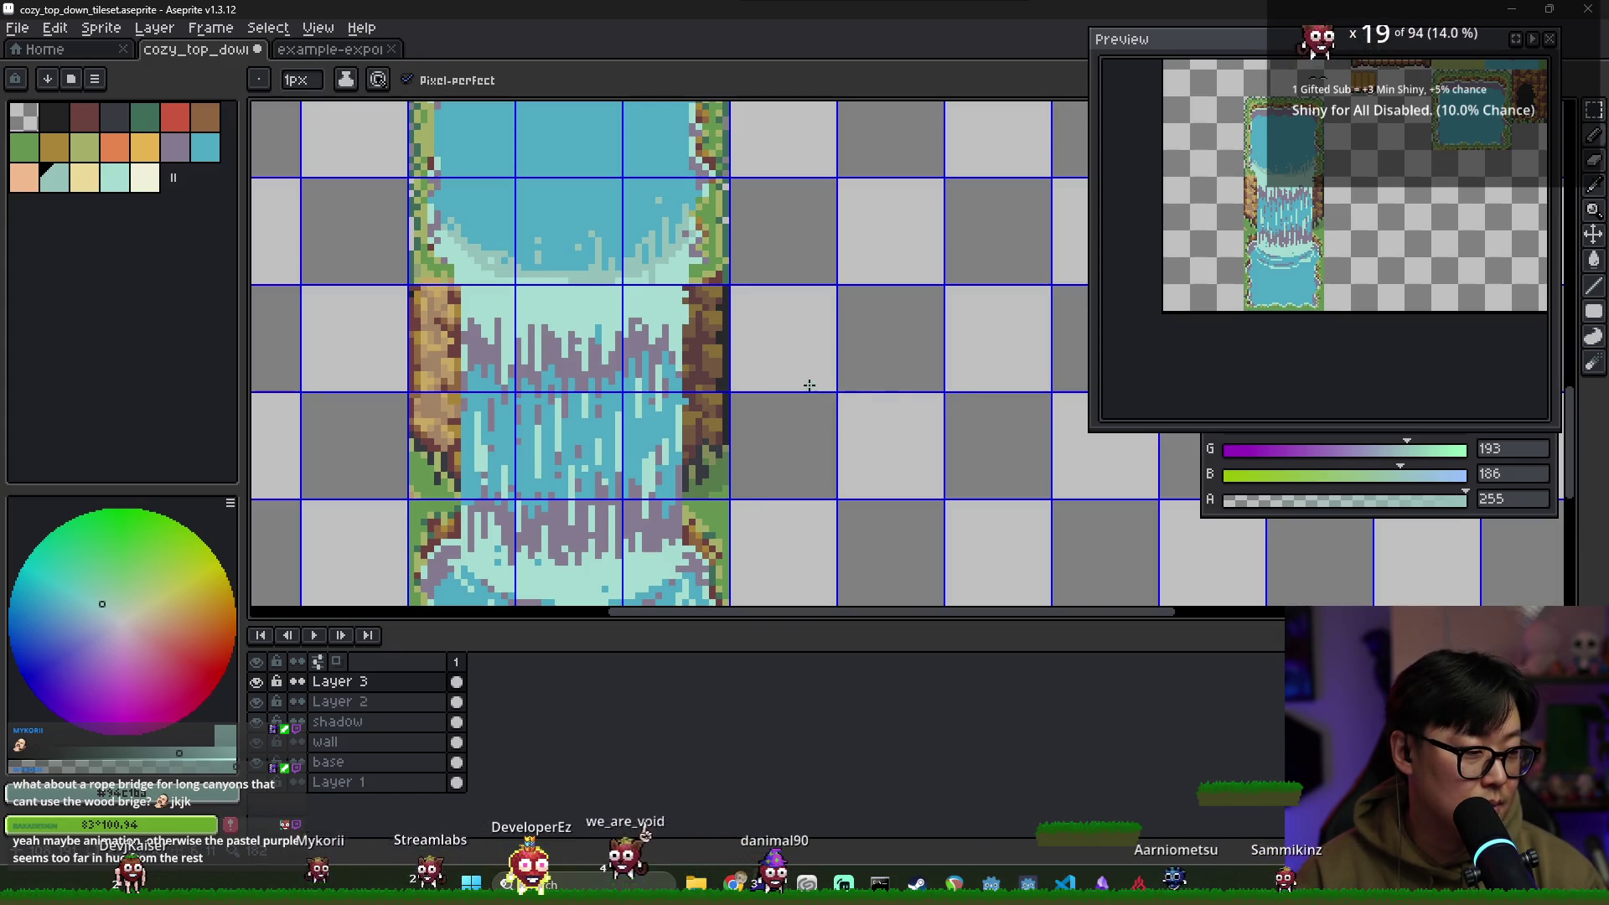
pyautogui.keyDown('alt'); pyautogui.click(595, 222); pyautogui.keyUp('alt')
pyautogui.keyDown('alt'); pyautogui.click(569, 275); pyautogui.keyUp('alt')
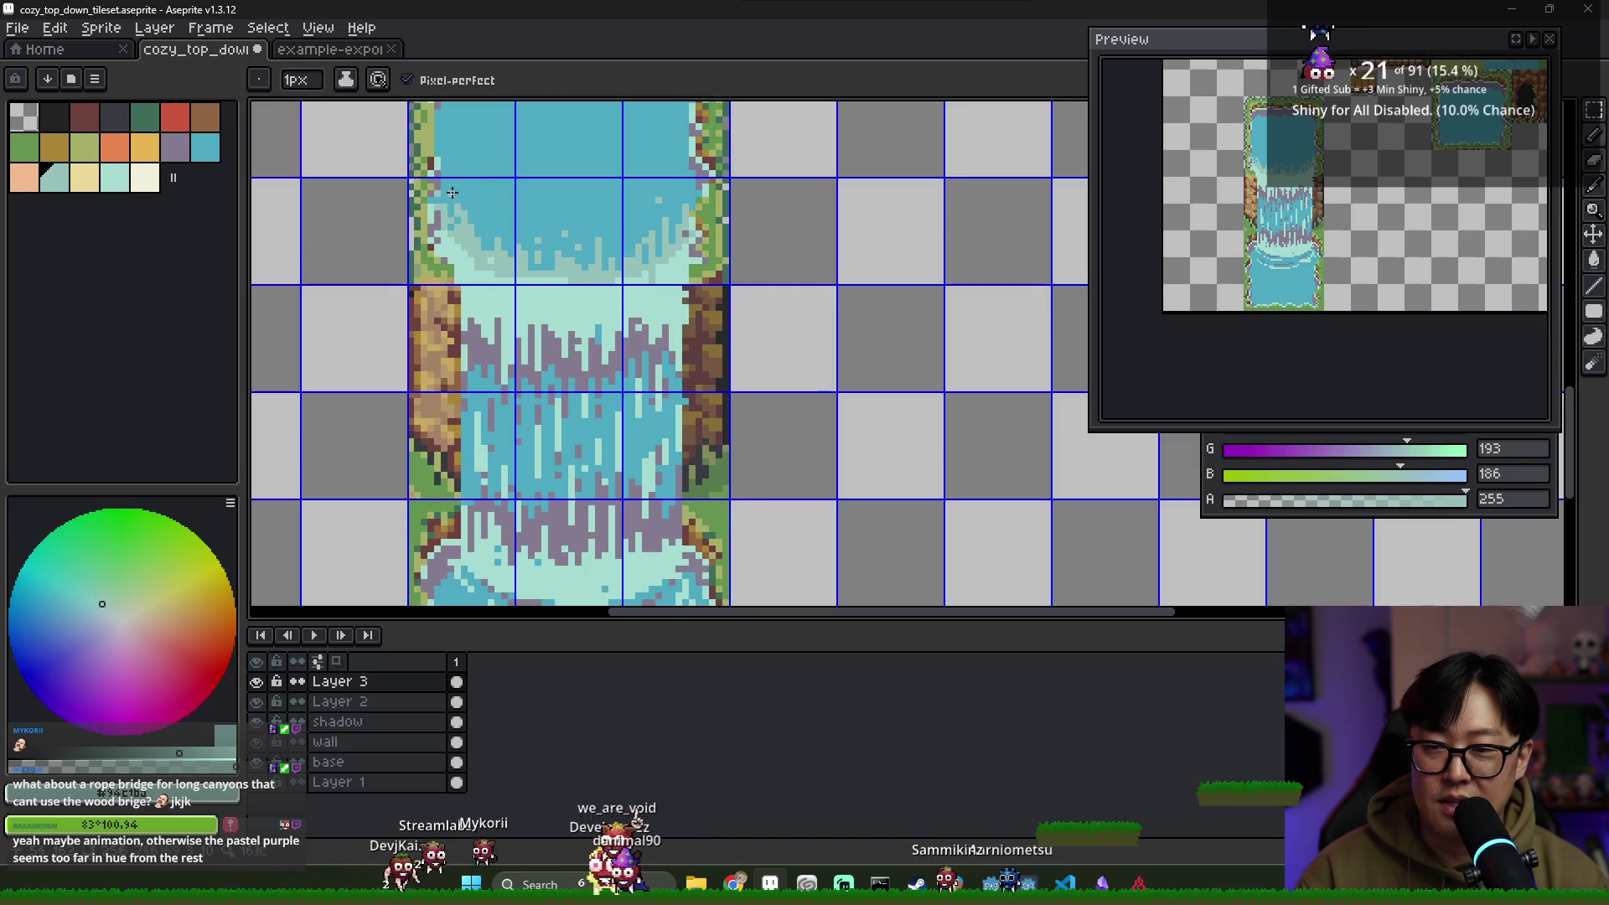
pyautogui.keyDown('alt'); pyautogui.click(443, 207); pyautogui.keyUp('alt')
pyautogui.keyDown('alt'); pyautogui.click(473, 225); pyautogui.keyUp('alt')
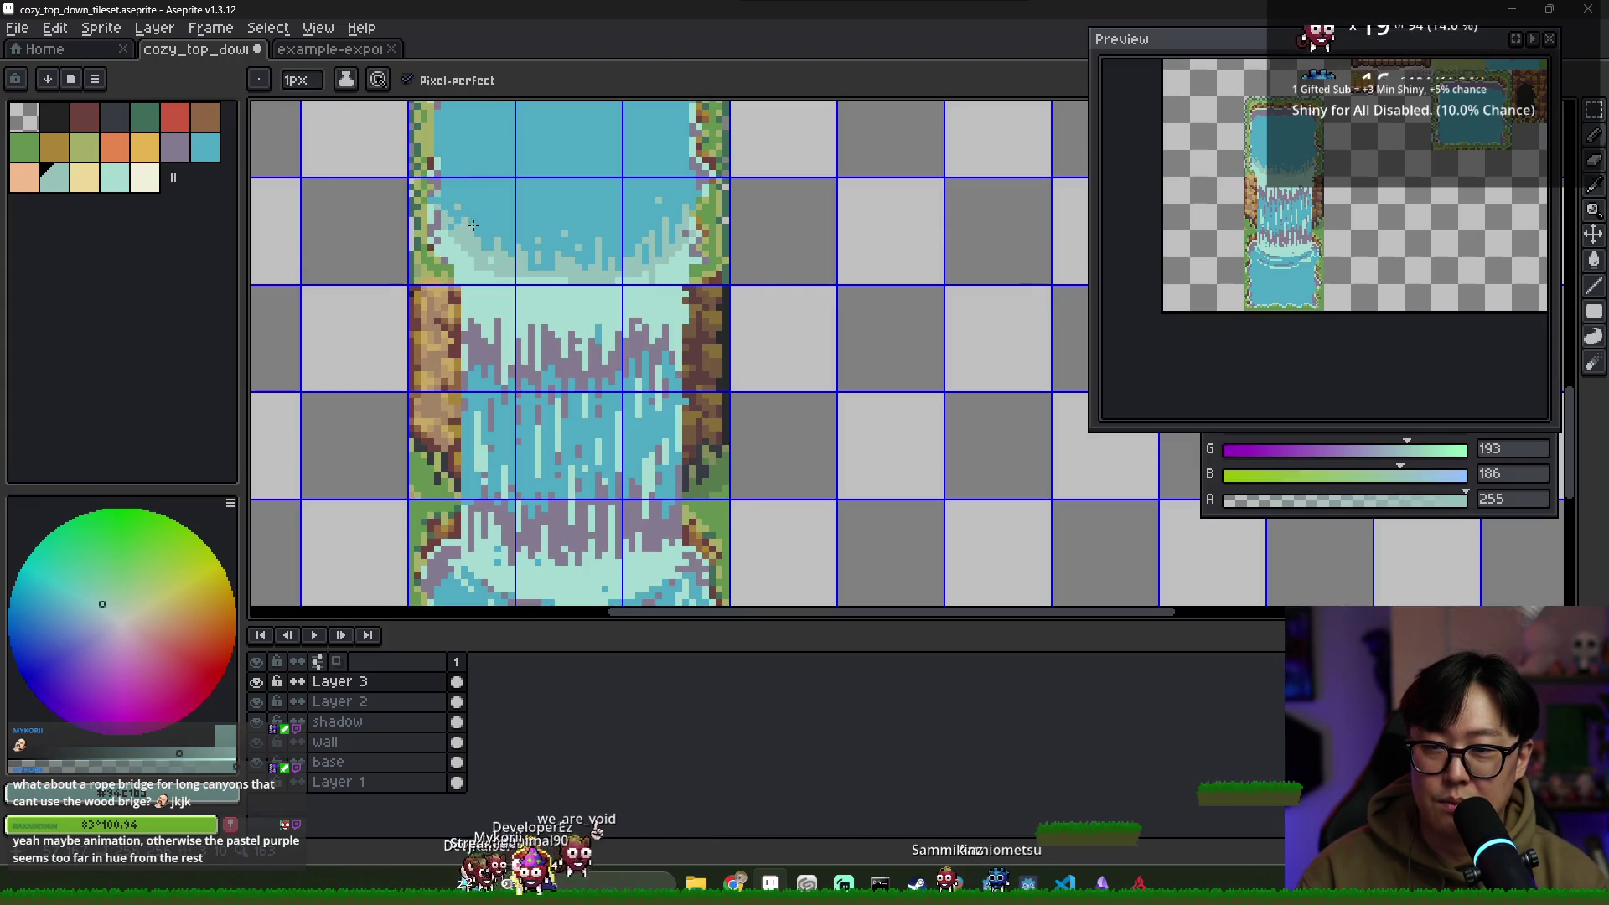
pyautogui.keyDown('alt'); pyautogui.click(479, 265); pyautogui.keyUp('alt')
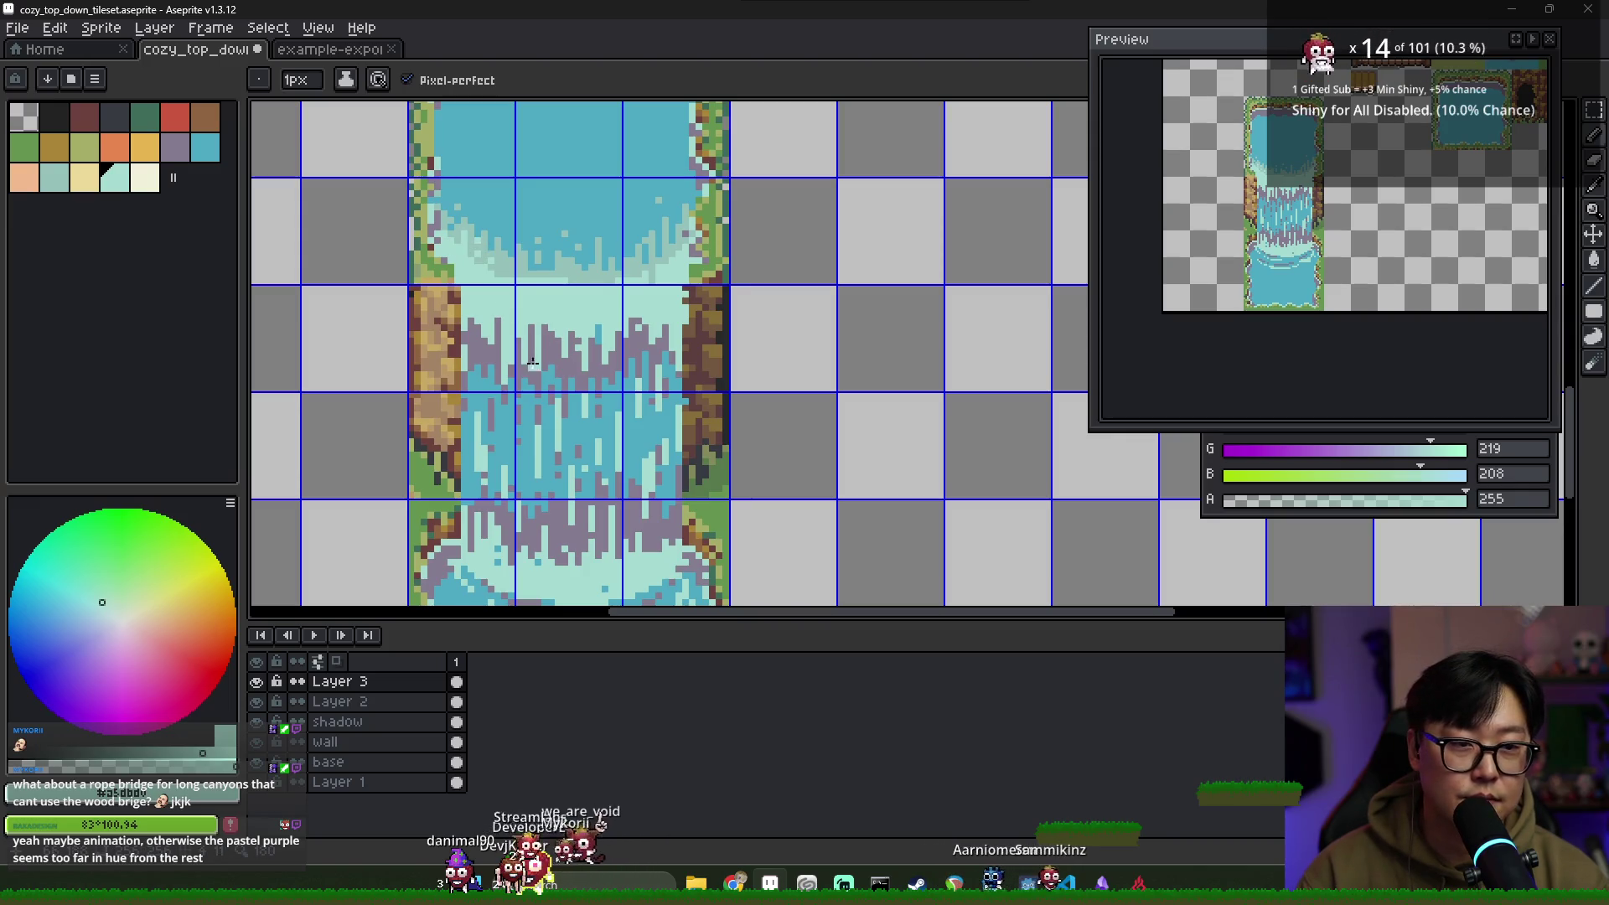
# Try a water-blue bucket fill on the layer and undo it
pyautogui.keyDown('alt'); pyautogui.click(549, 392); pyautogui.keyUp('alt')
pyautogui.press('g')
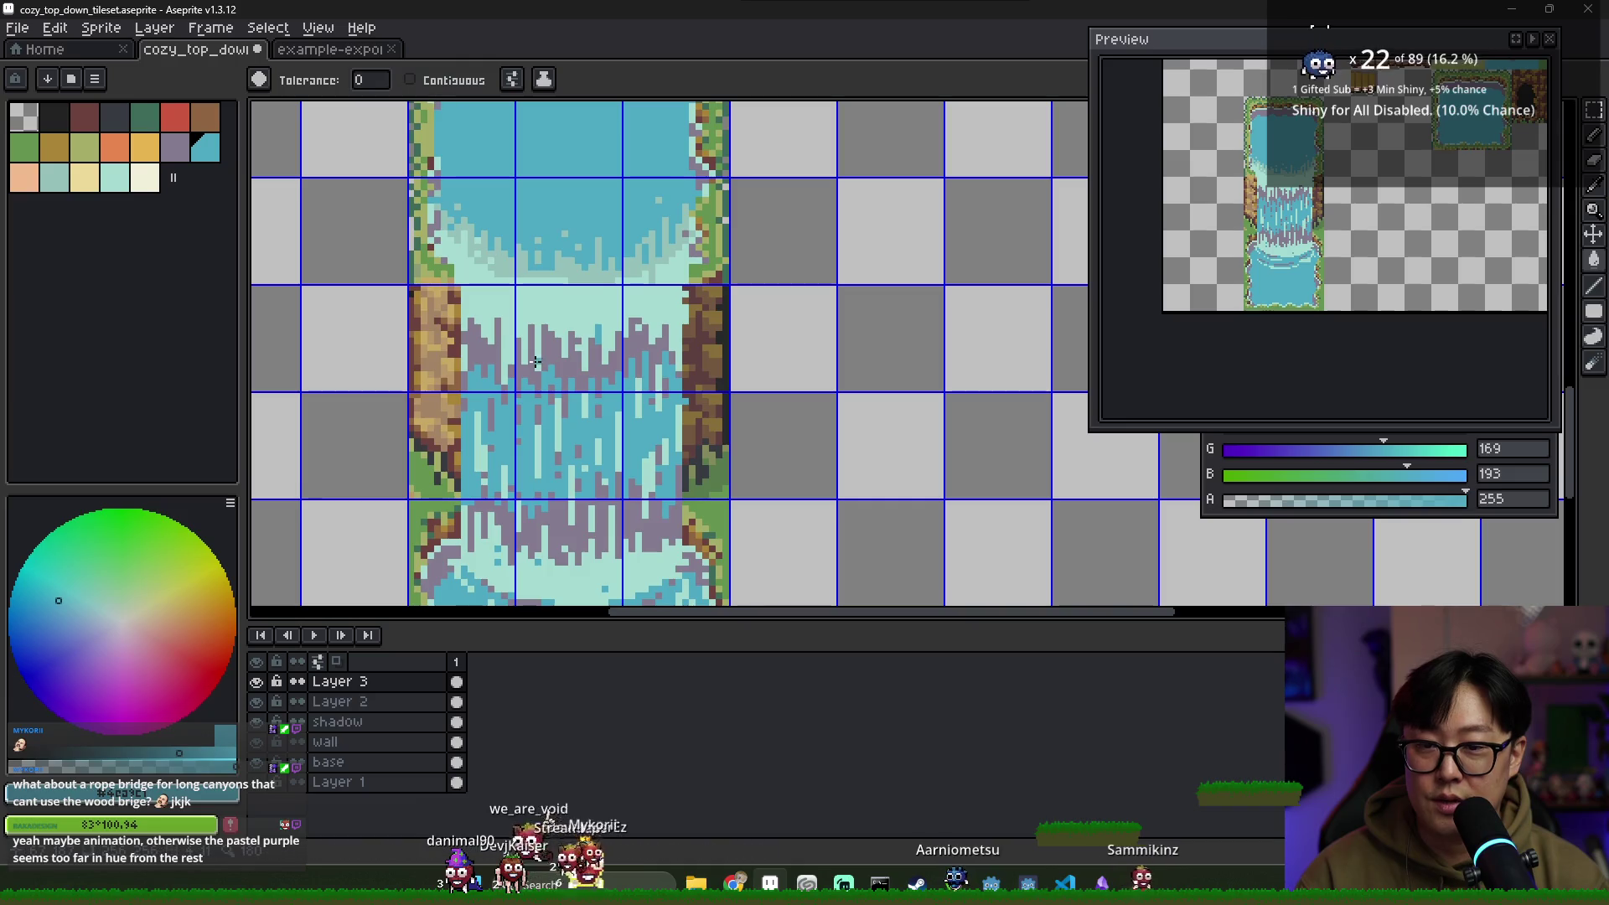
pyautogui.click(551, 356)
pyautogui.scroll(-2, 551, 356)
pyautogui.hotkey('ctrl', 'z')
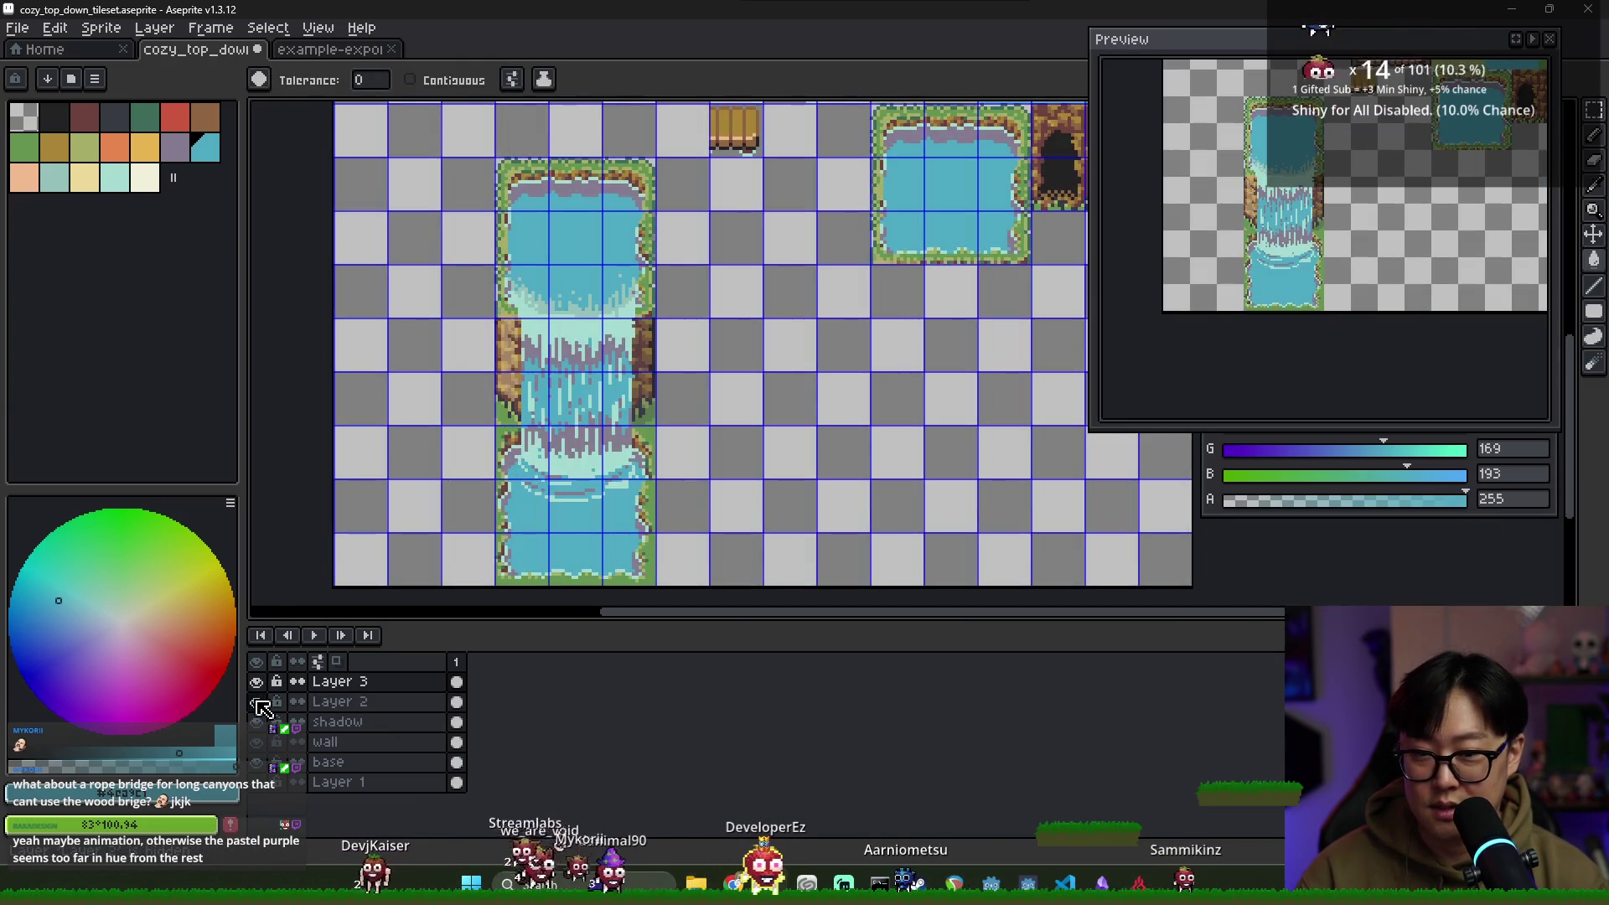
# Make Layer 2 the active layer and ready the fill tool
pyautogui.click(319, 704)
pyautogui.scroll(1, 624, 403)
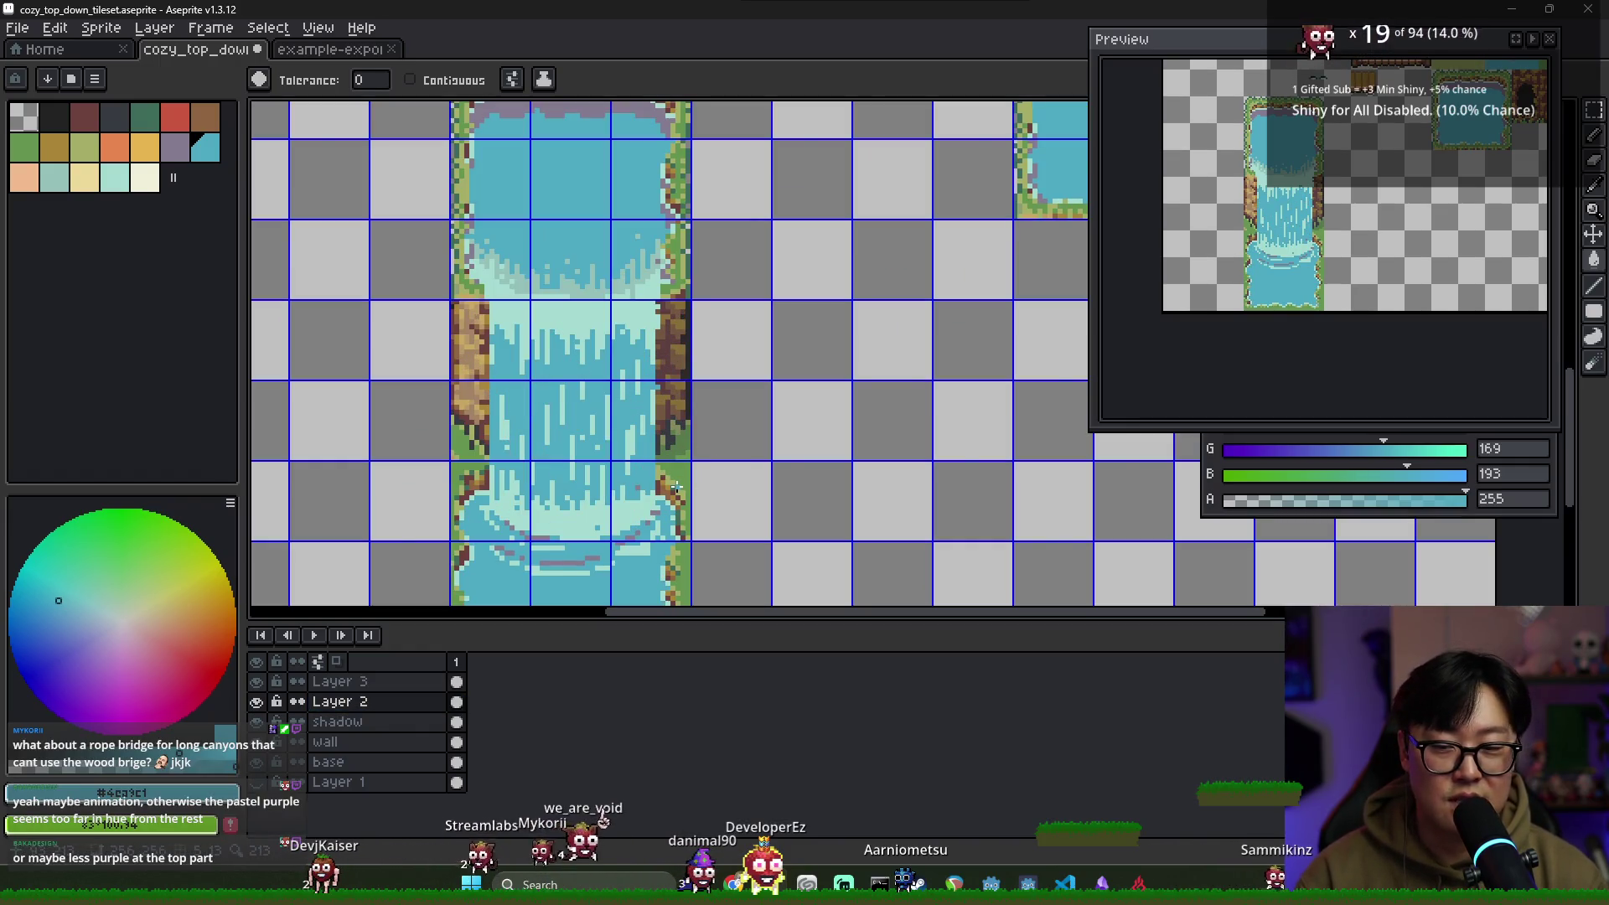
pyautogui.scroll(-2, 696, 494)
pyautogui.press('v')
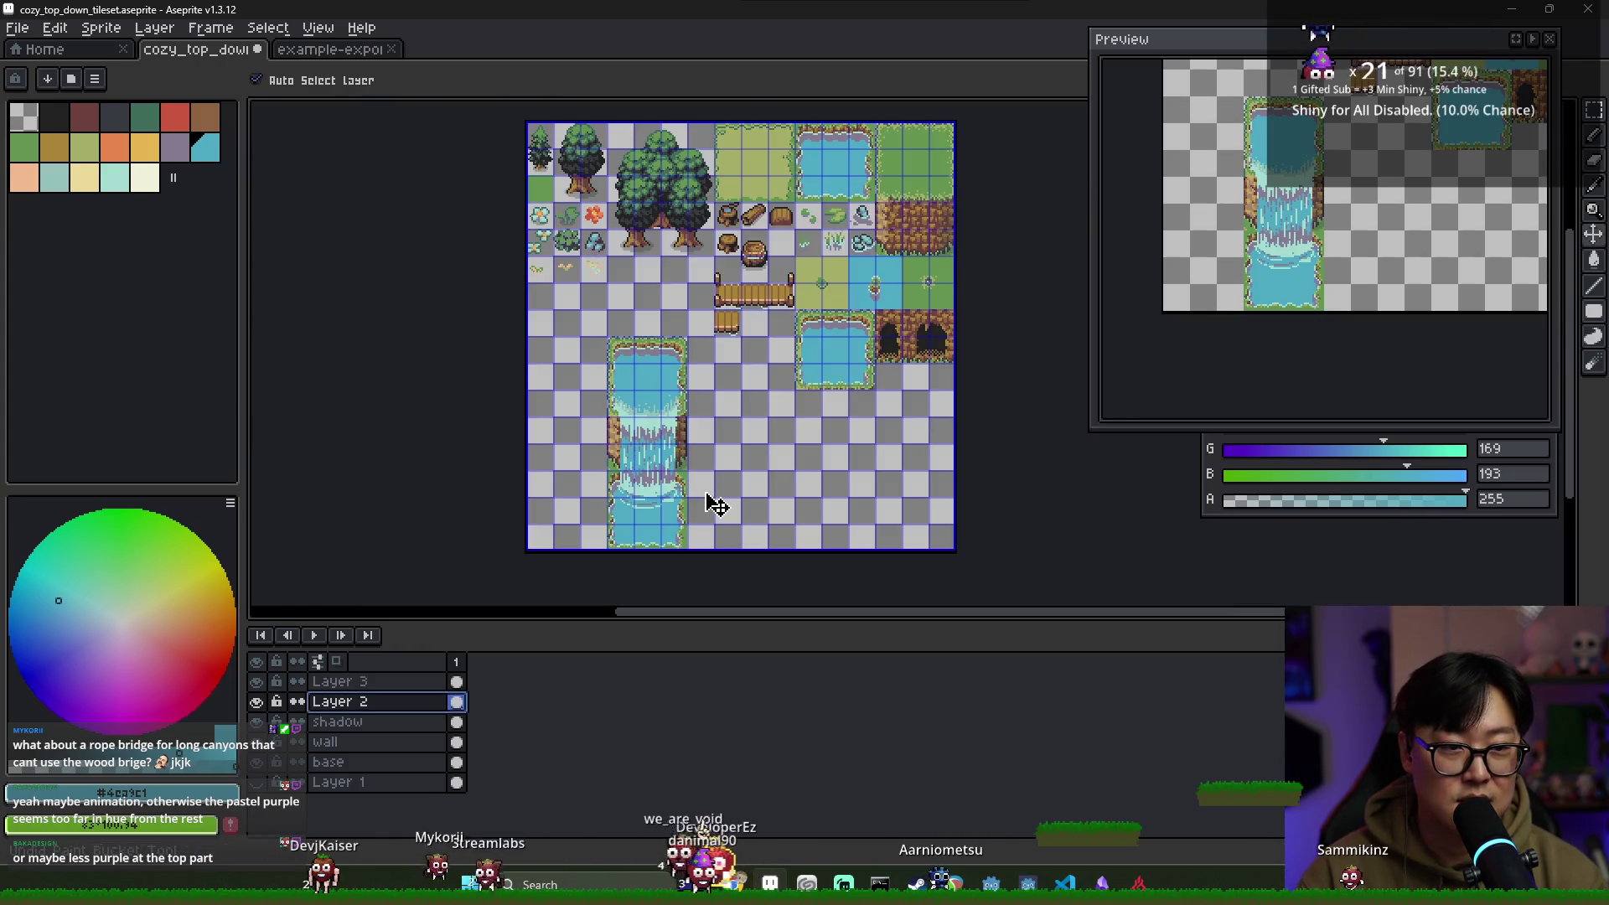
pyautogui.press('g')
pyautogui.press('v')
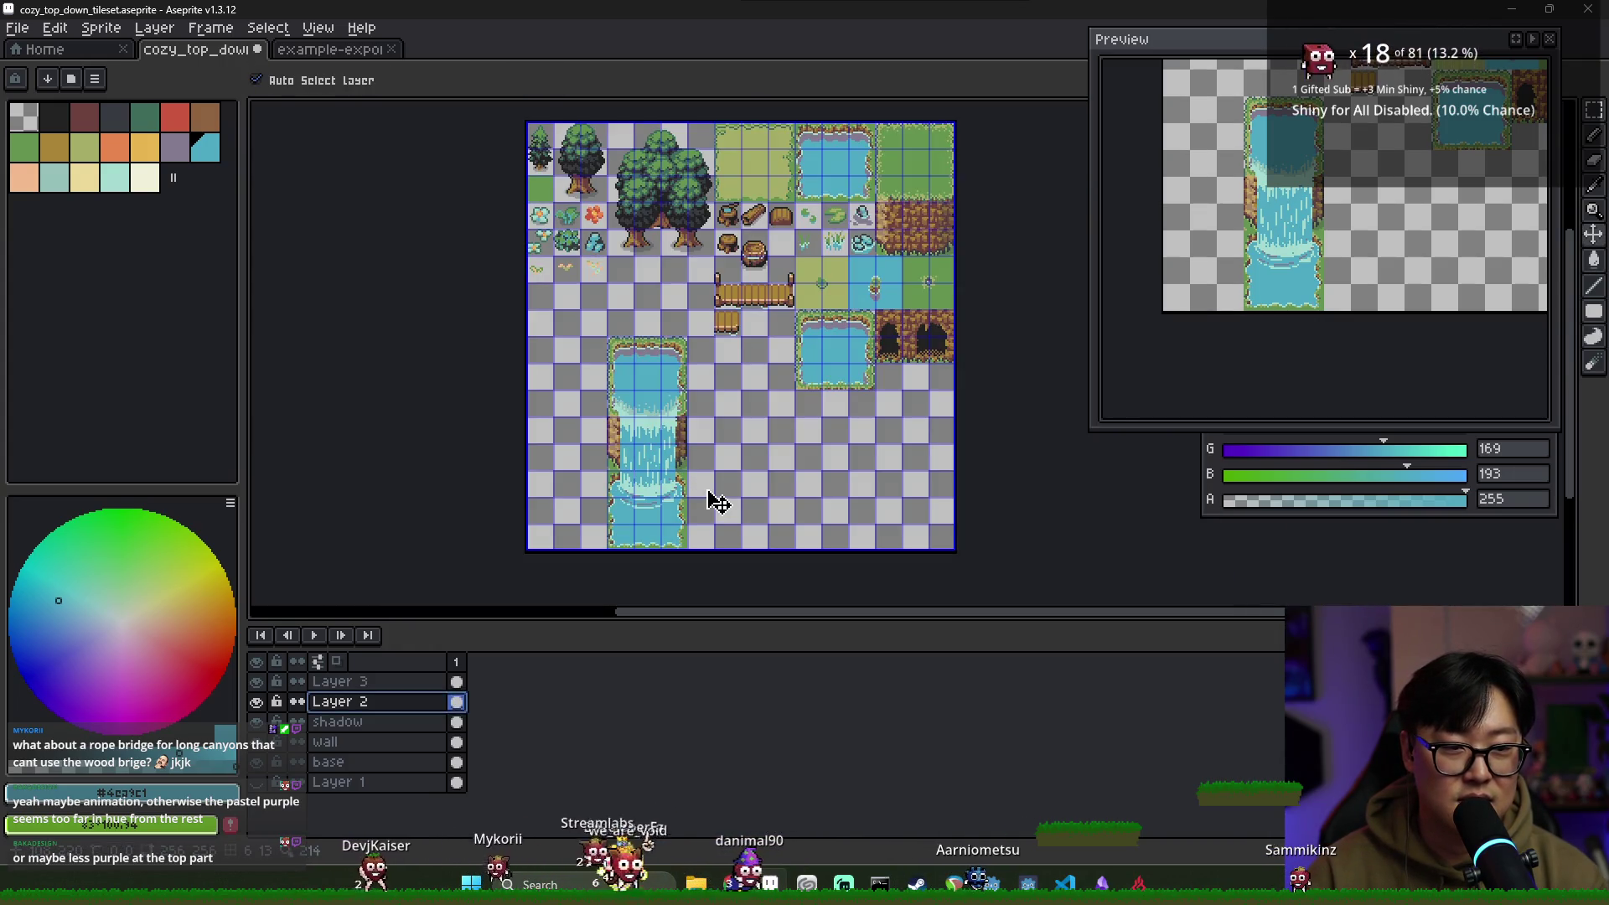
pyautogui.press('g')
pyautogui.scroll(2, 627, 447)
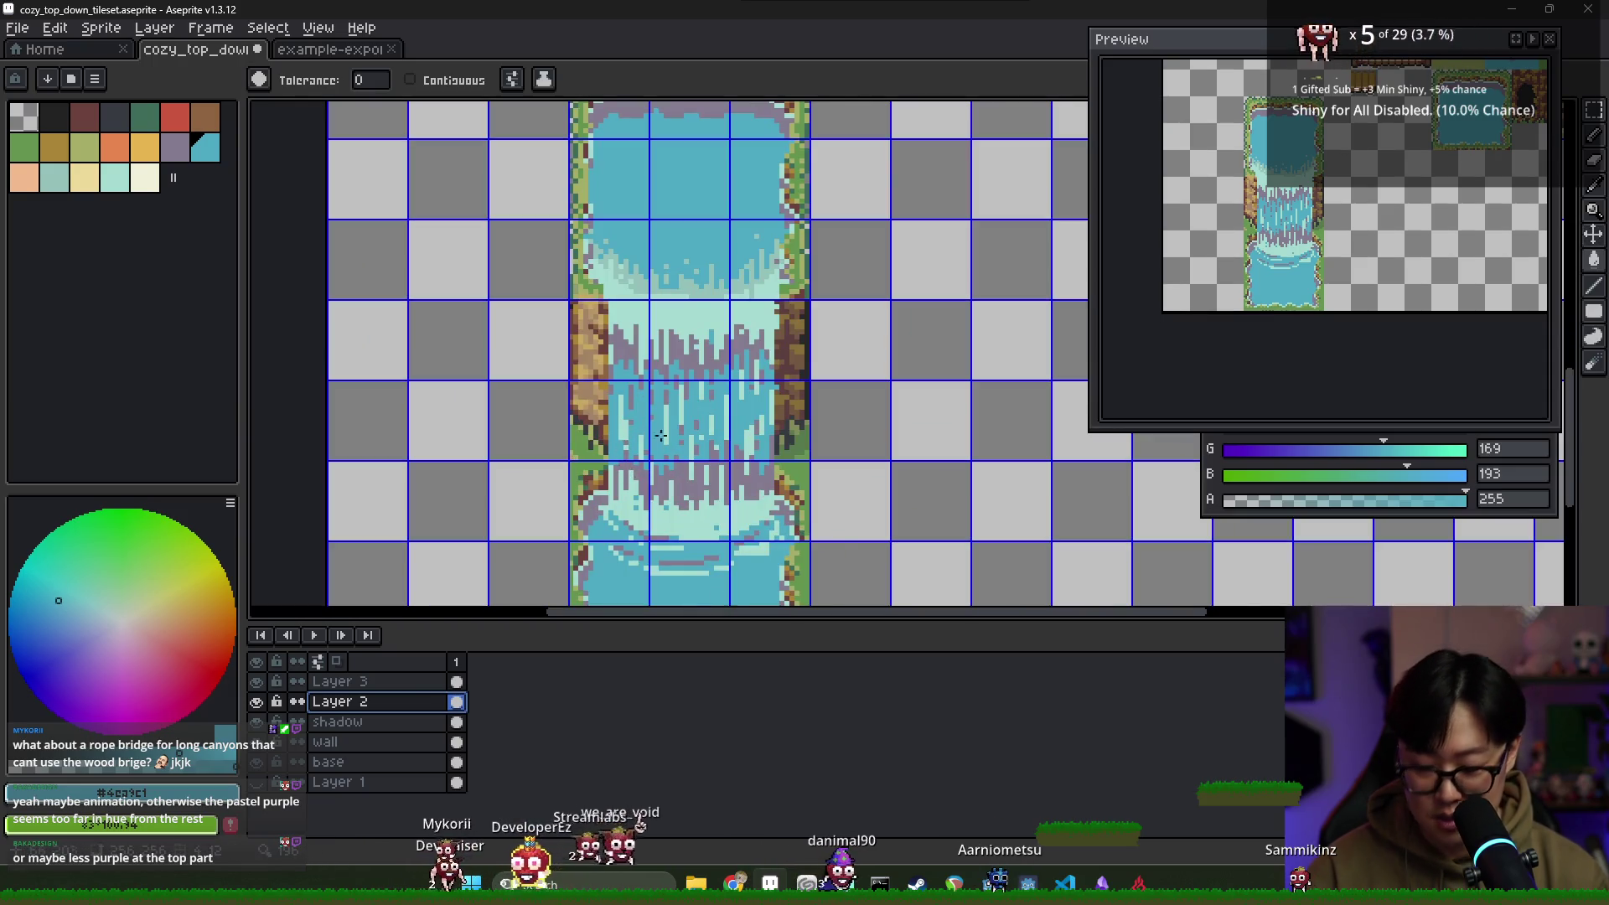
# Marquee the waterfall's falling section and fill its purple streaks with light cyan
pyautogui.press('m')
pyautogui.moveTo(610, 317)
pyautogui.mouseDown()
pyautogui.moveTo(768, 555)
pyautogui.moveTo(776, 522)
pyautogui.mouseUp()
pyautogui.press('g')
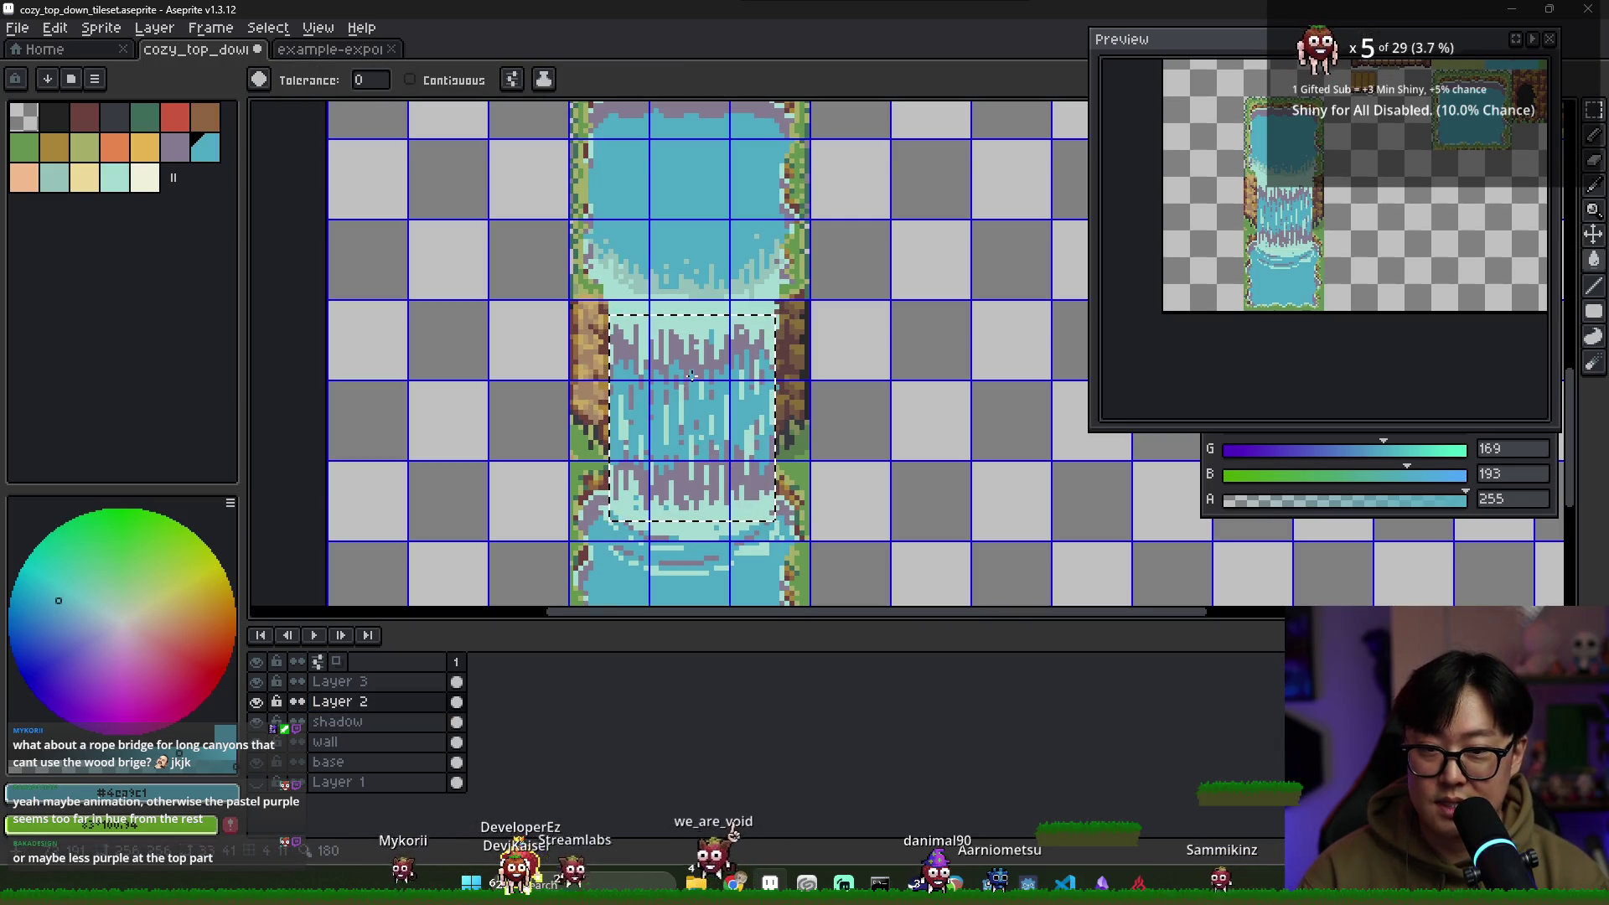
pyautogui.click(692, 377)
pyautogui.hotkey('ctrl', 'd')
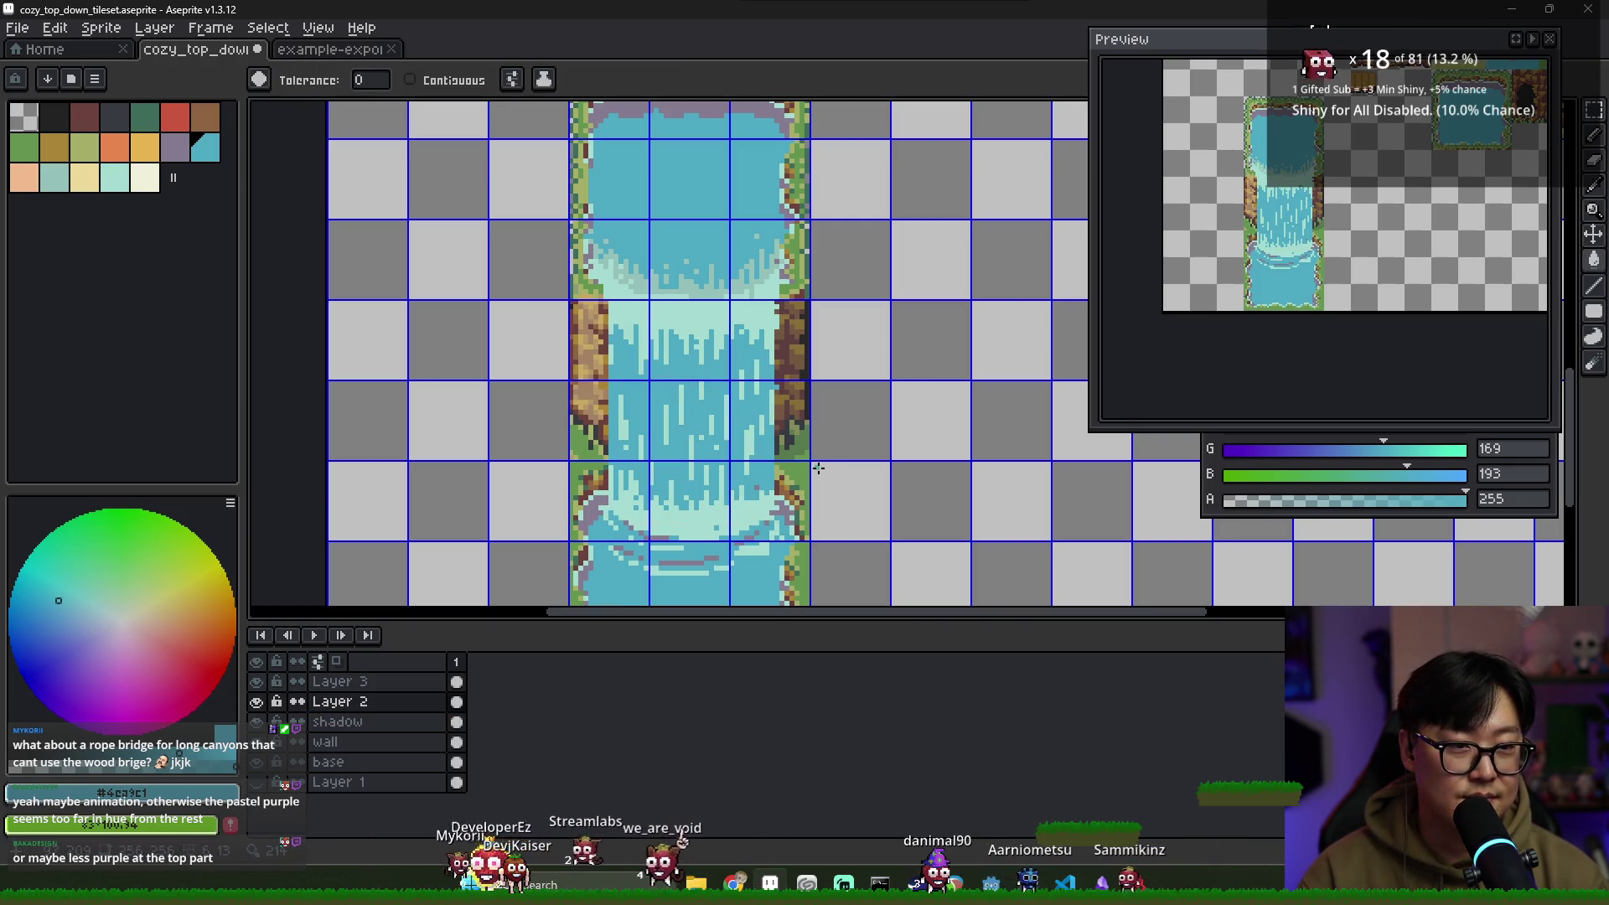
# Undo and redo the light cyan fill on the purple streaks, then deselect
pyautogui.scroll(-1, 804, 434)
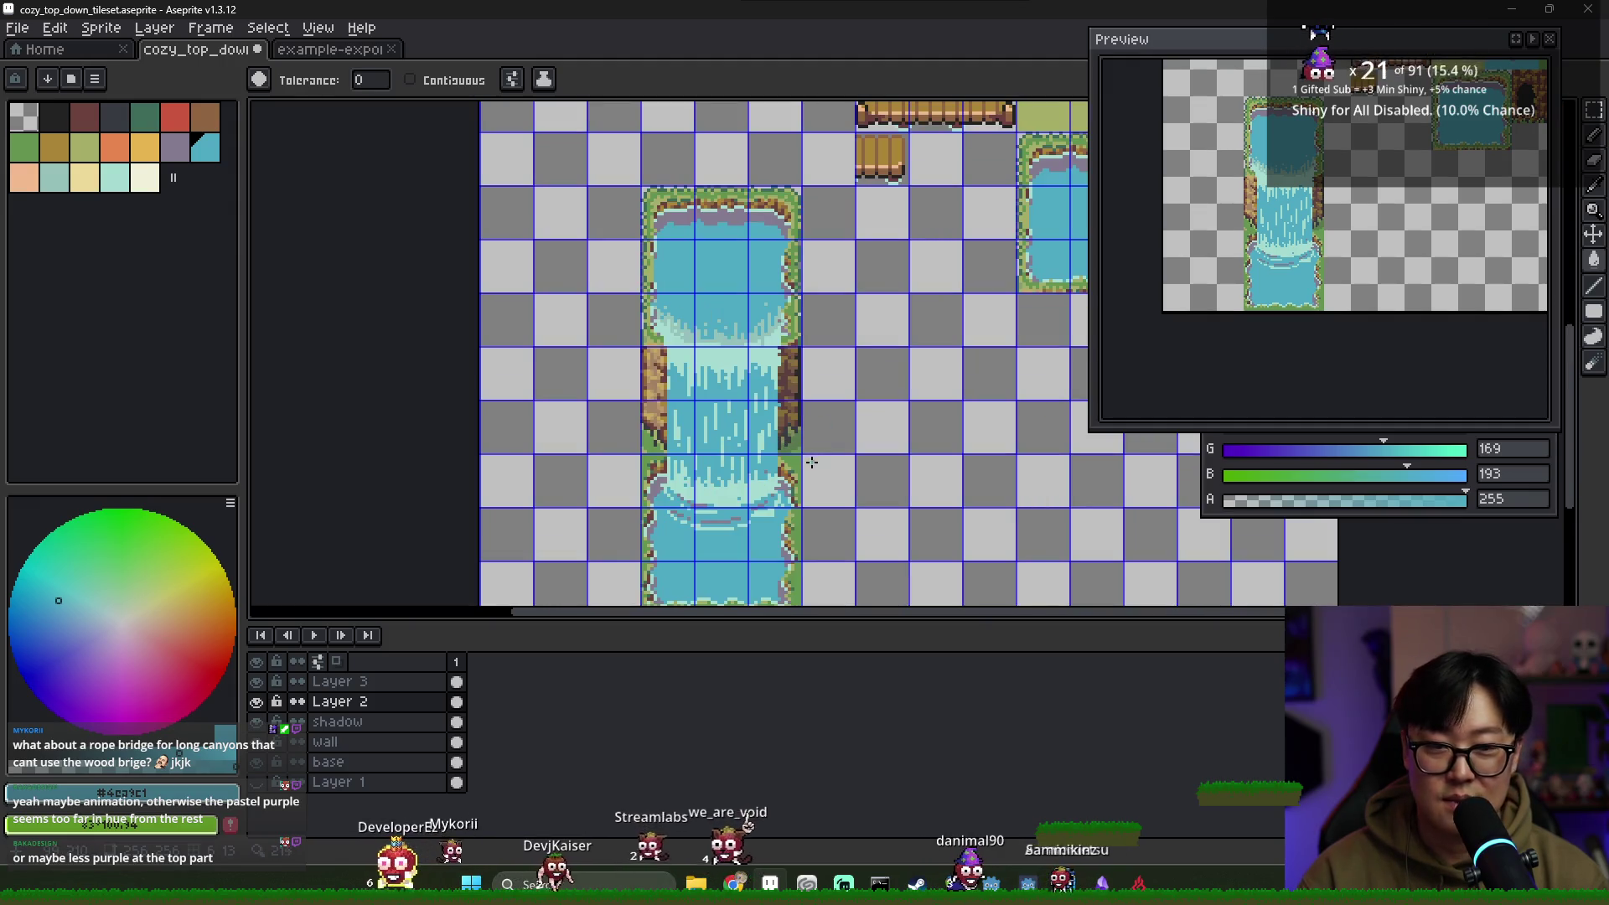
pyautogui.scroll(2, 762, 437)
pyautogui.press('b')
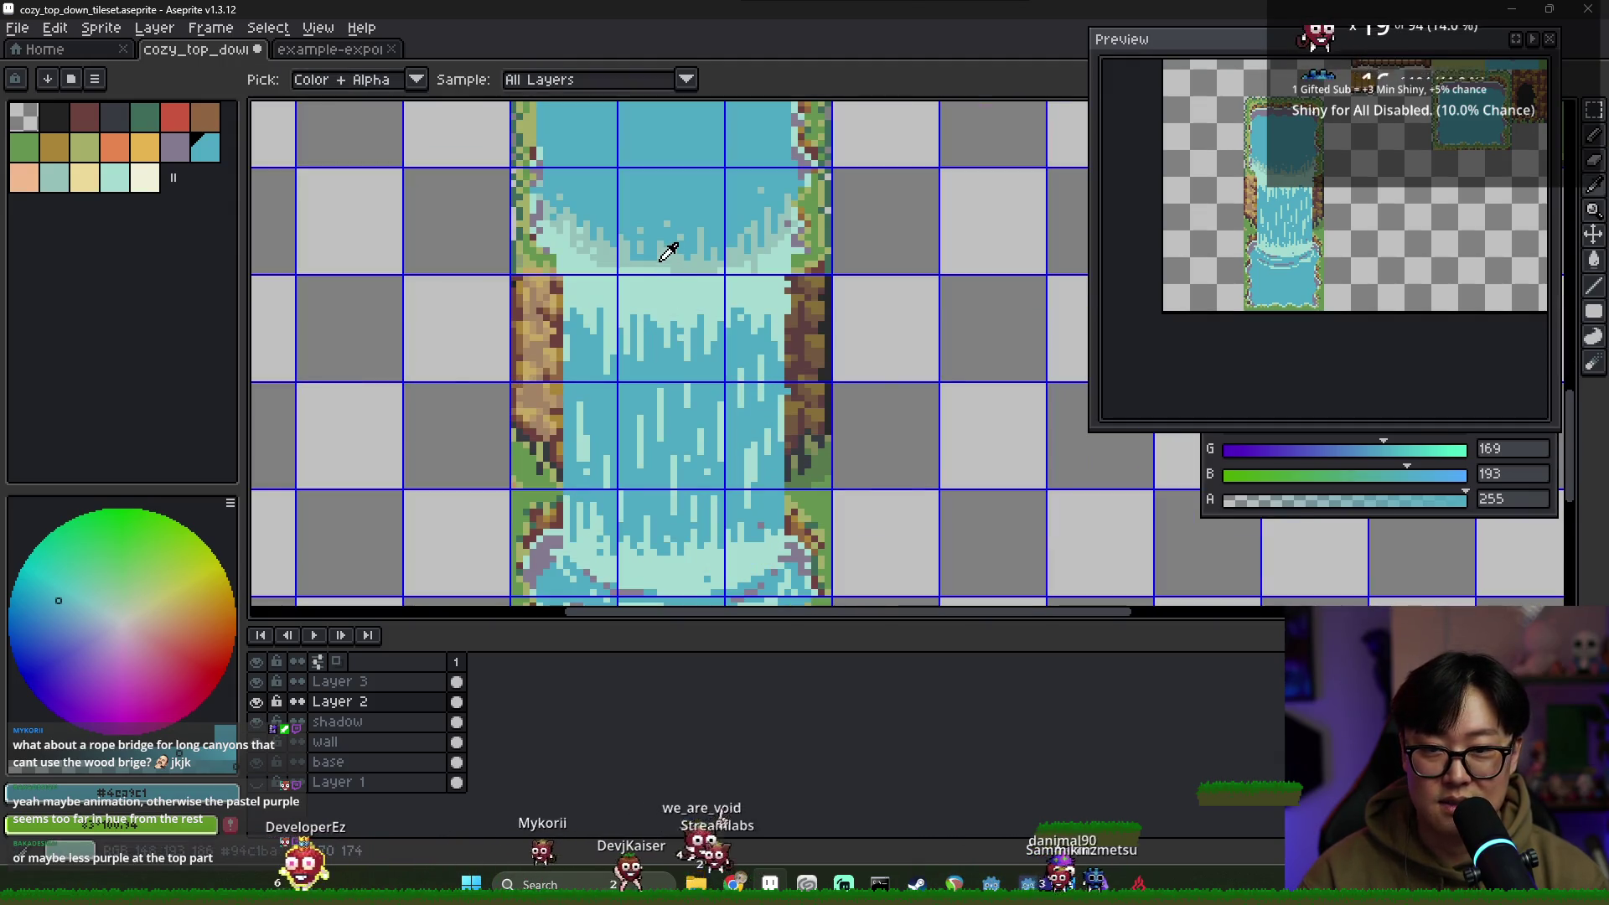
pyautogui.keyDown('alt'); pyautogui.click(672, 244); pyautogui.keyUp('alt')
pyautogui.hotkey('ctrl', 'z')
pyautogui.hotkey('ctrl', 'z')
pyautogui.press('g')
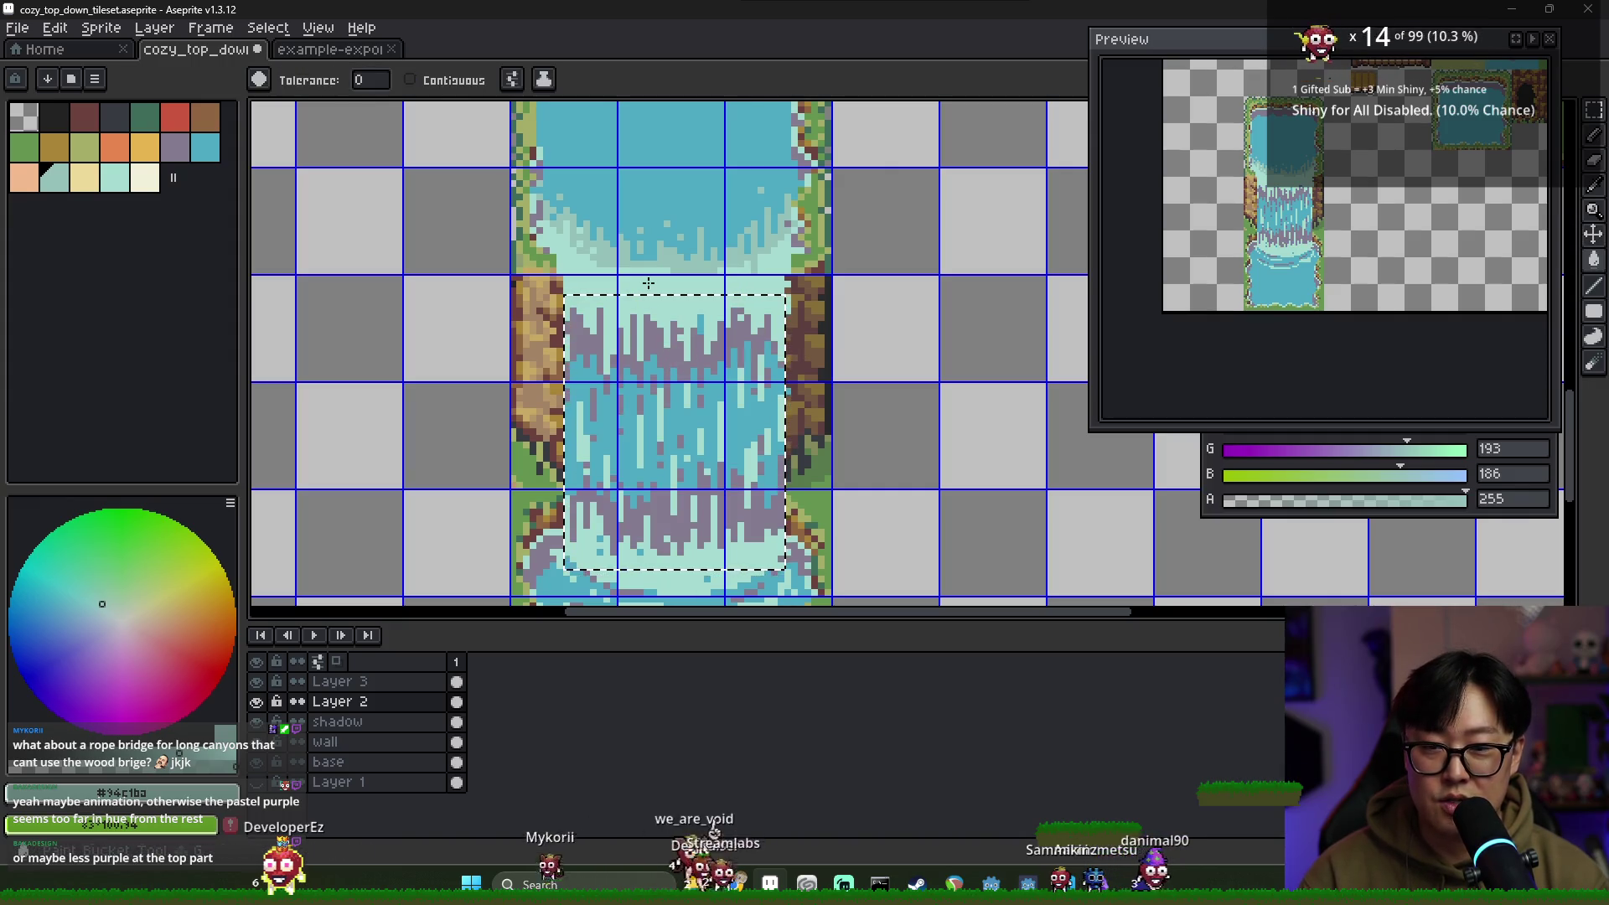
pyautogui.click(662, 358)
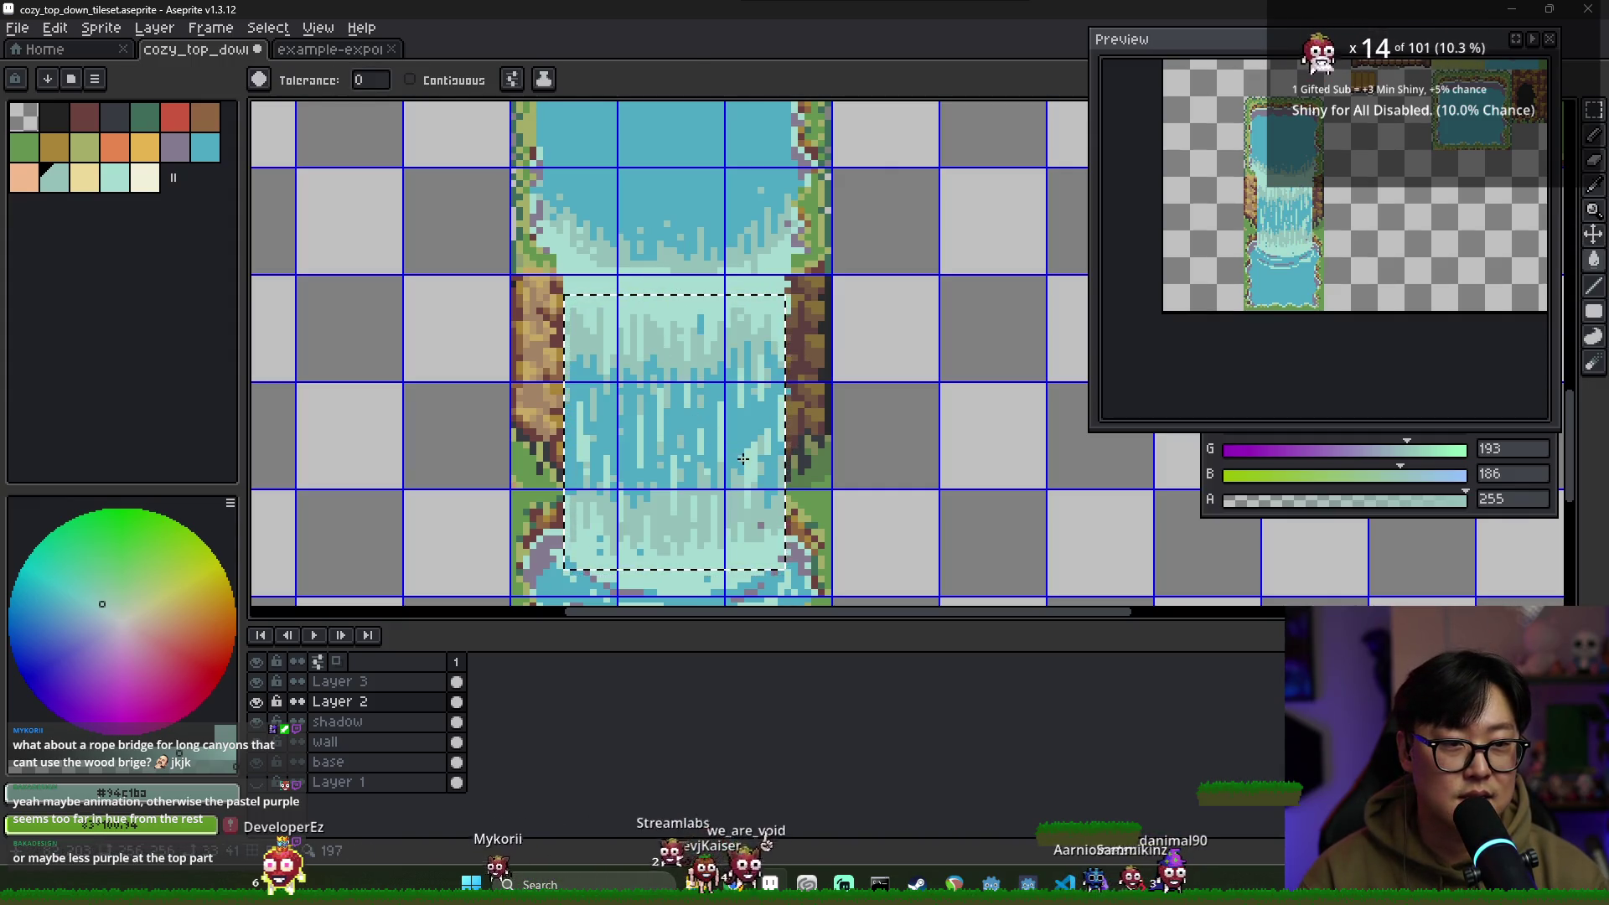
pyautogui.hotkey('ctrl', 'd')
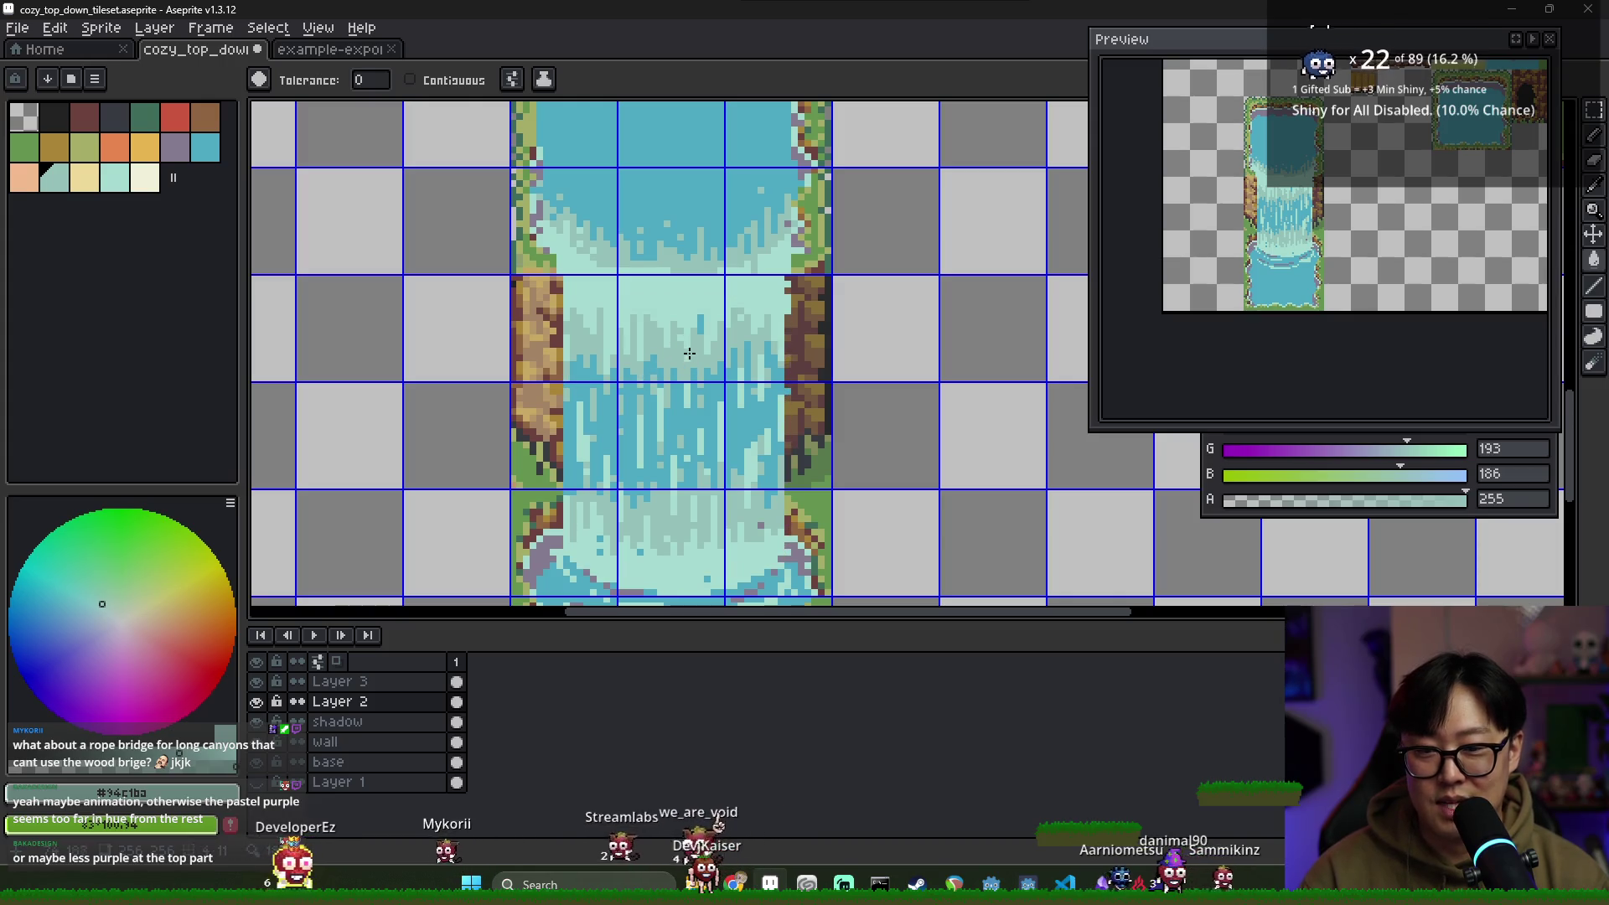
# Sample the light aqua from the waterfall and make Layer 3 active
pyautogui.press('b')
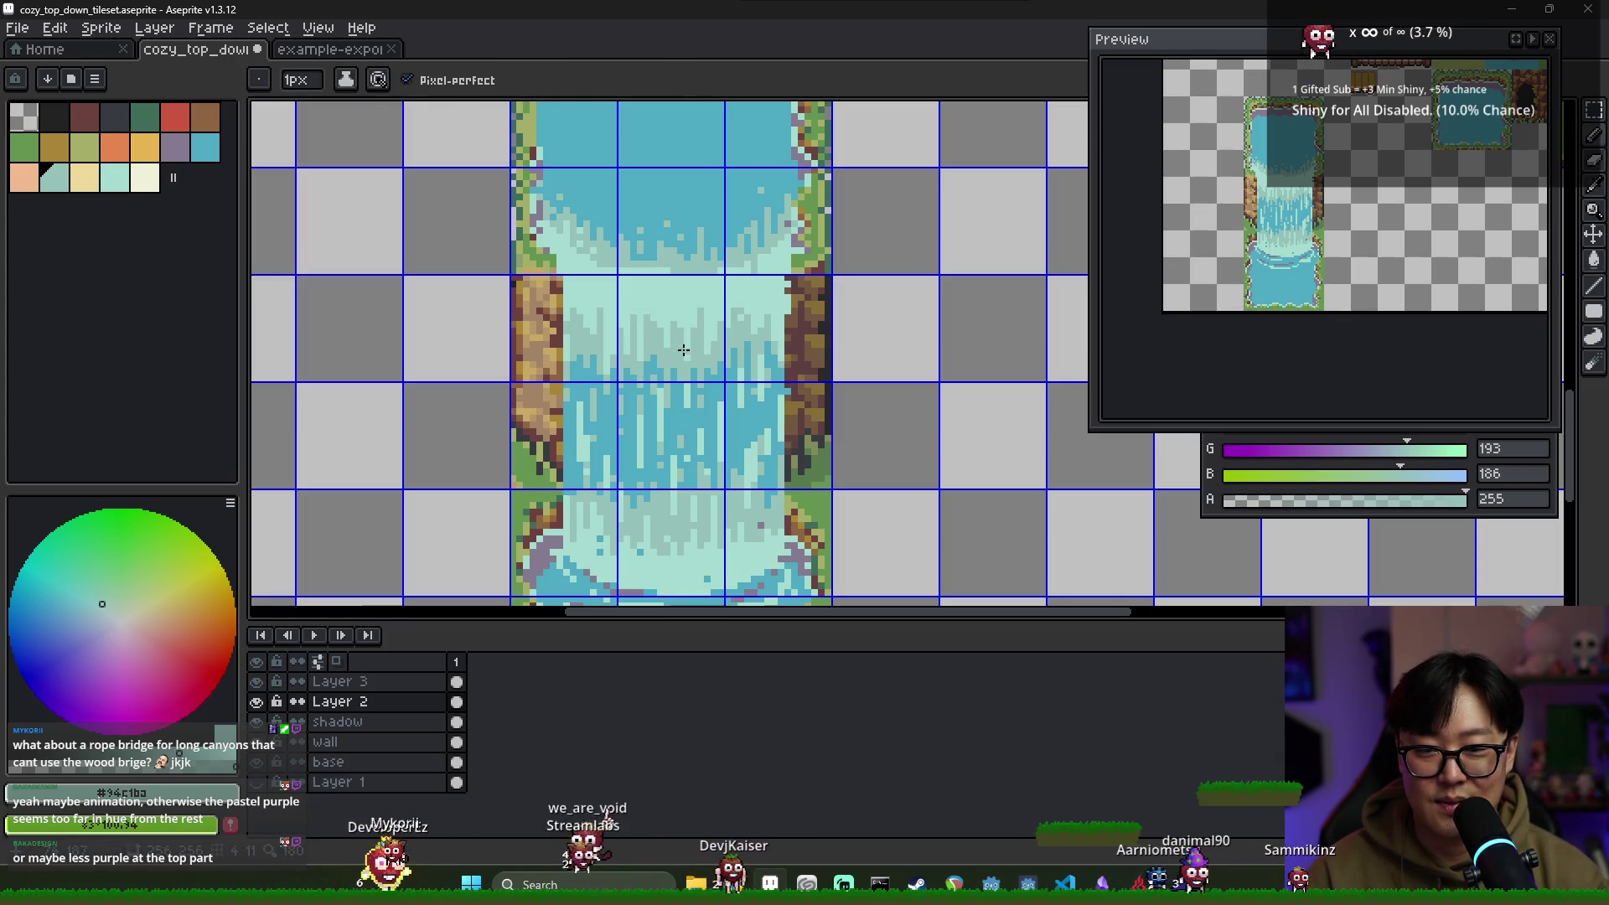
pyautogui.scroll(2, 677, 323)
pyautogui.keyDown('alt'); pyautogui.click(602, 374); pyautogui.keyUp('alt')
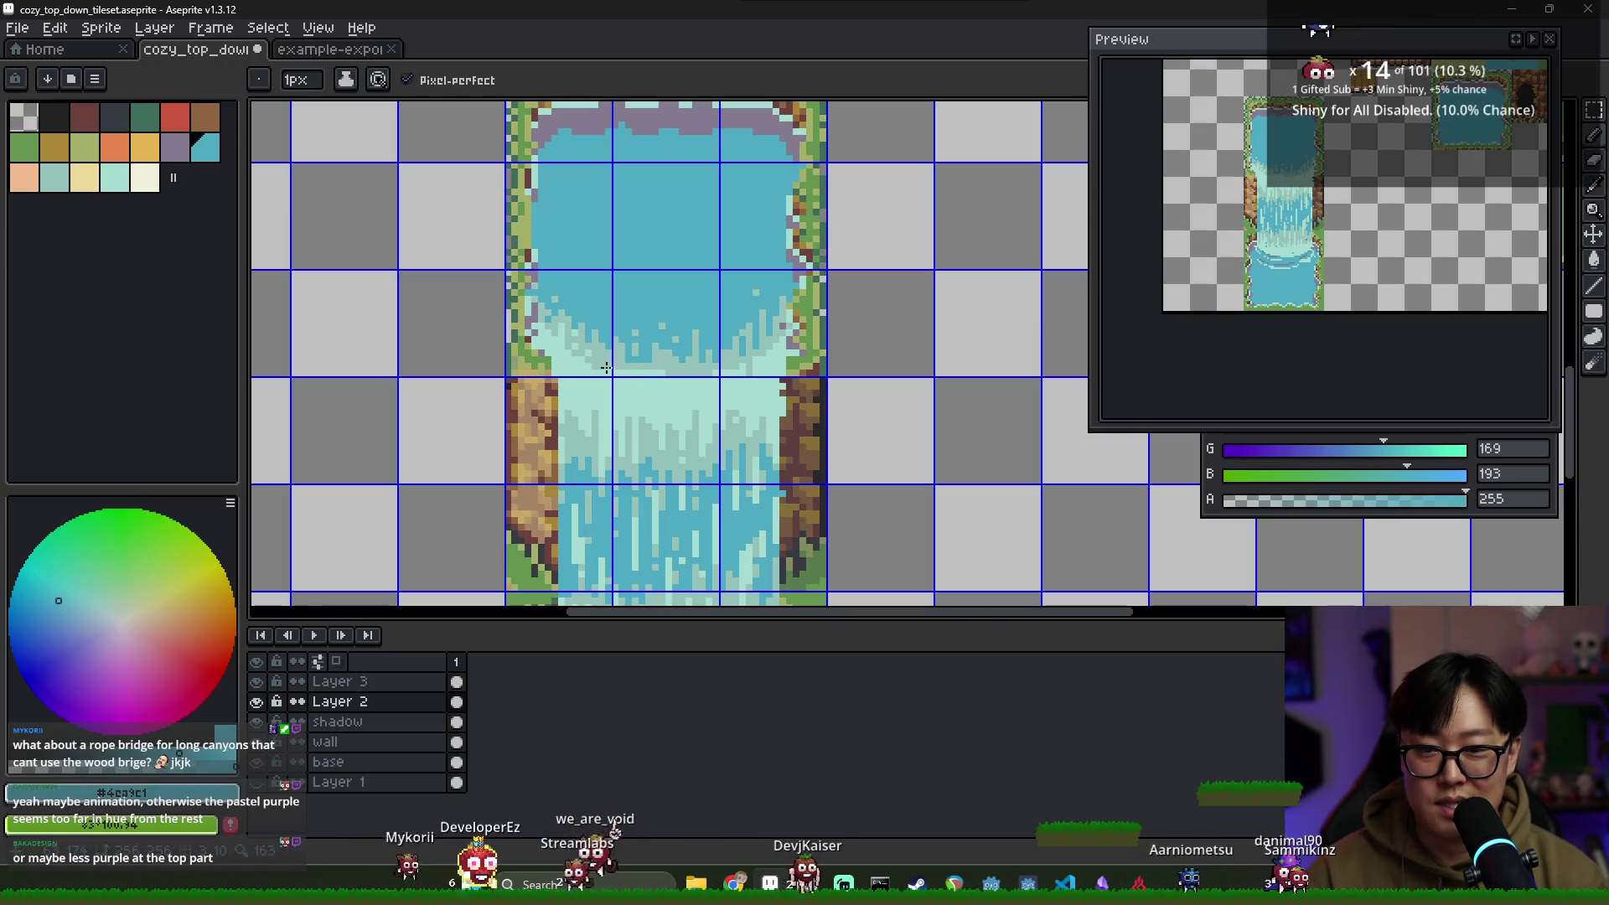
pyautogui.keyDown('alt'); pyautogui.click(603, 374); pyautogui.keyUp('alt')
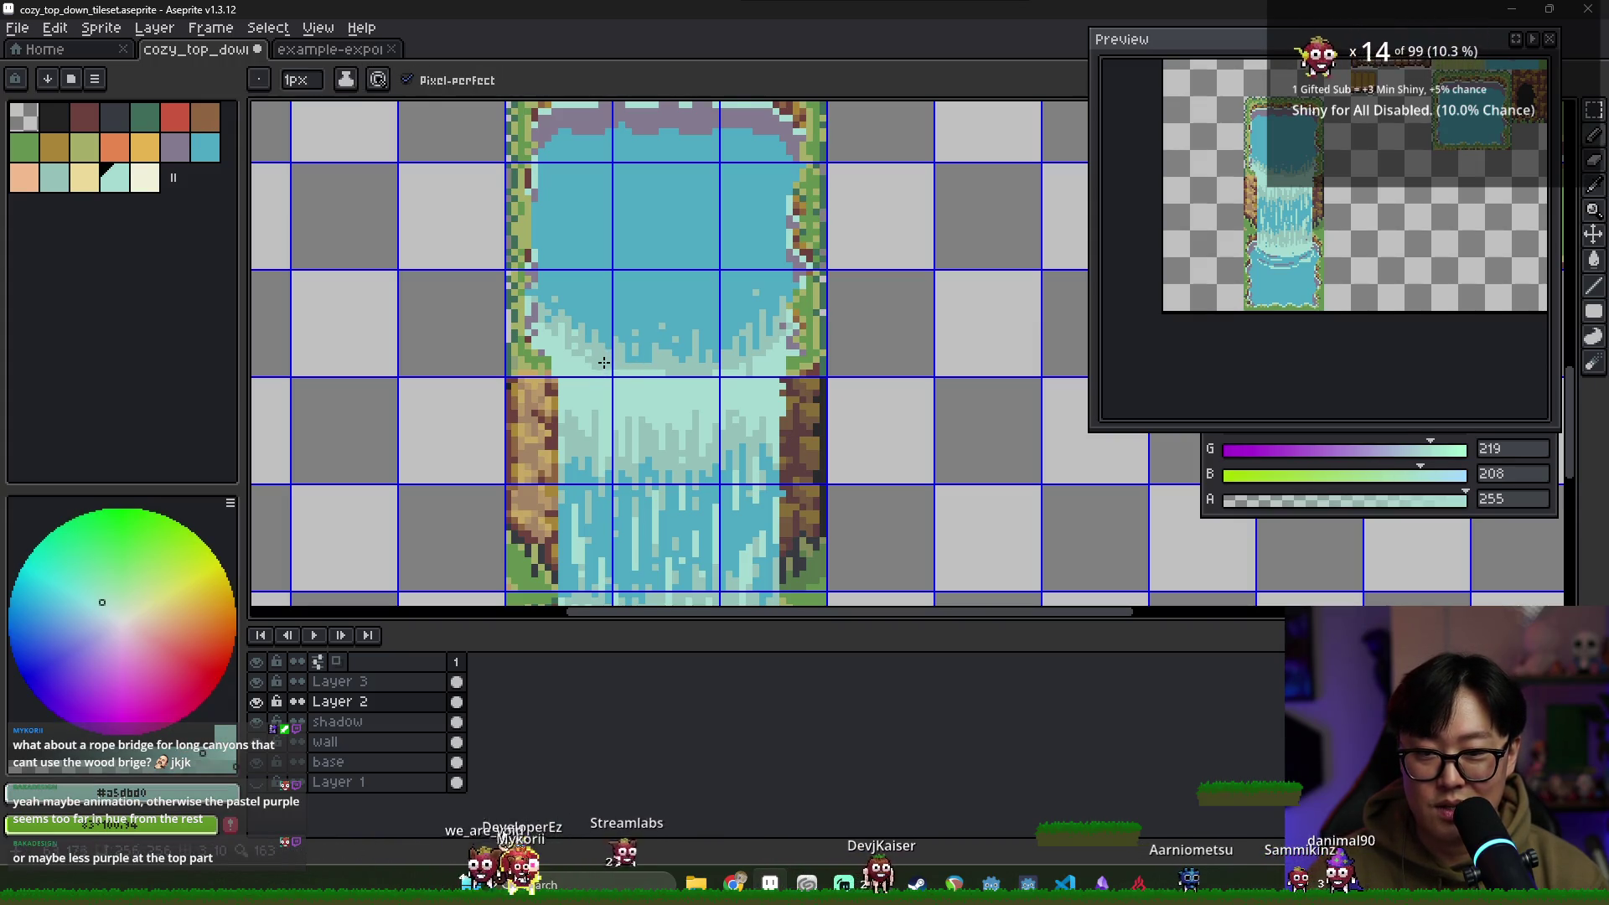
pyautogui.click(456, 682)
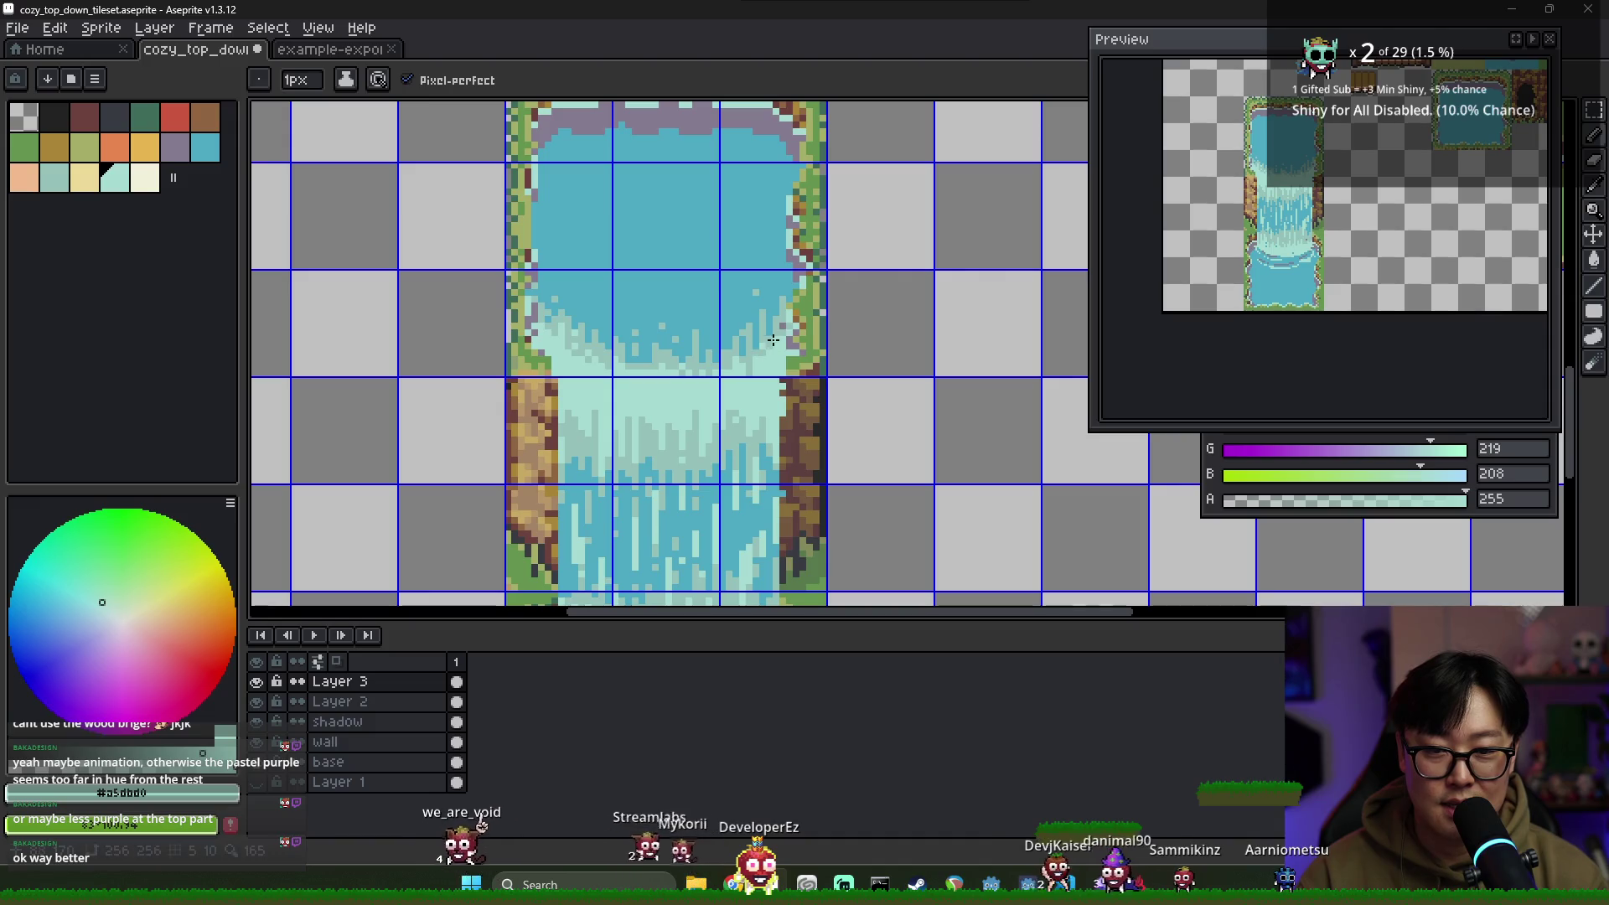
# Sample the light teal, water blue, light cyan and darker pale teal from the waterfall
pyautogui.scroll(1, 659, 332)
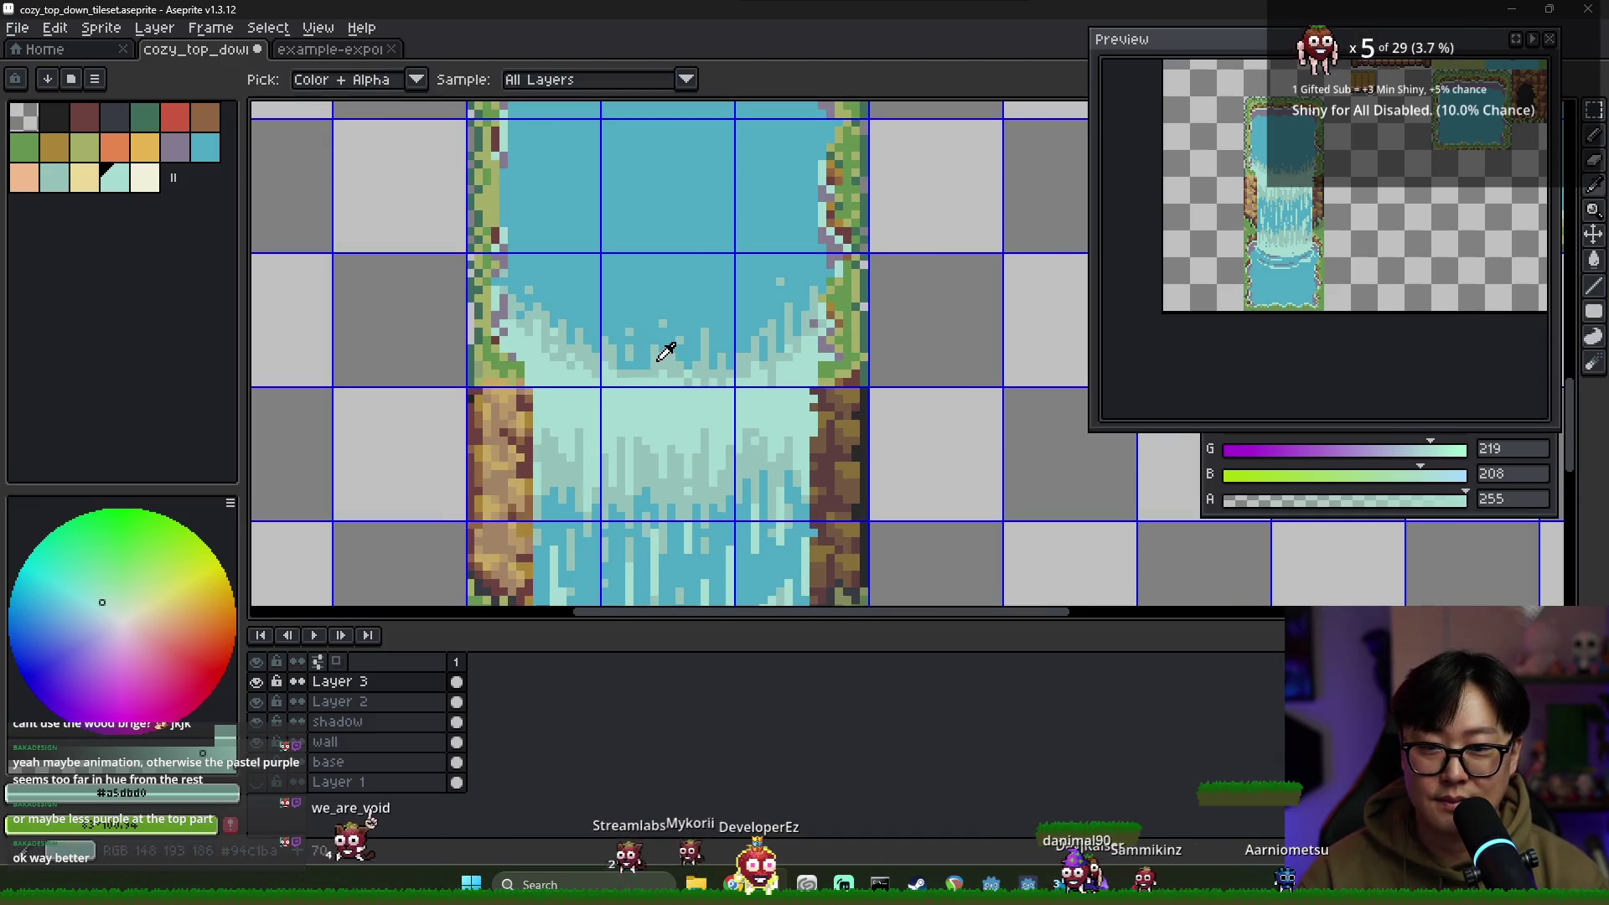
pyautogui.keyDown('alt'); pyautogui.click(628, 363); pyautogui.keyUp('alt')
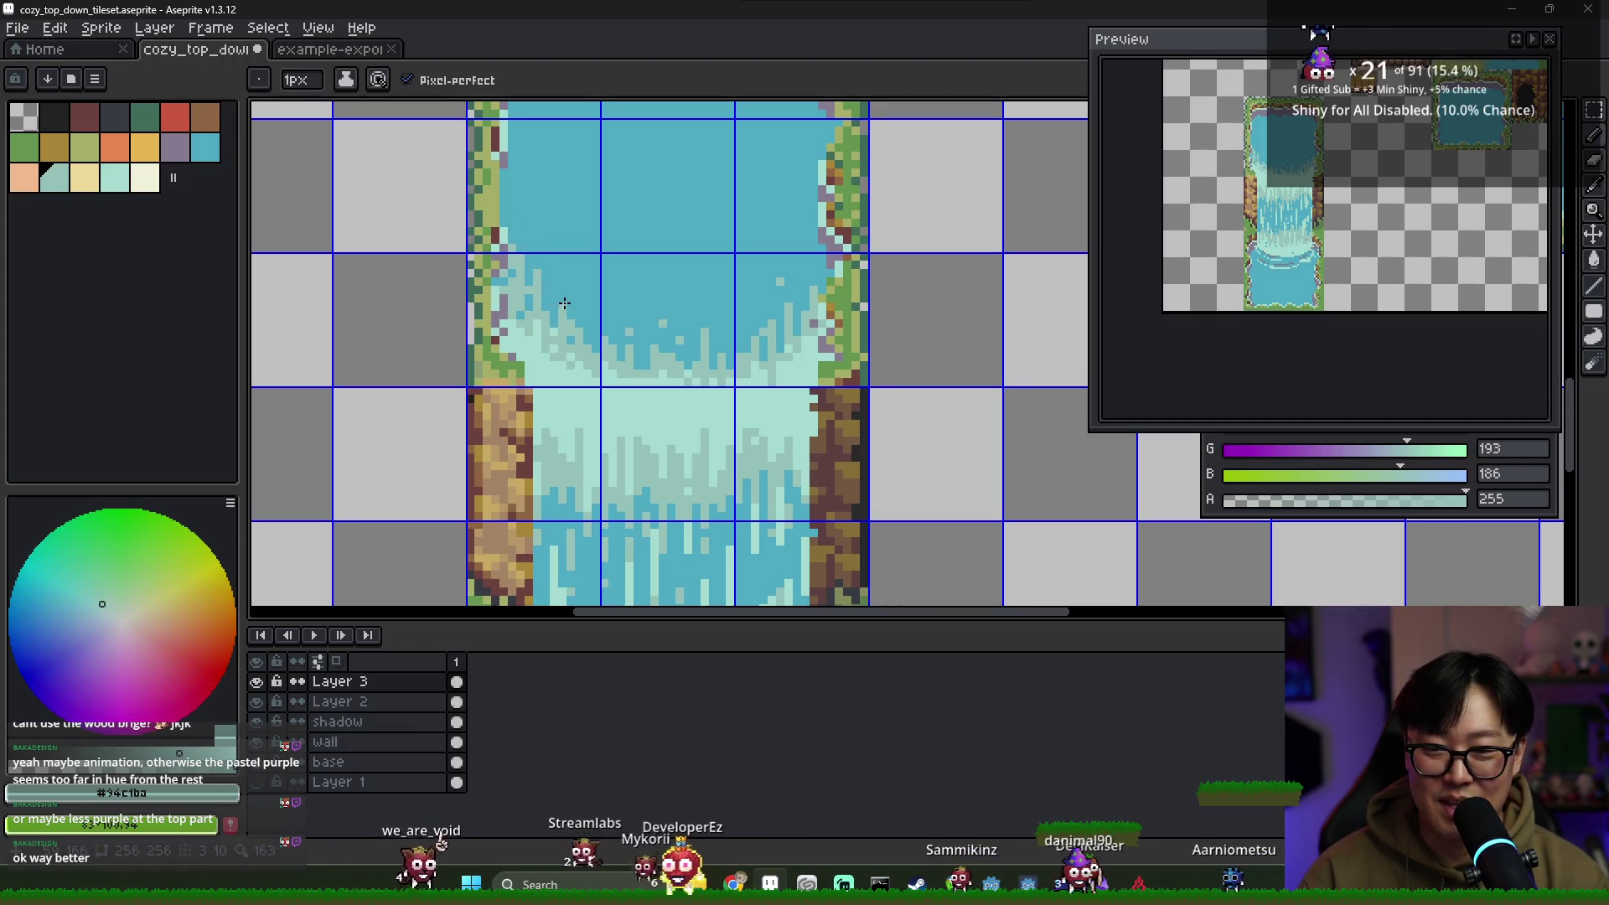
pyautogui.keyDown('alt'); pyautogui.click(564, 251); pyautogui.keyUp('alt')
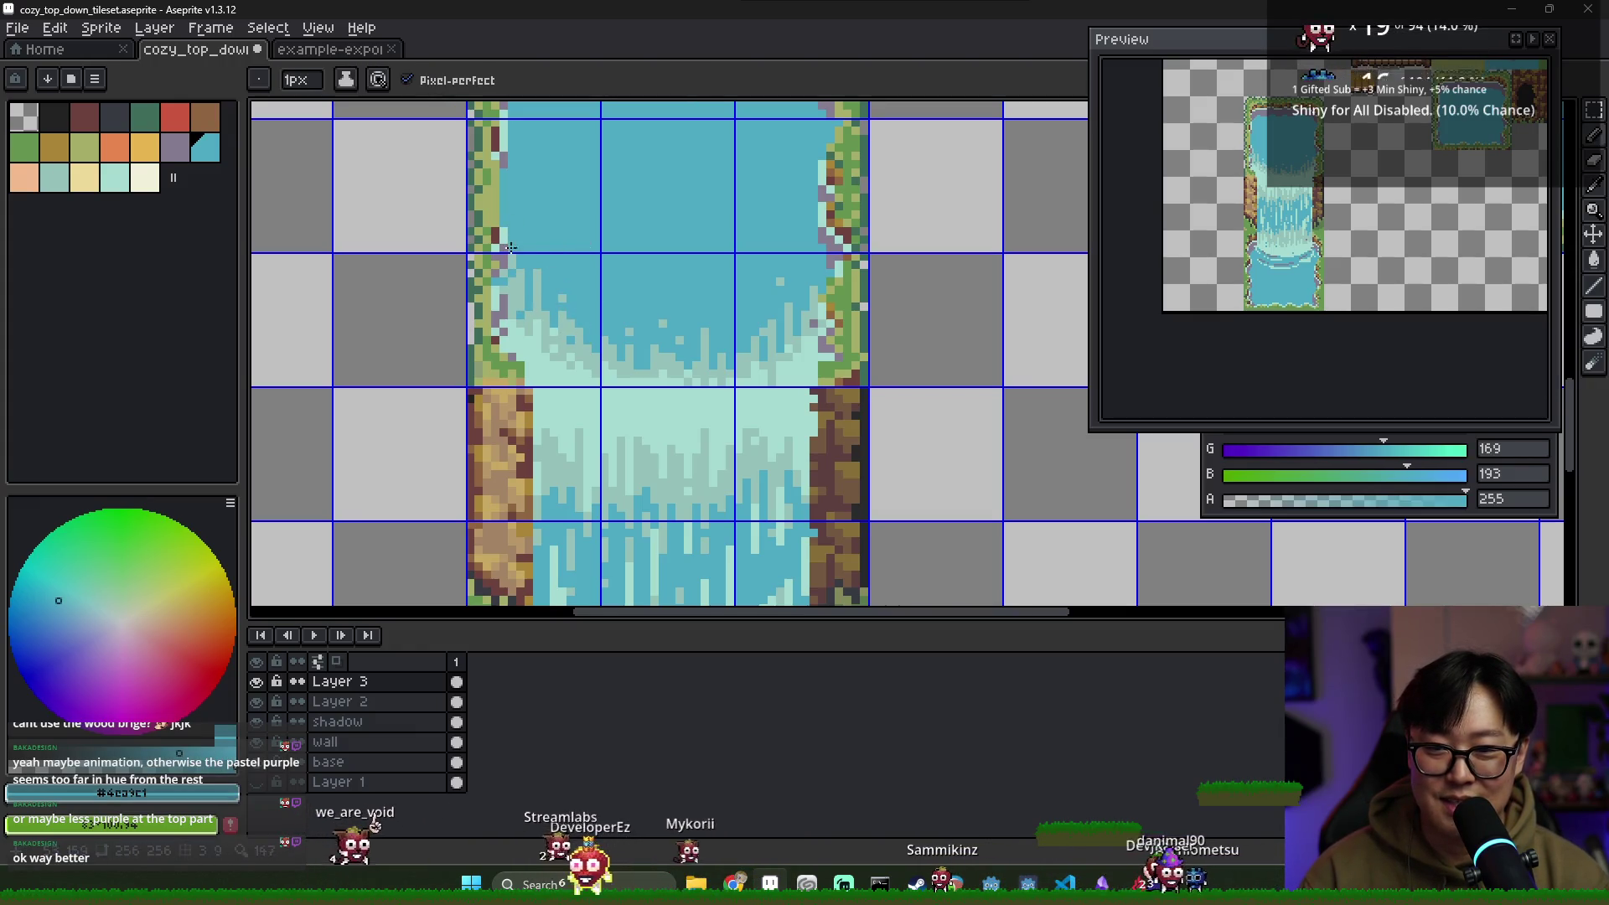
pyautogui.scroll(-2, 699, 354)
pyautogui.scroll(-1, 834, 329)
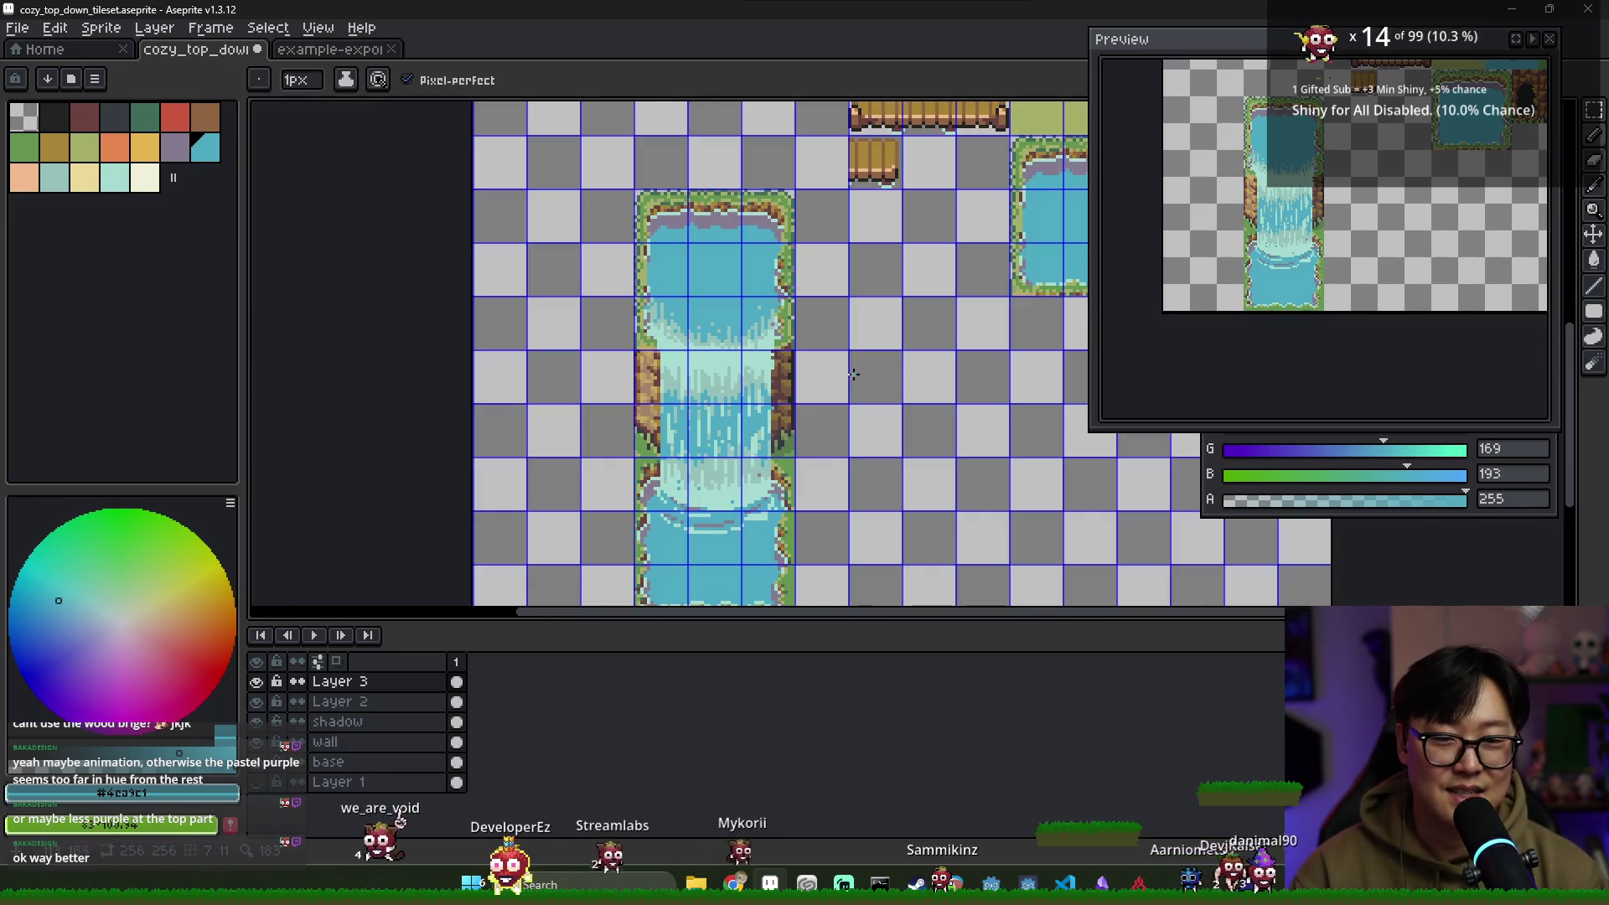
pyautogui.scroll(3, 831, 309)
pyautogui.keyDown('alt'); pyautogui.click(831, 308); pyautogui.keyUp('alt')
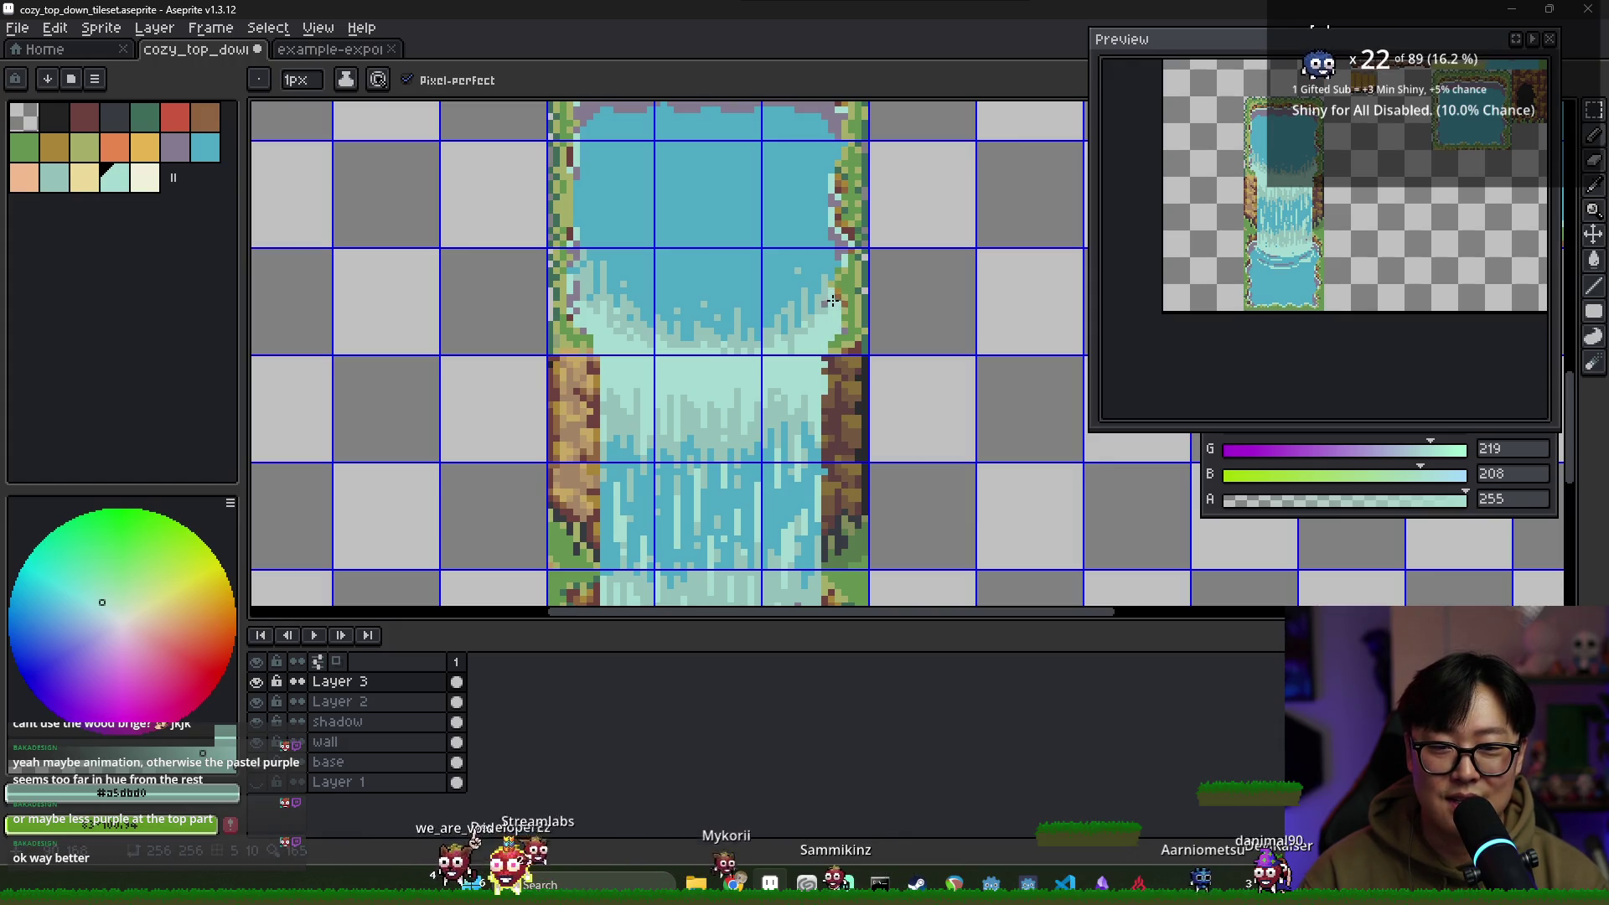
pyautogui.keyDown('alt'); pyautogui.click(831, 283); pyautogui.keyUp('alt')
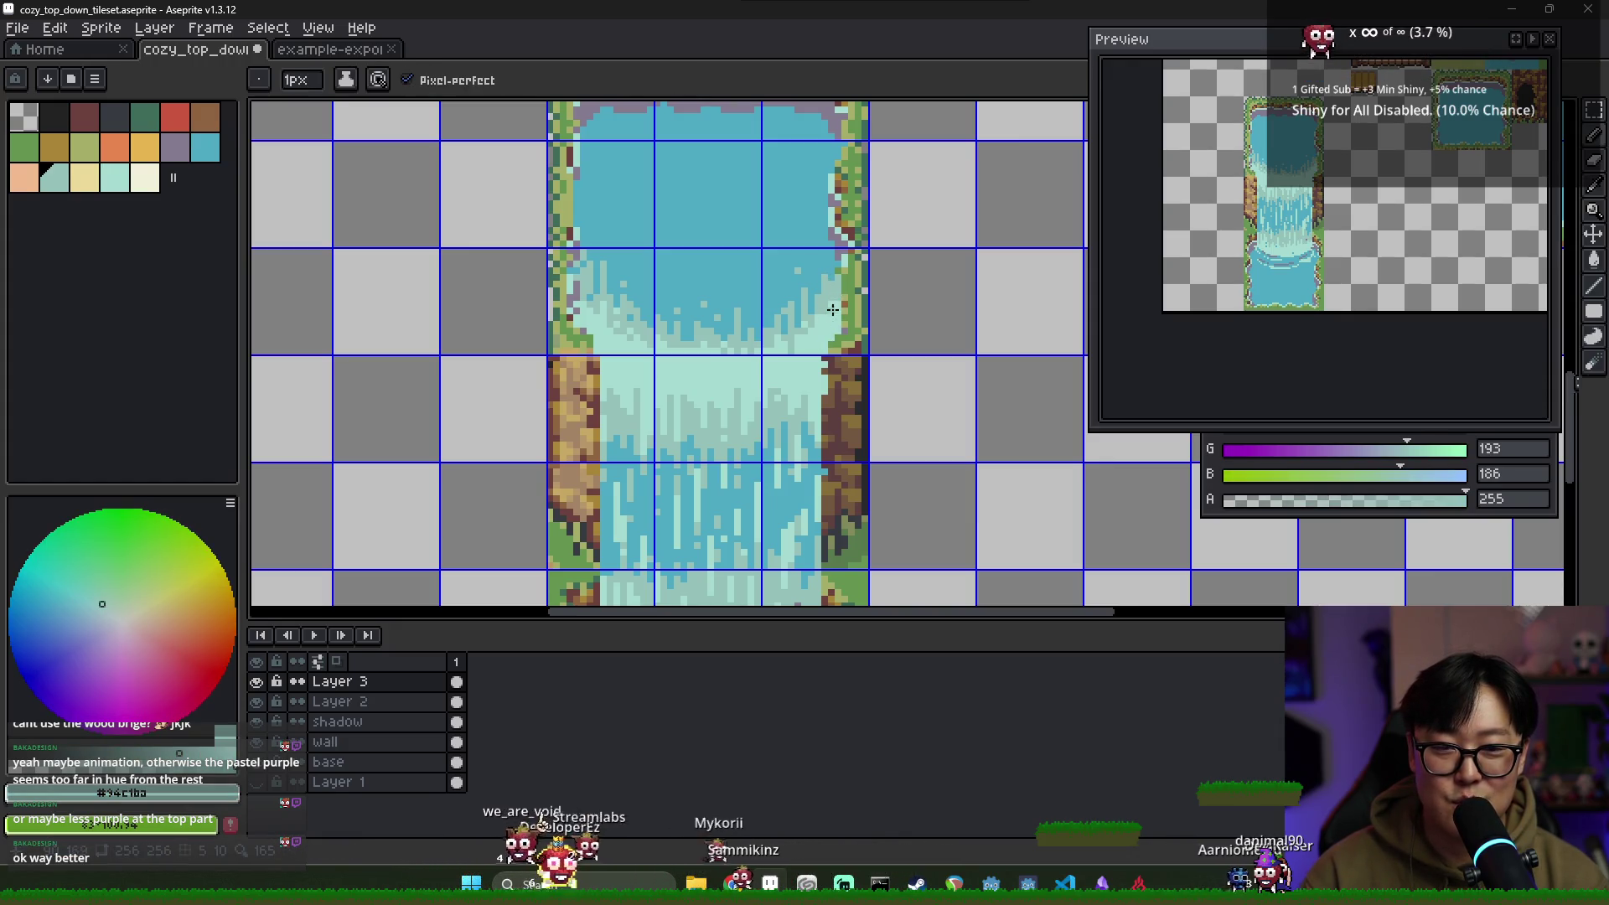
pyautogui.keyDown('alt'); pyautogui.click(830, 349); pyautogui.keyUp('alt')
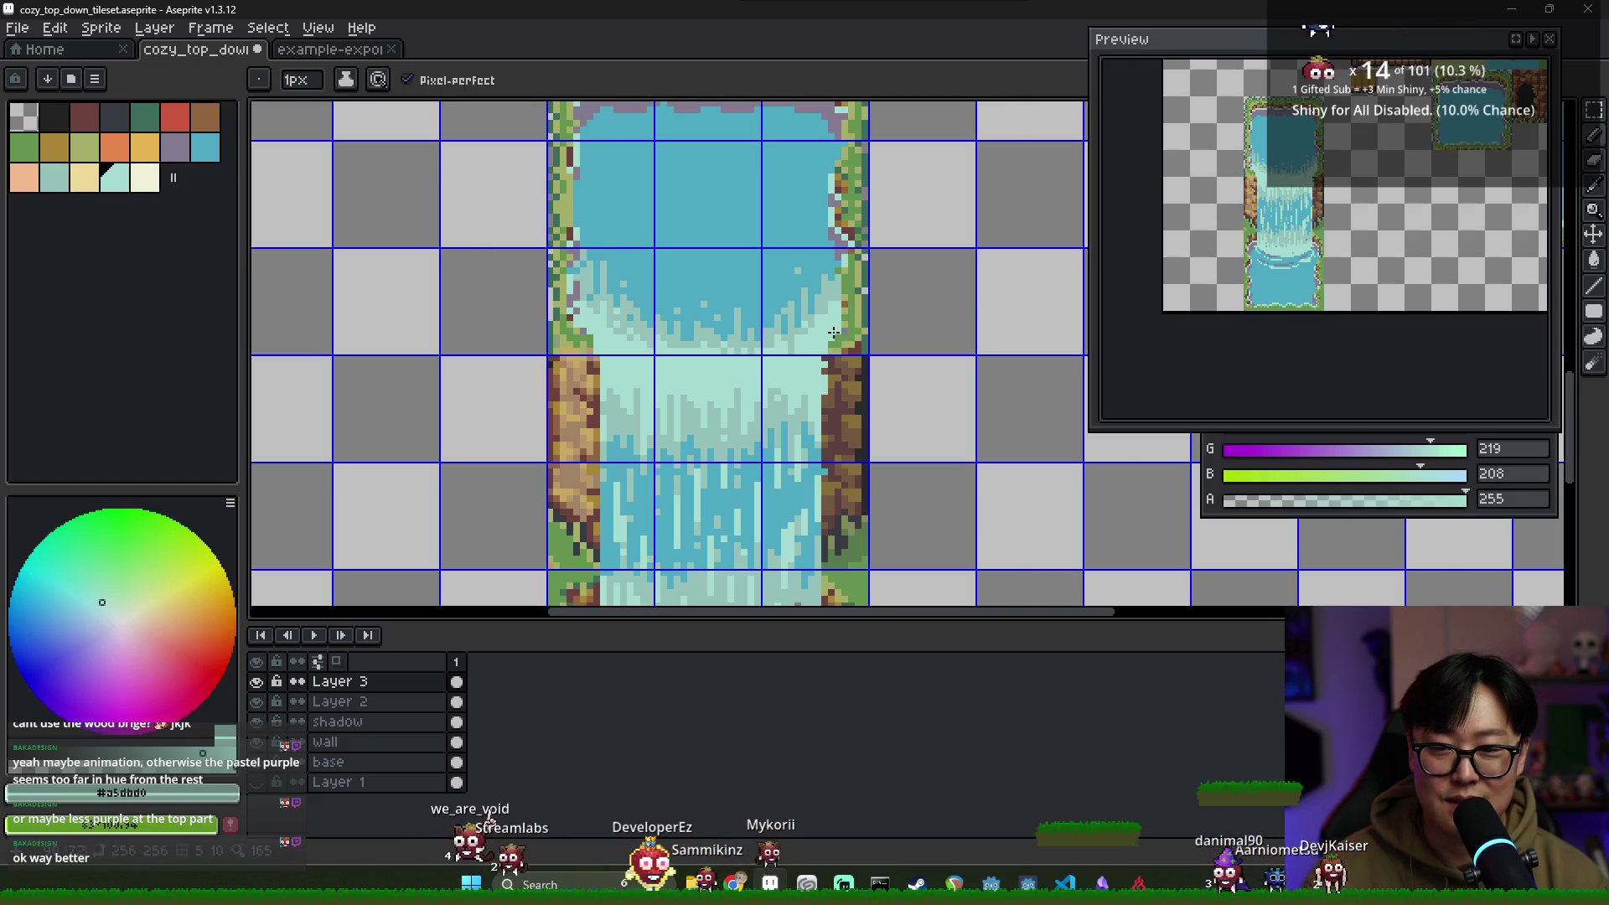
pyautogui.scroll(-3, 853, 403)
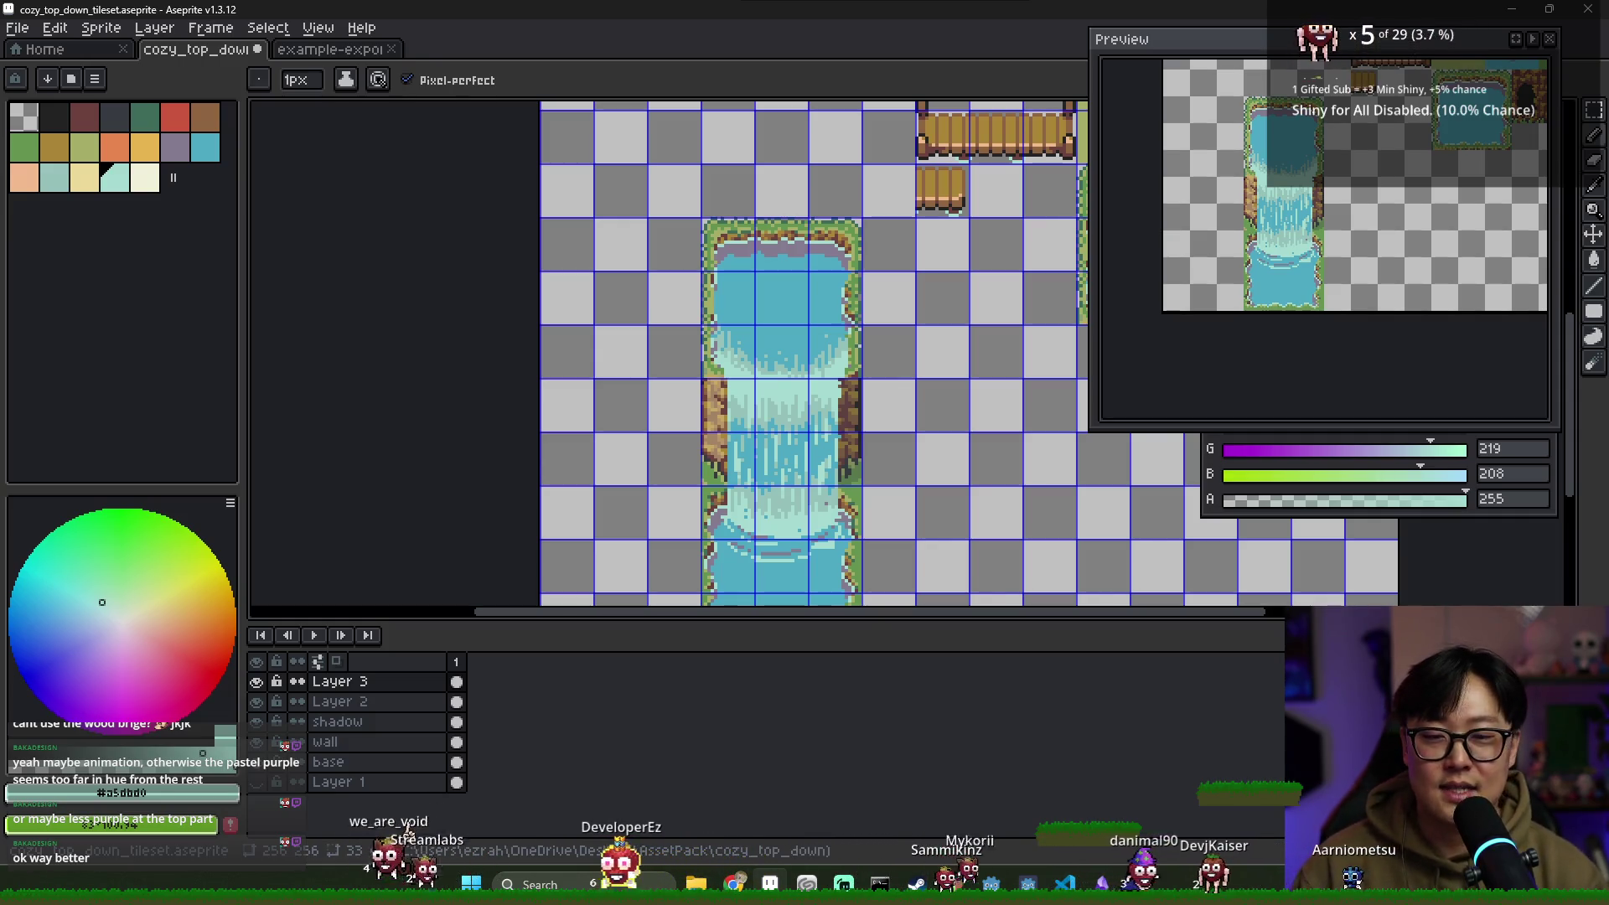
# Pick up the pale and mid foam tones from the water, then save the tileset
pyautogui.scroll(5, 744, 482)
pyautogui.keyDown('alt'); pyautogui.click(743, 482); pyautogui.keyUp('alt')
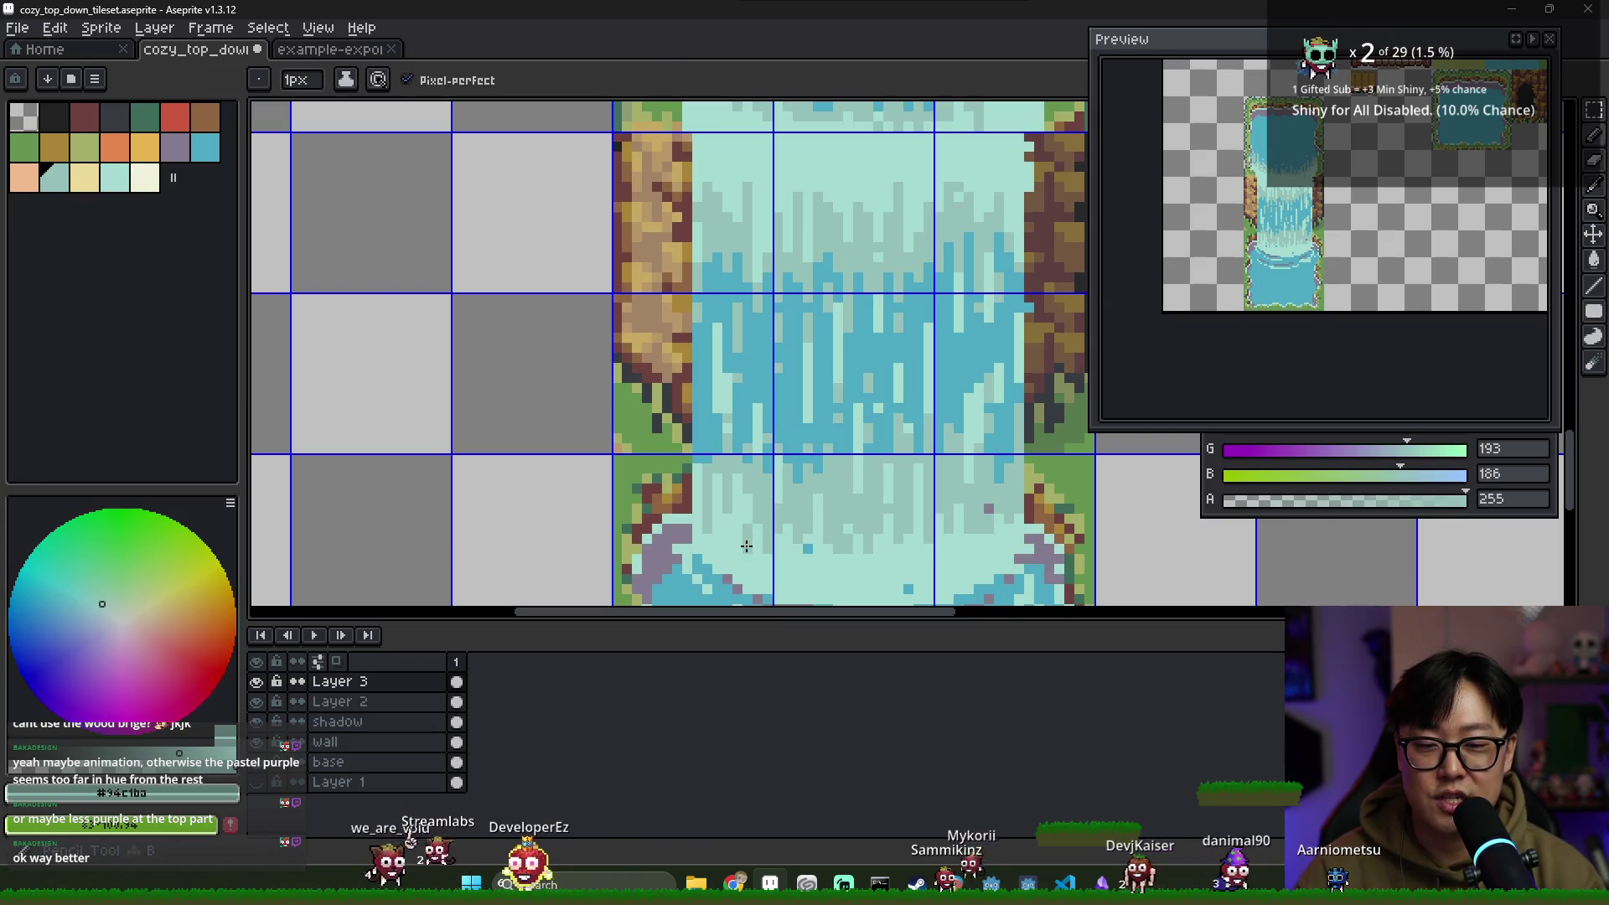
pyautogui.keyDown('alt'); pyautogui.click(756, 510); pyautogui.keyUp('alt')
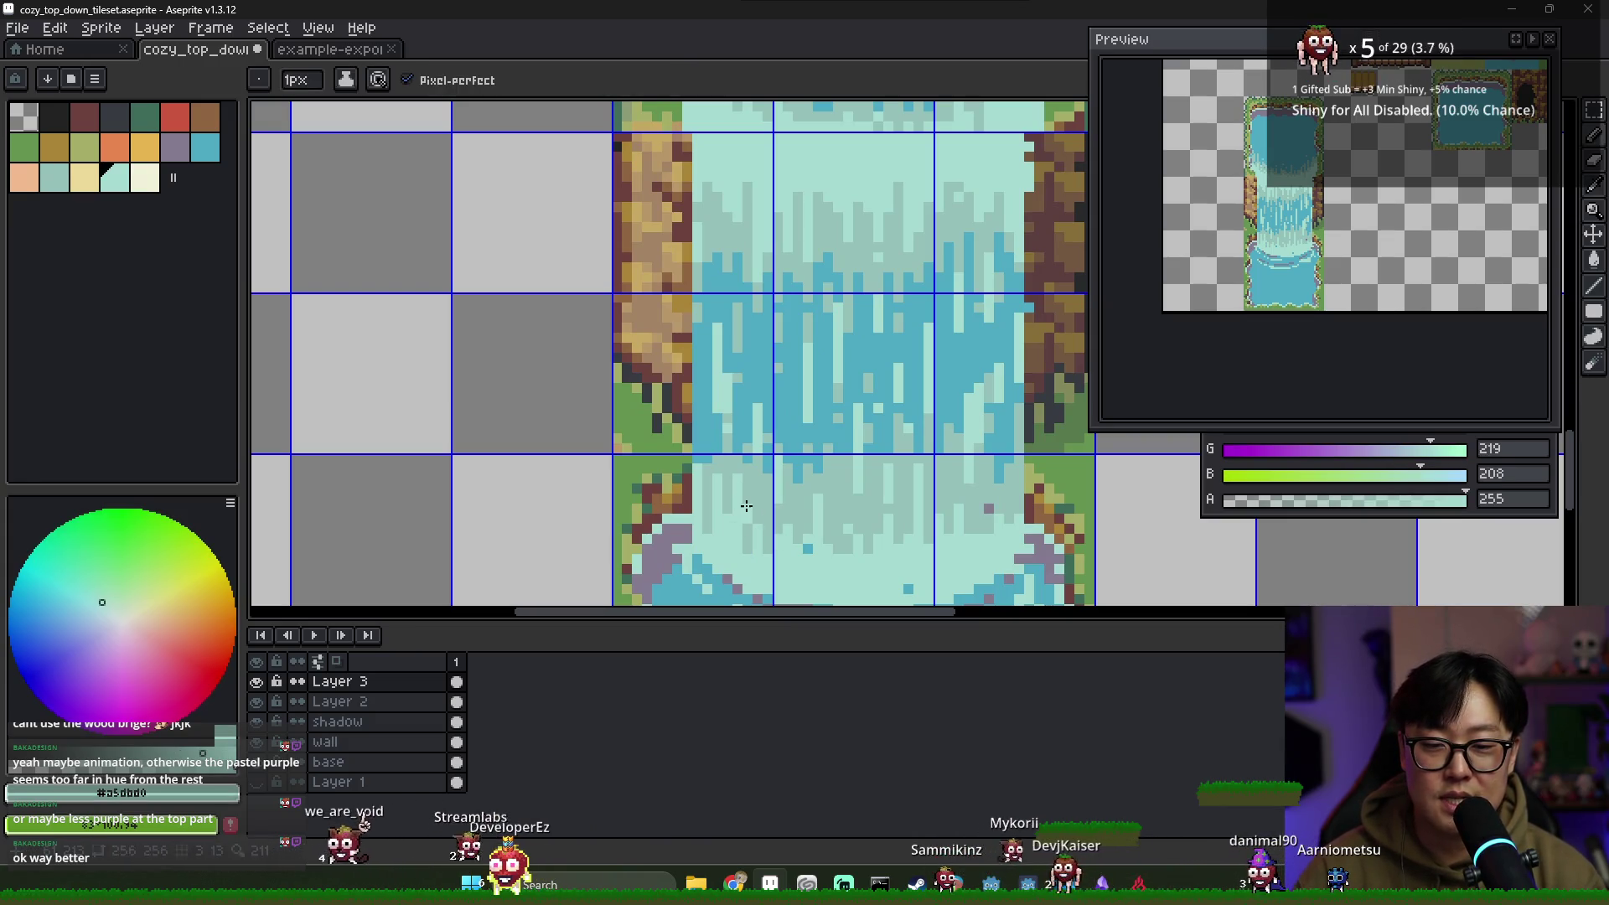
pyautogui.keyDown('alt'); pyautogui.click(807, 556); pyautogui.keyUp('alt')
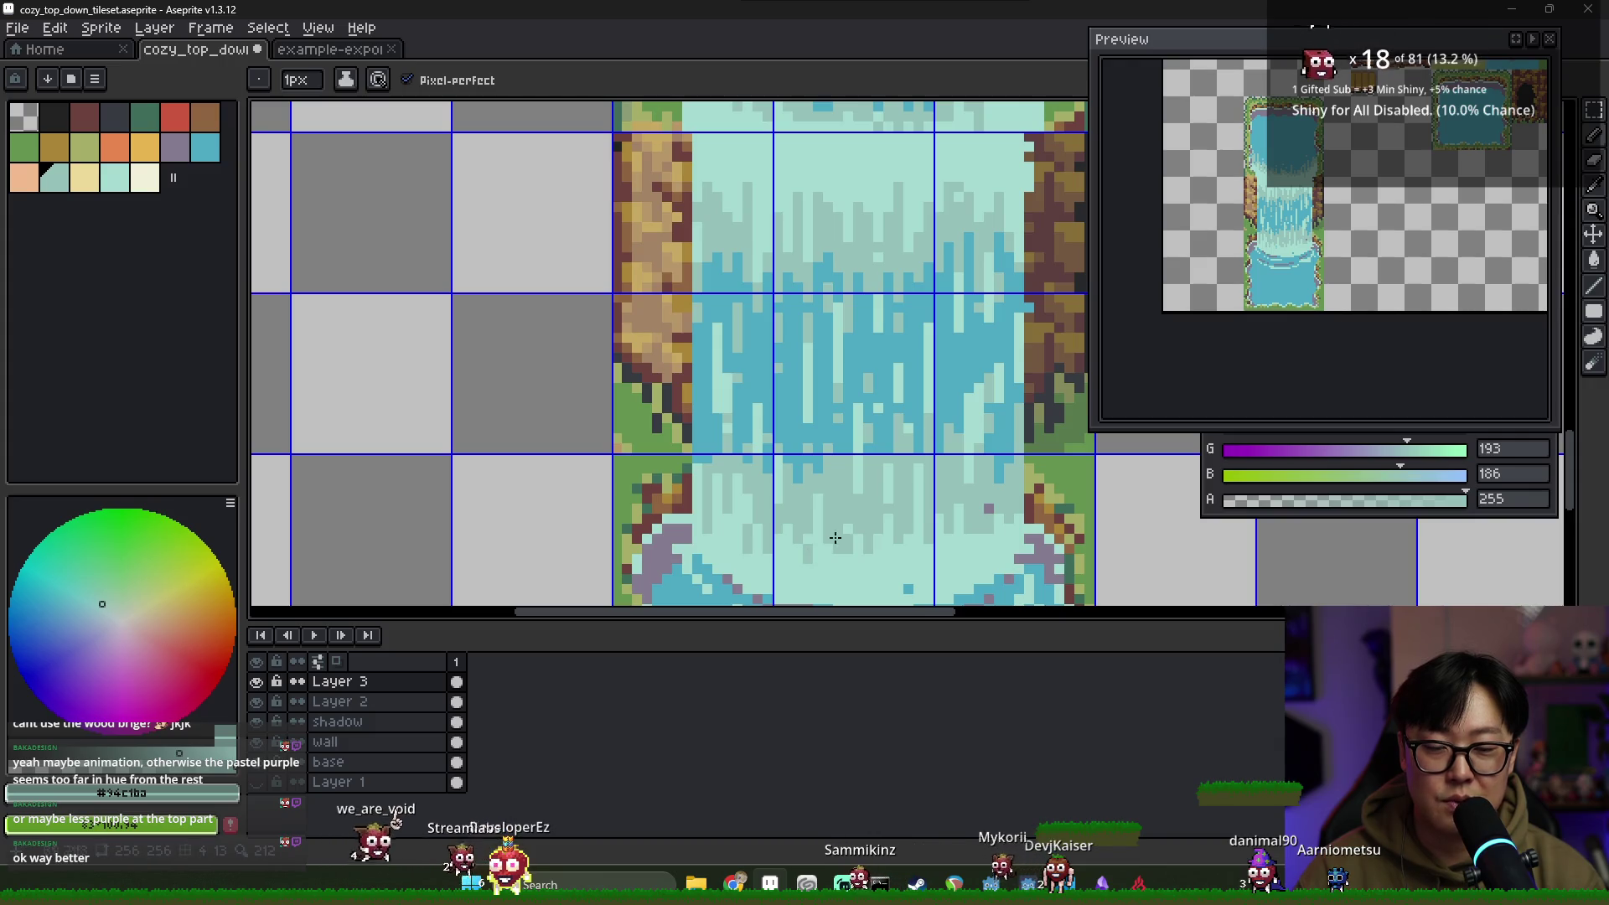
pyautogui.hscroll(3, 921, 520)
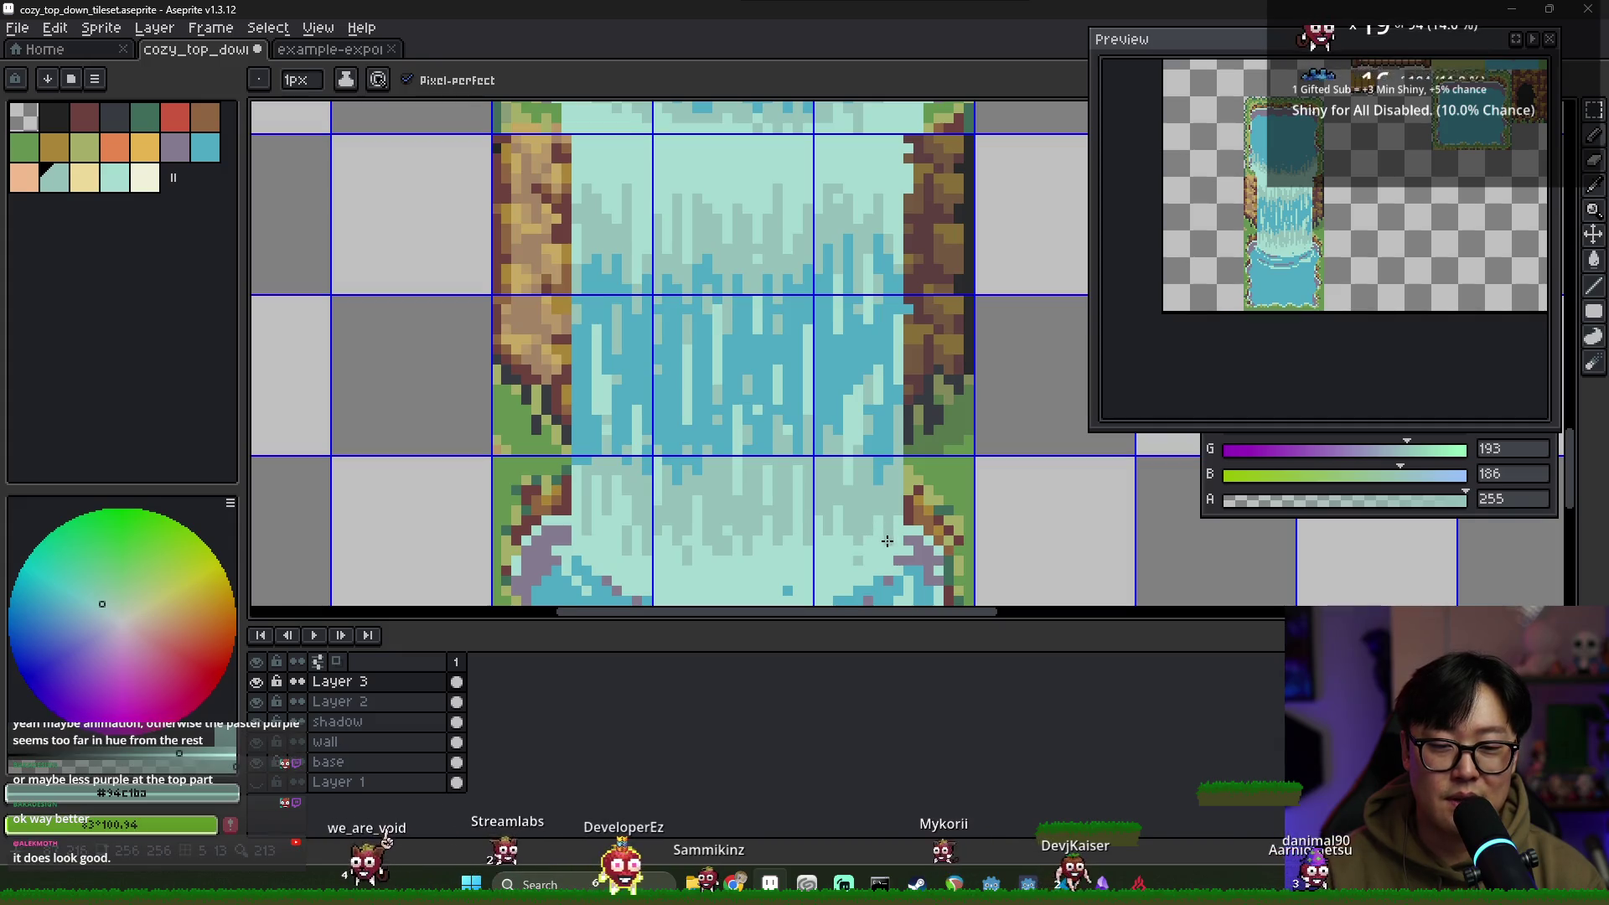
pyautogui.scroll(-2, 857, 555)
pyautogui.scroll(3, 871, 439)
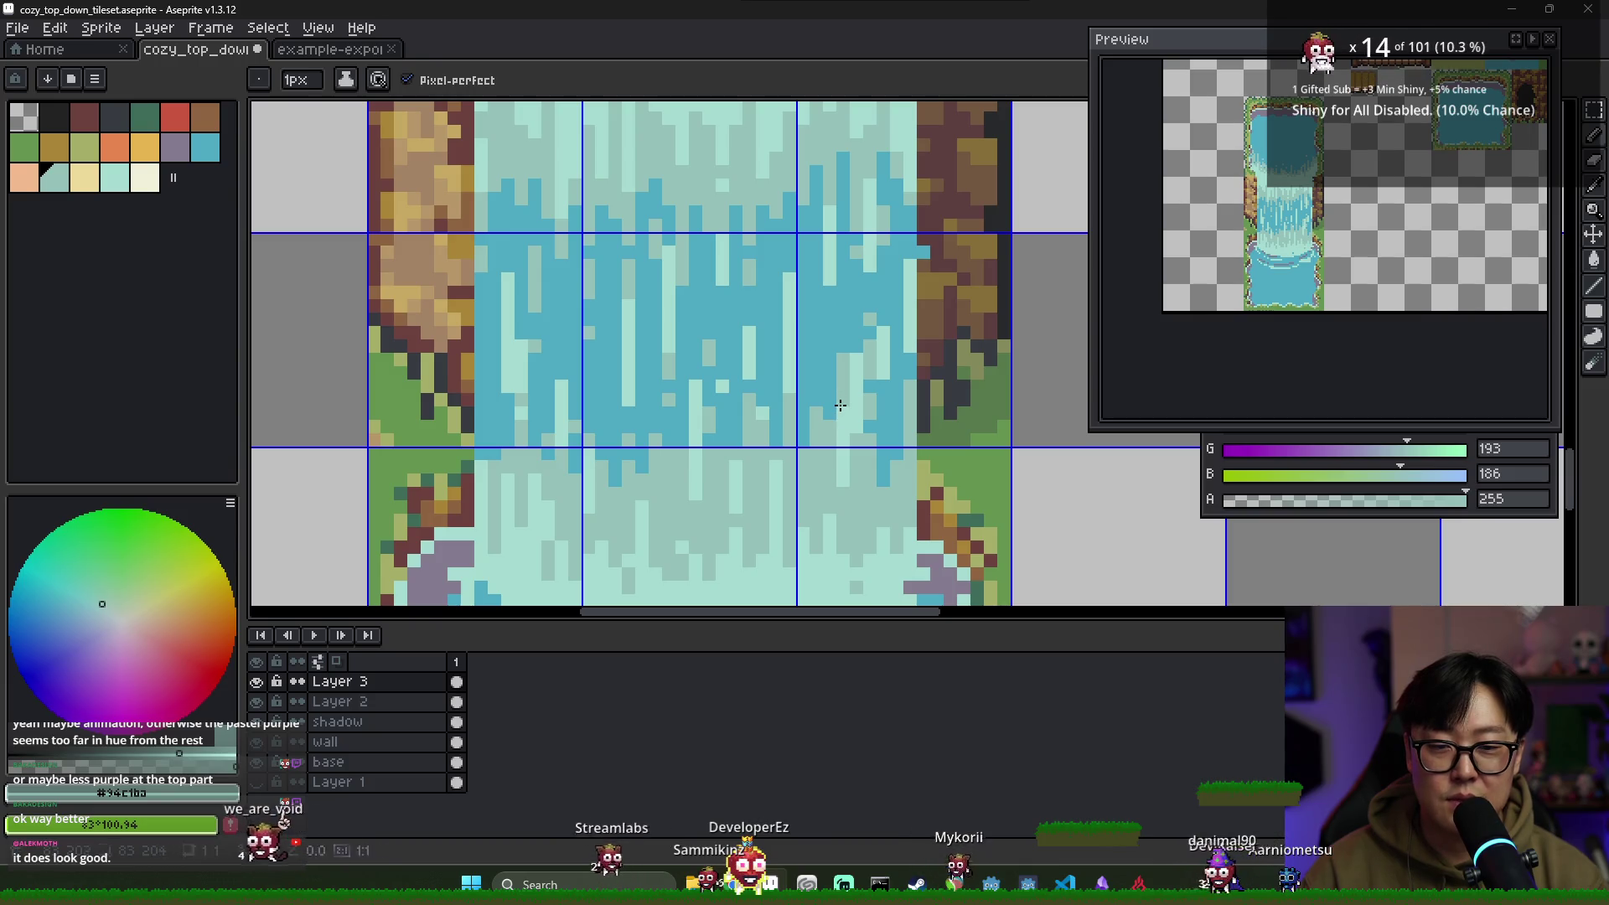
pyautogui.scroll(-1, 840, 459)
pyautogui.scroll(-4, 840, 459)
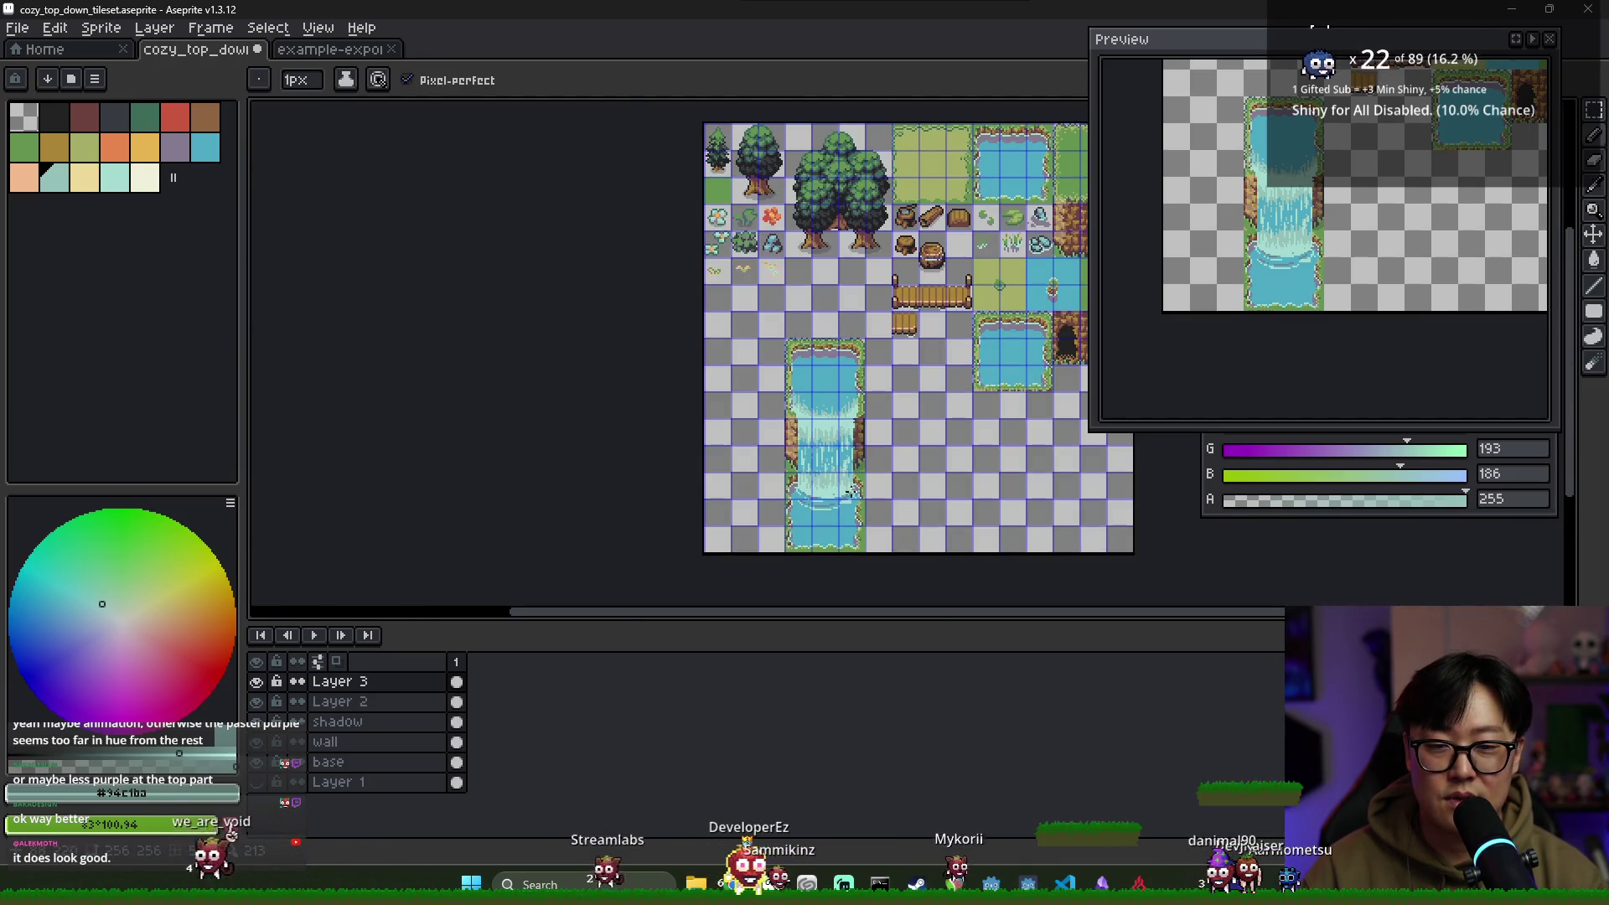
pyautogui.scroll(3, 836, 455)
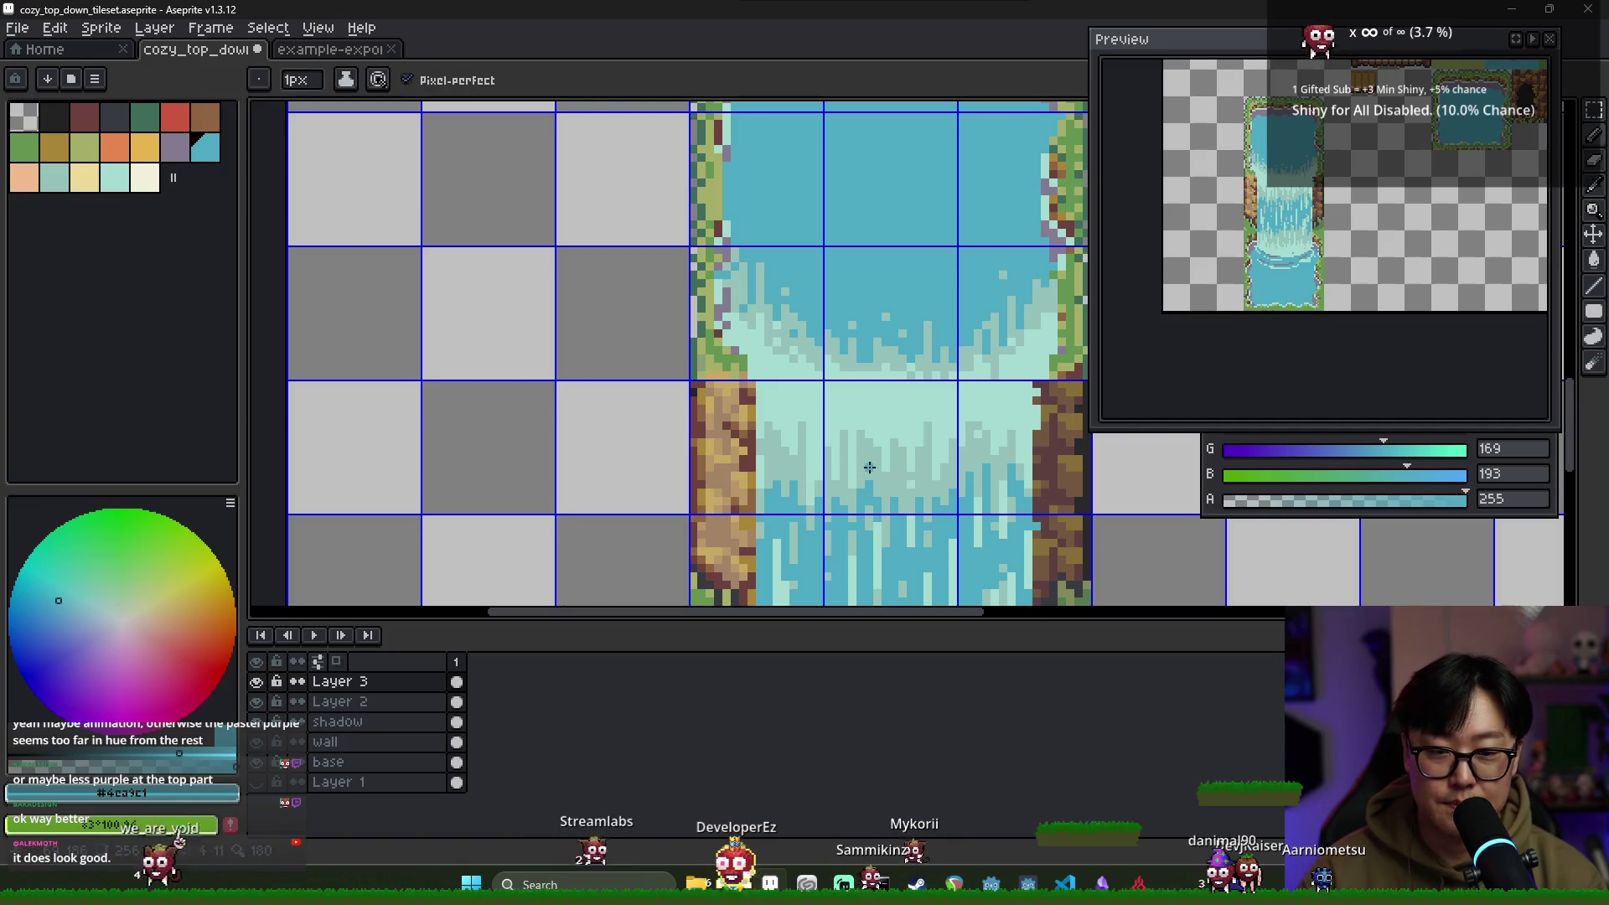
pyautogui.scroll(-2, 927, 530)
pyautogui.hotkey('ctrl', 's')
# Rework the foam at the waterfall top, alternating light and darker foam tones
pyautogui.scroll(-1, 872, 466)
pyautogui.scroll(1, 763, 455)
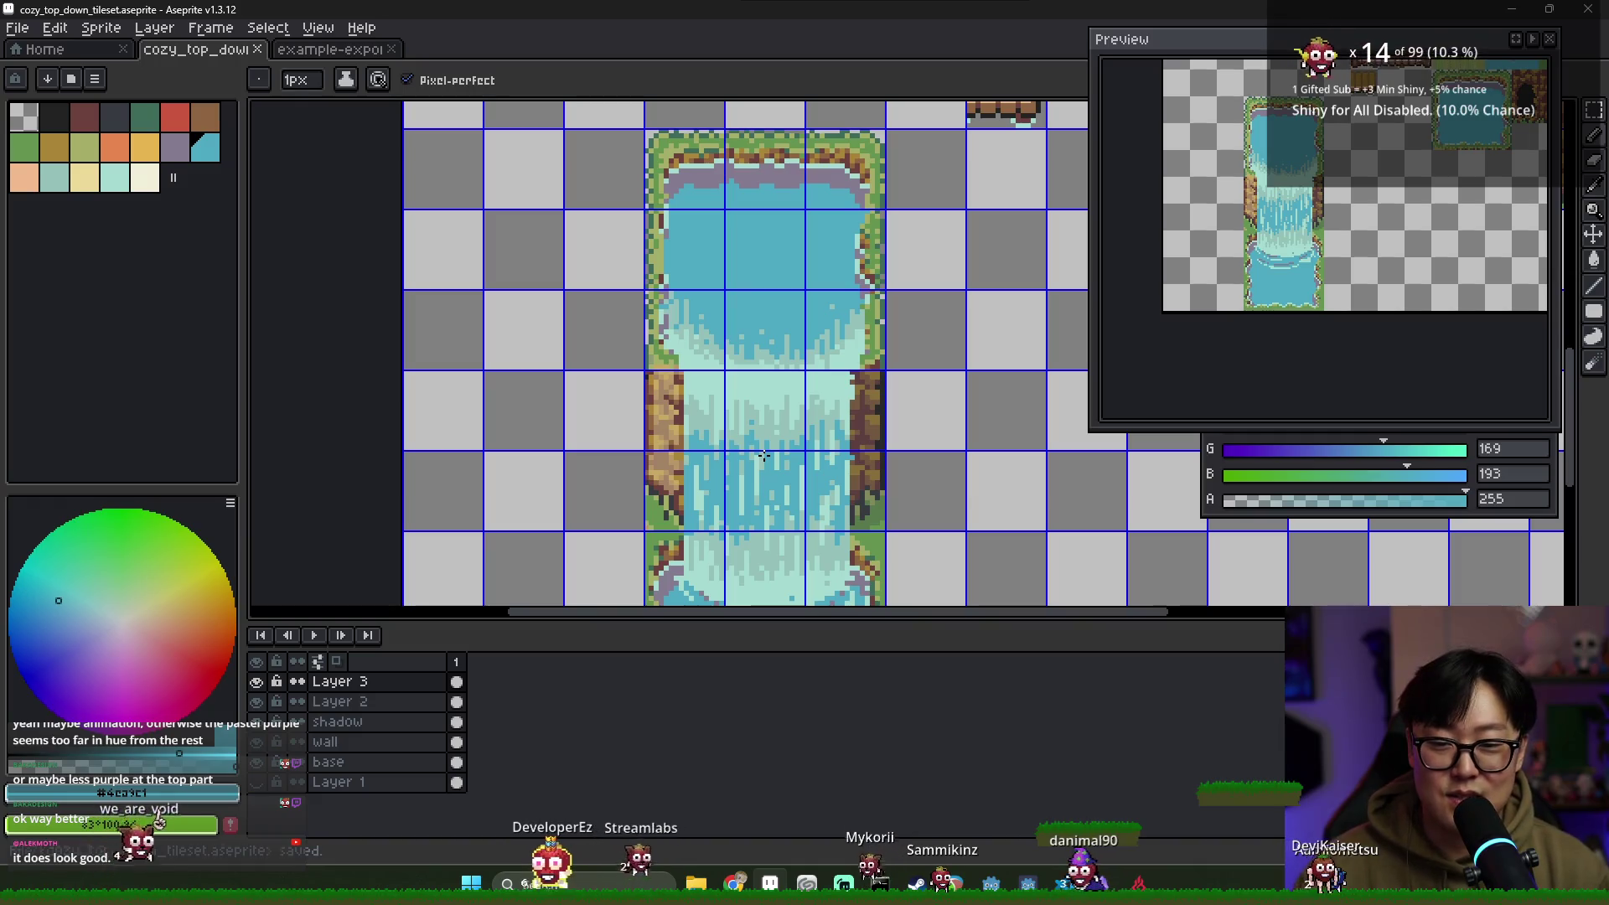
pyautogui.scroll(-2, 754, 453)
pyautogui.scroll(4, 754, 419)
pyautogui.press('i')
pyautogui.click(888, 348)
pyautogui.press('b')
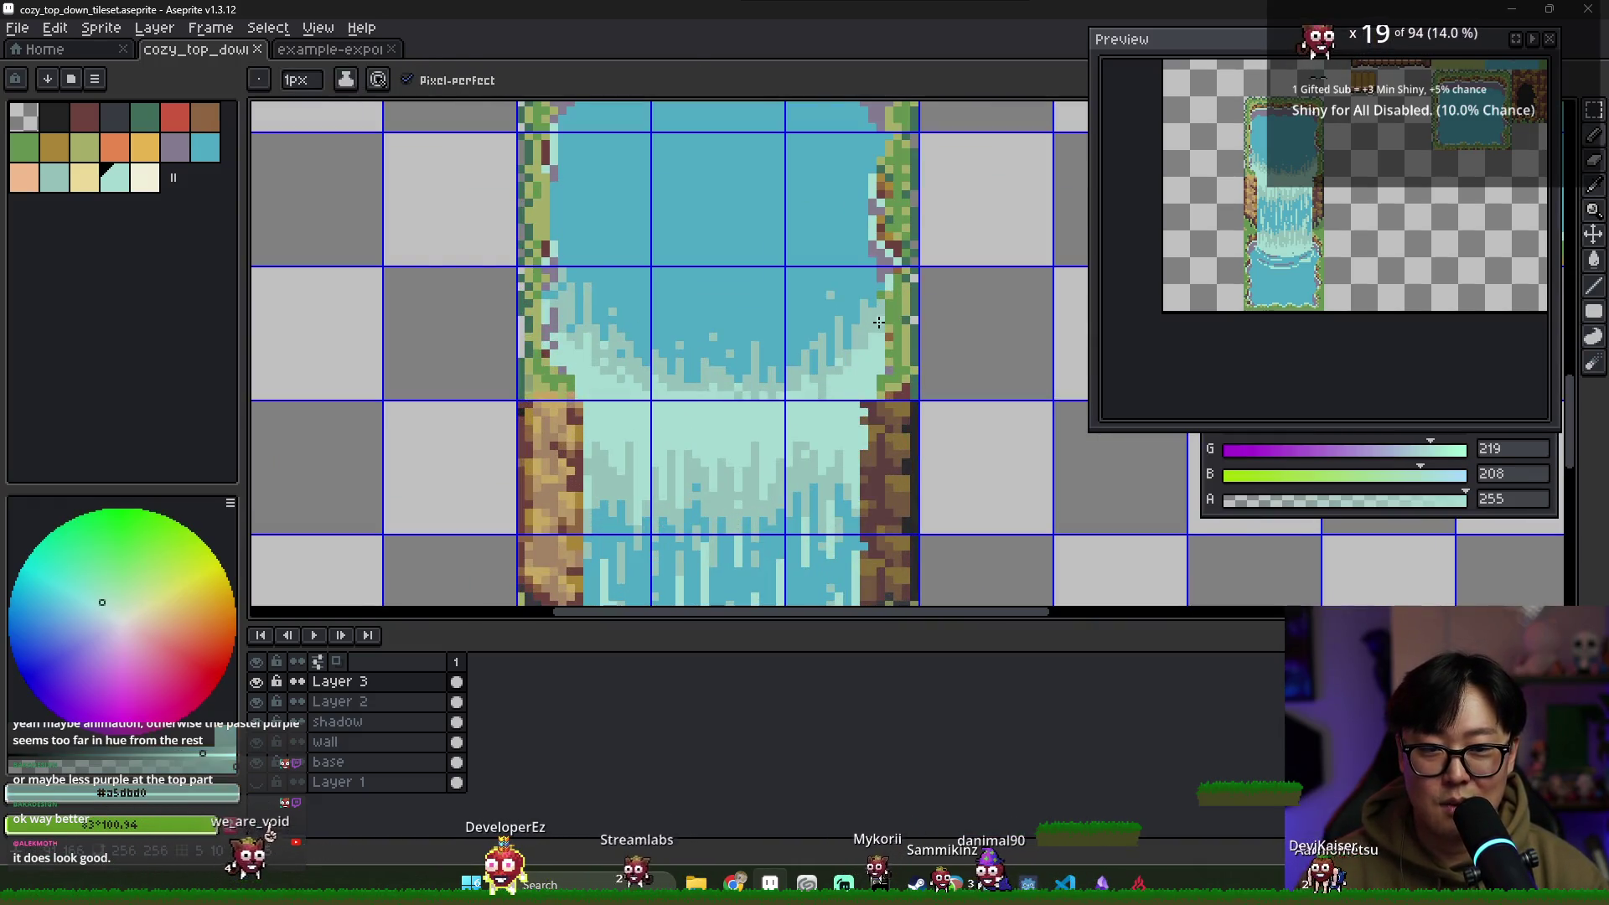
pyautogui.keyDown('alt'); pyautogui.click(573, 322); pyautogui.keyUp('alt')
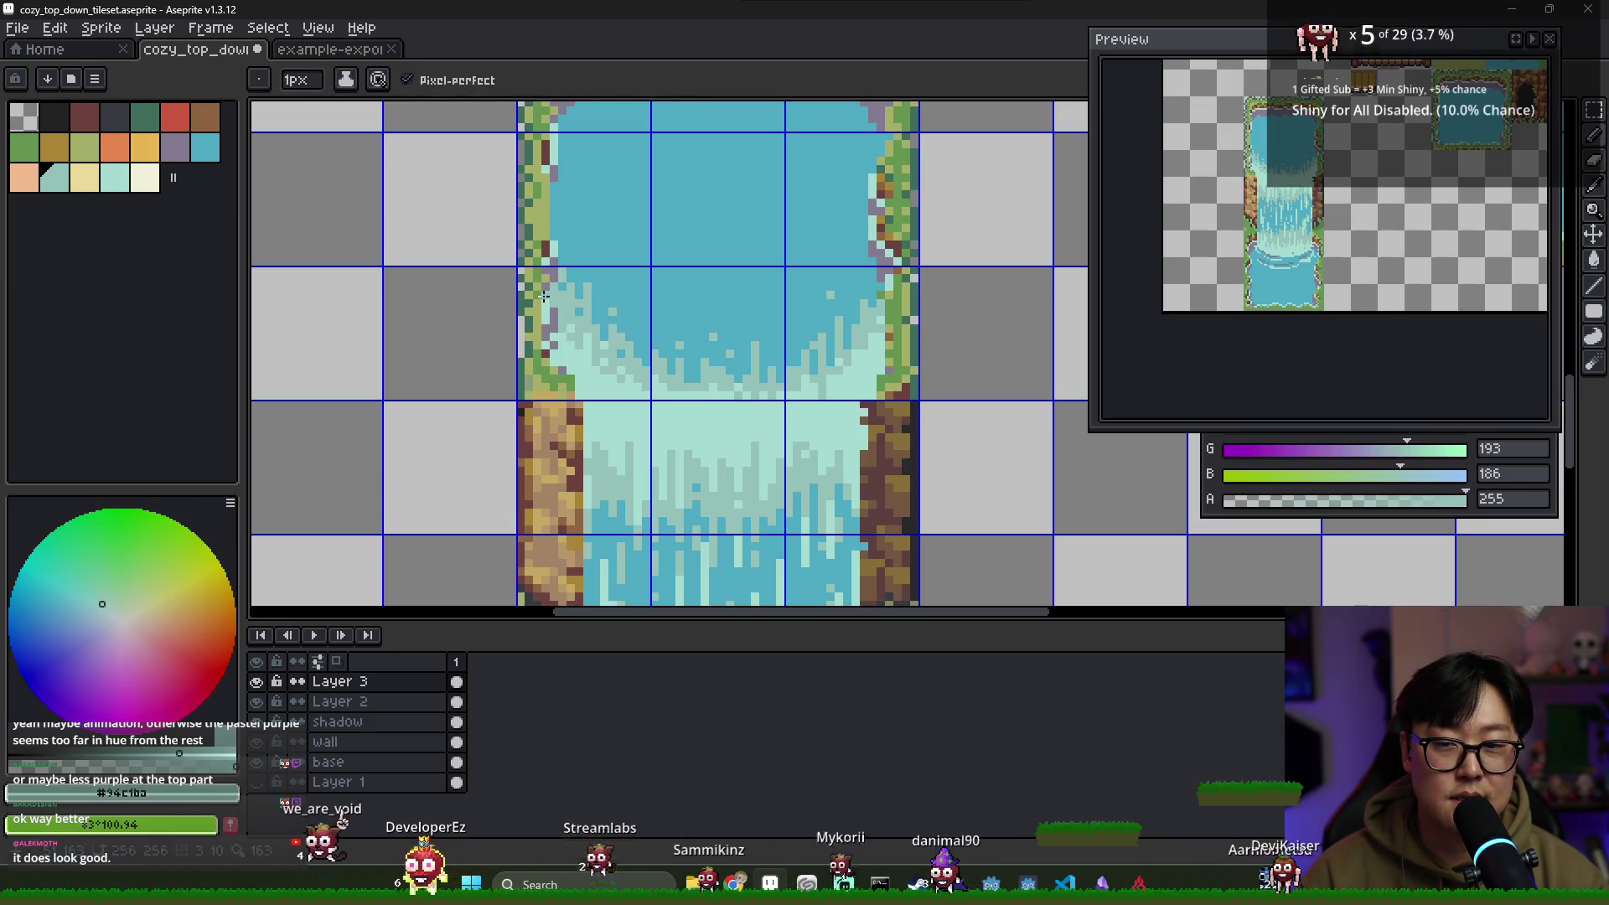
pyautogui.keyDown('alt'); pyautogui.click(554, 326); pyautogui.keyUp('alt')
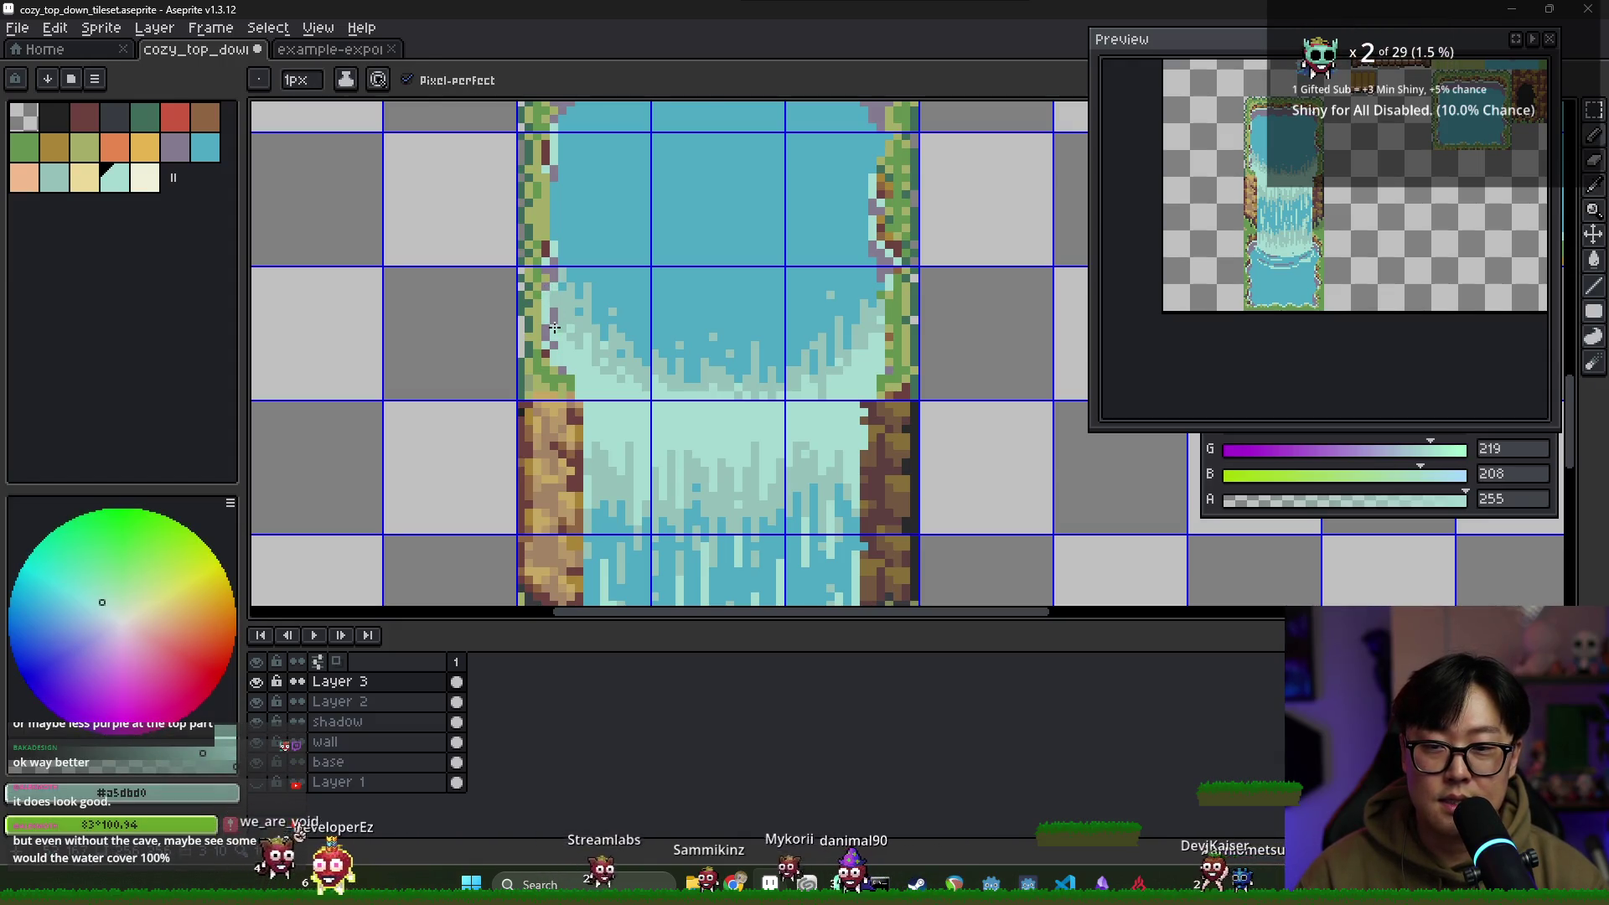
pyautogui.keyDown('alt'); pyautogui.click(549, 301); pyautogui.keyUp('alt')
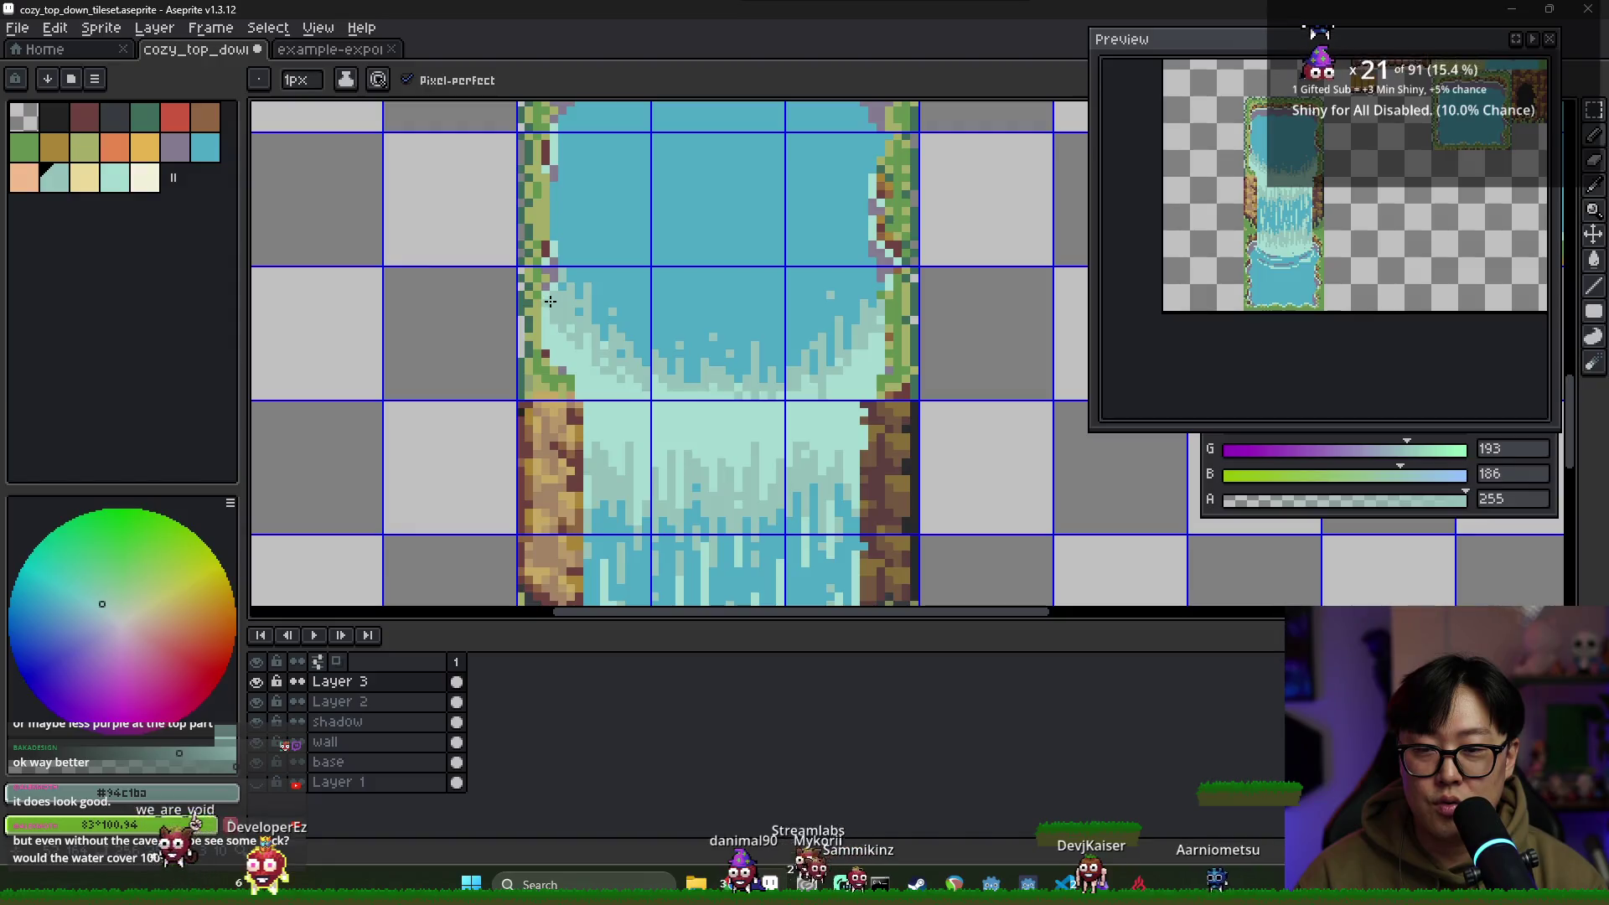
pyautogui.keyDown('alt'); pyautogui.click(553, 333); pyautogui.keyUp('alt')
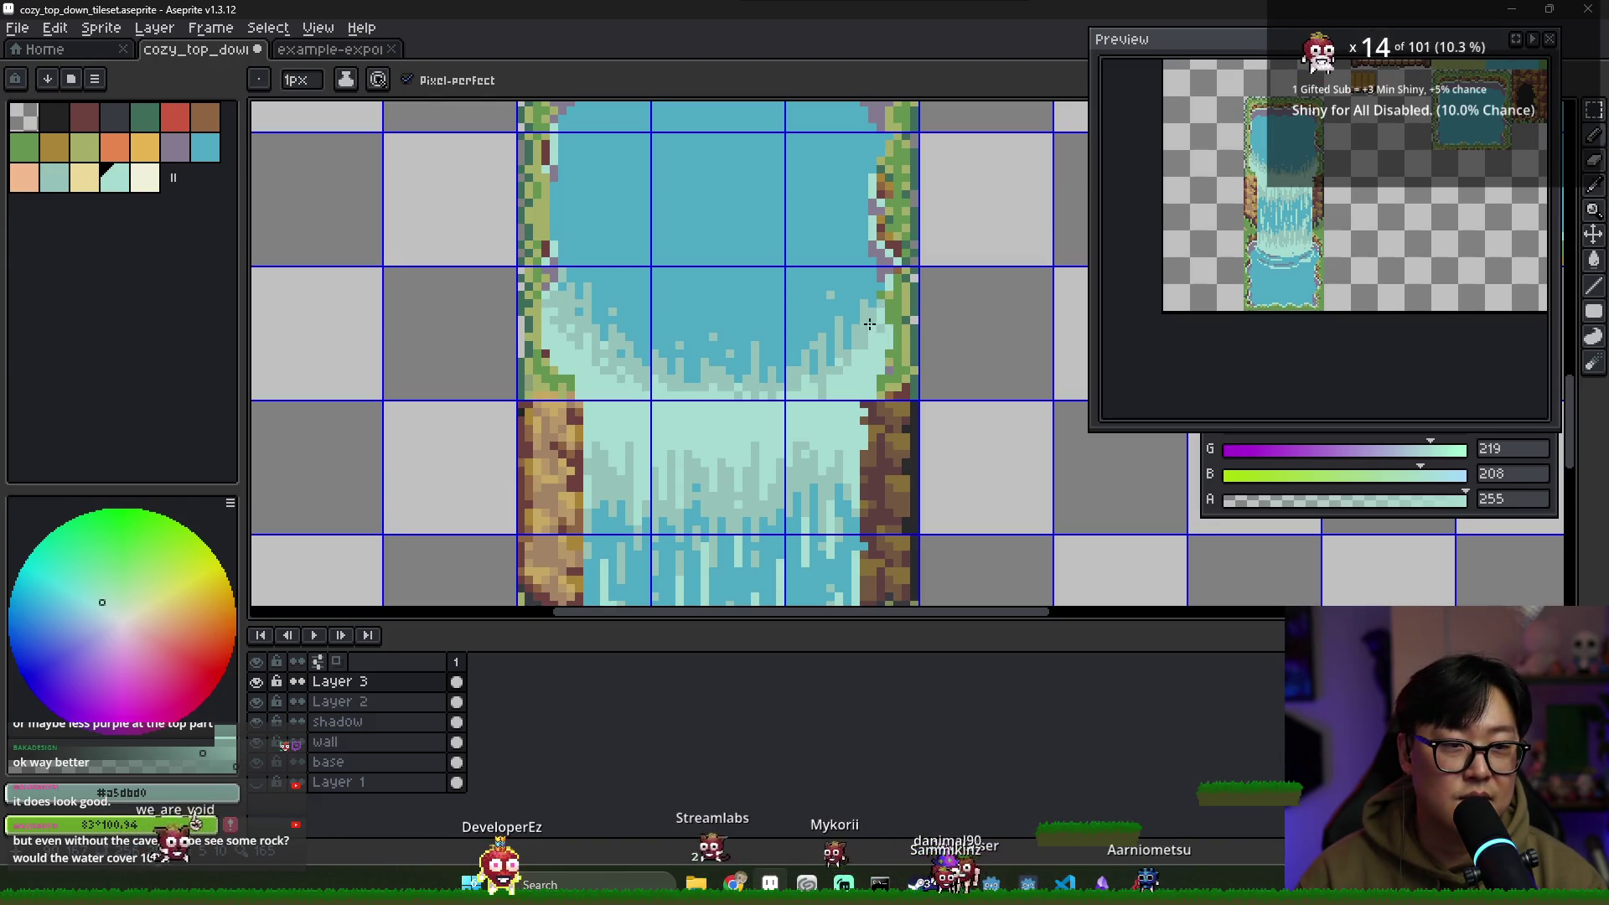
# Blend light and darker grass green pixels into the edges of the waterfall foam
pyautogui.press('alt')
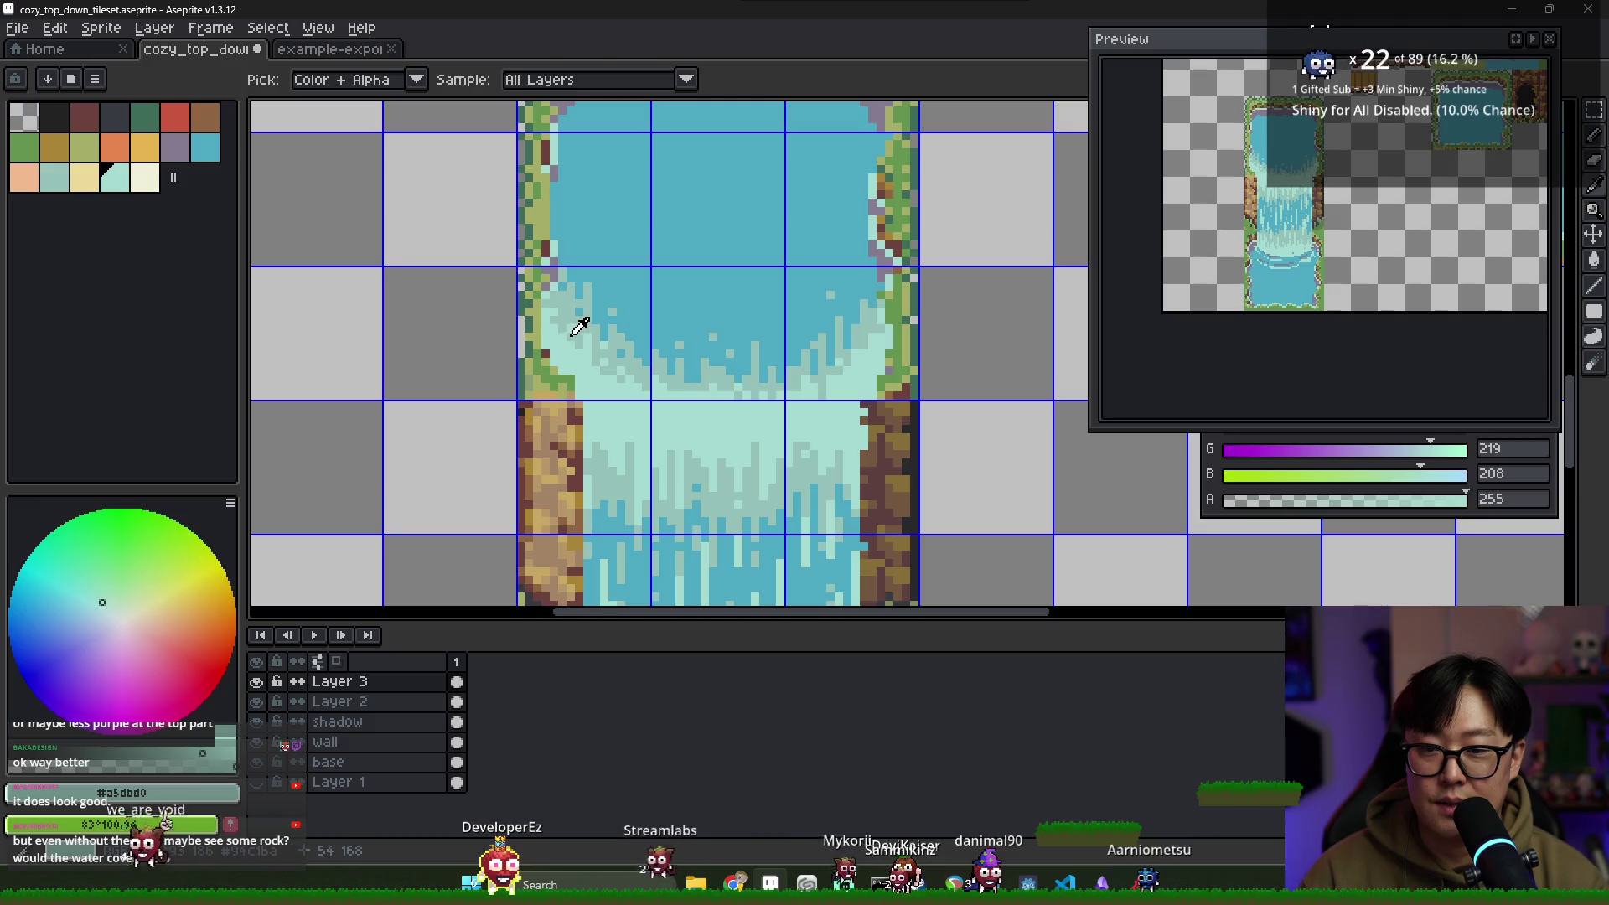
pyautogui.click(599, 298)
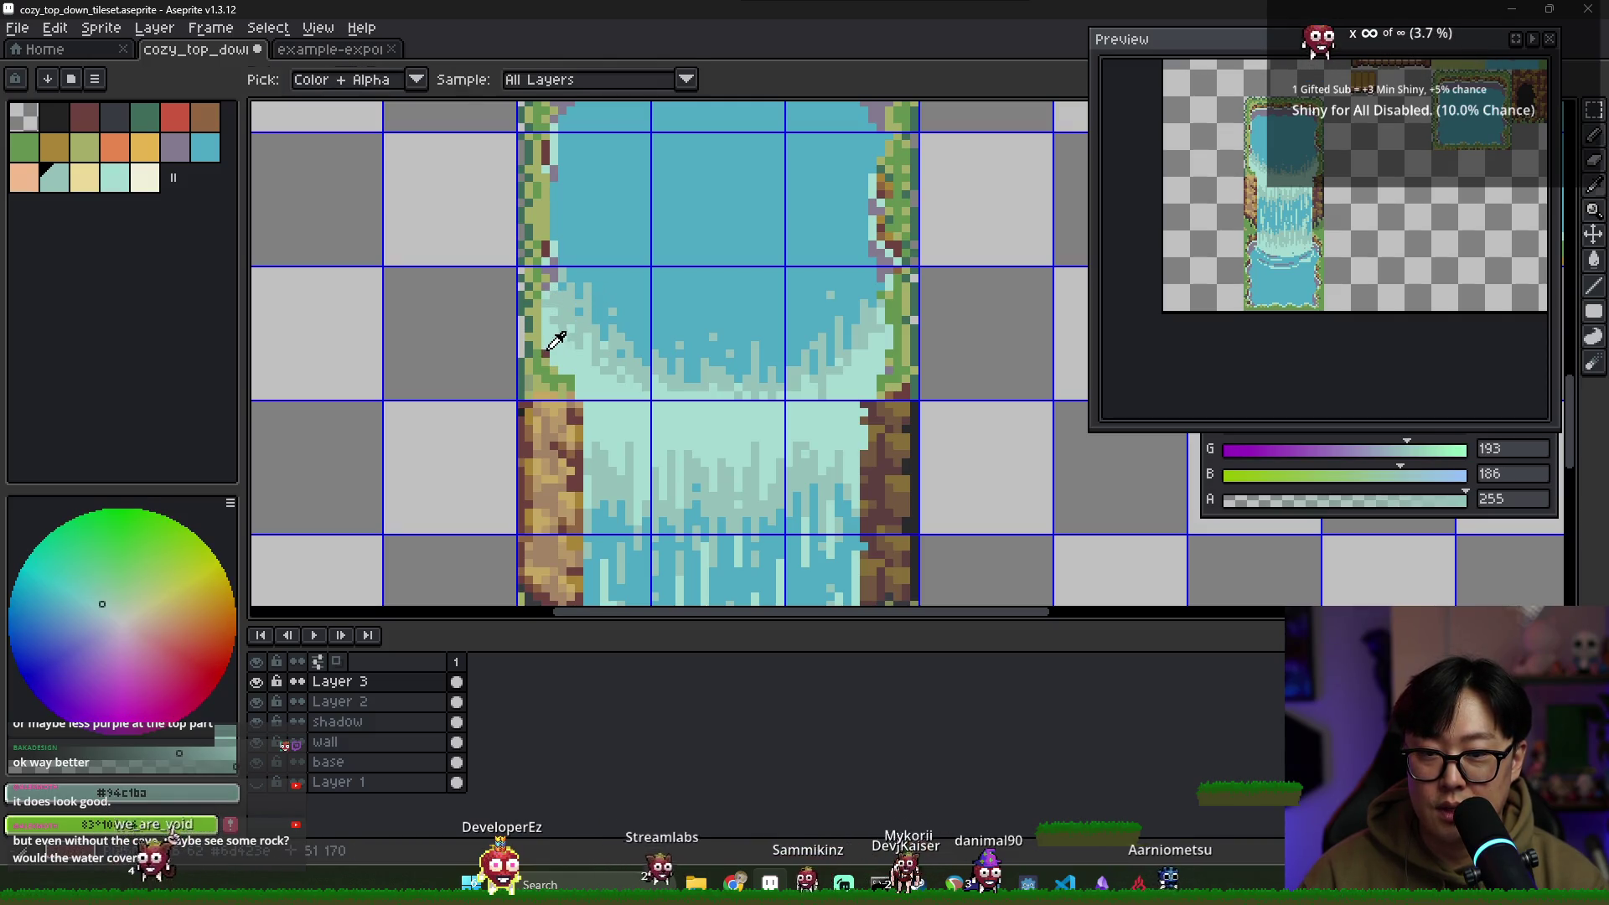
pyautogui.keyDown('alt'); pyautogui.click(546, 335); pyautogui.keyUp('alt')
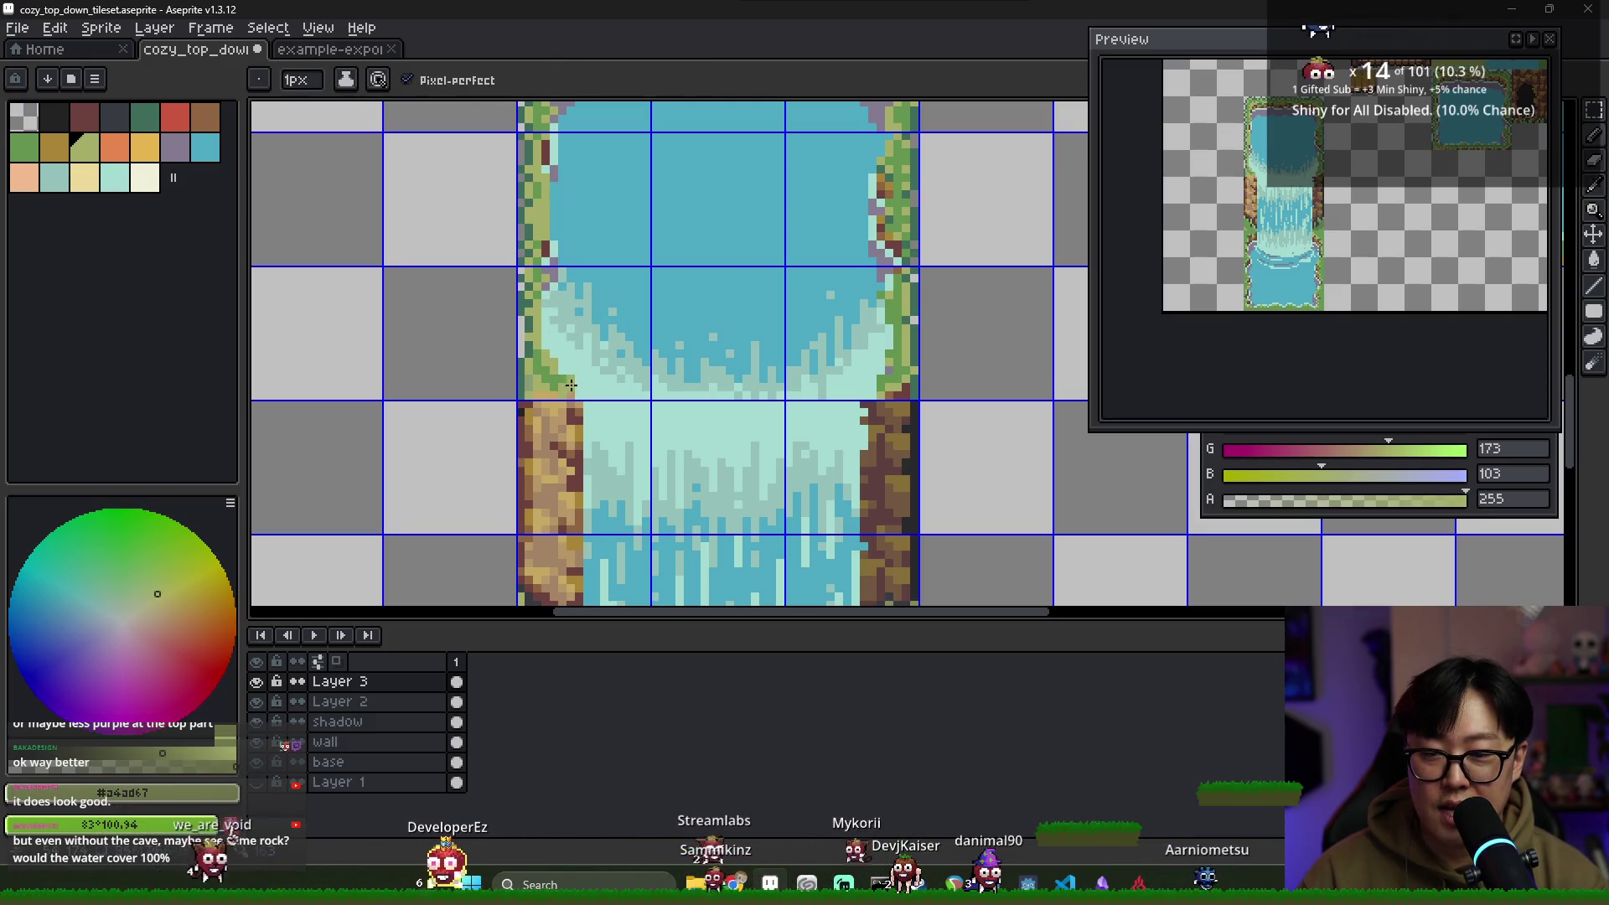
pyautogui.keyDown('alt'); pyautogui.click(565, 381); pyautogui.keyUp('alt')
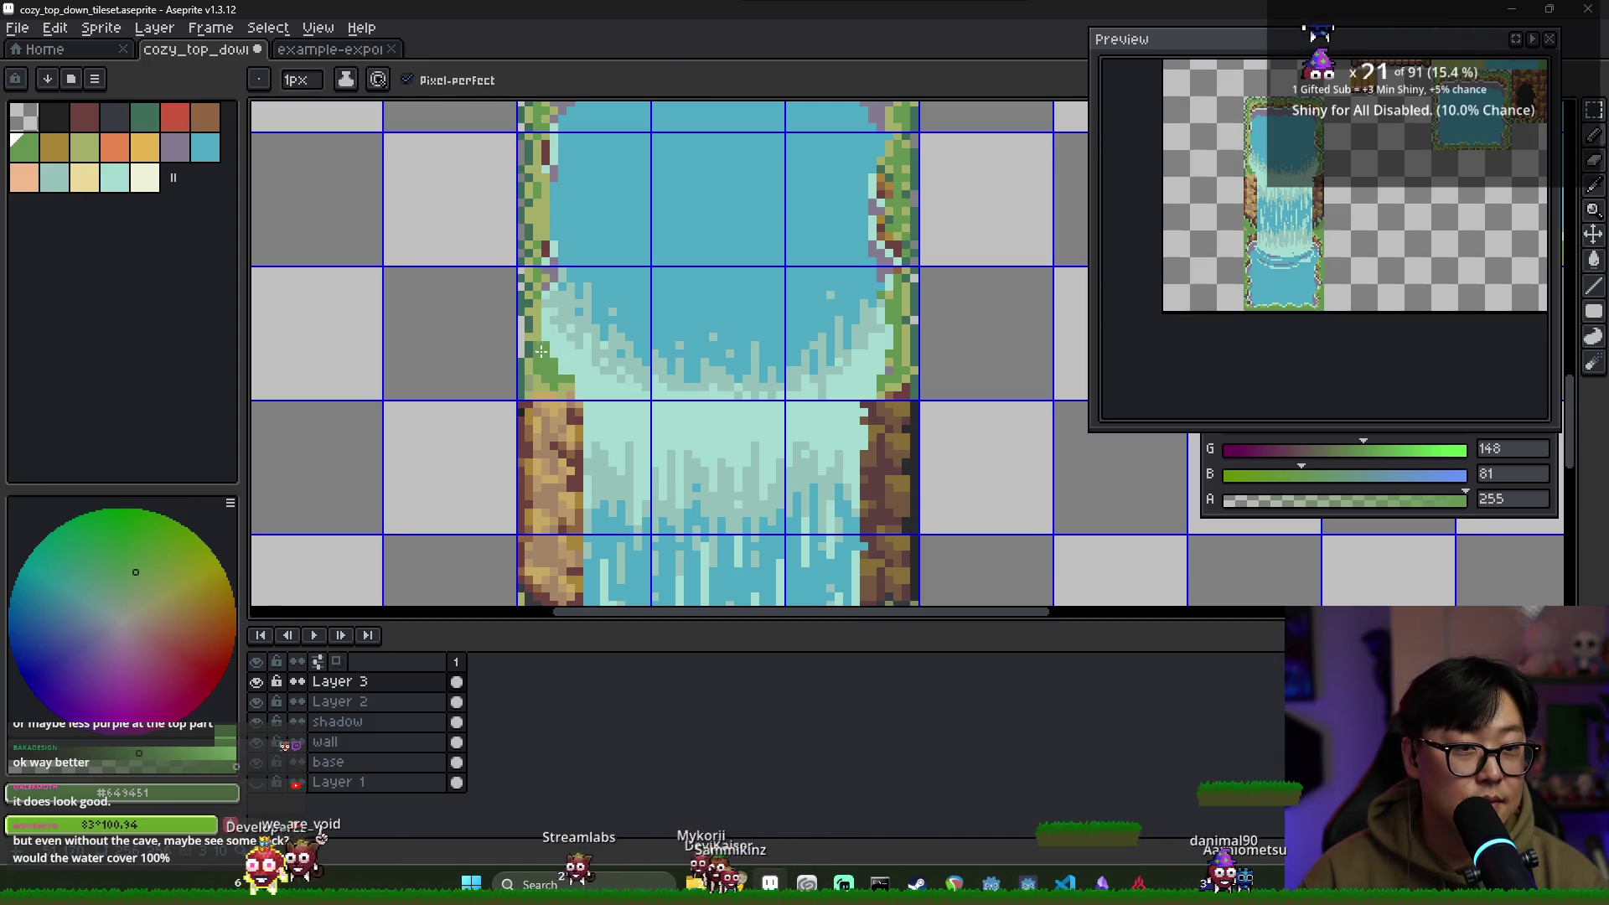
pyautogui.keyDown('alt'); pyautogui.click(546, 349); pyautogui.keyUp('alt')
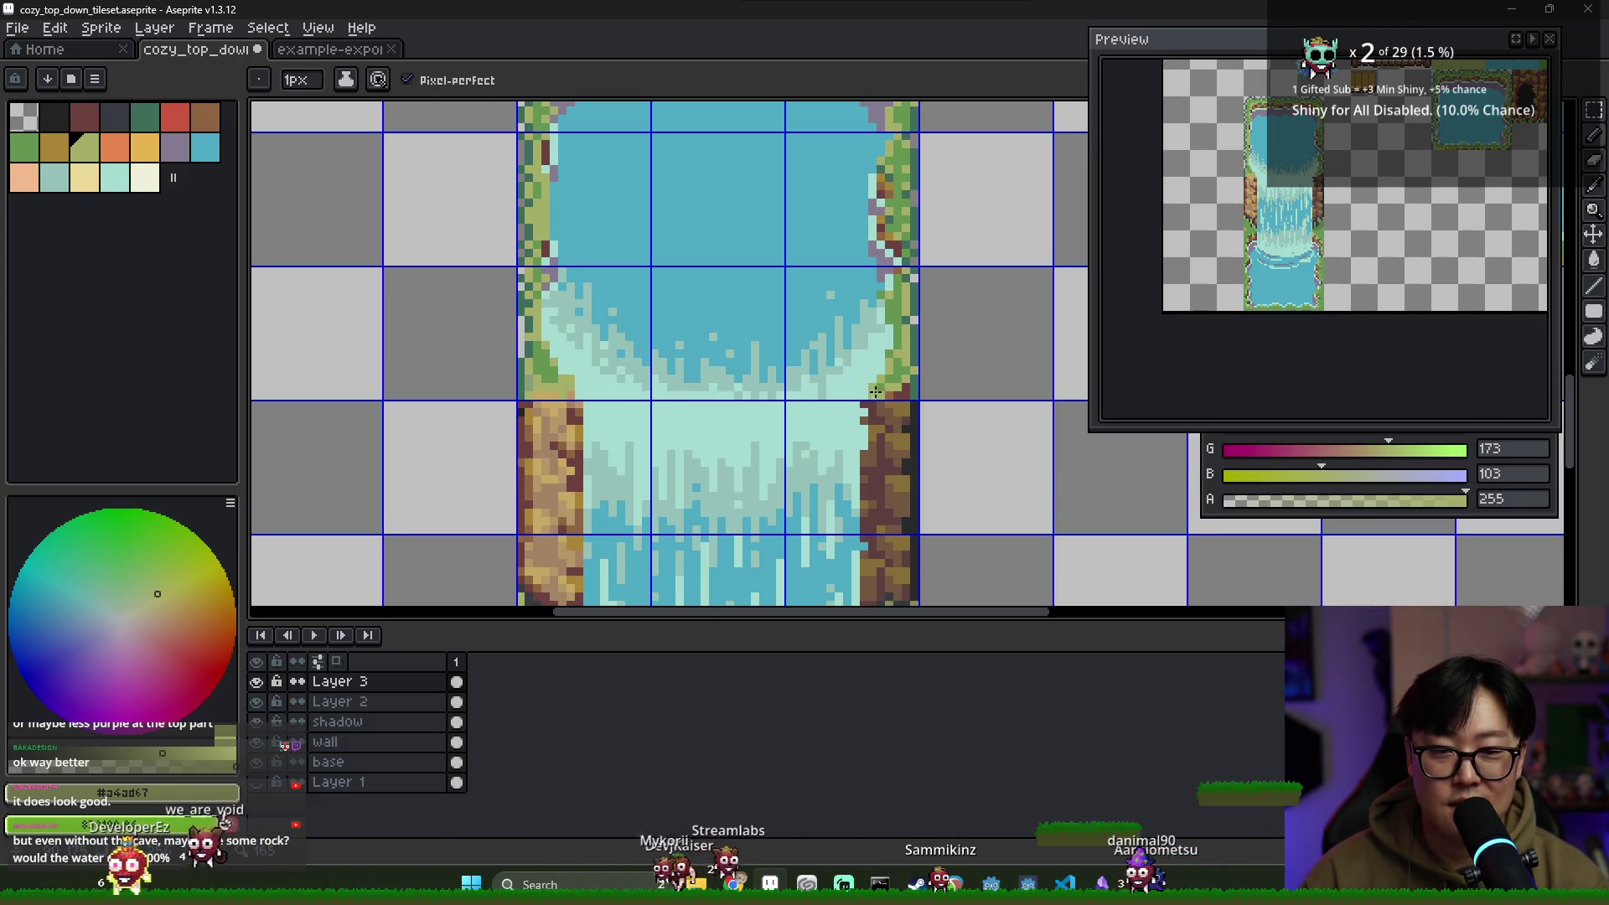
pyautogui.keyDown('alt'); pyautogui.click(902, 350); pyautogui.keyUp('alt')
pyautogui.press('alt')
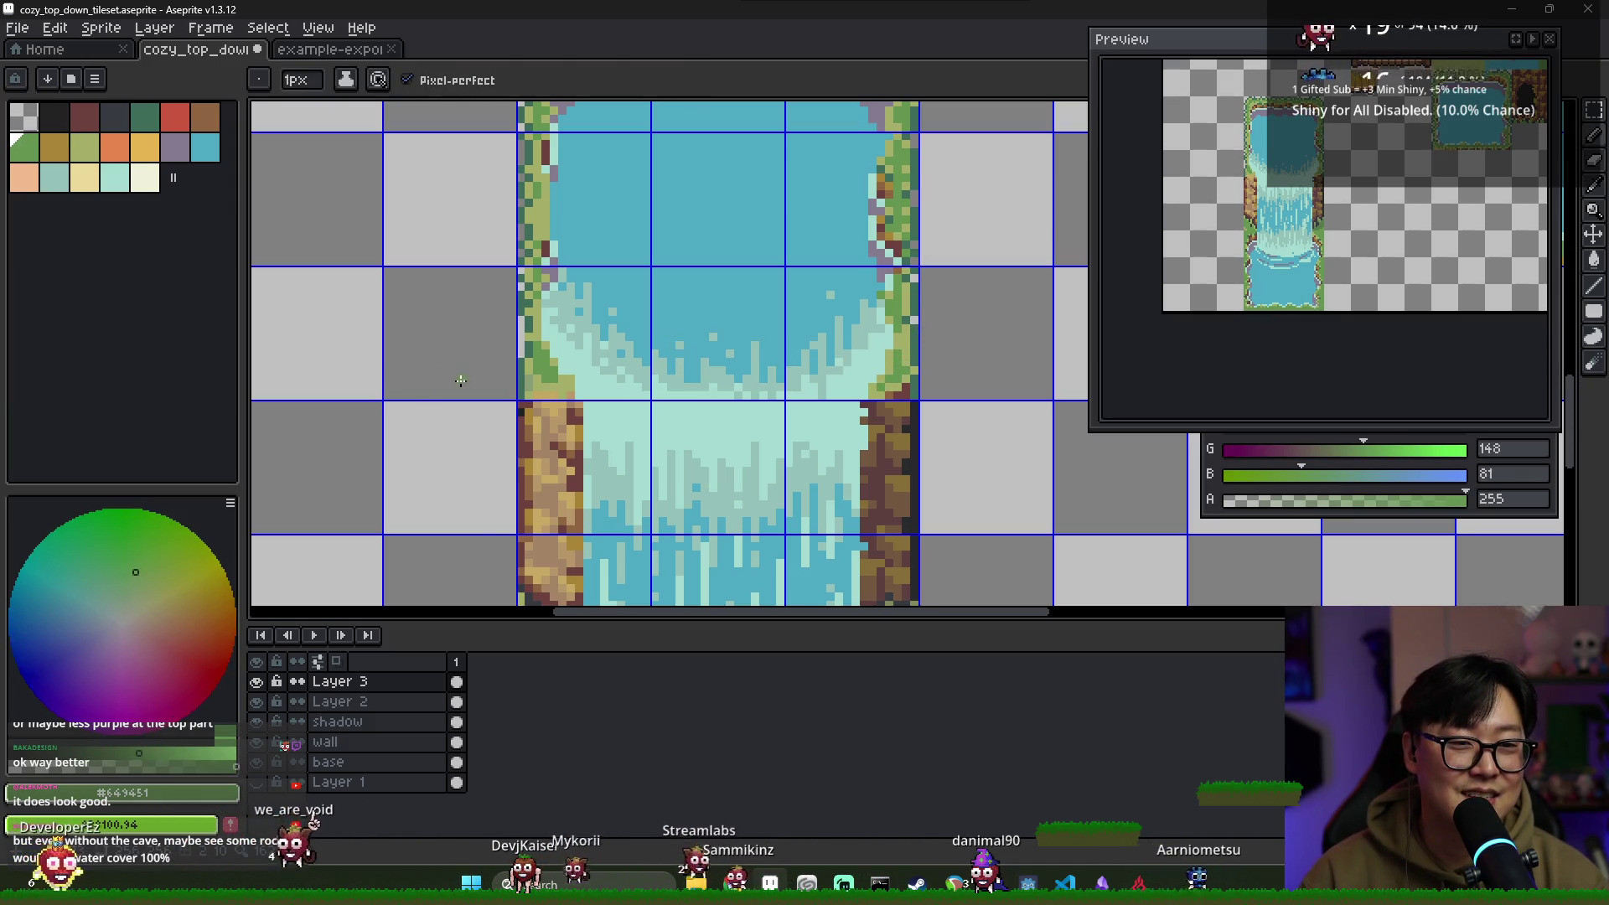
pyautogui.keyDown('alt'); pyautogui.click(543, 329); pyautogui.keyUp('alt')
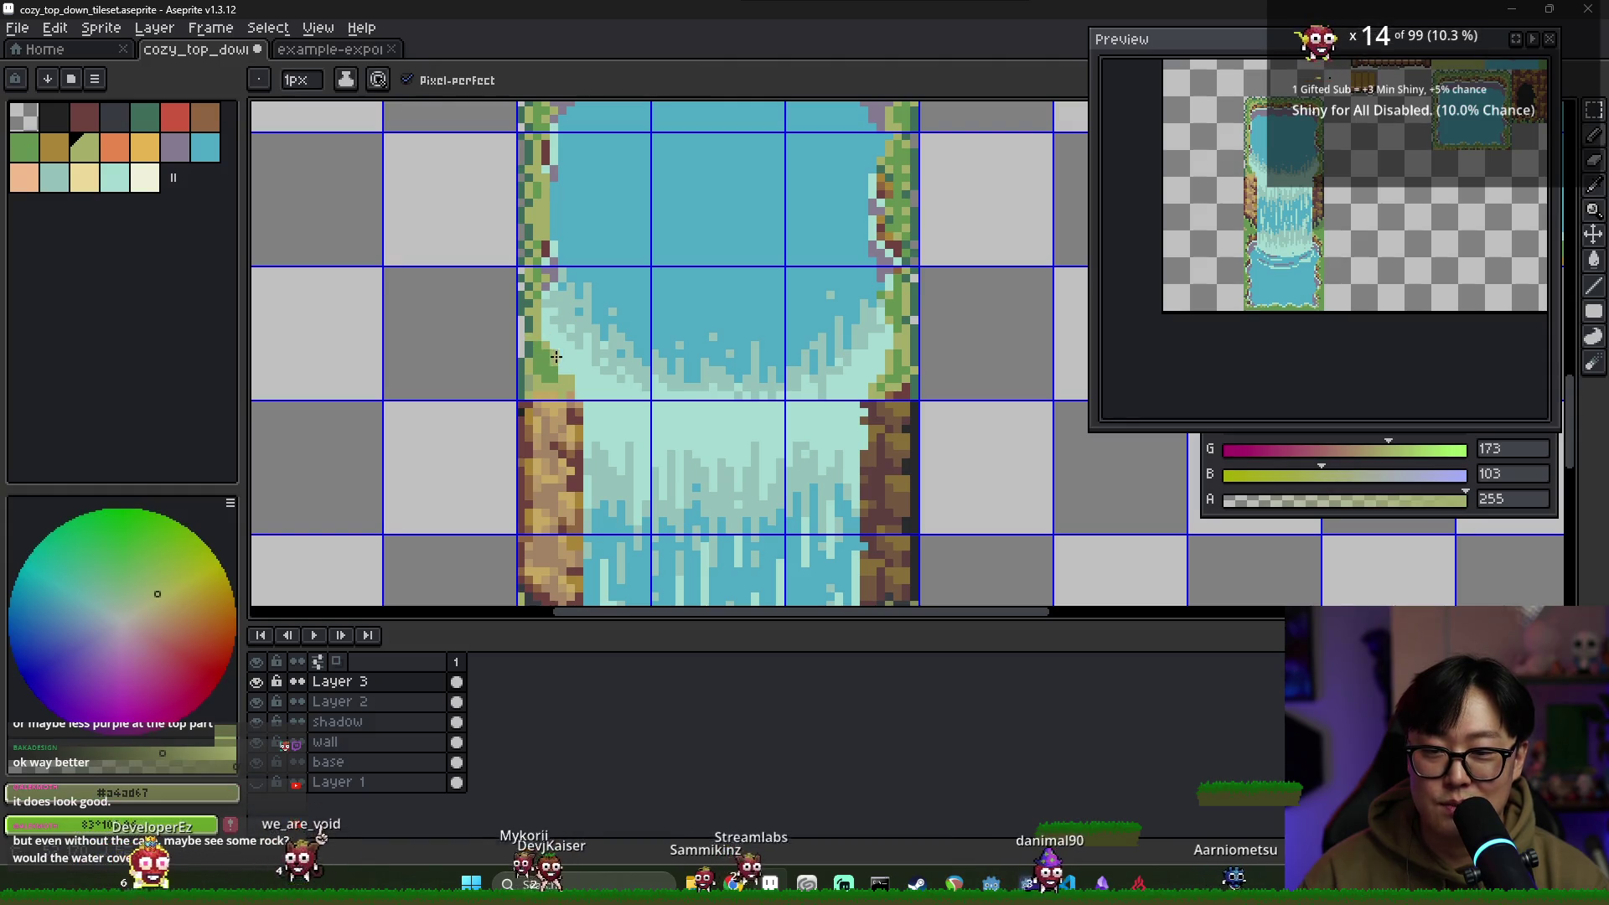
pyautogui.keyDown('alt'); pyautogui.click(543, 384); pyautogui.keyUp('alt')
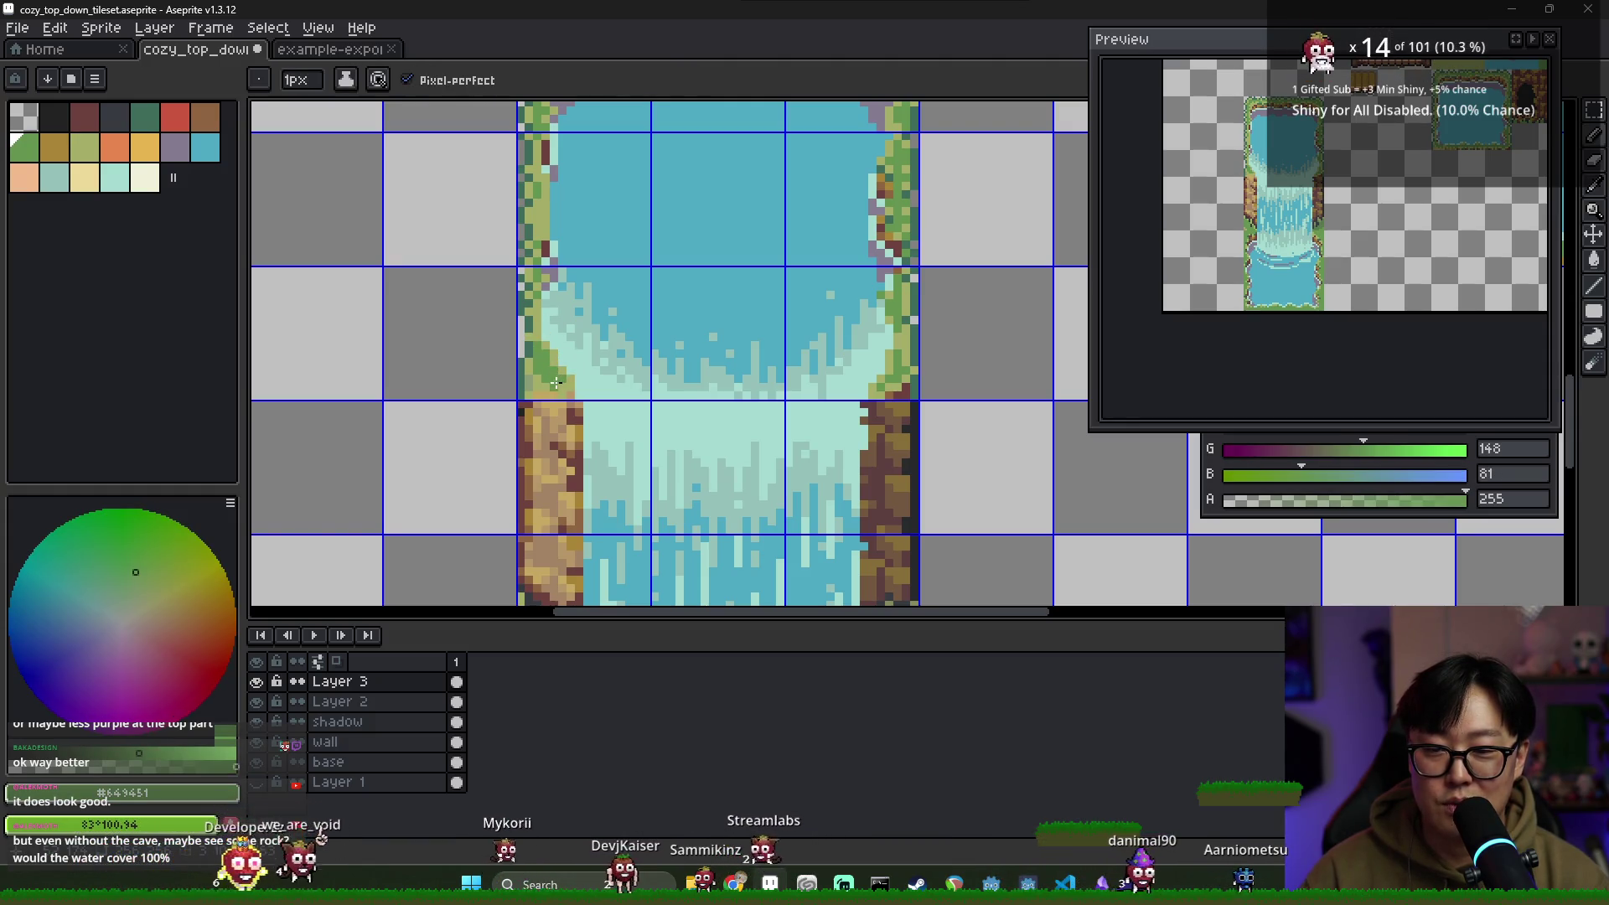
pyautogui.keyDown('alt'); pyautogui.click(531, 378); pyautogui.keyUp('alt')
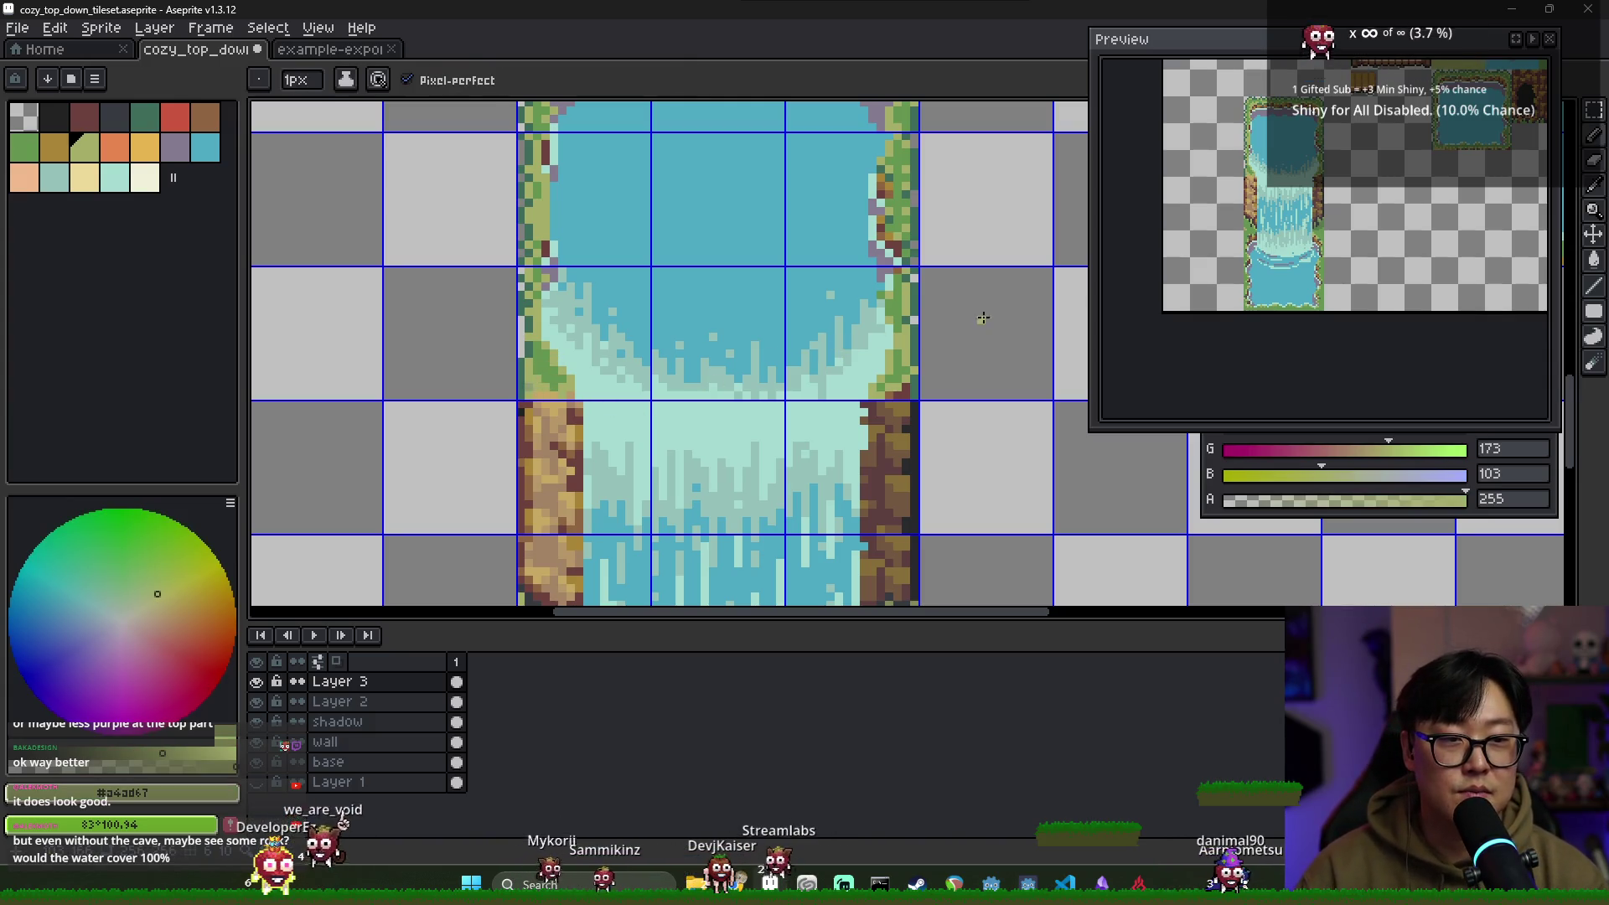
pyautogui.scroll(-2, 1023, 355)
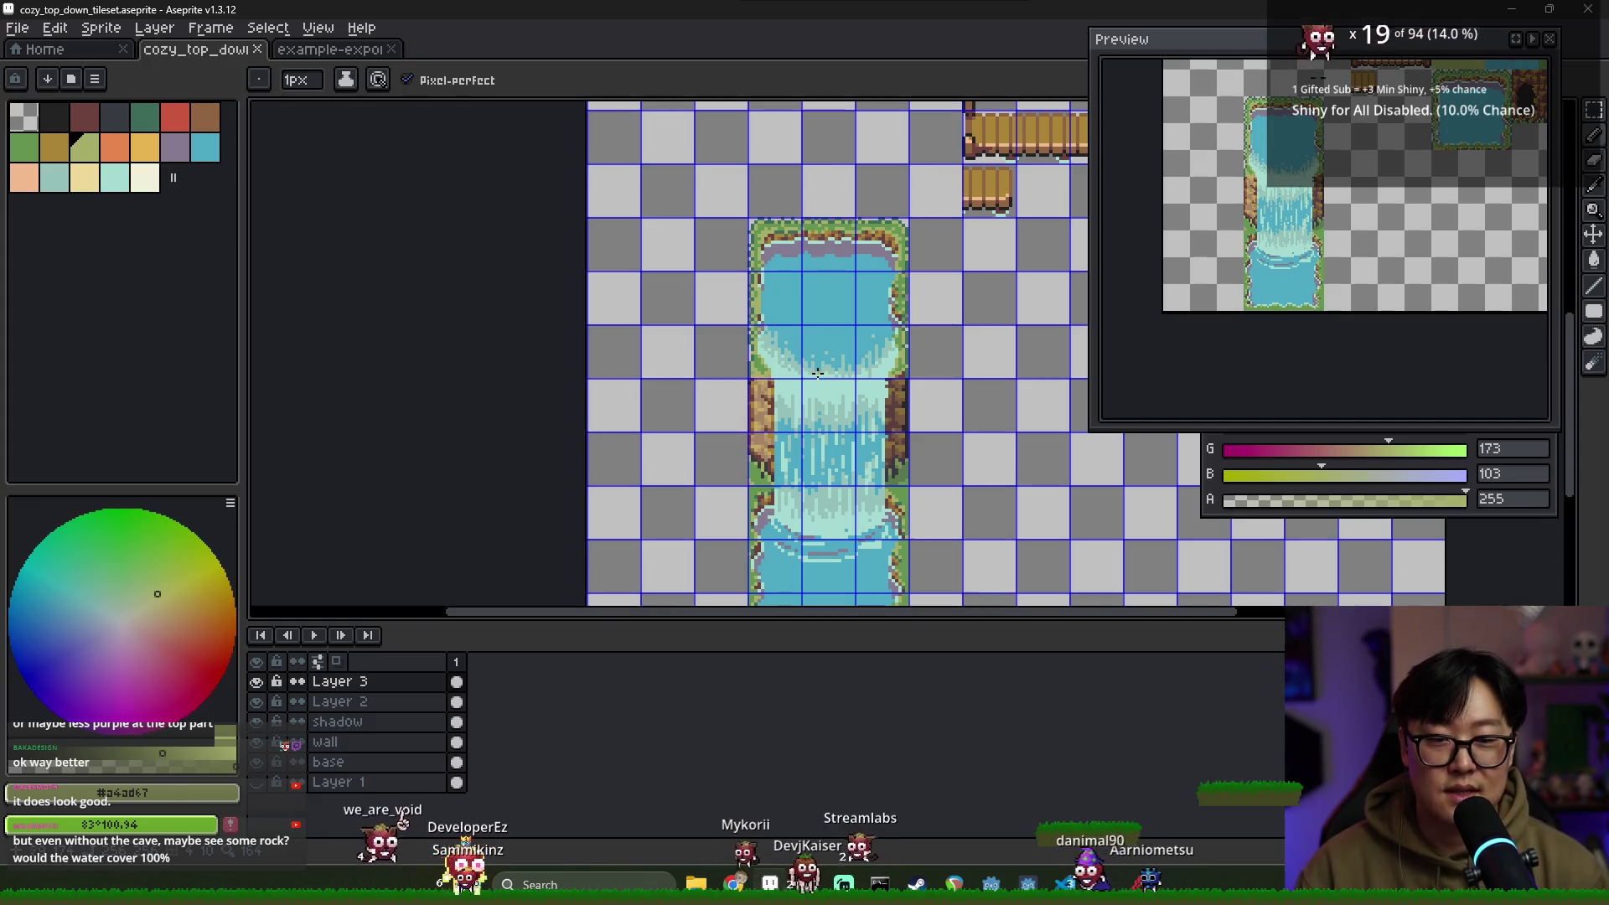
# Add a light foam pixel where the waterfall meets the lower pool, then switch to the tutorials page
pyautogui.scroll(3, 840, 540)
pyautogui.keyDown('alt'); pyautogui.click(871, 507); pyautogui.keyUp('alt')
pyautogui.click(968, 489)
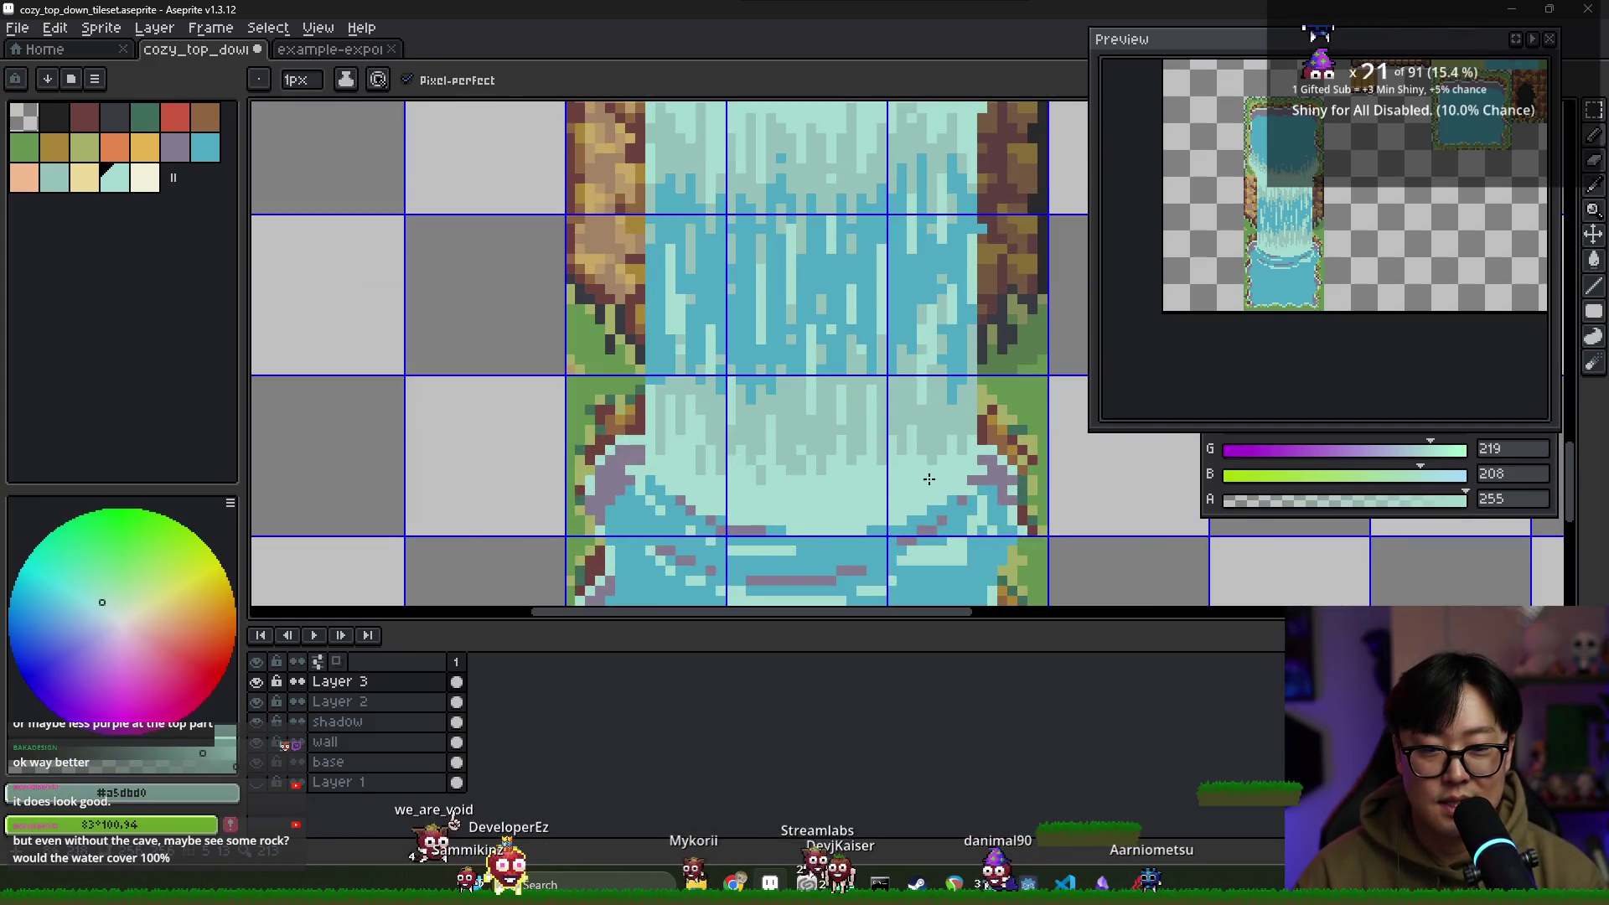
pyautogui.scroll(-1, 953, 421)
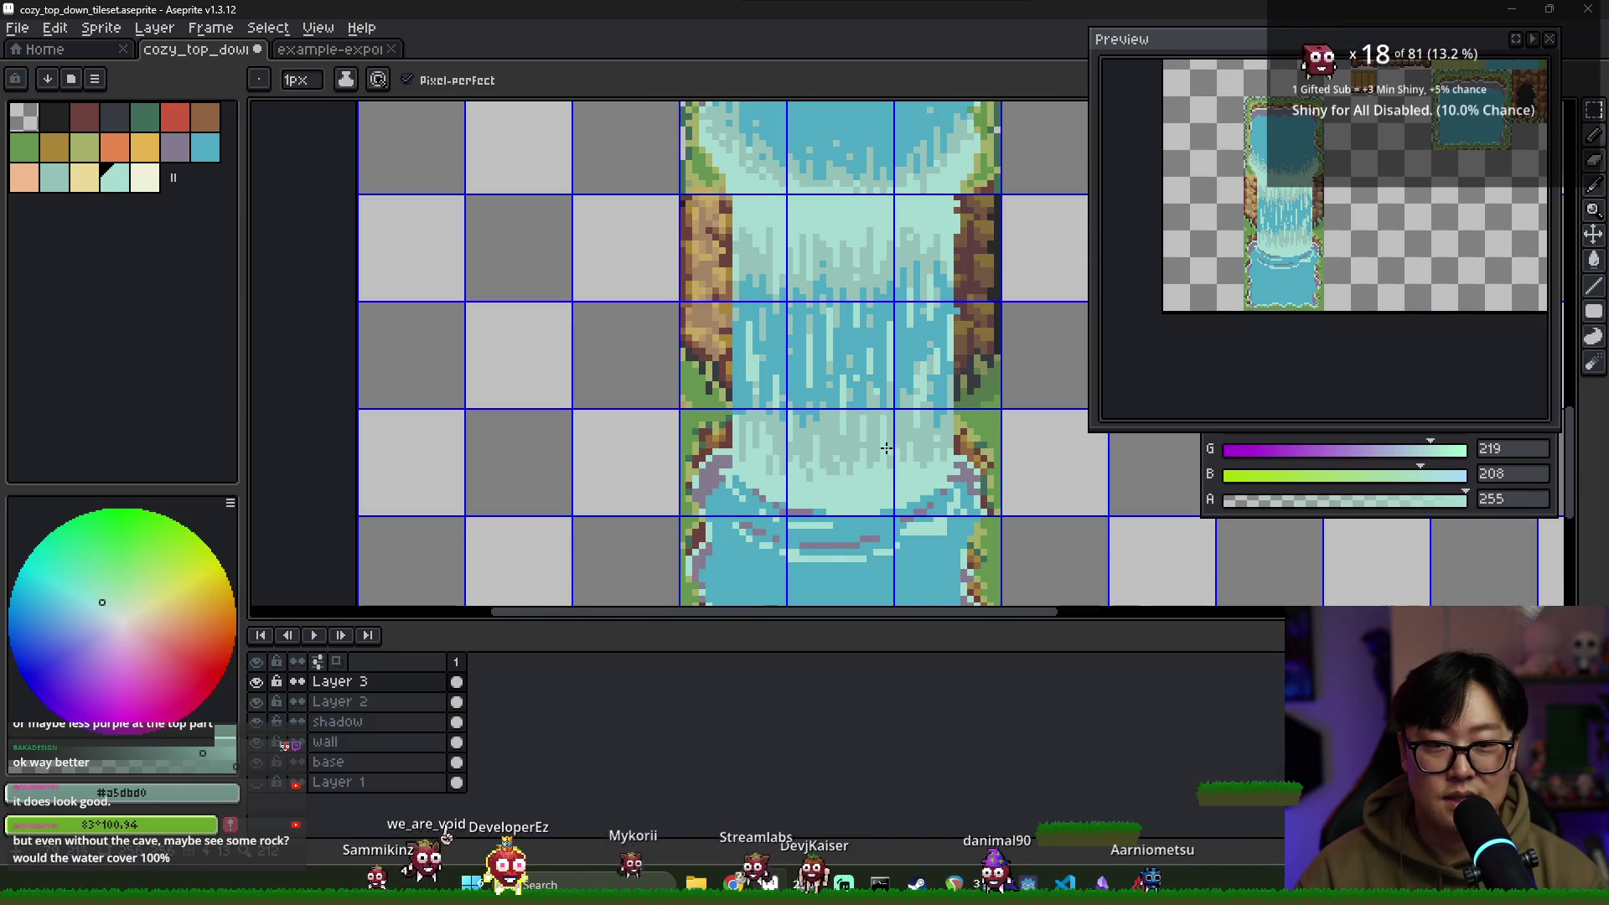
pyautogui.scroll(-1, 887, 448)
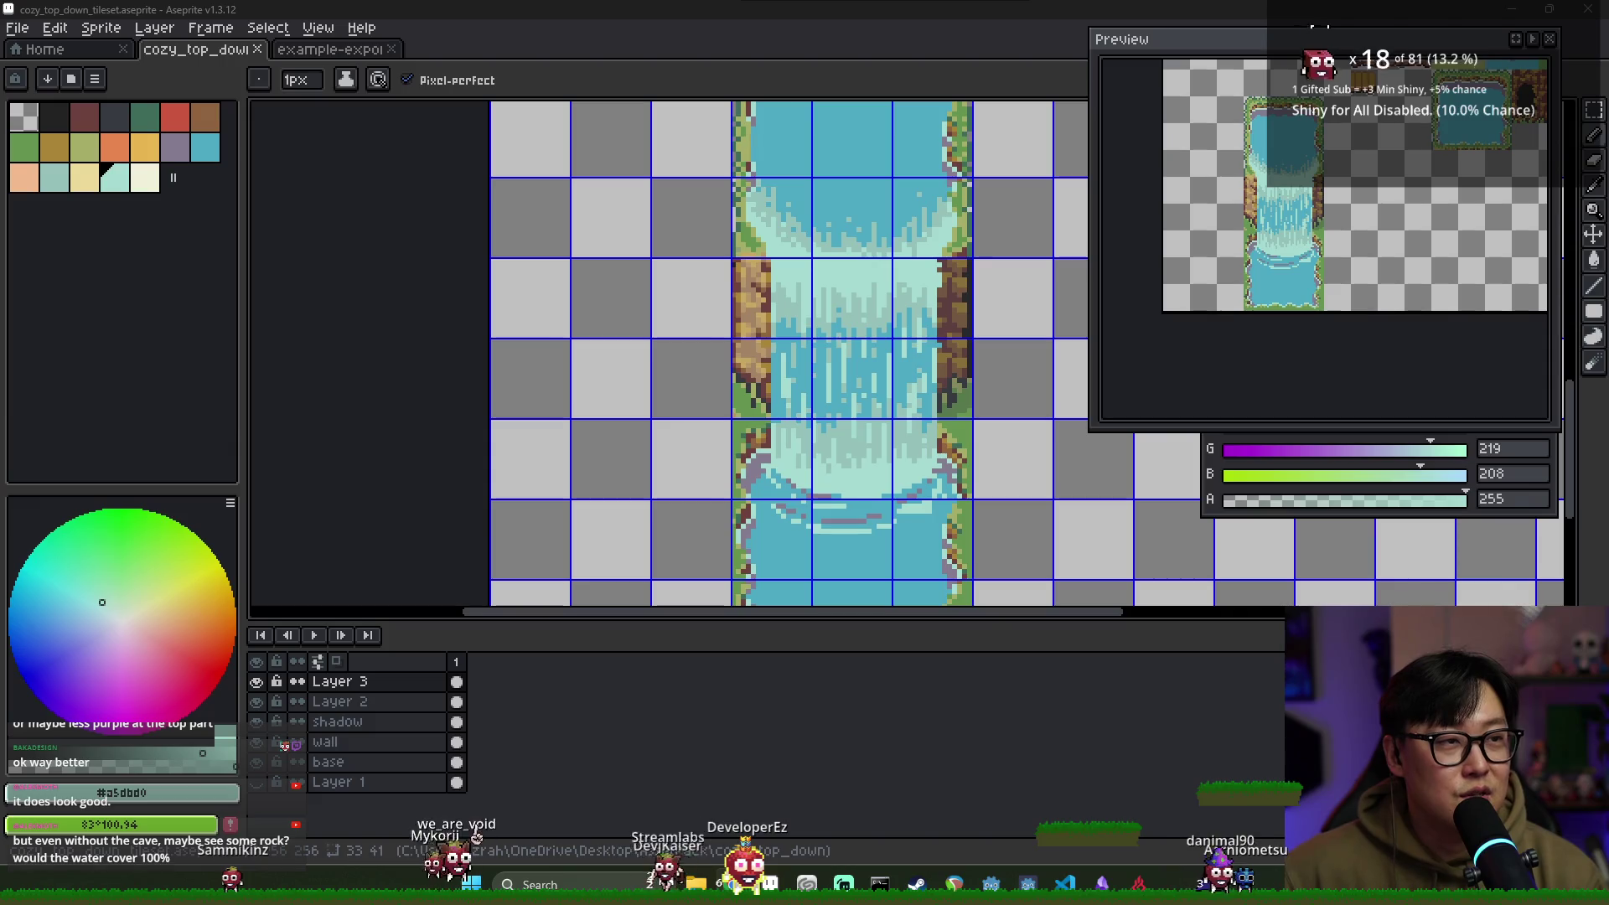
pyautogui.hotkey('alt', 'Tab')
# Scroll down the Saint11 tutorials page past the UI and vegetation images
pyautogui.scroll(-10, 756, 293)
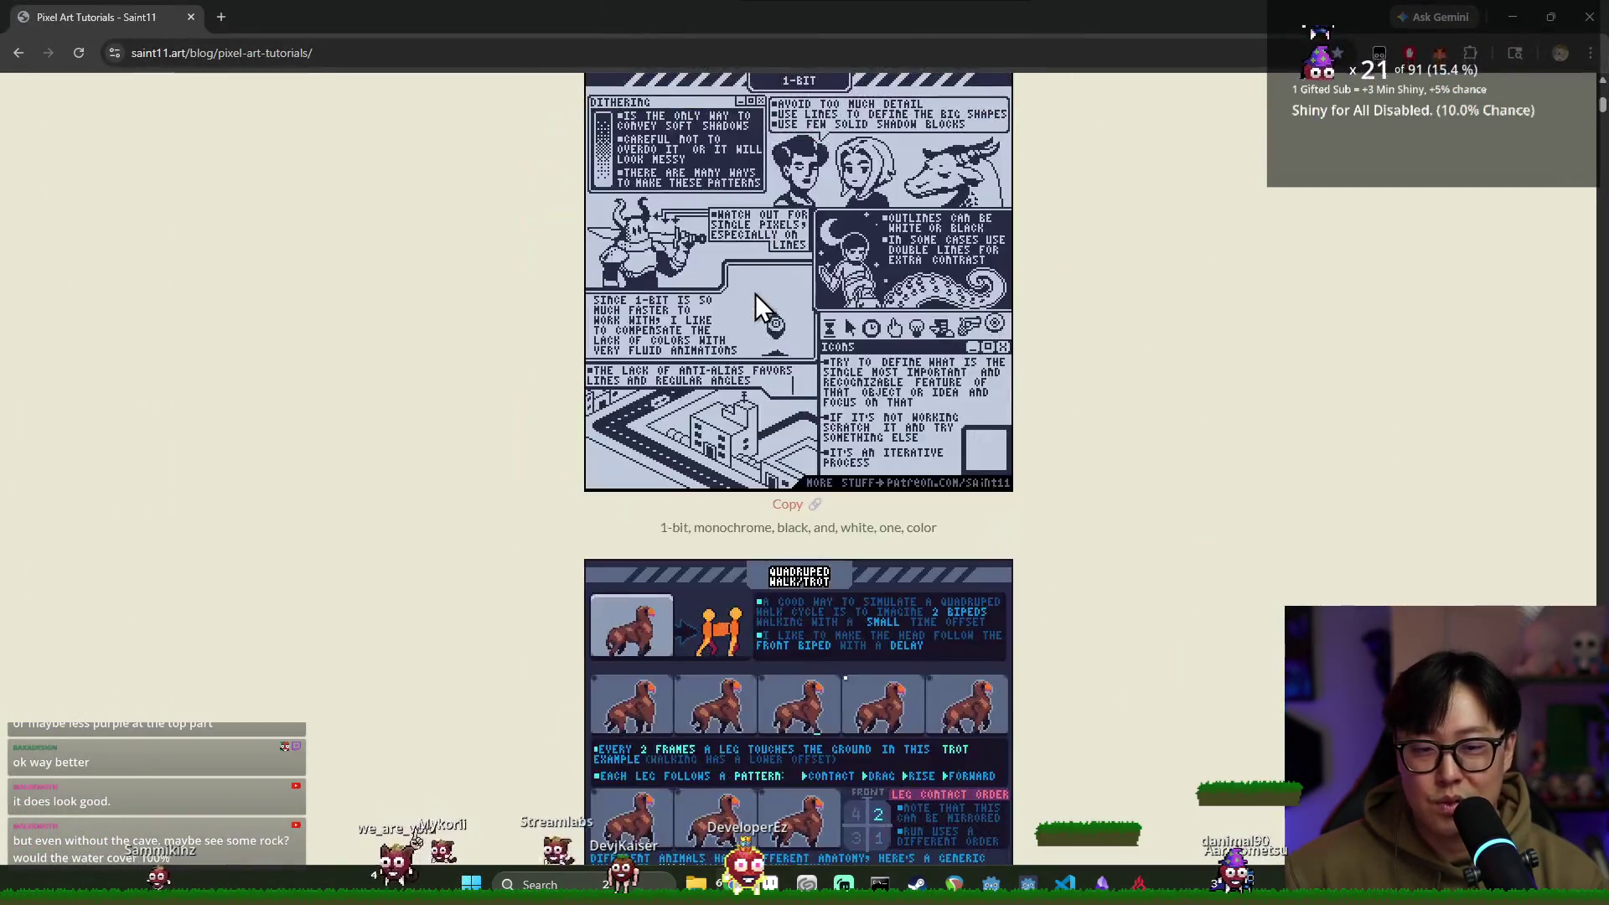
pyautogui.scroll(-20, 766, 344)
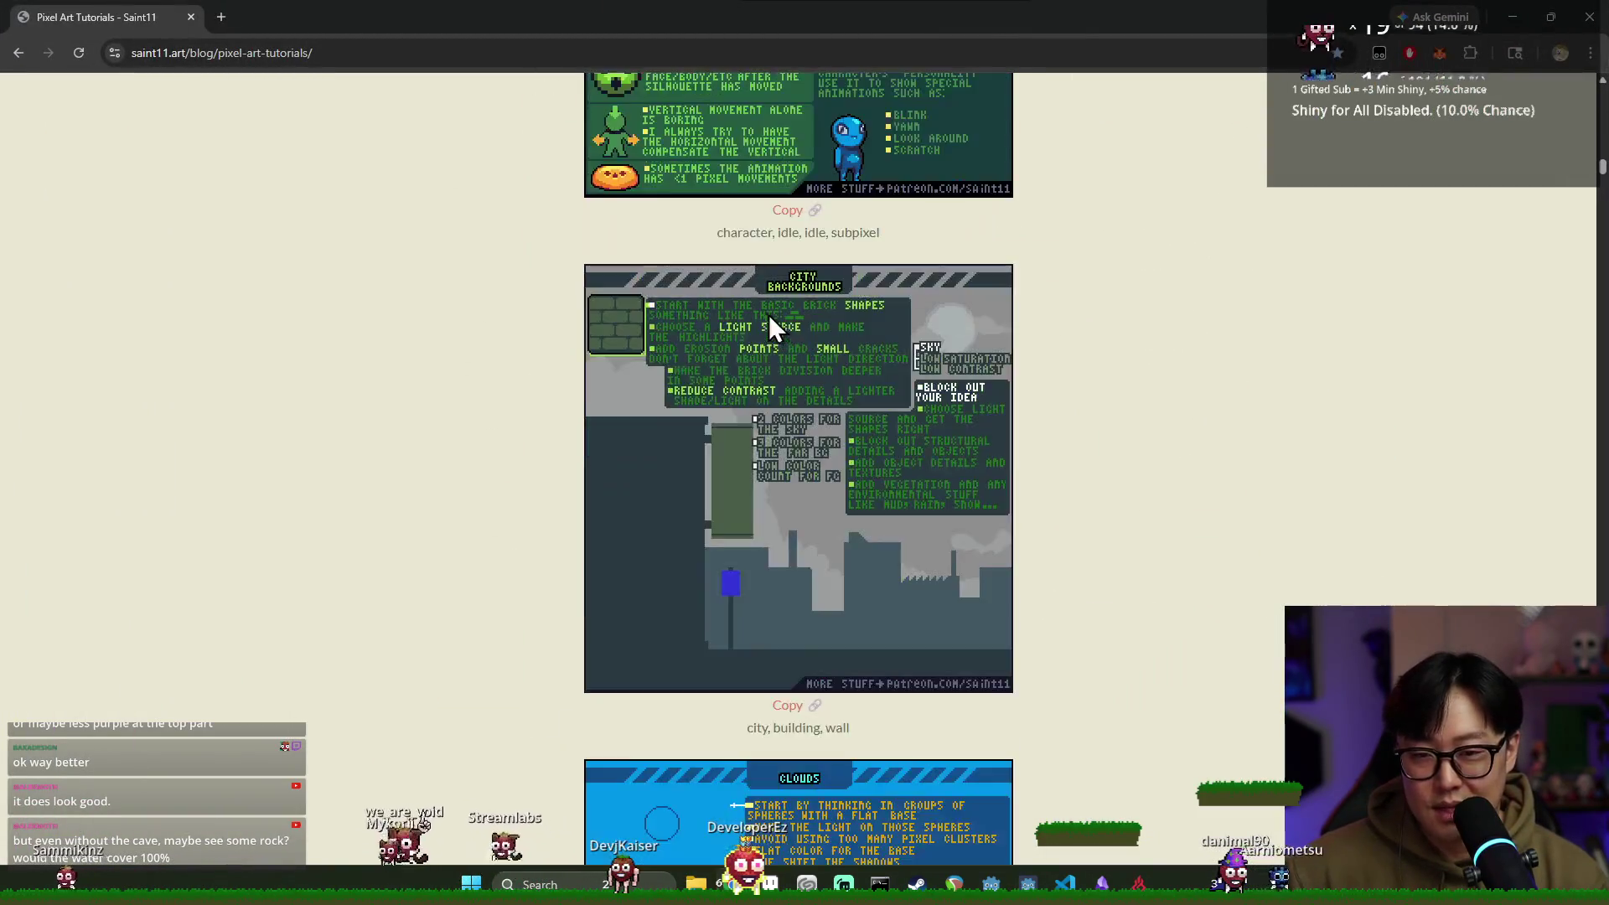
pyautogui.scroll(-20, 764, 322)
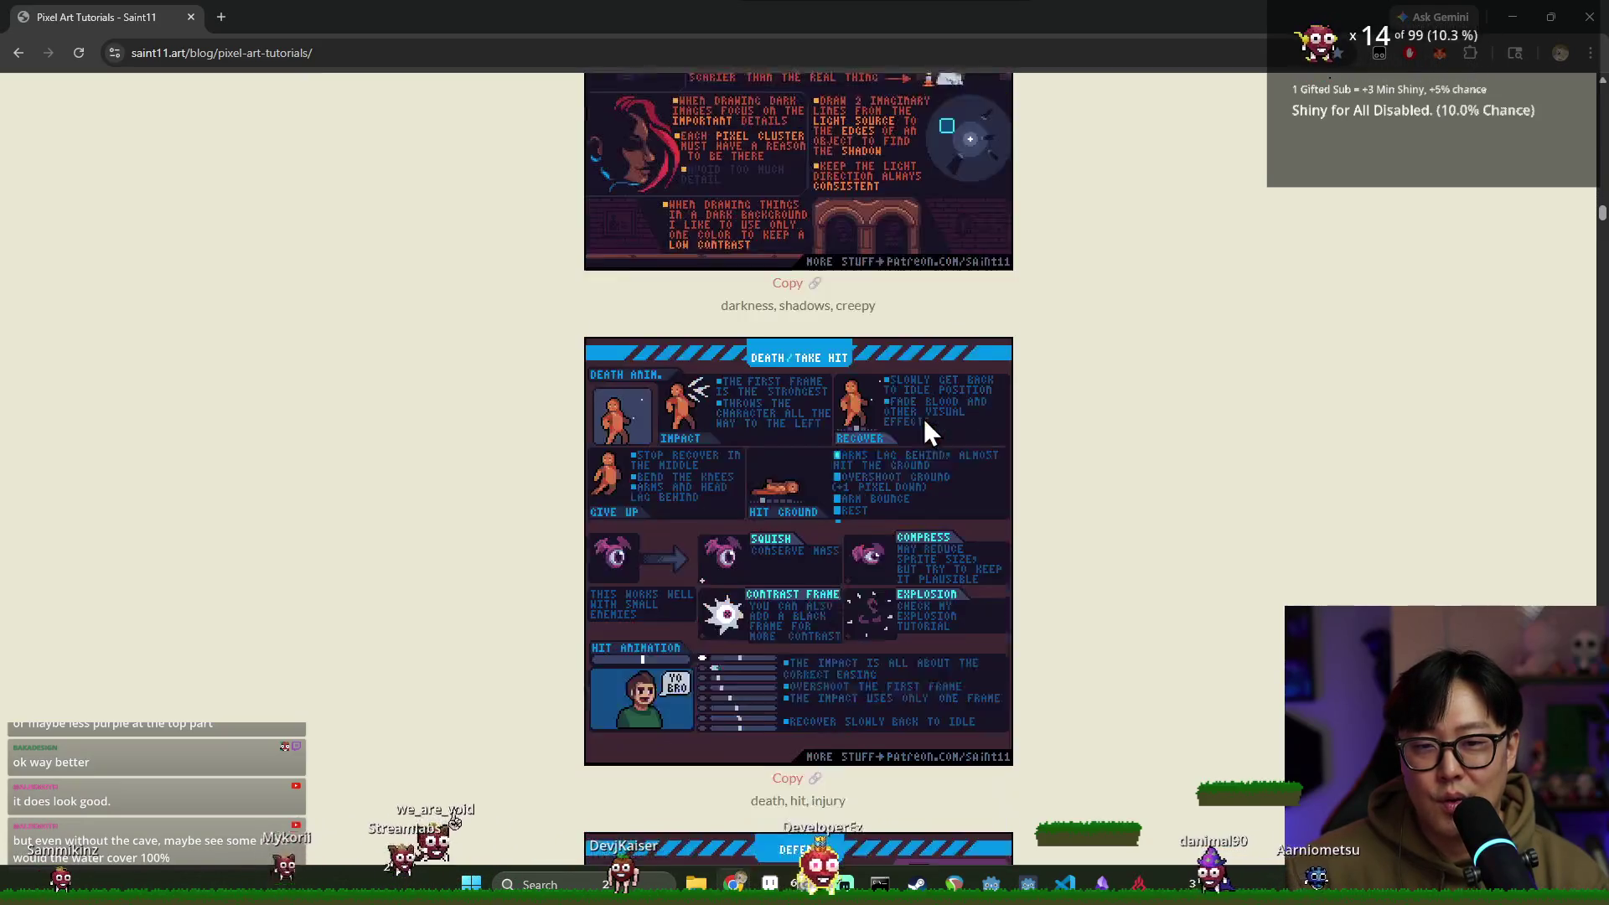
pyautogui.scroll(-20, 913, 423)
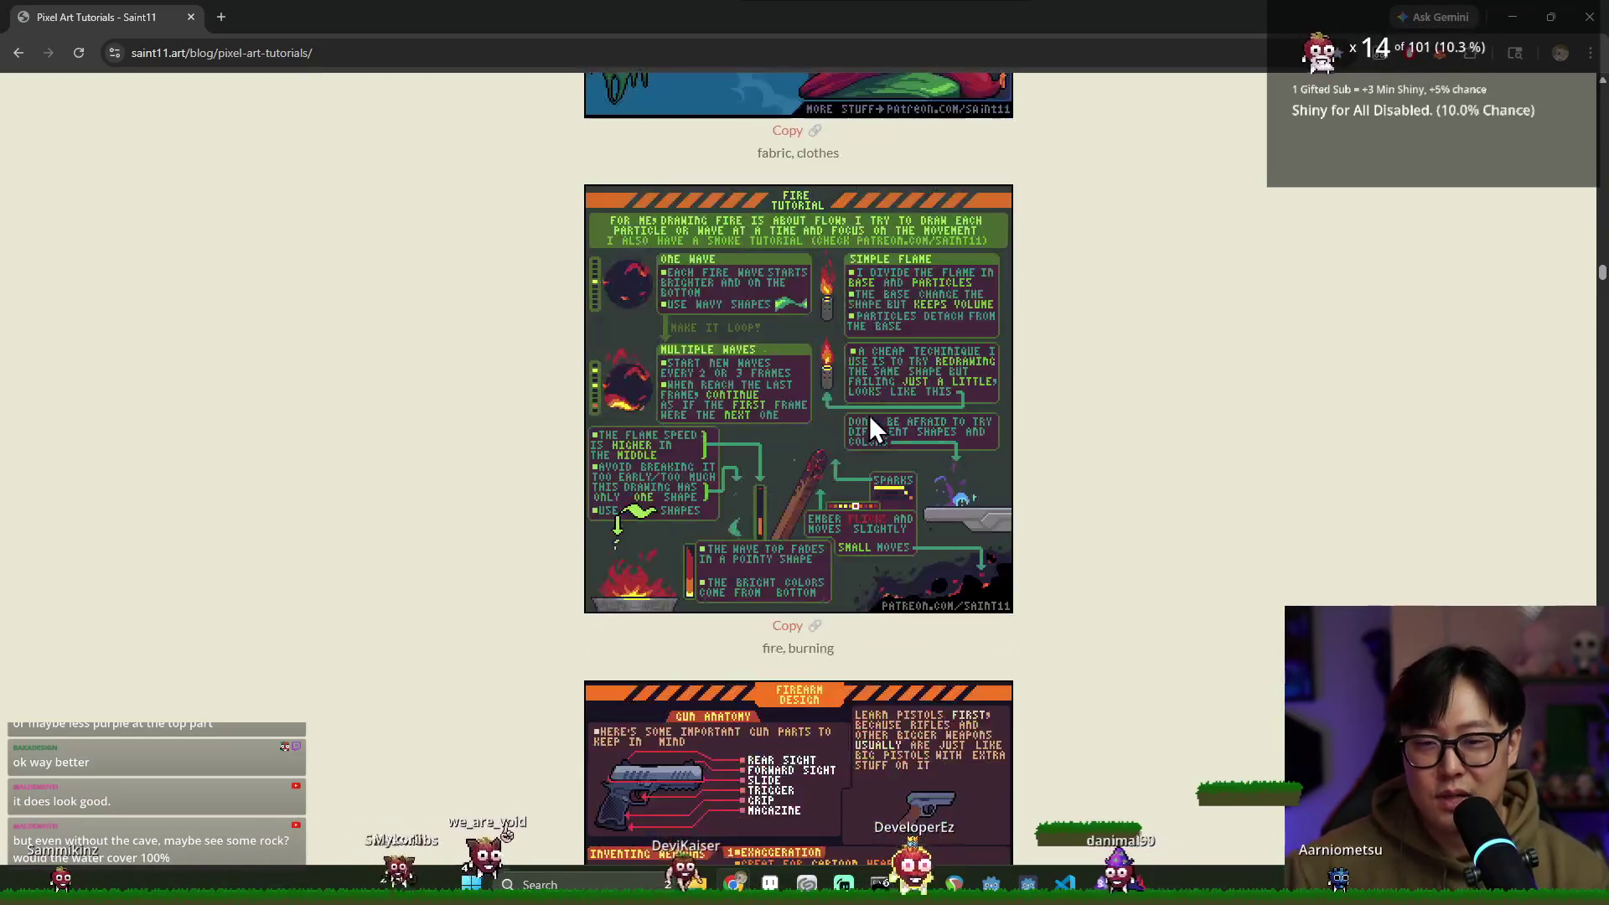
pyautogui.scroll(-20, 870, 429)
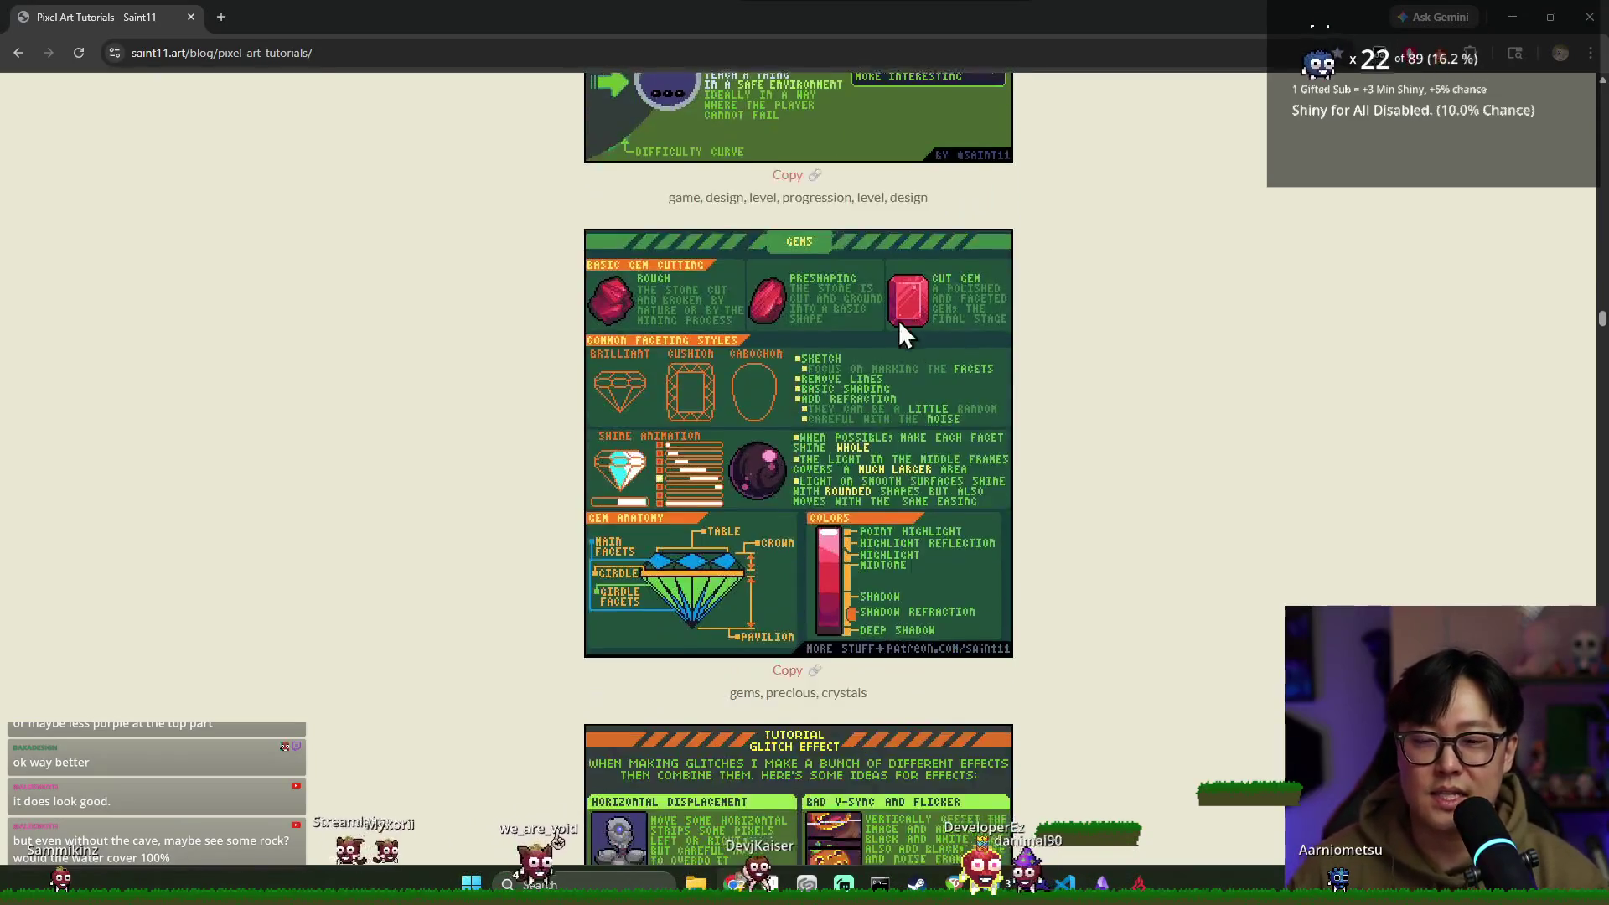
pyautogui.scroll(-20, 892, 353)
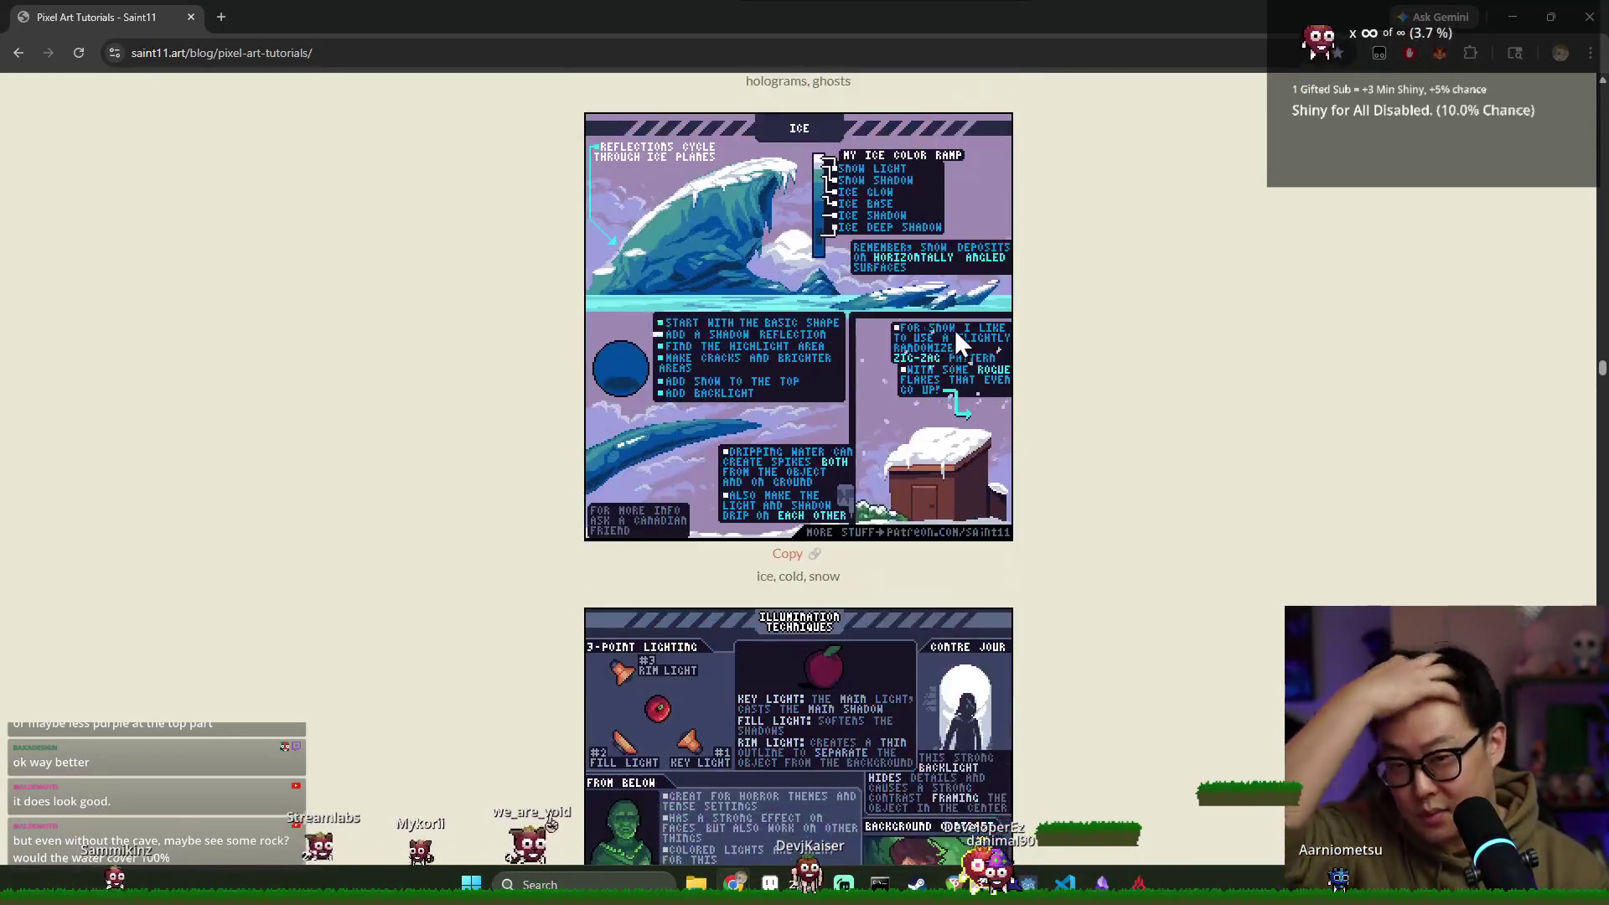
pyautogui.scroll(-20, 933, 344)
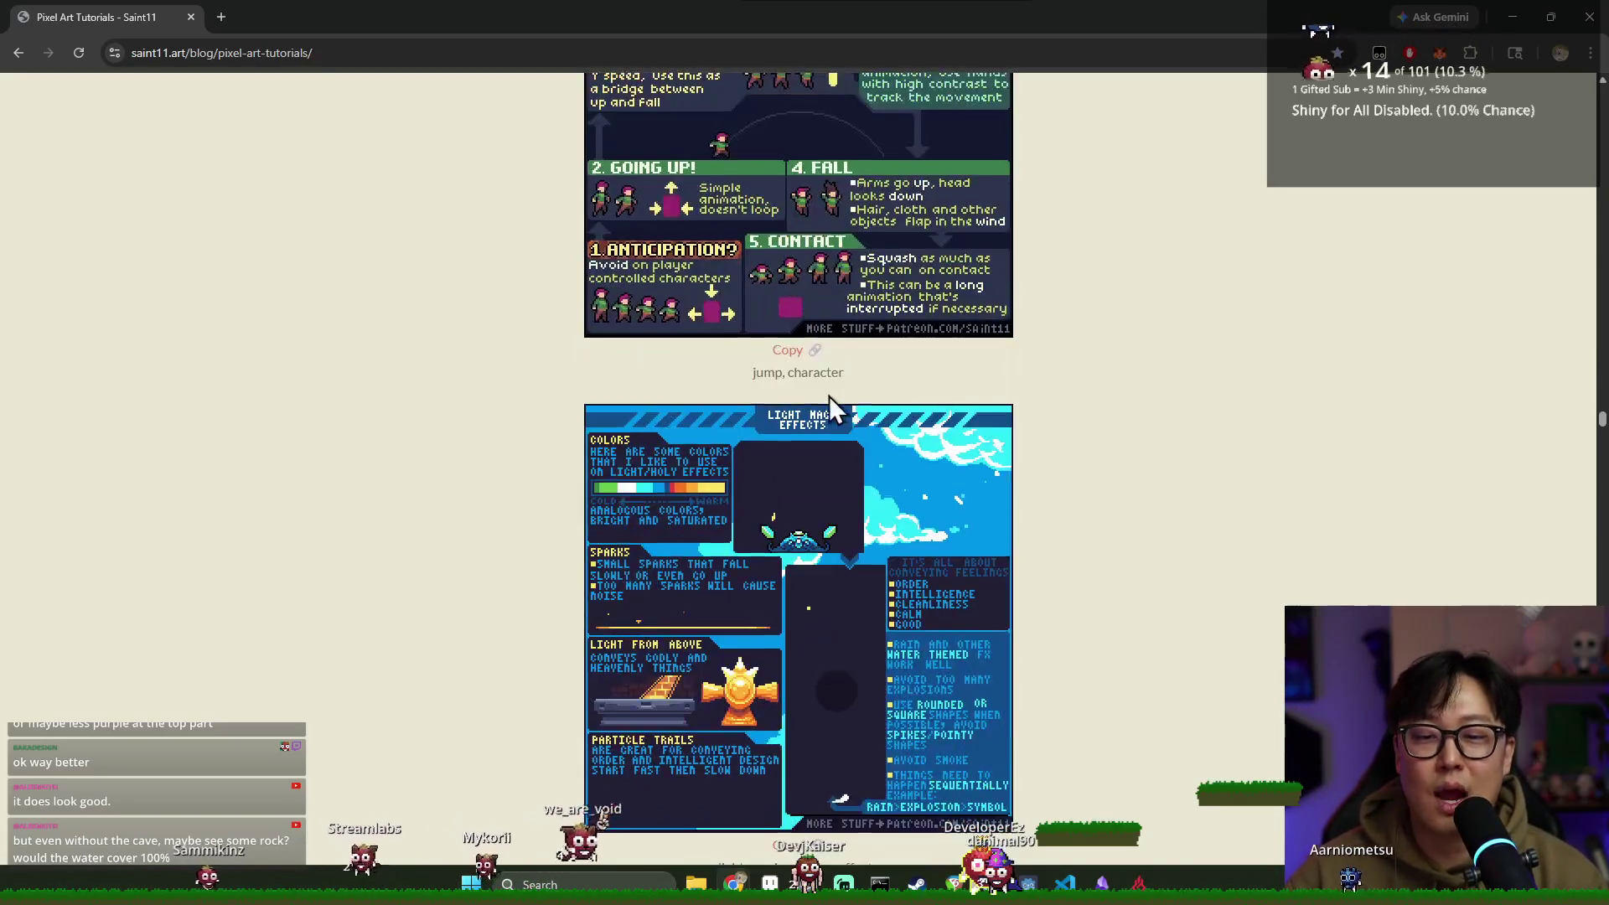
pyautogui.scroll(-20, 826, 392)
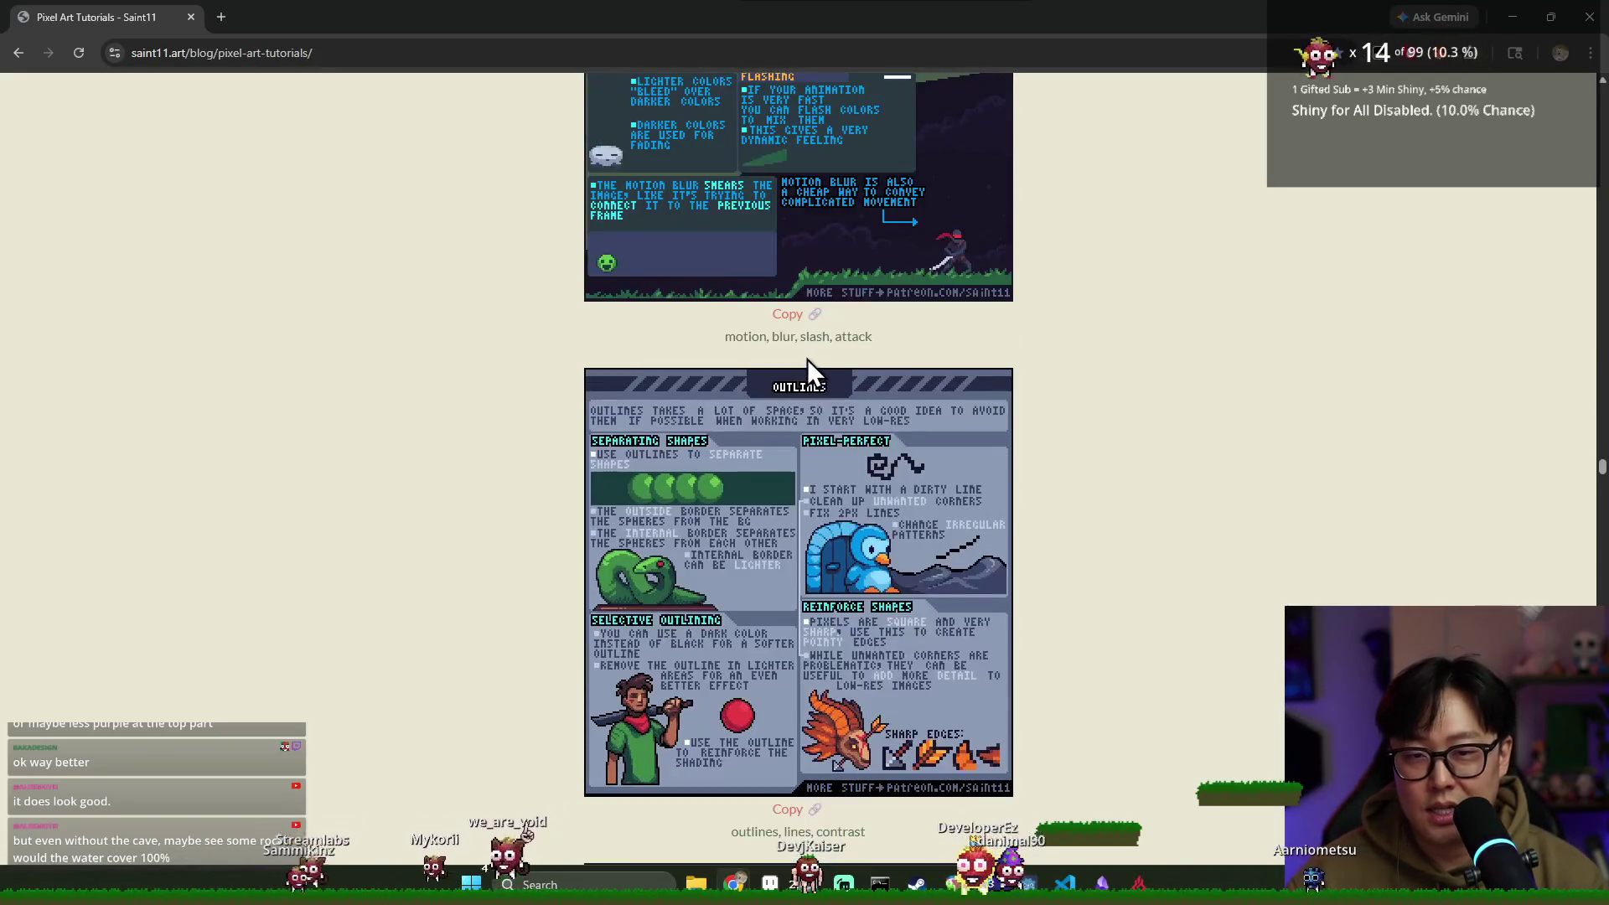
pyautogui.scroll(-20, 821, 411)
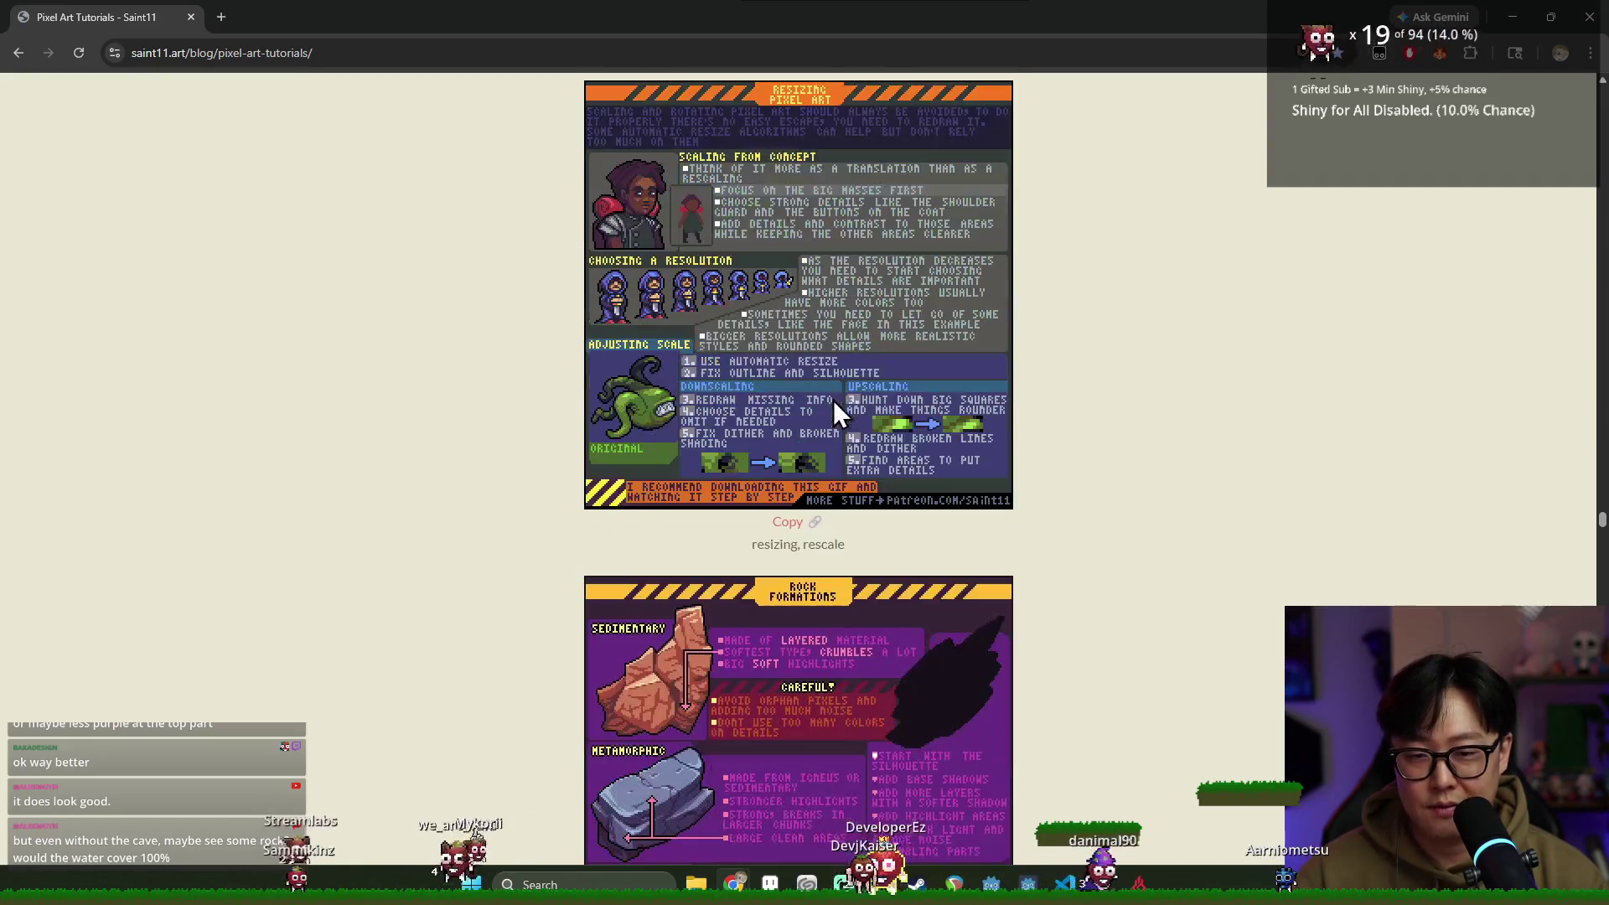
pyautogui.scroll(-20, 835, 390)
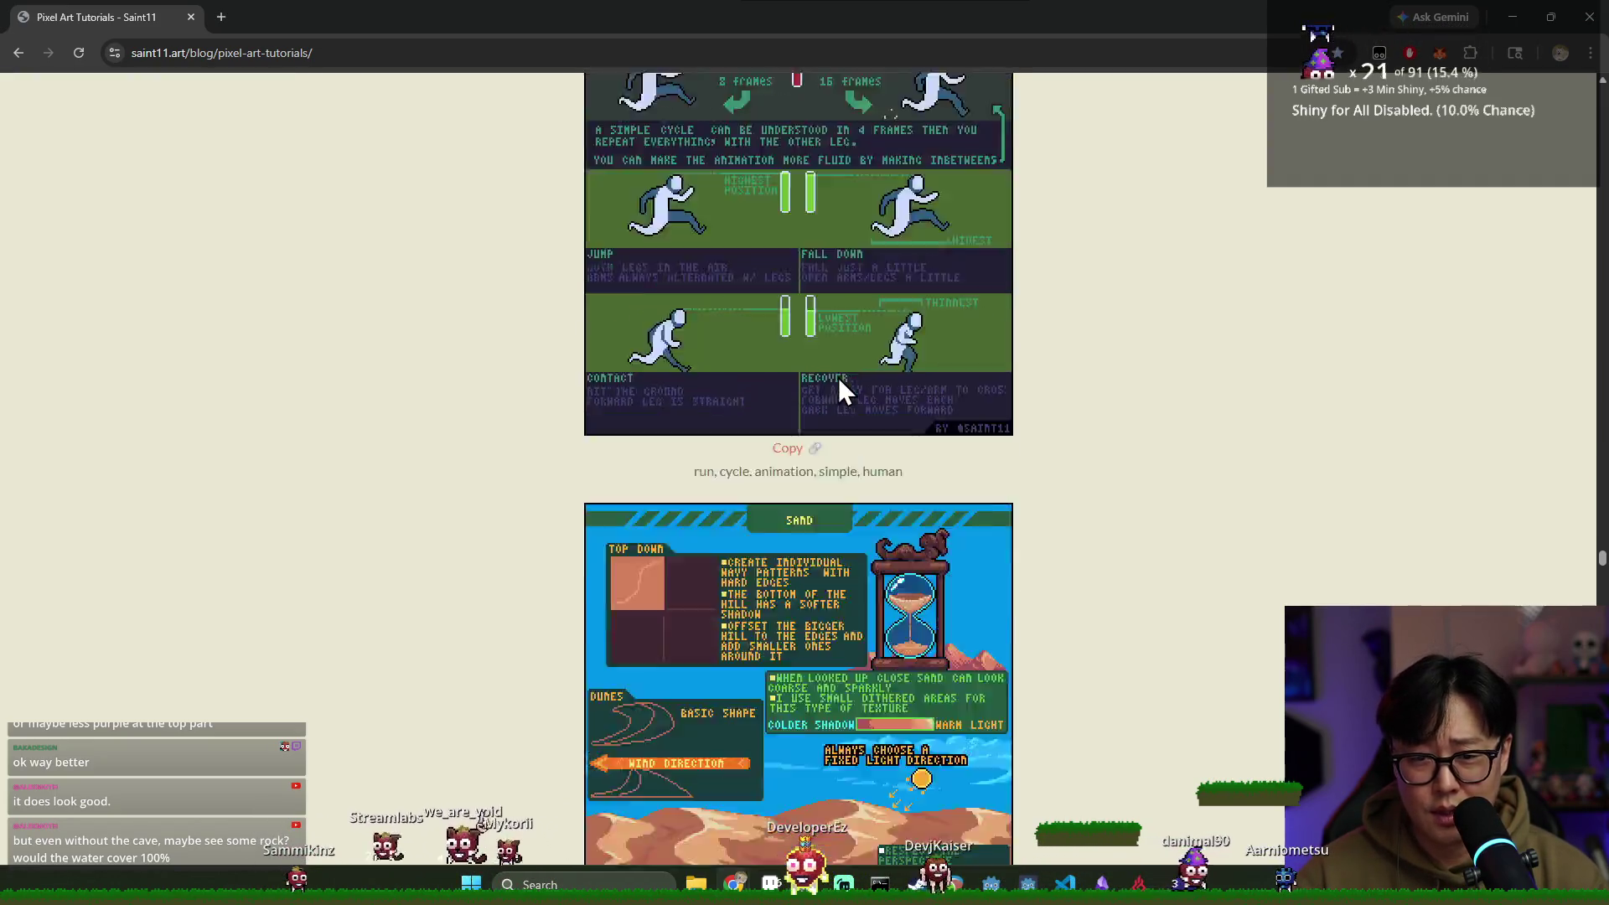
pyautogui.scroll(-20, 844, 400)
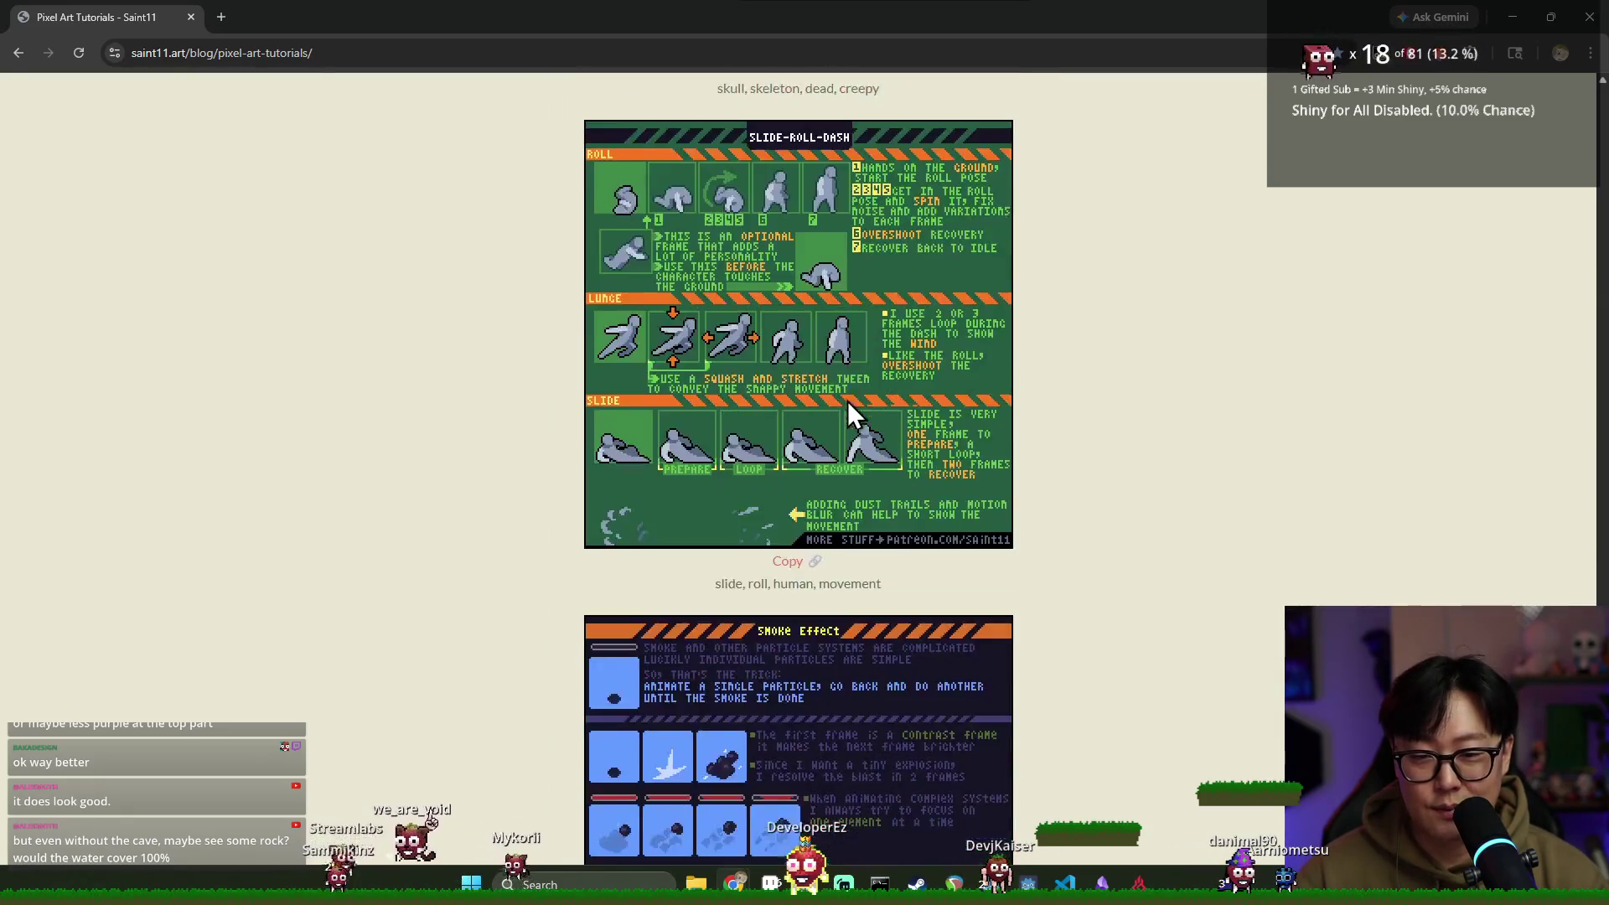
pyautogui.scroll(-20, 828, 397)
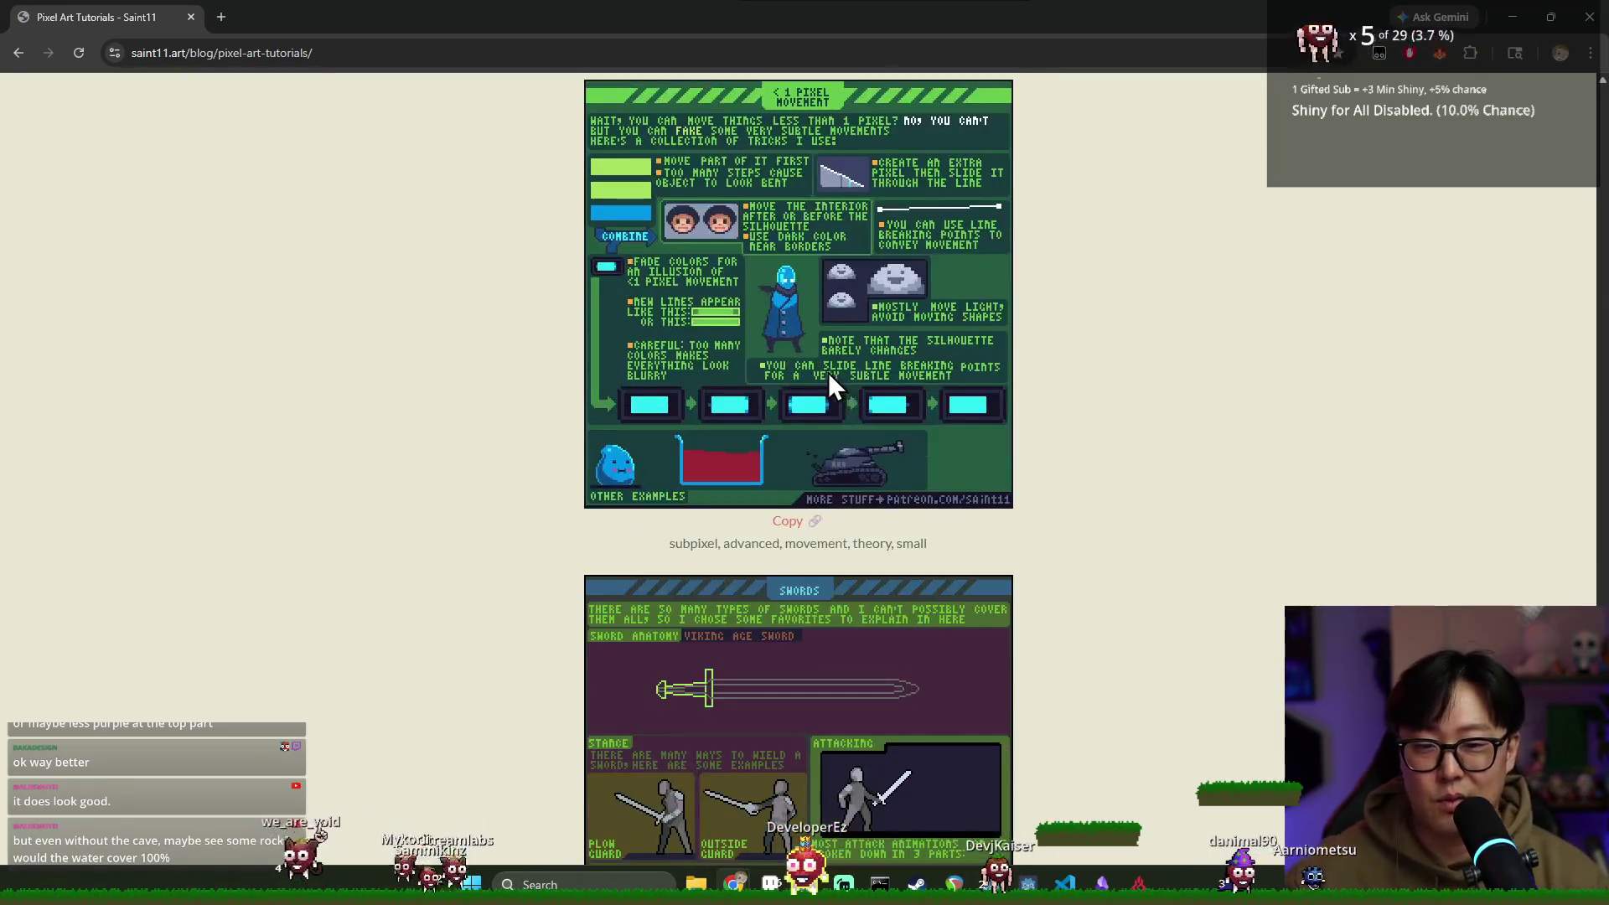
pyautogui.scroll(-20, 835, 377)
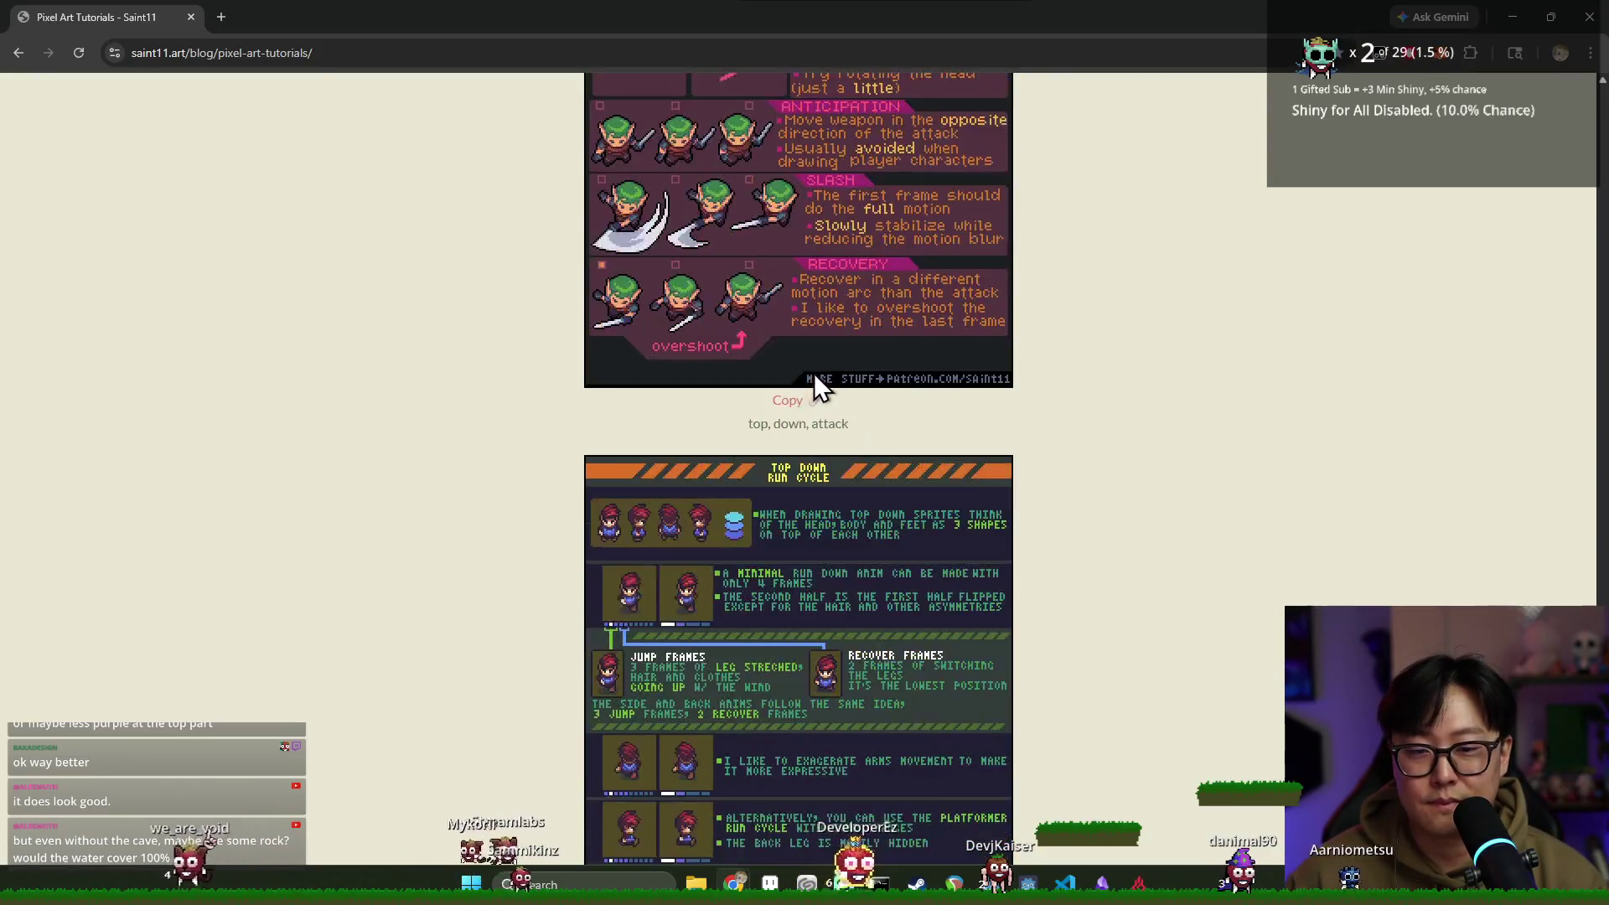
pyautogui.scroll(-20, 820, 368)
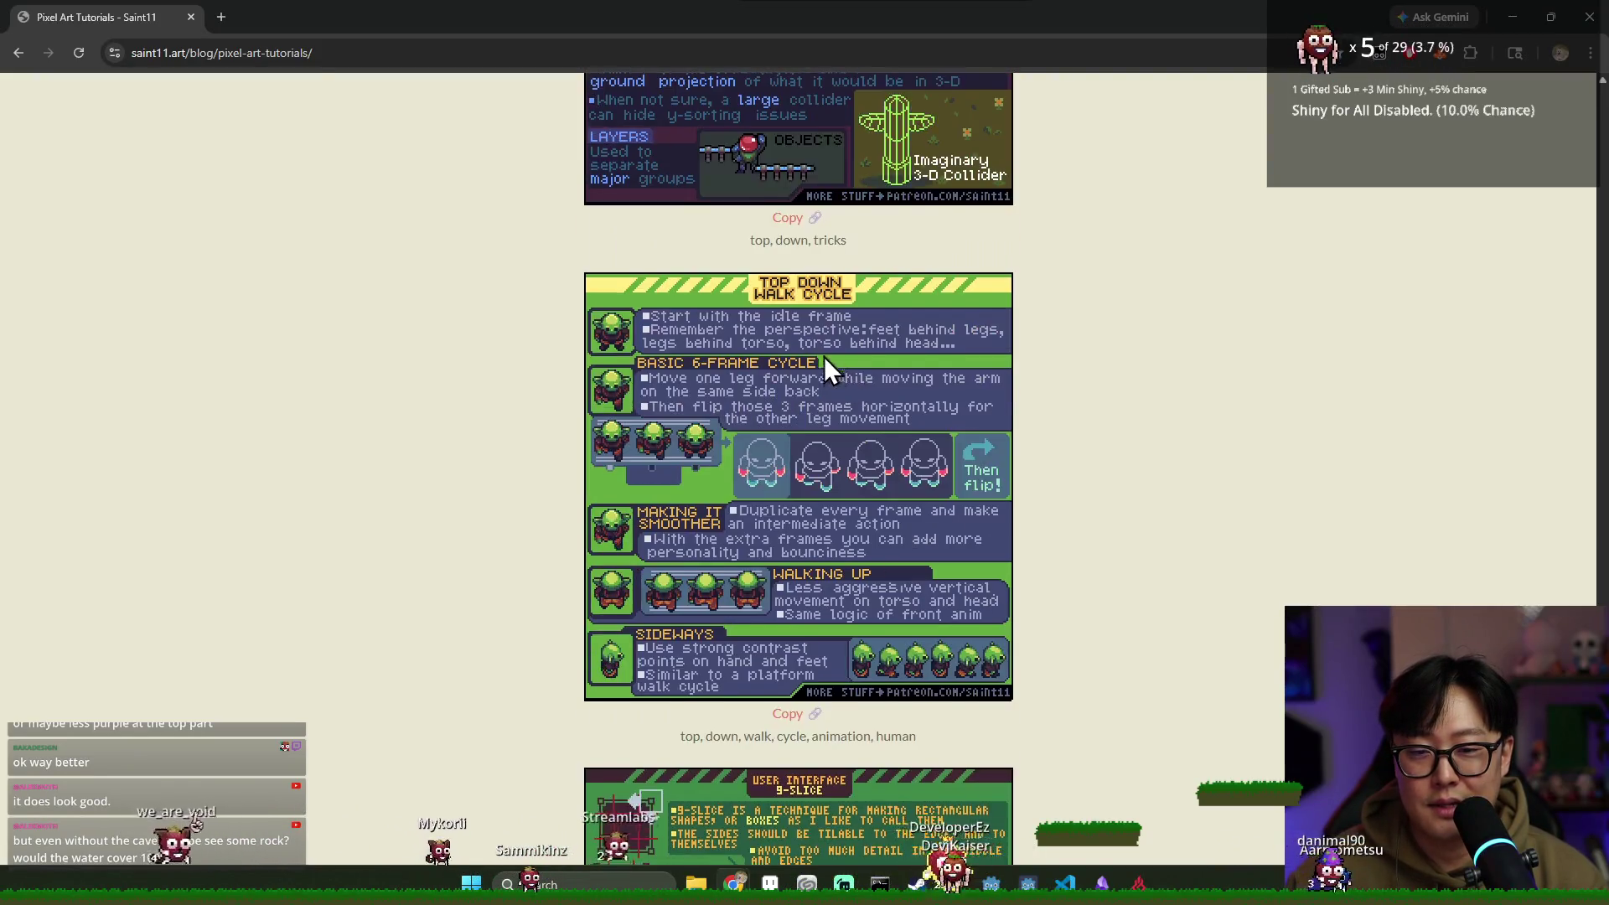
pyautogui.scroll(-20, 855, 364)
pyautogui.scroll(10, 864, 368)
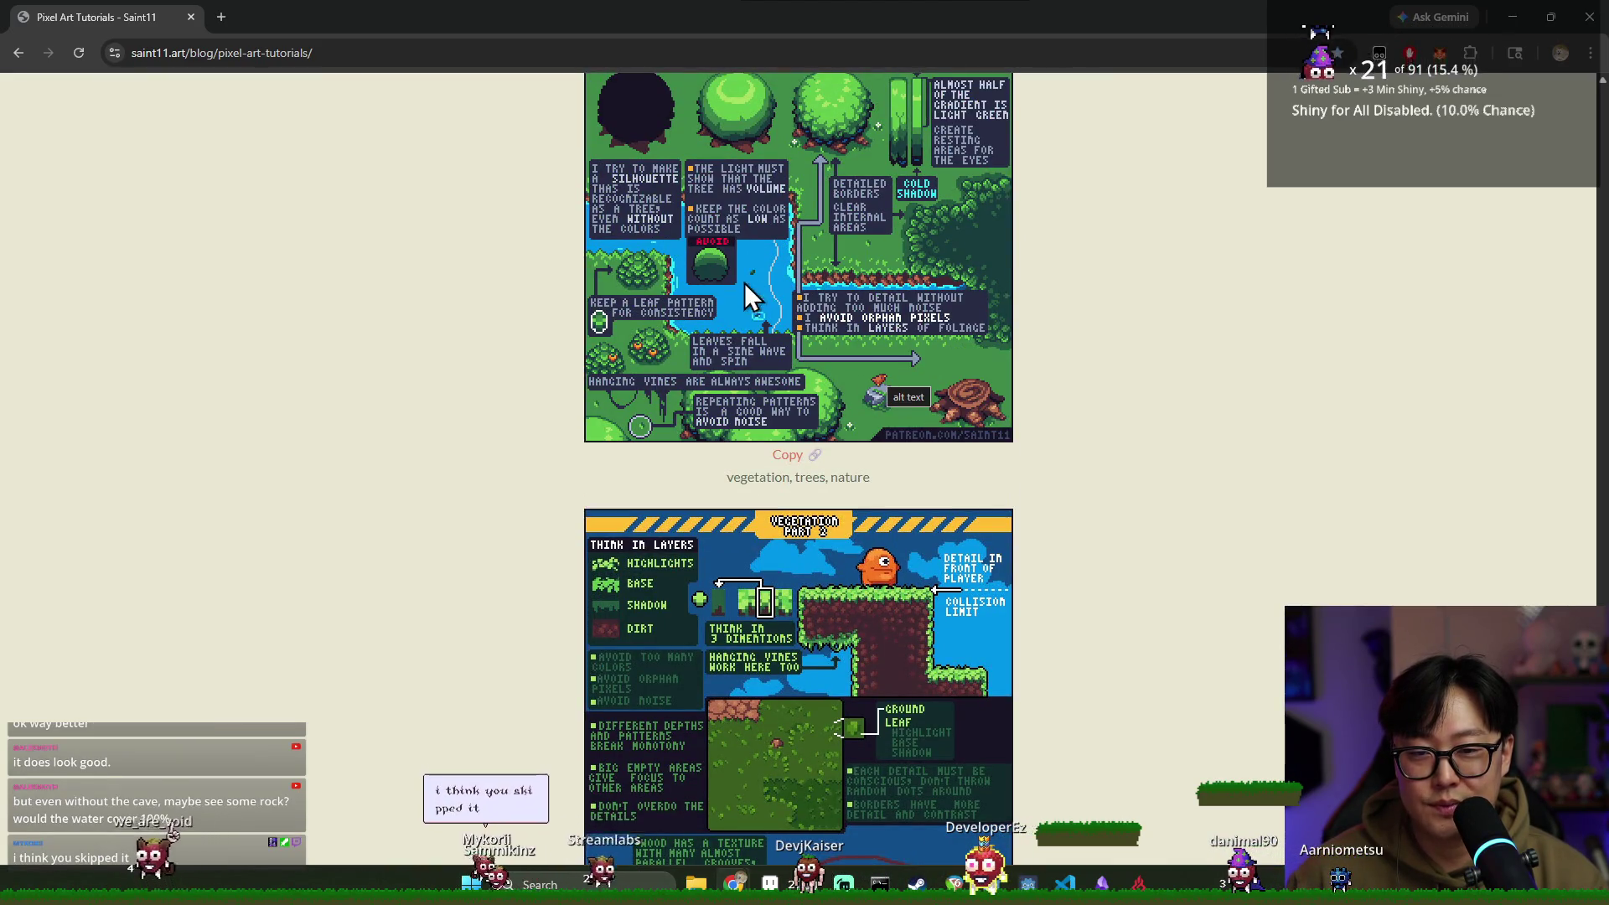
pyautogui.scroll(-18, 782, 334)
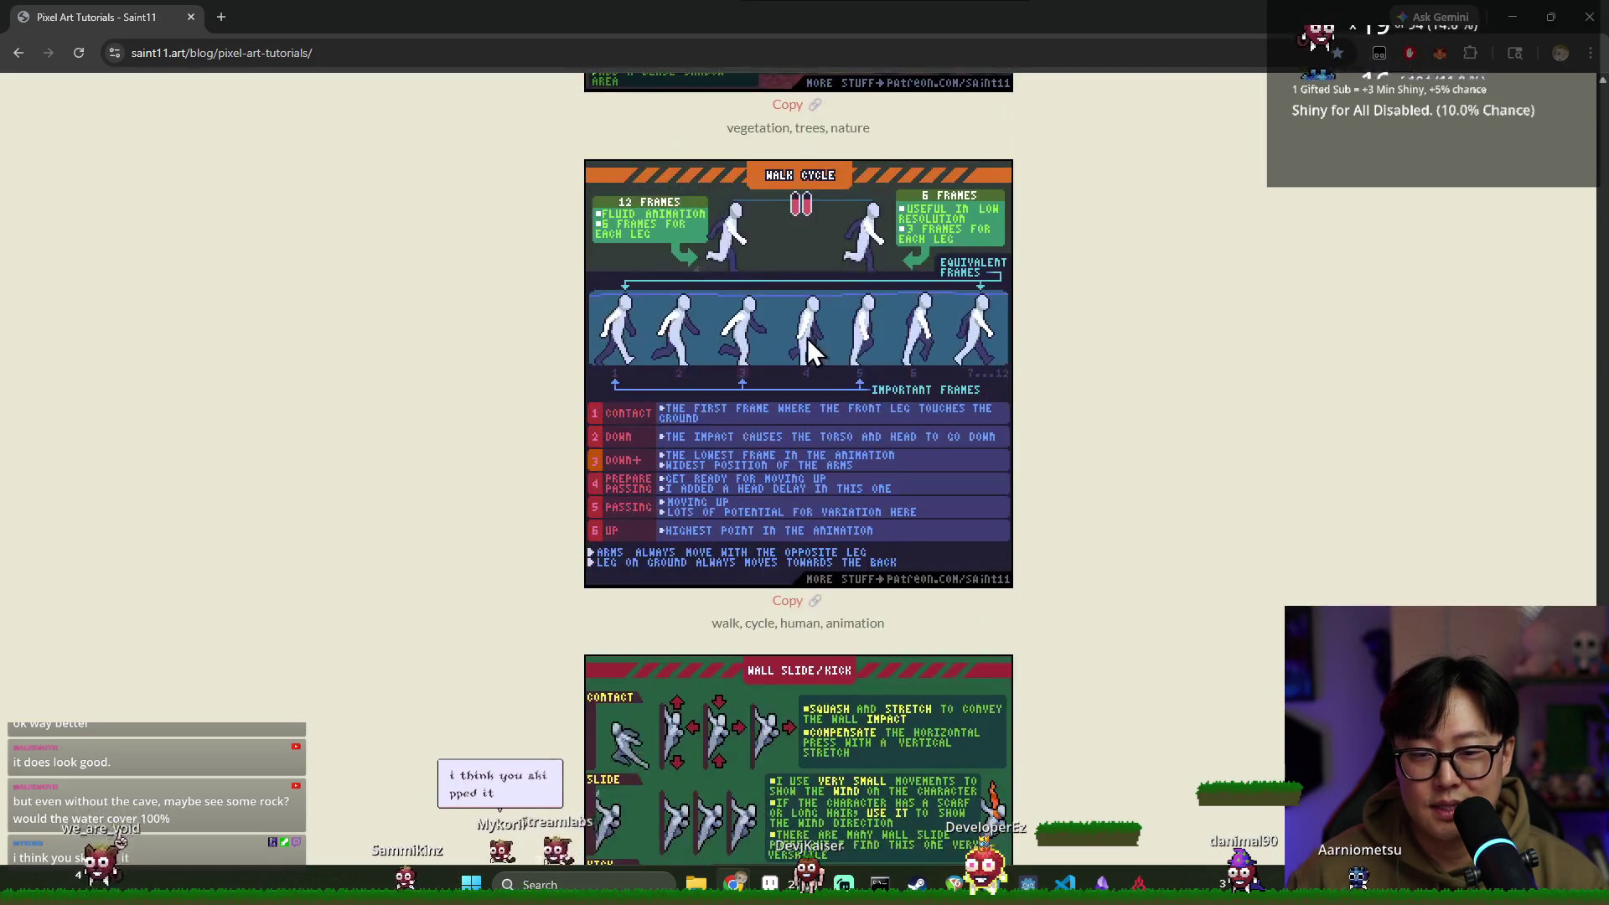
pyautogui.scroll(8, 1095, 449)
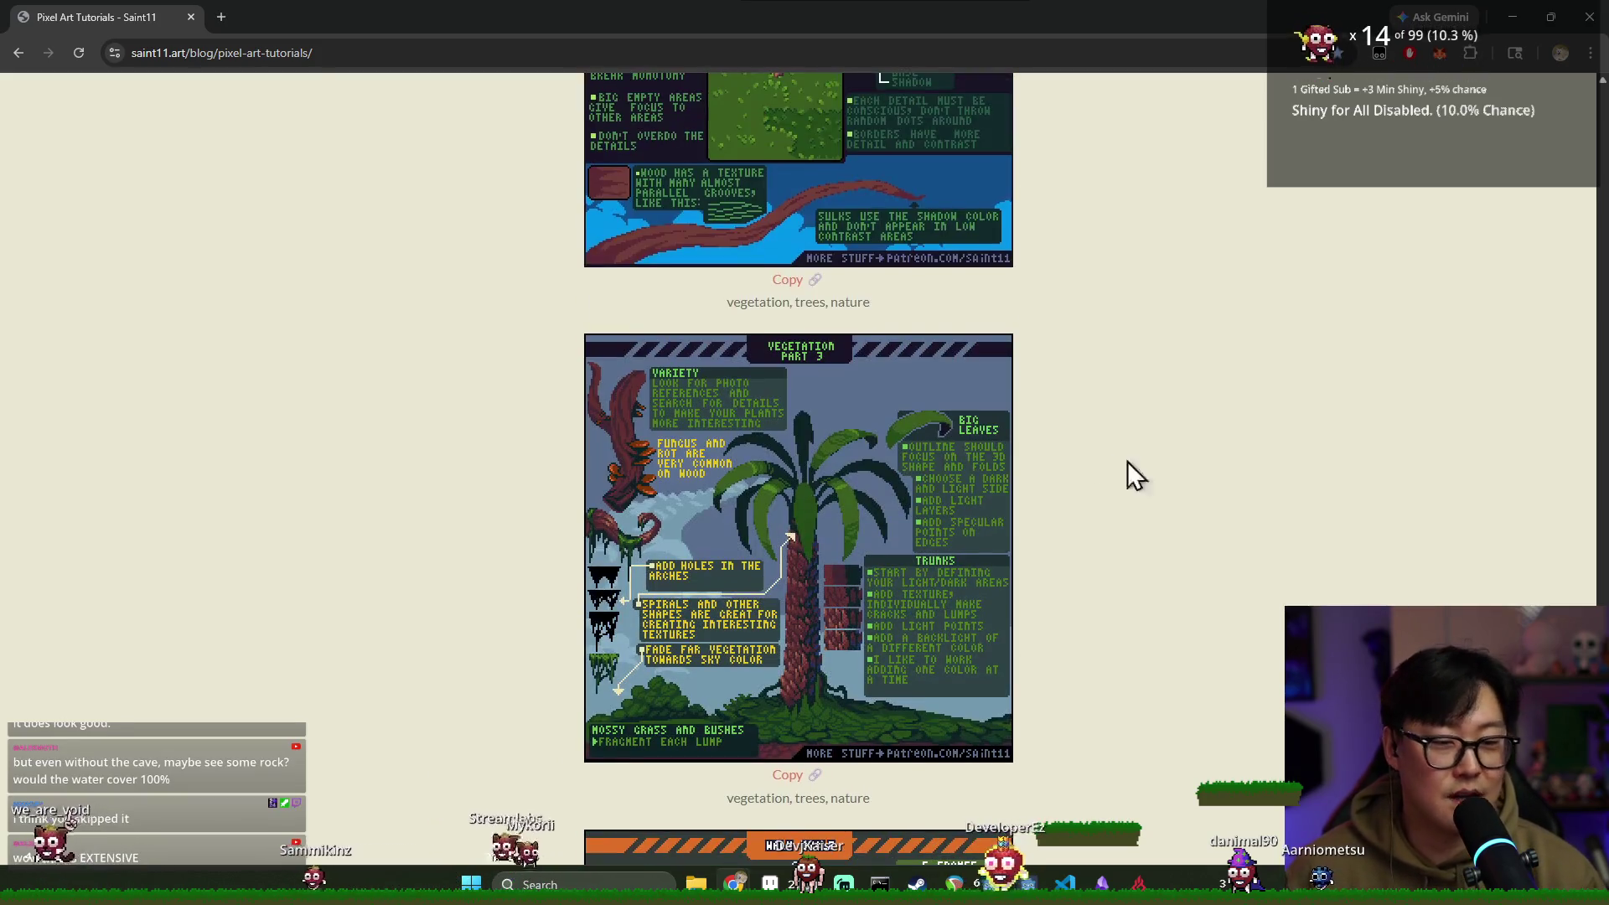
pyautogui.scroll(20, 999, 374)
pyautogui.scroll(-8, 999, 375)
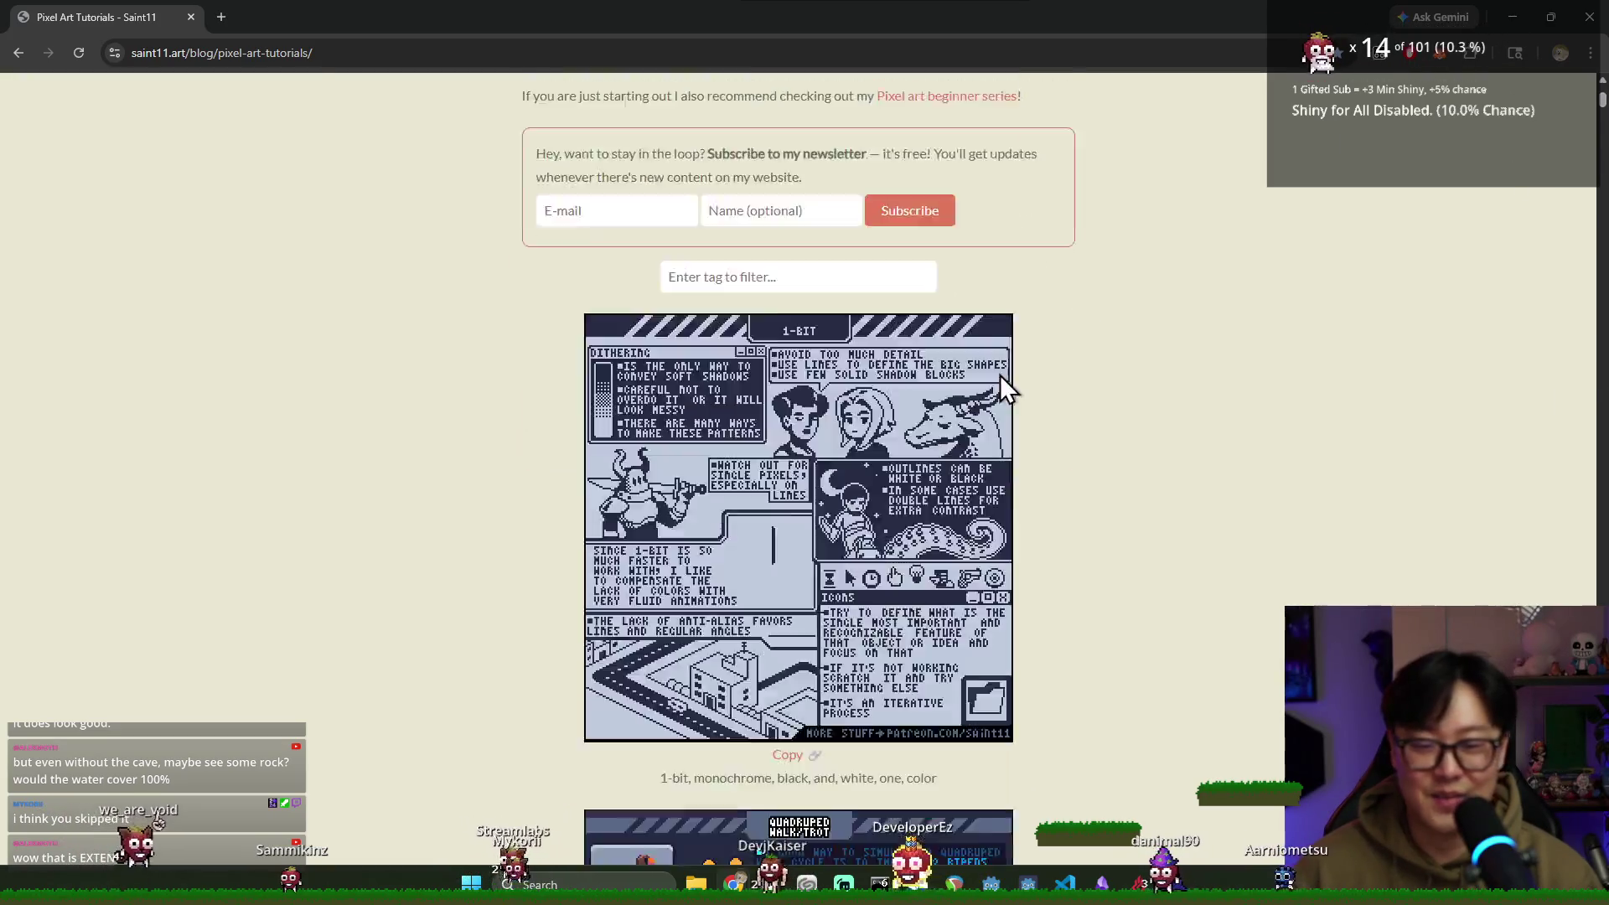
pyautogui.scroll(-20, 888, 496)
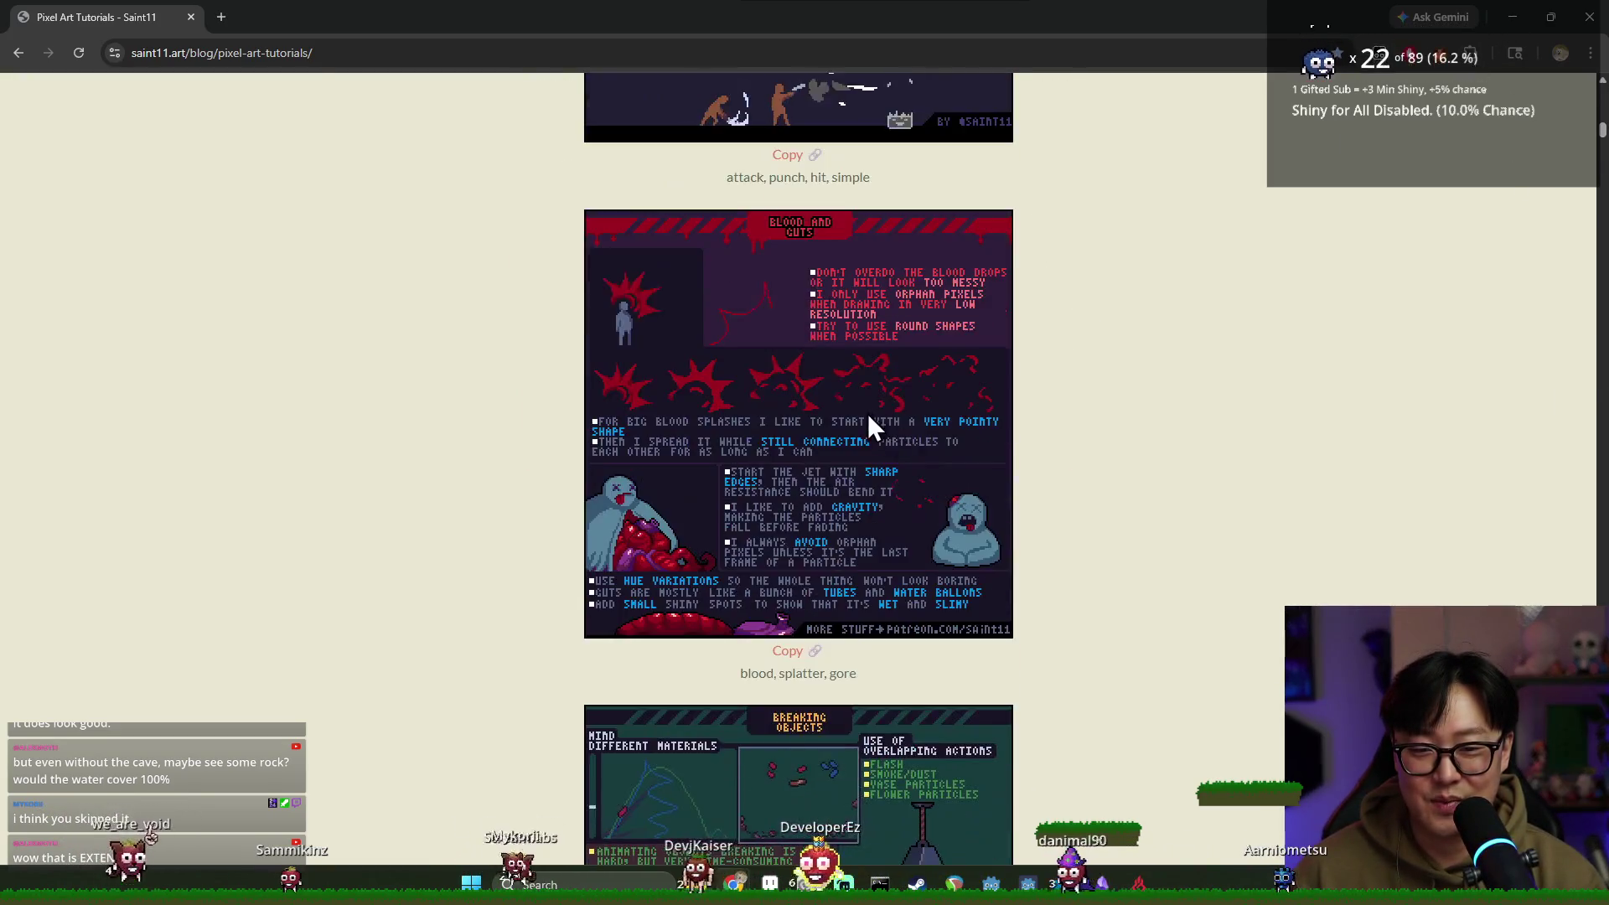
pyautogui.scroll(-20, 882, 416)
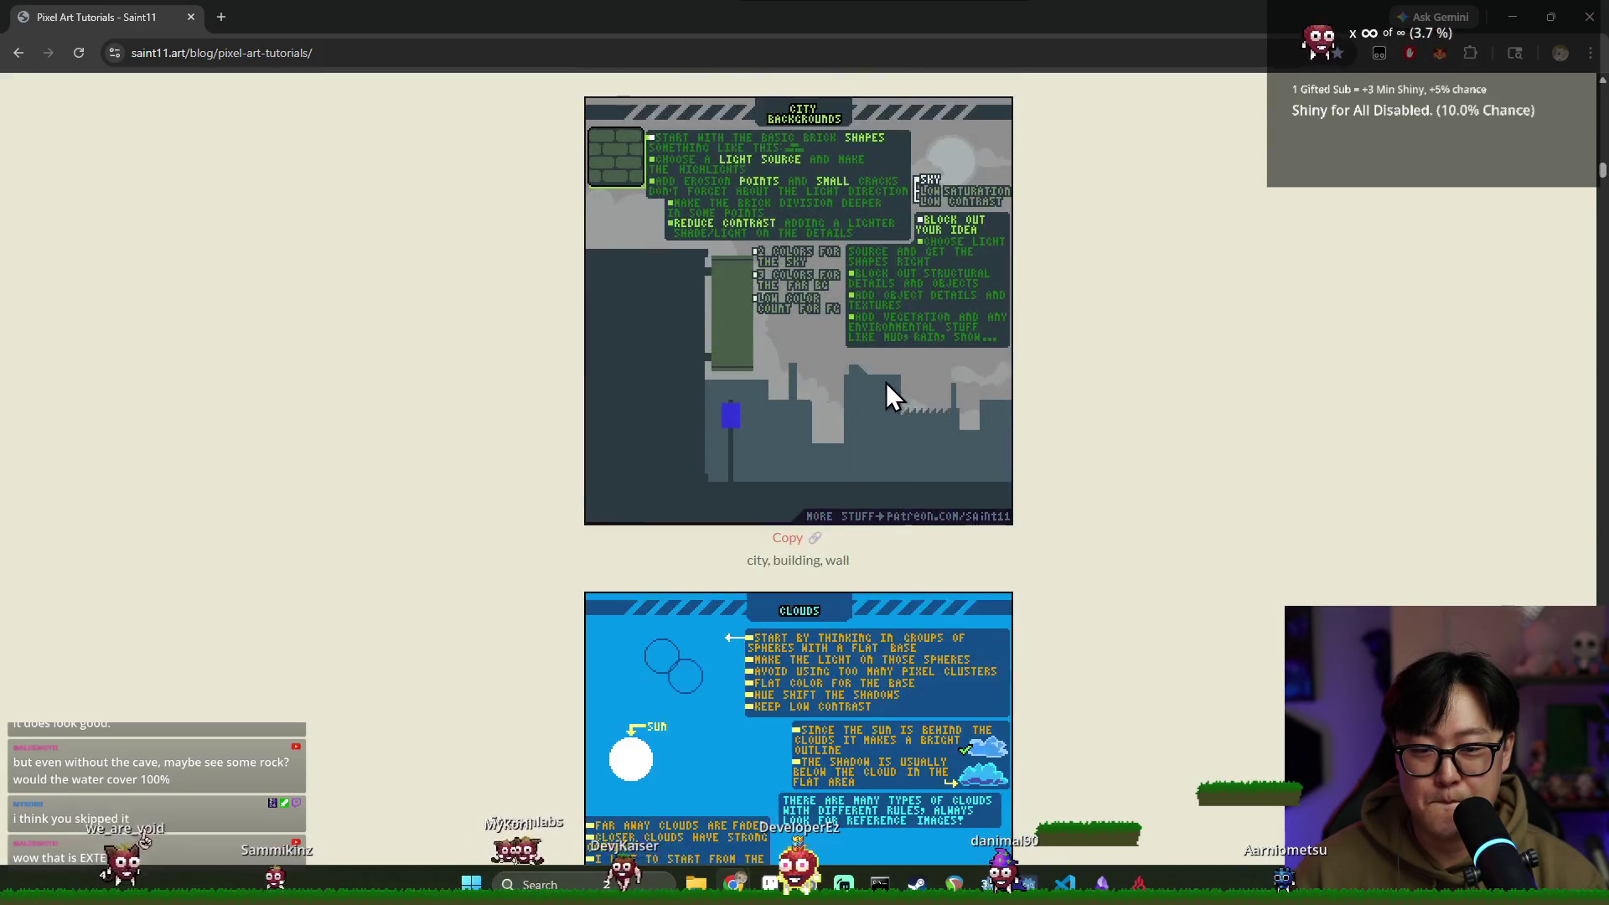
# Study the Animating Water tutorial's waterfall and foam tips, then return to the Aseprite tileset
pyautogui.scroll(-13, 893, 369)
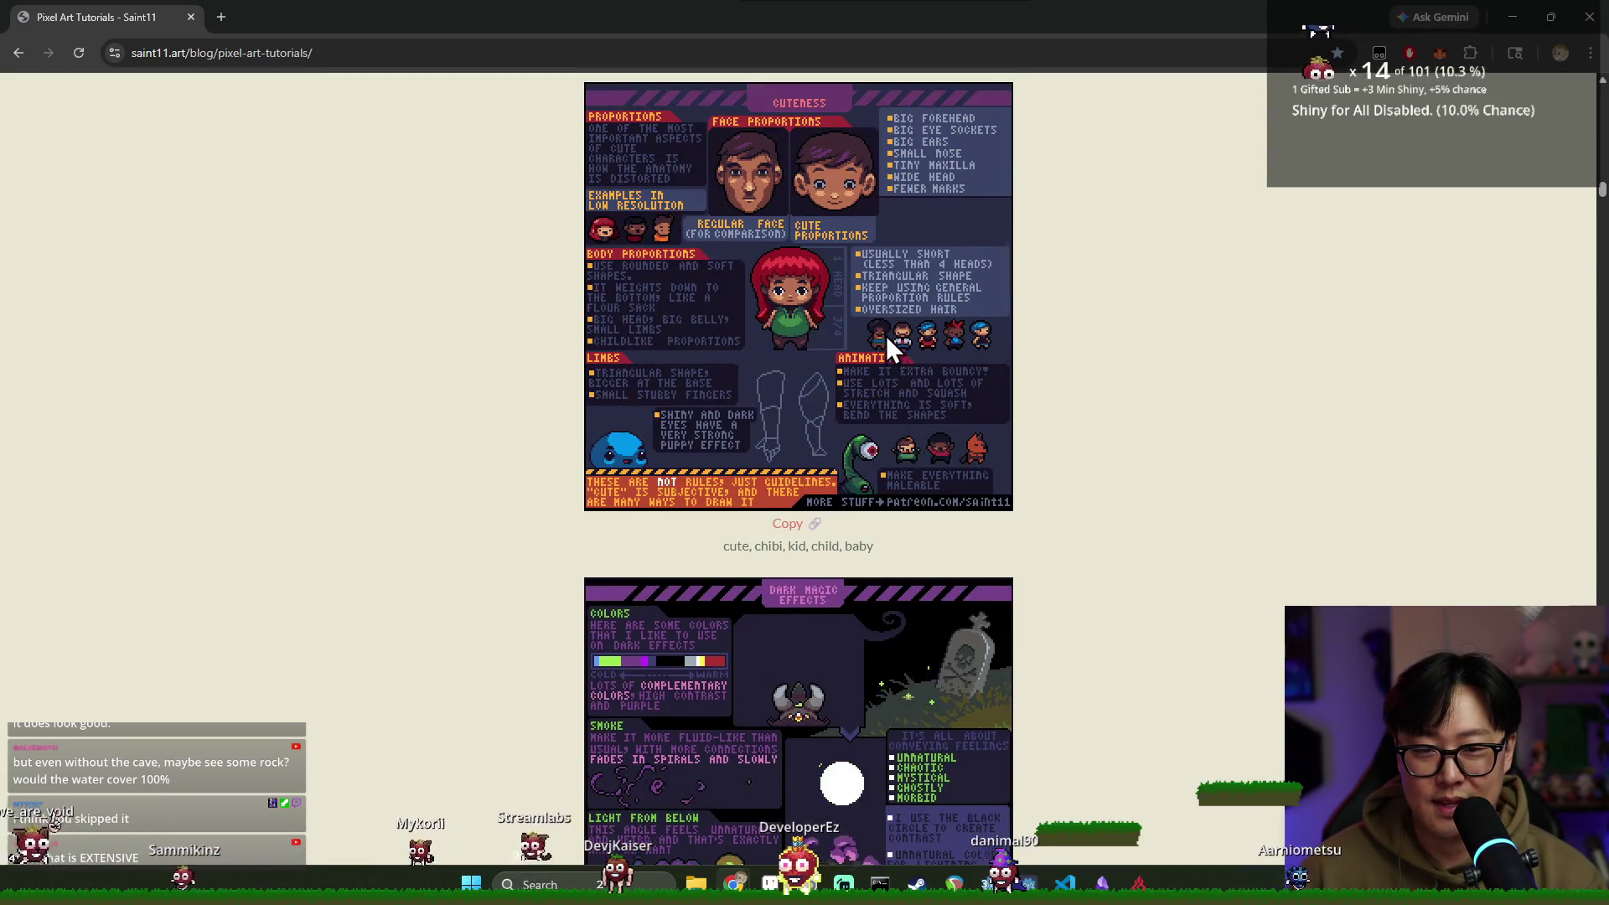
pyautogui.scroll(-20, 912, 354)
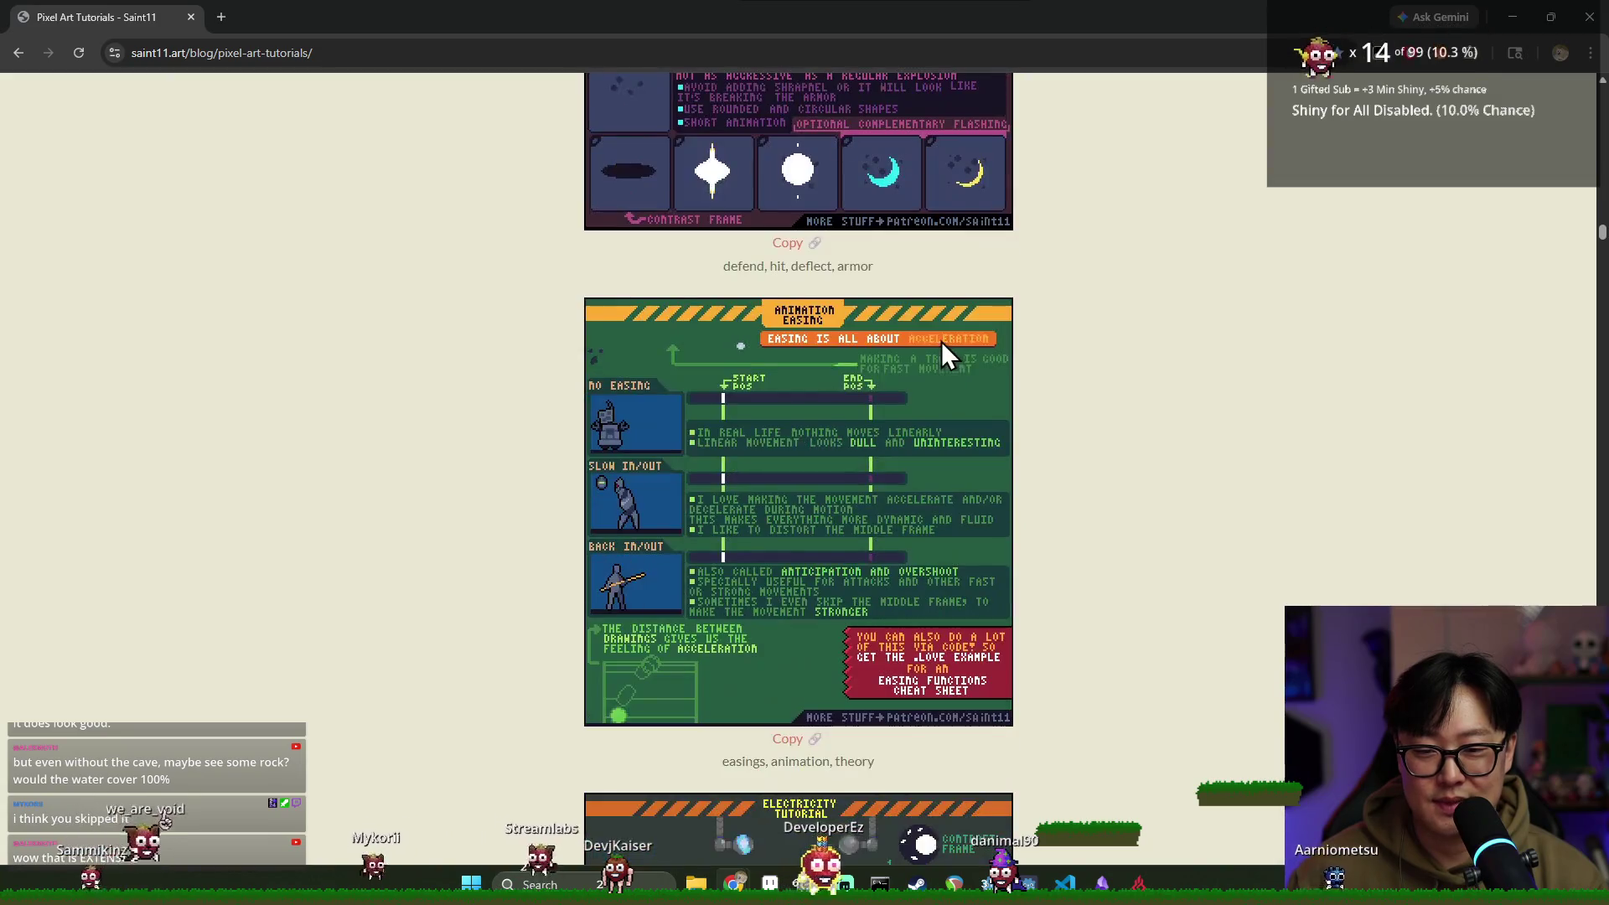
pyautogui.scroll(-20, 936, 360)
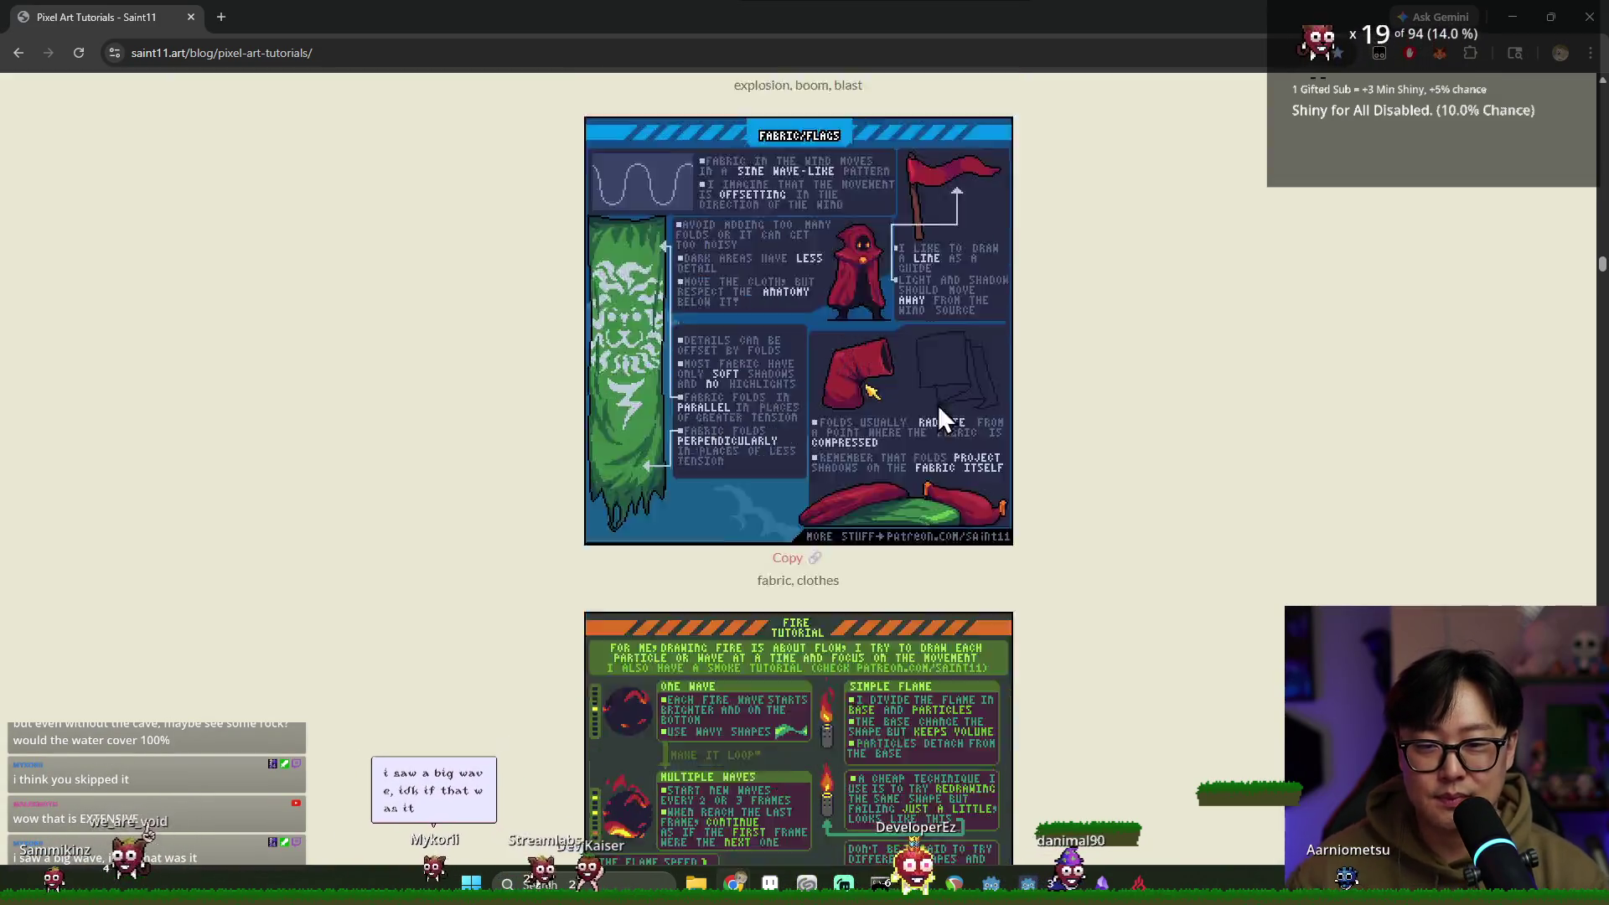
pyautogui.scroll(-15, 942, 401)
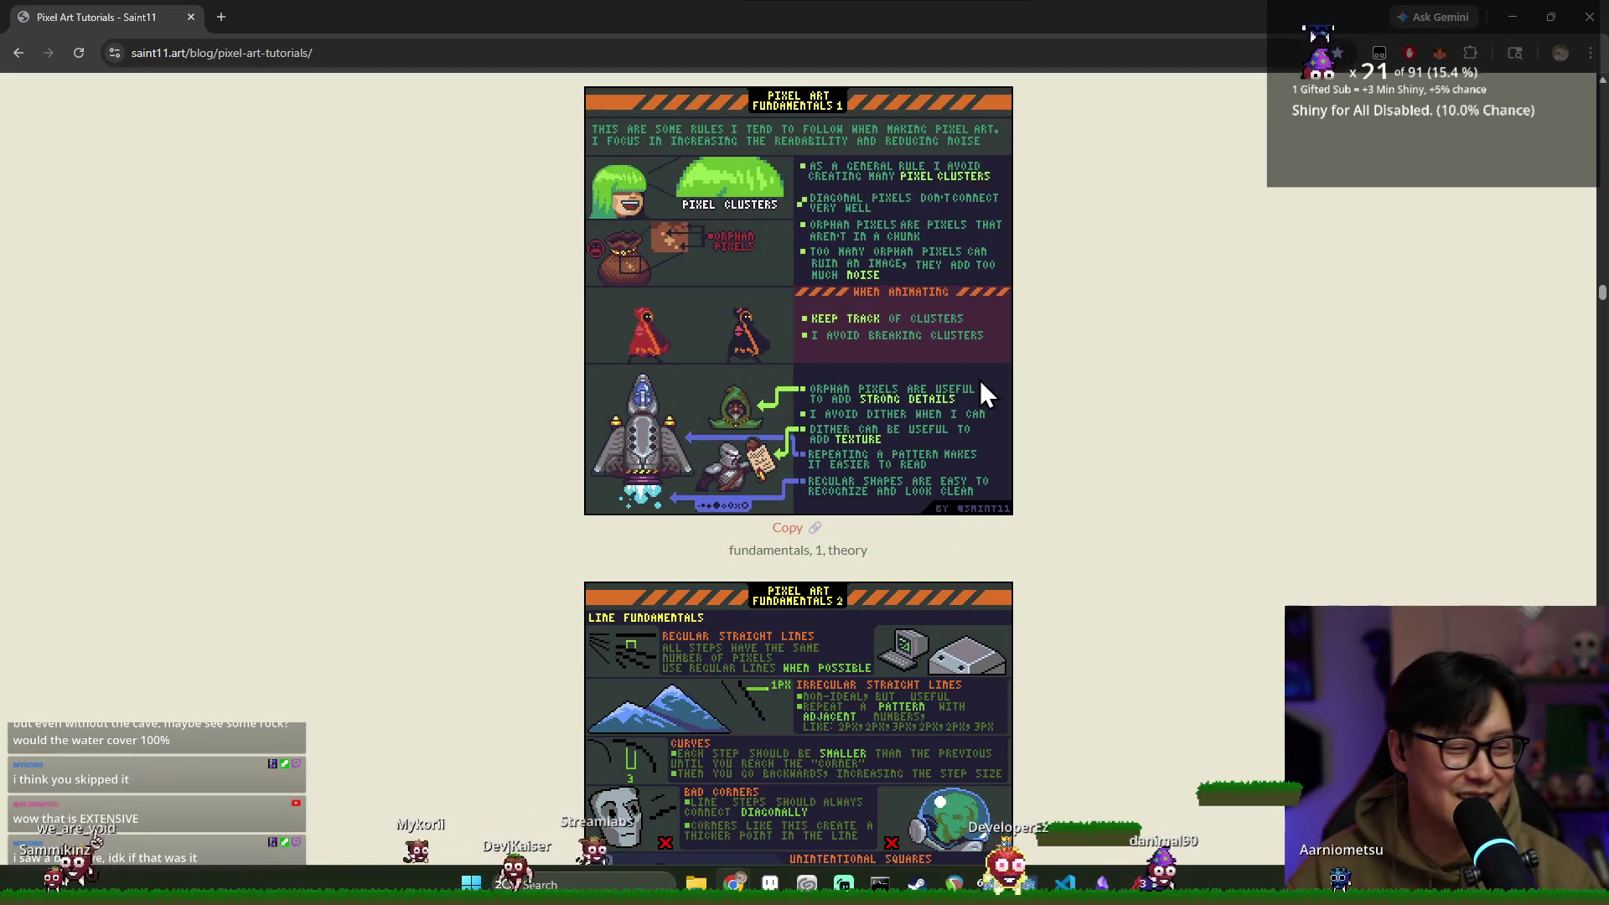
pyautogui.scroll(-20, 1006, 410)
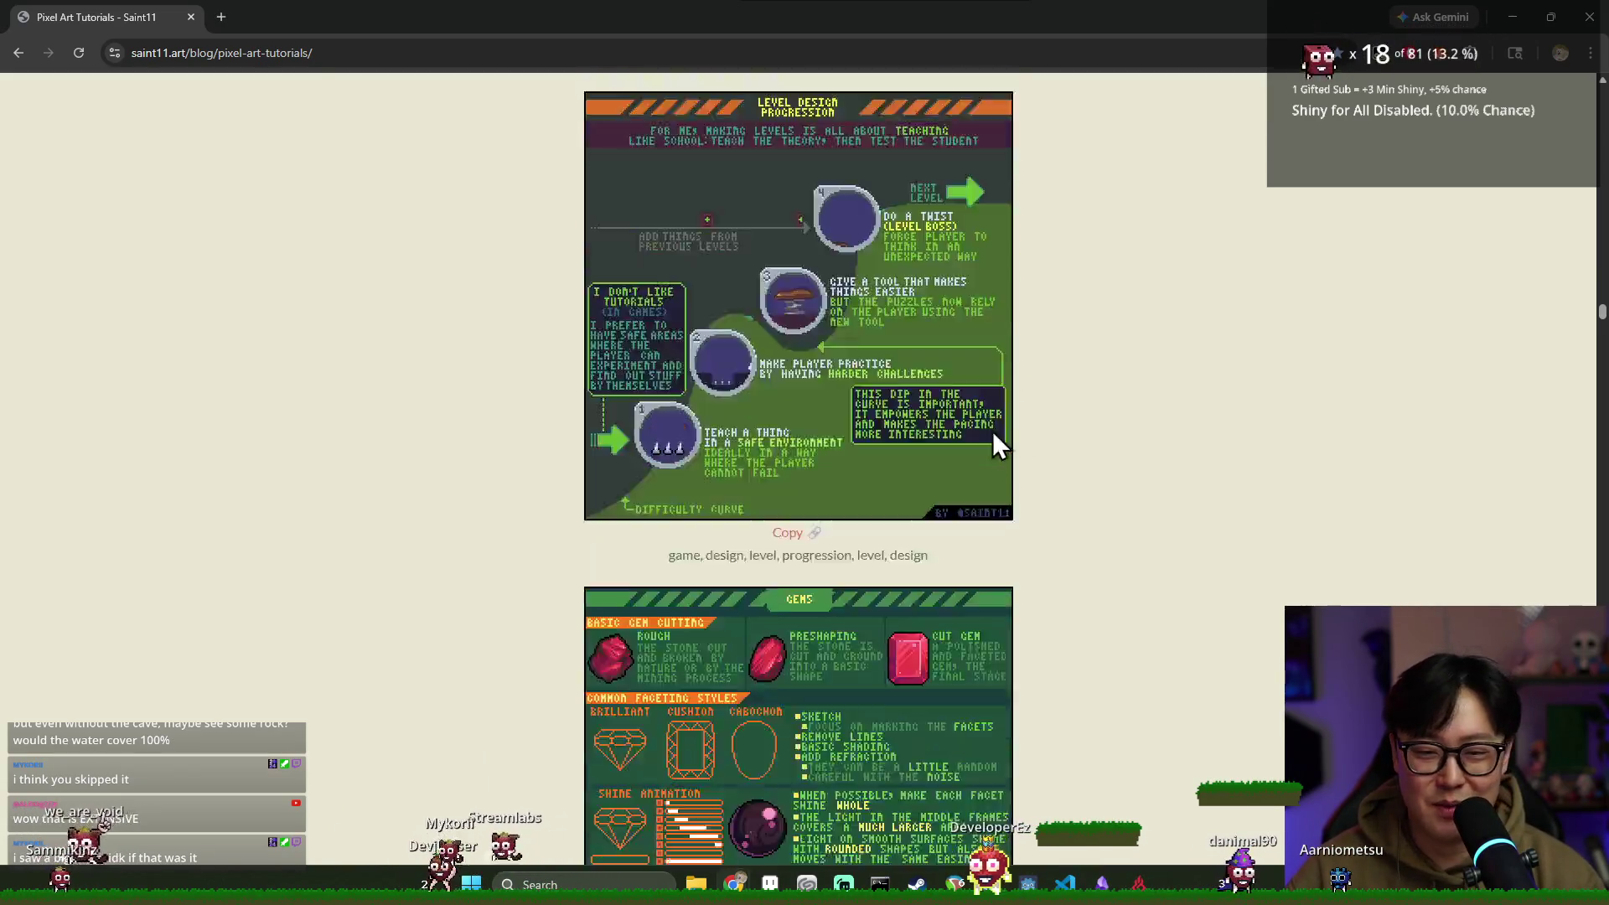
pyautogui.scroll(-12, 997, 427)
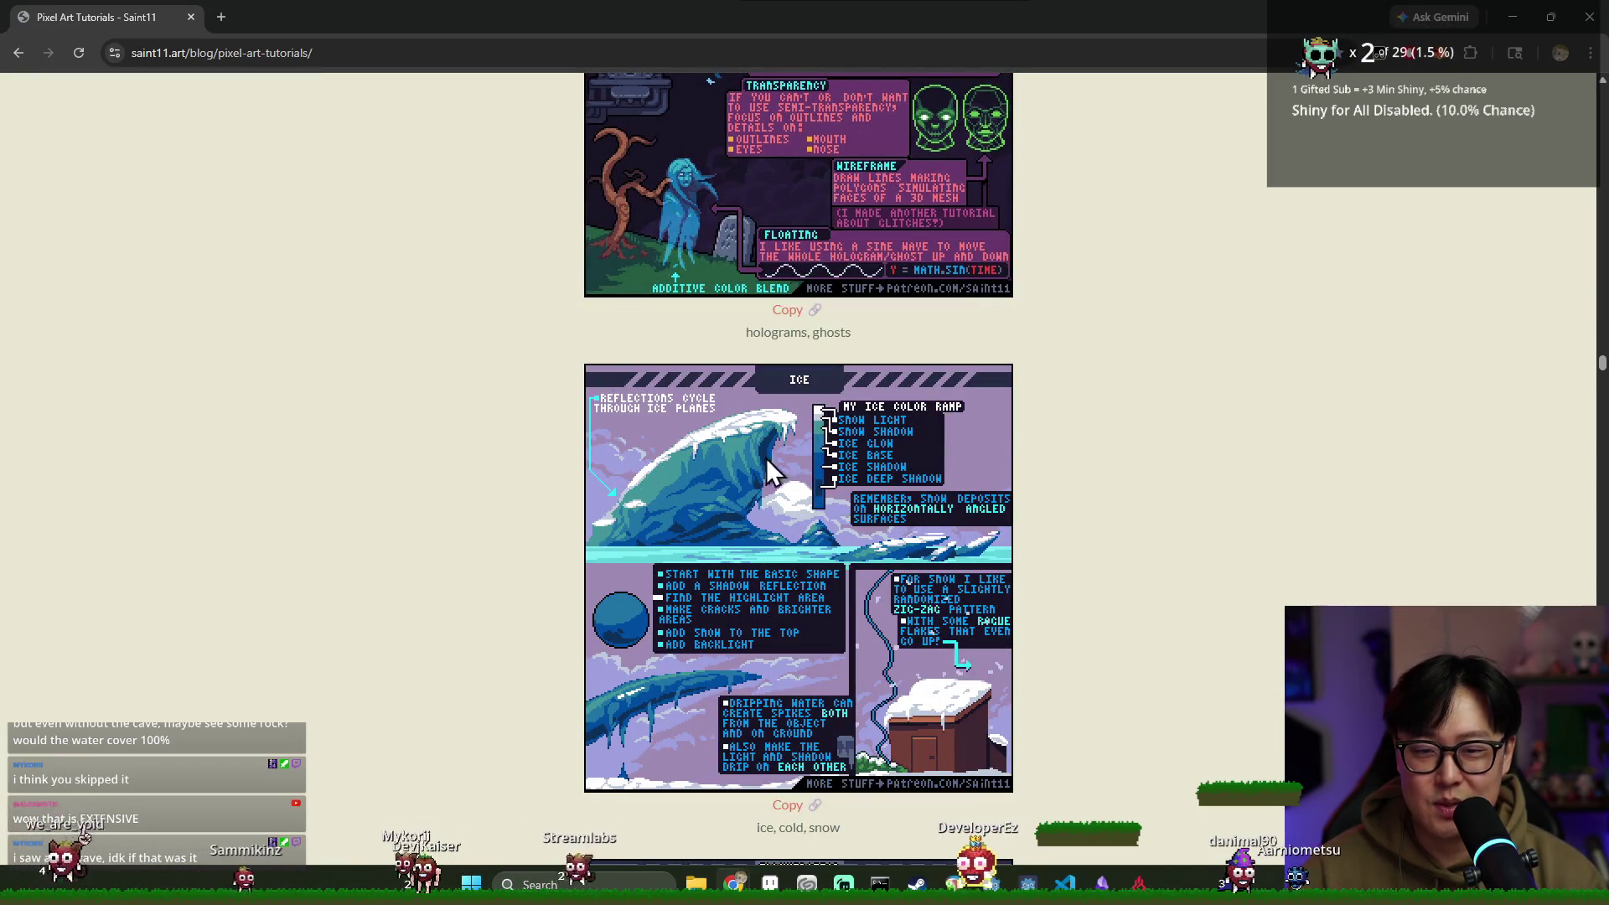
pyautogui.scroll(-20, 759, 440)
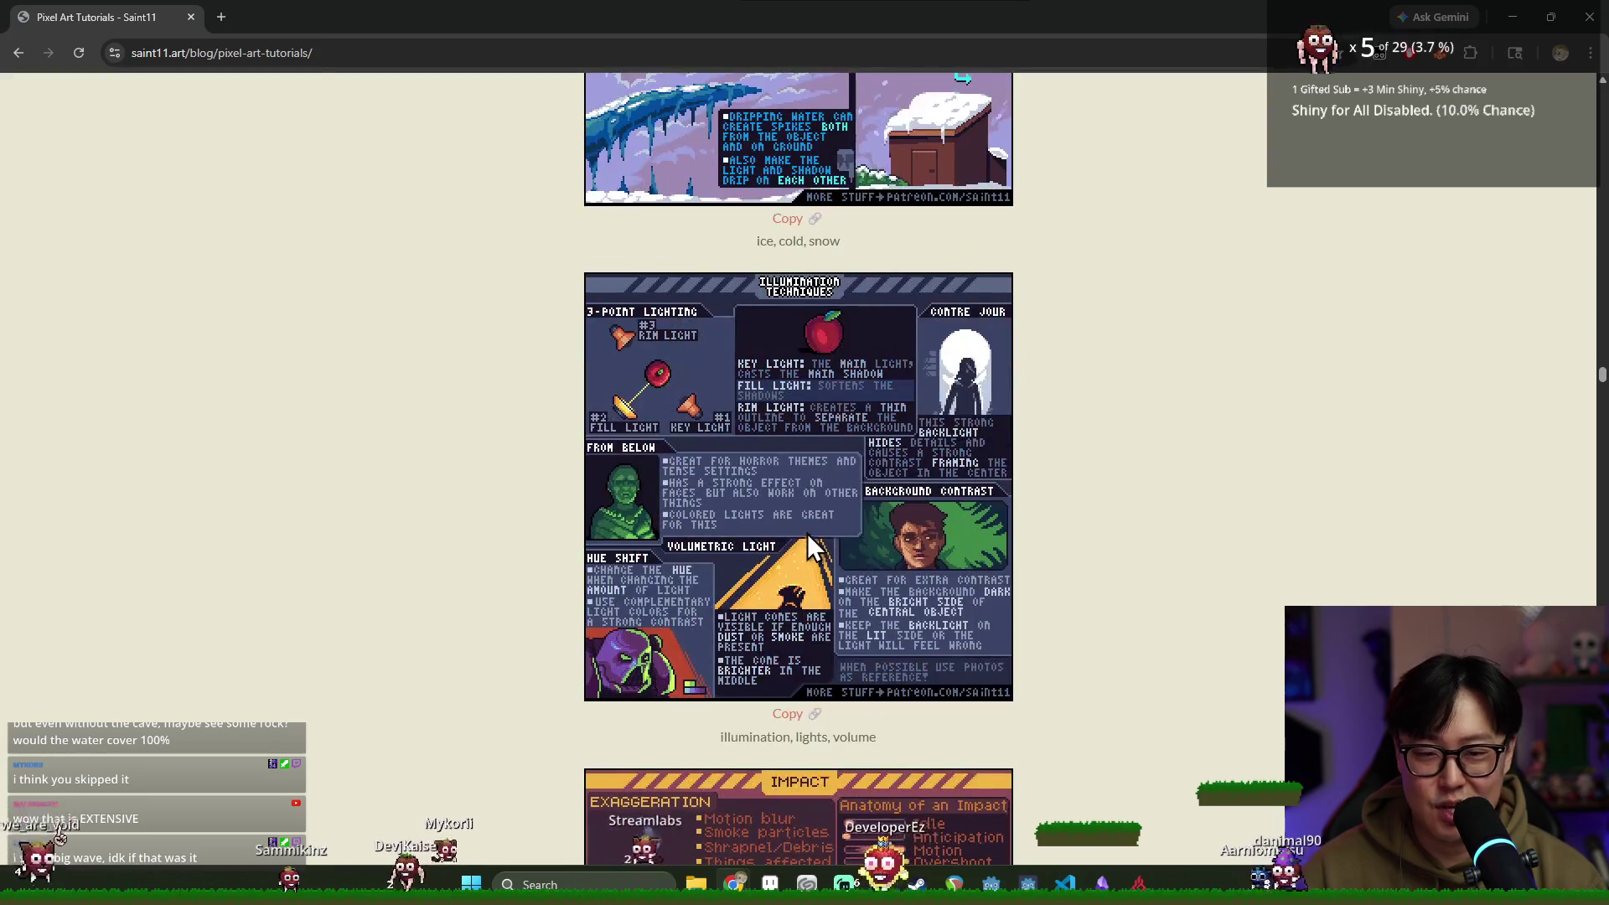
pyautogui.scroll(-15, 779, 435)
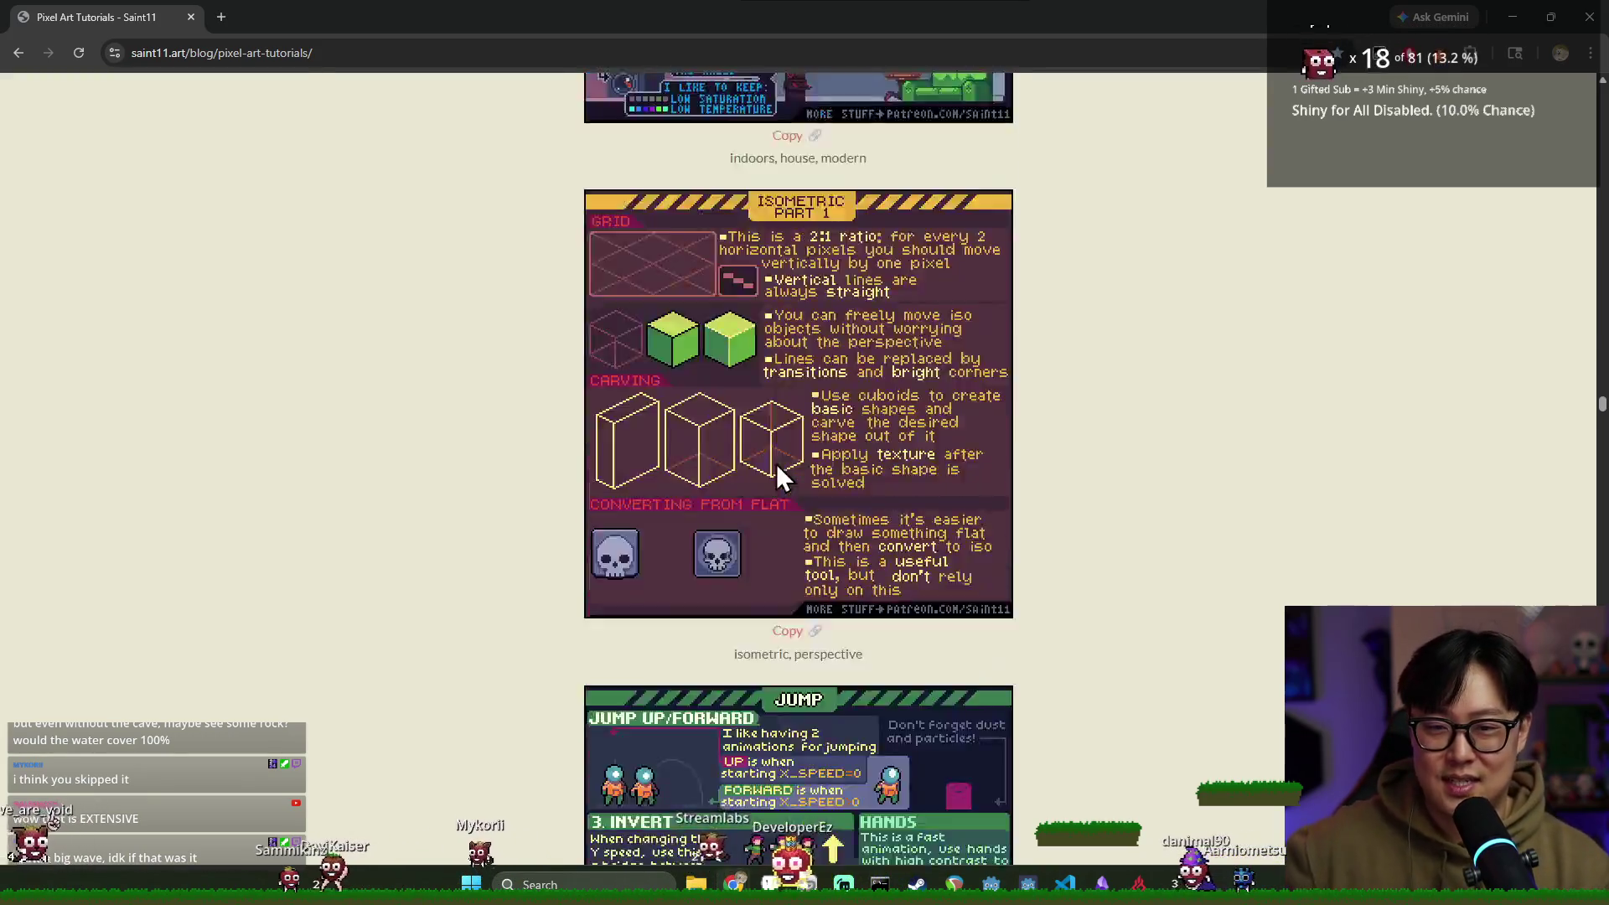
pyautogui.scroll(-20, 1173, 428)
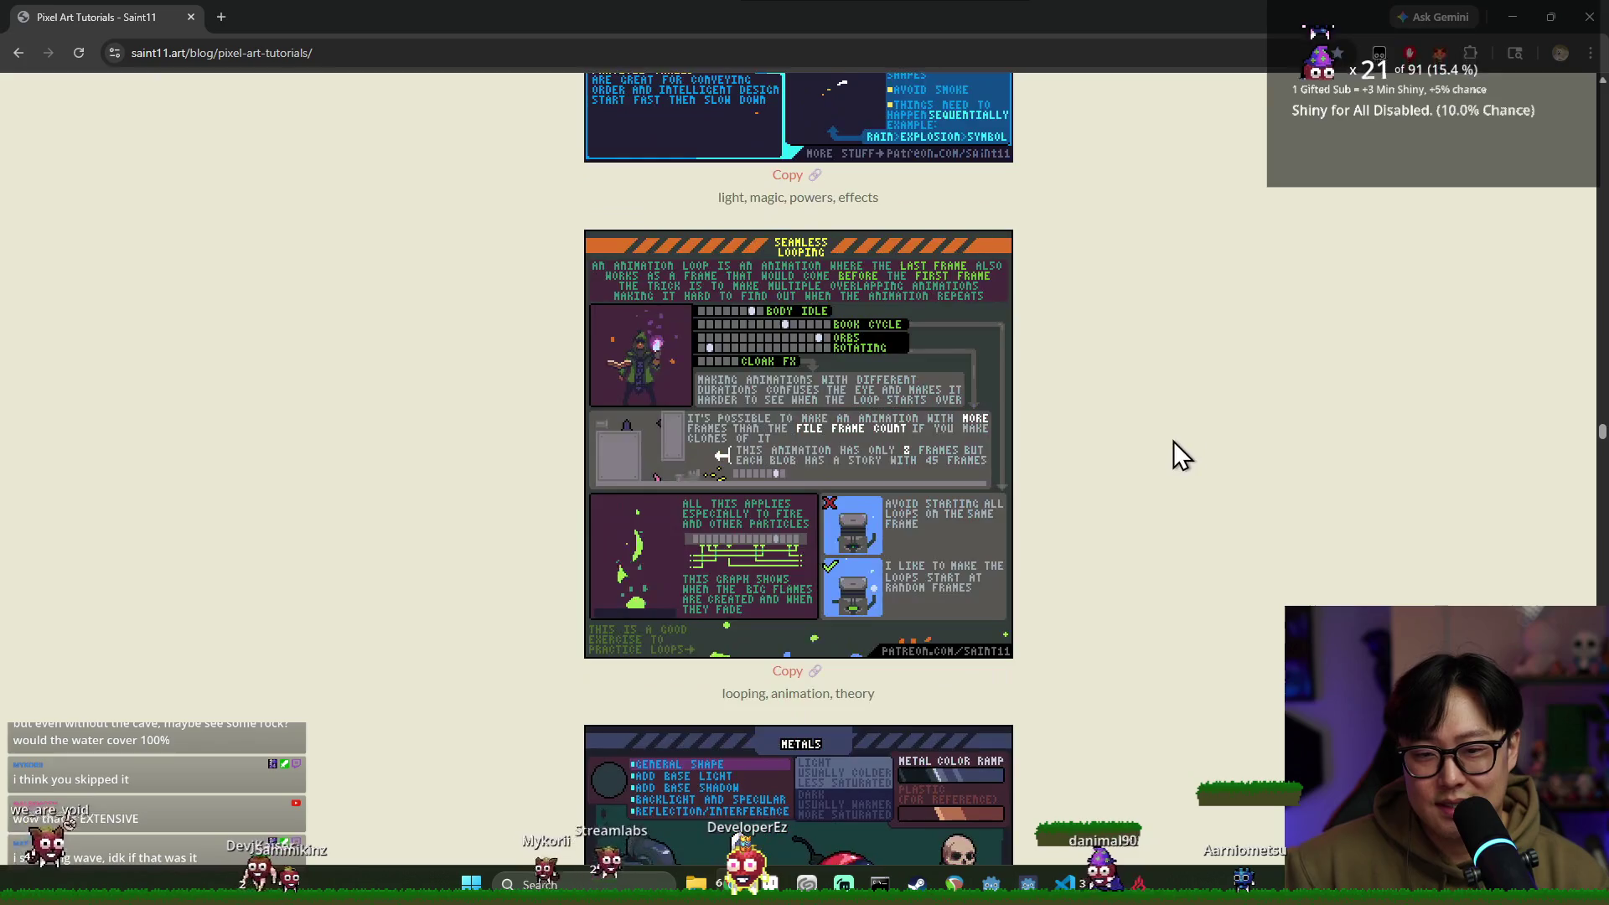
pyautogui.scroll(-18, 1146, 421)
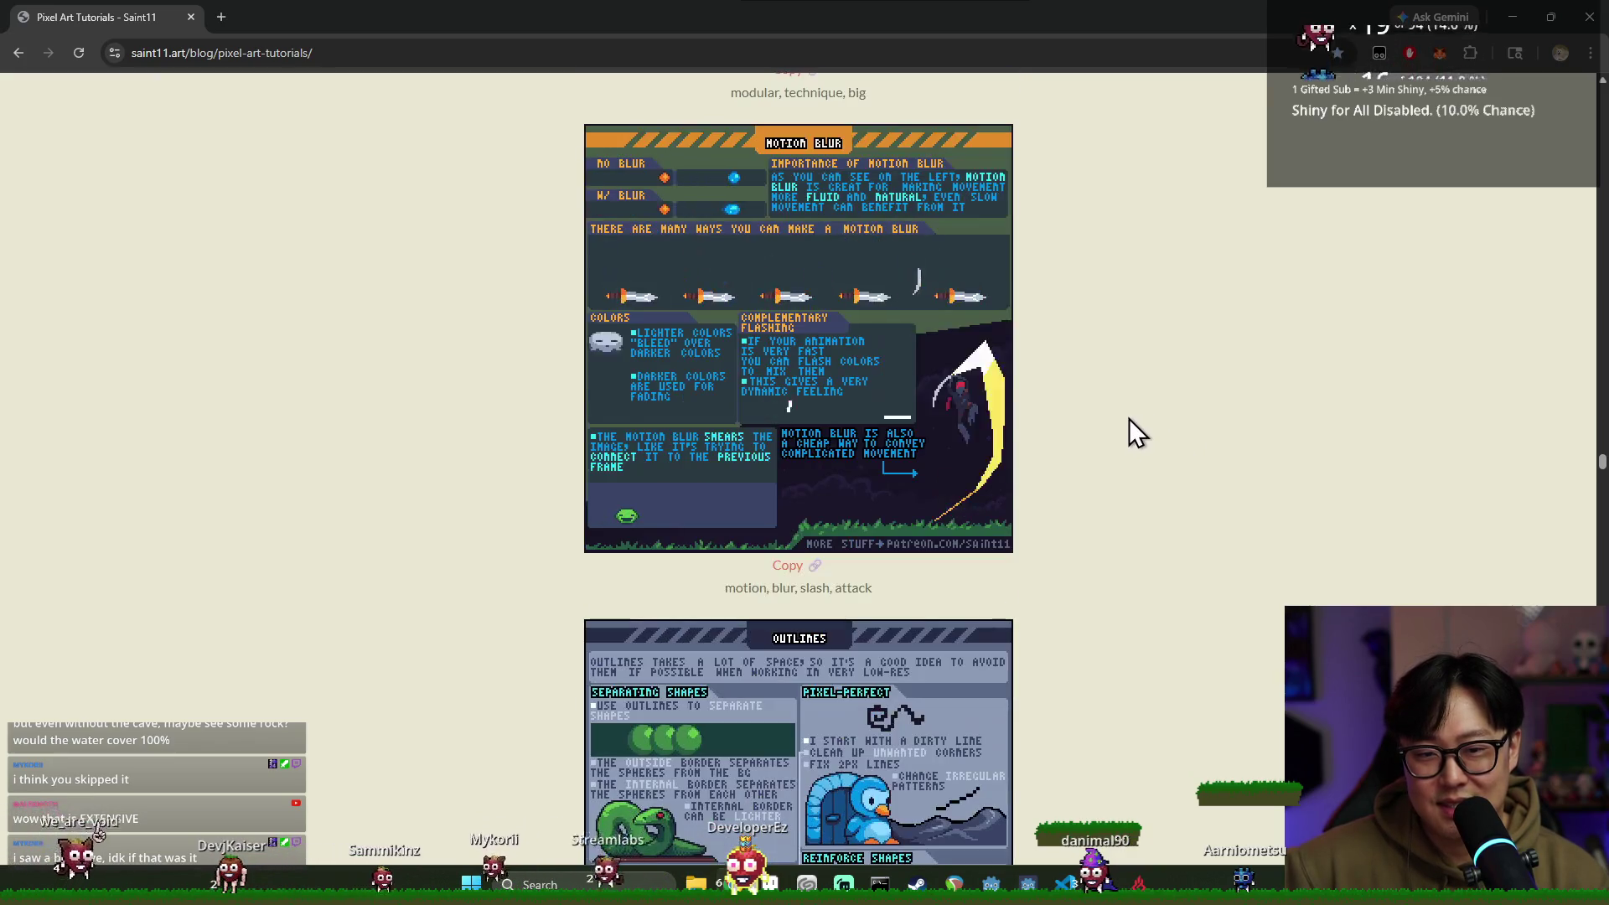
pyautogui.scroll(-19, 1101, 421)
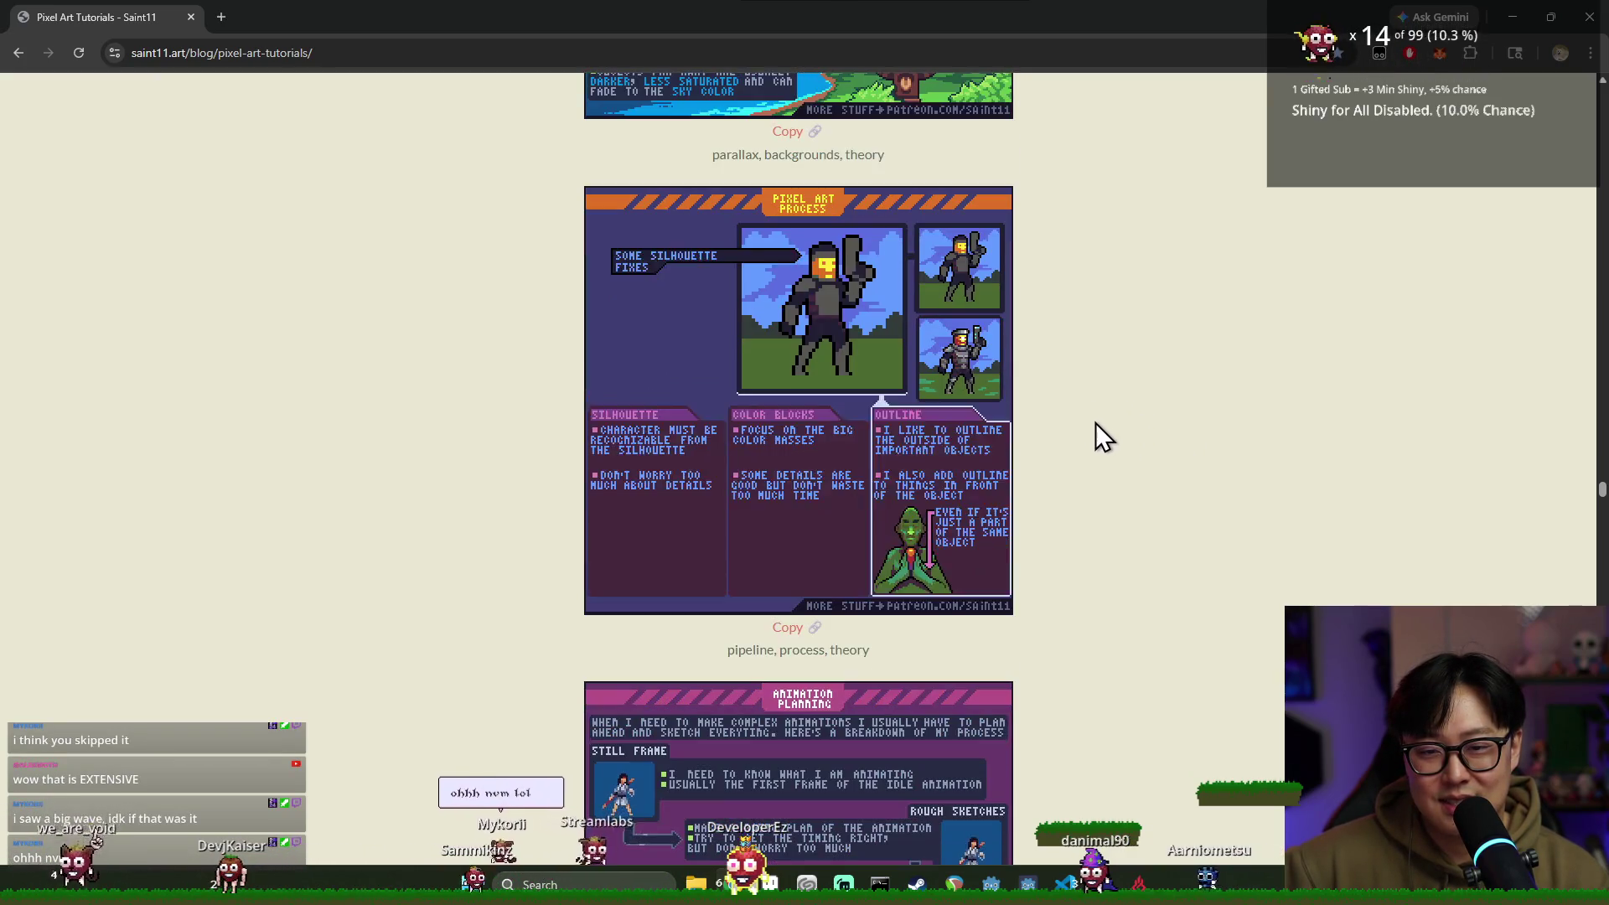
pyautogui.scroll(-18, 1061, 430)
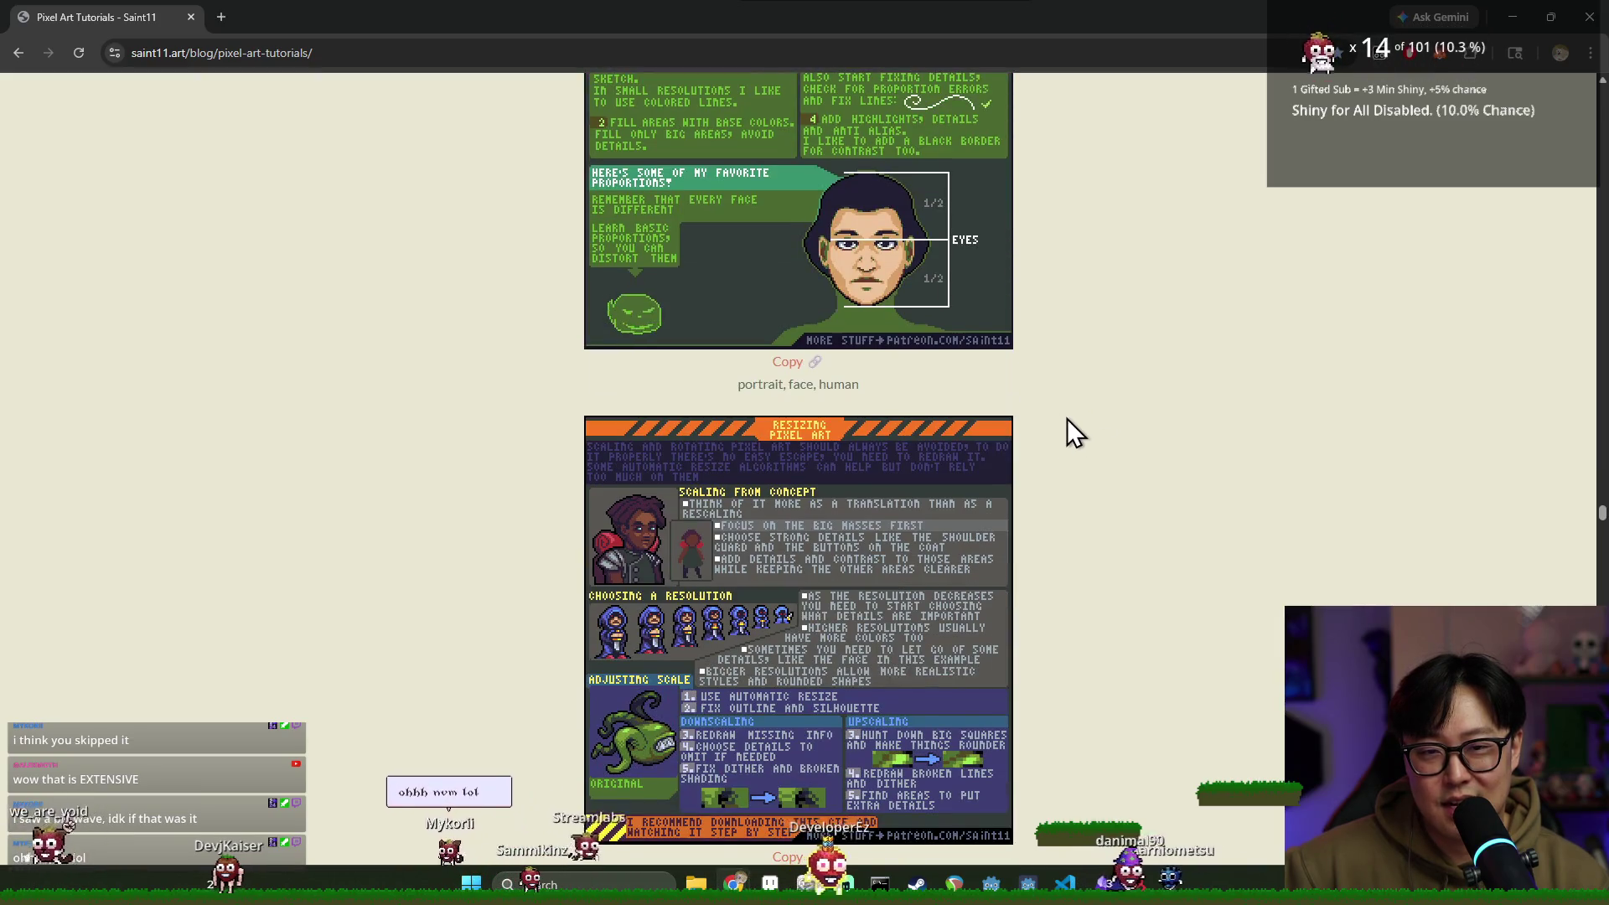
pyautogui.scroll(-20, 1046, 410)
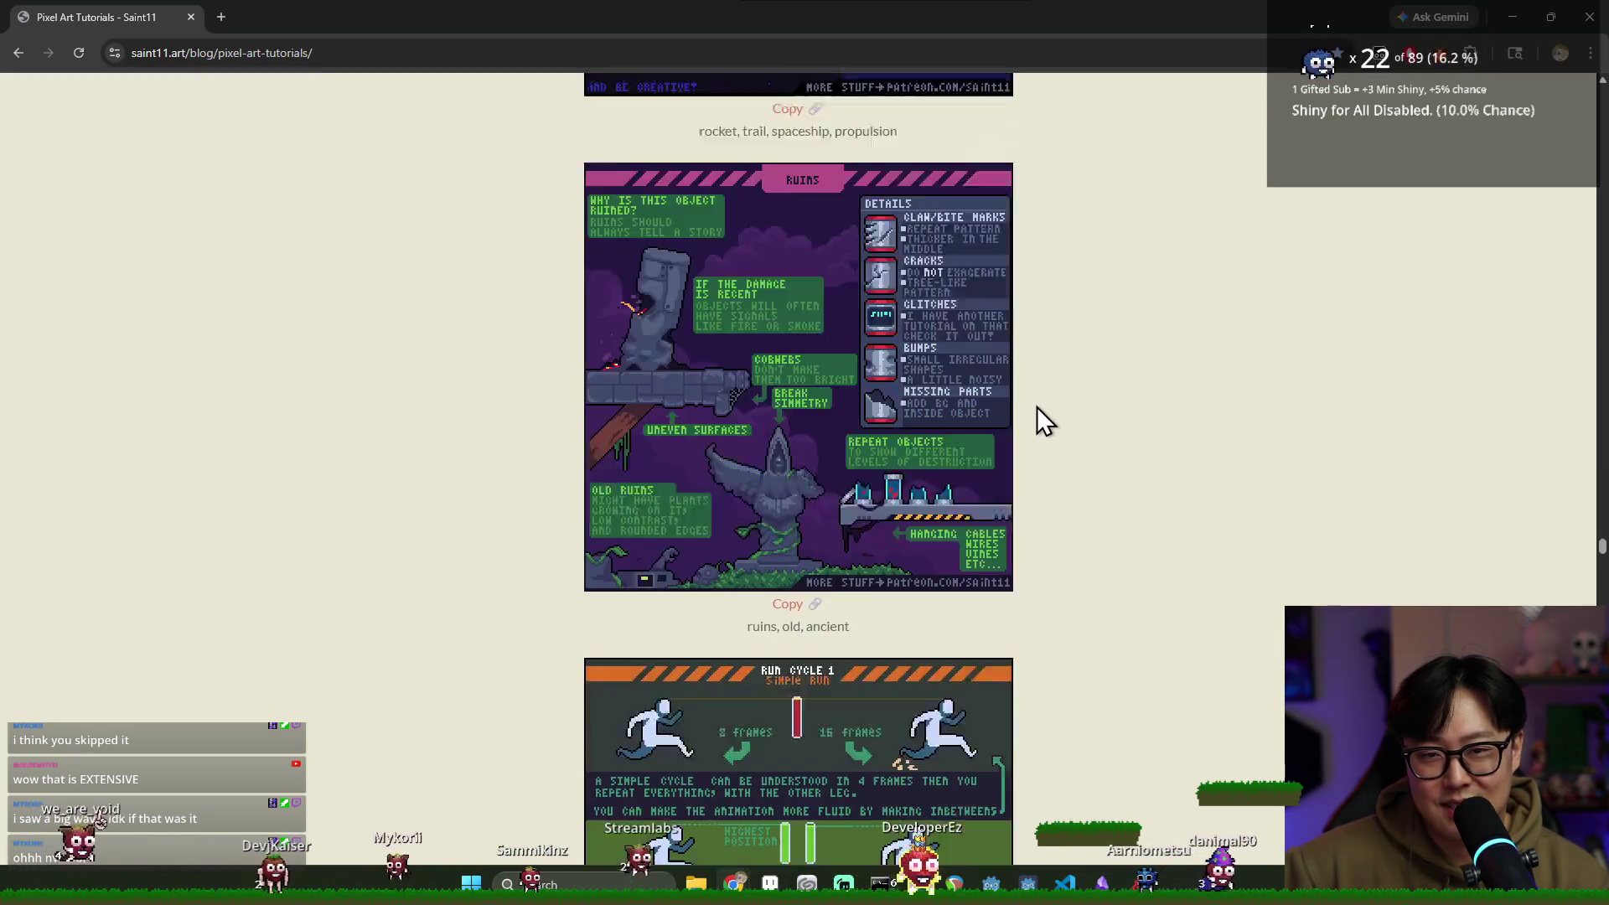
pyautogui.scroll(-20, 1019, 402)
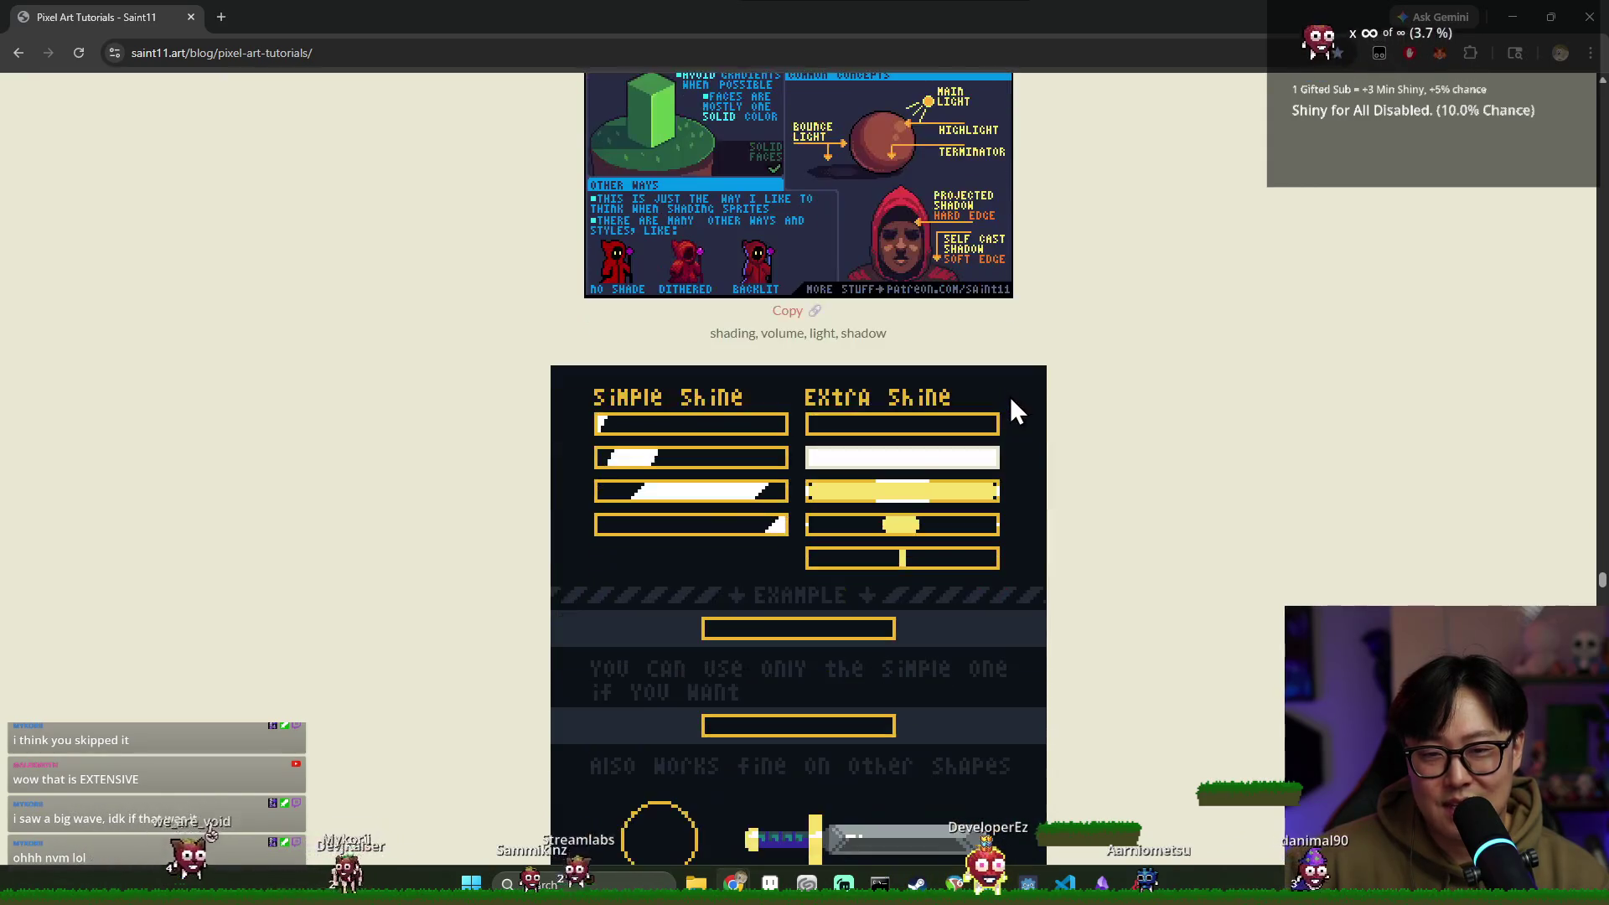
pyautogui.scroll(-20, 972, 402)
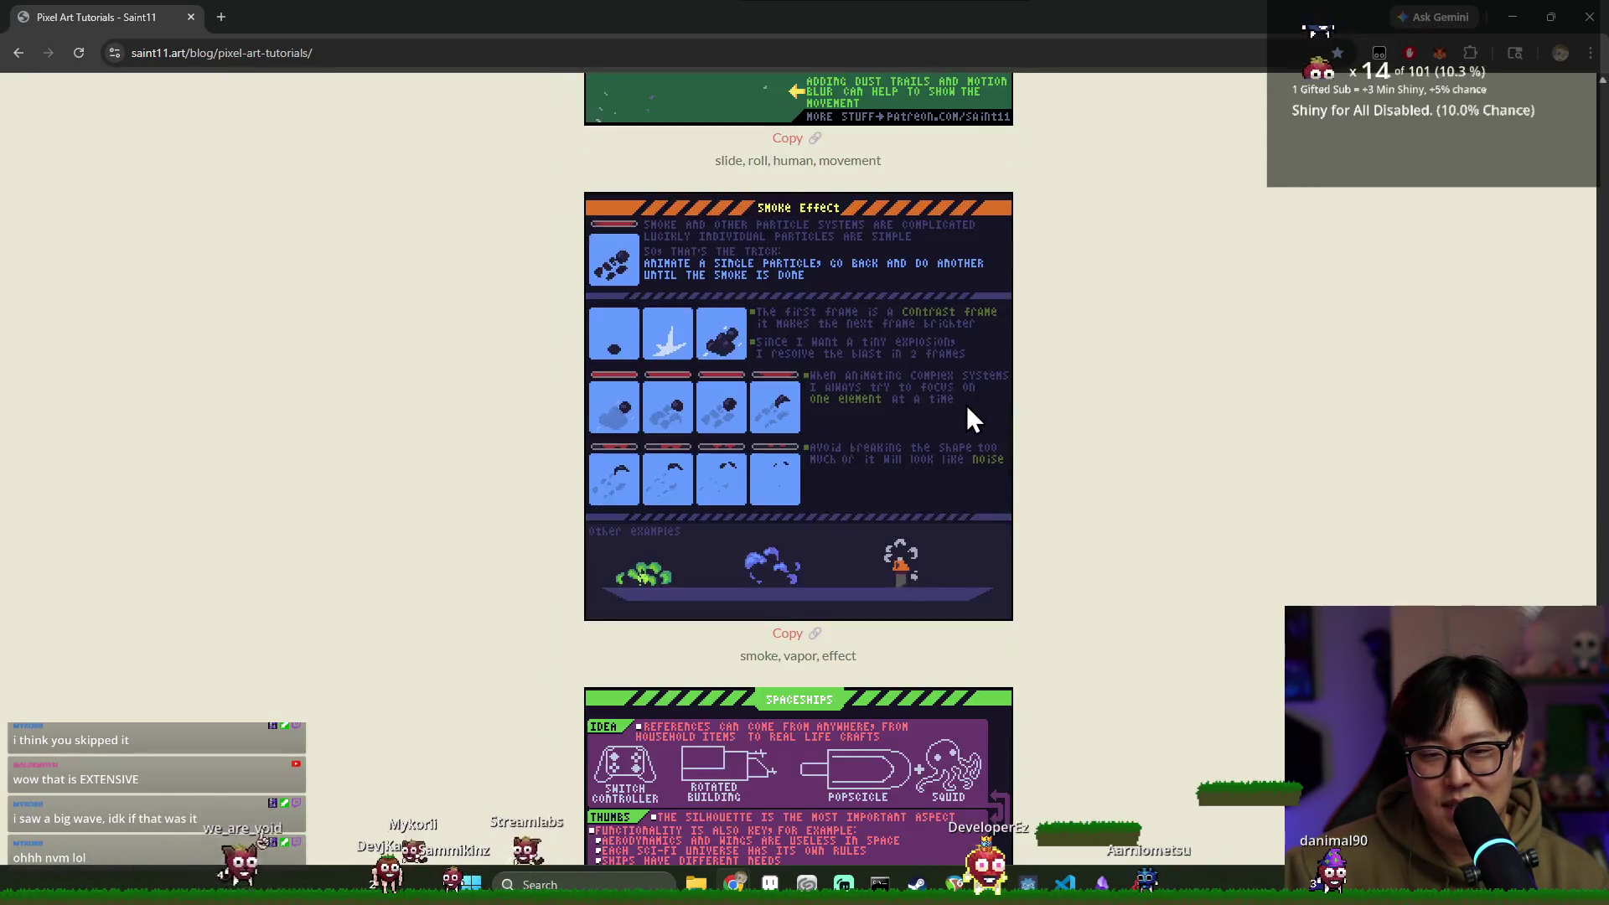
pyautogui.scroll(-20, 895, 394)
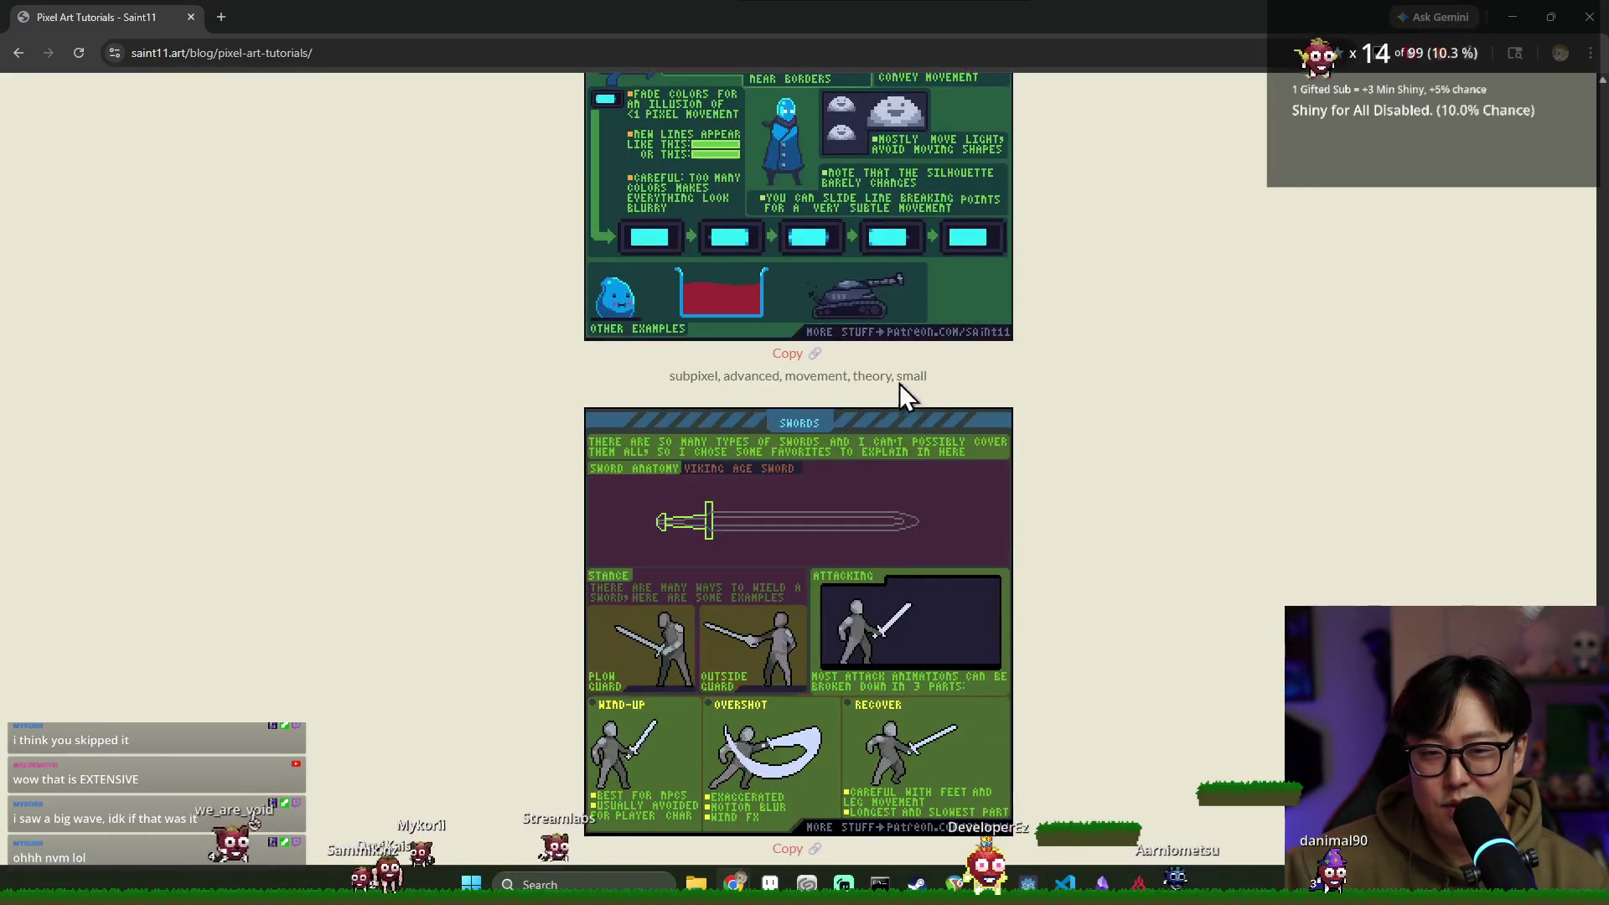
pyautogui.scroll(-5, 887, 411)
pyautogui.scroll(5, 890, 399)
pyautogui.scroll(-20, 894, 386)
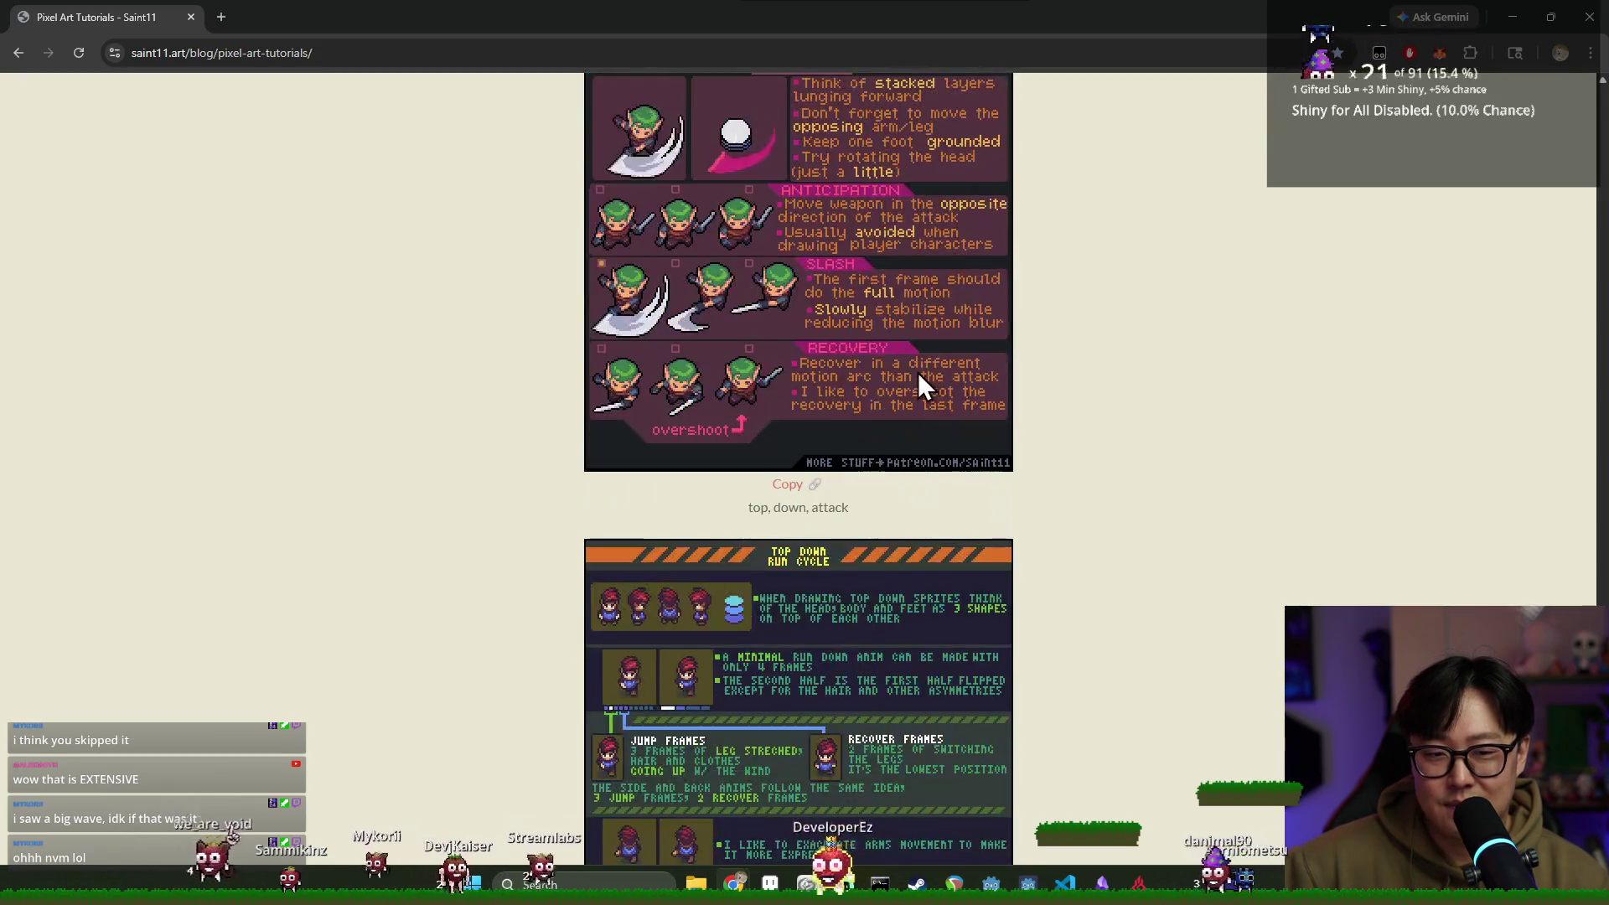
pyautogui.scroll(-15, 930, 348)
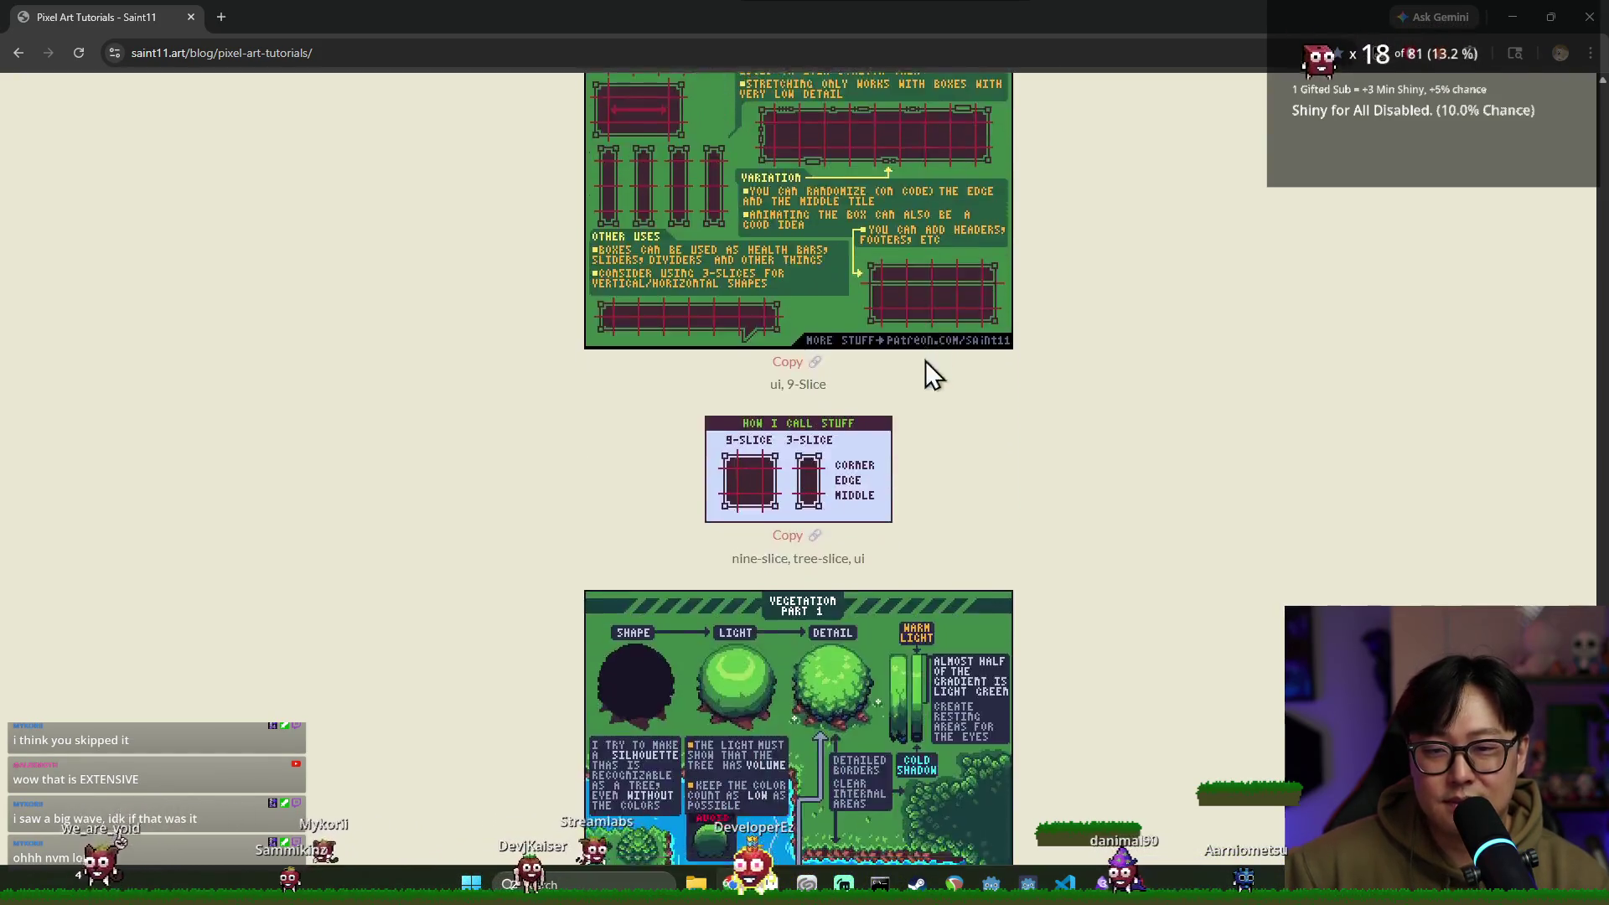
pyautogui.scroll(-1, 926, 341)
pyautogui.scroll(-15, 930, 352)
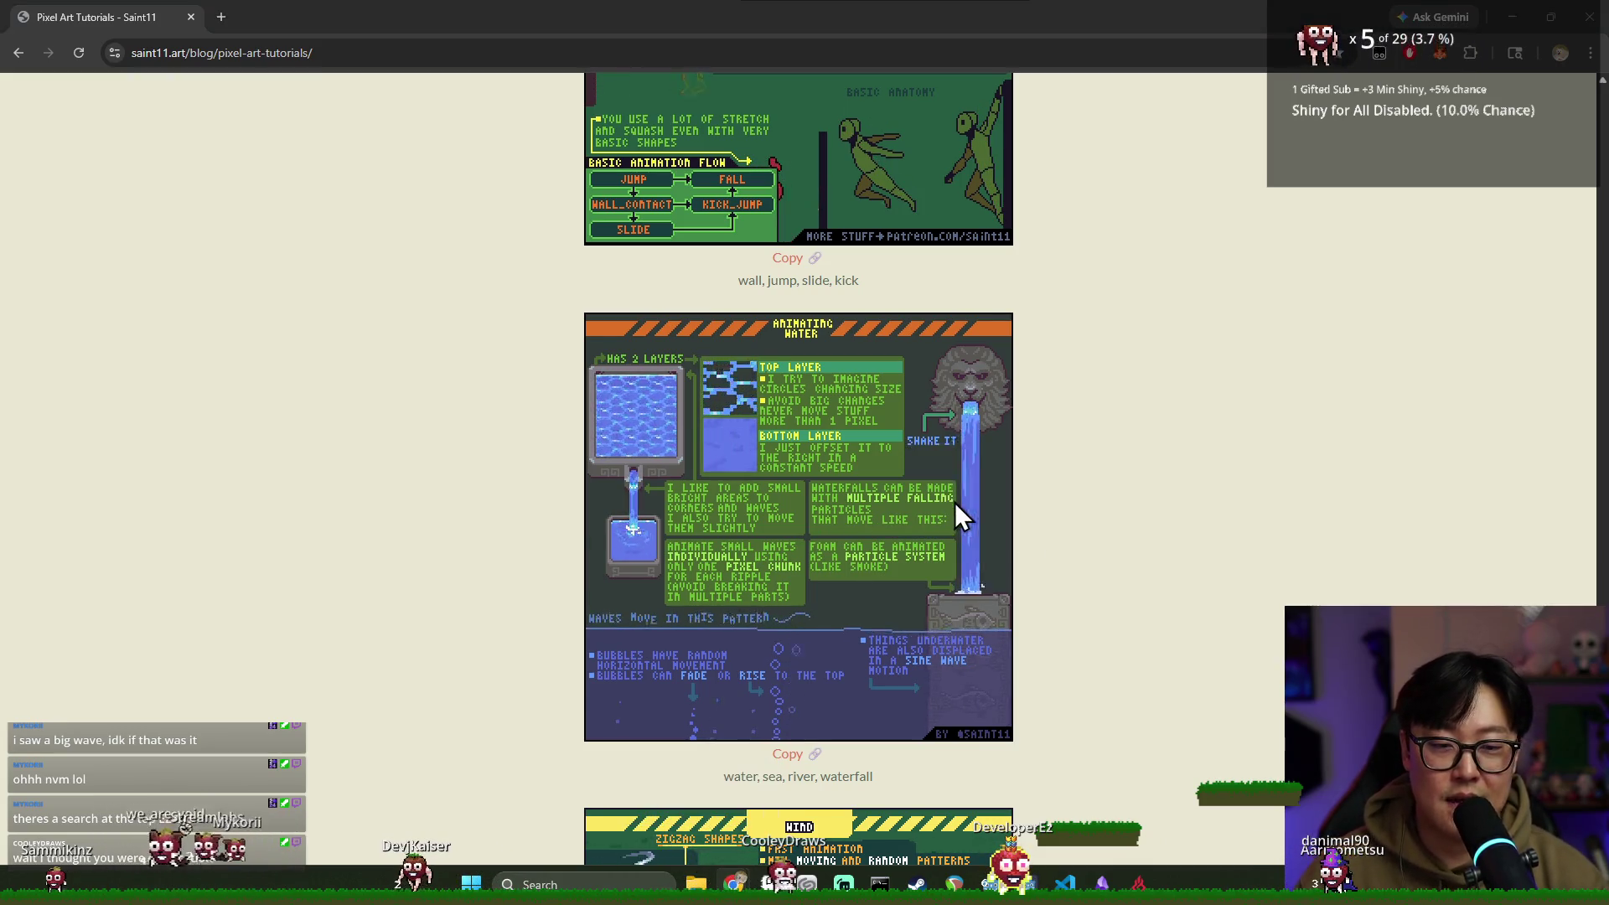
pyautogui.hotkey('alt', 'Tab')
pyautogui.click(1255, 325)
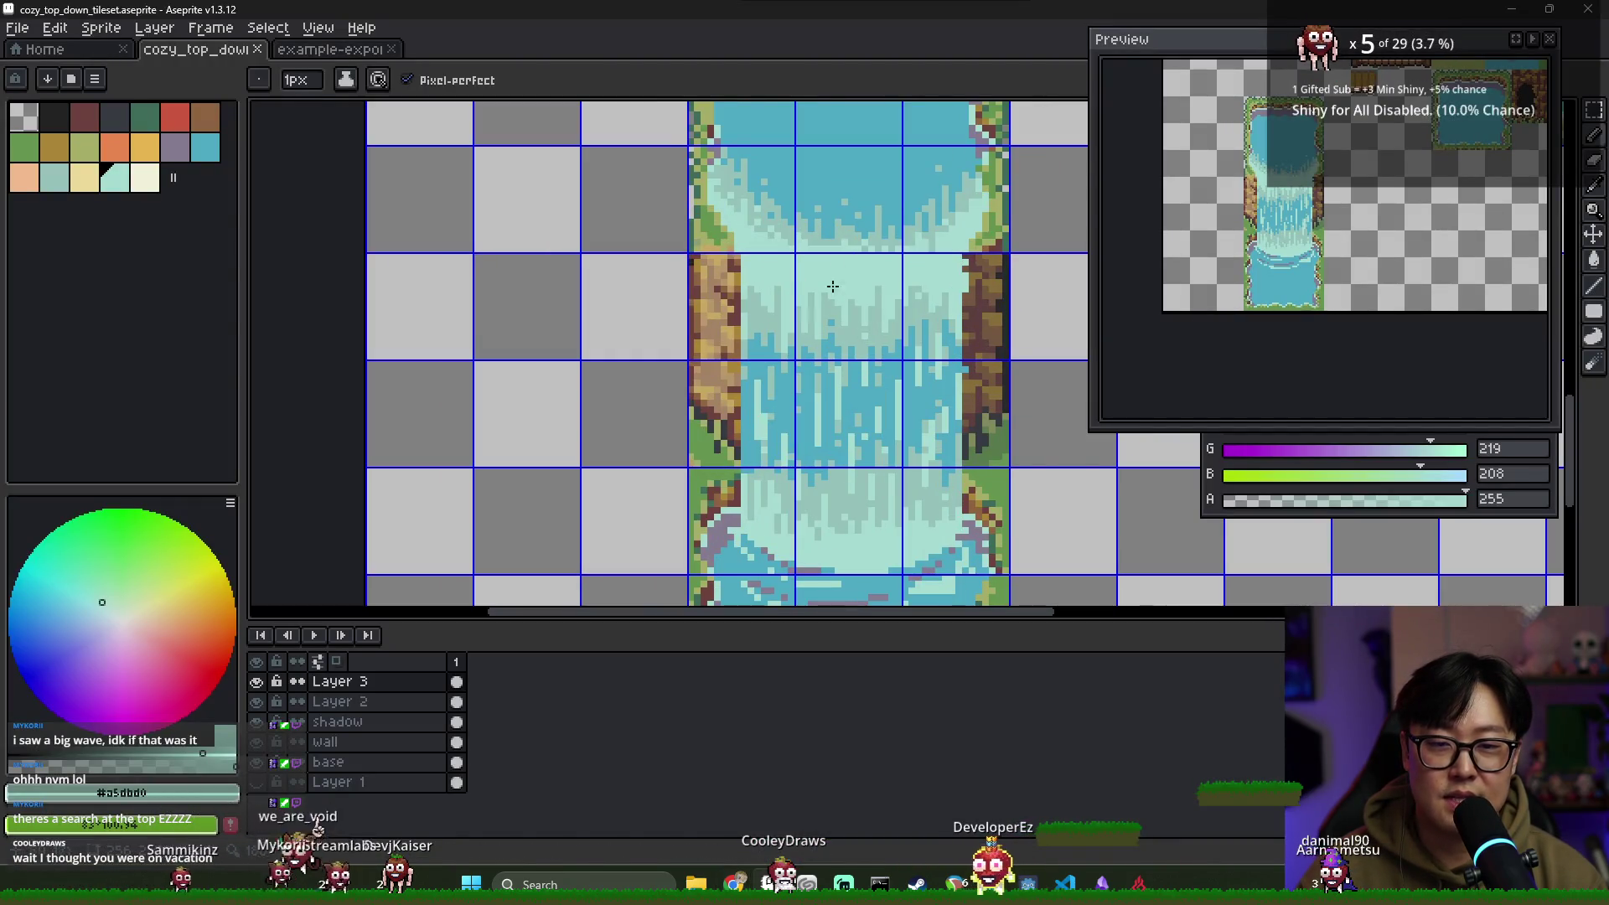
# Sample waterfall pixels with the eyedropper until the light foam teal #a5dbd0 is current
pyautogui.keyDown('alt'); pyautogui.click(810, 306); pyautogui.keyUp('alt')
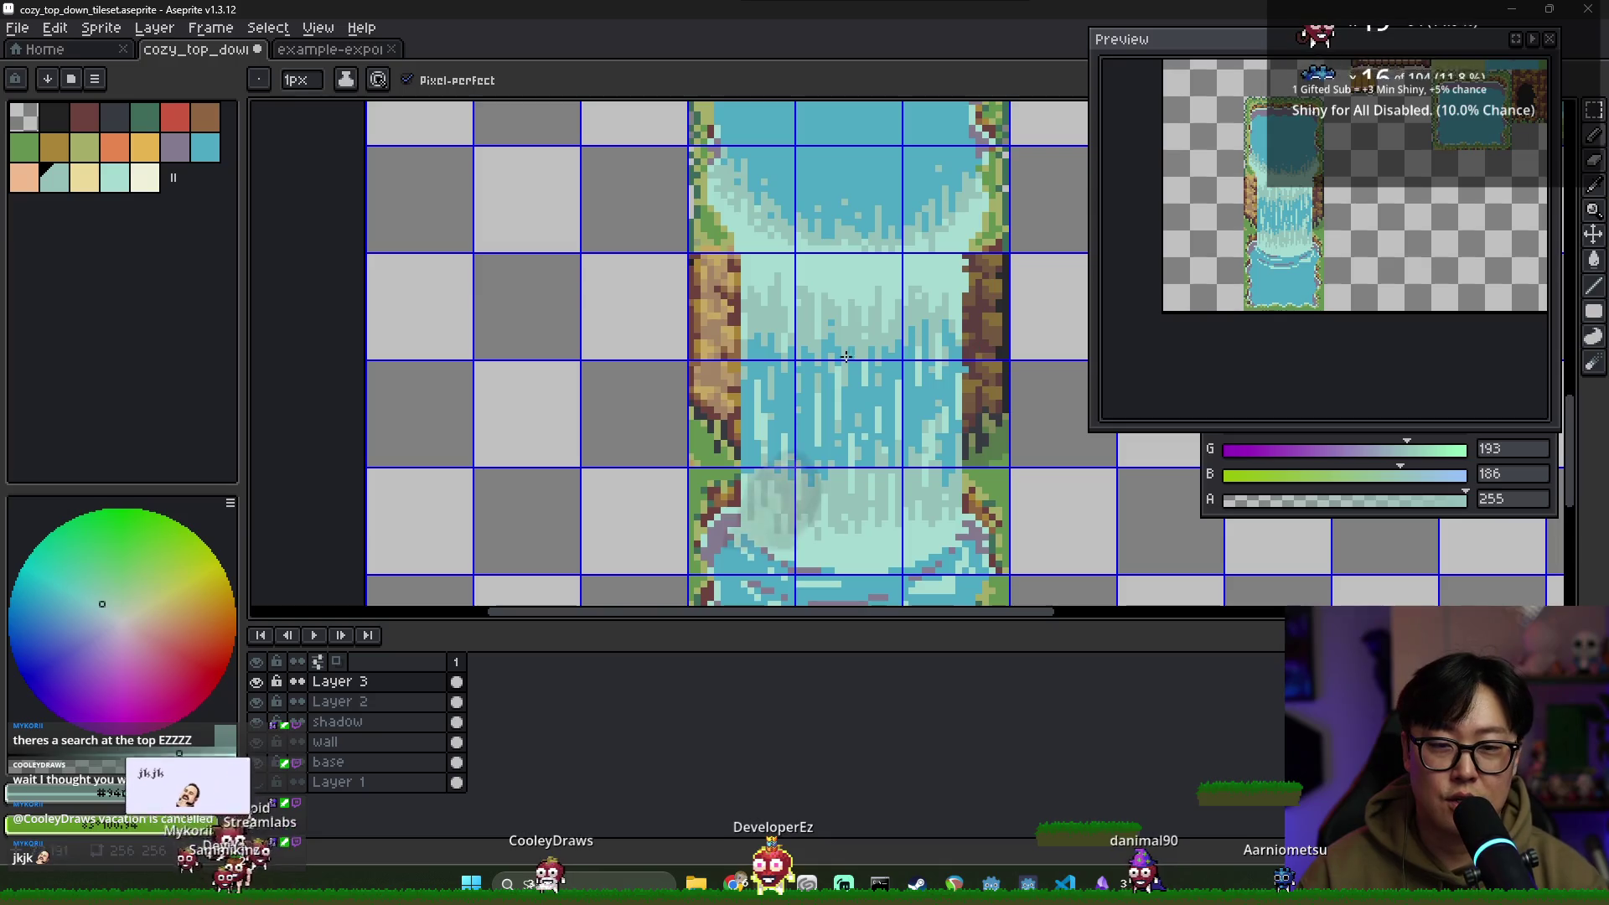
pyautogui.keyDown('alt'); pyautogui.click(824, 276); pyautogui.keyUp('alt')
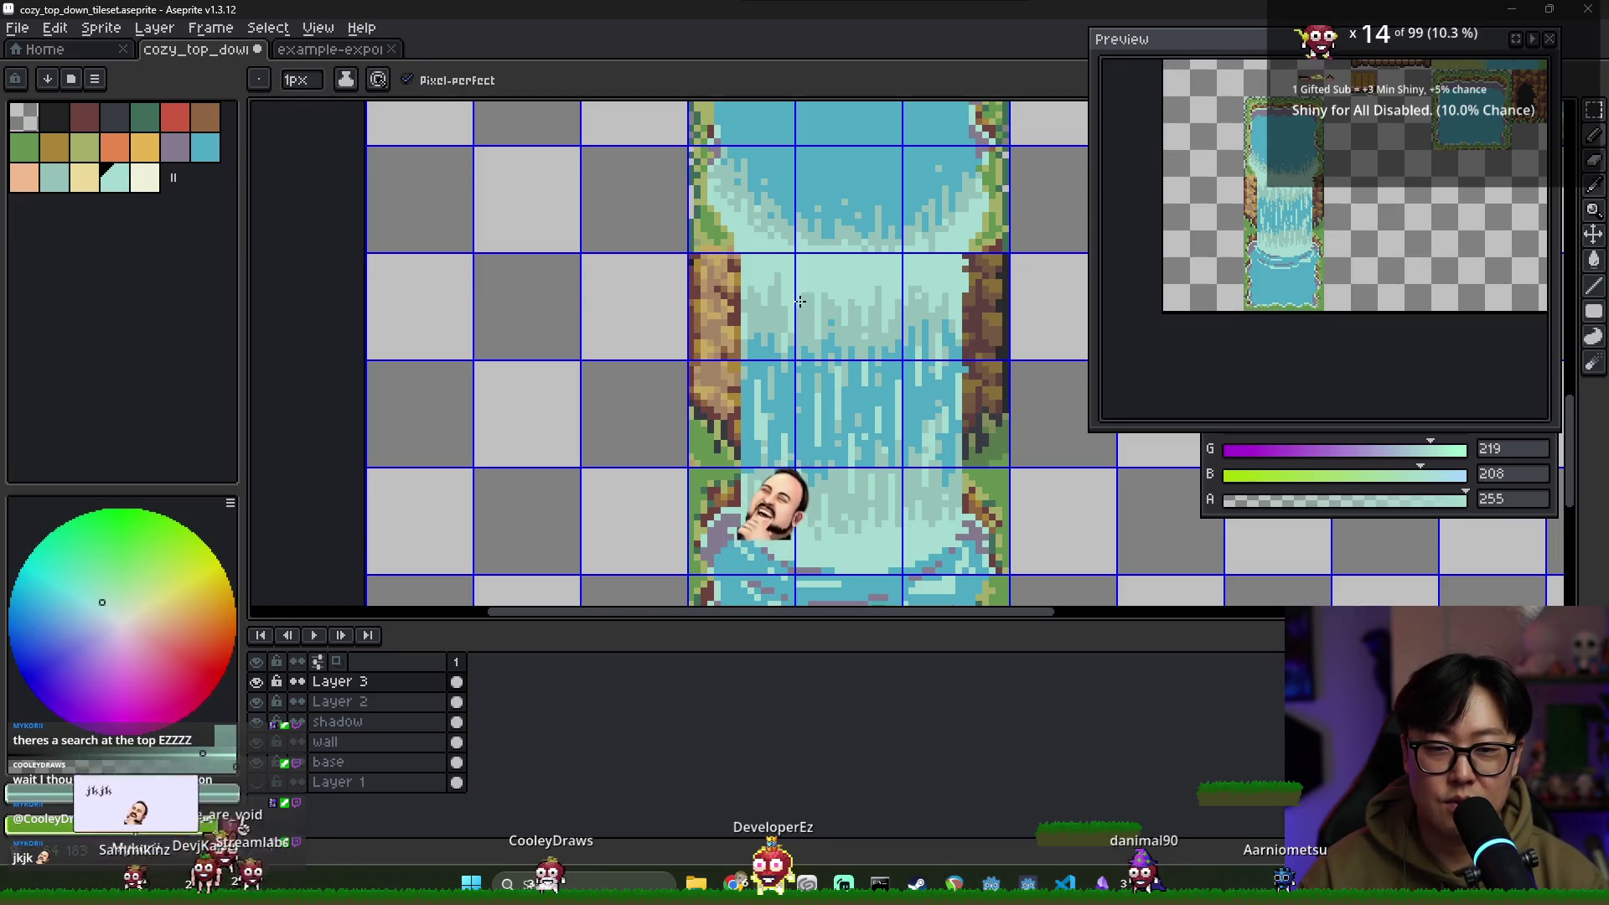
pyautogui.keyDown('alt'); pyautogui.click(844, 312); pyautogui.keyUp('alt')
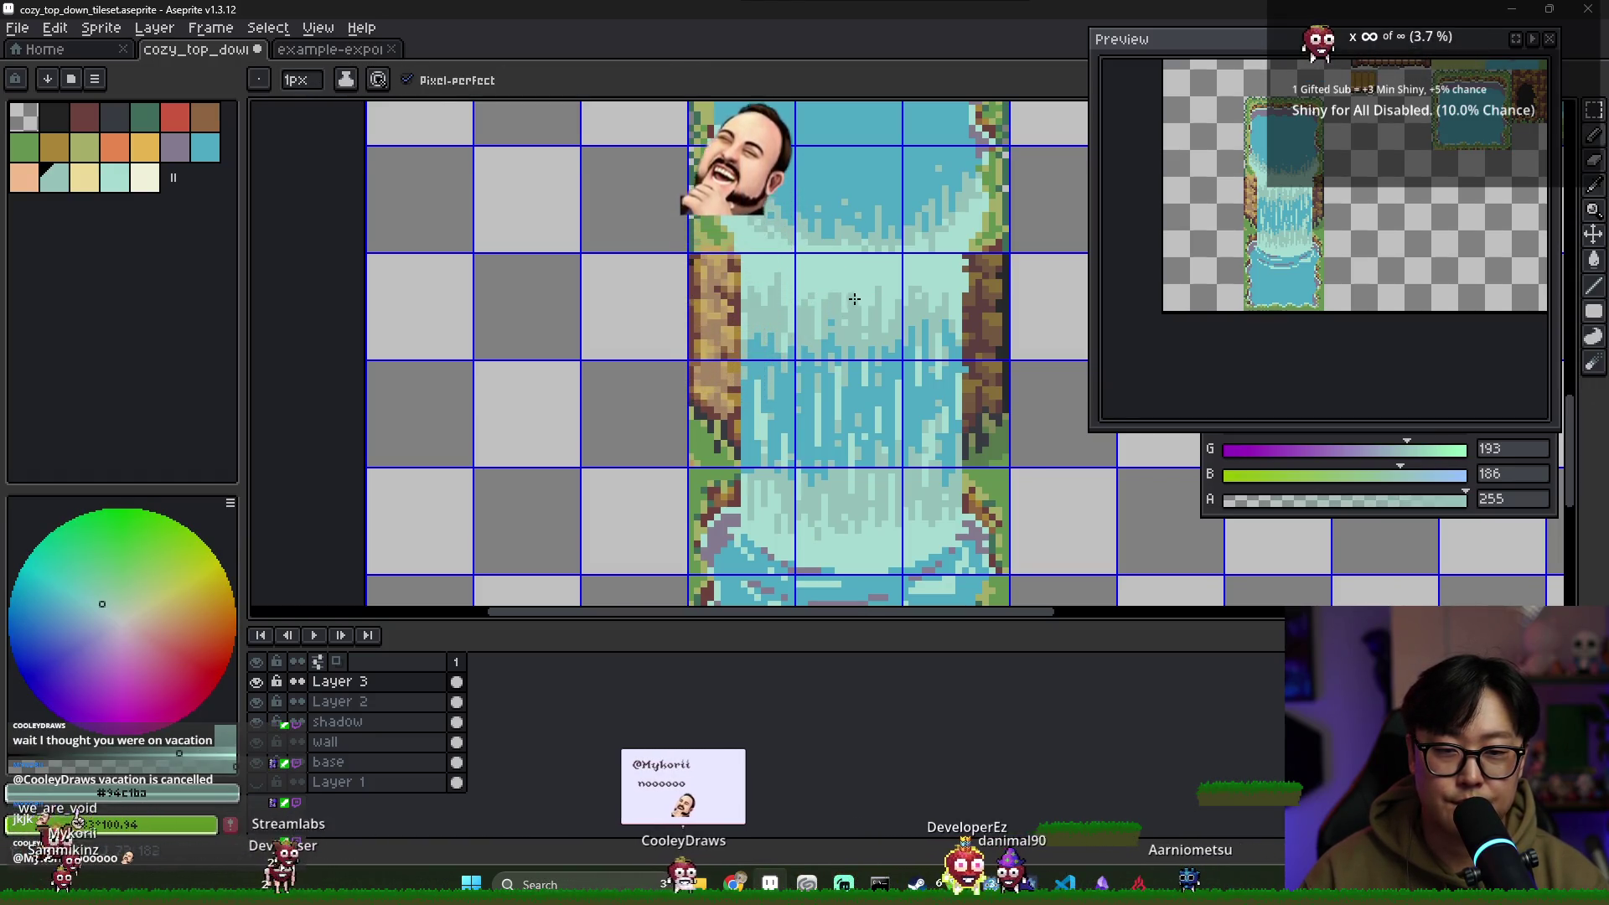
pyautogui.keyDown('alt'); pyautogui.click(866, 305); pyautogui.keyUp('alt')
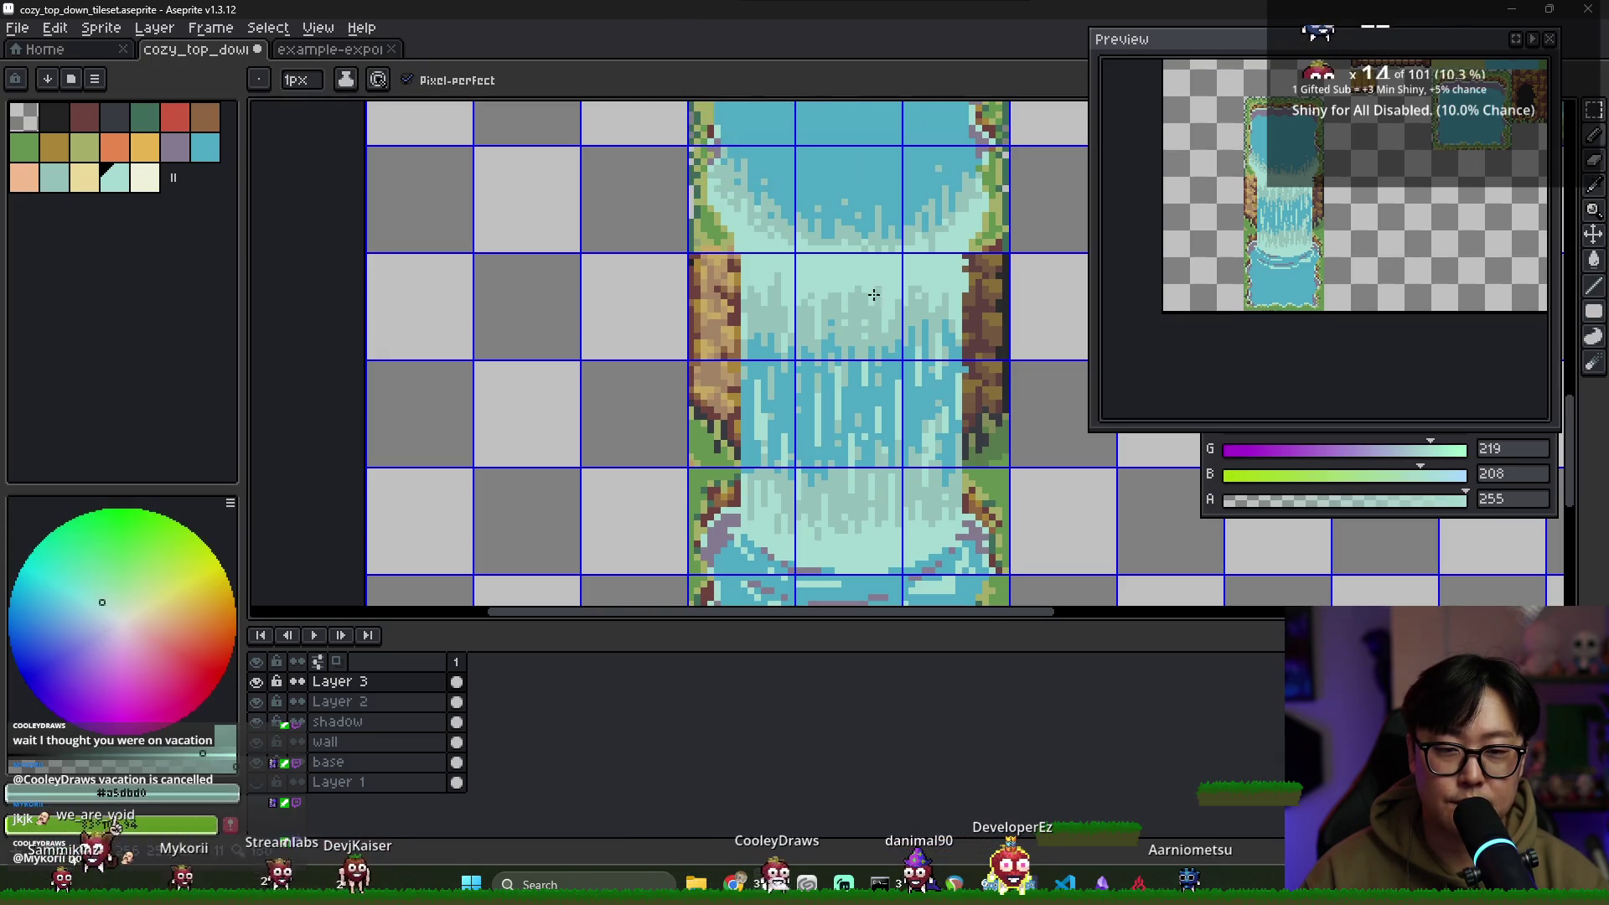
pyautogui.keyDown('alt'); pyautogui.click(877, 306); pyautogui.keyUp('alt')
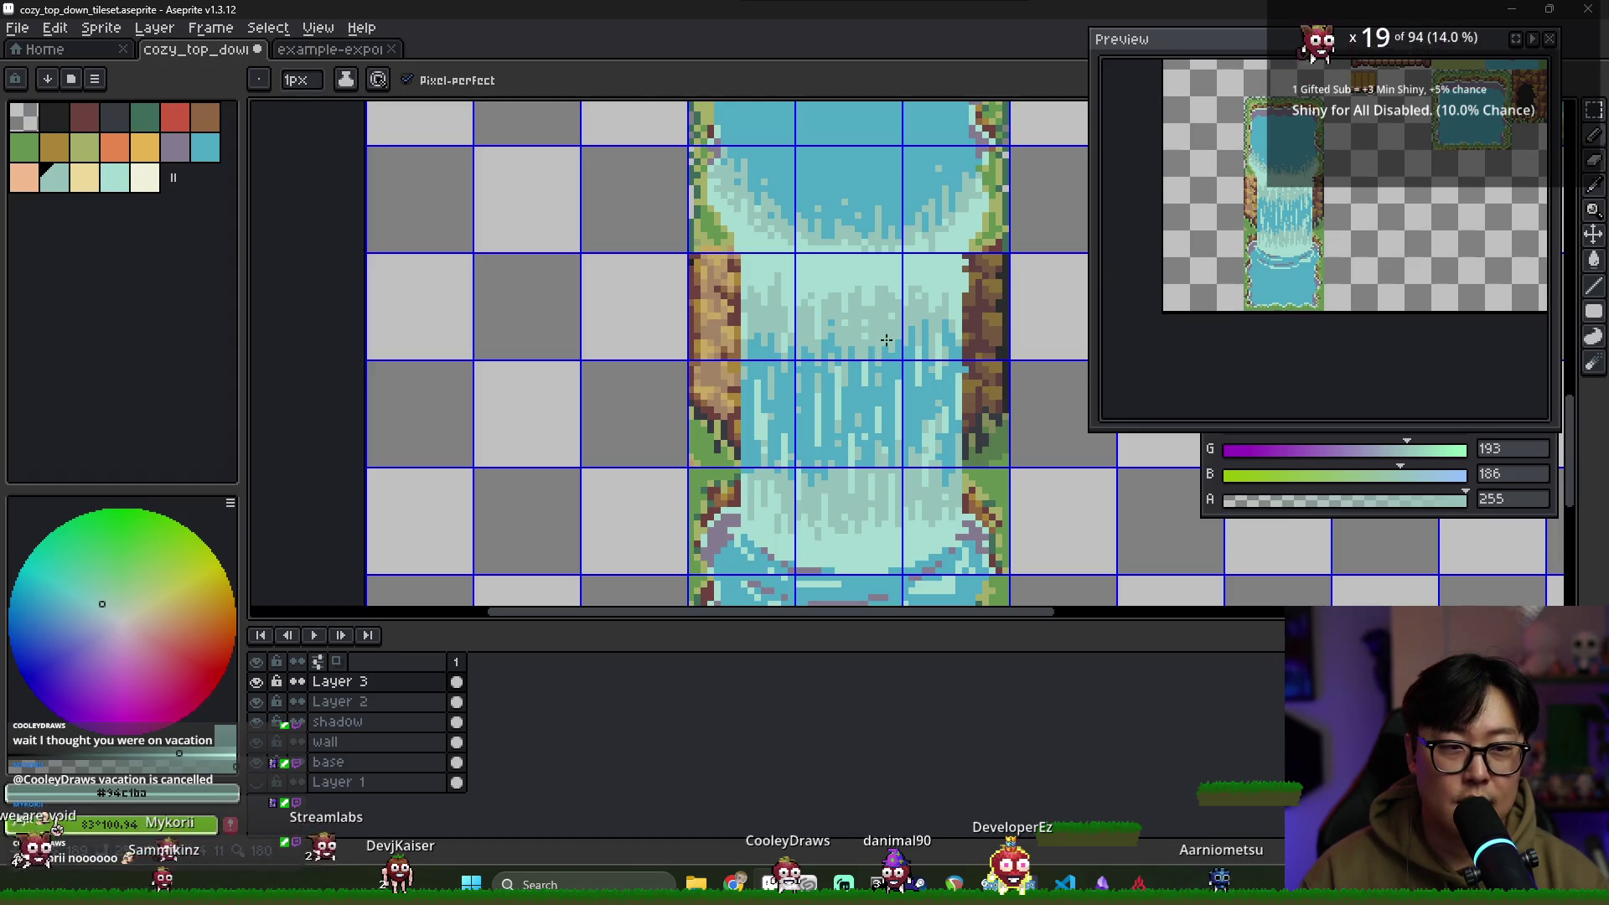
pyautogui.press('alt')
pyautogui.keyDown('alt'); pyautogui.click(776, 286); pyautogui.keyUp('alt')
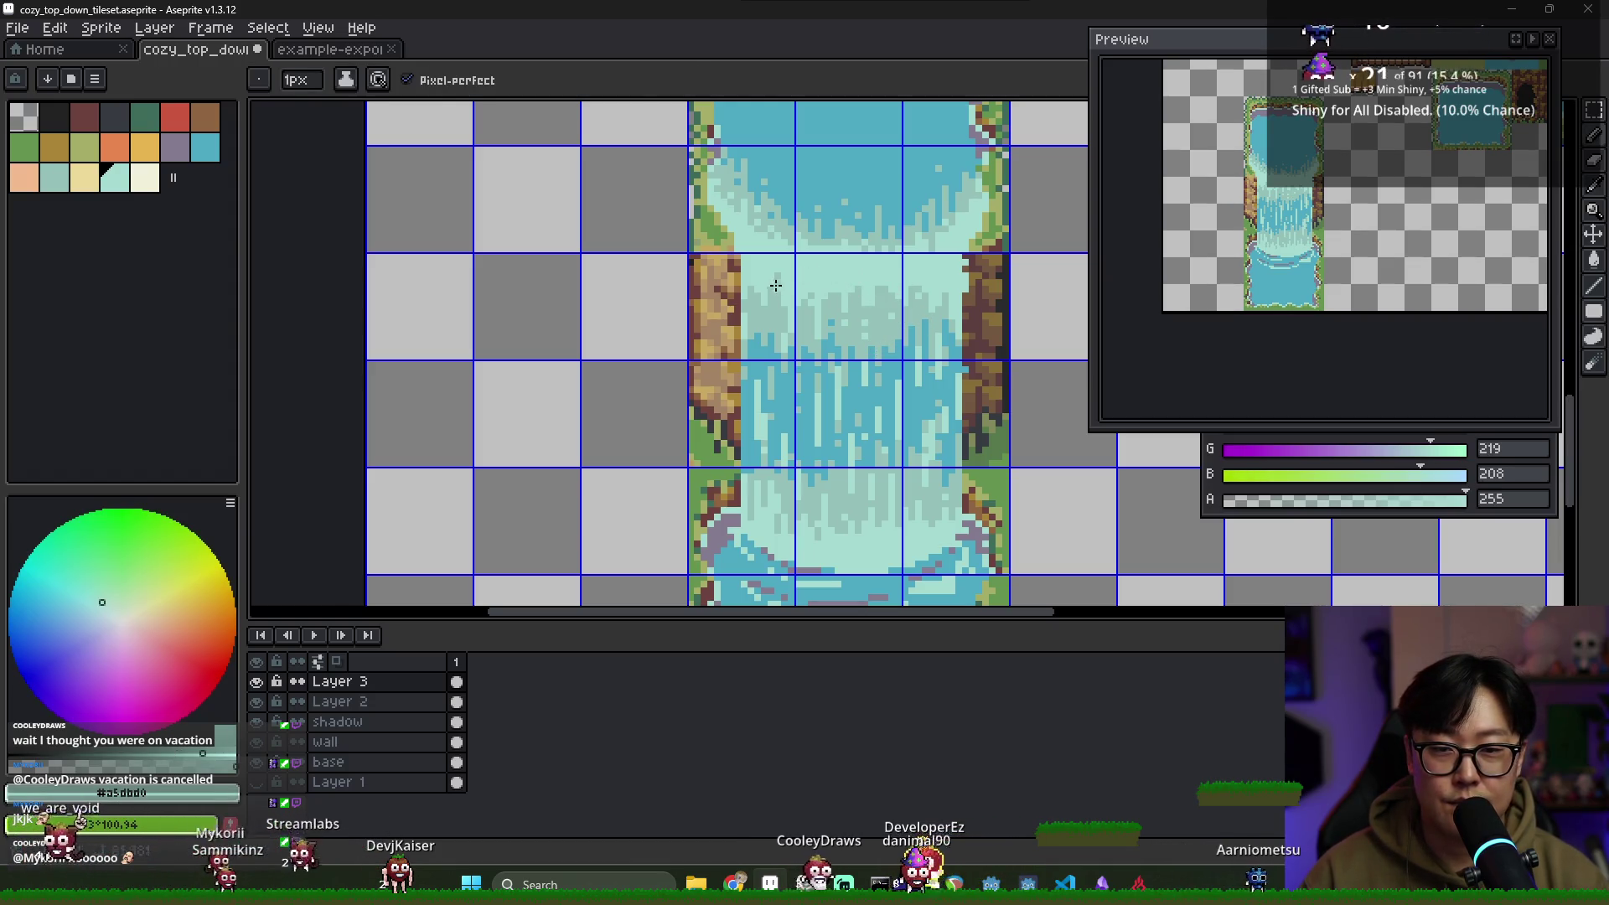
pyautogui.keyDown('alt'); pyautogui.click(771, 312); pyautogui.keyUp('alt')
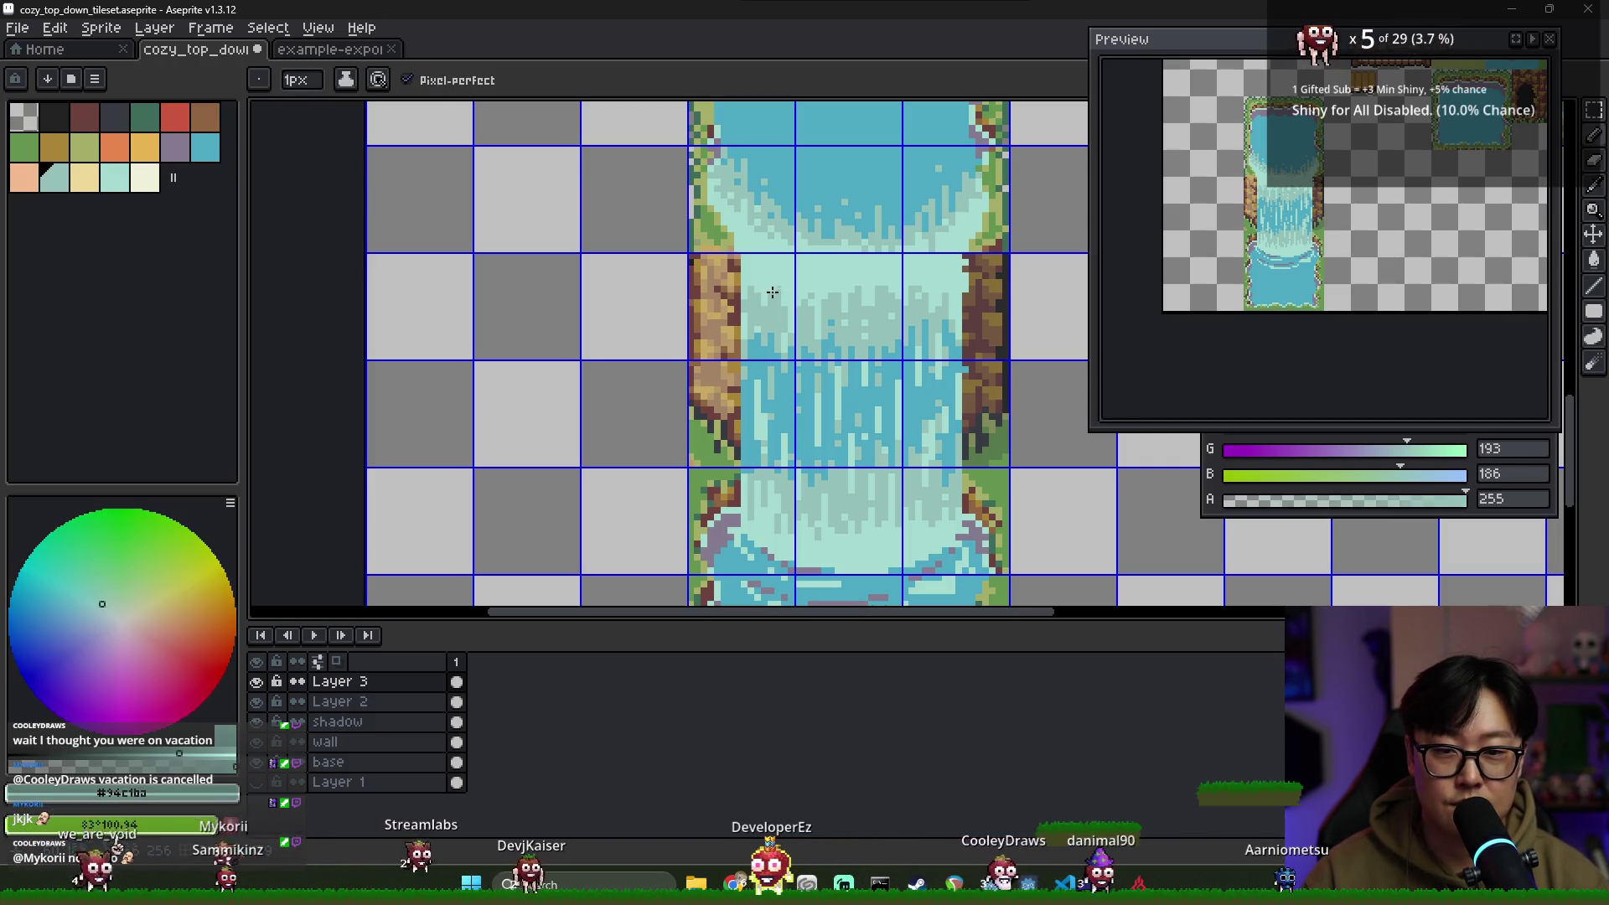
pyautogui.keyDown('alt'); pyautogui.click(776, 288); pyautogui.keyUp('alt')
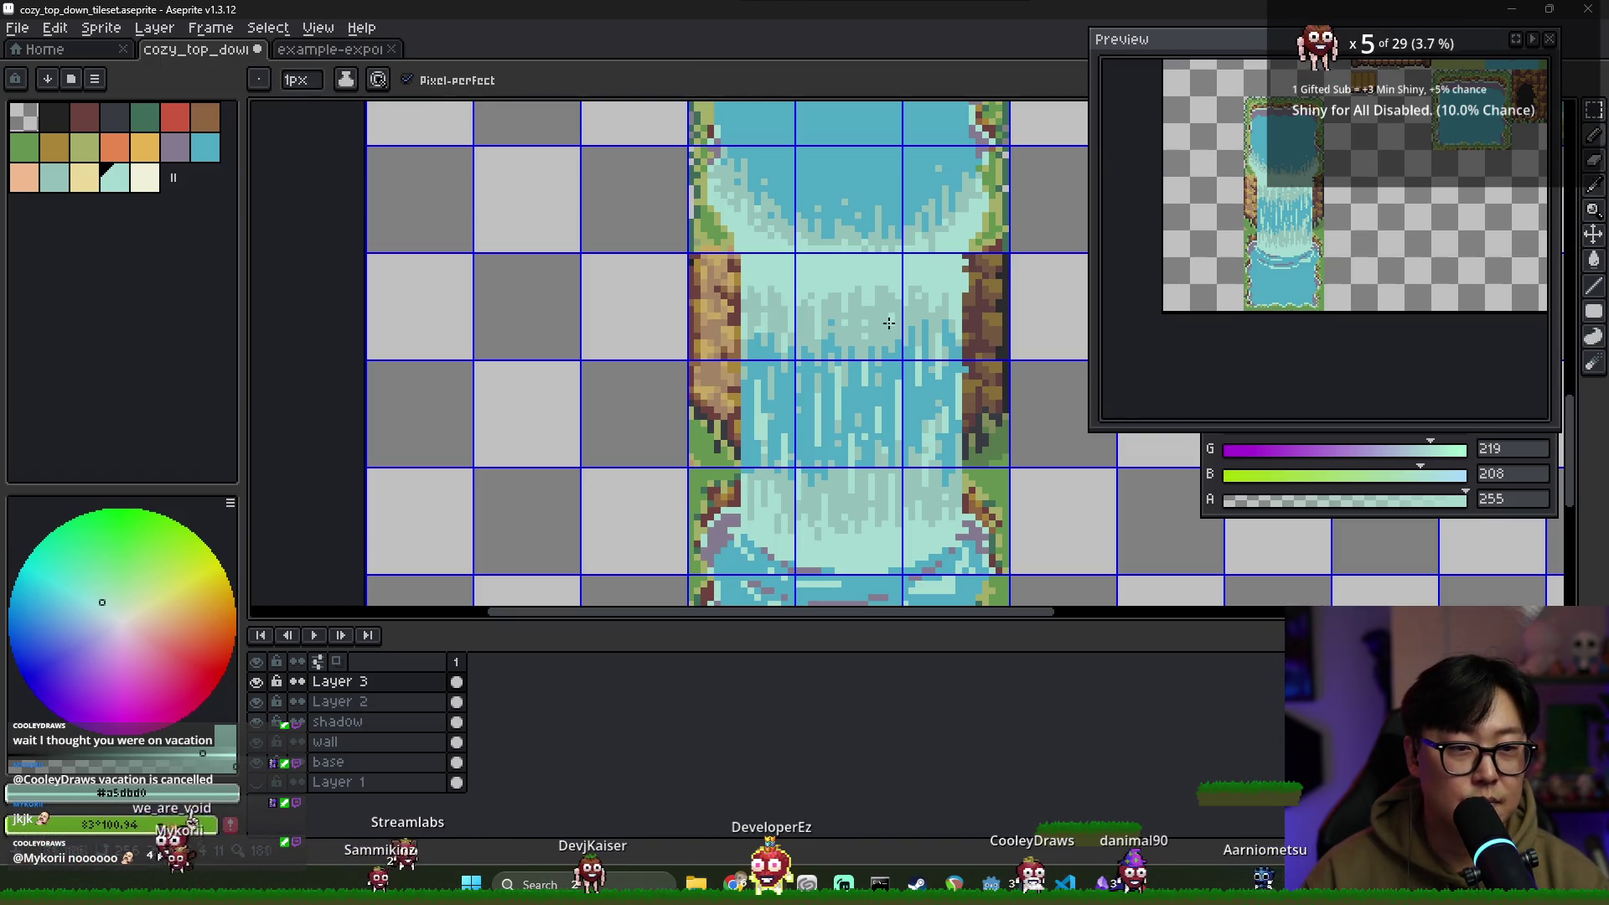
pyautogui.keyDown('alt'); pyautogui.click(917, 309); pyautogui.keyUp('alt')
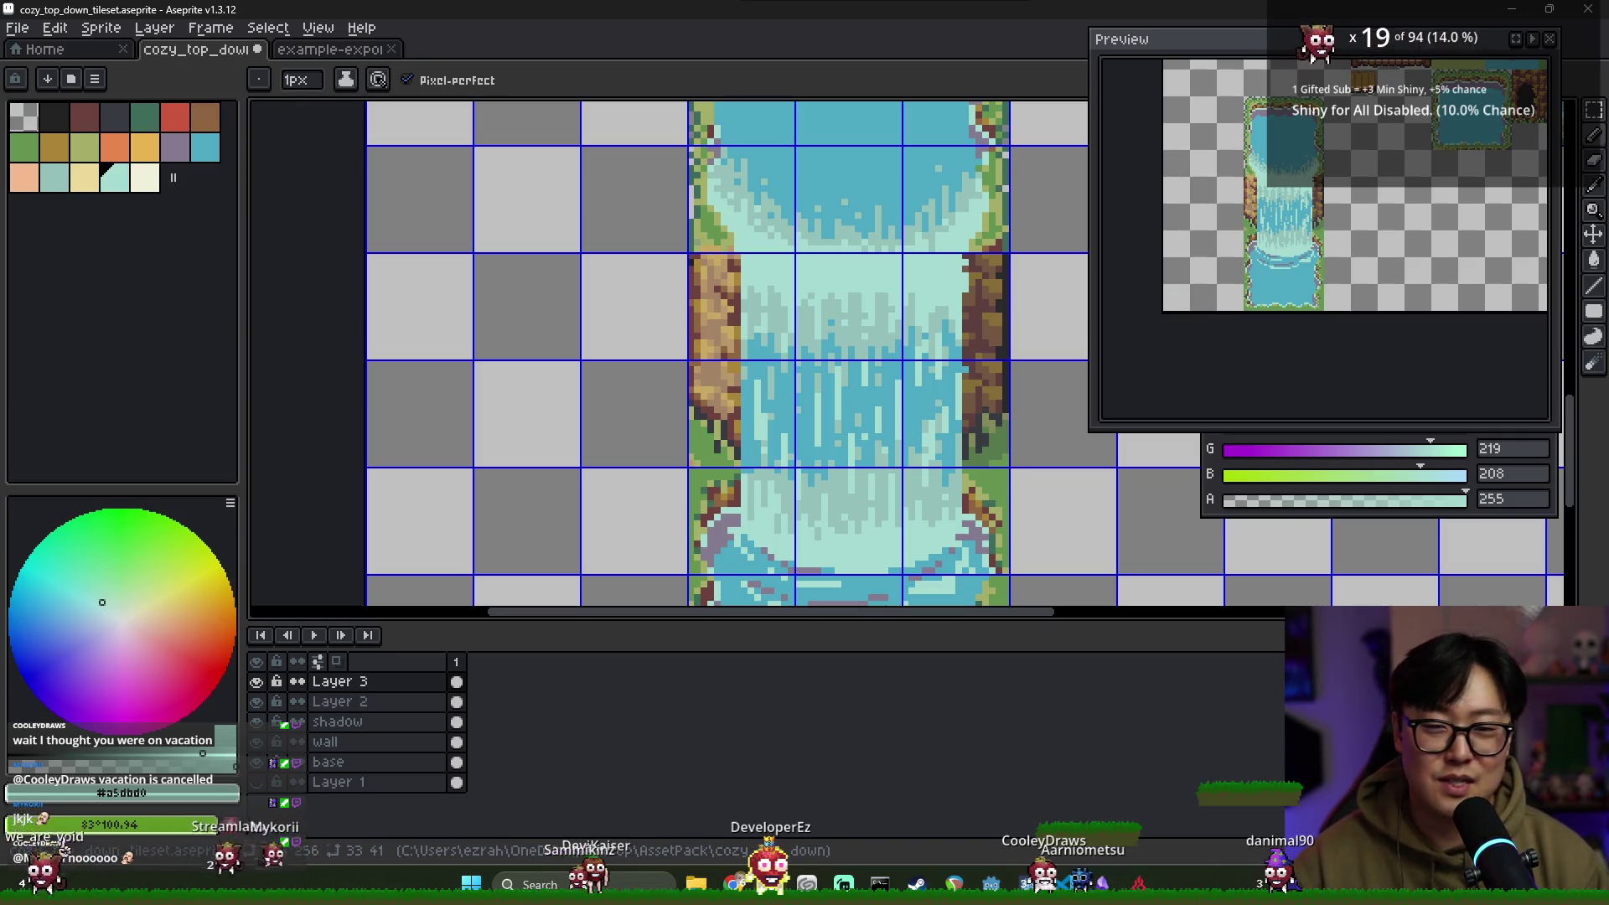
pyautogui.scroll(-1, 889, 220)
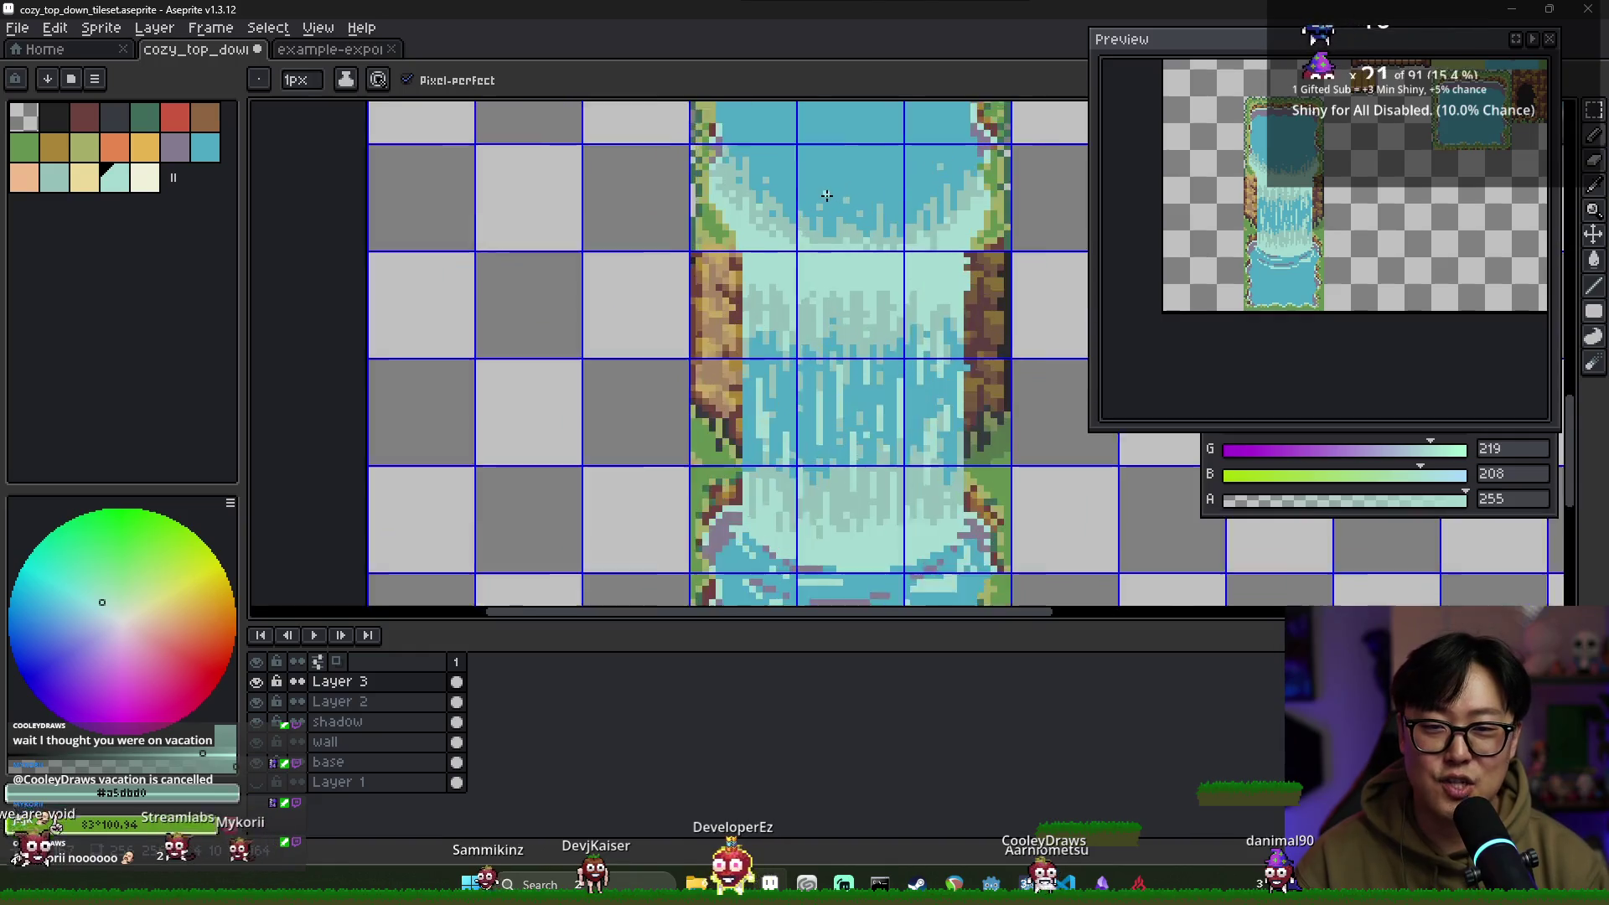
# Sample teals at the zoomed waterfall top, ending on the darker teal #94c1ba
pyautogui.scroll(2, 822, 212)
pyautogui.keyDown('alt'); pyautogui.click(751, 253); pyautogui.keyUp('alt')
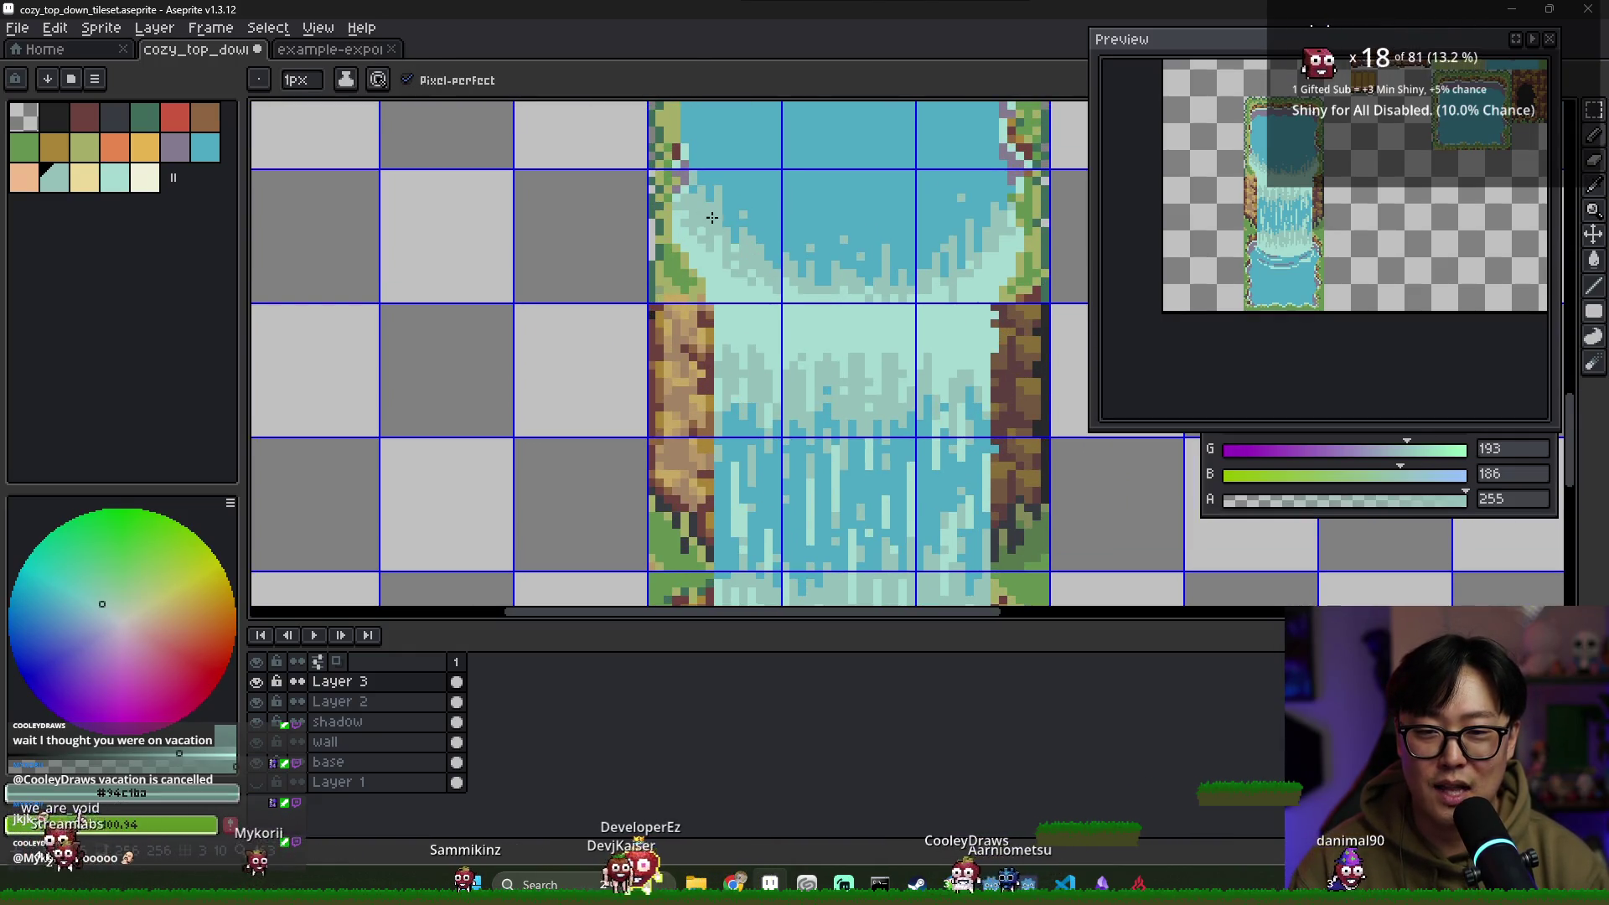
pyautogui.keyDown('alt'); pyautogui.click(735, 173); pyautogui.keyUp('alt')
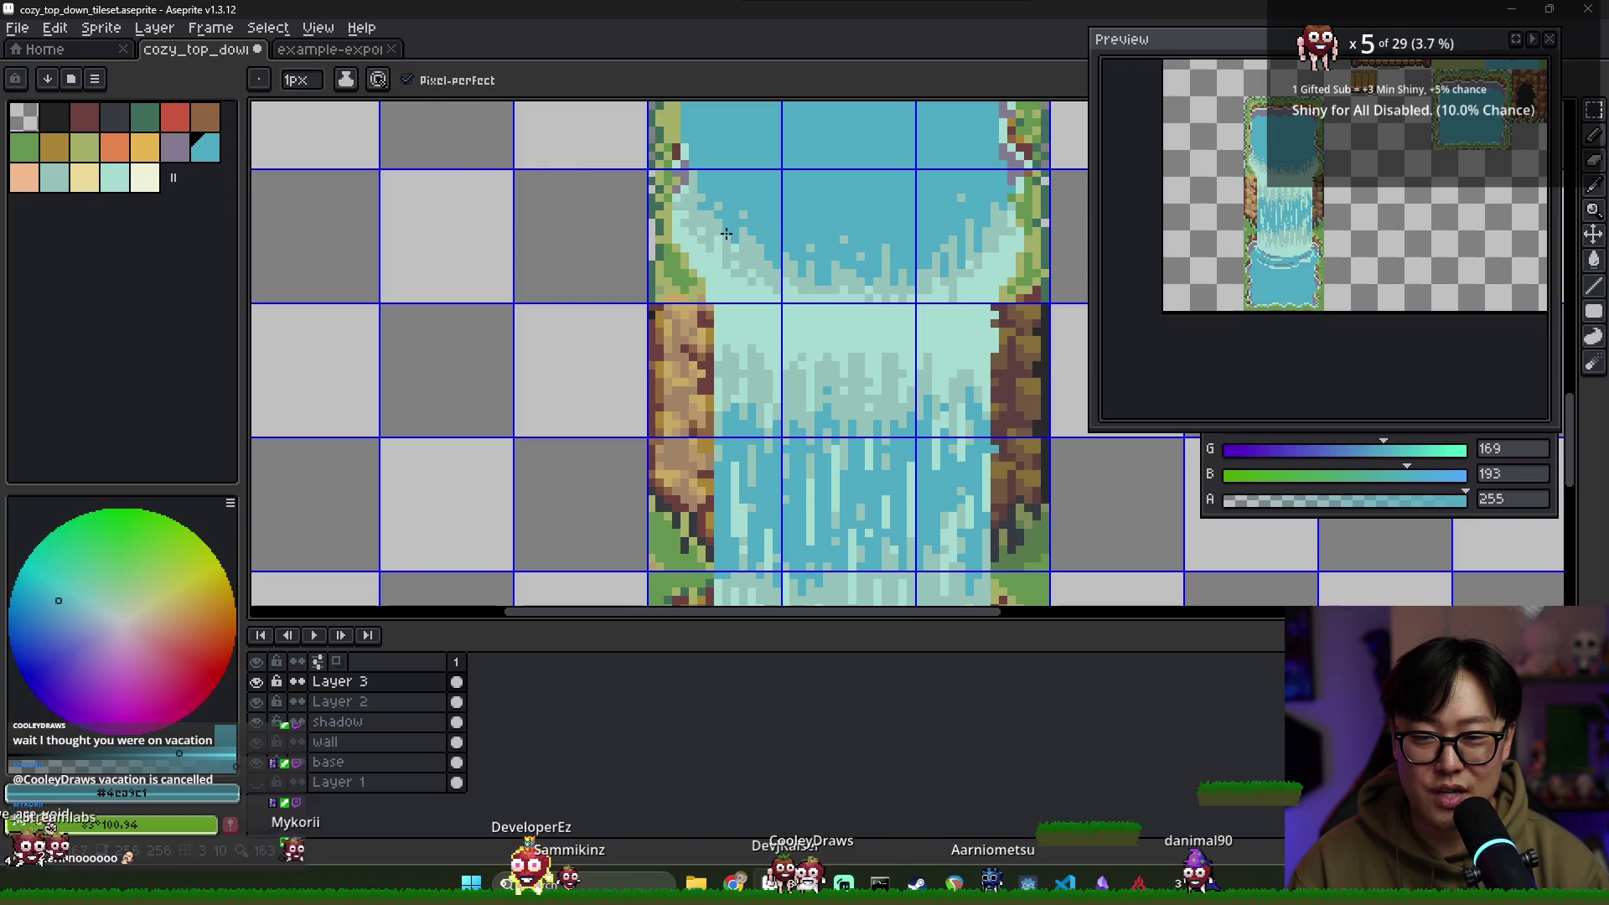
pyautogui.keyDown('alt'); pyautogui.click(697, 190); pyautogui.keyUp('alt')
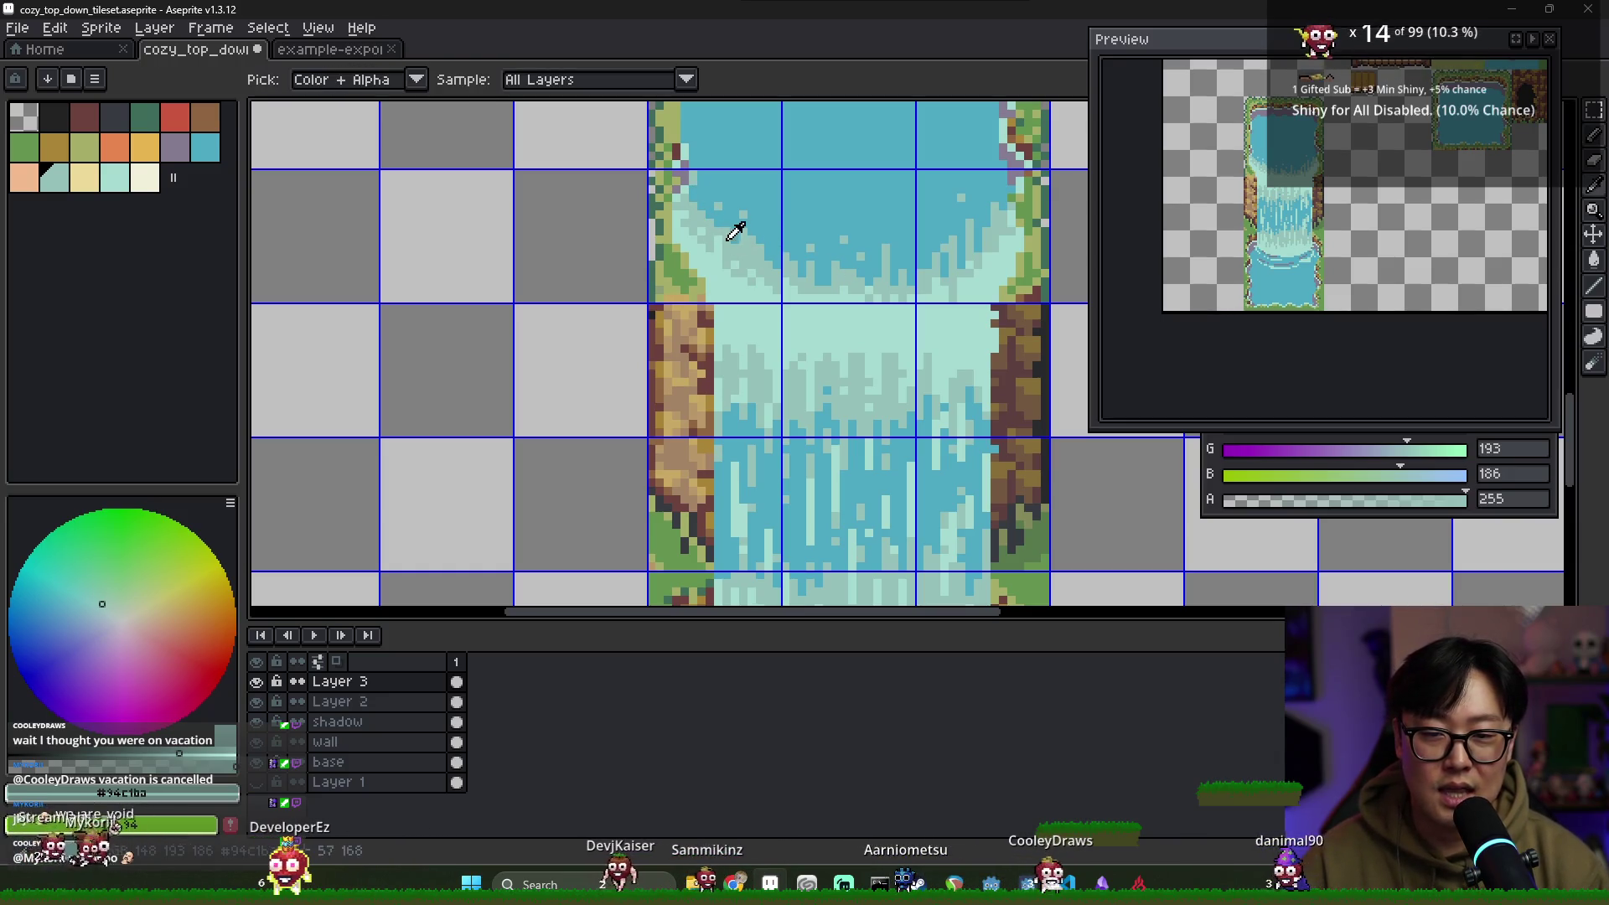
pyautogui.keyDown('alt'); pyautogui.click(745, 270); pyautogui.keyUp('alt')
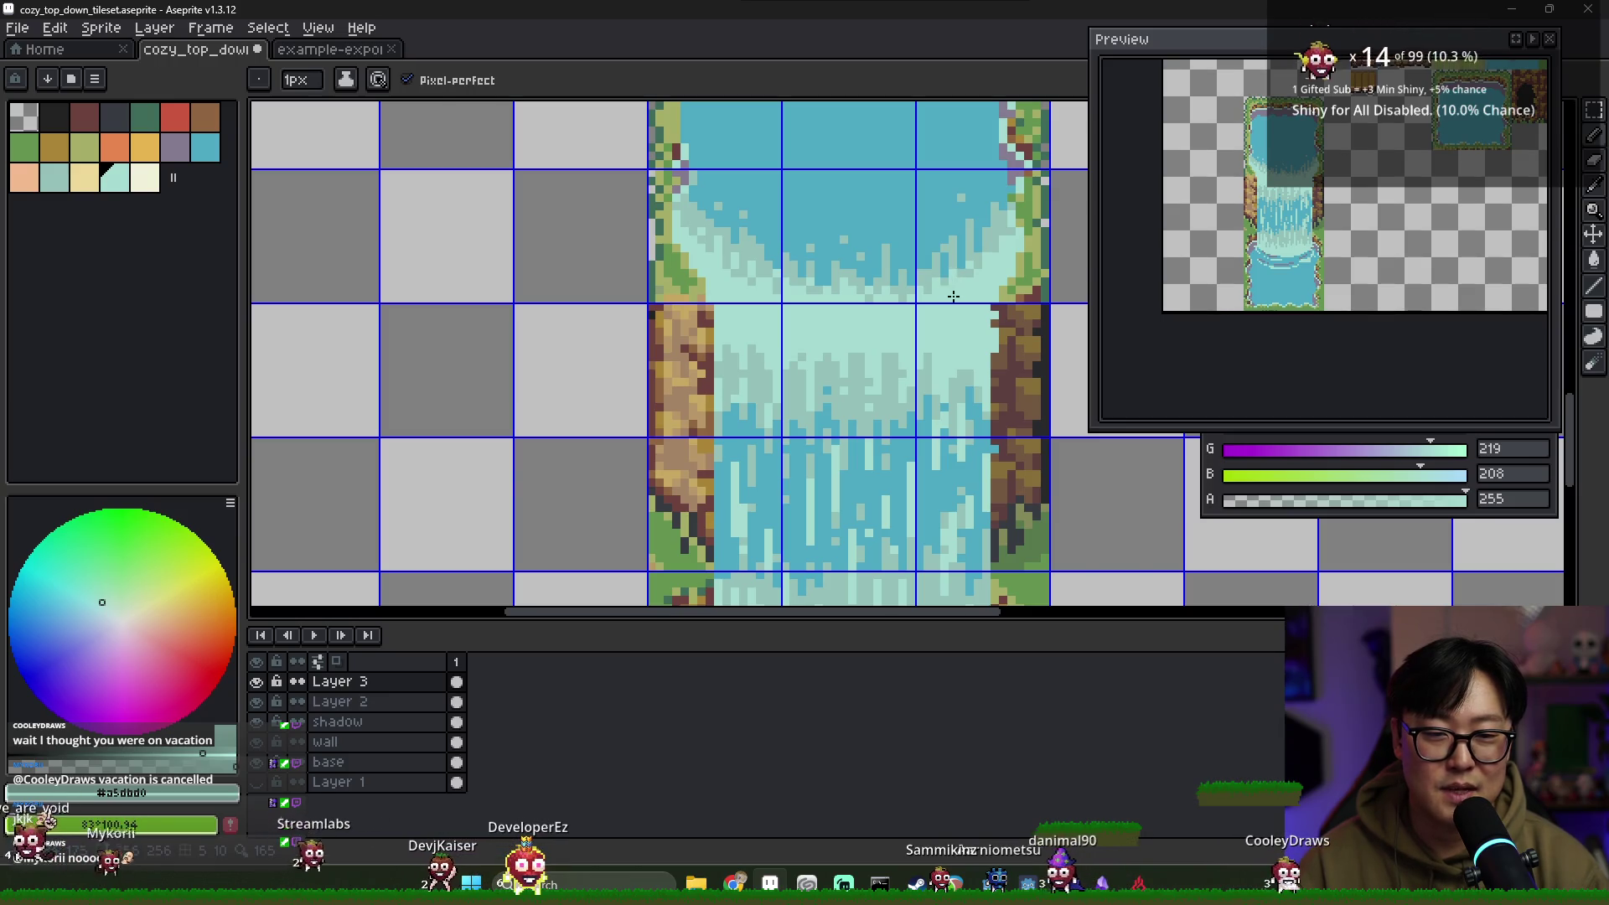
pyautogui.keyDown('alt'); pyautogui.click(951, 251); pyautogui.keyUp('alt')
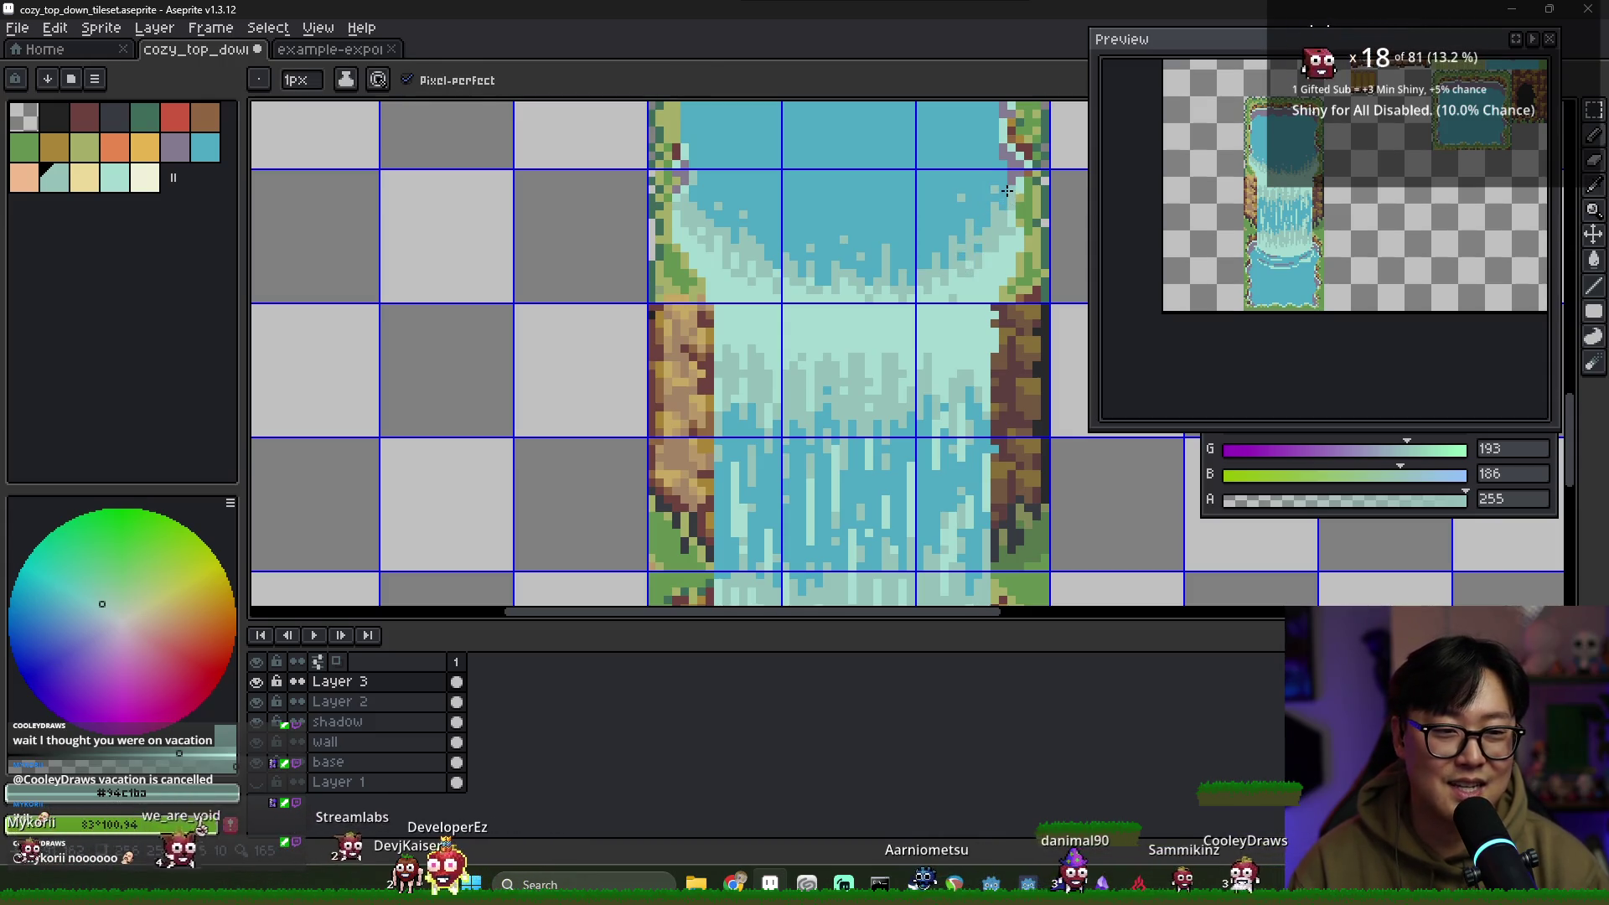
pyautogui.scroll(-1, 943, 262)
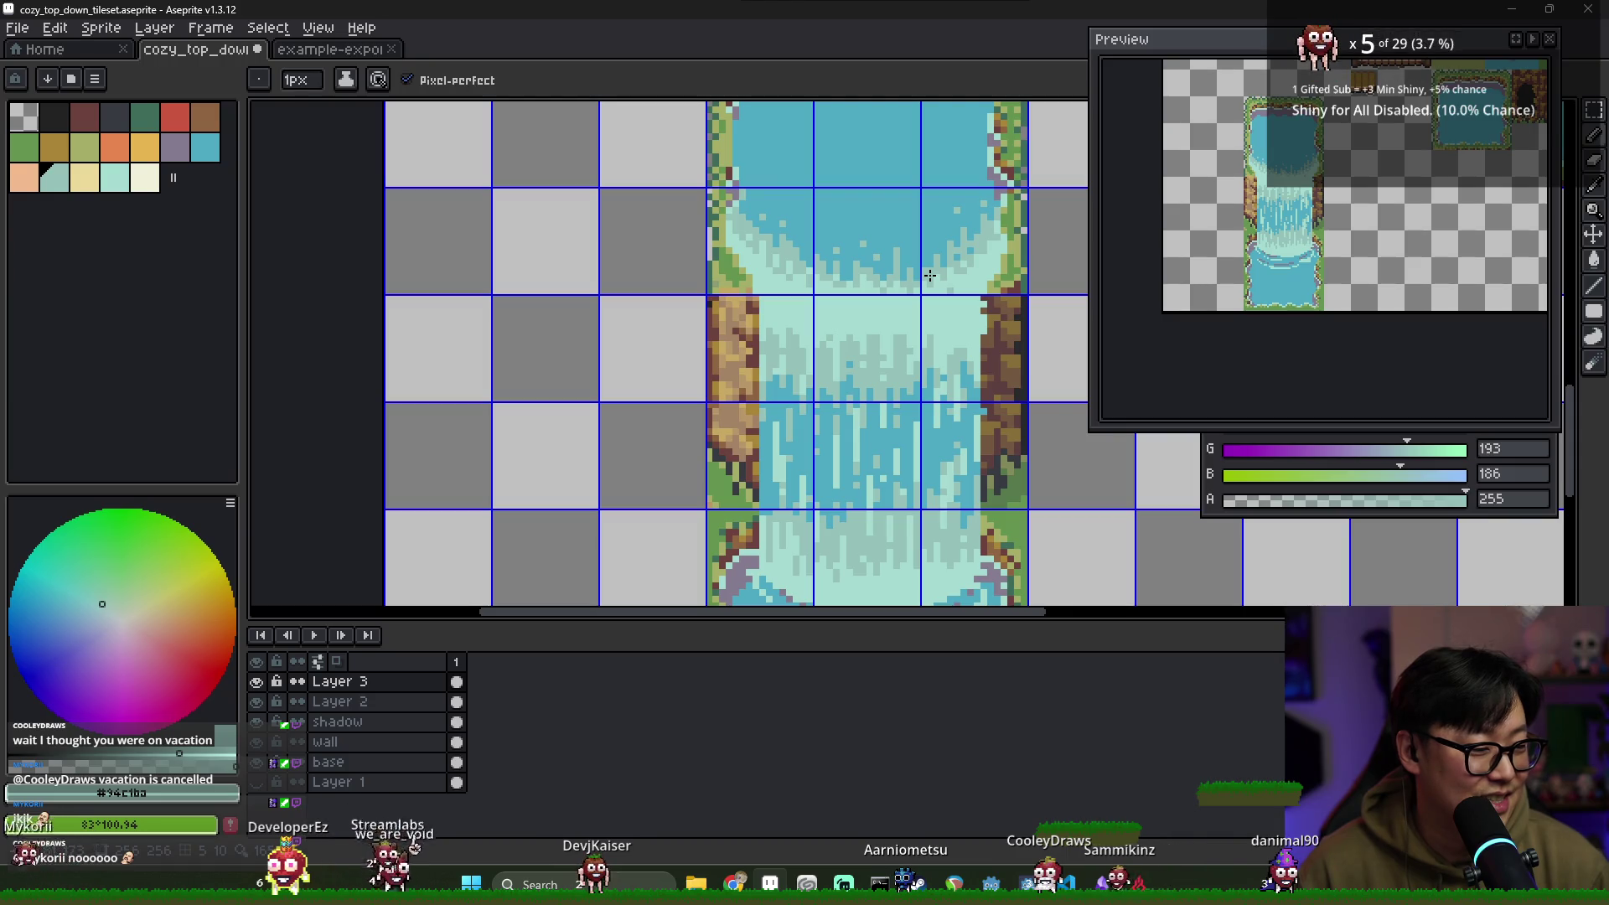
pyautogui.hotkey('alt', 'Tab')
# Filter the Saint11 tutorials by the 'water' tag to find Animating Water
pyautogui.scroll(5, 1481, 576)
pyautogui.scroll(15, 1573, 520)
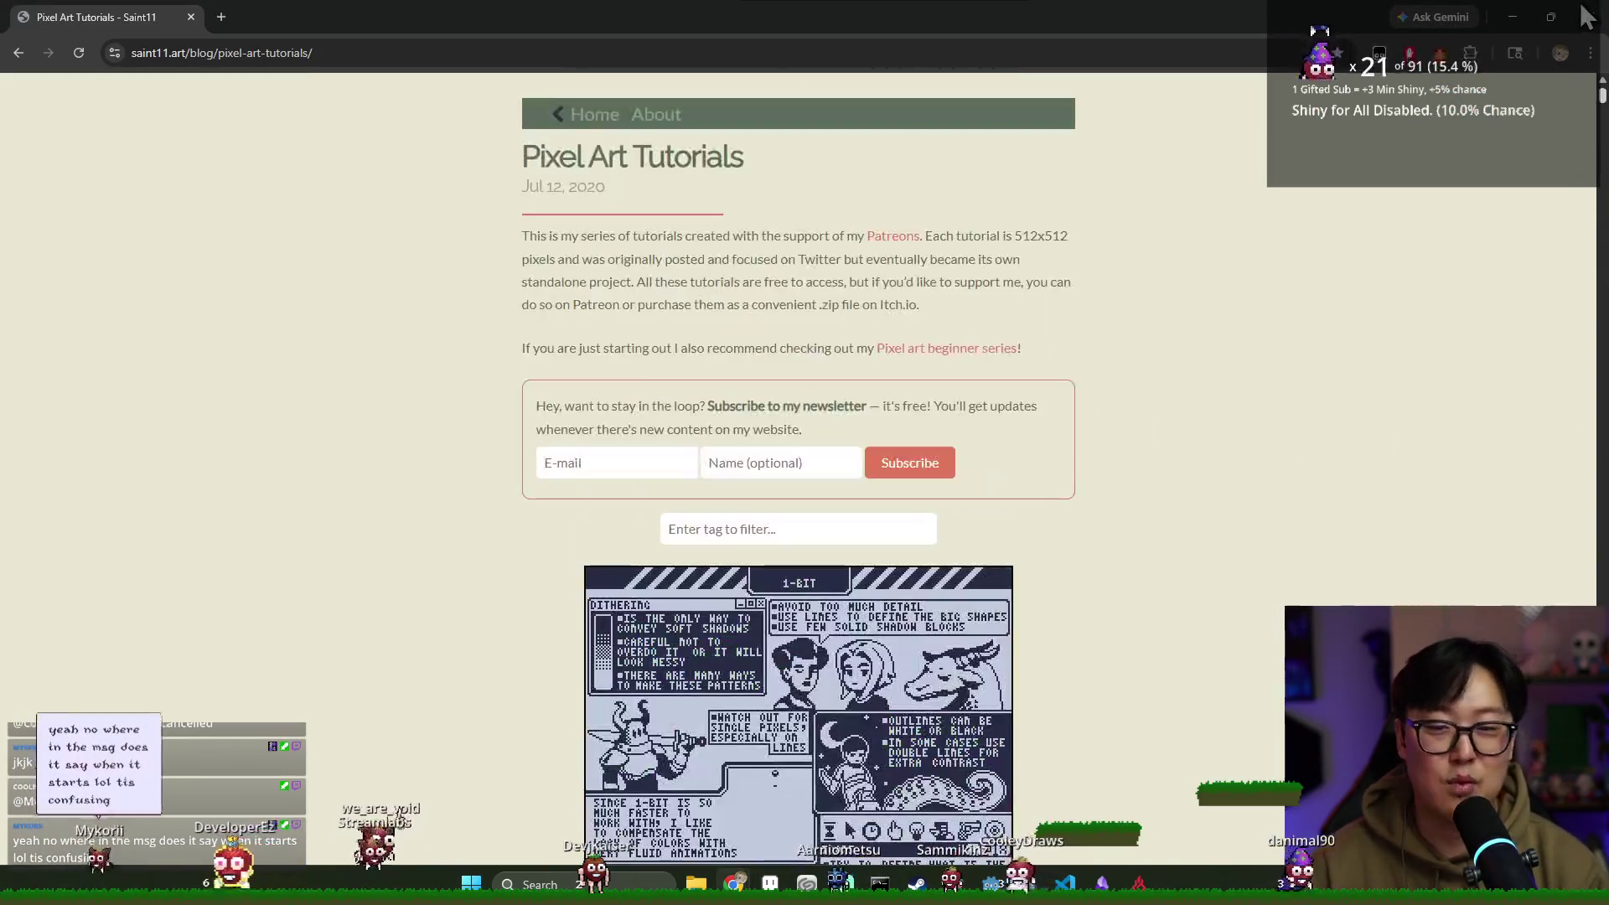
pyautogui.click(765, 531)
pyautogui.write('wave')
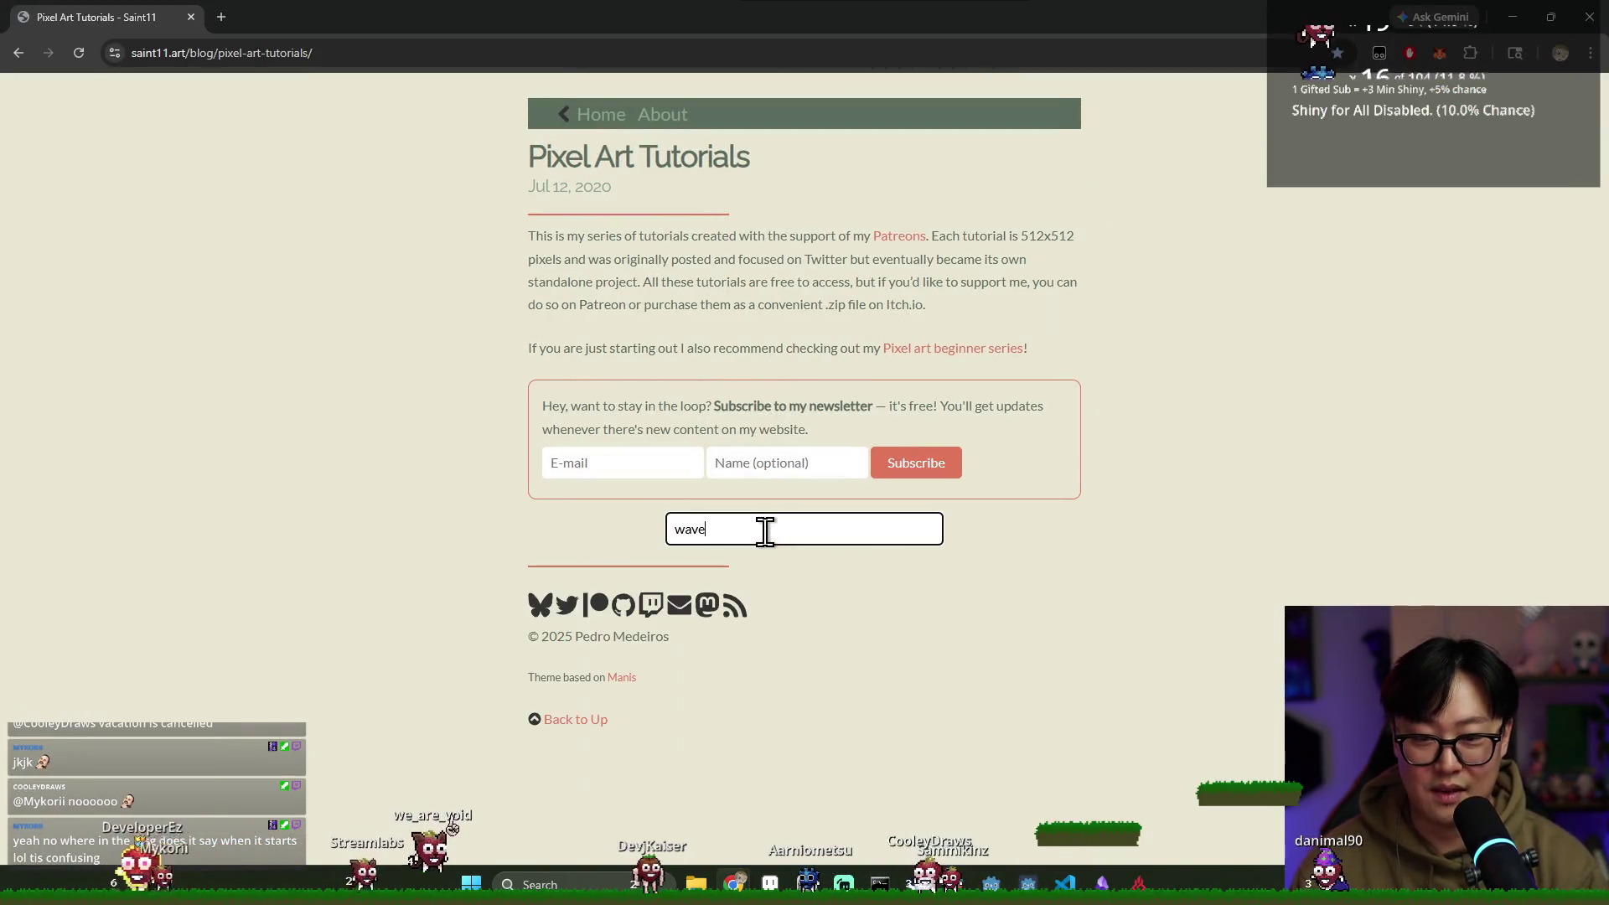
pyautogui.doubleClick(808, 528)
pyautogui.write('water')
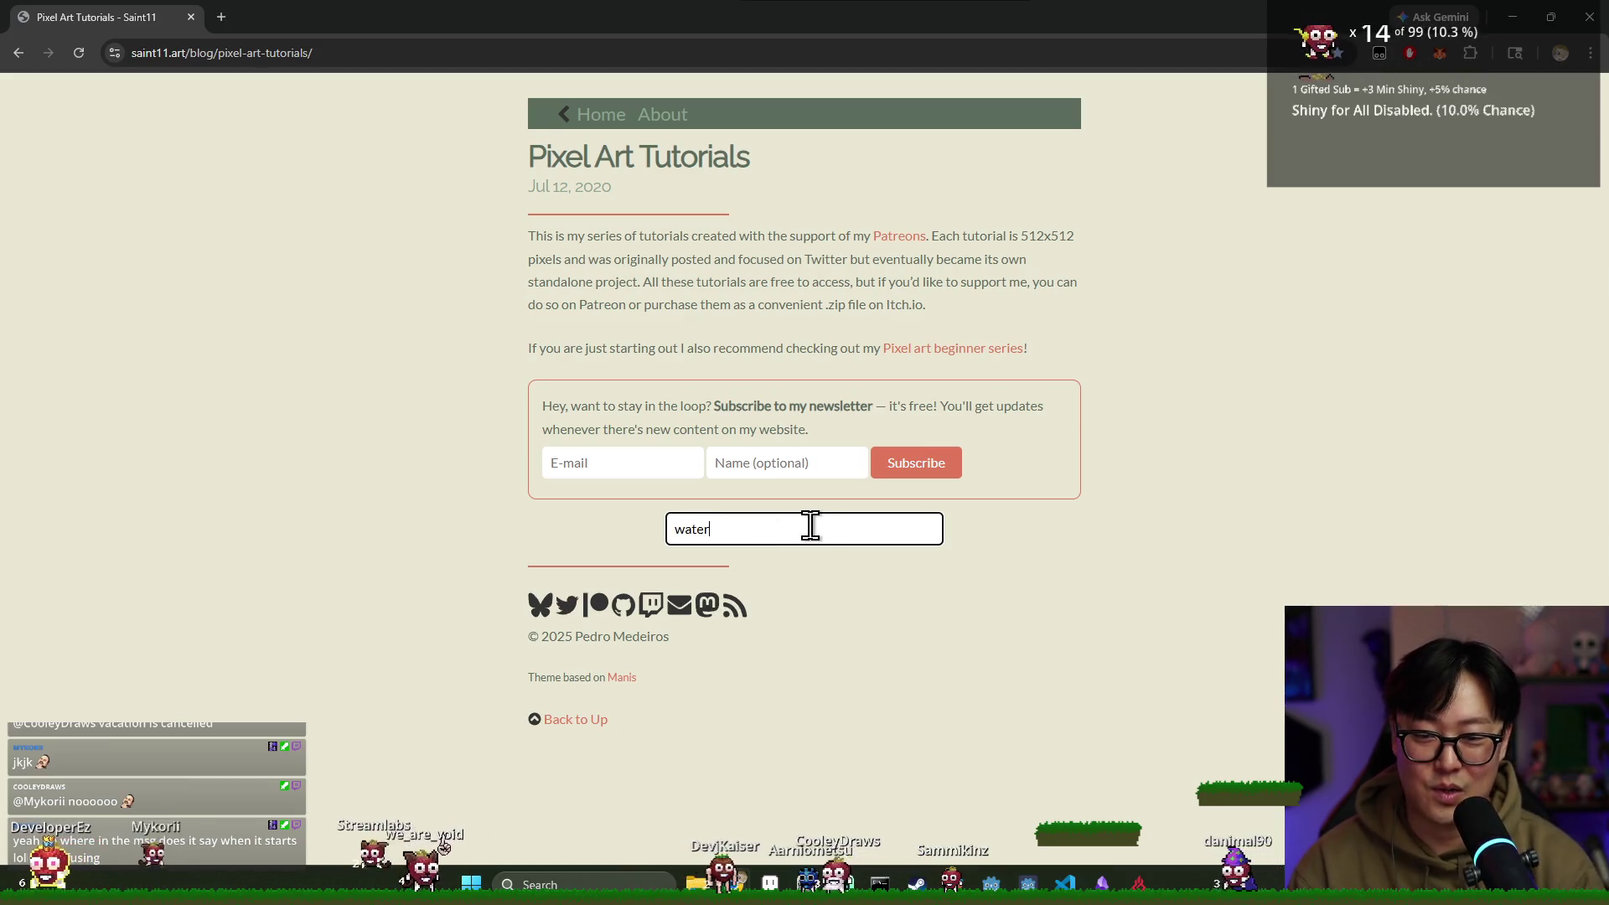
pyautogui.scroll(-3, 844, 558)
pyautogui.scroll(-1, 845, 558)
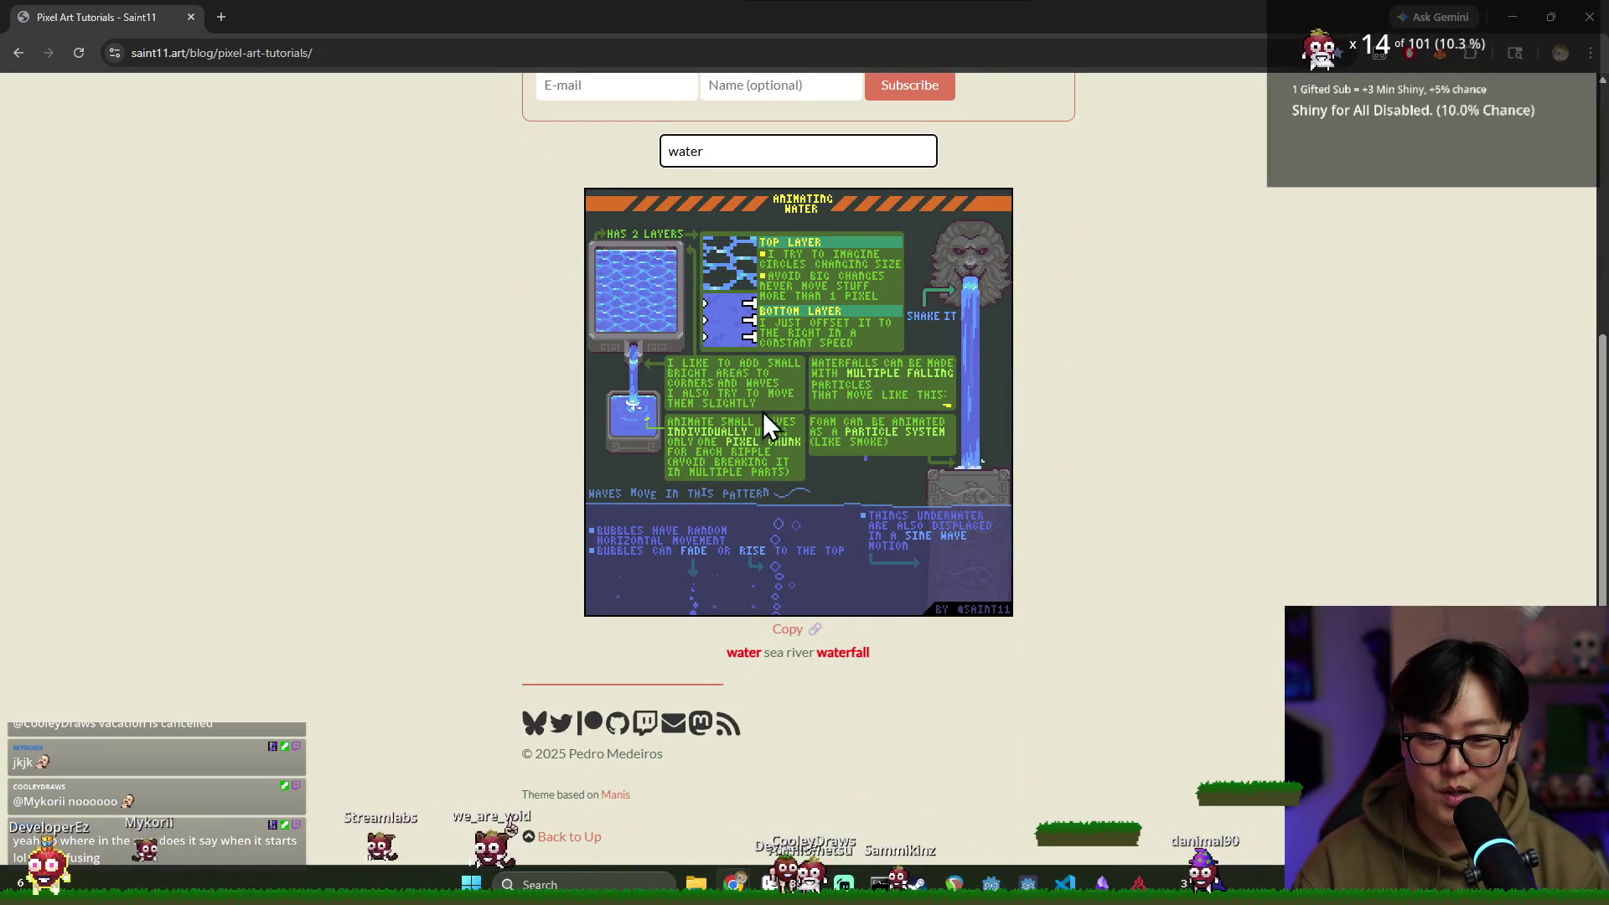
# Clear the 'water' tag filter and return to the Aseprite tileset
pyautogui.doubleClick(755, 151)
pyautogui.press('BackSpace')
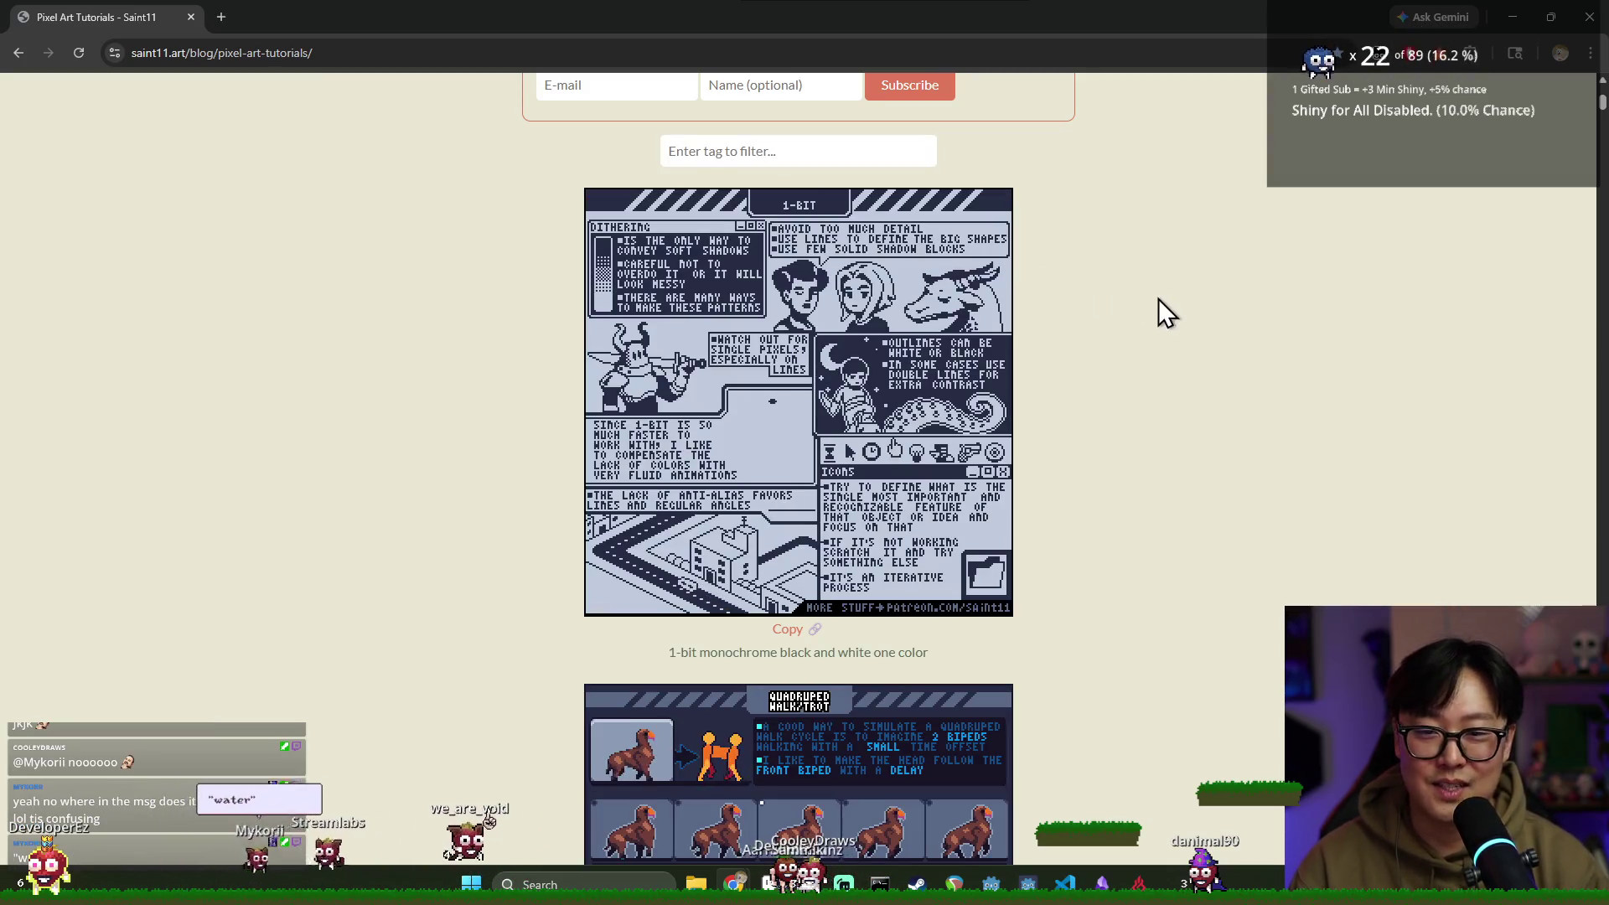
pyautogui.hotkey('alt', 'Tab')
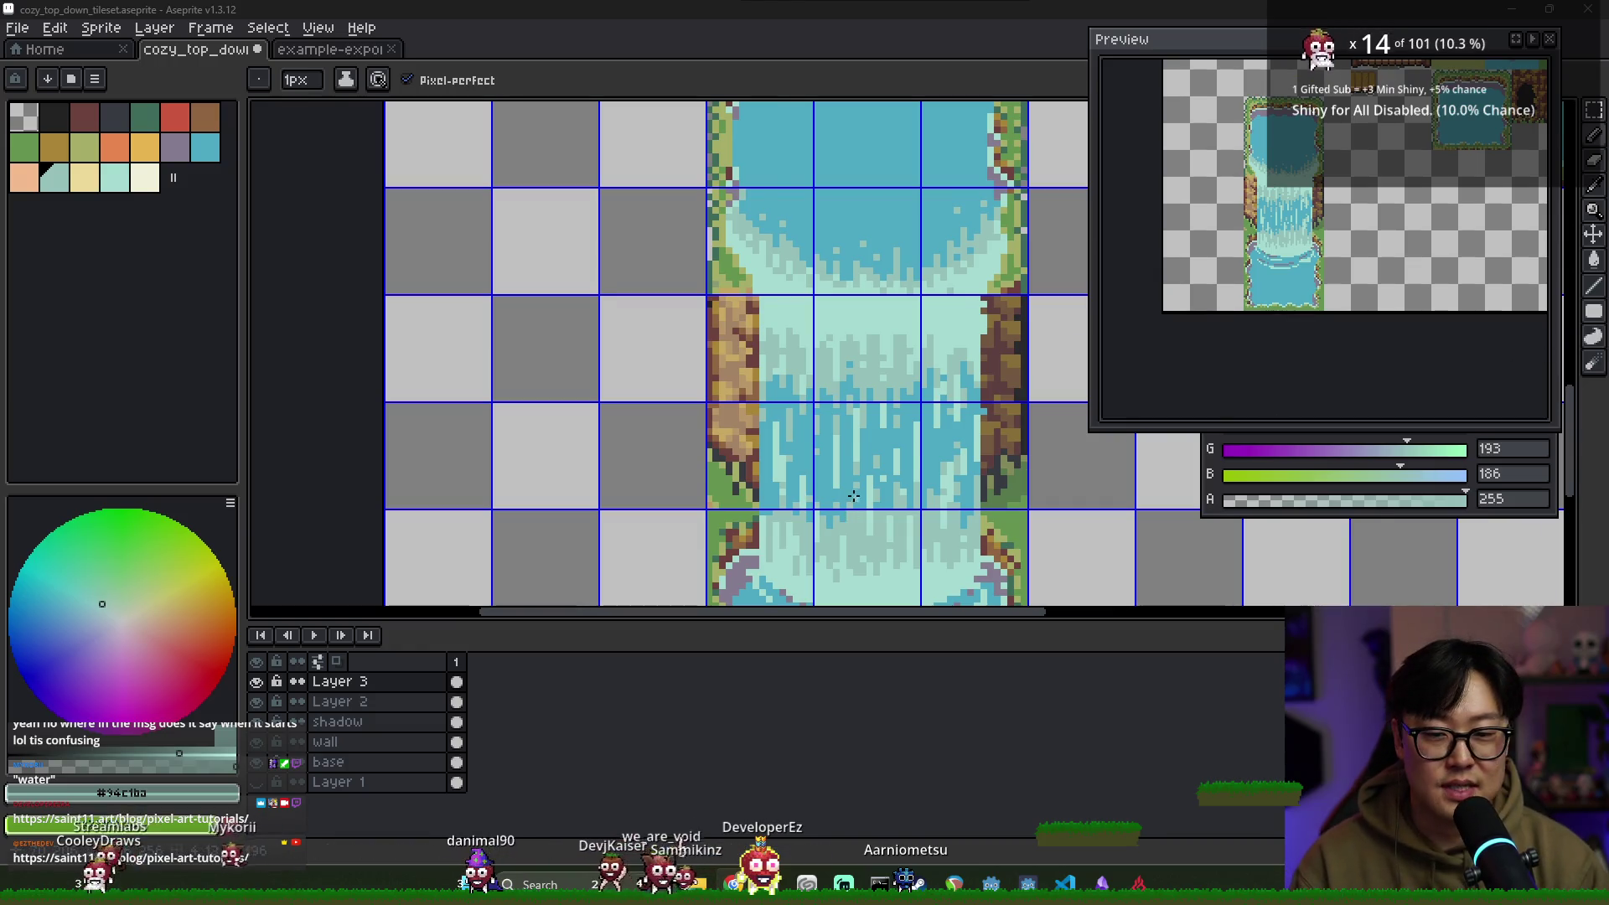
# Eyedrop the waterfall's mid blue, then zoom out to the full tileset sheet
pyautogui.scroll(-1, 860, 388)
pyautogui.scroll(1, 831, 408)
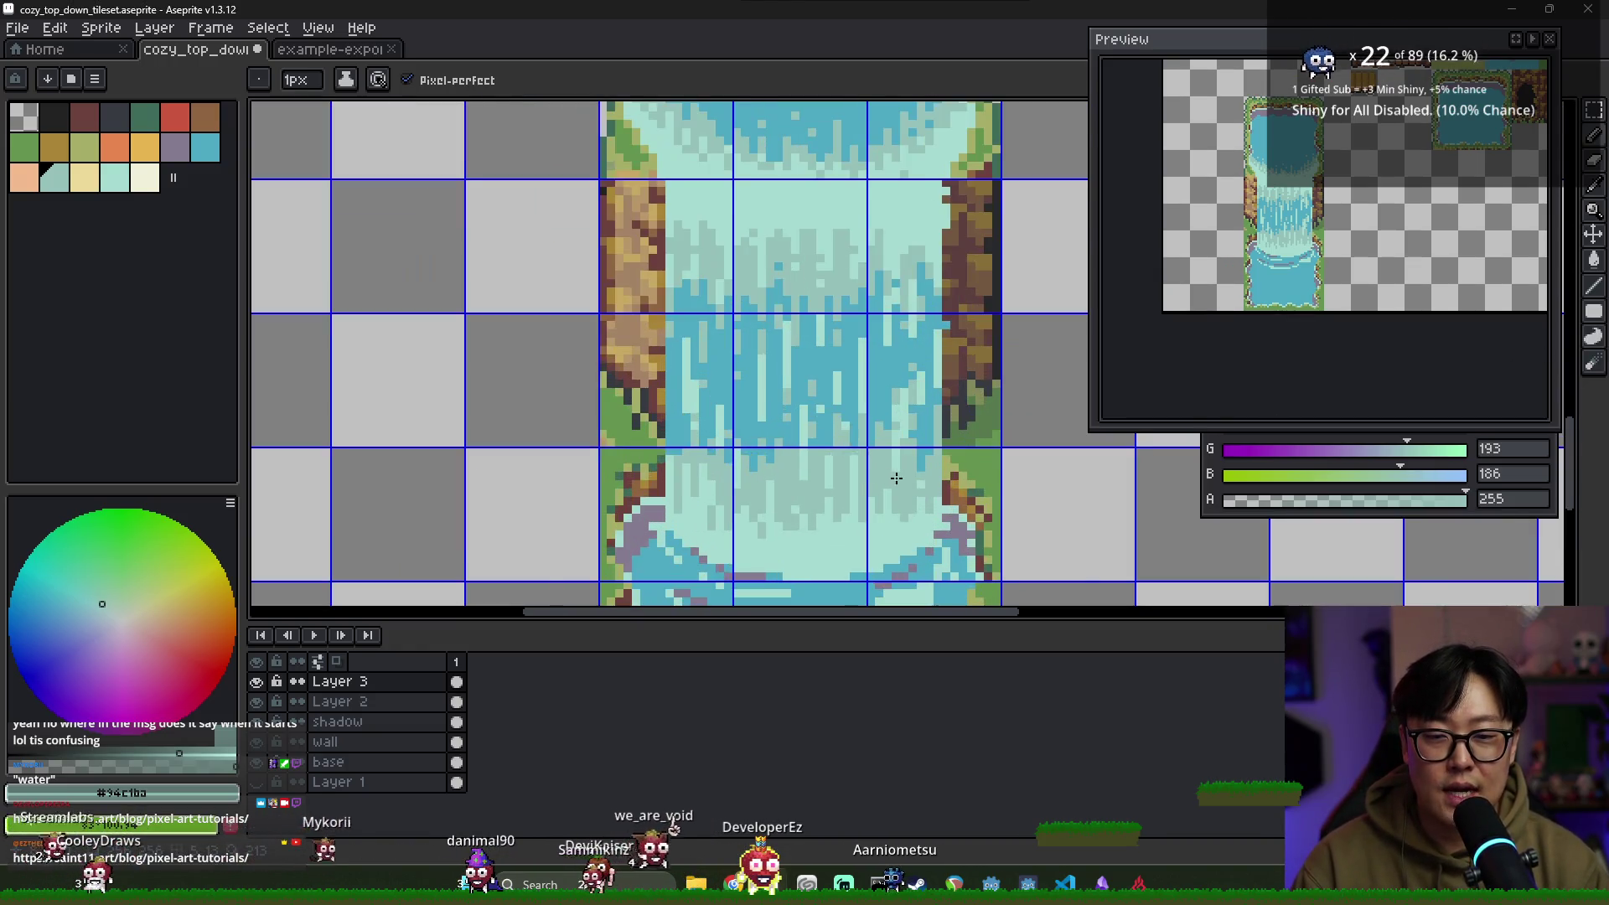
pyautogui.scroll(-1, 916, 494)
pyautogui.scroll(2, 797, 373)
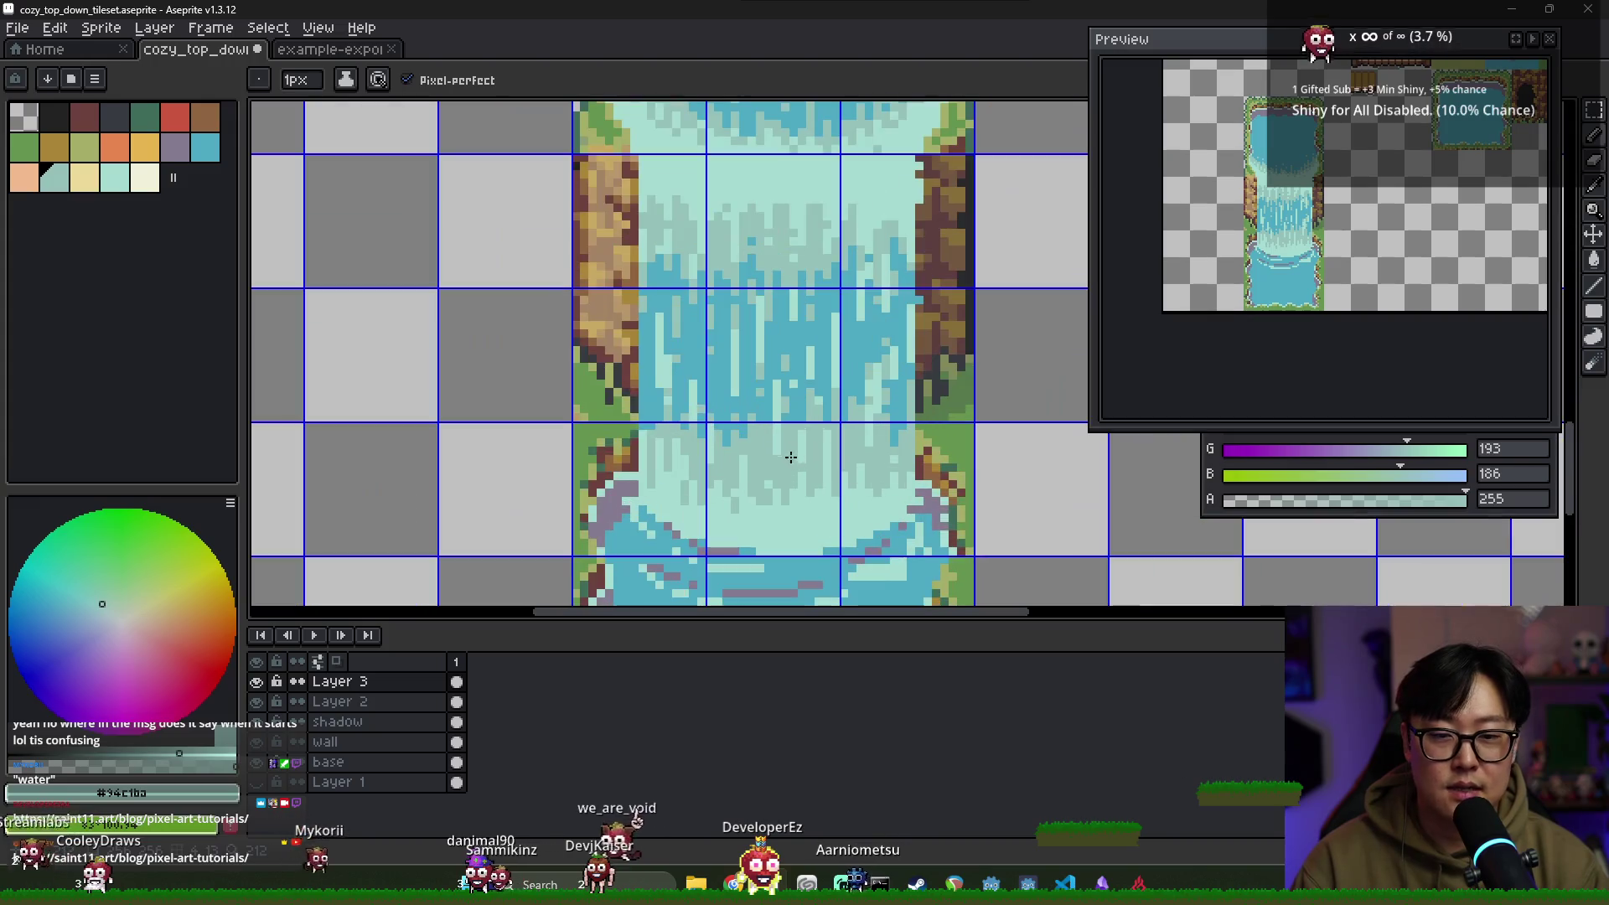
pyautogui.keyDown('alt'); pyautogui.click(796, 372); pyautogui.keyUp('alt')
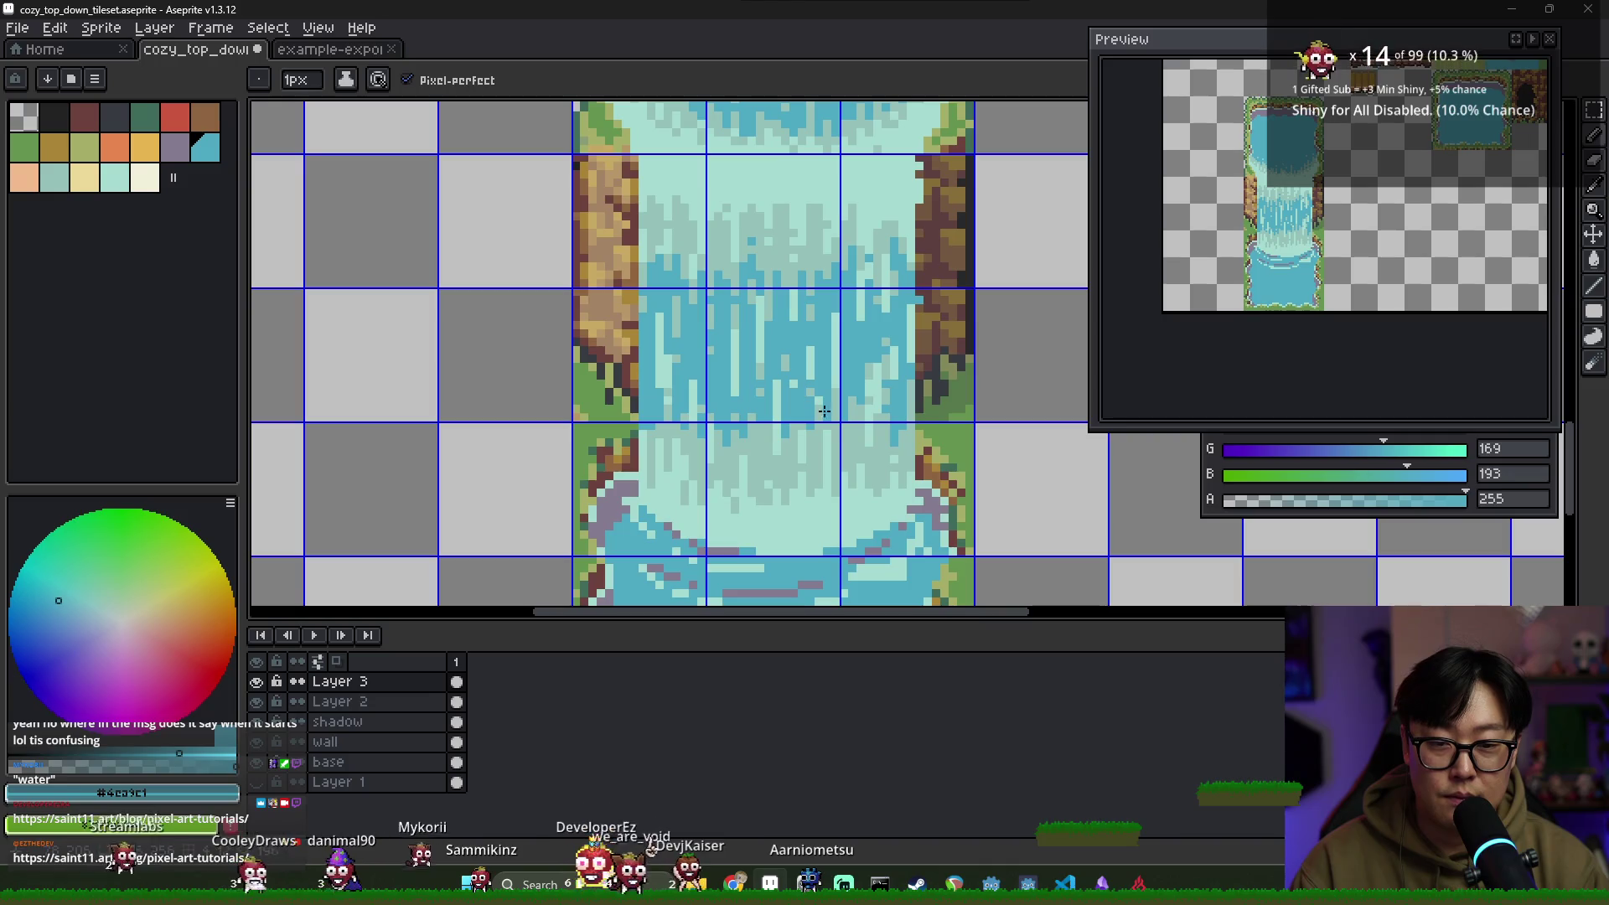
pyautogui.scroll(-6, 853, 447)
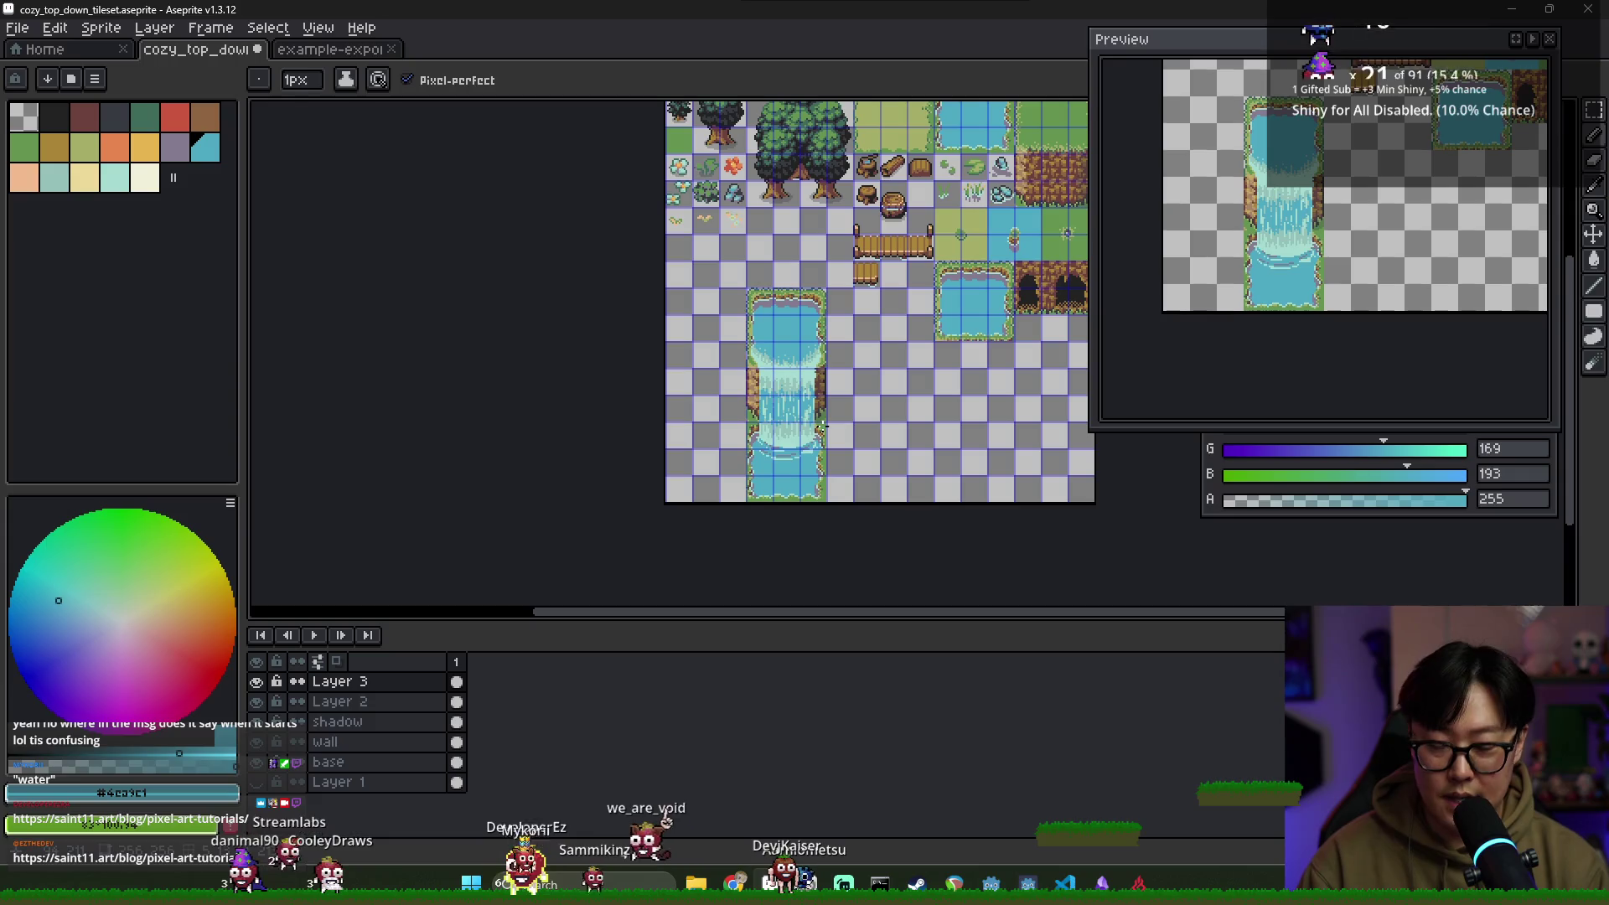
# Marquee-select the whole waterfall column of tiles
pyautogui.press('m')
pyautogui.scroll(2, 804, 440)
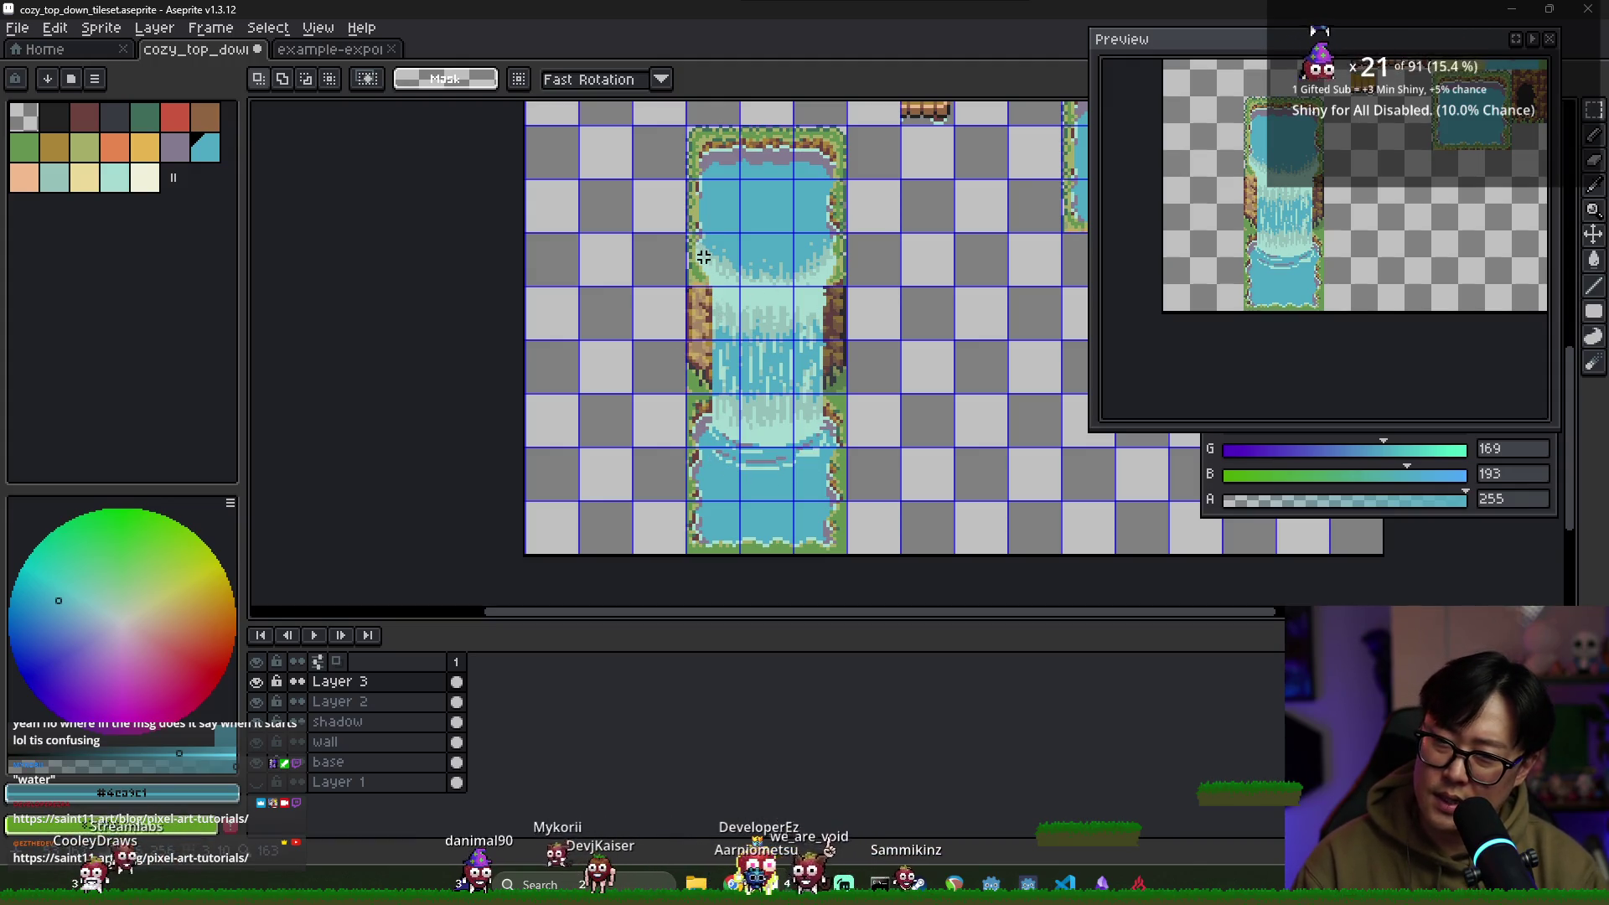
pyautogui.moveTo(703, 253)
pyautogui.mouseDown()
pyautogui.moveTo(804, 368)
pyautogui.moveTo(819, 467)
pyautogui.mouseUp()
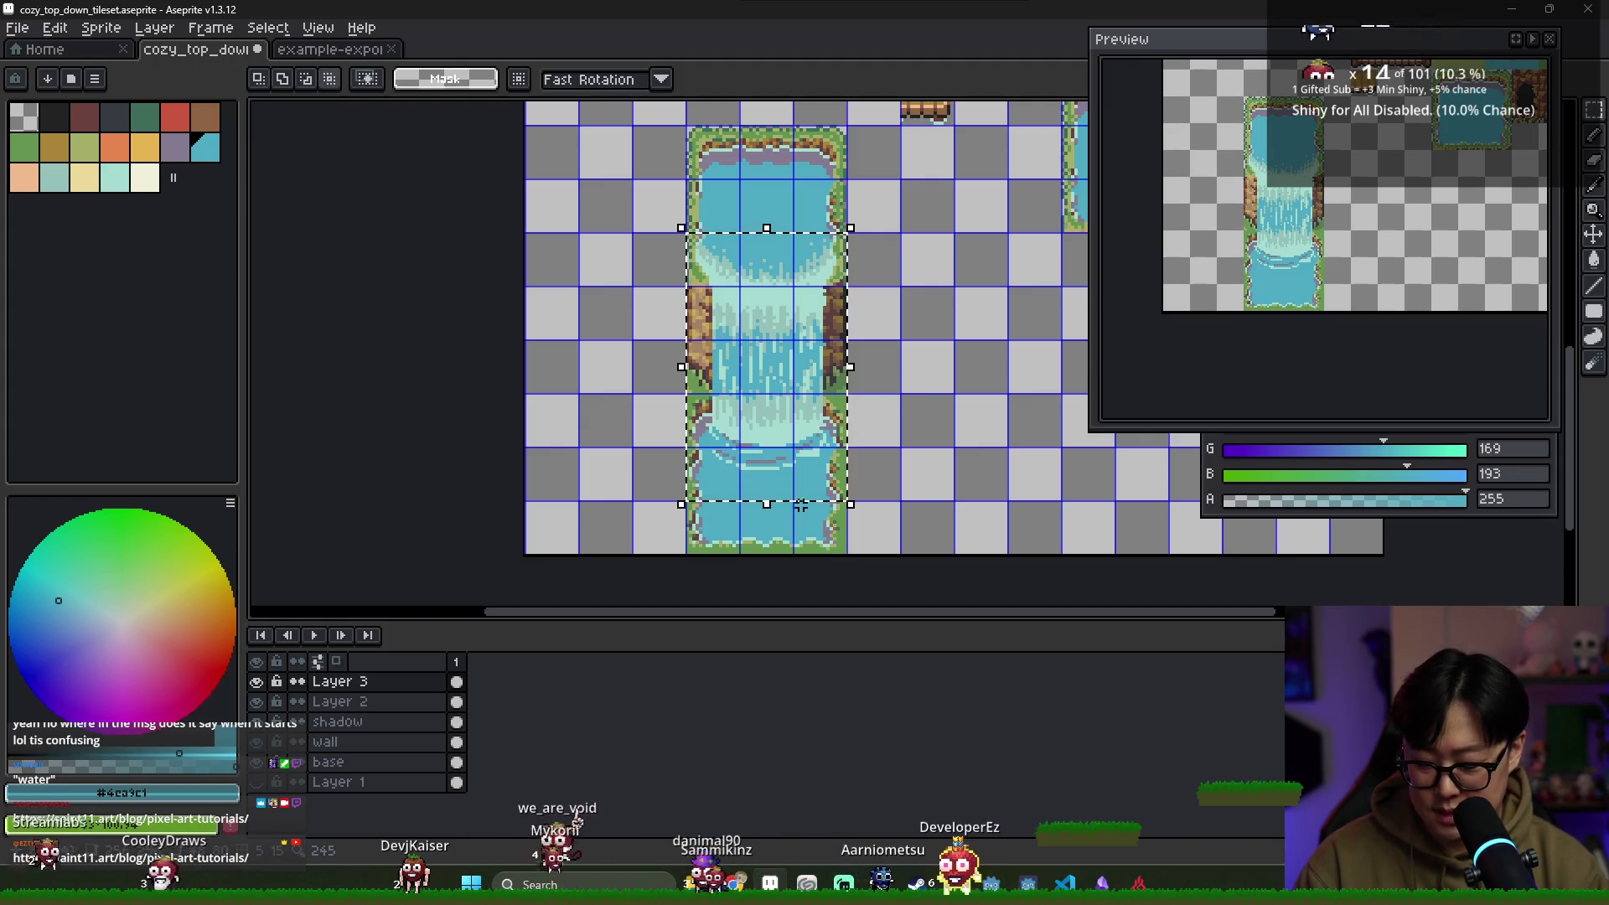
pyautogui.hscroll(3, 804, 343)
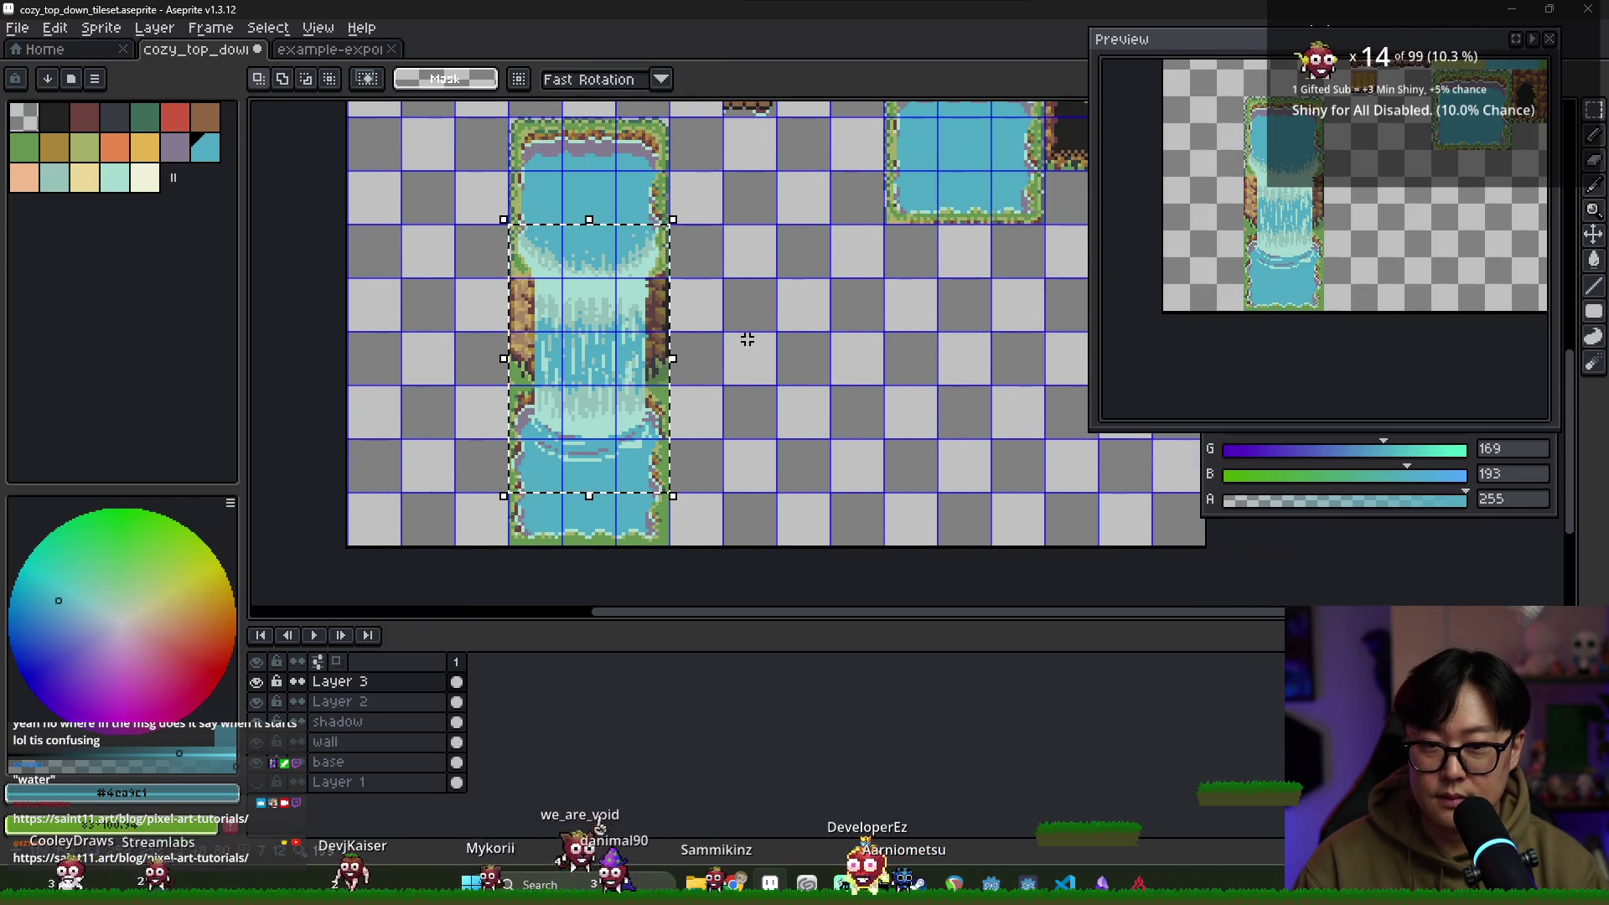
# Duplicate the selected waterfall column to the right of the original
pyautogui.moveTo(629, 364); pyautogui.dragTo(844, 366)
pyautogui.scroll(2, 791, 370)
pyautogui.hotkey('ctrl', 'd')
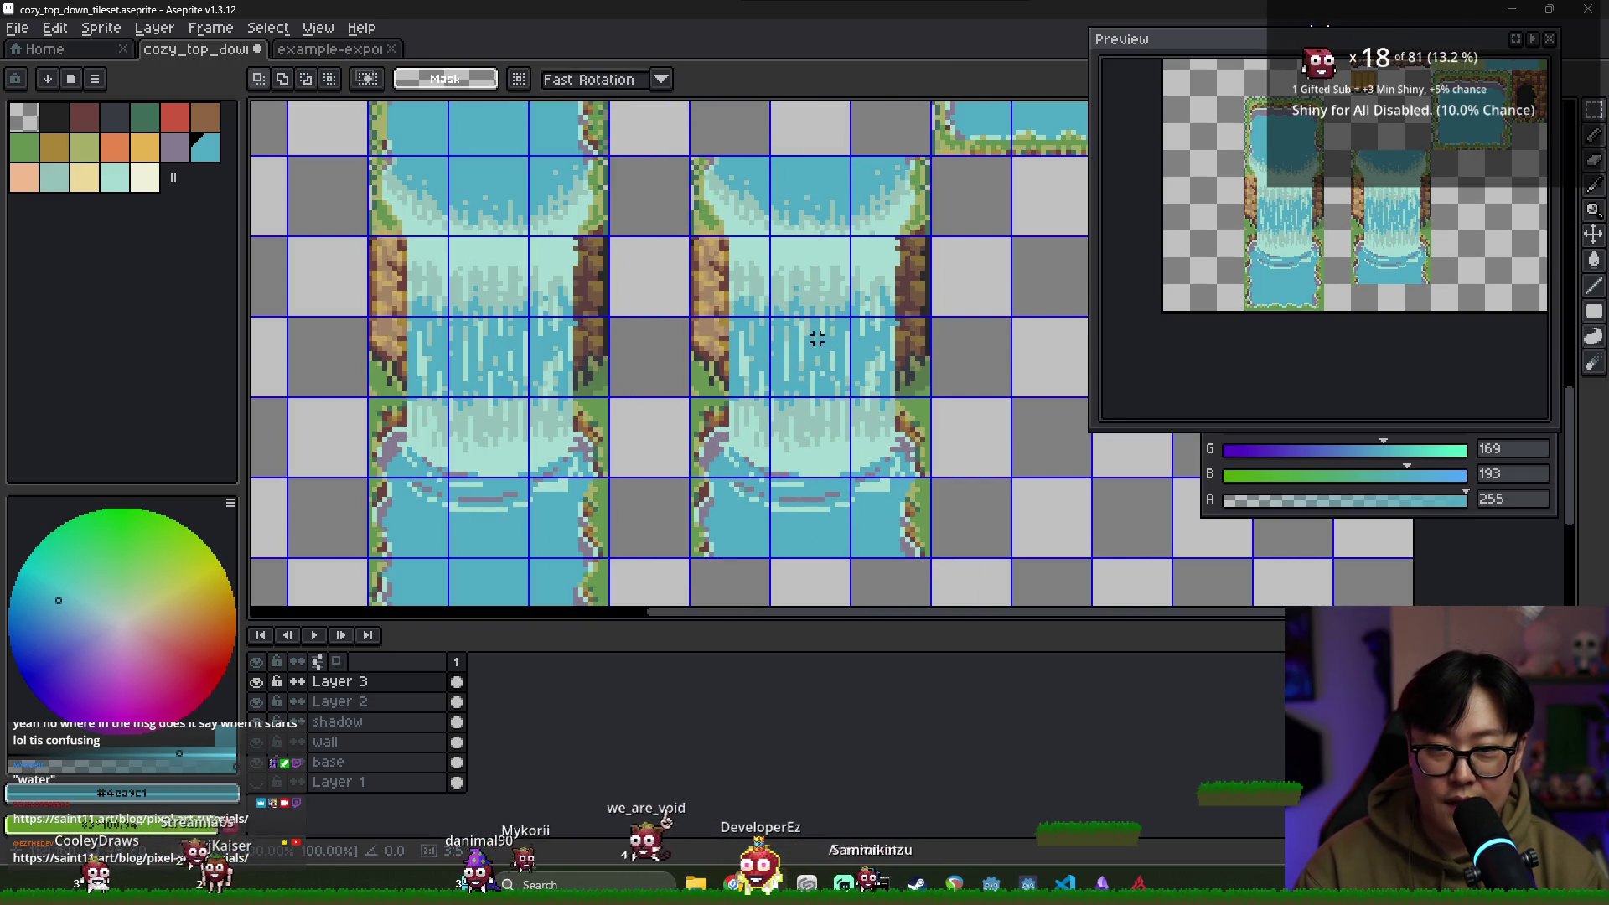
# Erase a strip of the copy's lower-left cliff edge
pyautogui.scroll(1, 735, 207)
pyautogui.scroll(-3, 758, 305)
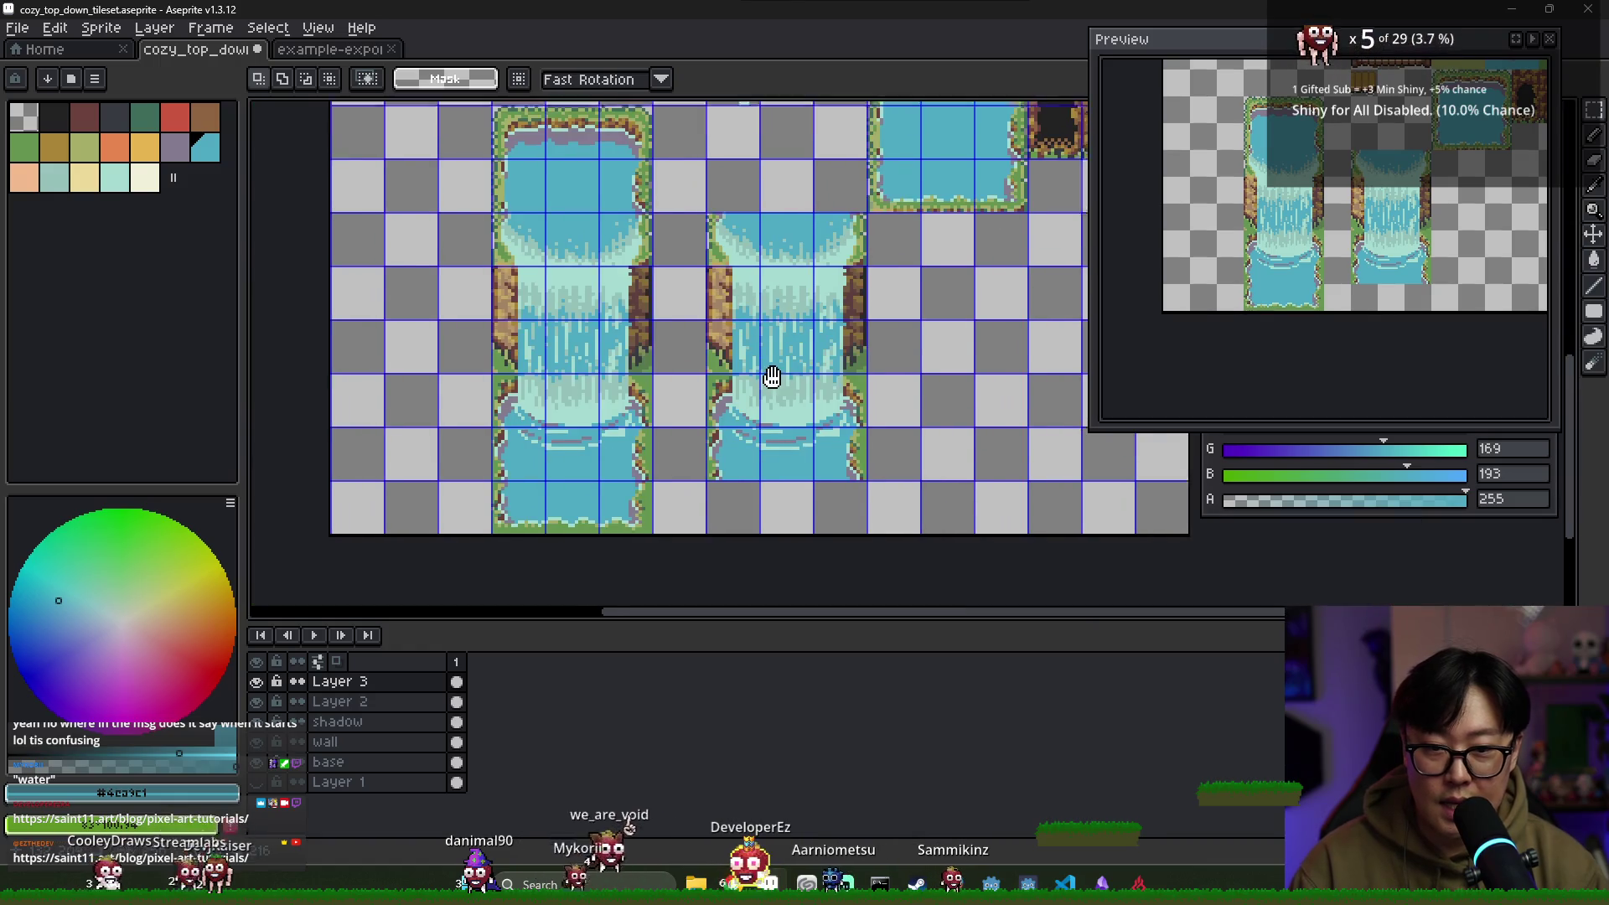
pyautogui.scroll(2, 730, 387)
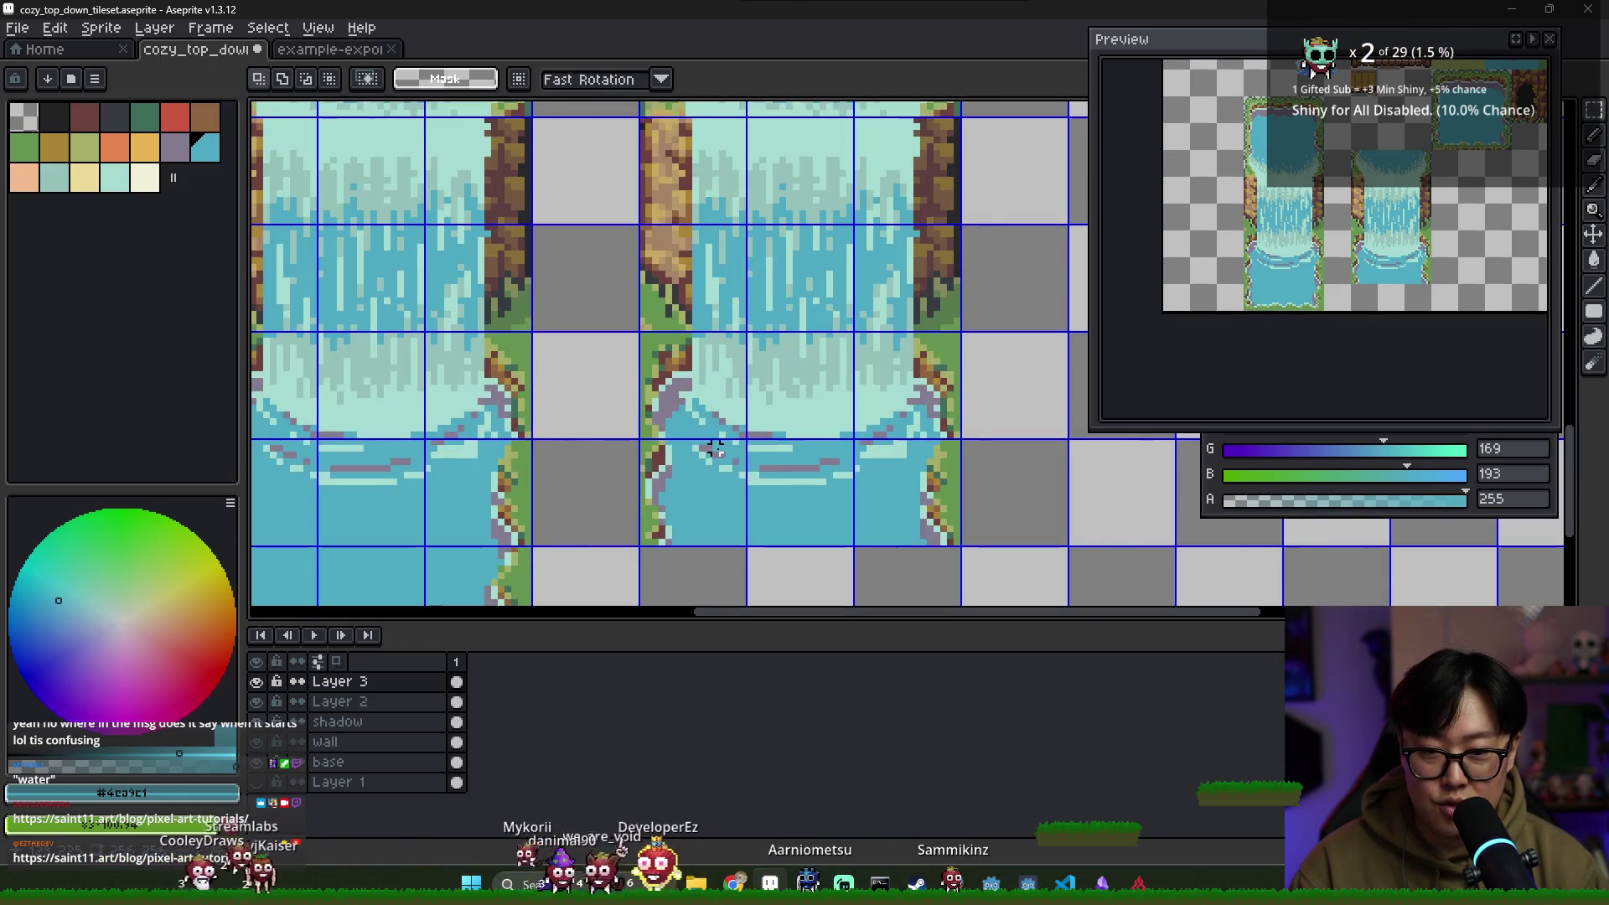
pyautogui.scroll(-1, 715, 448)
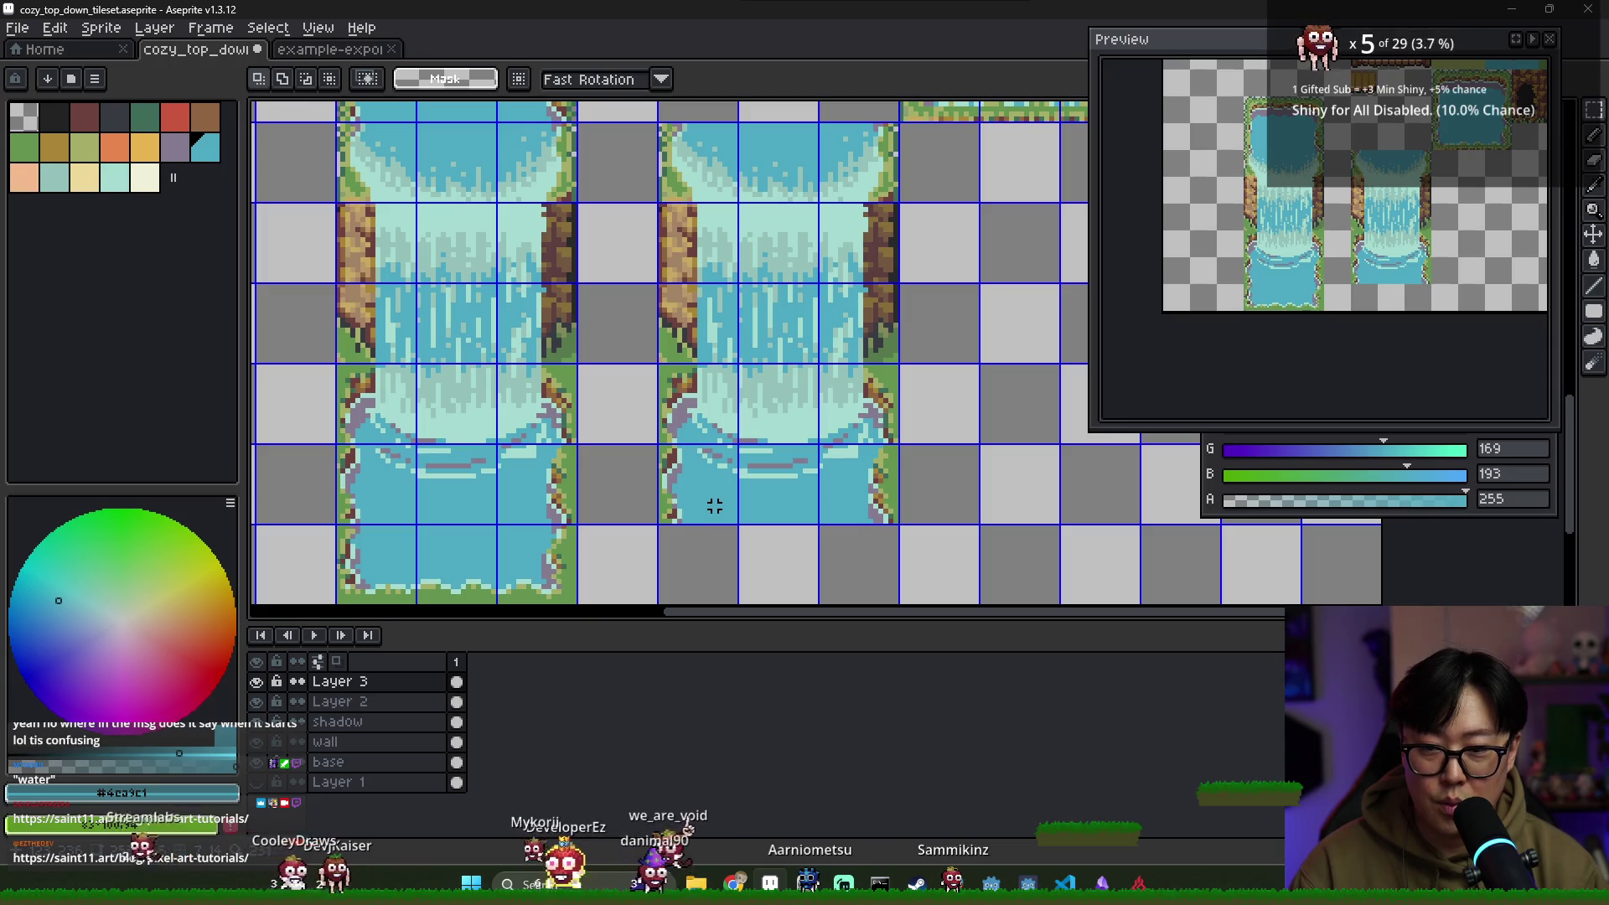
pyautogui.moveTo(686, 537); pyautogui.dragTo(643, 364)
pyautogui.press('Delete')
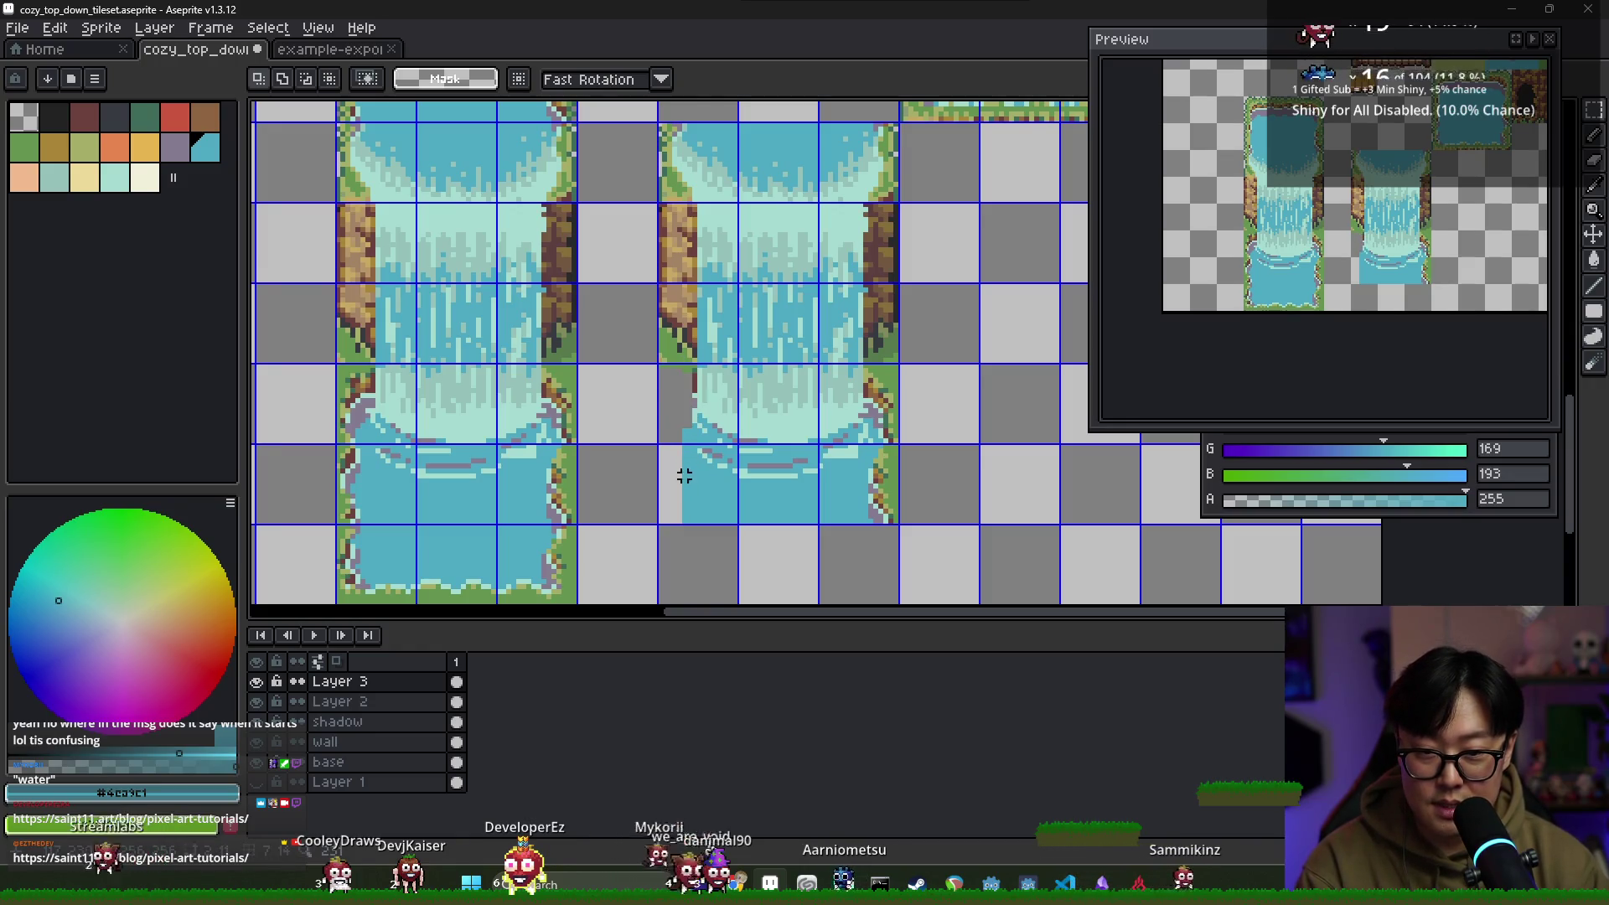
pyautogui.press('w')
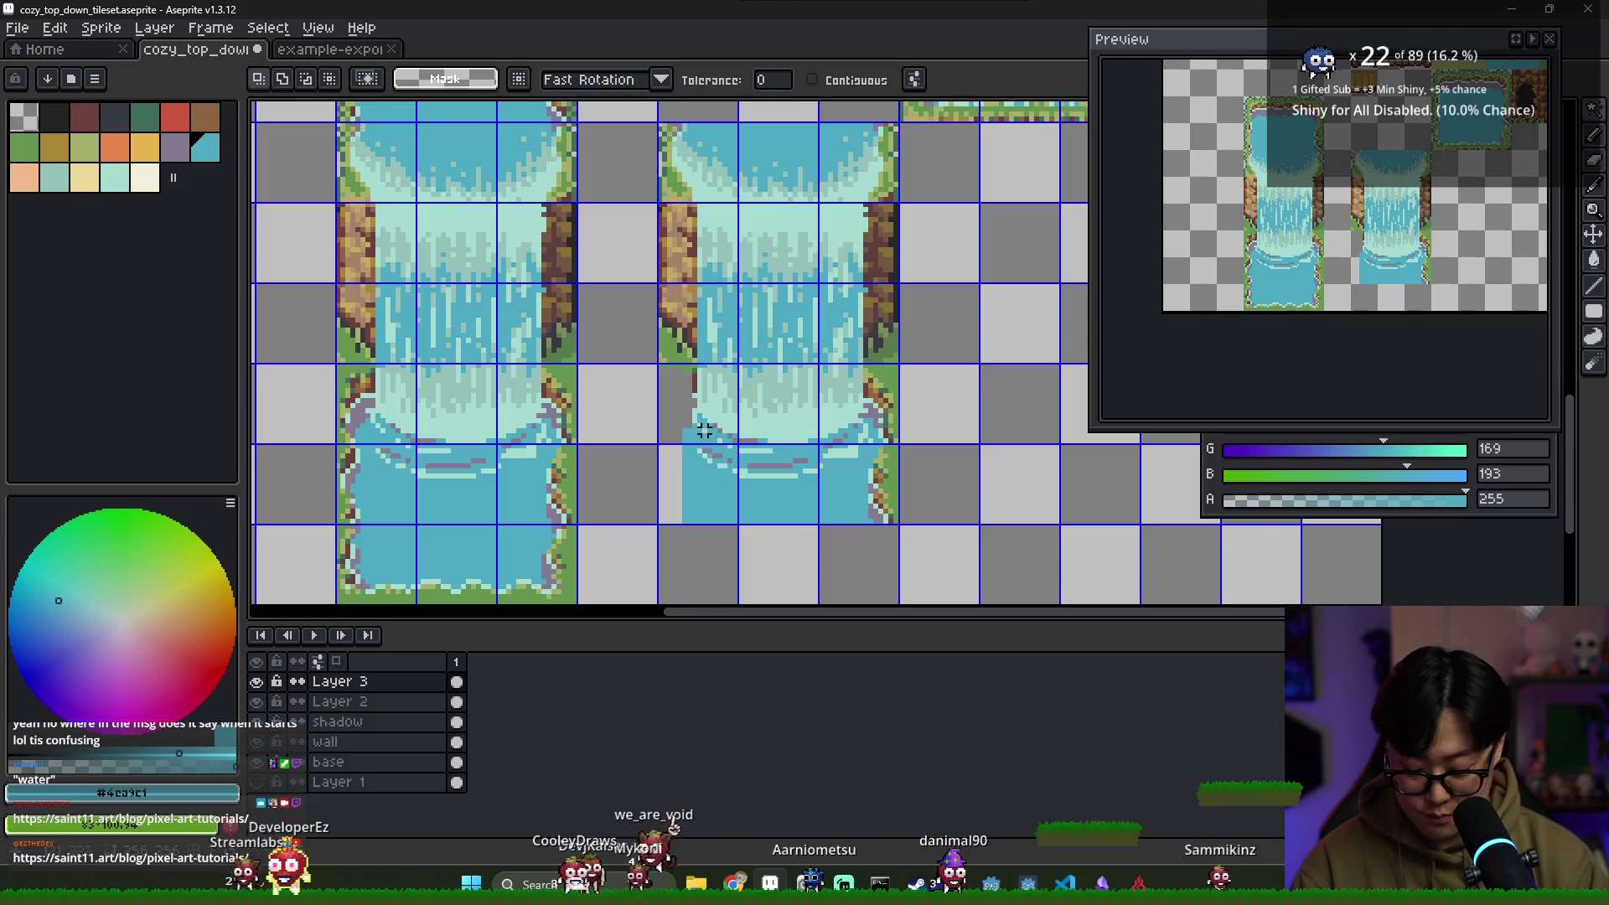
# With a contiguous Magic Wand, select and delete the copy's blue pool water
pyautogui.moveTo(634, 401); pyautogui.dragTo(941, 571)
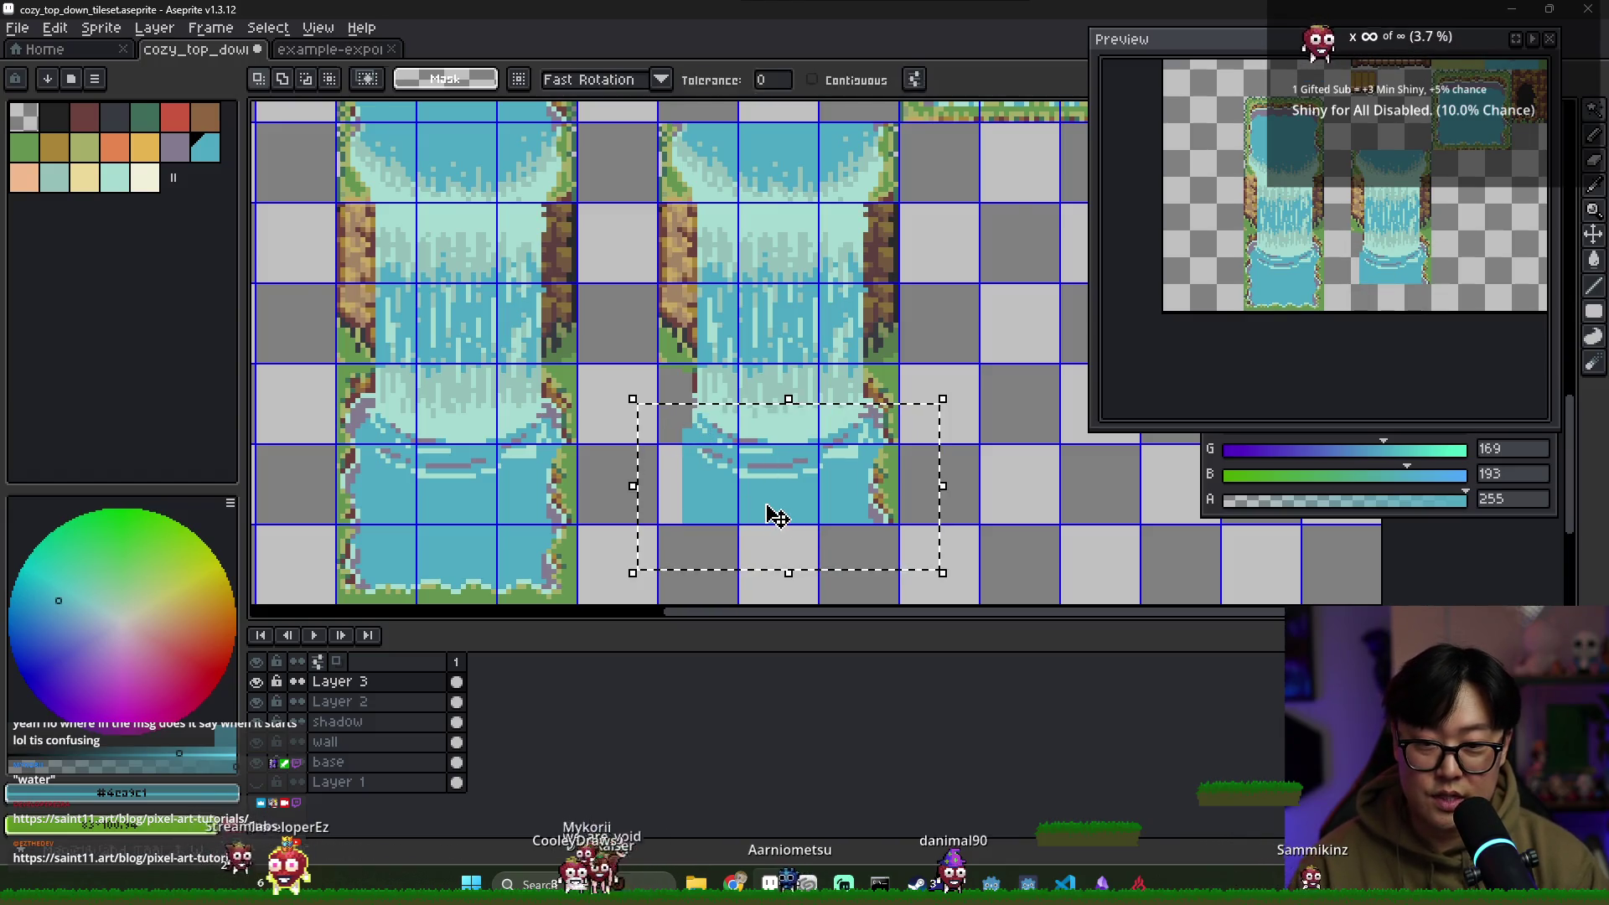
pyautogui.scroll(1, 741, 500)
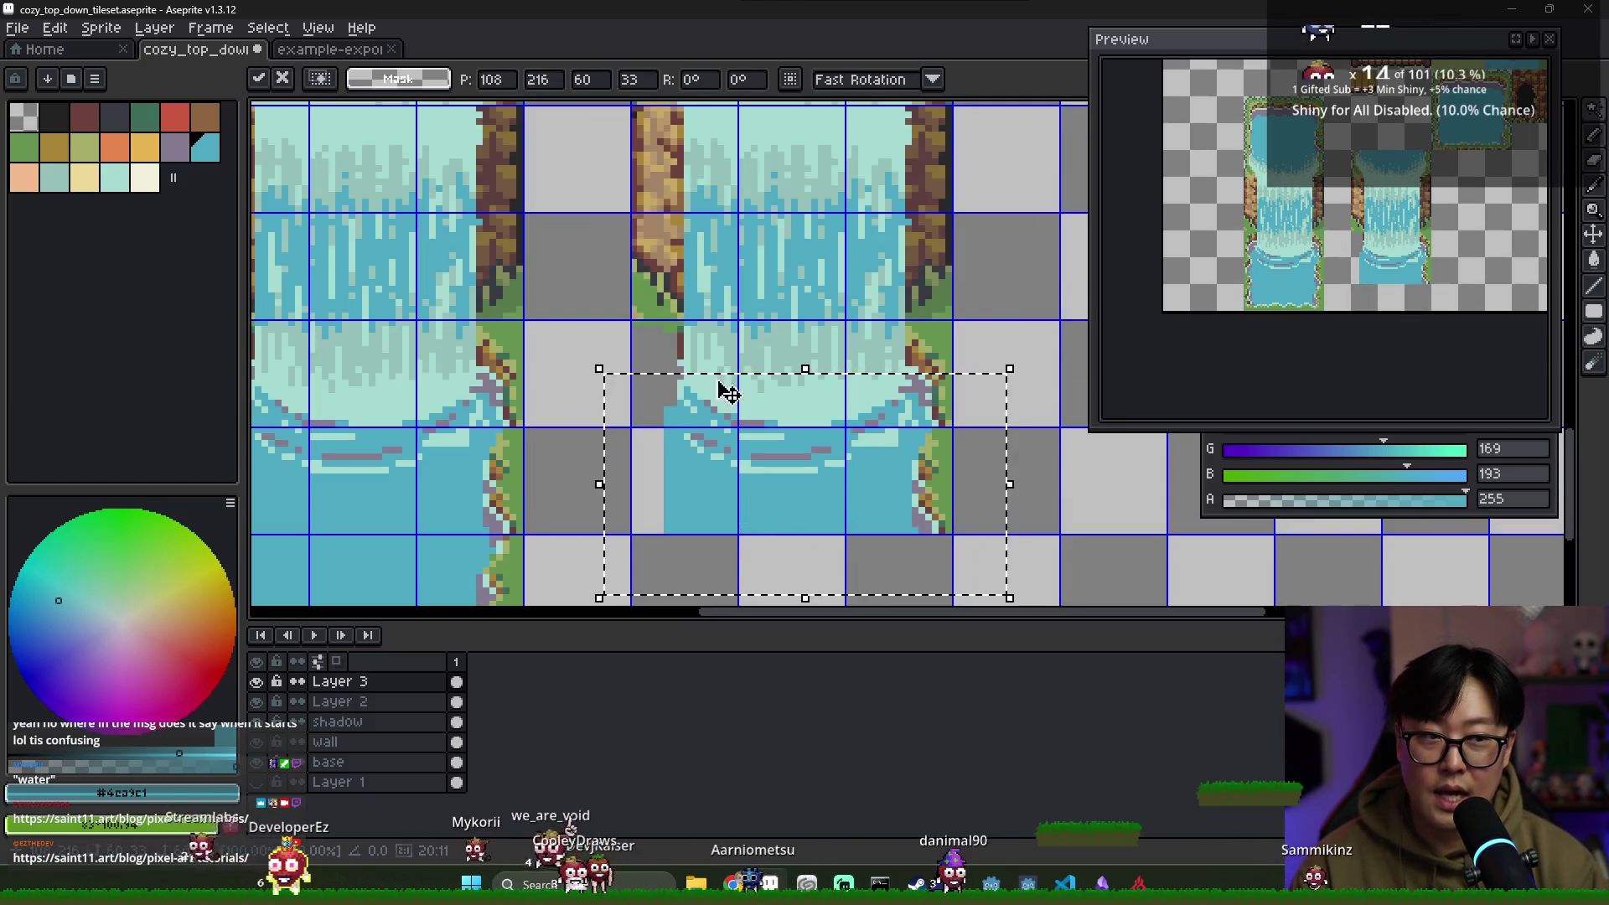
pyautogui.hotkey('ctrl', 'd')
pyautogui.press('w')
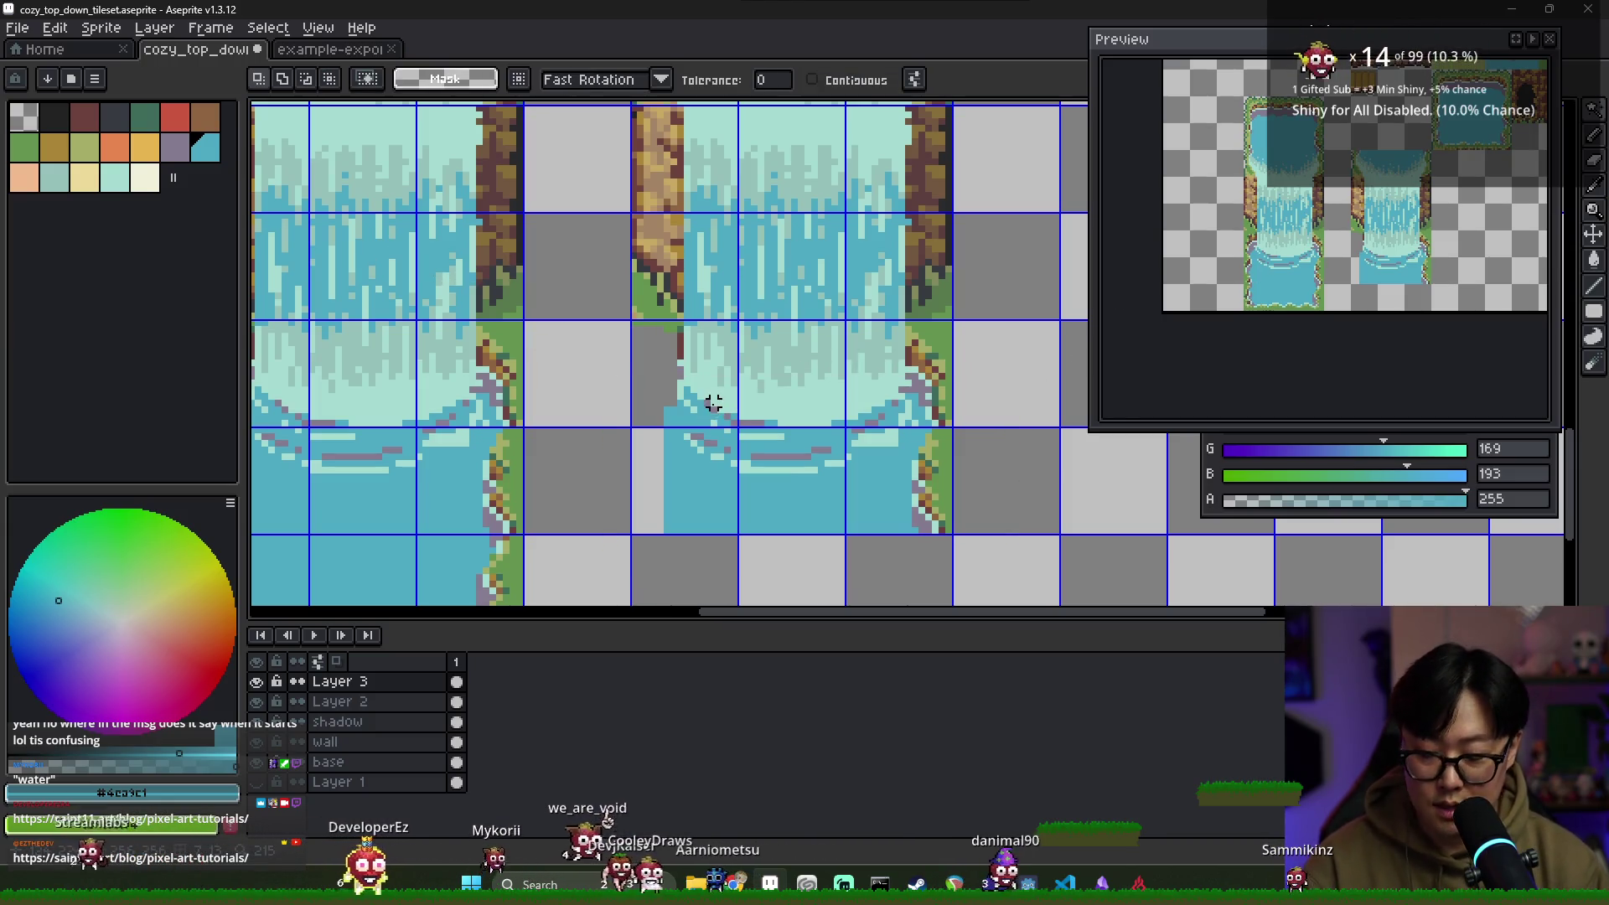
pyautogui.click(812, 79)
pyautogui.click(820, 521)
pyautogui.press('Delete')
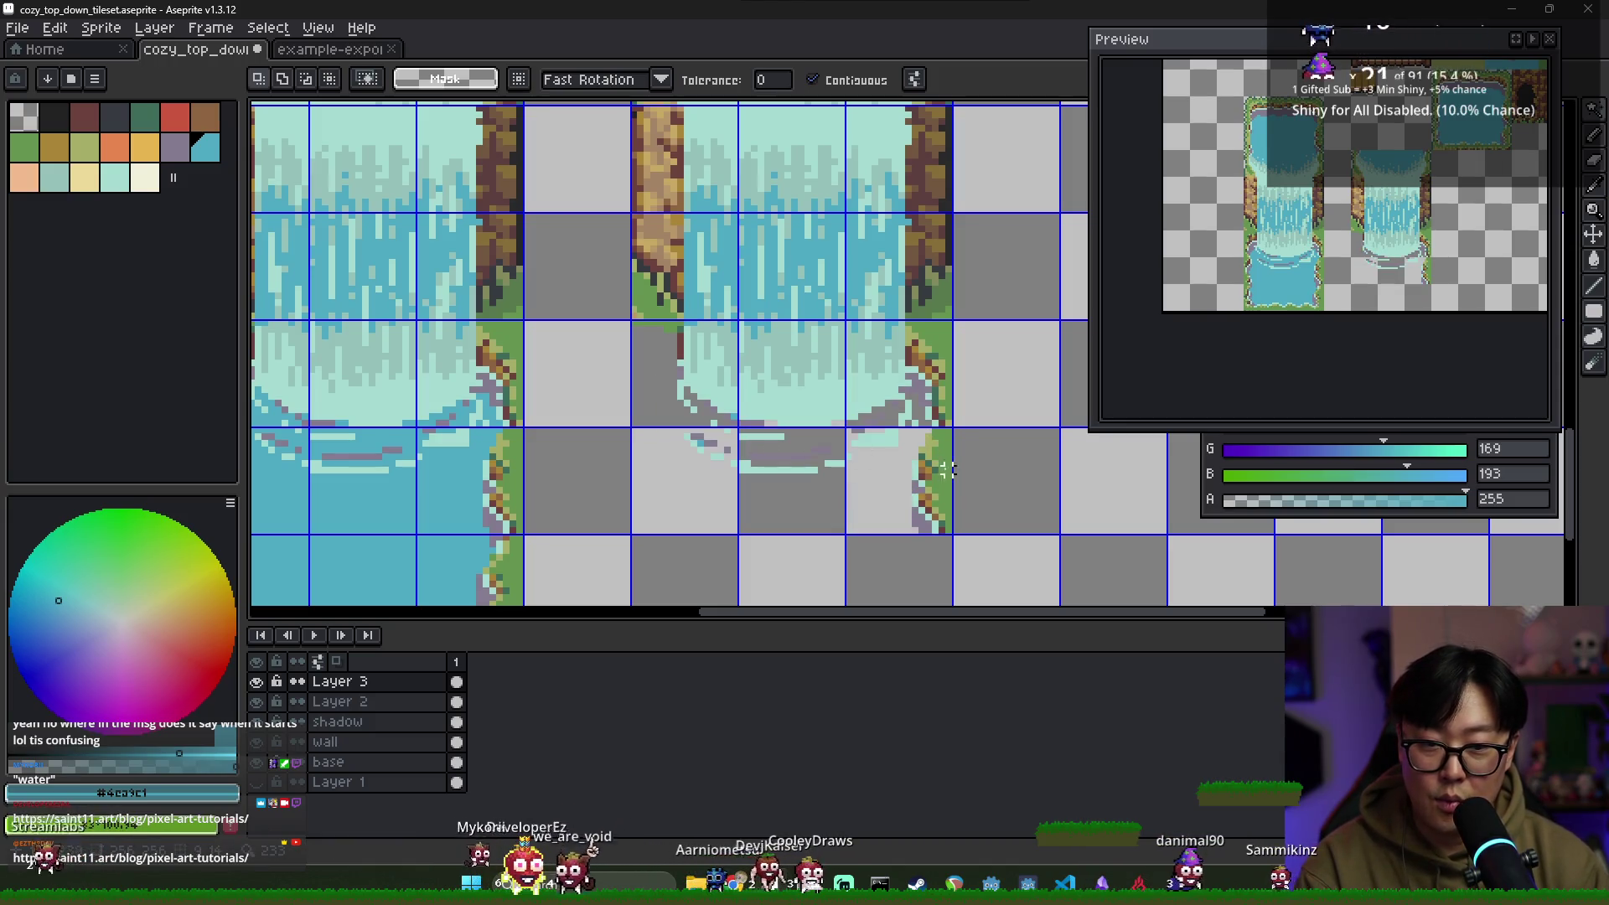
# Add a new layer and fill it with the waterfall's blue
pyautogui.rightClick(359, 701)
pyautogui.moveTo(390, 732)
pyautogui.click(560, 732)
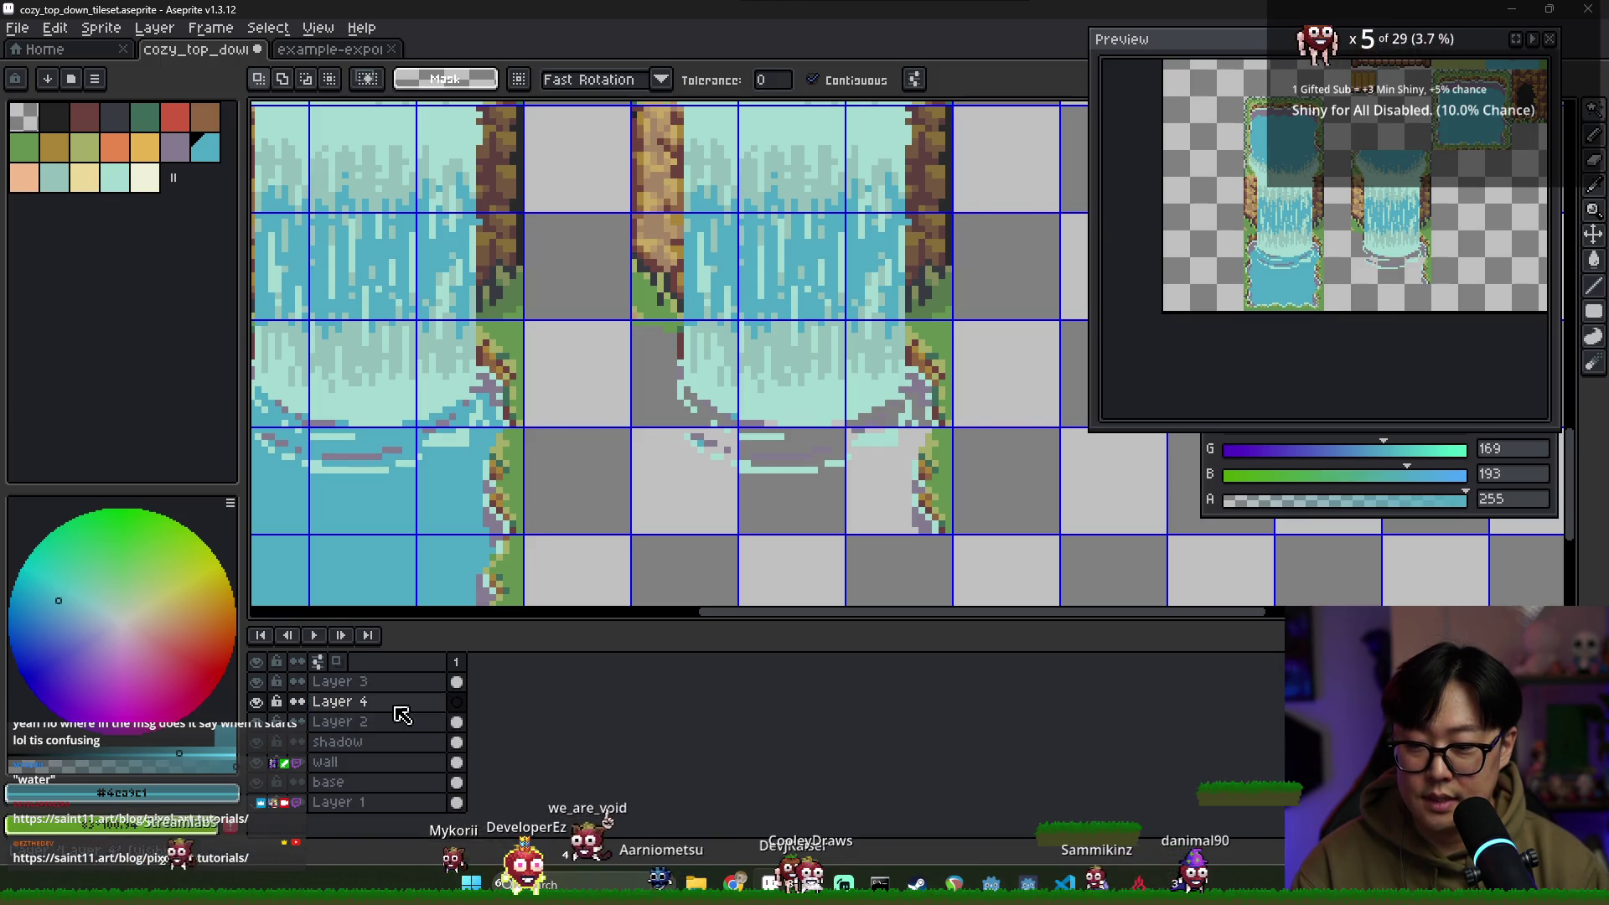
pyautogui.press('alt')
pyautogui.click(785, 295)
pyautogui.scroll(-2, 858, 191)
pyautogui.scroll(2, 809, 490)
pyautogui.moveTo(810, 490); pyautogui.dragTo(796, 497)
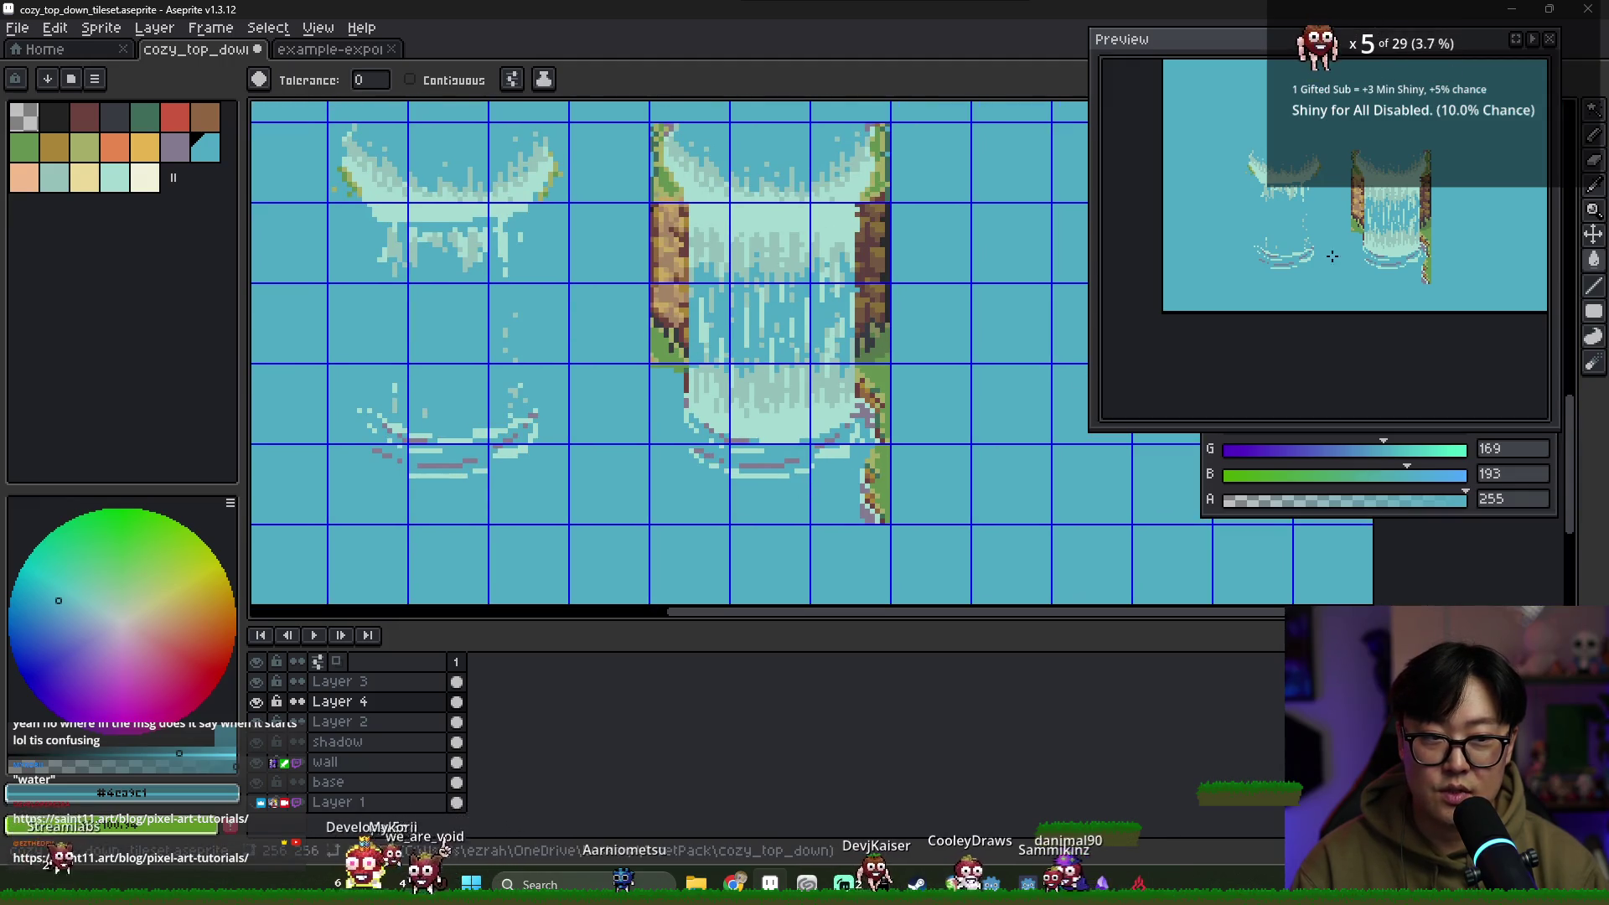
pyautogui.hotkey('ctrl', 'z')
pyautogui.hotkey('ctrl', 'y')
# Toggle the blue-filled layer's visibility to compare, then undo the fill
pyautogui.scroll(-4, 615, 511)
pyautogui.click(257, 701)
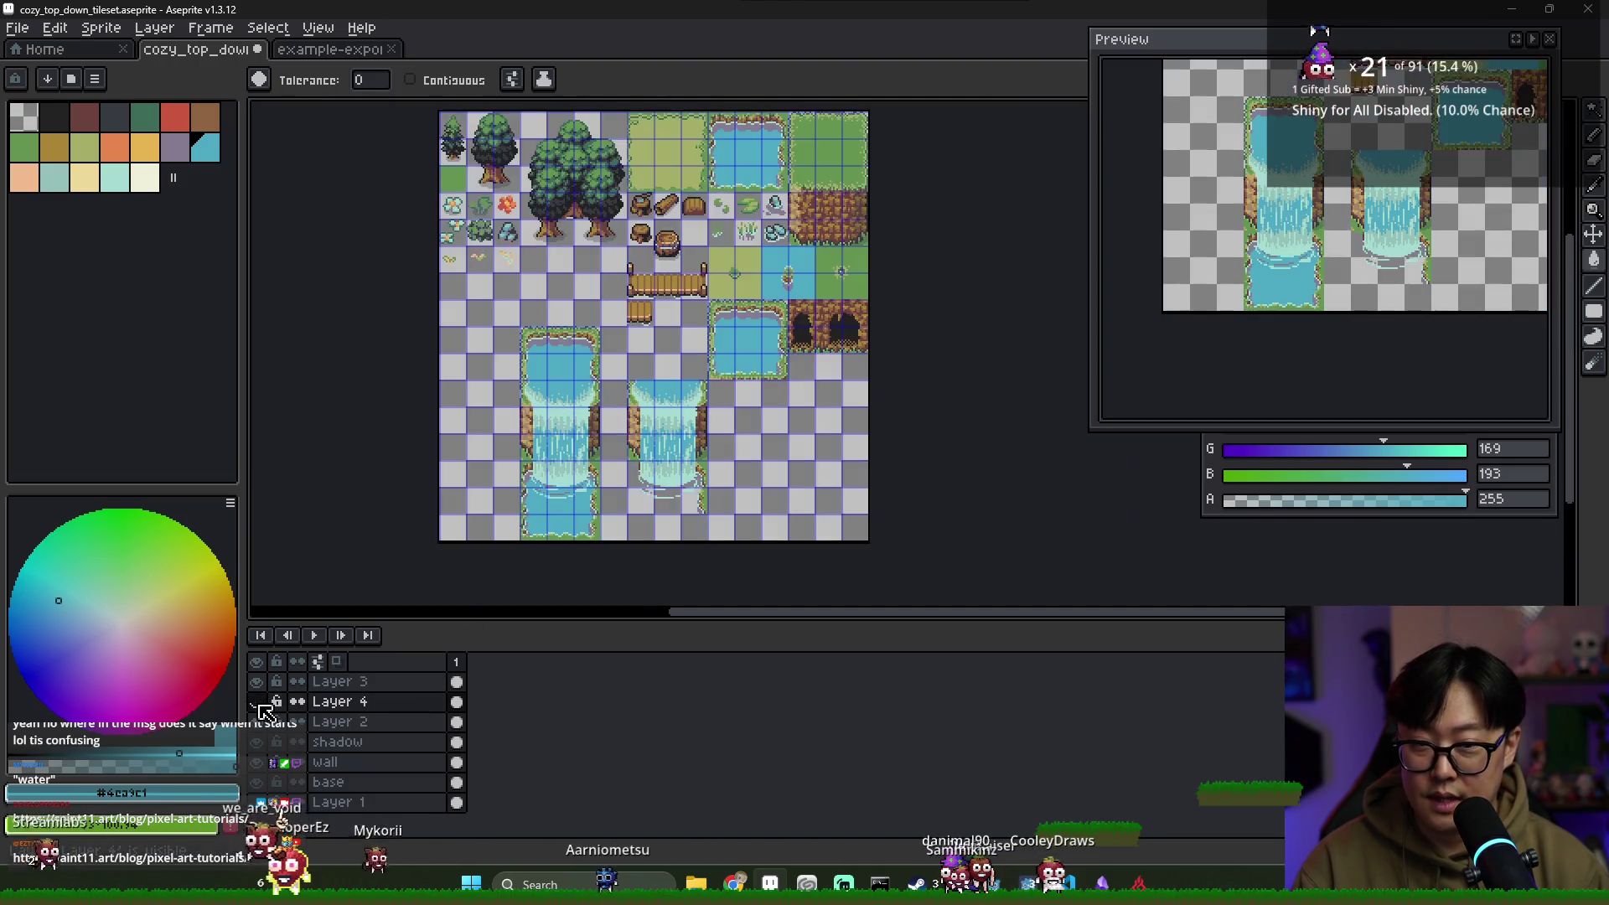
pyautogui.click(256, 701)
pyautogui.click(257, 701)
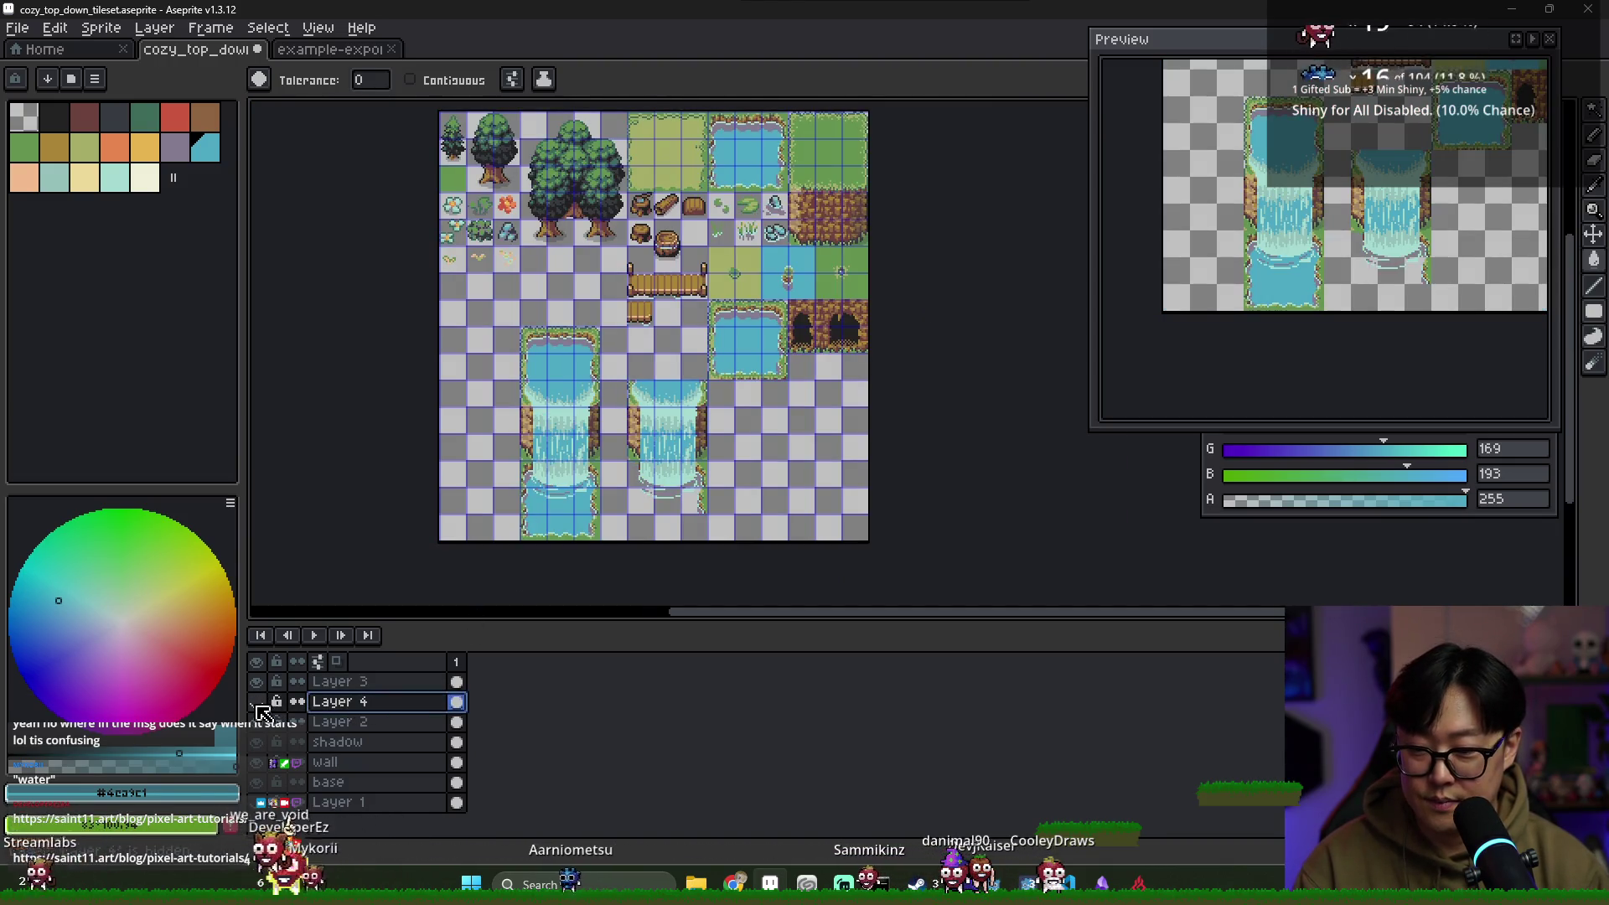
pyautogui.click(256, 701)
pyautogui.hotkey('ctrl', 'z')
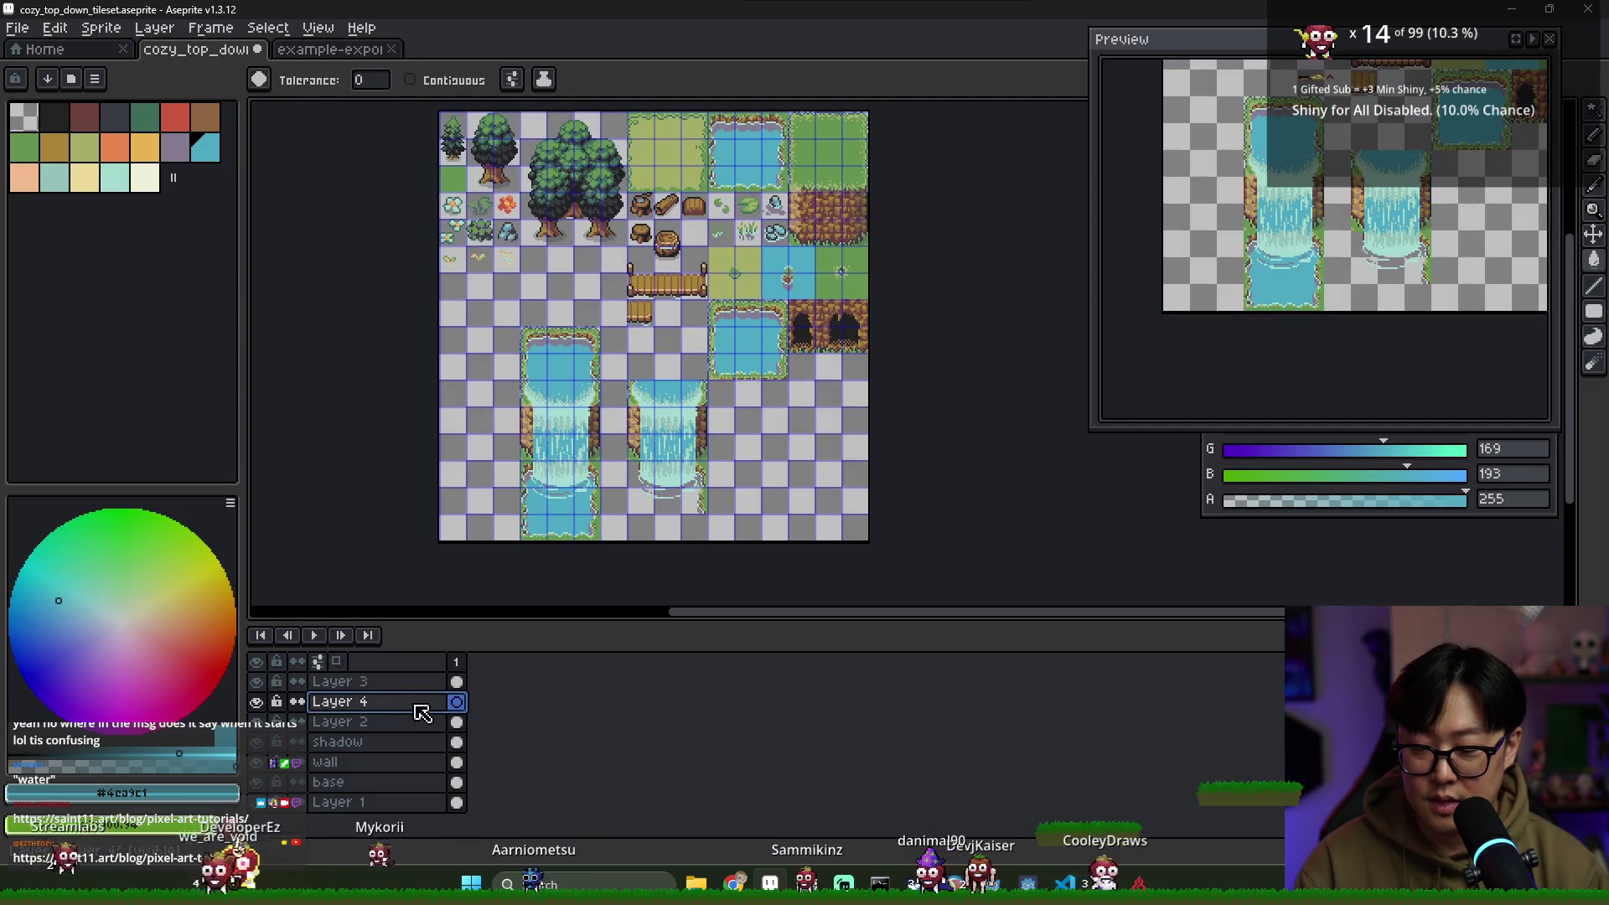
# Add another new layer and name it base_water_temp
pyautogui.rightClick(378, 705)
pyautogui.moveTo(408, 731)
pyautogui.click(557, 732)
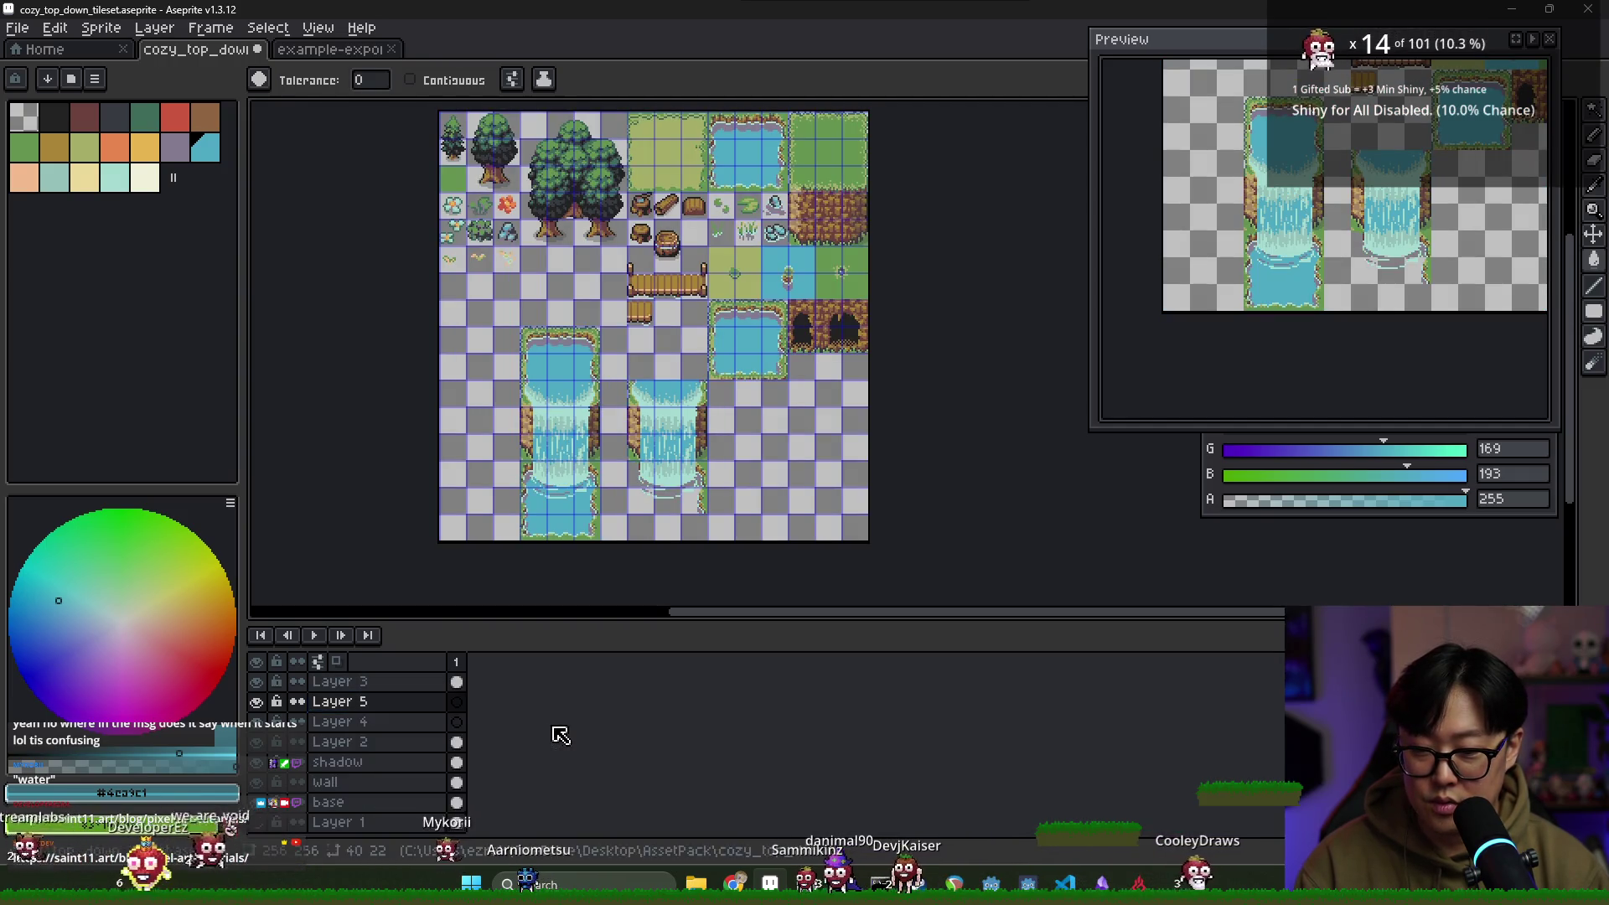
pyautogui.doubleClick(366, 712)
pyautogui.write('bas')
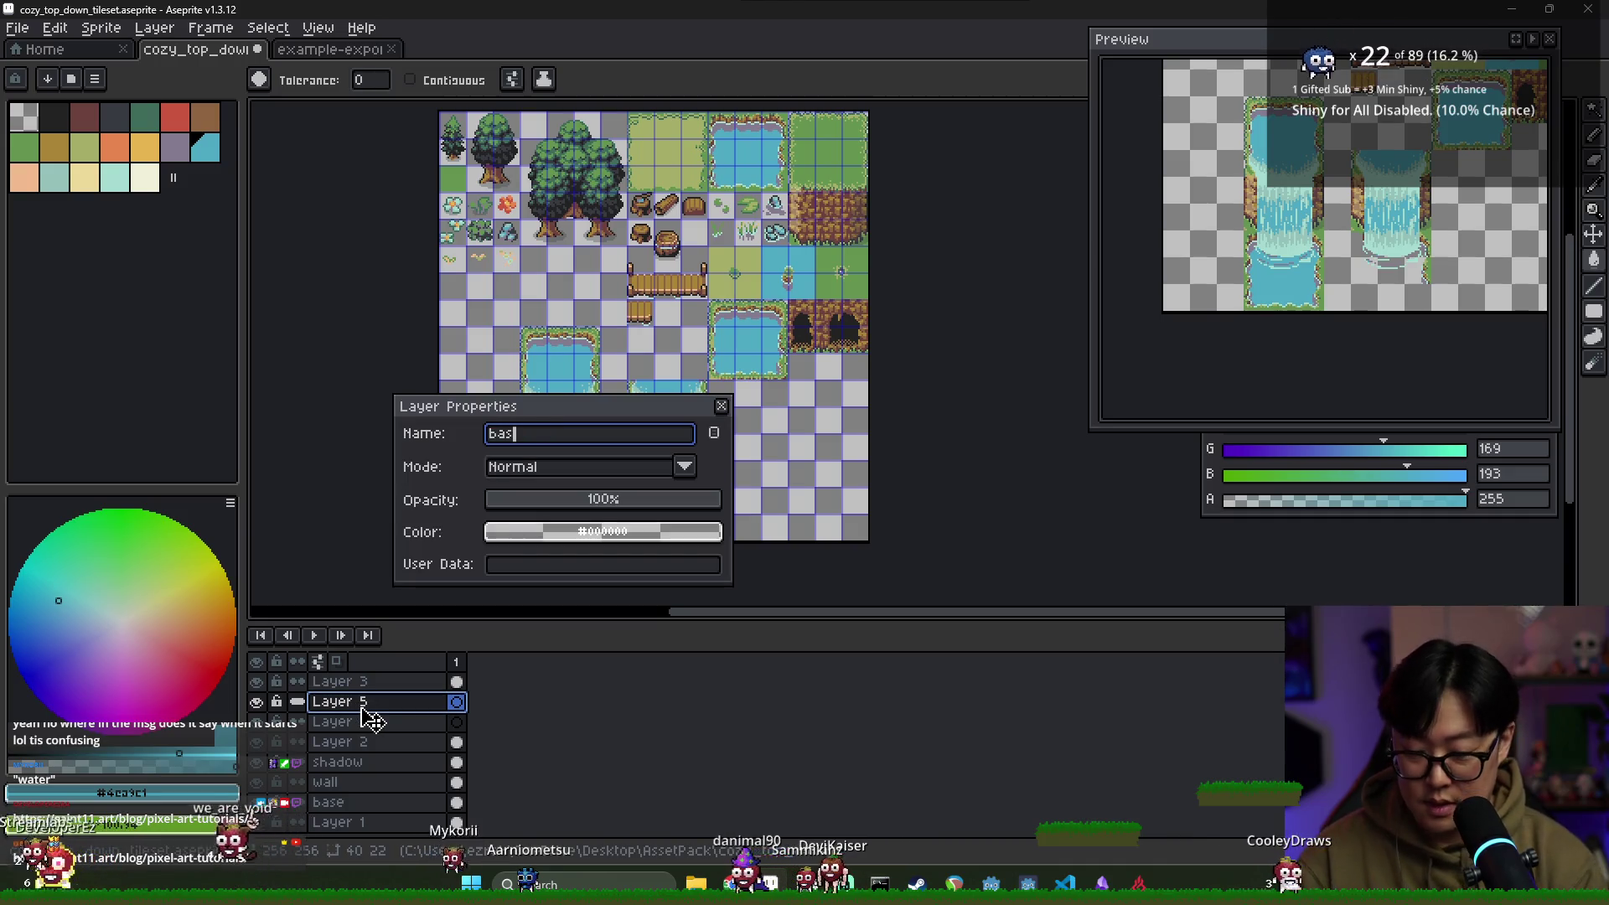
pyautogui.write('e_water_temp')
pyautogui.press('Return')
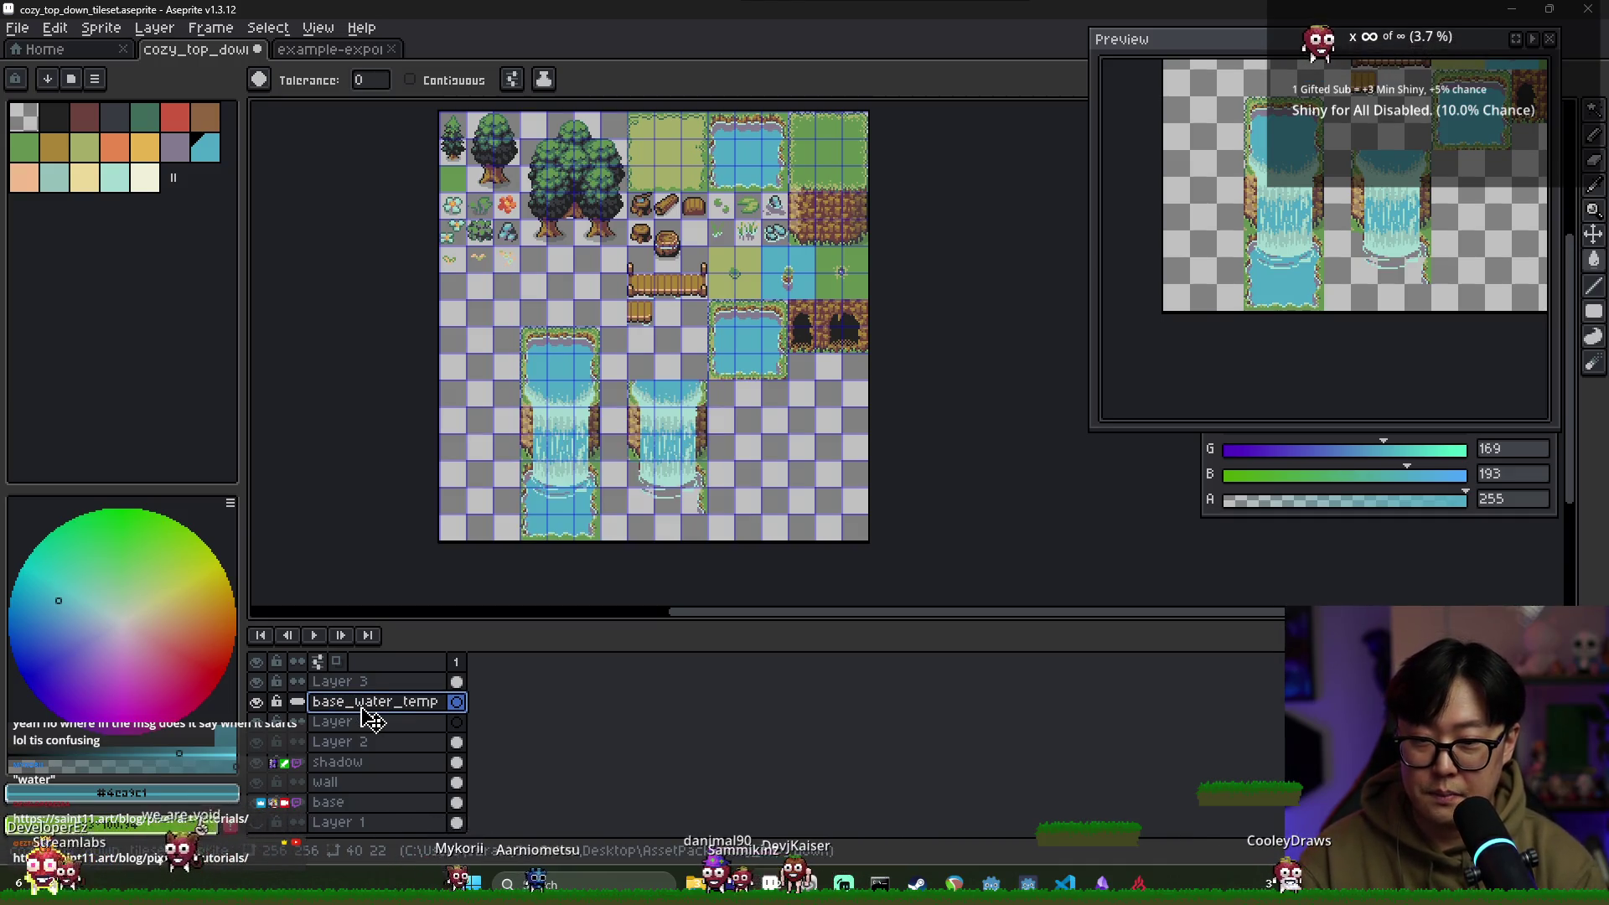
# Fill base_water_temp with blue, hide it, and return to Layer 3
pyautogui.scroll(3, 654, 453)
pyautogui.click(852, 438)
pyautogui.scroll(-3, 852, 437)
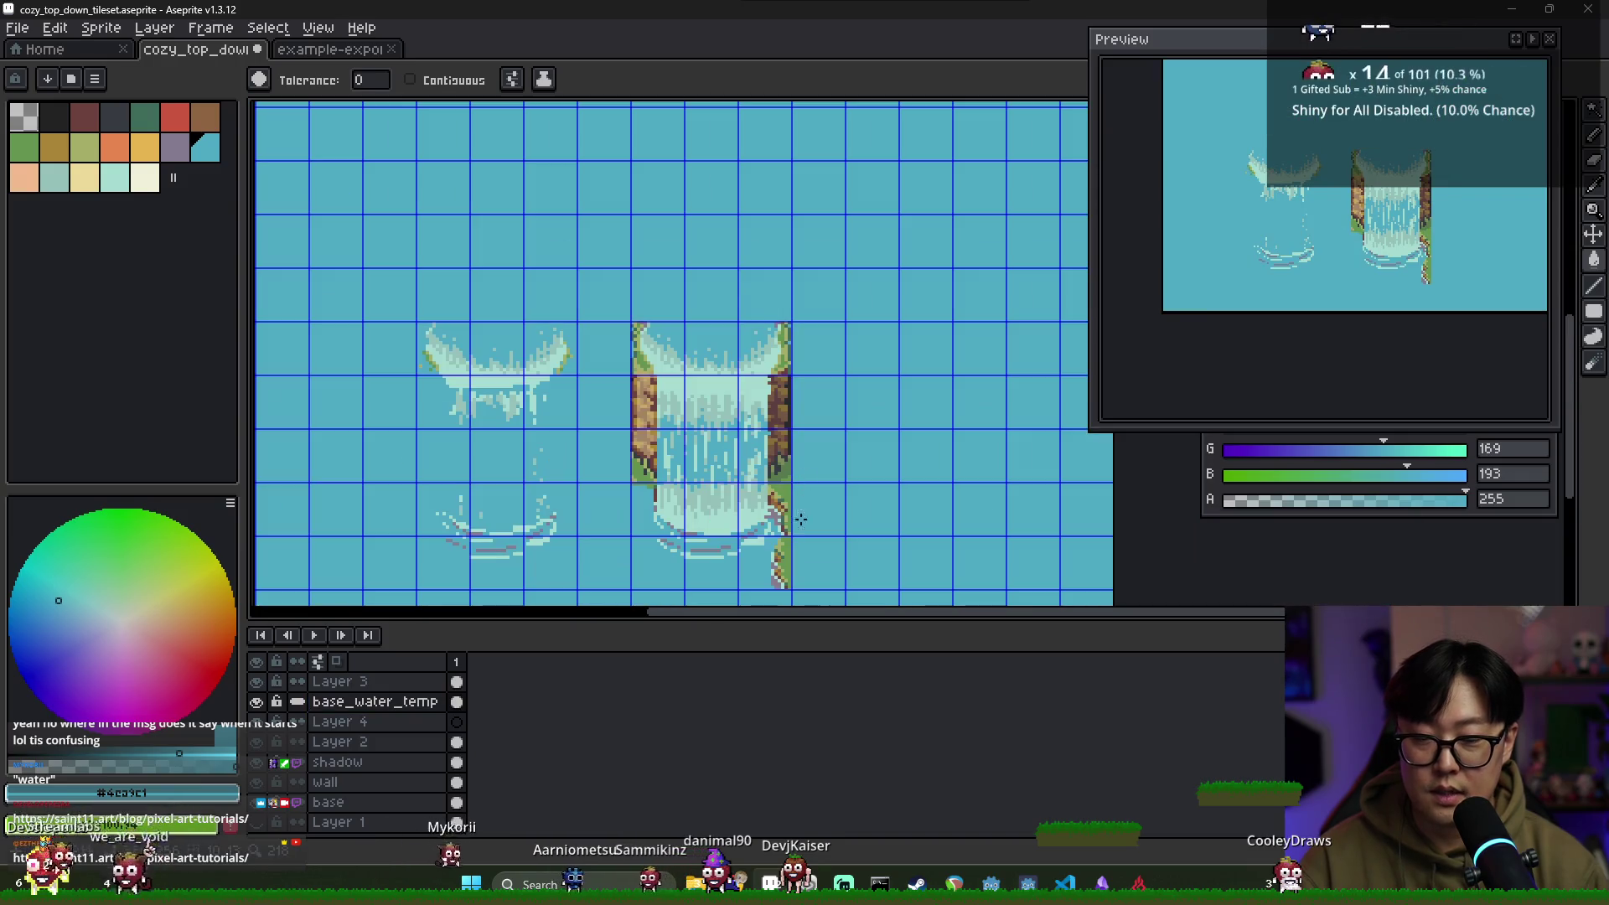
pyautogui.scroll(2, 763, 587)
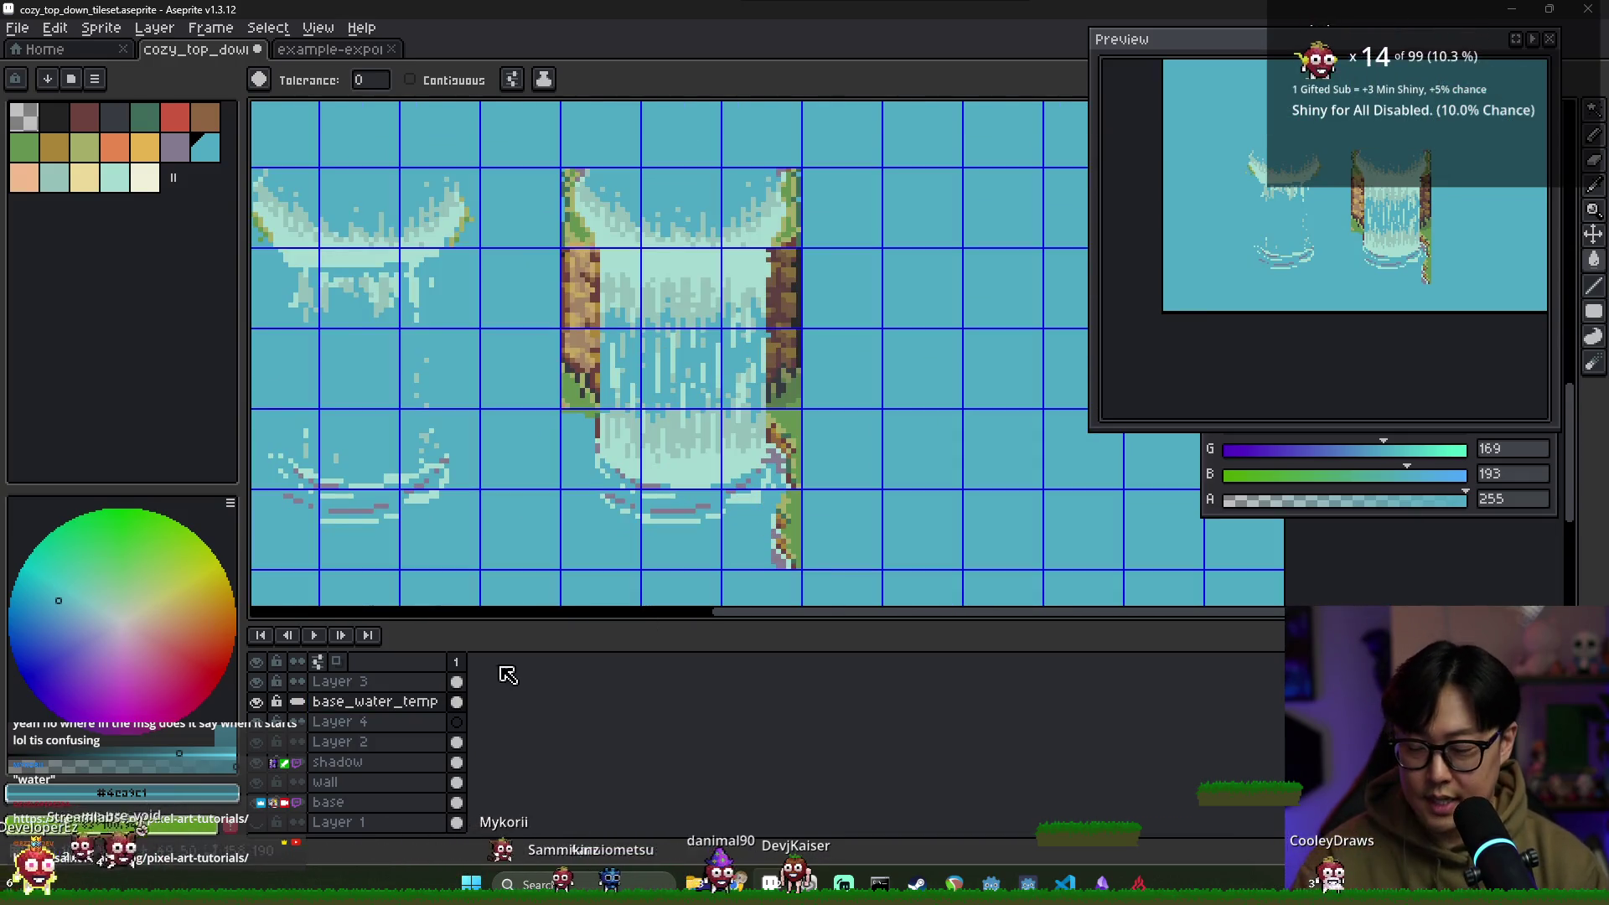
pyautogui.moveTo(256, 702); pyautogui.dragTo(256, 681)
pyautogui.click(335, 681)
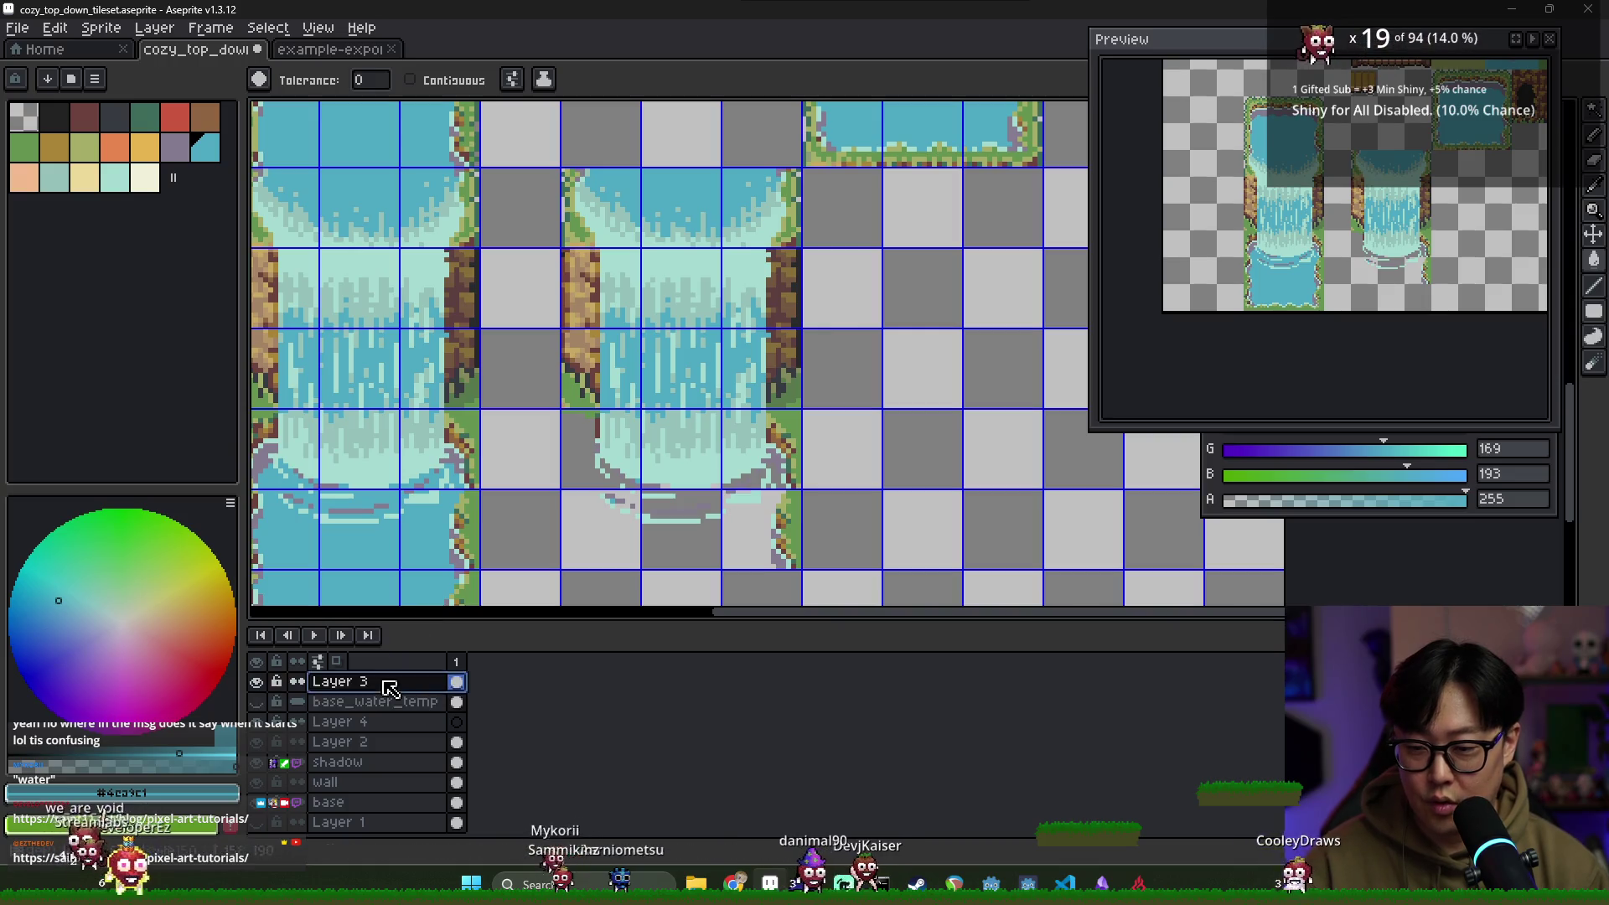
# Select and delete the cliff trunk pixels on both sides of the copied waterfall
pyautogui.moveTo(818, 567); pyautogui.dragTo(794, 526)
pyautogui.press('b')
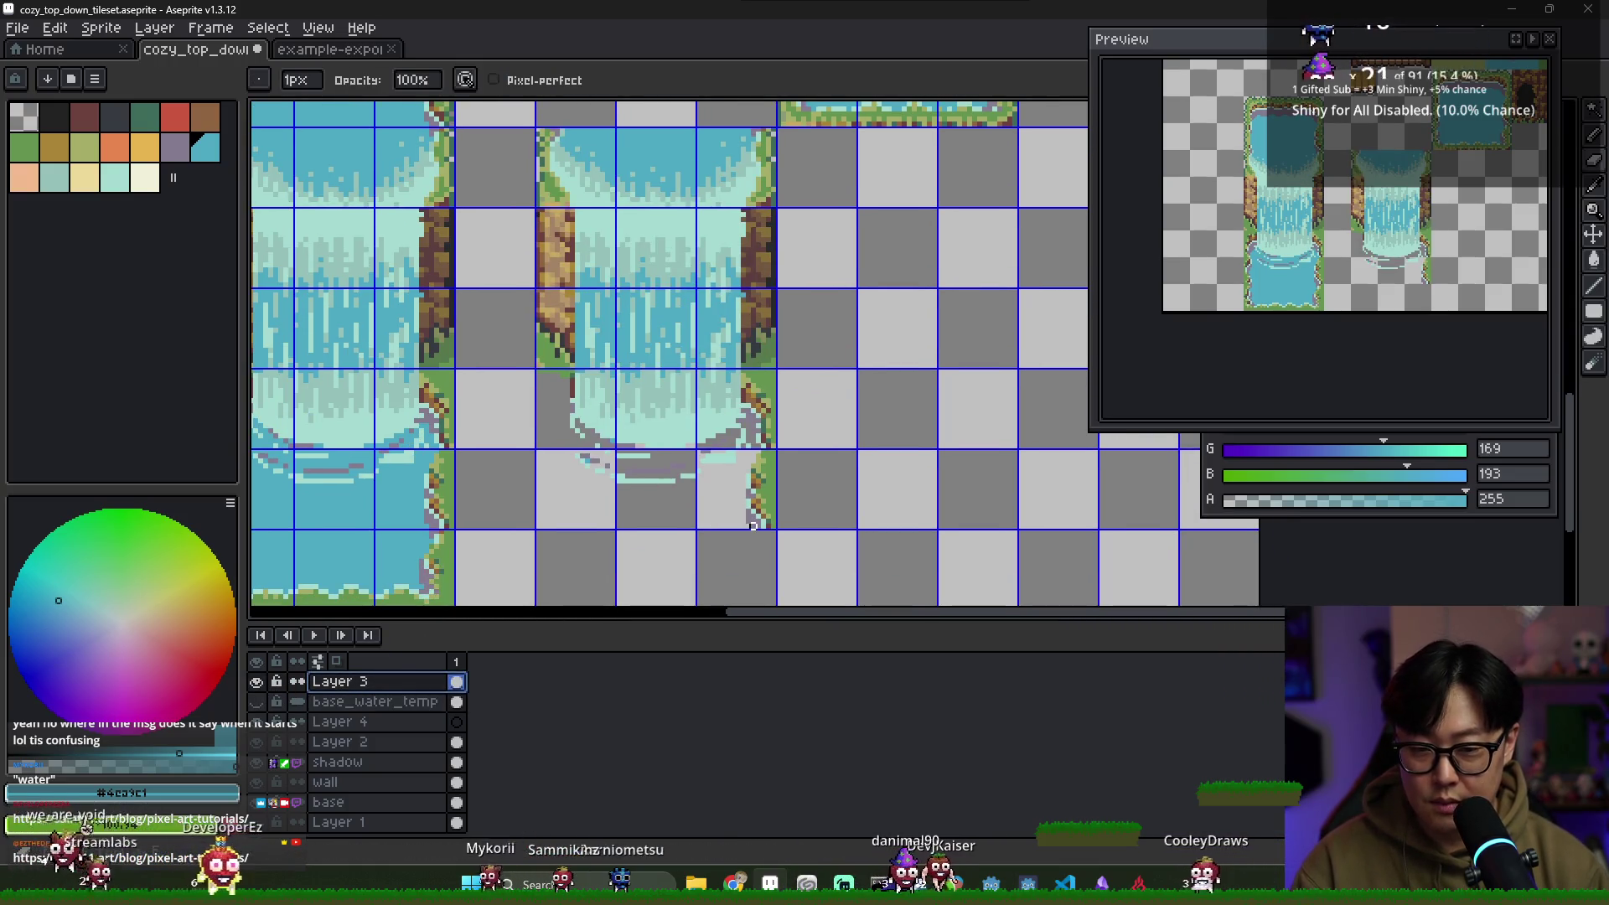
pyautogui.press('m')
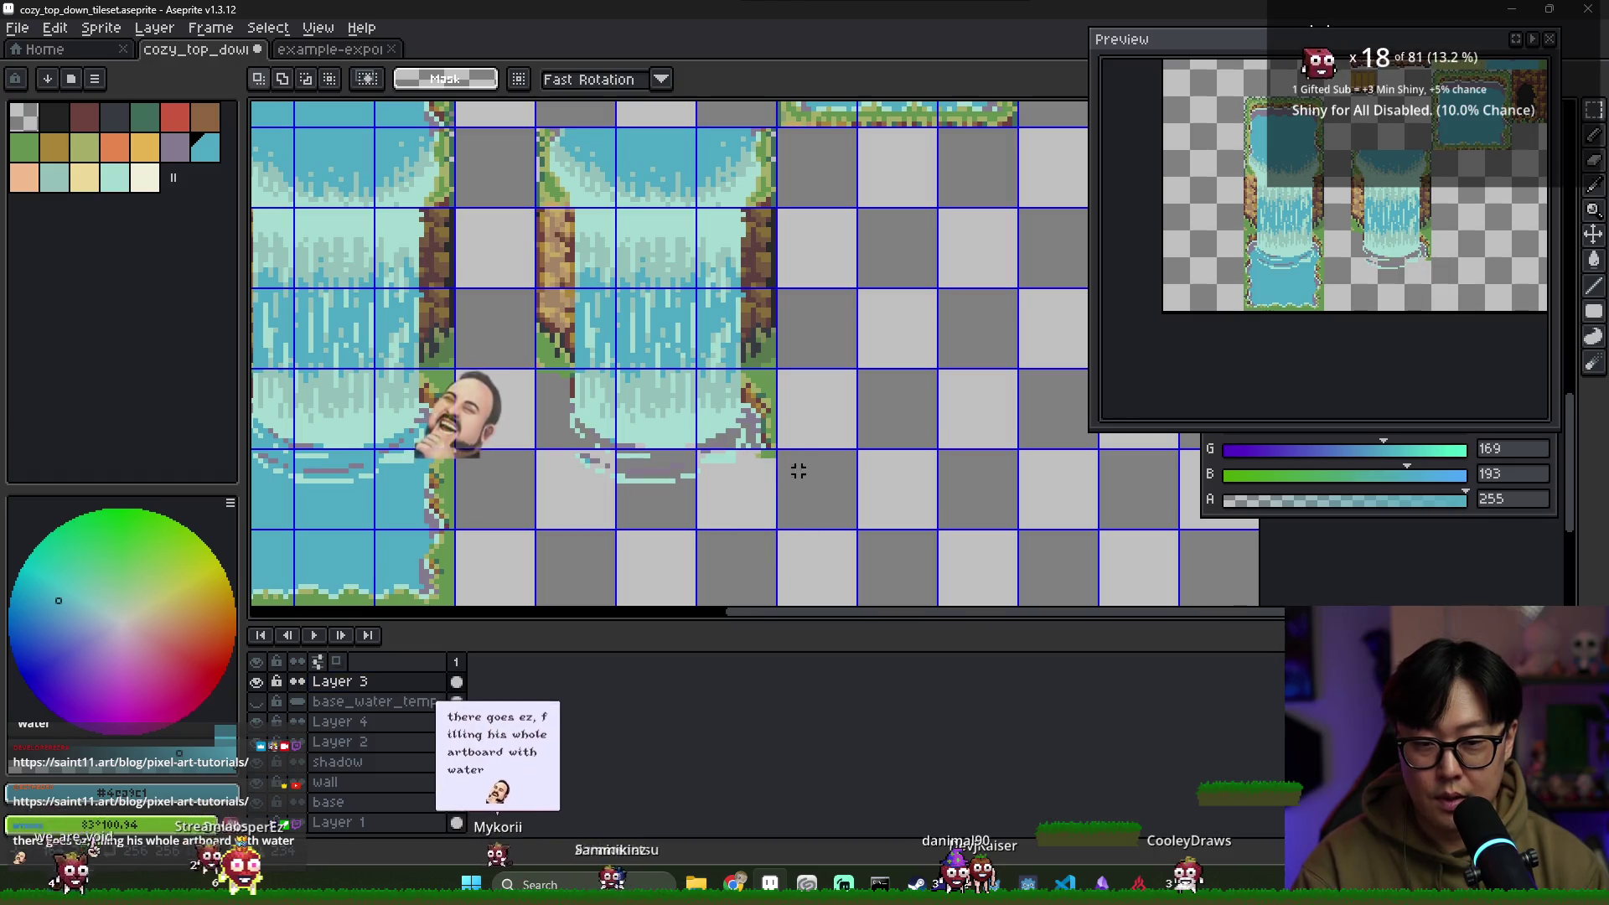
pyautogui.moveTo(794, 467); pyautogui.dragTo(759, 393)
pyautogui.scroll(2, 757, 387)
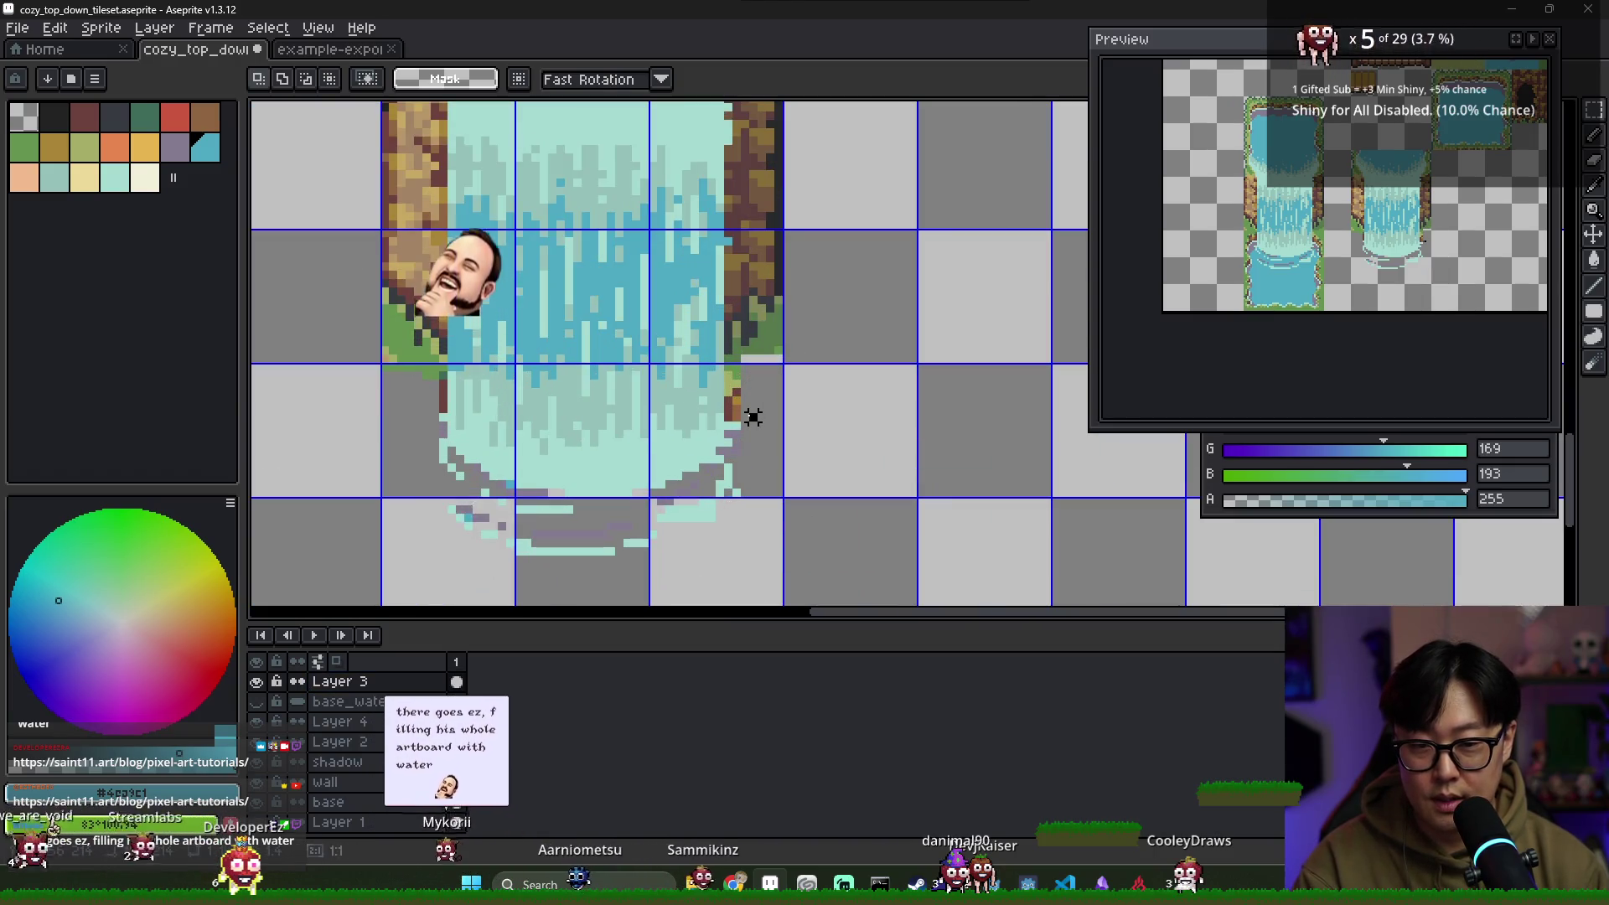
pyautogui.scroll(-1, 801, 399)
pyautogui.moveTo(513, 407); pyautogui.dragTo(447, 203)
pyautogui.scroll(1, 447, 204)
pyautogui.moveTo(520, 443)
pyautogui.mouseDown()
pyautogui.moveTo(431, 187)
pyautogui.moveTo(417, 201)
pyautogui.moveTo(411, 181)
pyautogui.mouseUp()
pyautogui.press('Delete')
pyautogui.moveTo(817, 432)
pyautogui.mouseDown()
pyautogui.moveTo(755, 323)
pyautogui.moveTo(745, 179)
pyautogui.mouseUp()
pyautogui.press('Delete')
# Erase the leftover strip at the water tile's right edge
pyautogui.scroll(-1, 819, 248)
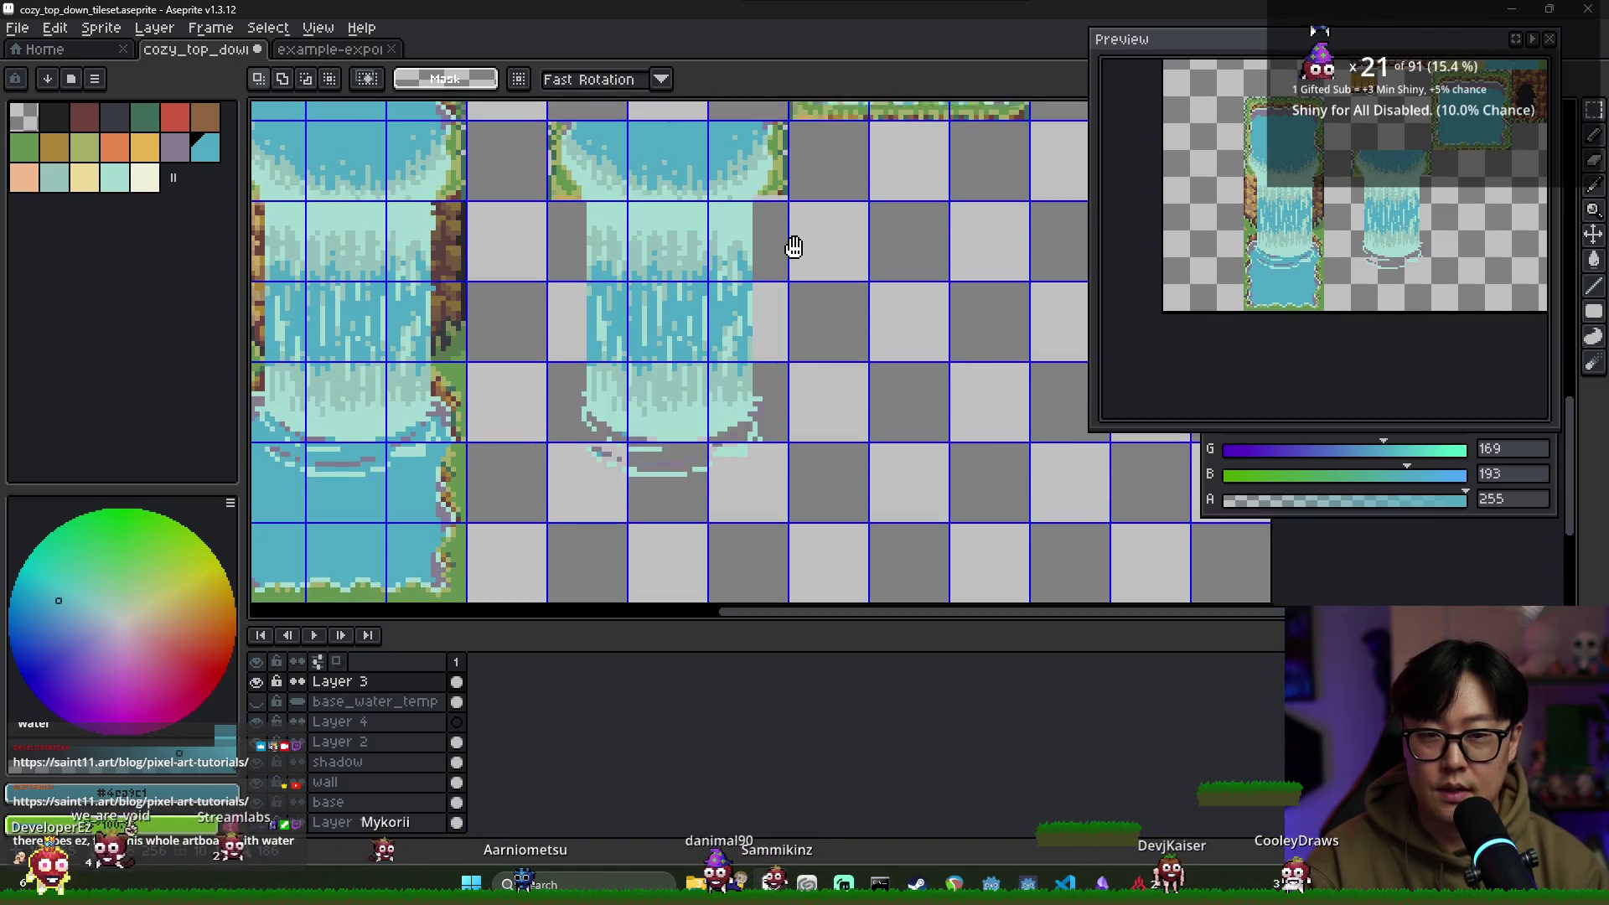
pyautogui.scroll(1, 754, 293)
pyautogui.scroll(2, 775, 307)
pyautogui.scroll(-1, 763, 242)
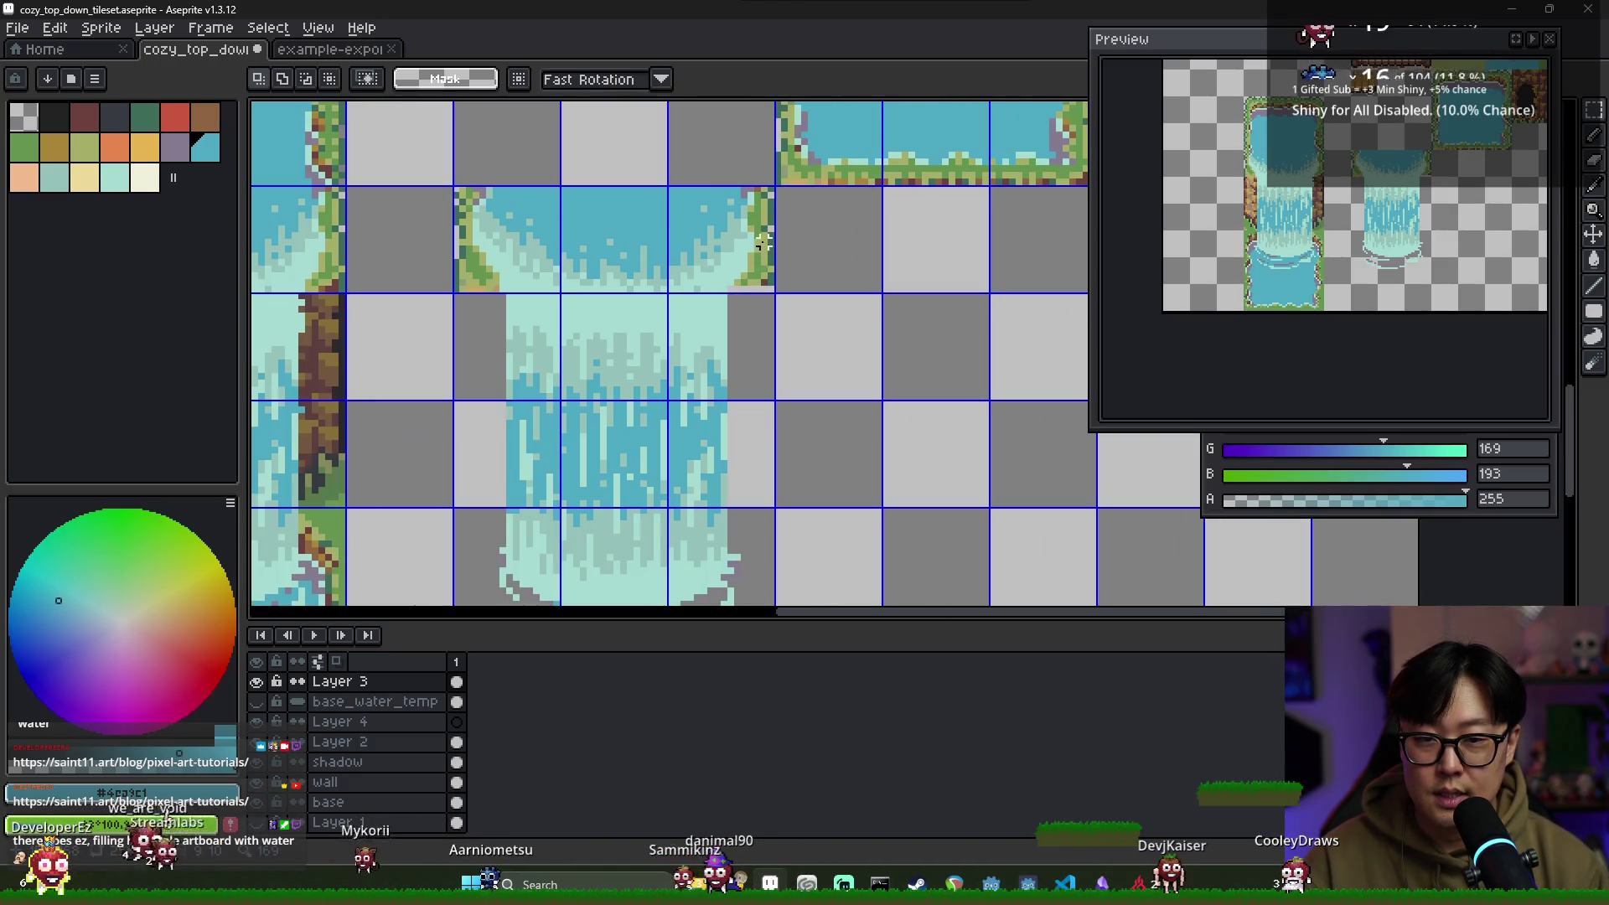
pyautogui.press('Delete')
pyautogui.scroll(2, 738, 284)
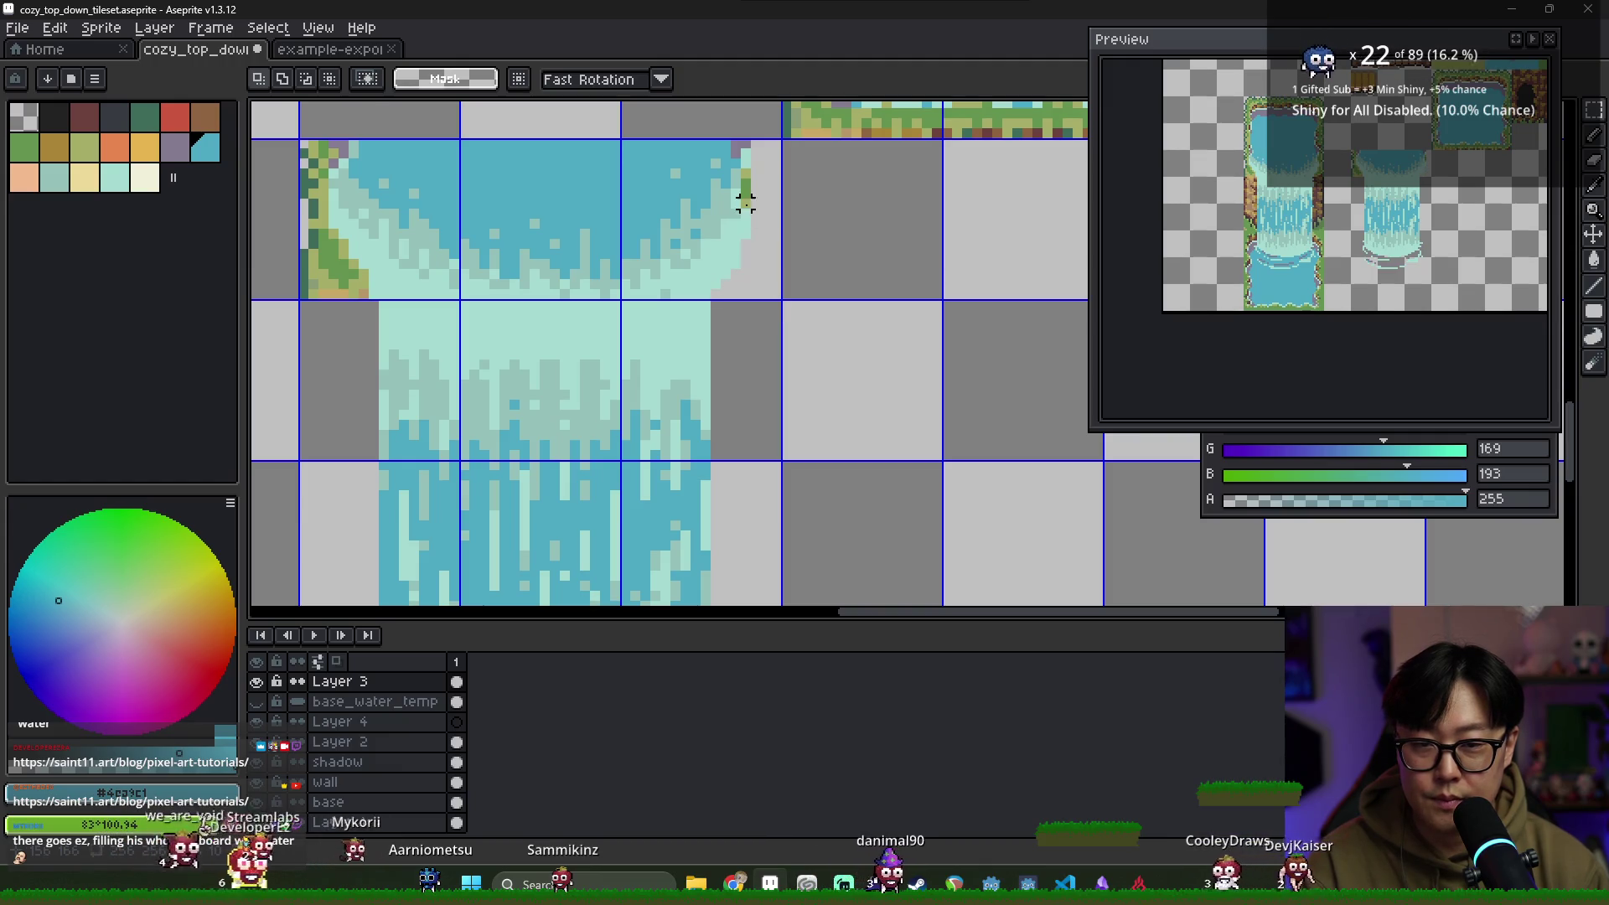
# Repaint the green moss edge pixels around the foam top in light teal
pyautogui.moveTo(744, 166); pyautogui.dragTo(744, 206)
pyautogui.hscroll(-2, 604, 282)
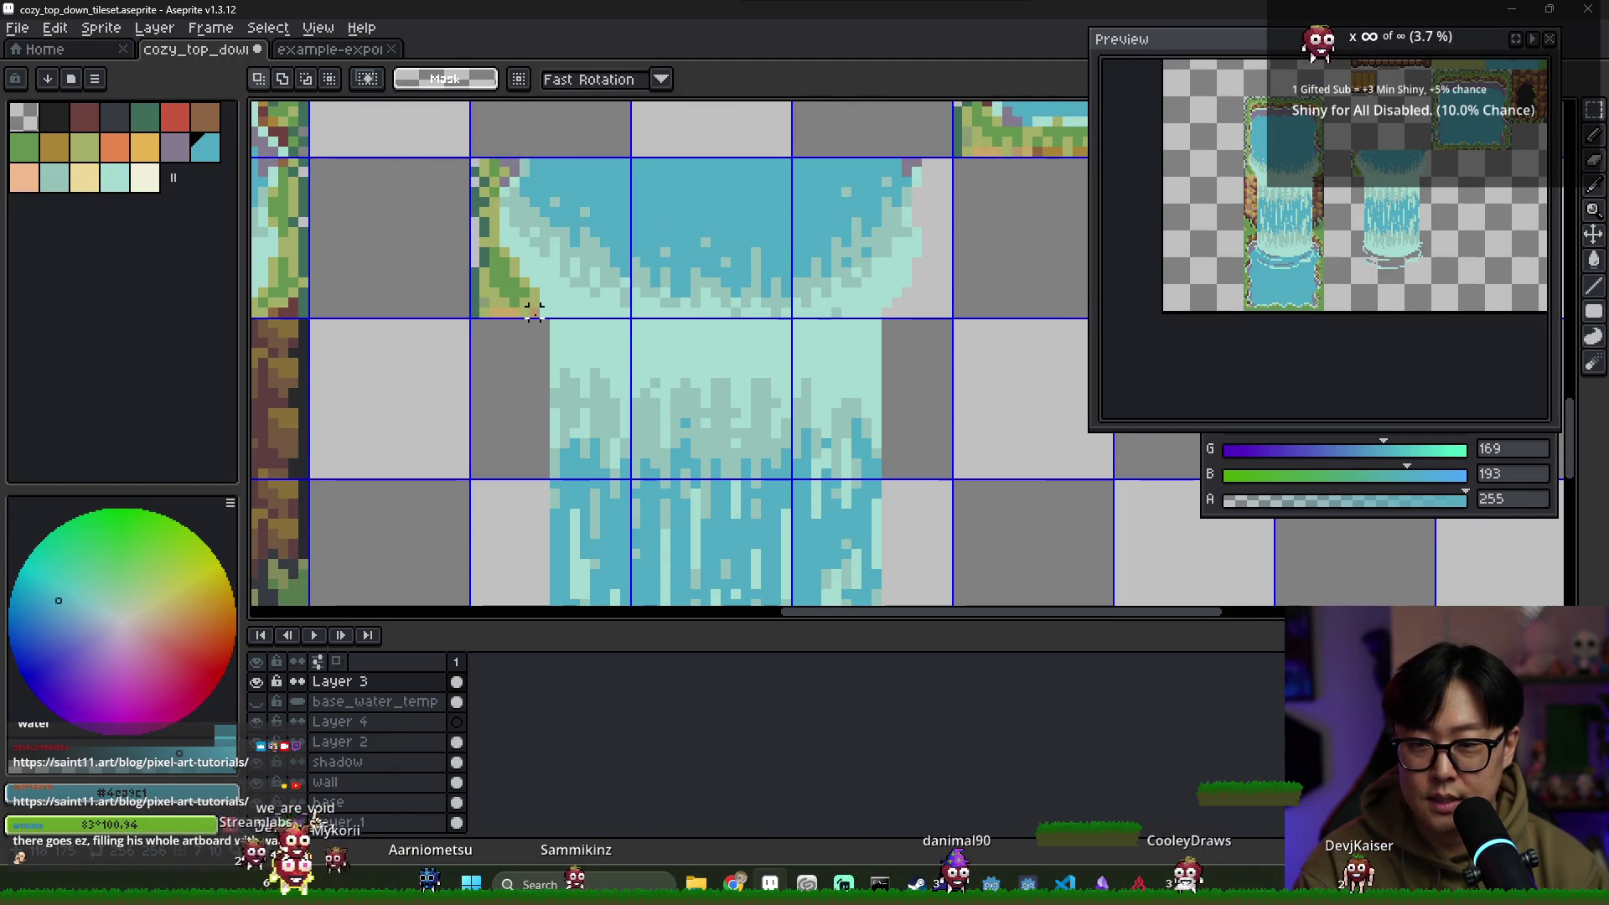
pyautogui.moveTo(474, 295); pyautogui.dragTo(503, 282)
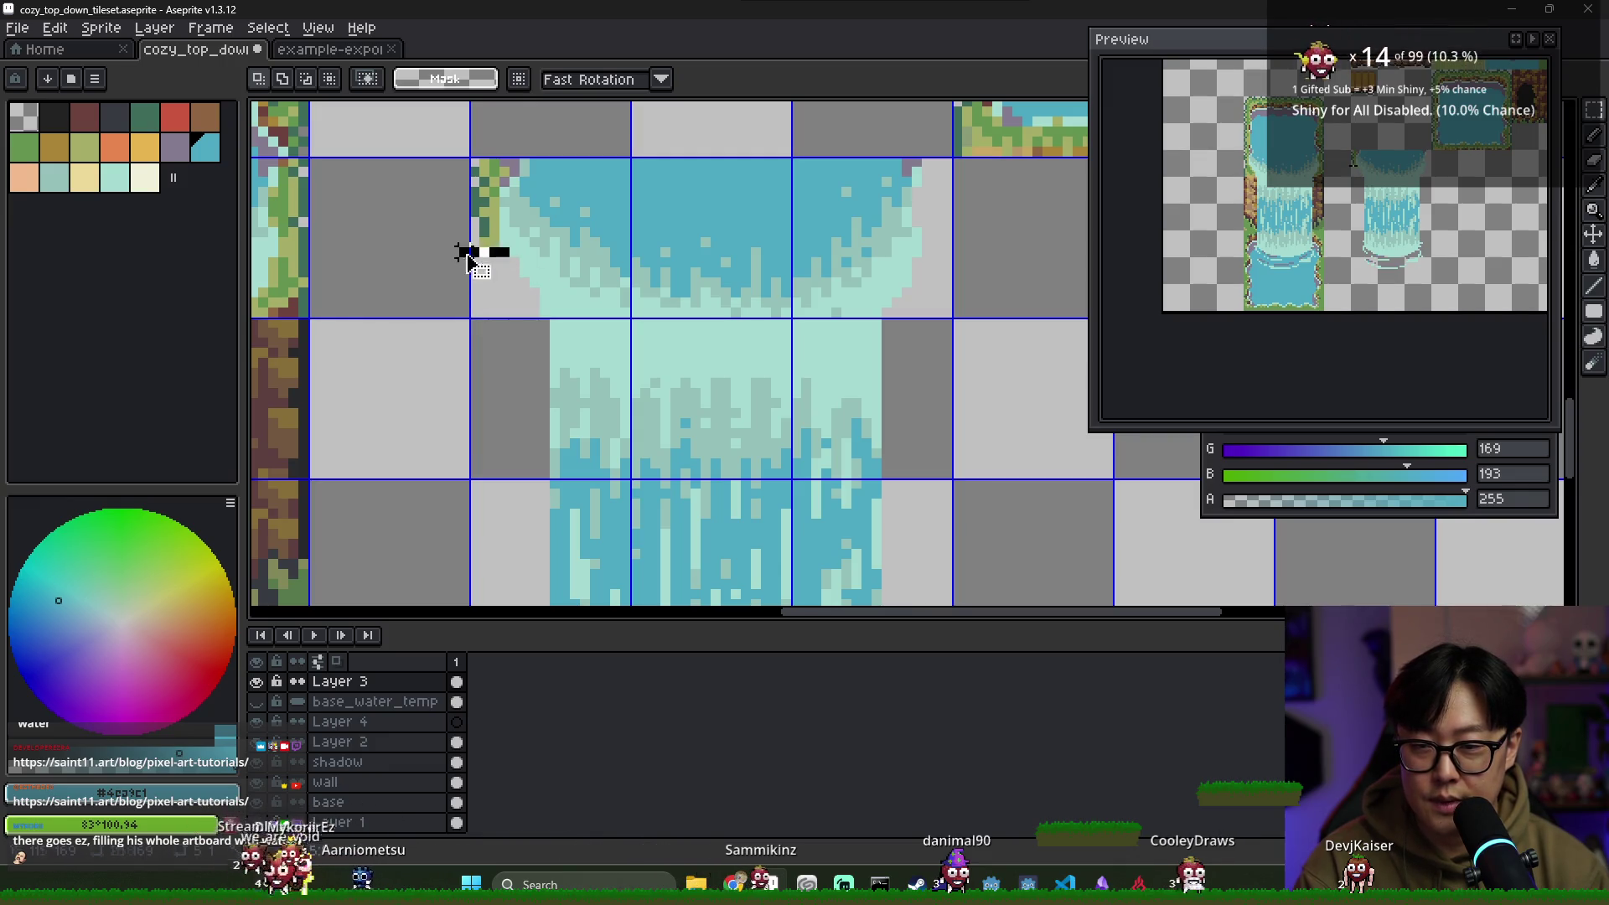
pyautogui.moveTo(478, 248)
pyautogui.mouseDown()
pyautogui.moveTo(477, 162)
pyautogui.moveTo(504, 182)
pyautogui.mouseUp()
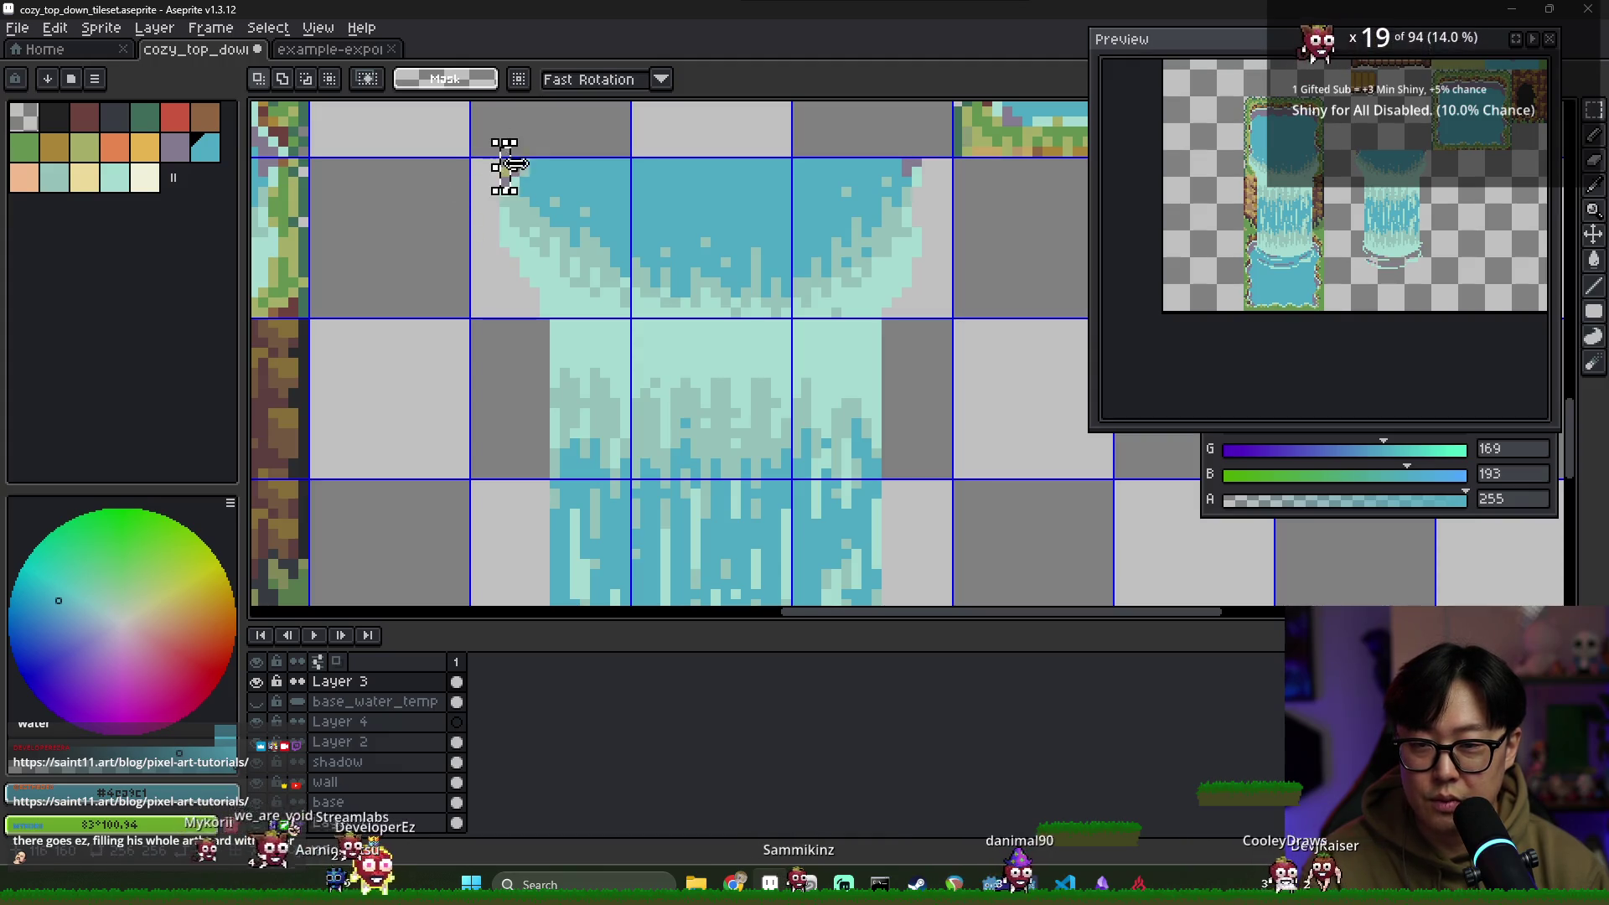
pyautogui.scroll(-2, 638, 303)
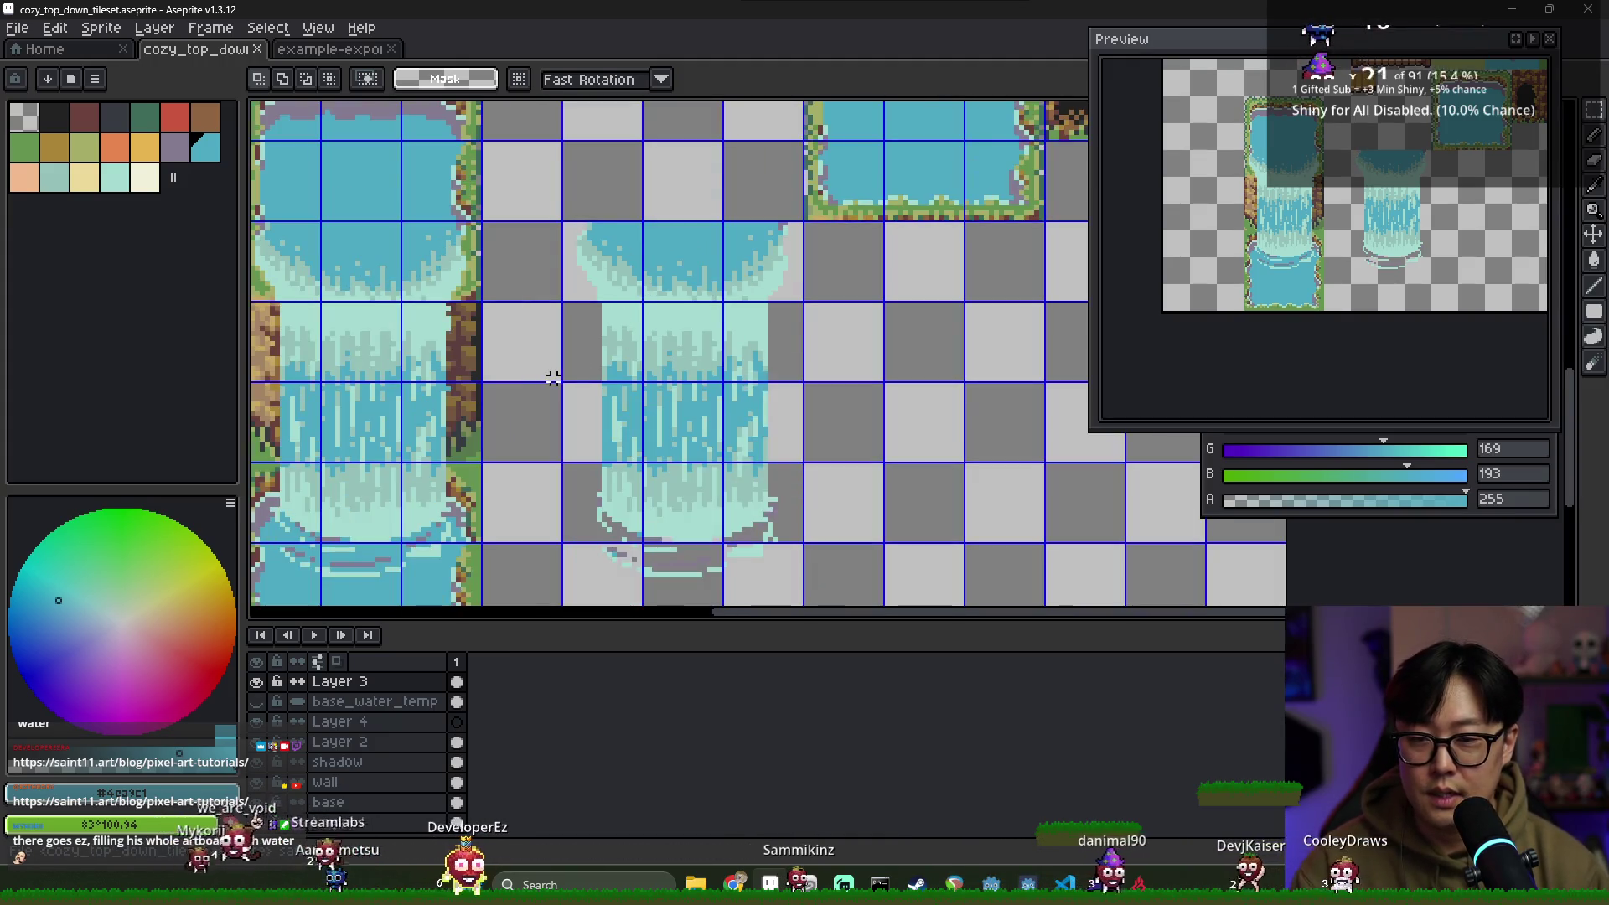
pyautogui.scroll(-4, 721, 303)
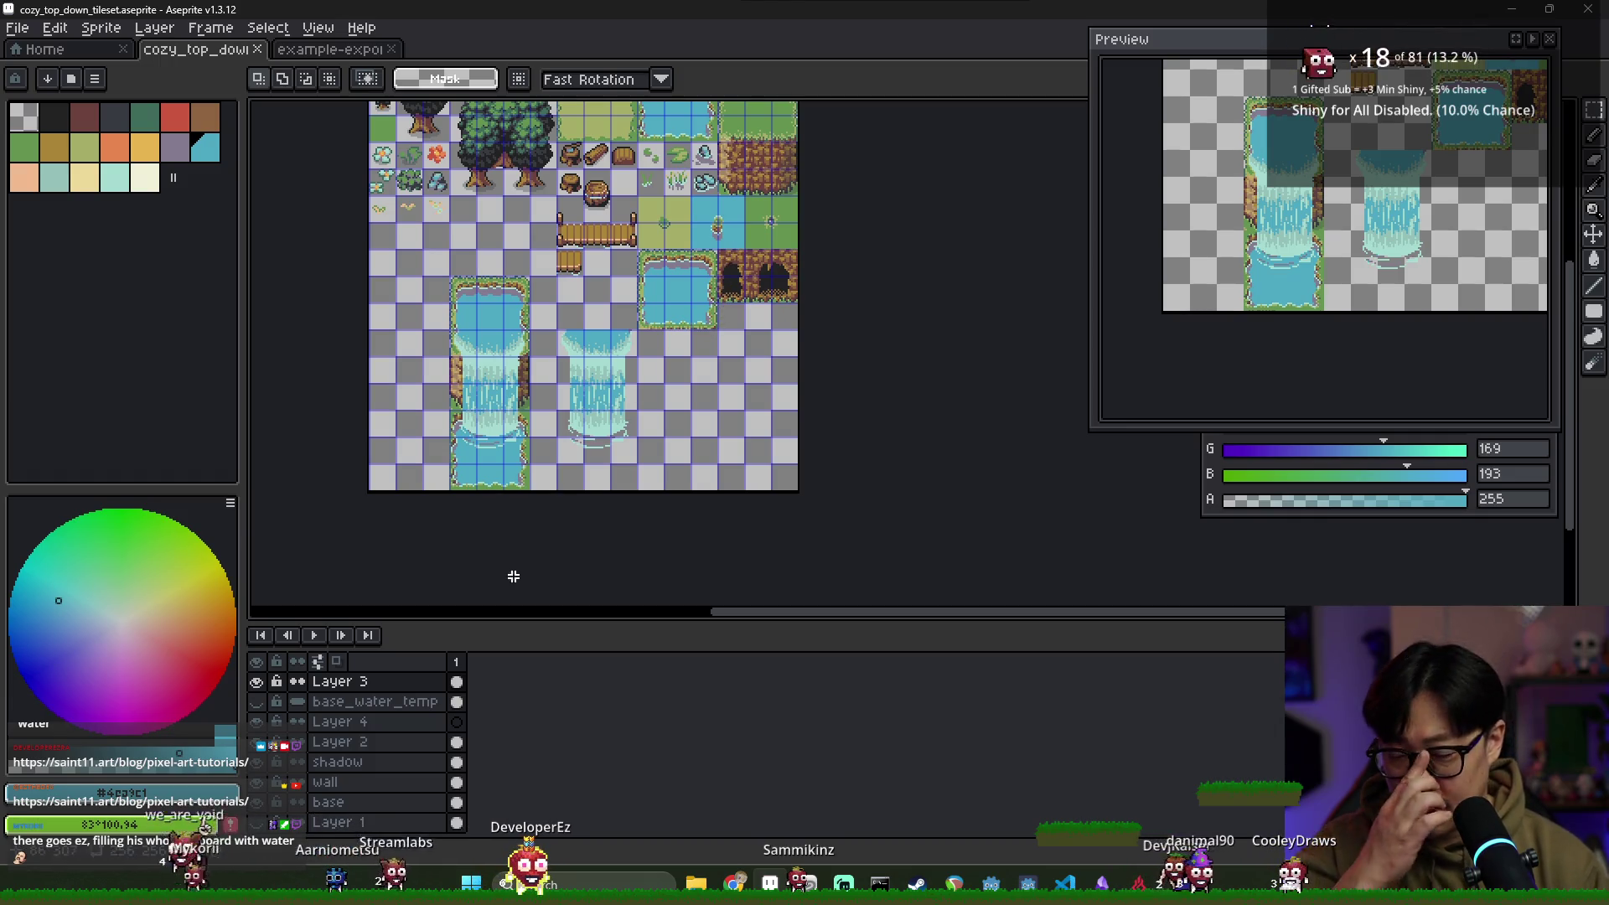
# Unlock base_water_temp and select the 3x3 pond tile
pyautogui.click(259, 702)
pyautogui.click(258, 702)
pyautogui.click(277, 702)
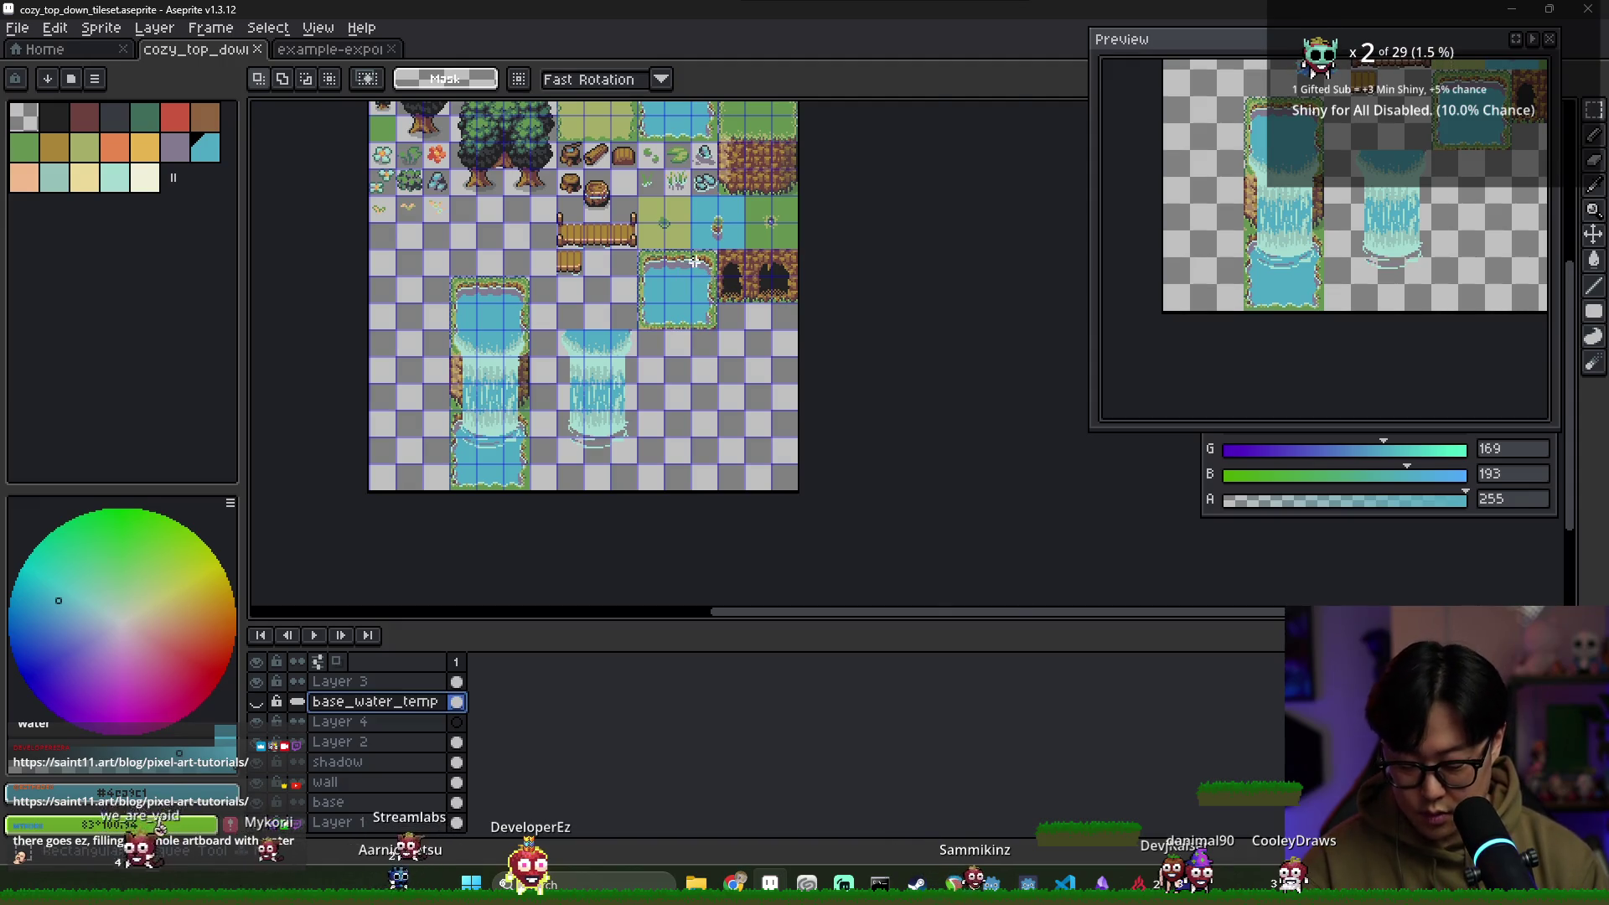
pyautogui.scroll(2, 694, 262)
pyautogui.moveTo(605, 287)
pyautogui.mouseDown()
pyautogui.moveTo(754, 385)
pyautogui.moveTo(746, 419)
pyautogui.mouseUp()
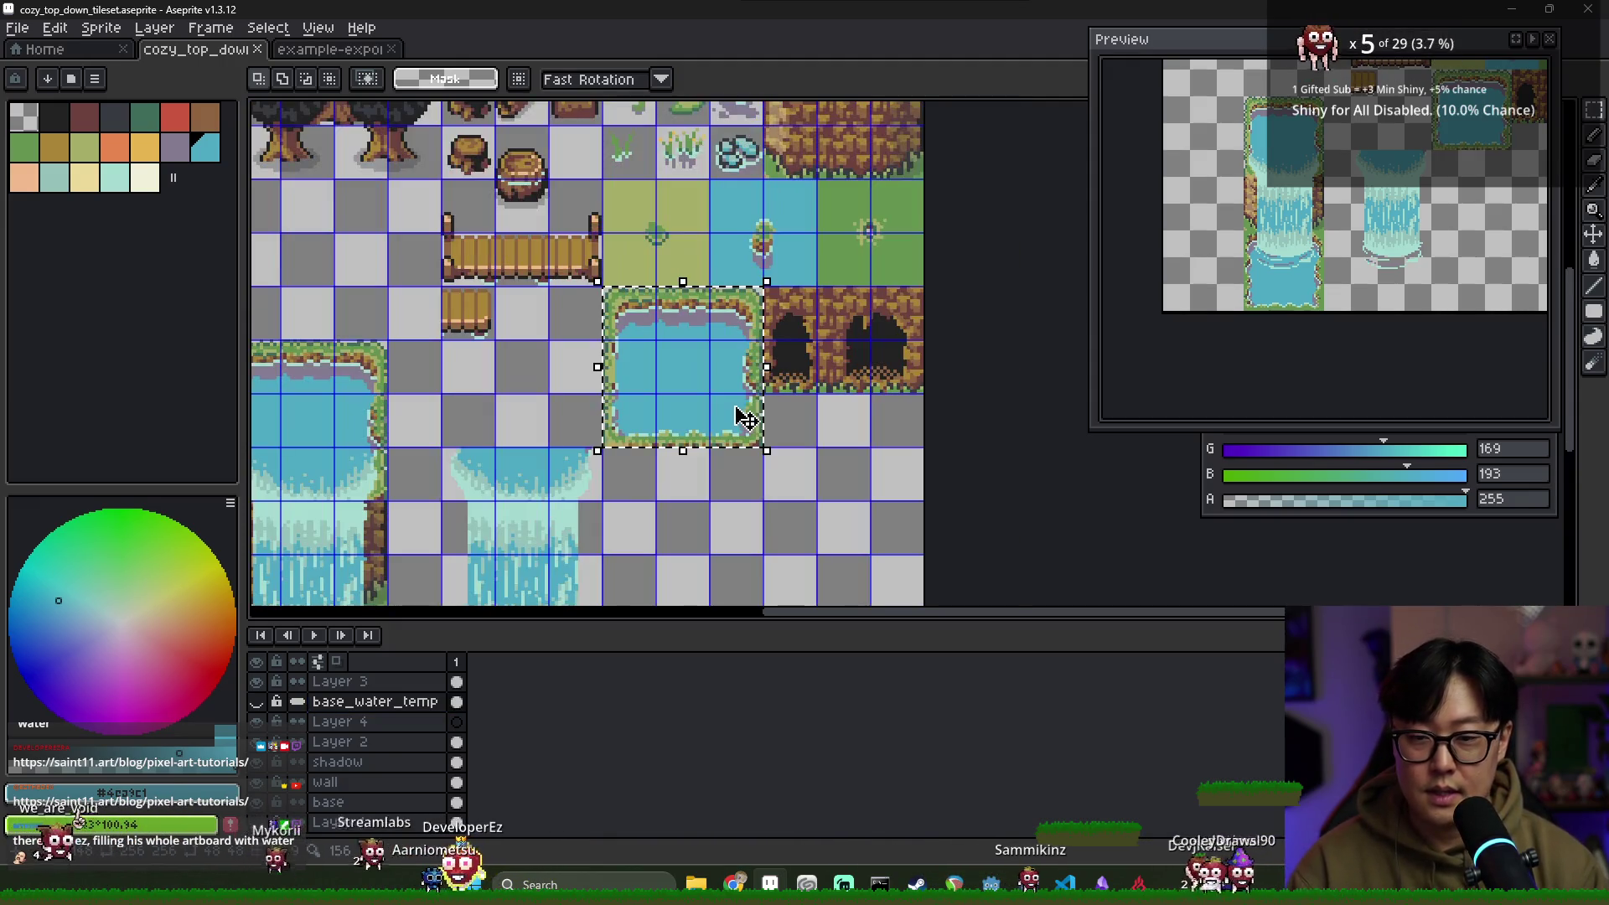
pyautogui.moveTo(625, 453); pyautogui.dragTo(704, 421)
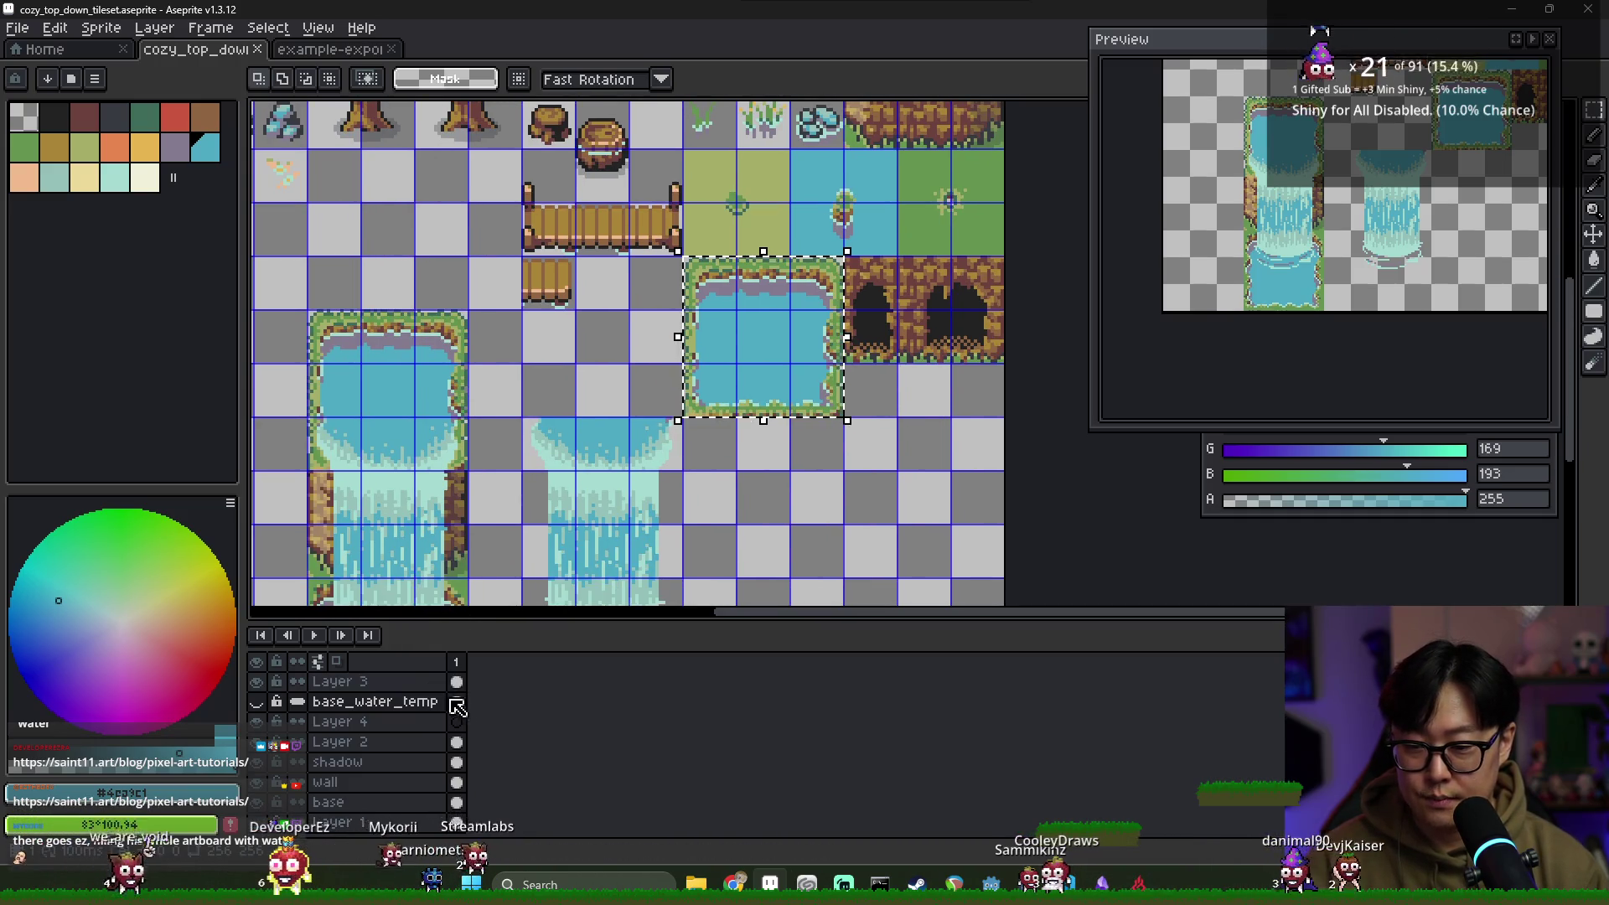
pyautogui.doubleClick(258, 683)
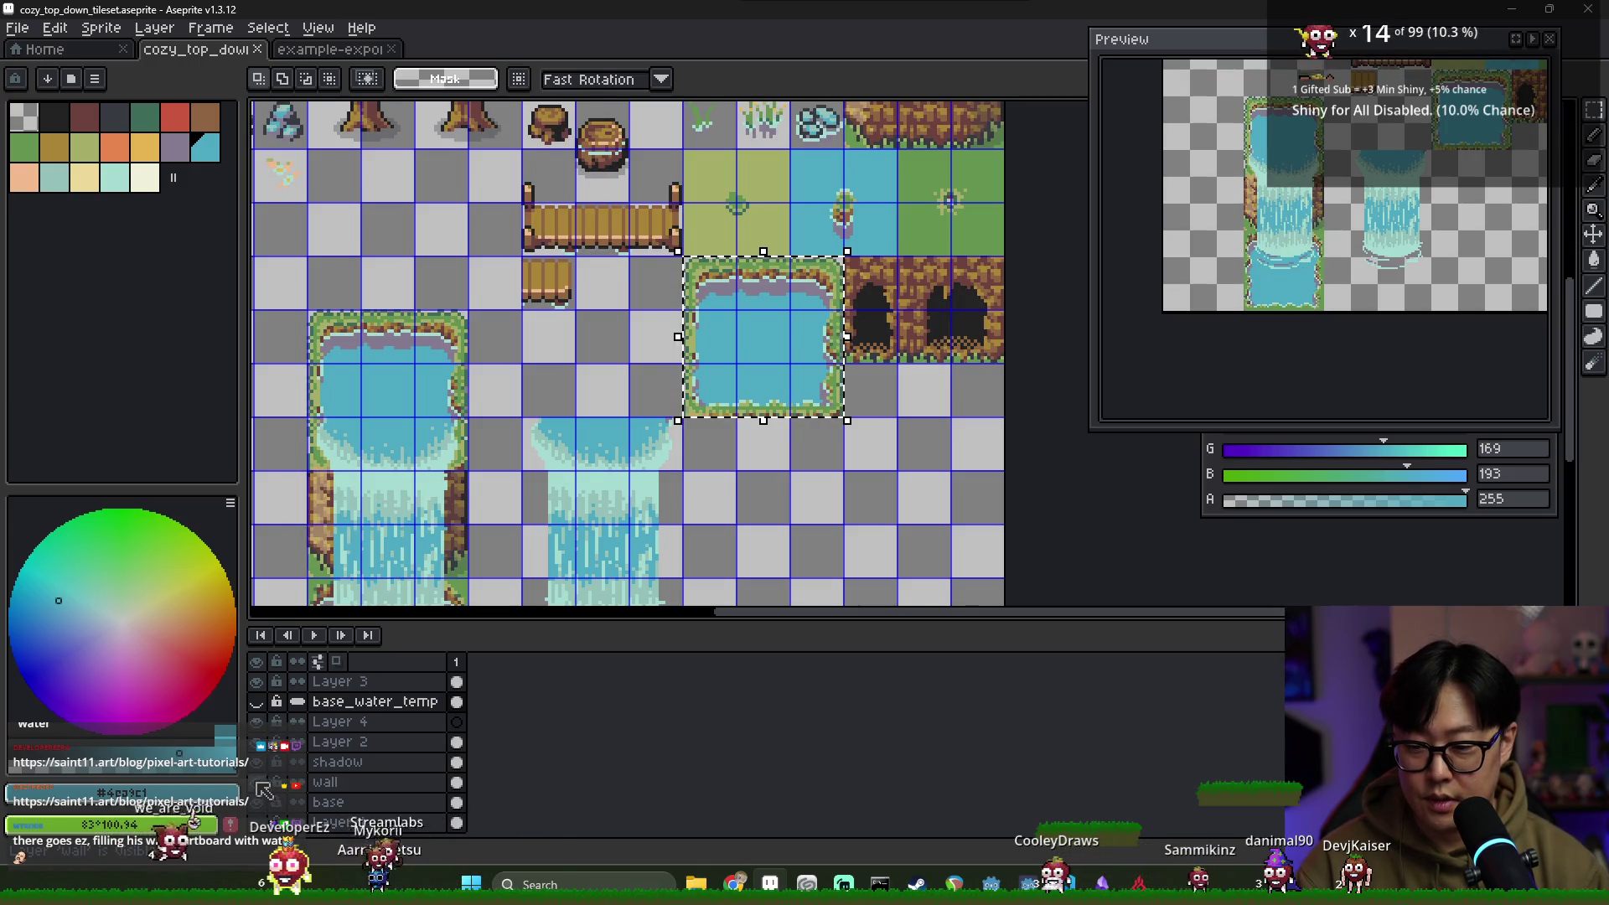
# Move the pond rim onto the top of the wall-less waterfall copy
pyautogui.click(456, 802)
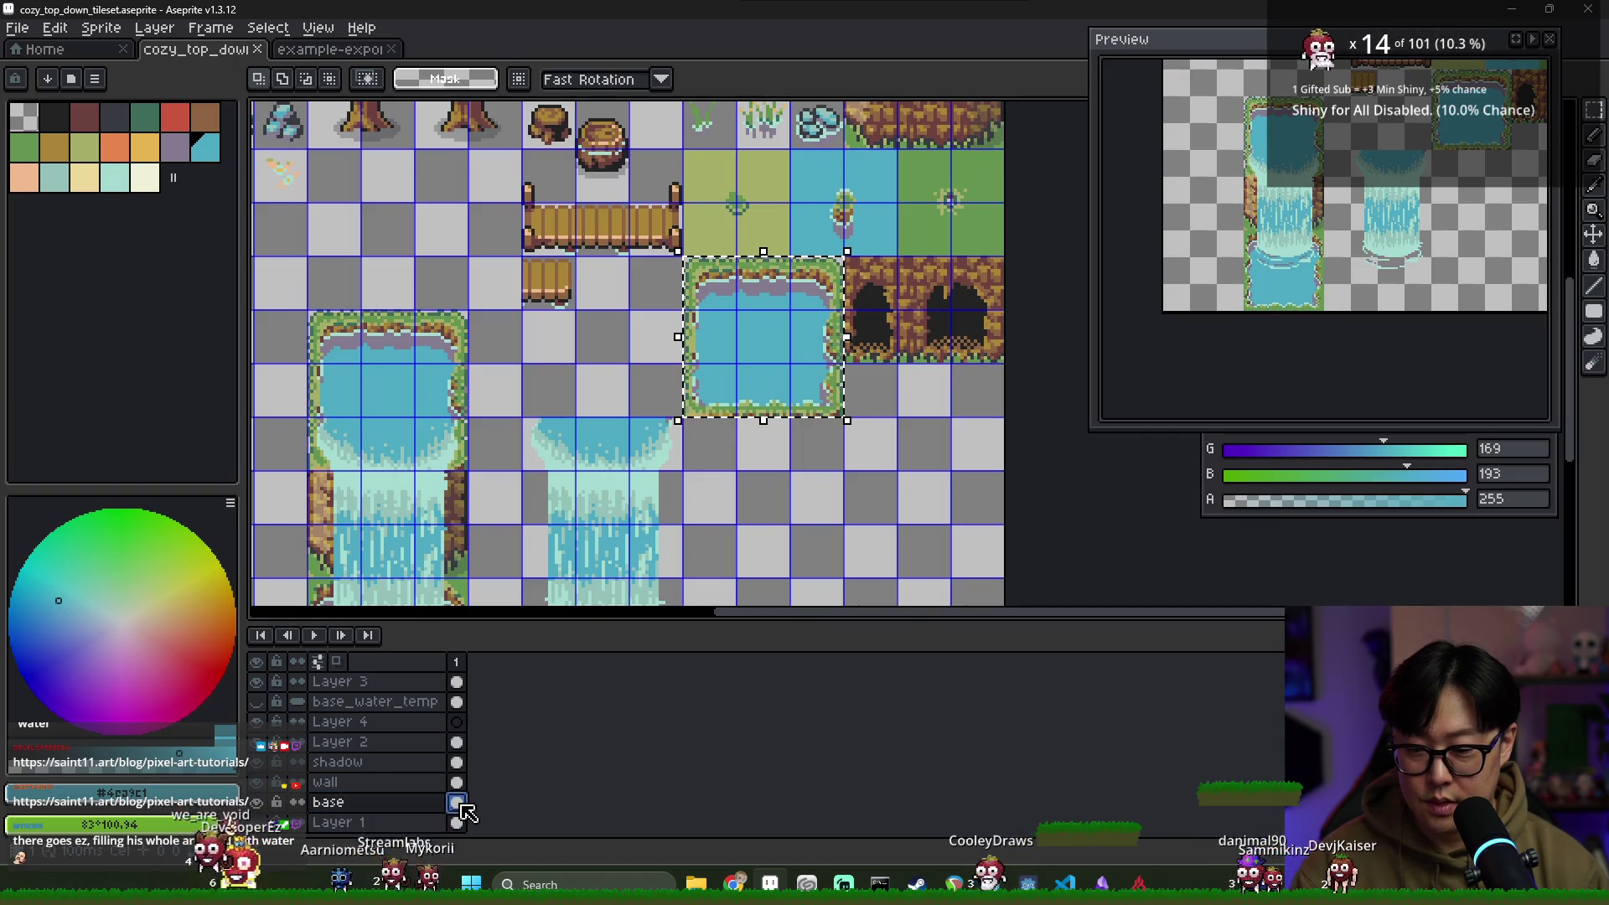
pyautogui.click(717, 284)
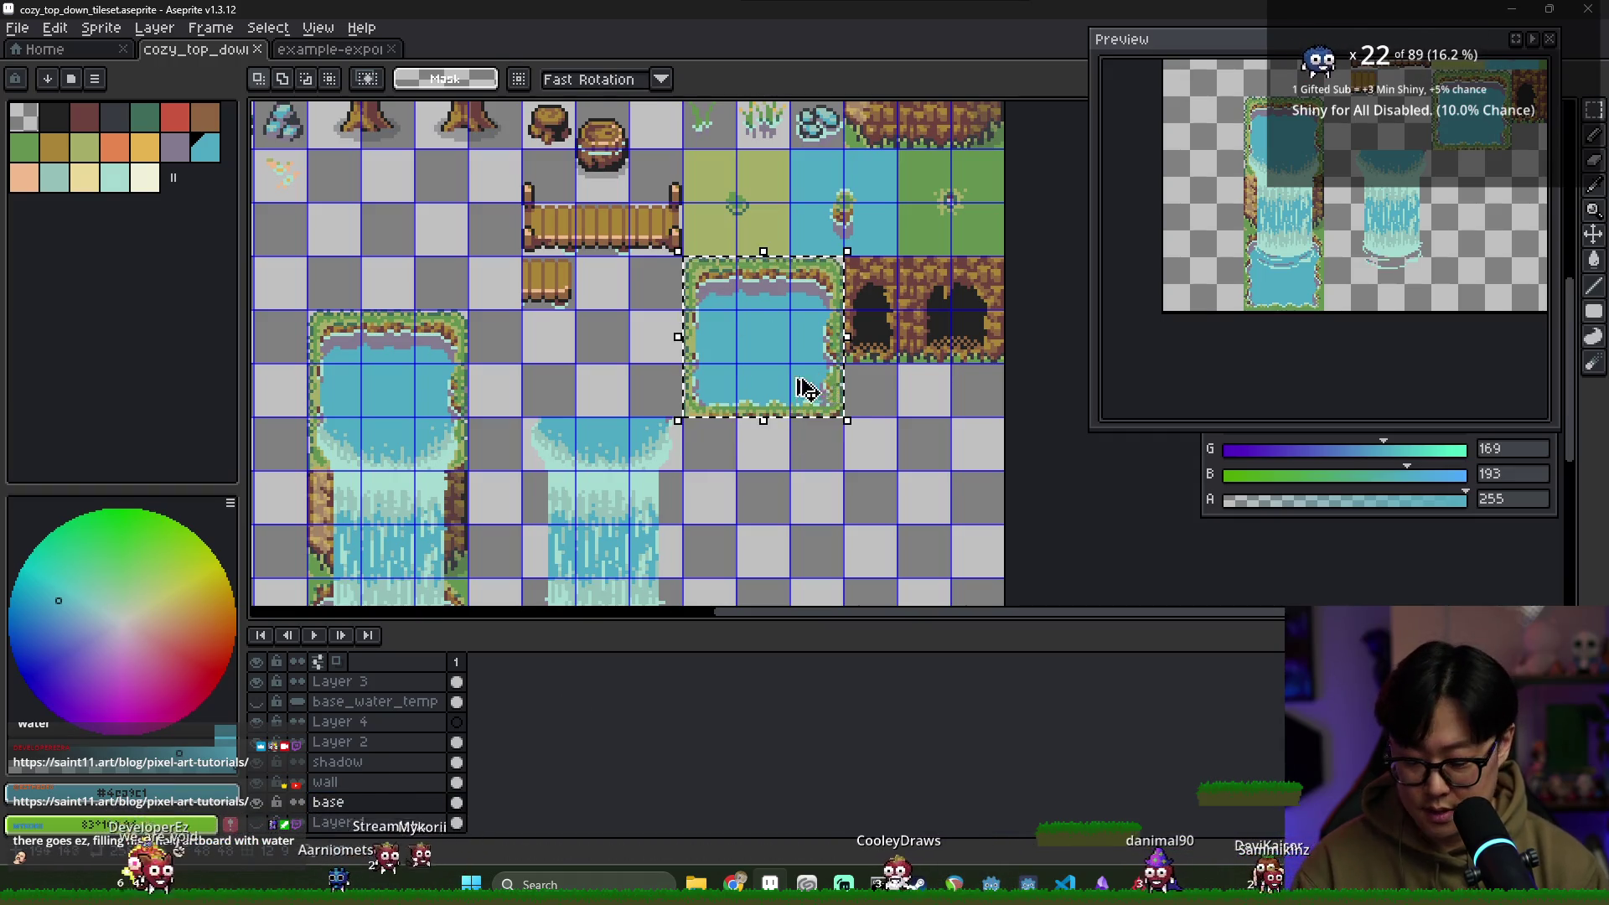
pyautogui.click(457, 702)
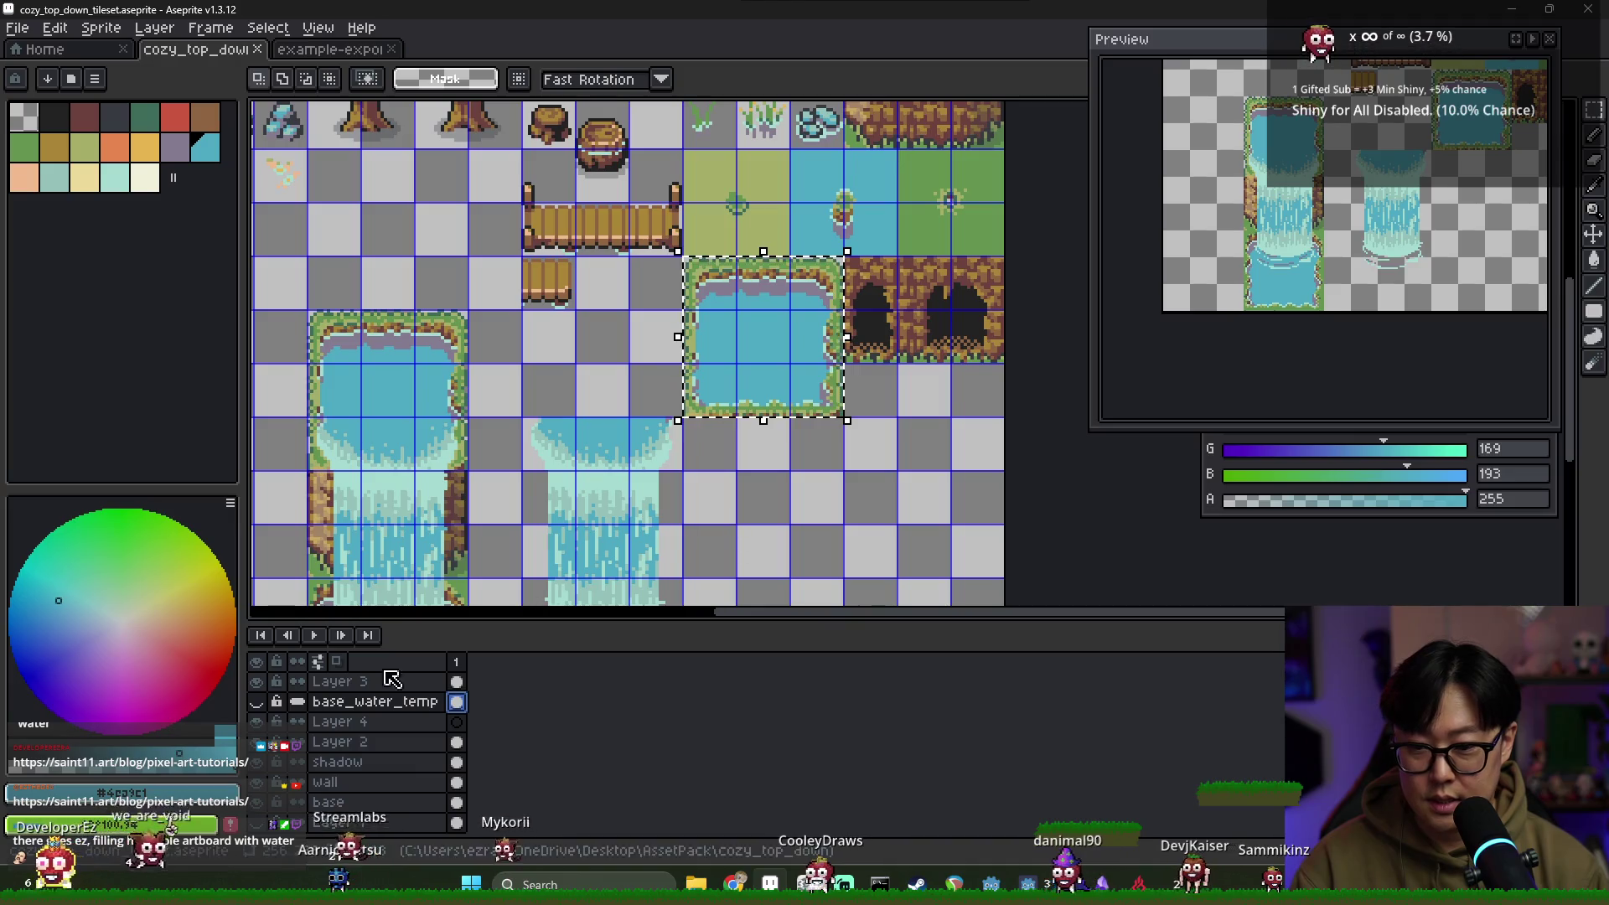
pyautogui.click(256, 701)
pyautogui.moveTo(754, 390)
pyautogui.mouseDown()
pyautogui.moveTo(729, 417)
pyautogui.moveTo(586, 453)
pyautogui.moveTo(597, 440)
pyautogui.mouseUp()
pyautogui.hotkey('ctrl', 'd')
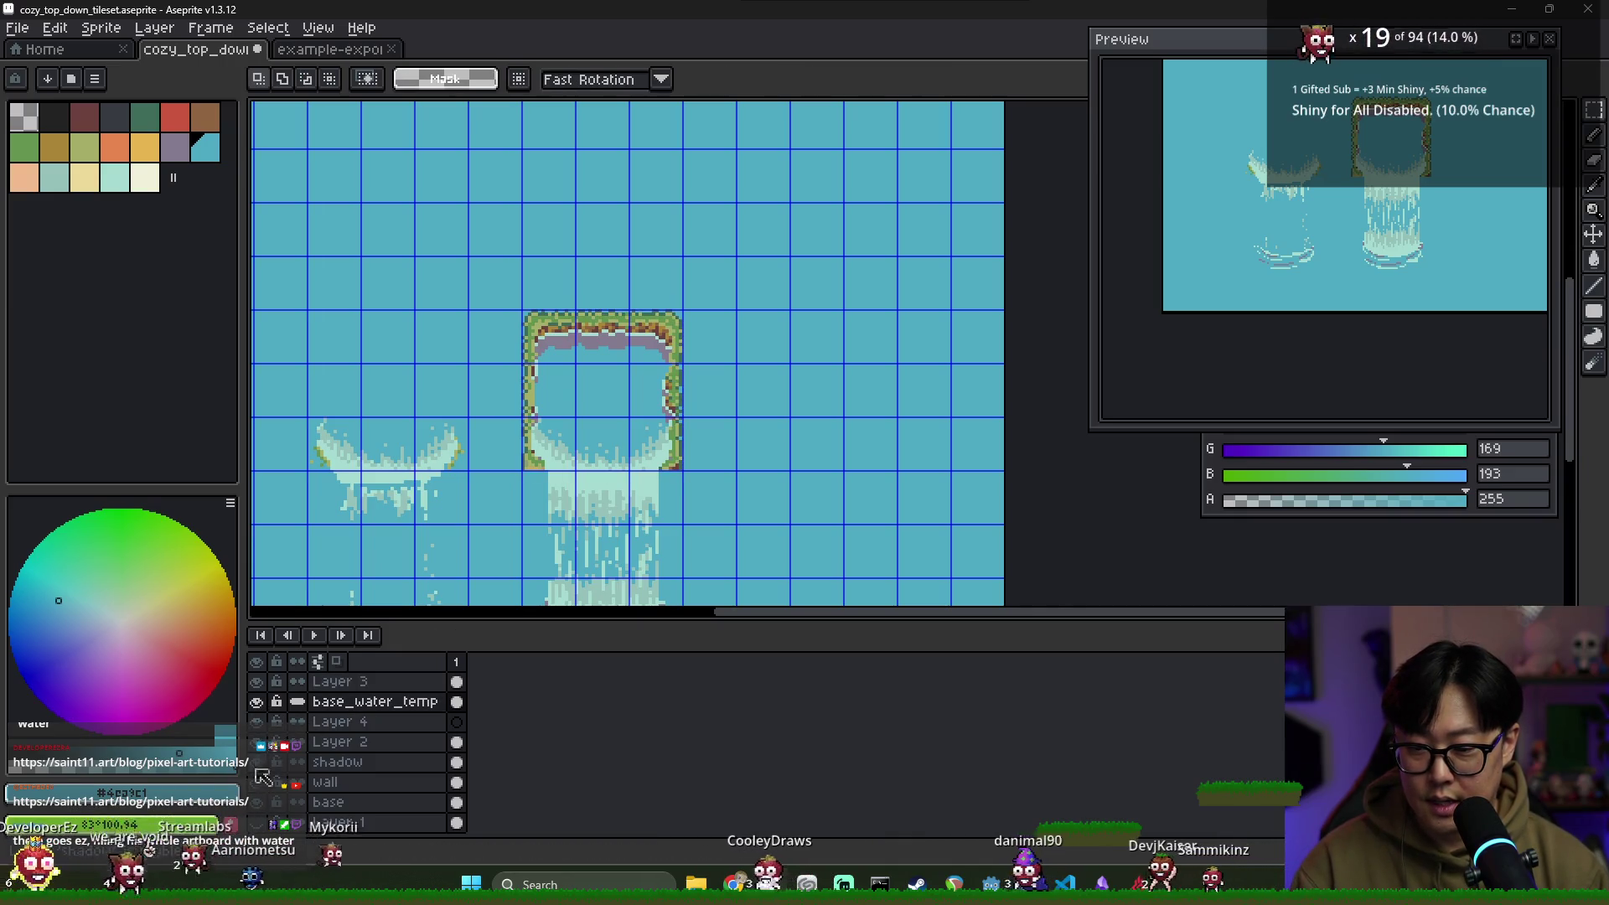
pyautogui.click(255, 701)
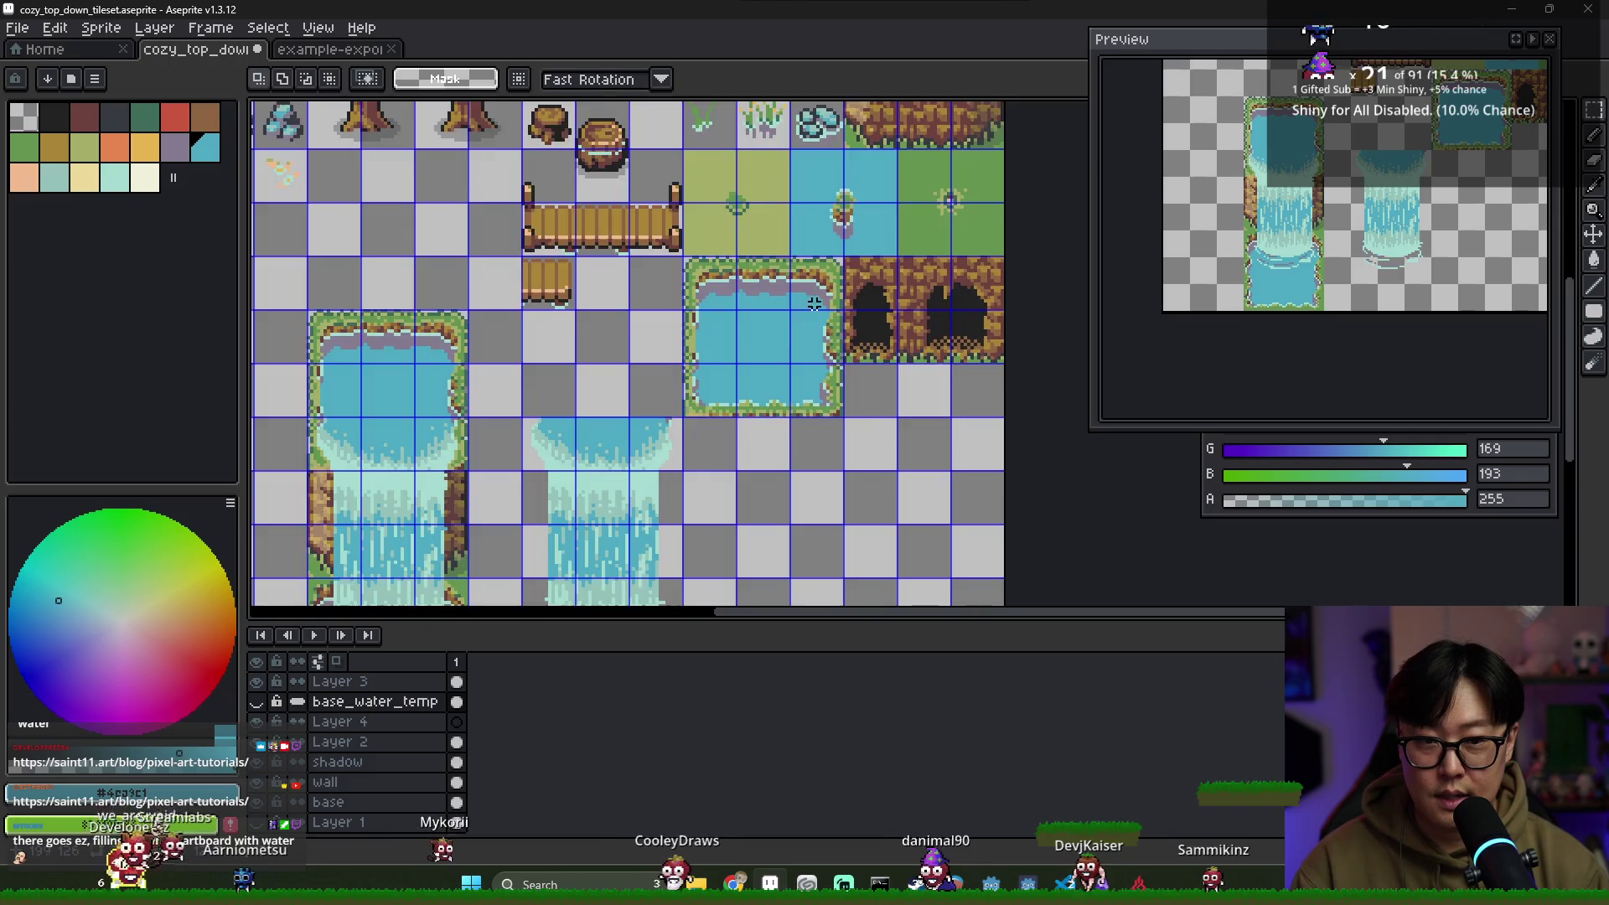
# Paste the copied rock wall chunk along the waterfall's sides
pyautogui.scroll(-2, 807, 182)
pyautogui.scroll(3, 806, 182)
pyautogui.scroll(-1, 806, 182)
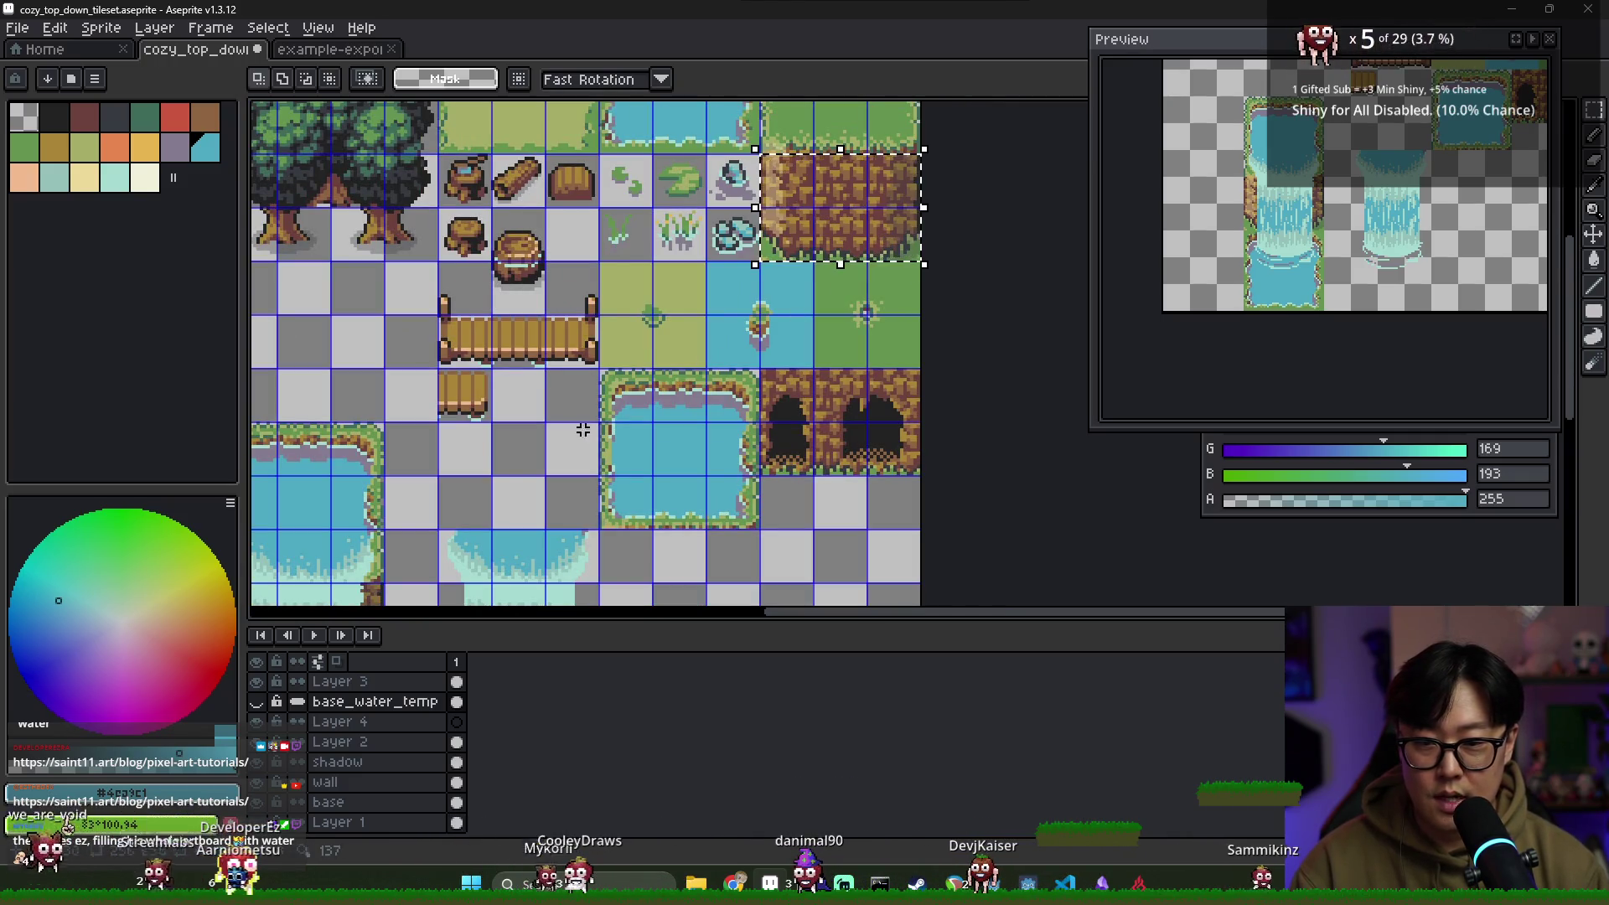
pyautogui.scroll(-3, 617, 403)
pyautogui.scroll(1, 539, 432)
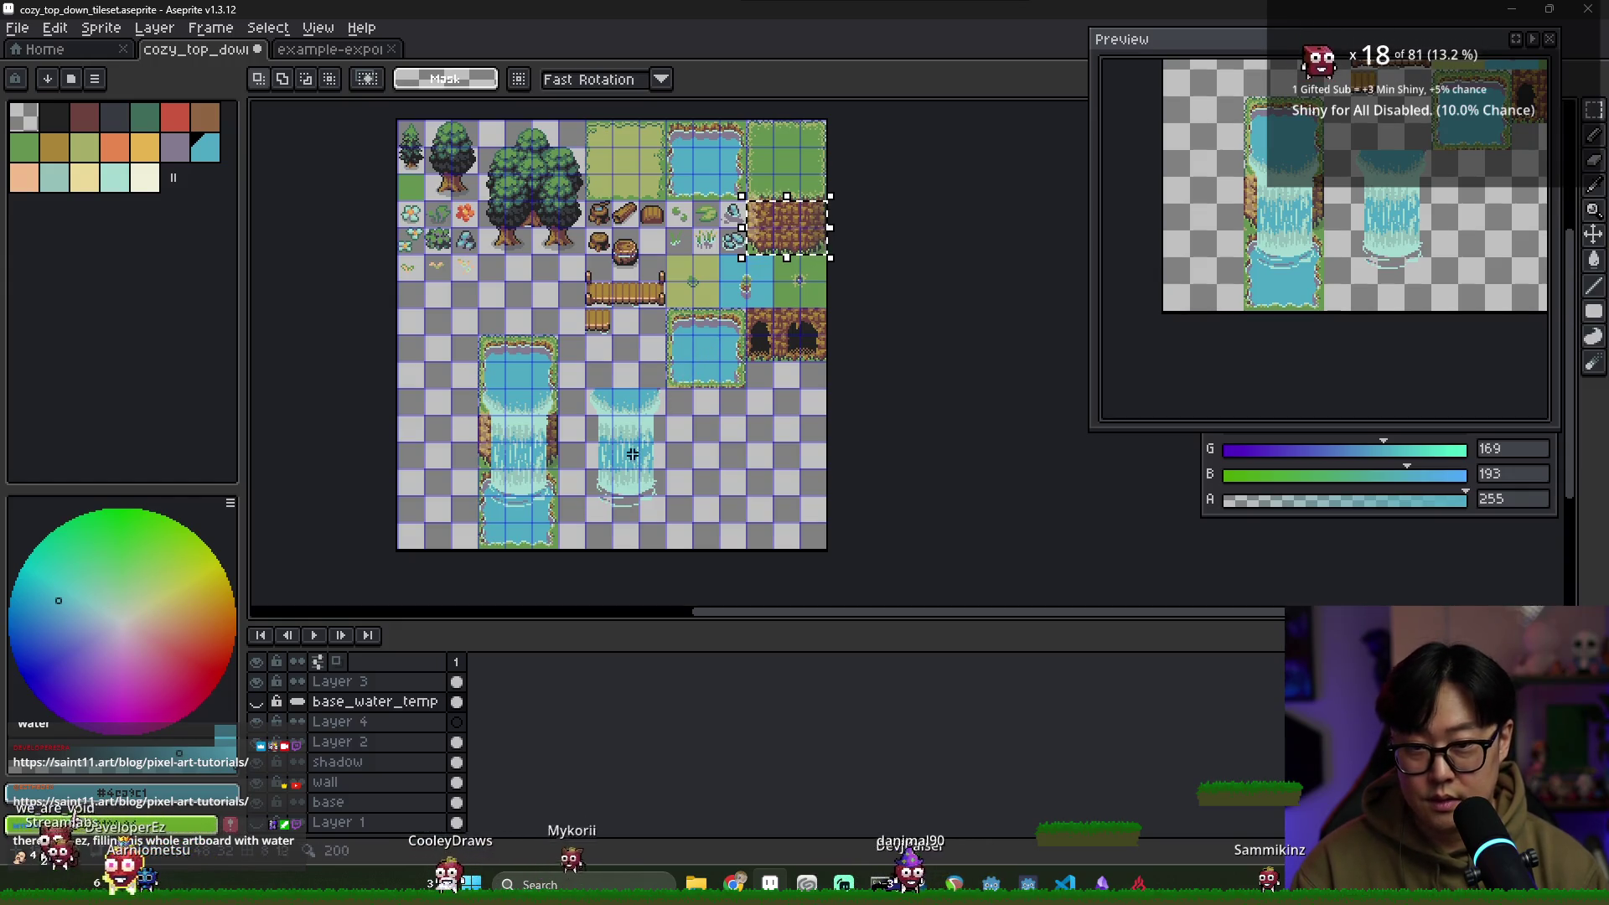
pyautogui.click(256, 702)
pyautogui.hotkey('ctrl', 'v')
pyautogui.moveTo(762, 226)
pyautogui.mouseDown()
pyautogui.moveTo(603, 462)
pyautogui.moveTo(541, 411)
pyautogui.moveTo(585, 415)
pyautogui.moveTo(577, 402)
pyautogui.mouseUp()
pyautogui.scroll(4, 603, 461)
pyautogui.press('Return')
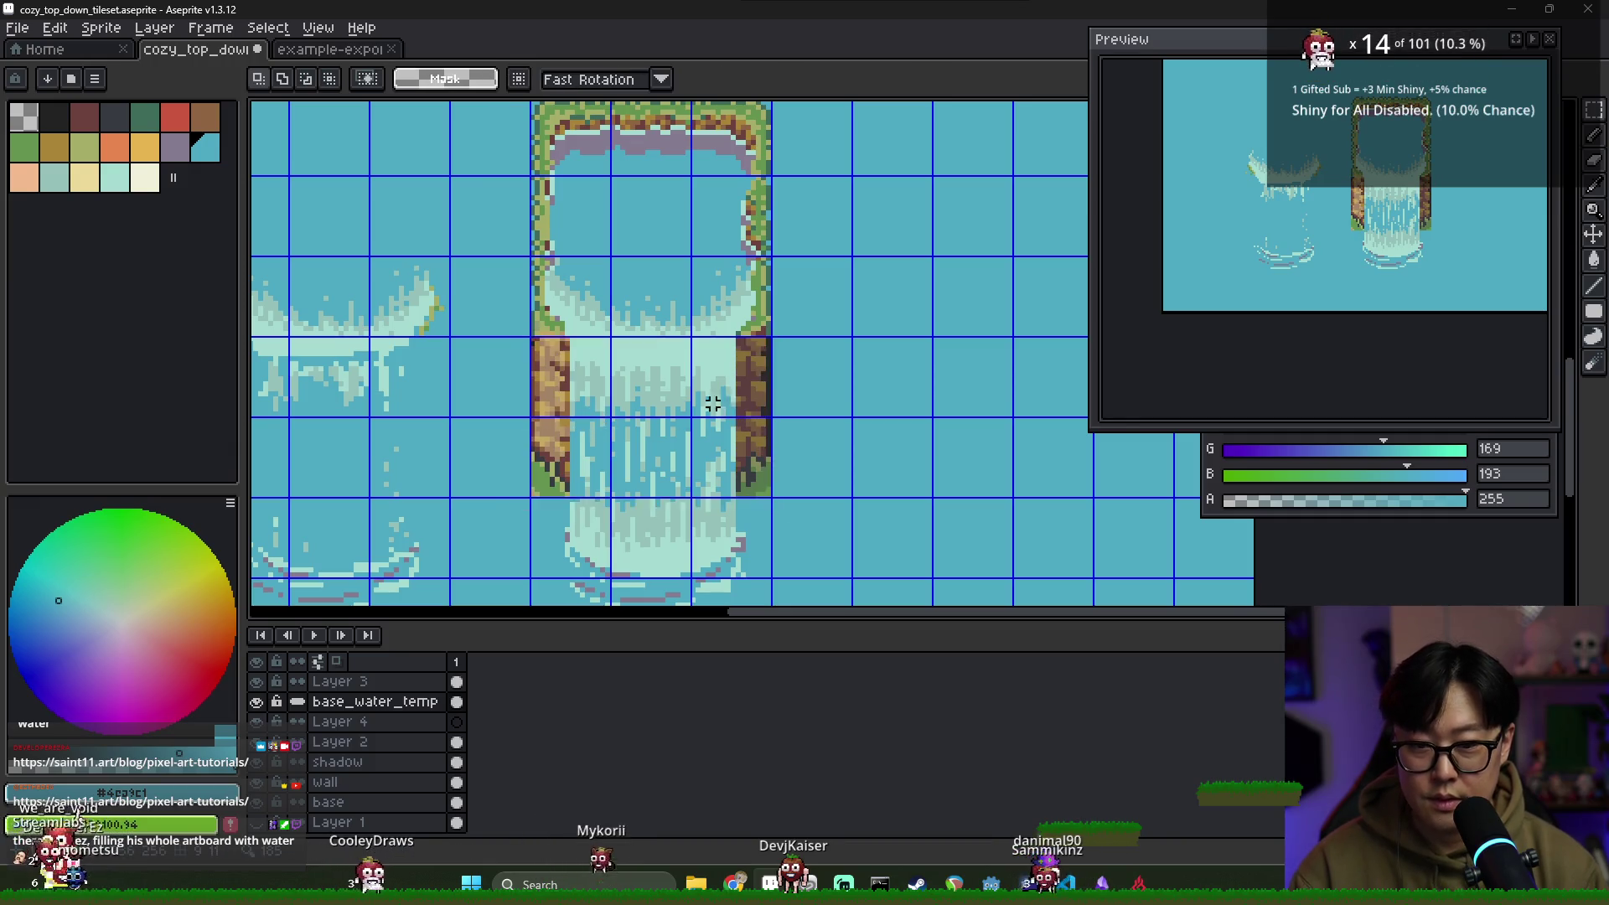
# Make Layer 3 active and visible, with the water backdrop shown
pyautogui.scroll(-1, 696, 423)
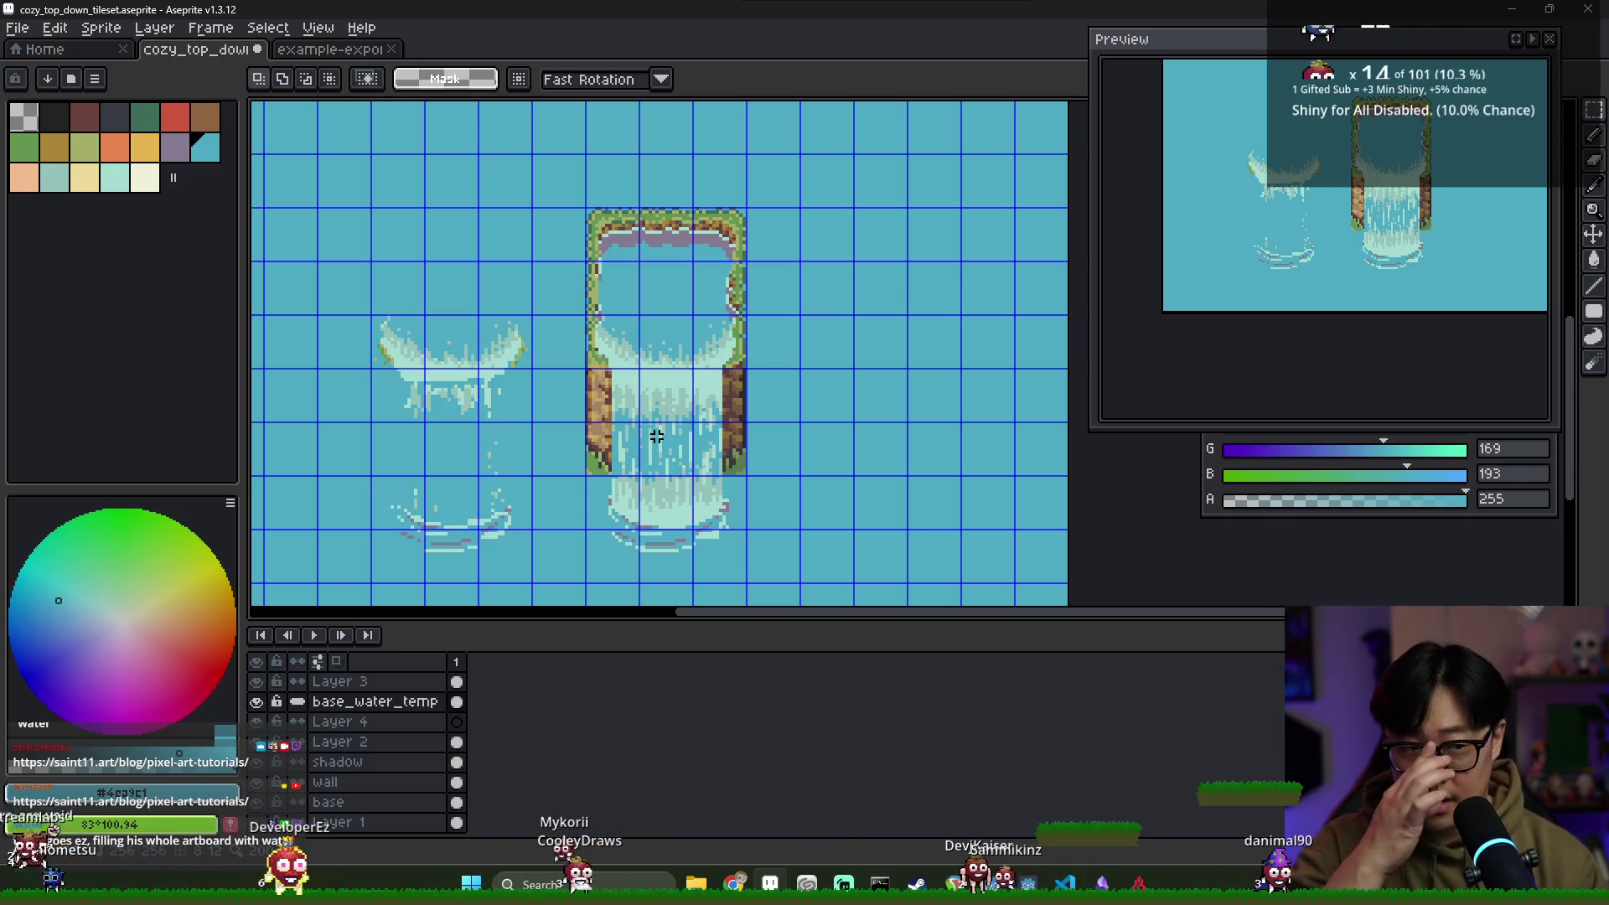
pyautogui.click(335, 682)
pyautogui.click(256, 682)
pyautogui.click(256, 701)
pyautogui.click(264, 708)
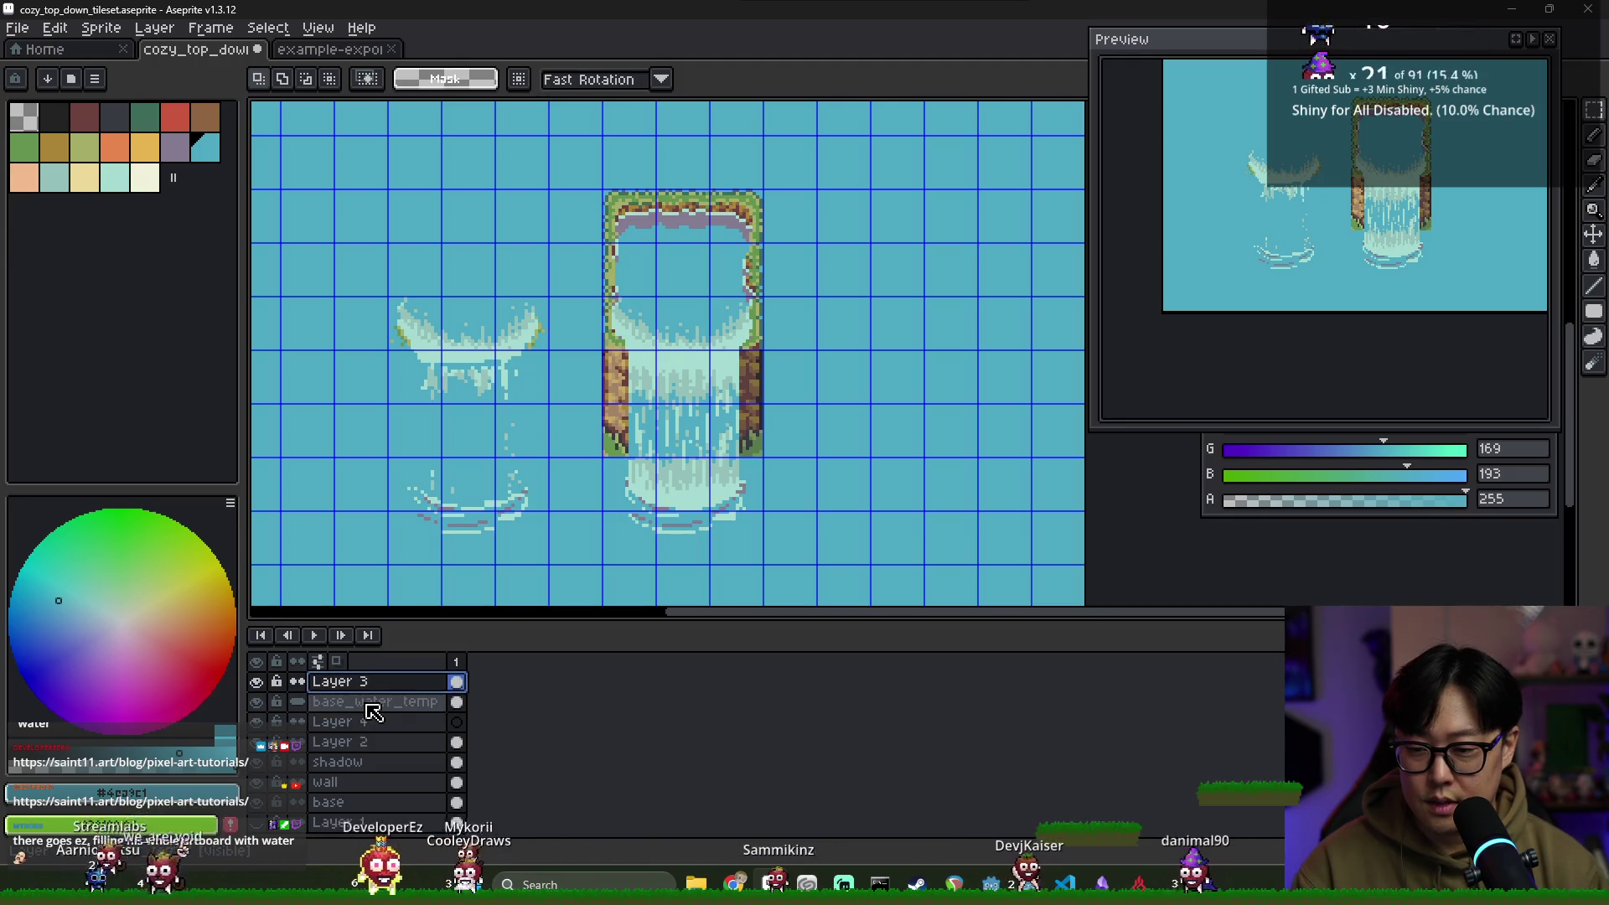
pyautogui.rightClick(376, 711)
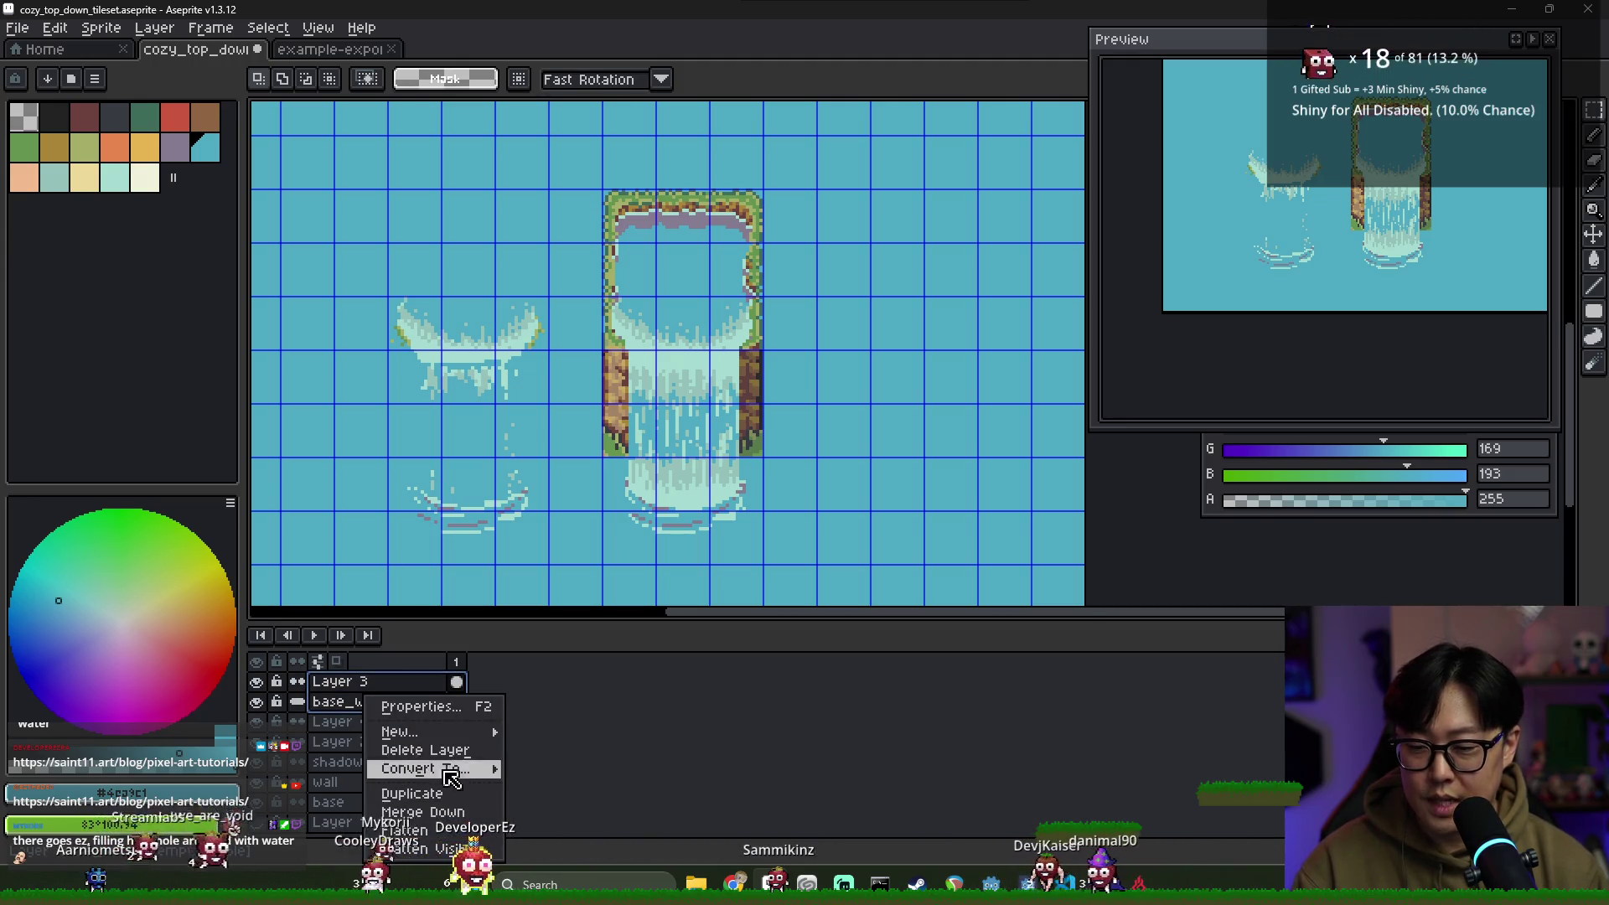
pyautogui.moveTo(402, 731)
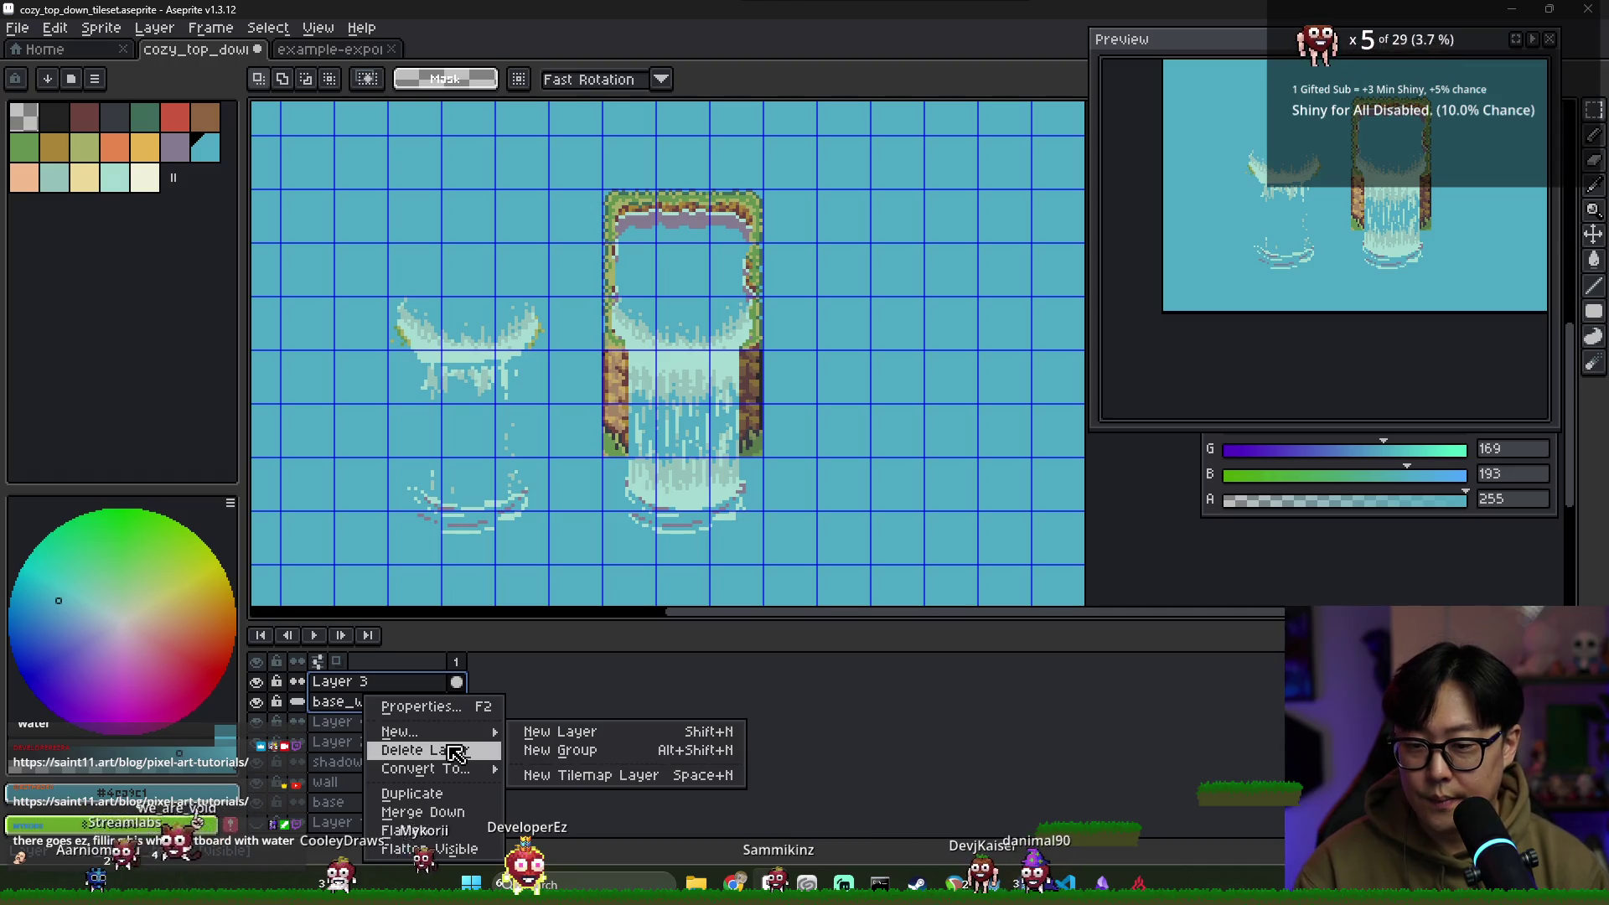
pyautogui.click(503, 693)
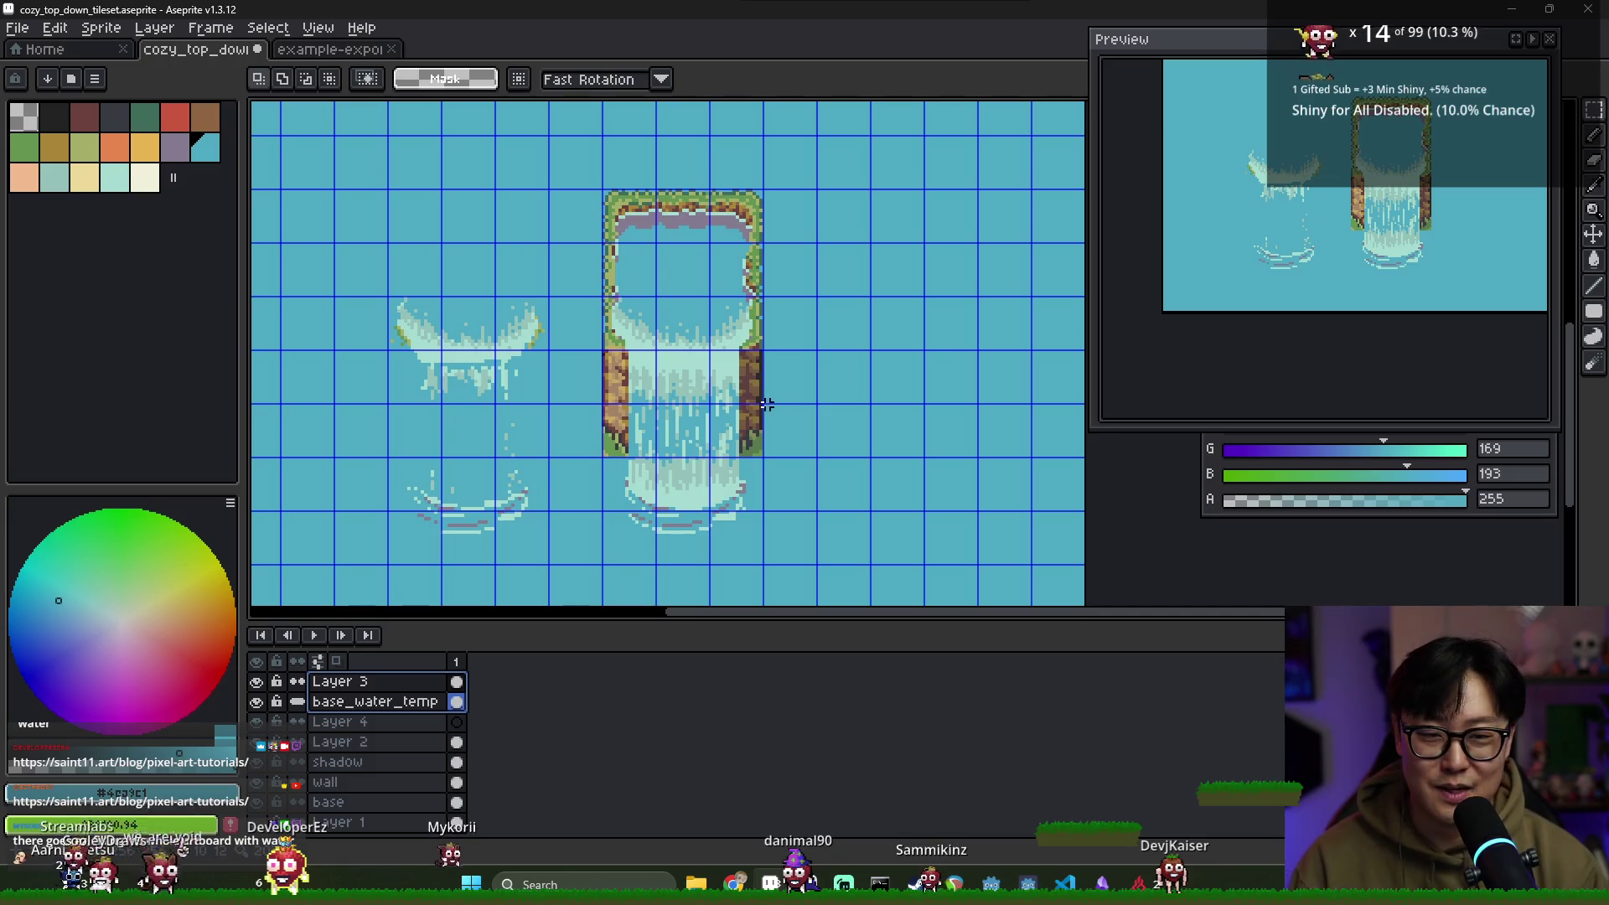
pyautogui.scroll(1, 676, 461)
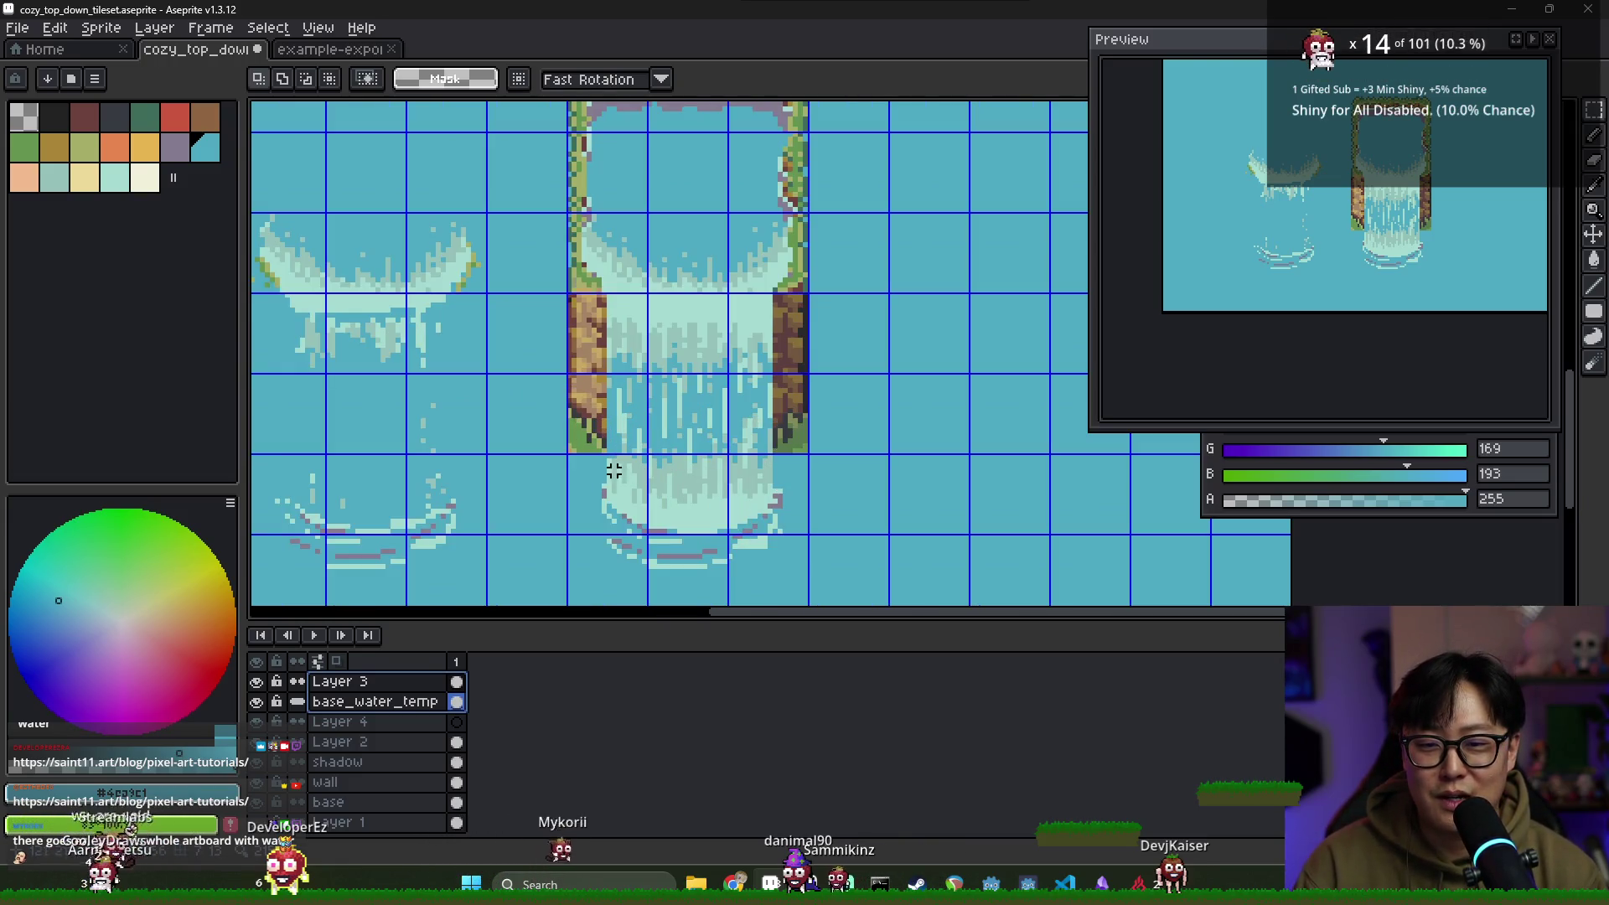
pyautogui.scroll(-1, 618, 470)
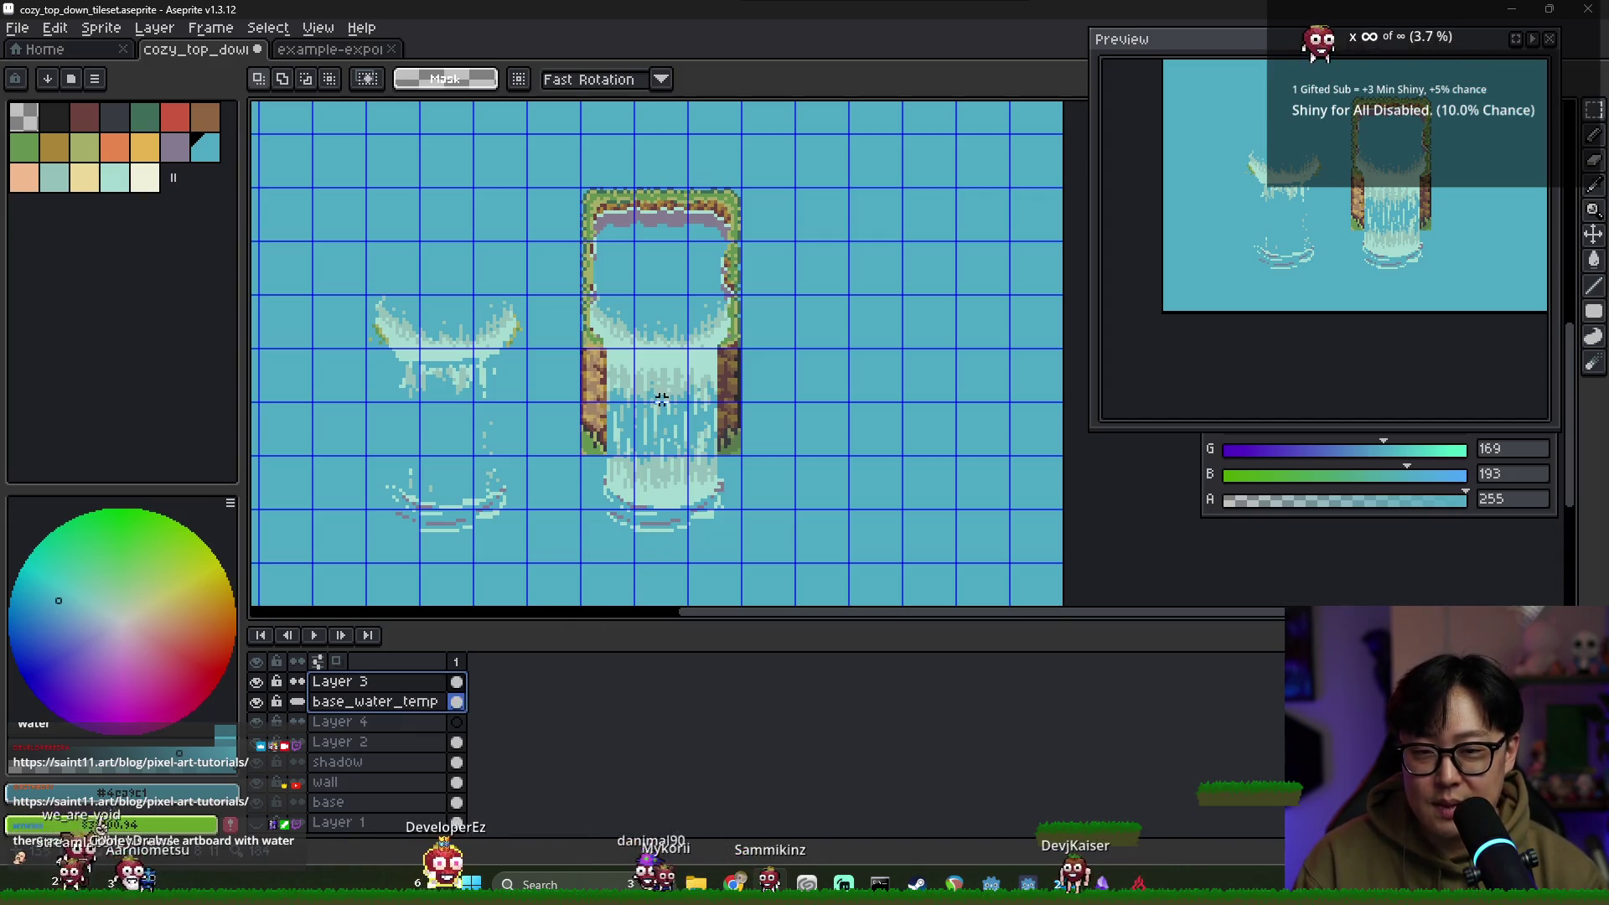
pyautogui.scroll(2, 649, 356)
pyautogui.click(459, 683)
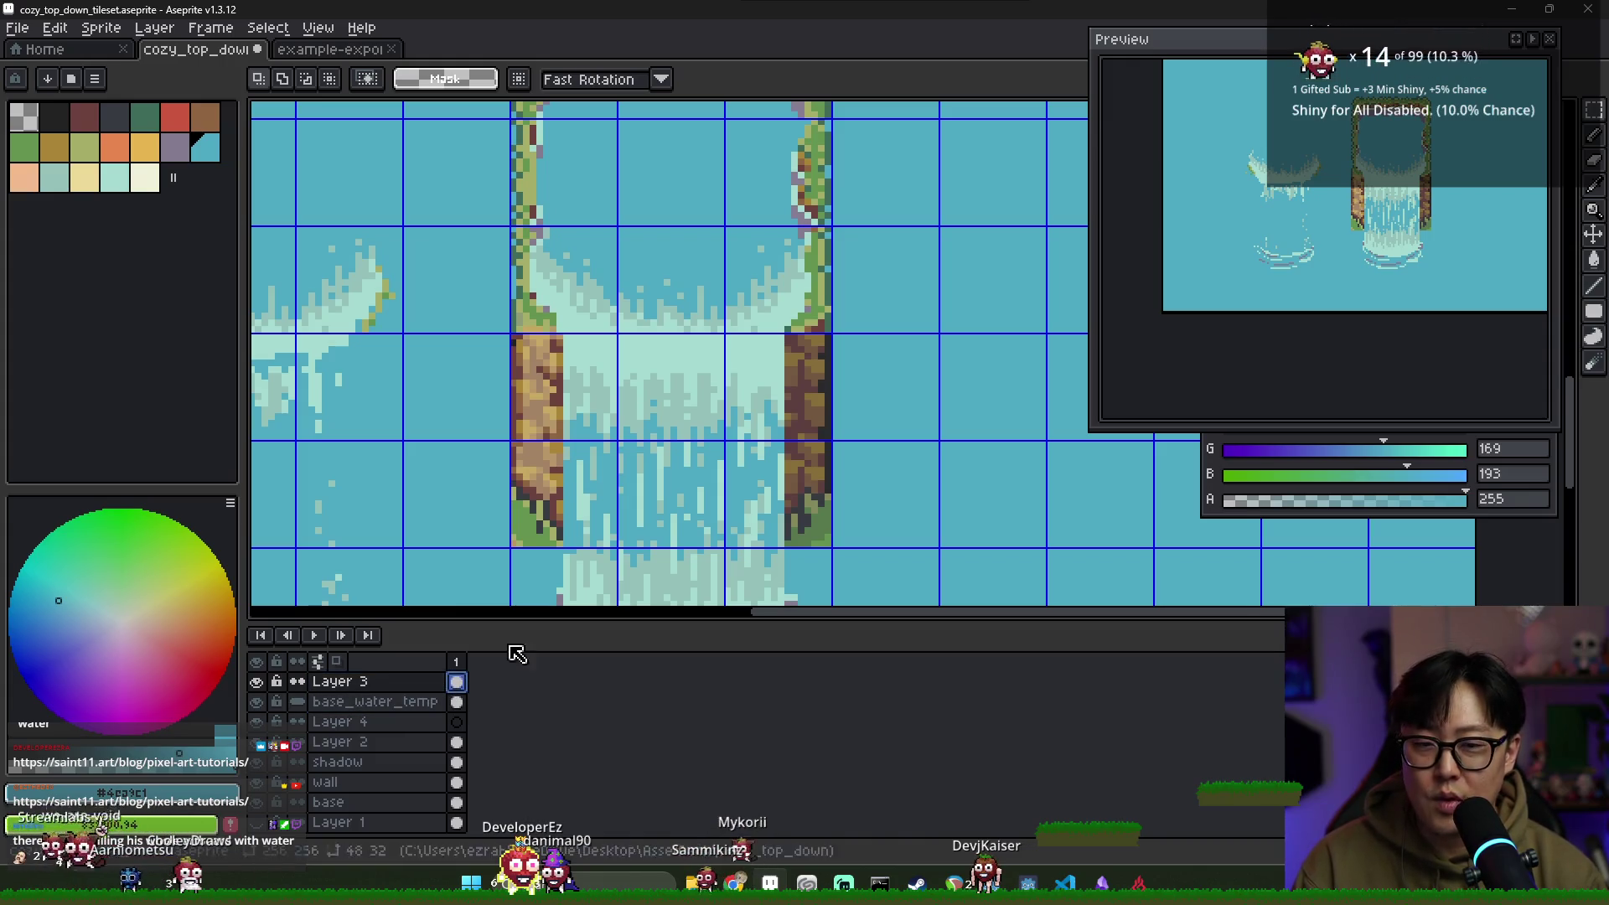
pyautogui.scroll(-1, 517, 299)
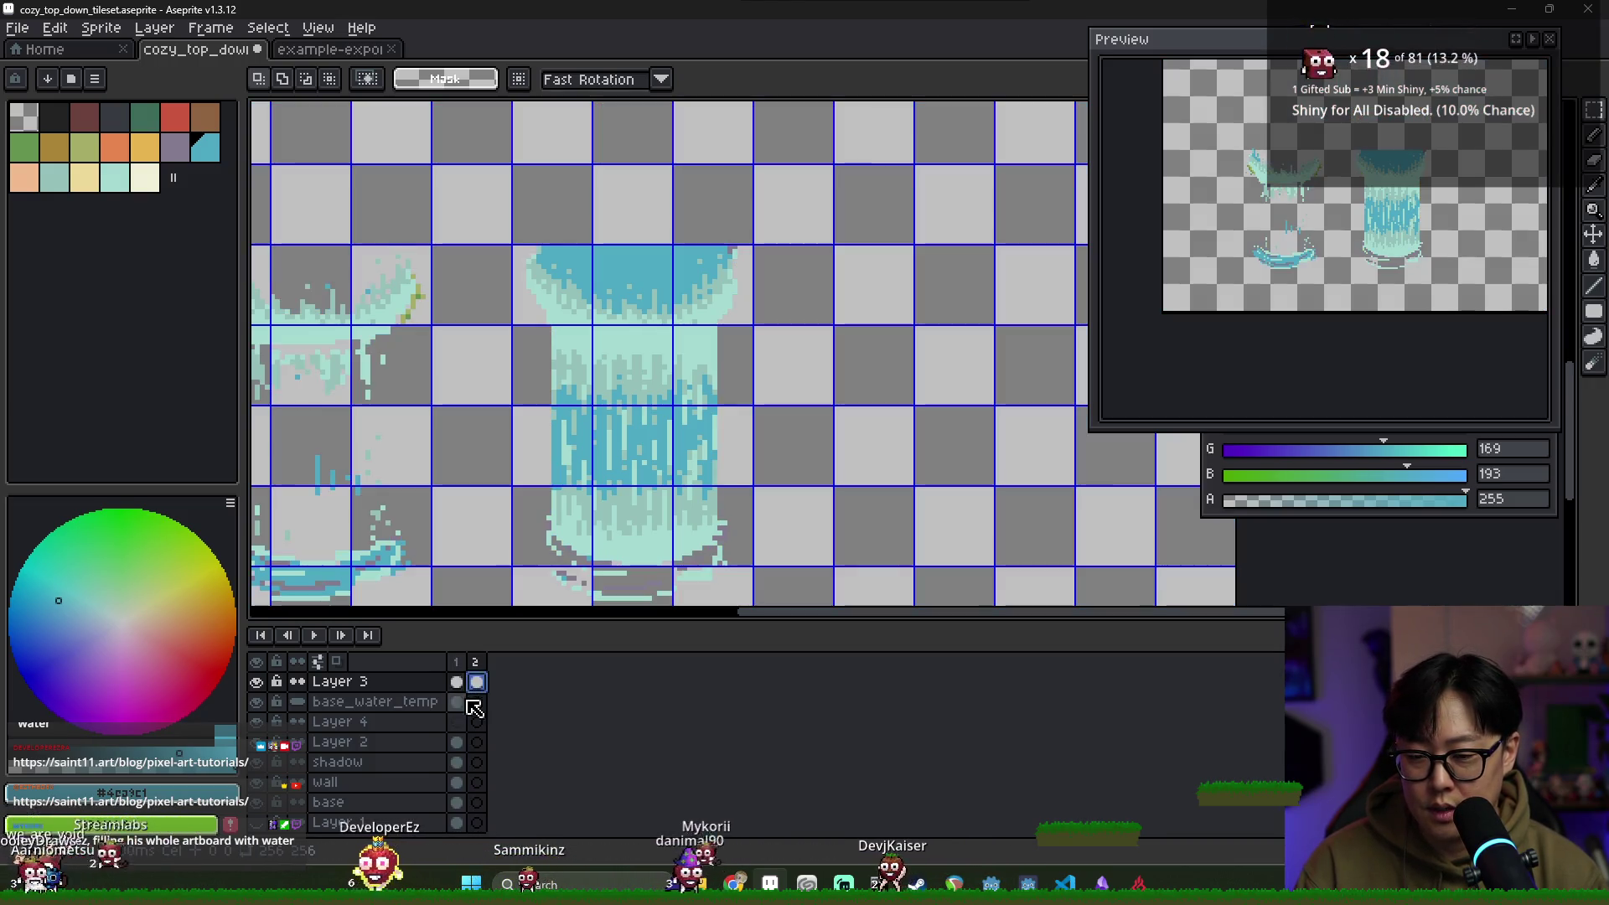
# Add two new animation frames and move to frame 2
pyautogui.hotkey('alt', 'n')
pyautogui.click(457, 702)
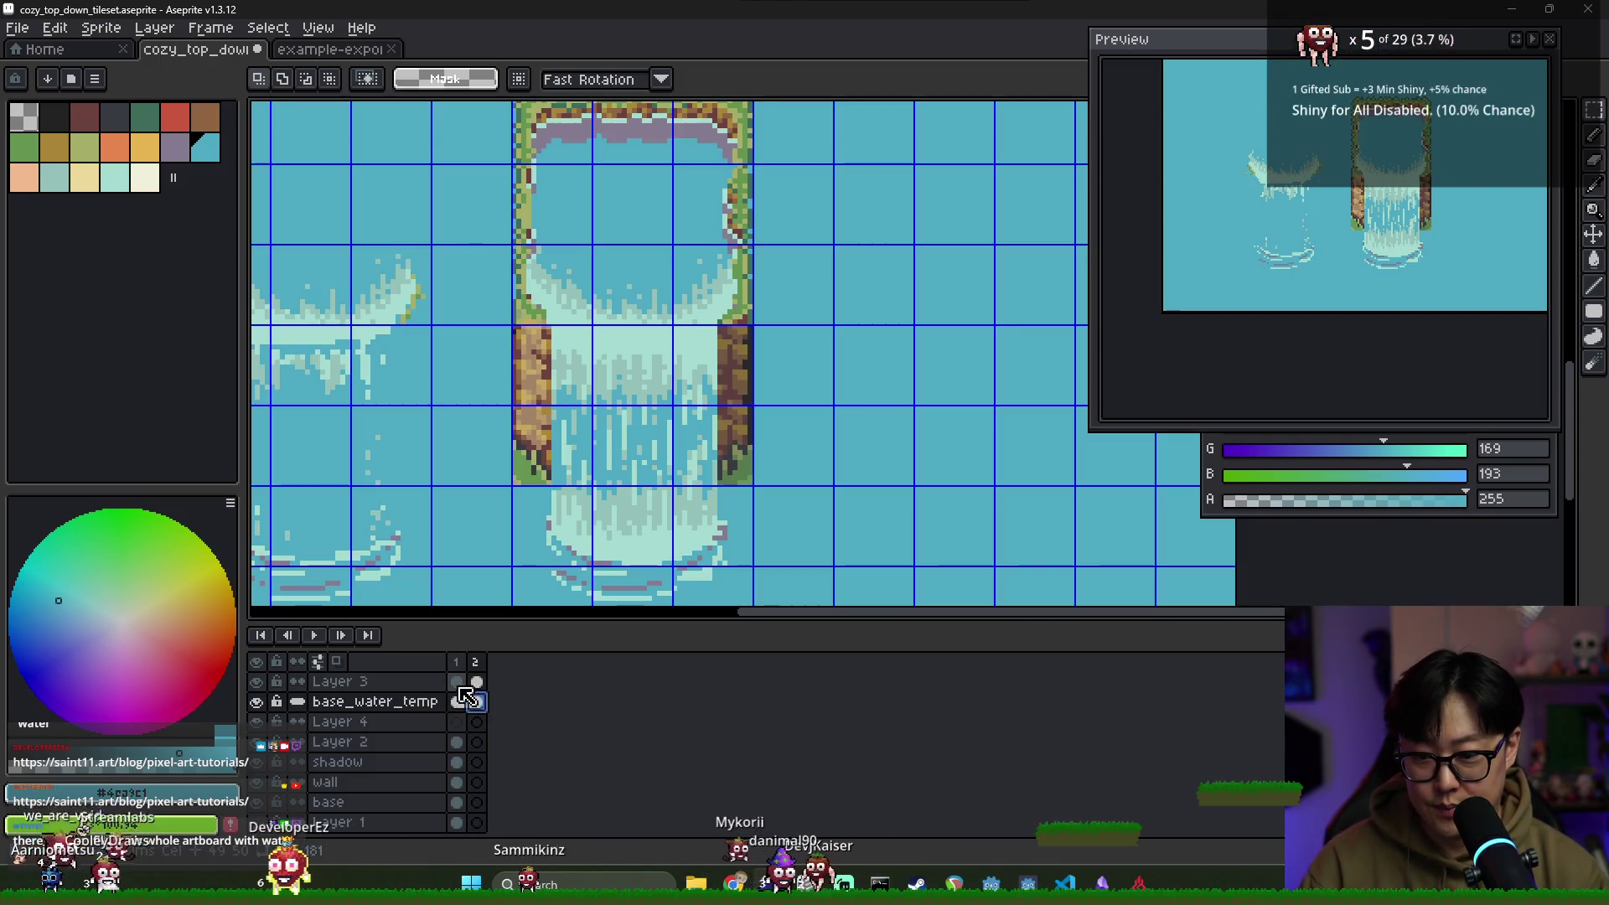
pyautogui.hotkey('alt', 'n')
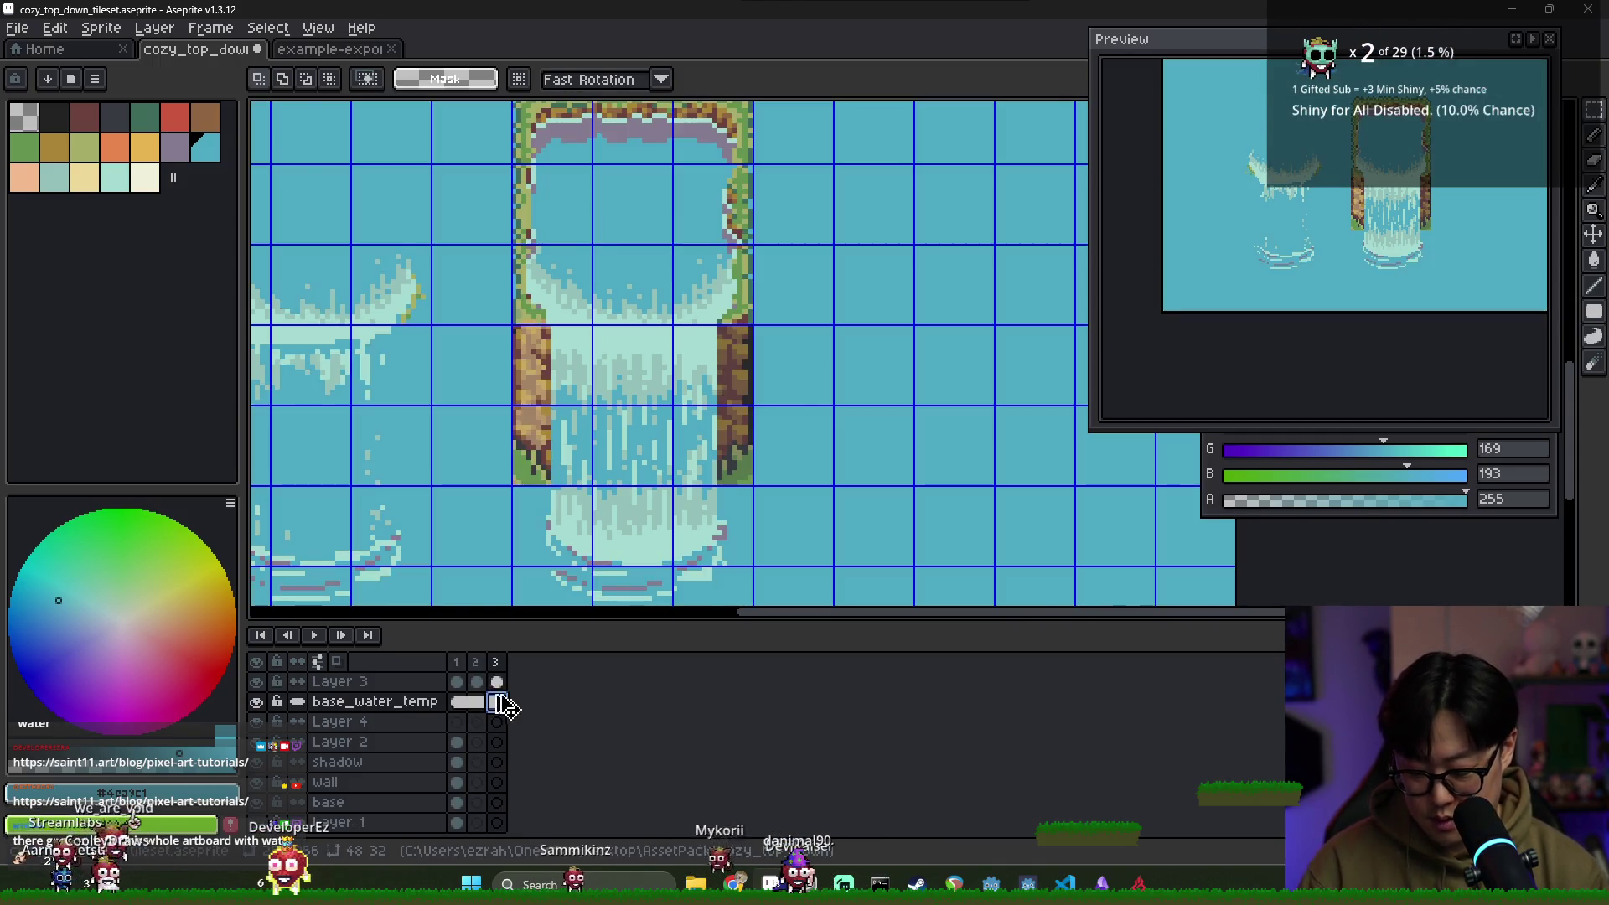
pyautogui.click(458, 662)
pyautogui.click(477, 662)
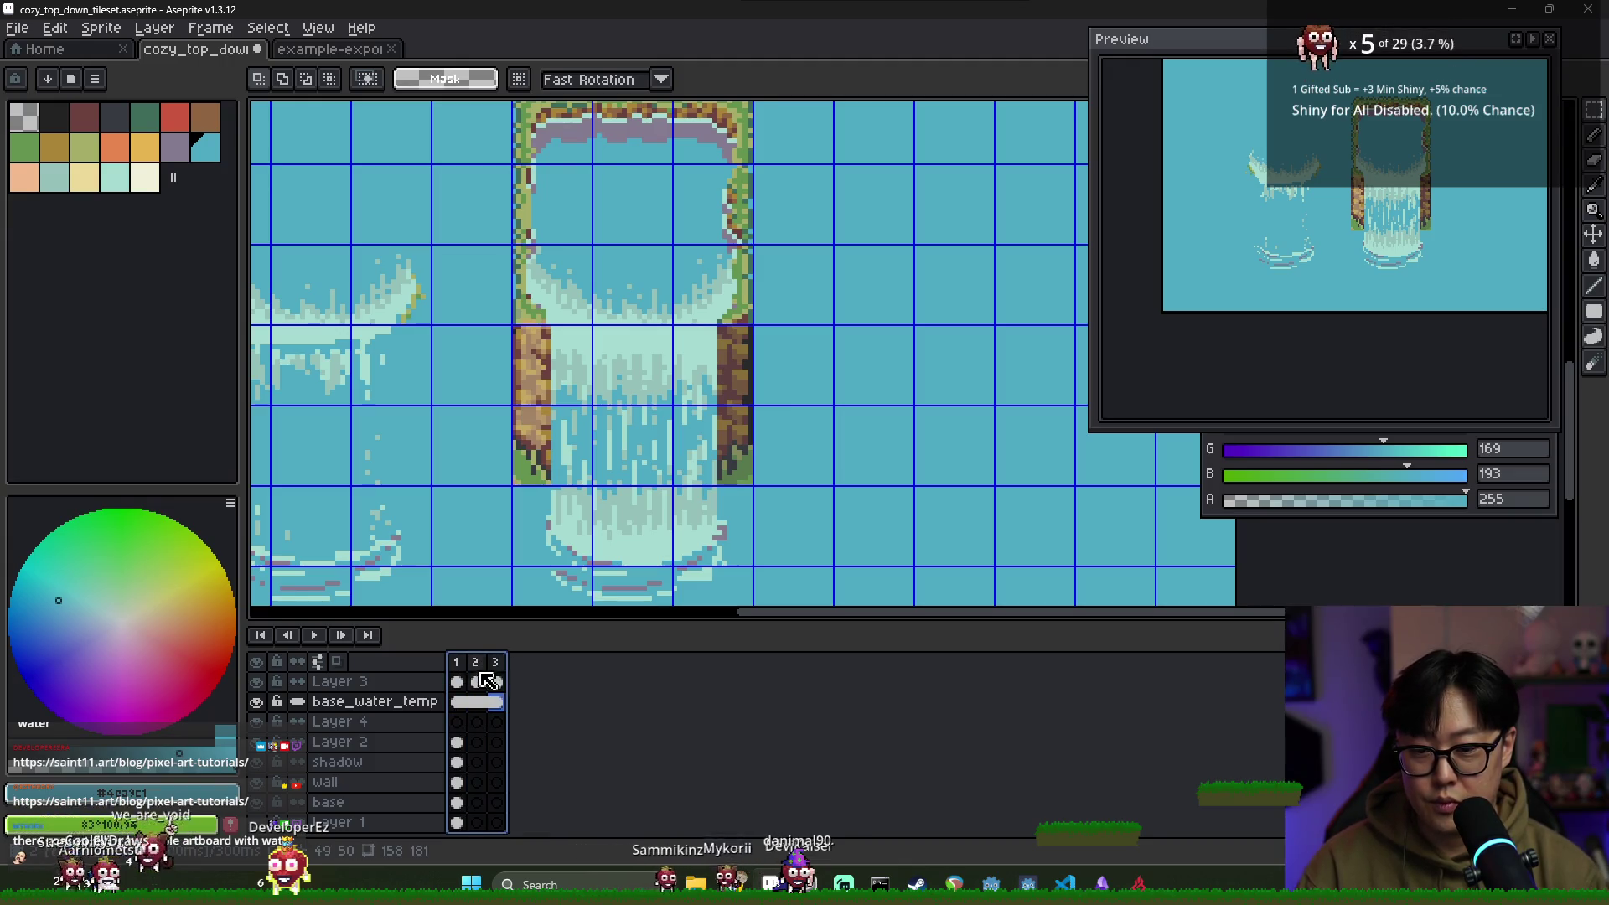
# Sample the pale foam and original blue-green colours from the waterfall
pyautogui.scroll(2, 628, 402)
pyautogui.scroll(-4, 600, 431)
pyautogui.scroll(3, 595, 437)
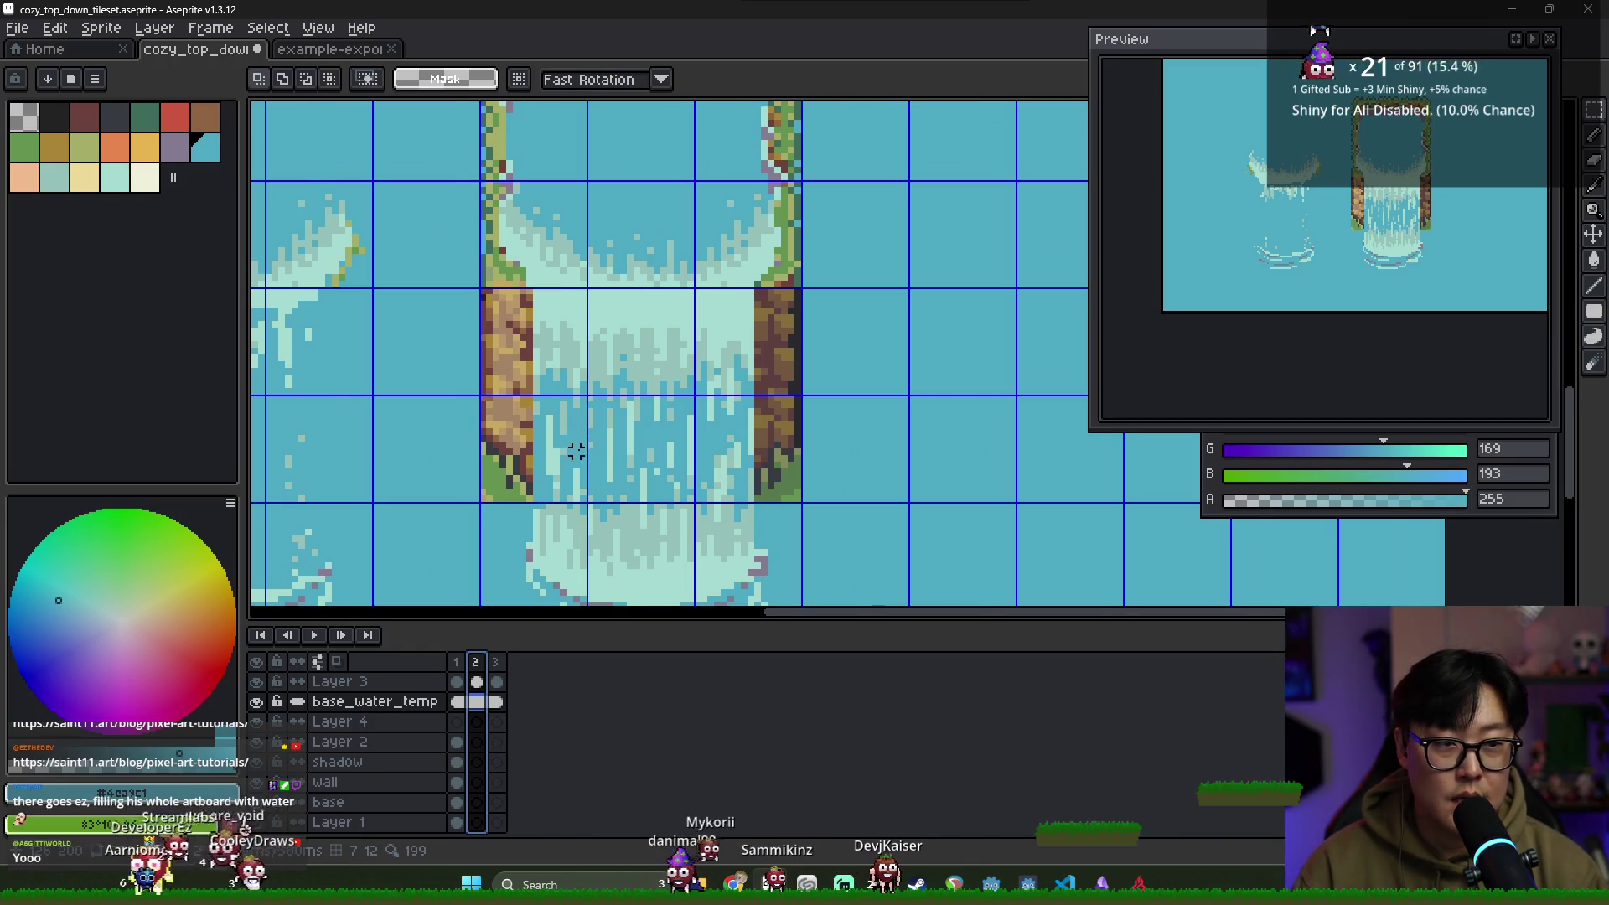
pyautogui.scroll(1, 577, 451)
pyautogui.press('i')
pyautogui.click(565, 352)
pyautogui.press('b')
pyautogui.keyDown('alt'); pyautogui.click(559, 434); pyautogui.keyUp('alt')
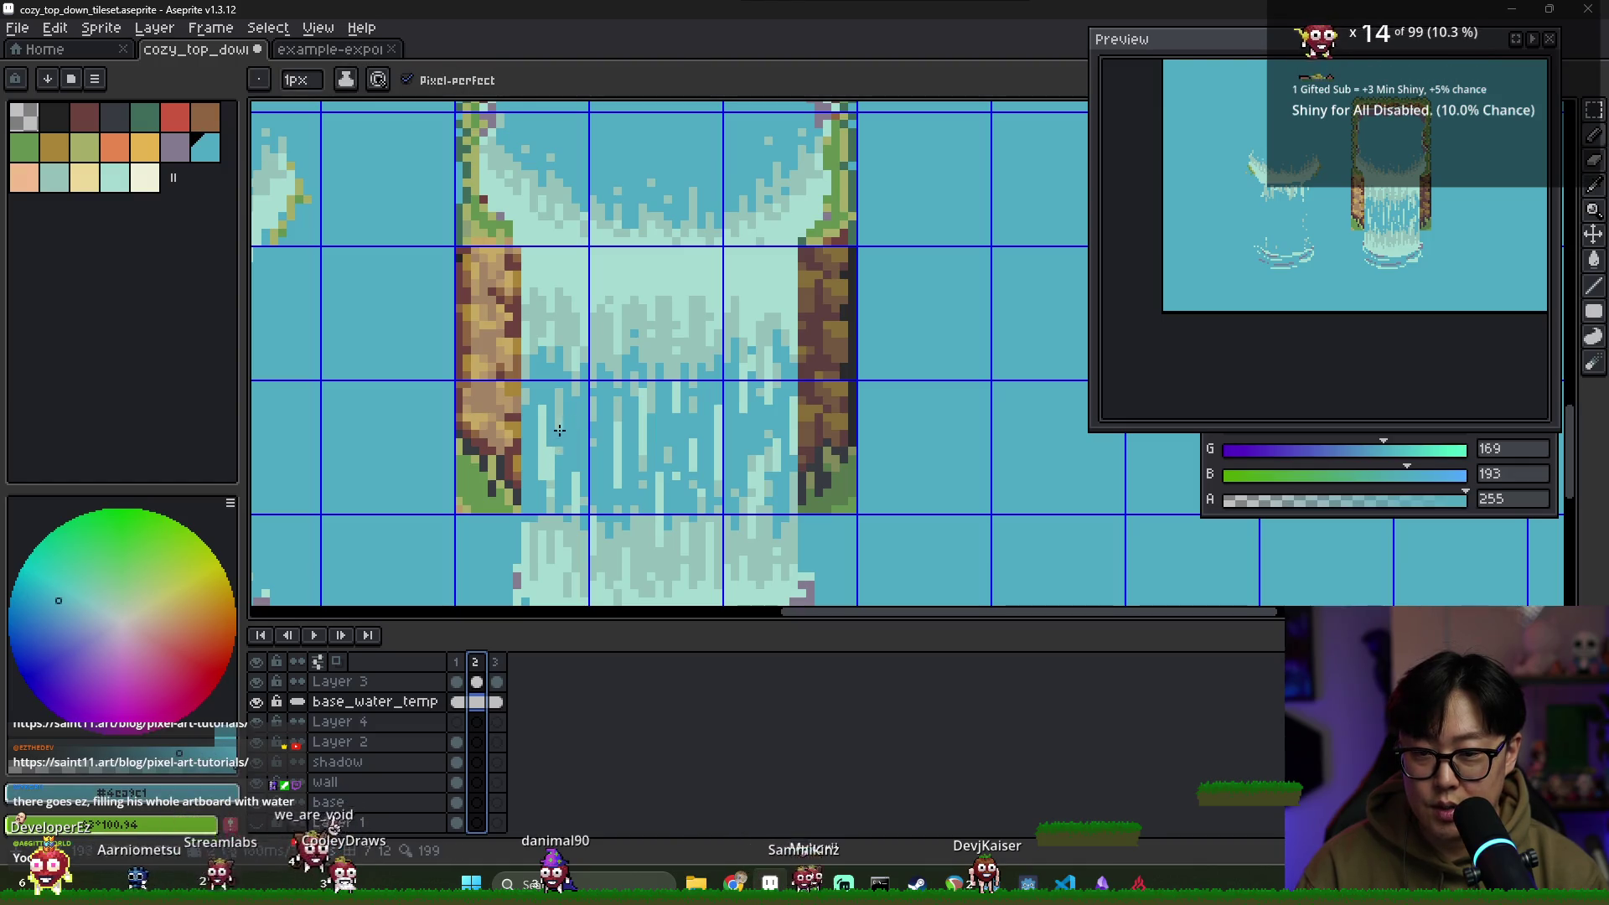
# On Layer 3's frame 2 cel, sample the foam, water blue and pale mint colours
pyautogui.click(478, 683)
pyautogui.scroll(-1, 608, 332)
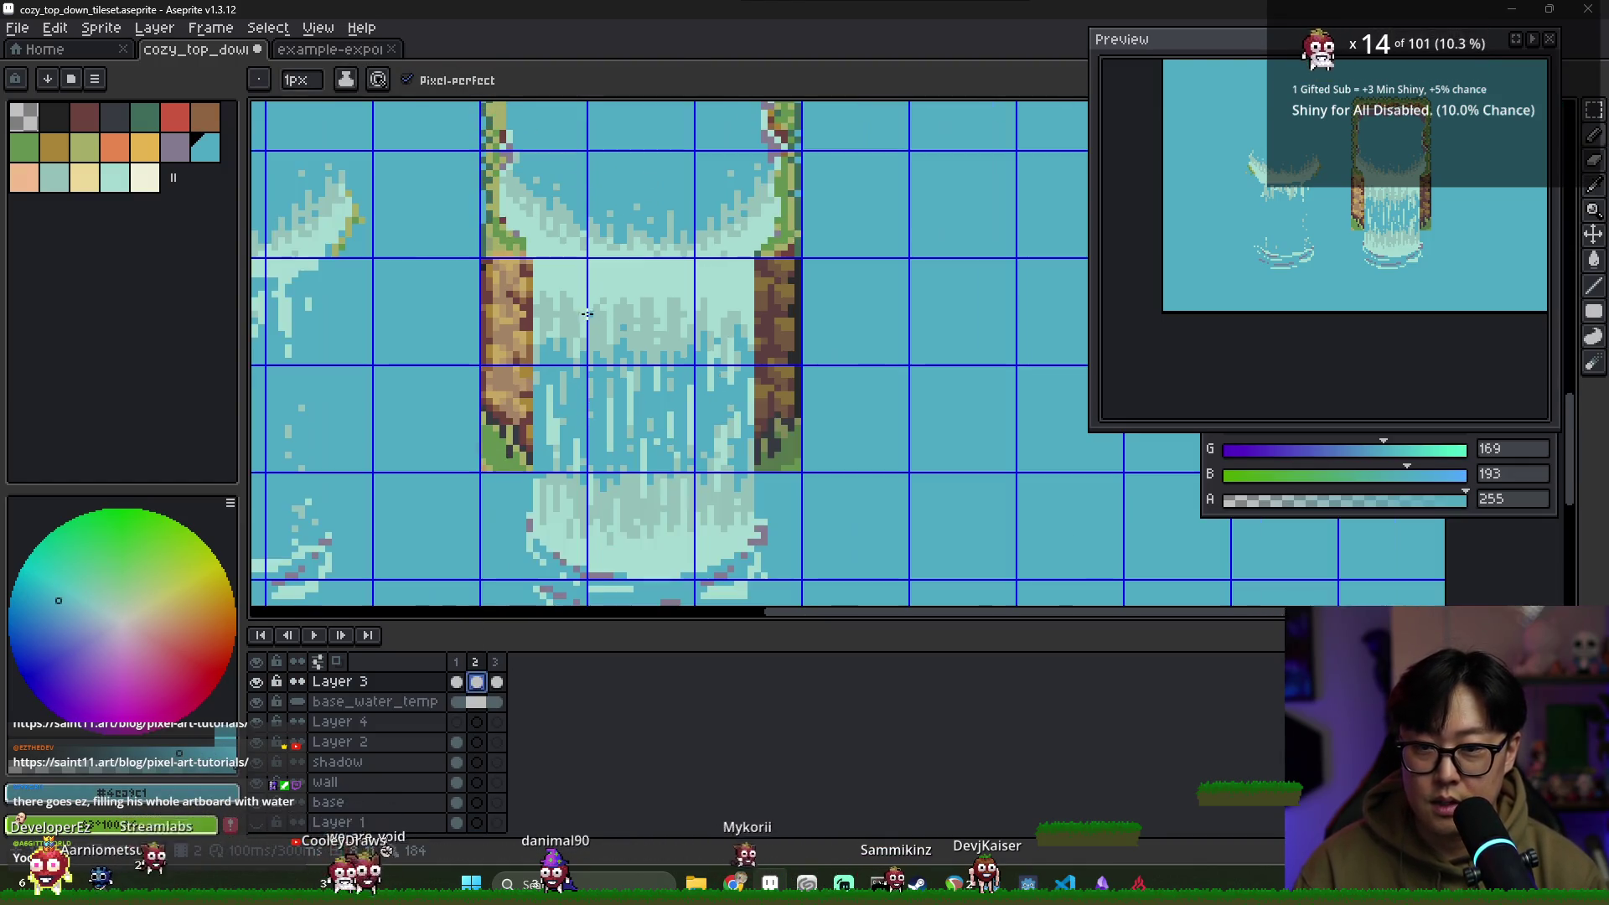
pyautogui.press('alt')
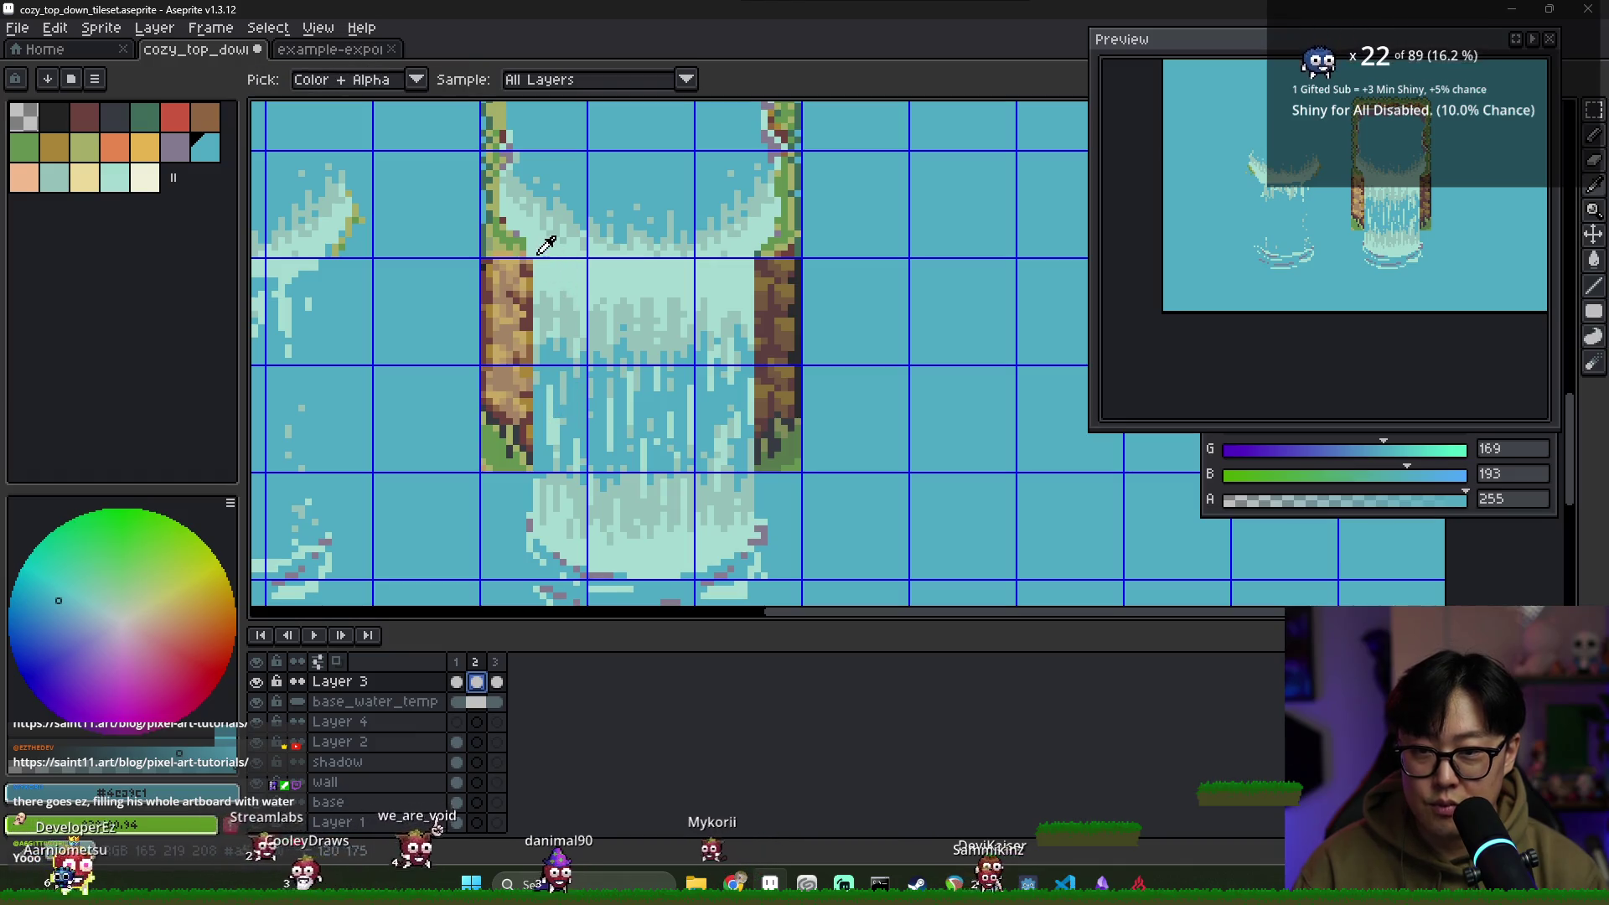
pyautogui.click(527, 201)
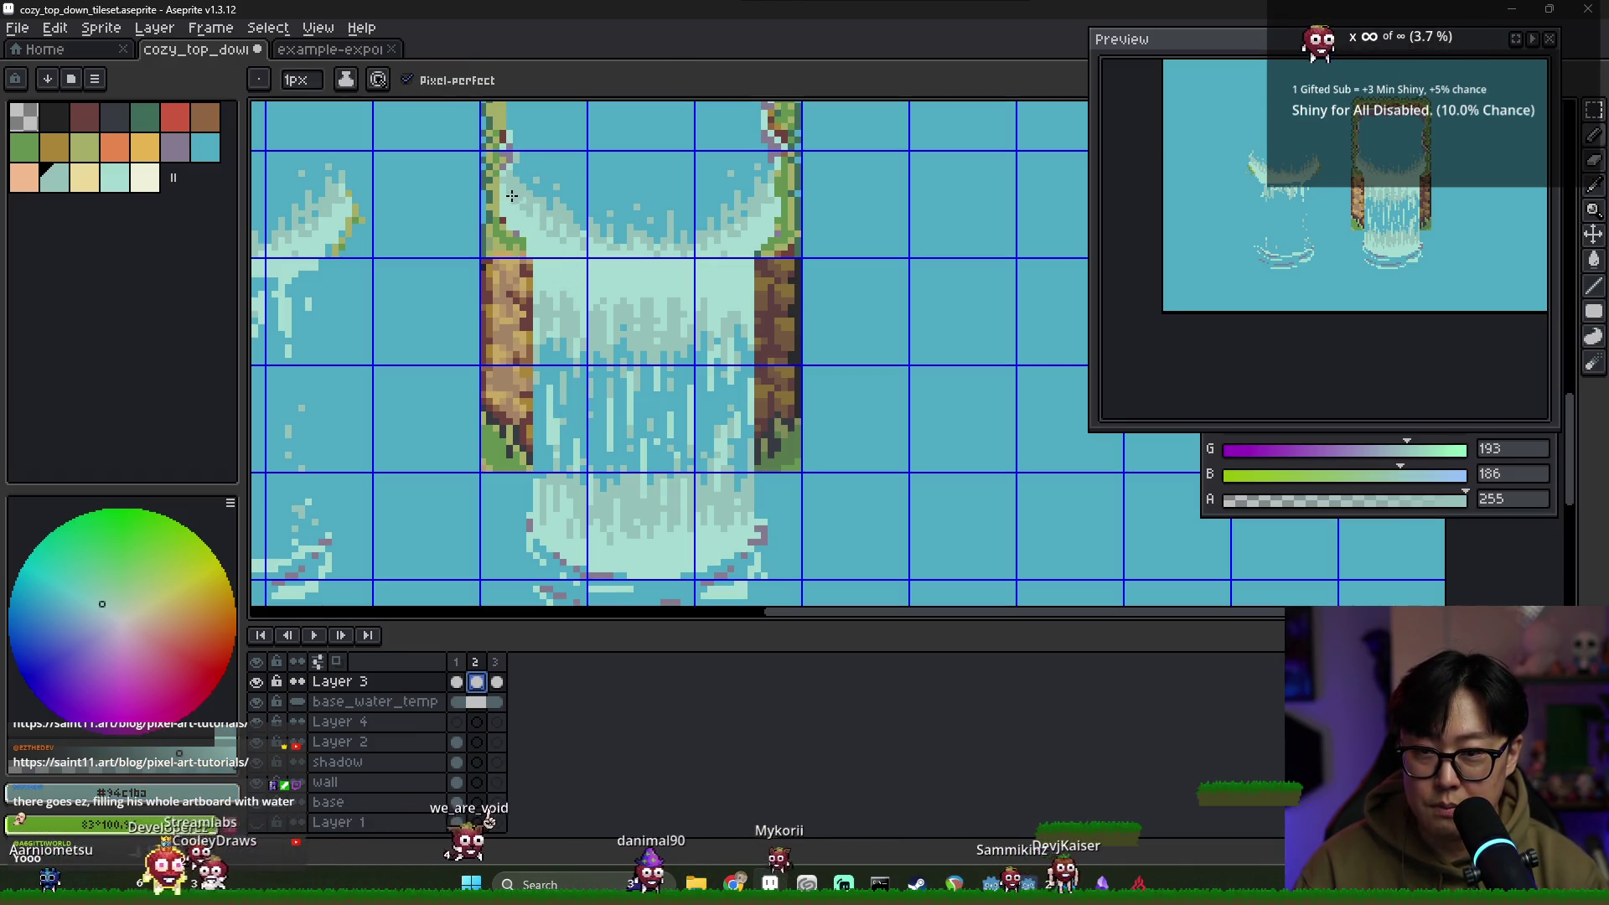
pyautogui.scroll(1, 546, 226)
pyautogui.press('alt')
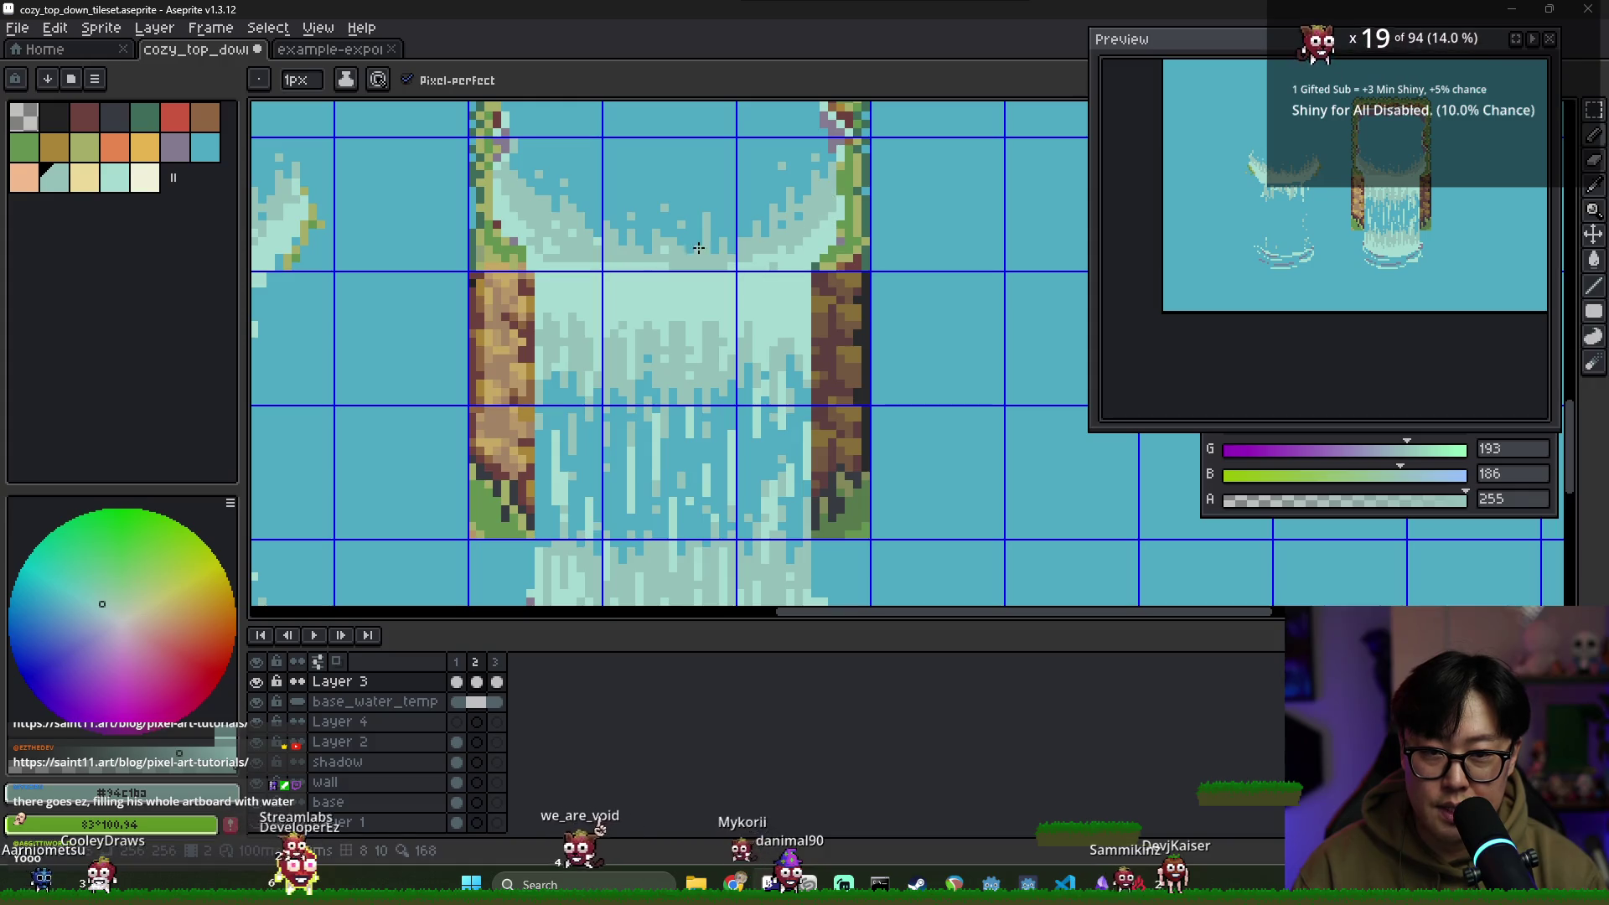
pyautogui.keyDown('alt'); pyautogui.click(595, 229); pyautogui.keyUp('alt')
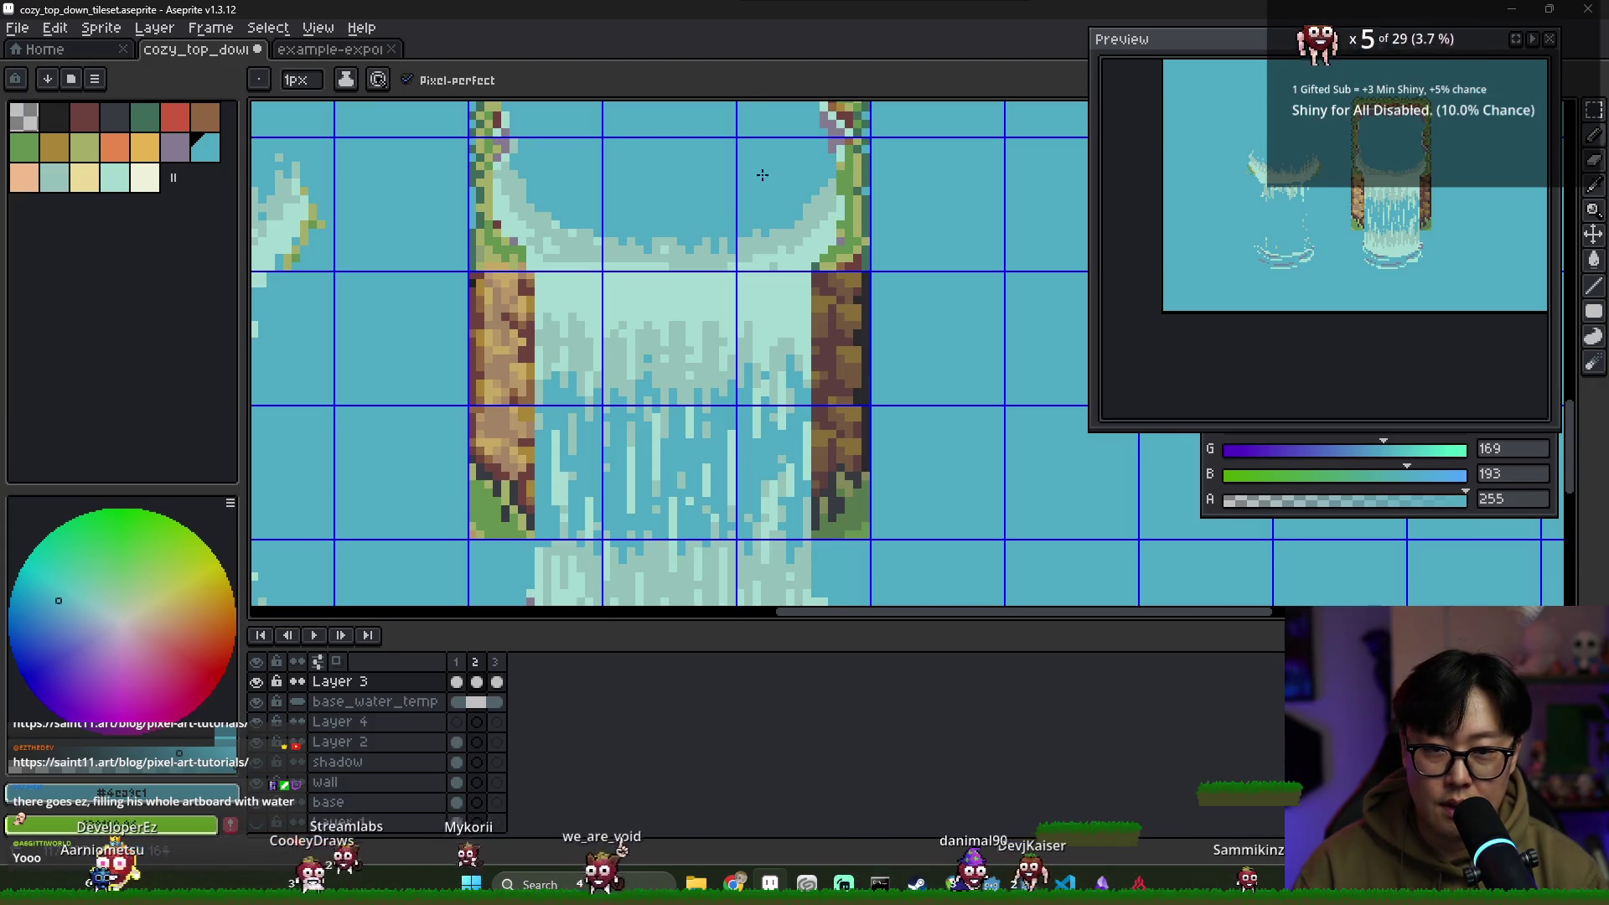
pyautogui.keyDown('alt'); pyautogui.click(551, 242); pyautogui.keyUp('alt')
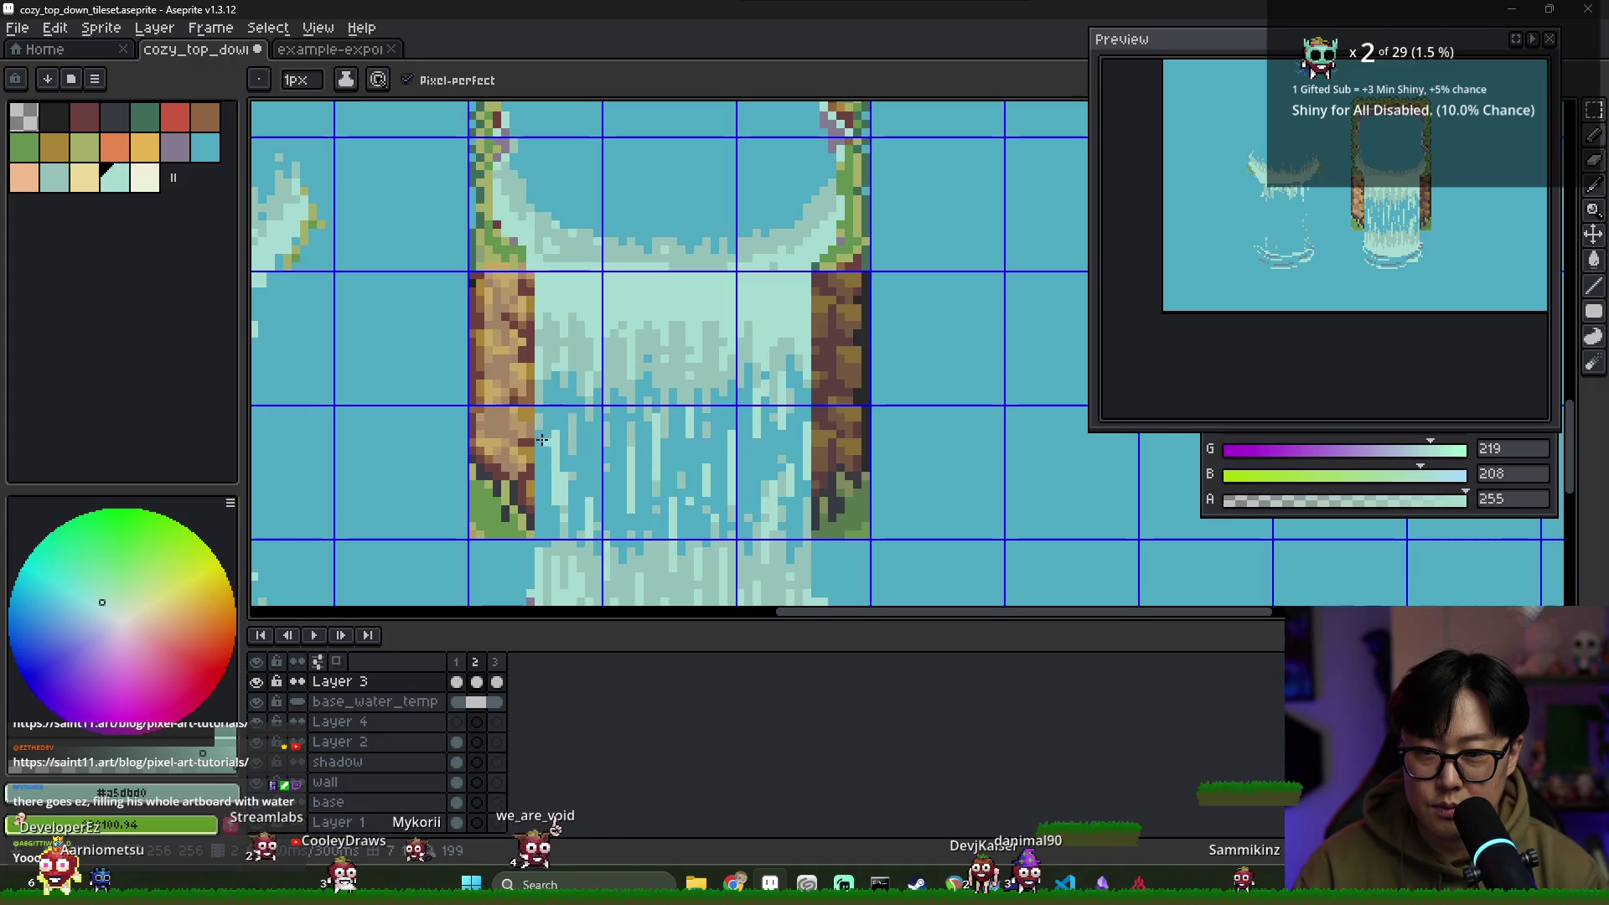
# Compare with frame 1, then paint a short muted foam stroke at frame 2's waterfall top
pyautogui.click(477, 681)
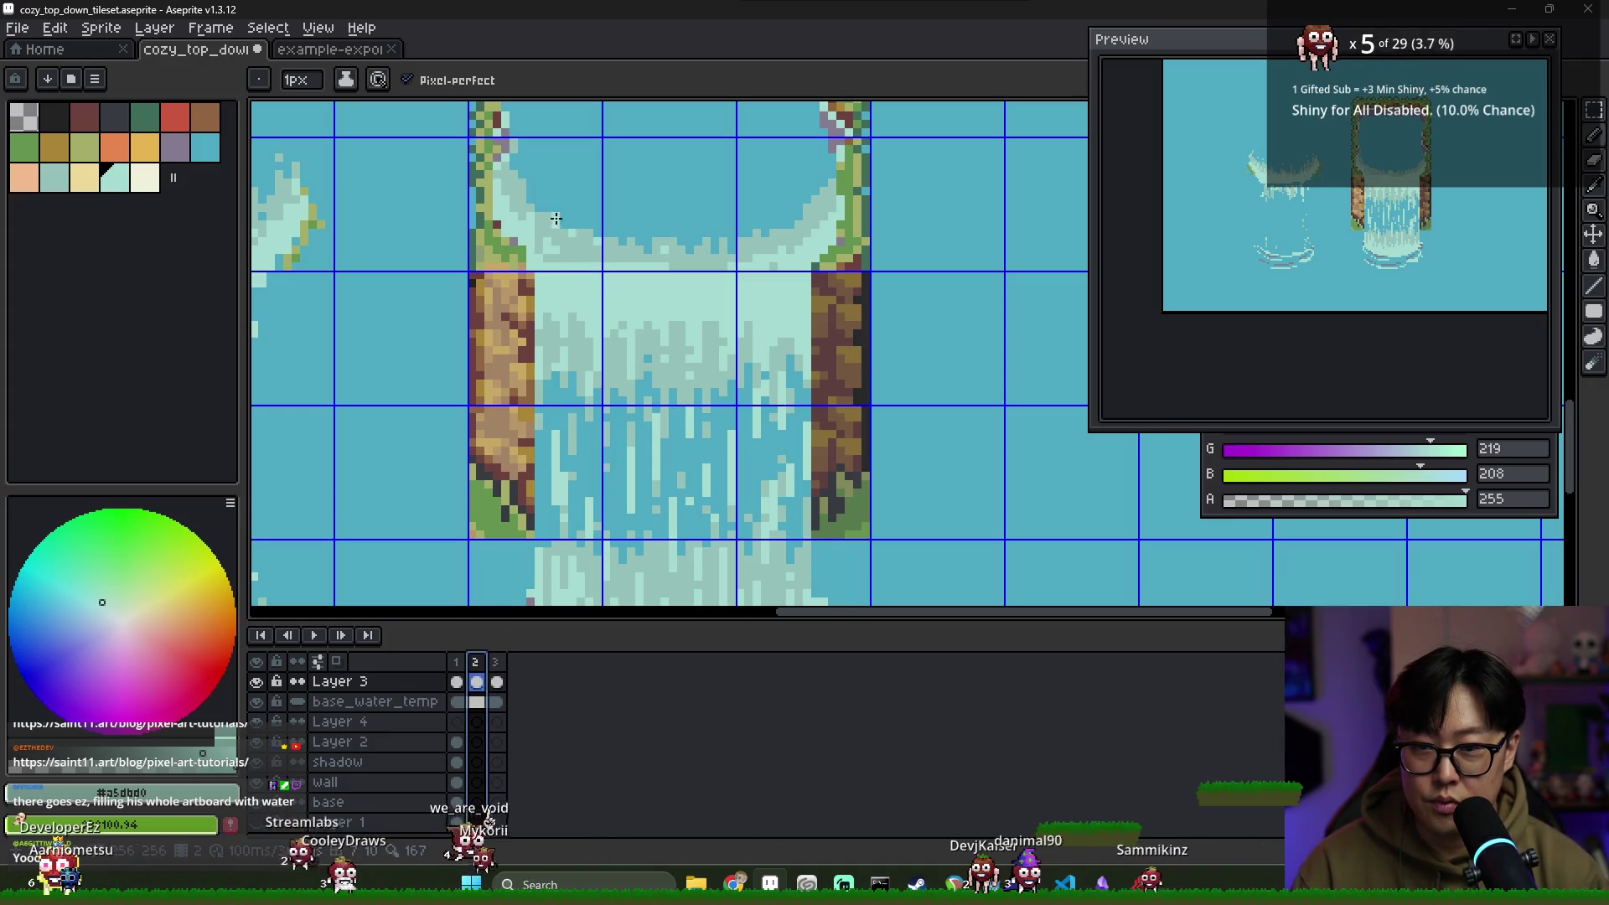
pyautogui.click(456, 681)
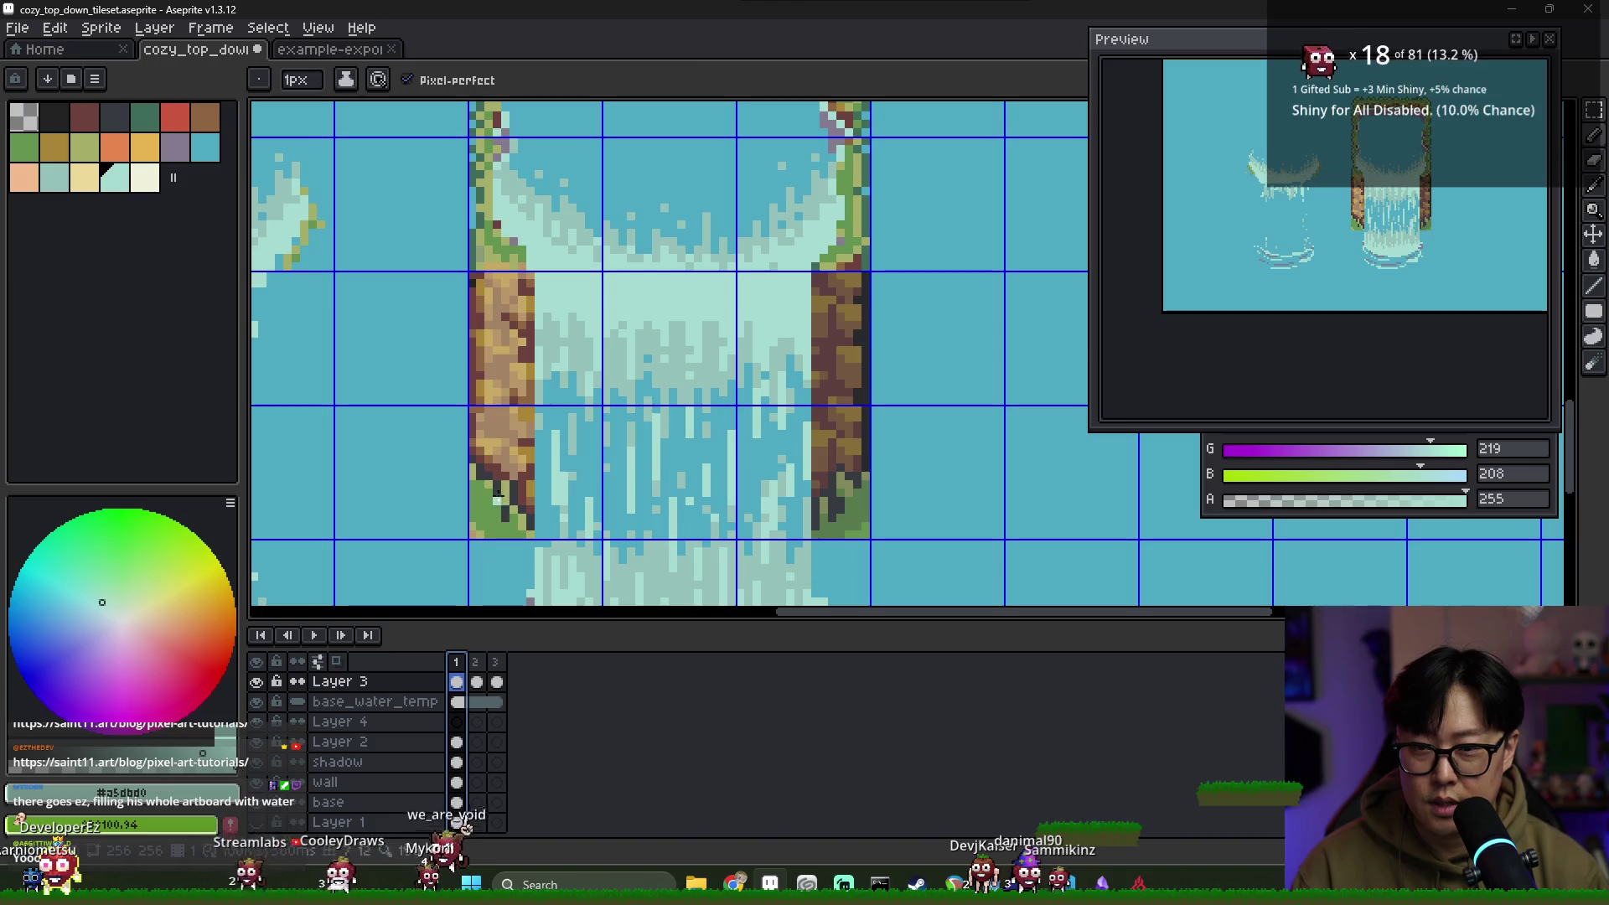
pyautogui.keyDown('alt'); pyautogui.click(531, 172); pyautogui.keyUp('alt')
pyautogui.click(476, 662)
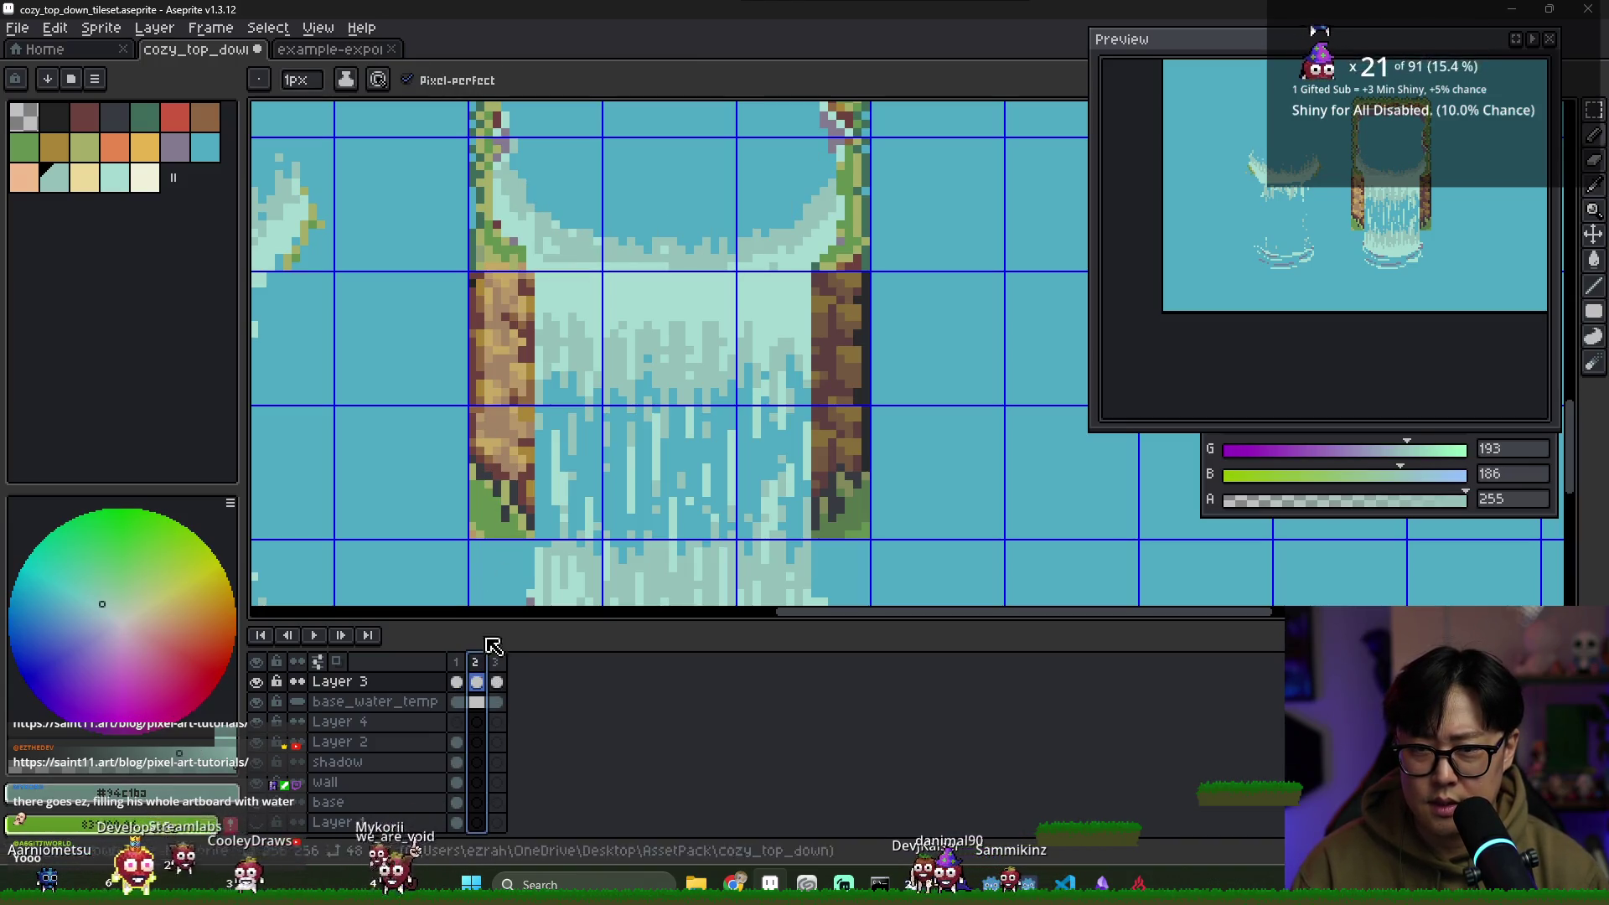
pyautogui.moveTo(524, 186); pyautogui.dragTo(531, 210)
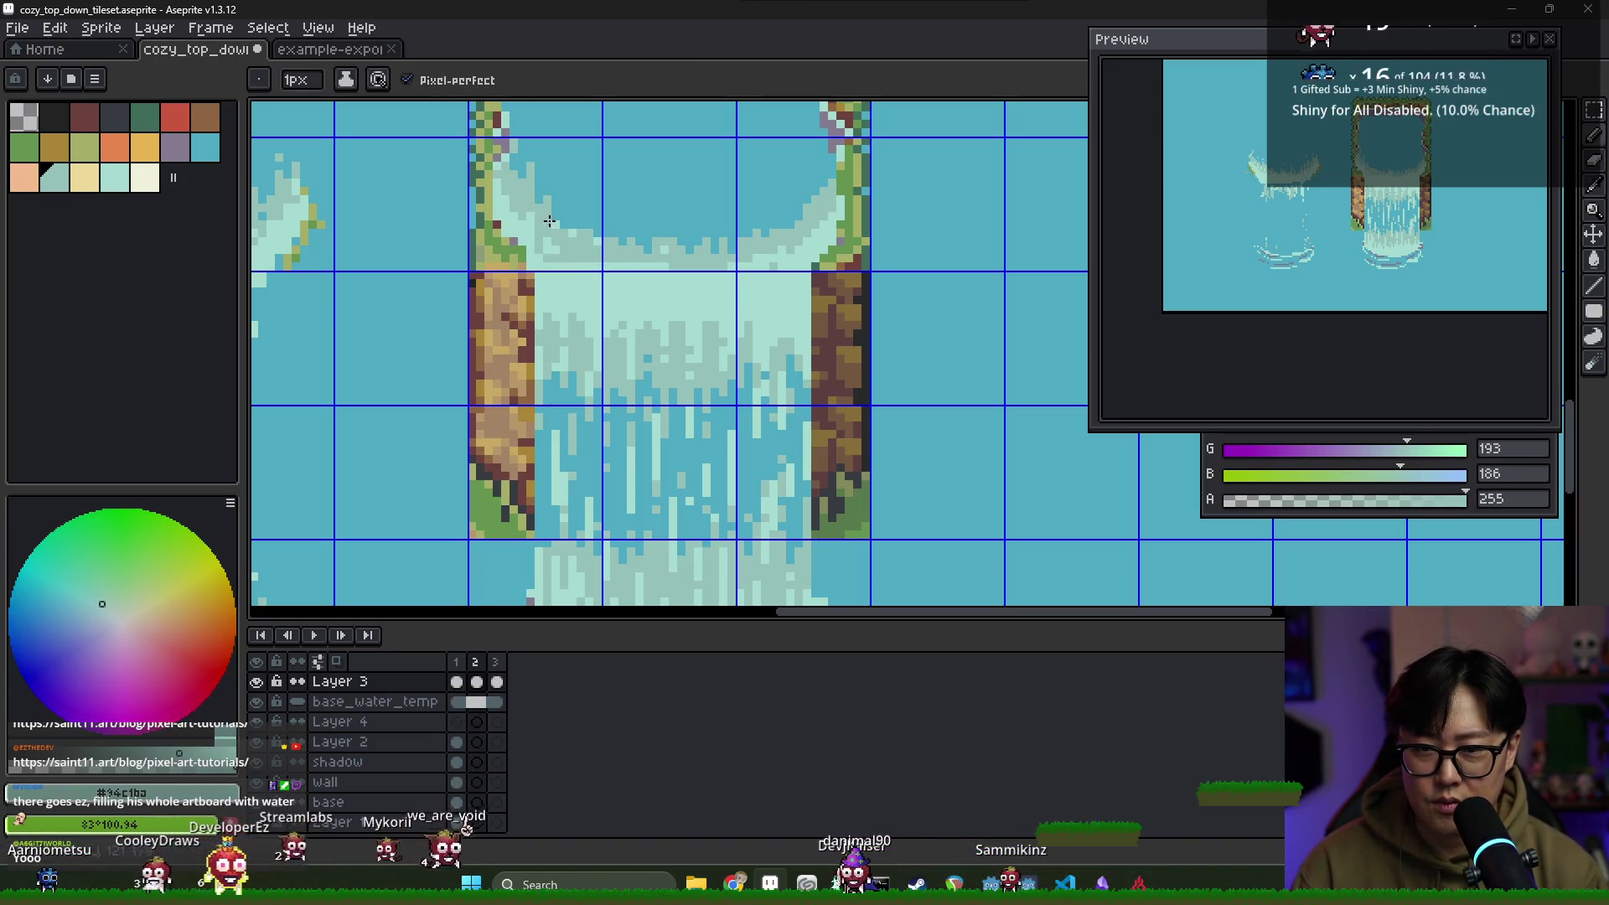
# Select frame 2 in the timeline, clearing the stray frame range selections
pyautogui.click(472, 664)
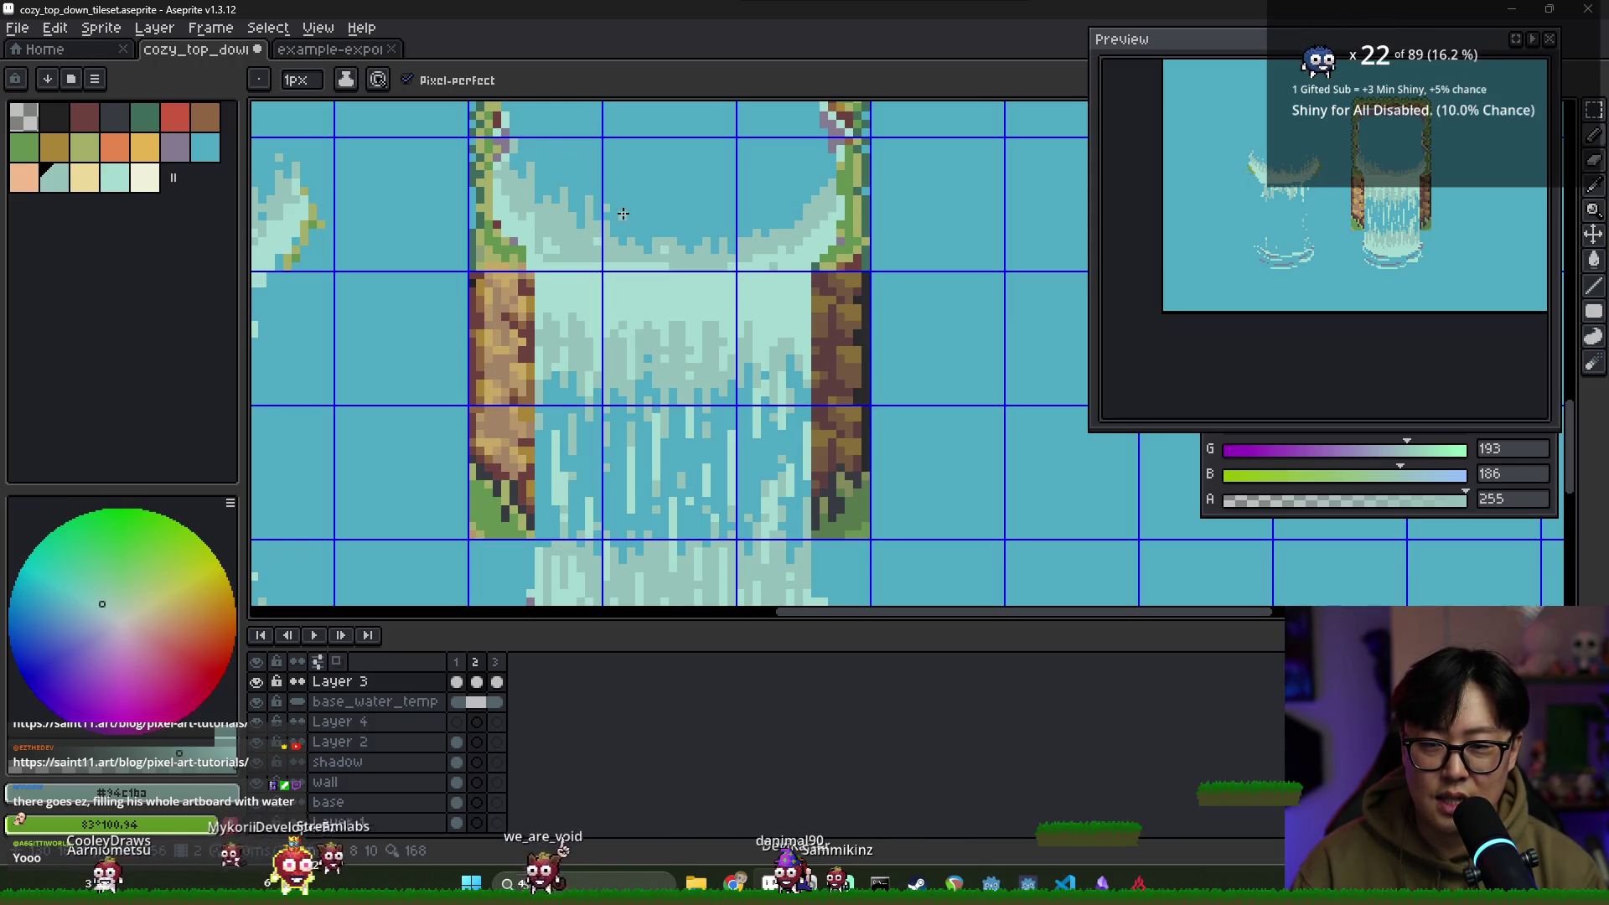
pyautogui.click(476, 661)
pyautogui.press('Escape')
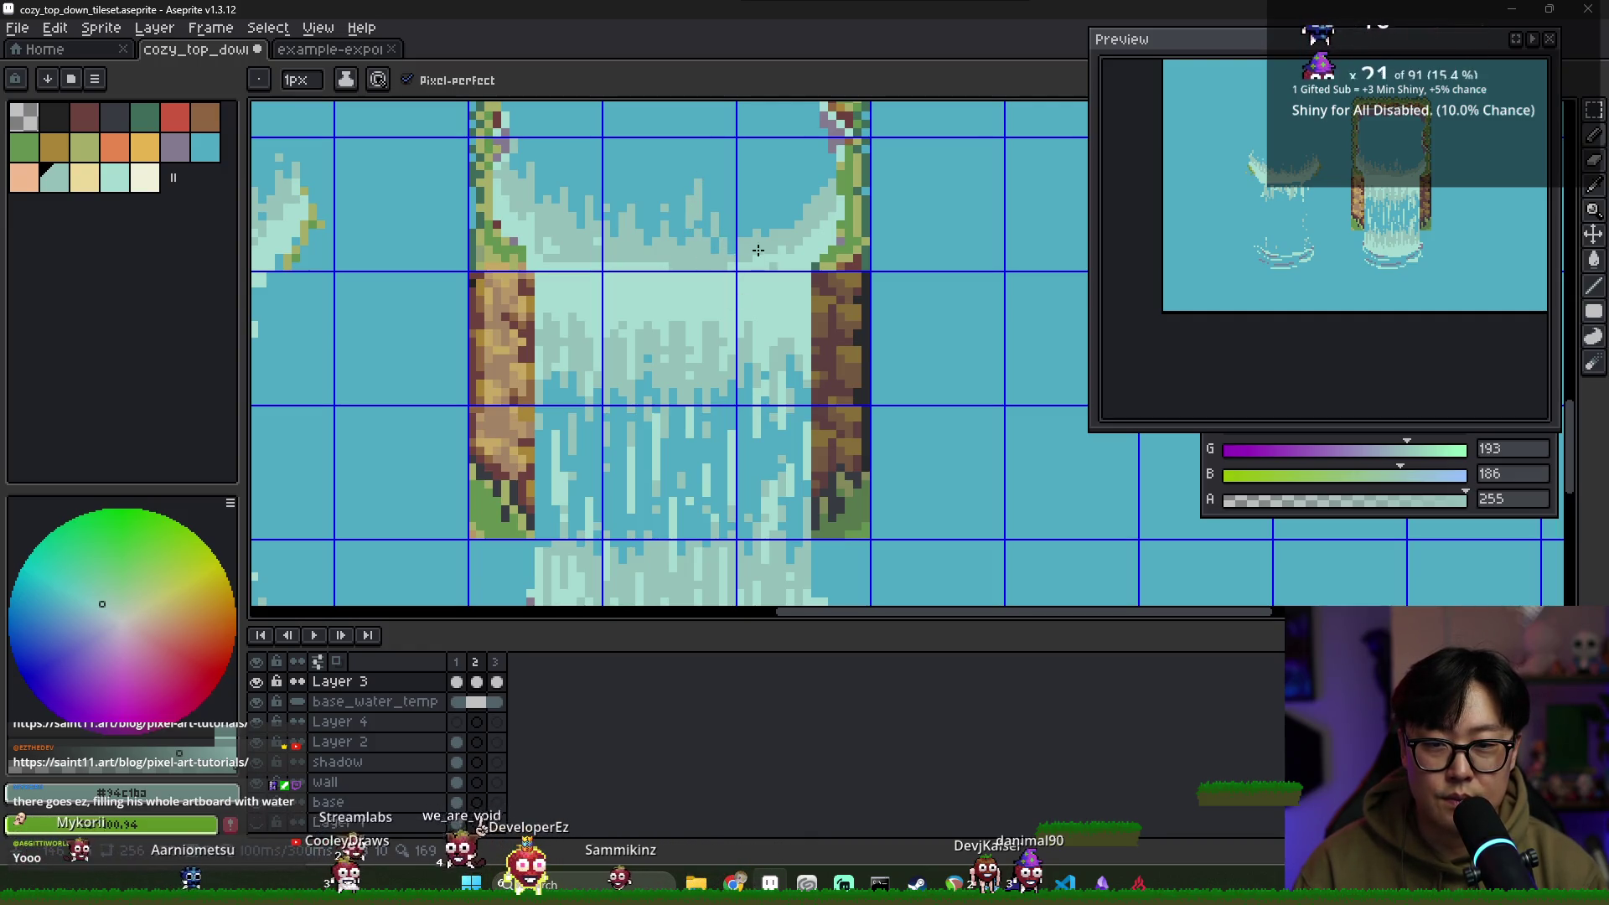
pyautogui.click(475, 665)
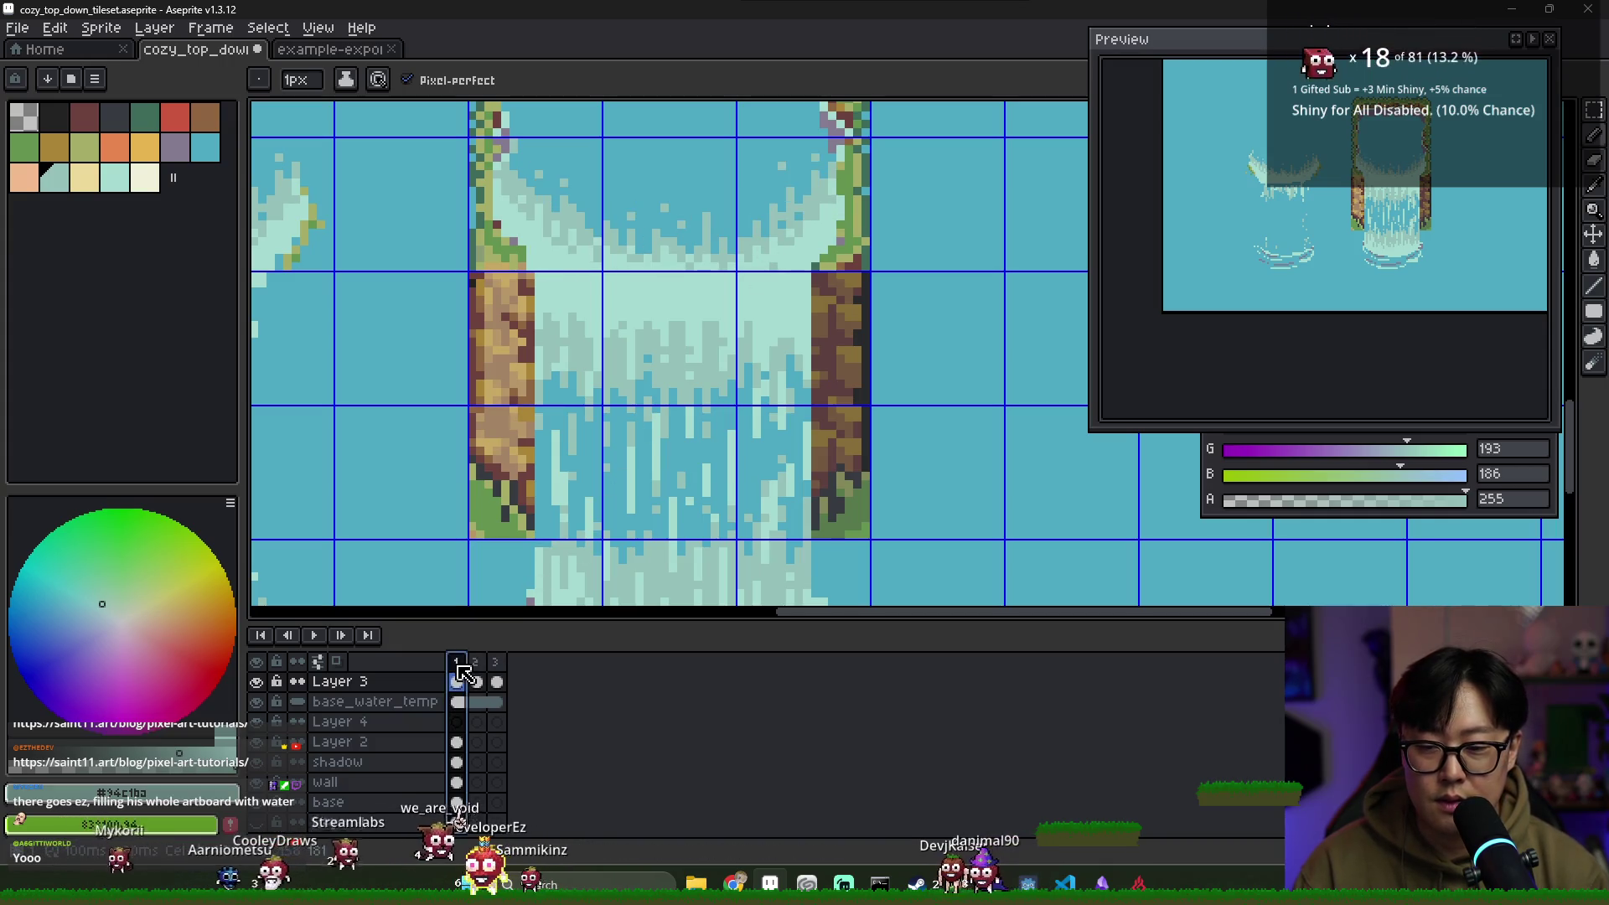
pyautogui.press('Escape')
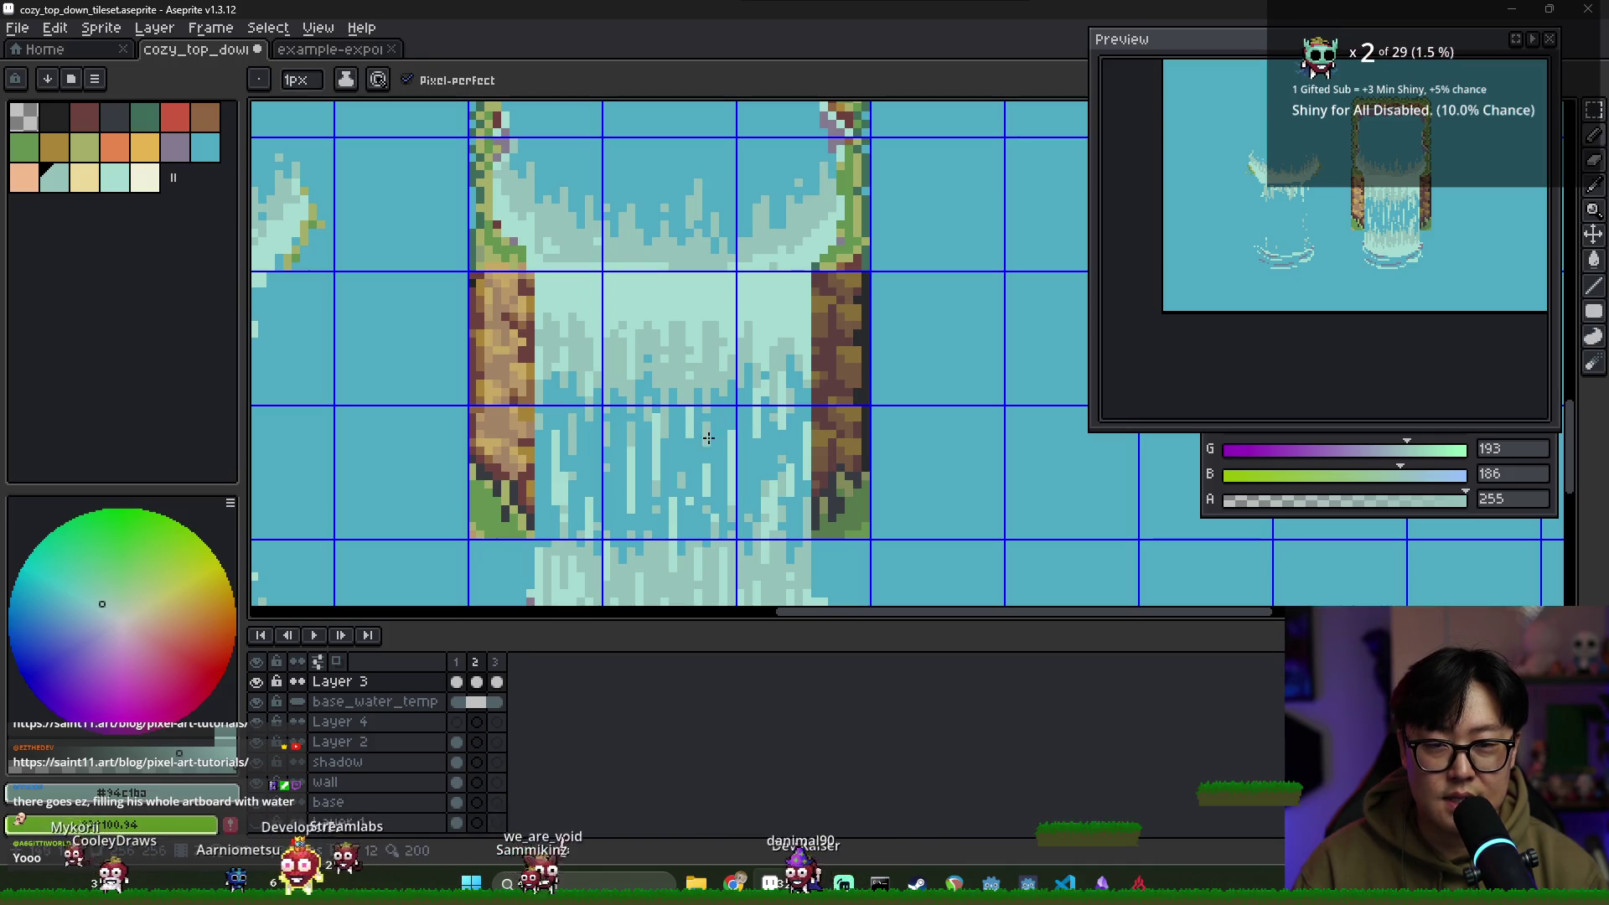
pyautogui.click(477, 663)
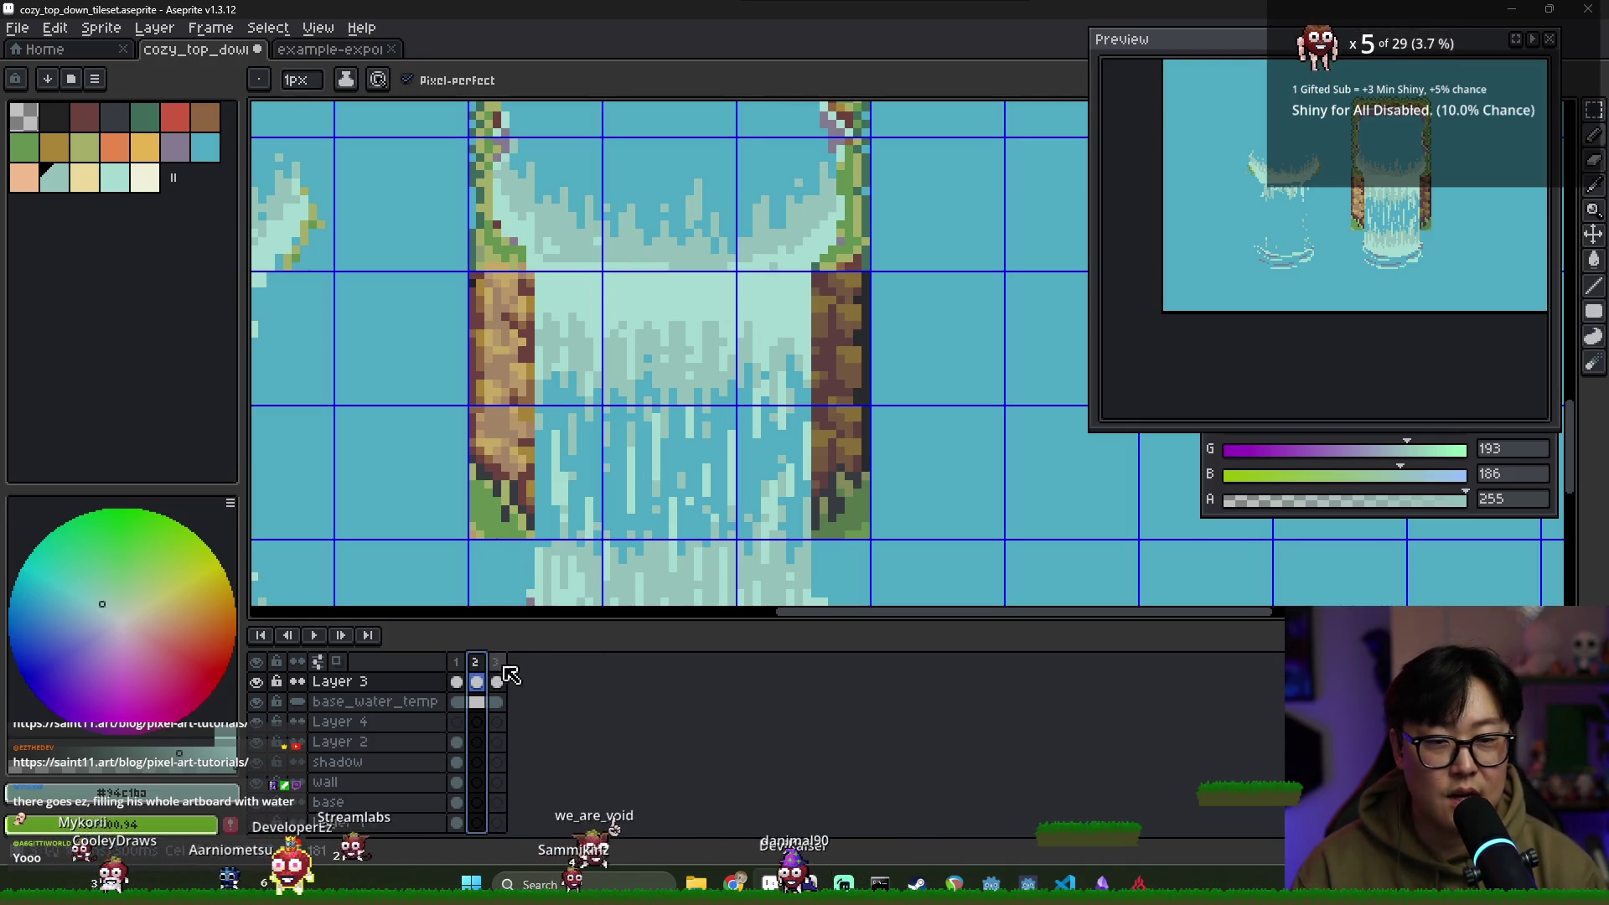
pyautogui.moveTo(466, 673); pyautogui.dragTo(497, 678)
# After comparing with frame 1, add light mint foam pixels at frame 2's waterfall top
pyautogui.click(464, 673)
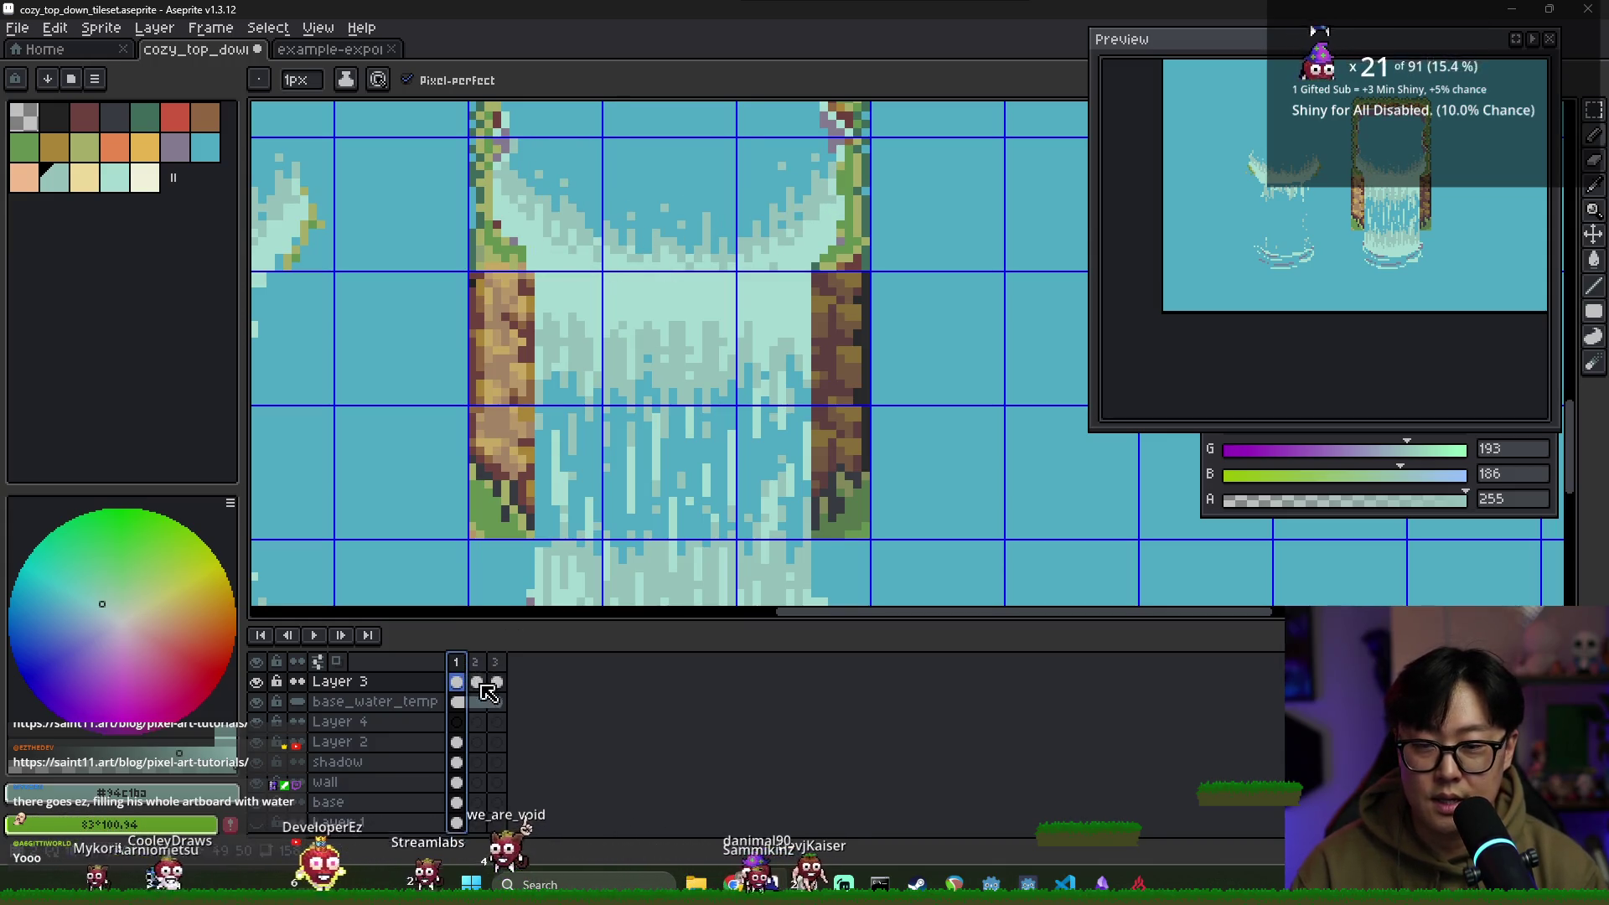
pyautogui.click(477, 682)
pyautogui.keyDown('alt'); pyautogui.click(625, 270); pyautogui.keyUp('alt')
pyautogui.click(542, 257)
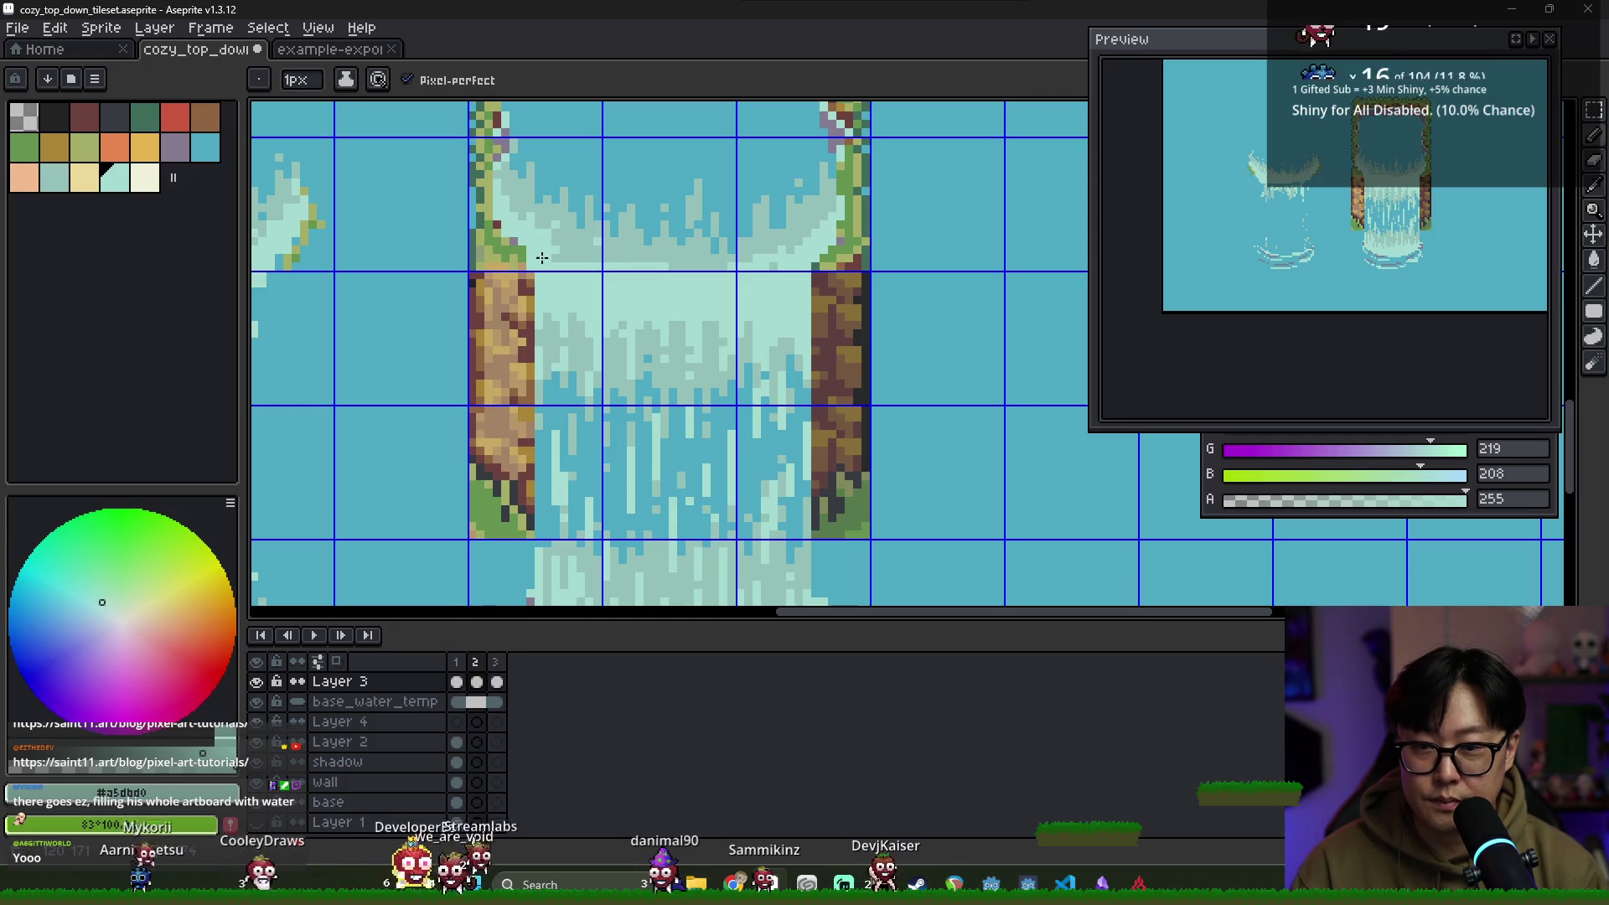
pyautogui.keyDown('alt'); pyautogui.click(569, 231); pyautogui.keyUp('alt')
pyautogui.keyDown('alt'); pyautogui.click(560, 233); pyautogui.keyUp('alt')
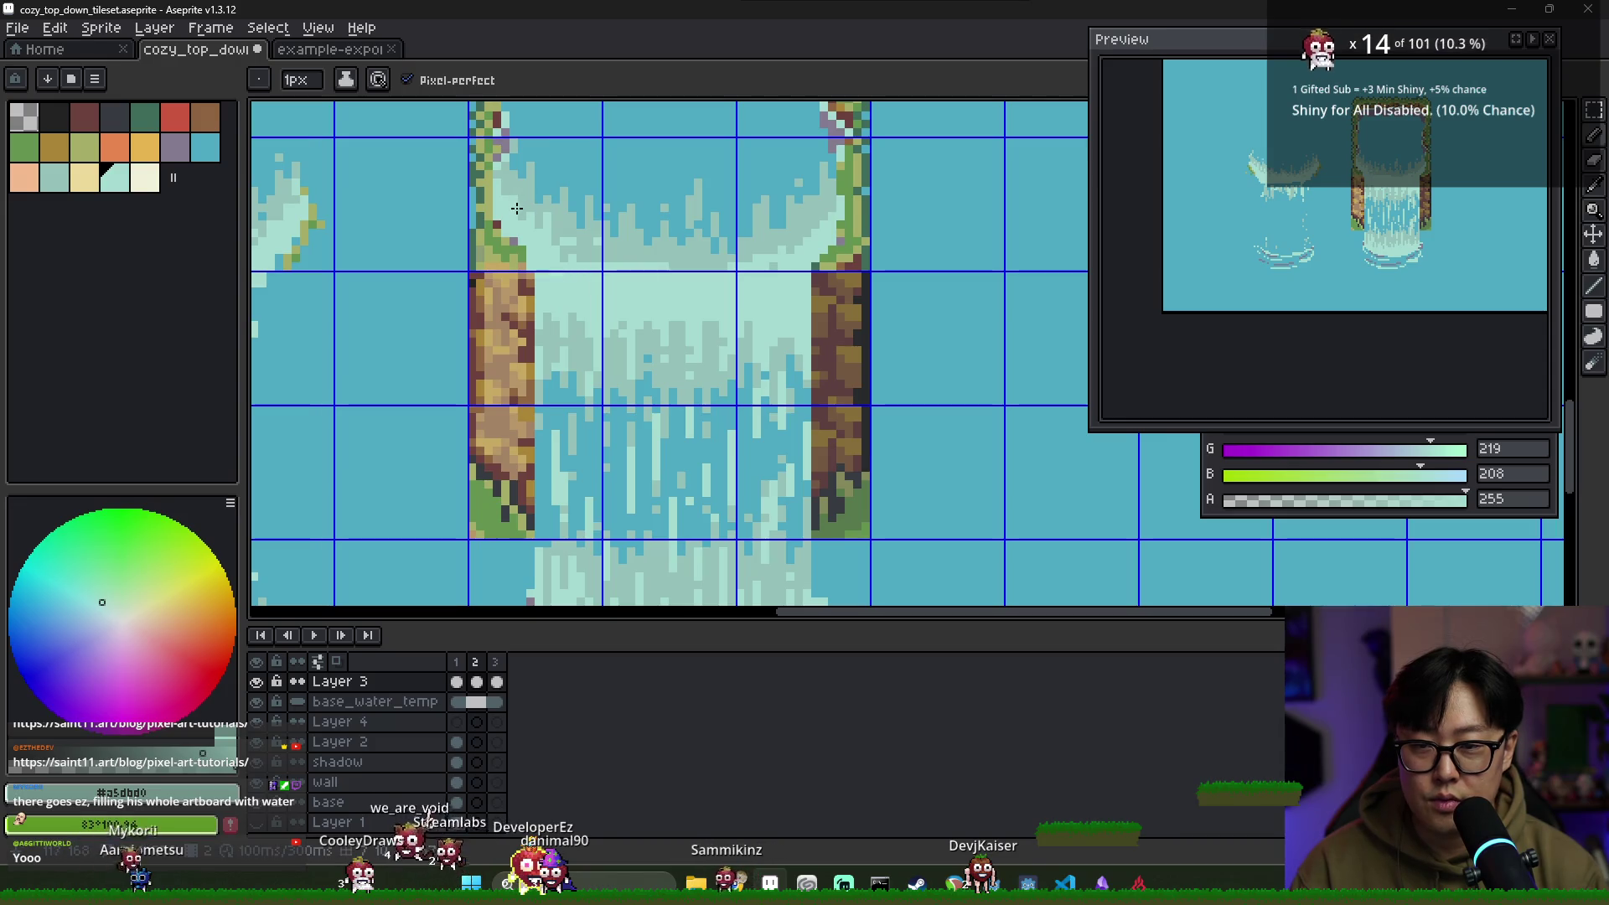
# Recheck frame 1, then add more foam pixels to frame 2's waterfall top
pyautogui.click(457, 664)
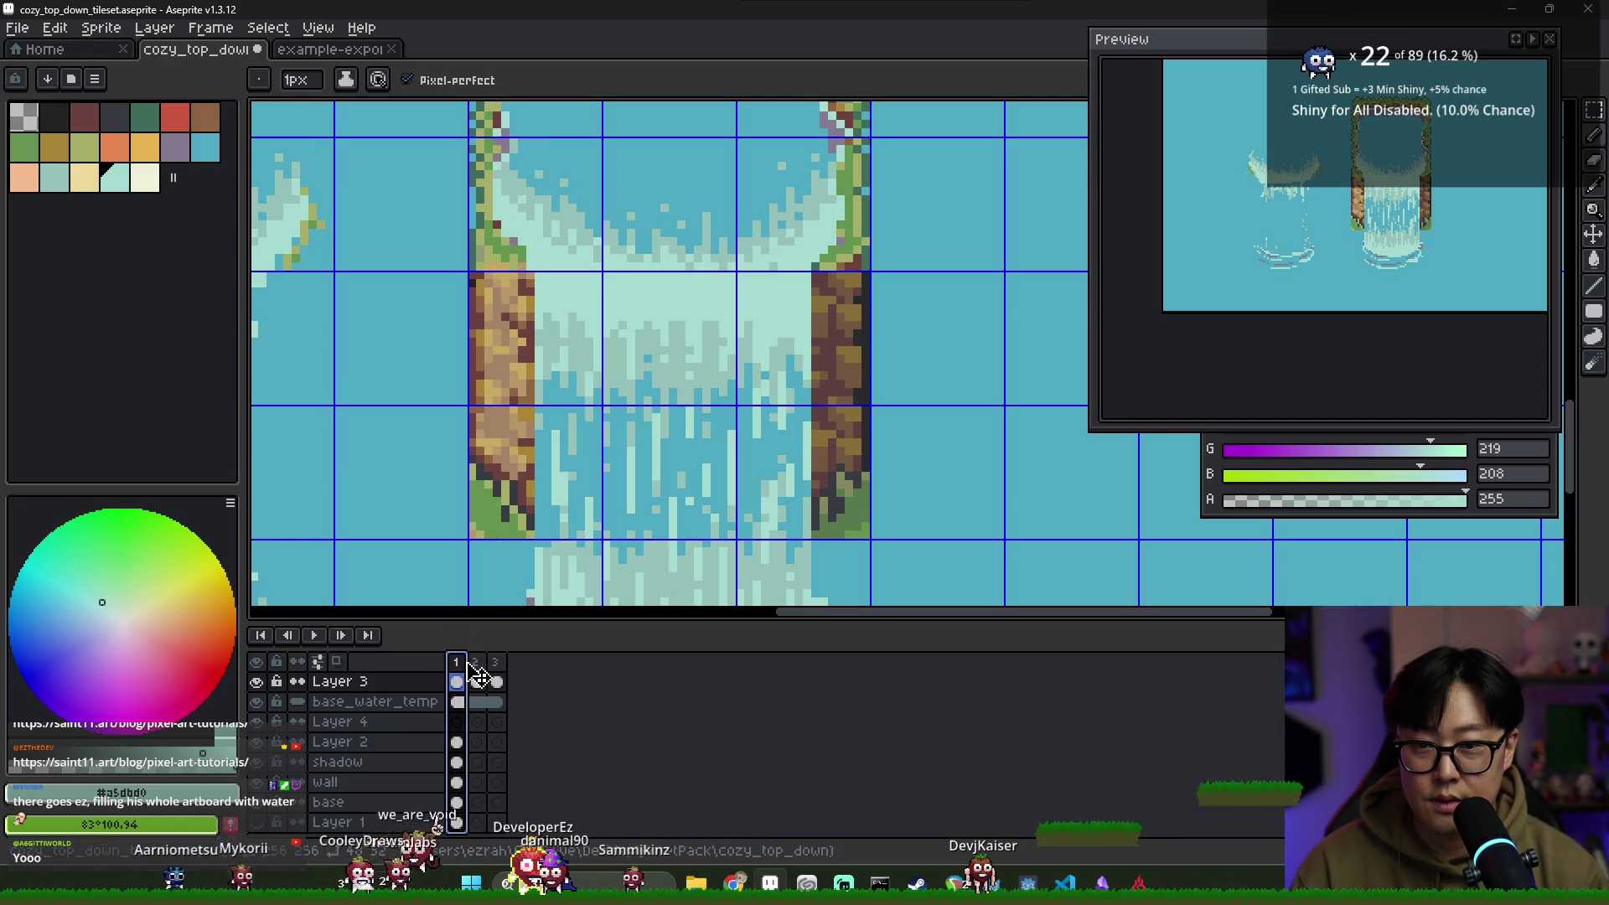
pyautogui.click(476, 665)
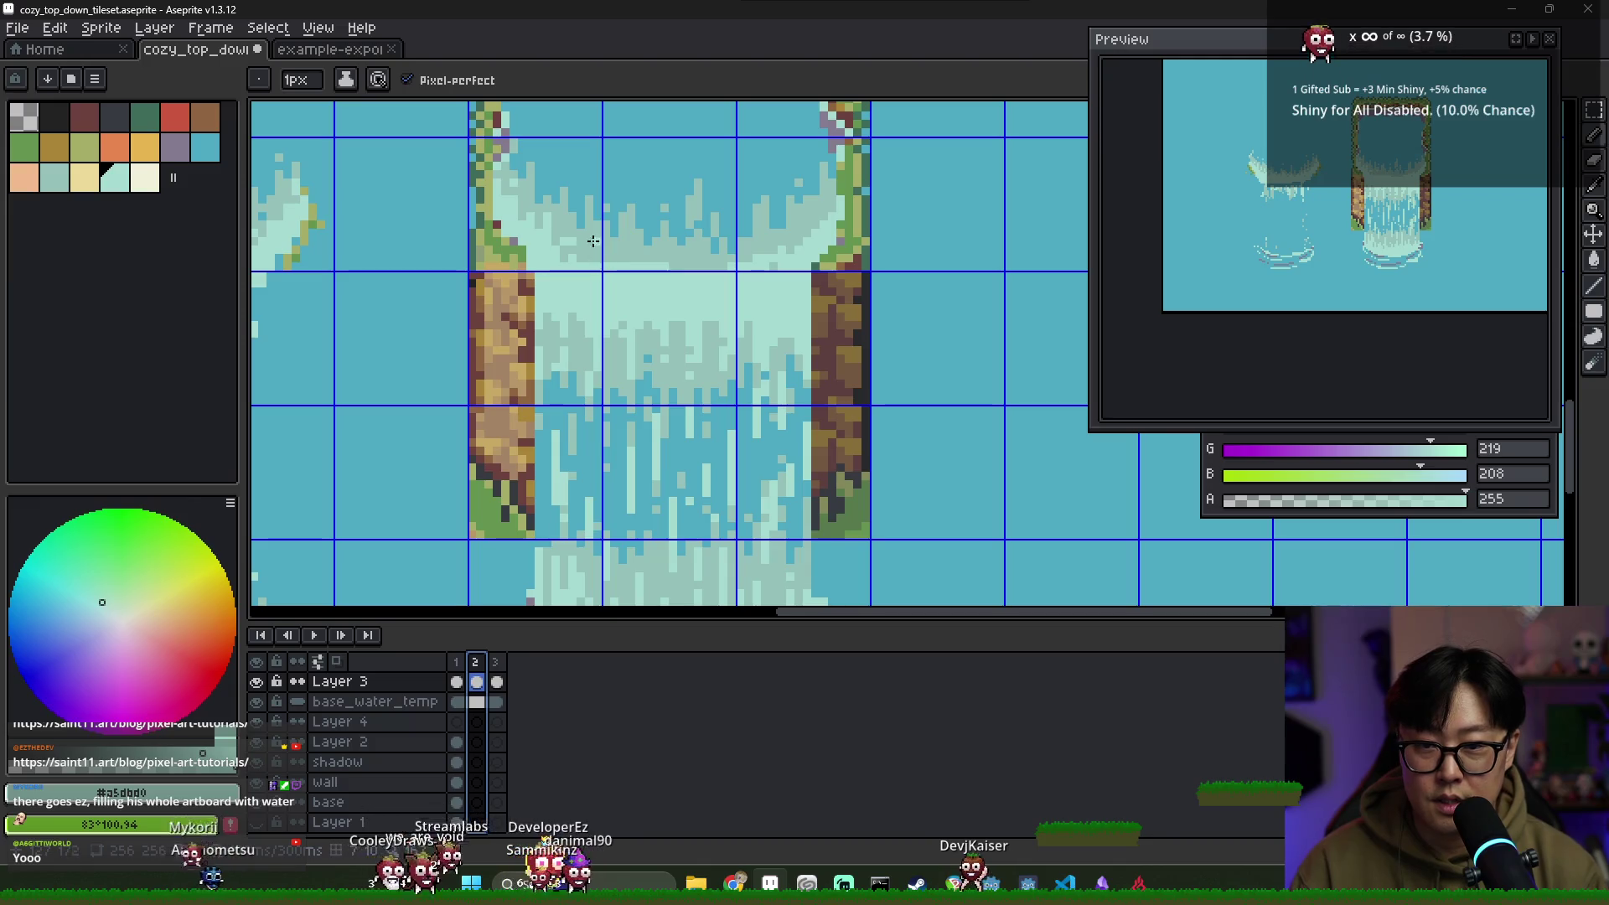
pyautogui.press('Escape')
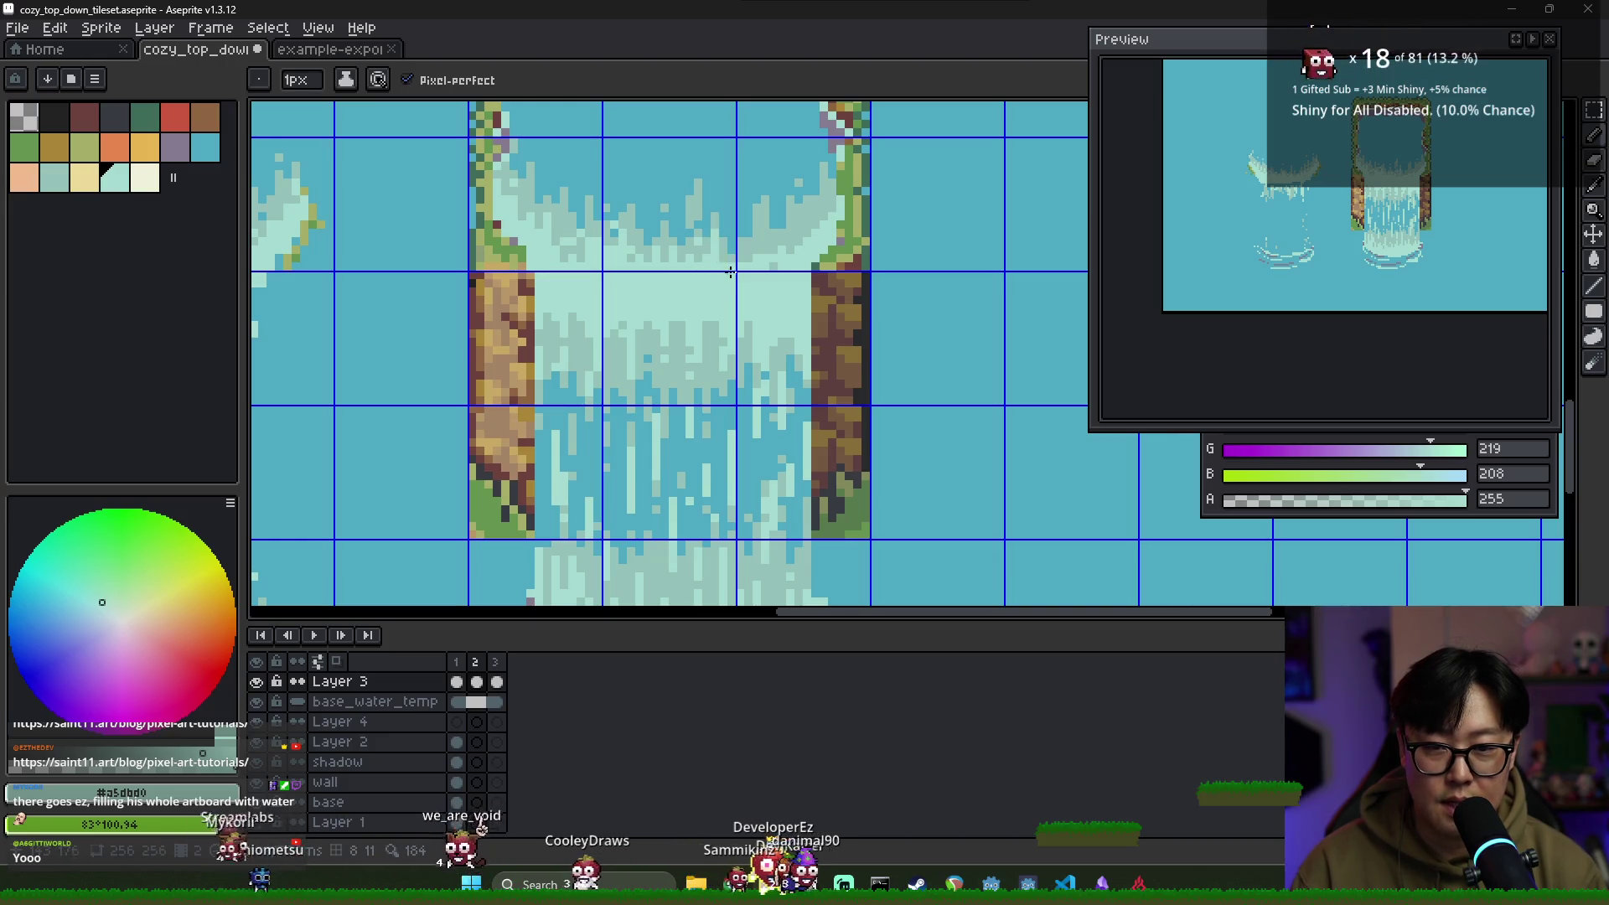
pyautogui.click(475, 662)
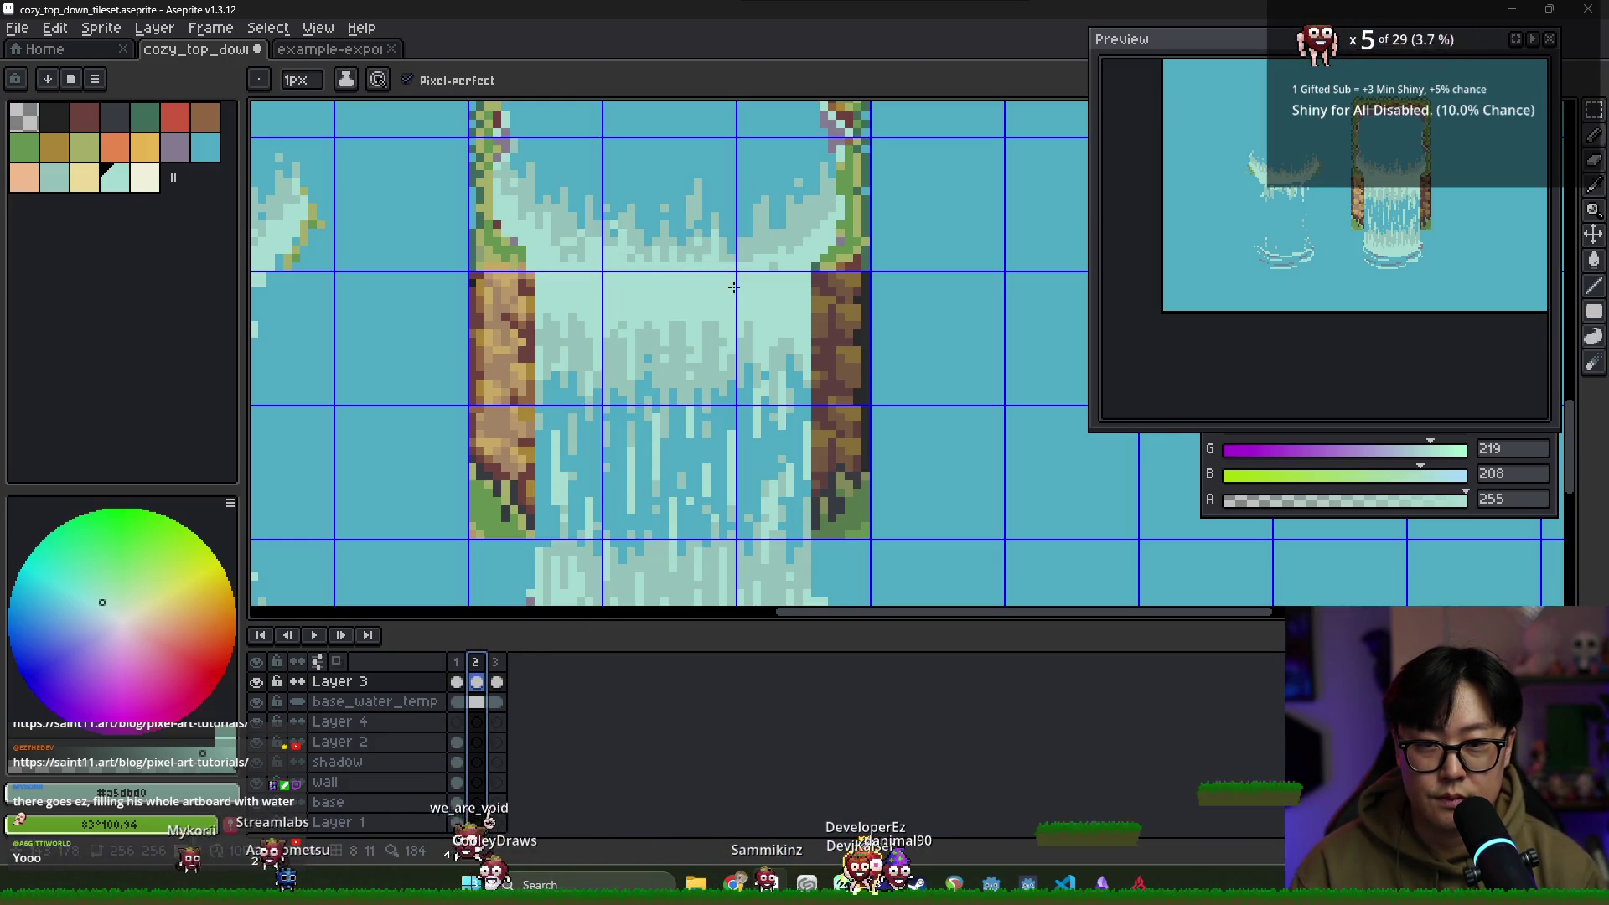
pyautogui.click(729, 262)
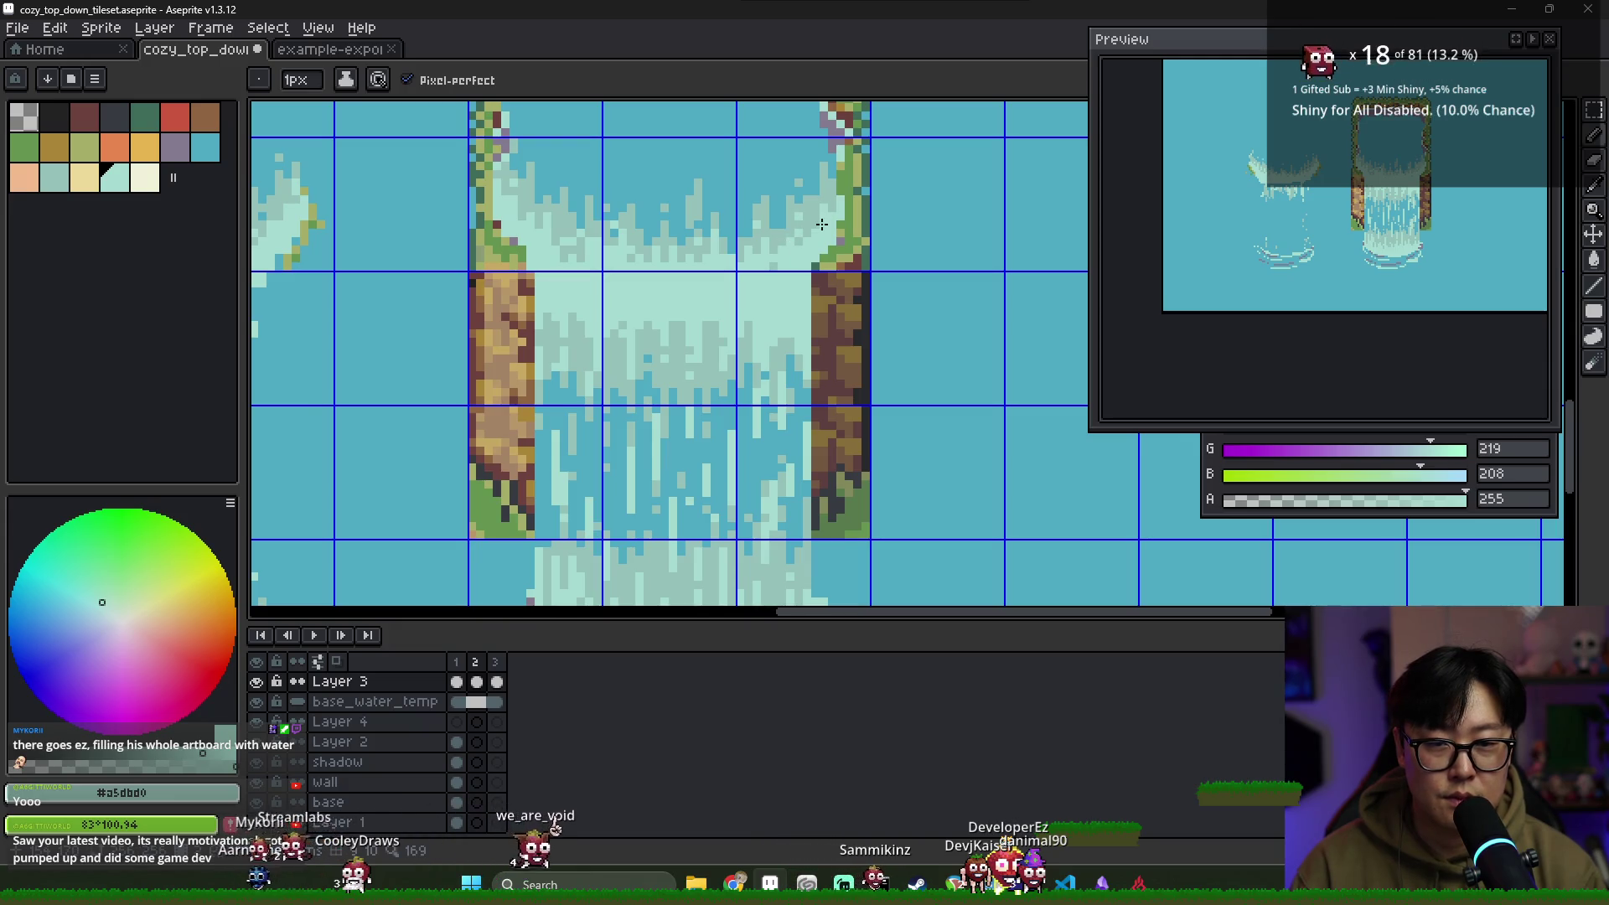
# Play the frames 1–2 waterfall loop and stop on frame 1
pyautogui.click(477, 663)
pyautogui.moveTo(481, 668); pyautogui.dragTo(456, 663)
pyautogui.press('Return')
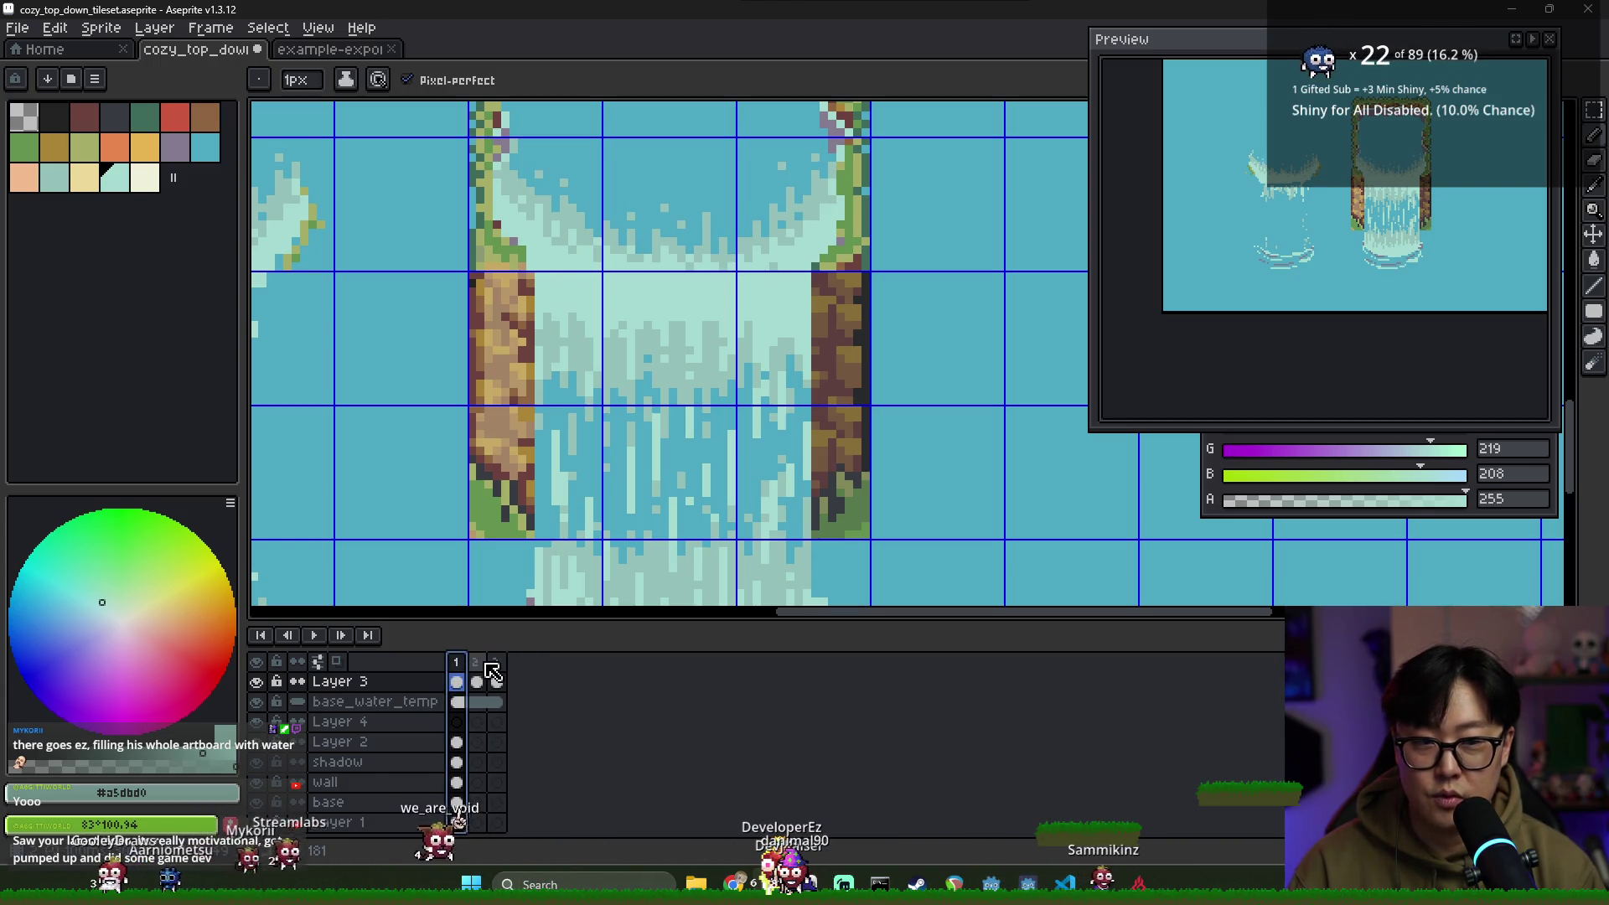
pyautogui.click(643, 657)
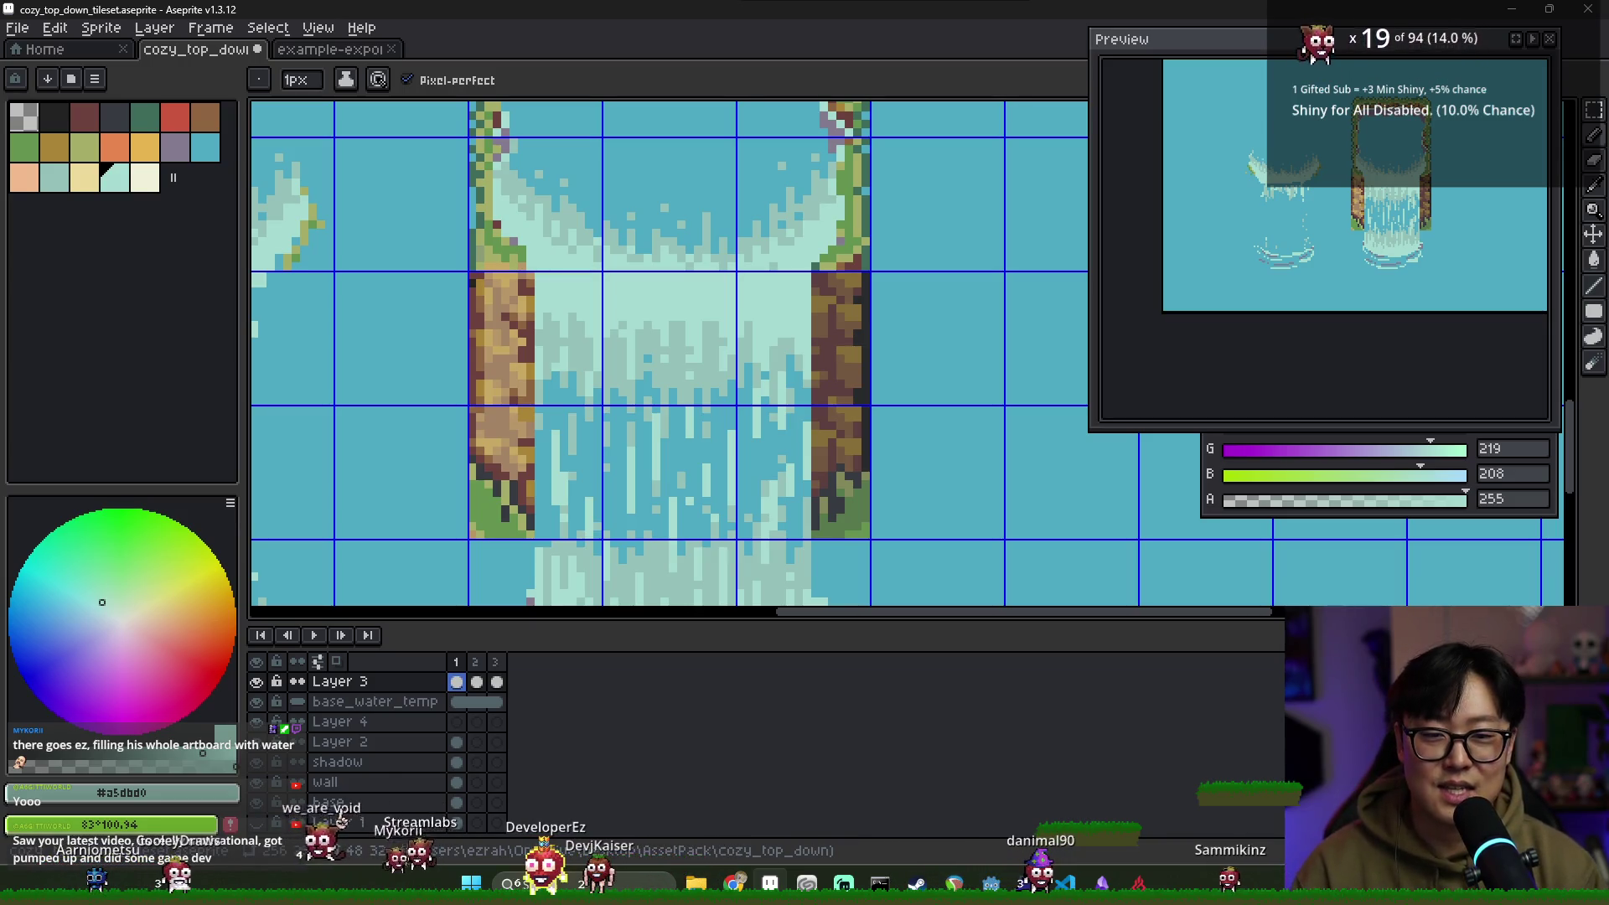
# Sample the waterfall and muted foam colours and clear the frame range selection
pyautogui.keyDown('alt'); pyautogui.click(812, 267); pyautogui.keyUp('alt')
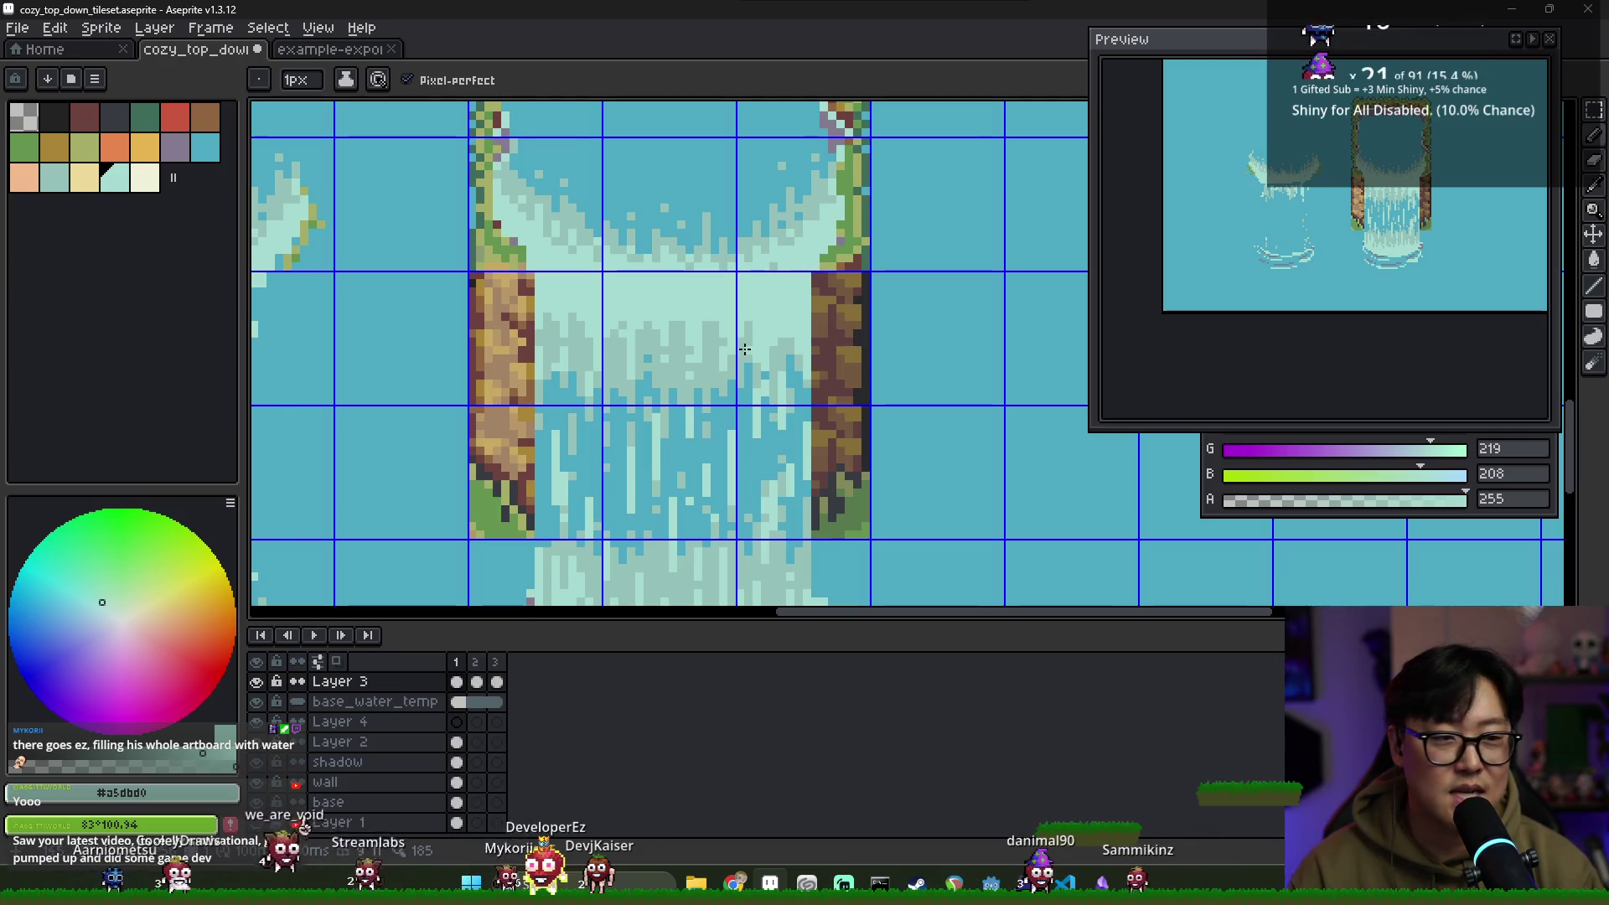
pyautogui.keyDown('alt'); pyautogui.click(797, 212); pyautogui.keyUp('alt')
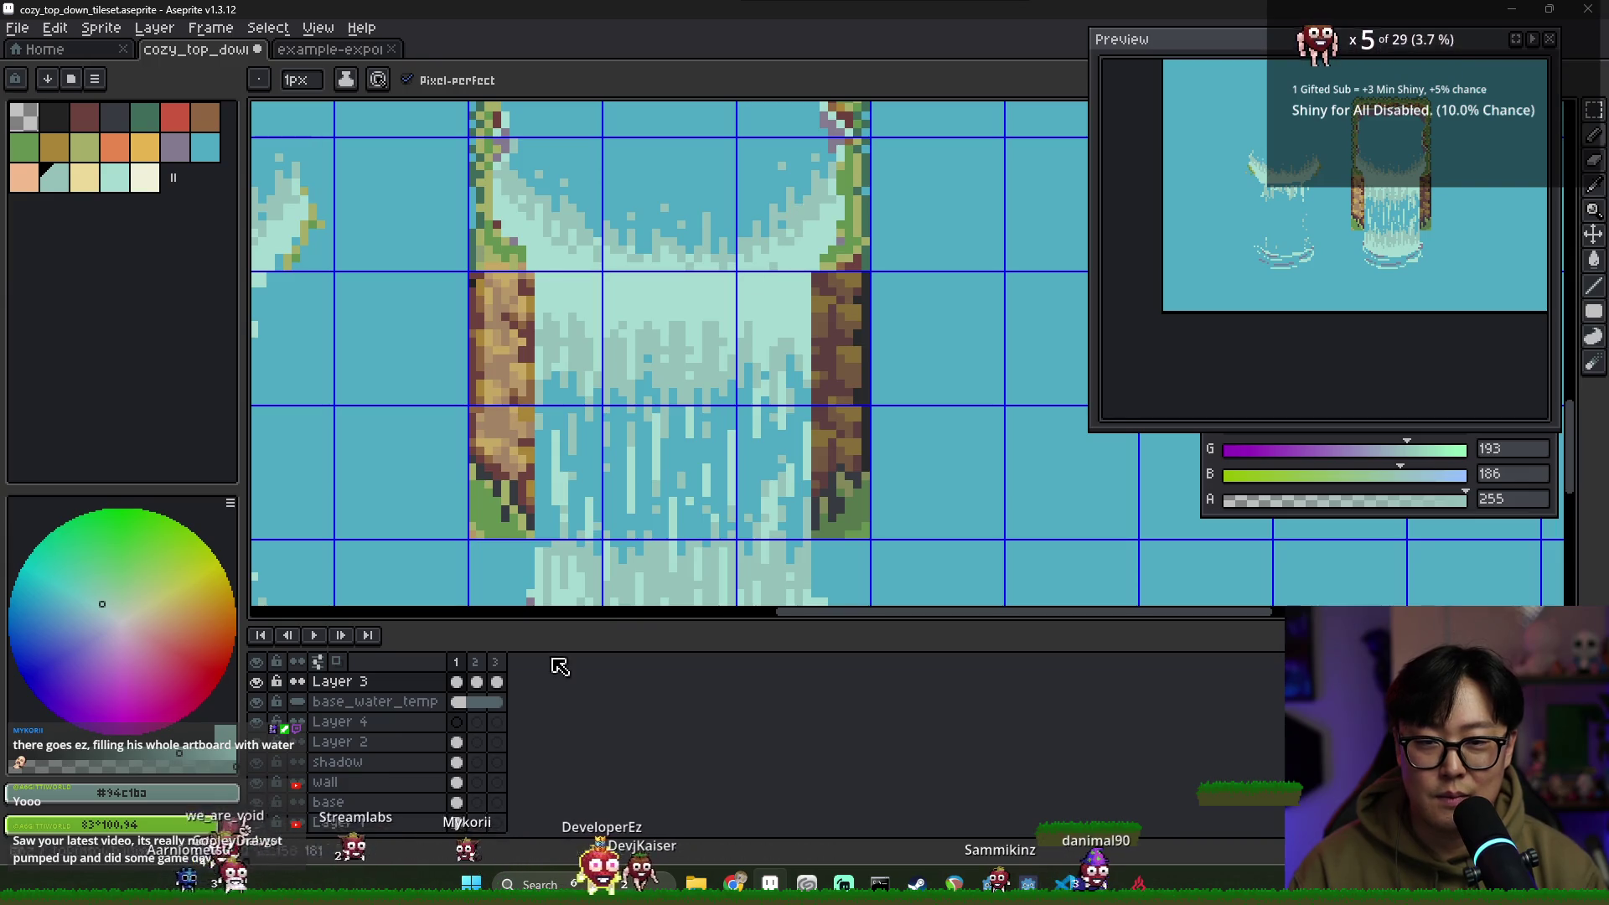
pyautogui.click(457, 681)
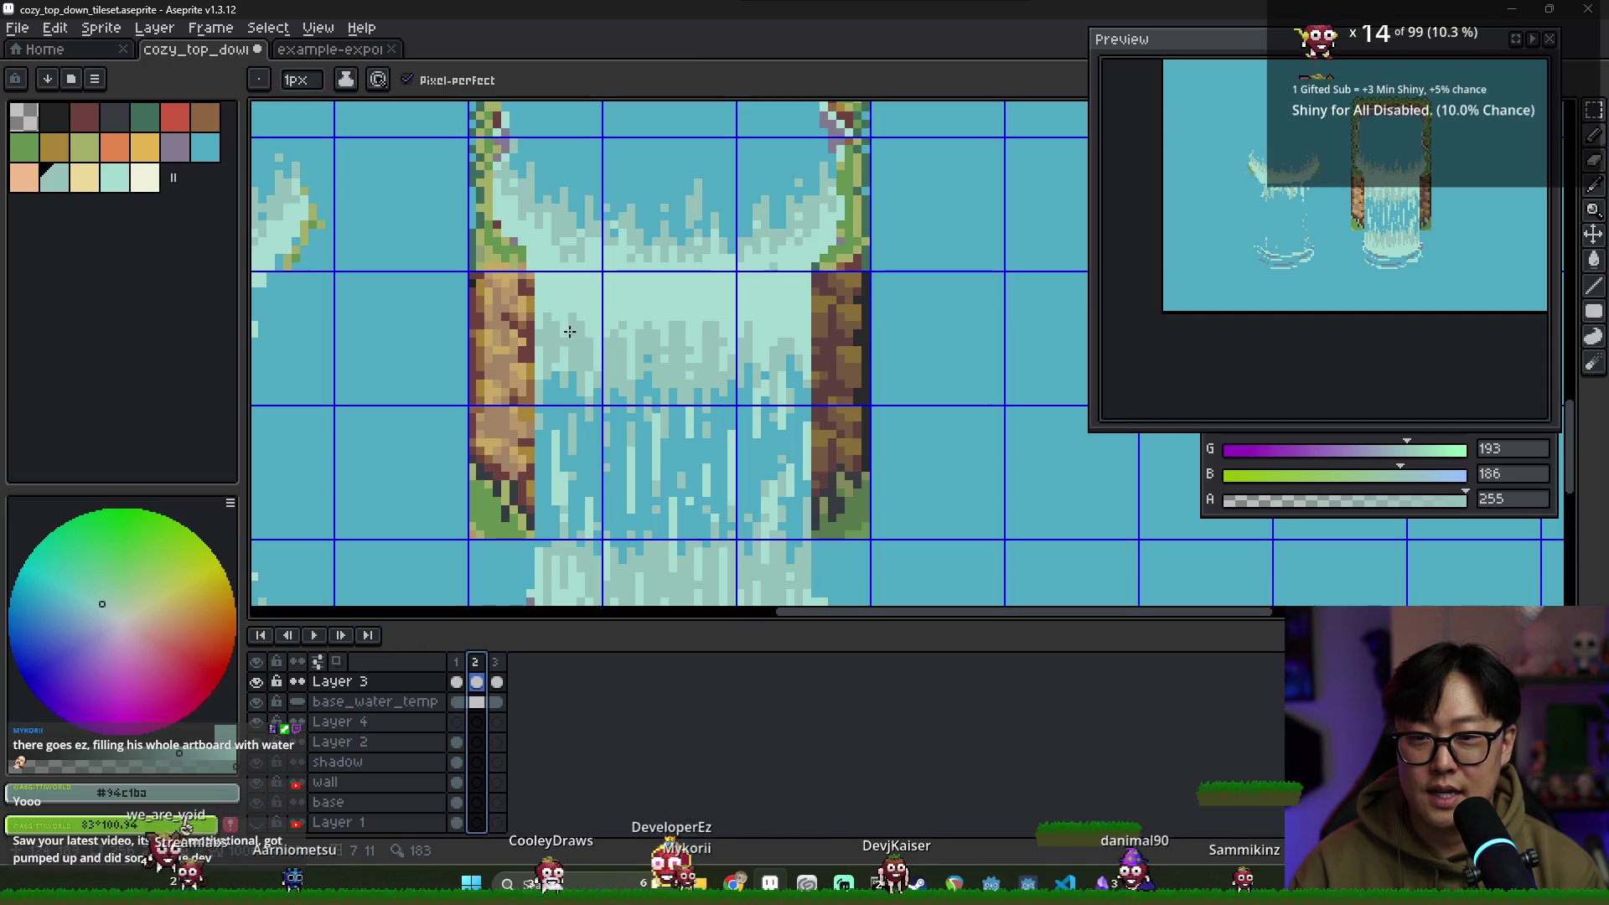
pyautogui.press('Escape')
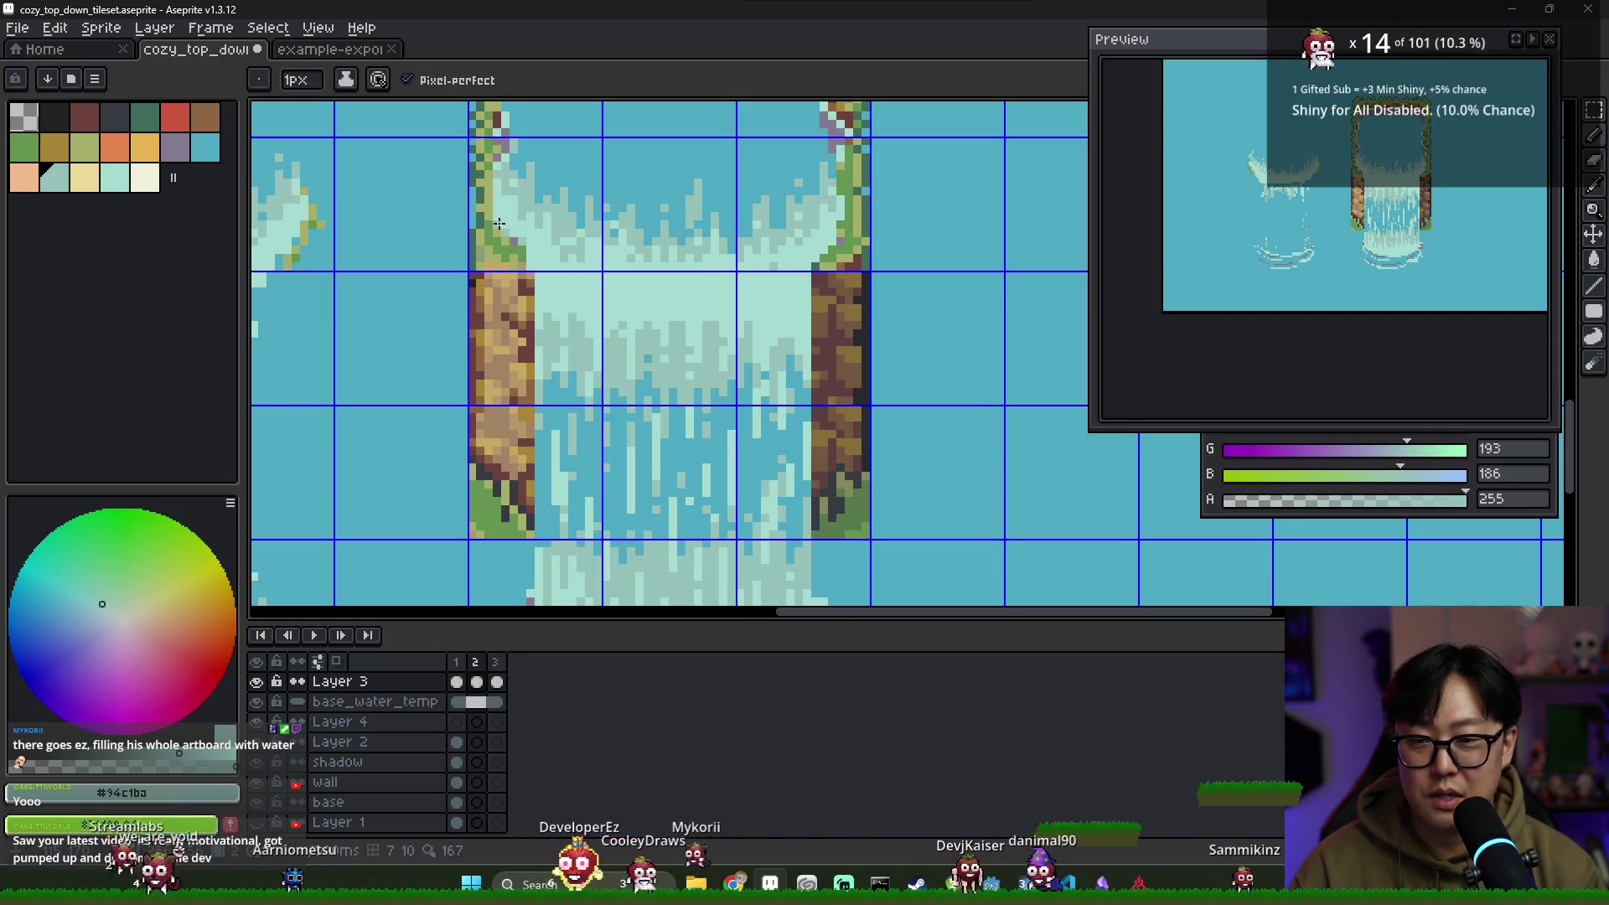
pyautogui.press('v')
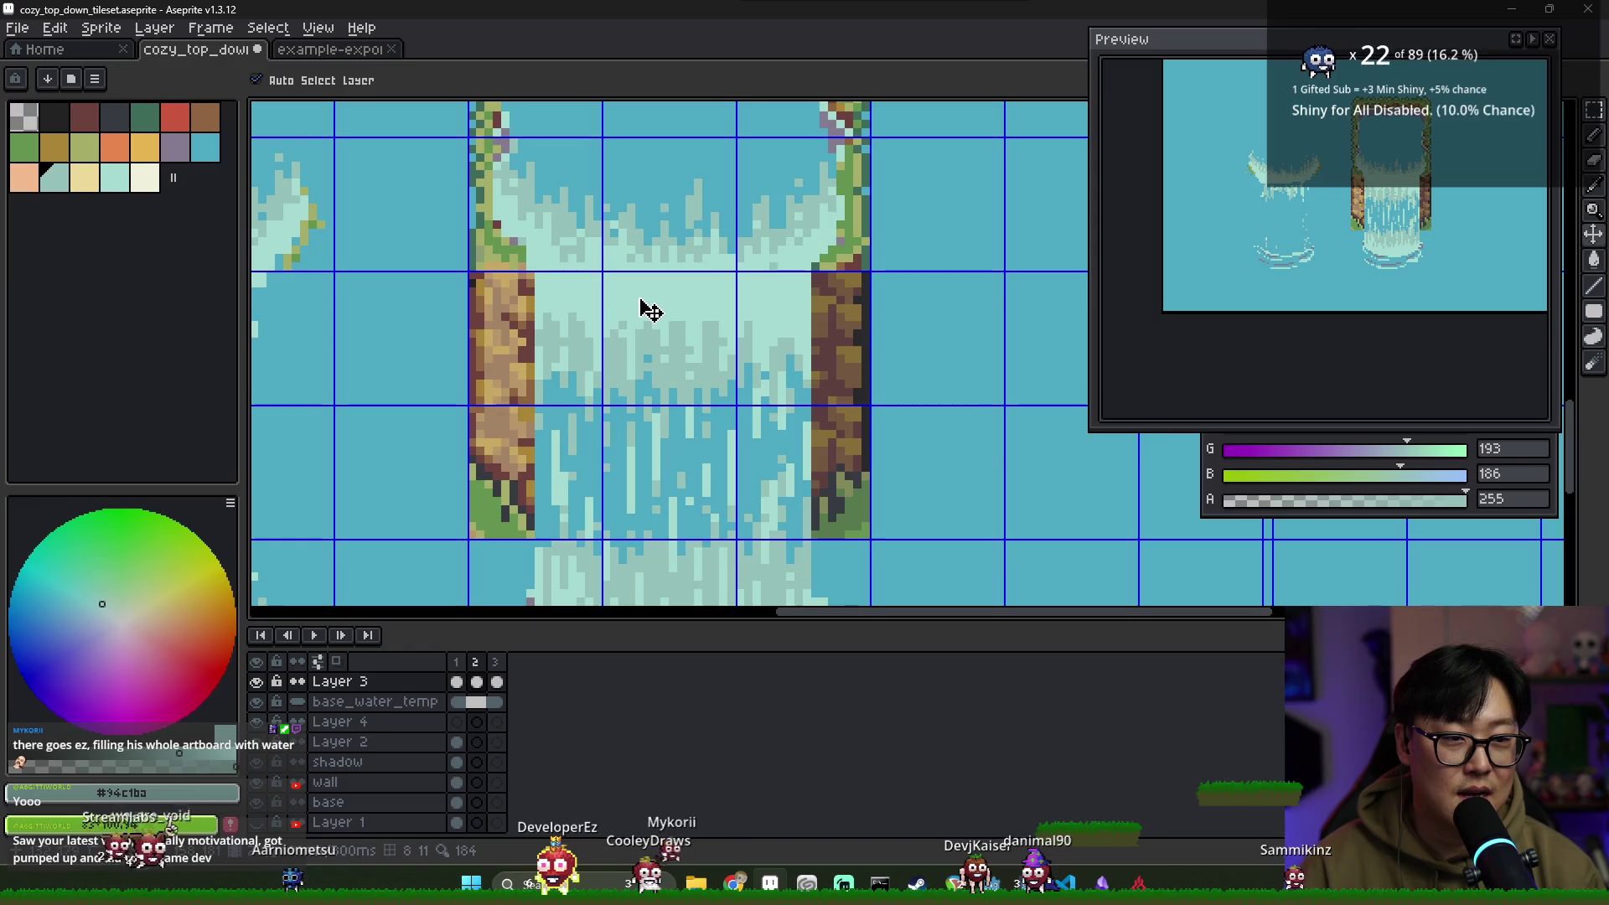
pyautogui.press('b')
# Touch up frame 2 with pale mint, then go to frame 3 and pick the darker foam teal
pyautogui.keyDown('alt'); pyautogui.click(512, 238); pyautogui.keyUp('alt')
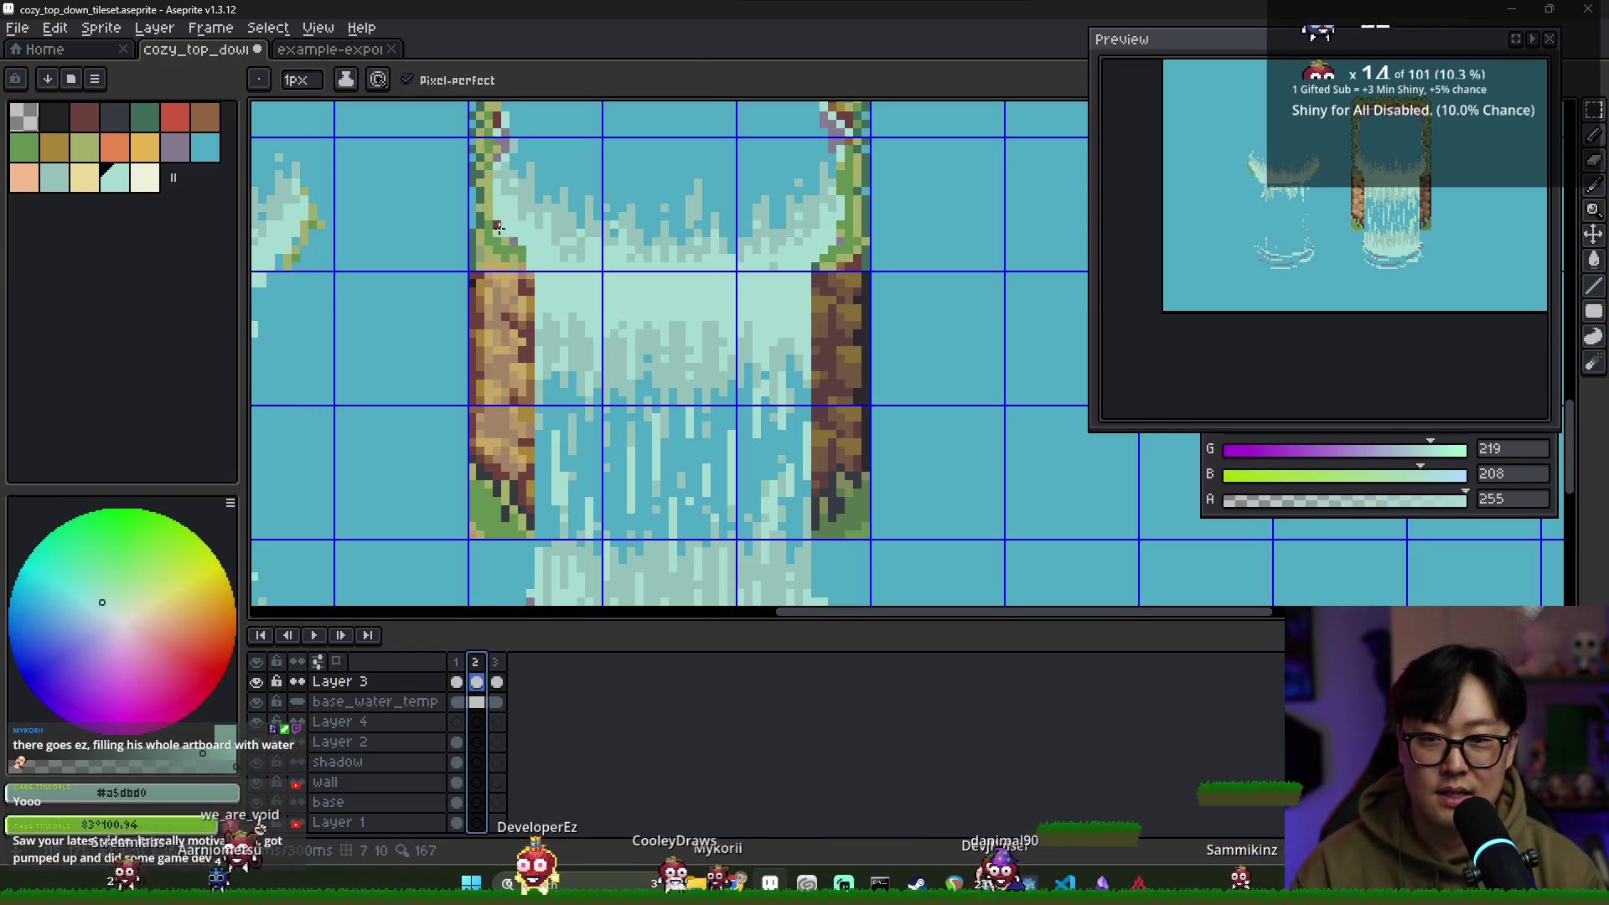
pyautogui.click(456, 681)
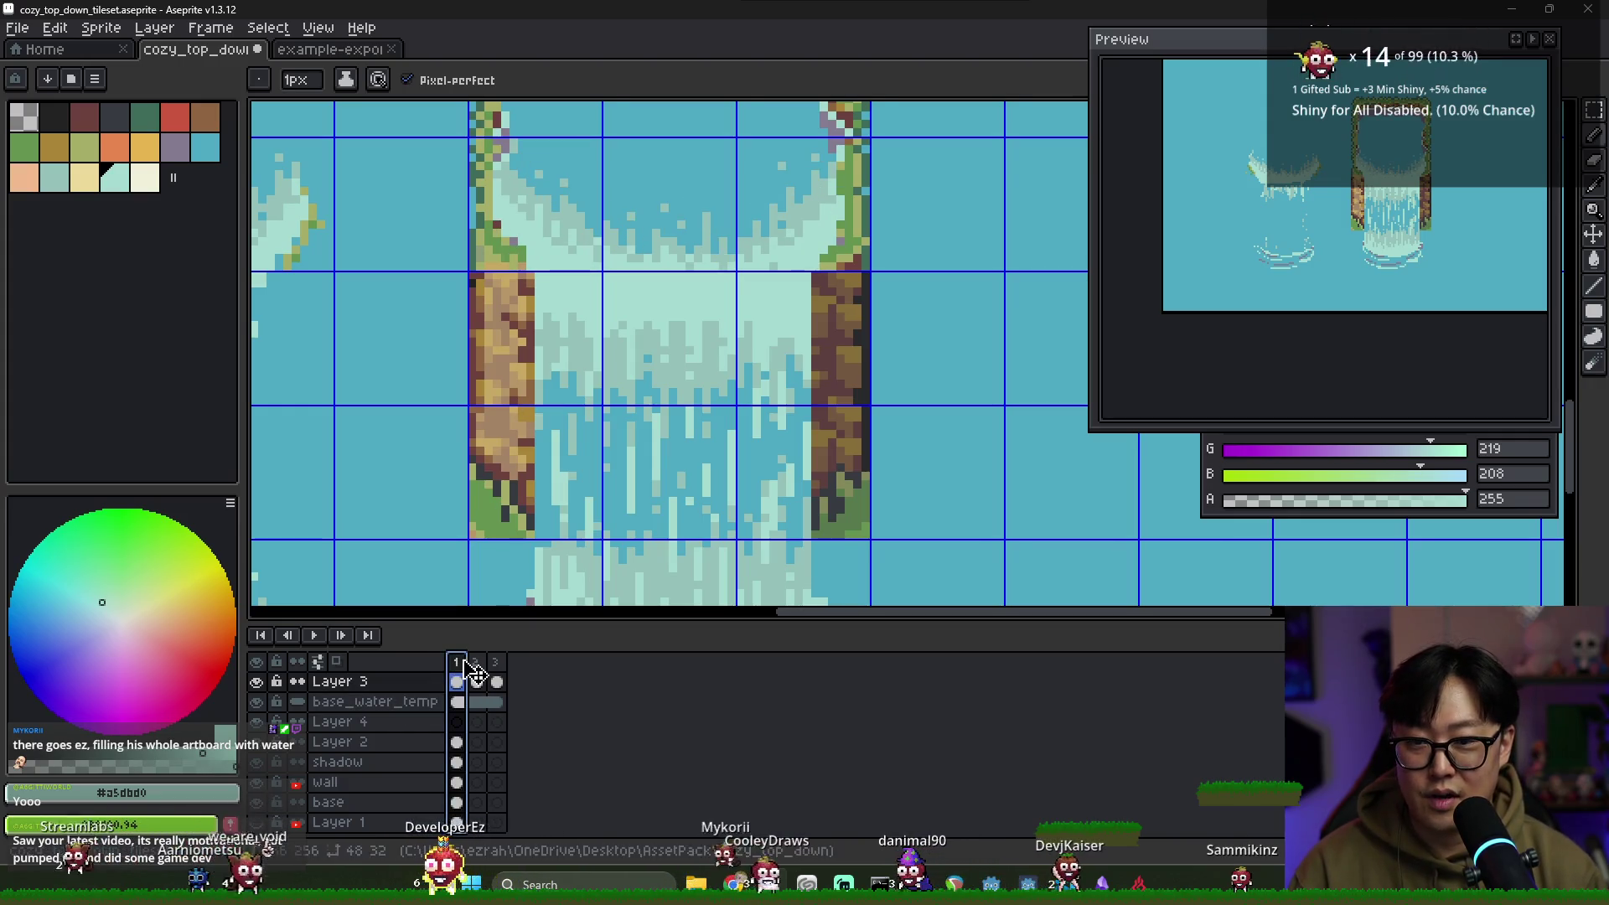
pyautogui.click(476, 681)
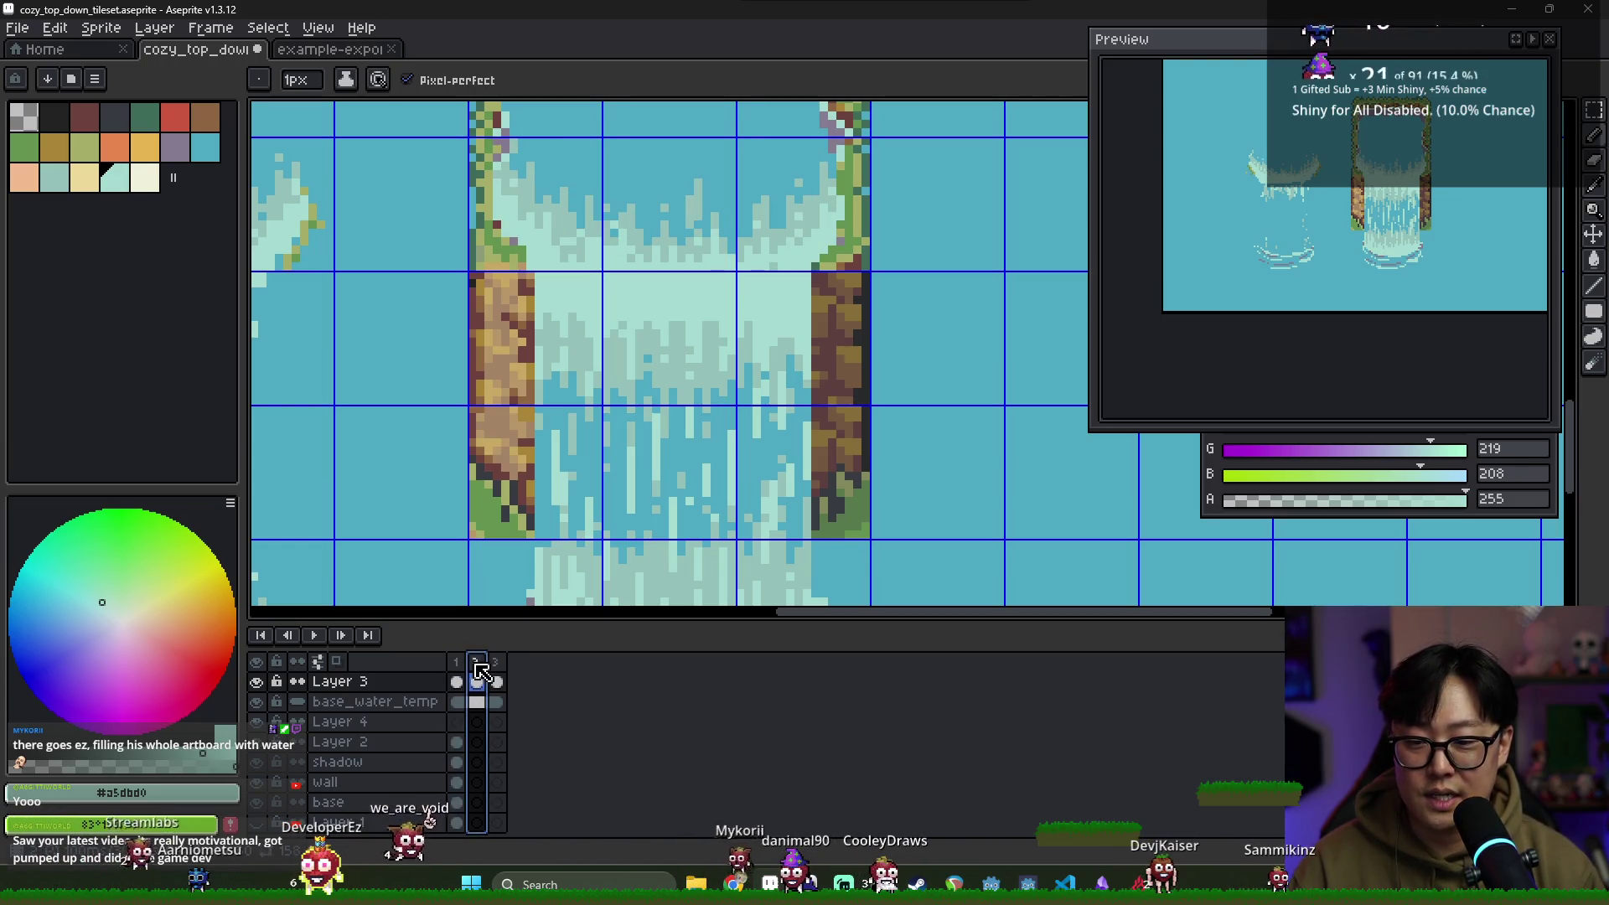
pyautogui.click(497, 664)
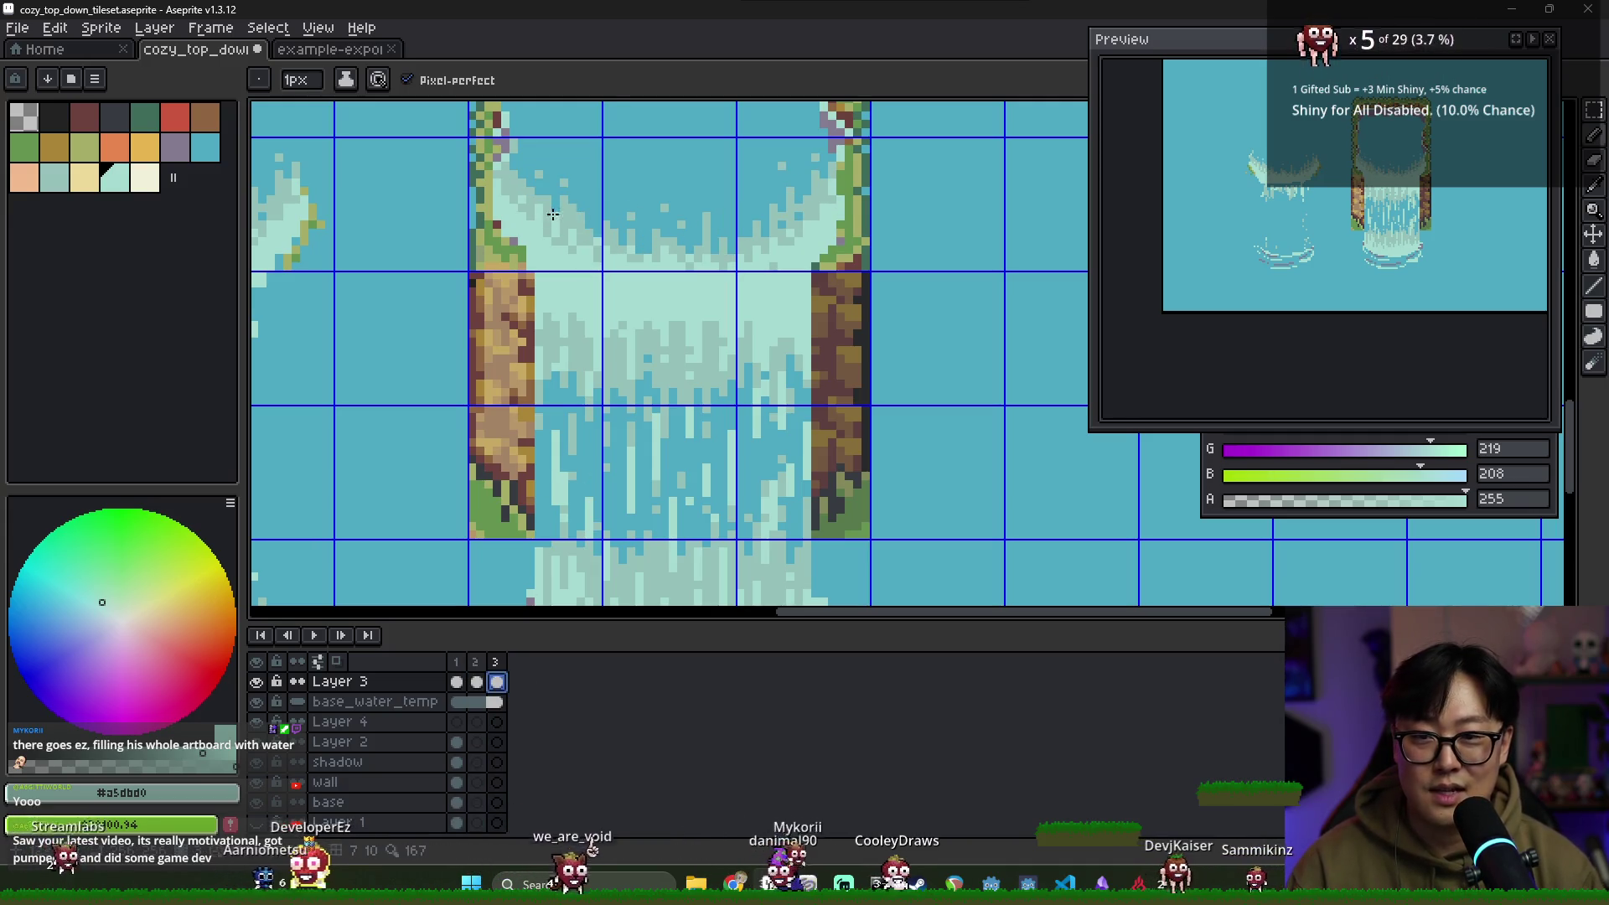
pyautogui.keyDown('alt'); pyautogui.click(528, 169); pyautogui.keyUp('alt')
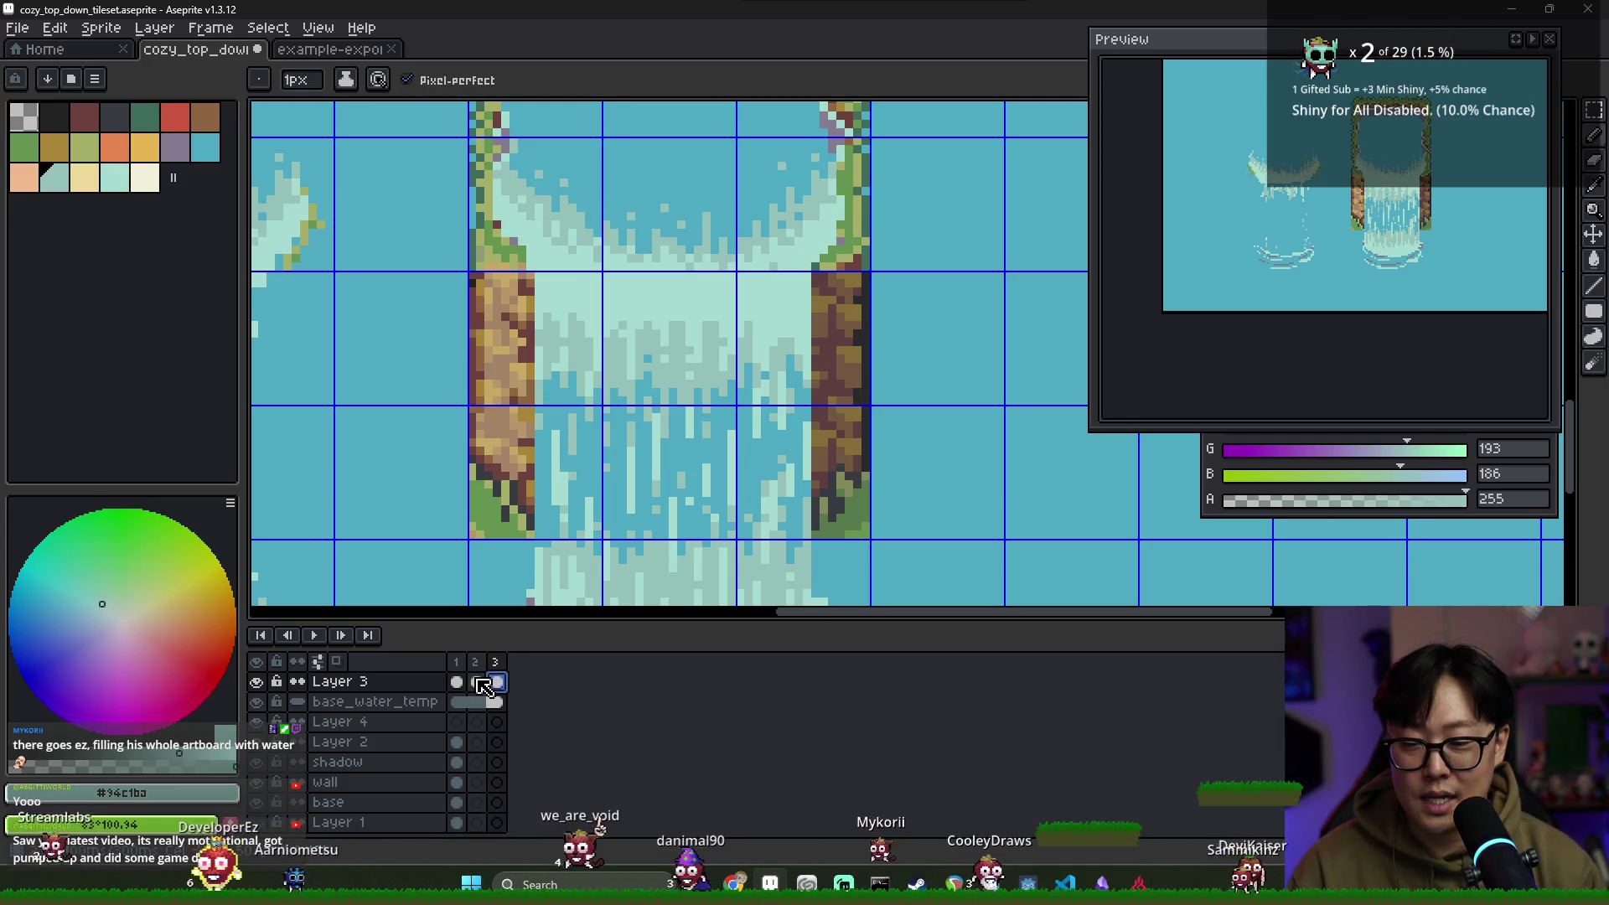
# Pencil light-teal foam flecks along frame 3's waterfall top, using water blue to erase stray foam
pyautogui.press('i')
pyautogui.press('b')
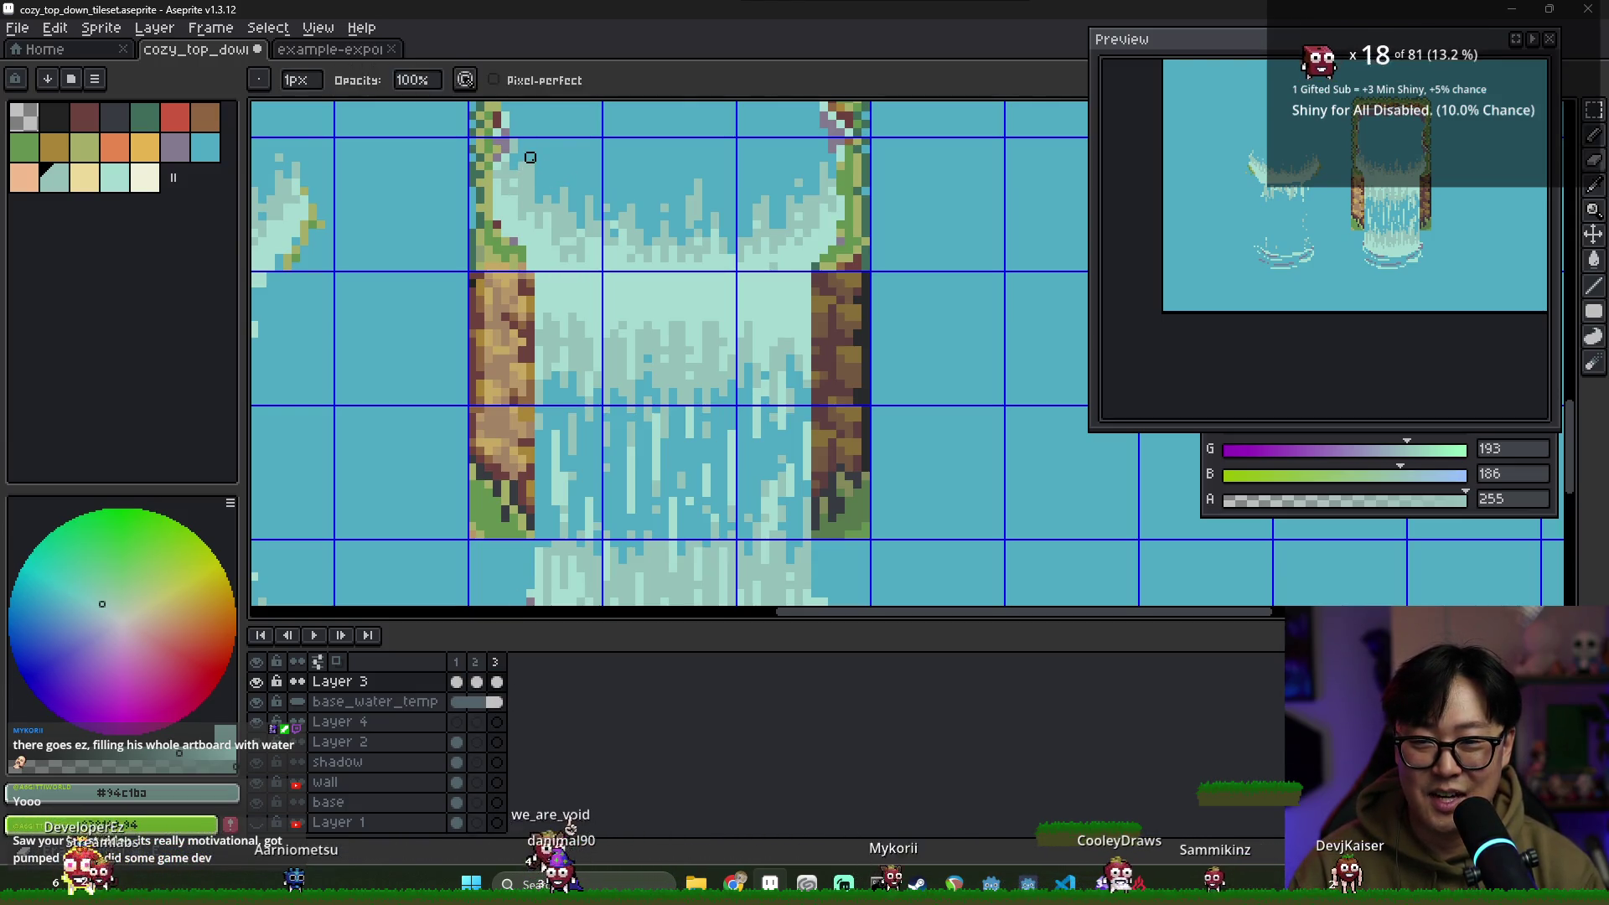
pyautogui.keyDown('alt'); pyautogui.click(530, 160); pyautogui.keyUp('alt')
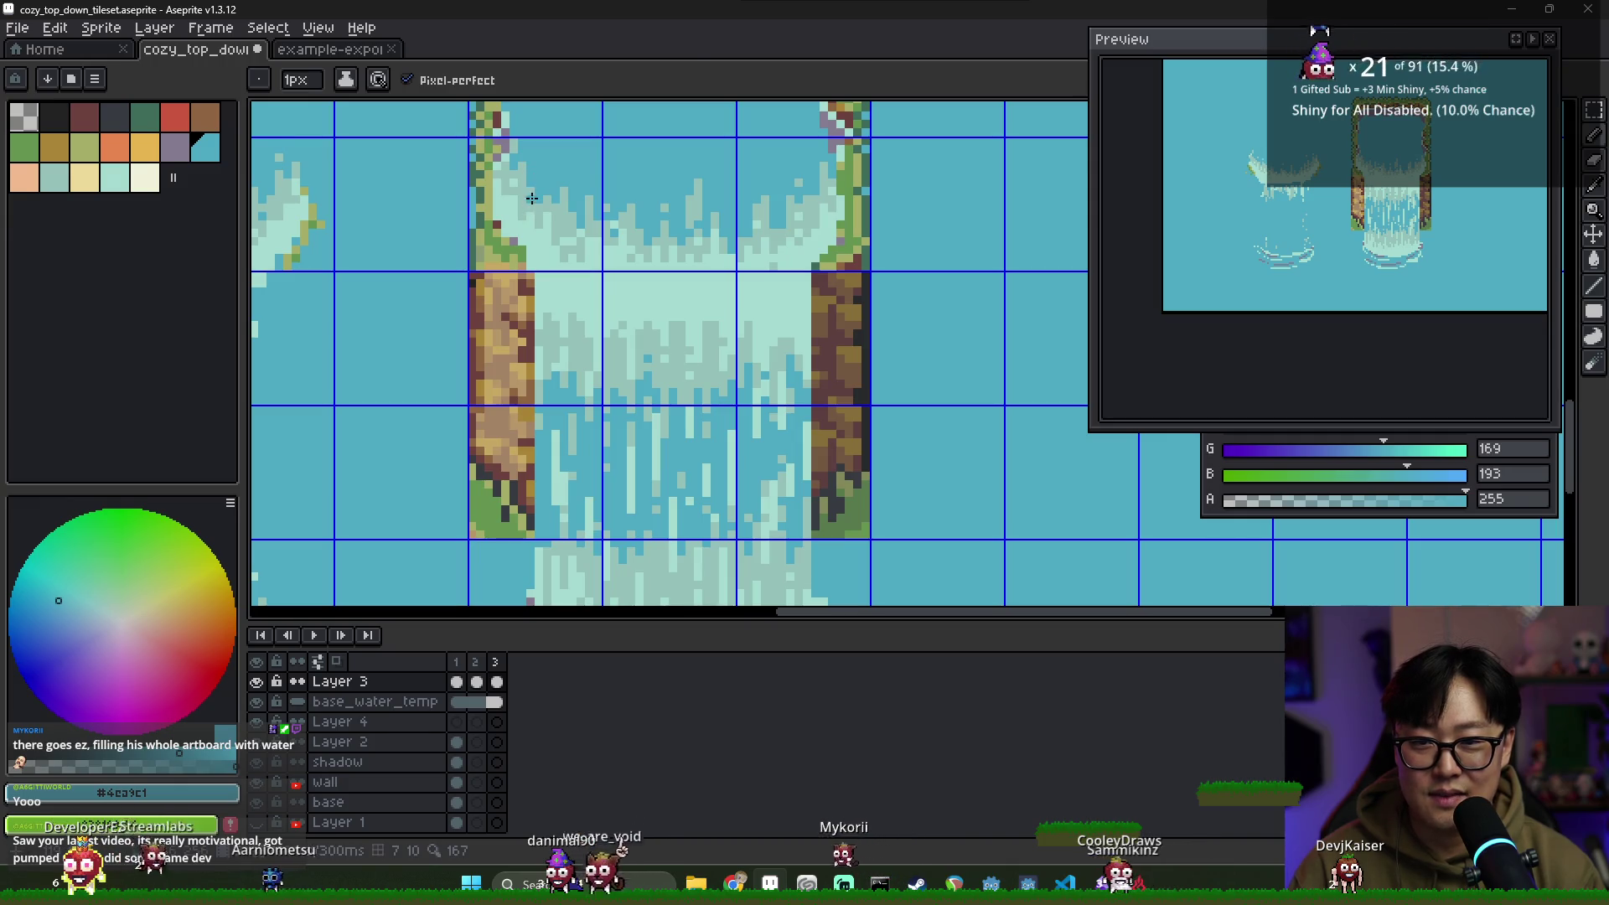
pyautogui.keyDown('alt'); pyautogui.click(553, 200); pyautogui.keyUp('alt')
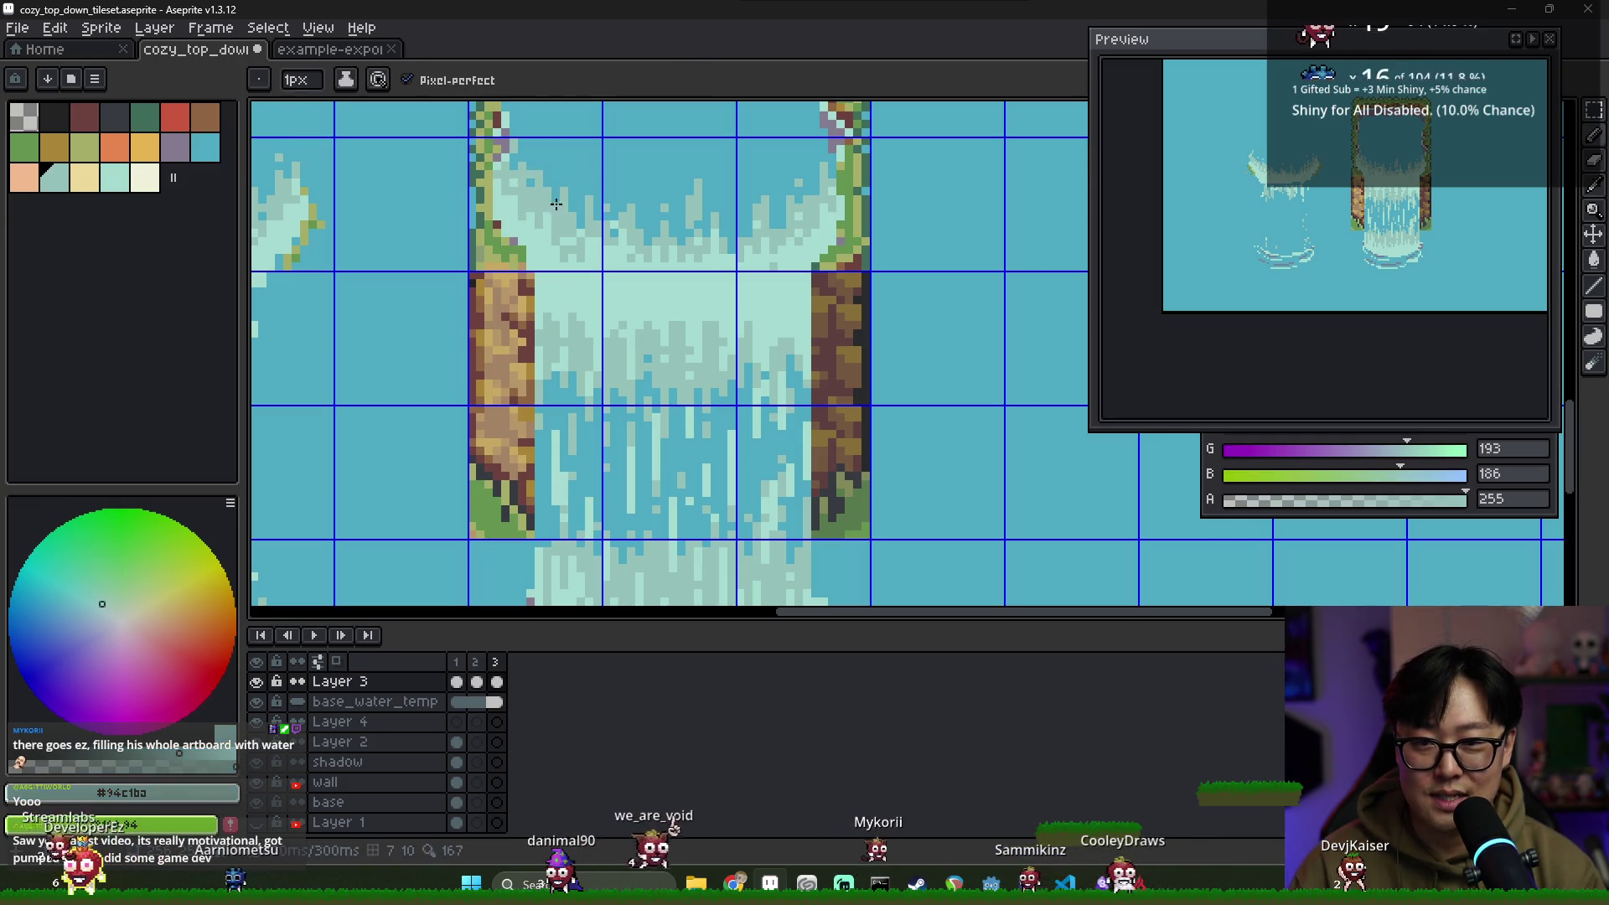
pyautogui.keyDown('alt'); pyautogui.click(549, 157); pyautogui.keyUp('alt')
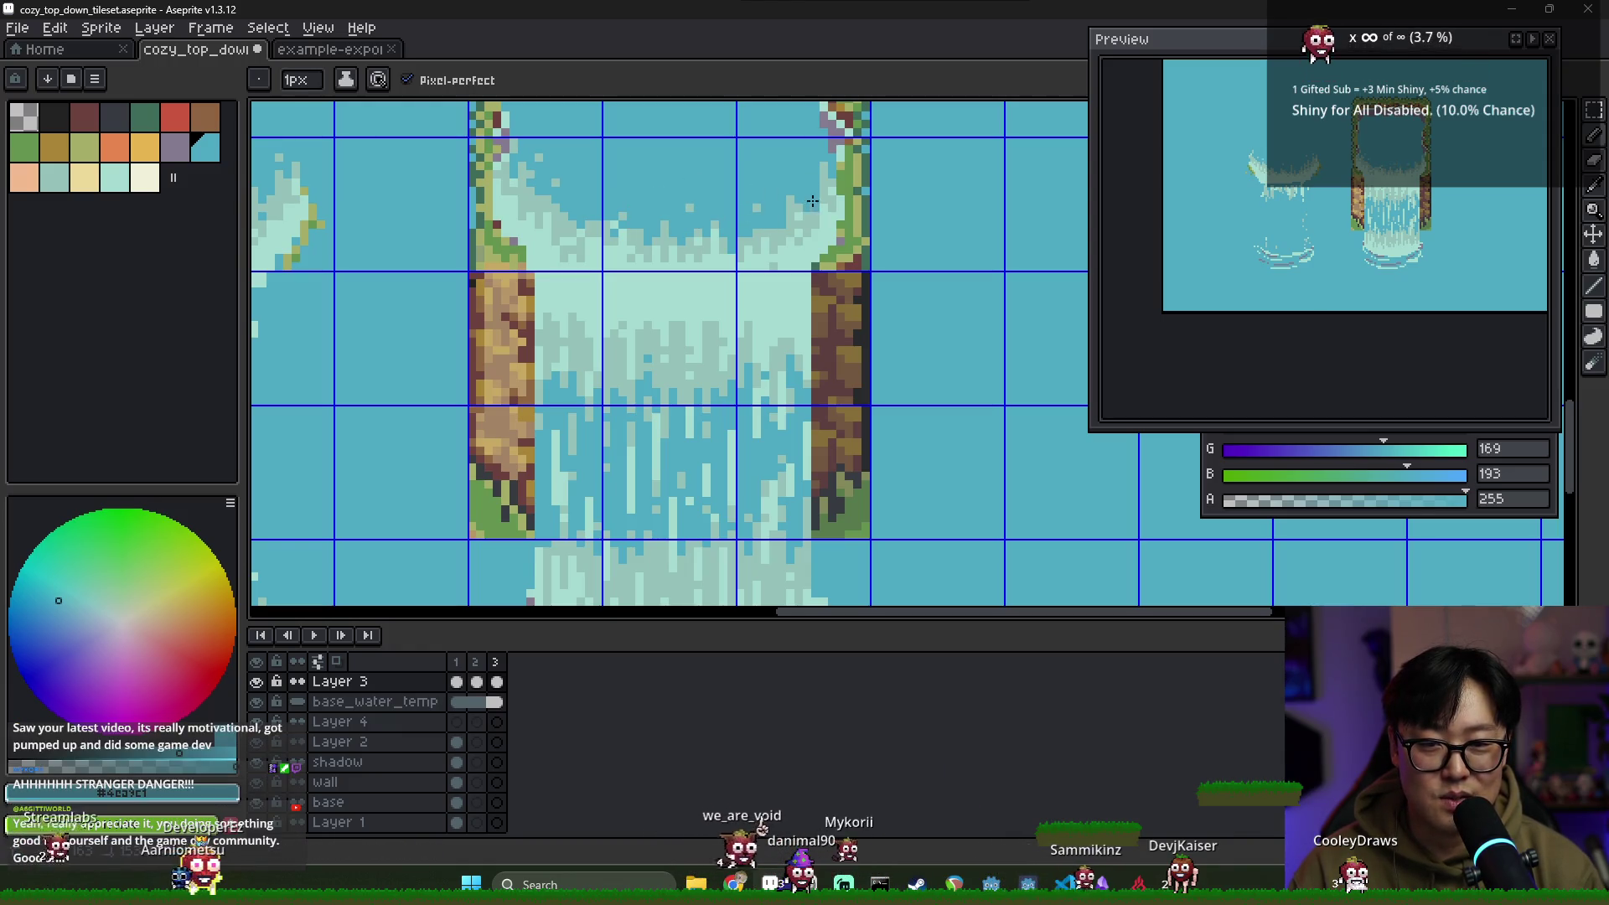
pyautogui.keyDown('alt'); pyautogui.click(797, 222); pyautogui.keyUp('alt')
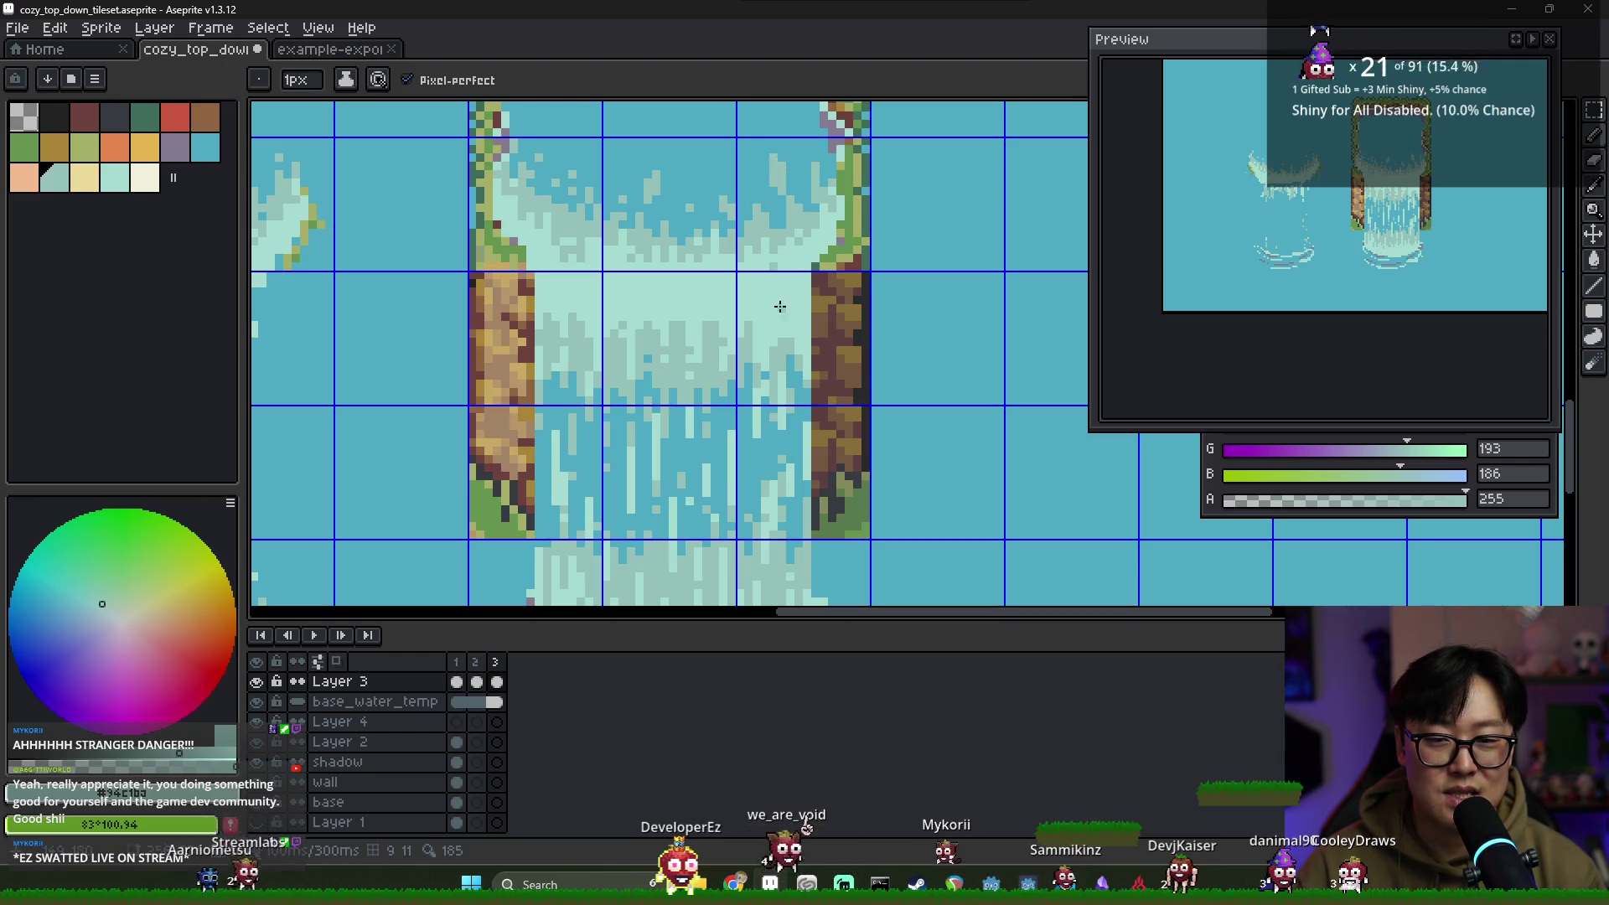
pyautogui.keyDown('alt'); pyautogui.click(791, 204); pyautogui.keyUp('alt')
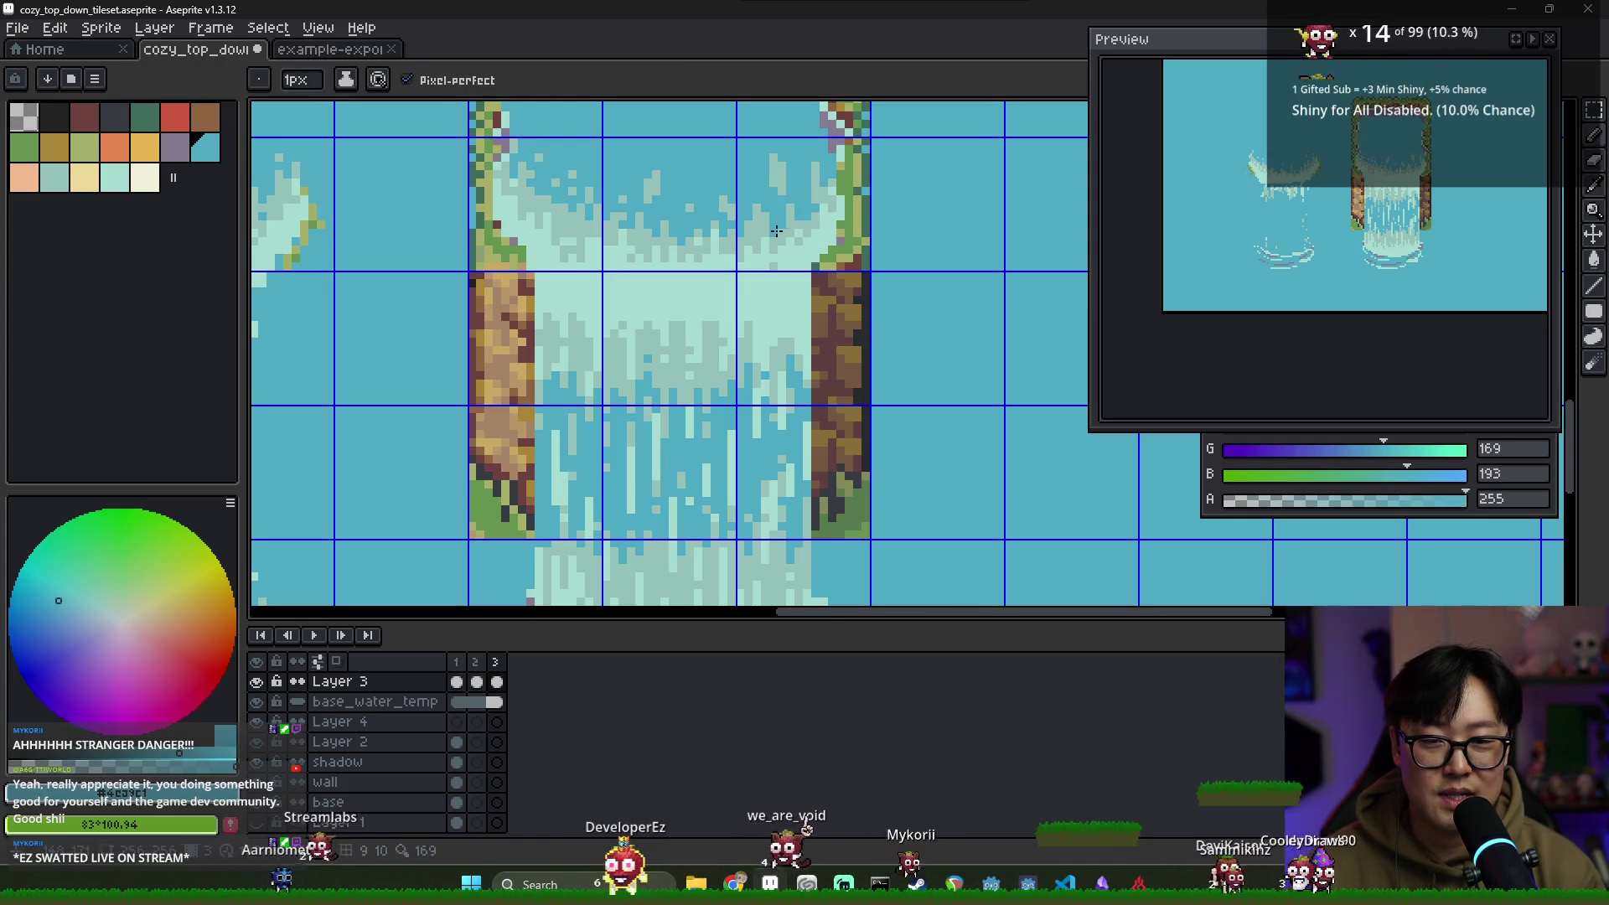
pyautogui.keyDown('alt'); pyautogui.click(772, 224); pyautogui.keyUp('alt')
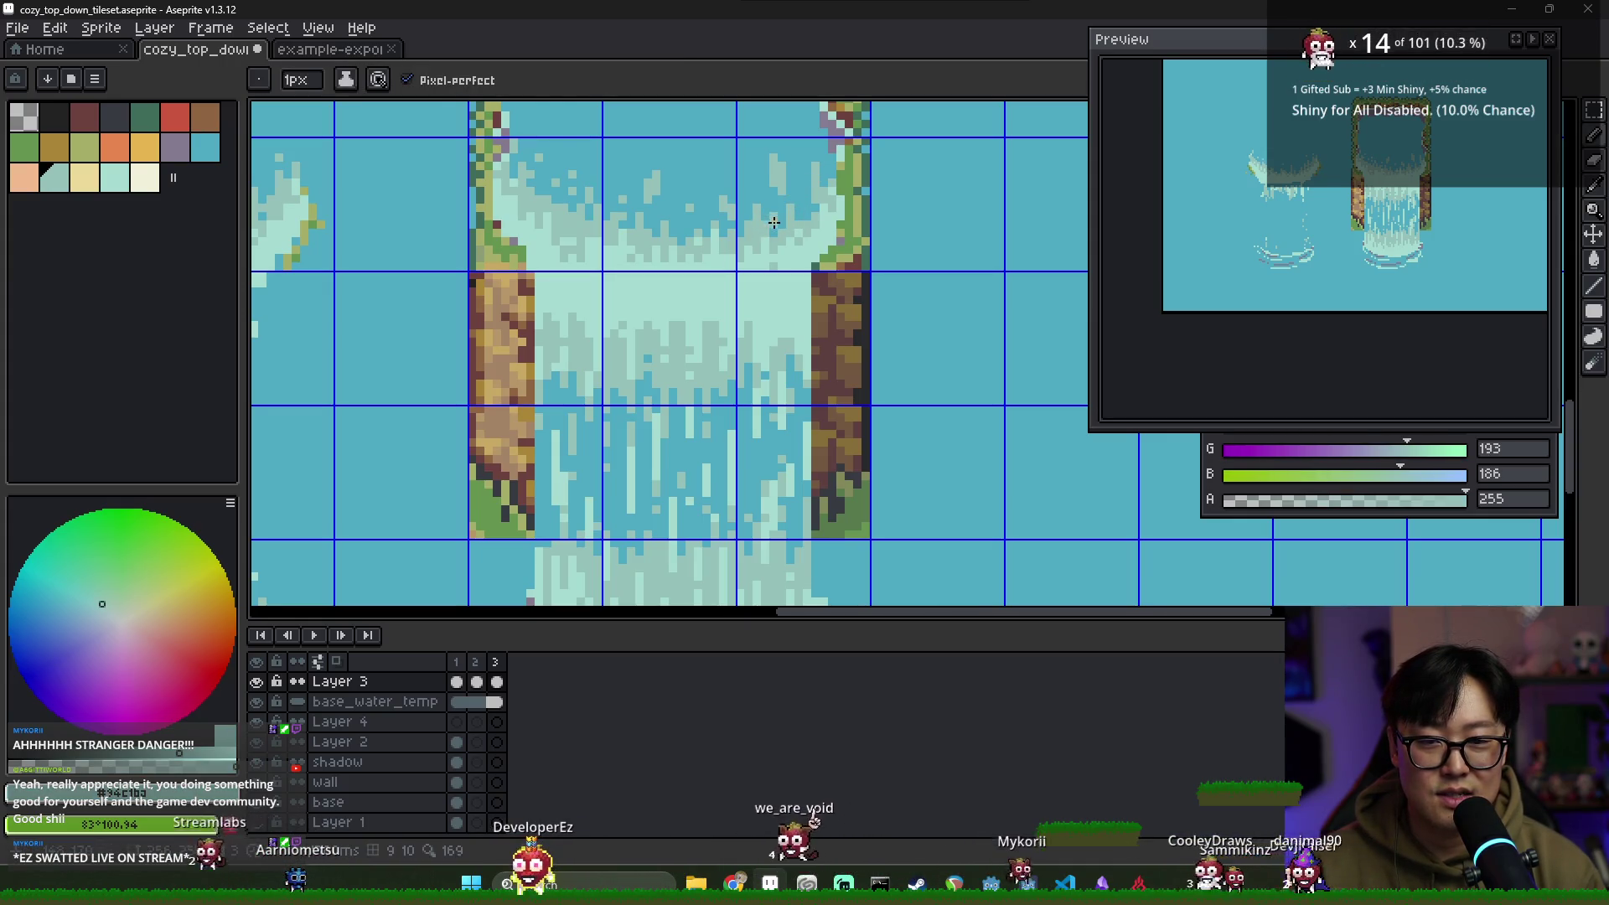
pyautogui.click(478, 663)
pyautogui.click(496, 663)
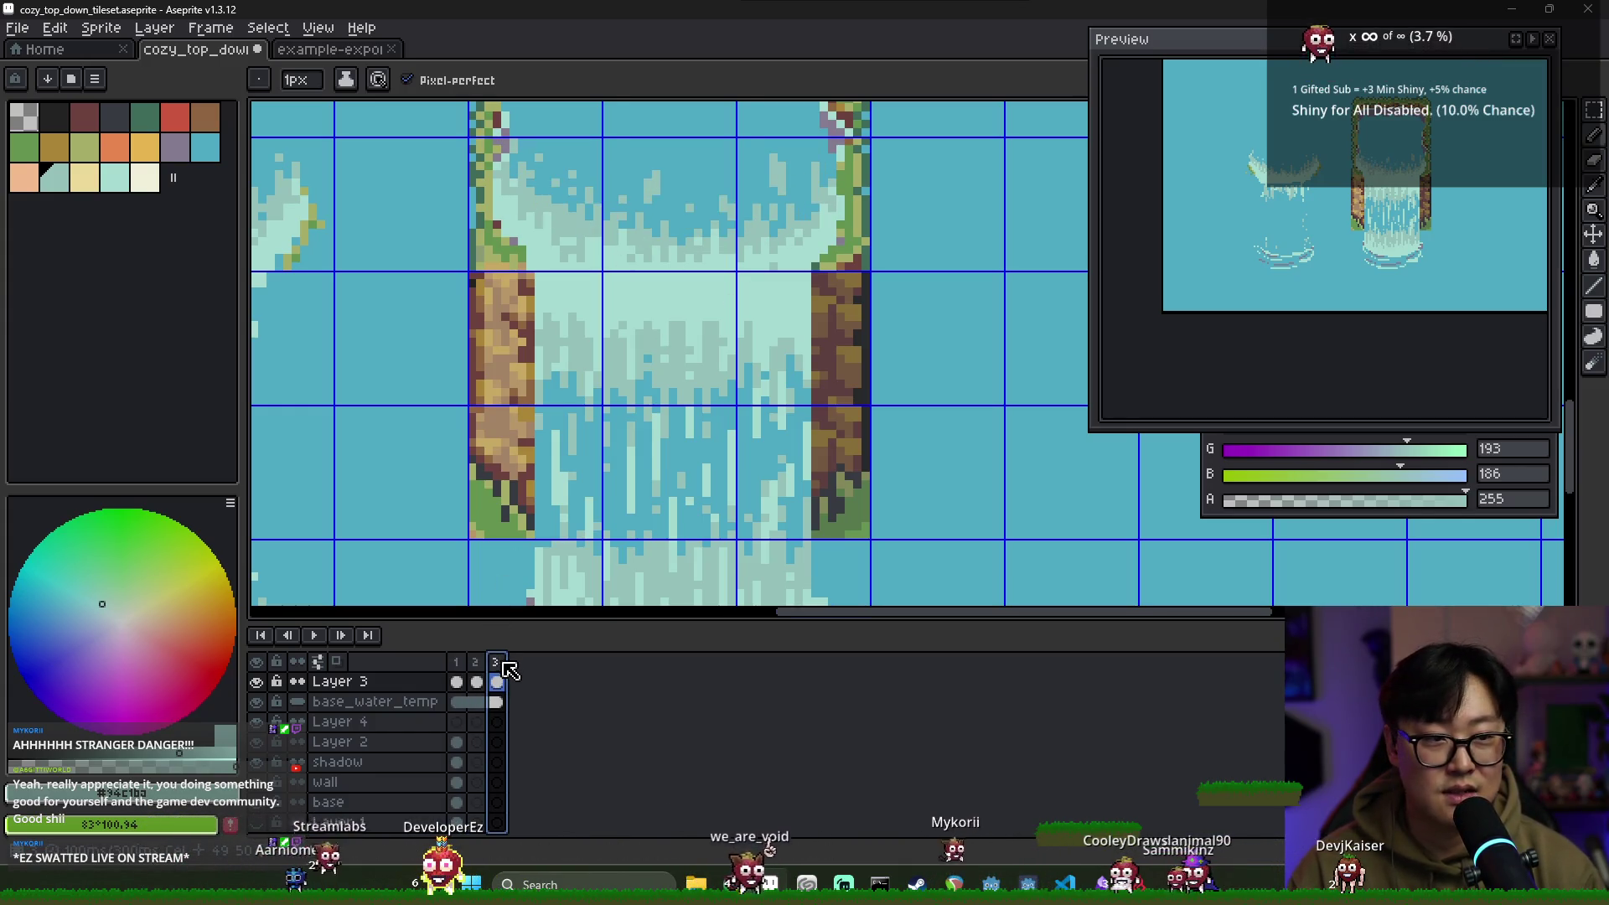
# Alternate light #a5dbd0 and darker #94c1ba teal to add foam flecks along frame 3's crest
pyautogui.press('alt')
pyautogui.keyDown('alt'); pyautogui.click(697, 270); pyautogui.keyUp('alt')
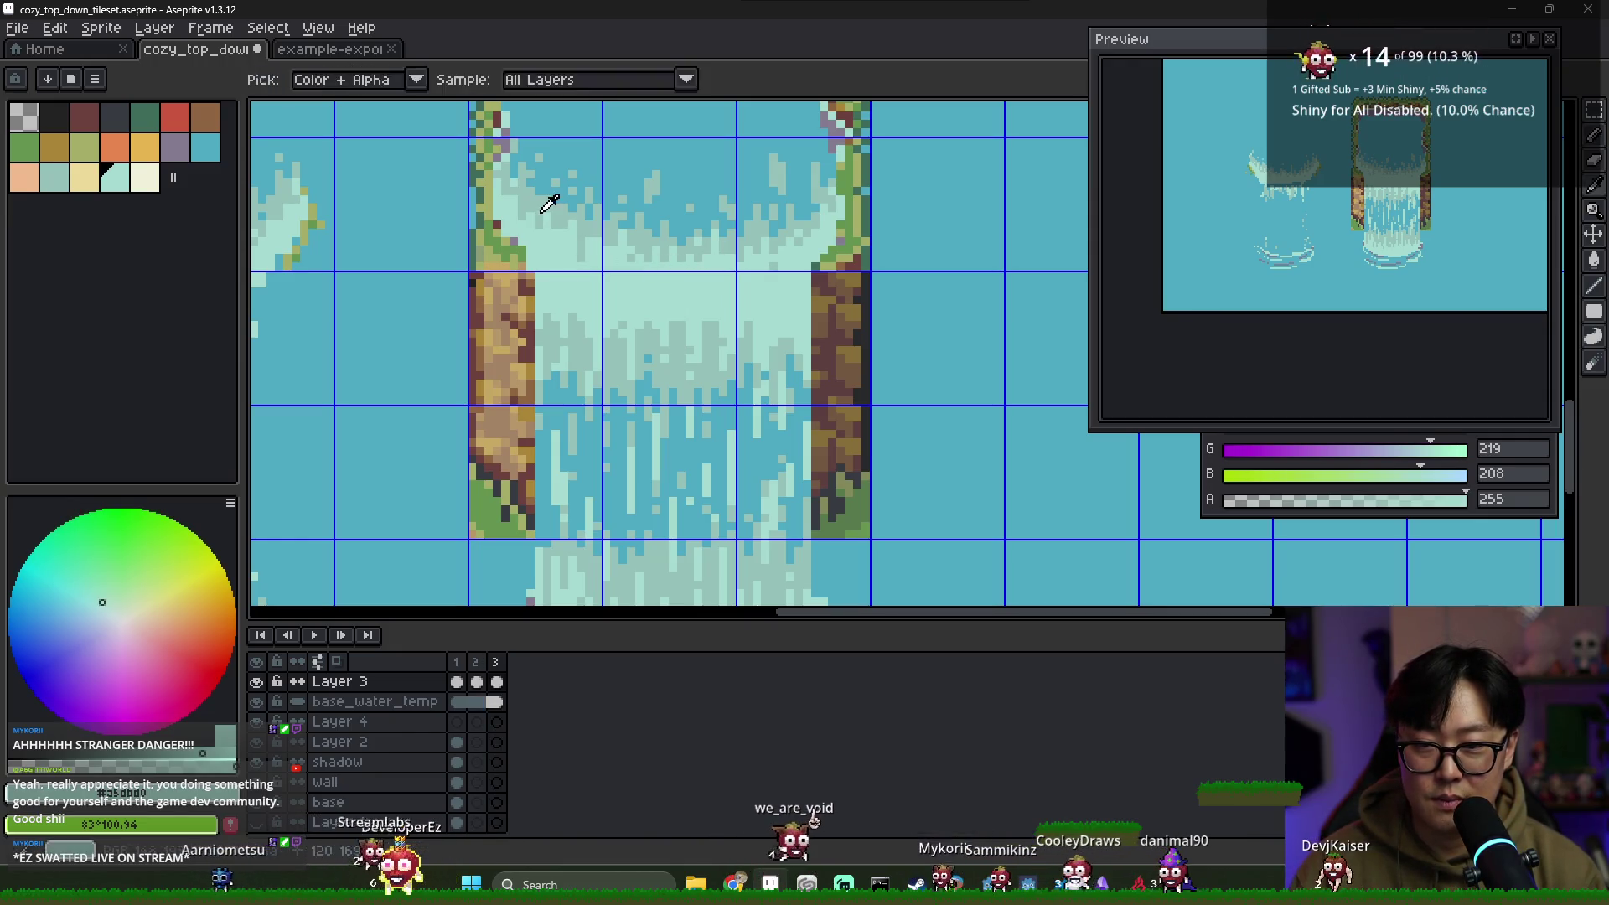
pyautogui.keyDown('alt'); pyautogui.click(539, 224); pyautogui.keyUp('alt')
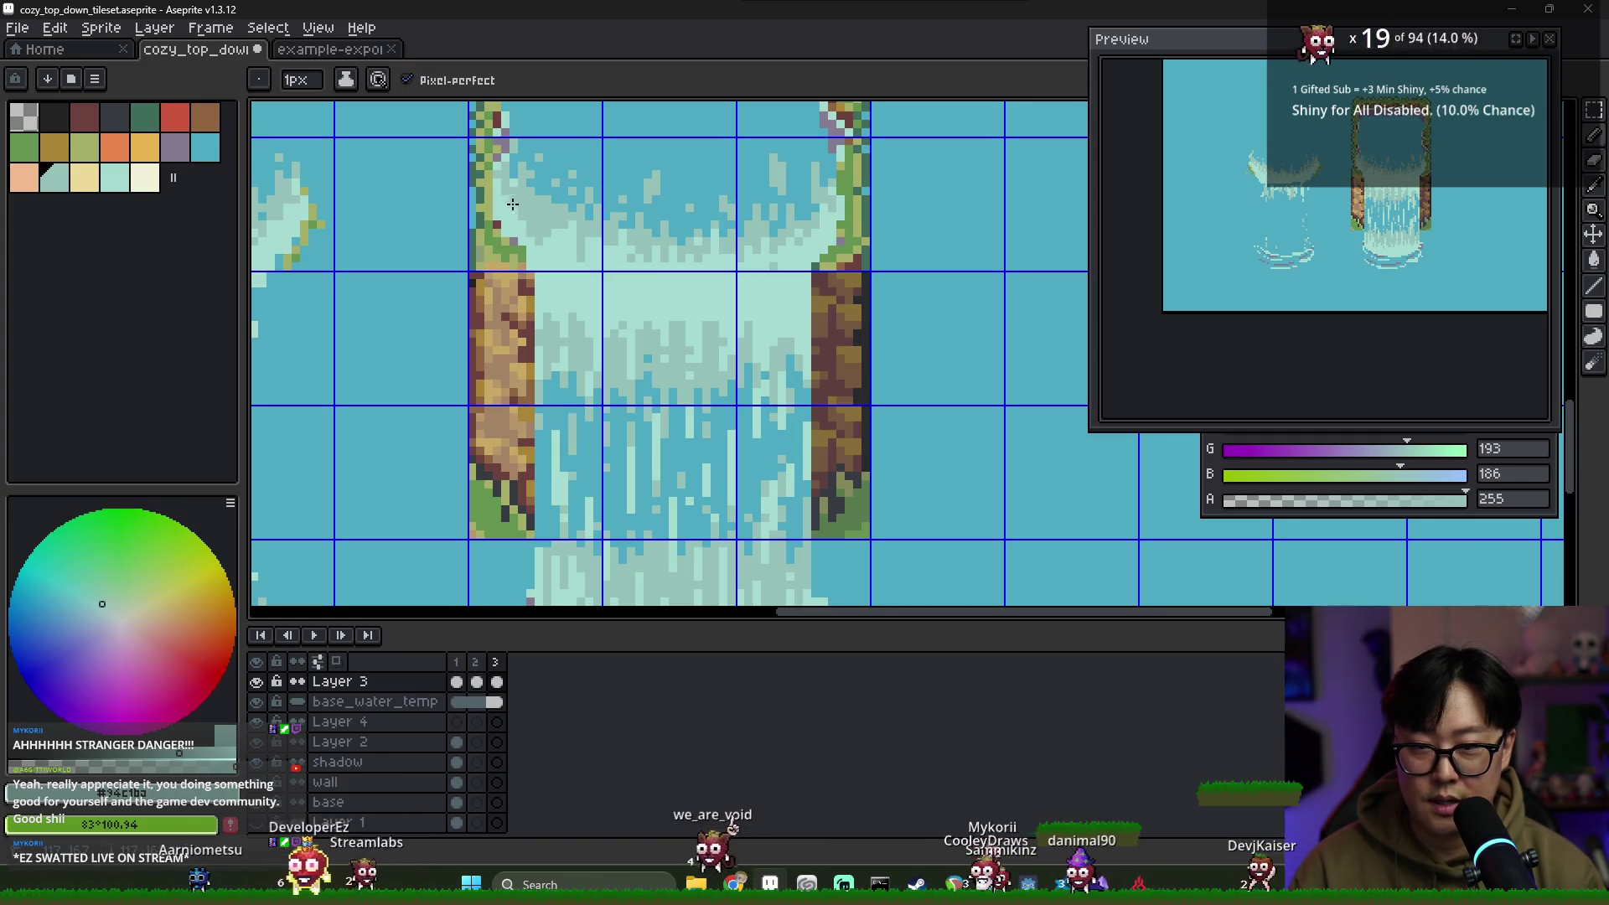
pyautogui.keyDown('alt'); pyautogui.click(522, 204); pyautogui.keyUp('alt')
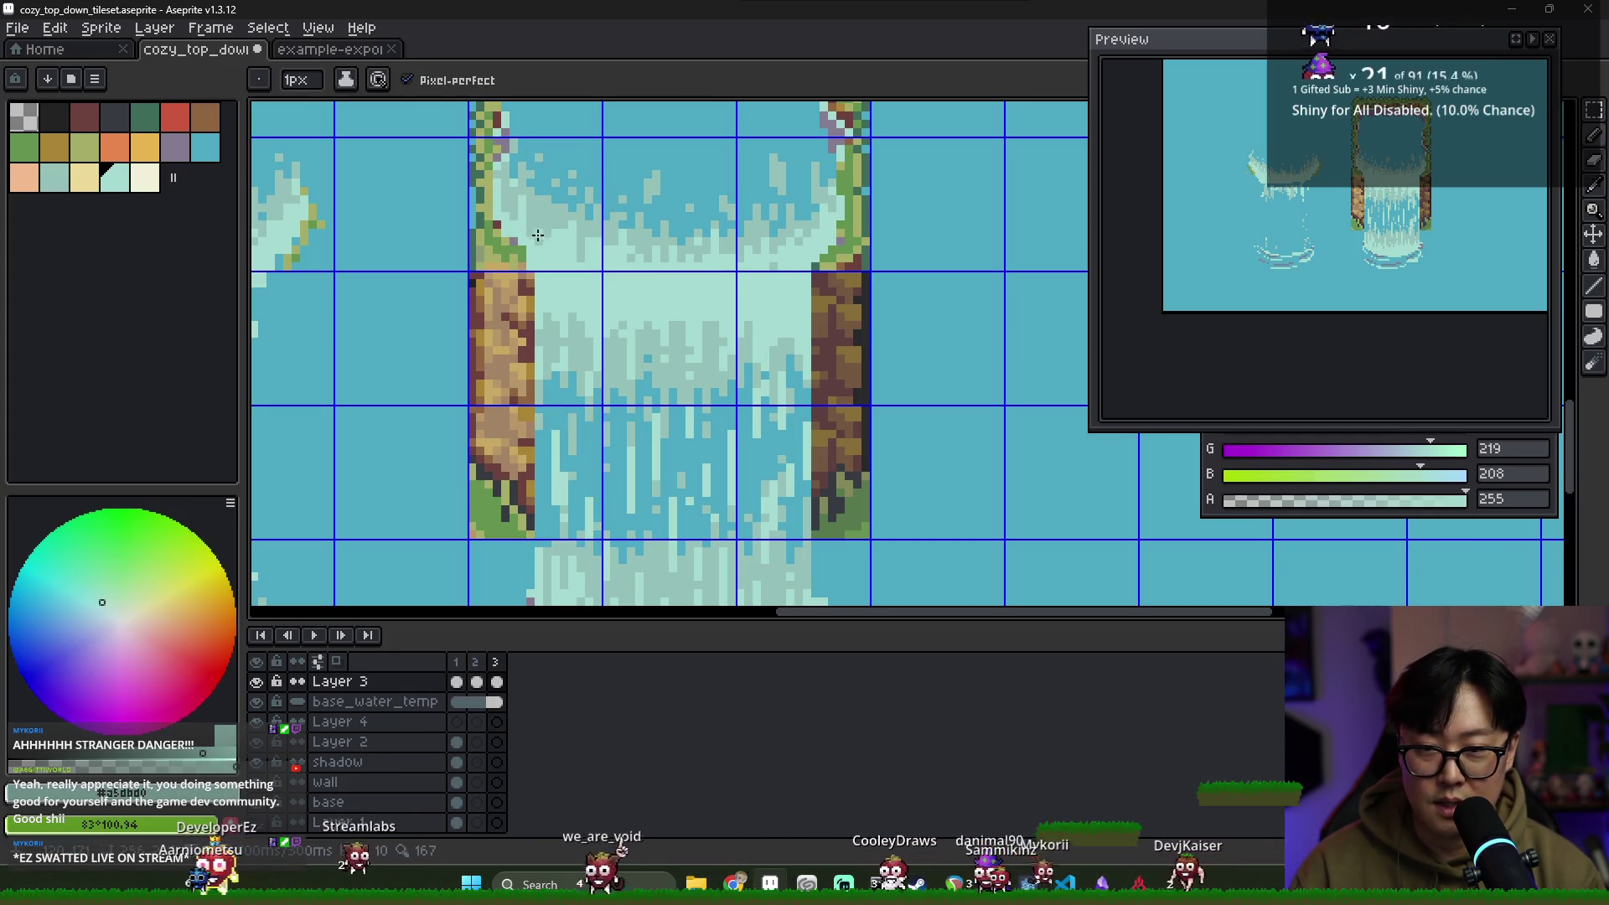
pyautogui.keyDown('alt'); pyautogui.click(593, 244); pyautogui.keyUp('alt')
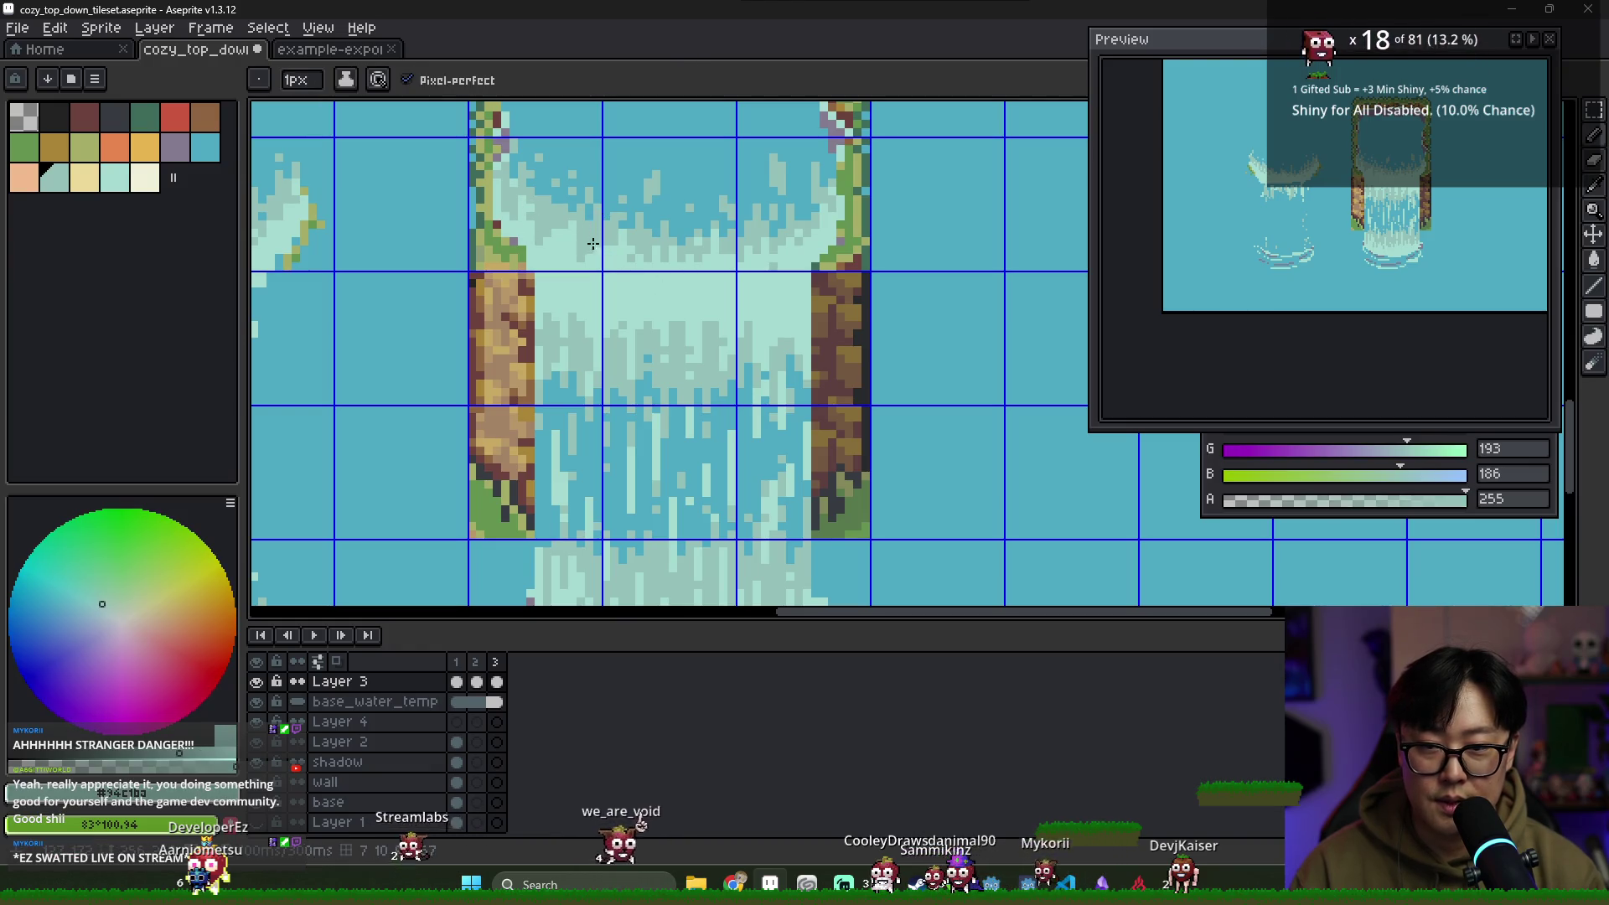
pyautogui.keyDown('alt'); pyautogui.click(646, 249); pyautogui.keyUp('alt')
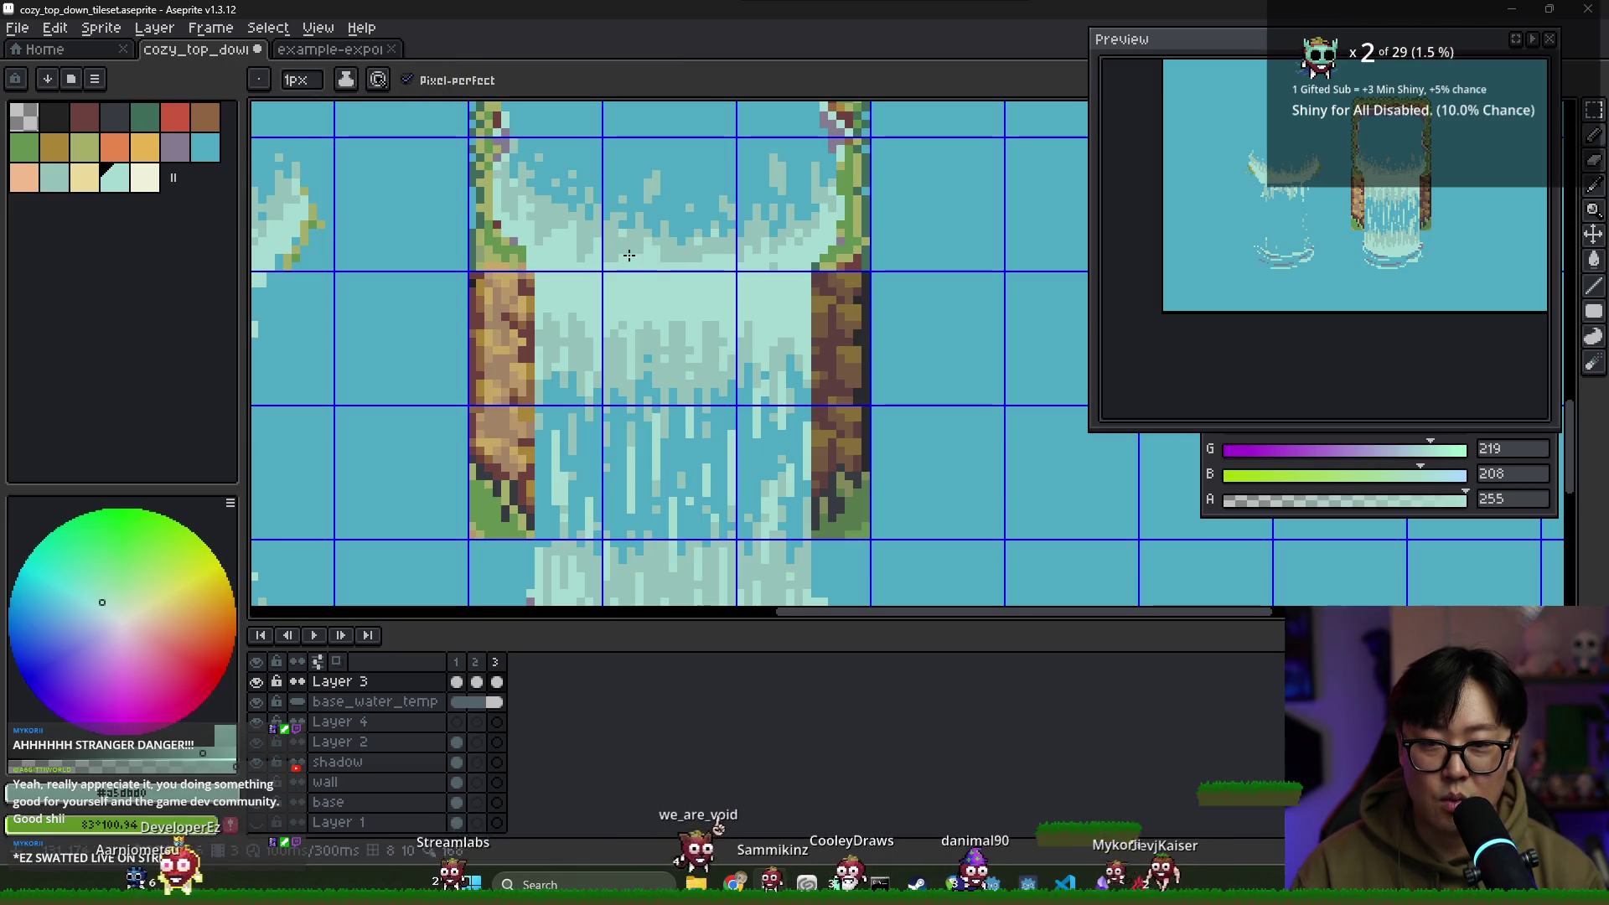
pyautogui.keyDown('alt'); pyautogui.click(624, 230); pyautogui.keyUp('alt')
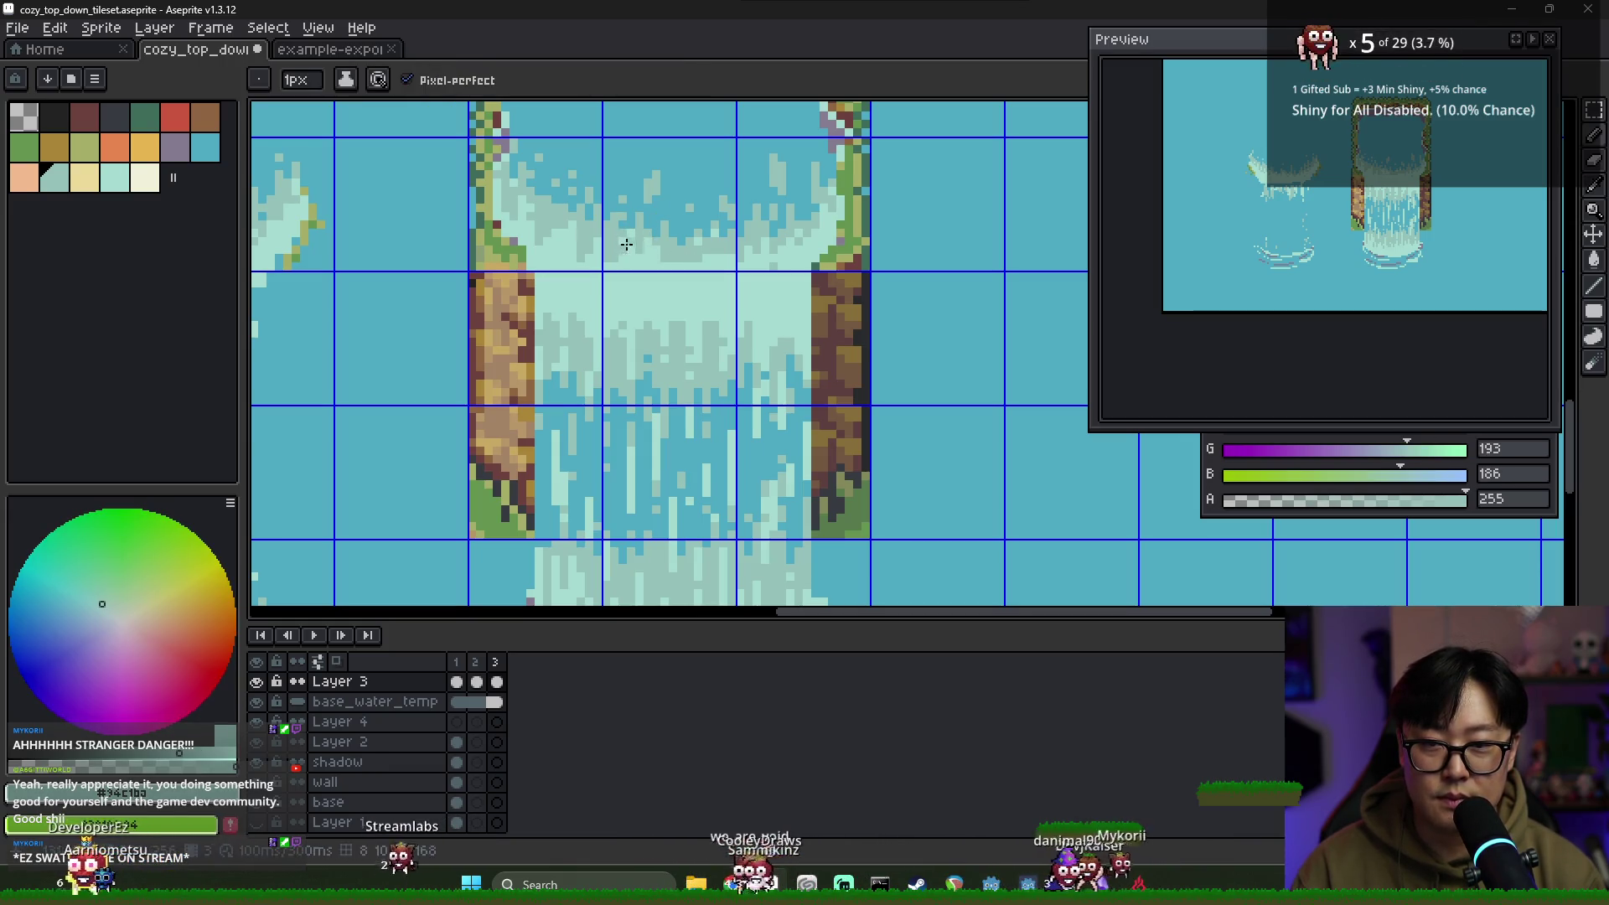
pyautogui.keyDown('alt'); pyautogui.click(627, 222); pyautogui.keyUp('alt')
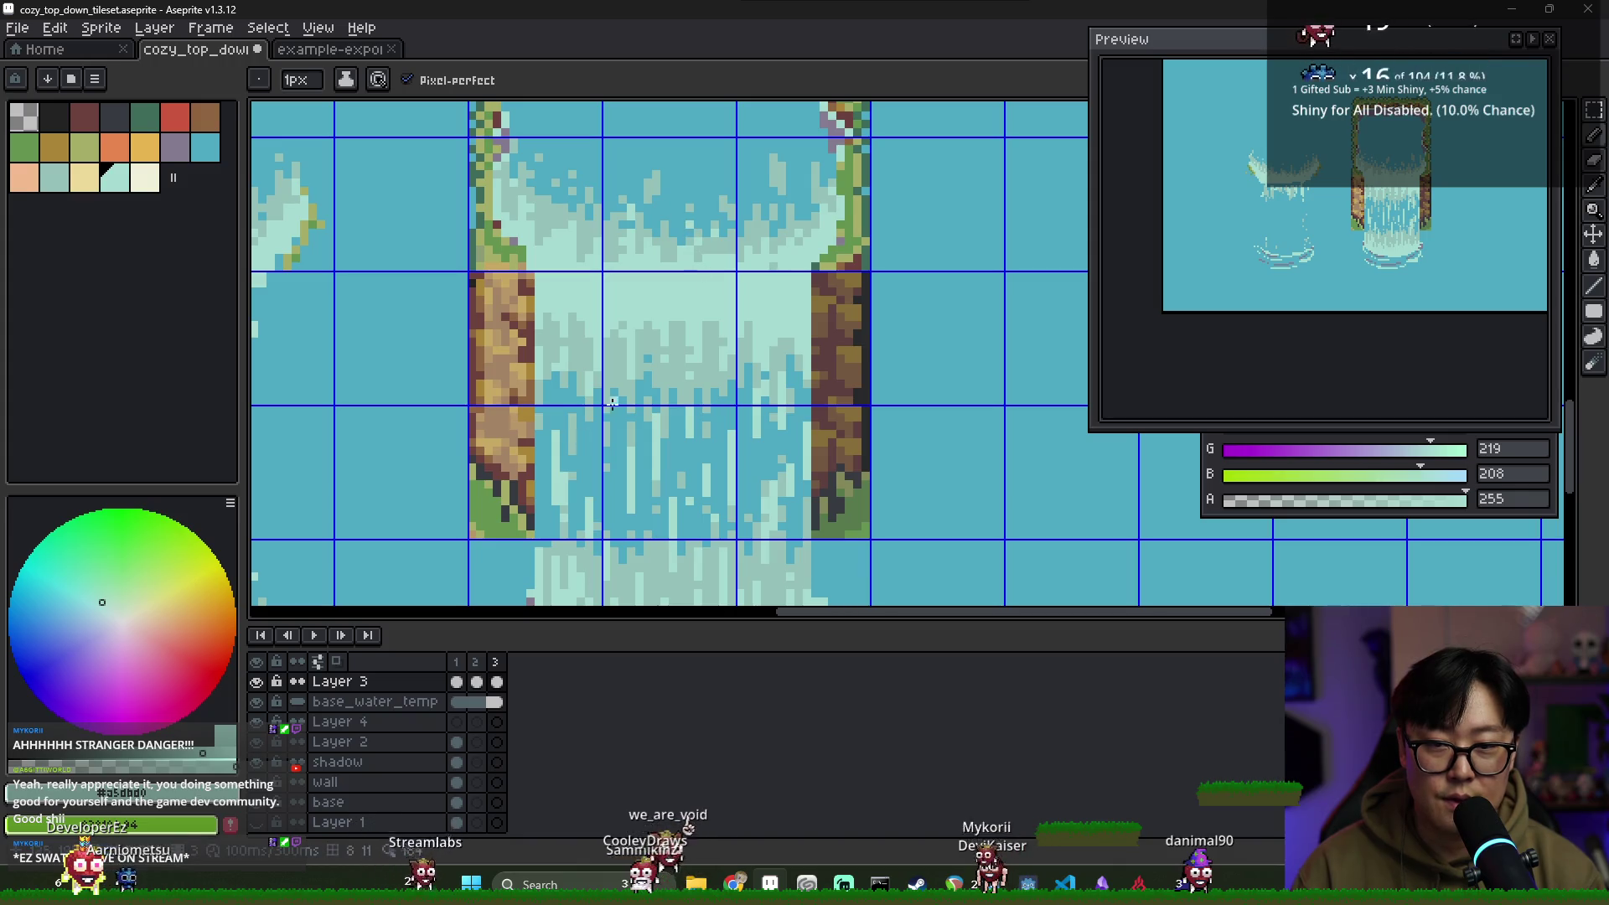
# Reselect frame 3 and add more alternating light and dark teal flecks further right along the crest
pyautogui.click(494, 660)
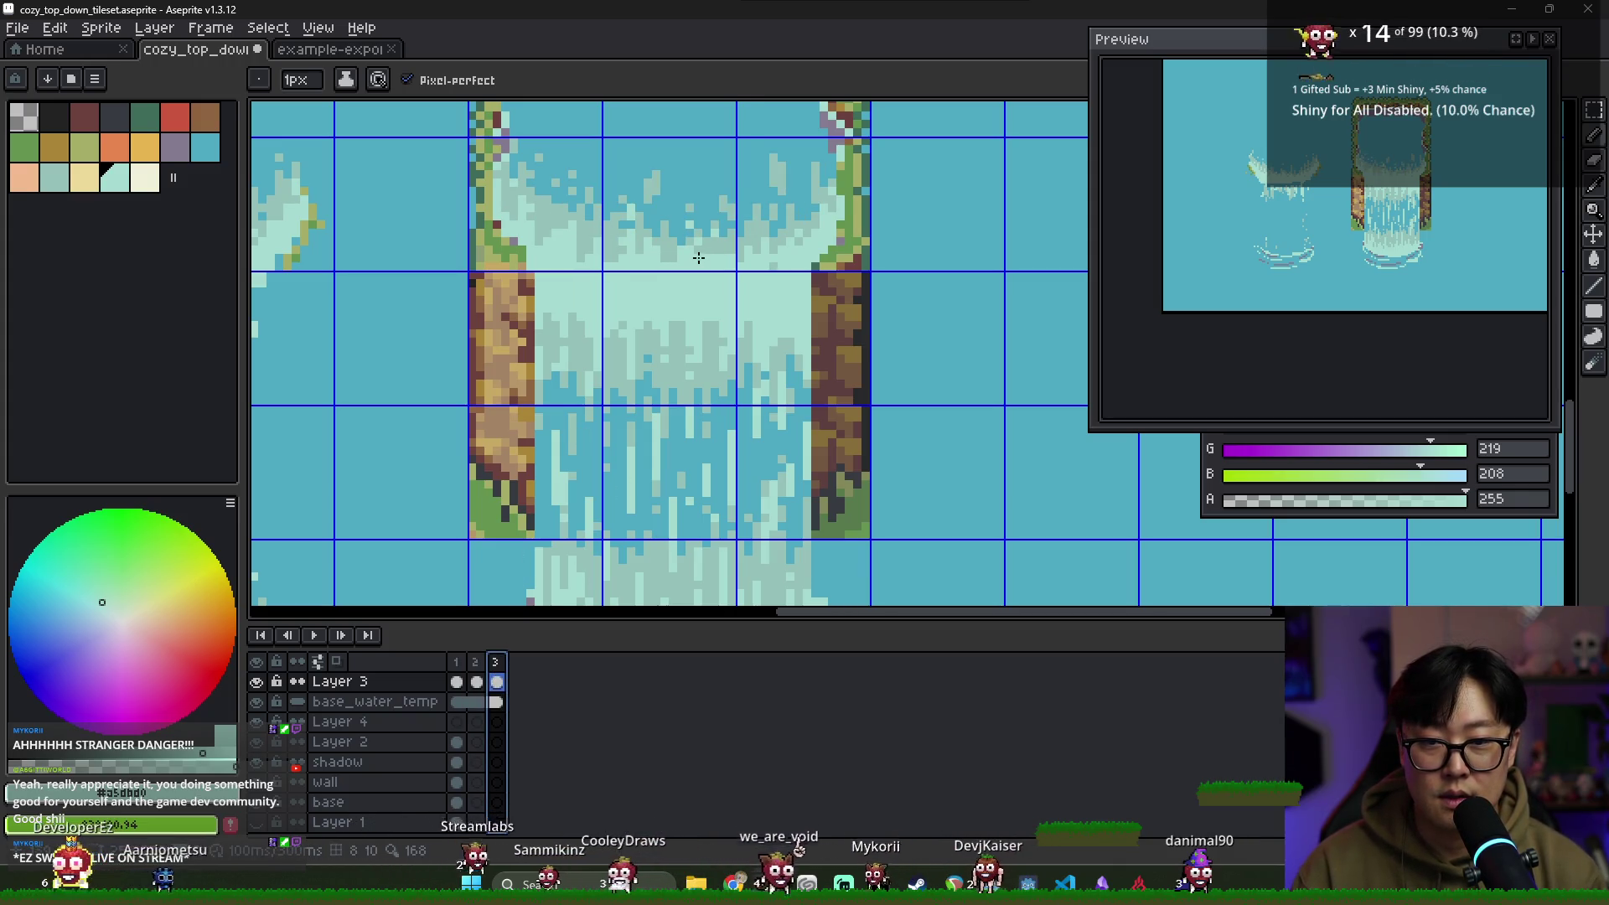
pyautogui.click(726, 248)
pyautogui.keyDown('alt'); pyautogui.click(713, 200); pyautogui.keyUp('alt')
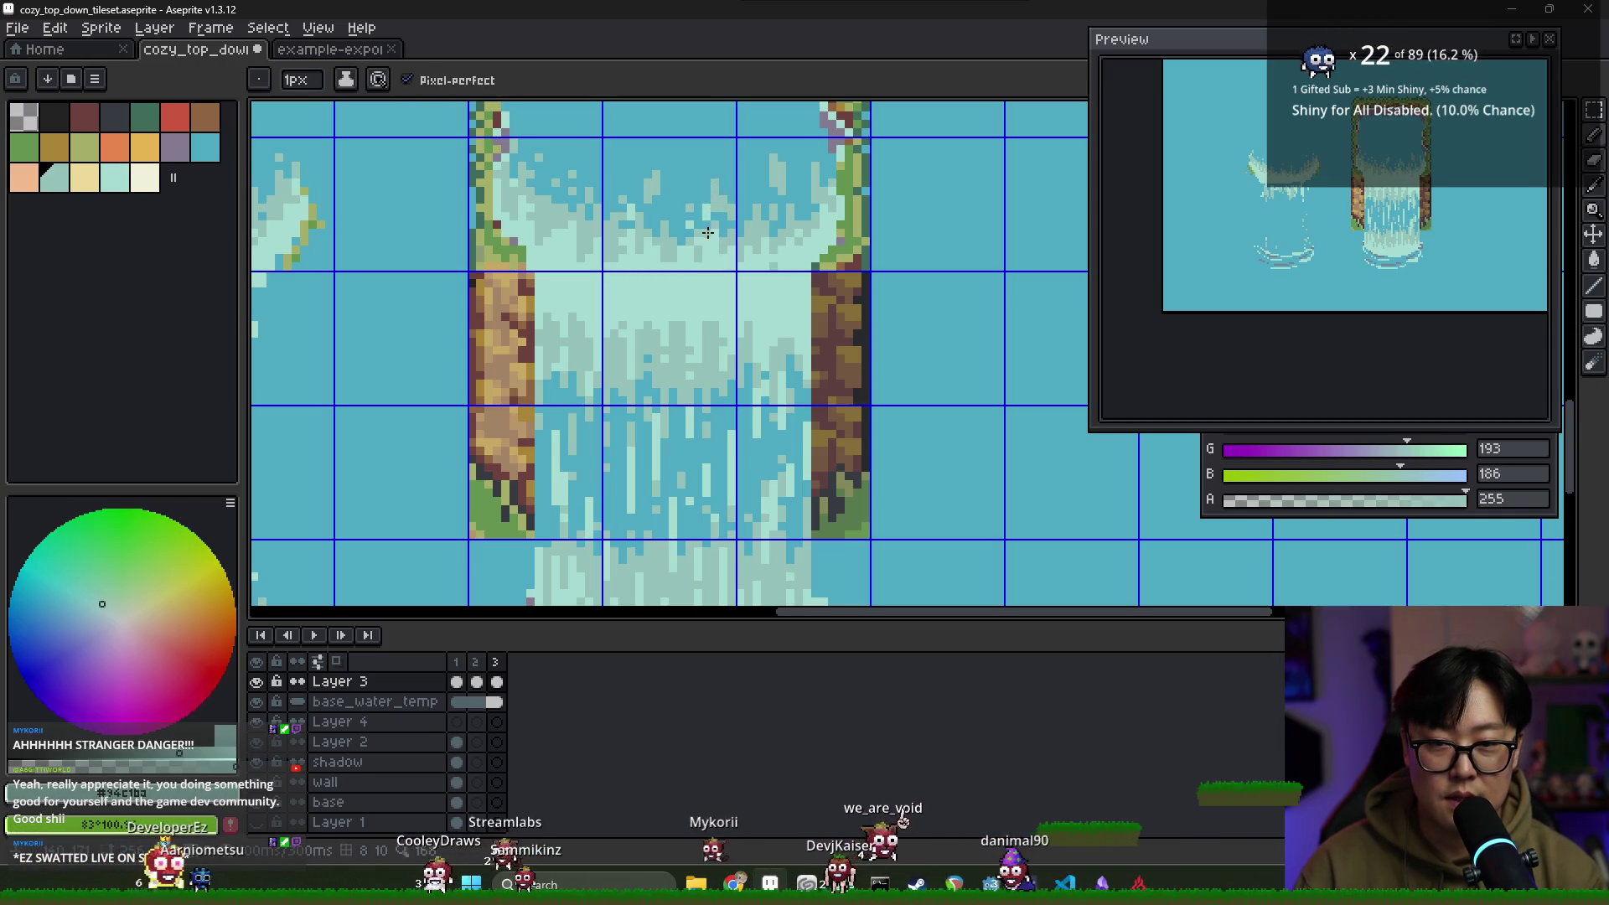
pyautogui.press('alt')
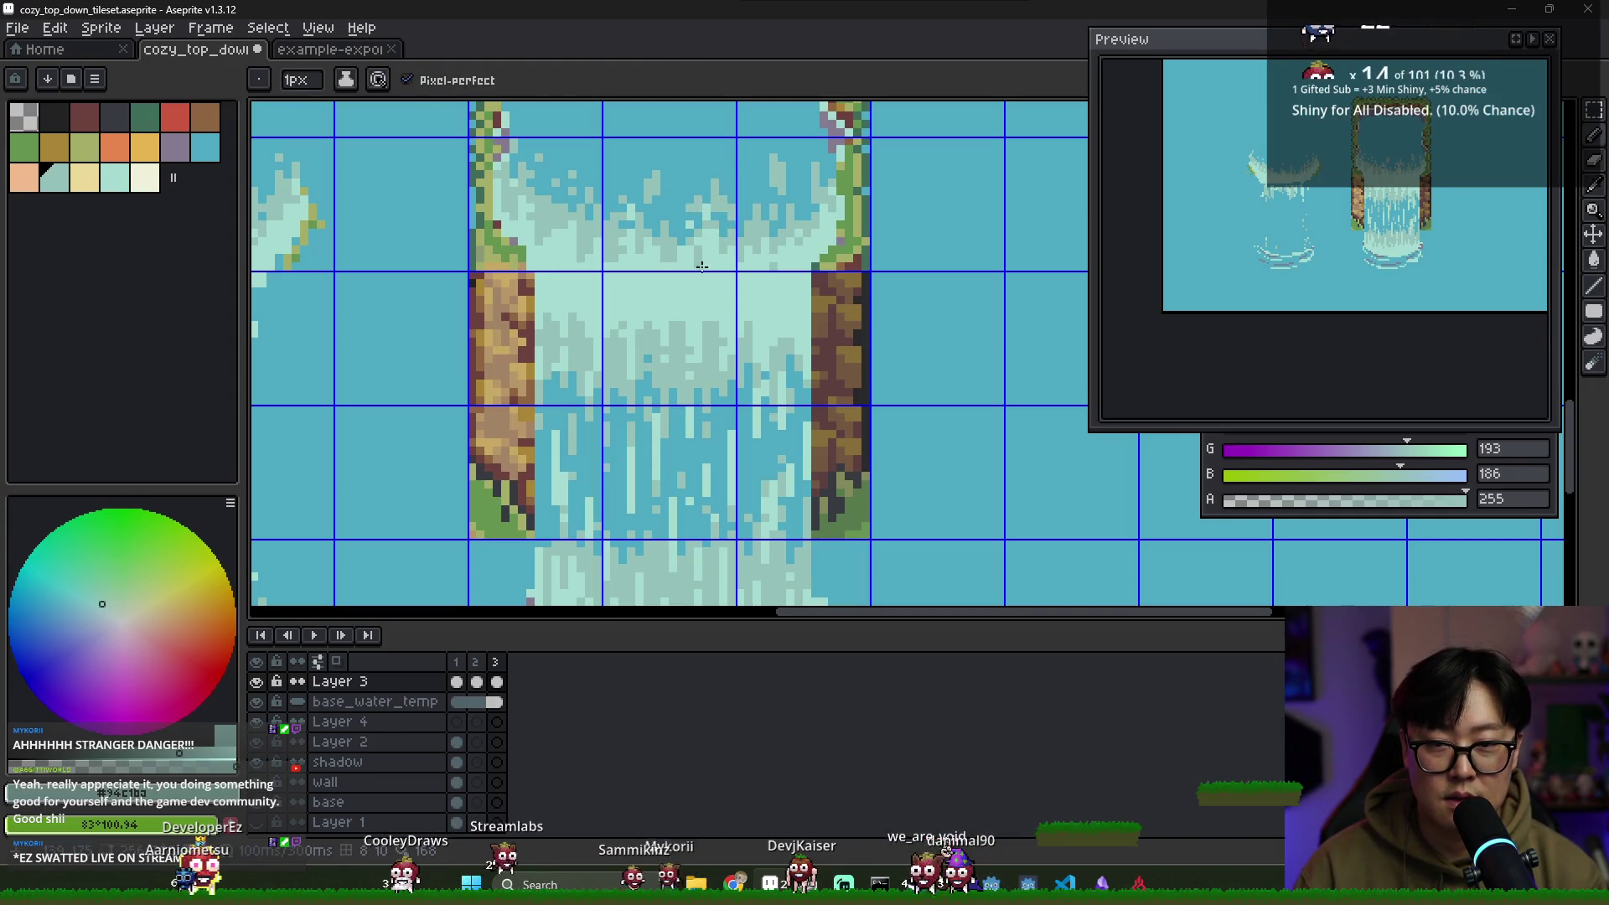
pyautogui.keyDown('alt'); pyautogui.click(742, 226); pyautogui.keyUp('alt')
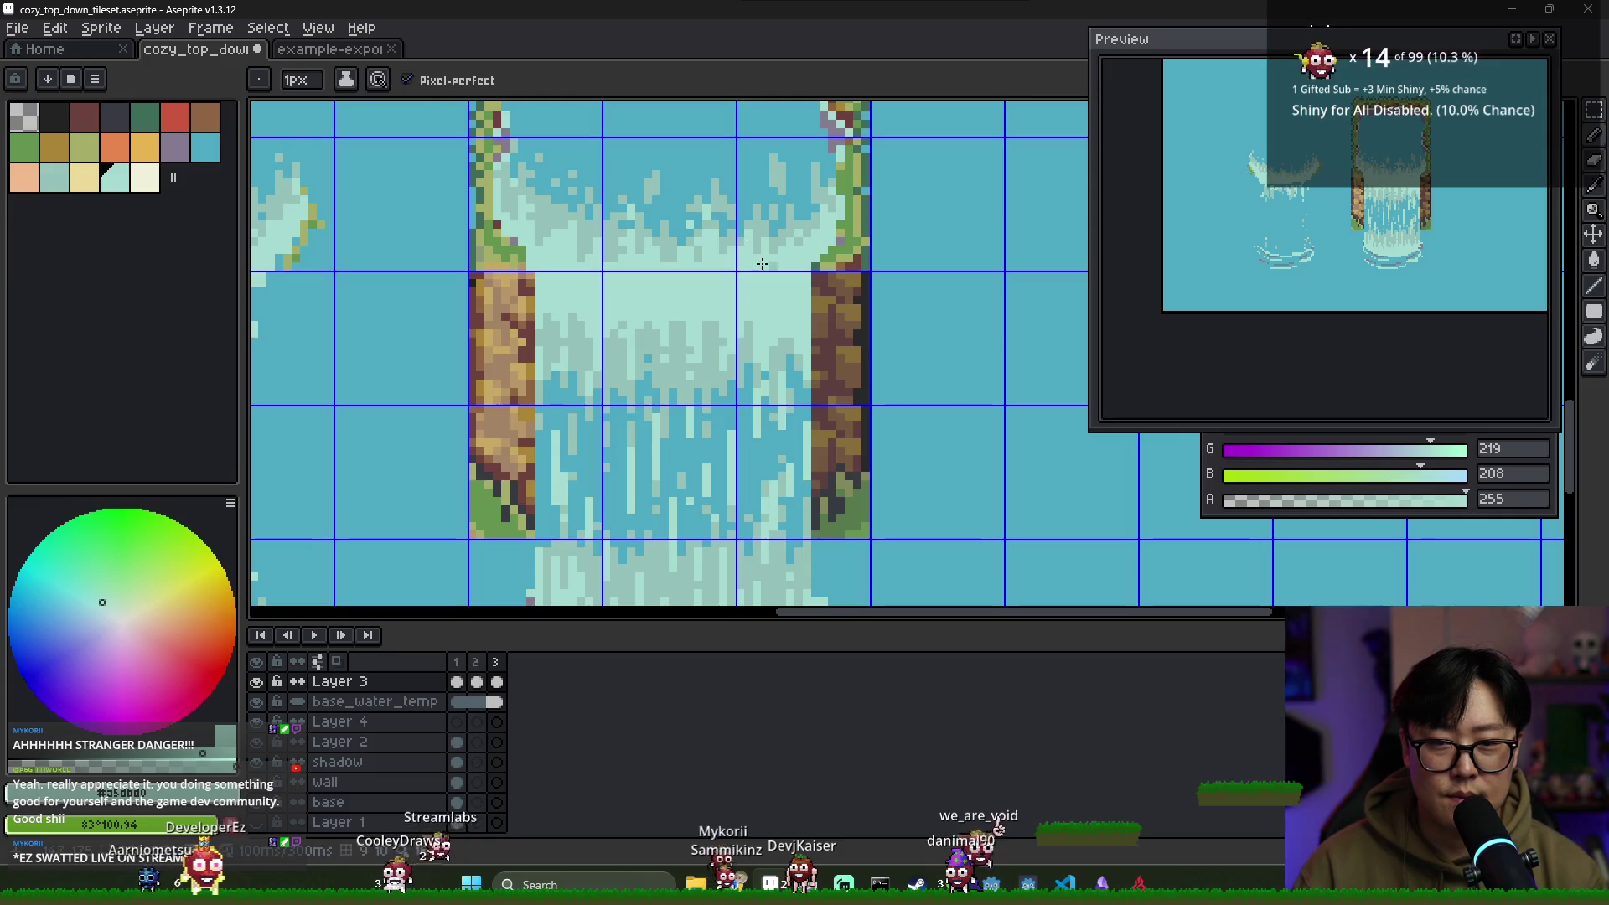
pyautogui.keyDown('alt'); pyautogui.click(768, 240); pyautogui.keyUp('alt')
pyautogui.keyDown('alt'); pyautogui.click(769, 243); pyautogui.keyUp('alt')
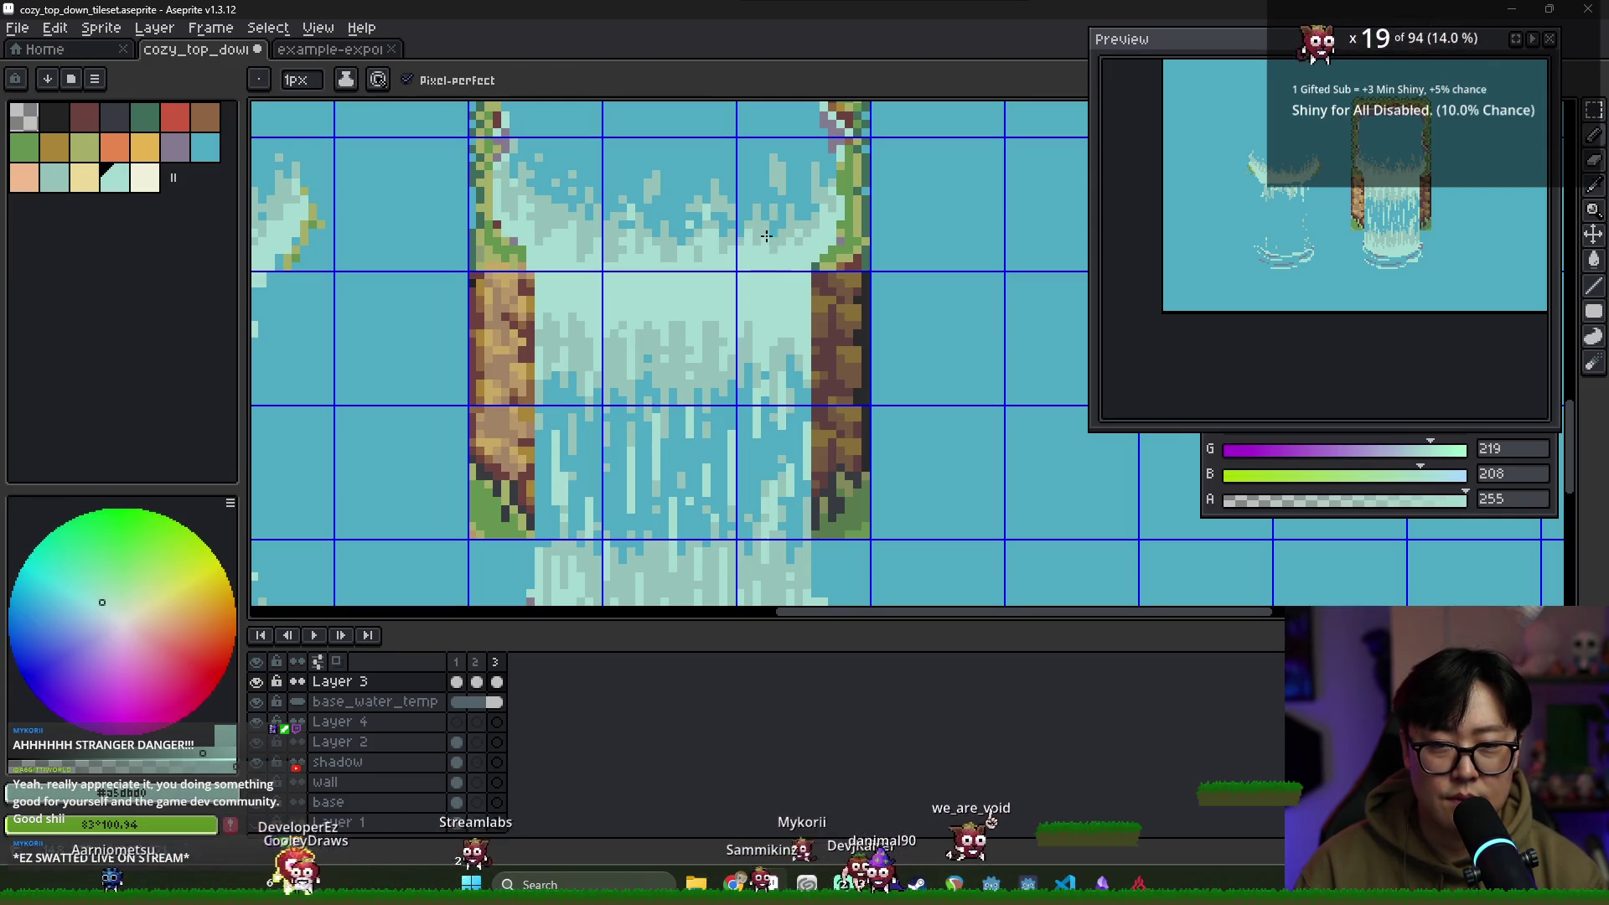
pyautogui.keyDown('alt'); pyautogui.click(793, 246); pyautogui.keyUp('alt')
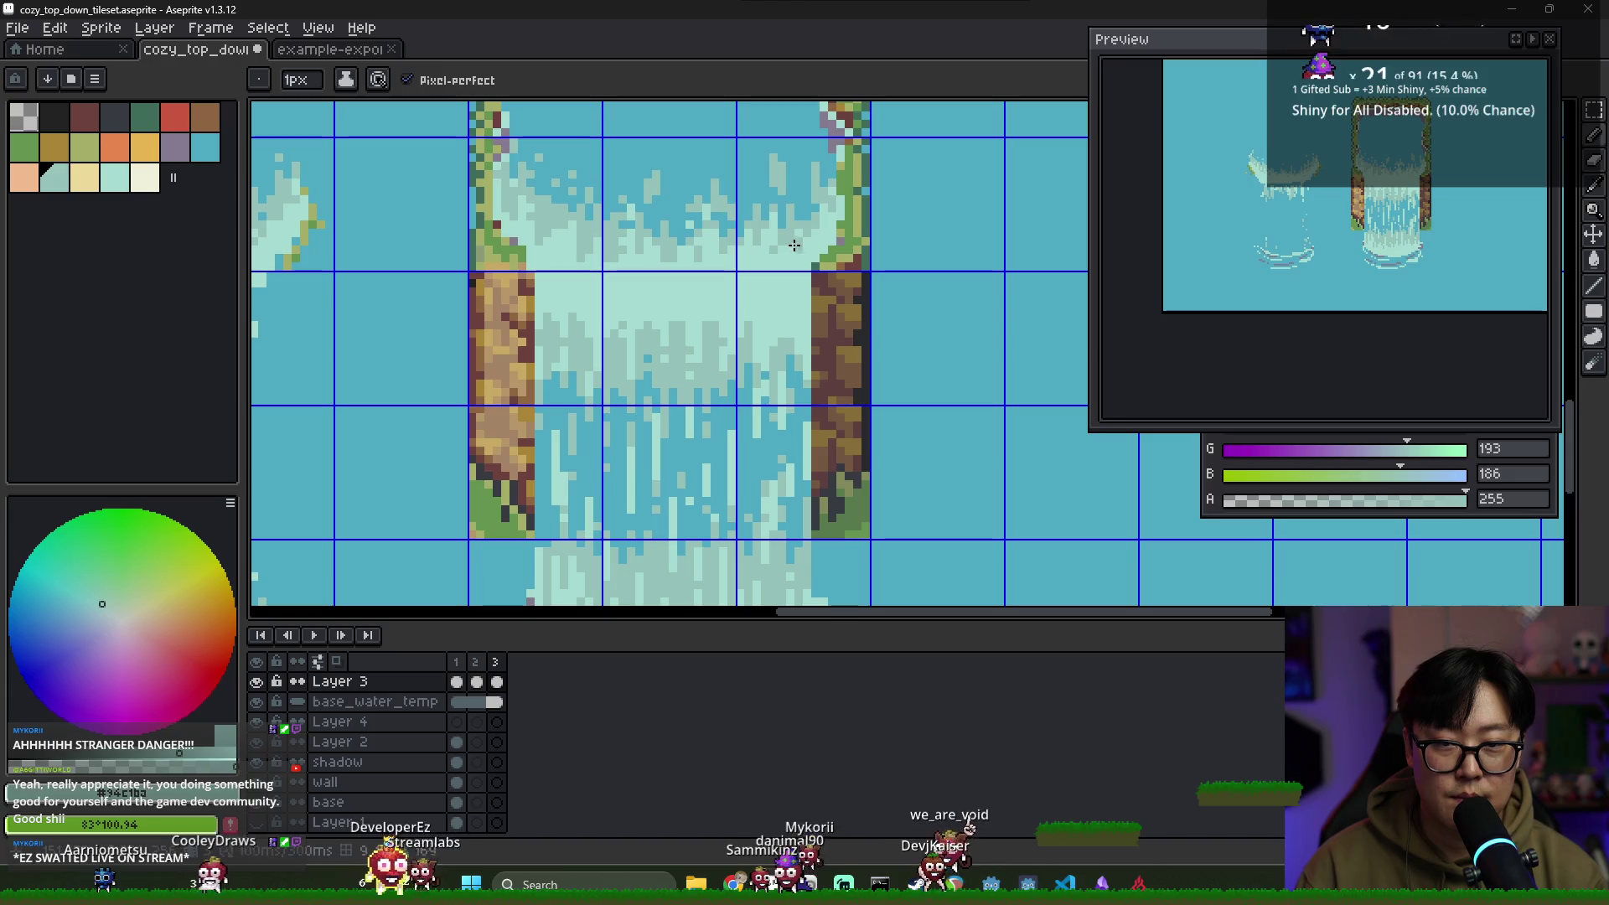
pyautogui.keyDown('alt'); pyautogui.click(787, 233); pyautogui.keyUp('alt')
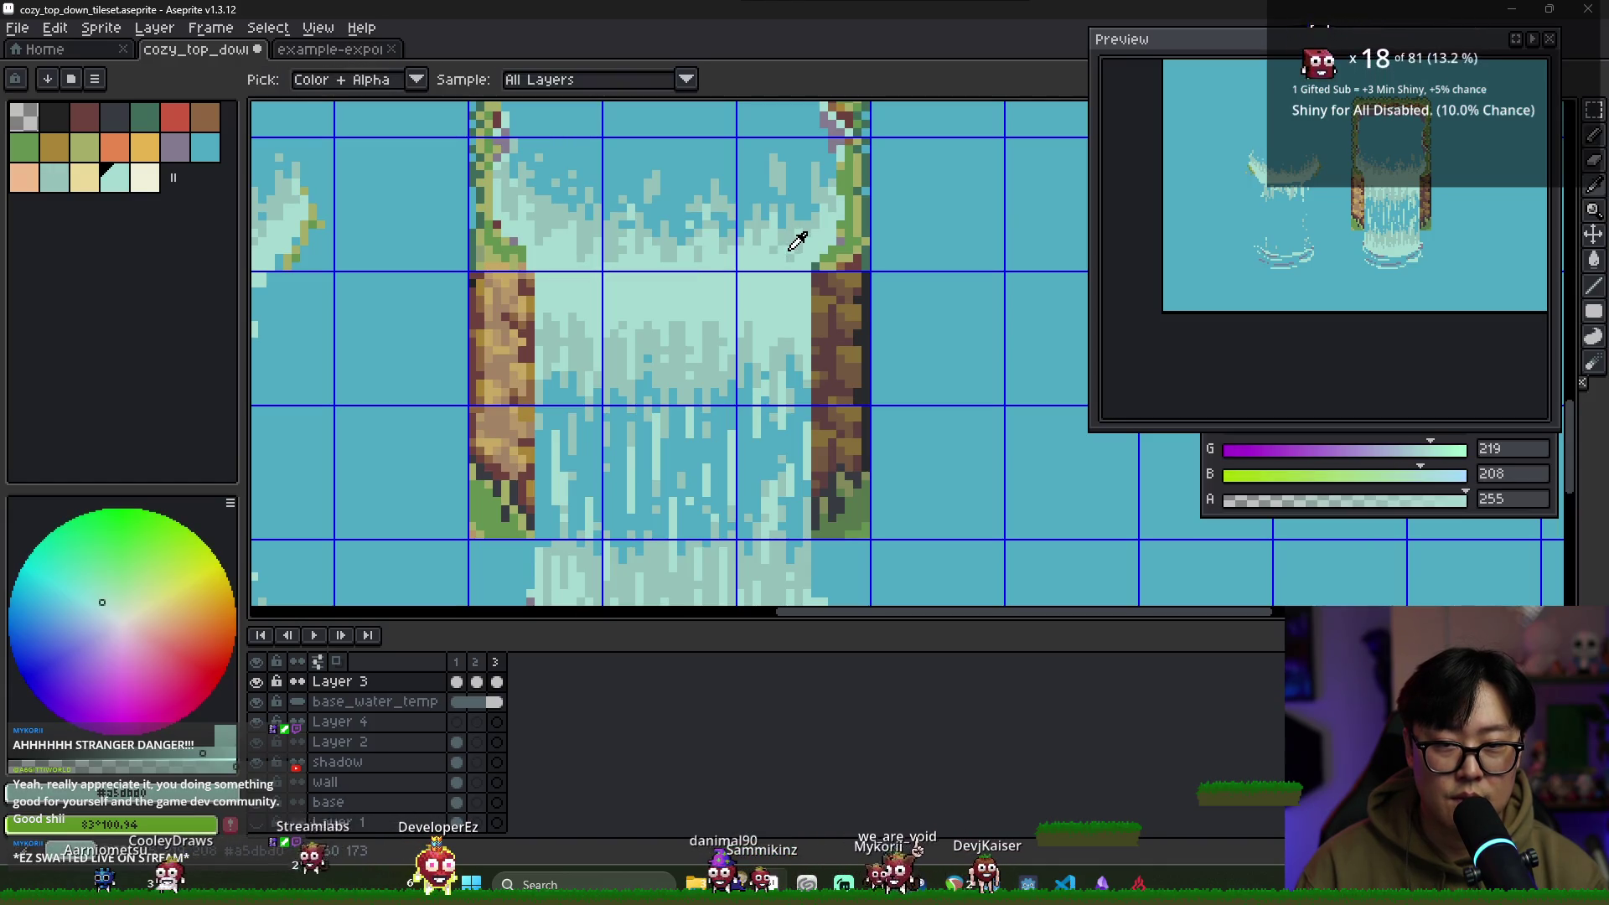
pyautogui.hotkey('alt', 'Tab')
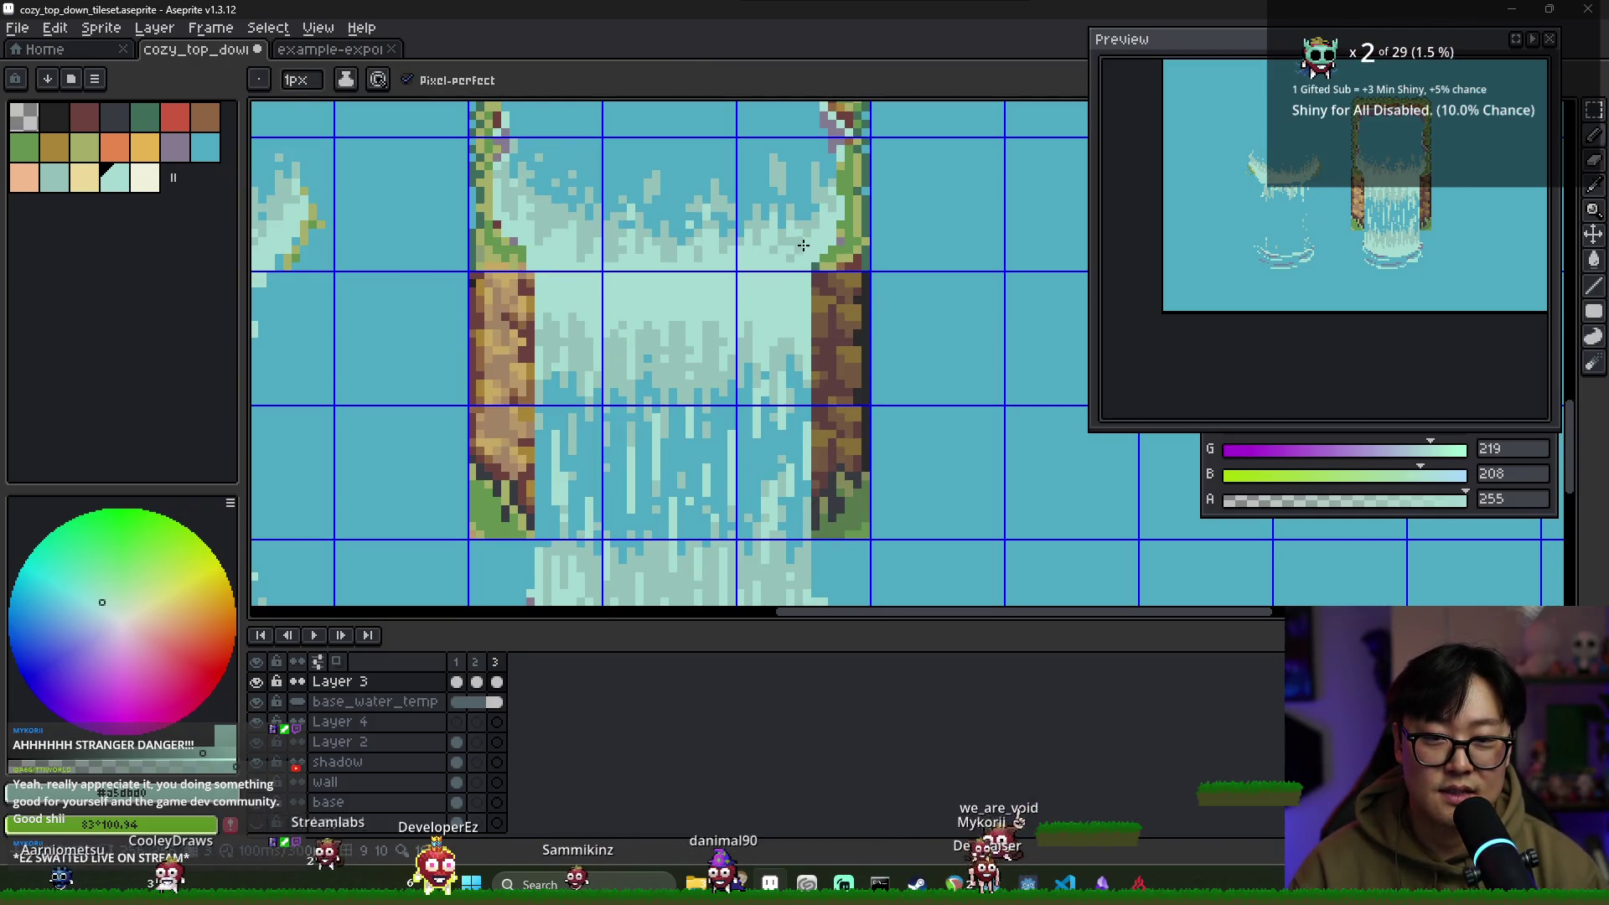
pyautogui.keyDown('alt'); pyautogui.click(817, 205); pyautogui.keyUp('alt')
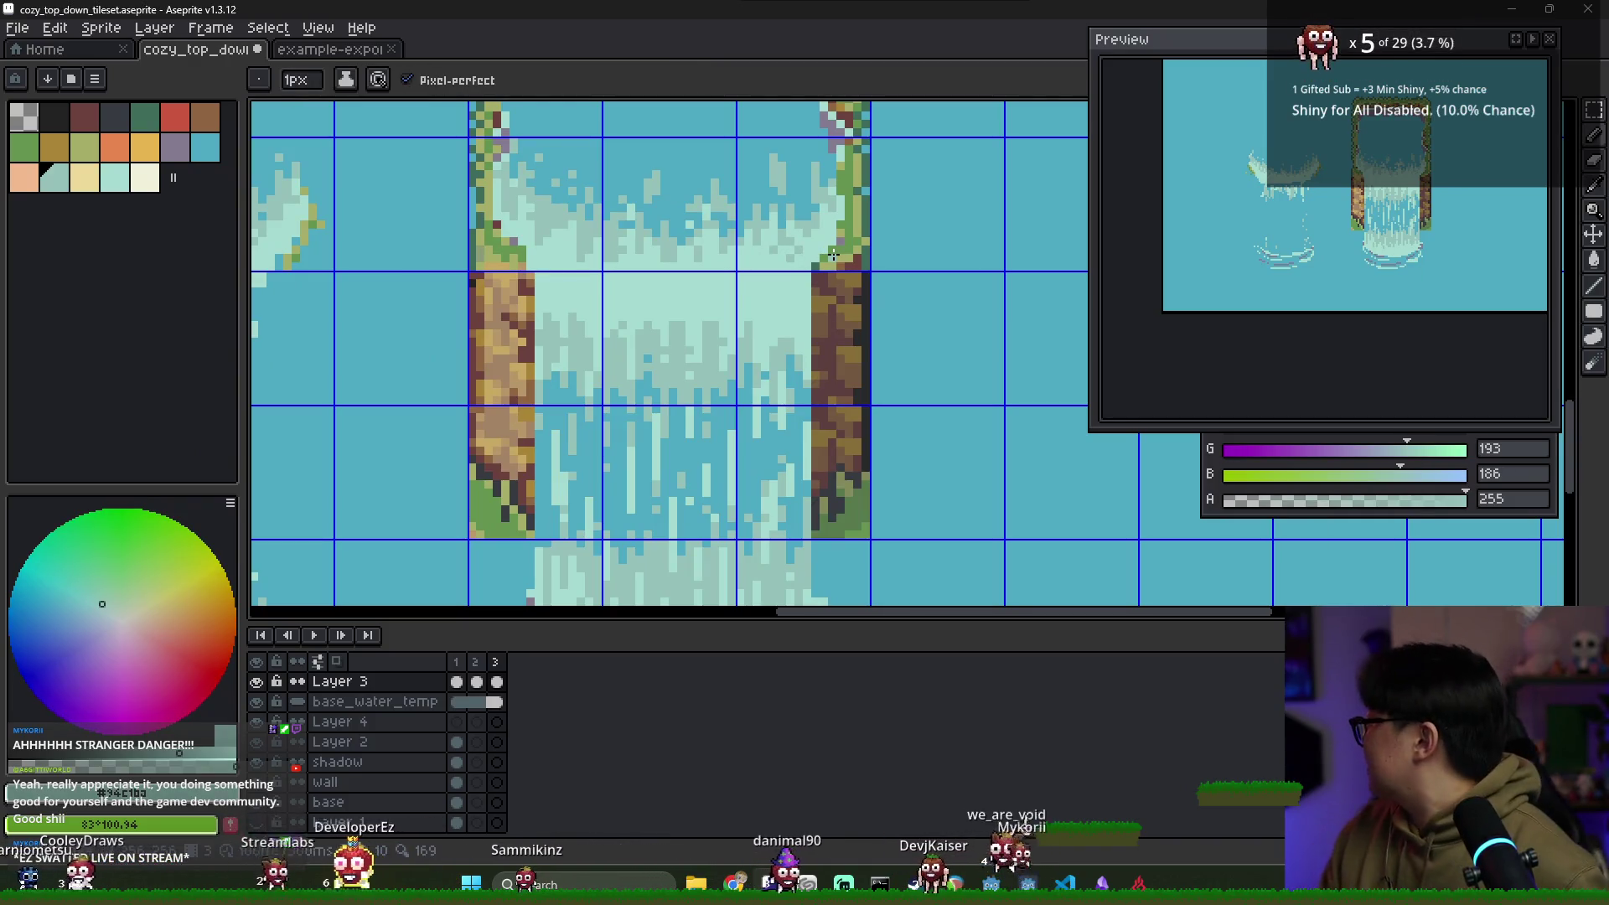
pyautogui.keyDown('alt'); pyautogui.click(813, 214); pyautogui.keyUp('alt')
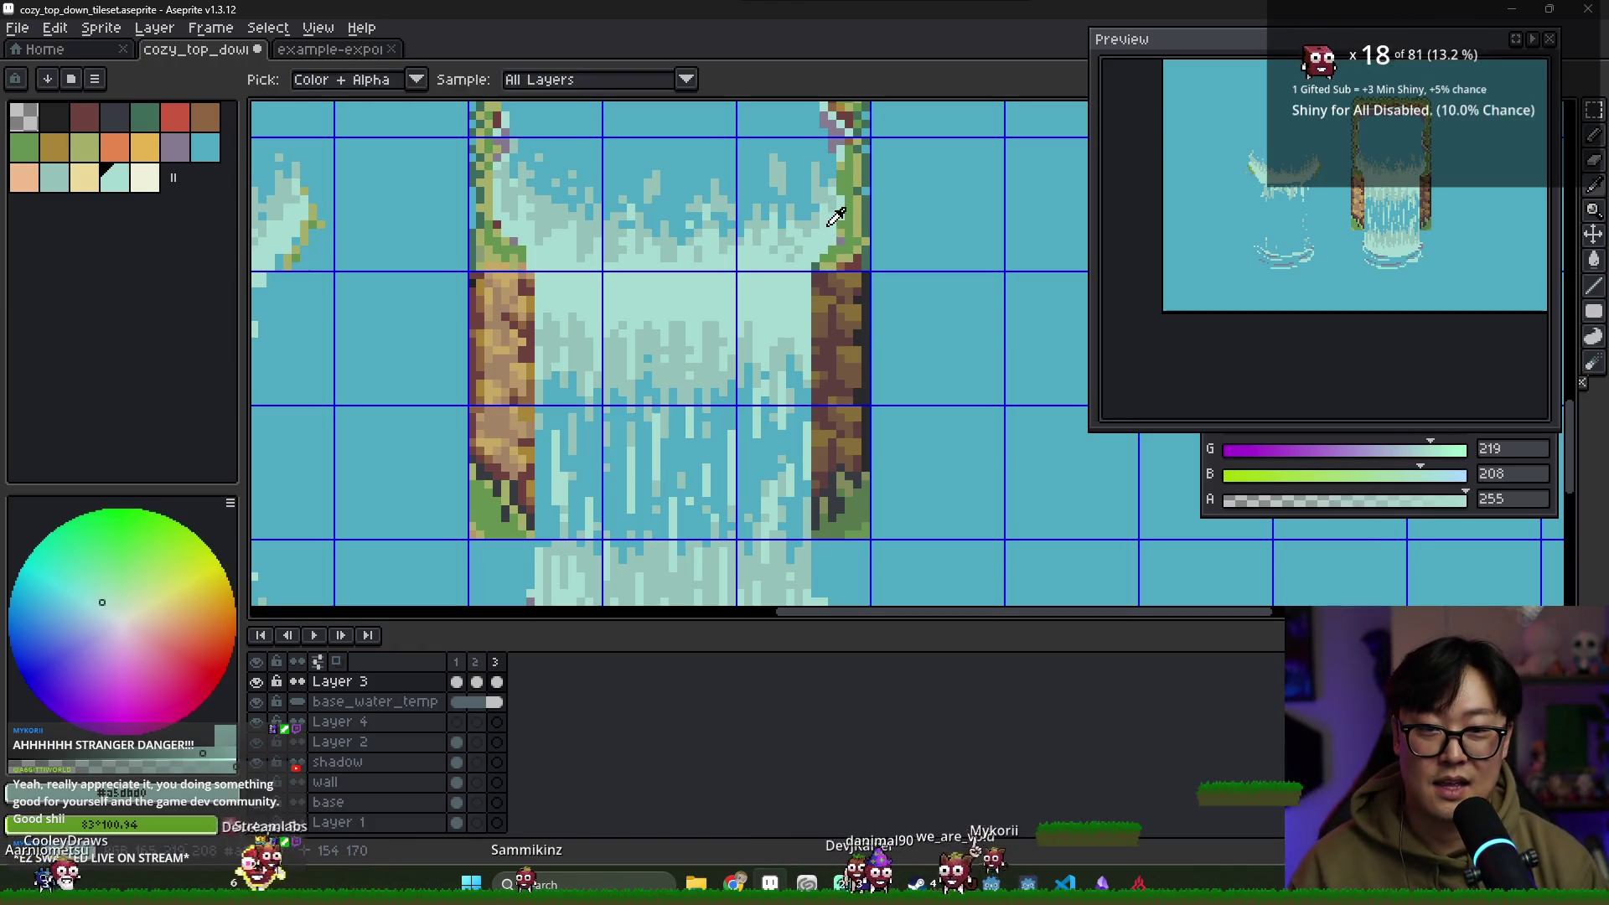
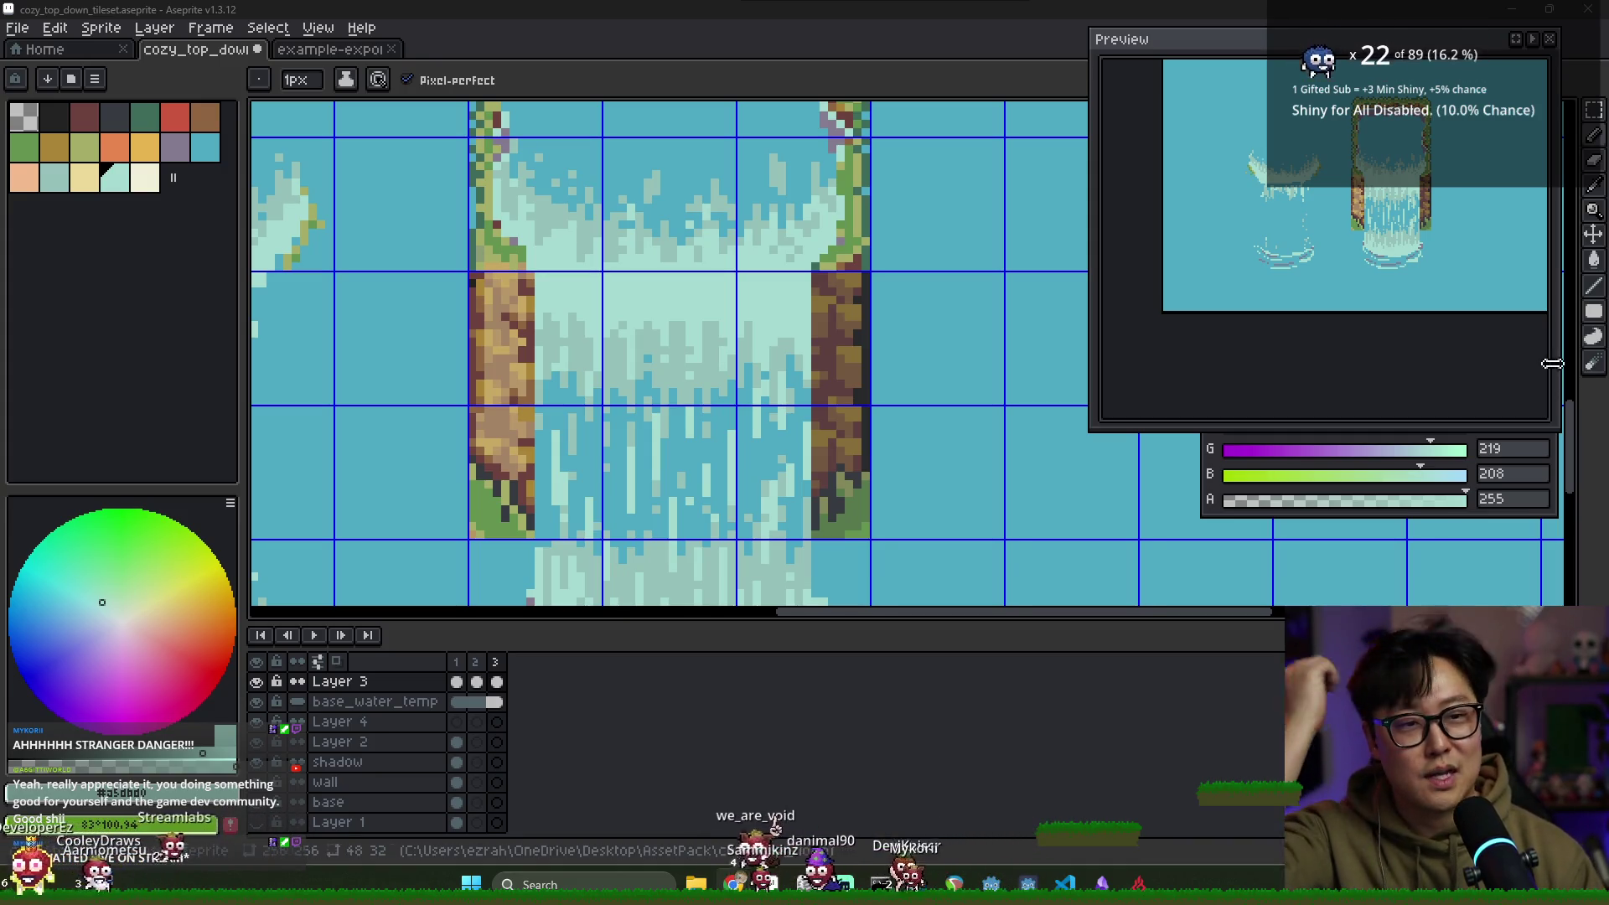
# From frame 3, play the three-frame waterfall loop and then stop it
pyautogui.click(477, 664)
pyautogui.click(497, 664)
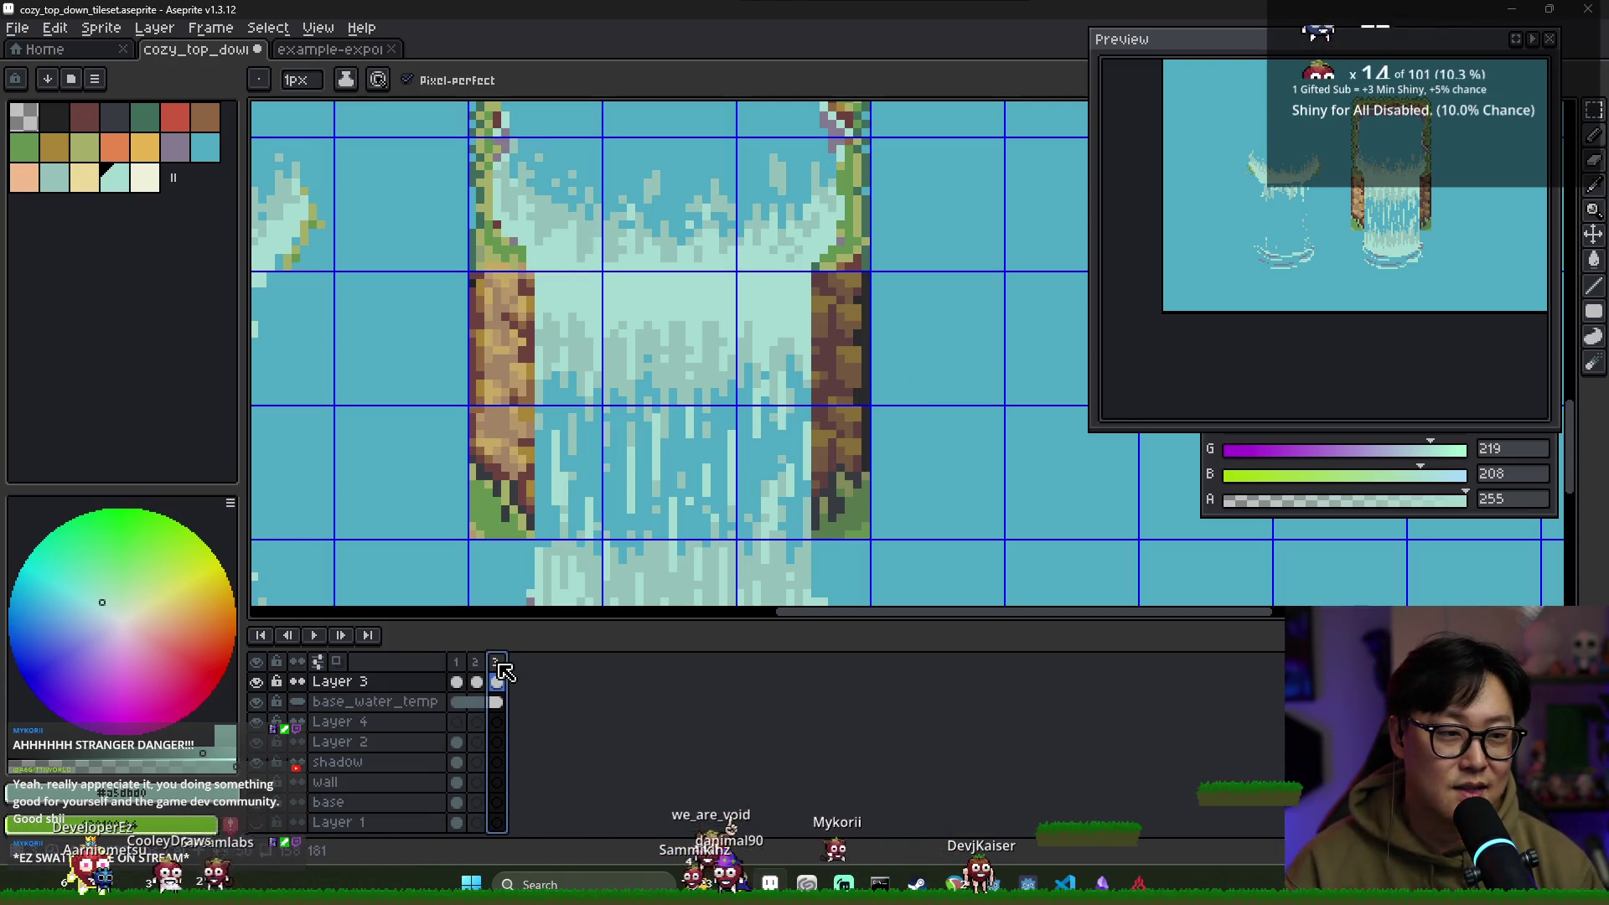
pyautogui.click(314, 635)
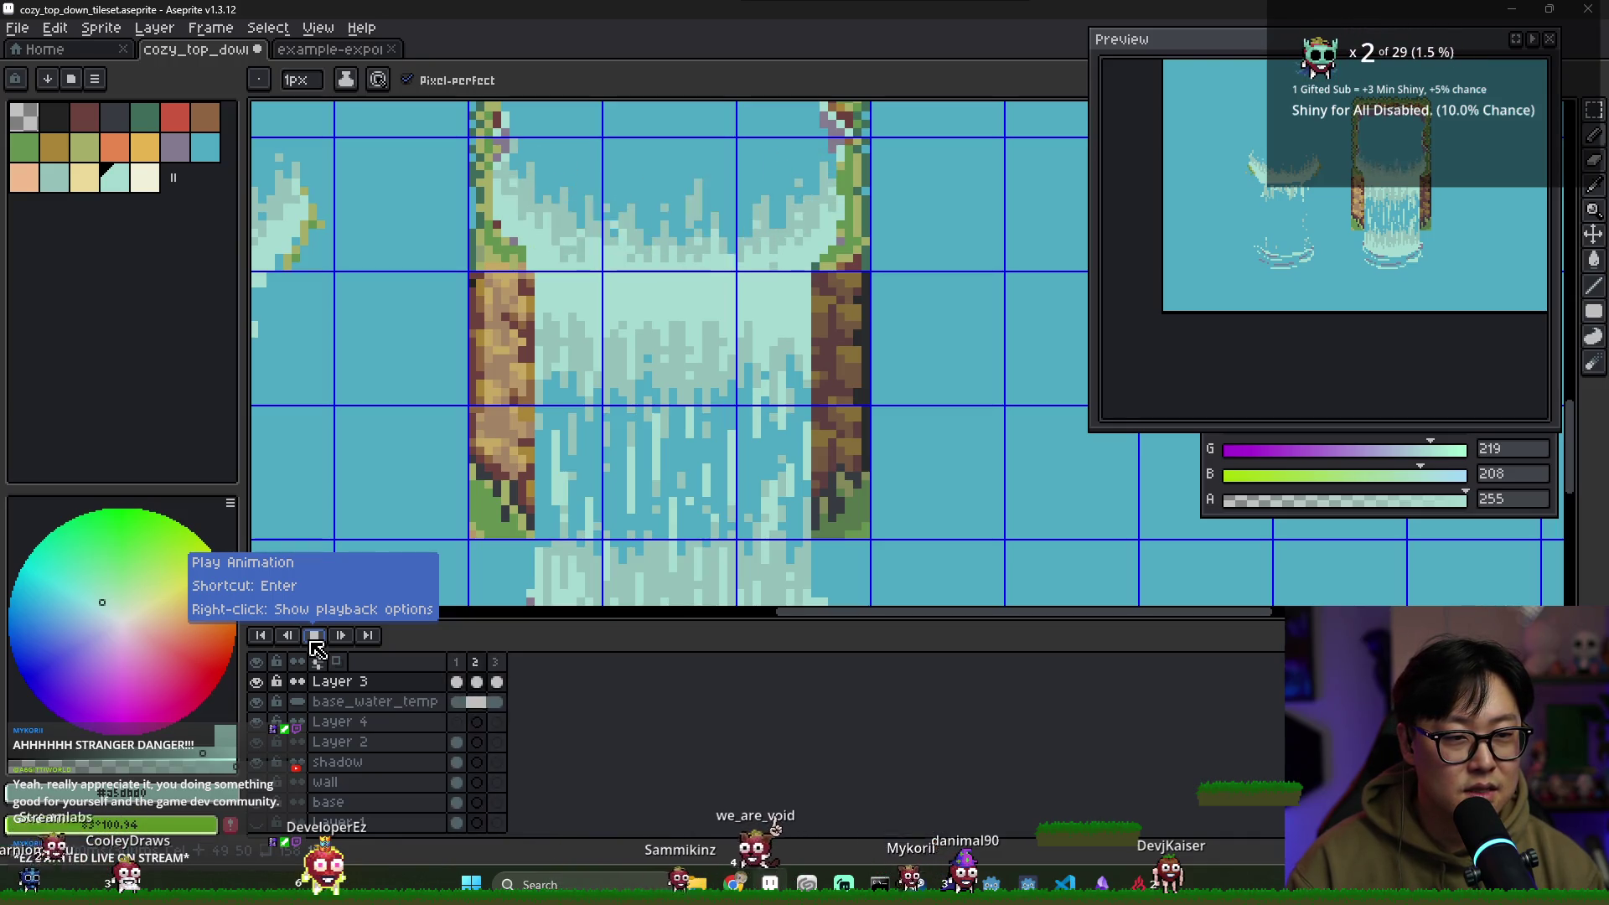
pyautogui.click(312, 637)
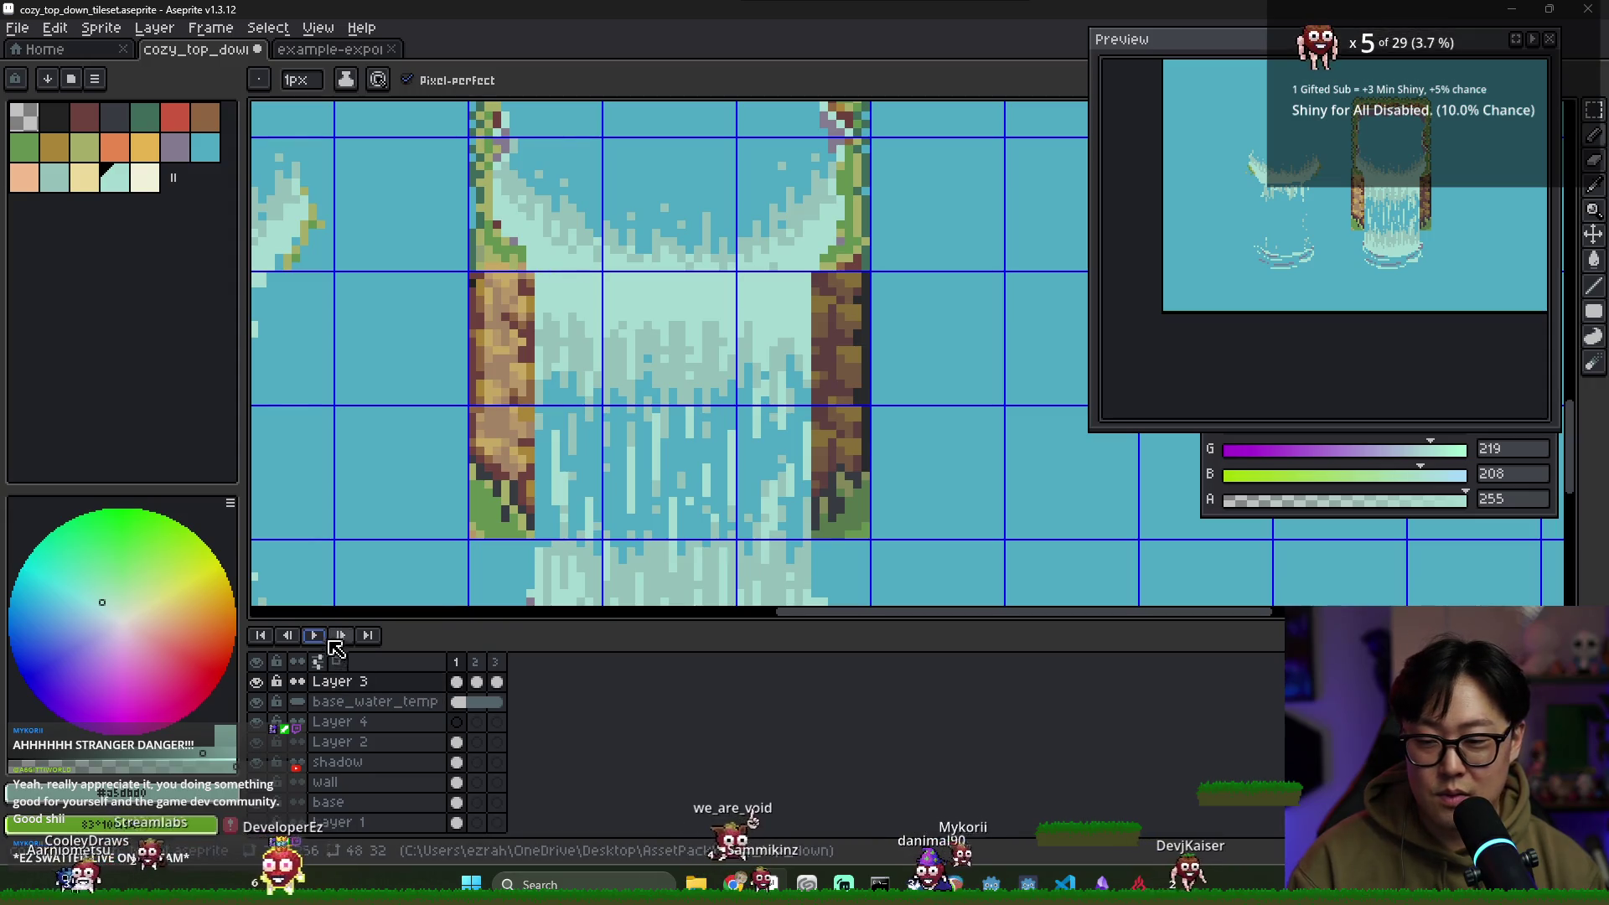
# Select frames 1–3, make teal the drawing colour, and view frames 2 and 3
pyautogui.click(457, 663)
pyautogui.moveTo(475, 670); pyautogui.dragTo(507, 668)
pyautogui.click(494, 631)
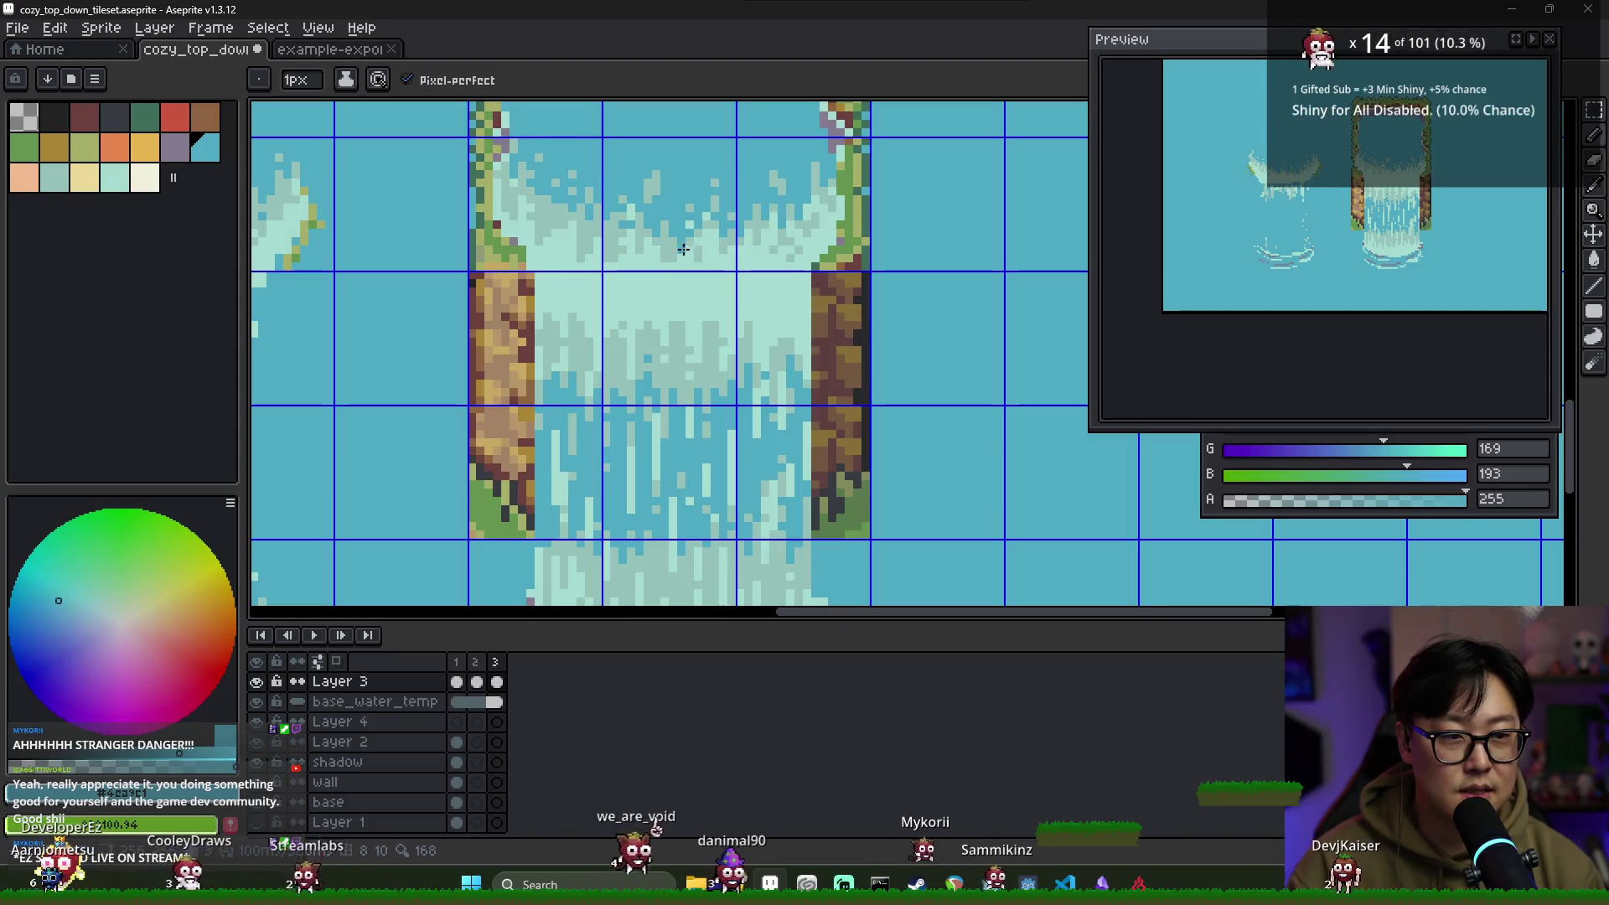
pyautogui.click(457, 662)
pyautogui.click(475, 662)
pyautogui.click(495, 664)
pyautogui.scroll(1, 694, 172)
# Play the waterfall loop twice and sample the pale teal colour from the falling water
pyautogui.scroll(-1, 695, 171)
pyautogui.press('i')
pyautogui.press('b')
pyautogui.click(478, 670)
pyautogui.click(341, 635)
pyautogui.click(316, 636)
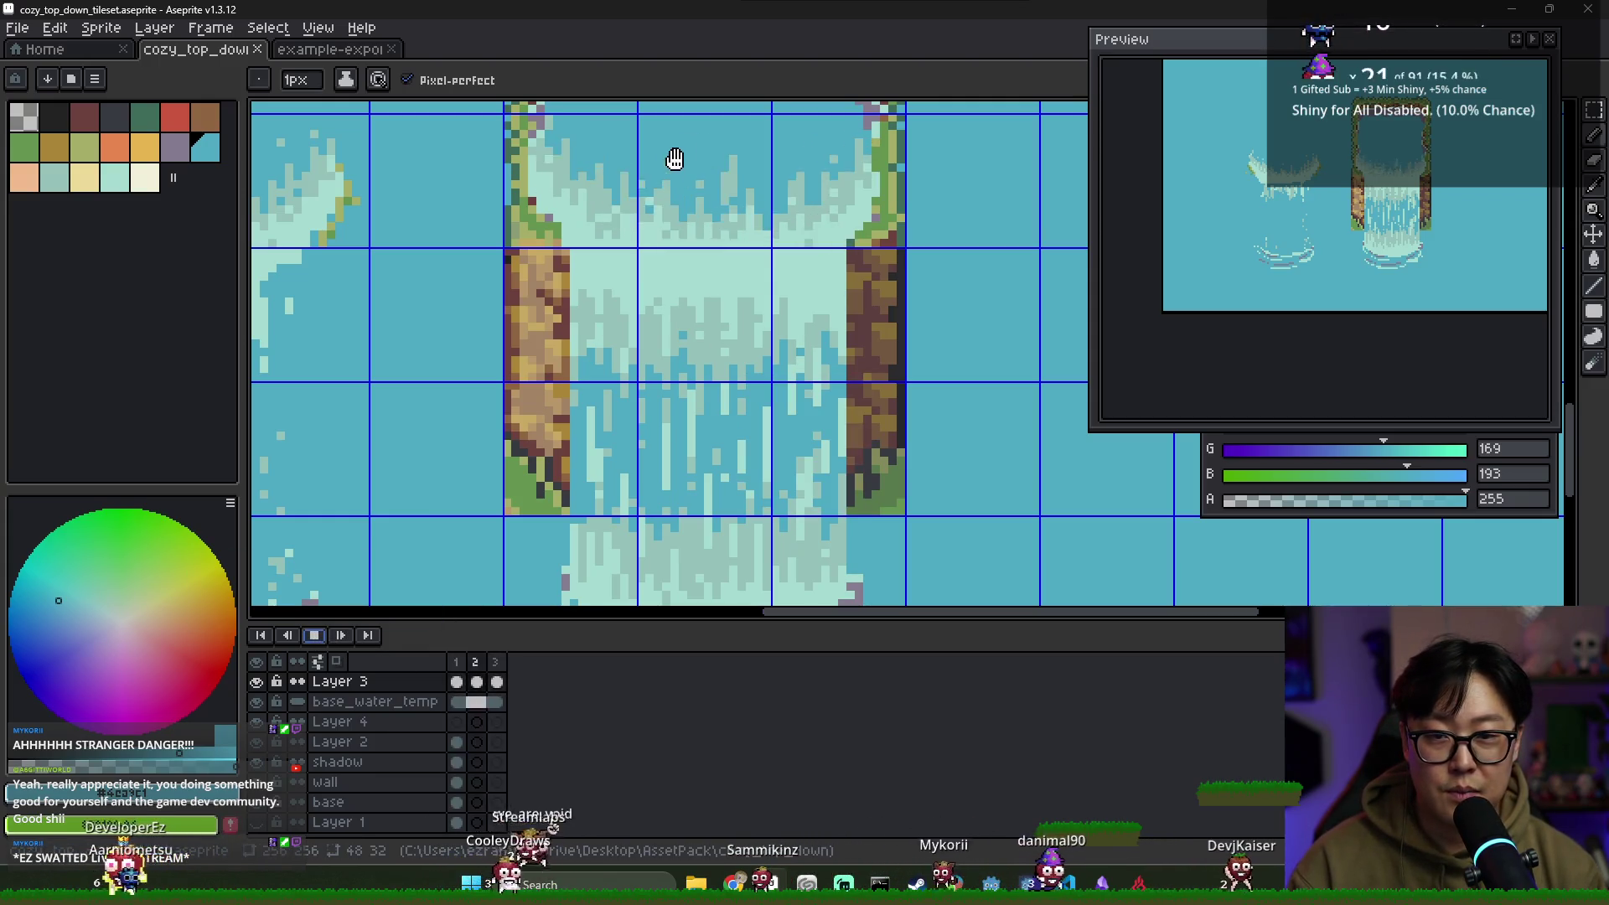
pyautogui.click(496, 662)
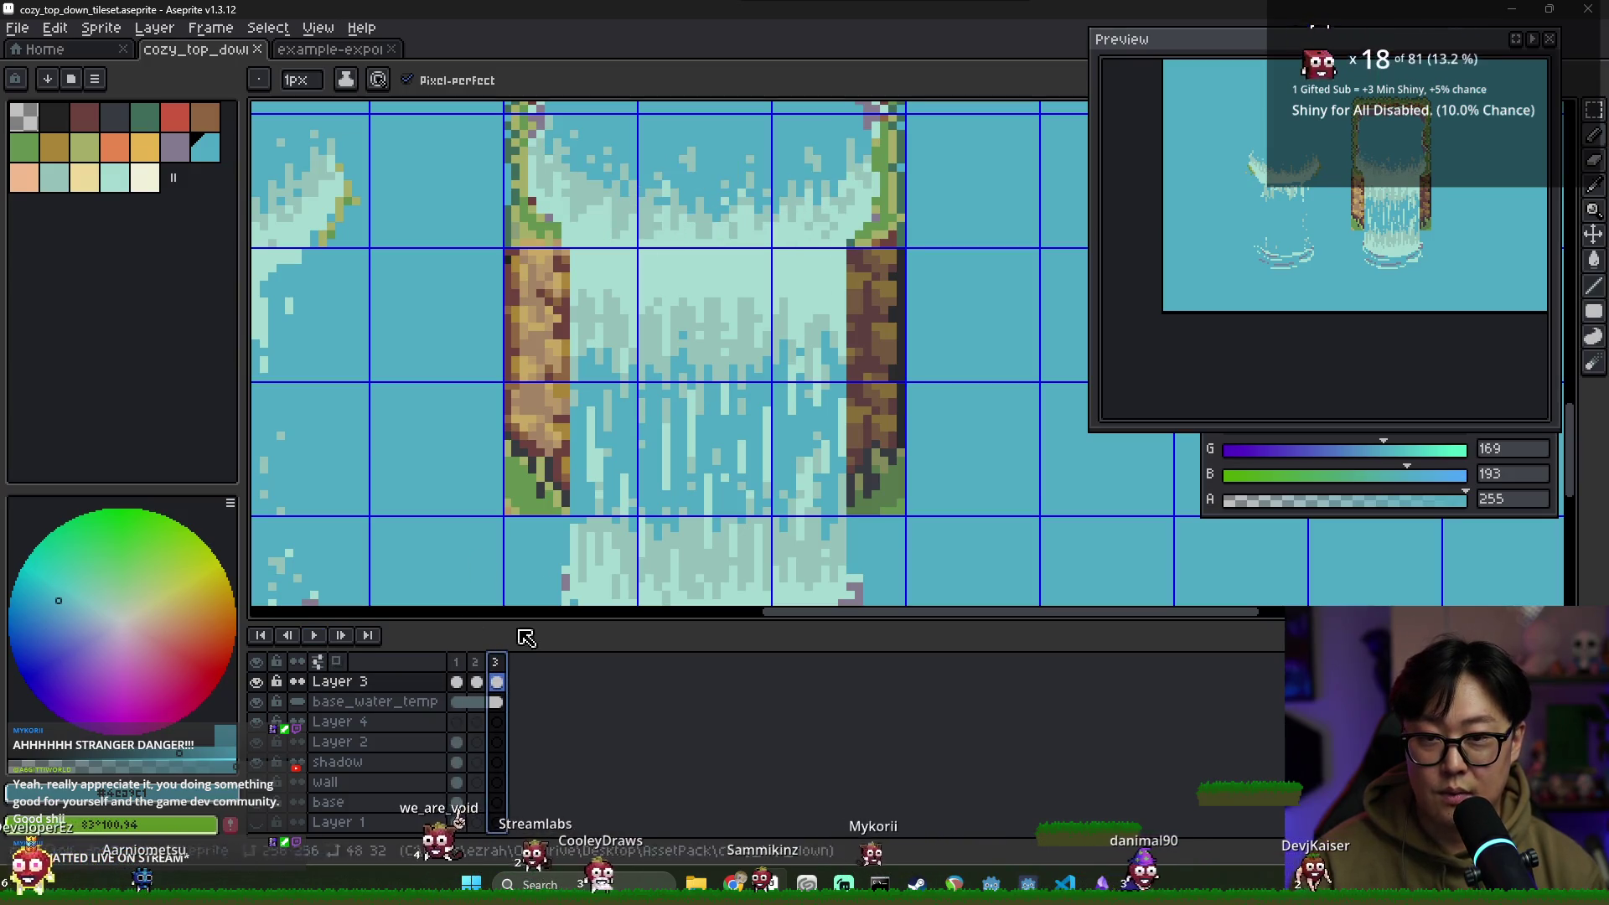
pyautogui.click(688, 148)
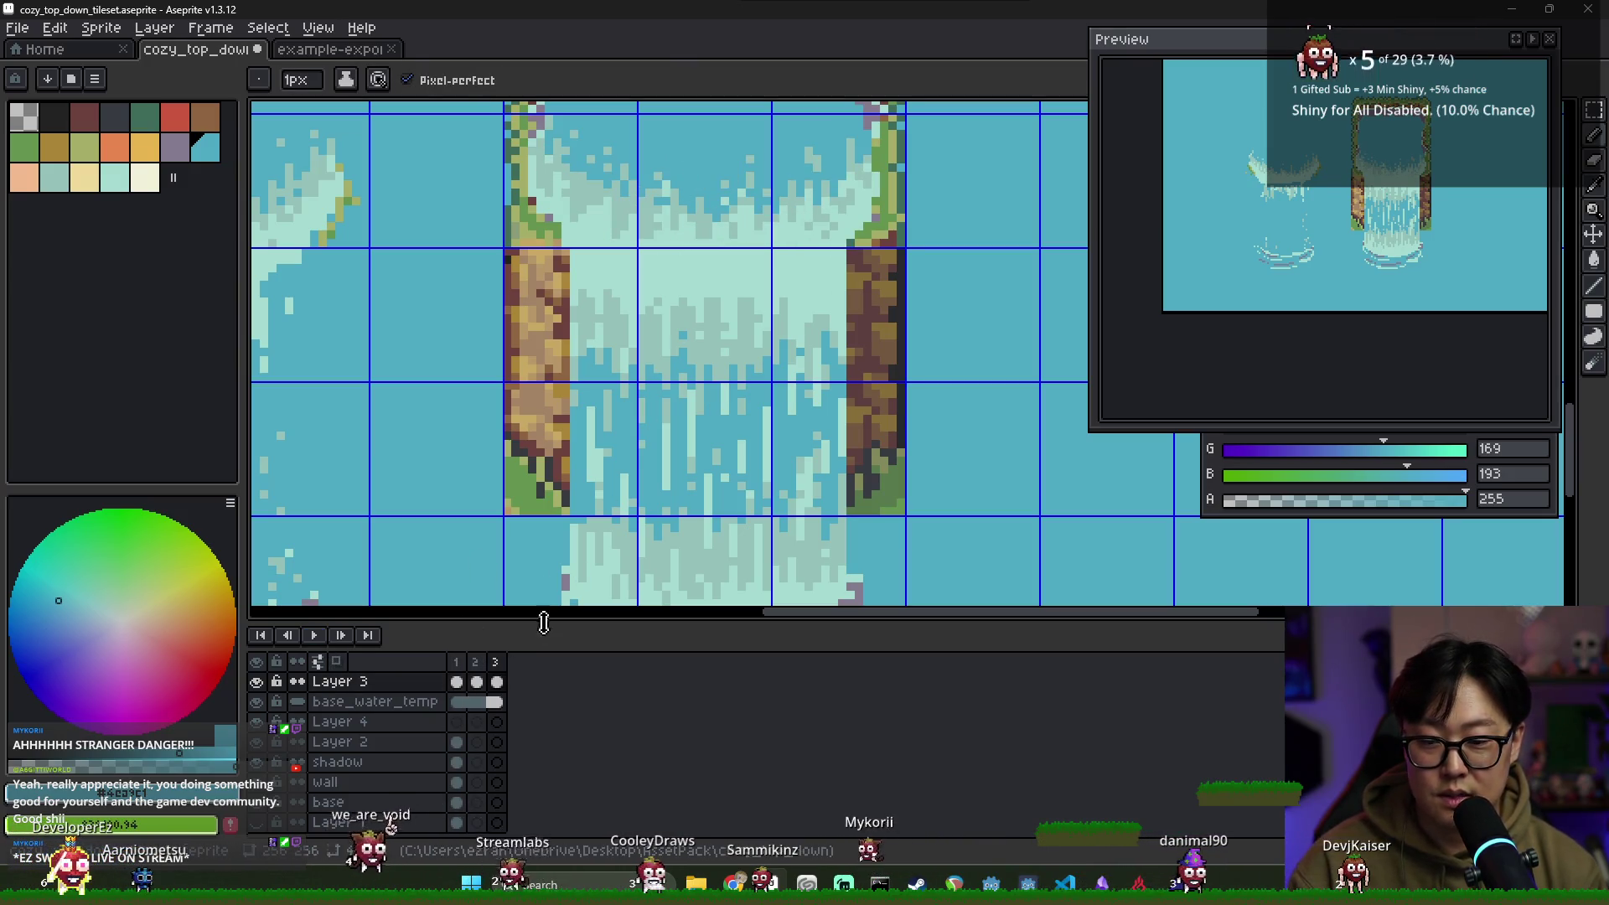
pyautogui.keyDown('alt'); pyautogui.click(699, 220); pyautogui.keyUp('alt')
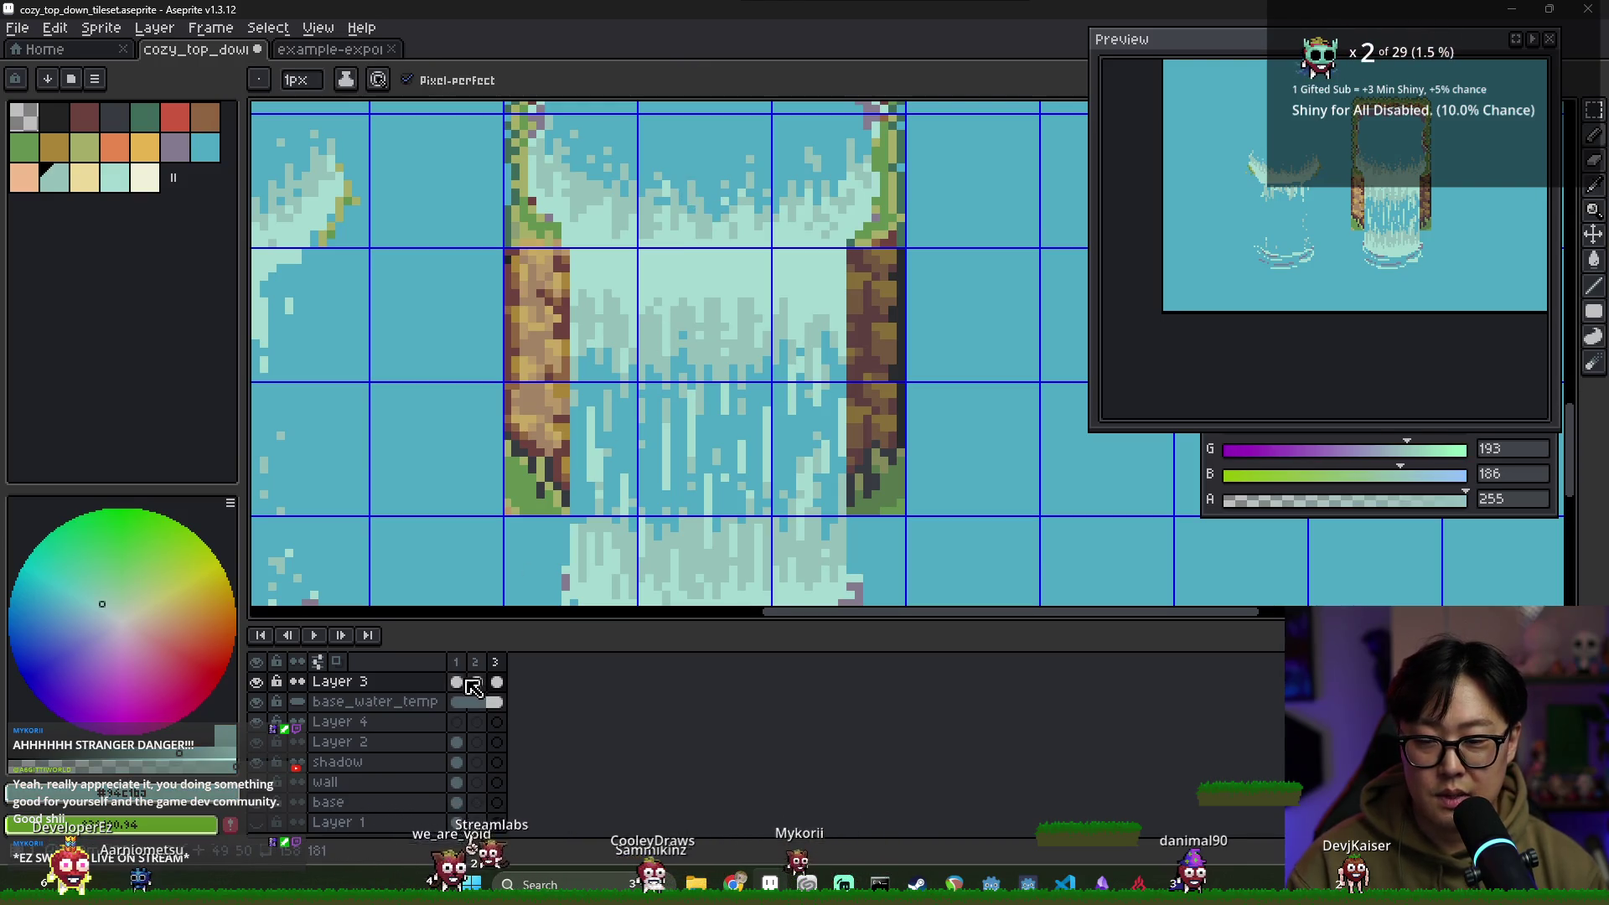
pyautogui.click(317, 635)
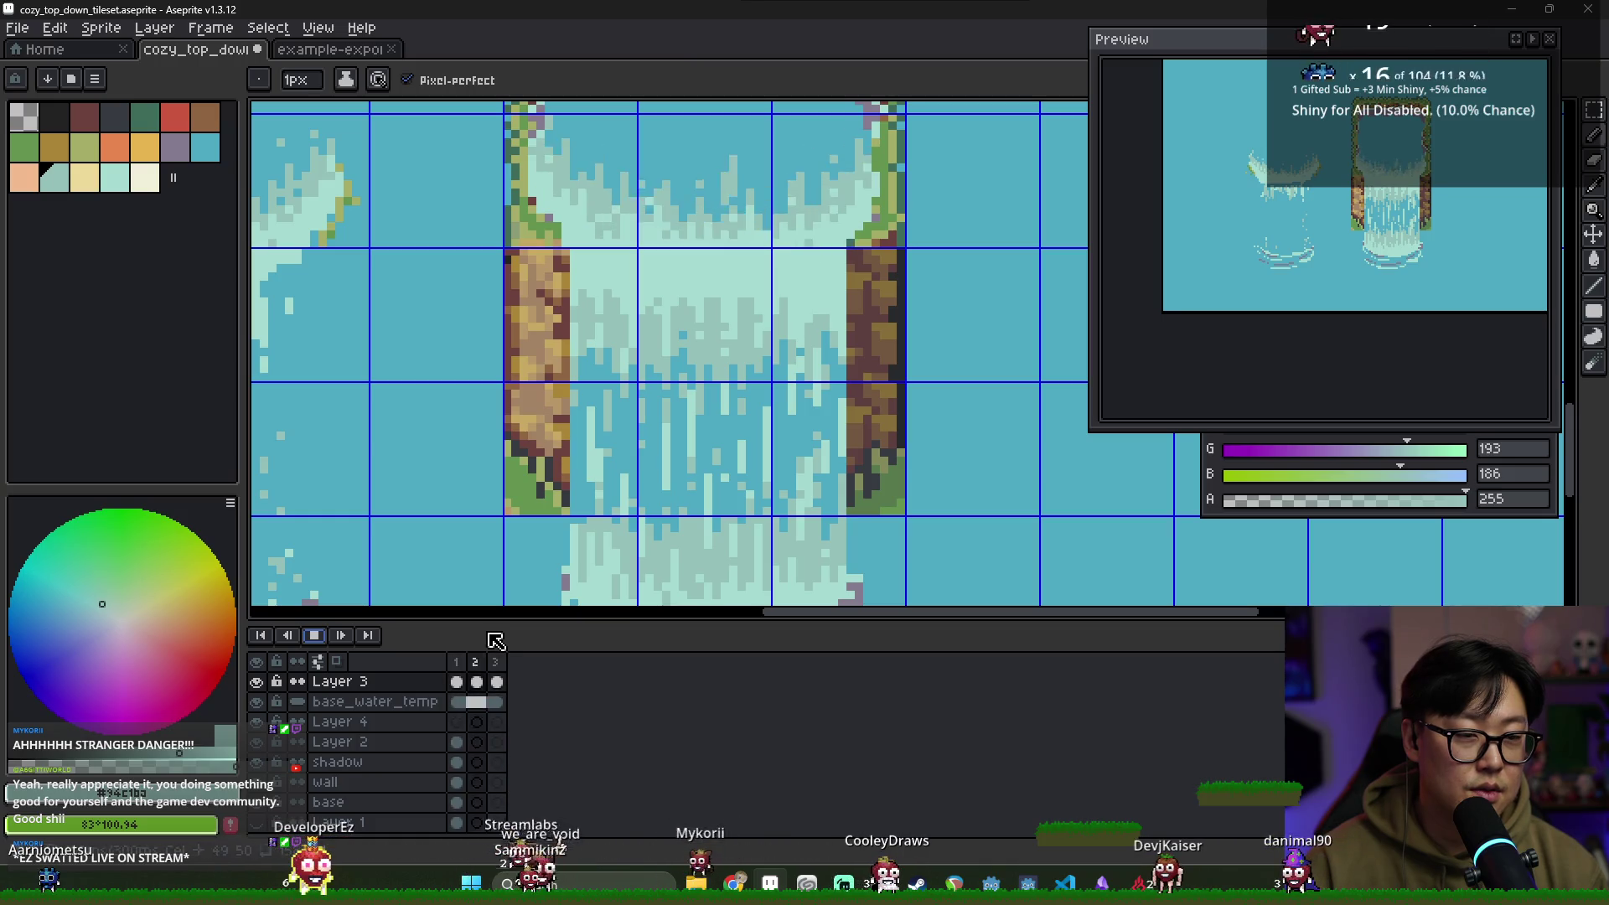
pyautogui.click(315, 635)
# Compare frames 1–3 and eyedrop the pale mint foam colour (G 219, B 208)
pyautogui.click(474, 663)
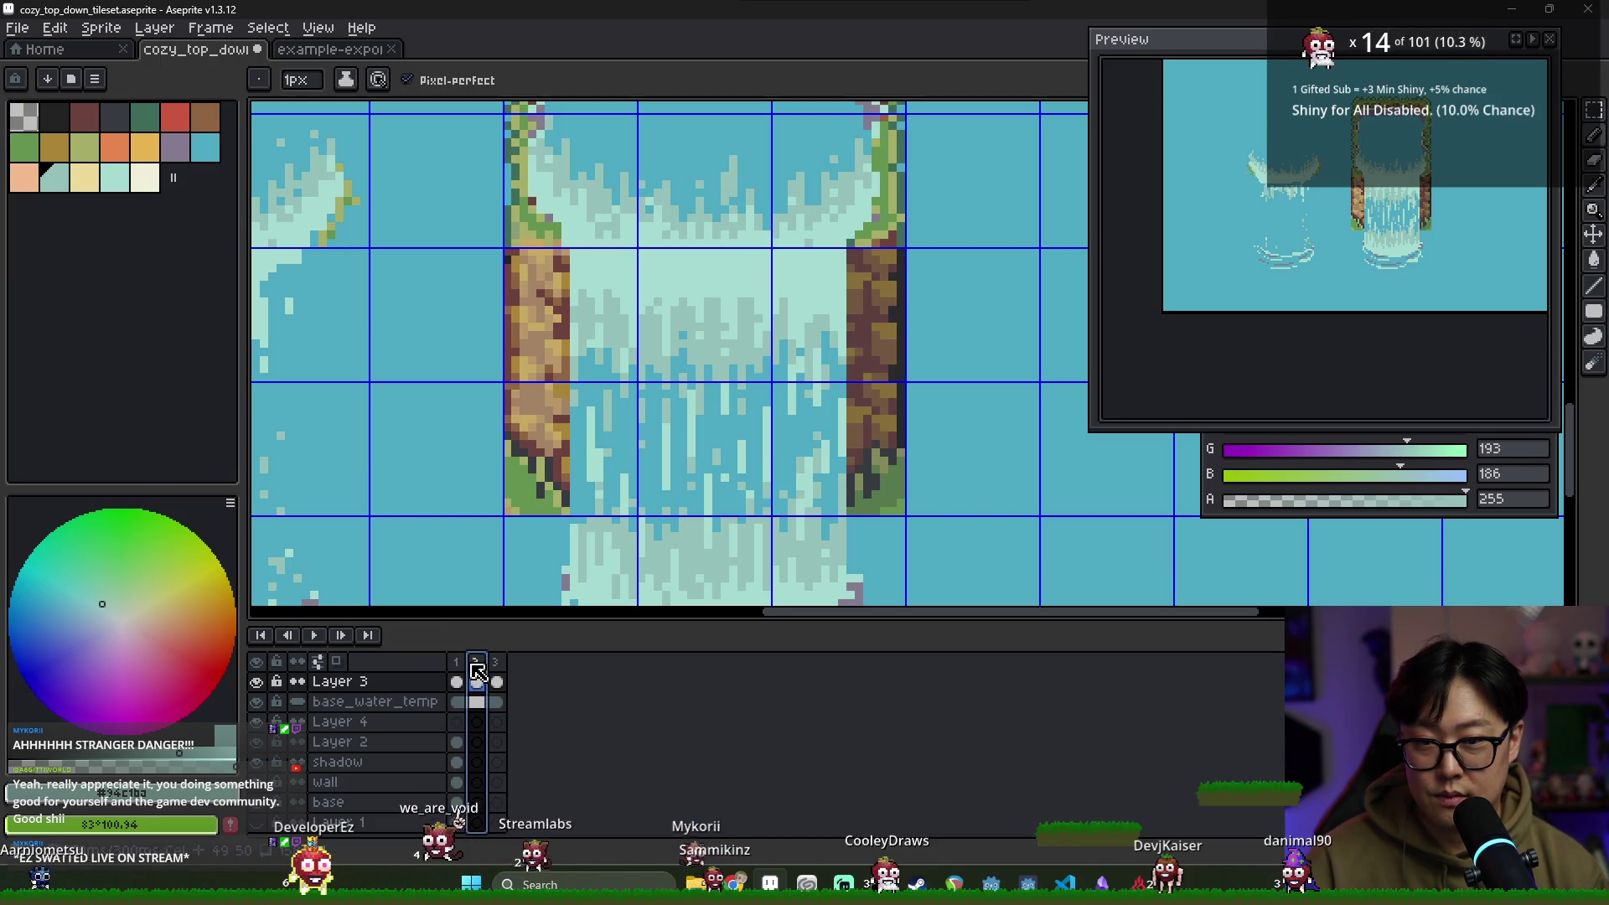
pyautogui.click(455, 662)
pyautogui.click(474, 662)
pyautogui.click(456, 662)
pyautogui.click(476, 664)
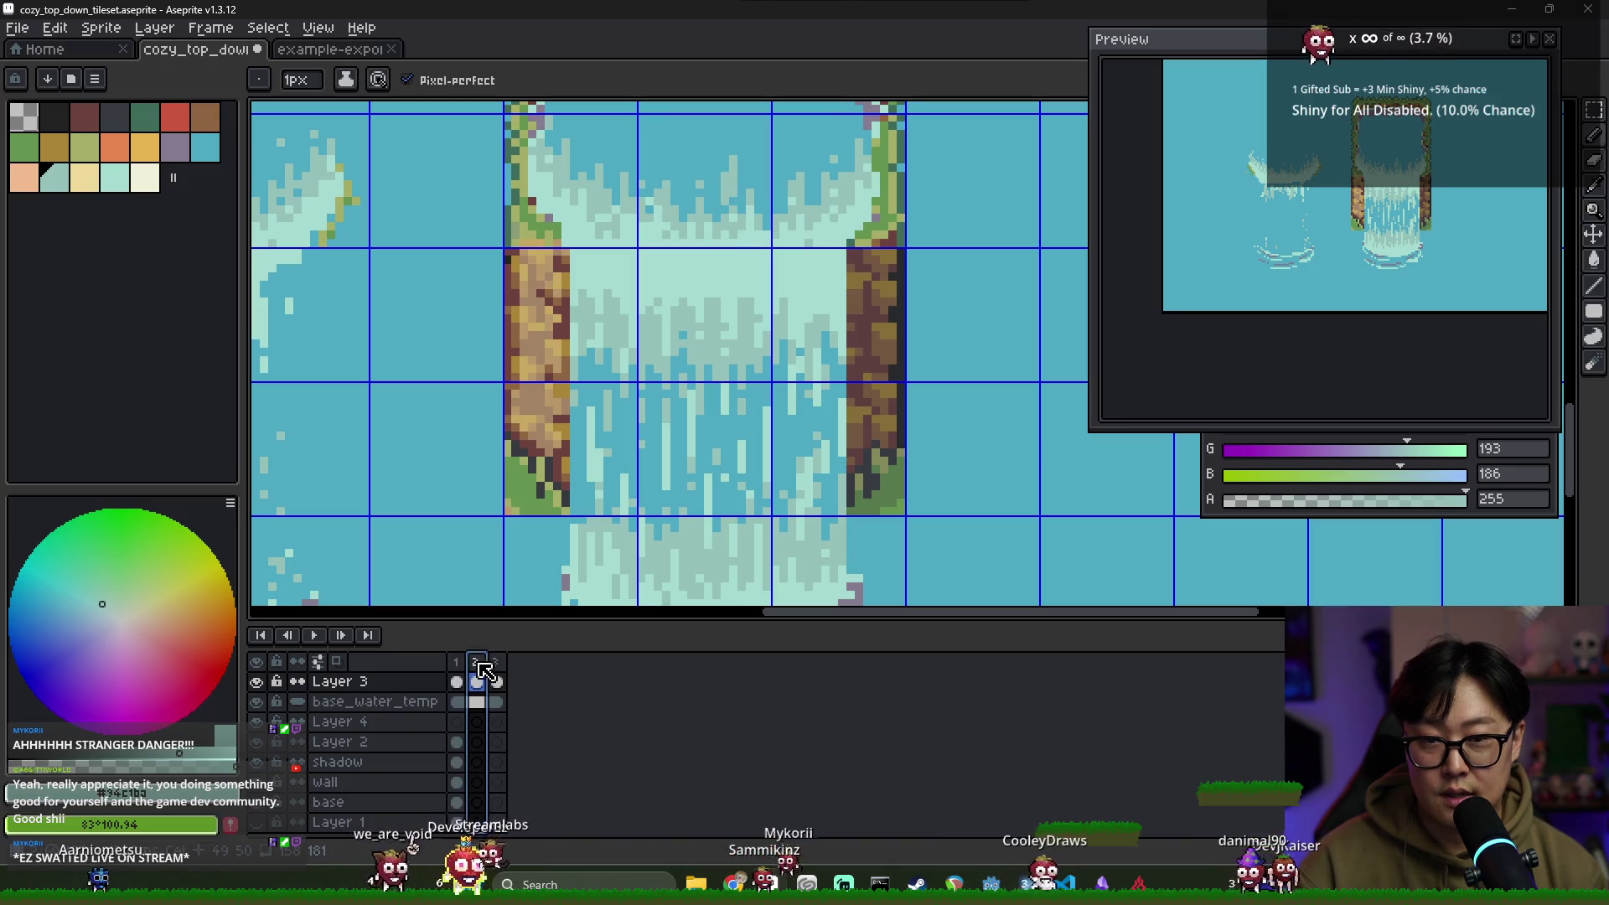
pyautogui.click(497, 668)
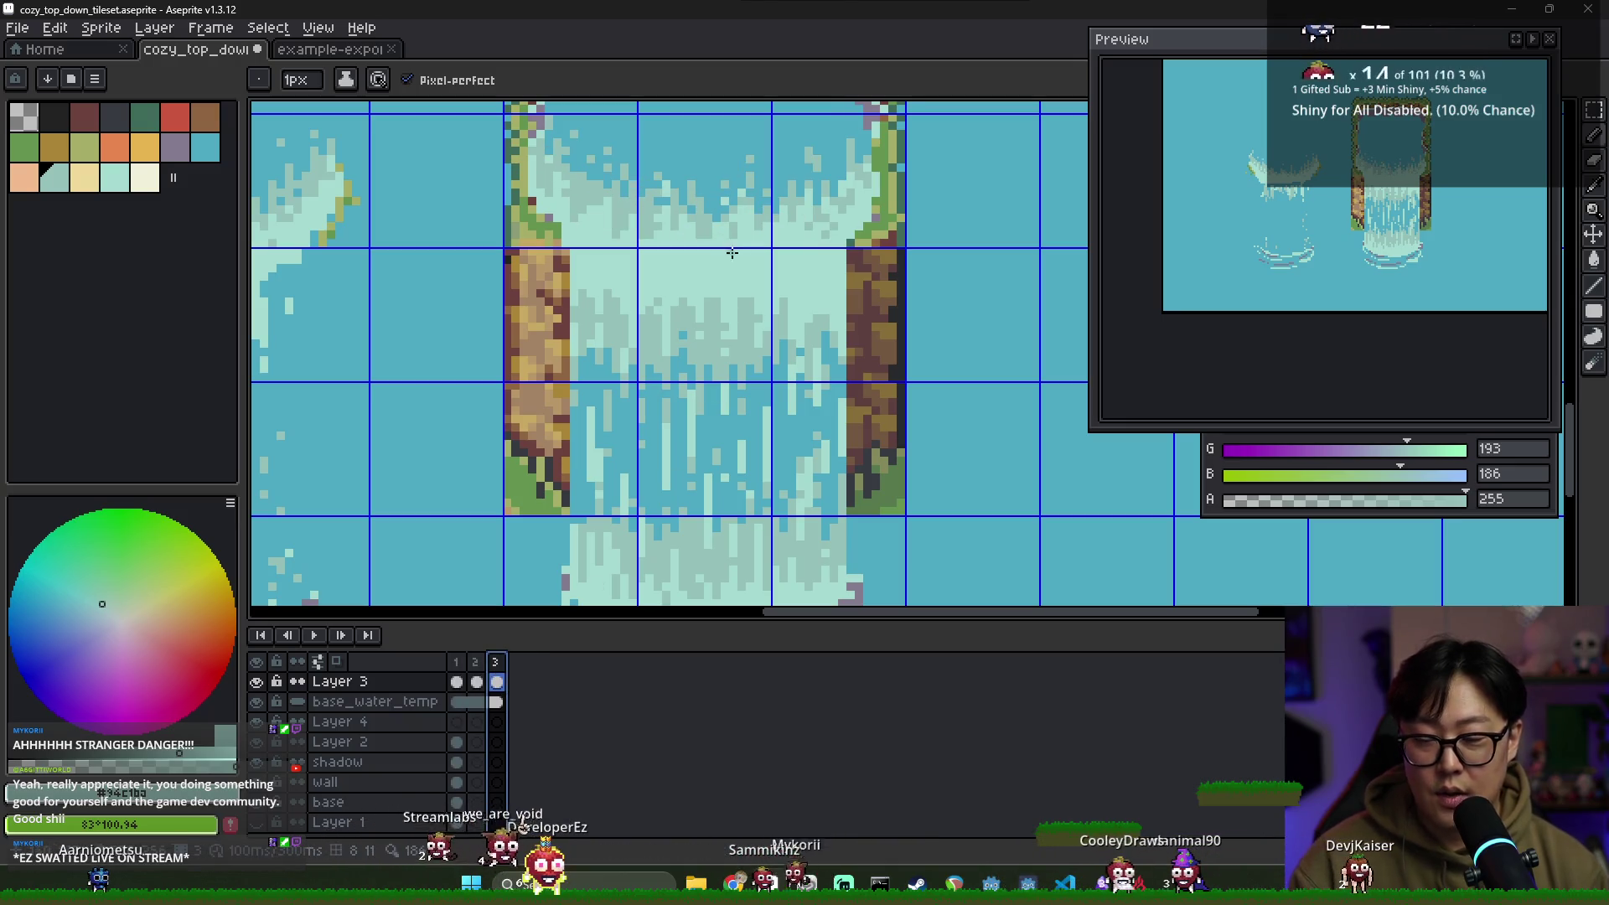
pyautogui.press('Right')
pyautogui.press('Right')
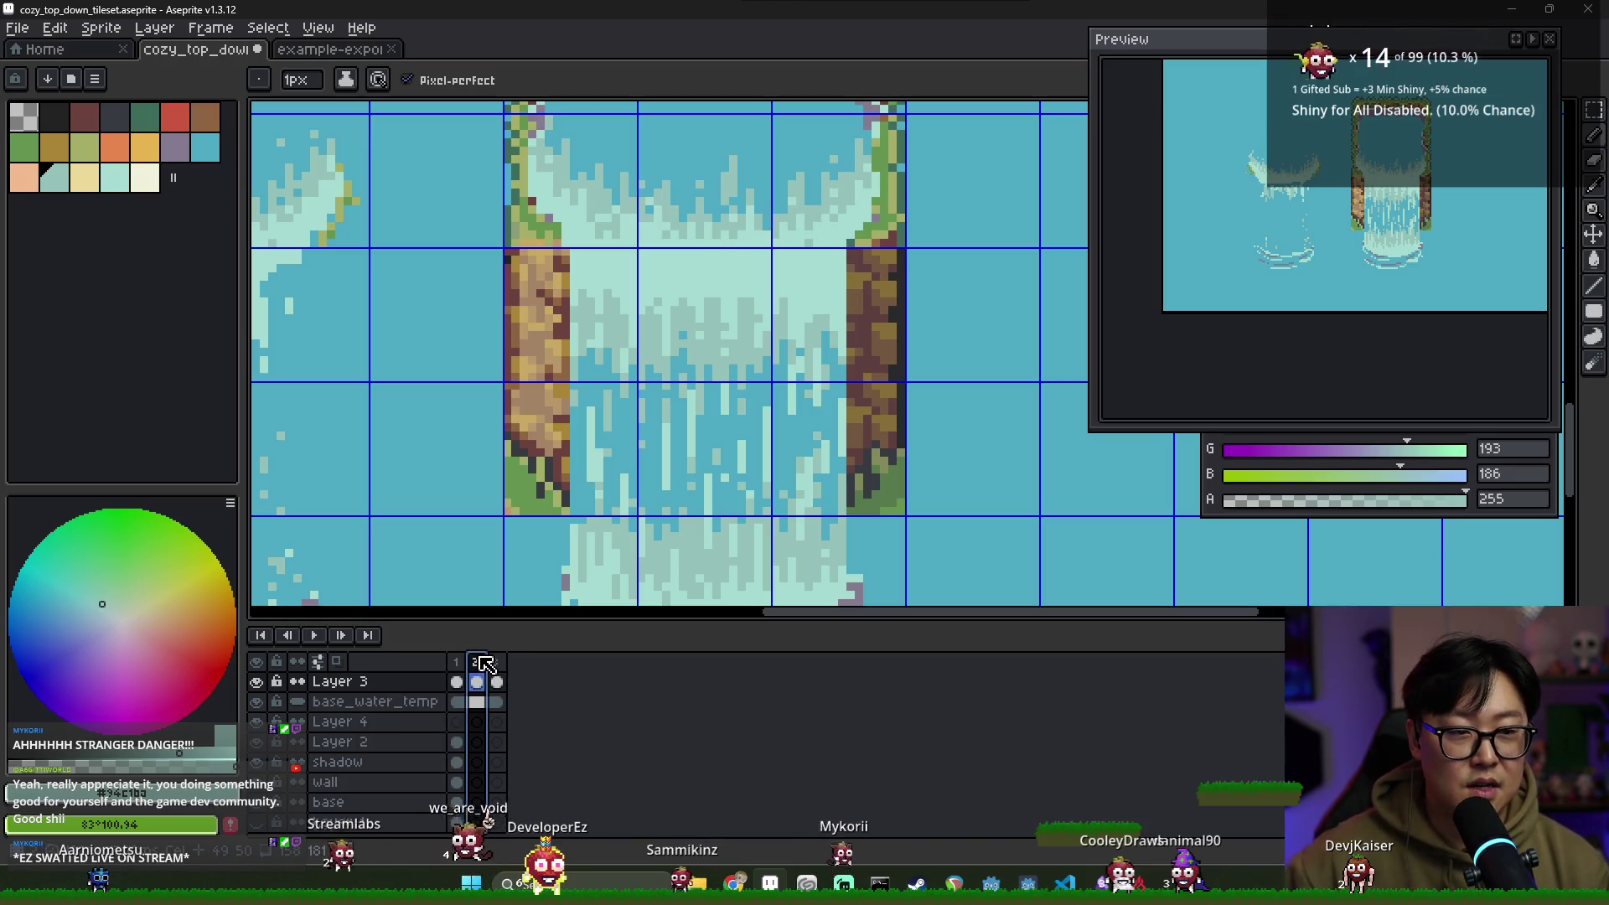
pyautogui.click(465, 665)
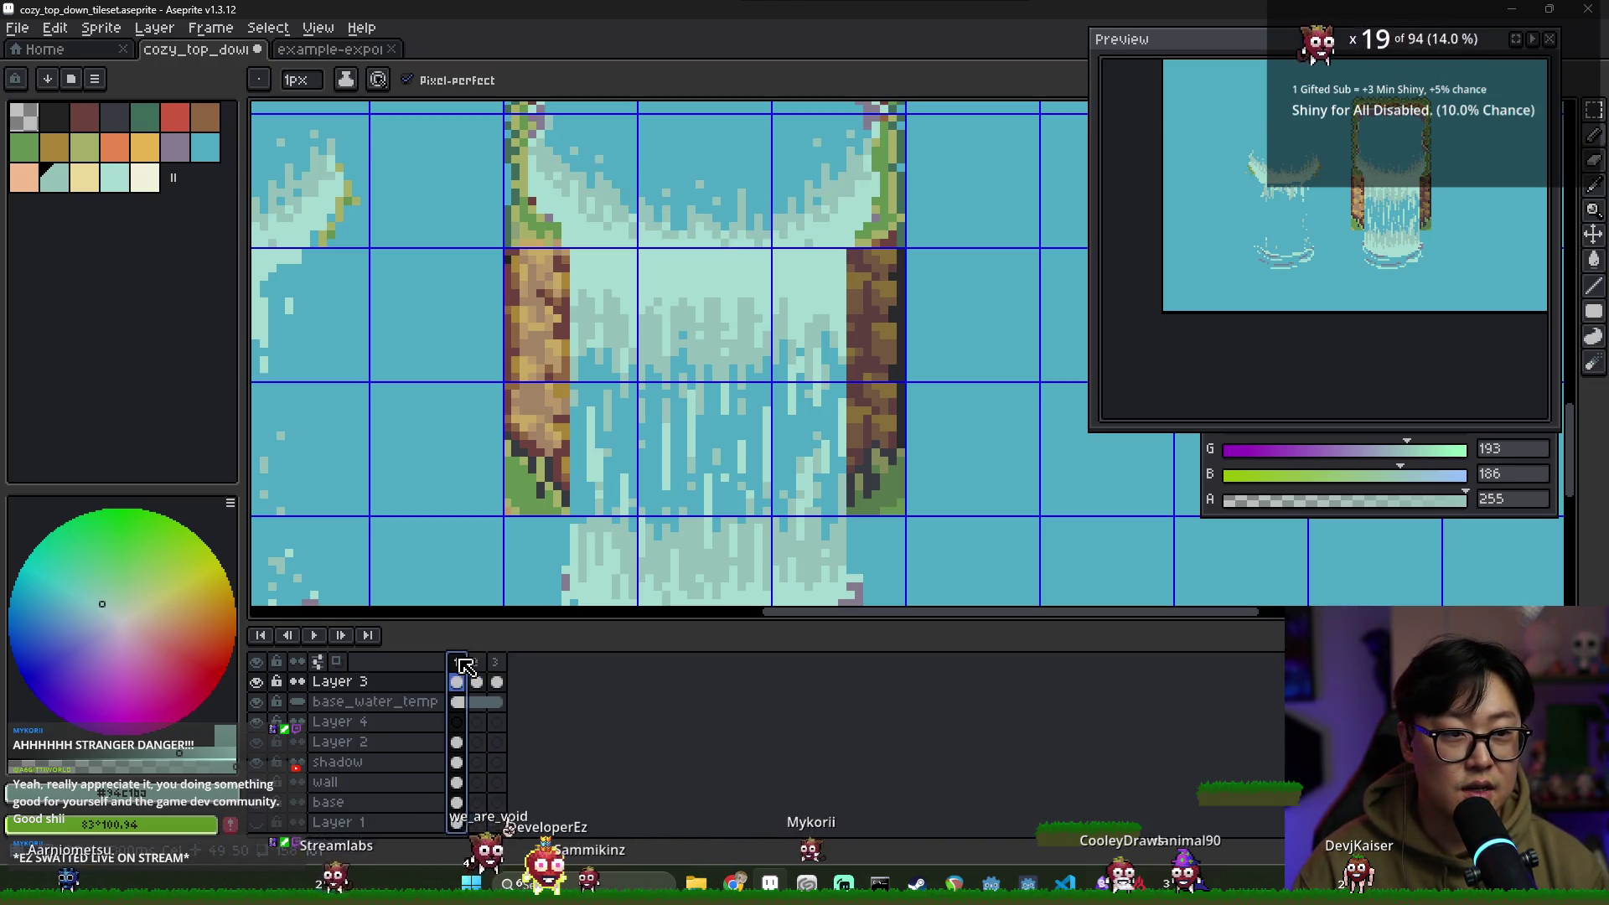
pyautogui.click(478, 661)
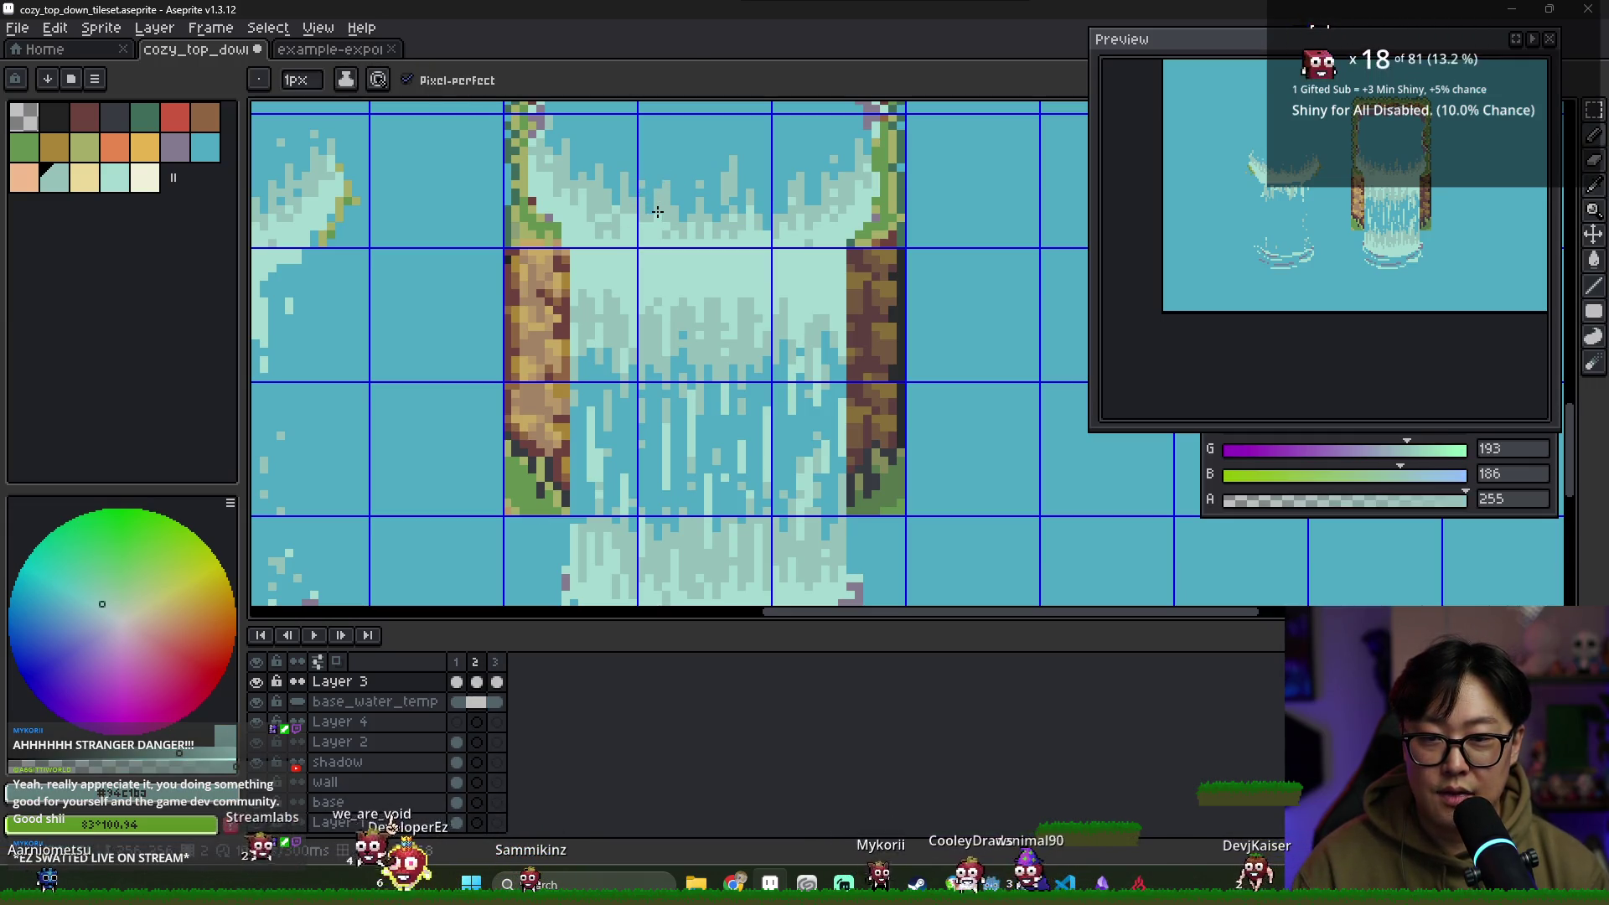
pyautogui.keyDown('alt'); pyautogui.click(604, 208); pyautogui.keyUp('alt')
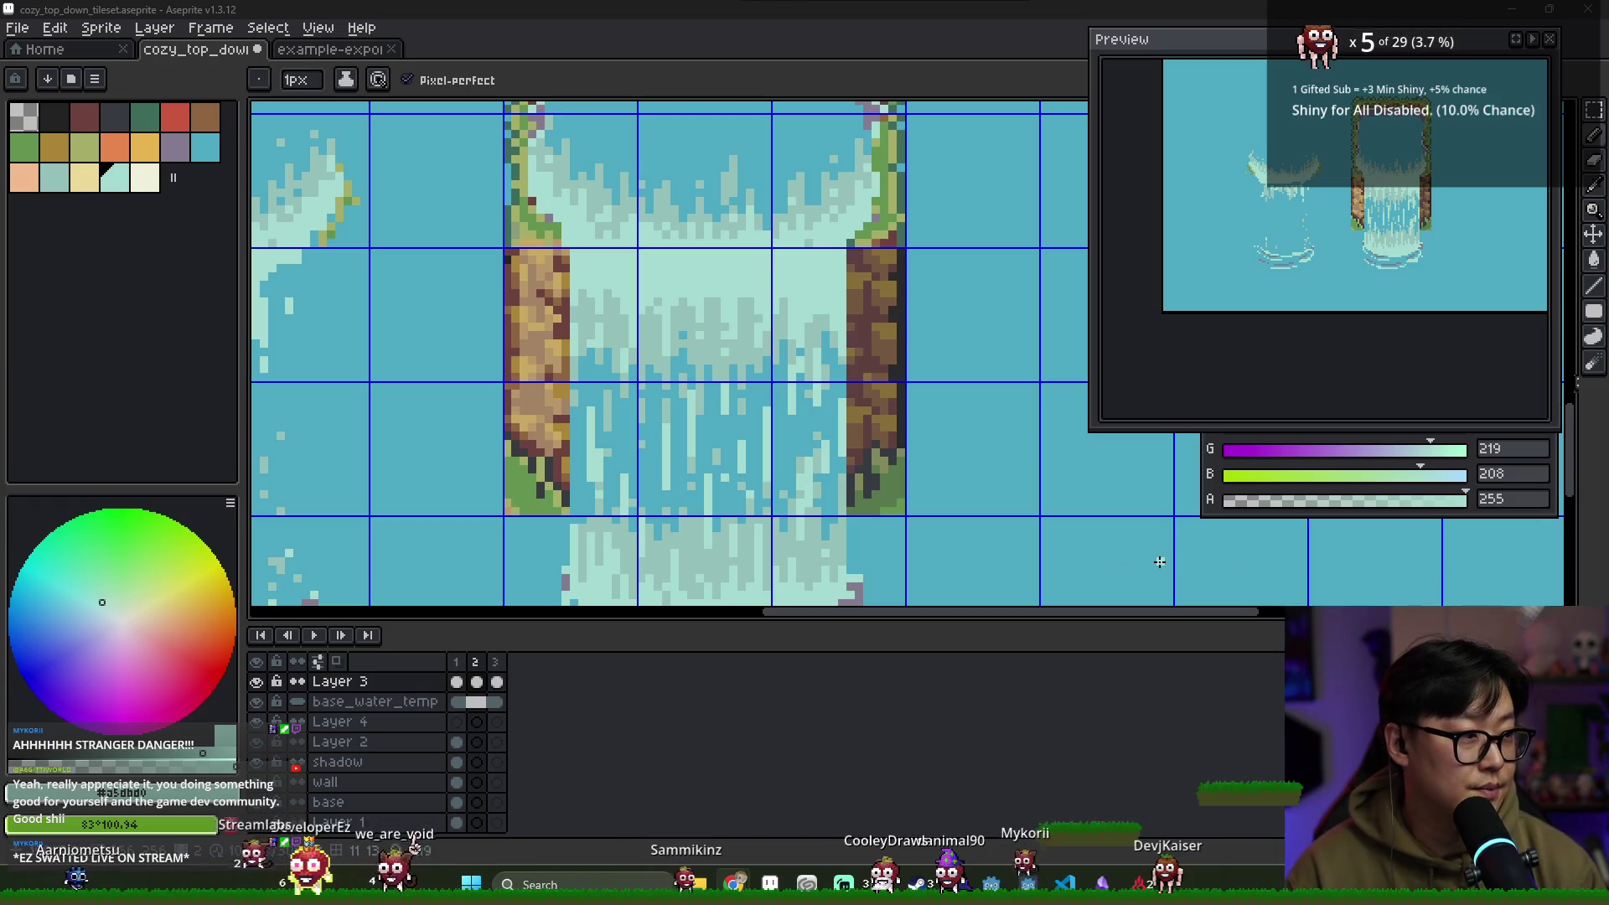
pyautogui.press('Right')
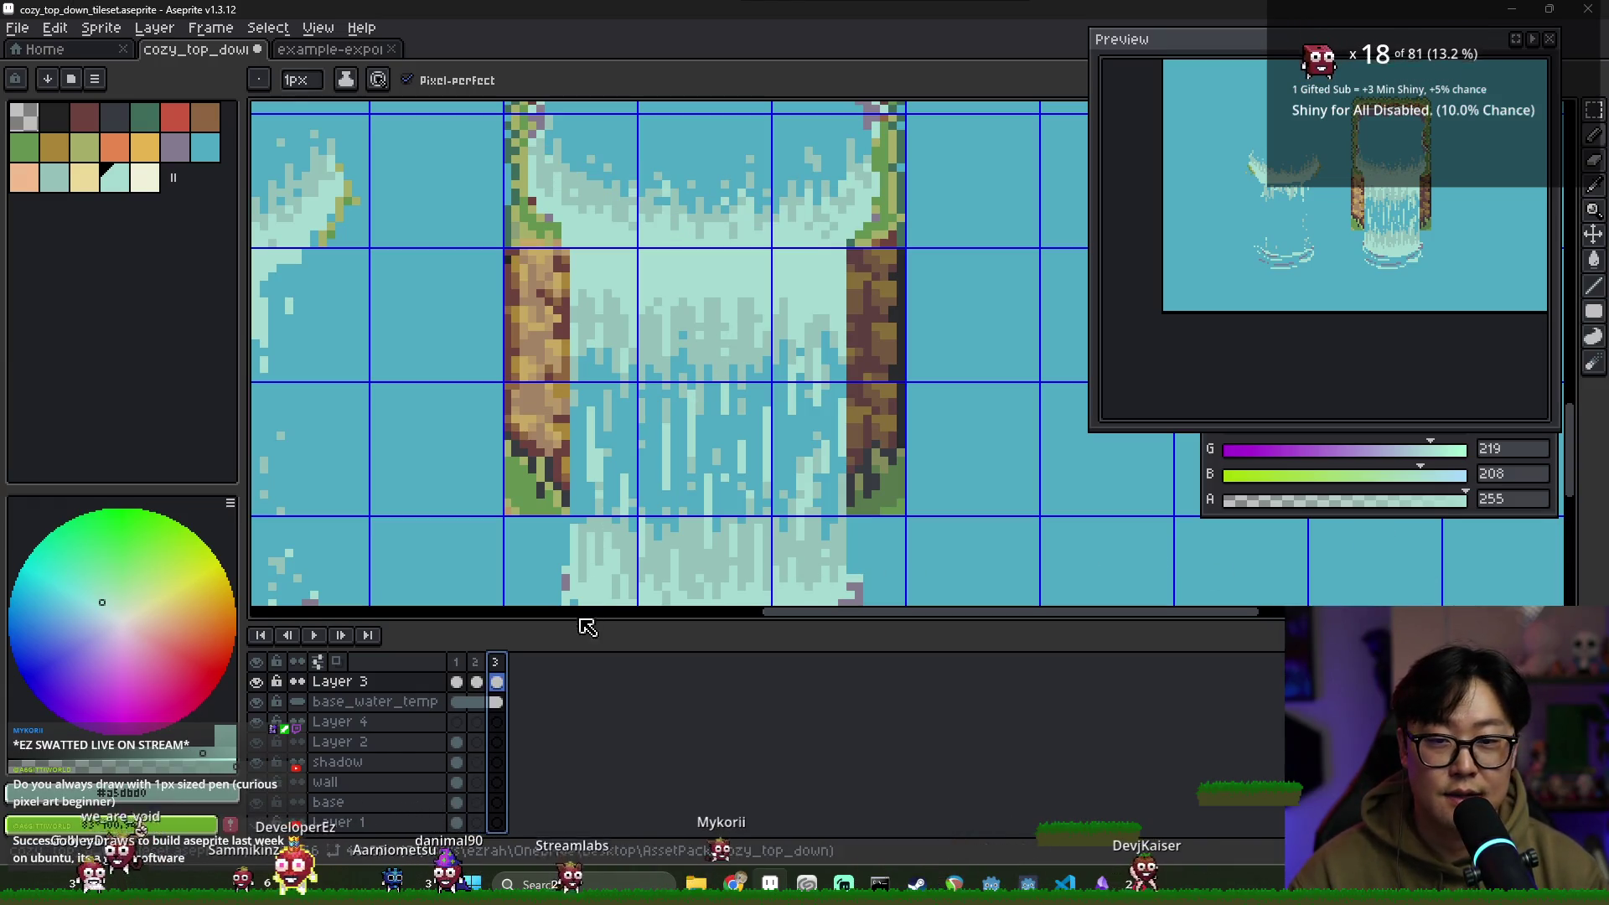
pyautogui.click(464, 661)
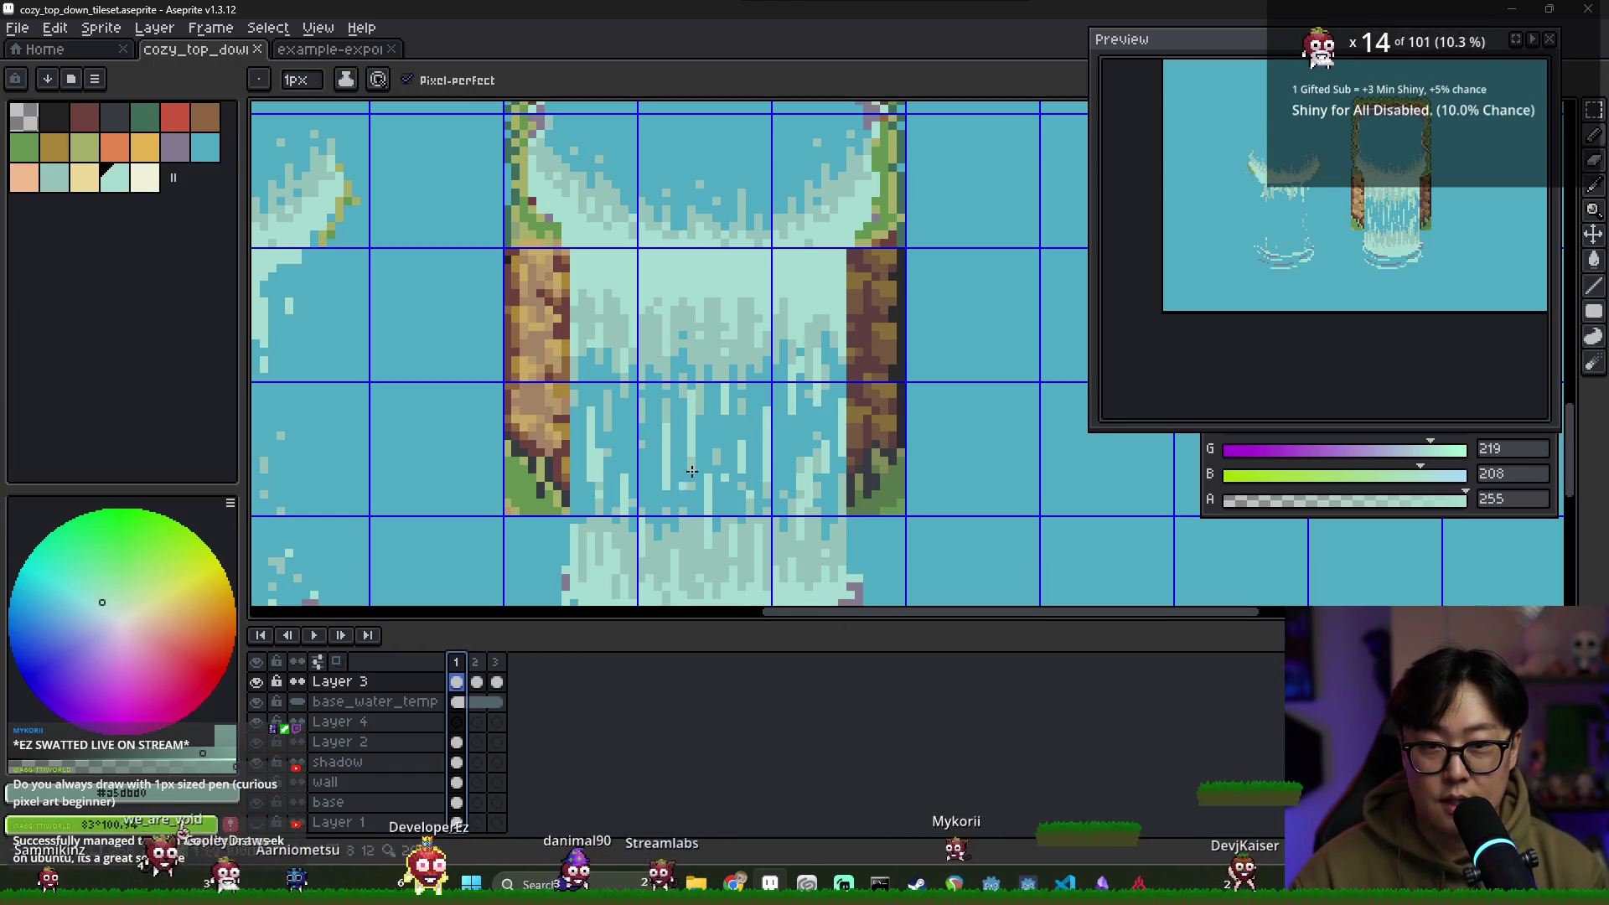
# Sample the light and darker mint foam colours from the waterfall on frames 2 and 3
pyautogui.keyDown('alt'); pyautogui.click(819, 226); pyautogui.keyUp('alt')
pyautogui.keyDown('alt'); pyautogui.click(827, 227); pyautogui.keyUp('alt')
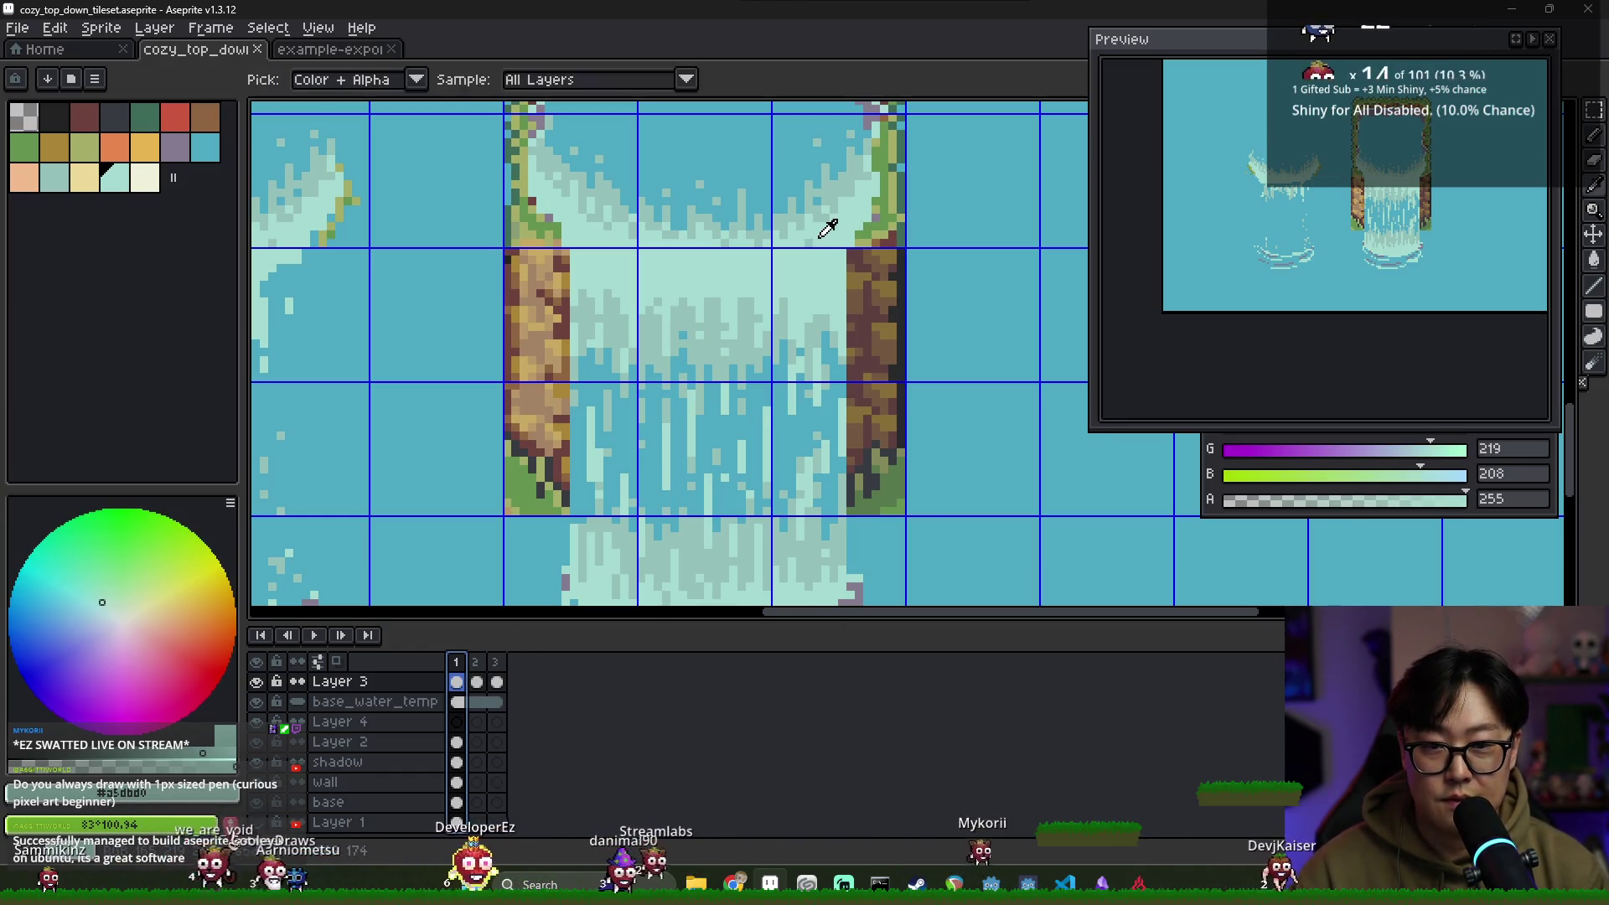
pyautogui.click(476, 662)
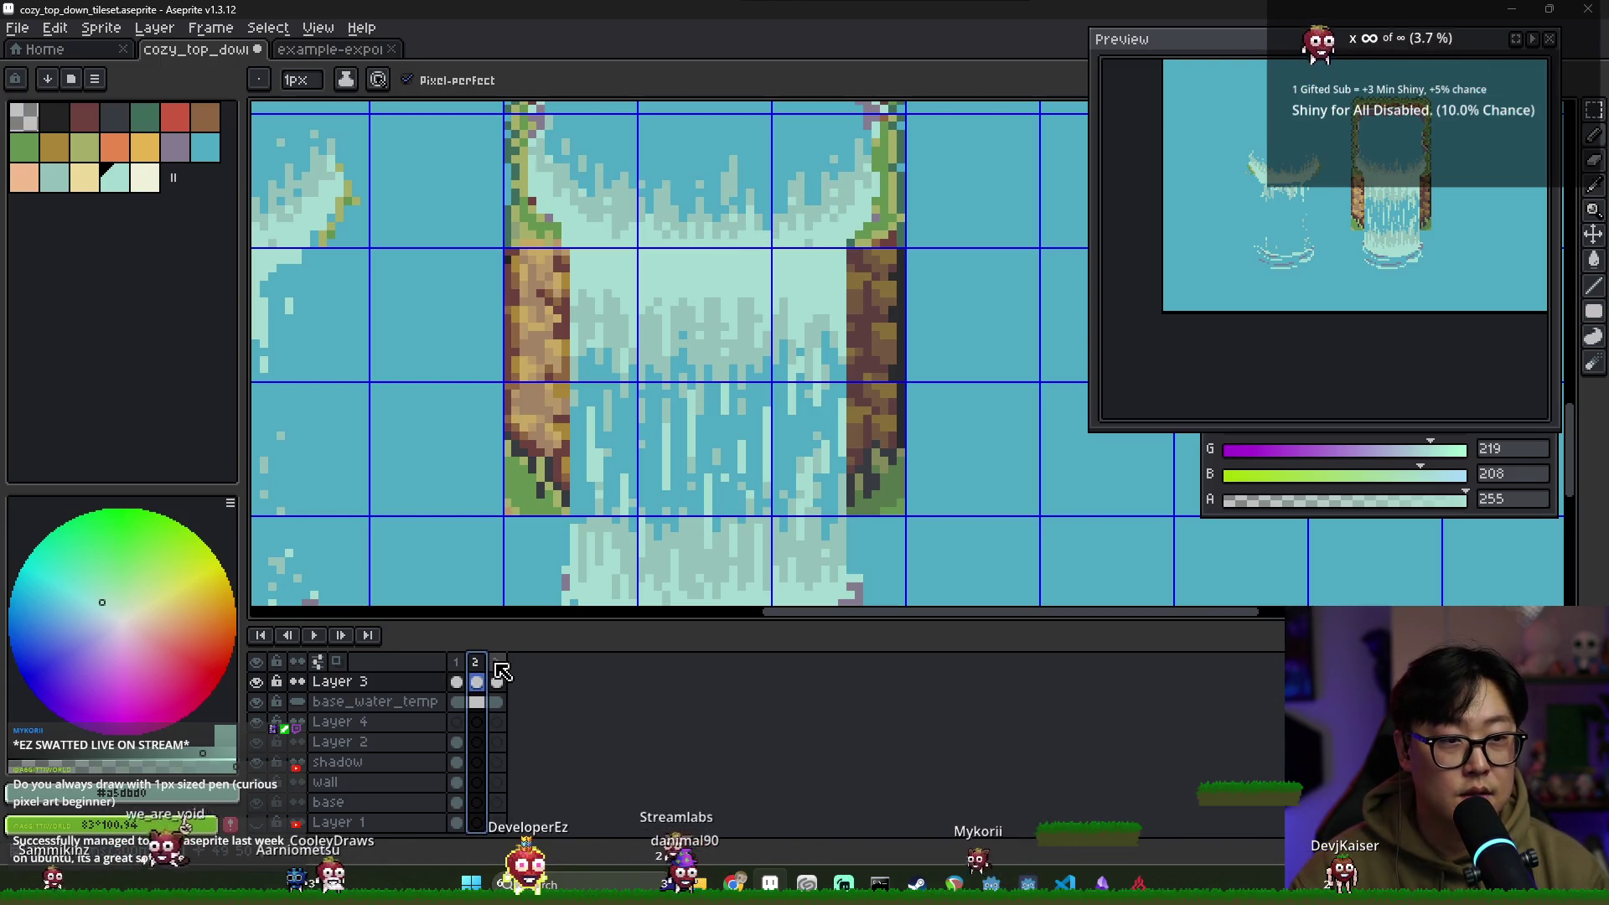
pyautogui.click(501, 671)
pyautogui.keyDown('alt'); pyautogui.click(832, 225); pyautogui.keyUp('alt')
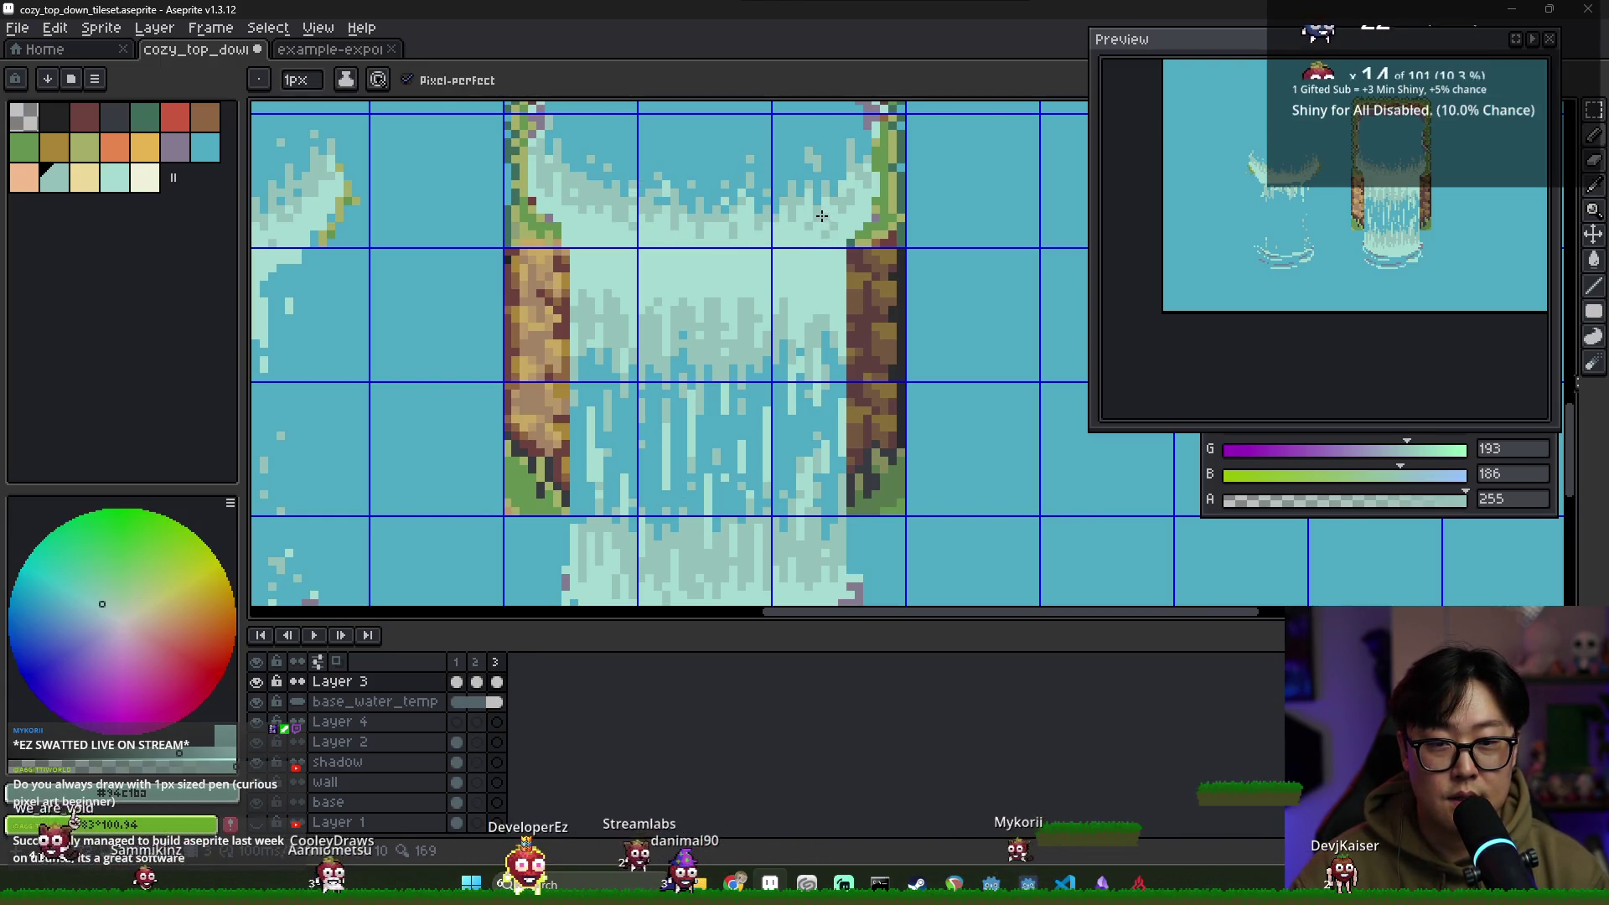
pyautogui.keyDown('alt'); pyautogui.click(819, 222); pyautogui.keyUp('alt')
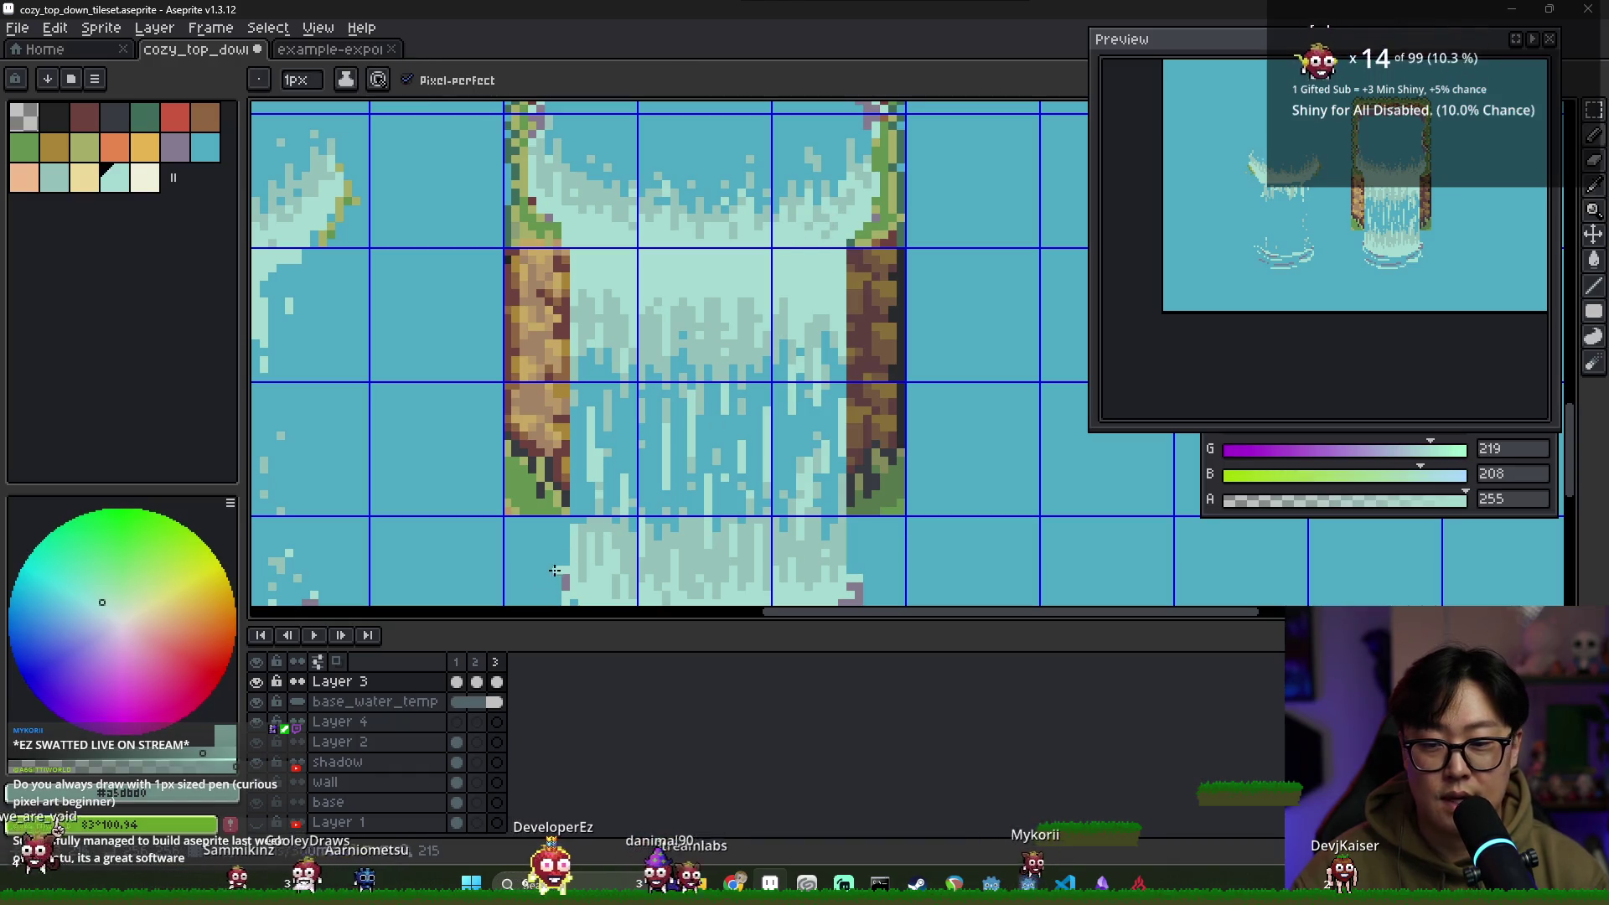
pyautogui.click(497, 681)
pyautogui.keyDown('alt'); pyautogui.click(832, 228); pyautogui.keyUp('alt')
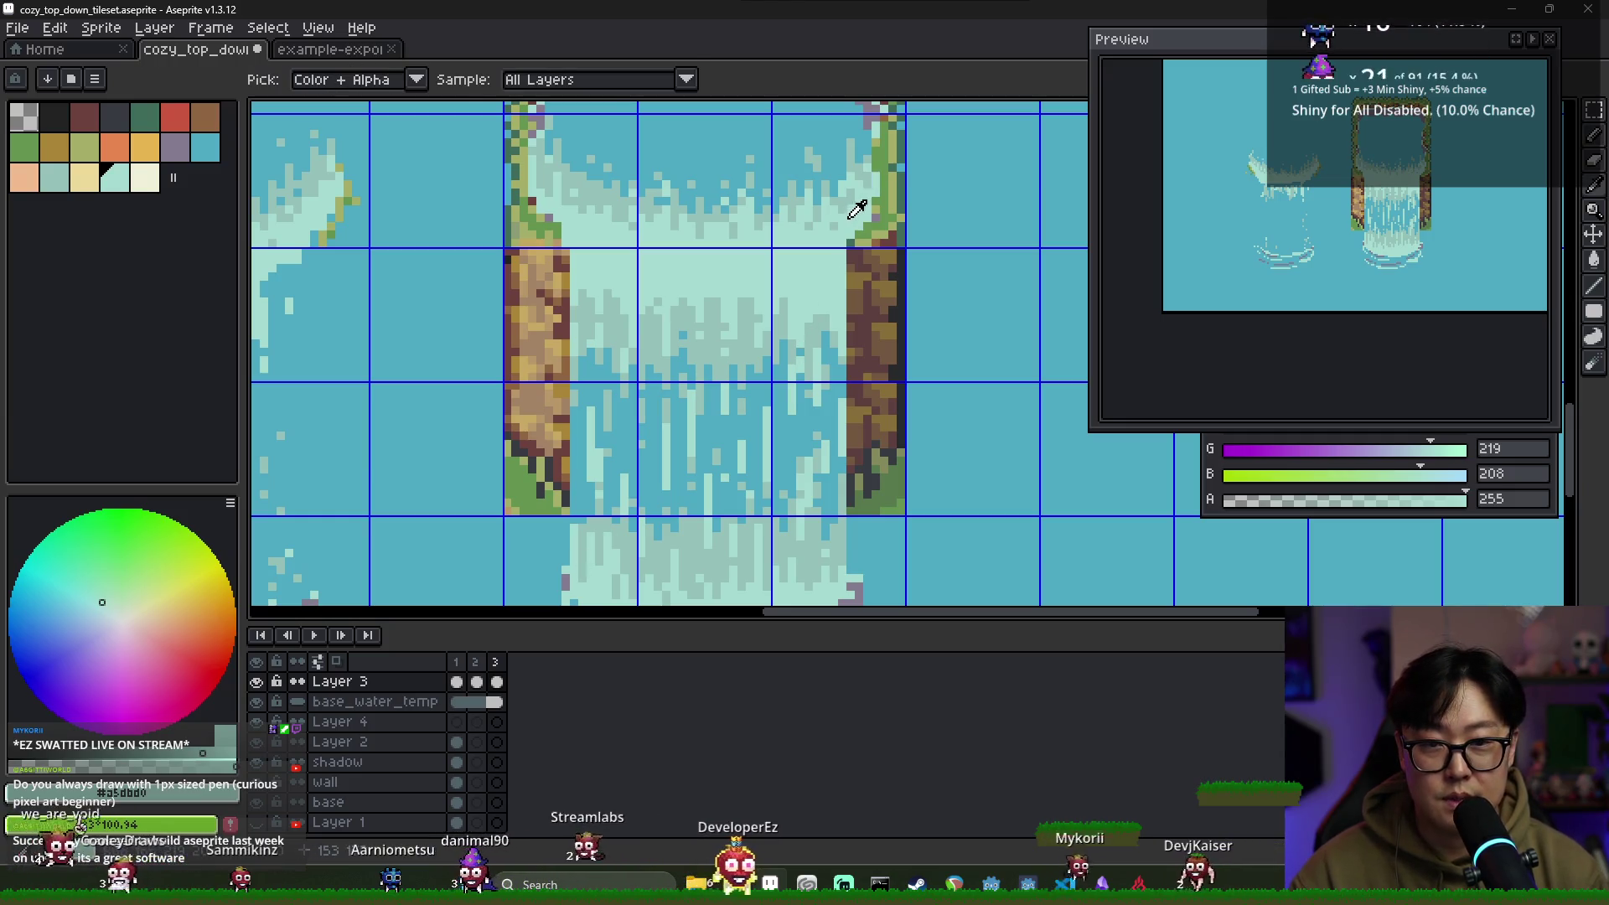
pyautogui.keyDown('alt'); pyautogui.click(834, 218); pyautogui.keyUp('alt')
pyautogui.keyDown('alt'); pyautogui.click(842, 197); pyautogui.keyUp('alt')
pyautogui.keyDown('alt'); pyautogui.click(852, 175); pyautogui.keyUp('alt')
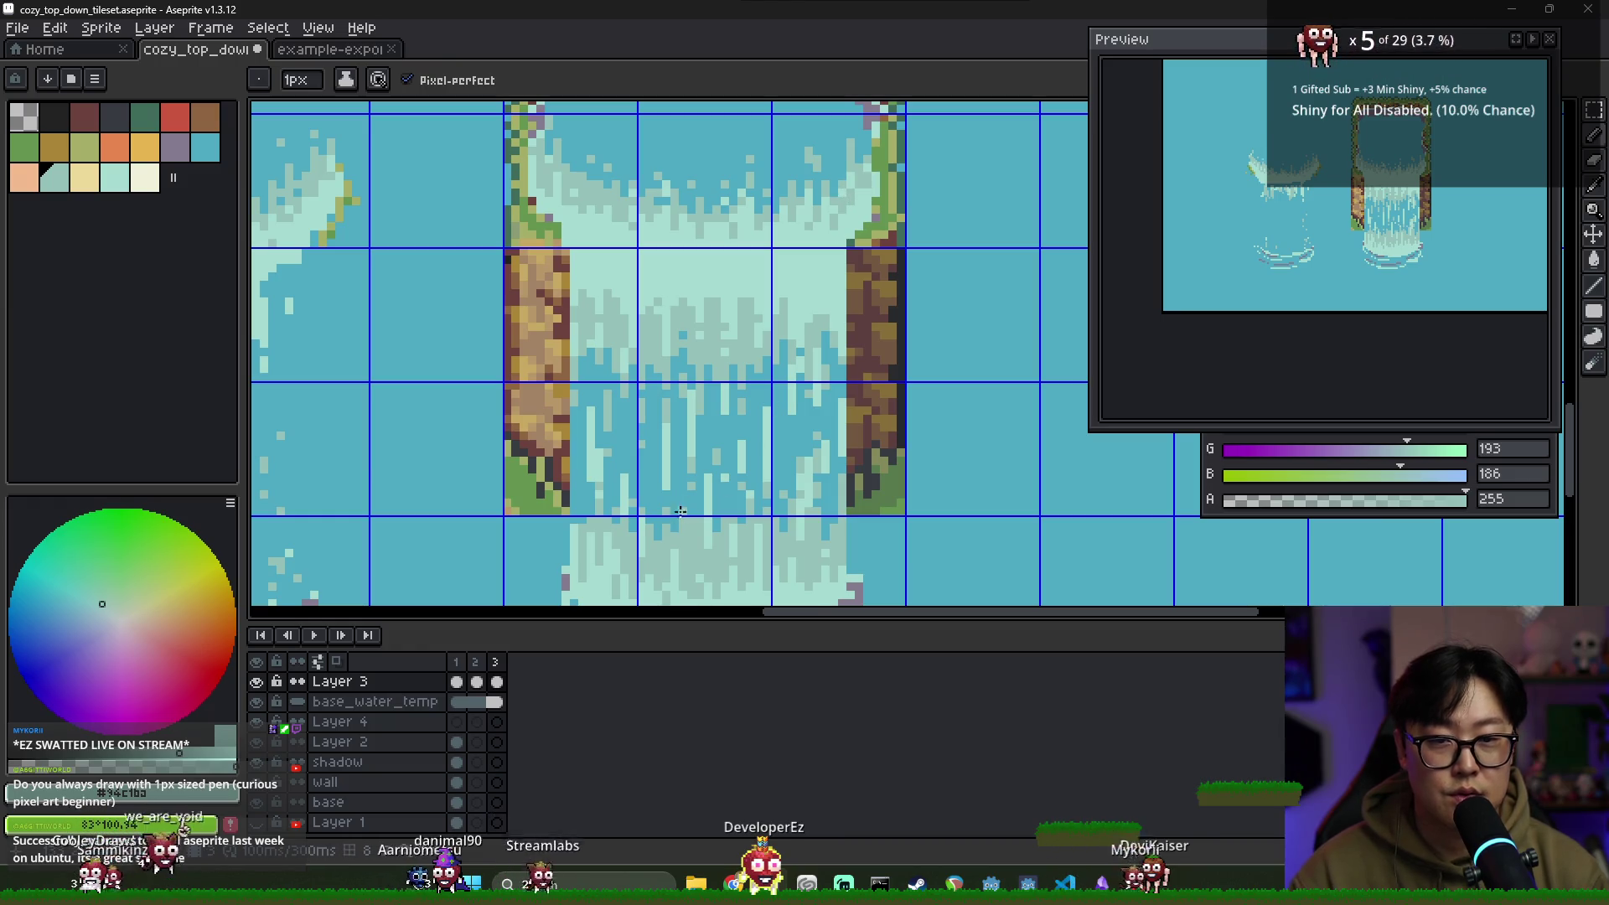
# Pick the teal water colour on frame 3 and compare it with frames 1 and 2
pyautogui.click(475, 662)
pyautogui.click(497, 680)
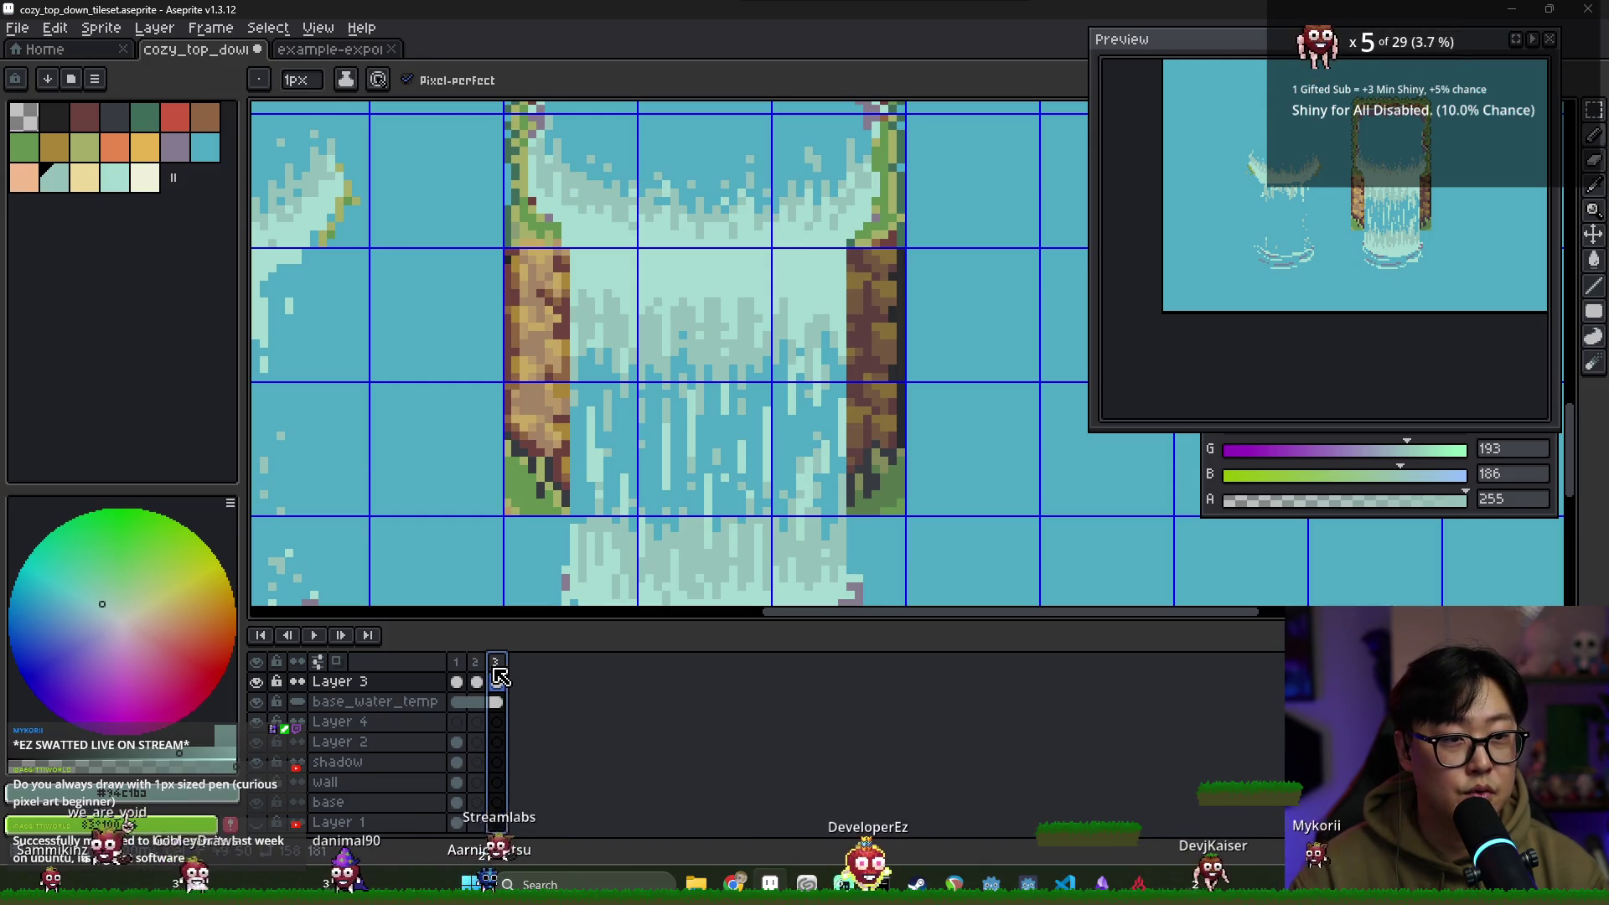
pyautogui.keyDown('alt'); pyautogui.click(830, 147); pyautogui.keyUp('alt')
pyautogui.click(475, 662)
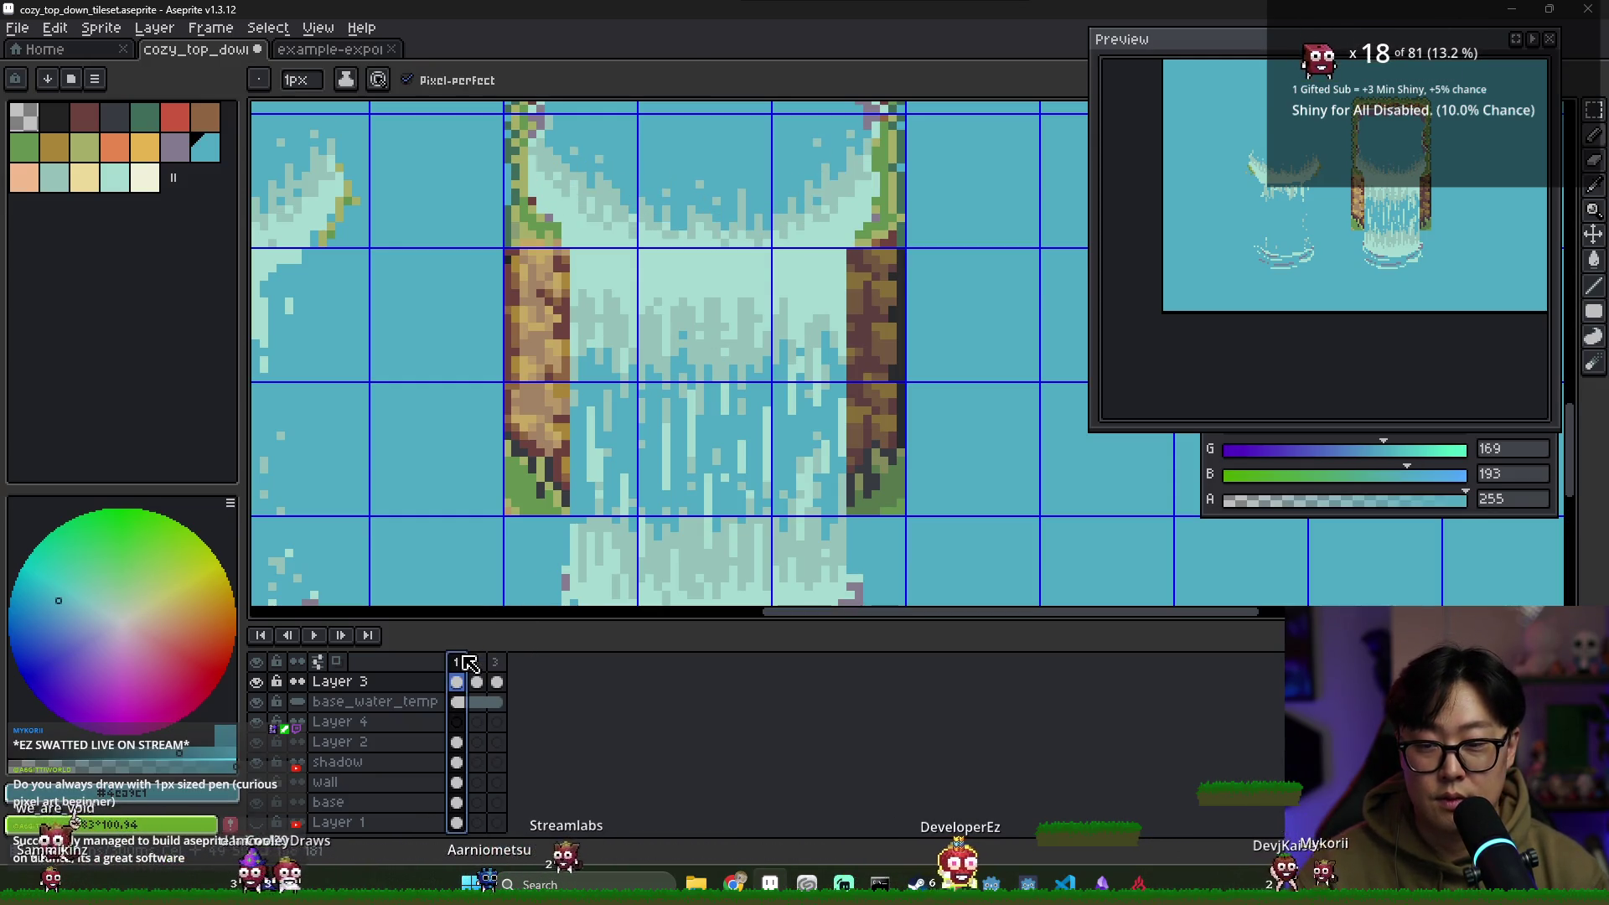
pyautogui.click(495, 662)
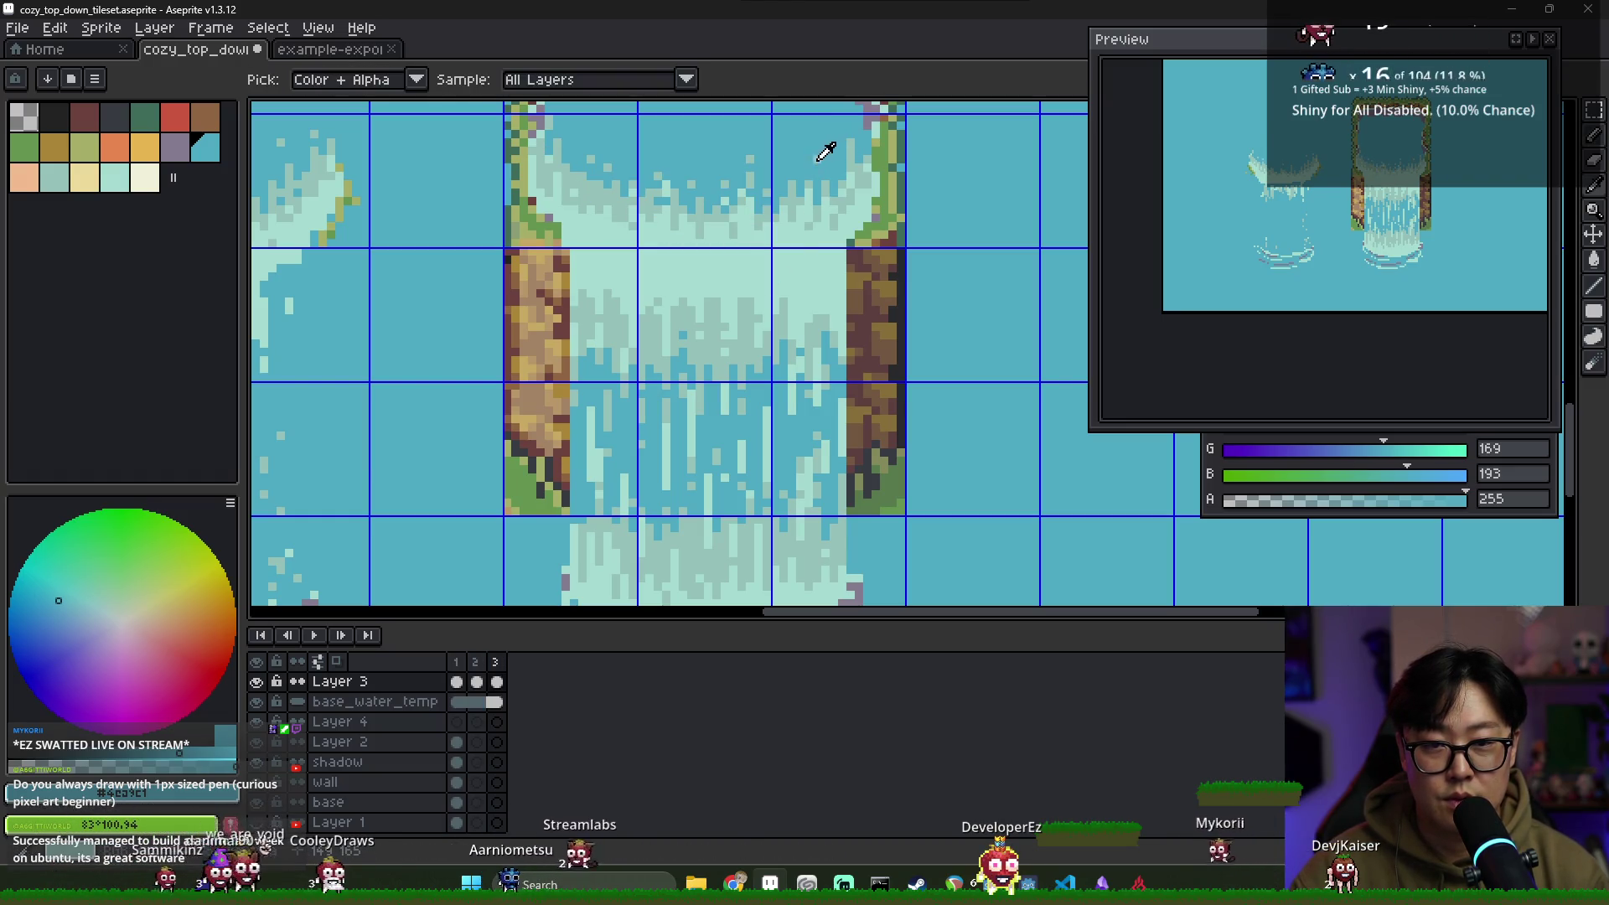
pyautogui.click(457, 662)
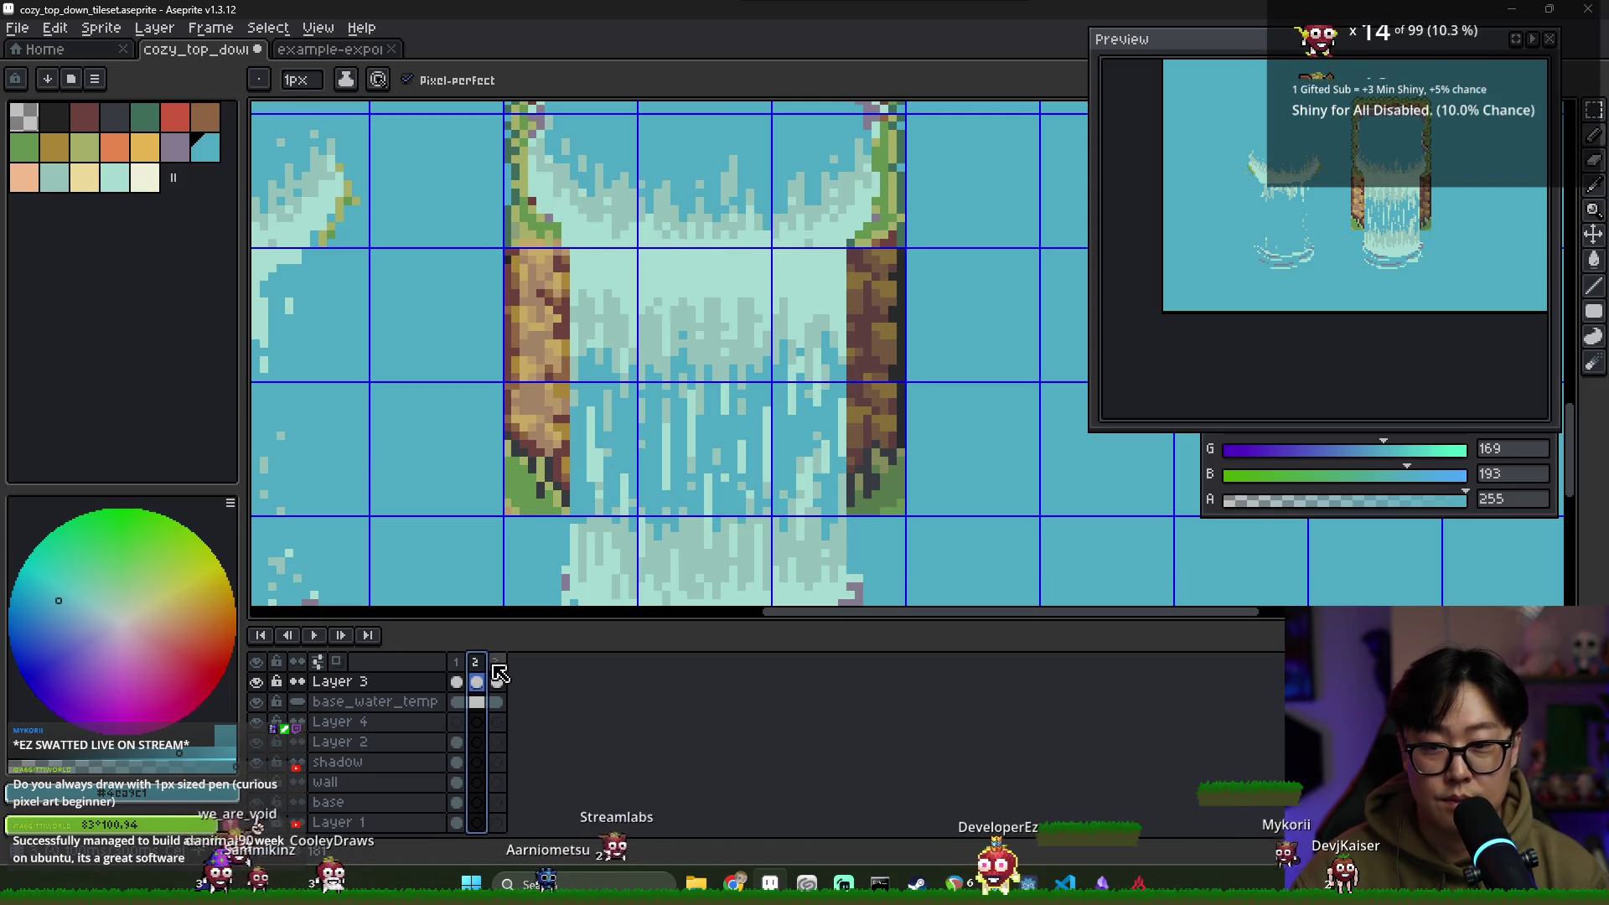
pyautogui.click(496, 662)
# Flip between frames 2 and 3 once more and save the tileset
pyautogui.press('Right')
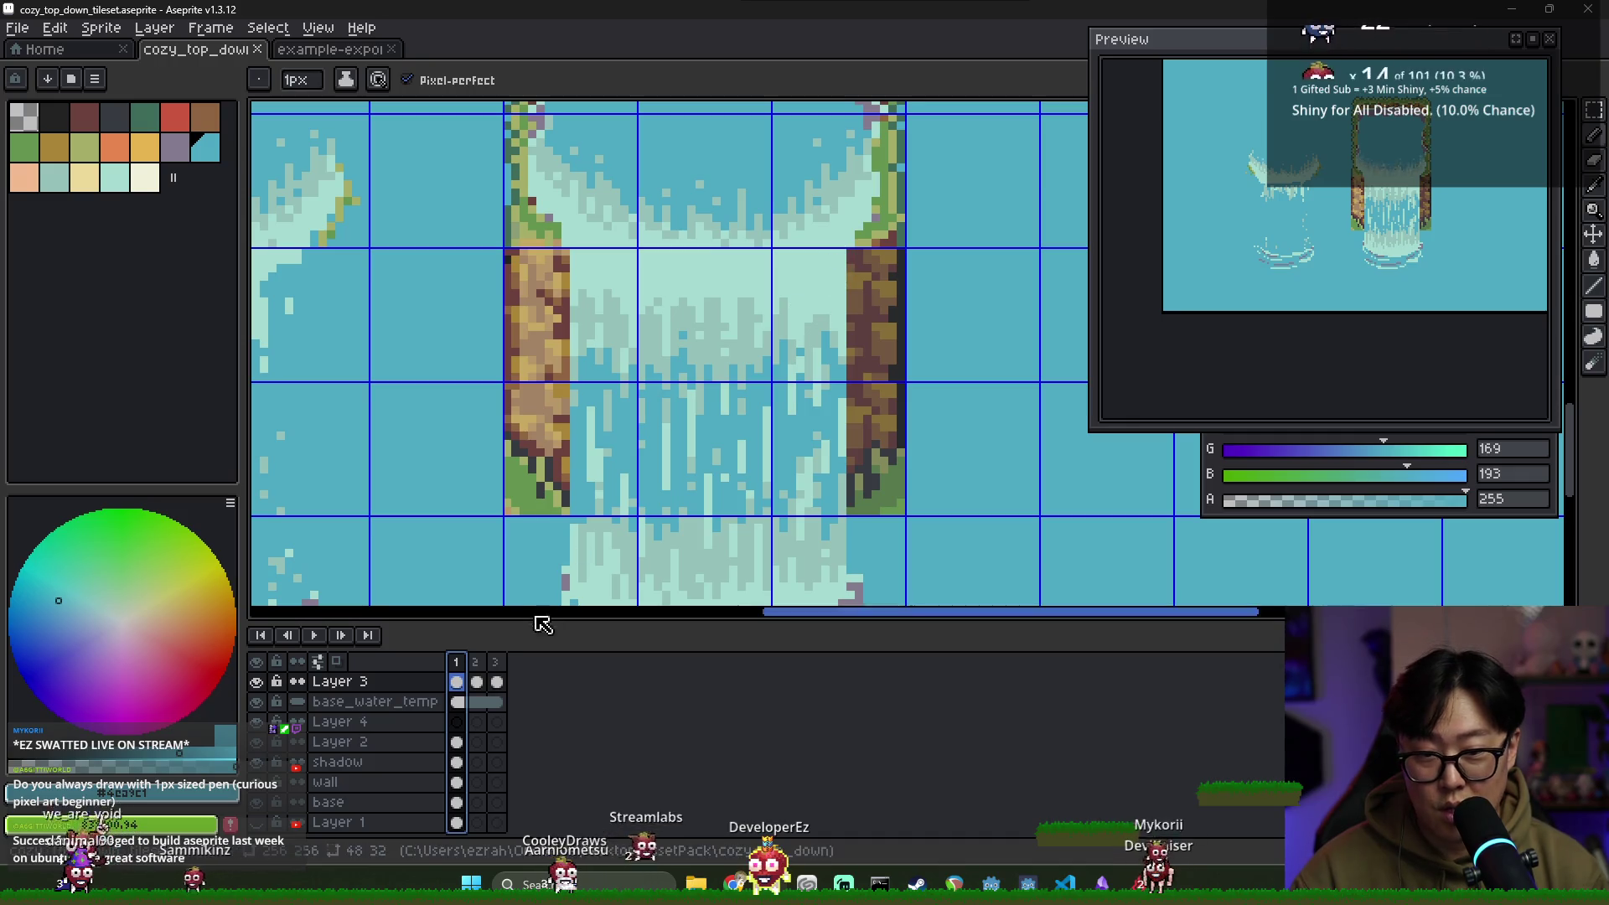
pyautogui.click(475, 682)
pyautogui.click(495, 680)
pyautogui.click(475, 680)
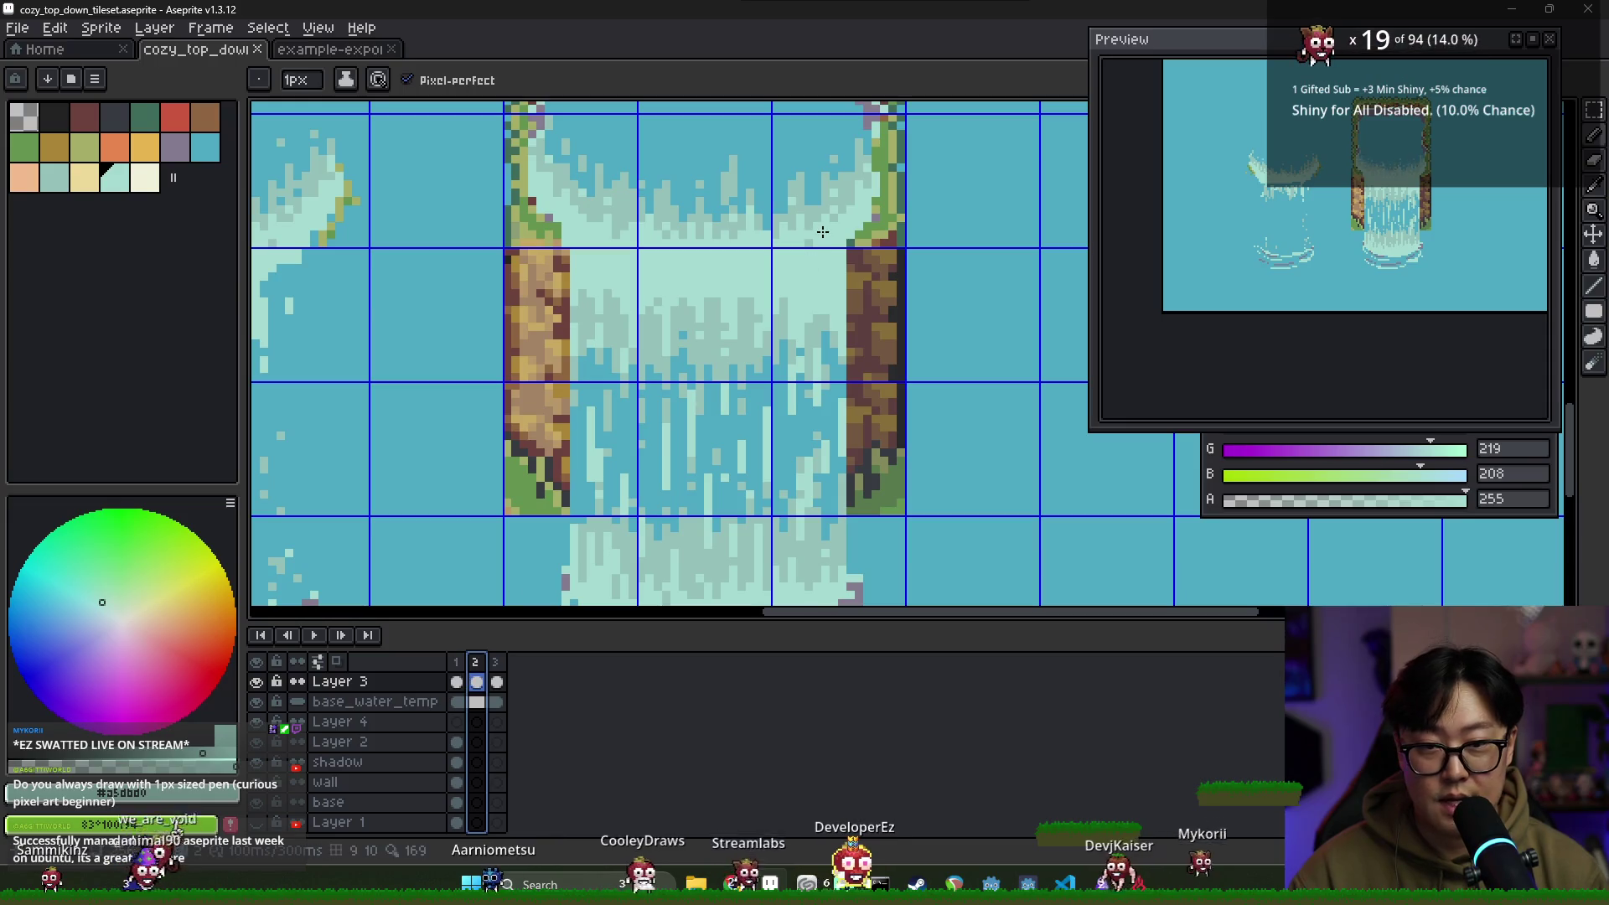
pyautogui.click(496, 681)
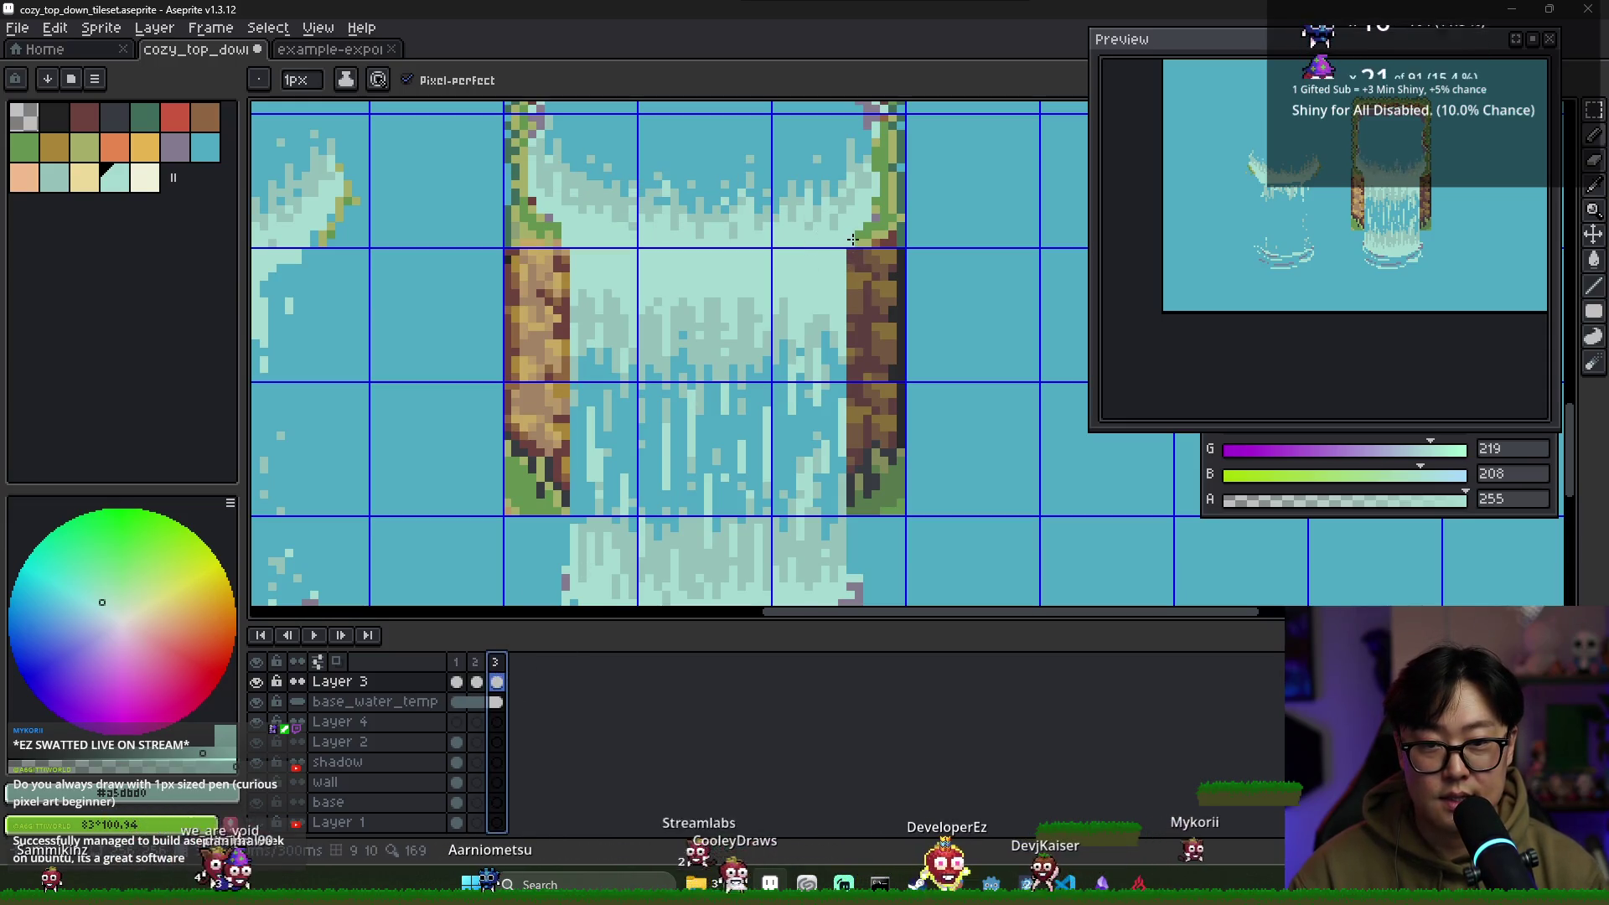
pyautogui.hotkey('ctrl', 's')
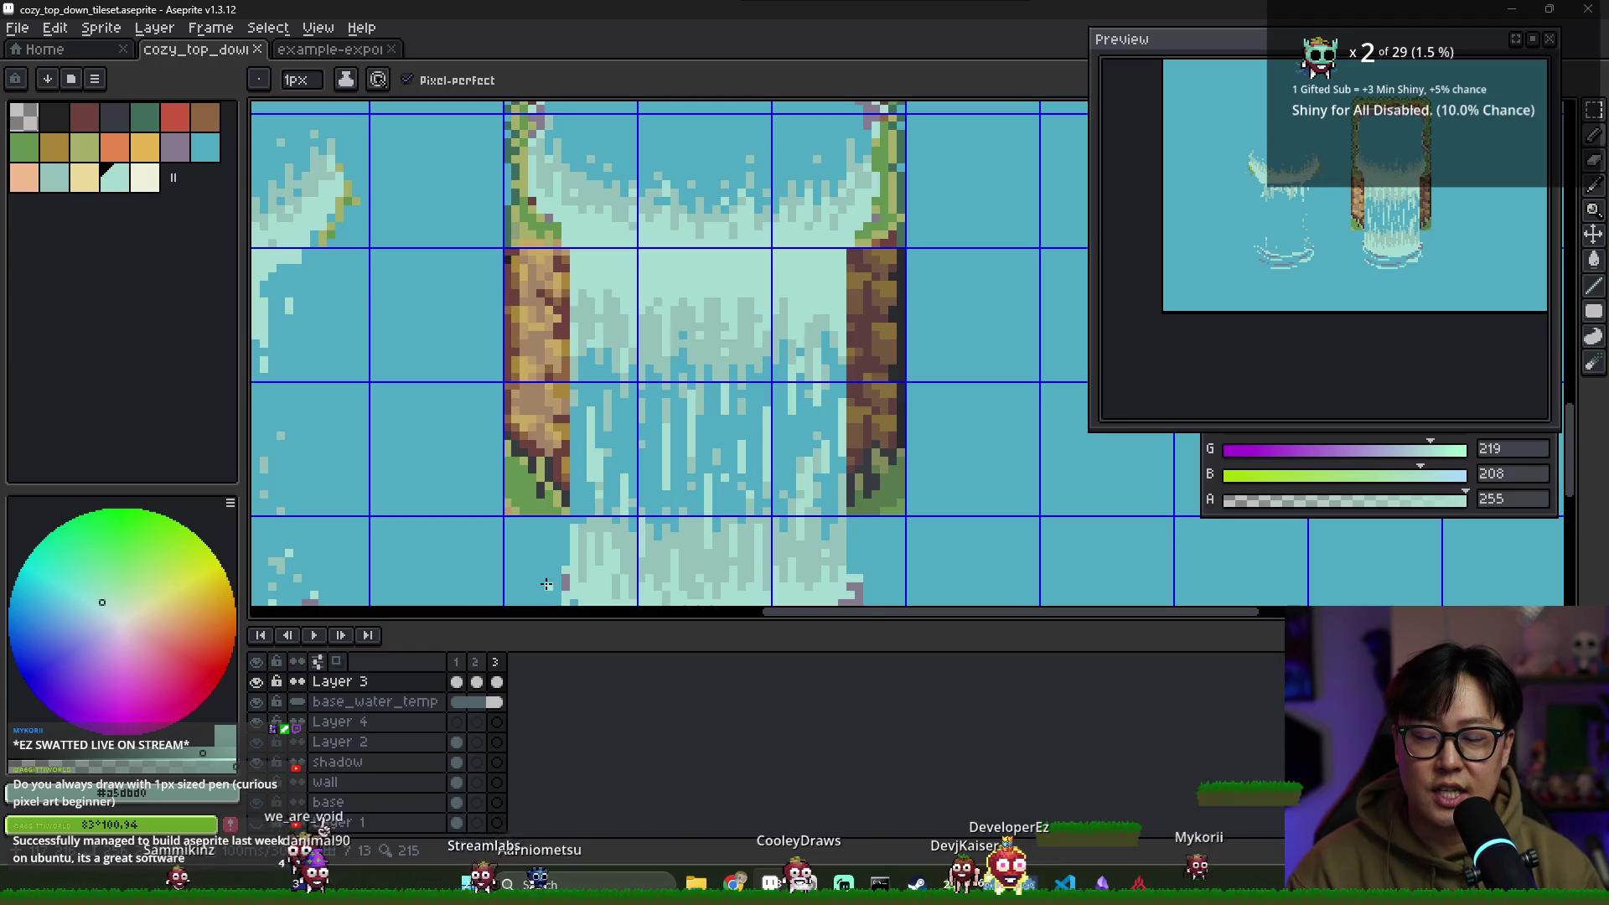
pyautogui.click(474, 662)
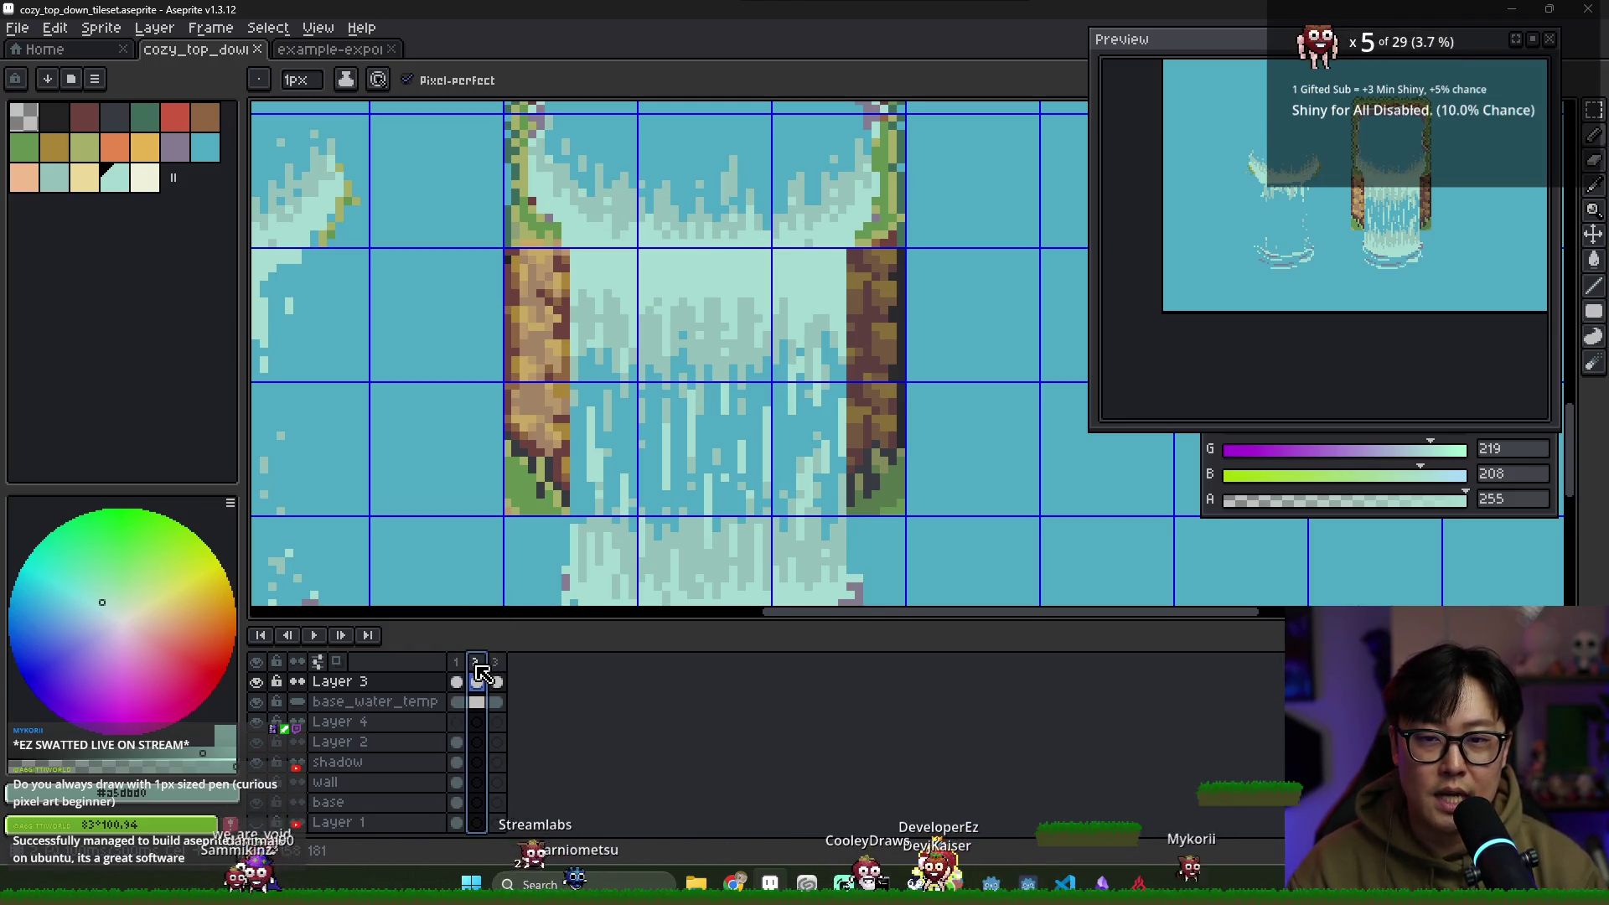
# Add a light tan highlight pixel to the right cliff on frame 1, then sample the dark cliff-top green
pyautogui.scroll(1, 537, 202)
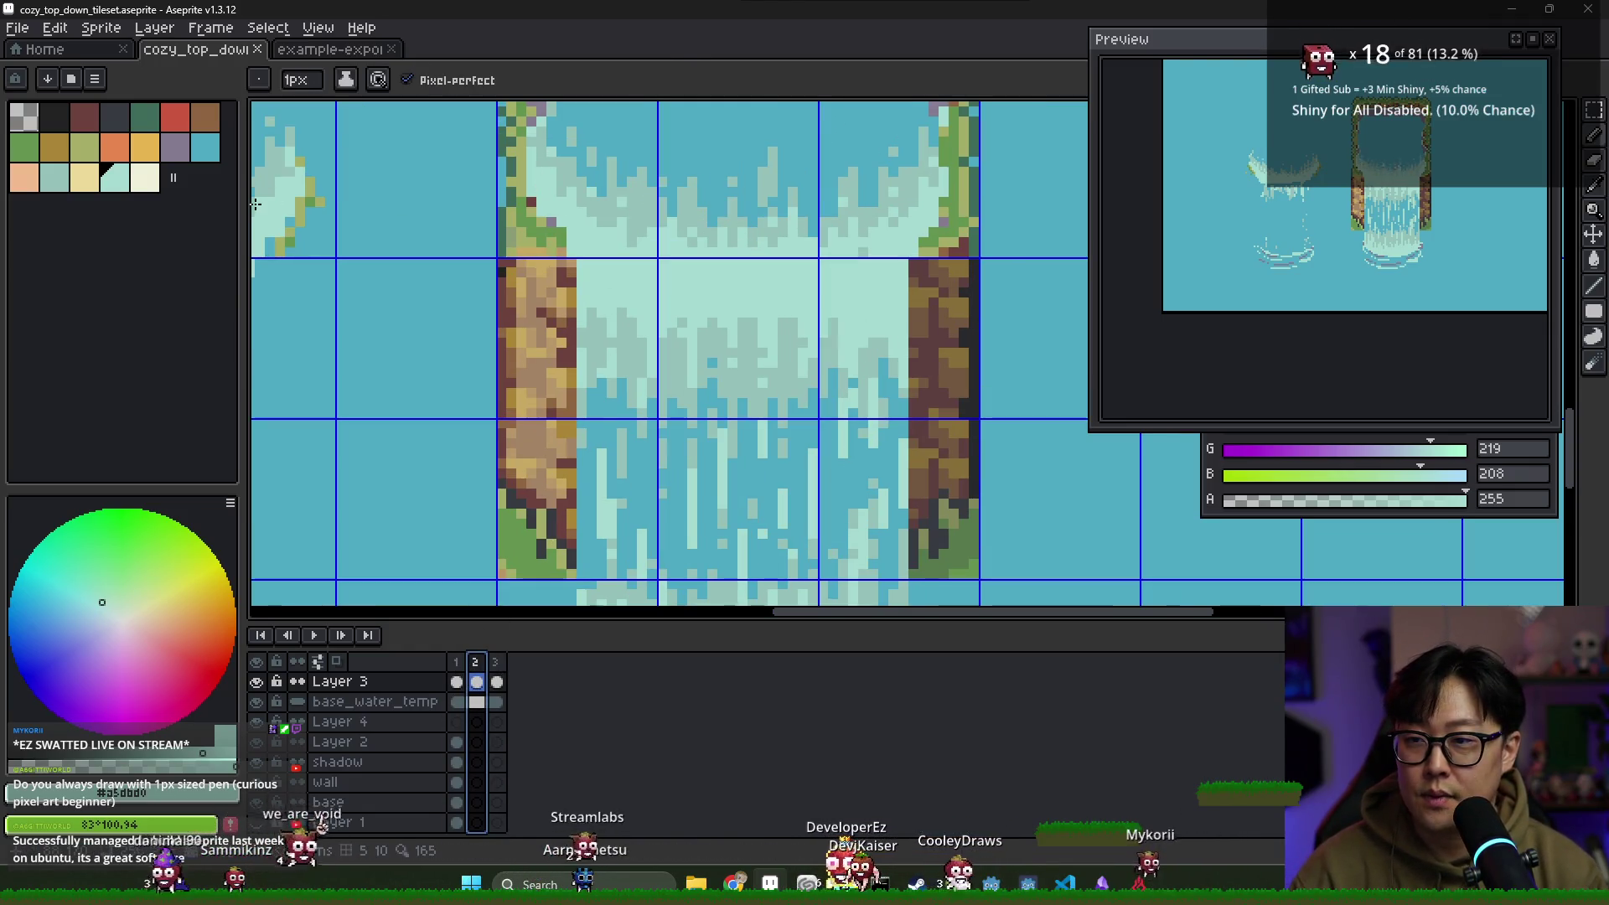
pyautogui.click(84, 177)
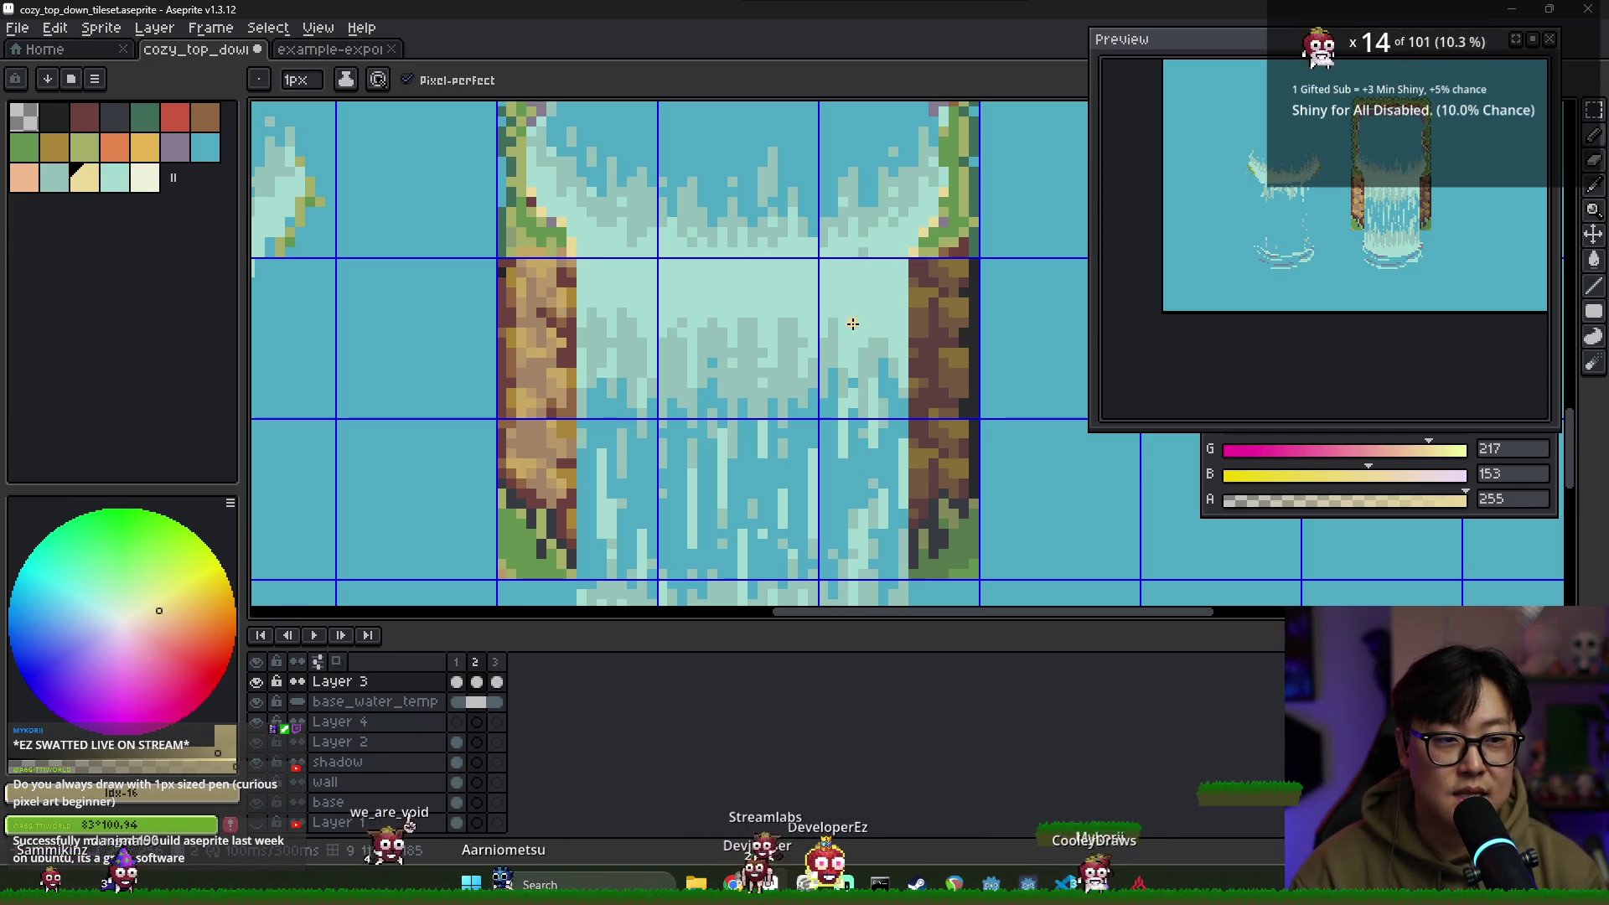
pyautogui.click(458, 664)
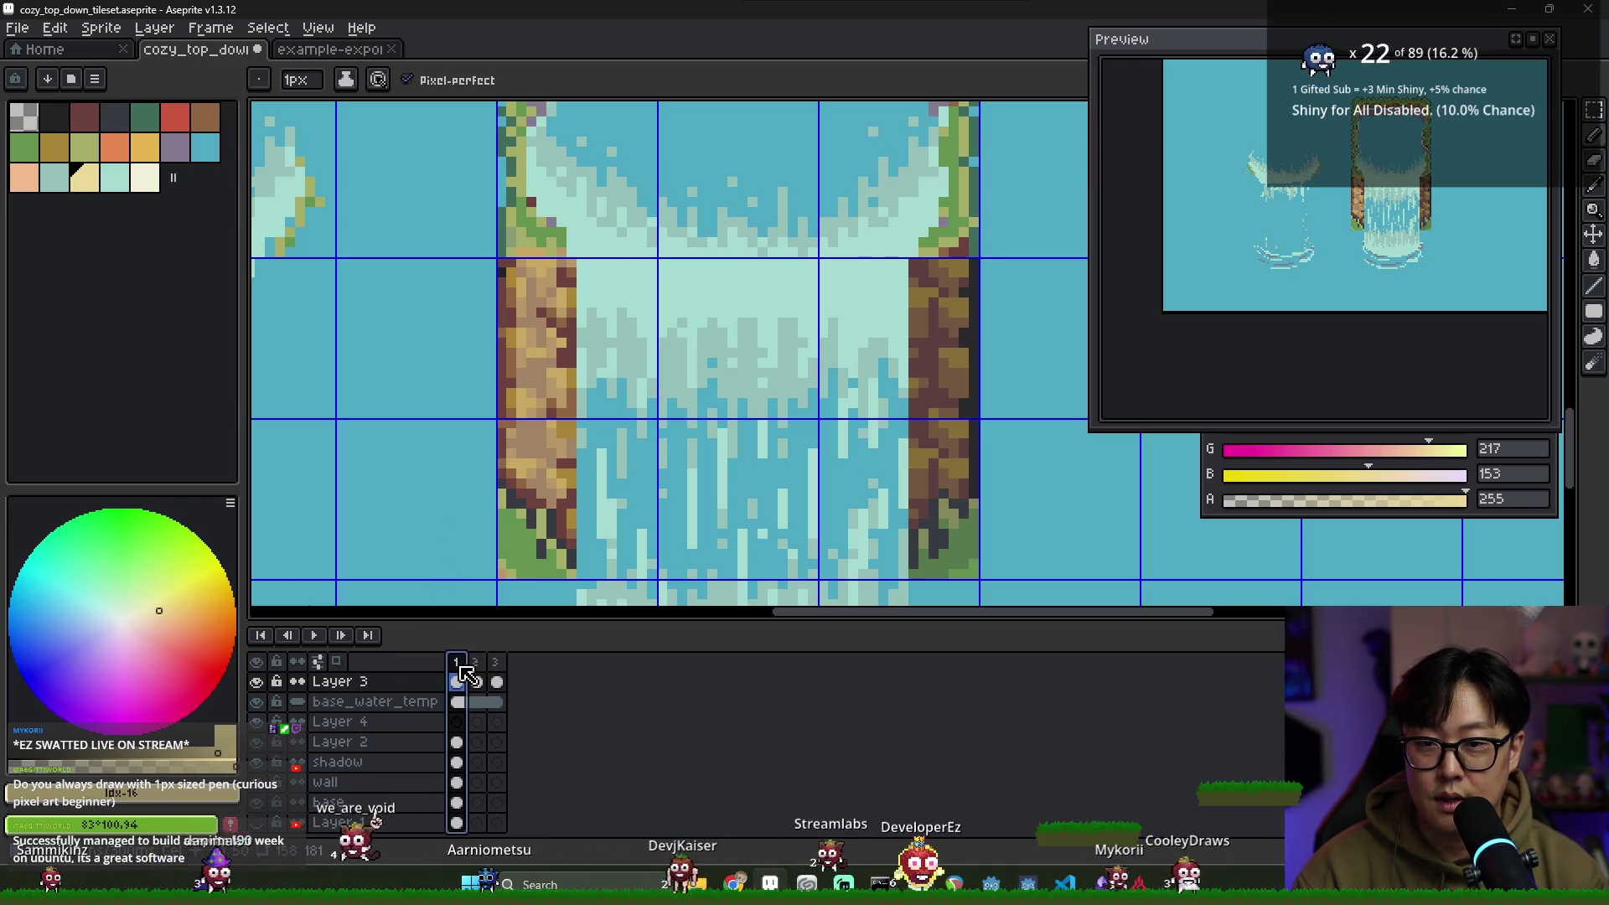
pyautogui.click(532, 183)
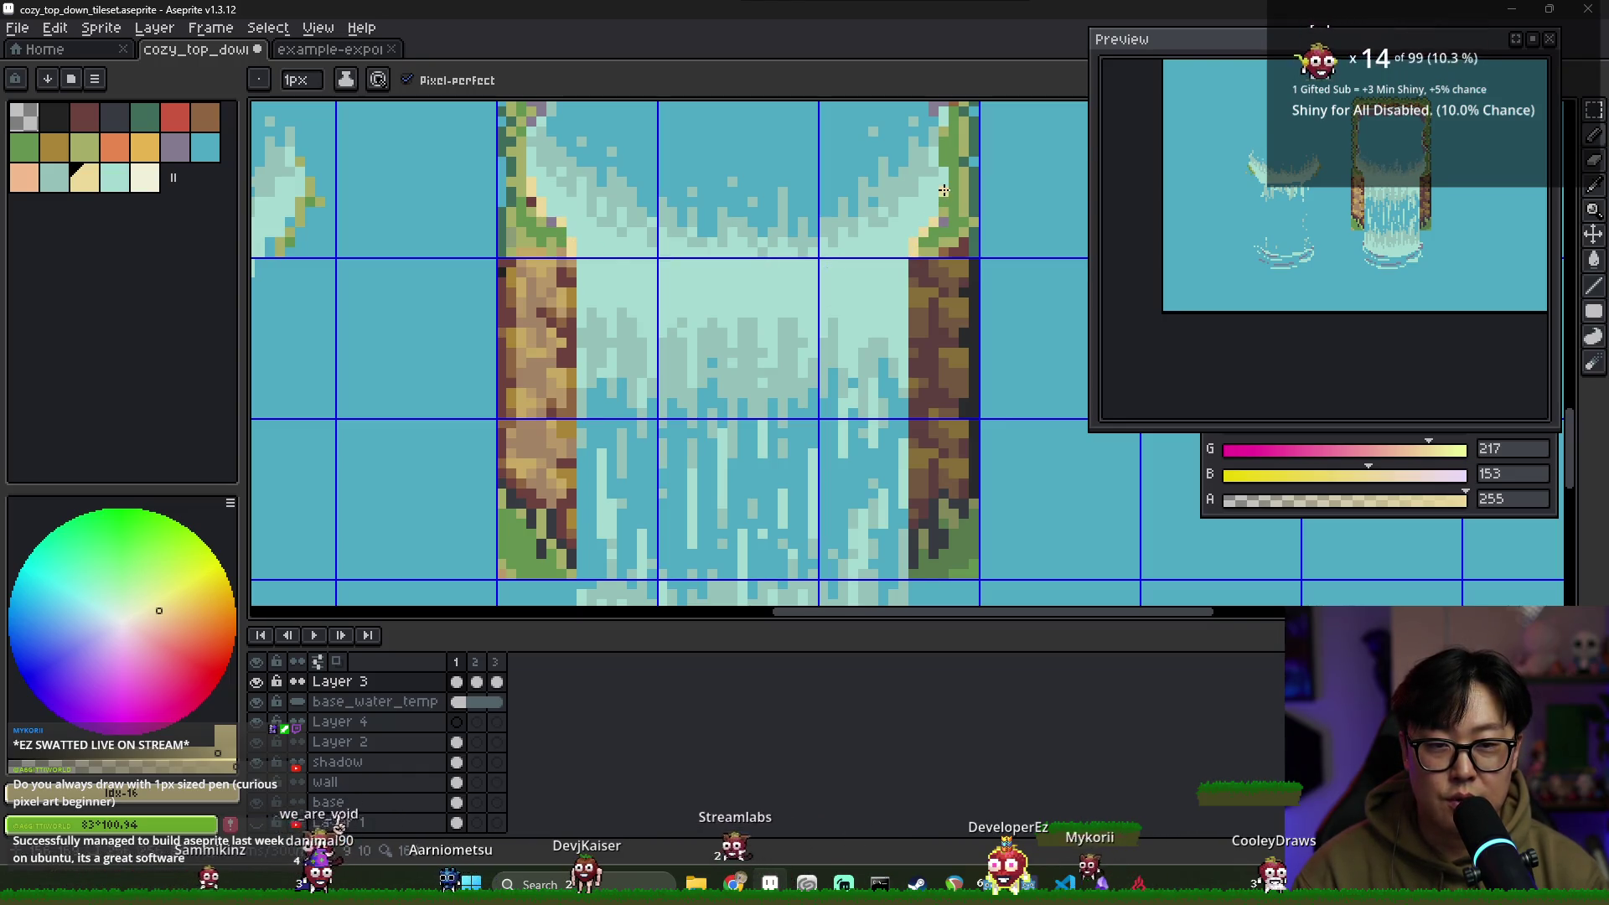
pyautogui.press('Left')
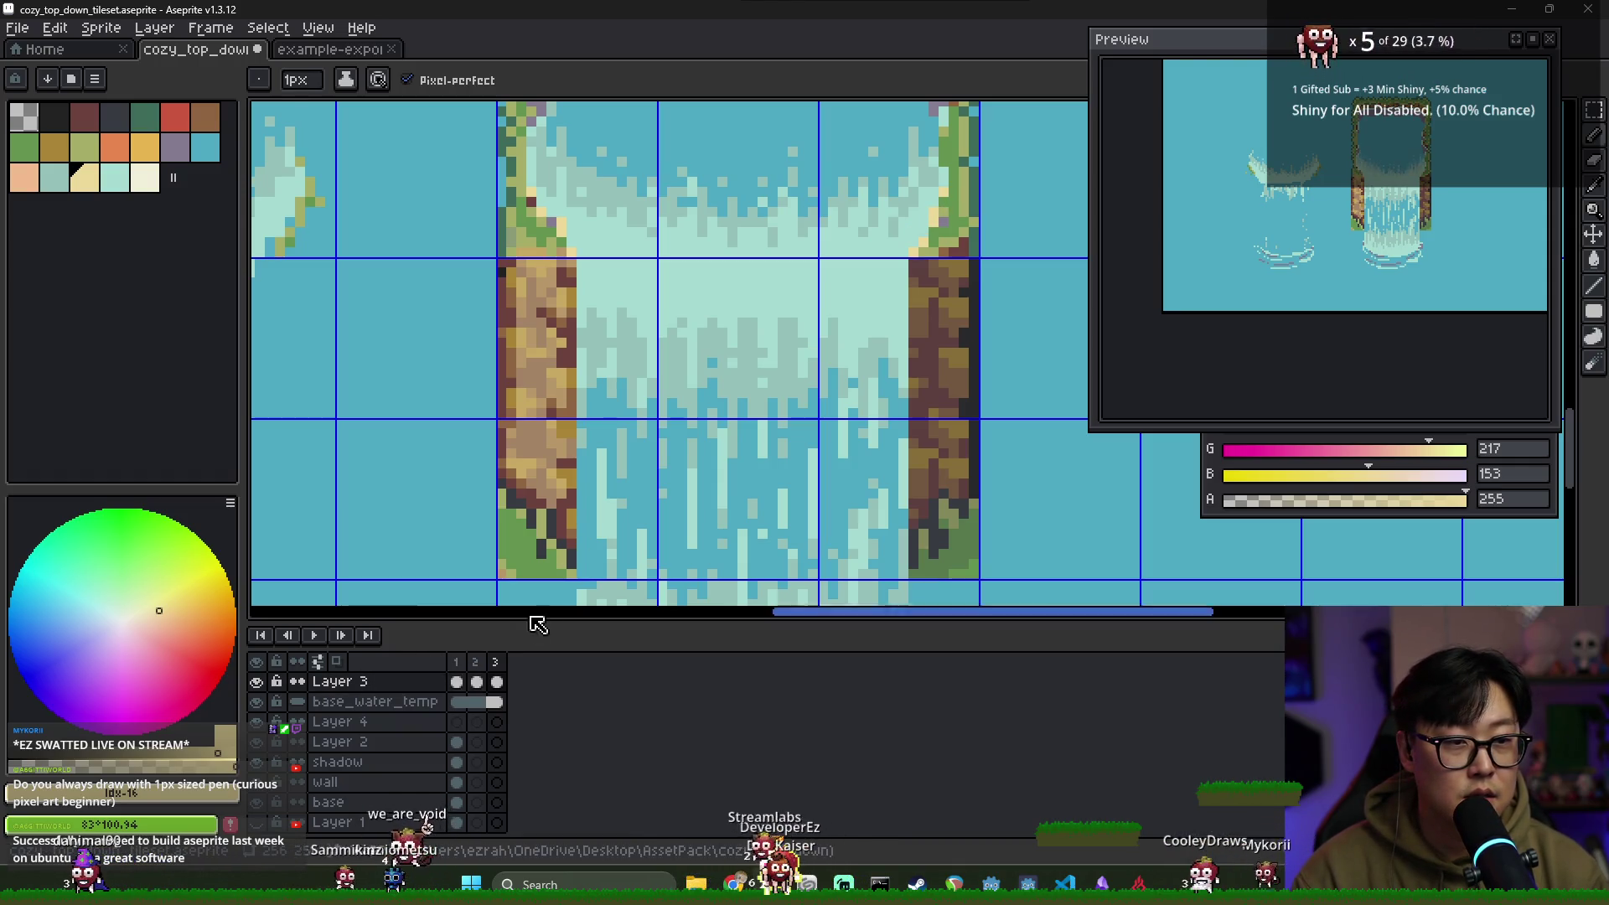
pyautogui.scroll(1, 579, 249)
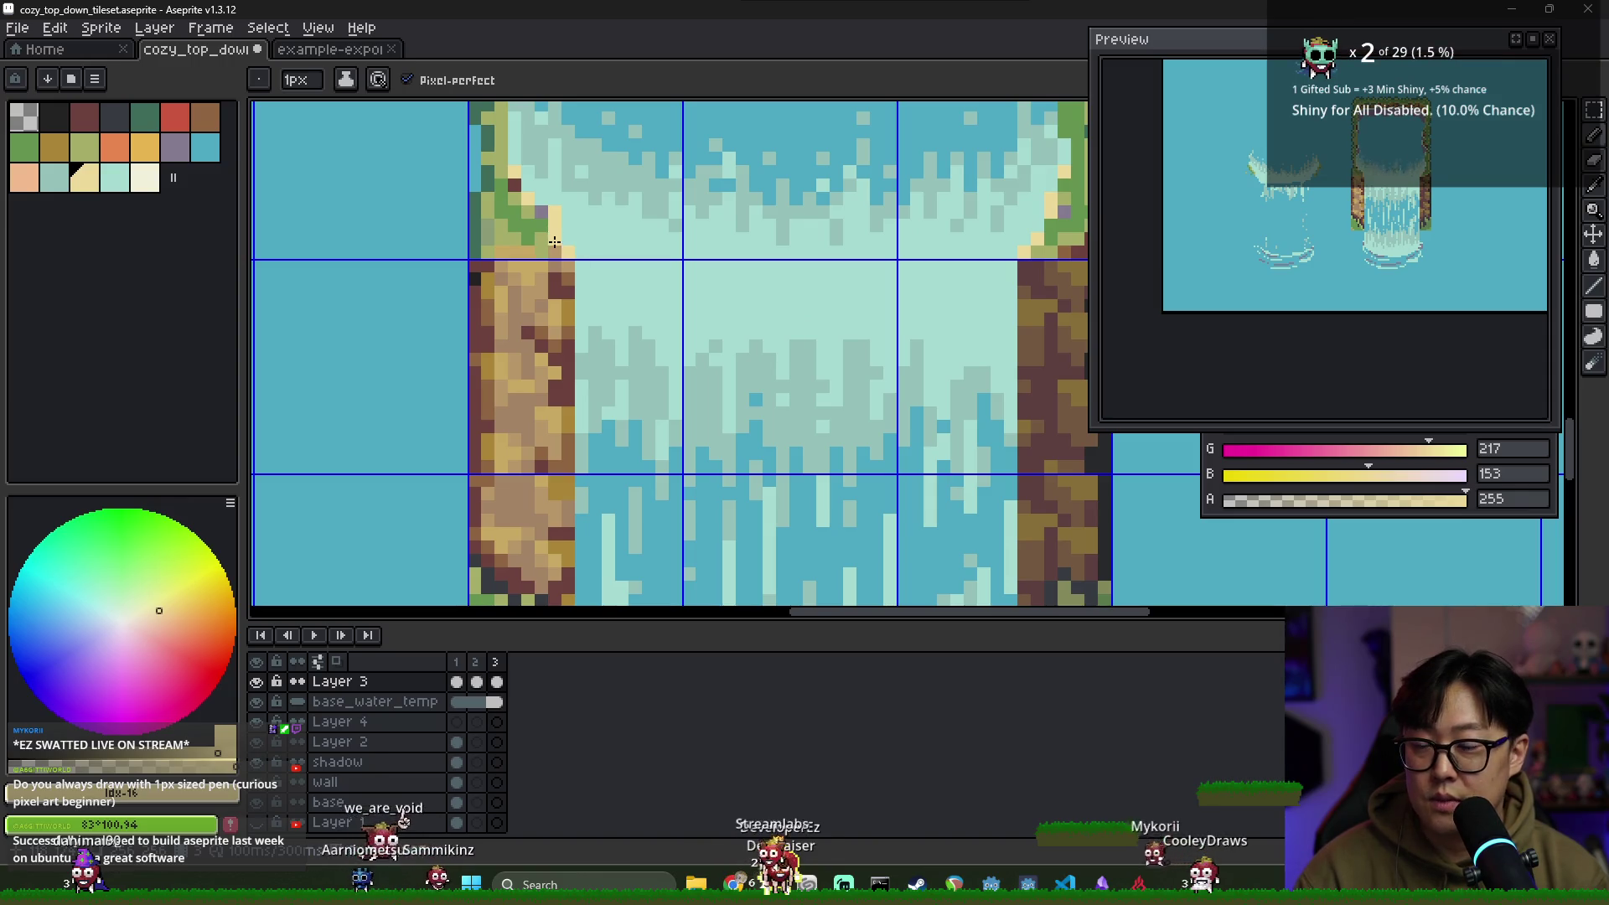
pyautogui.keyDown('alt'); pyautogui.click(561, 223); pyautogui.keyUp('alt')
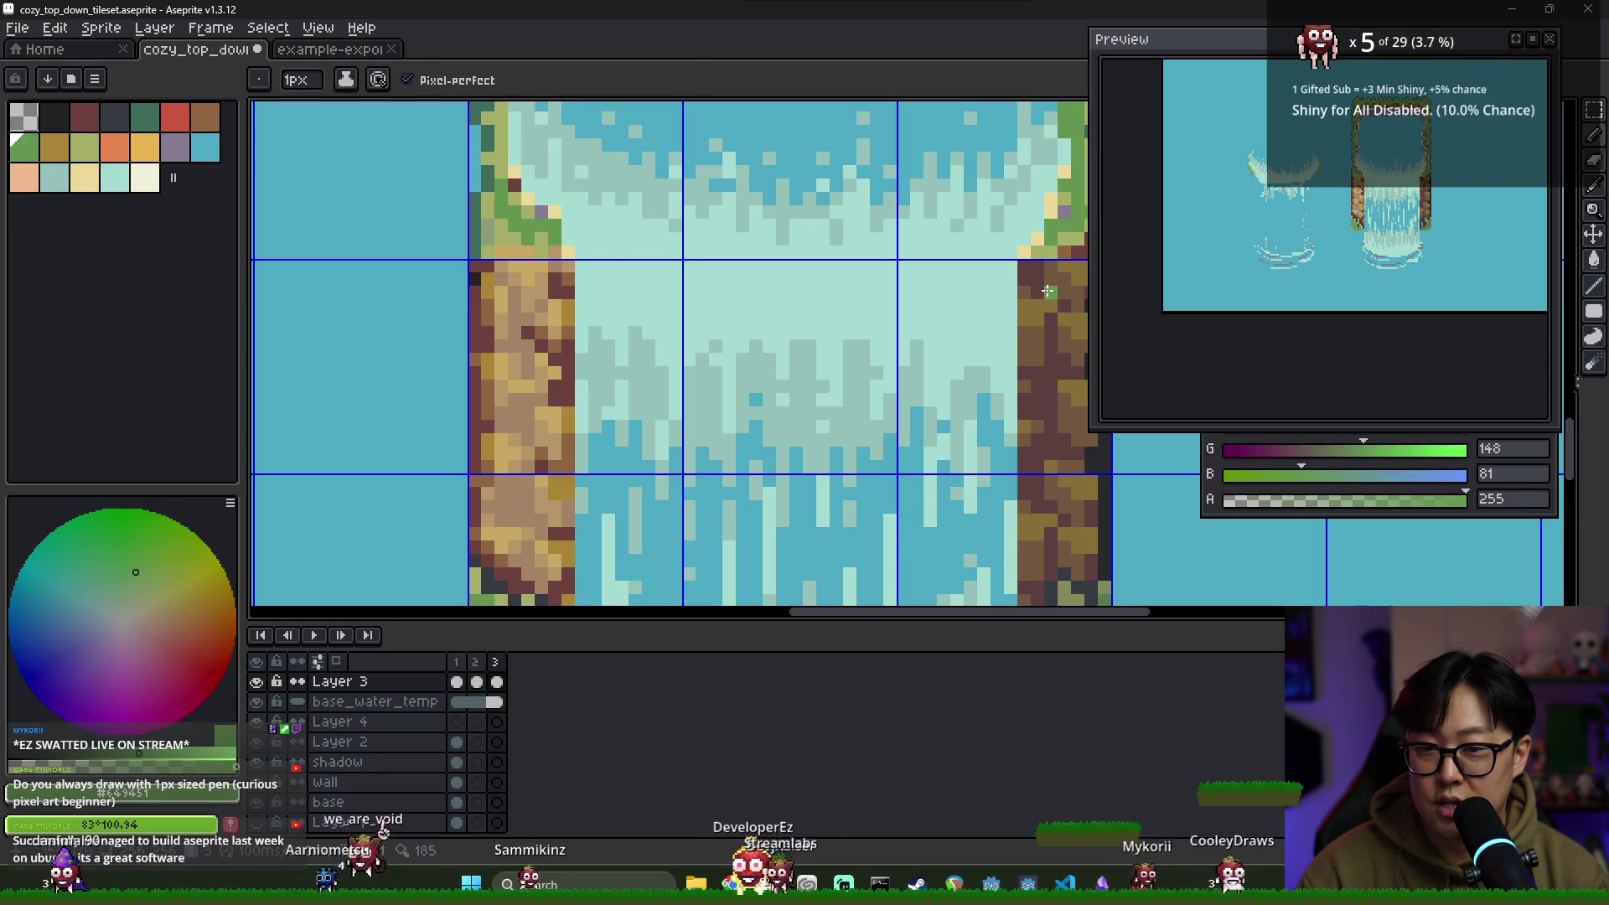
pyautogui.press('Left')
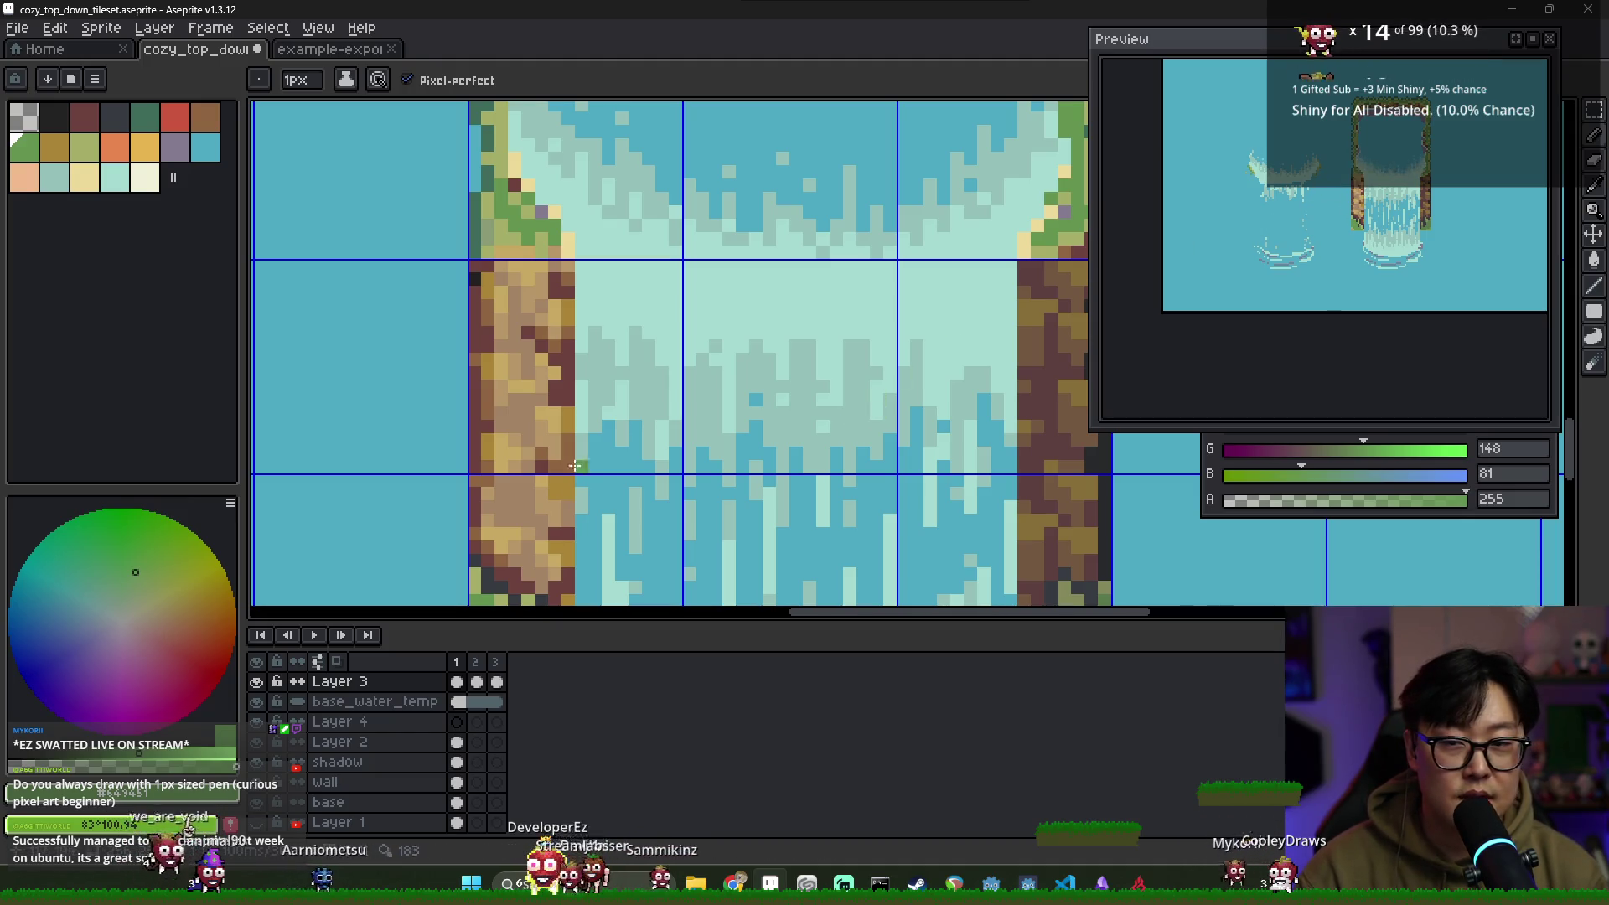
# Sample the cliff-top green and light yellow on frames 2 and 3, then save
pyautogui.click(473, 681)
pyautogui.click(480, 663)
pyautogui.click(497, 662)
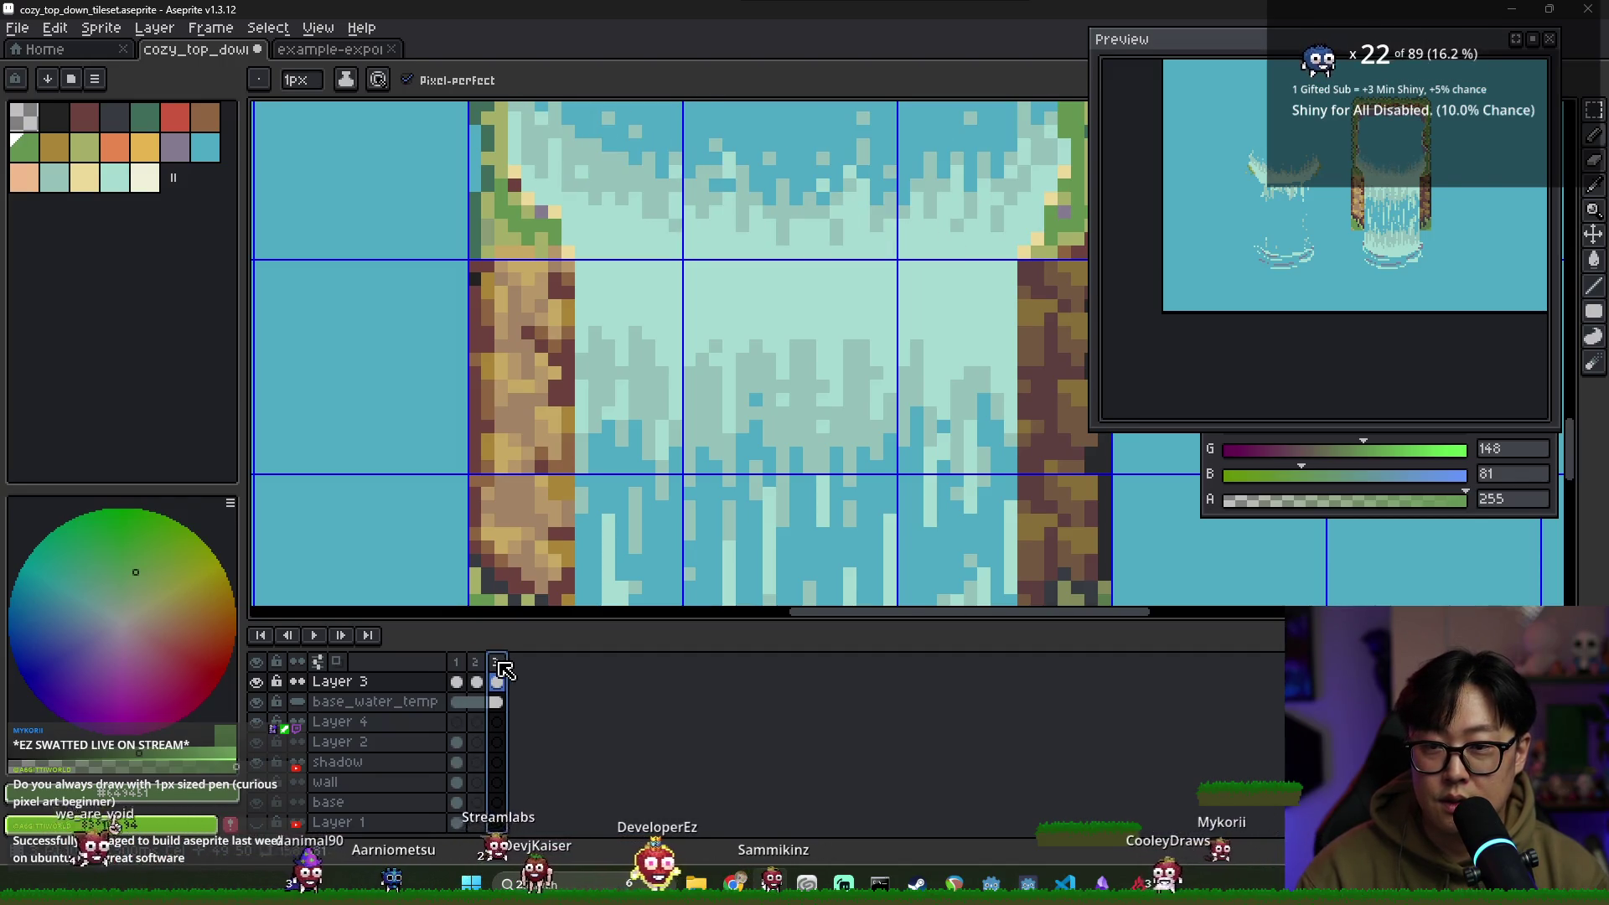
pyautogui.keyDown('alt'); pyautogui.click(526, 187); pyautogui.keyUp('alt')
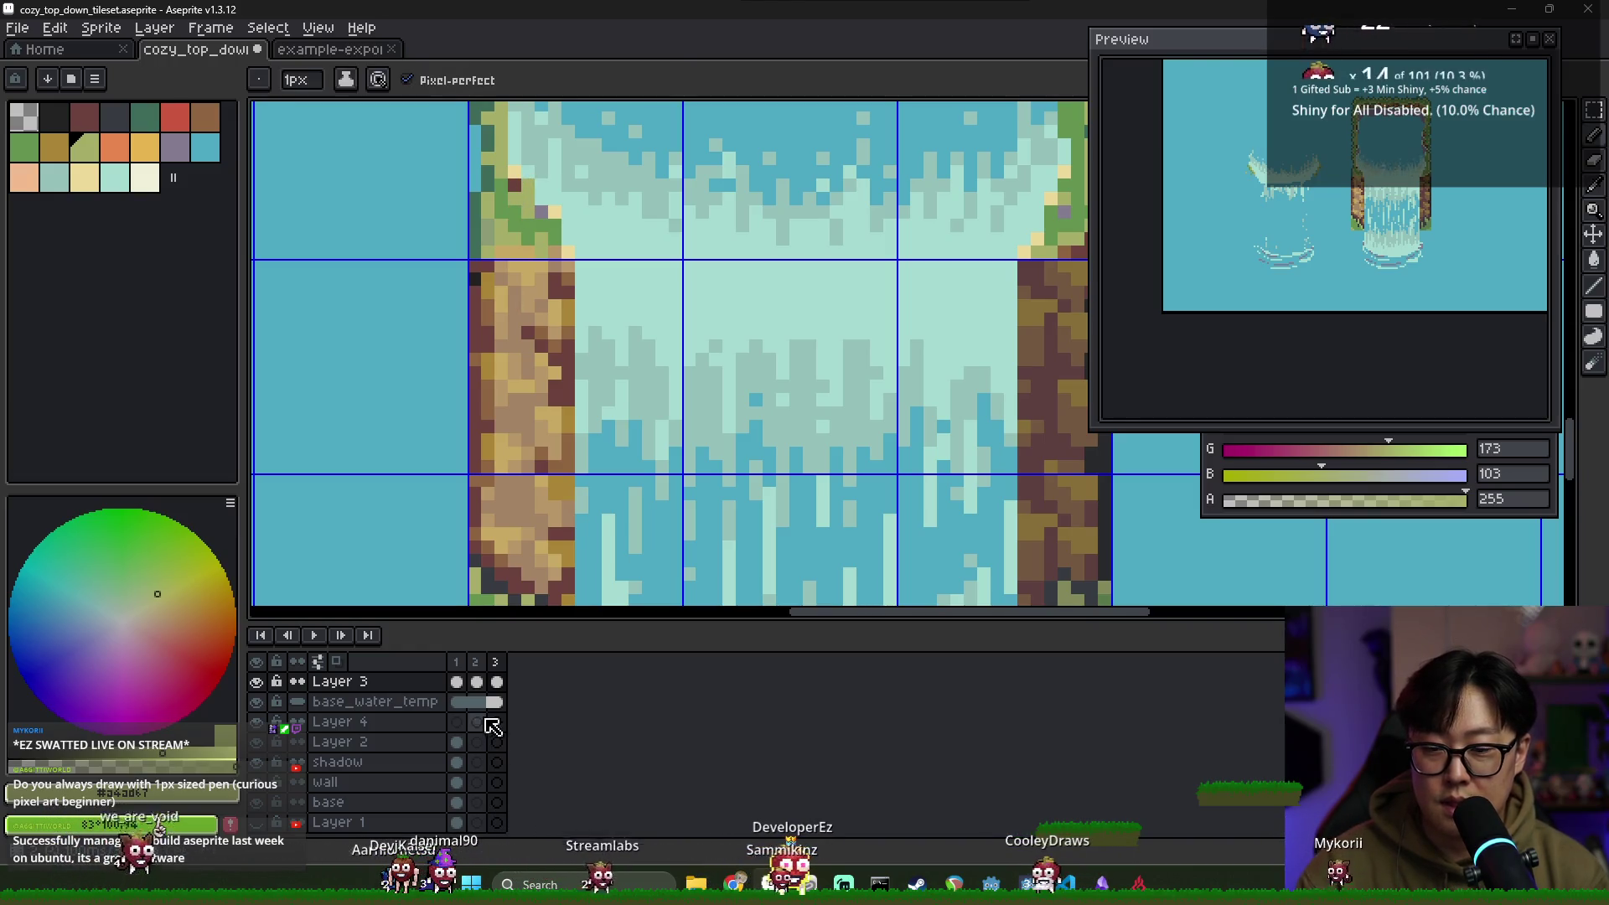
pyautogui.click(477, 668)
pyautogui.press('Escape')
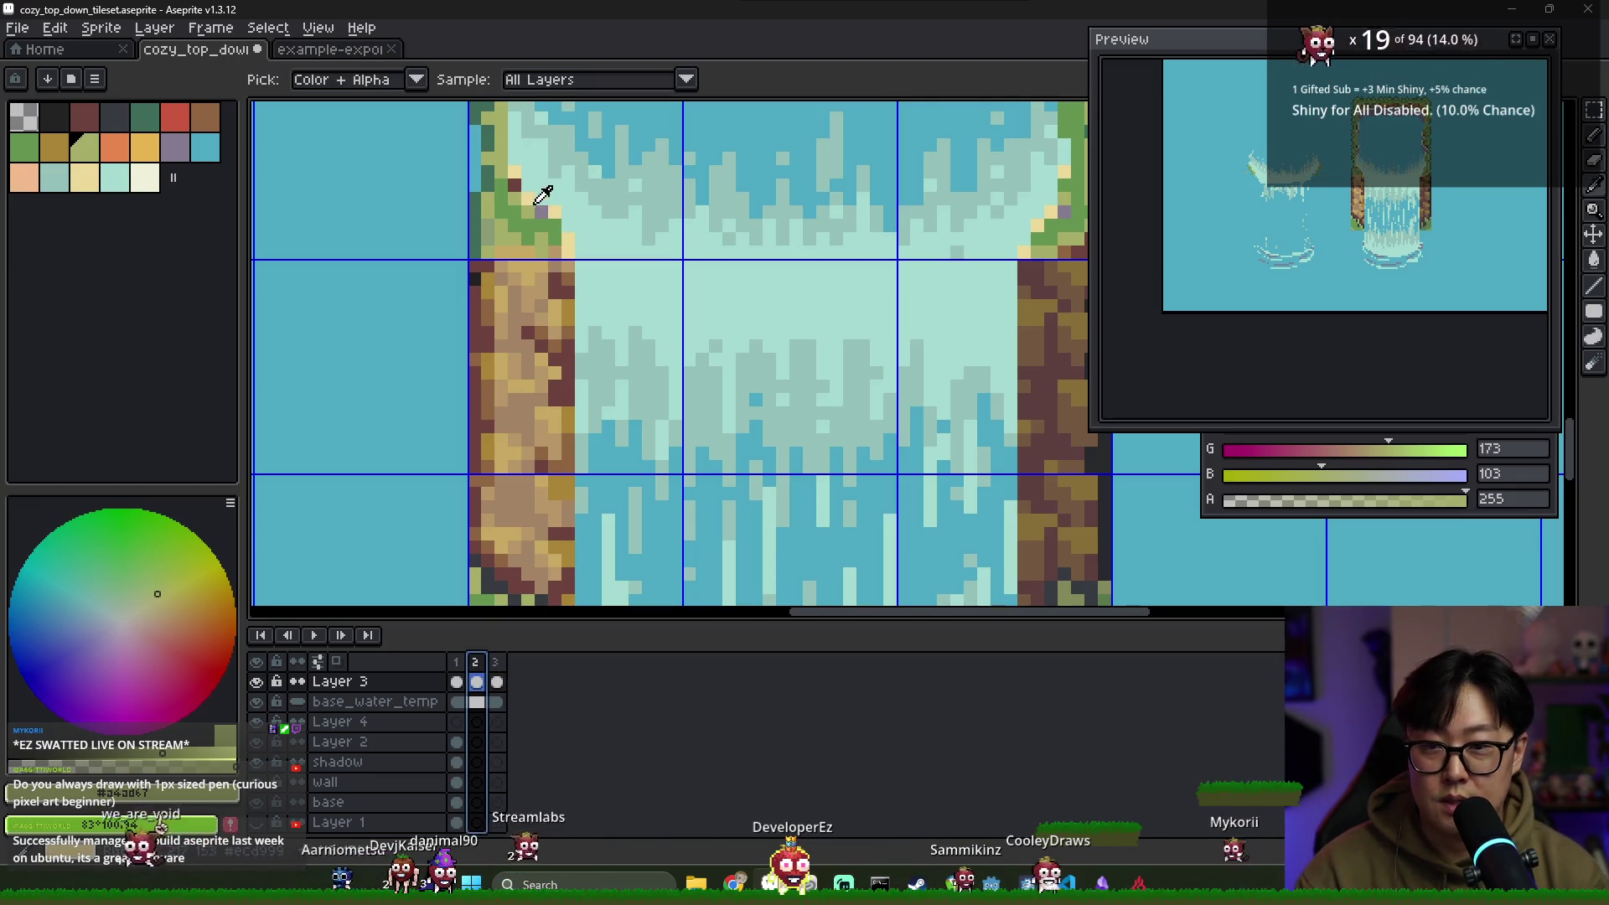
pyautogui.click(473, 665)
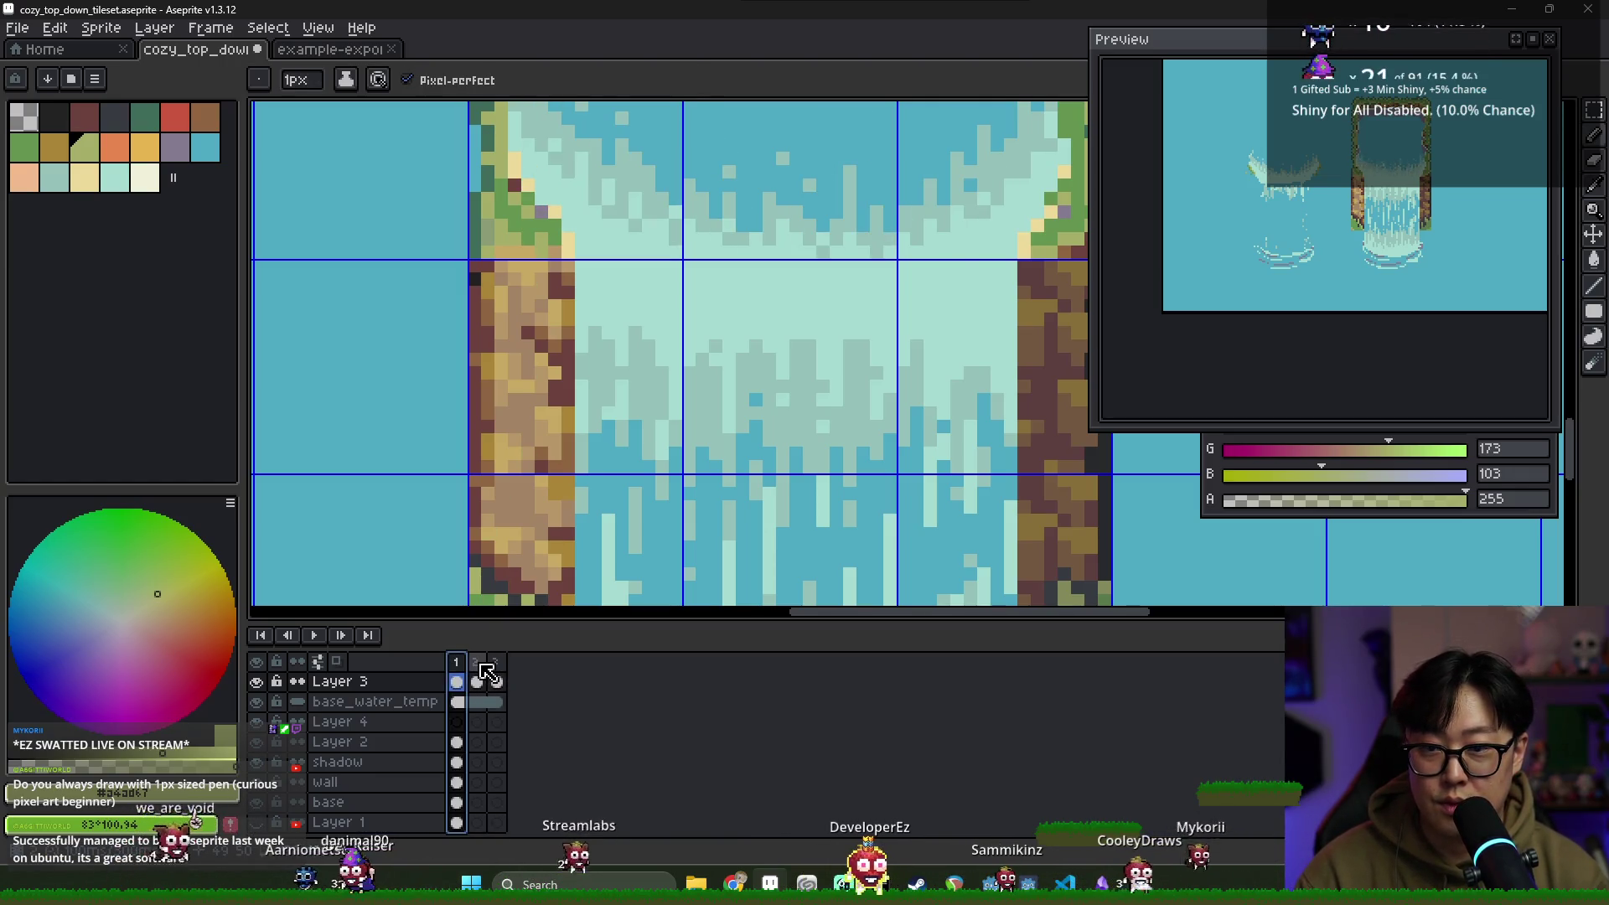
pyautogui.click(497, 666)
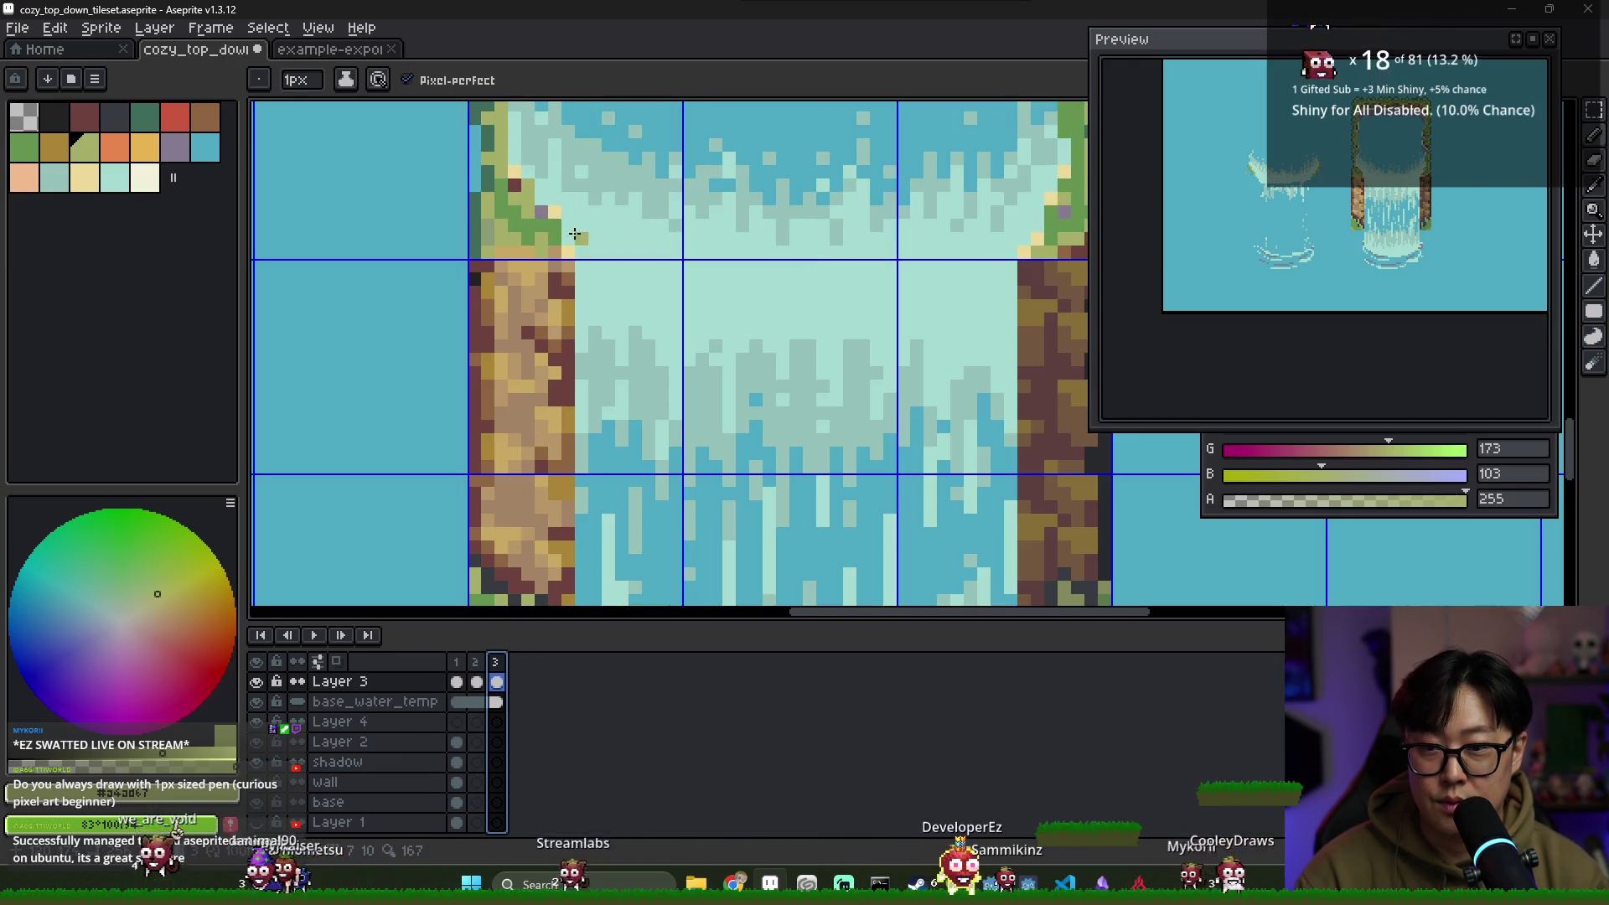
pyautogui.keyDown('alt'); pyautogui.click(551, 209); pyautogui.keyUp('alt')
pyautogui.hotkey('ctrl', 's')
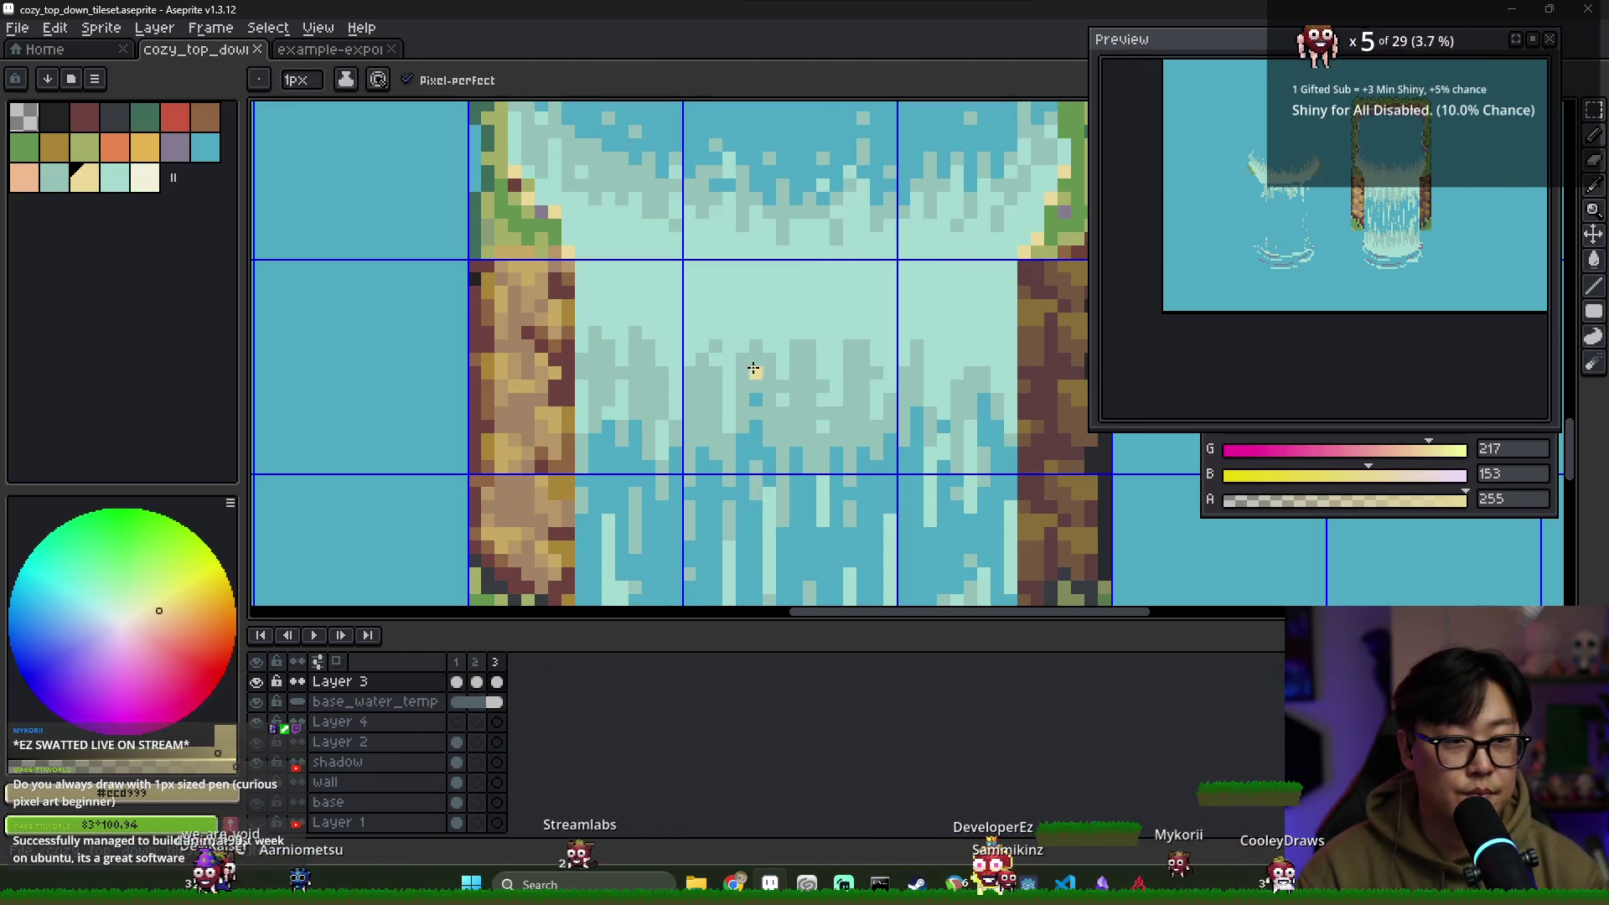
# Sample the olive cliff-top colour, try an olive pixel on the left cliff, and undo it
pyautogui.scroll(1, 529, 181)
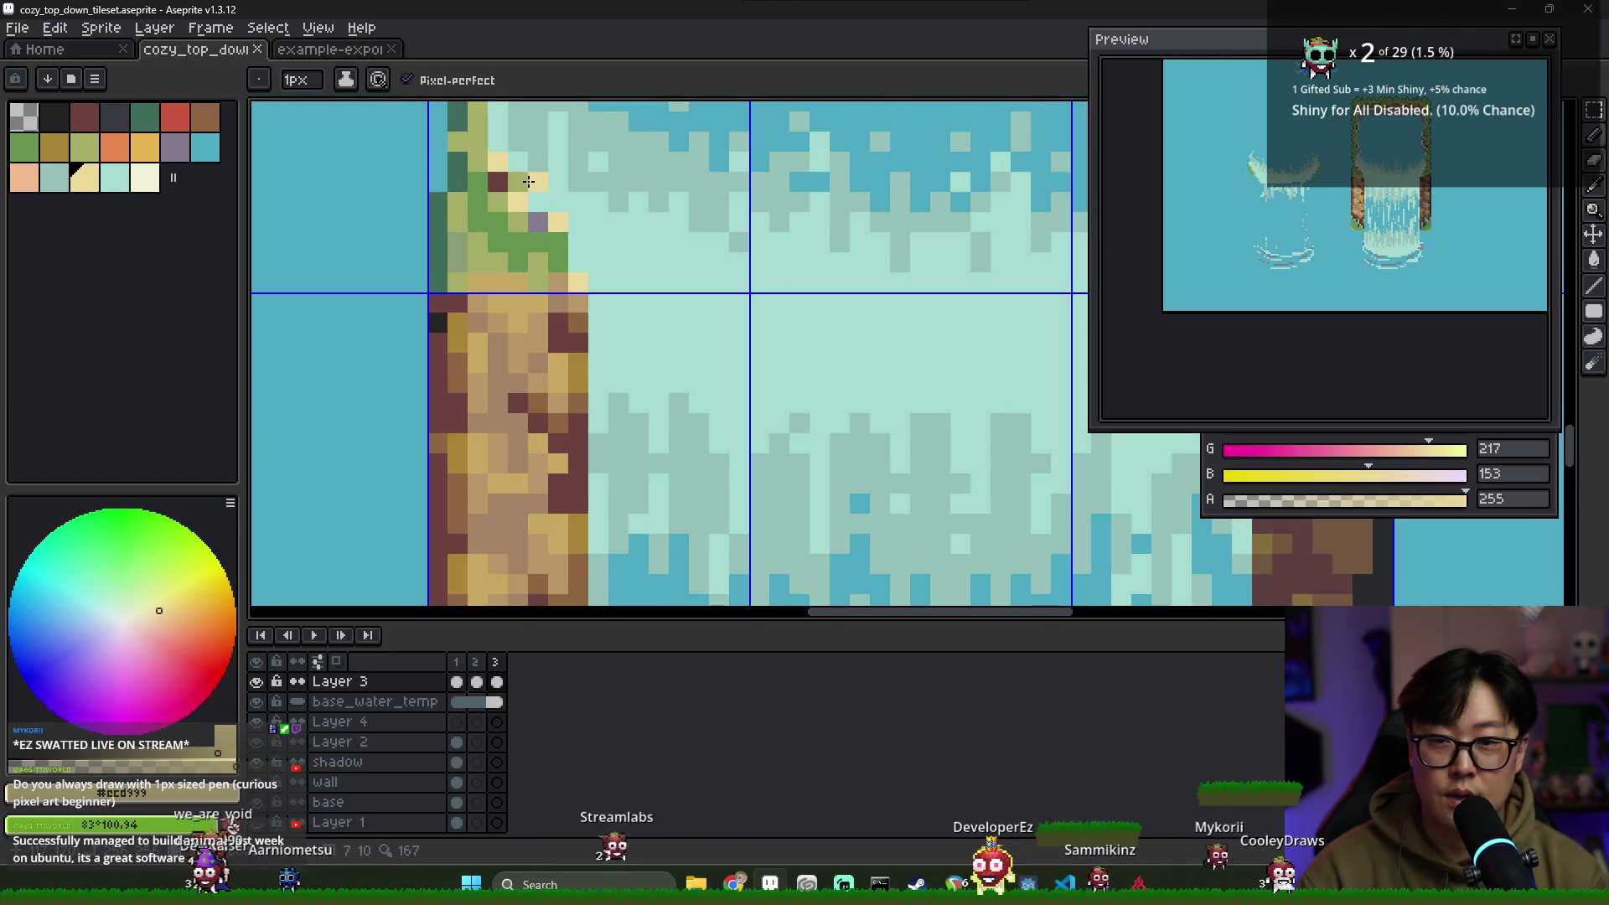
pyautogui.keyDown('alt'); pyautogui.click(495, 179); pyautogui.keyUp('alt')
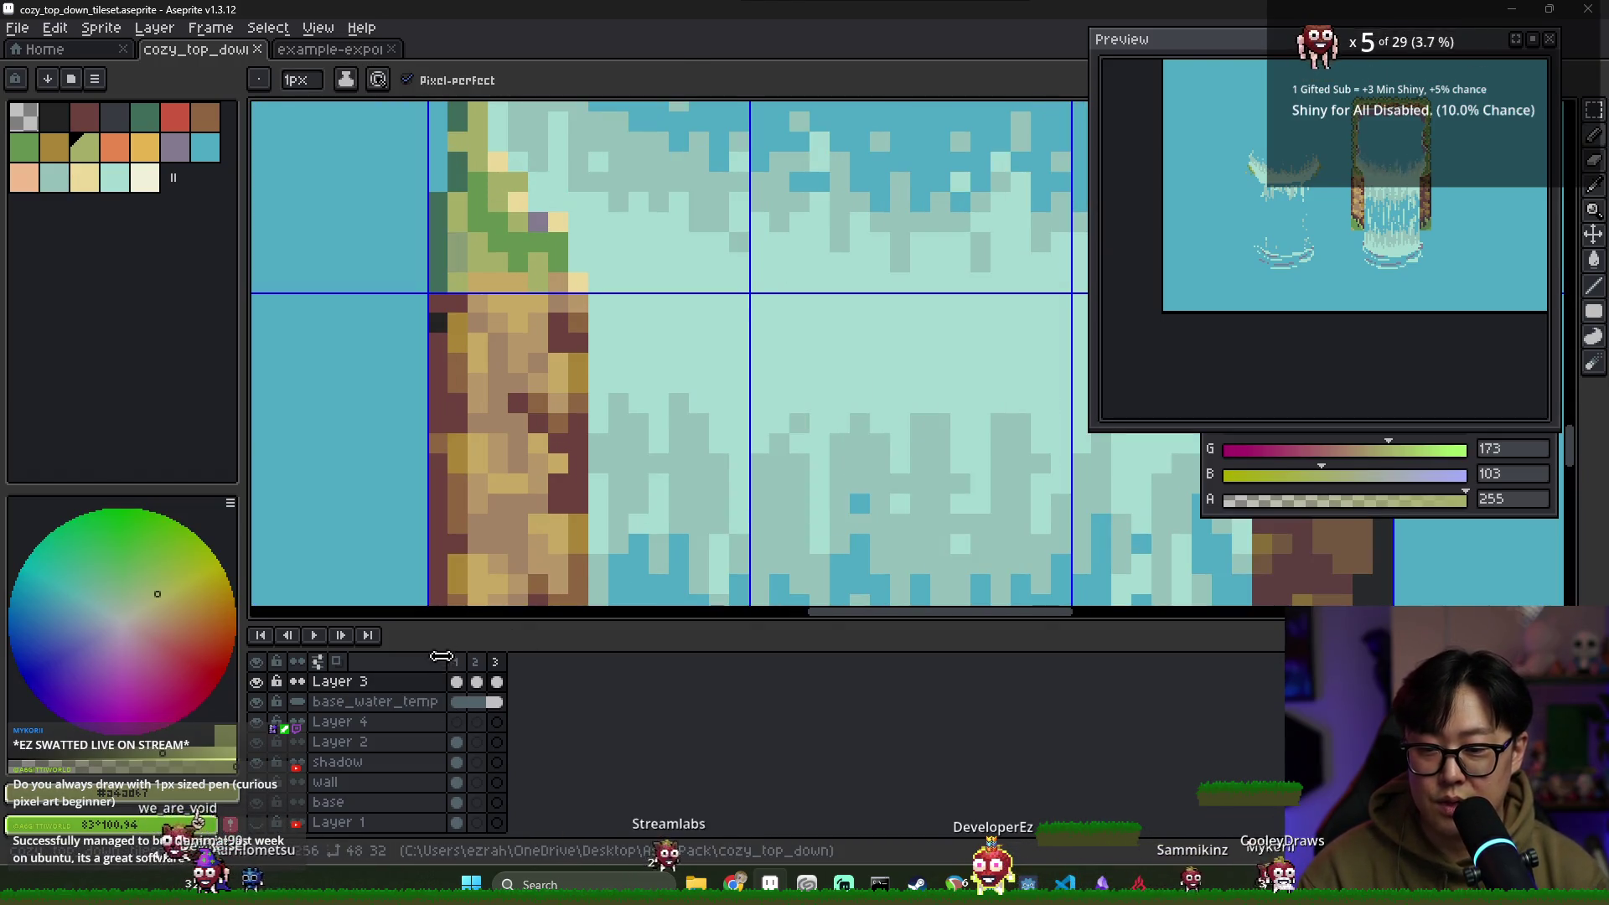
pyautogui.press('Left')
pyautogui.press('Right')
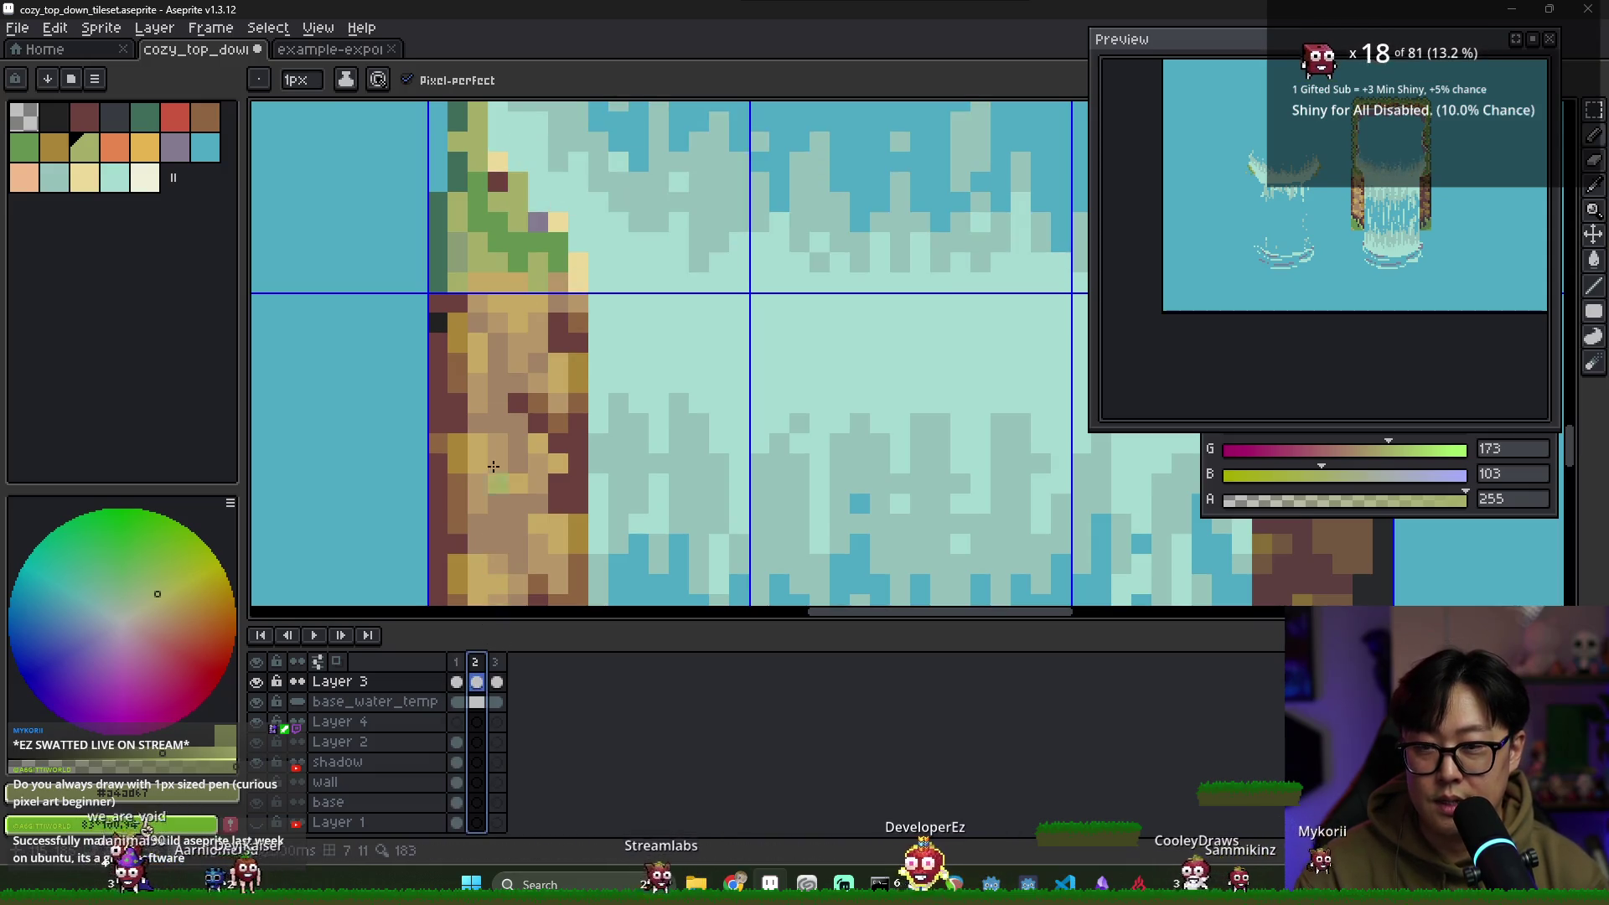
pyautogui.click(613, 330)
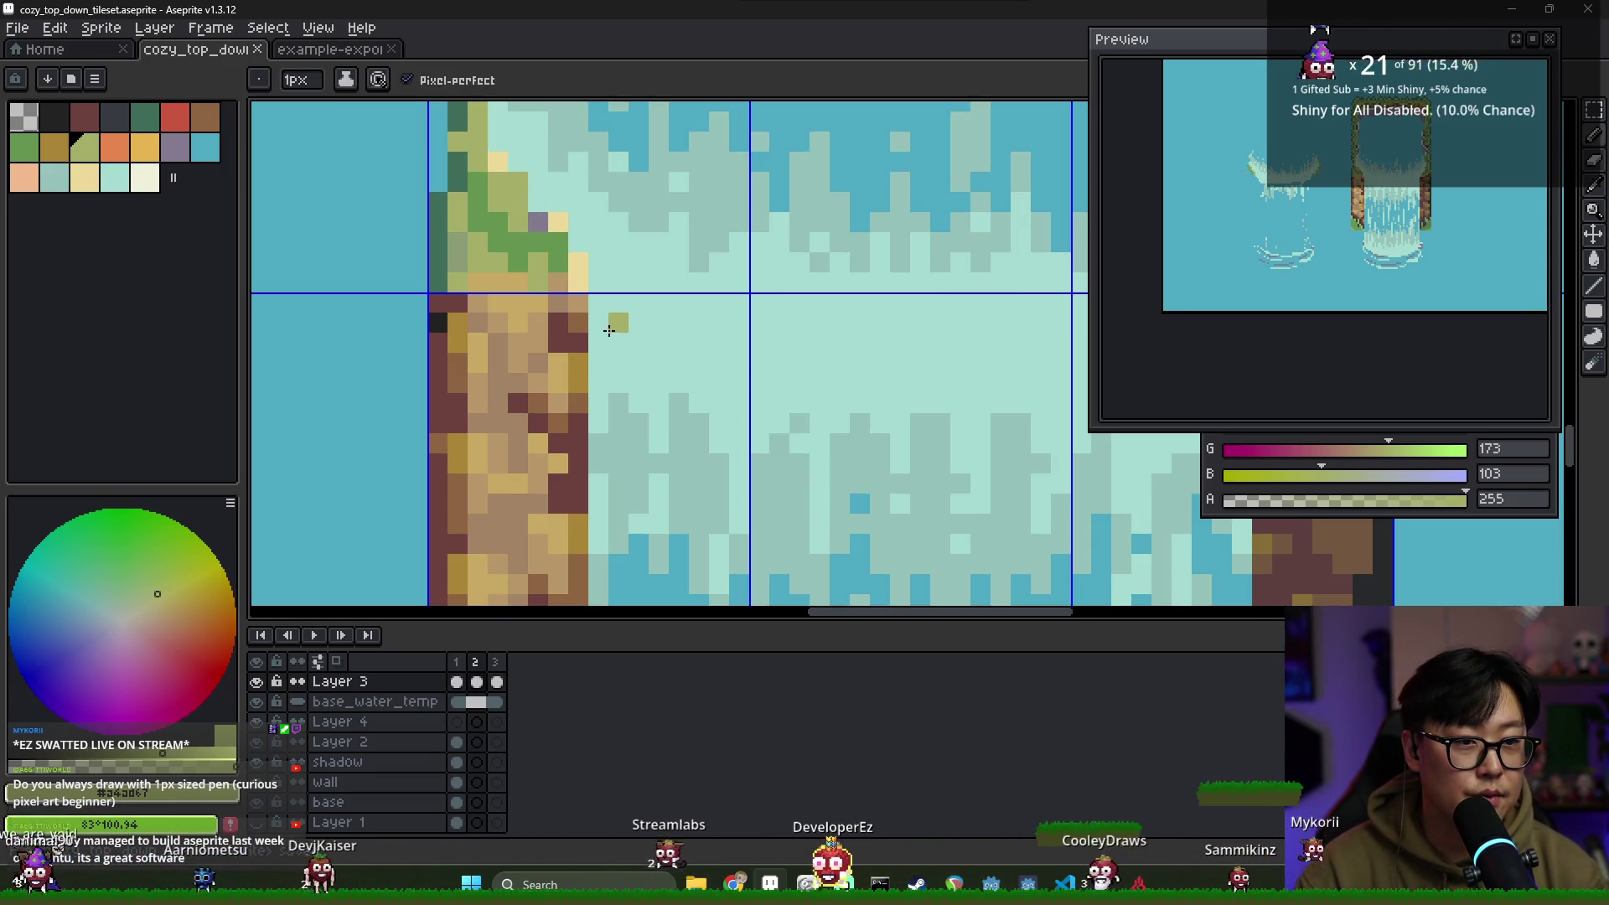
pyautogui.hotkey('ctrl', 'z')
# Sample the darker and lighter cliff-top greens, then try and undo a pale yellow pixel on frame 3
pyautogui.click(475, 662)
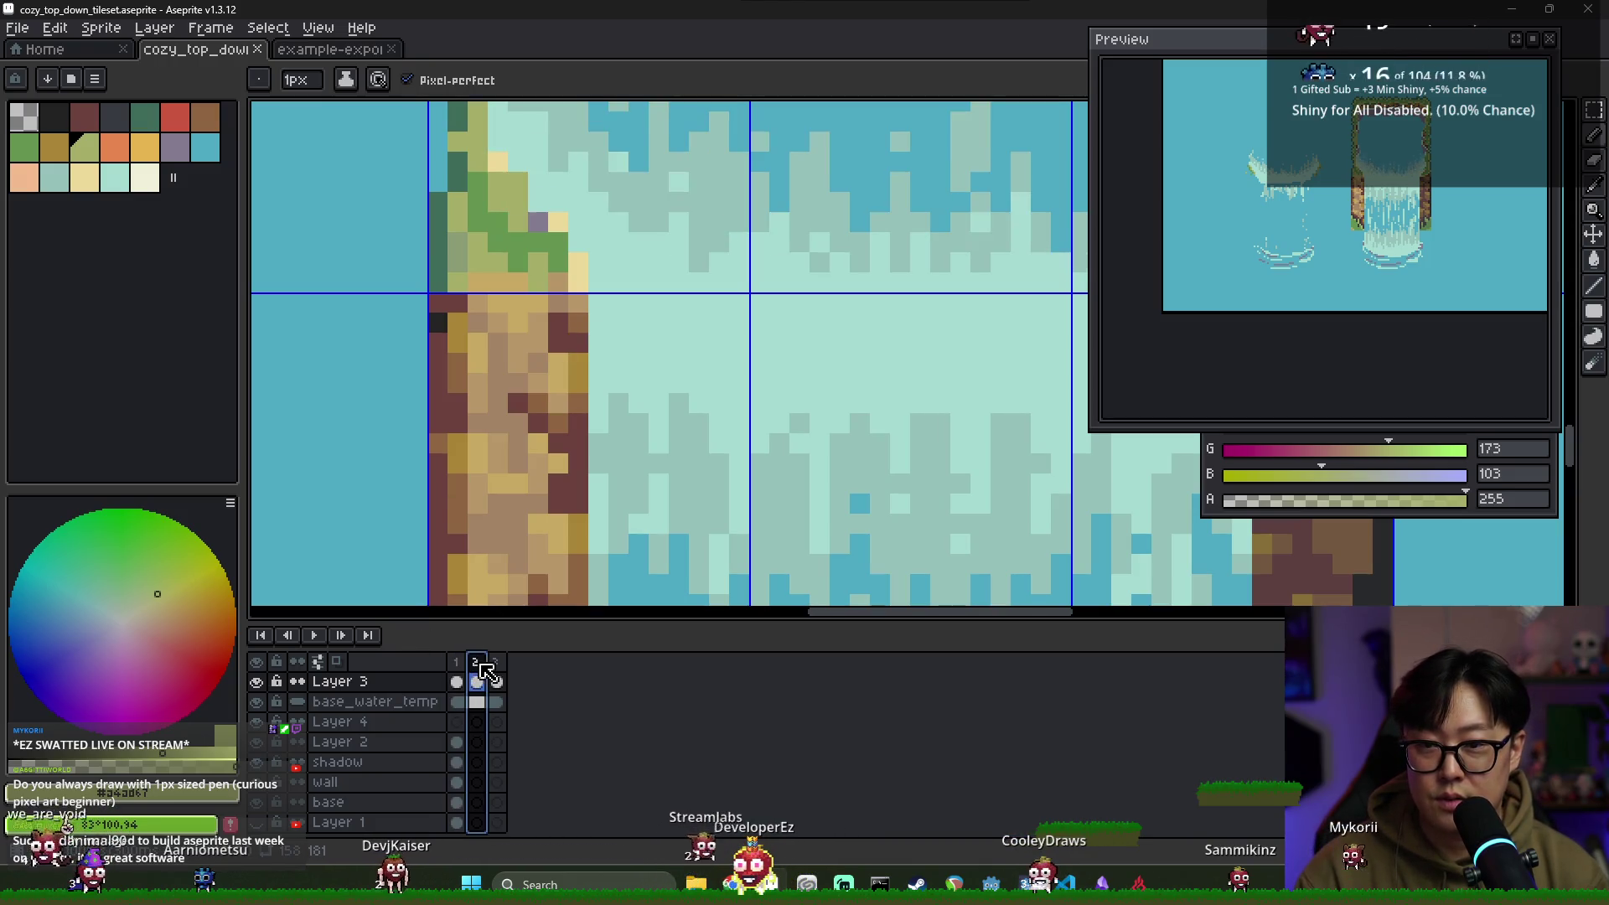
pyautogui.moveTo(481, 671); pyautogui.dragTo(490, 673)
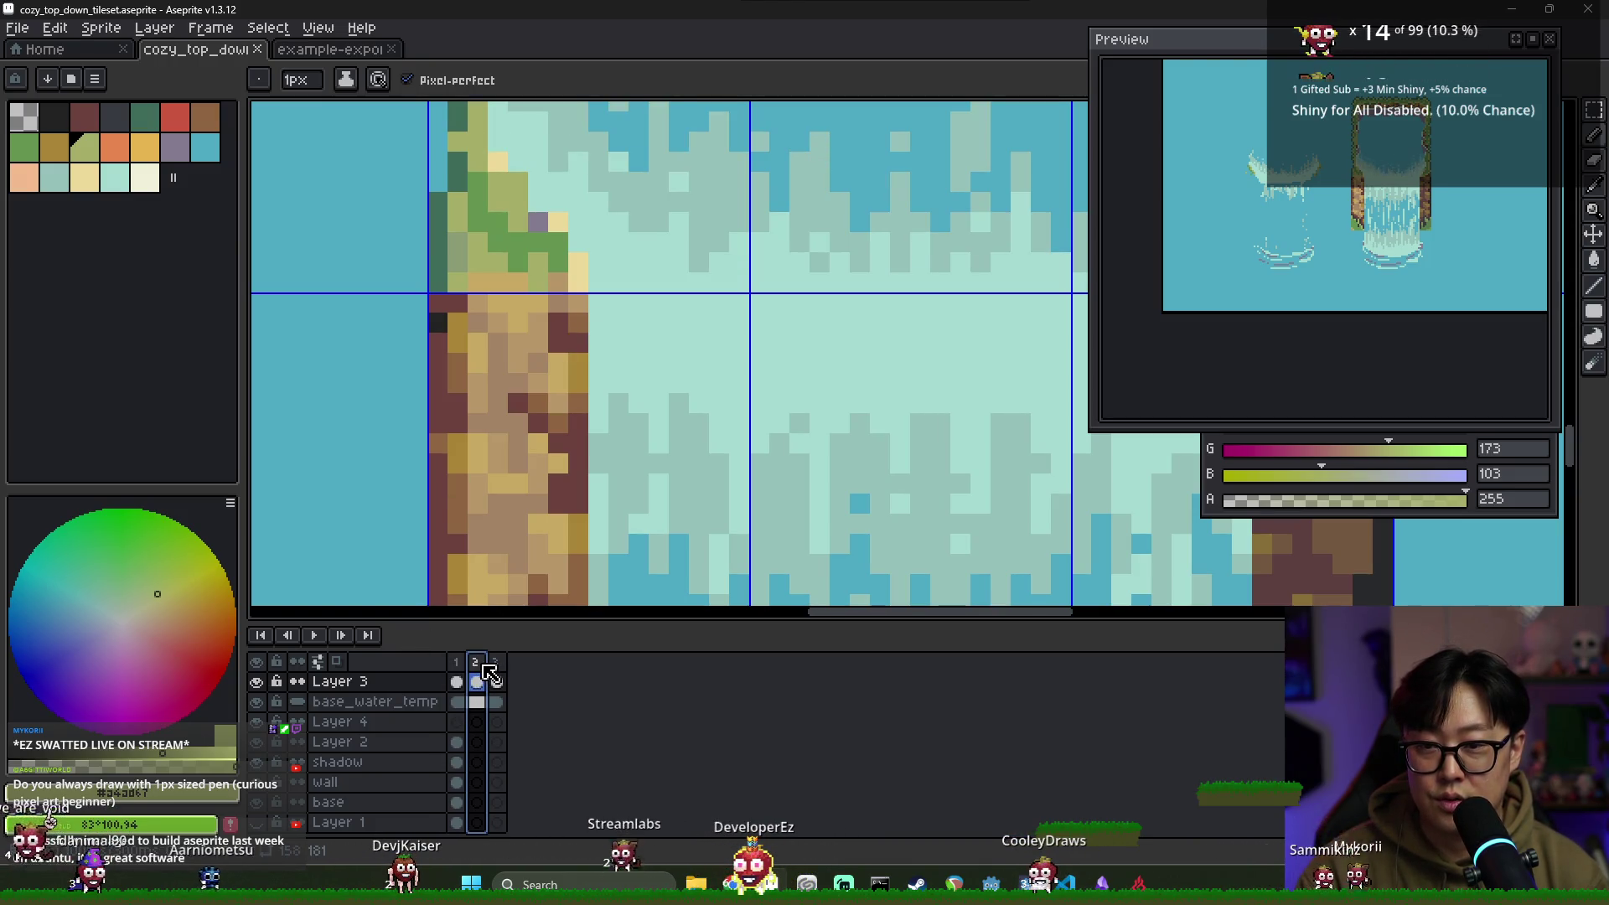
pyautogui.keyDown('alt'); pyautogui.click(531, 223); pyautogui.keyUp('alt')
pyautogui.click(461, 660)
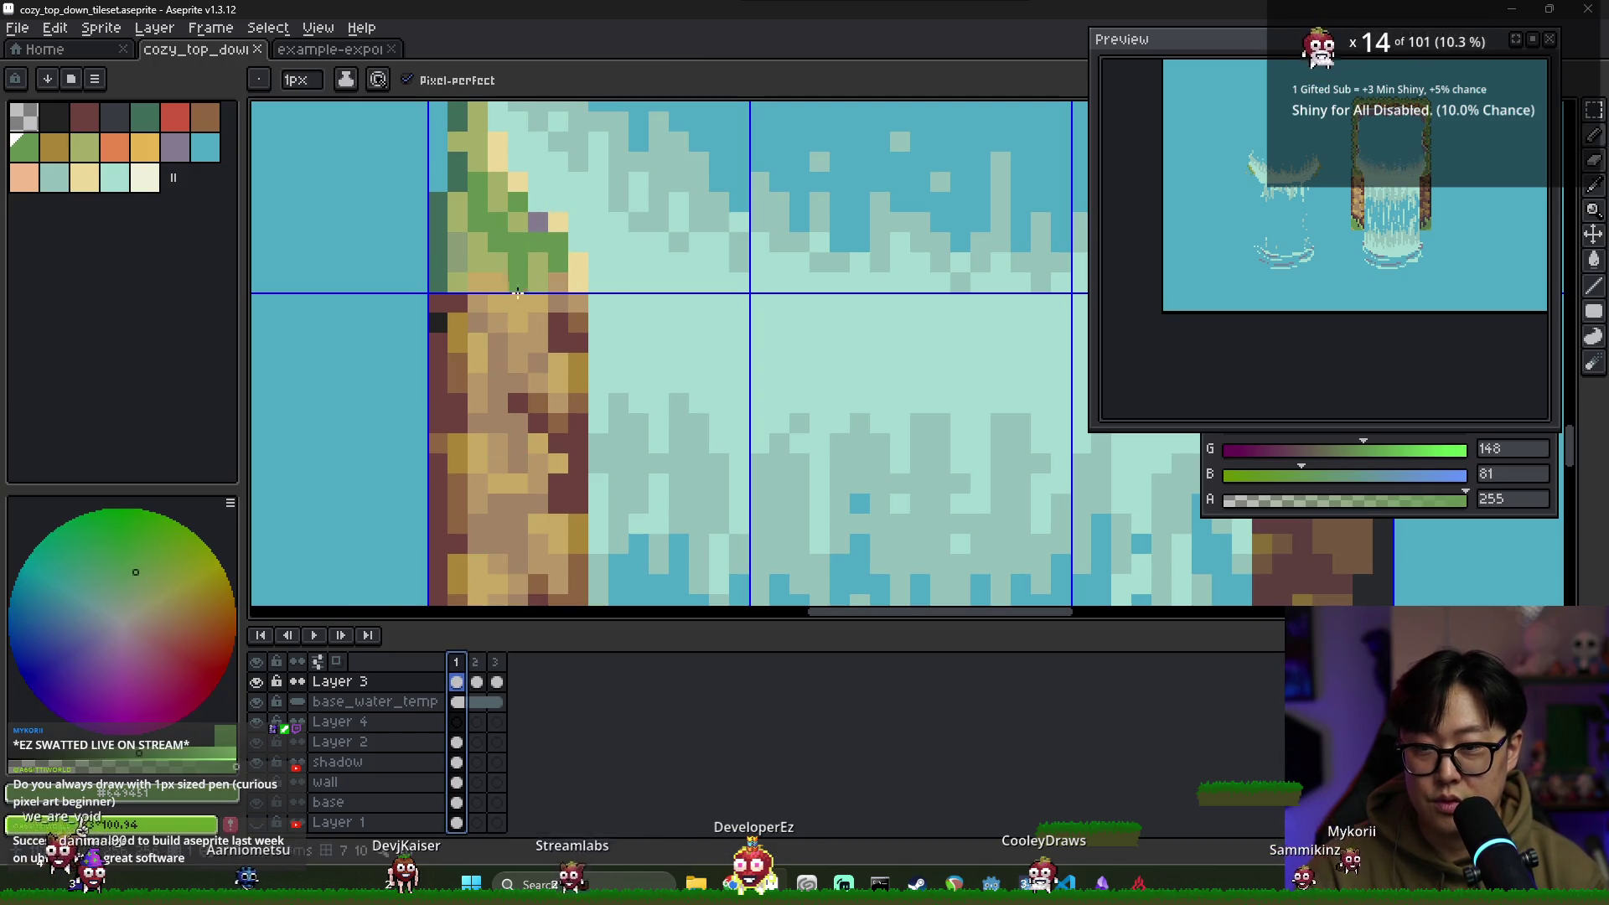
pyautogui.keyDown('alt'); pyautogui.click(522, 201); pyautogui.keyUp('alt')
pyautogui.press('Right')
pyautogui.press('Right')
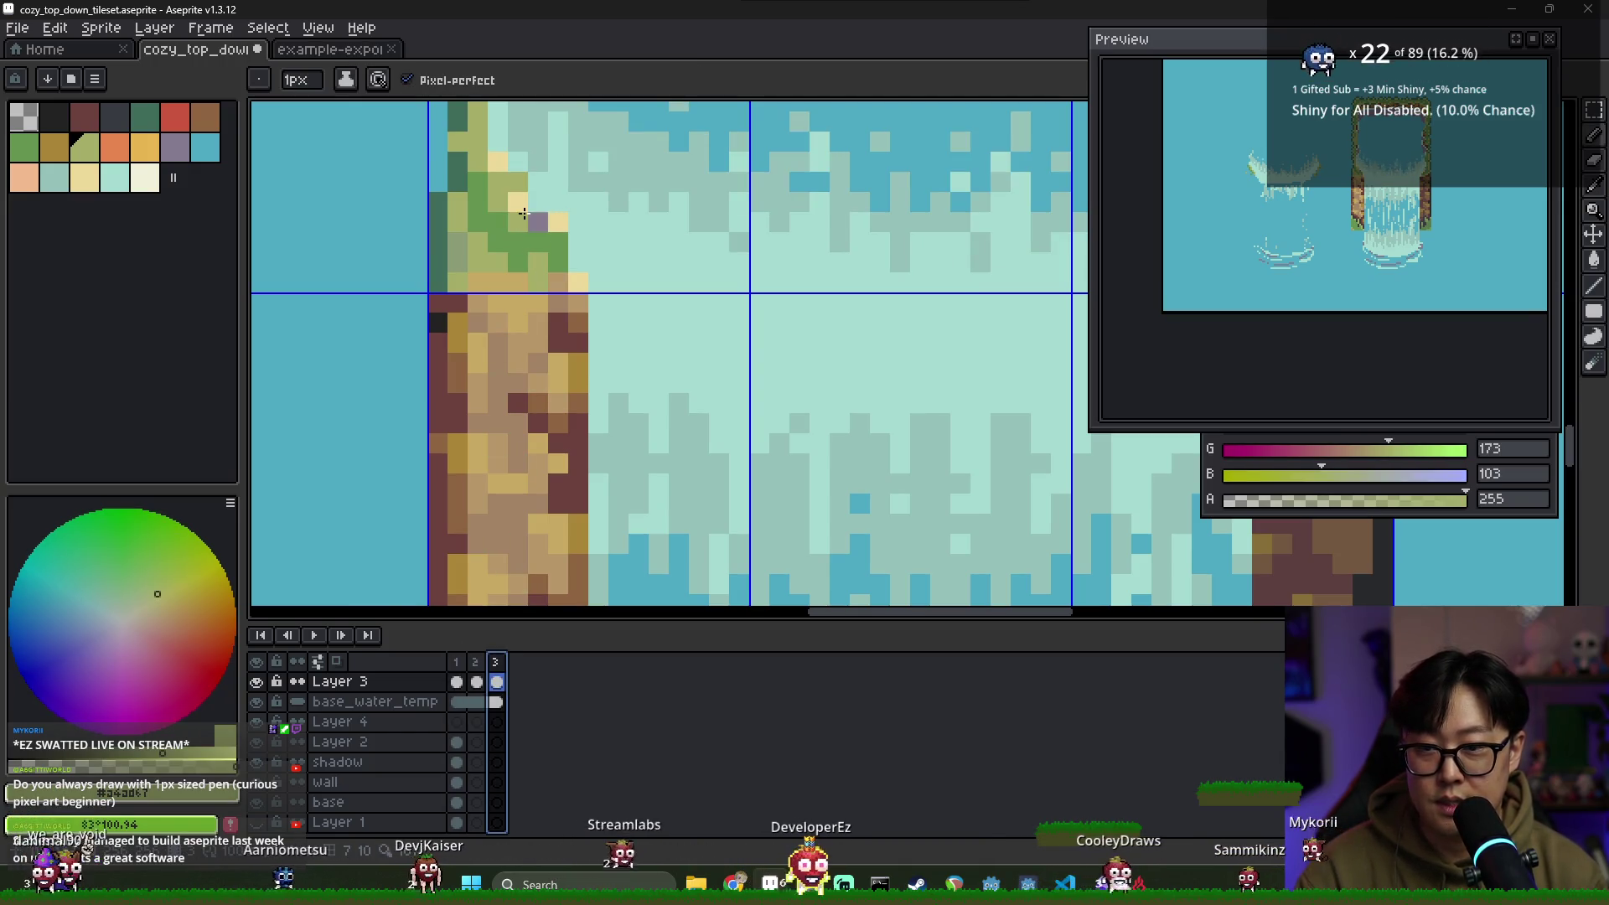
pyautogui.keyDown('alt'); pyautogui.click(558, 221); pyautogui.keyUp('alt')
pyautogui.click(539, 362)
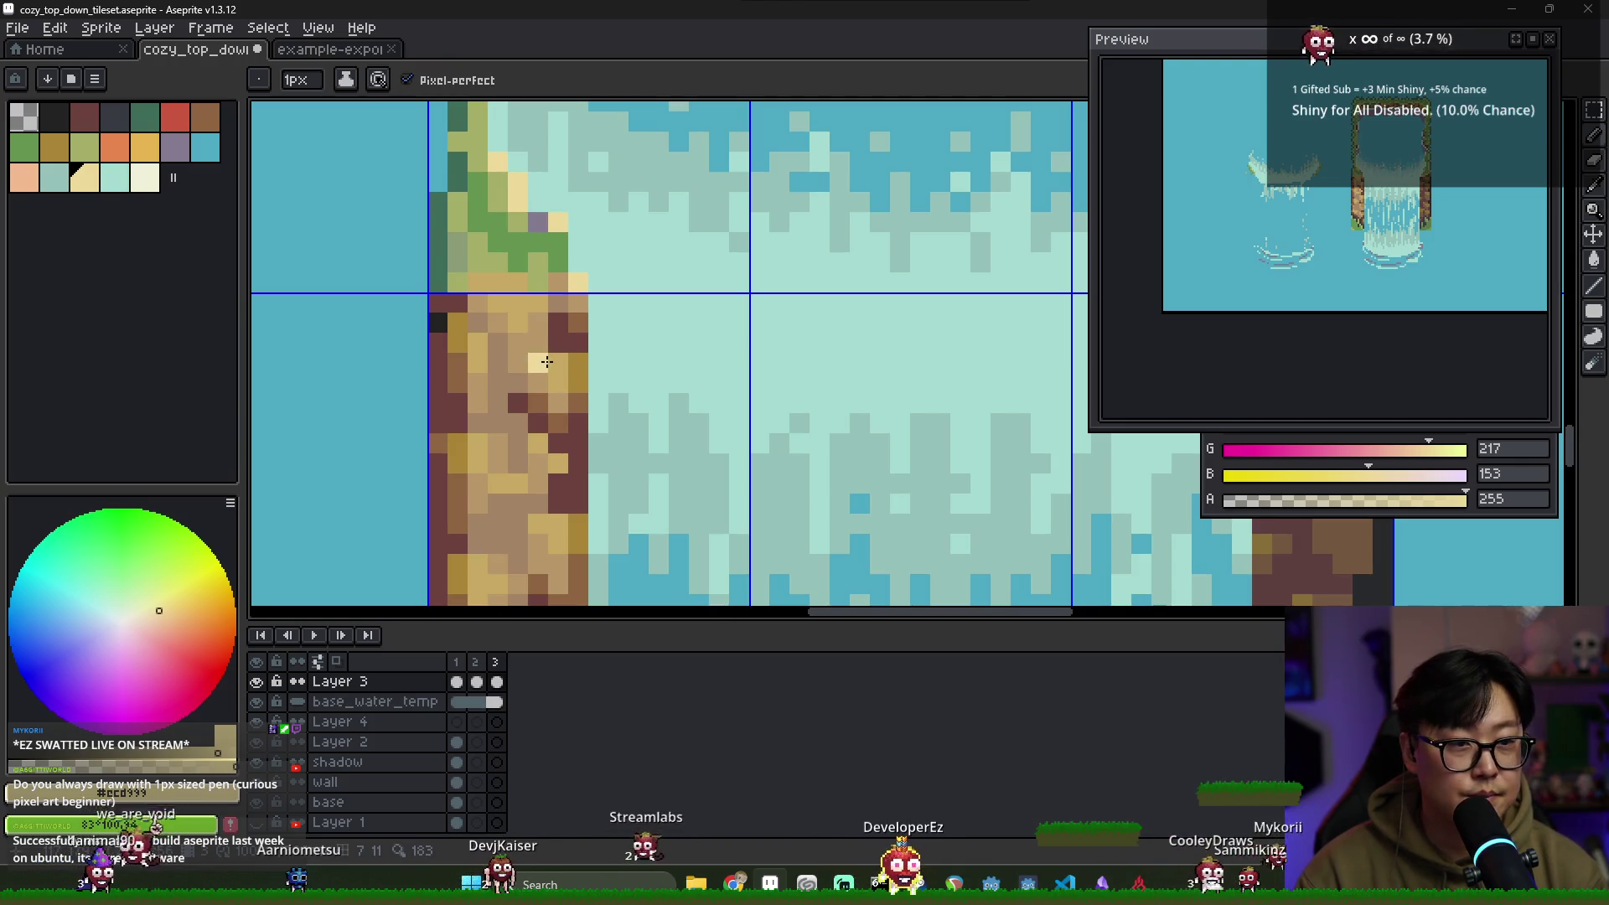
pyautogui.hotkey('ctrl', 'z')
# Make the pale yellow highlight (G 217, B 153) active while comparing frames 2 and 3
pyautogui.keyDown('alt'); pyautogui.click(518, 203); pyautogui.keyUp('alt')
pyautogui.keyDown('alt'); pyautogui.click(518, 200); pyautogui.keyUp('alt')
pyautogui.keyDown('alt'); pyautogui.click(519, 266); pyautogui.keyUp('alt')
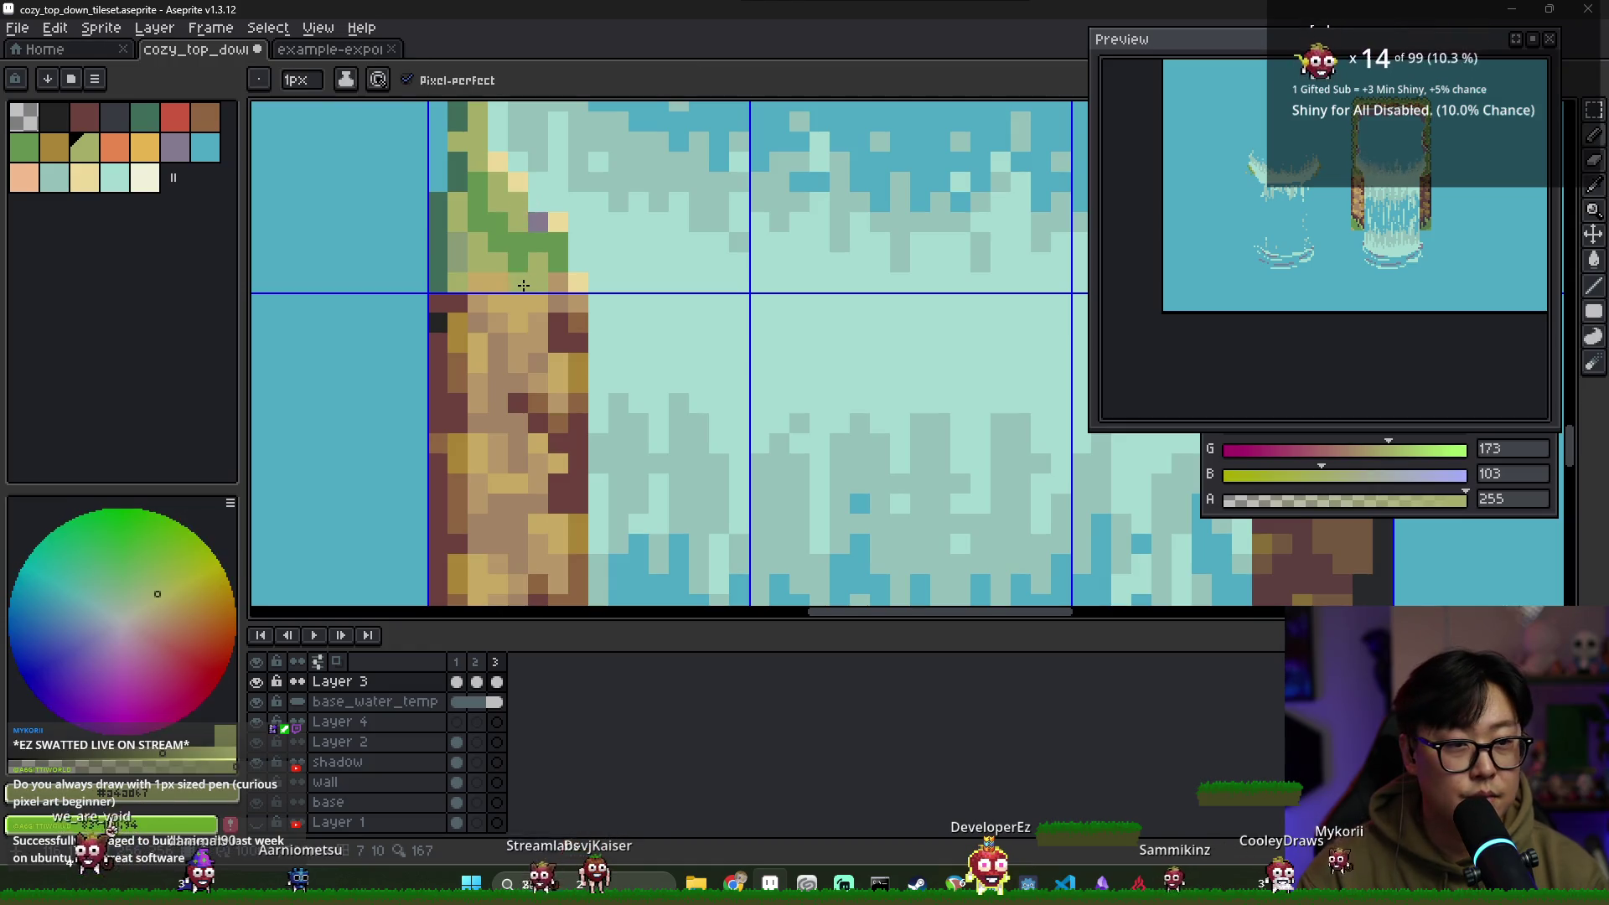
pyautogui.click(476, 681)
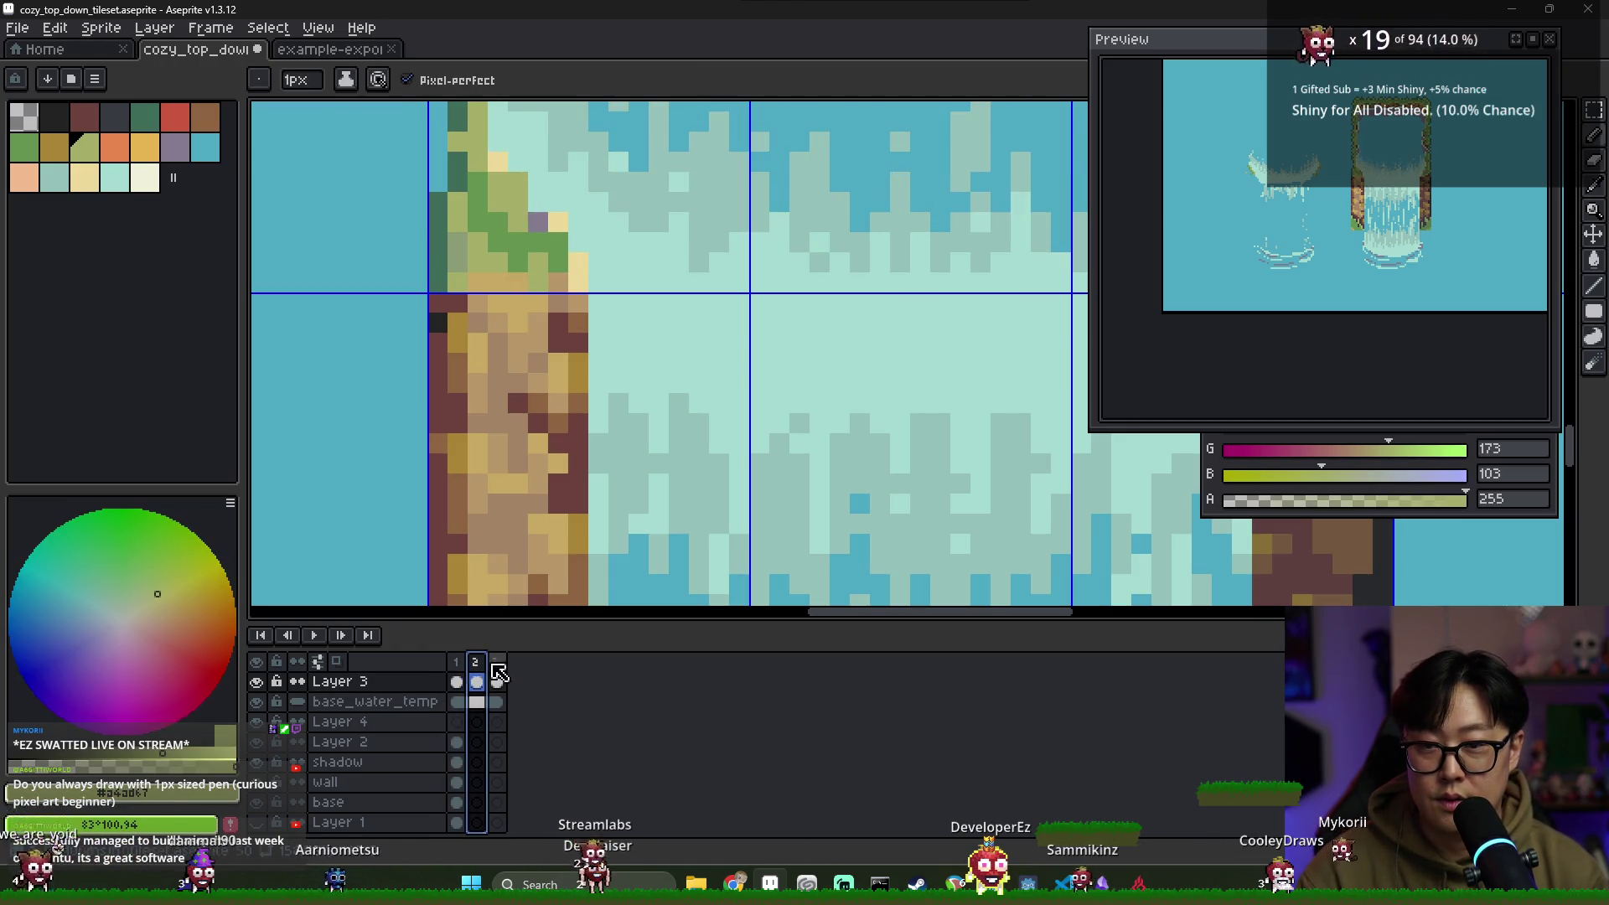
pyautogui.click(497, 662)
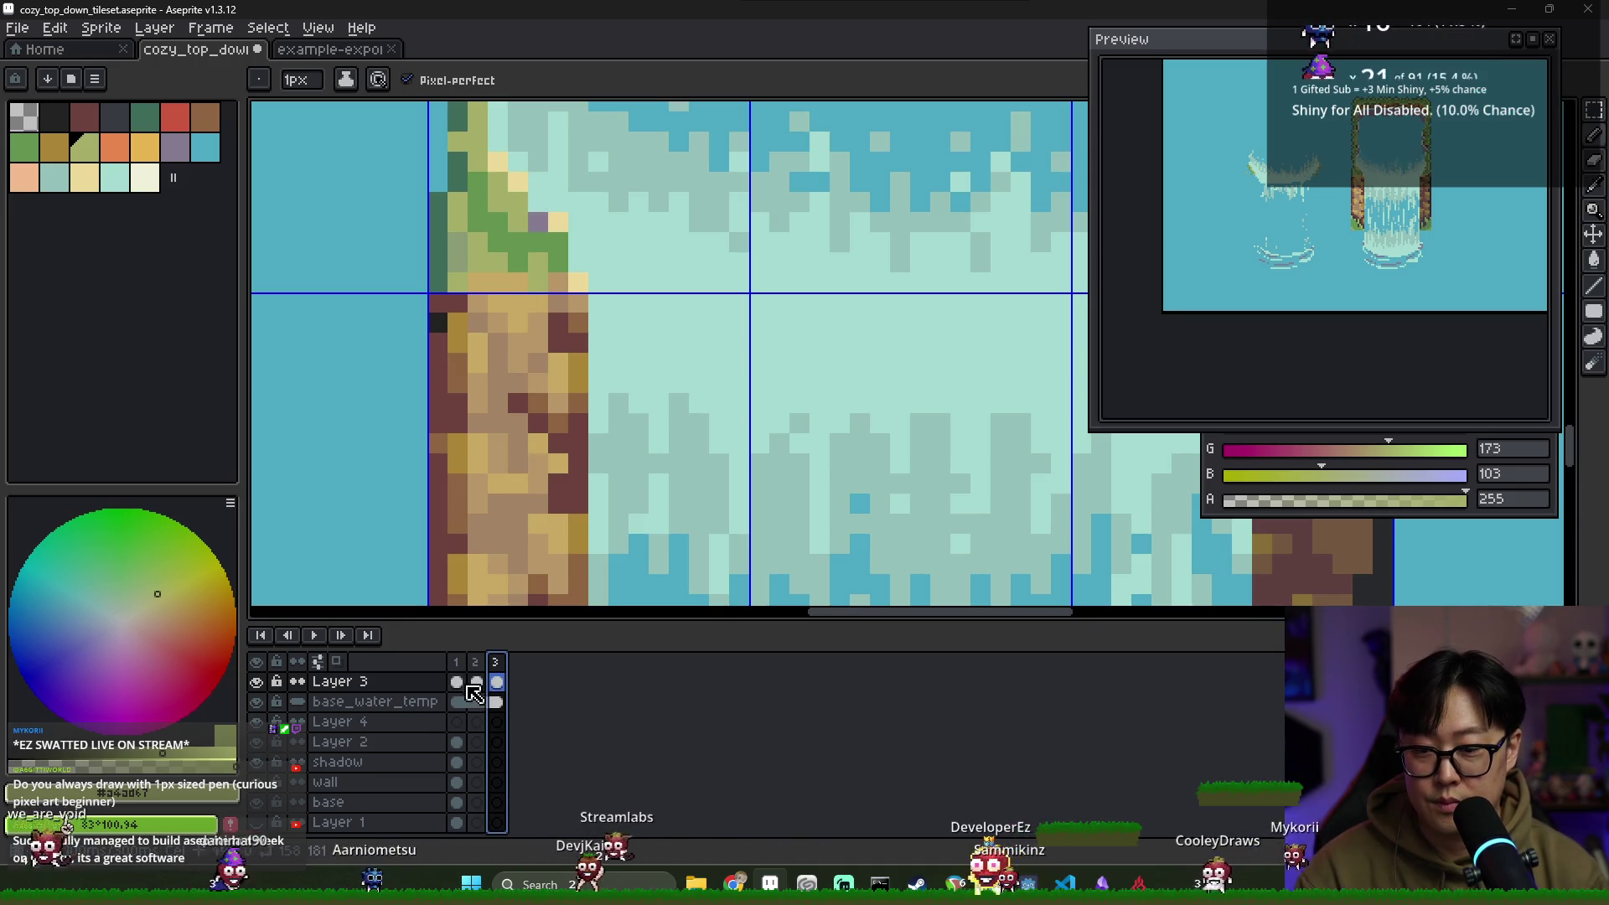
pyautogui.press(',')
pyautogui.keyDown('alt'); pyautogui.click(500, 156); pyautogui.keyUp('alt')
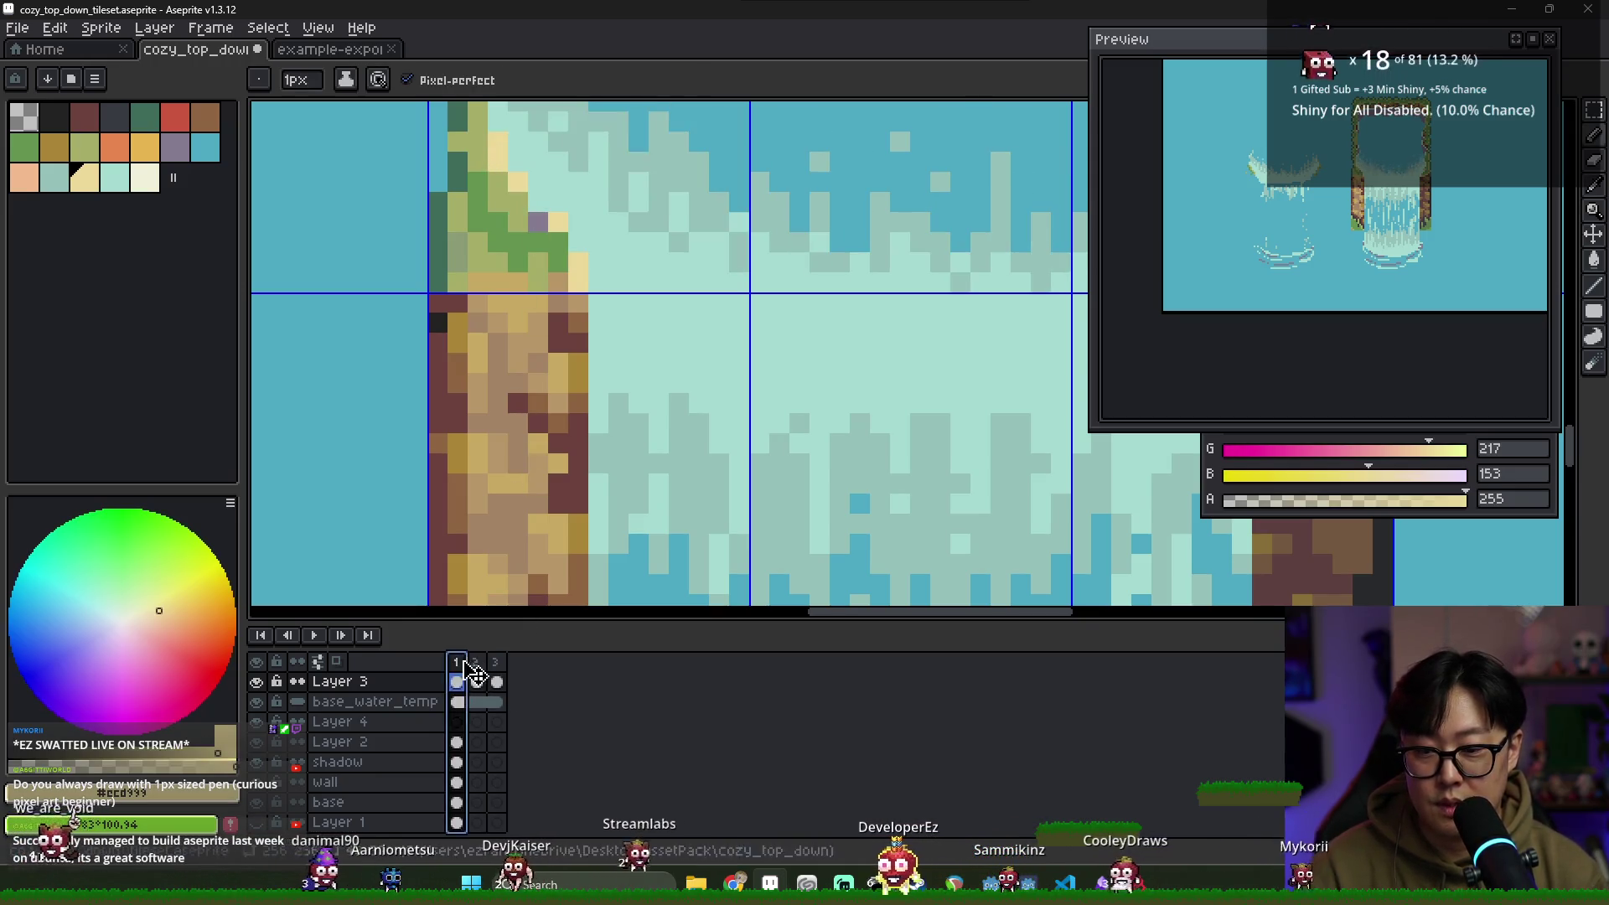
pyautogui.click(496, 675)
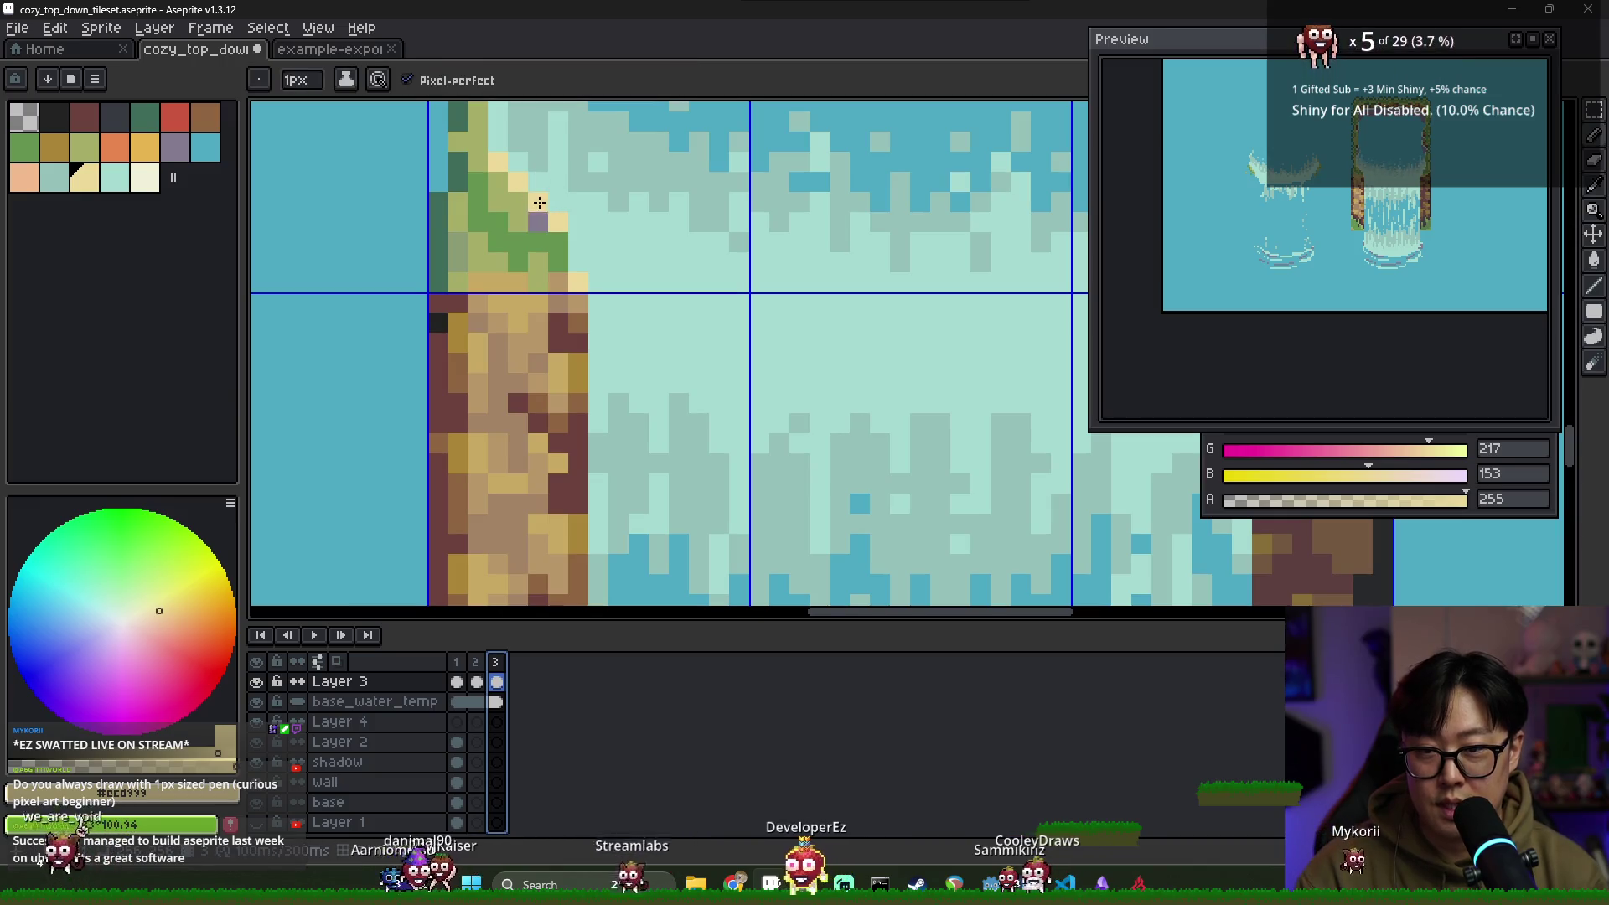
pyautogui.click(475, 680)
pyautogui.click(499, 666)
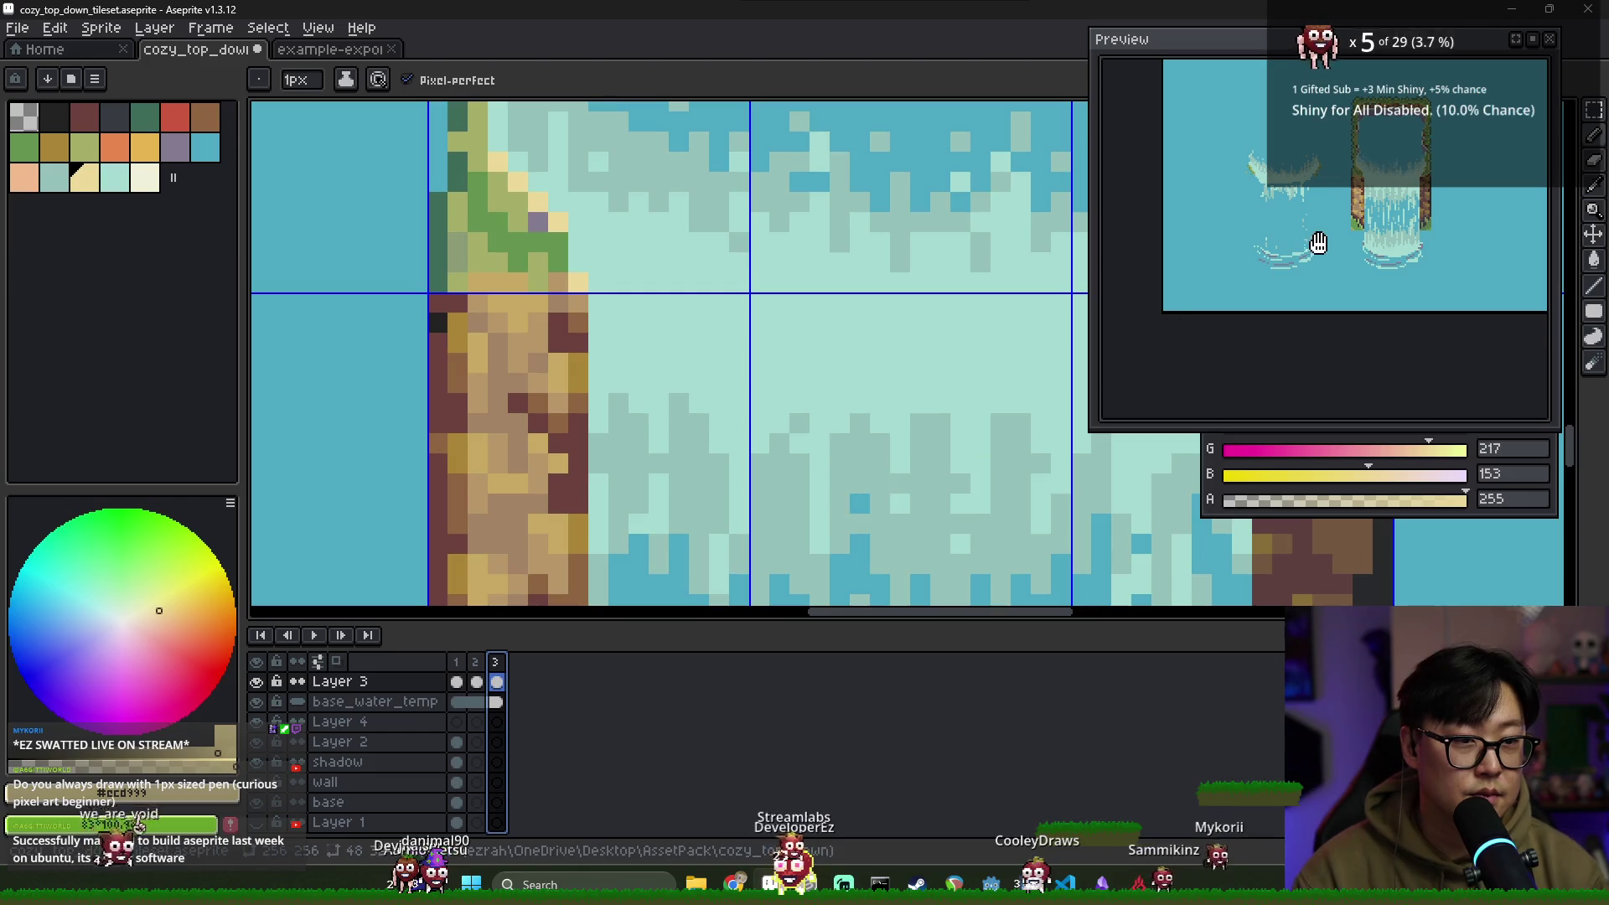
pyautogui.scroll(-5, 790, 274)
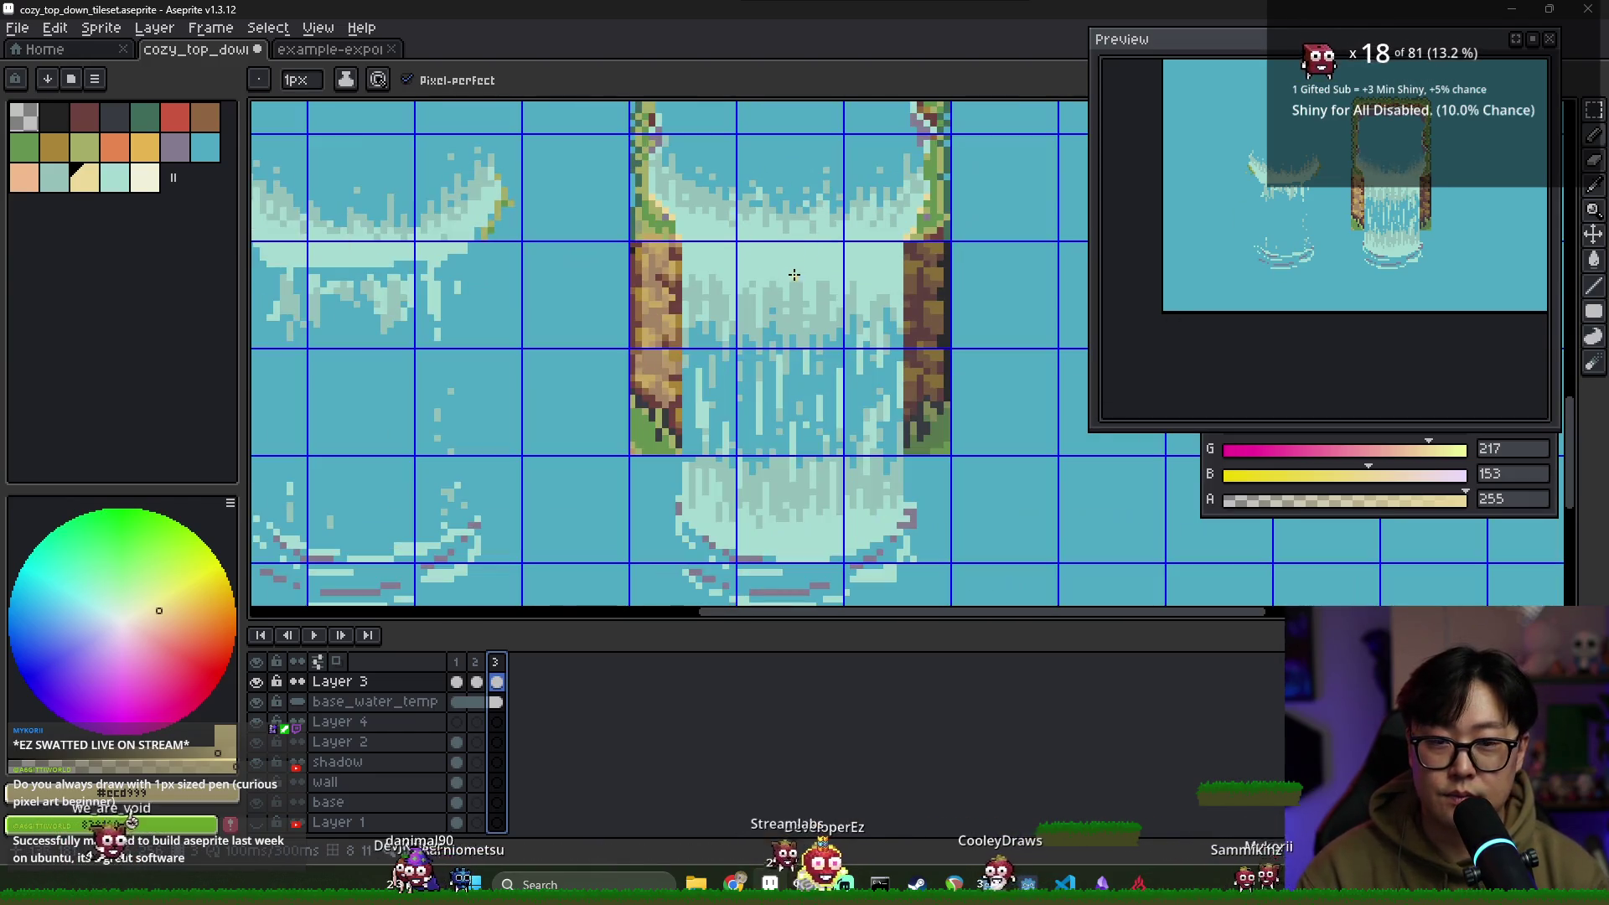
# Flip through frames 1–3 and save the tileset
pyautogui.scroll(2, 683, 240)
pyautogui.click(459, 679)
pyautogui.click(475, 680)
pyautogui.click(496, 681)
pyautogui.hotkey('ctrl', 's')
pyautogui.scroll(-1, 754, 252)
pyautogui.scroll(1, 683, 210)
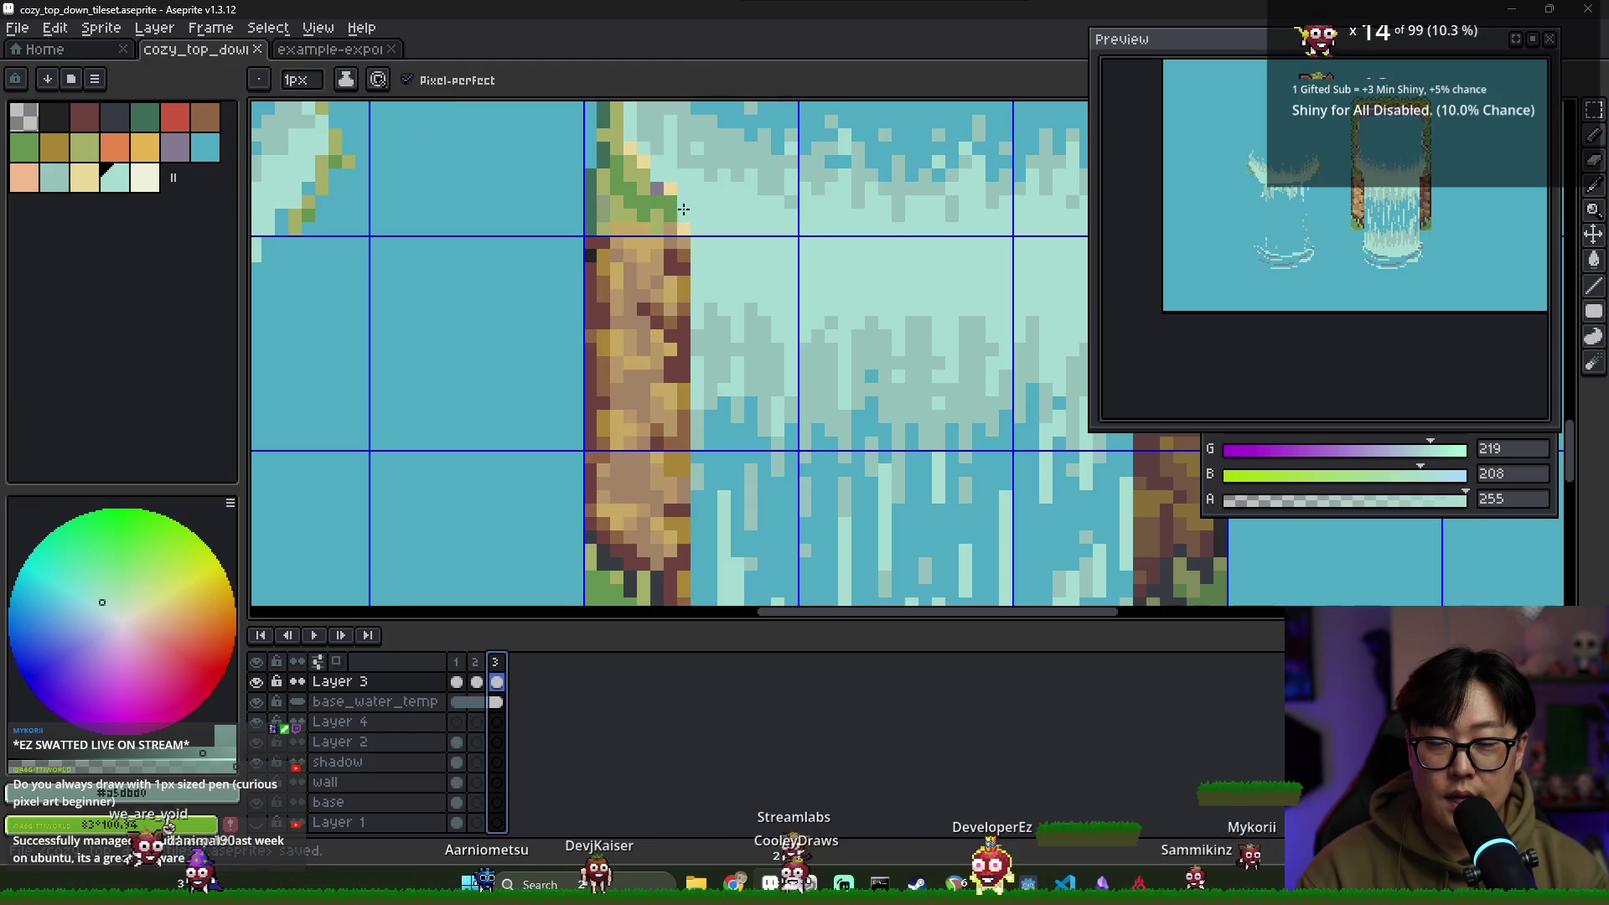
pyautogui.scroll(1, 694, 210)
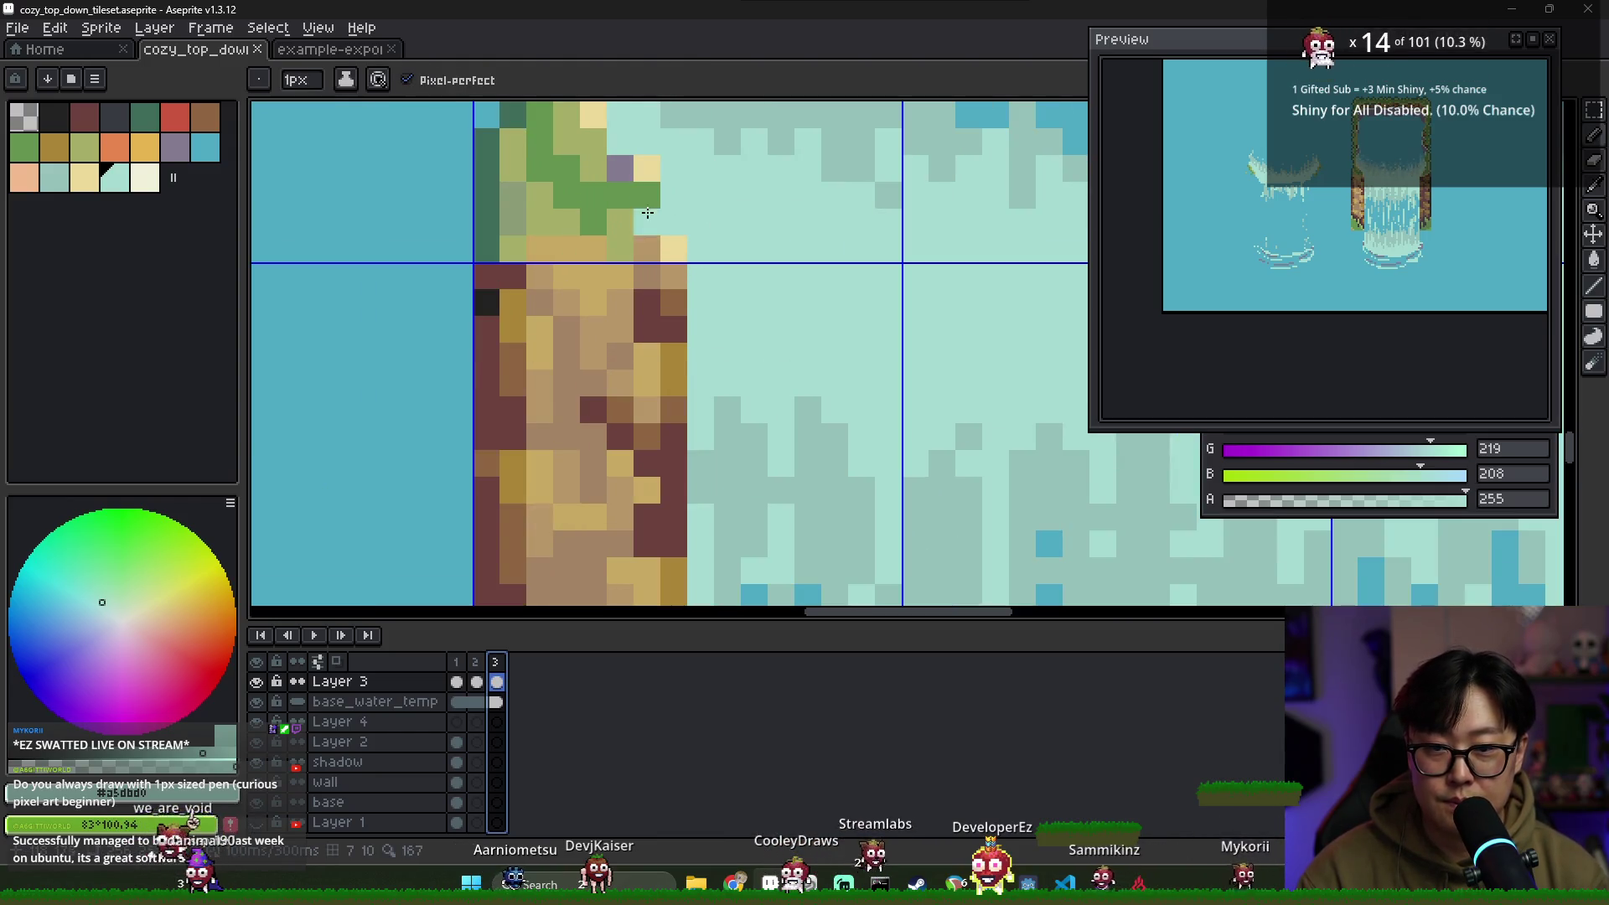
# On frame 2, repaint the right cliff's yellow inner-edge pixels light cyan
pyautogui.click(470, 666)
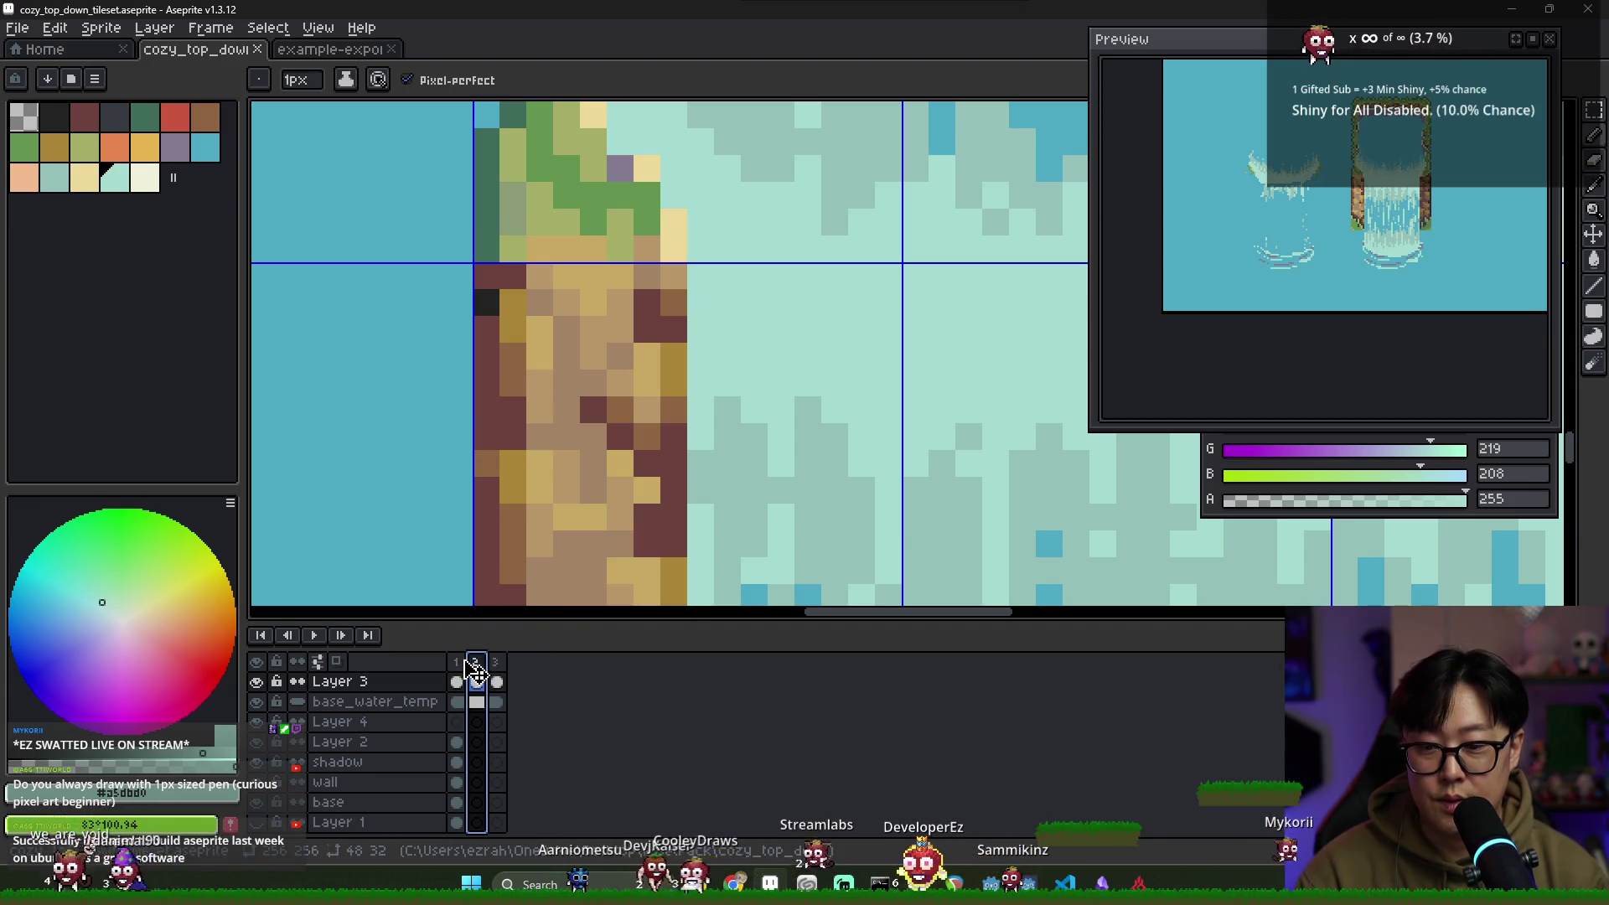
pyautogui.press('-')
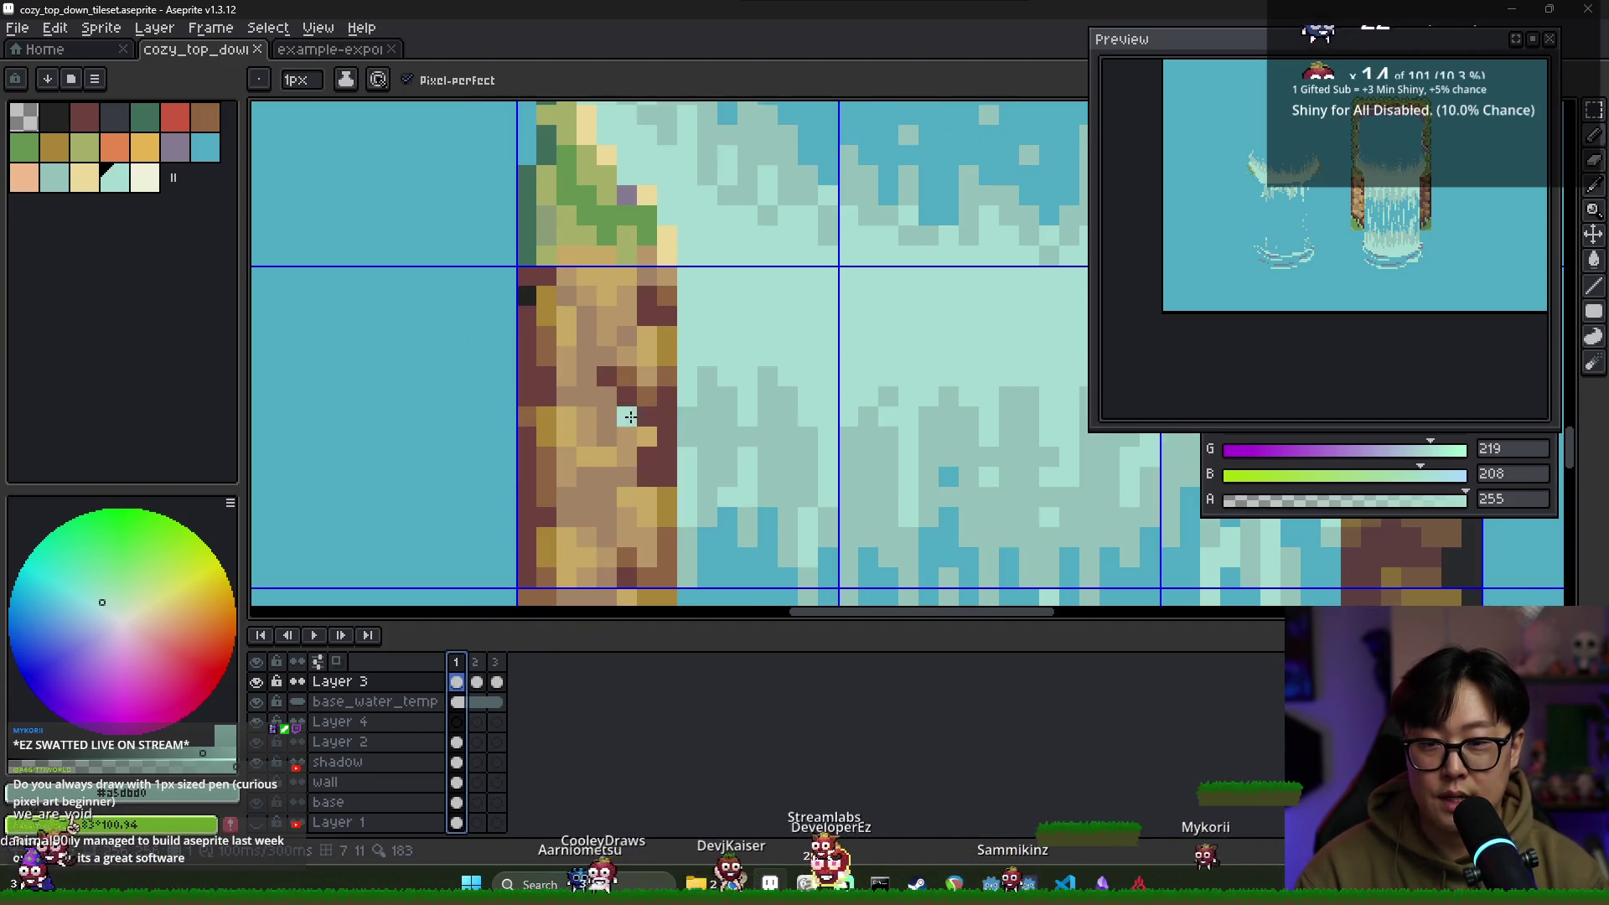
pyautogui.click(651, 222)
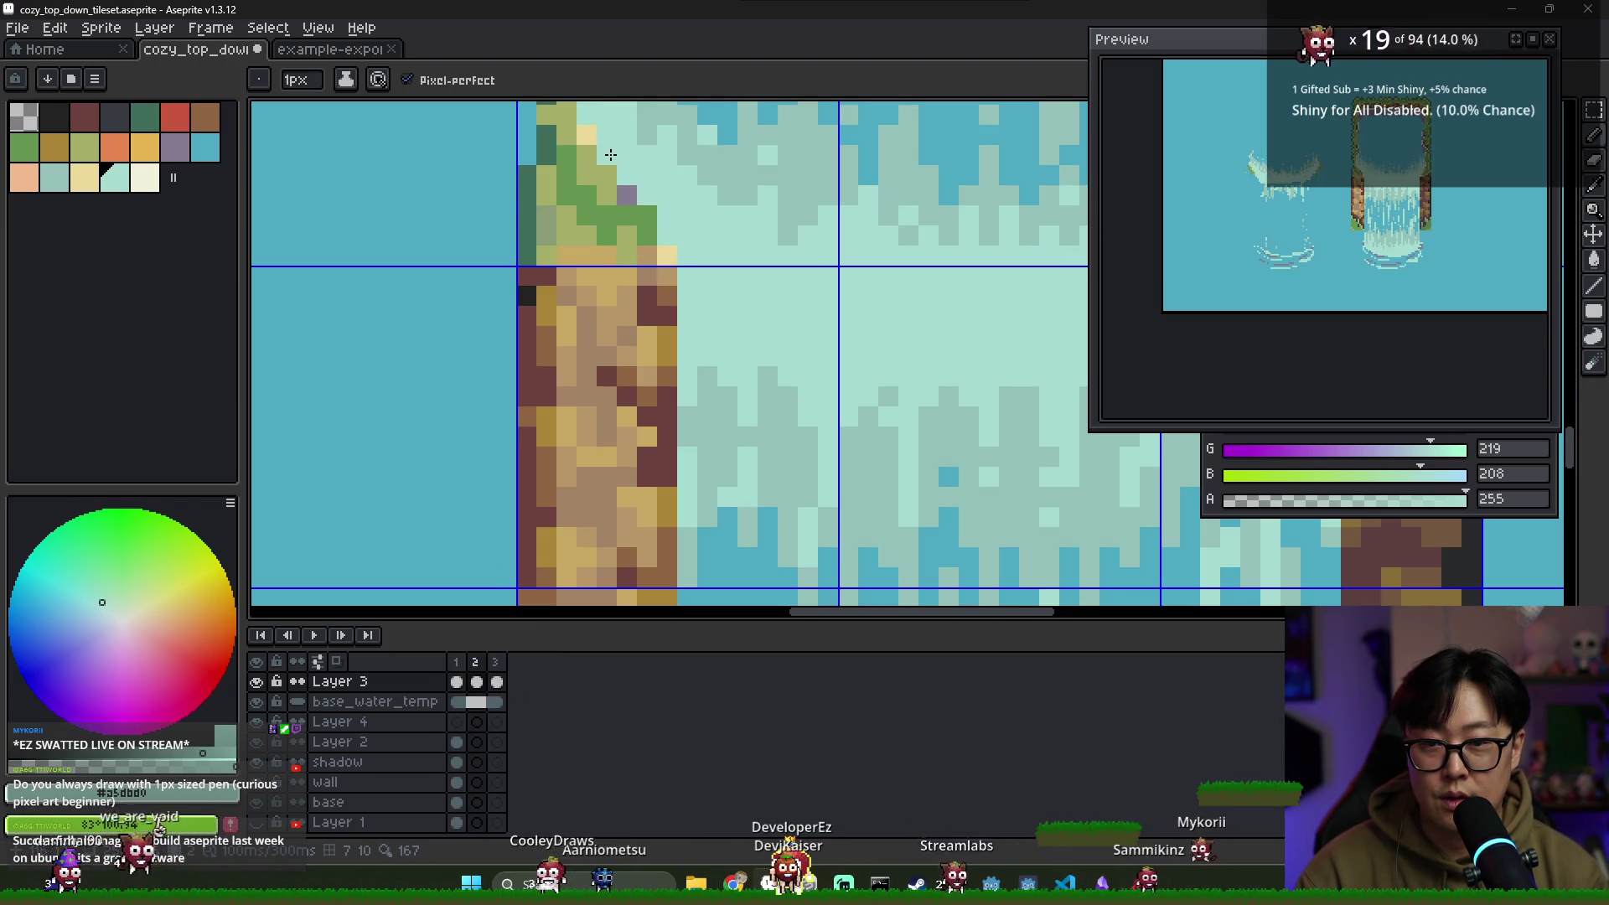
pyautogui.scroll(-3, 671, 256)
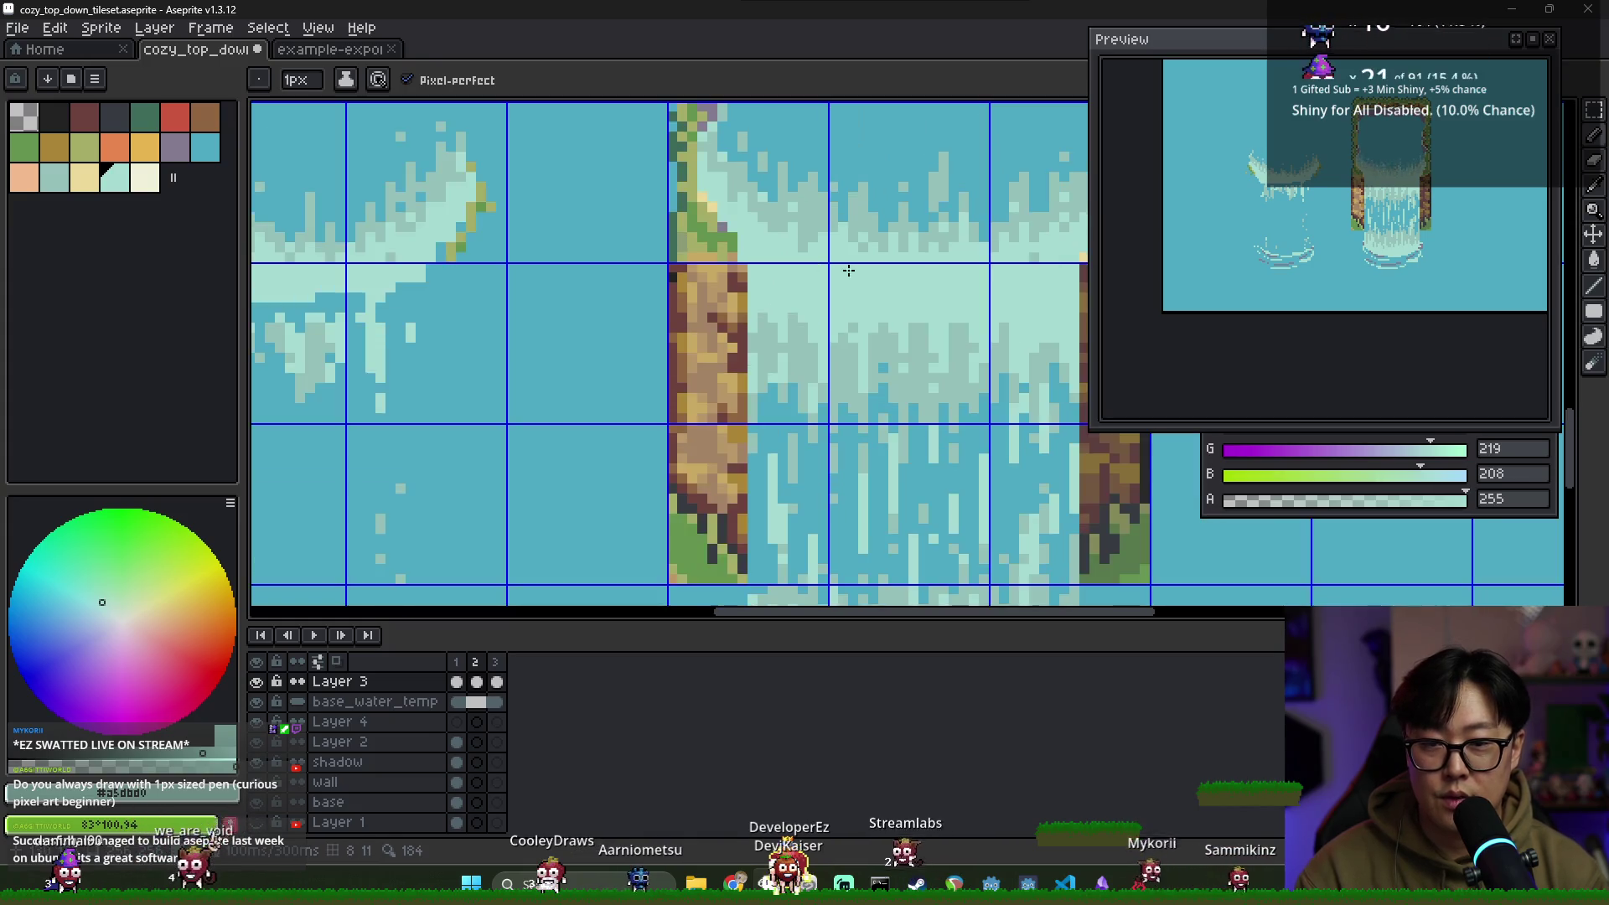
pyautogui.scroll(3, 608, 547)
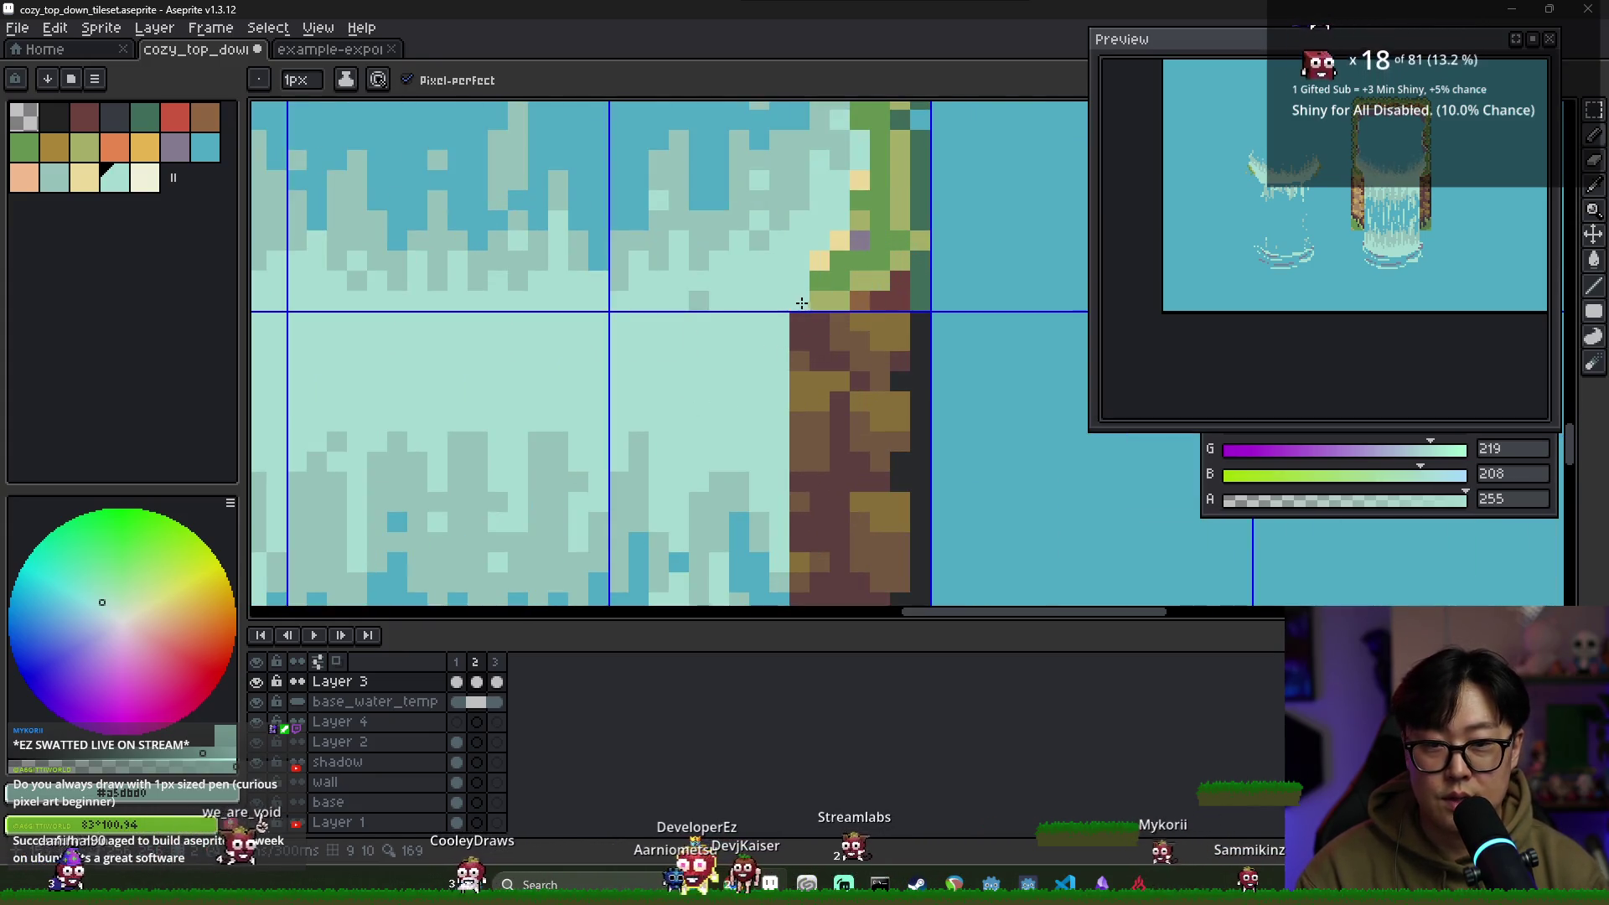
pyautogui.moveTo(799, 299); pyautogui.dragTo(858, 178)
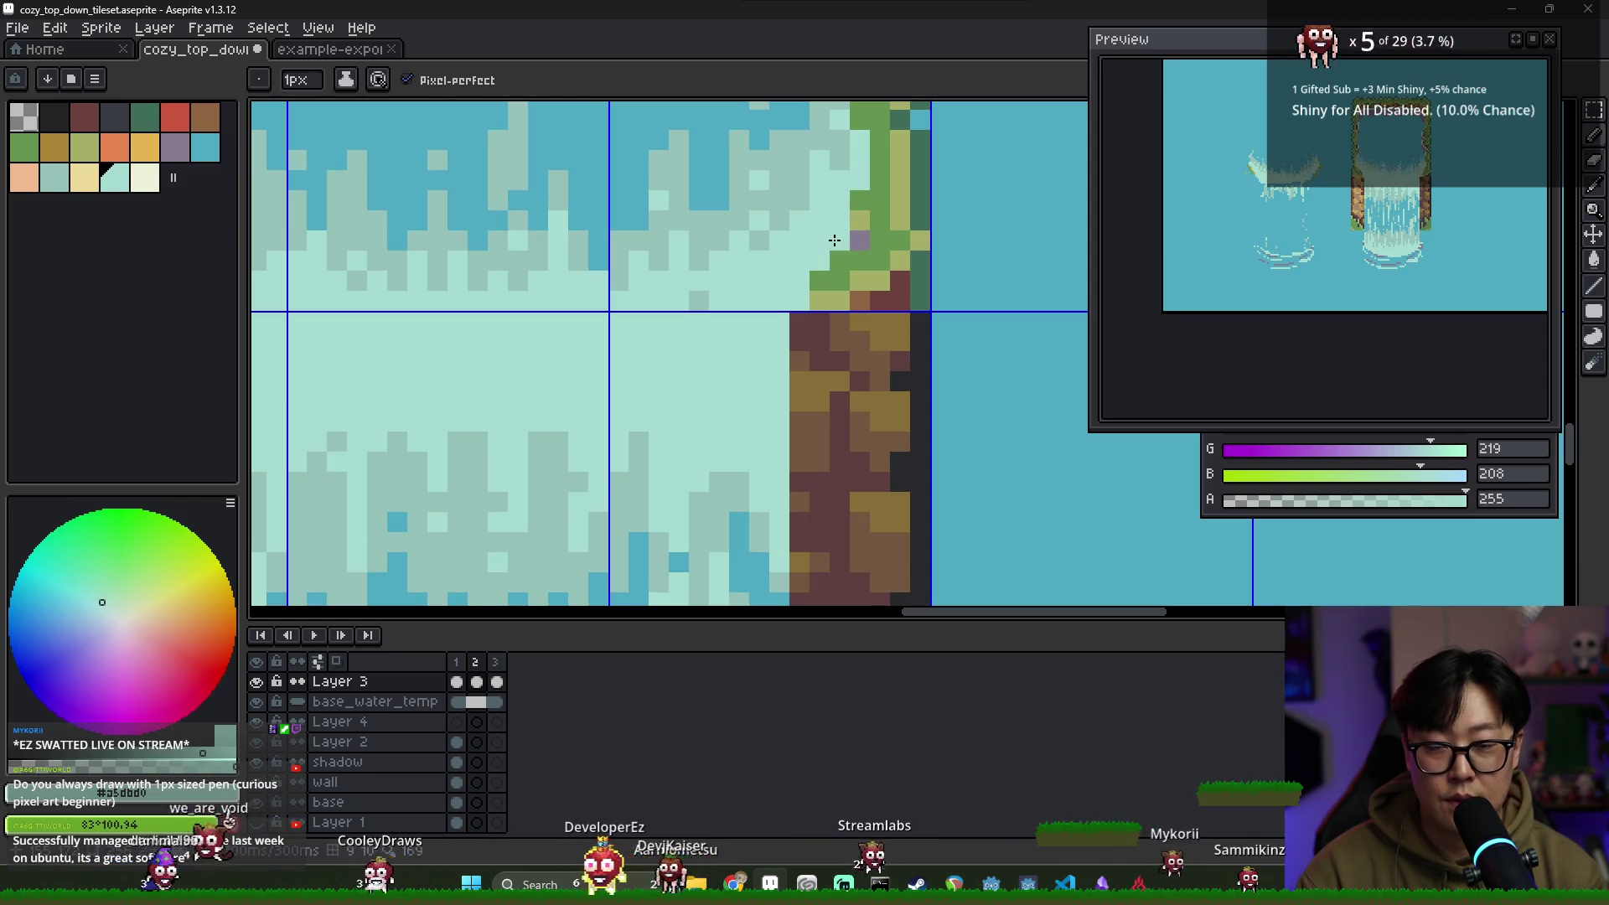
pyautogui.scroll(-3, 778, 317)
# Select all three frames of Layer 3 and return to frame 1
pyautogui.click(499, 681)
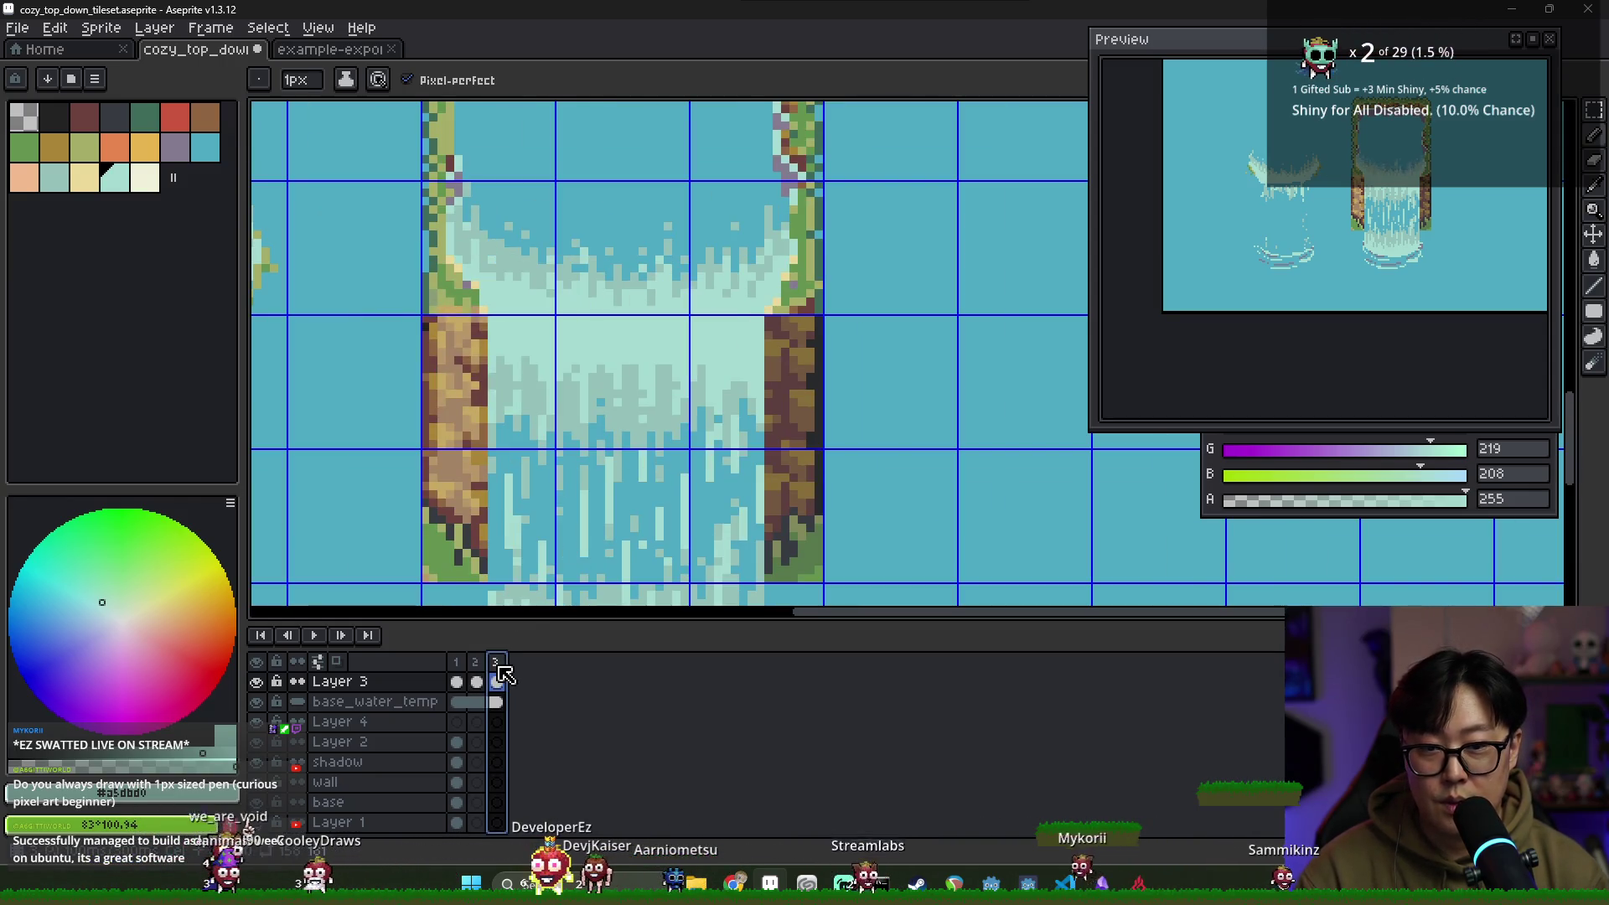
pyautogui.moveTo(500, 668); pyautogui.dragTo(460, 668)
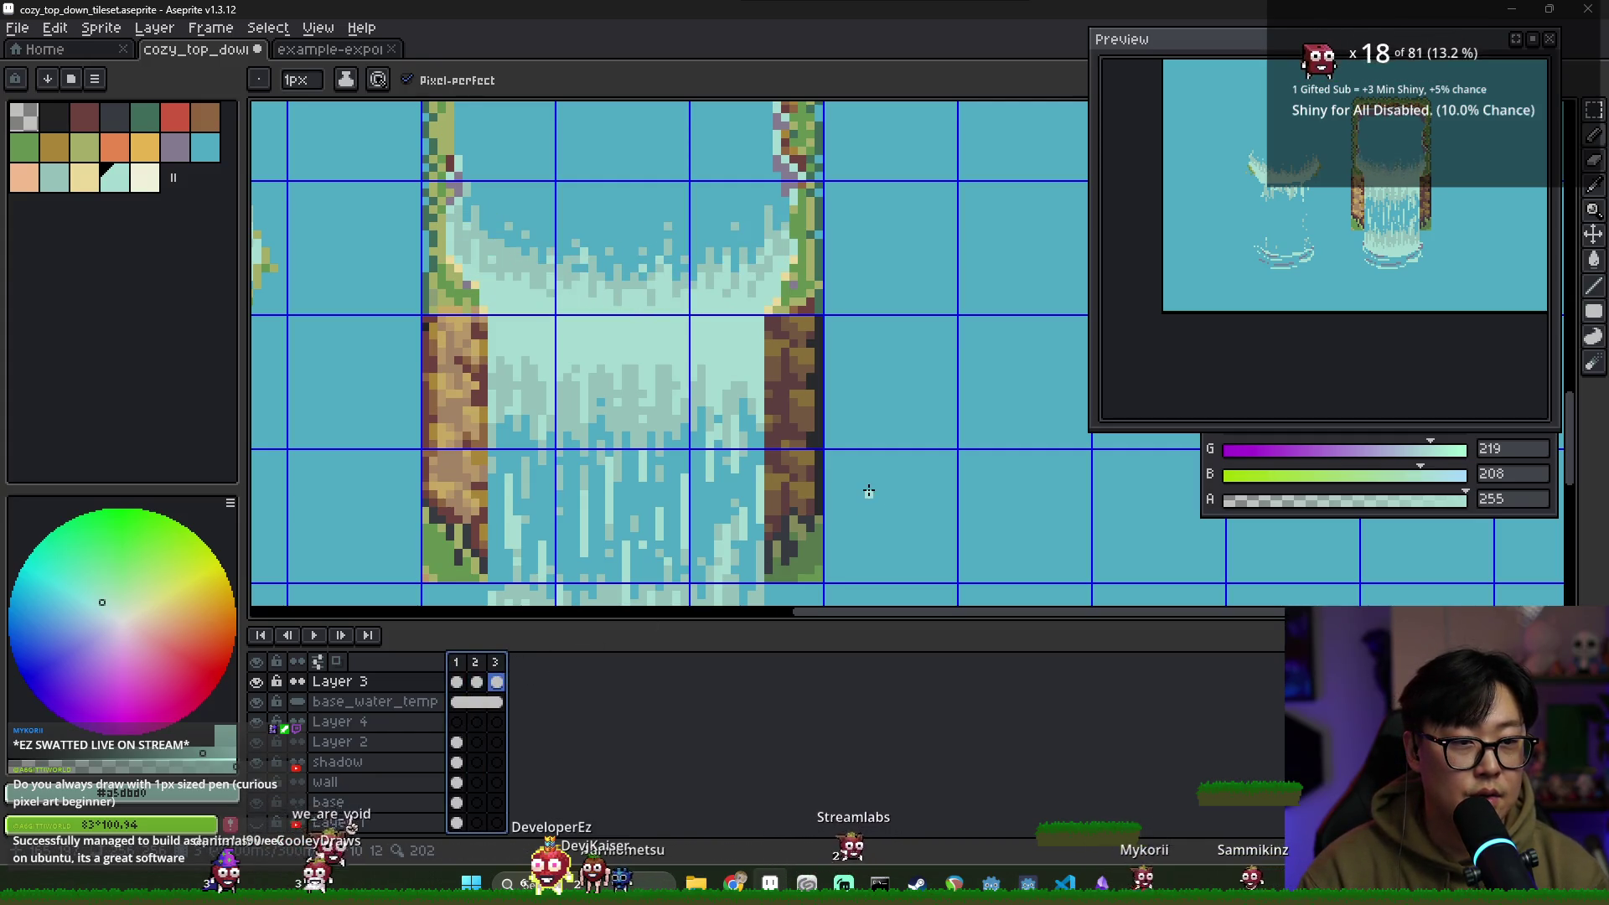
pyautogui.scroll(2, 476, 288)
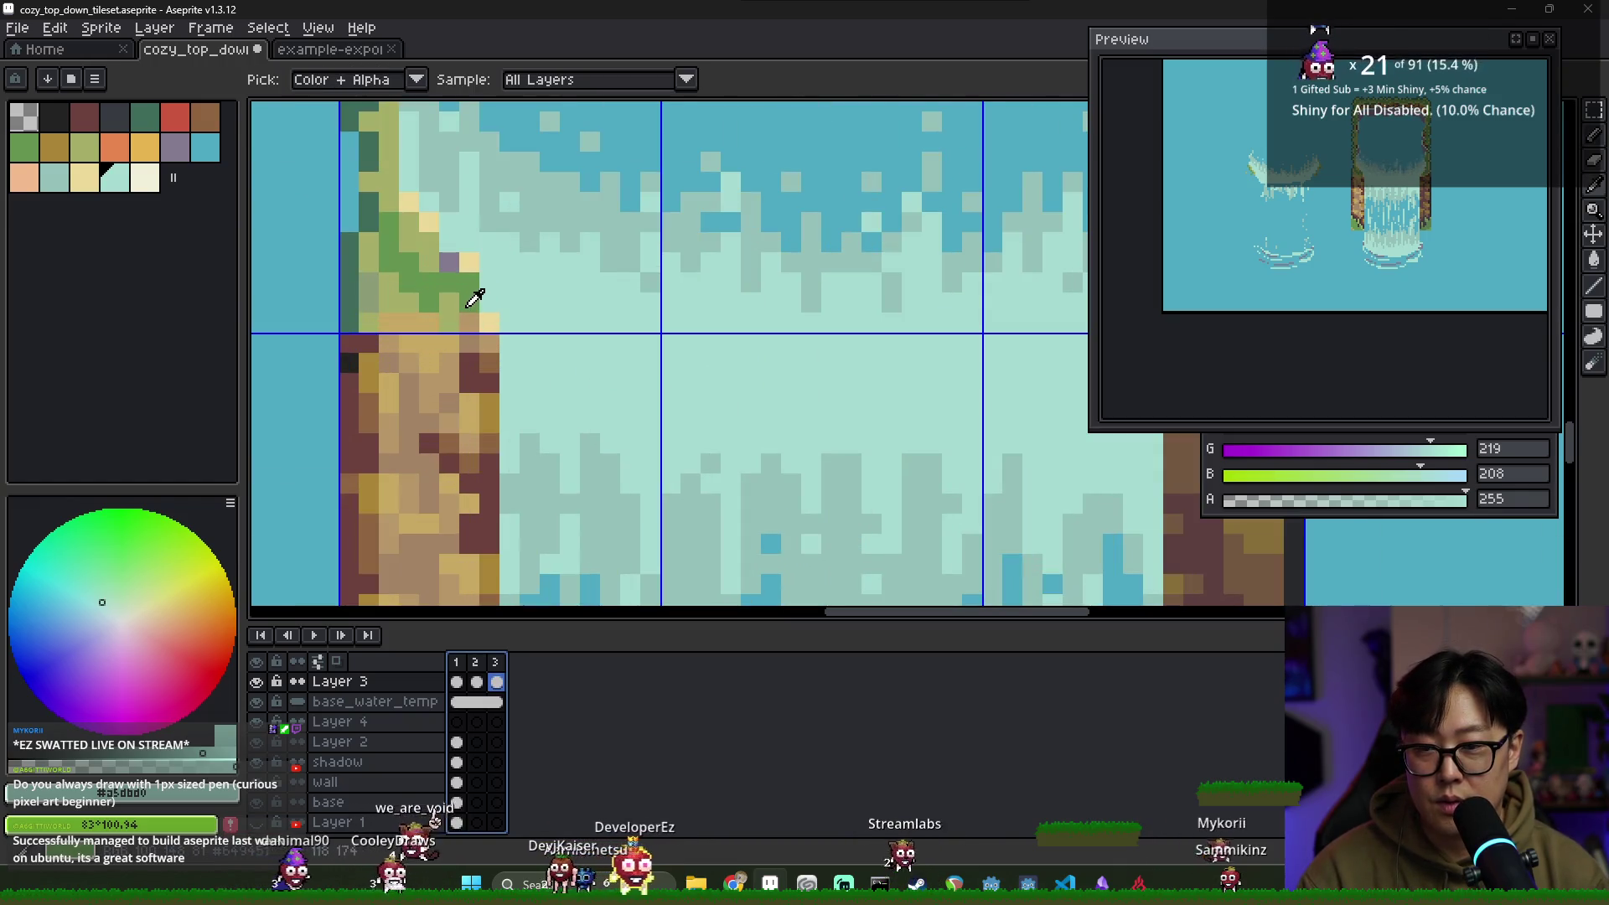
pyautogui.scroll(-2, 696, 389)
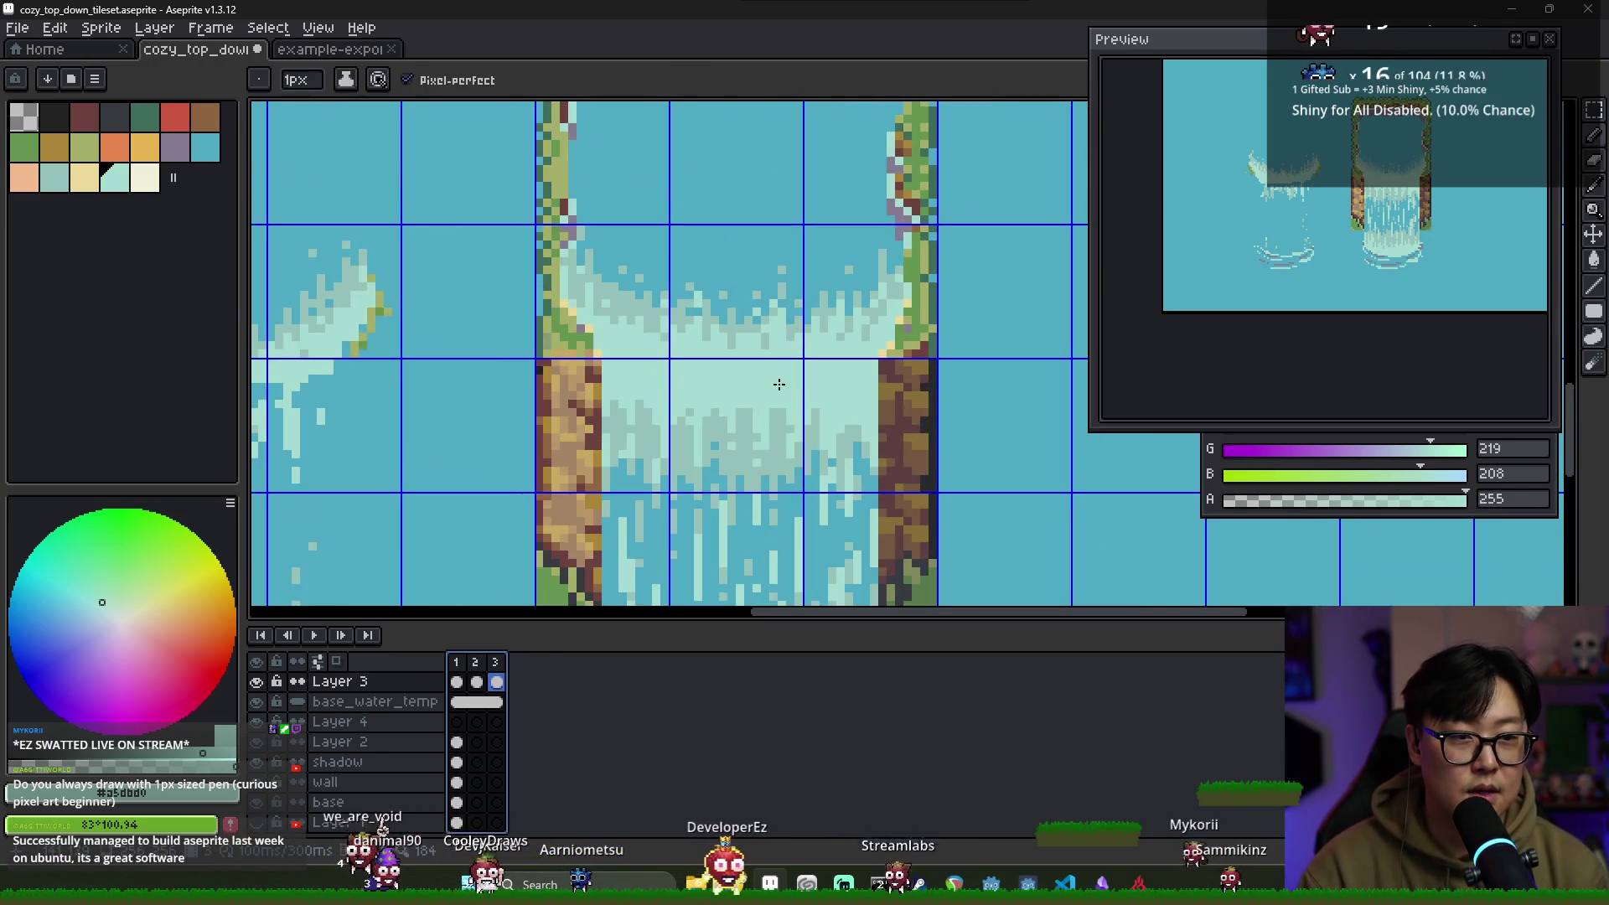
pyautogui.scroll(-2, 746, 343)
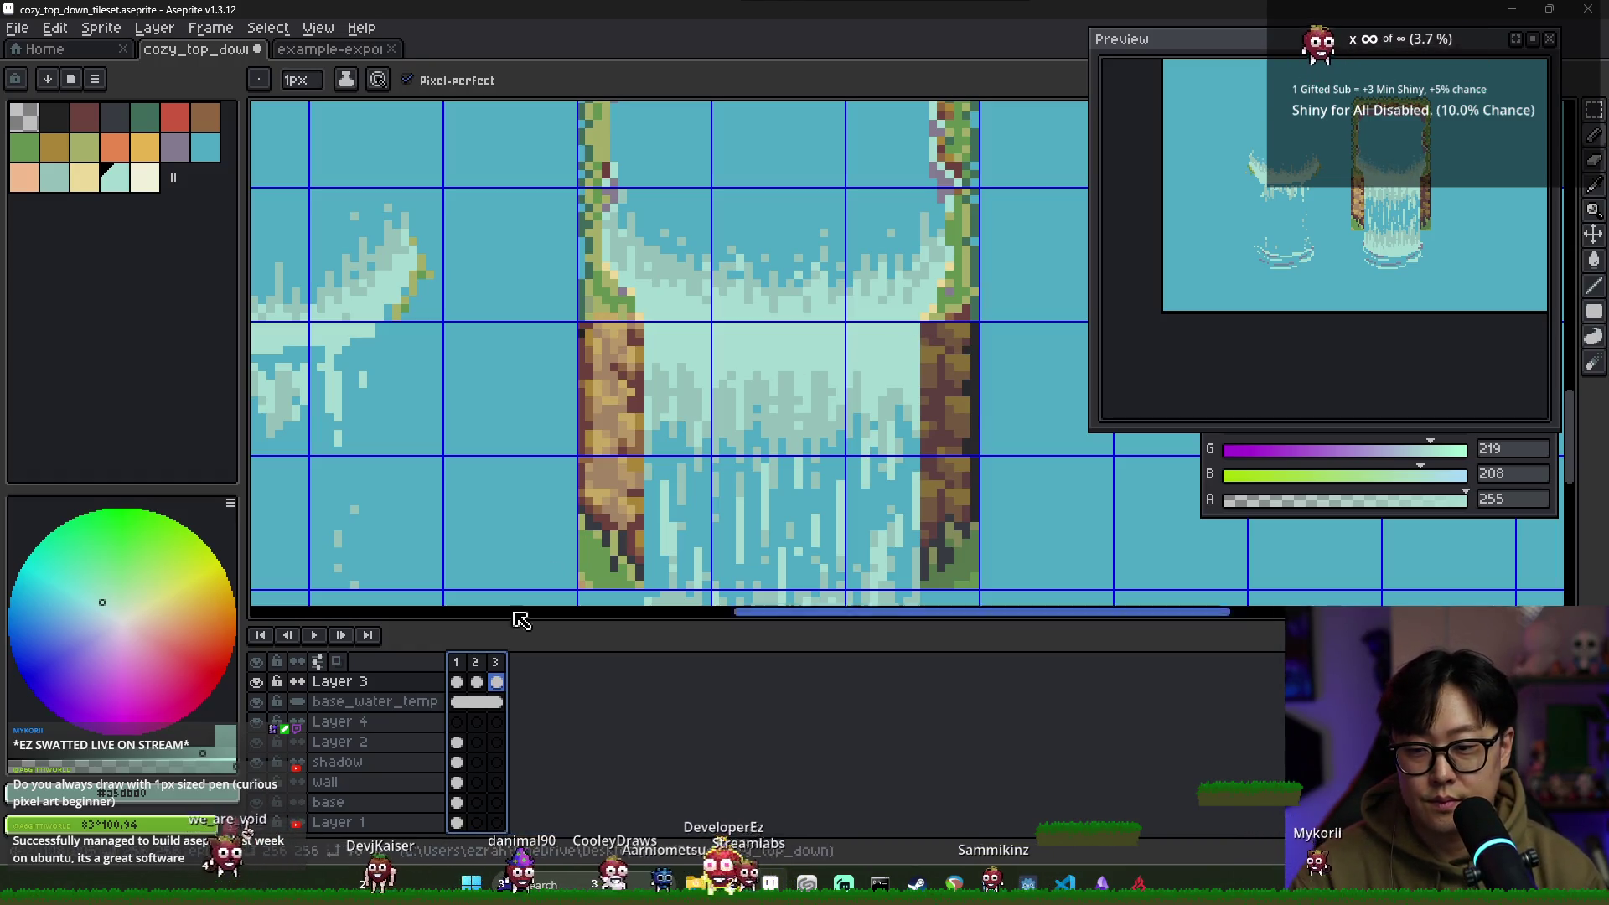
pyautogui.click(458, 683)
pyautogui.scroll(-1, 787, 411)
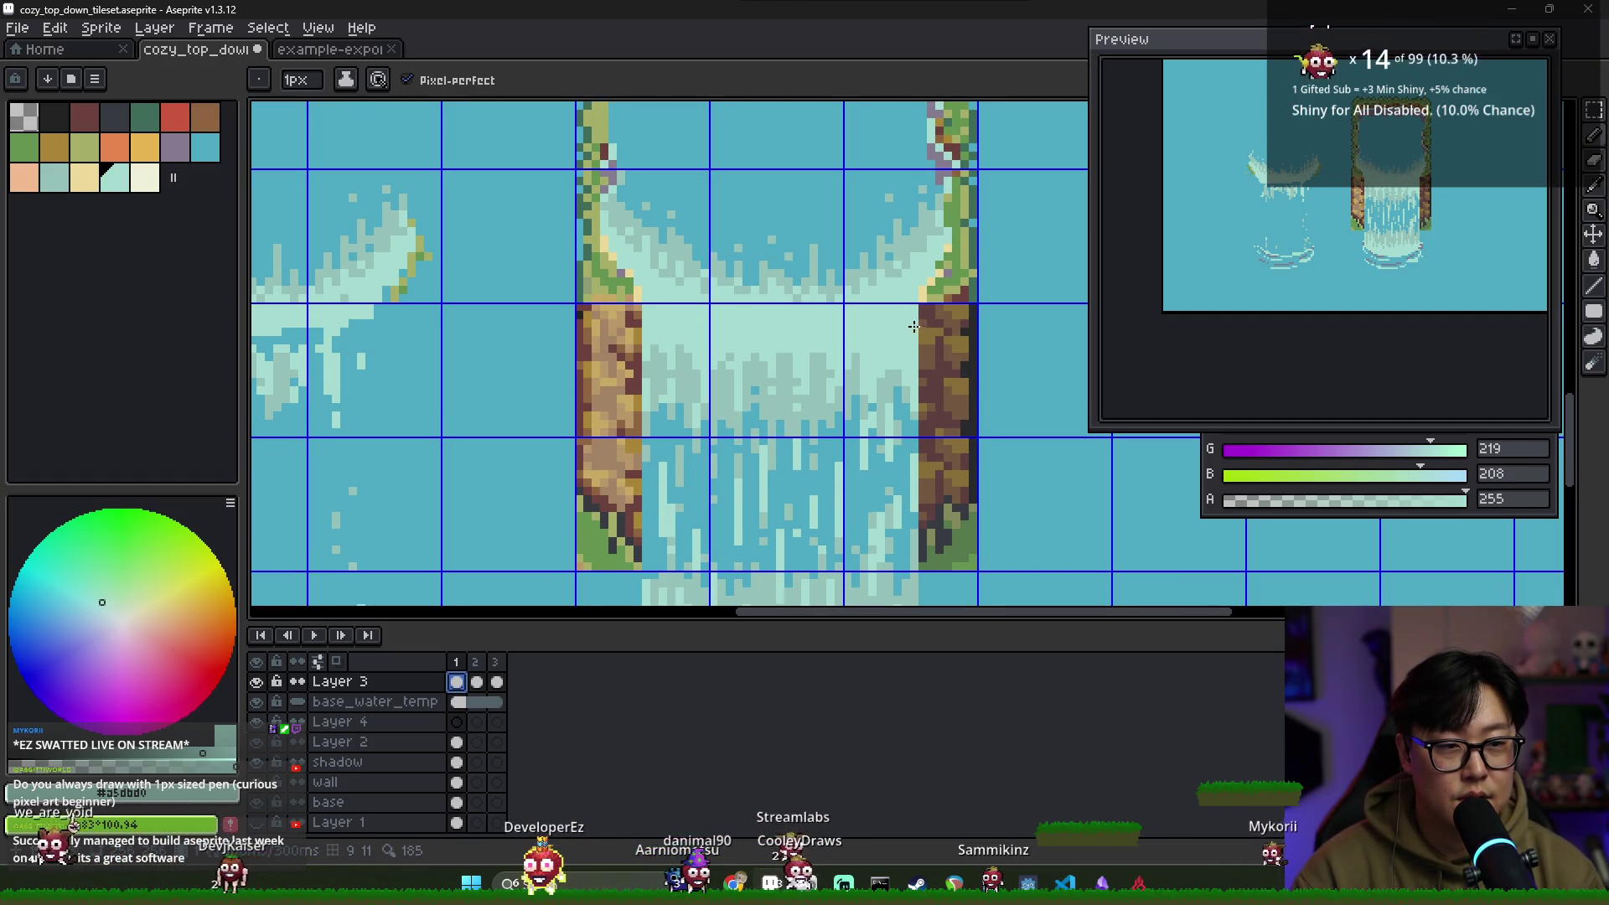
pyautogui.scroll(-4, 914, 337)
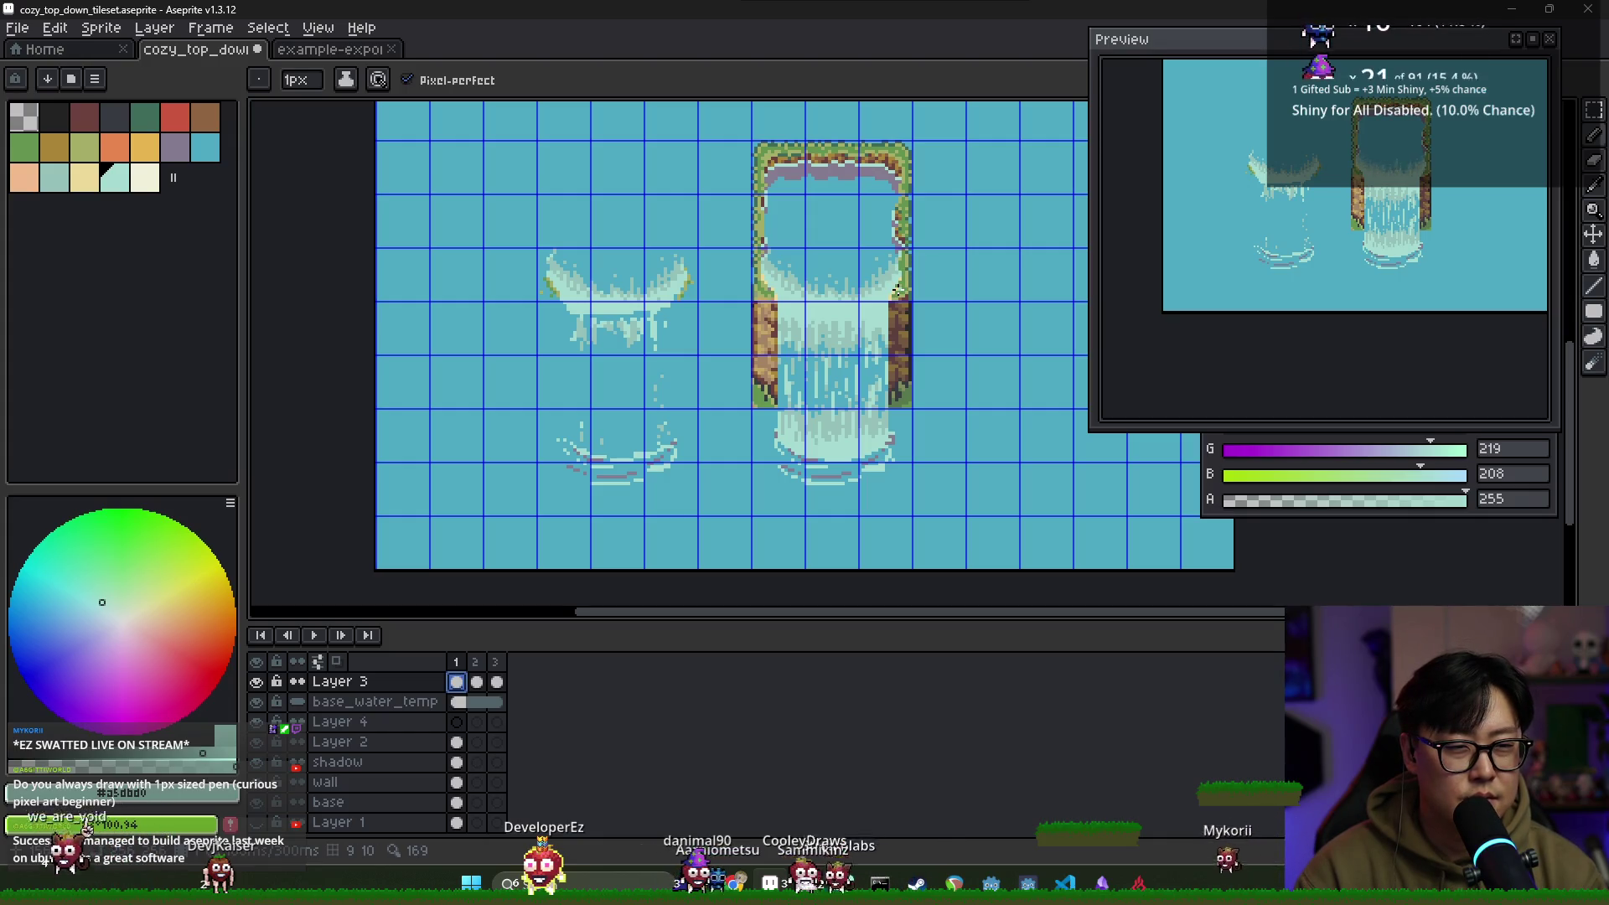
# On frame 2, sample the light teal from the water and paint a pixel into the falling water
pyautogui.scroll(-2, 897, 290)
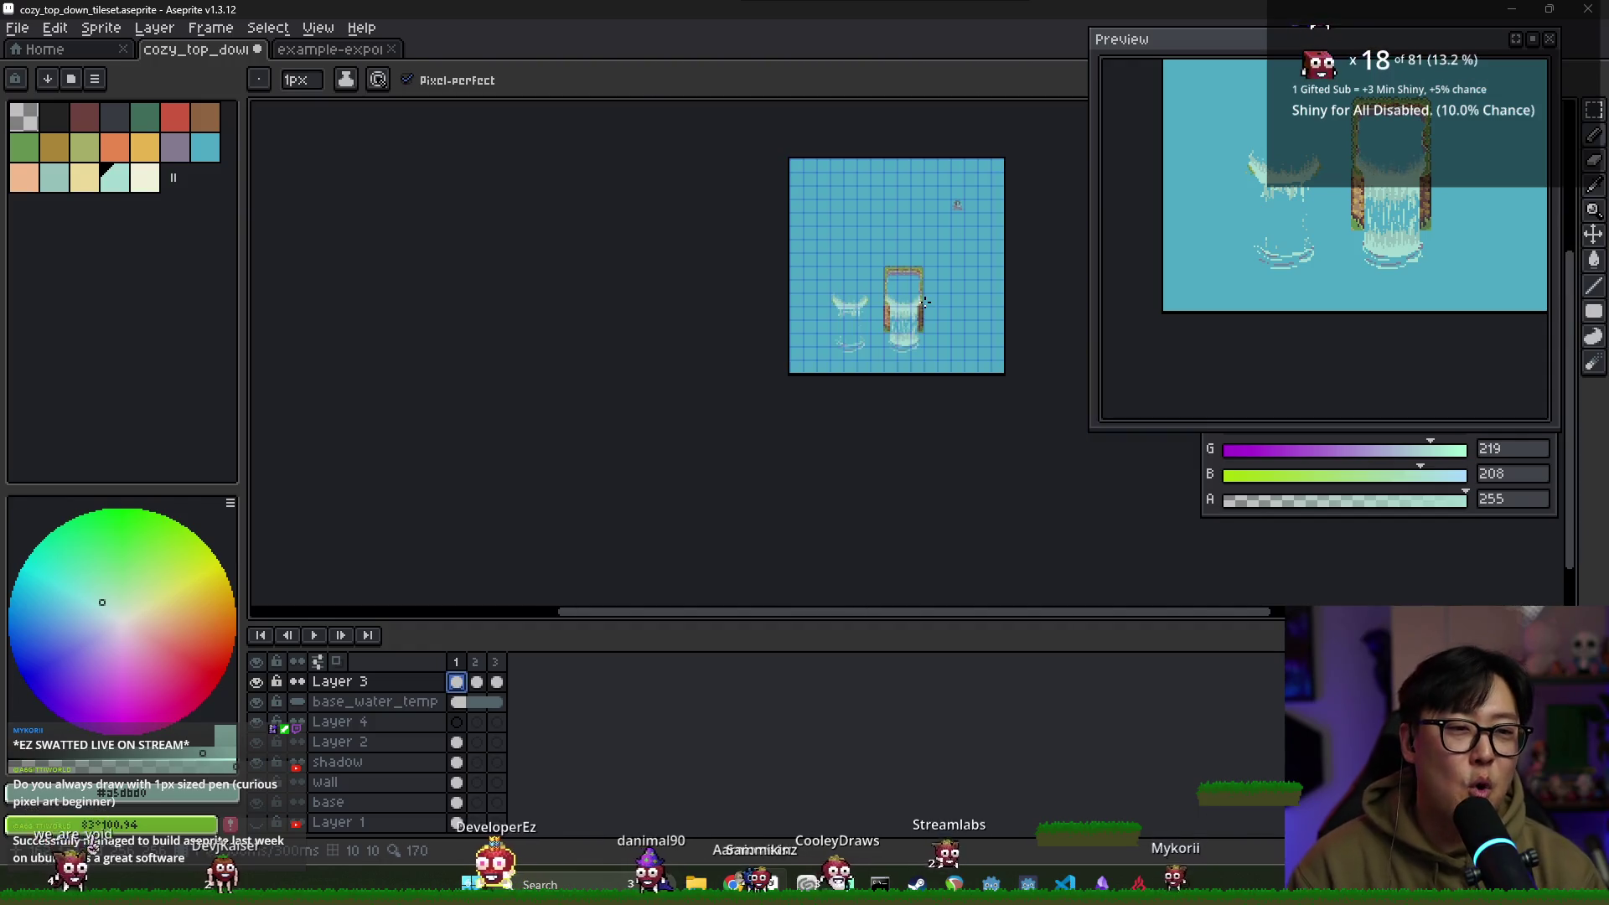
pyautogui.scroll(2, 915, 293)
pyautogui.scroll(3, 887, 269)
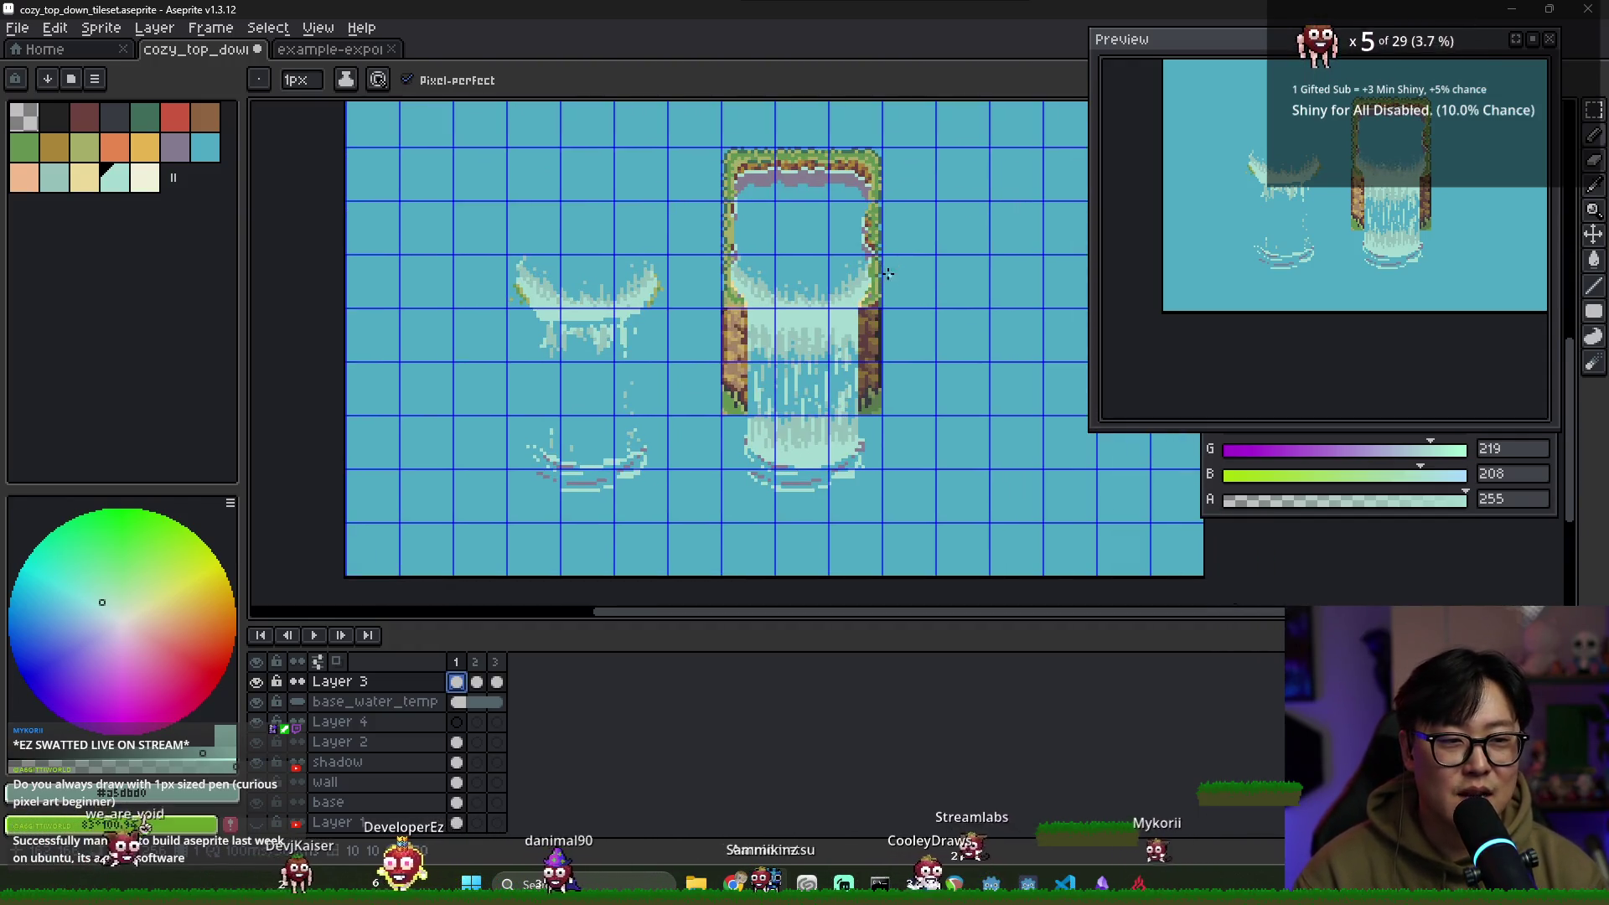
pyautogui.scroll(1, 803, 339)
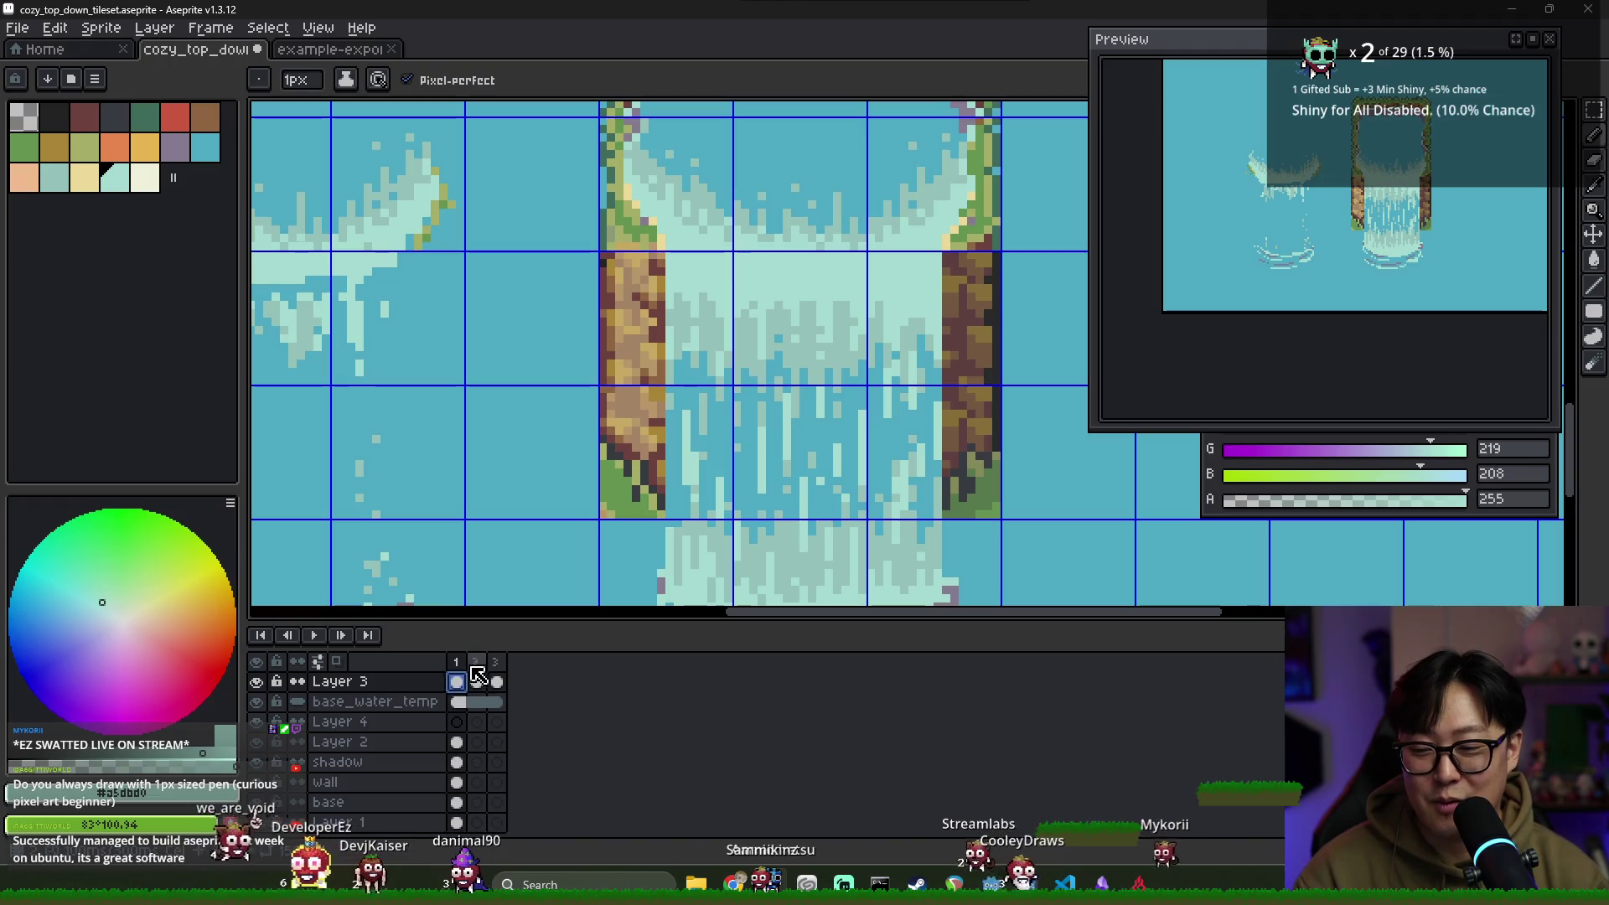
pyautogui.click(476, 662)
pyautogui.press('i')
pyautogui.keyDown('alt'); pyautogui.click(698, 304); pyautogui.keyUp('alt')
pyautogui.scroll(1, 677, 305)
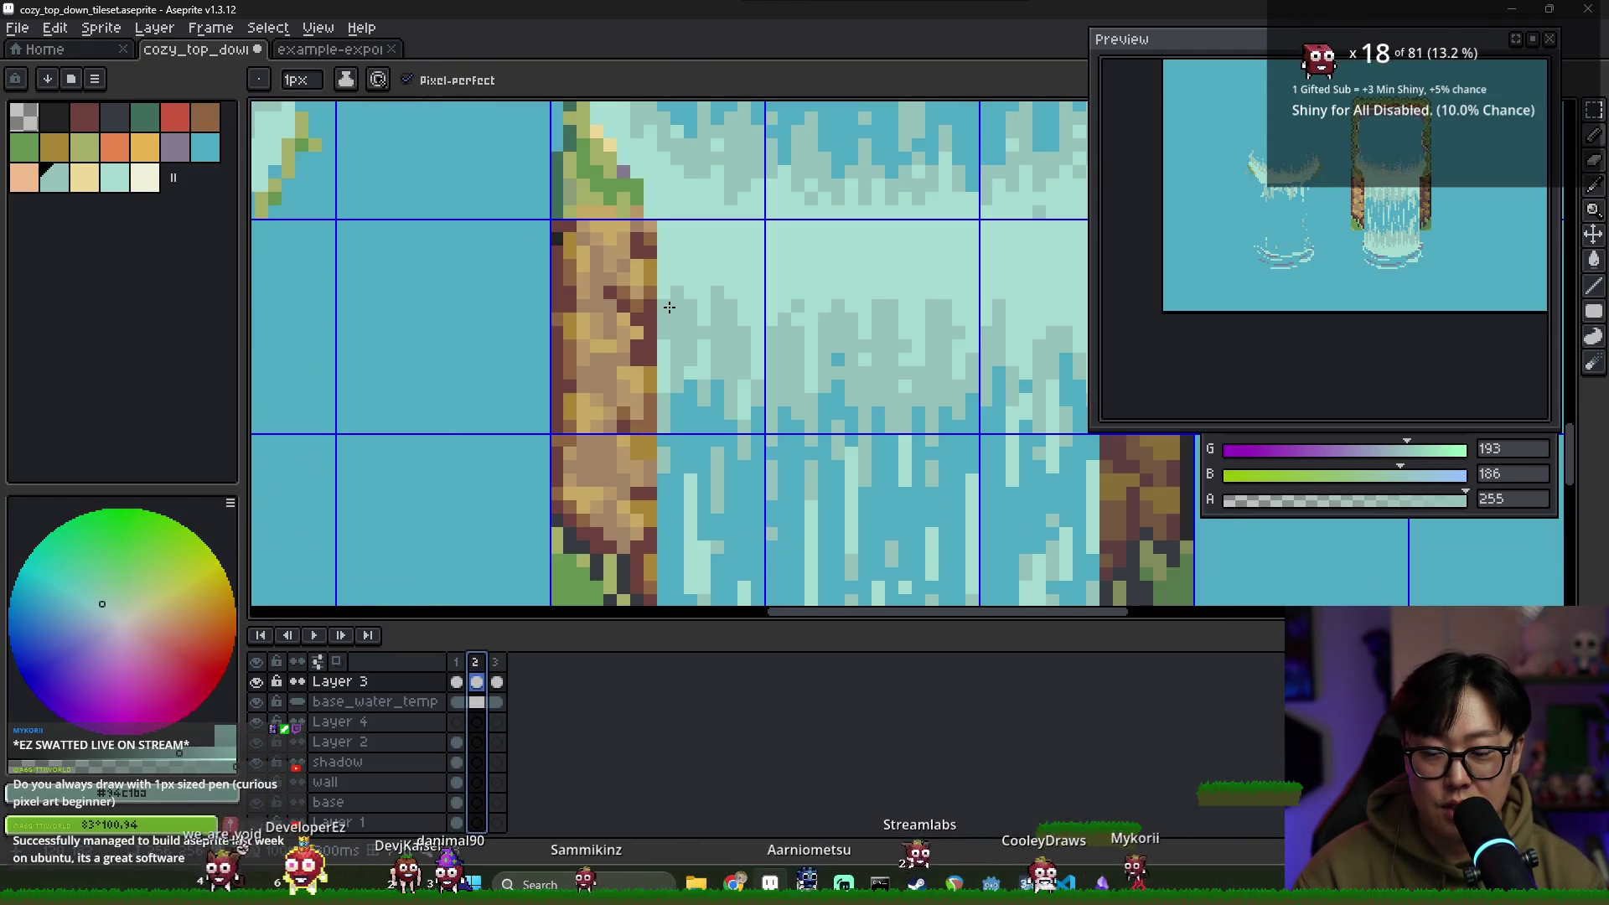
pyautogui.click(662, 314)
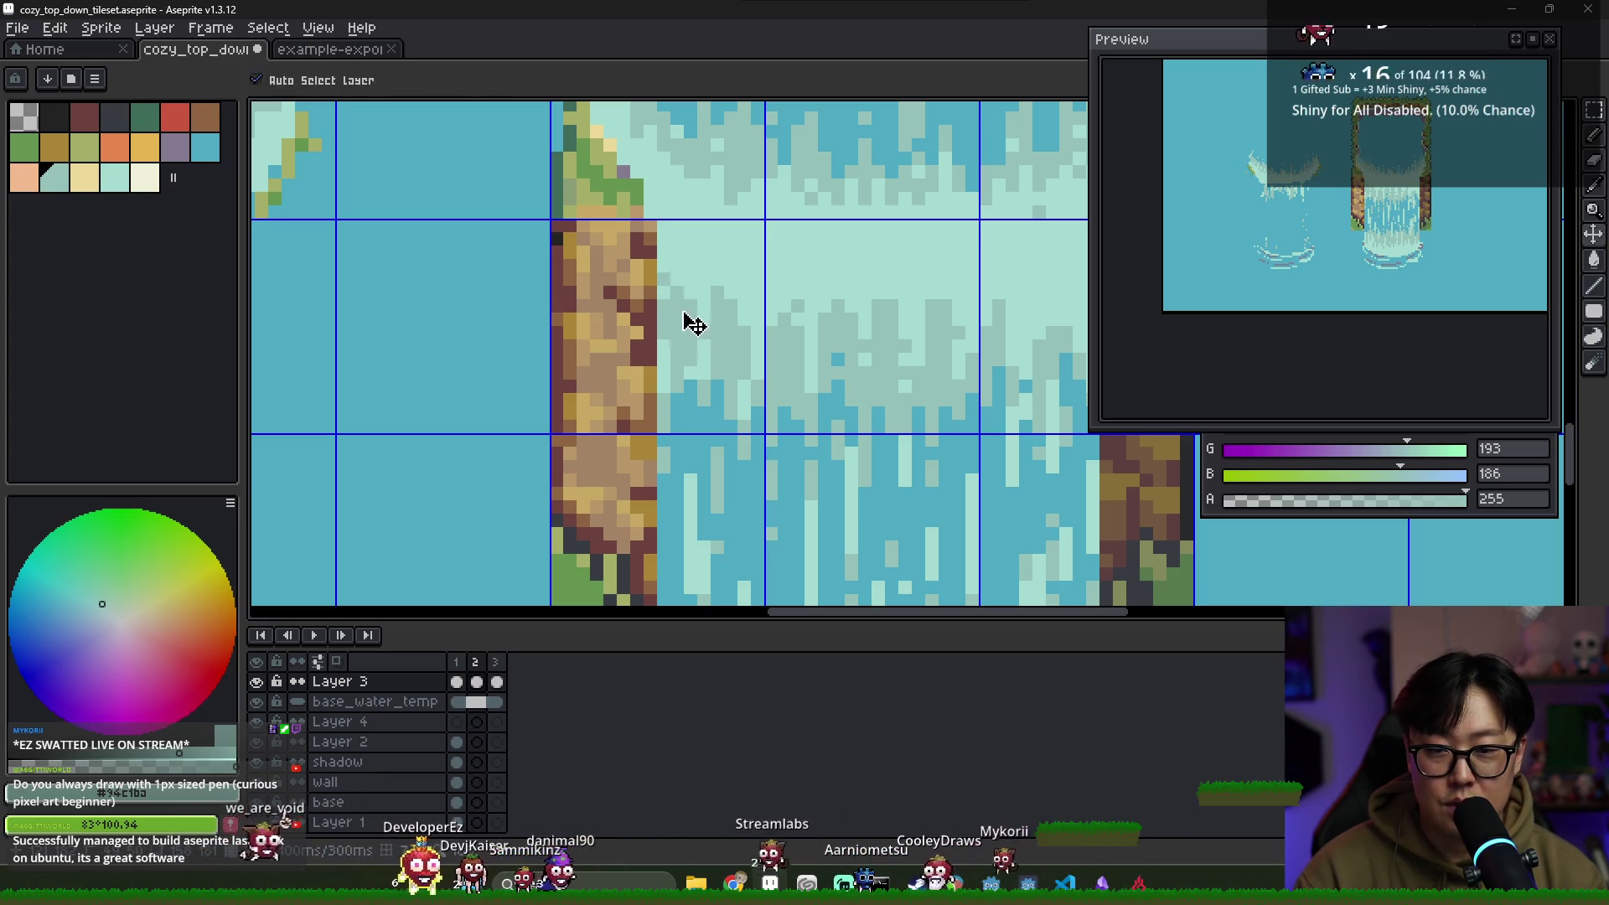
# Sample the water blue and draw a short vertical streak over the foam's lower edge
pyautogui.press('ctrl')
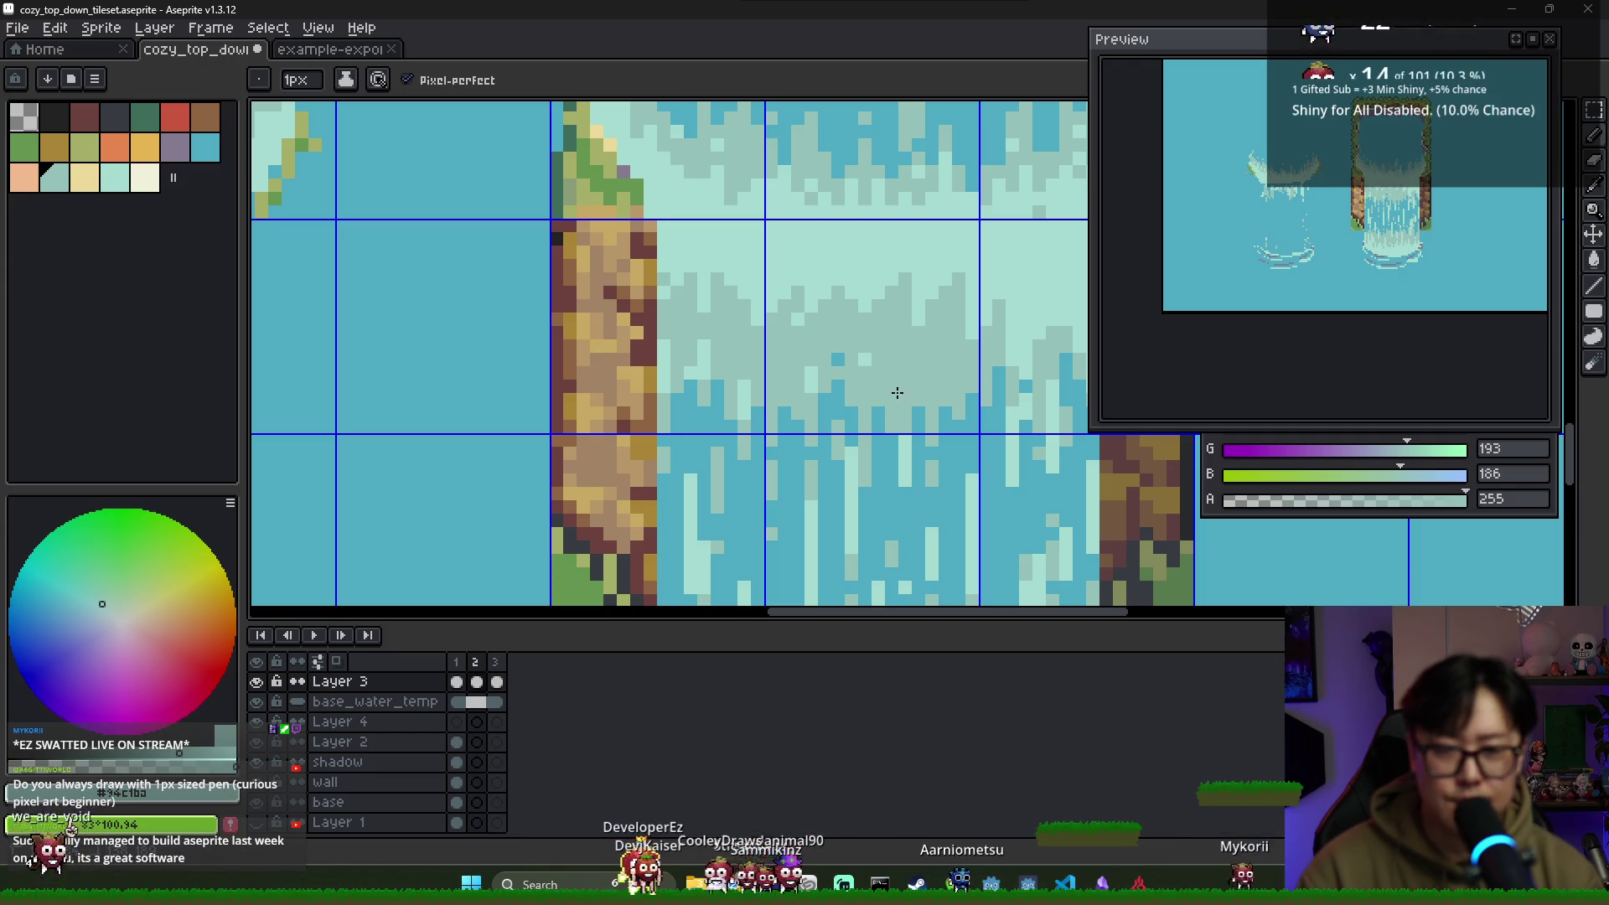
pyautogui.hscroll(3, 859, 363)
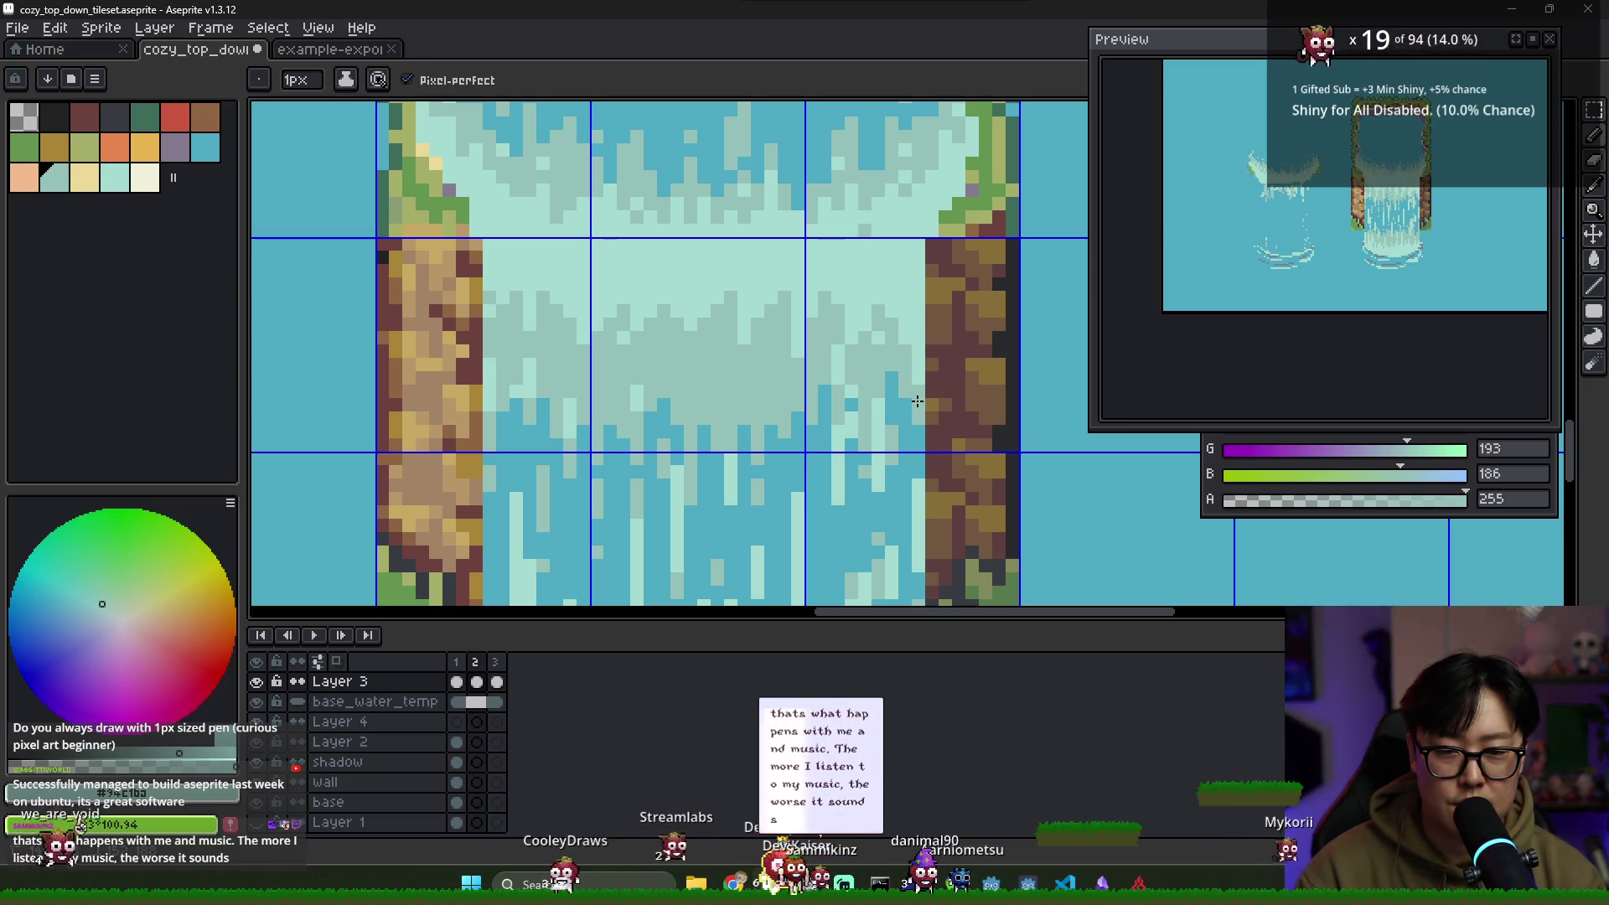
pyautogui.keyDown('alt'); pyautogui.click(911, 398); pyautogui.keyUp('alt')
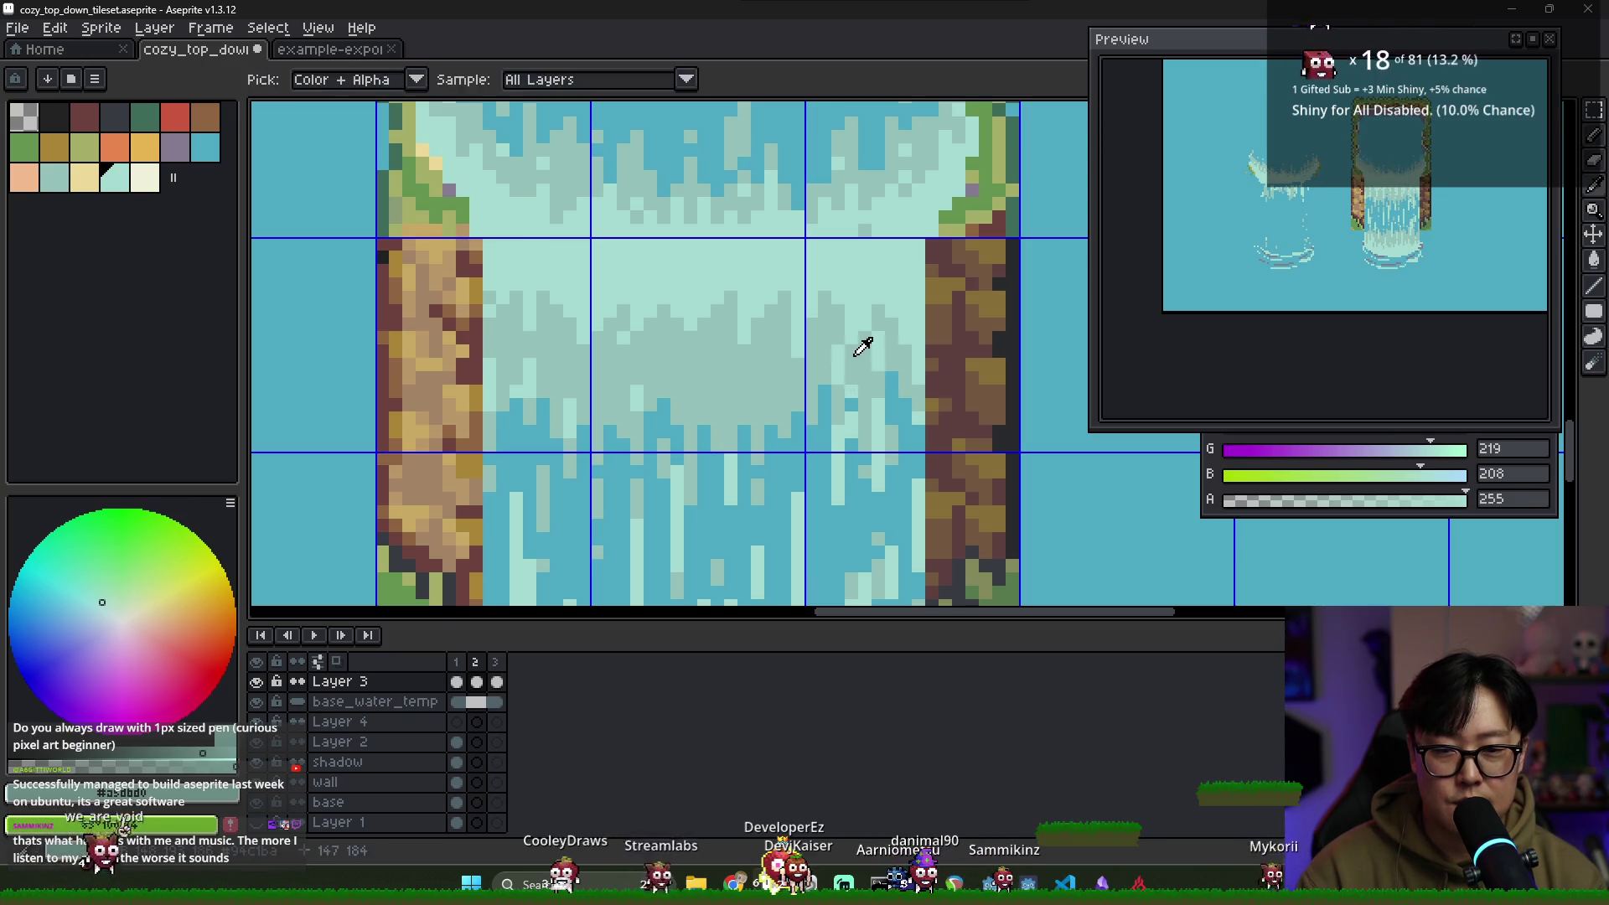
pyautogui.keyDown('alt'); pyautogui.click(855, 352); pyautogui.keyUp('alt')
pyautogui.keyDown('alt'); pyautogui.click(796, 382); pyautogui.keyUp('alt')
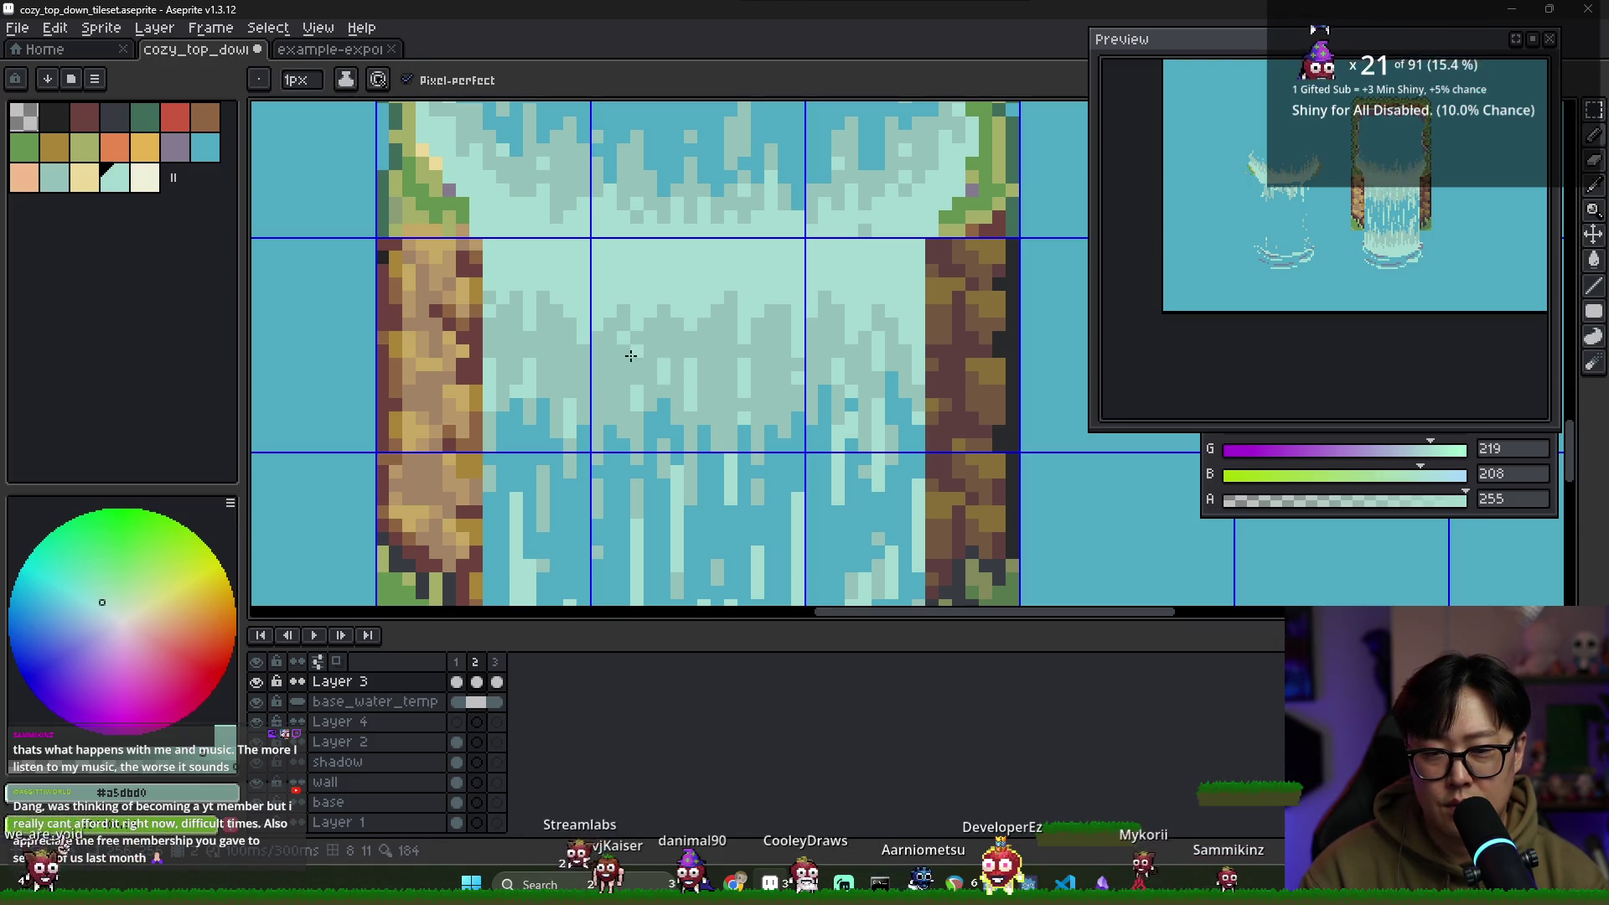
pyautogui.keyDown('alt'); pyautogui.click(641, 362); pyautogui.keyUp('alt')
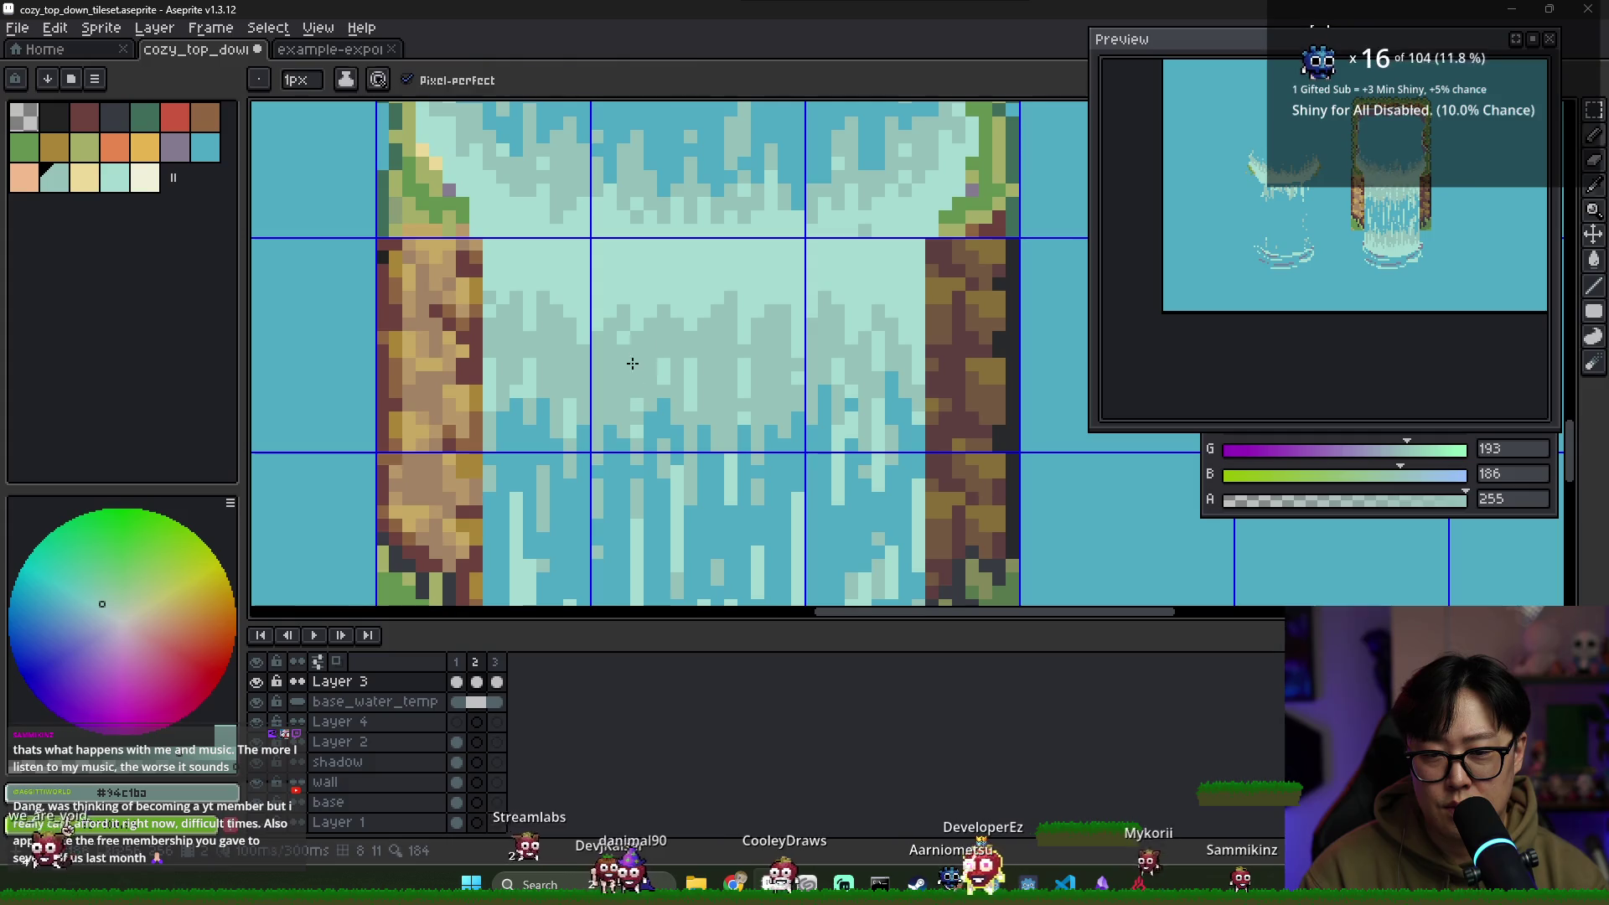
pyautogui.keyDown('alt'); pyautogui.click(638, 409); pyautogui.keyUp('alt')
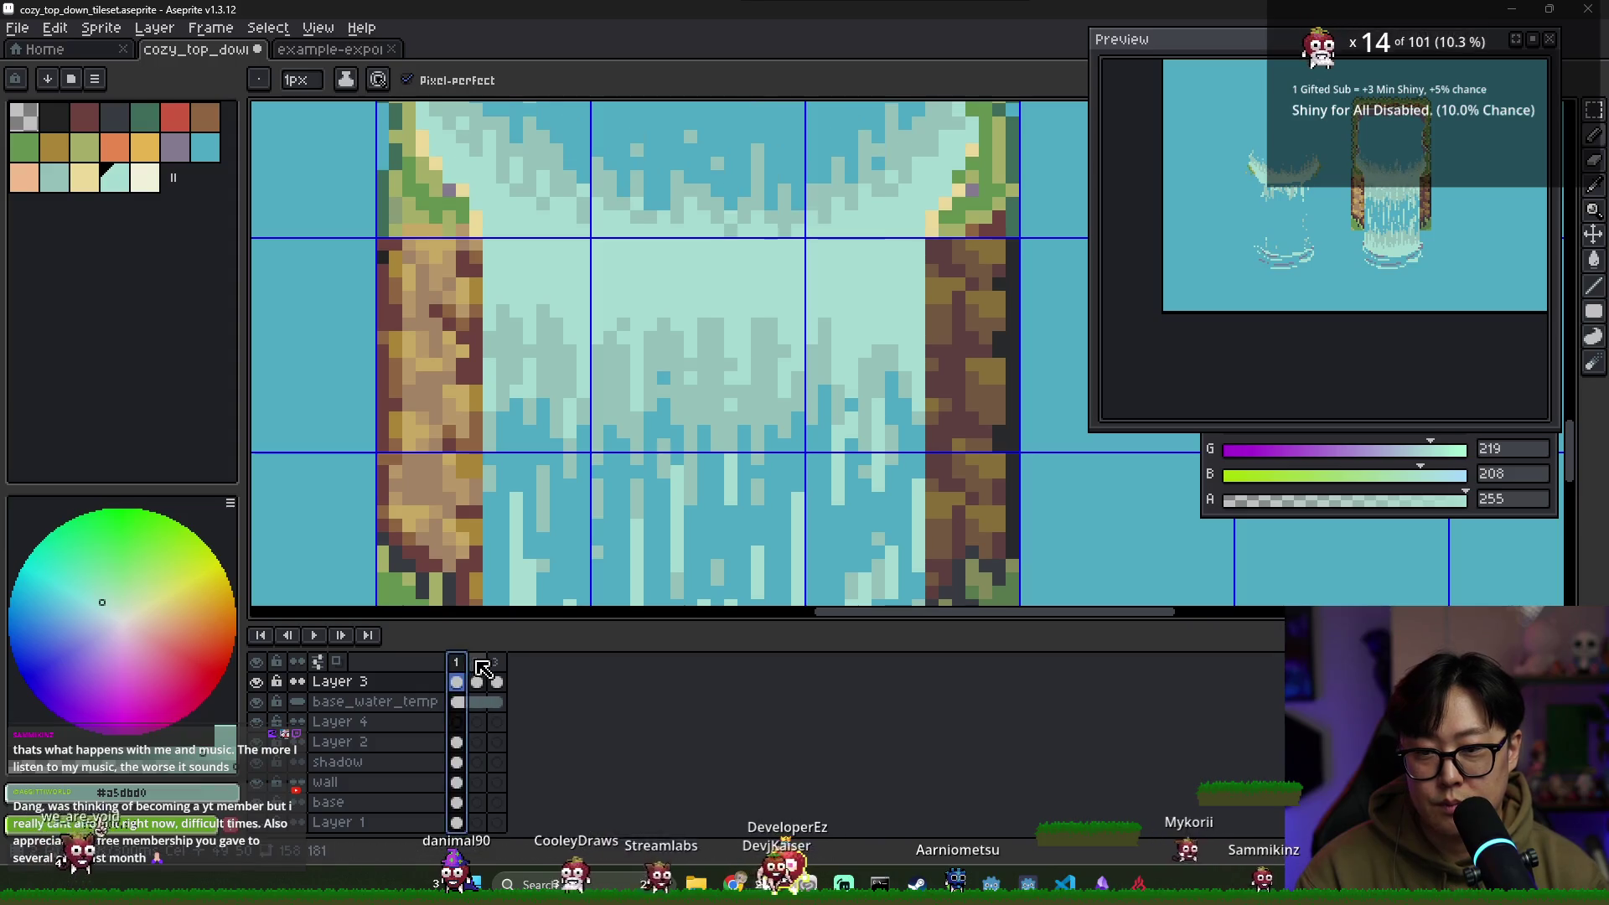
pyautogui.keyDown('alt'); pyautogui.click(518, 383); pyautogui.keyUp('alt')
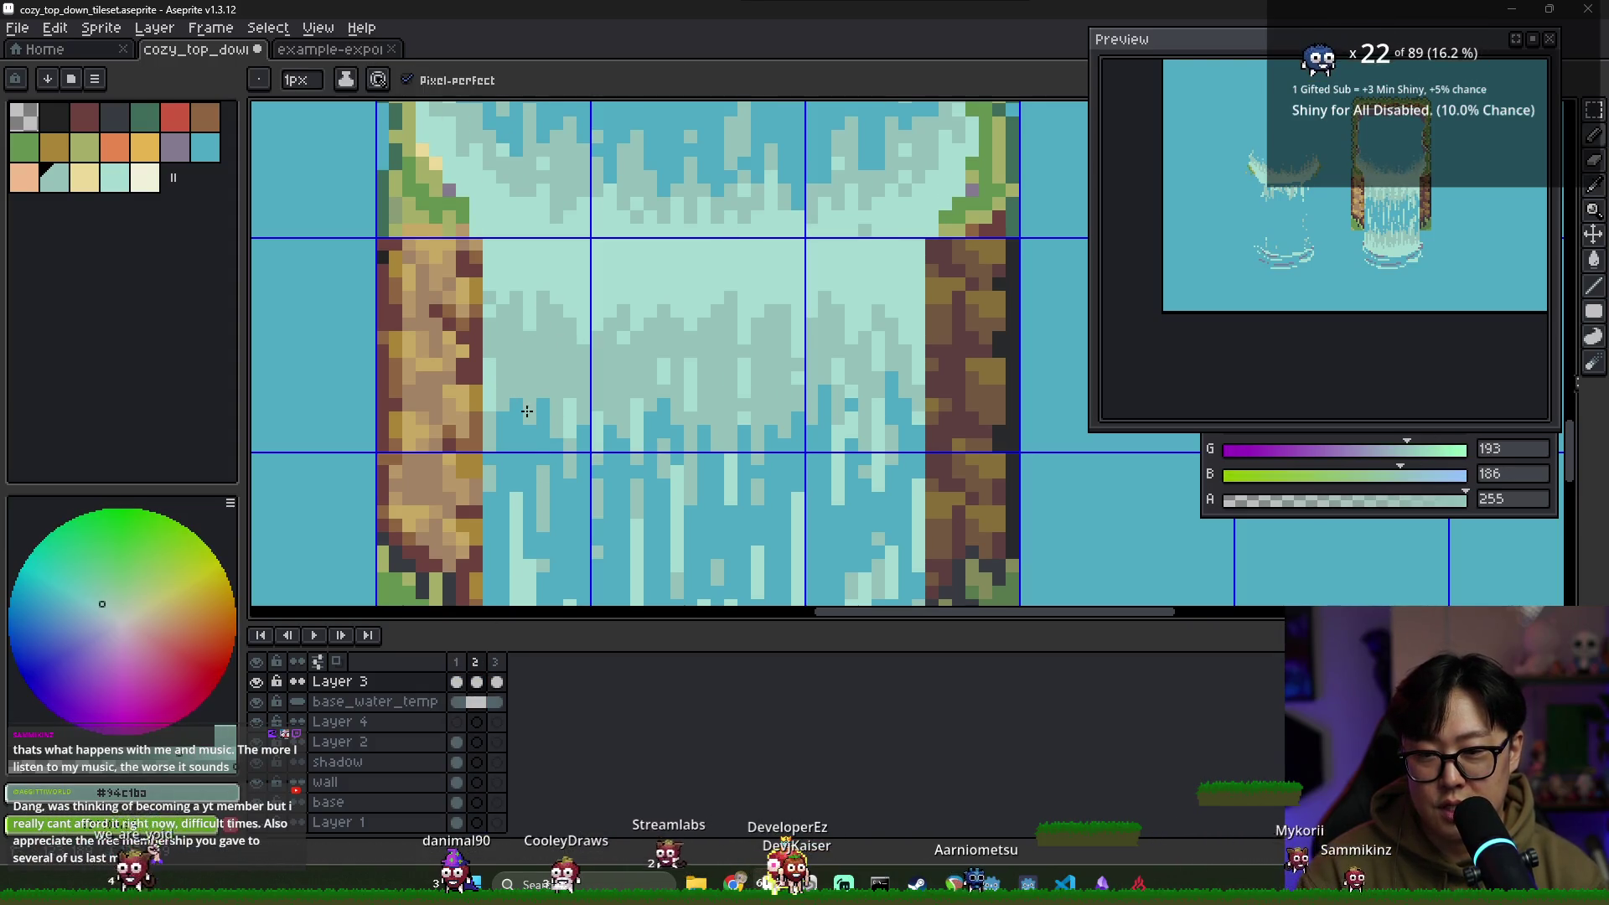
pyautogui.keyDown('alt'); pyautogui.click(553, 366); pyautogui.keyUp('alt')
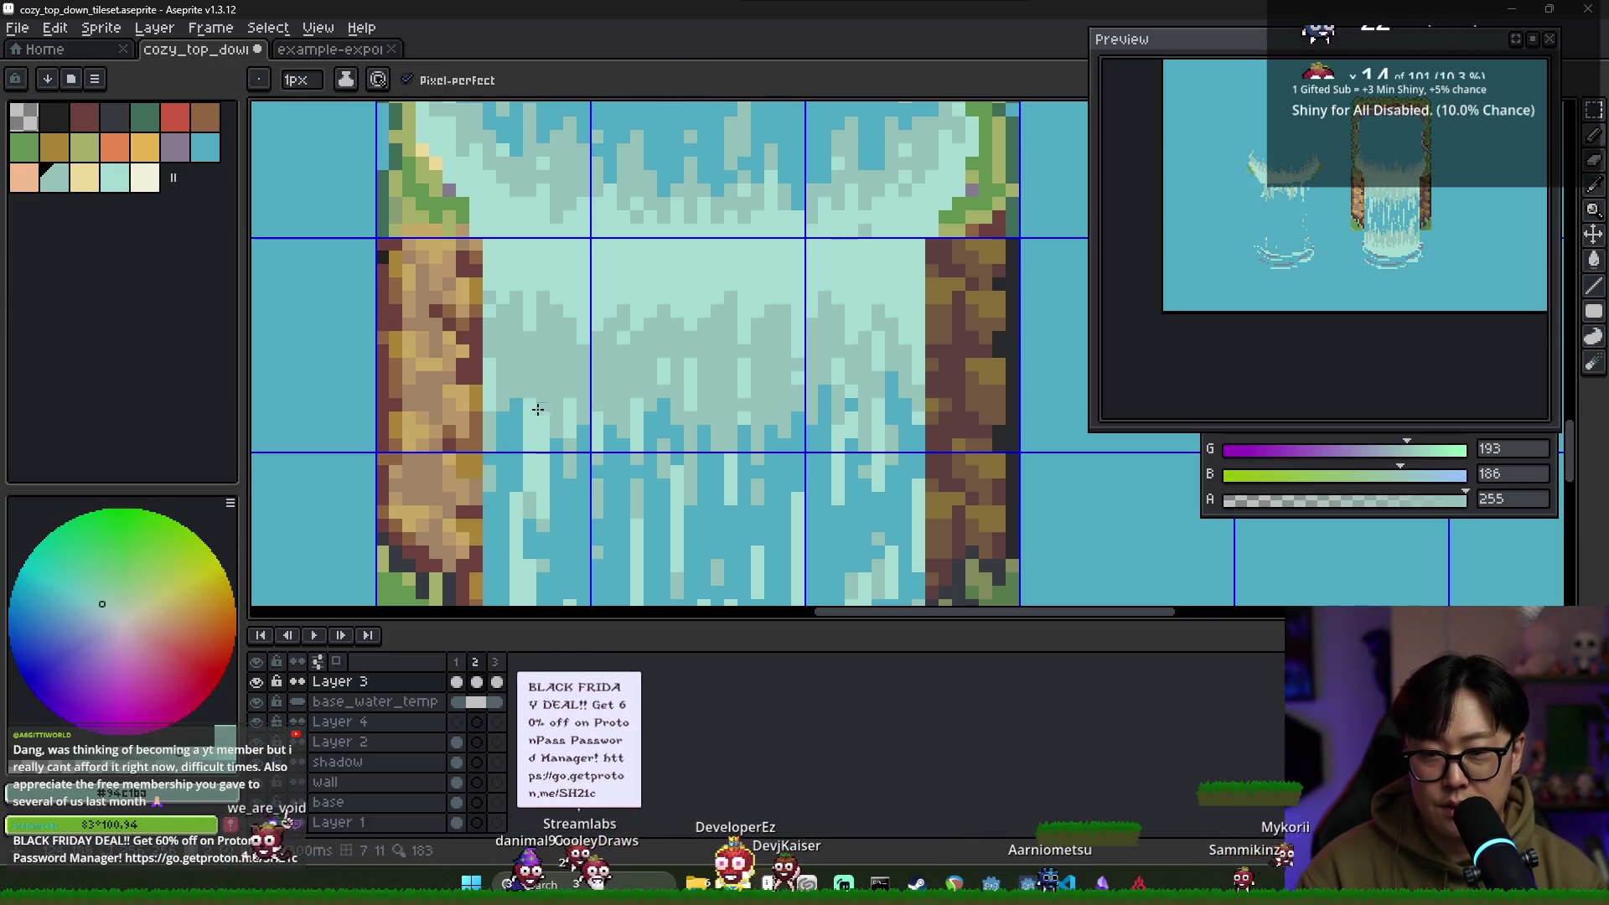
pyautogui.keyDown('alt'); pyautogui.click(542, 412); pyautogui.keyUp('alt')
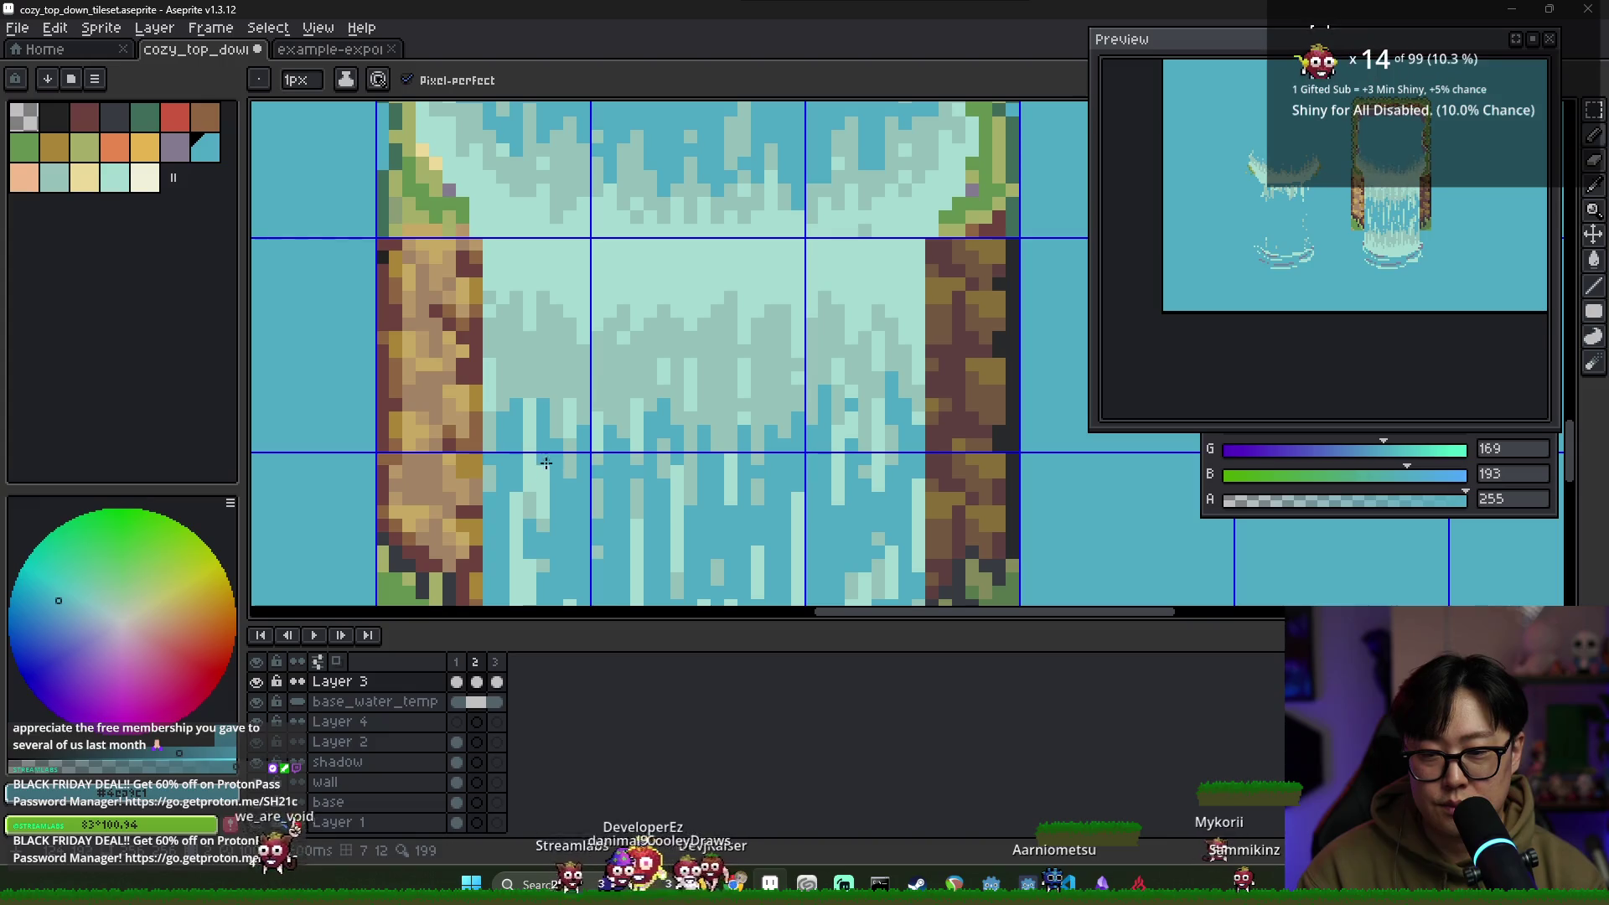
pyautogui.moveTo(546, 481); pyautogui.dragTo(545, 536)
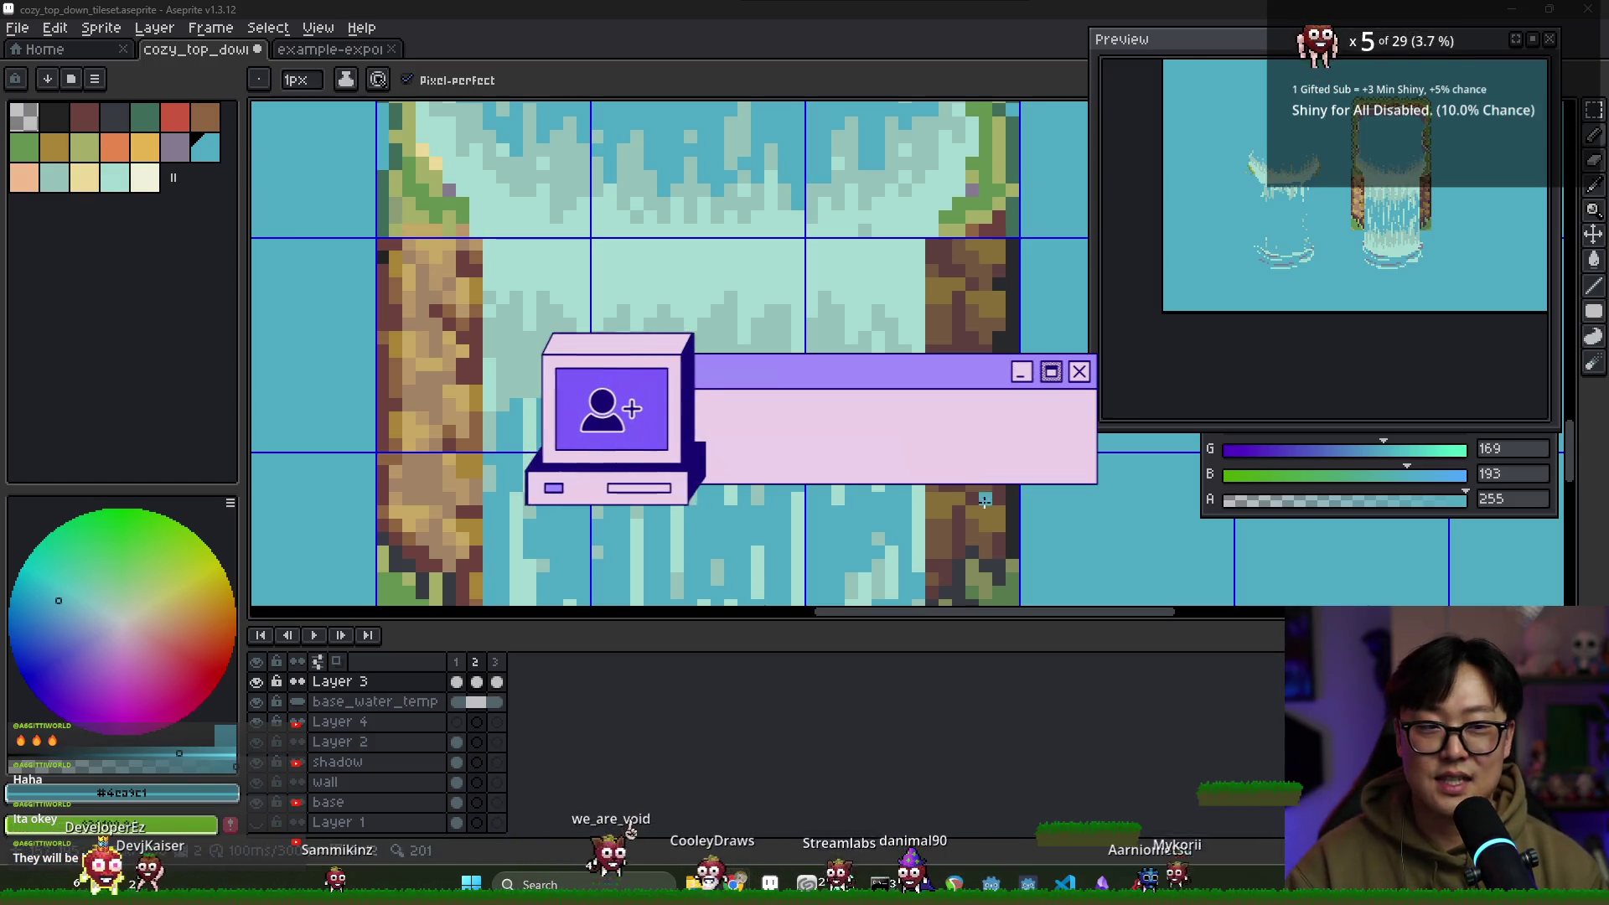
pyautogui.click(474, 662)
pyautogui.keyDown('alt'); pyautogui.click(710, 346); pyautogui.keyUp('alt')
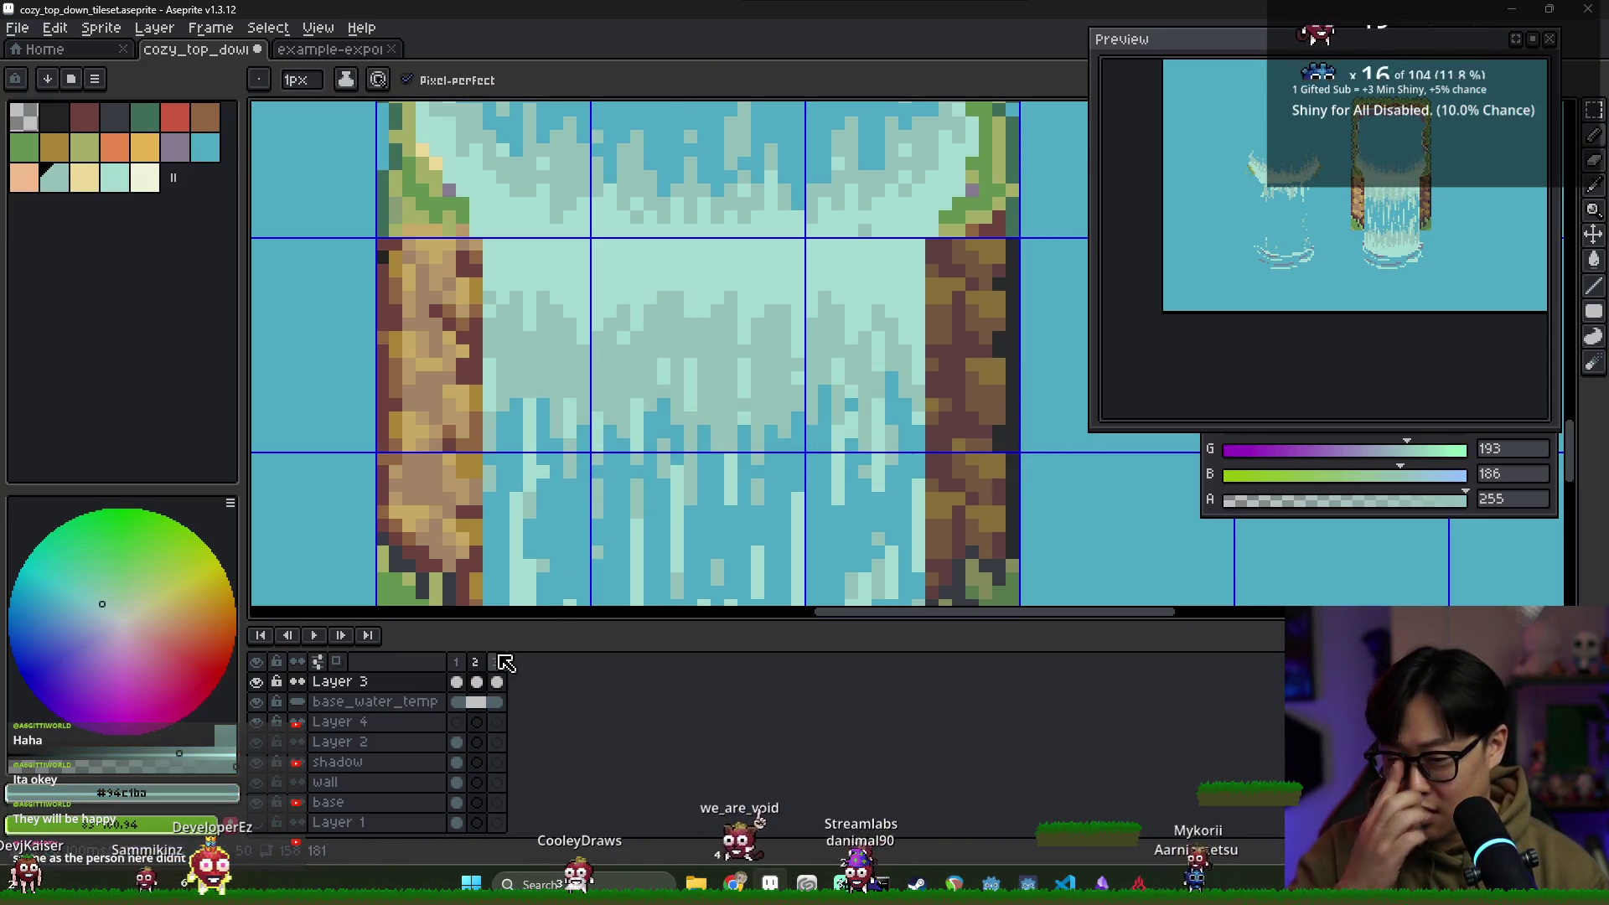
pyautogui.click(469, 664)
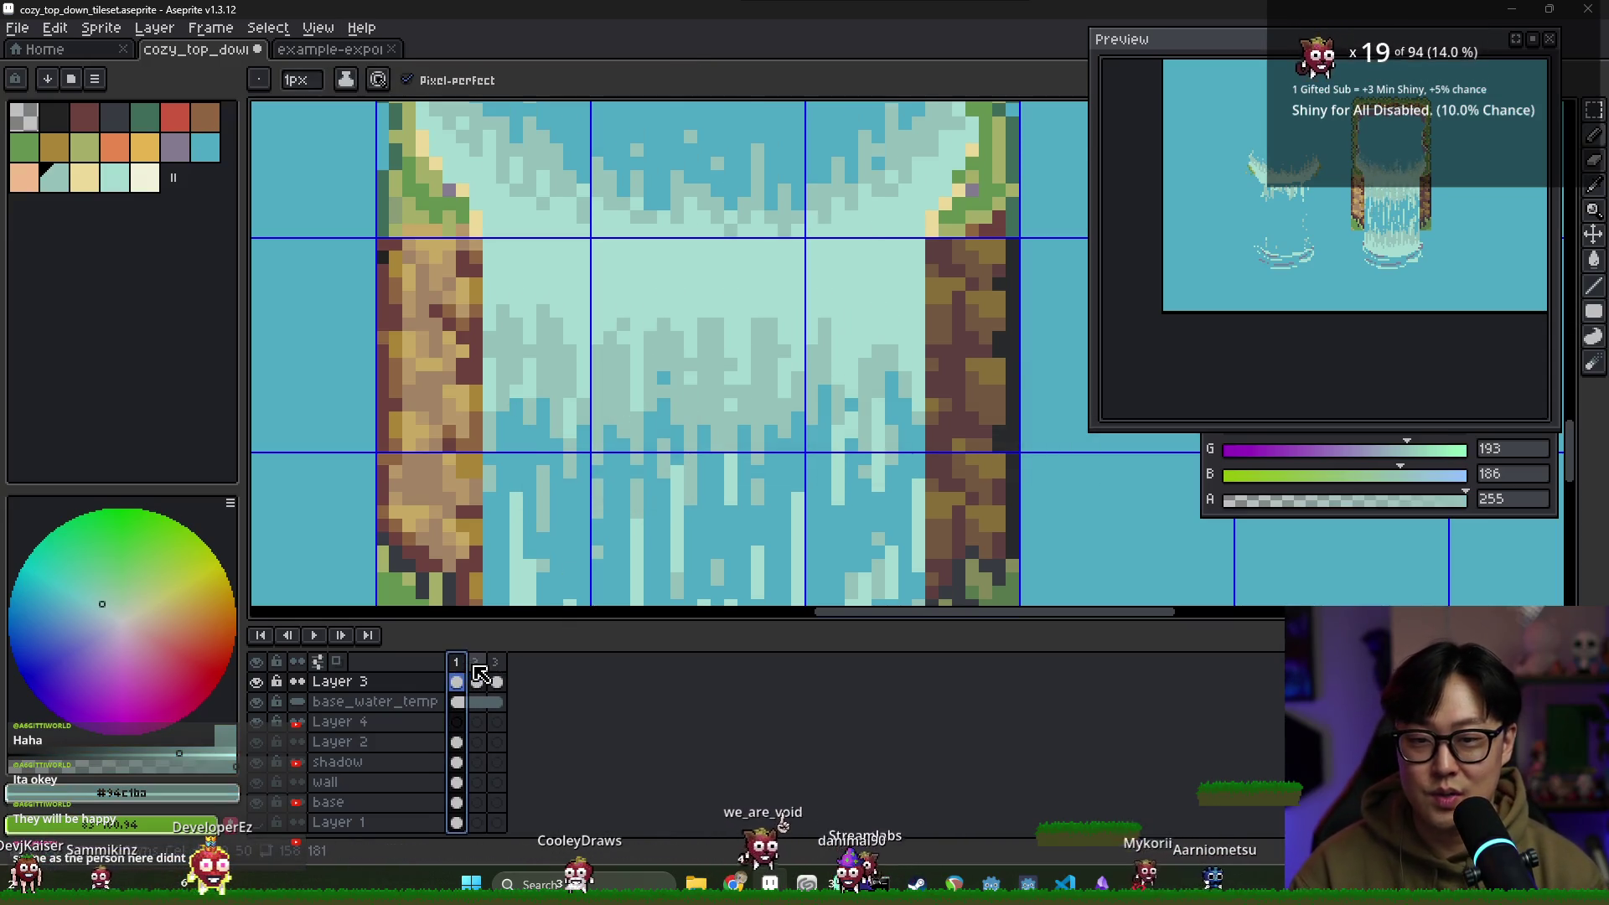
pyautogui.keyDown('alt'); pyautogui.click(677, 290); pyautogui.keyUp('alt')
pyautogui.click(456, 662)
pyautogui.click(474, 662)
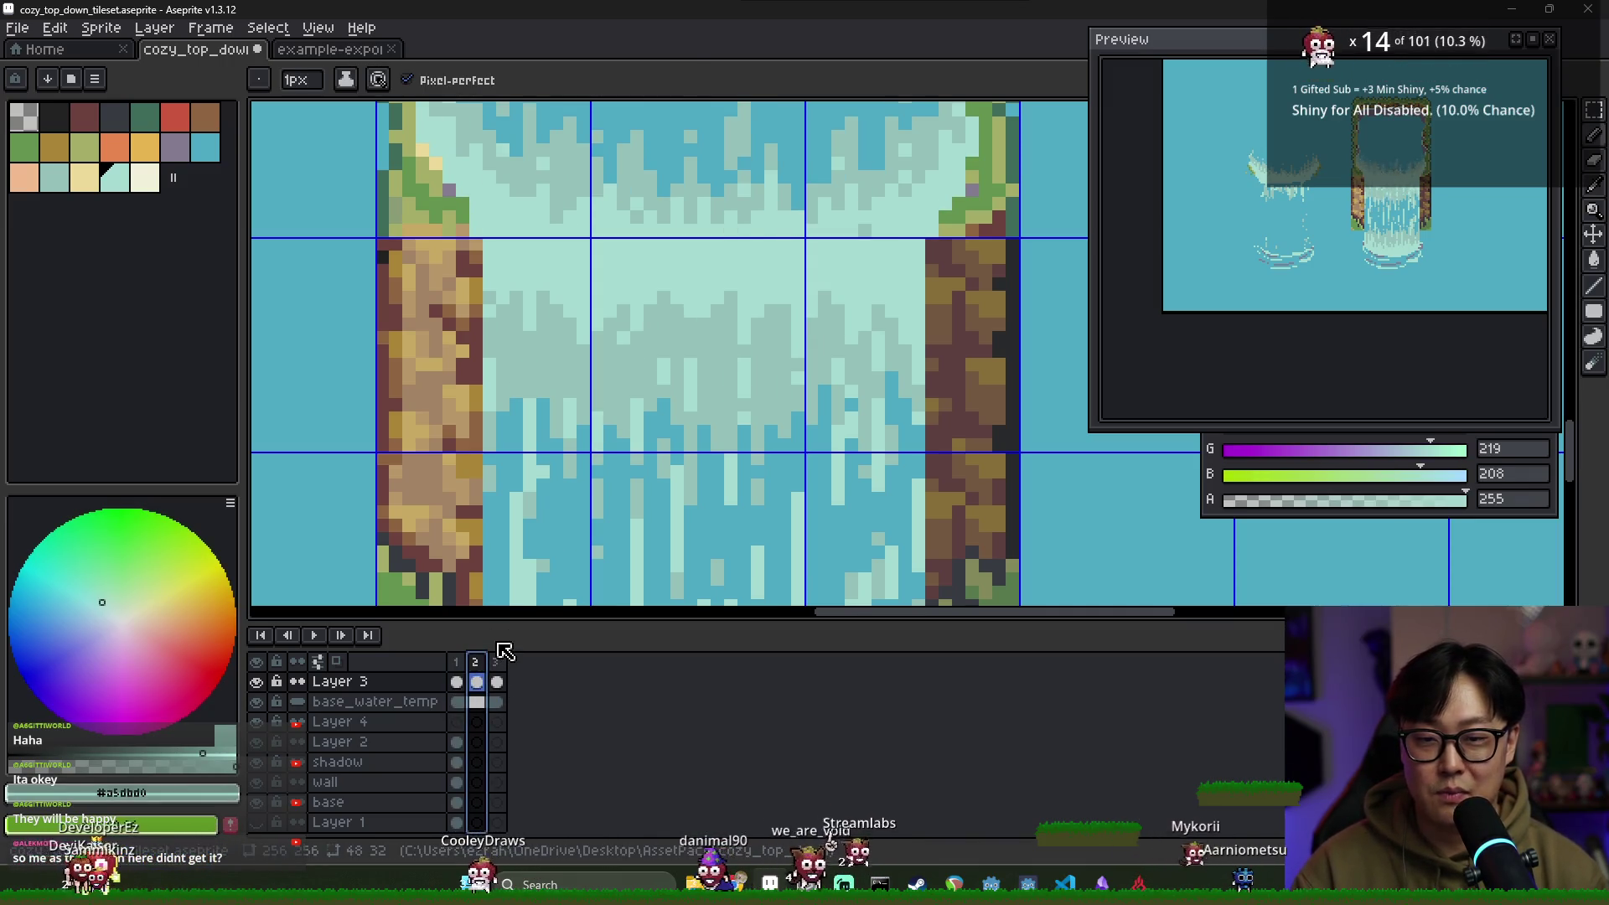
pyautogui.click(457, 662)
pyautogui.click(476, 662)
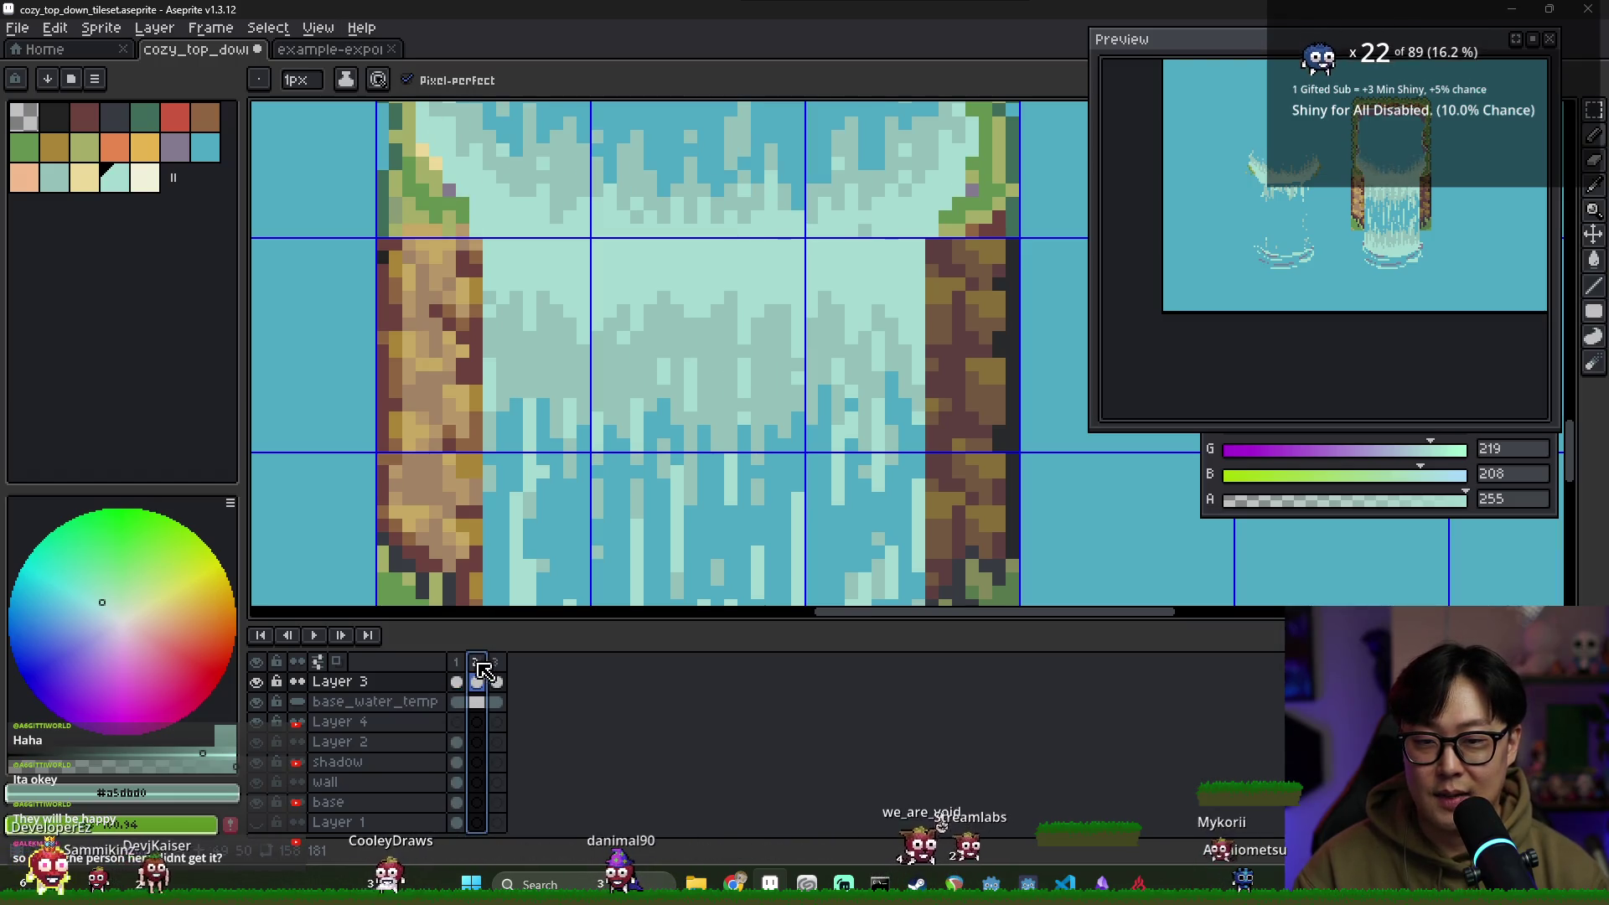
pyautogui.press('m')
pyautogui.moveTo(485, 324)
pyautogui.mouseDown()
pyautogui.moveTo(825, 344)
pyautogui.moveTo(431, 287)
pyautogui.moveTo(449, 268)
pyautogui.moveTo(851, 318)
pyautogui.mouseUp()
pyautogui.click(497, 683)
pyautogui.hotkey('ctrl', 'd')
pyautogui.click(457, 662)
pyautogui.click(477, 682)
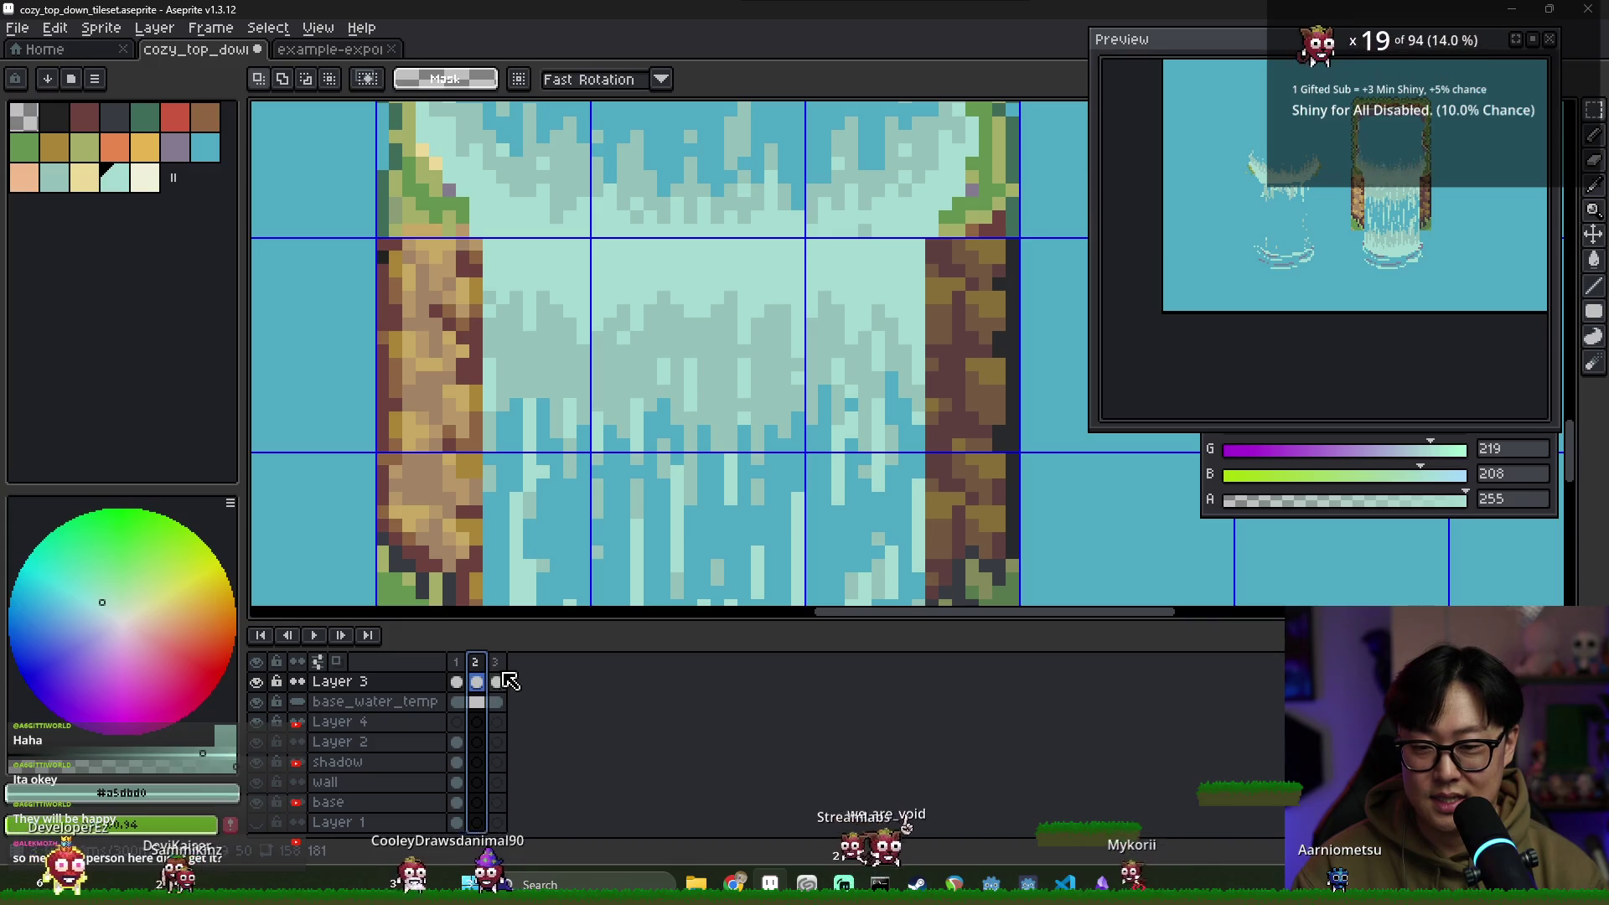
pyautogui.click(497, 681)
pyautogui.press('i')
pyautogui.press('b')
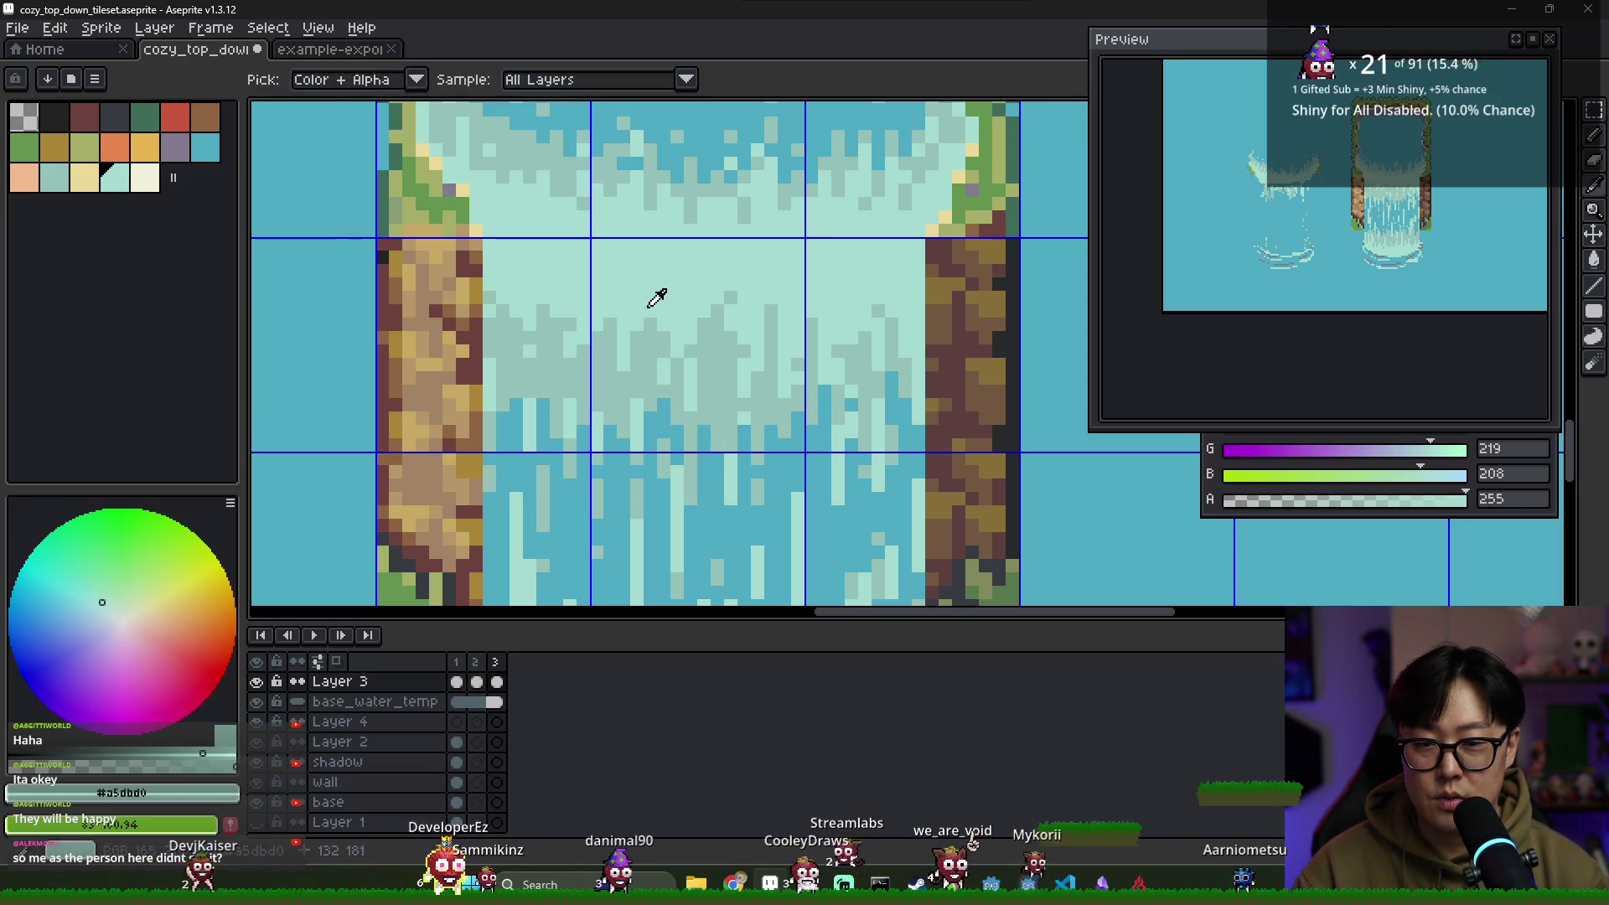
pyautogui.keyDown('alt'); pyautogui.click(641, 352); pyautogui.keyUp('alt')
pyautogui.scroll(-2, 560, 369)
pyautogui.scroll(1, 529, 368)
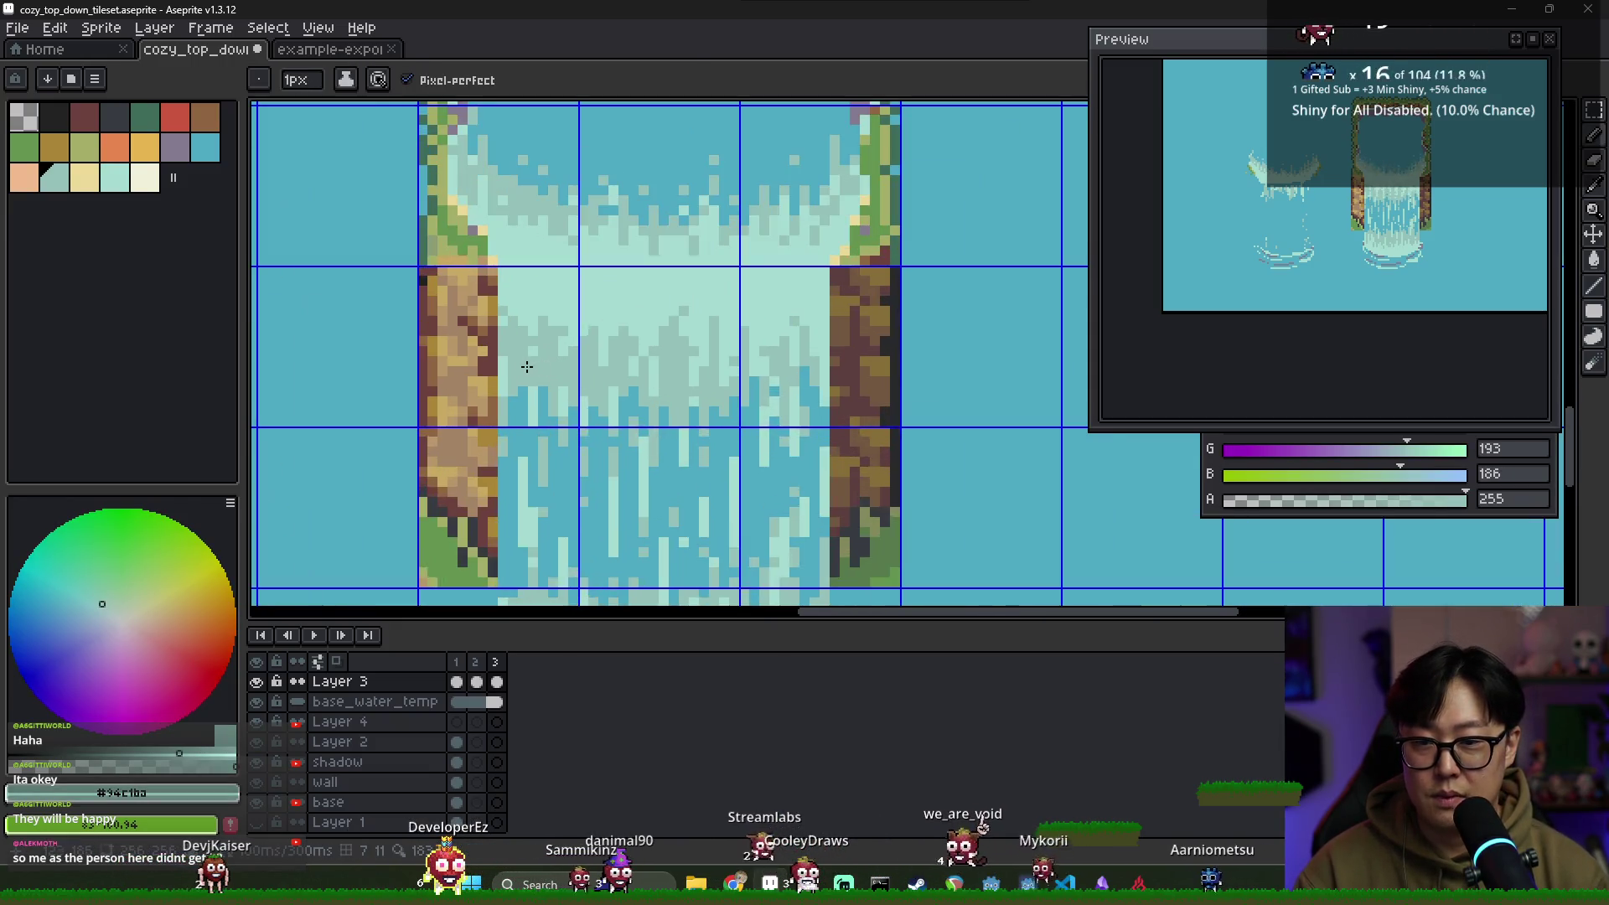
pyautogui.keyDown('alt'); pyautogui.click(507, 315); pyautogui.keyUp('alt')
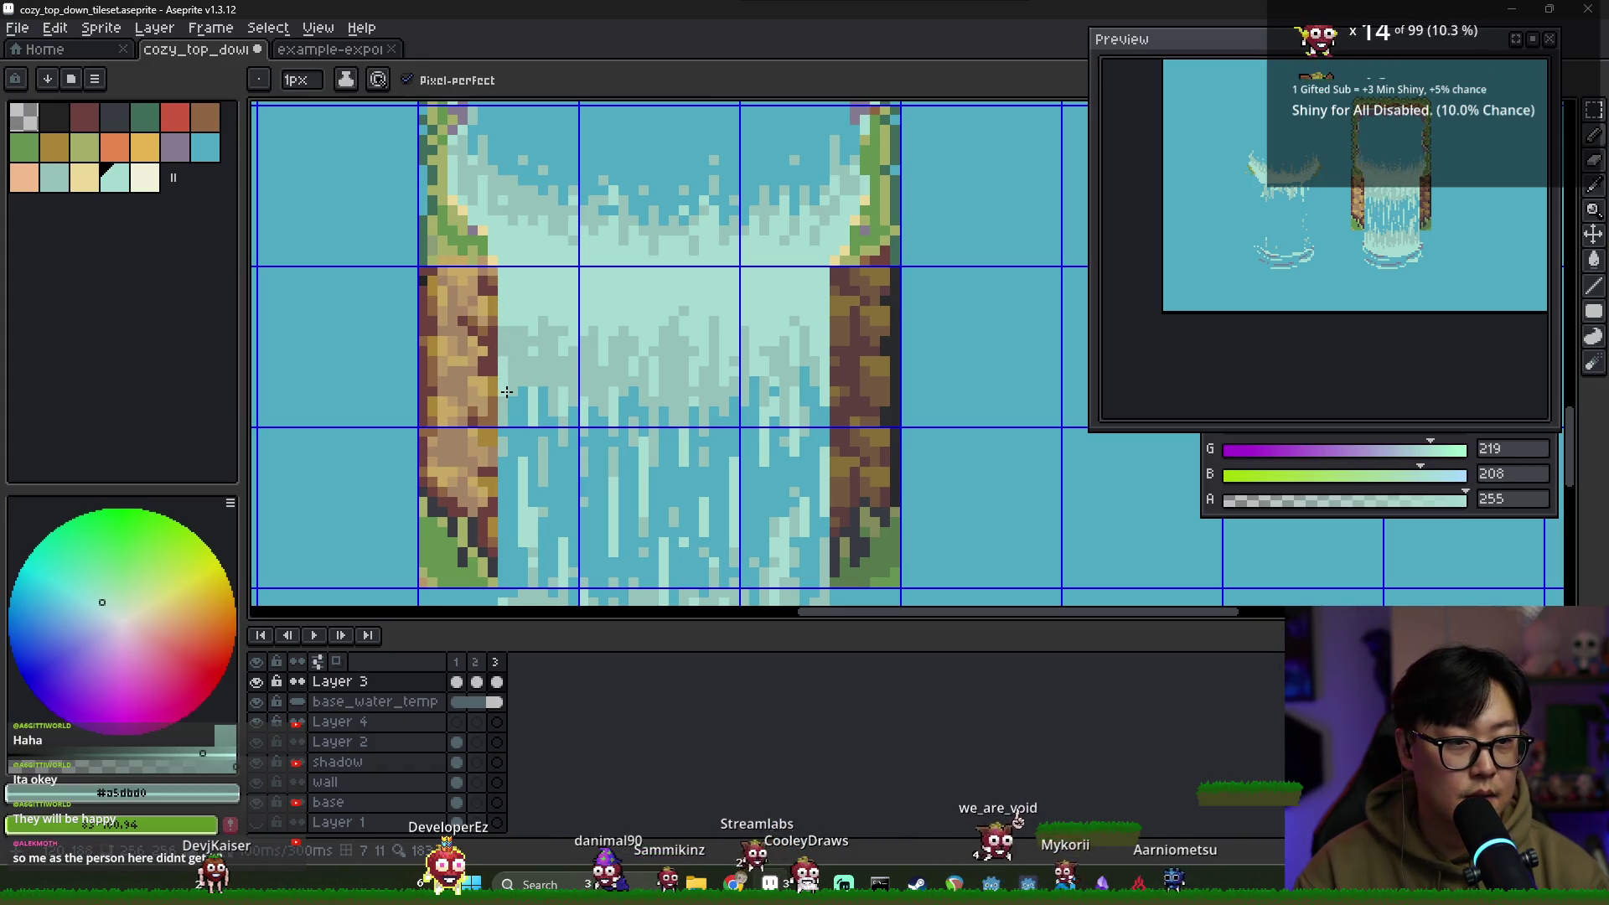
pyautogui.click(474, 666)
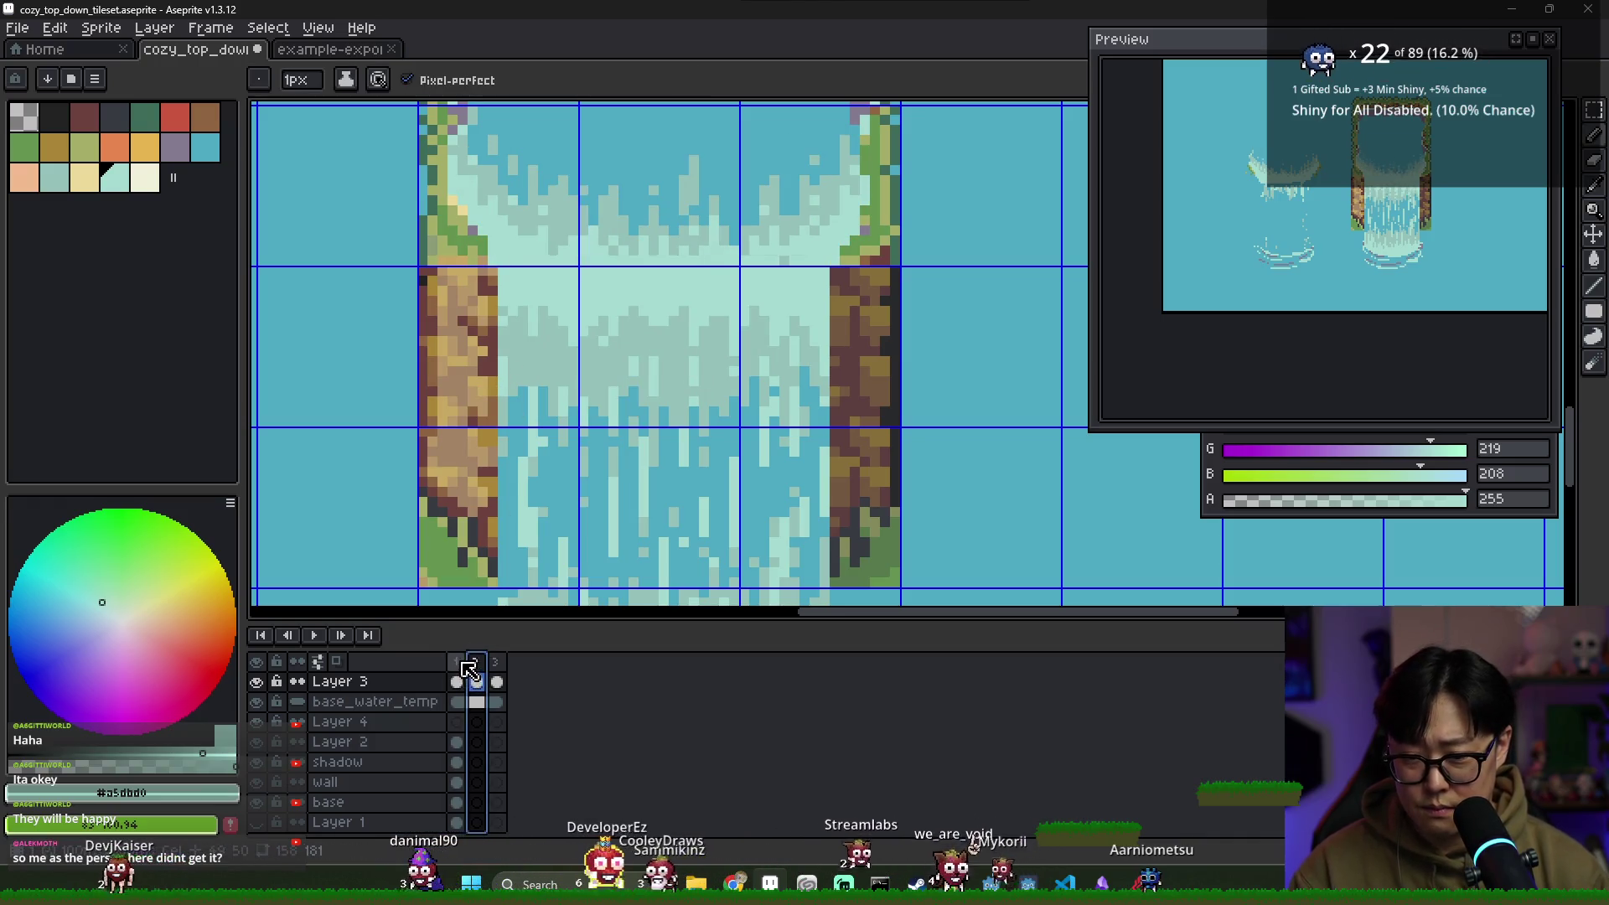
pyautogui.keyDown('alt'); pyautogui.click(513, 312); pyautogui.keyUp('alt')
pyautogui.keyDown('alt'); pyautogui.click(508, 419); pyautogui.keyUp('alt')
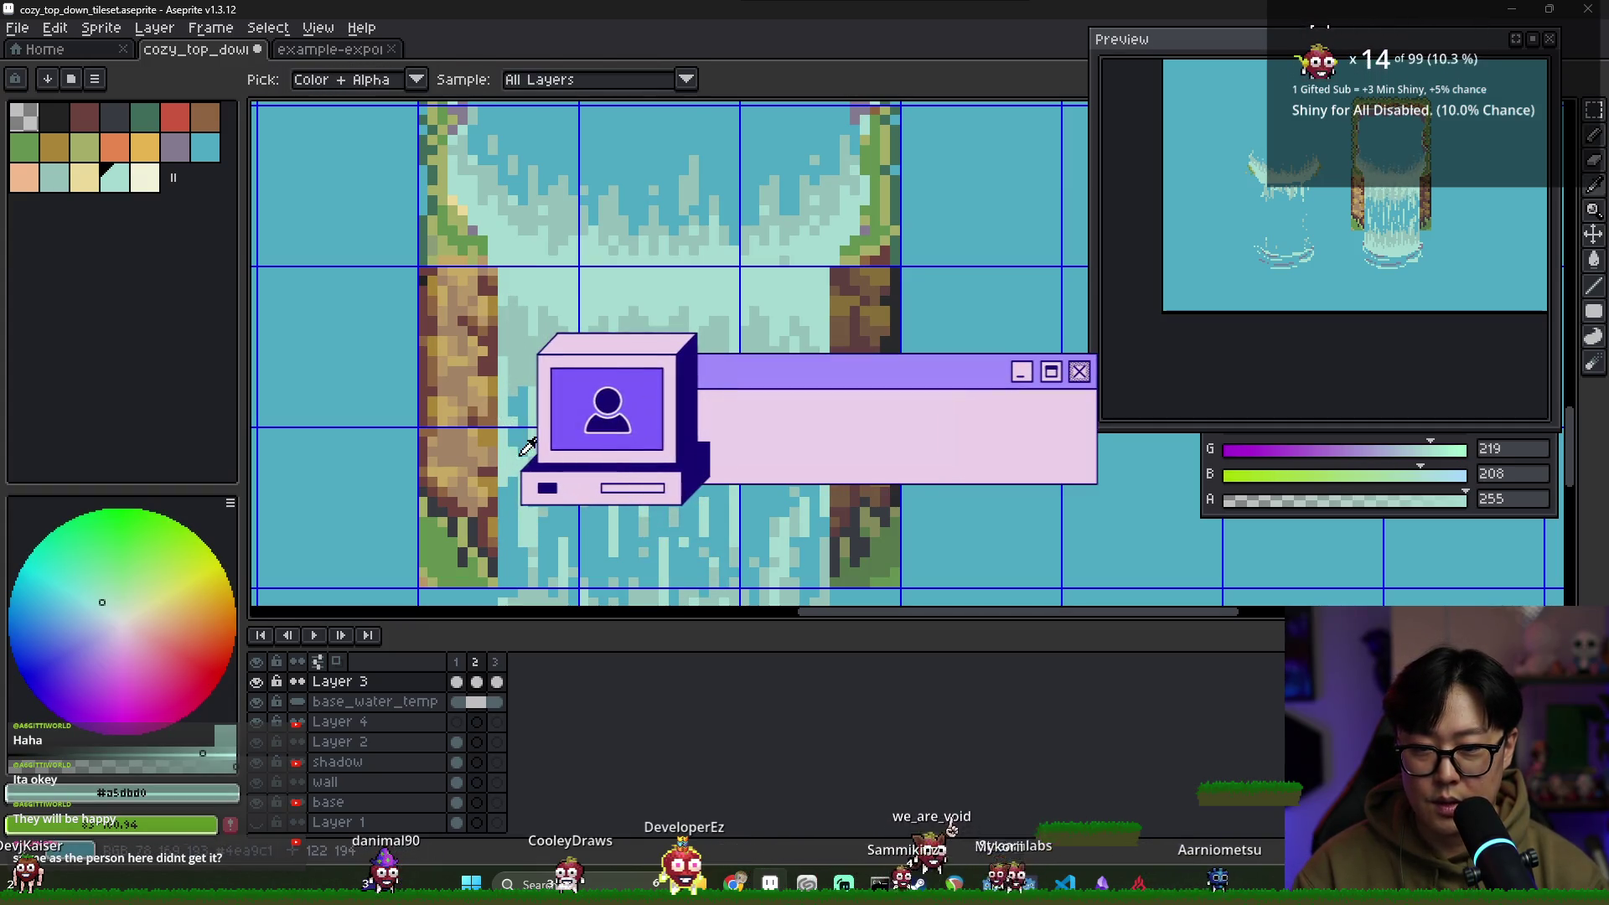
pyautogui.keyDown('alt'); pyautogui.click(515, 486); pyautogui.keyUp('alt')
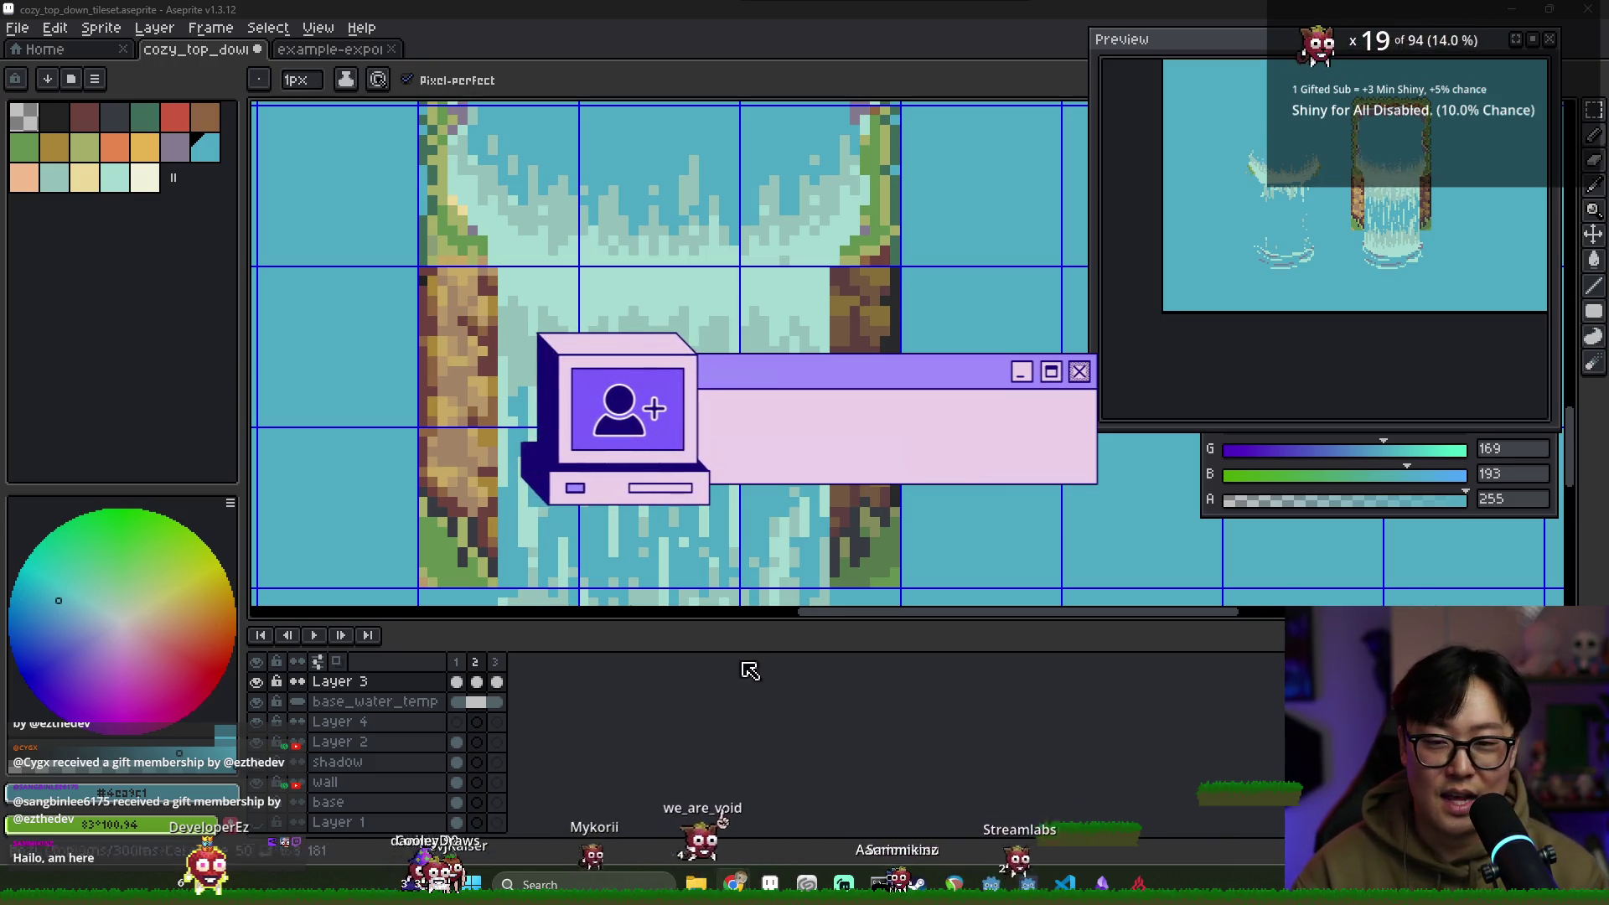
pyautogui.keyDown('alt'); pyautogui.click(575, 305); pyautogui.keyUp('alt')
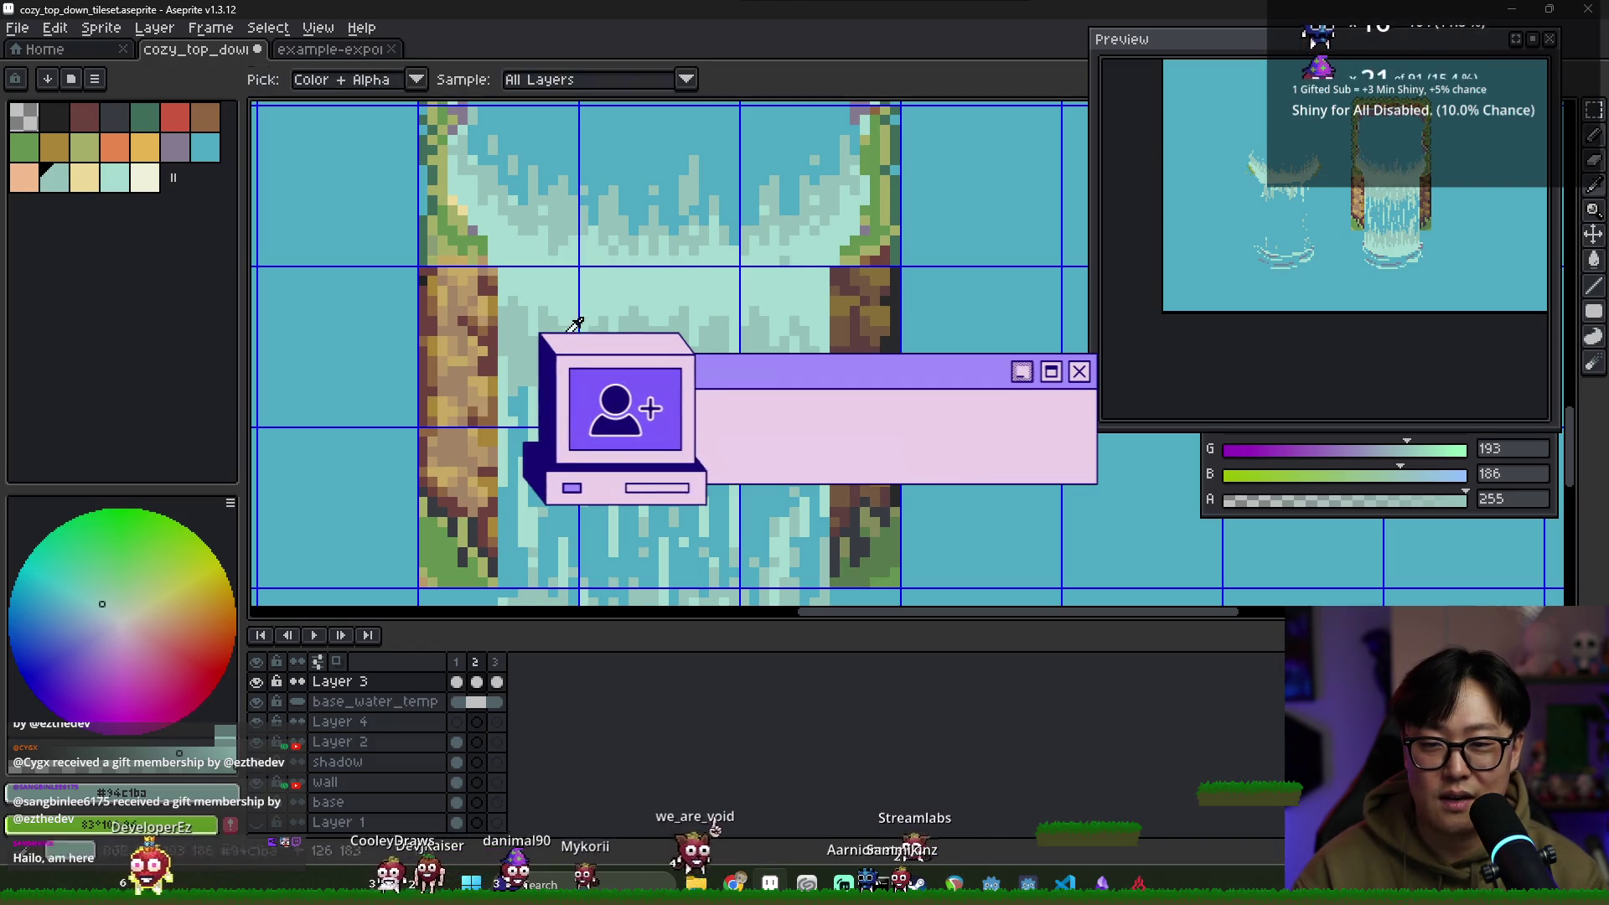
# Compare frames 1 and 2, then sample the muted mint foam (G 193, B 186) on frame 2
pyautogui.keyDown('alt'); pyautogui.click(561, 328); pyautogui.keyUp('alt')
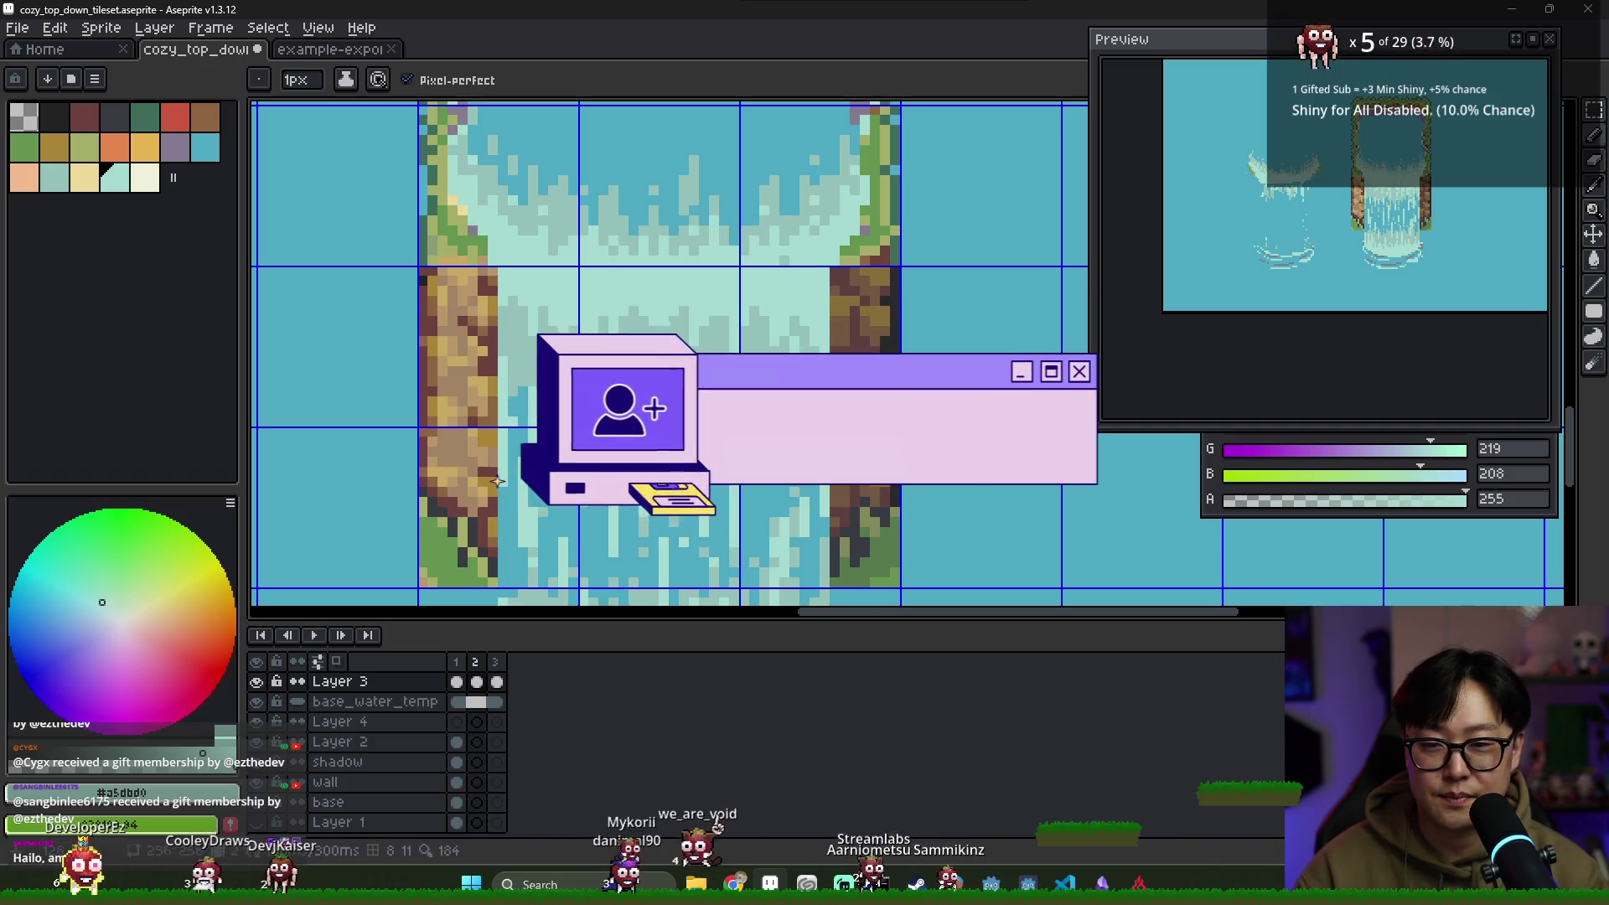
pyautogui.click(457, 663)
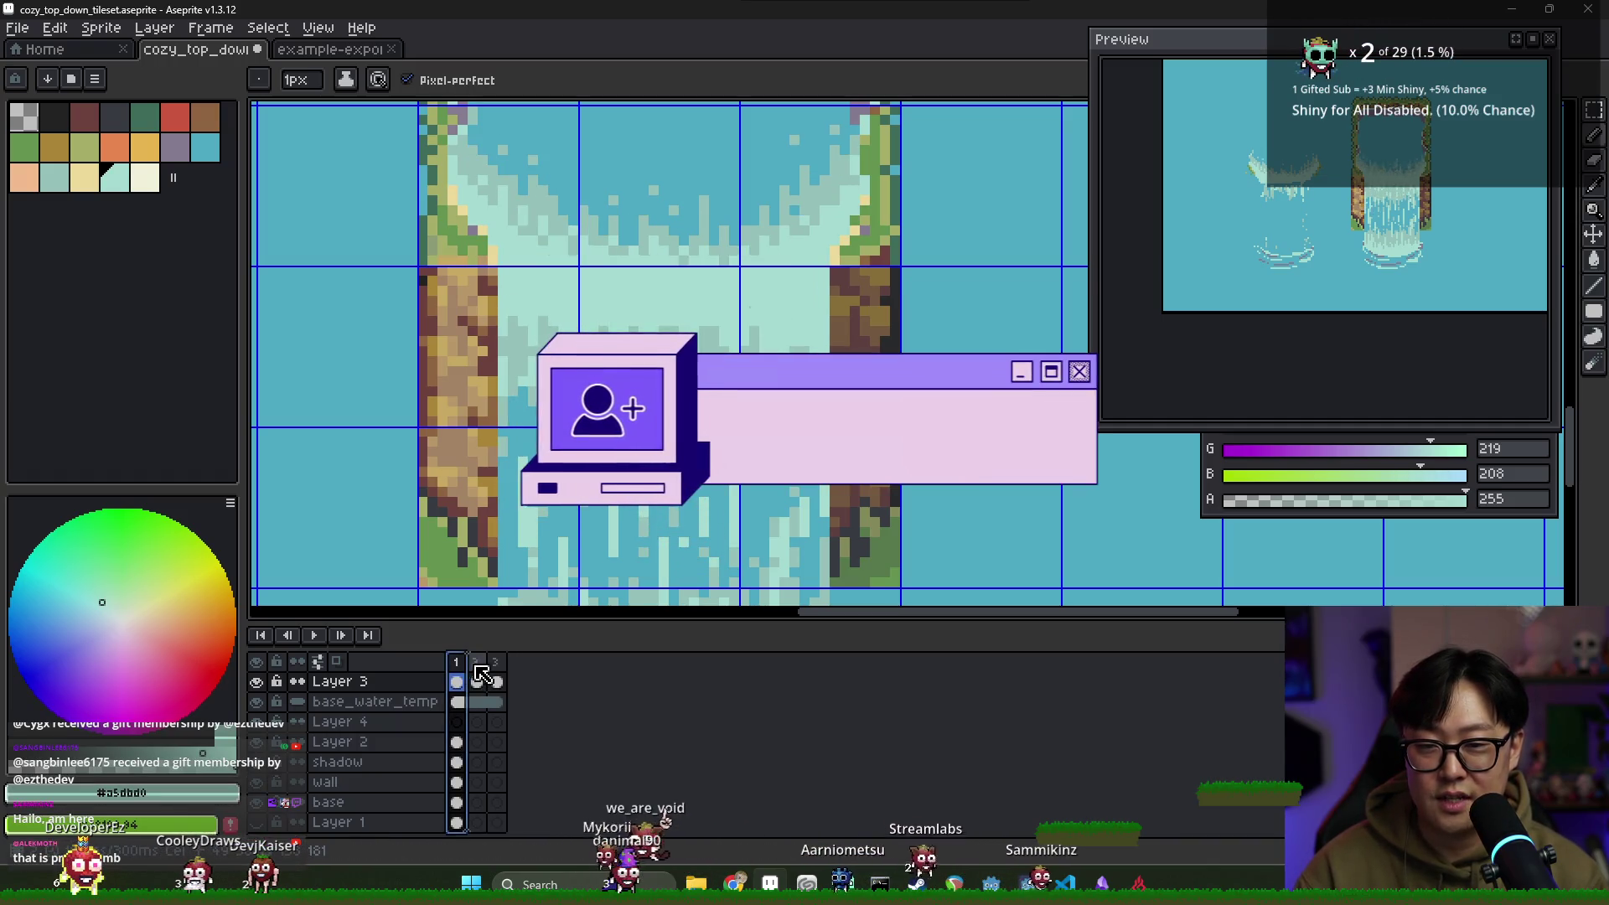
pyautogui.click(477, 663)
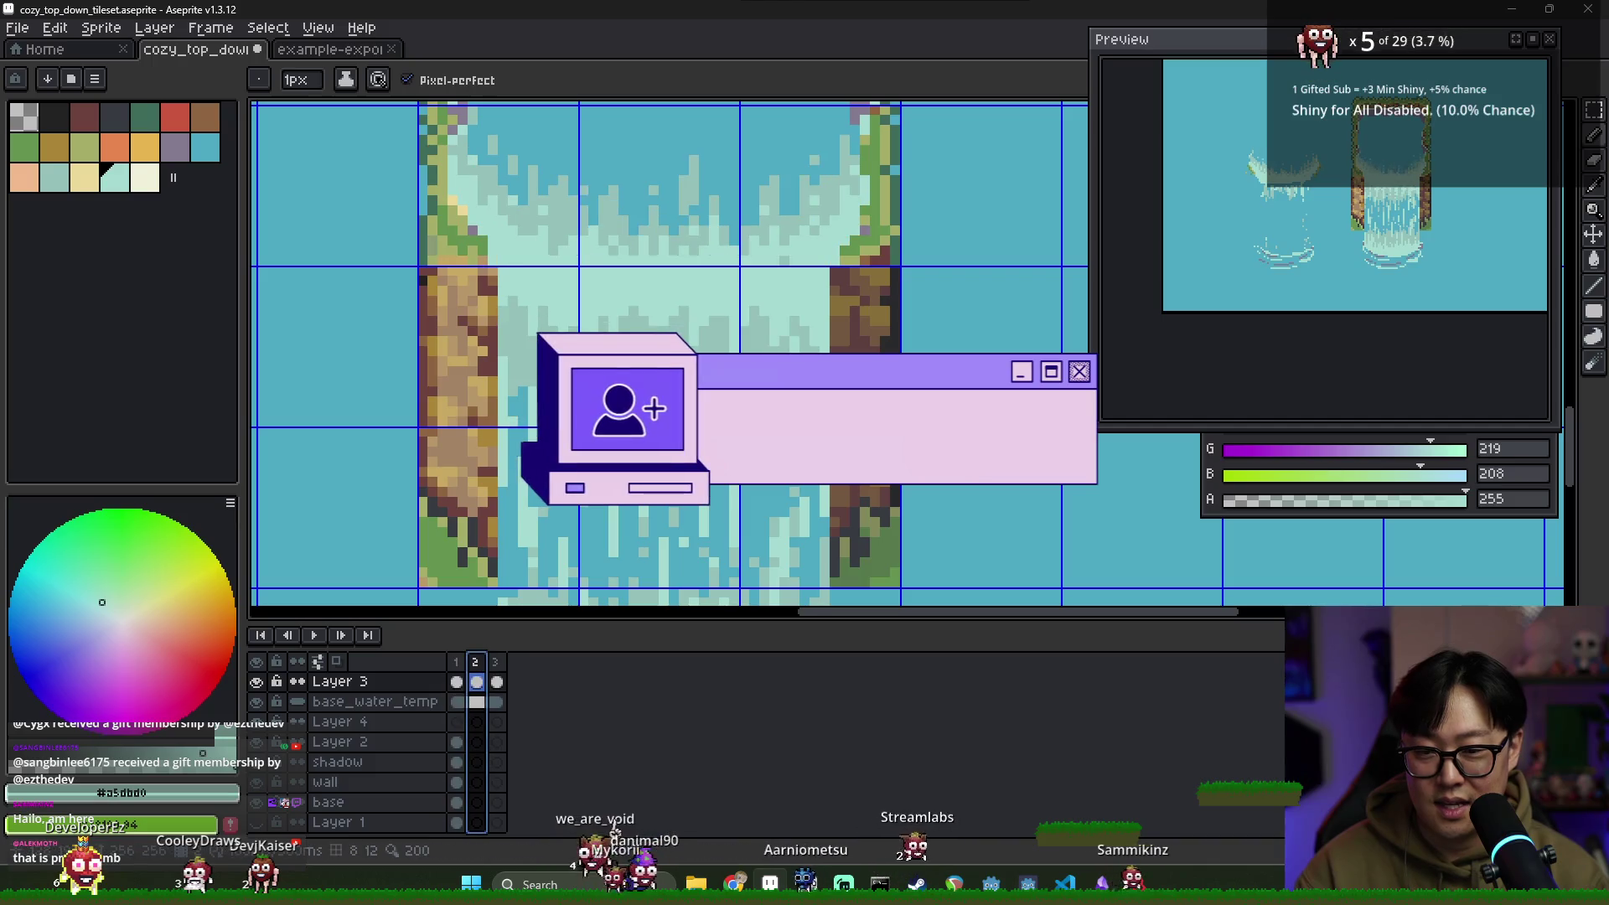
pyautogui.keyDown('alt'); pyautogui.click(720, 357); pyautogui.keyUp('alt')
pyautogui.keyDown('alt'); pyautogui.click(559, 520); pyautogui.keyUp('alt')
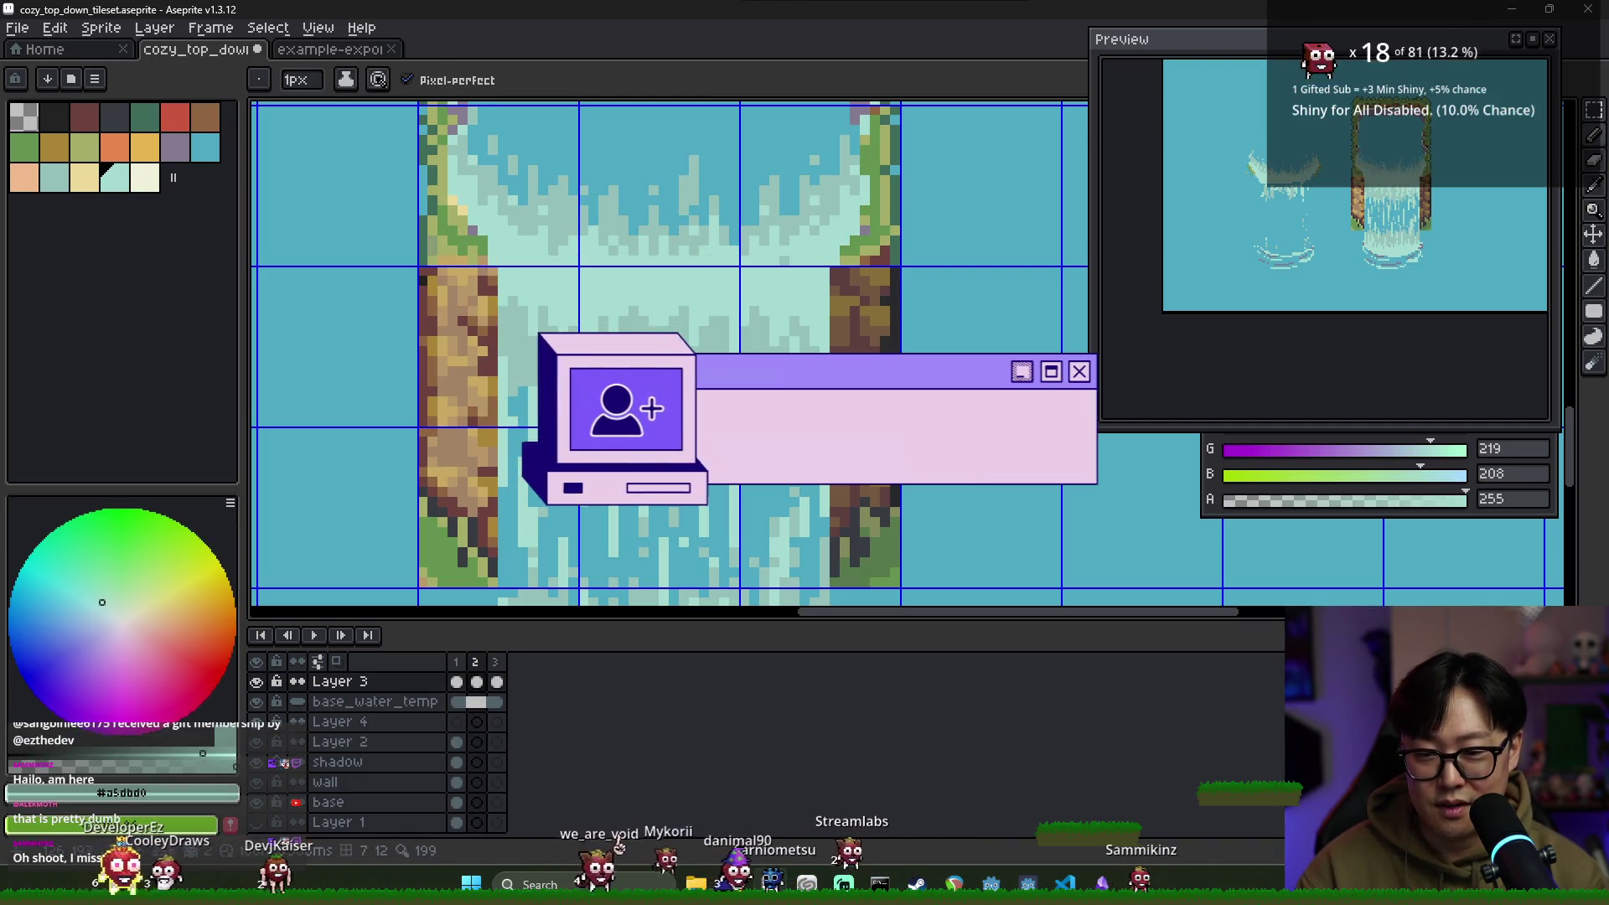
pyautogui.keyDown('alt'); pyautogui.click(963, 419); pyautogui.keyUp('alt')
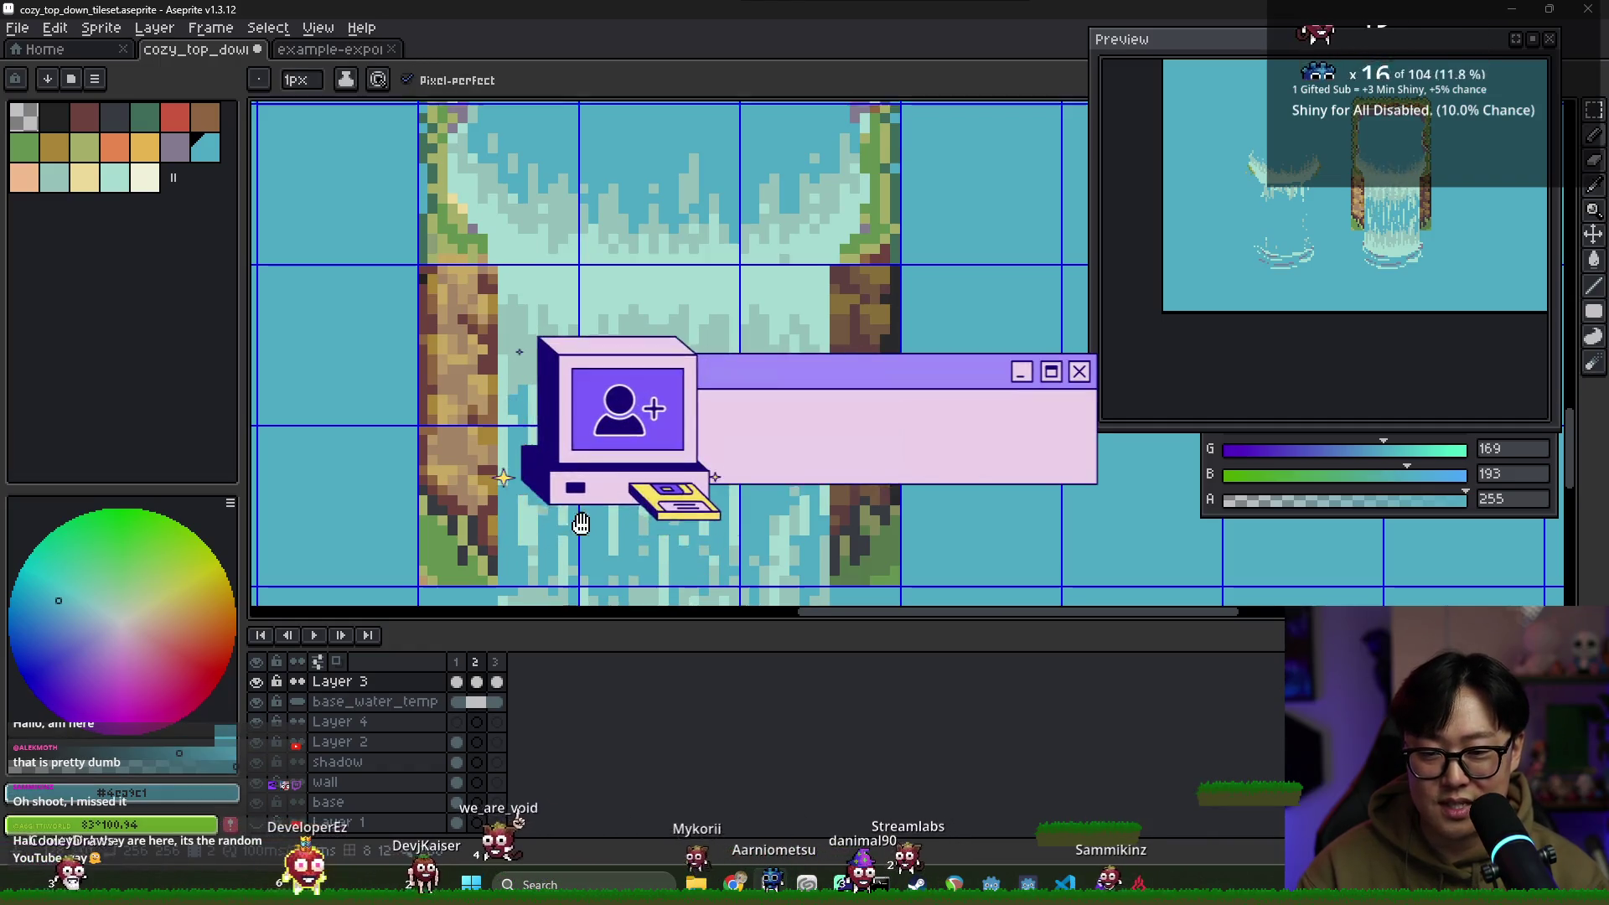
pyautogui.scroll(-2, 642, 327)
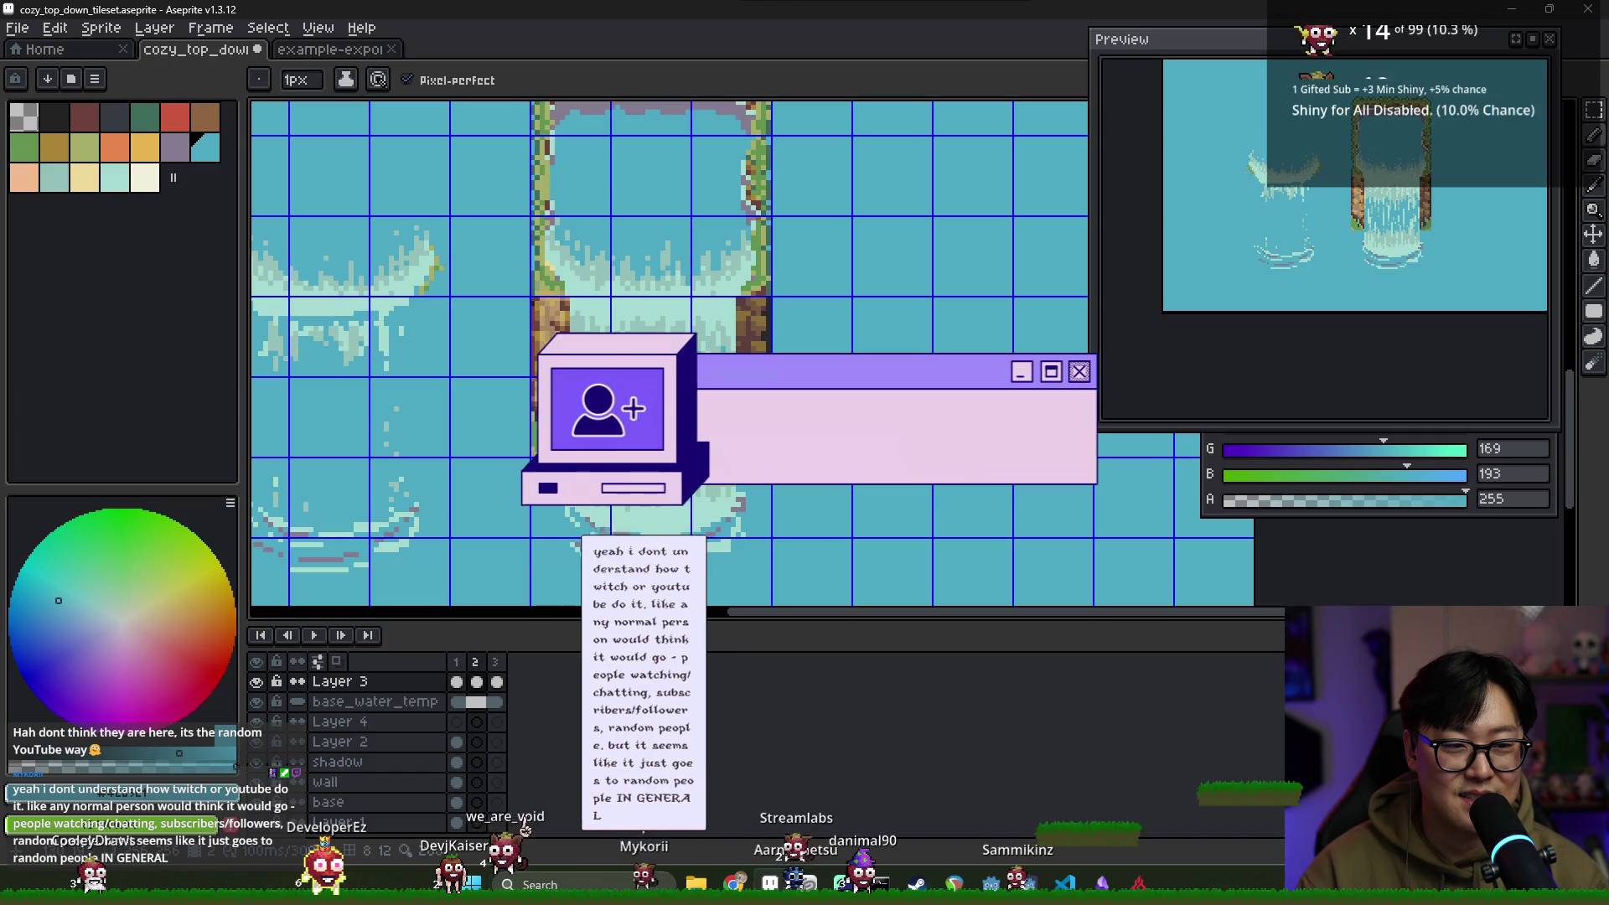
pyautogui.click(475, 662)
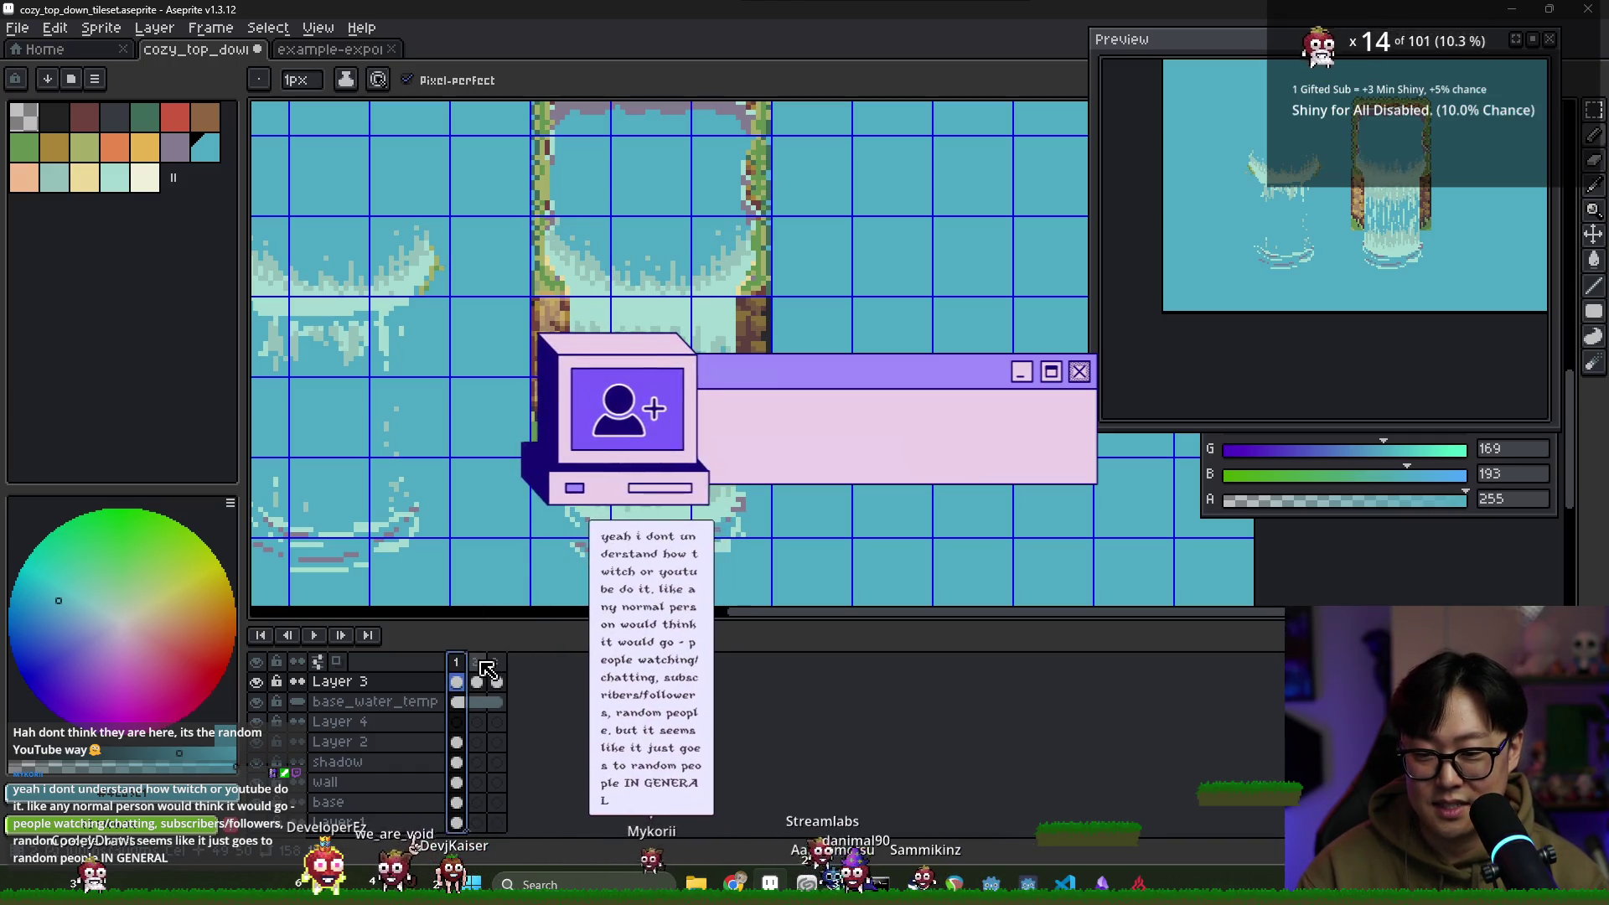
pyautogui.scroll(2, 564, 579)
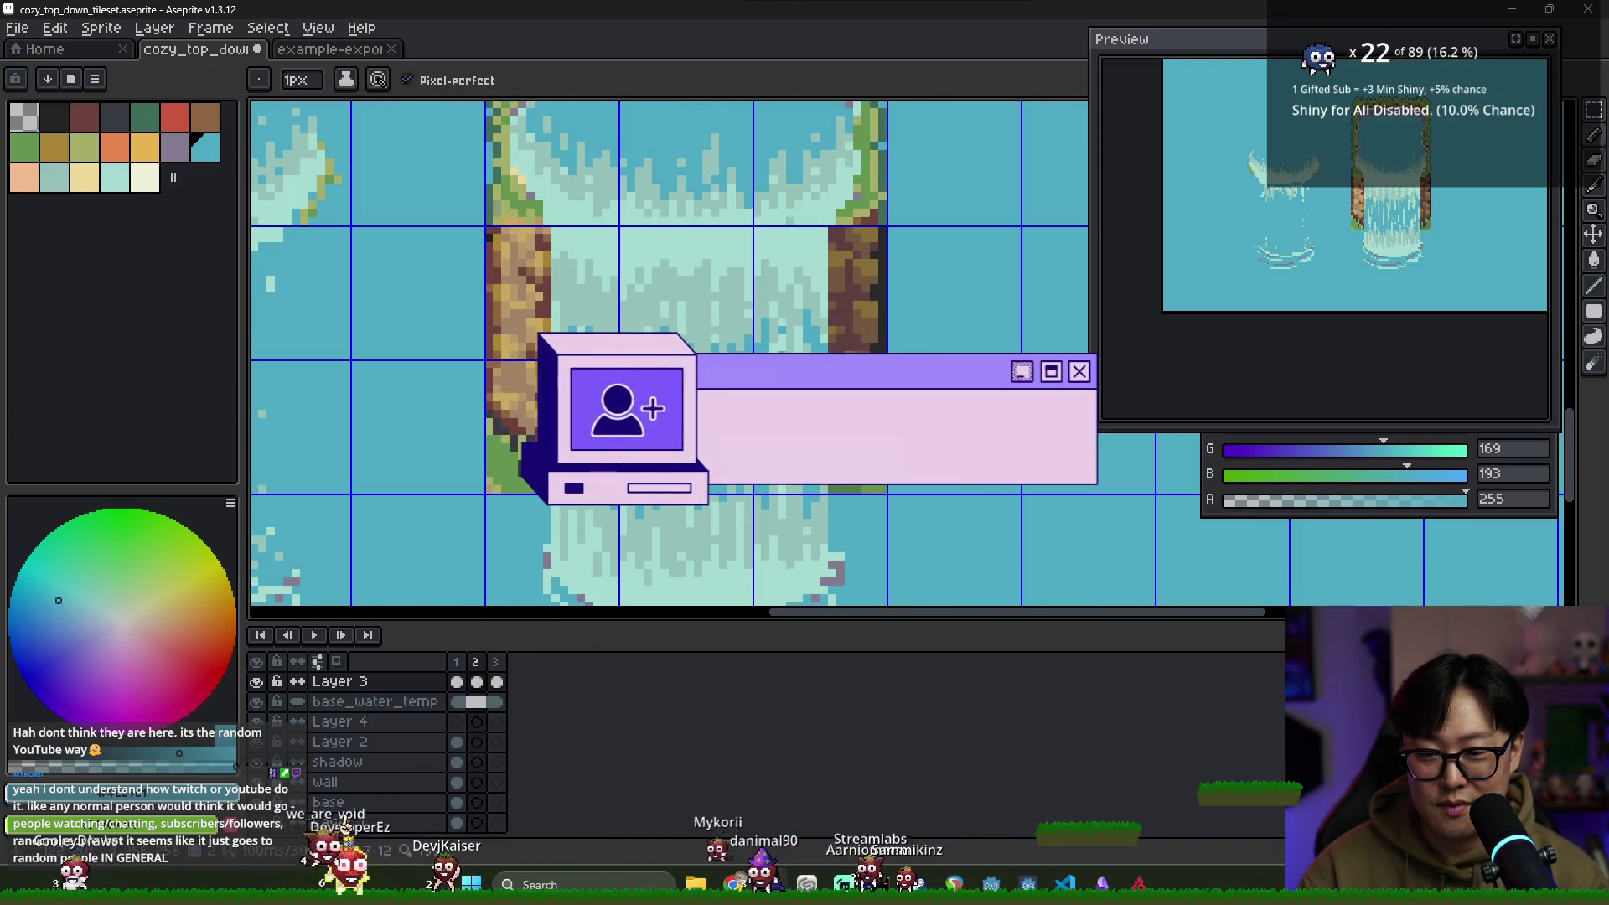
pyautogui.keyDown('alt'); pyautogui.click(564, 579); pyautogui.keyUp('alt')
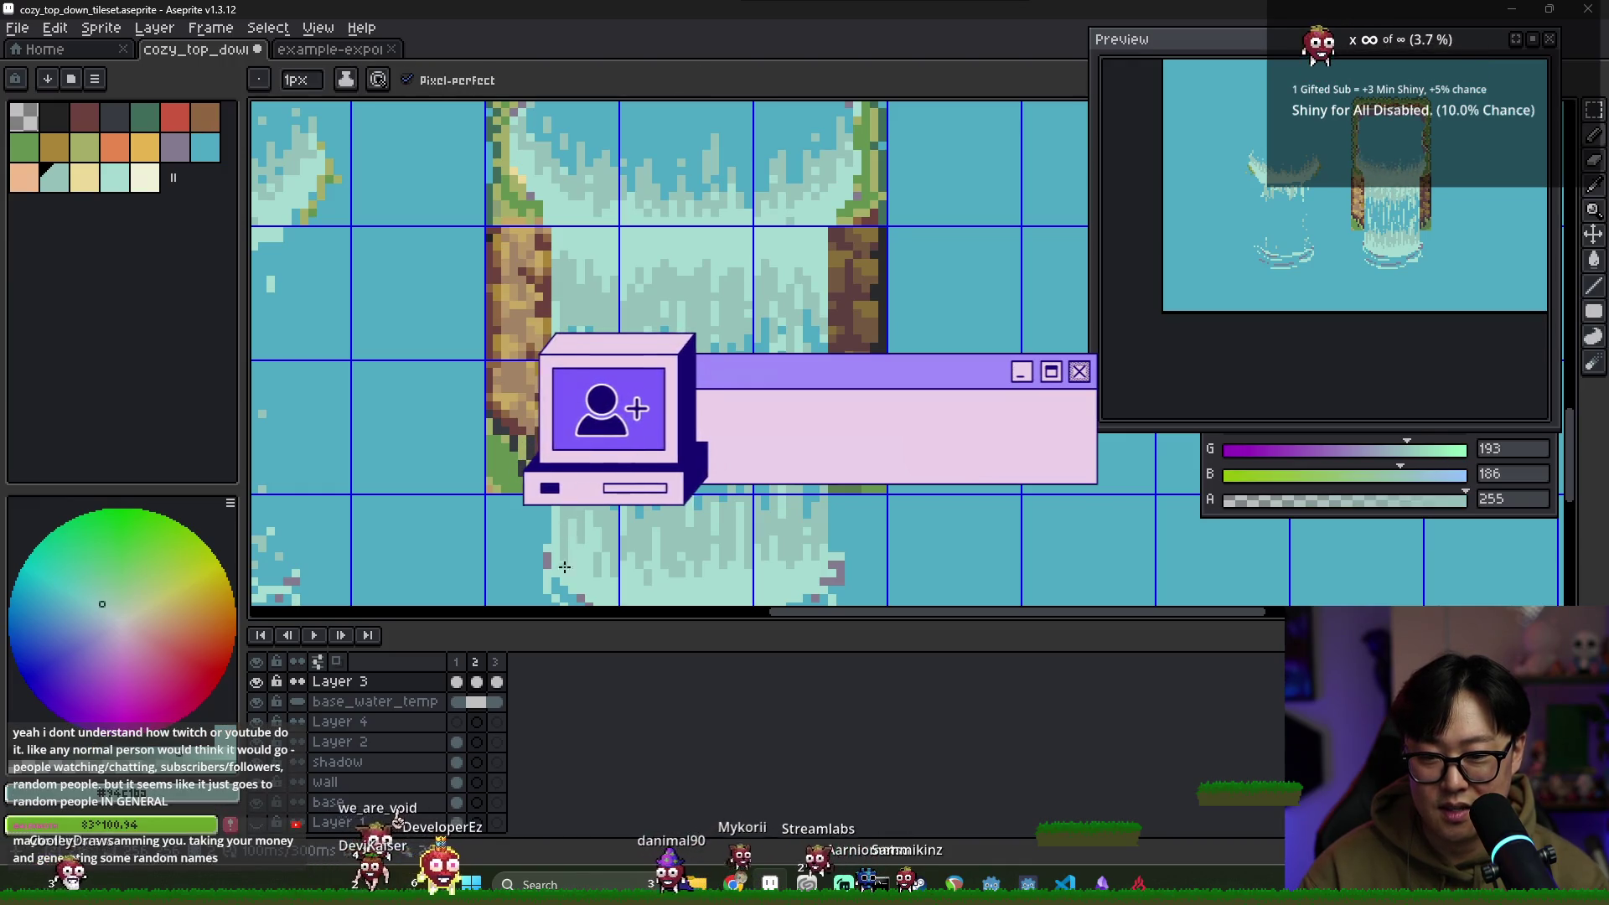
# Play the animation from frame 3, then pick the darker water blue, muted teal and light foam teal
pyautogui.keyDown('alt'); pyautogui.click(567, 552); pyautogui.keyUp('alt')
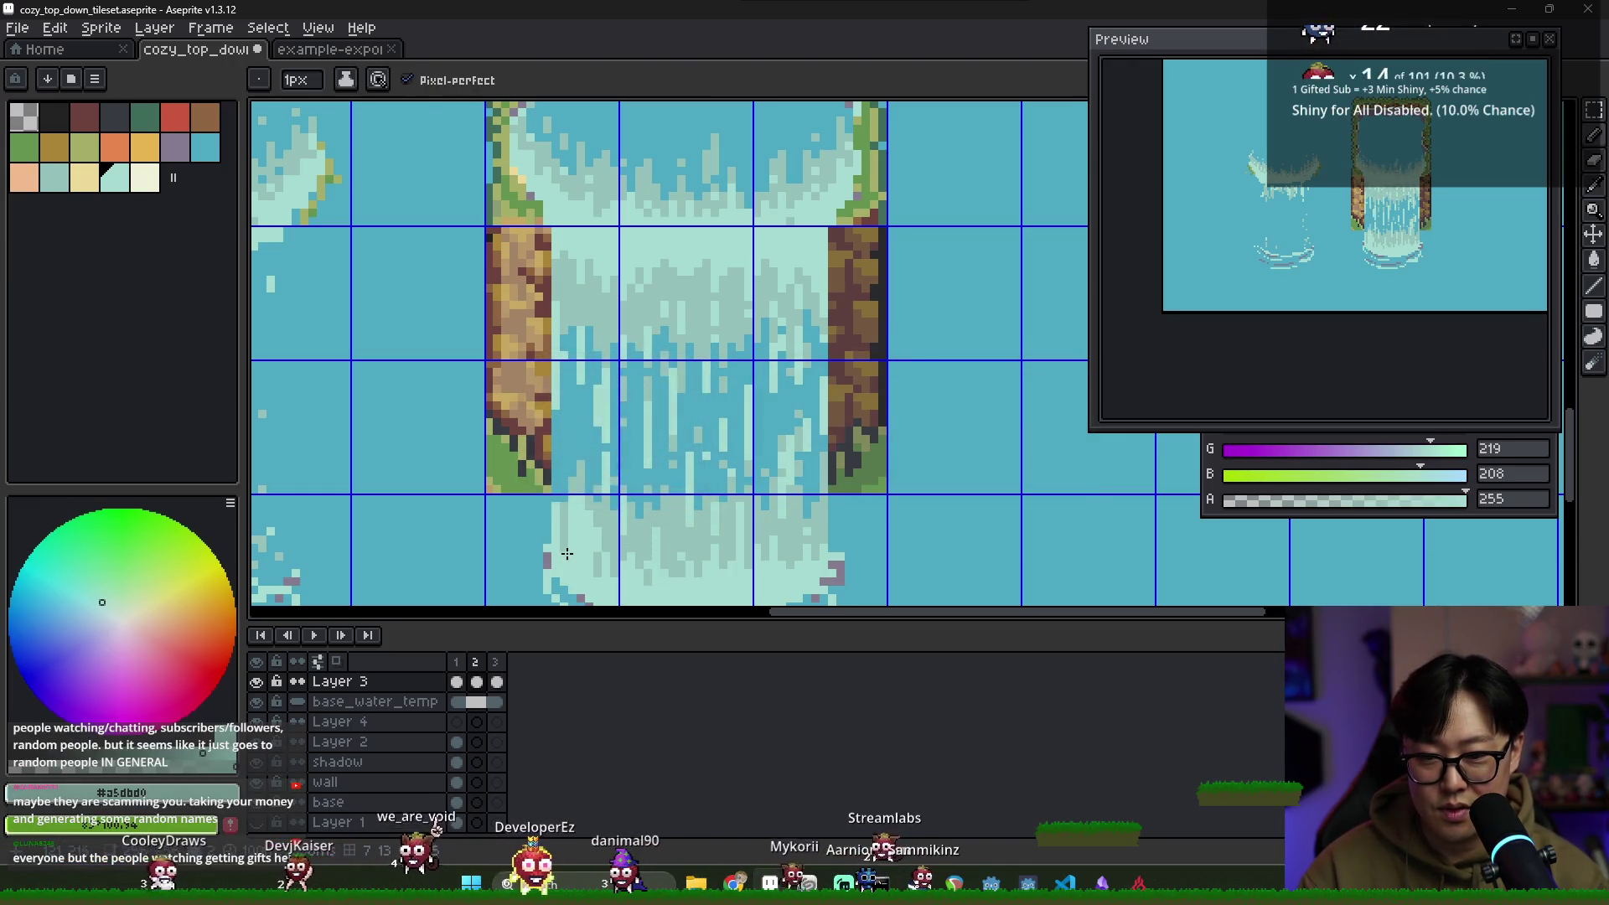
pyautogui.click(471, 664)
pyautogui.click(500, 667)
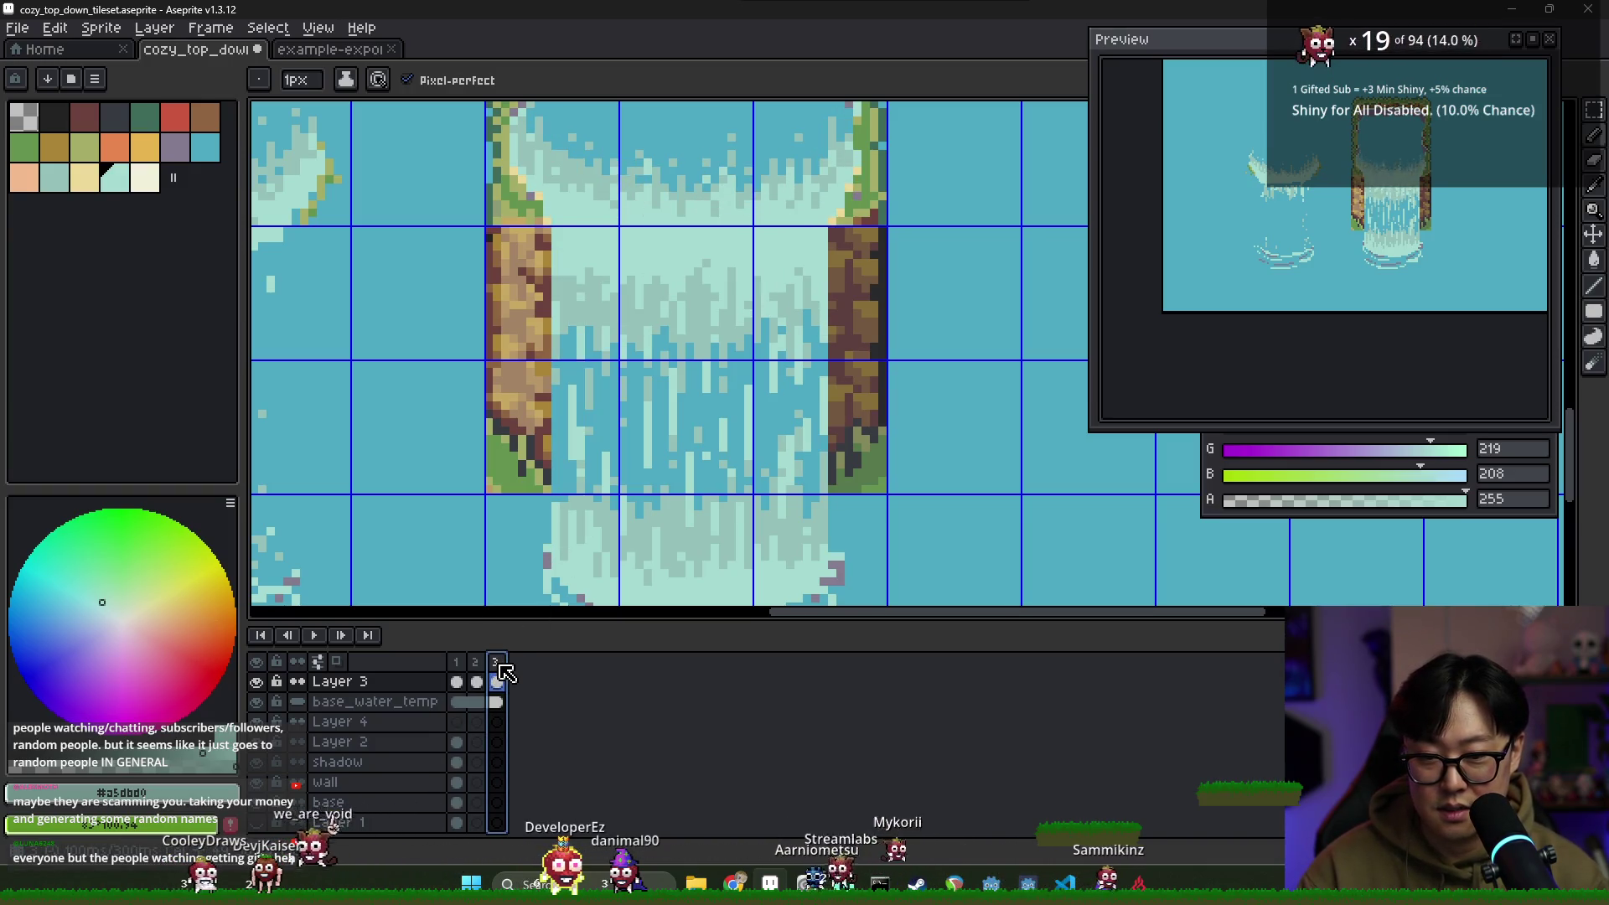
pyautogui.press('Return')
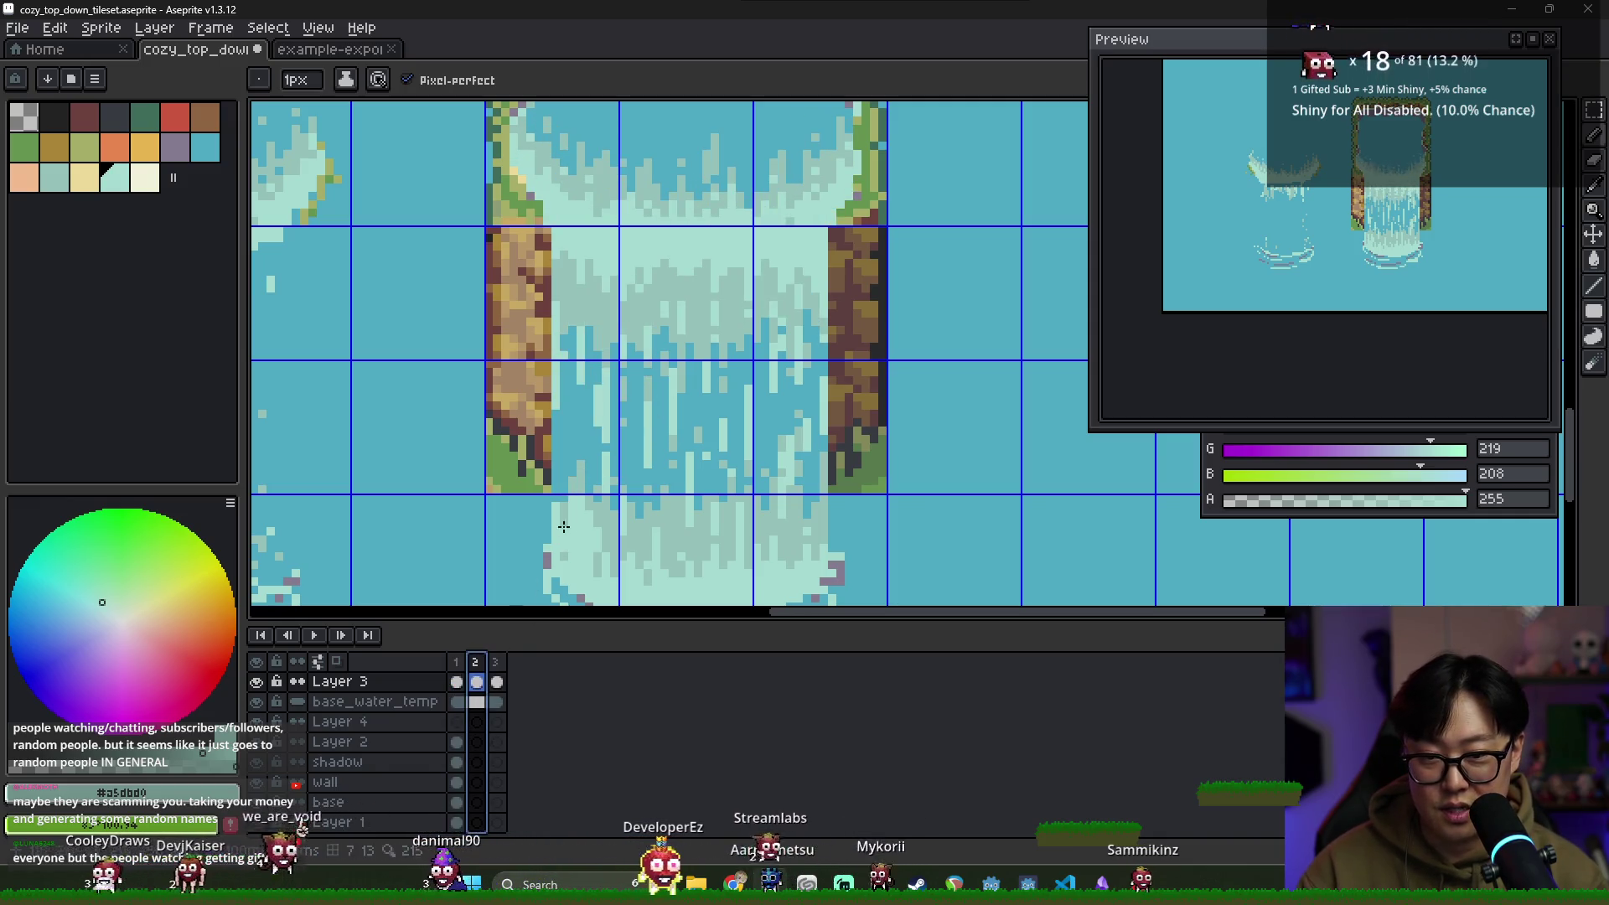
pyautogui.press('i')
pyautogui.press('b')
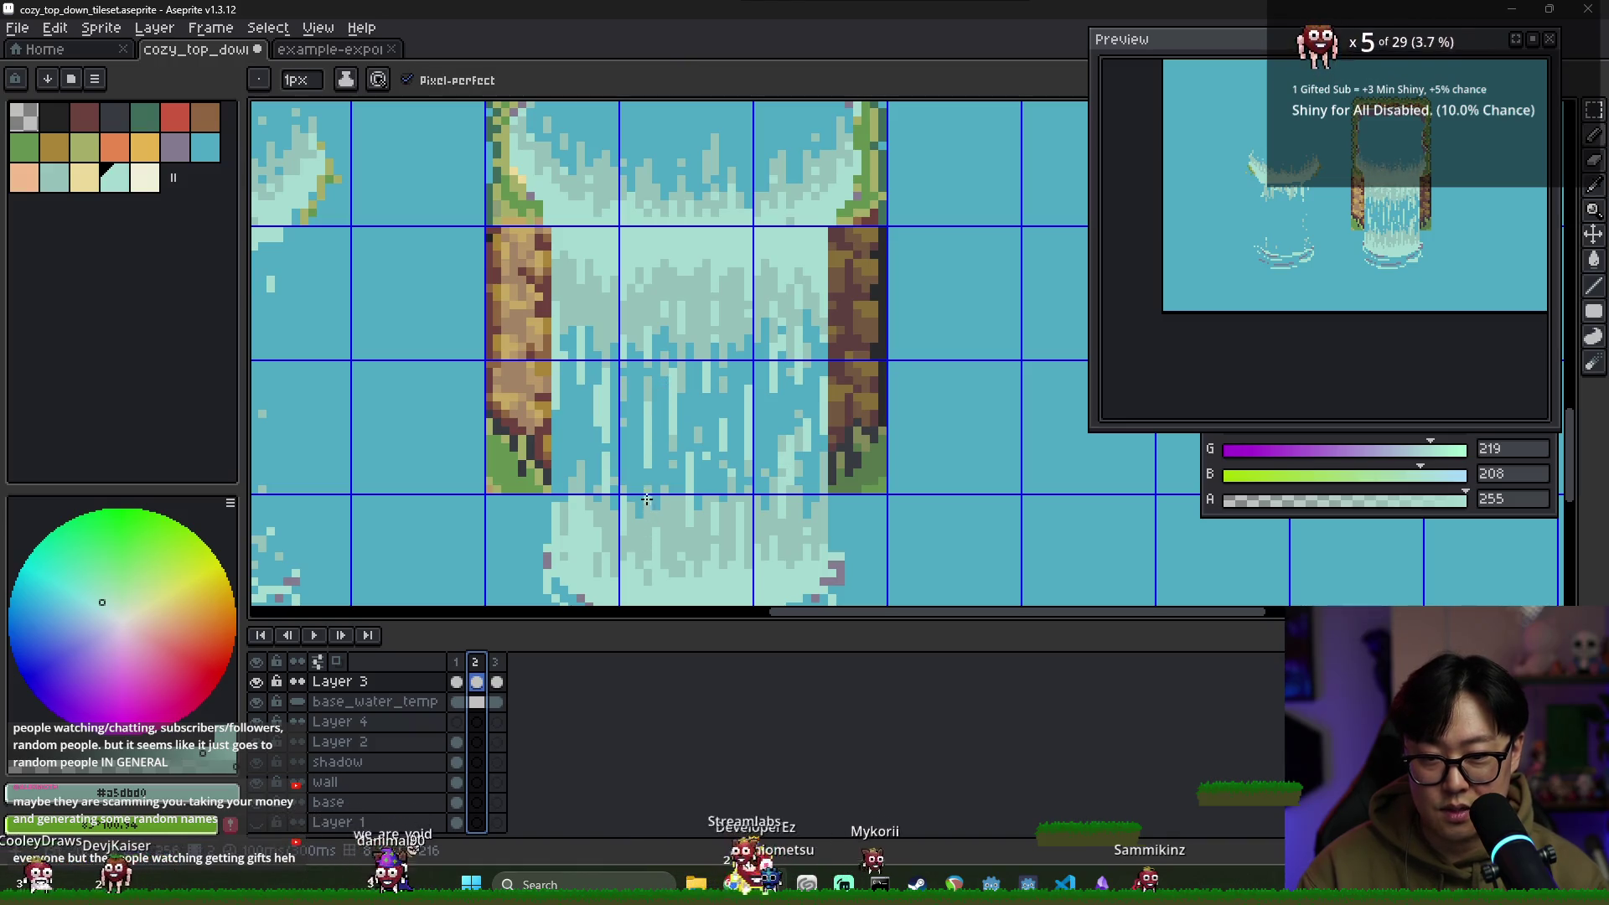
pyautogui.keyDown('alt'); pyautogui.click(659, 373); pyautogui.keyUp('alt')
pyautogui.keyDown('alt'); pyautogui.click(652, 427); pyautogui.keyUp('alt')
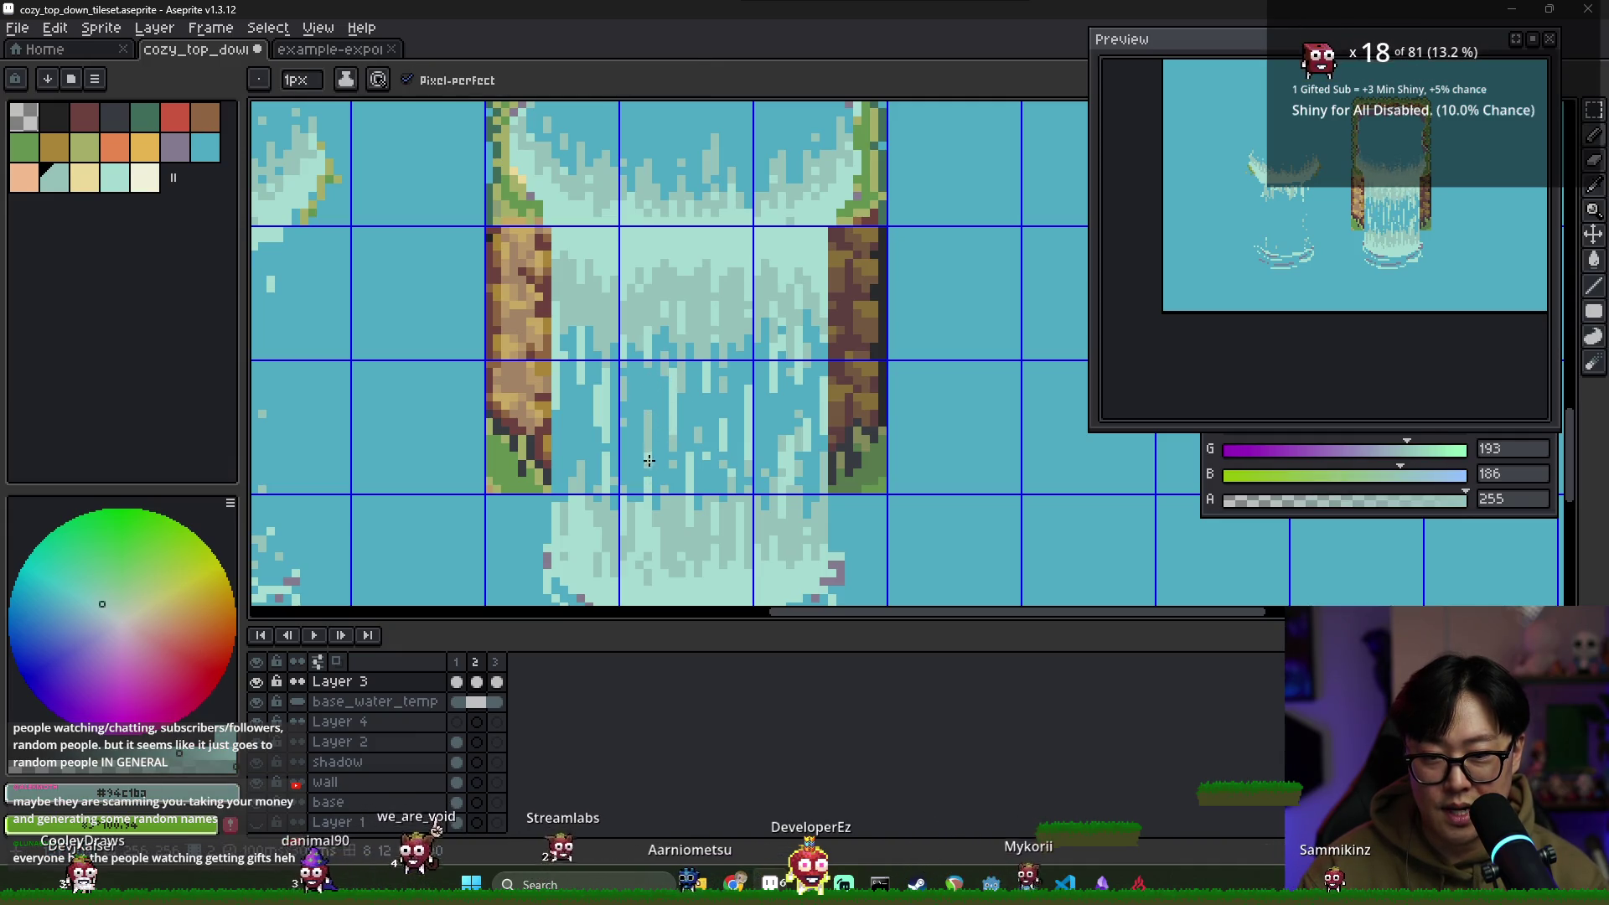
pyautogui.keyDown('alt'); pyautogui.click(647, 449); pyautogui.keyUp('alt')
# On frame 3, work the muted teal and light foam teal into the streaks, then replay the animation
pyautogui.click(463, 681)
pyautogui.click(475, 662)
pyautogui.click(494, 662)
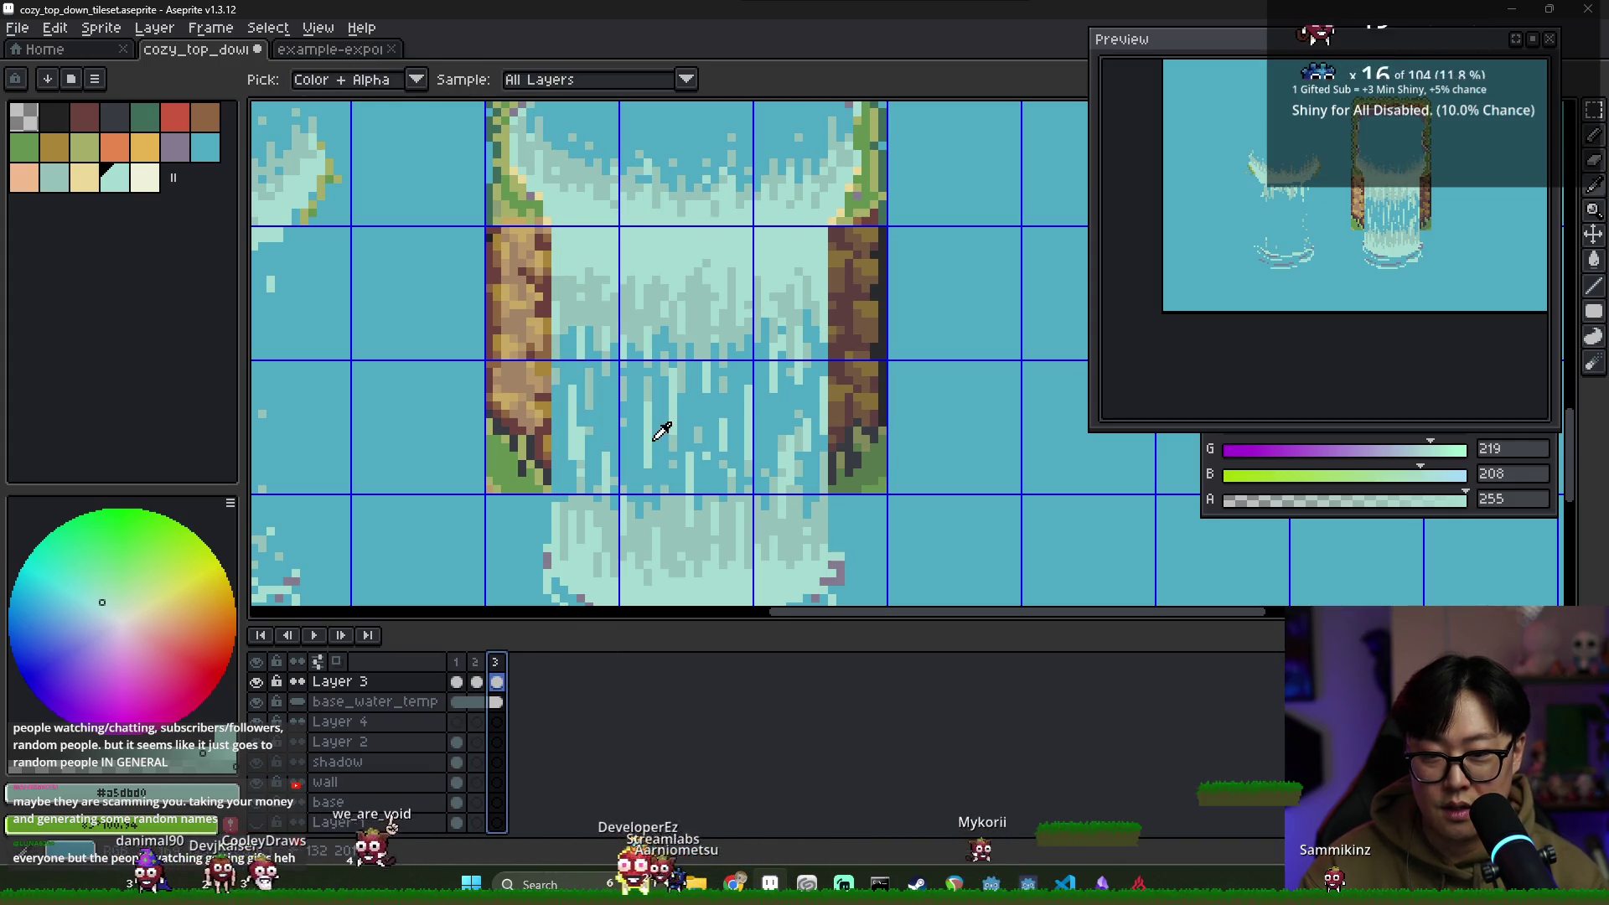
pyautogui.click(644, 580)
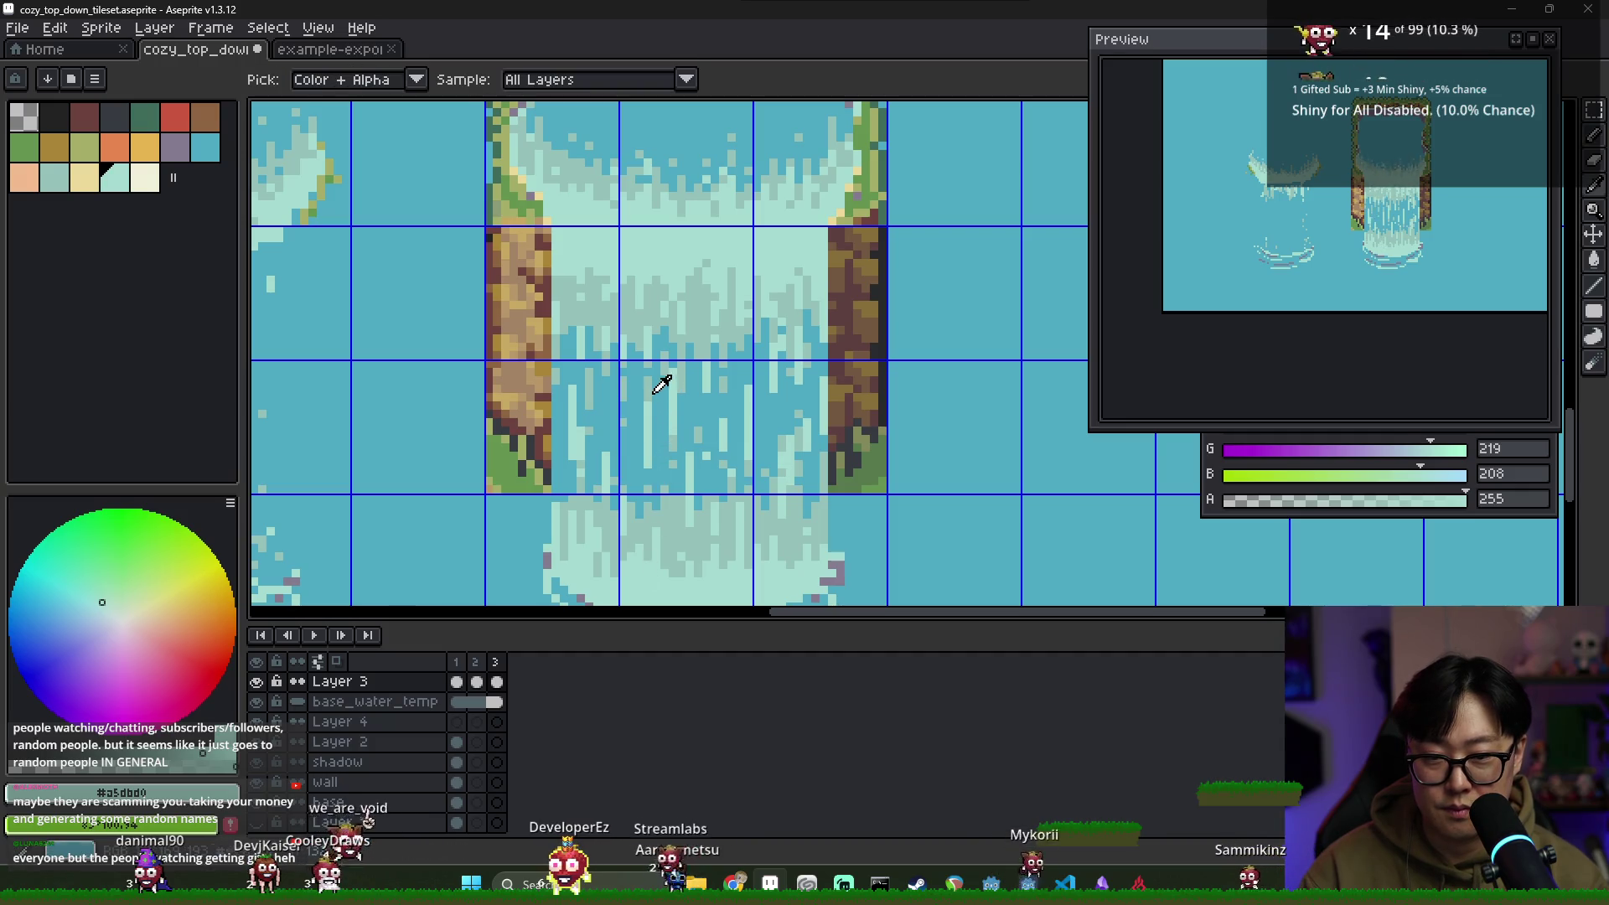
pyautogui.keyDown('alt'); pyautogui.click(624, 468); pyautogui.keyUp('alt')
pyautogui.click(476, 662)
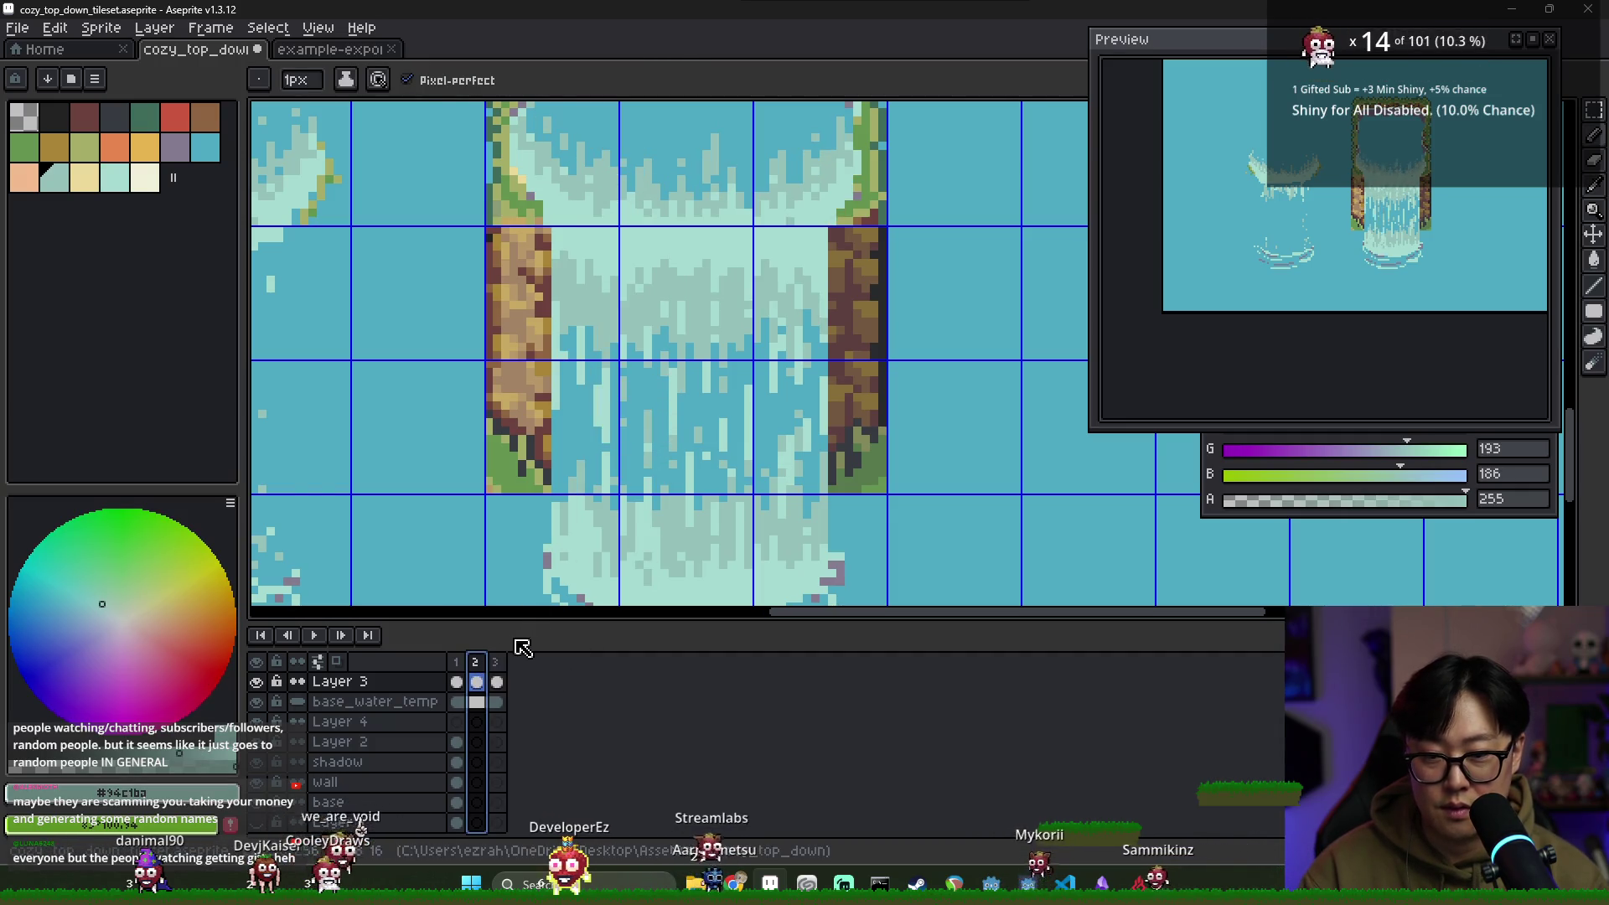
pyautogui.click(494, 662)
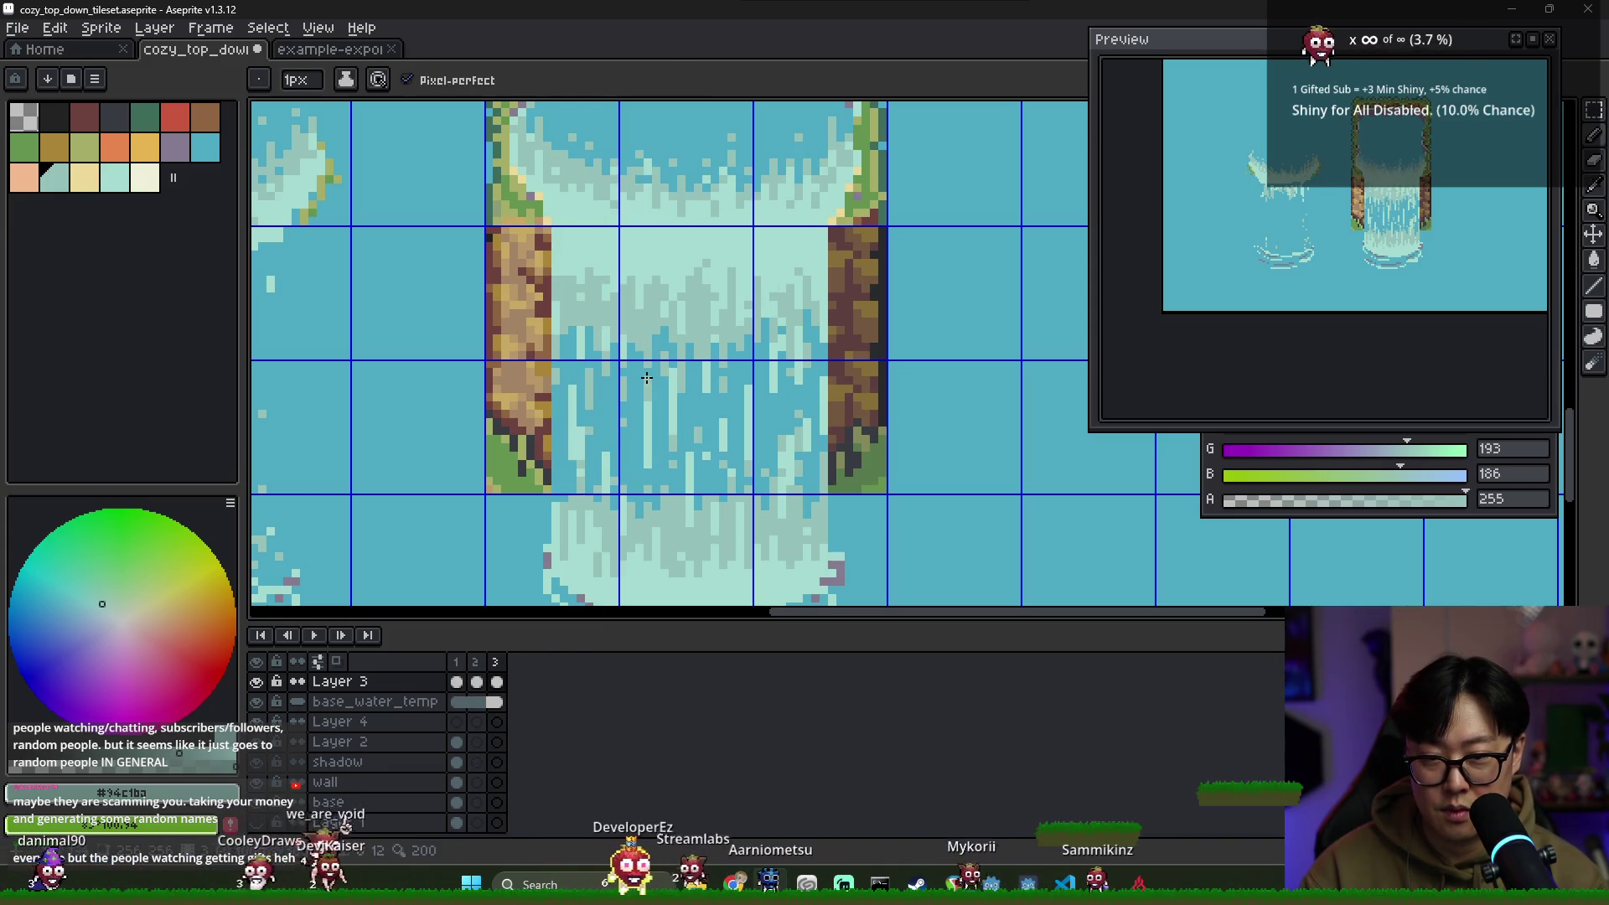
pyautogui.keyDown('alt'); pyautogui.click(643, 450); pyautogui.keyUp('alt')
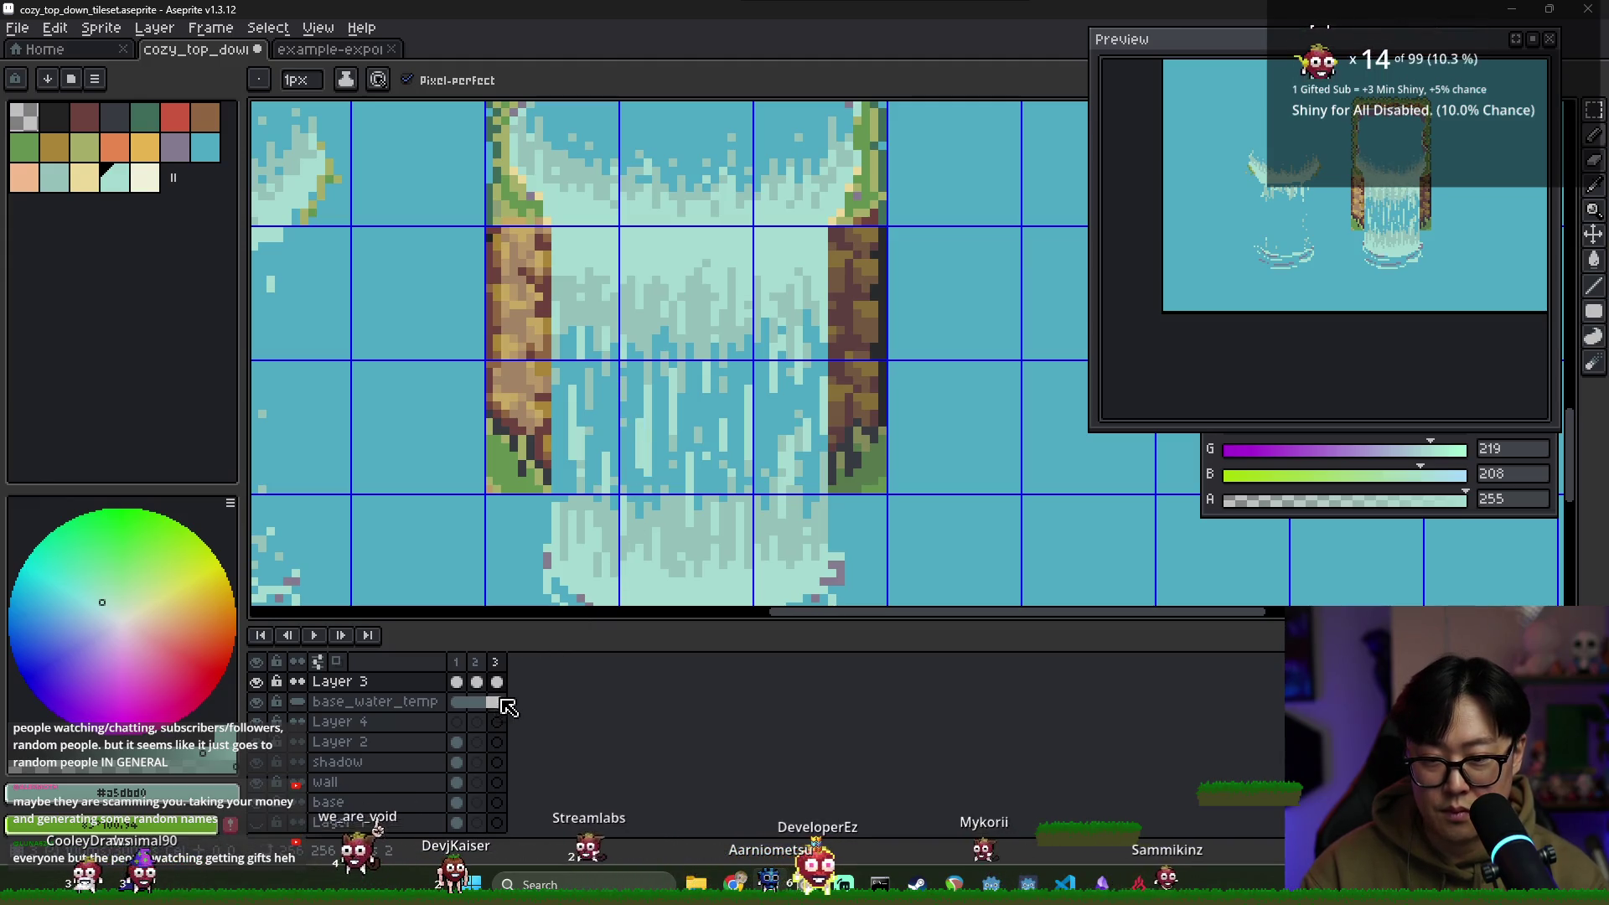
pyautogui.click(497, 664)
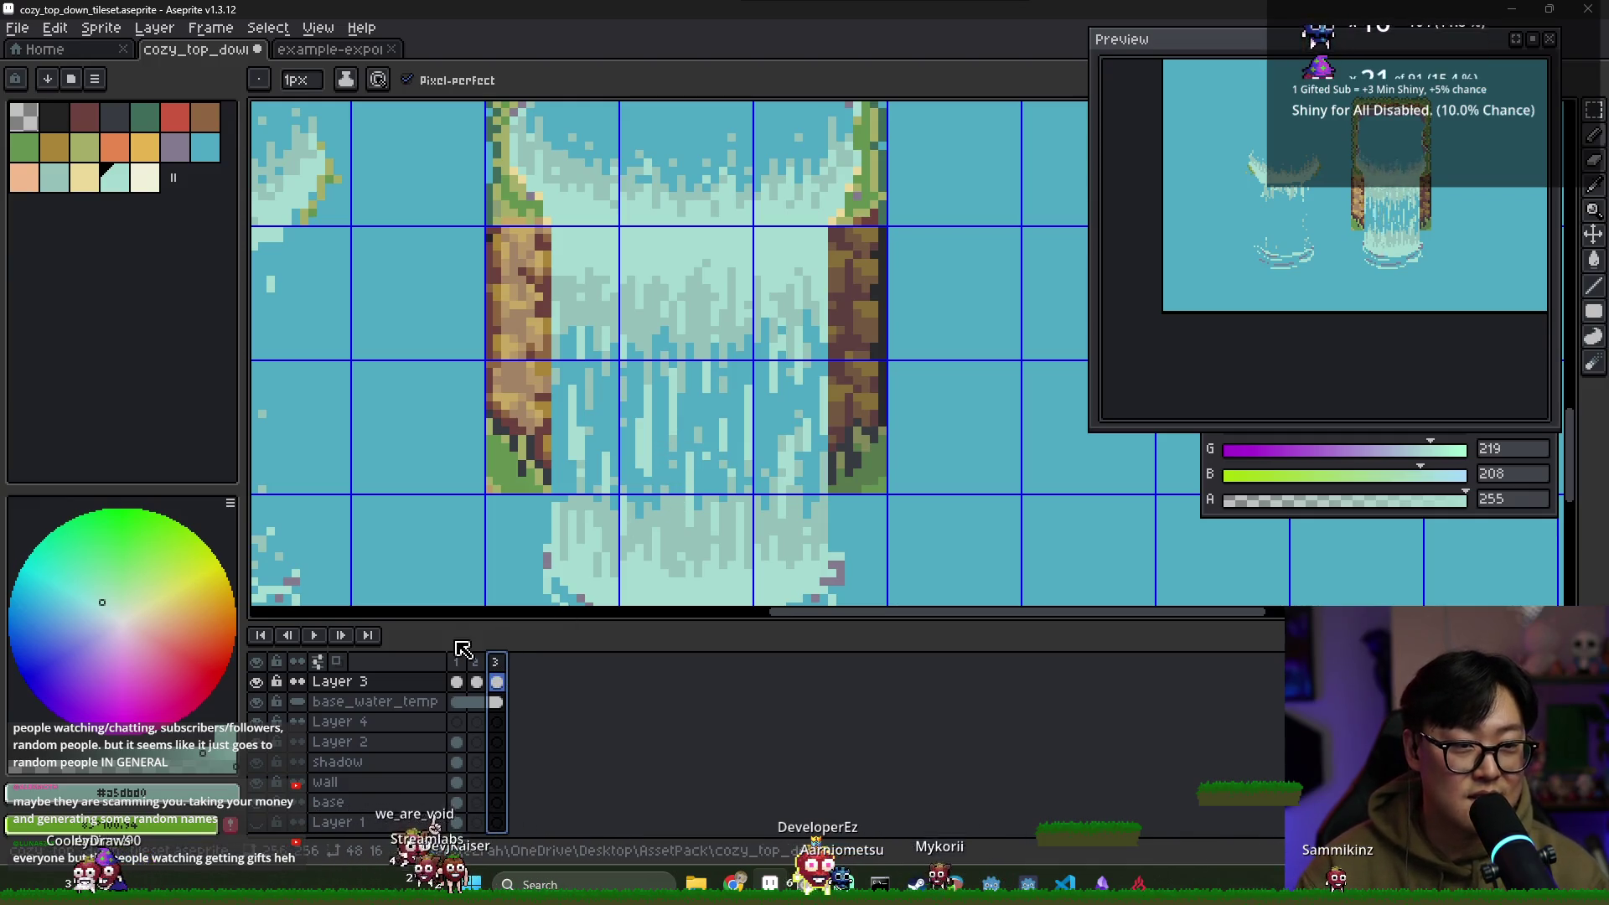
pyautogui.press('Return')
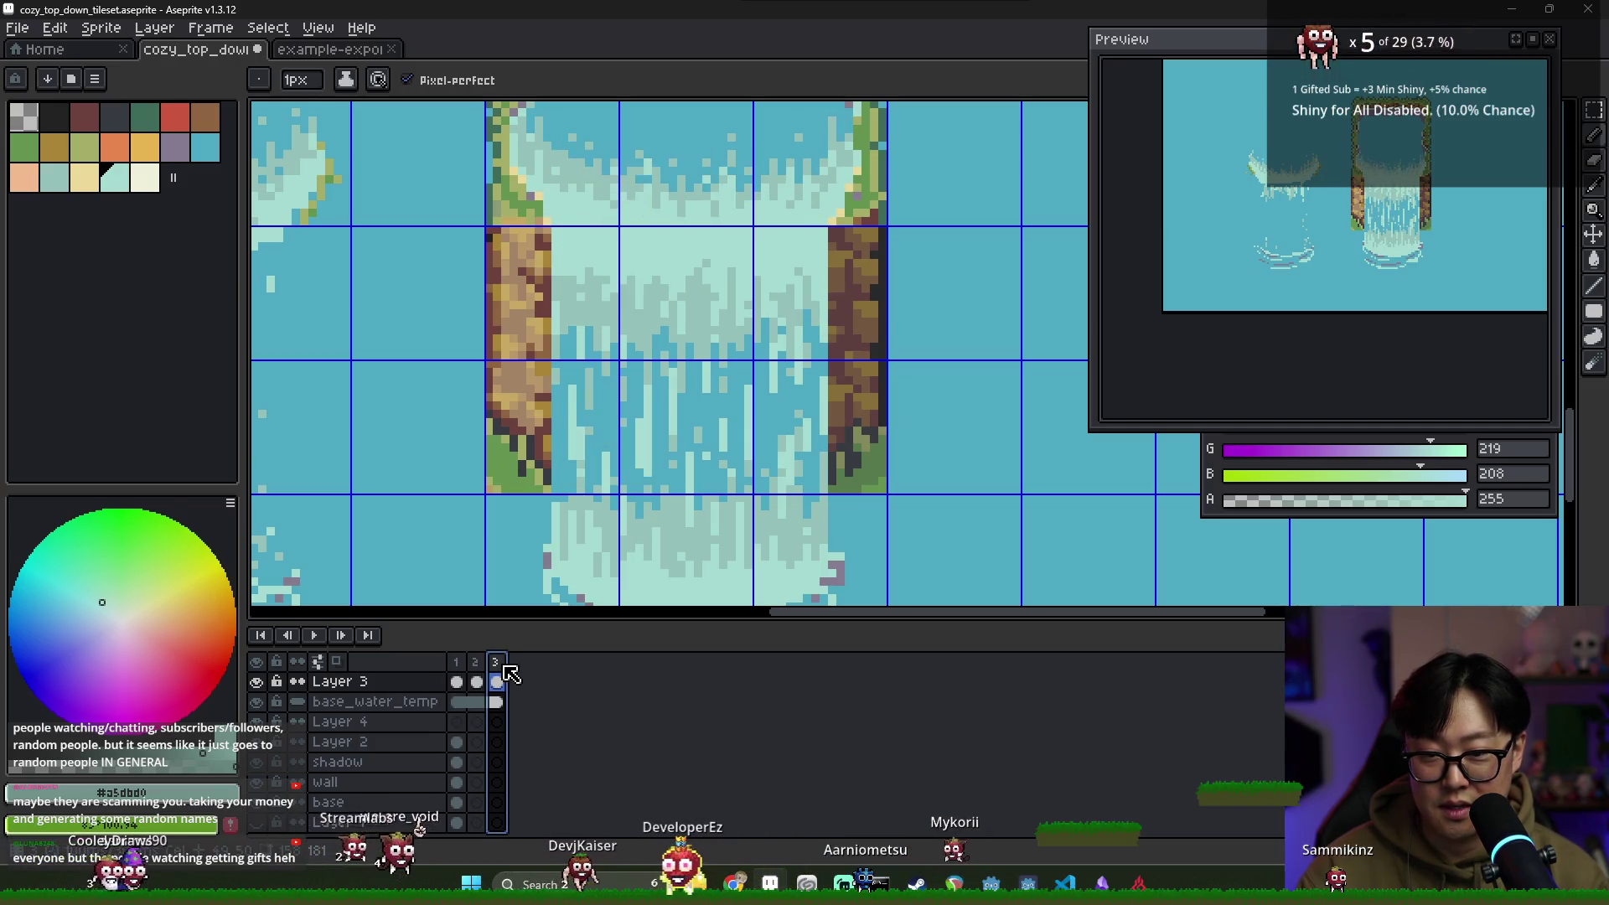
# Add muted teal and deep blue streak pixels on frame 3, then on frame 2 with foam teal
pyautogui.keyDown('alt'); pyautogui.click(580, 429); pyautogui.keyUp('alt')
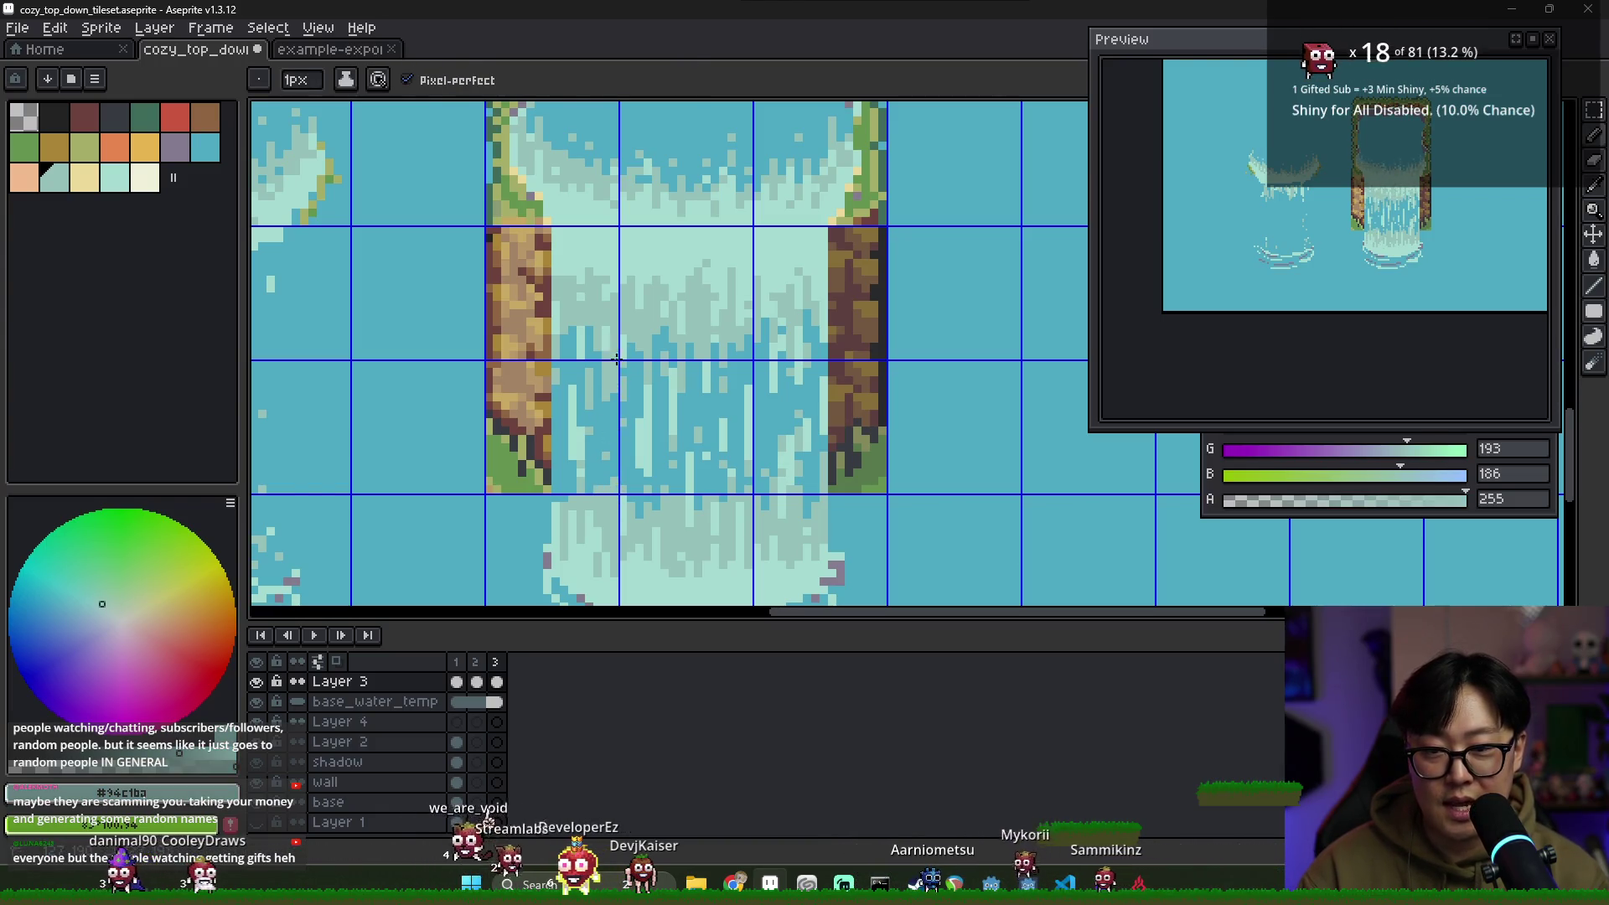
pyautogui.click(497, 662)
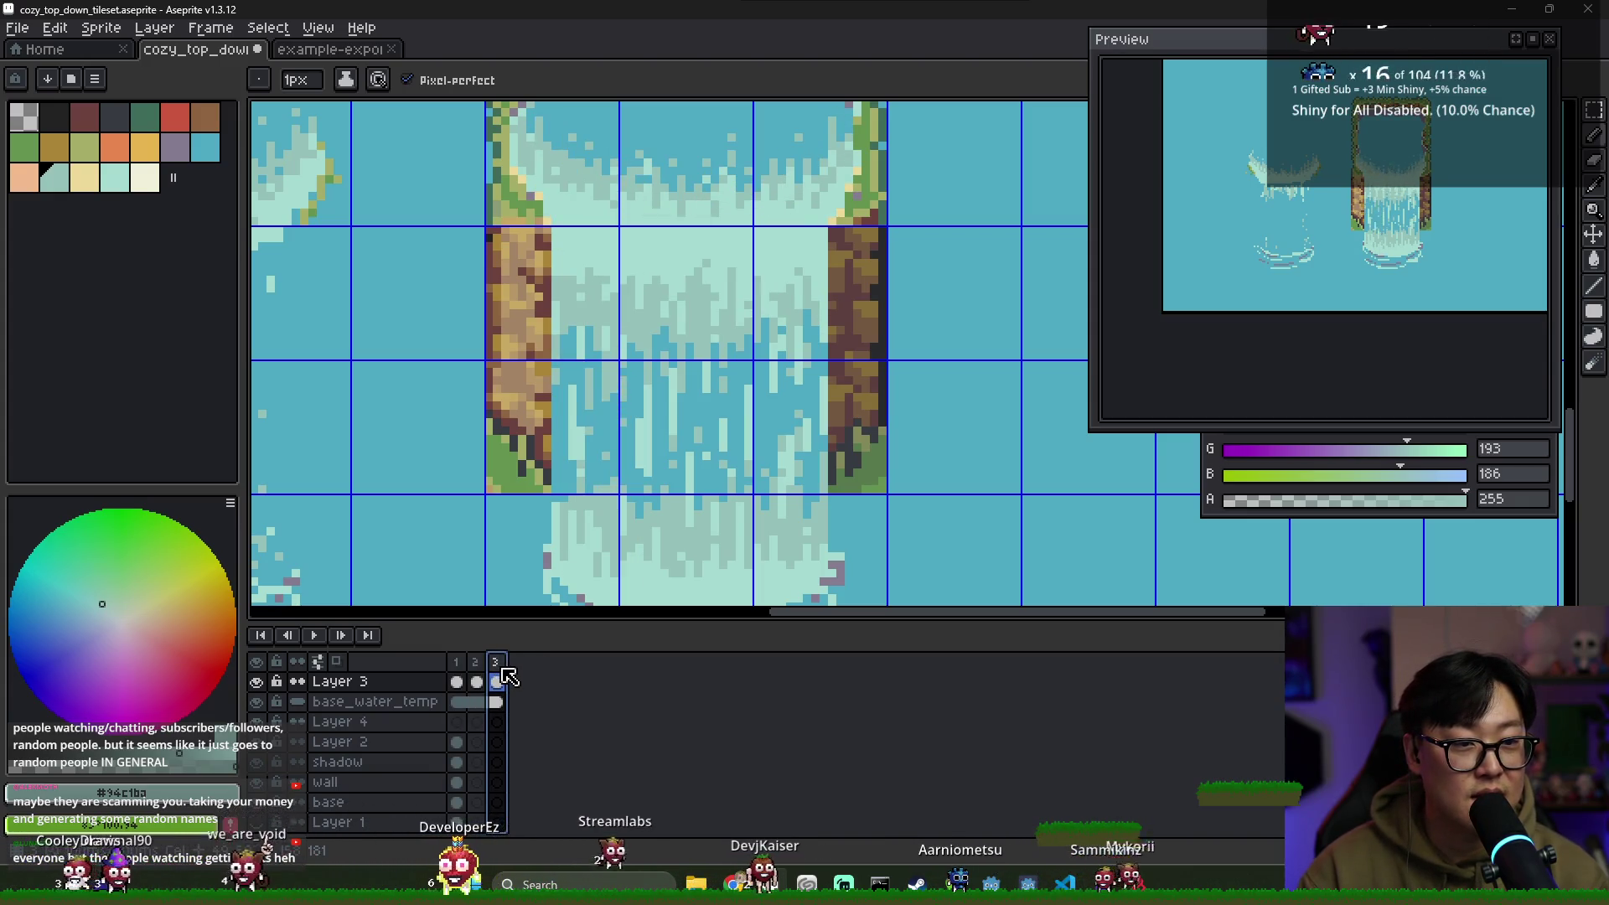
pyautogui.keyDown('alt'); pyautogui.click(575, 349); pyautogui.keyUp('alt')
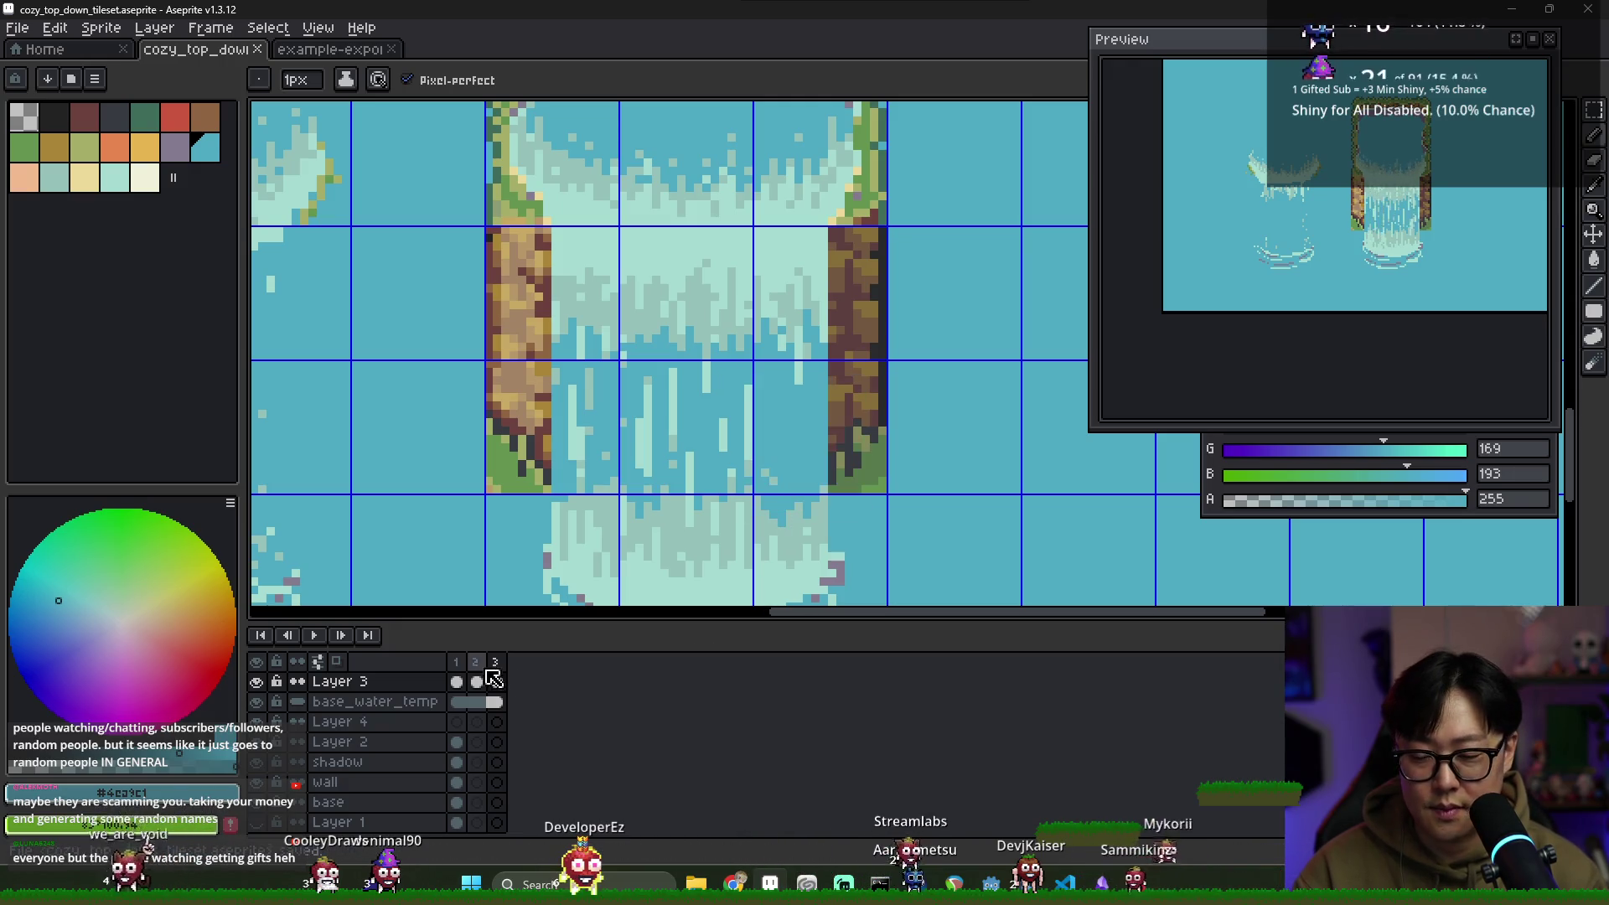
pyautogui.click(459, 663)
pyautogui.click(484, 677)
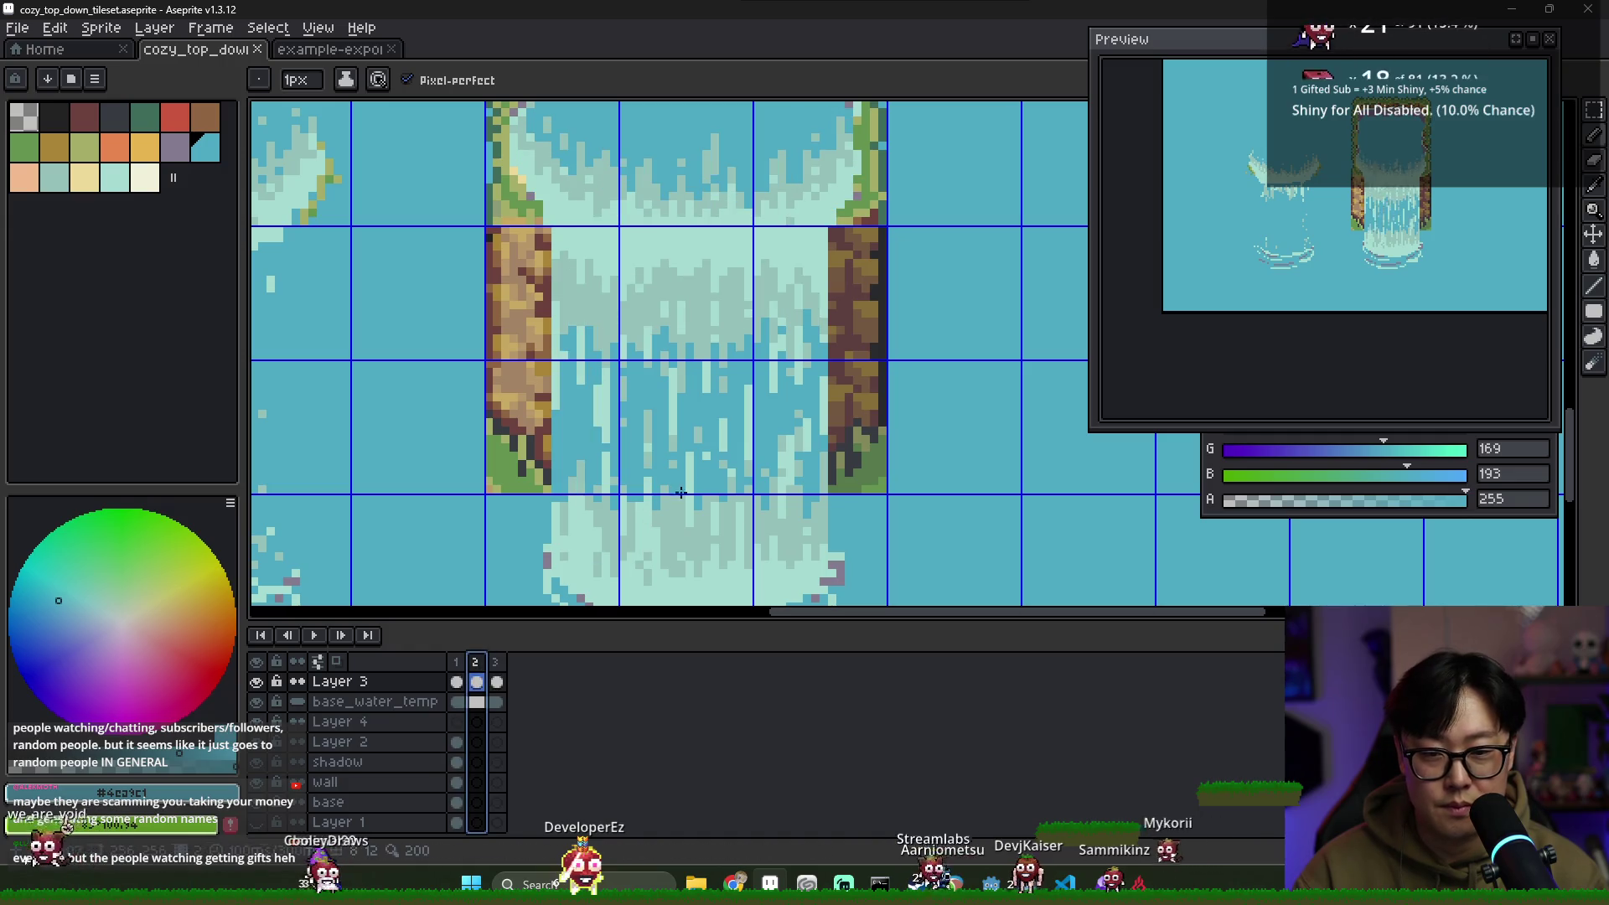
pyautogui.keyDown('alt'); pyautogui.click(754, 434); pyautogui.keyUp('alt')
pyautogui.keyDown('alt'); pyautogui.click(736, 513); pyautogui.keyUp('alt')
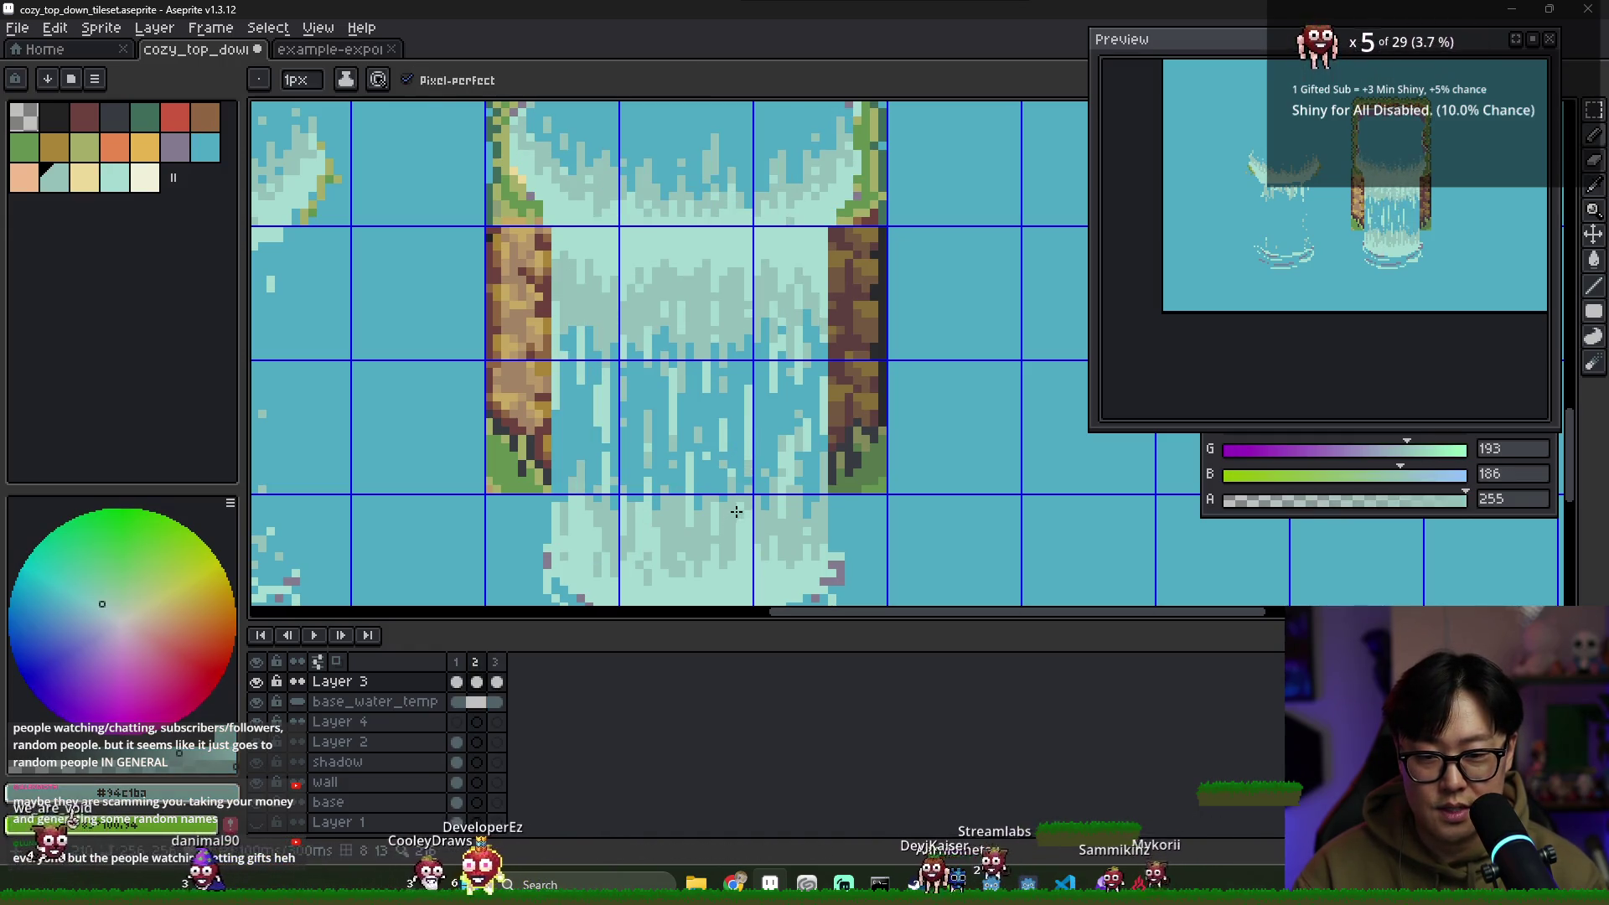
pyautogui.keyDown('alt'); pyautogui.click(734, 569); pyautogui.keyUp('alt')
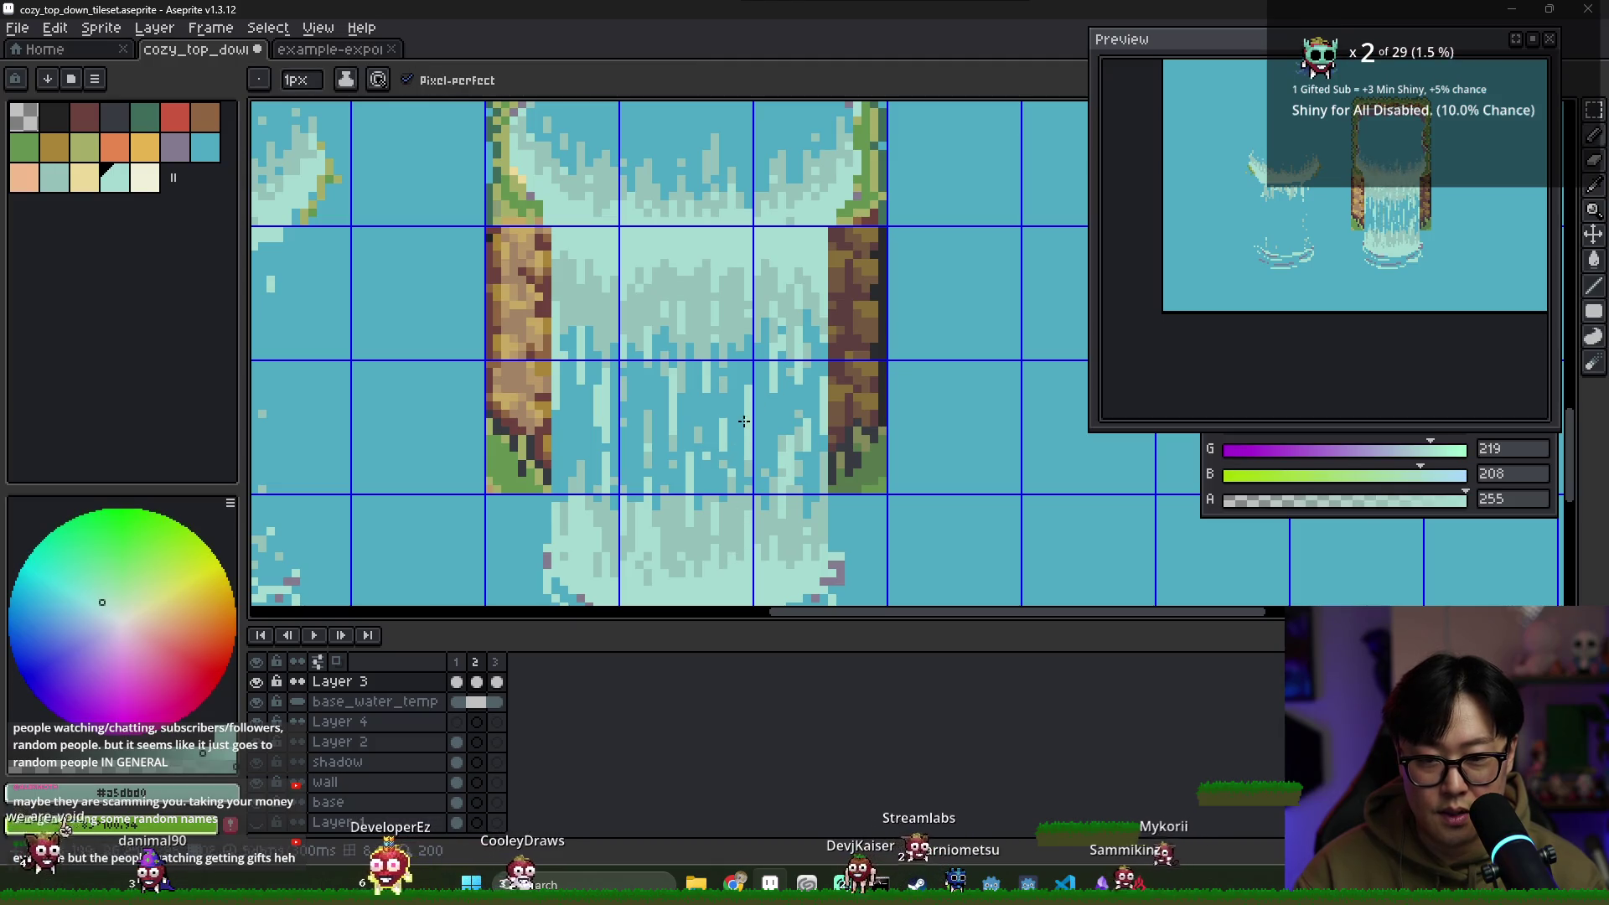
pyautogui.press('alt')
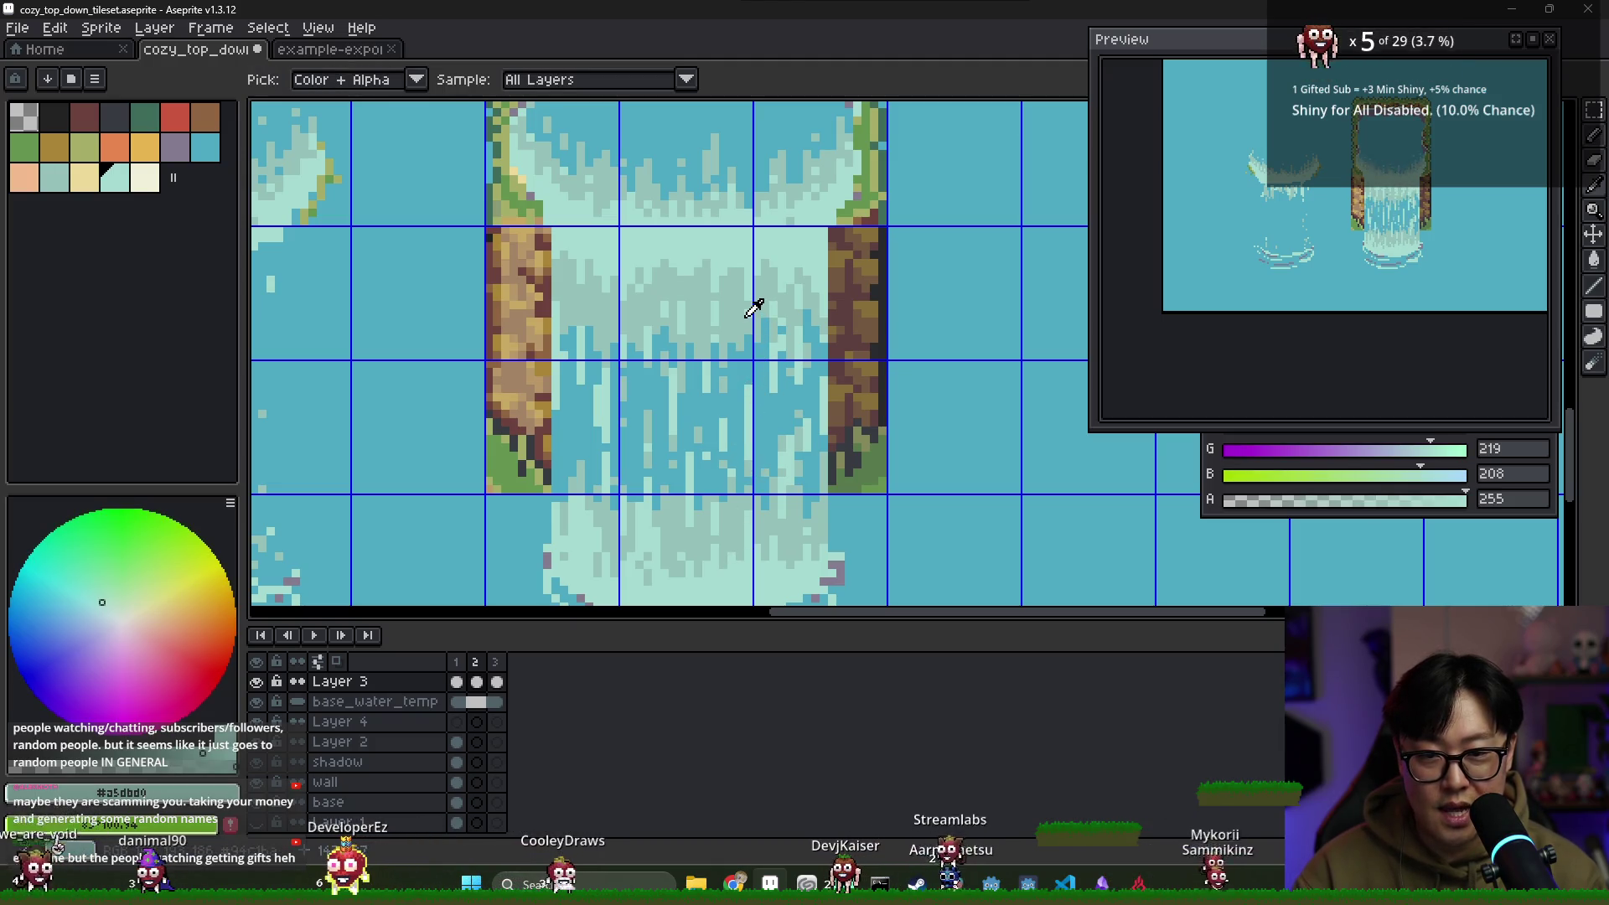
pyautogui.keyDown('alt'); pyautogui.click(748, 464); pyautogui.keyUp('alt')
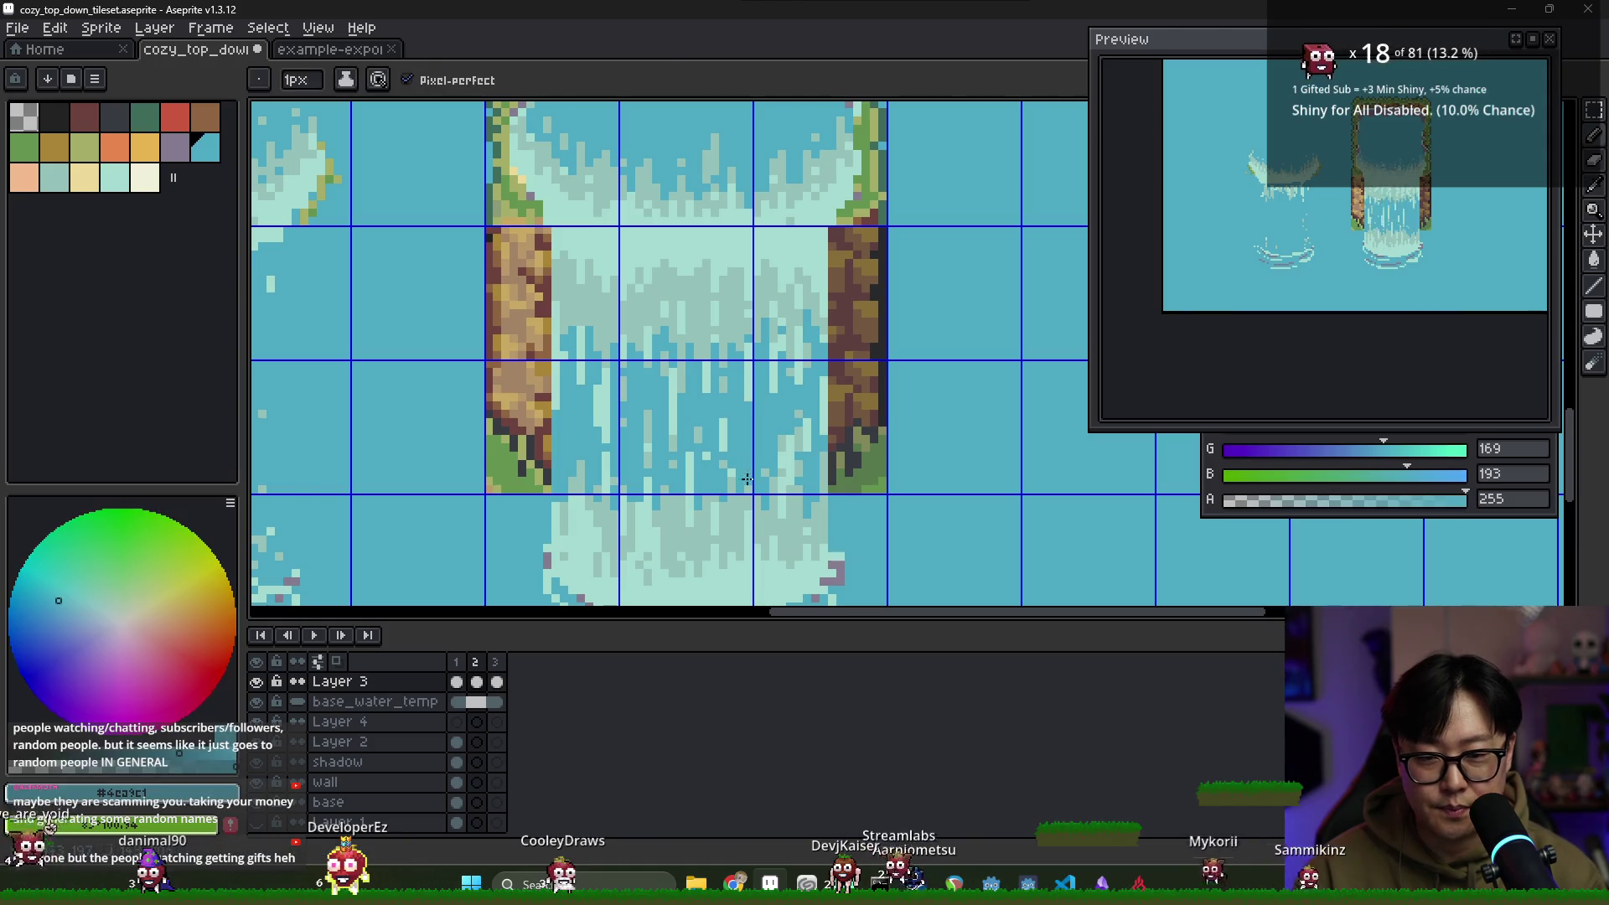
# Refine frame 2's streaks with the light foam teal and muted teal
pyautogui.click(475, 662)
pyautogui.keyDown('alt'); pyautogui.click(690, 454); pyautogui.keyUp('alt')
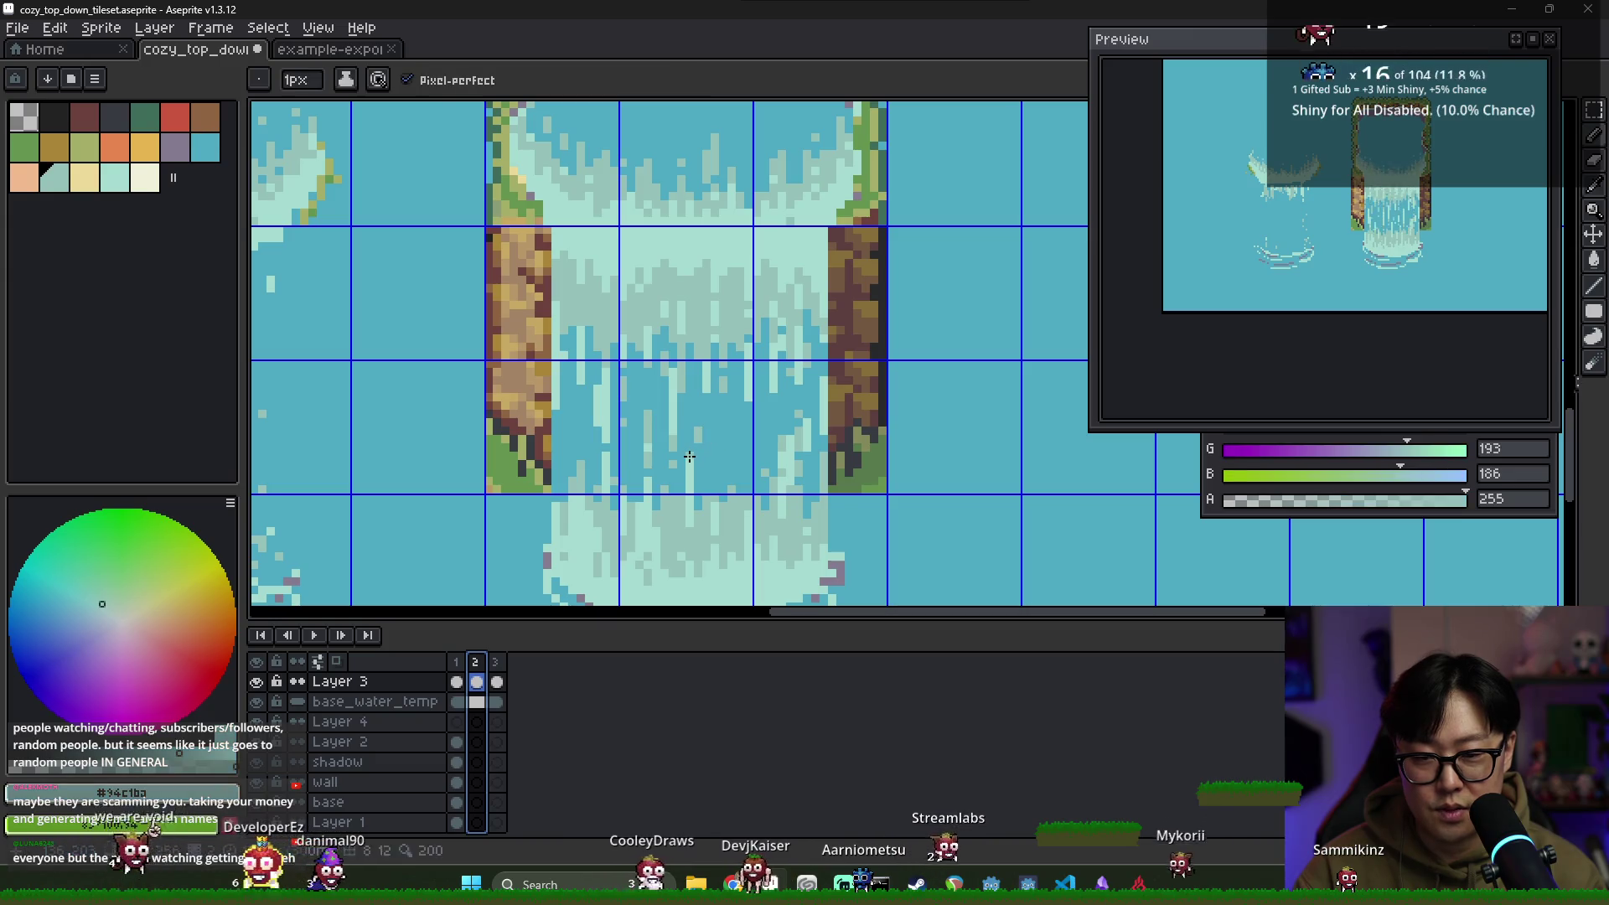
pyautogui.keyDown('alt'); pyautogui.click(689, 474); pyautogui.keyUp('alt')
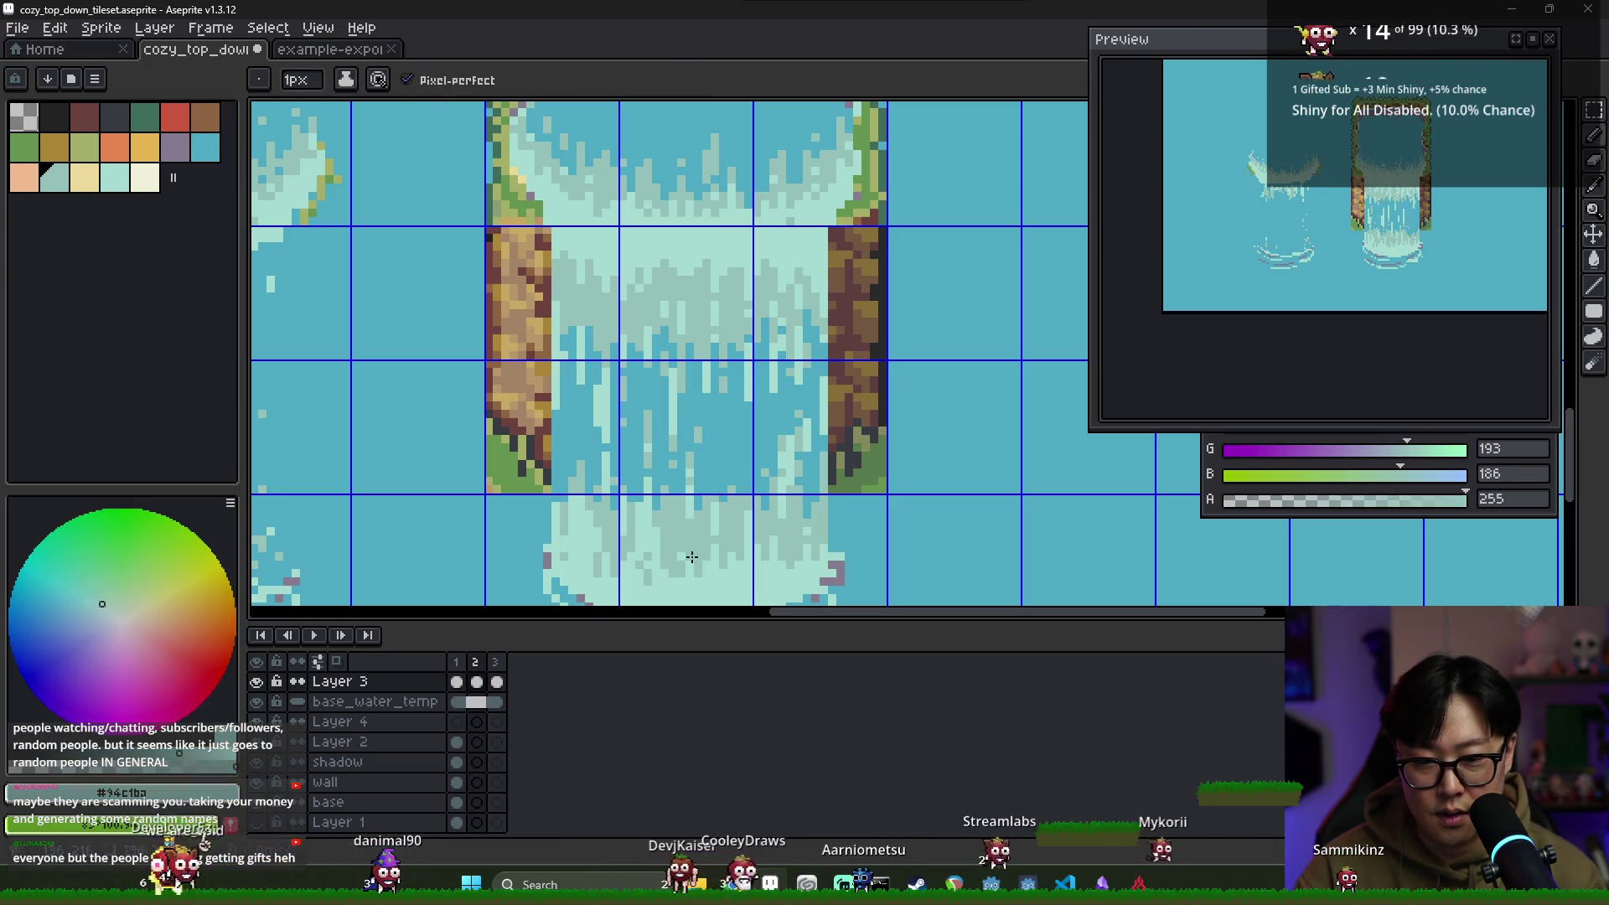
pyautogui.keyDown('alt'); pyautogui.click(686, 486); pyautogui.keyUp('alt')
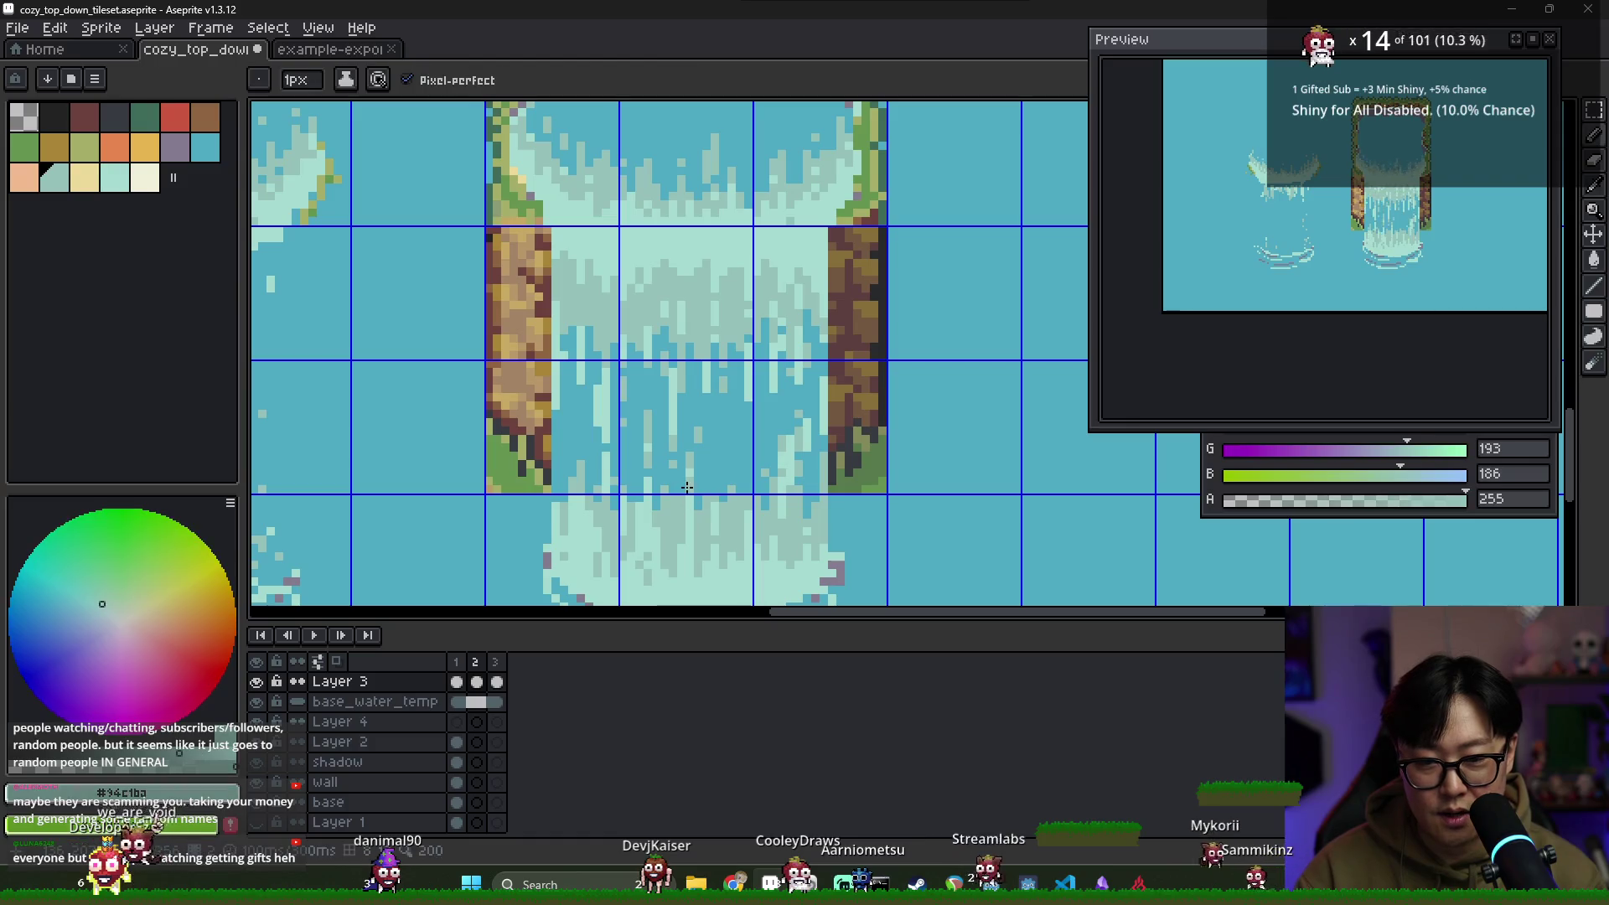
pyautogui.click(456, 662)
pyautogui.click(479, 663)
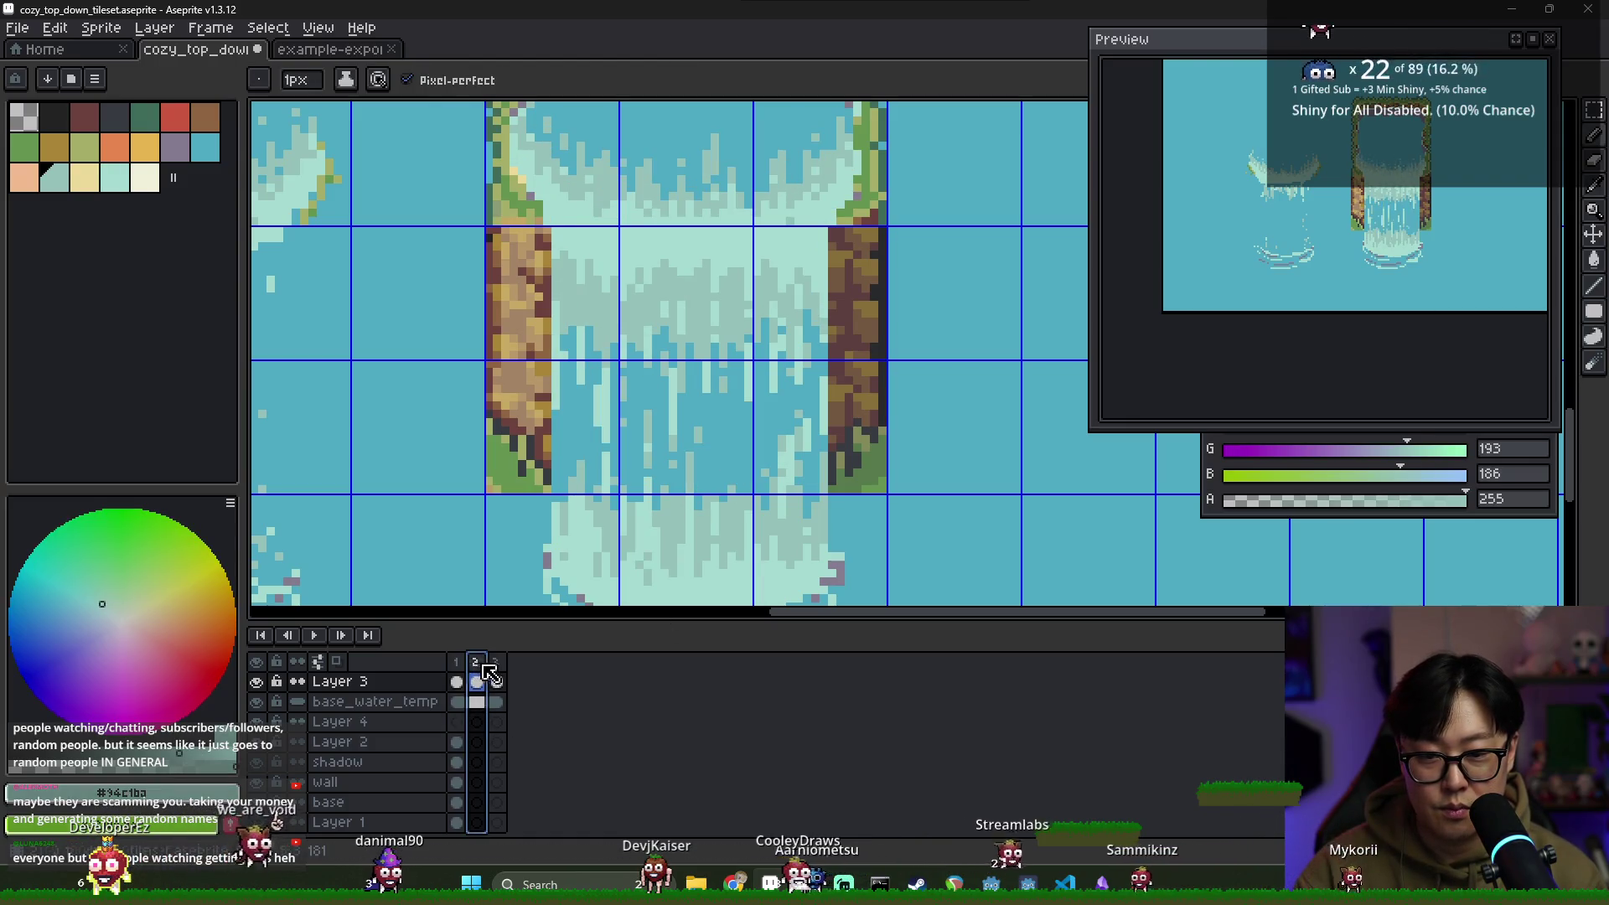
pyautogui.click(713, 530)
pyautogui.keyDown('alt'); pyautogui.click(713, 530); pyautogui.keyUp('alt')
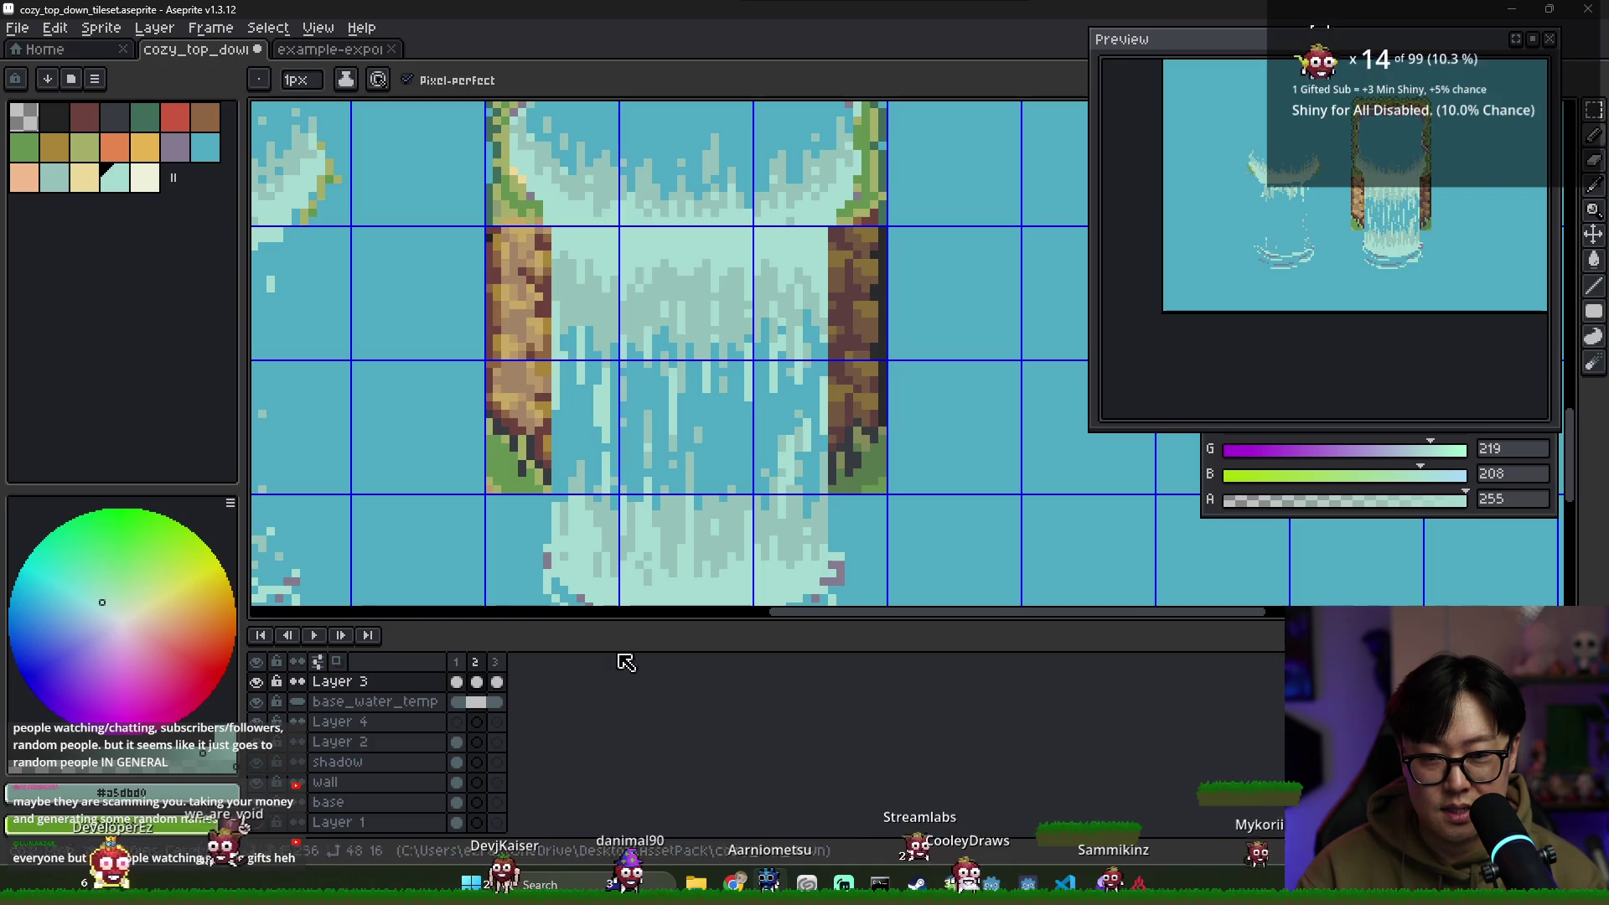
# Compare frames 1 and 2, picking the darker water blue, and check frame 3
pyautogui.click(460, 662)
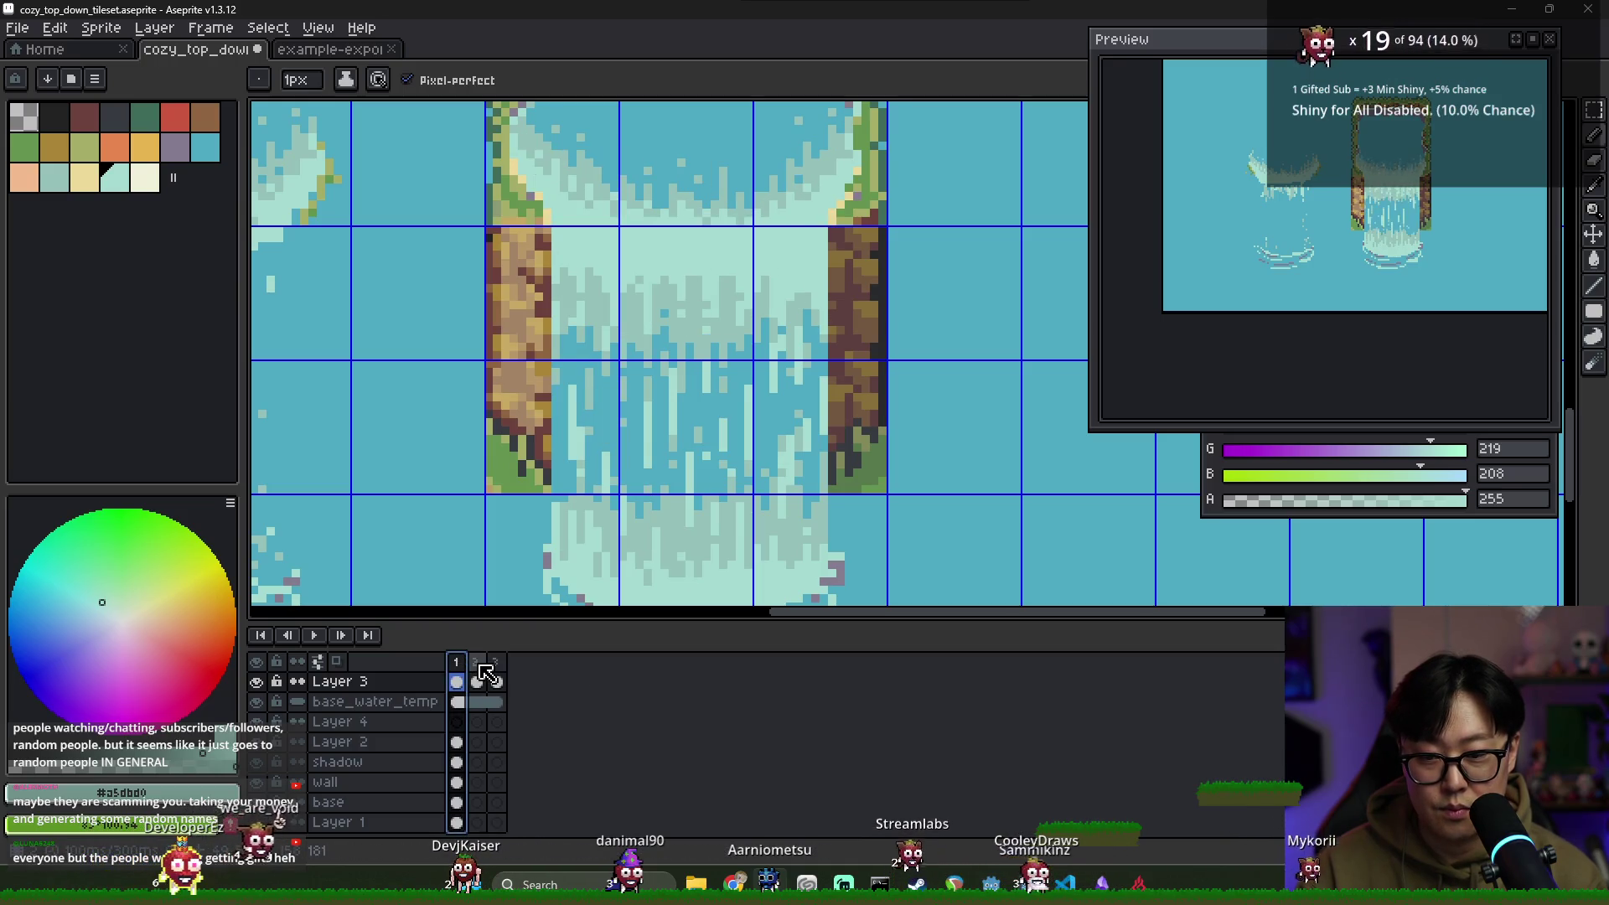
pyautogui.click(477, 664)
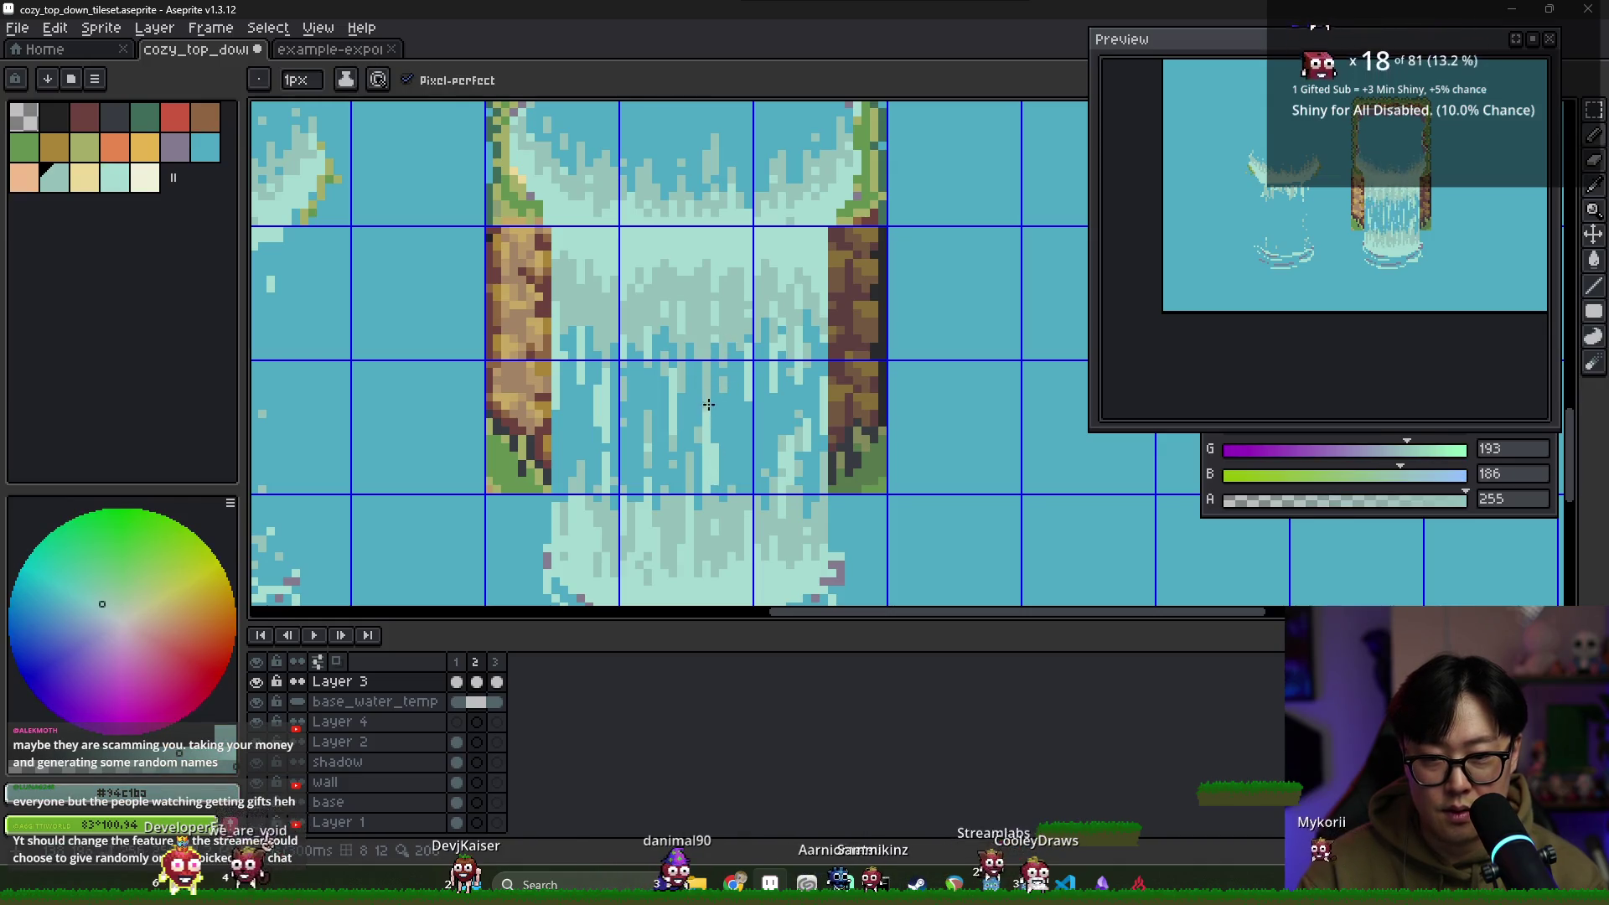
pyautogui.keyDown('alt'); pyautogui.click(712, 433); pyautogui.keyUp('alt')
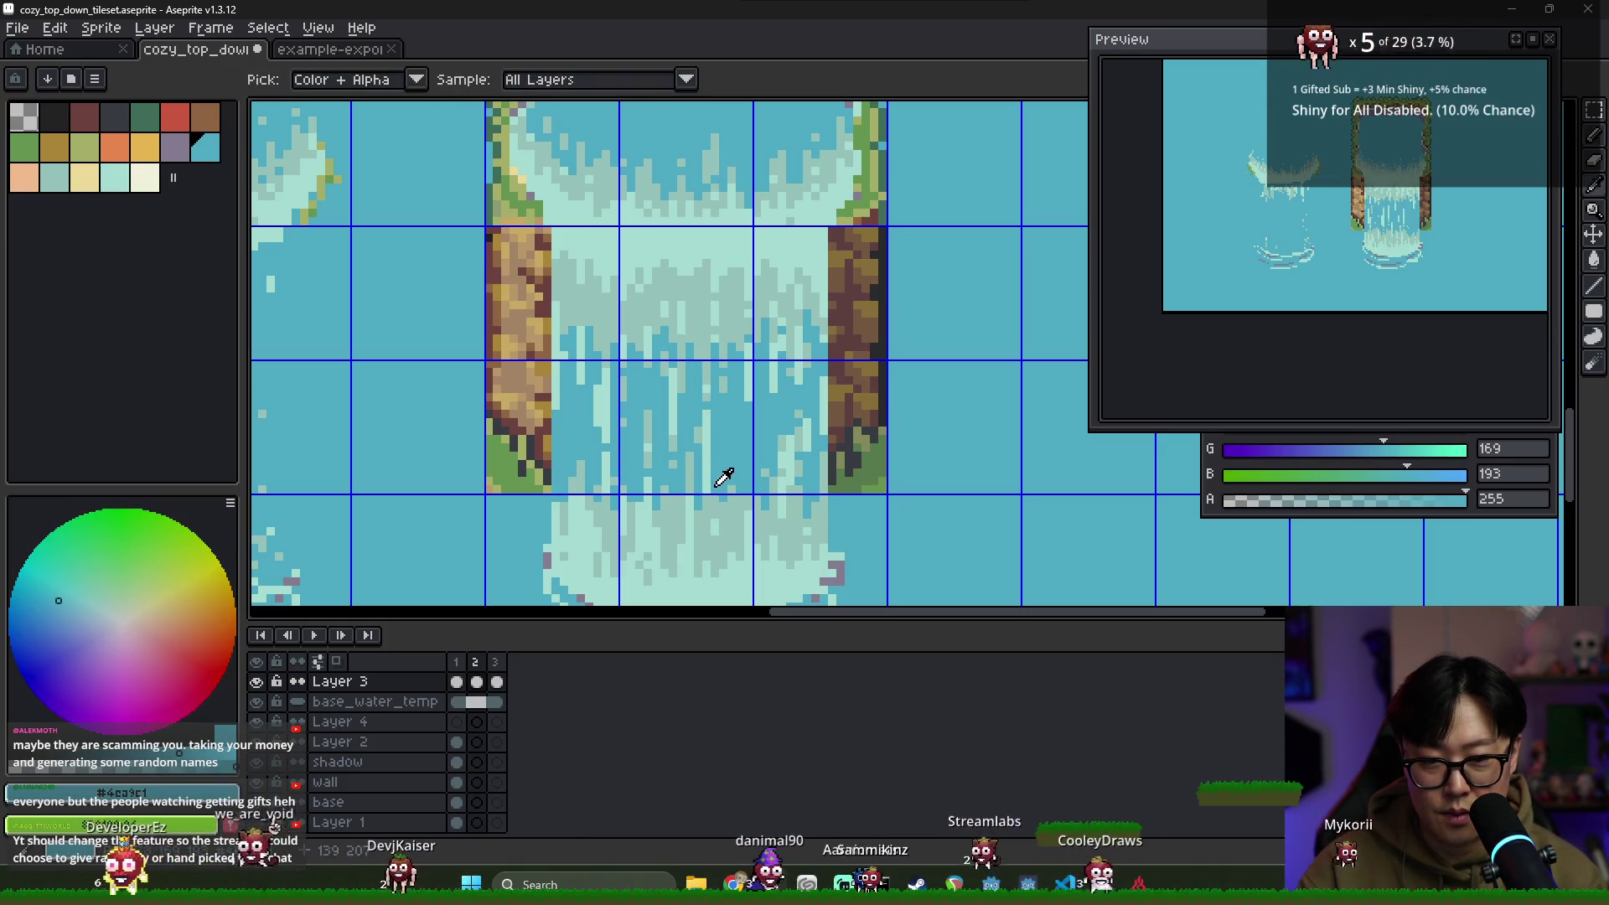
pyautogui.click(496, 662)
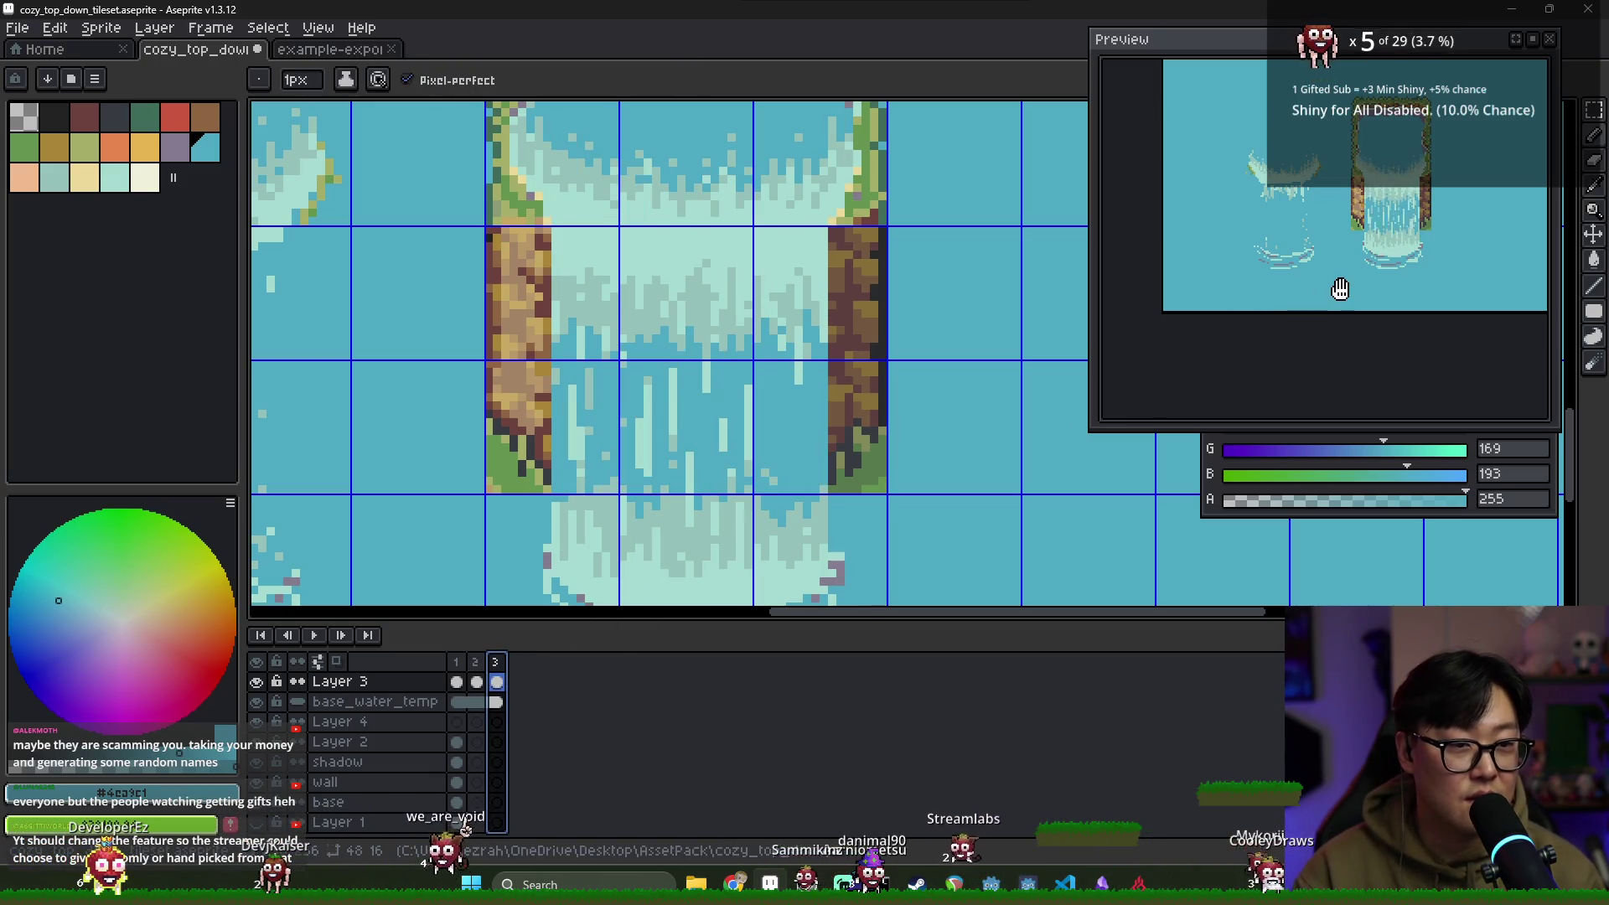
pyautogui.click(459, 674)
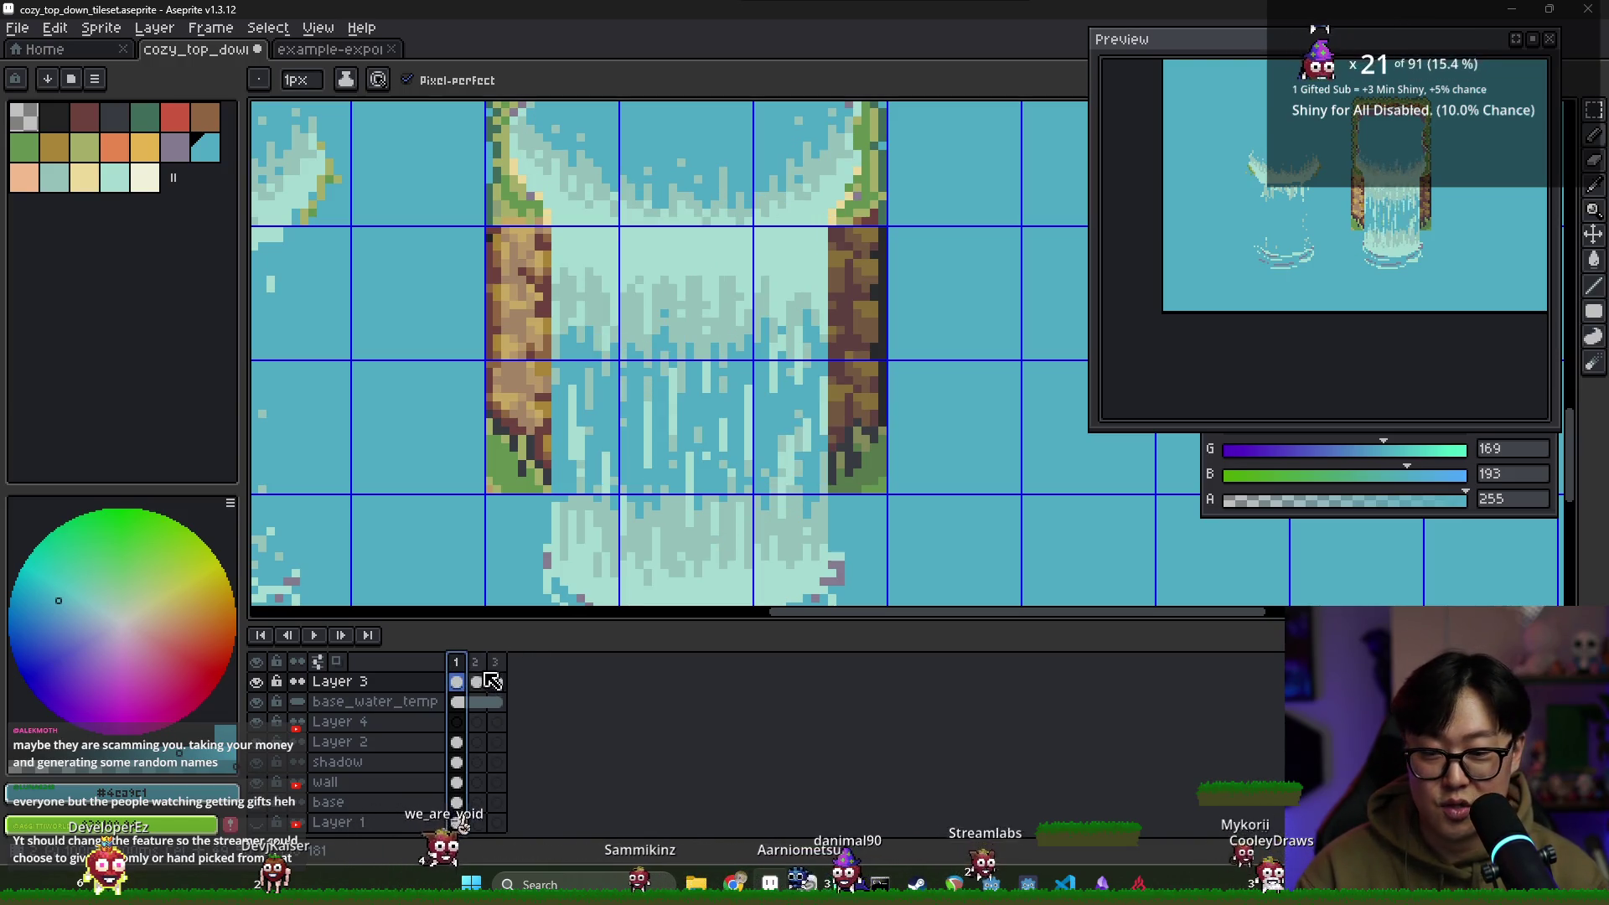
pyautogui.click(477, 662)
# Pick the light foam teal from the waterfall and flip between frames 2 and 3
pyautogui.scroll(4, 745, 263)
pyautogui.keyDown('alt'); pyautogui.click(577, 235); pyautogui.keyUp('alt')
pyautogui.keyDown('alt'); pyautogui.click(603, 244); pyautogui.keyUp('alt')
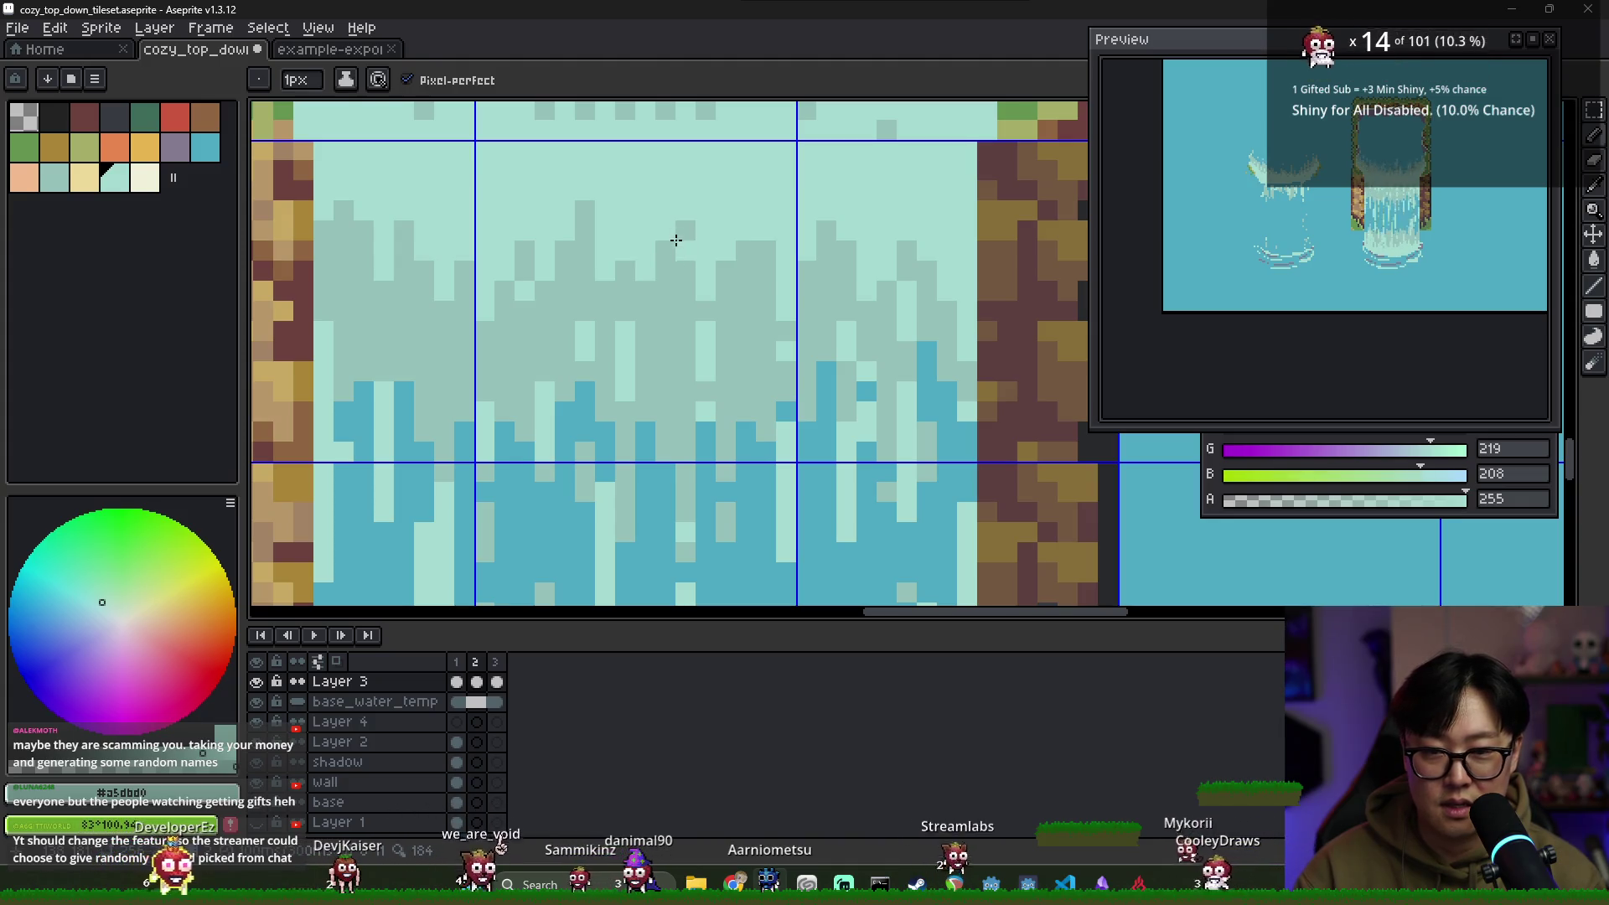
pyautogui.scroll(-2, 477, 590)
pyautogui.click(456, 662)
pyautogui.click(475, 663)
pyautogui.click(499, 675)
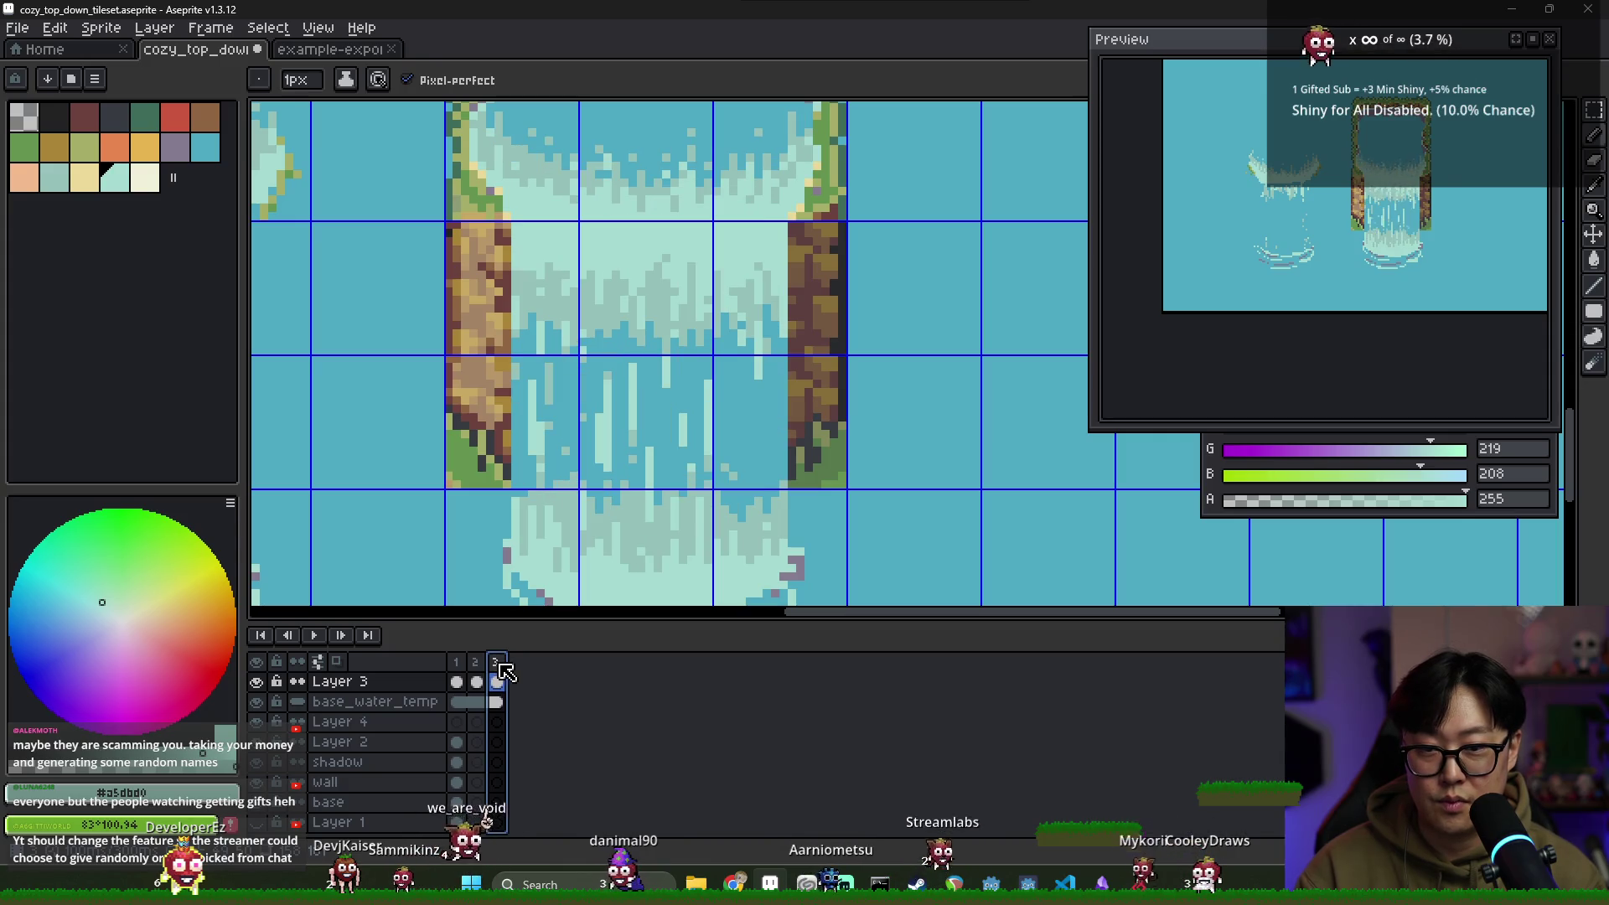
pyautogui.click(475, 662)
pyautogui.click(496, 662)
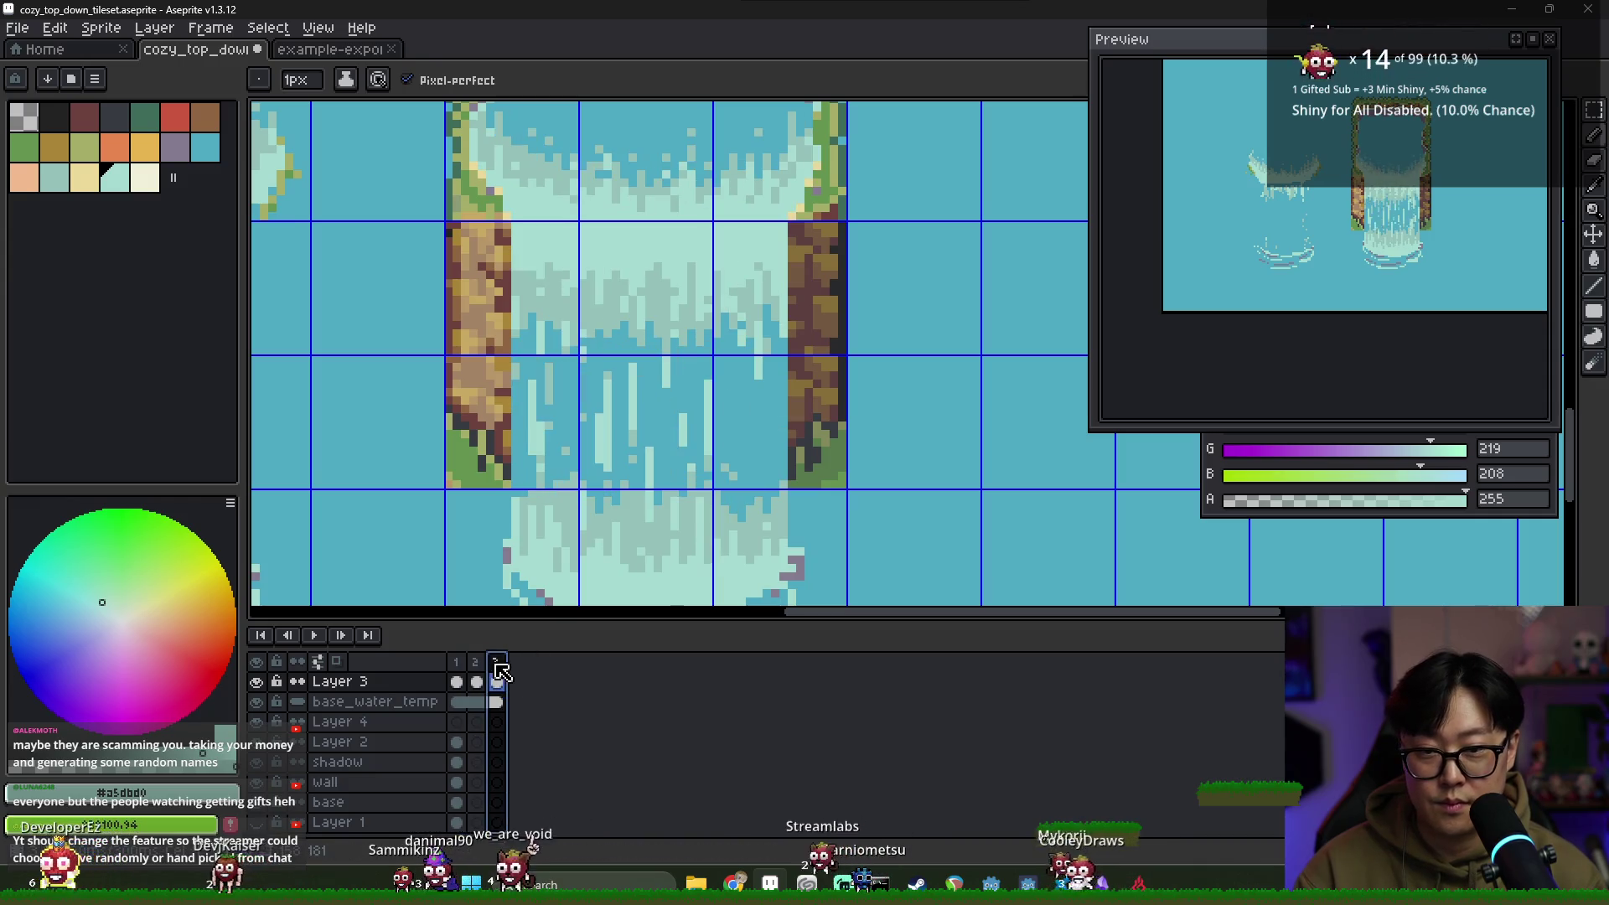
# Sample the light streak colour #94c1ba while comparing frames 2 and 3
pyautogui.press('i')
pyautogui.press('b')
pyautogui.click(475, 662)
pyautogui.click(498, 662)
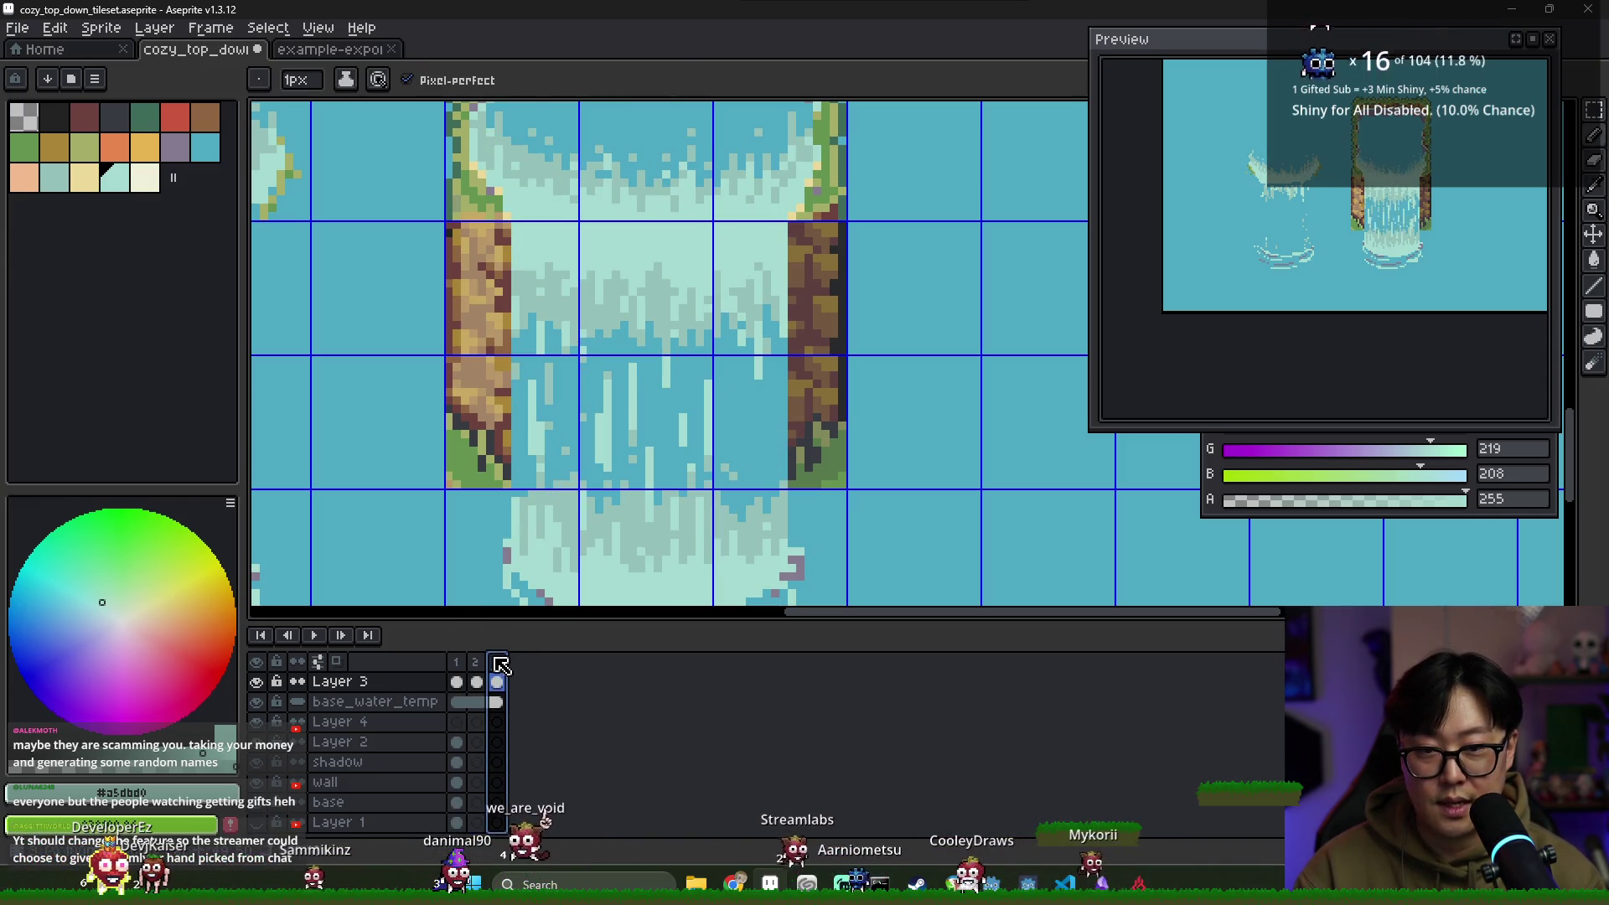
pyautogui.keyDown('alt'); pyautogui.click(757, 277); pyautogui.keyUp('alt')
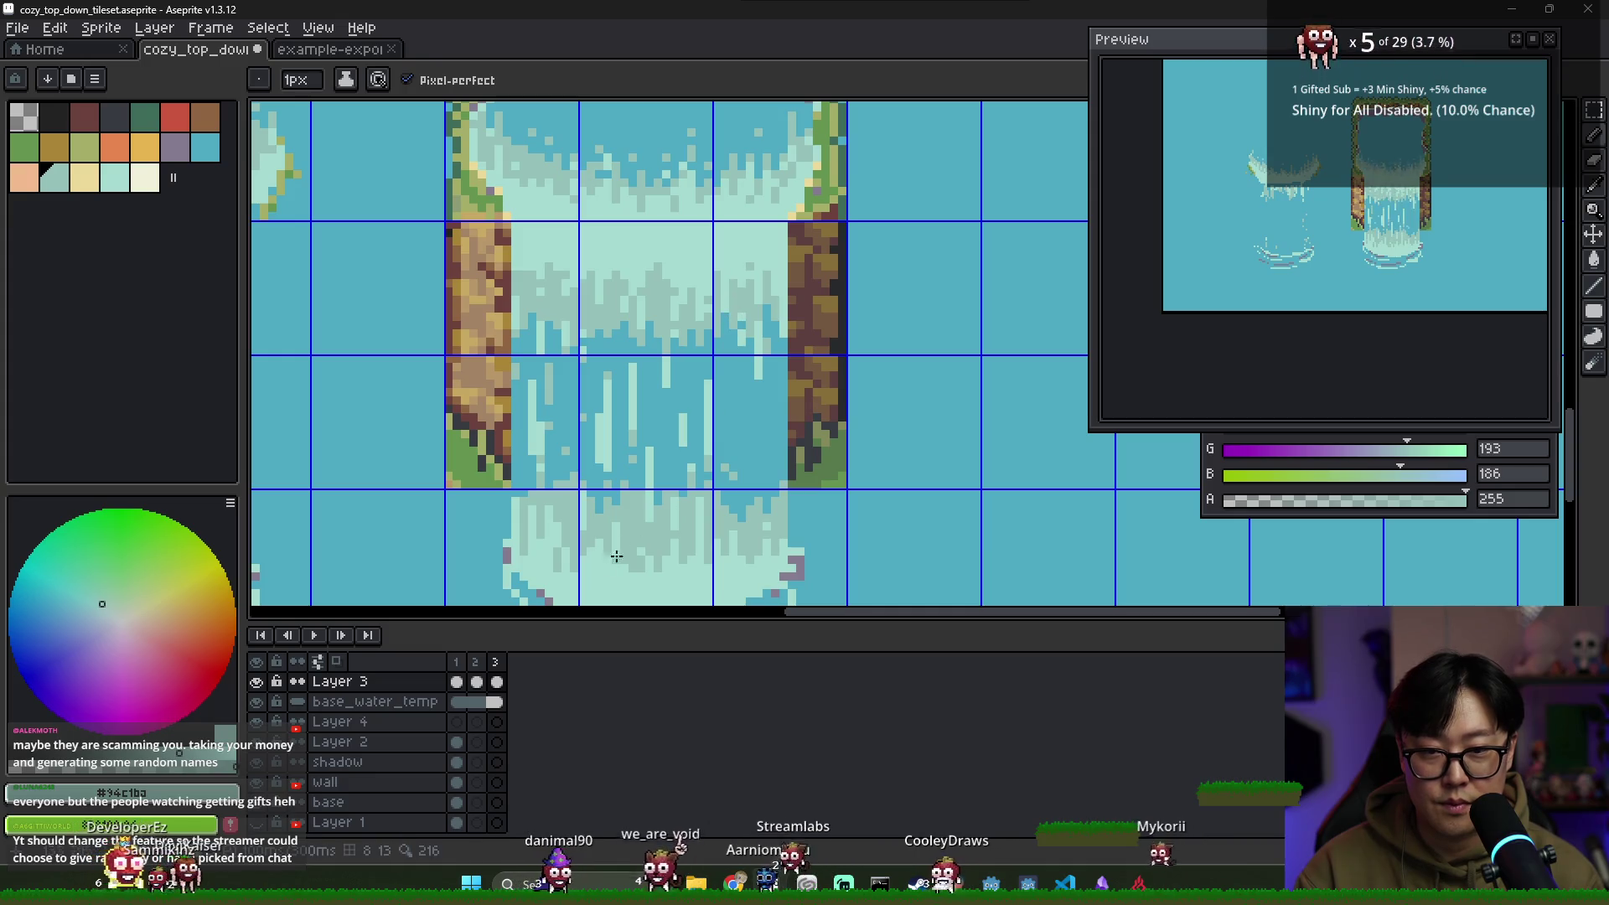
pyautogui.click(476, 662)
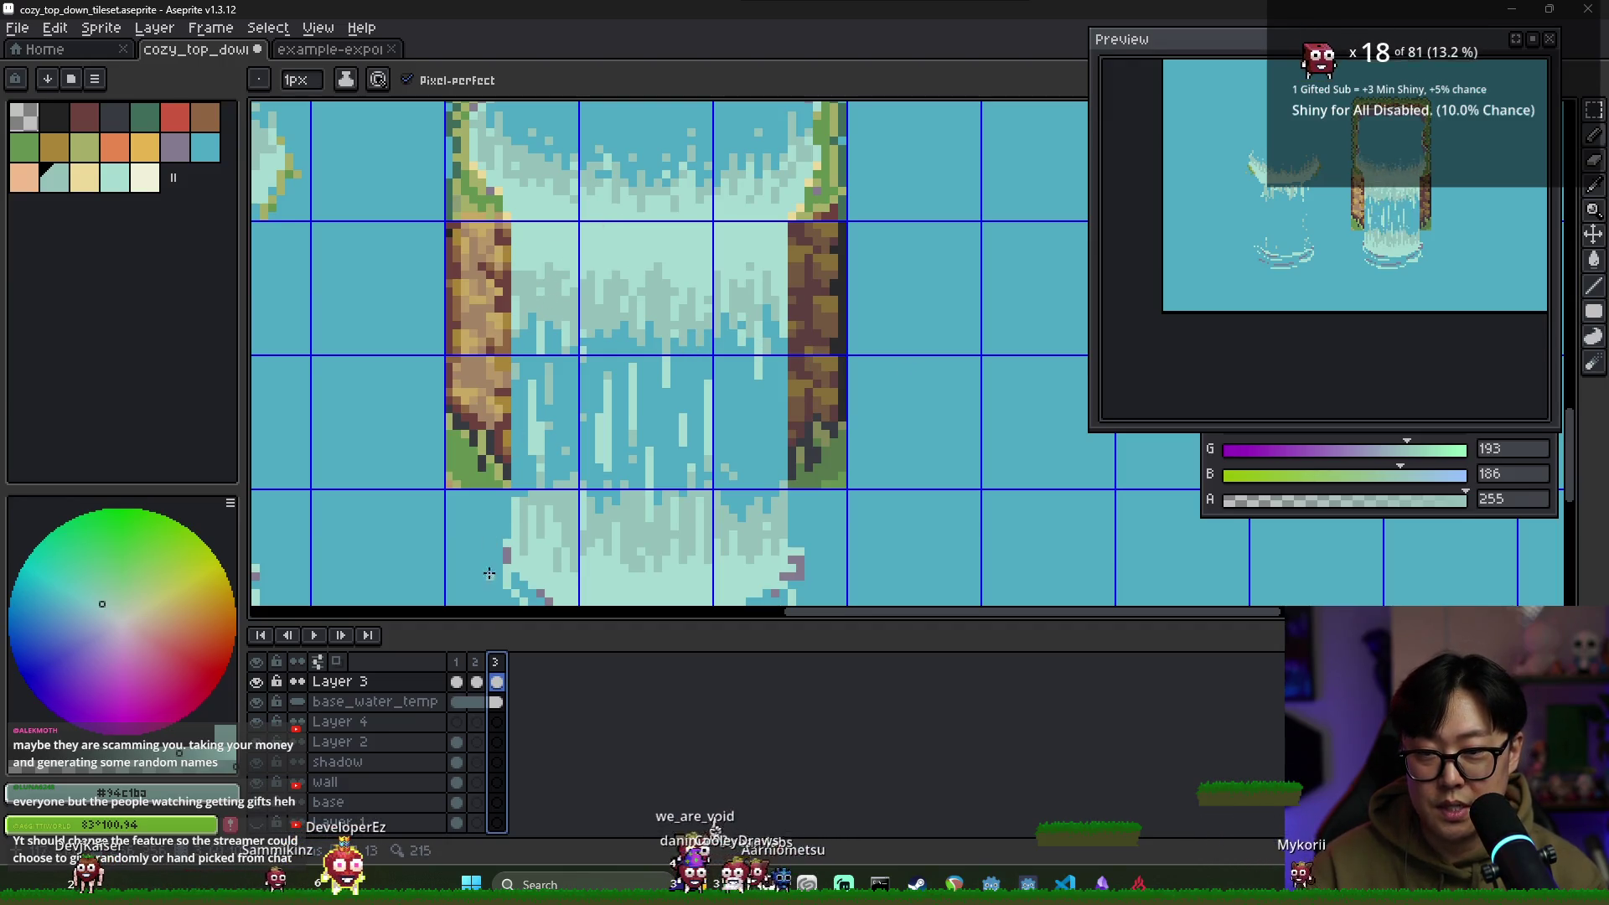
pyautogui.click(471, 662)
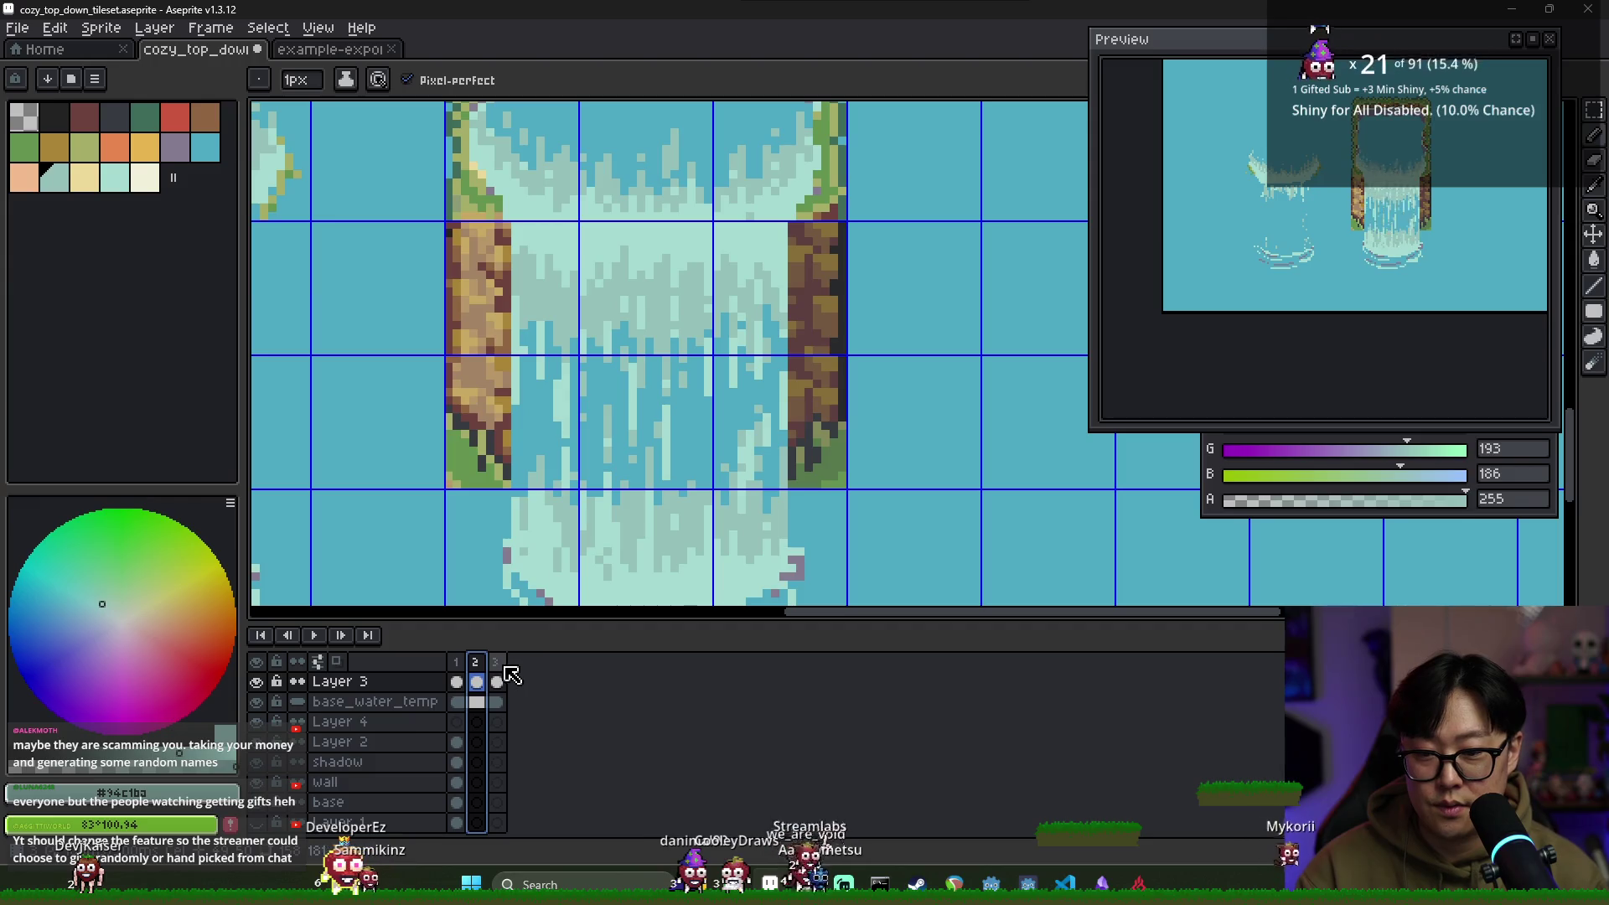
# Check frame 1 against frame 3, then settle back on frame 3
pyautogui.scroll(2, 549, 289)
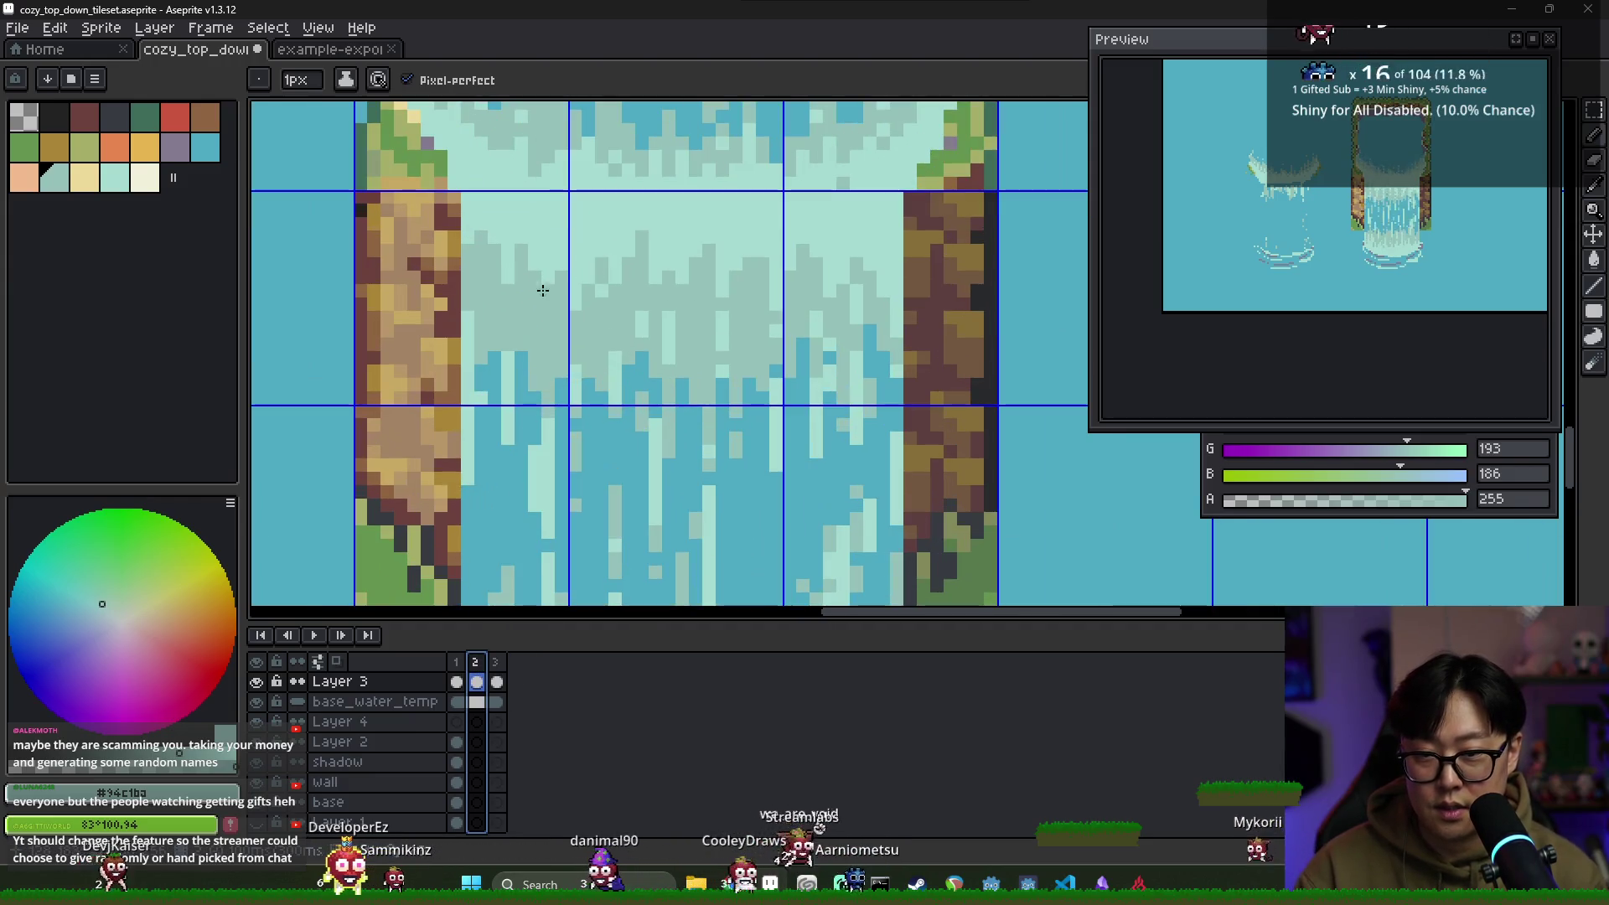
pyautogui.press('Right')
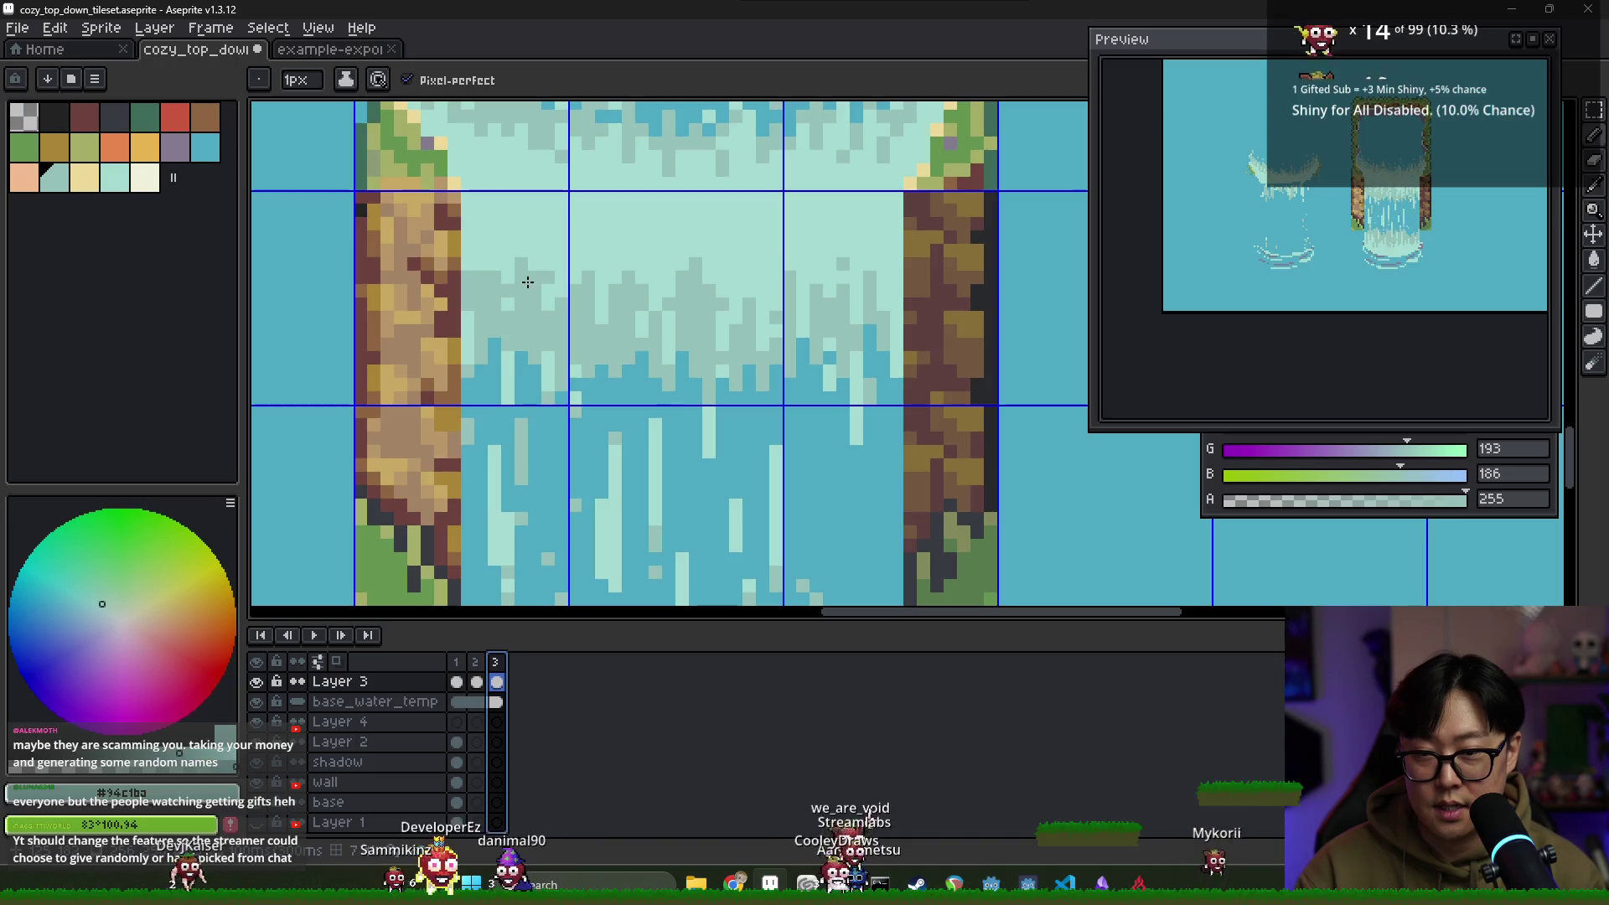
pyautogui.click(457, 681)
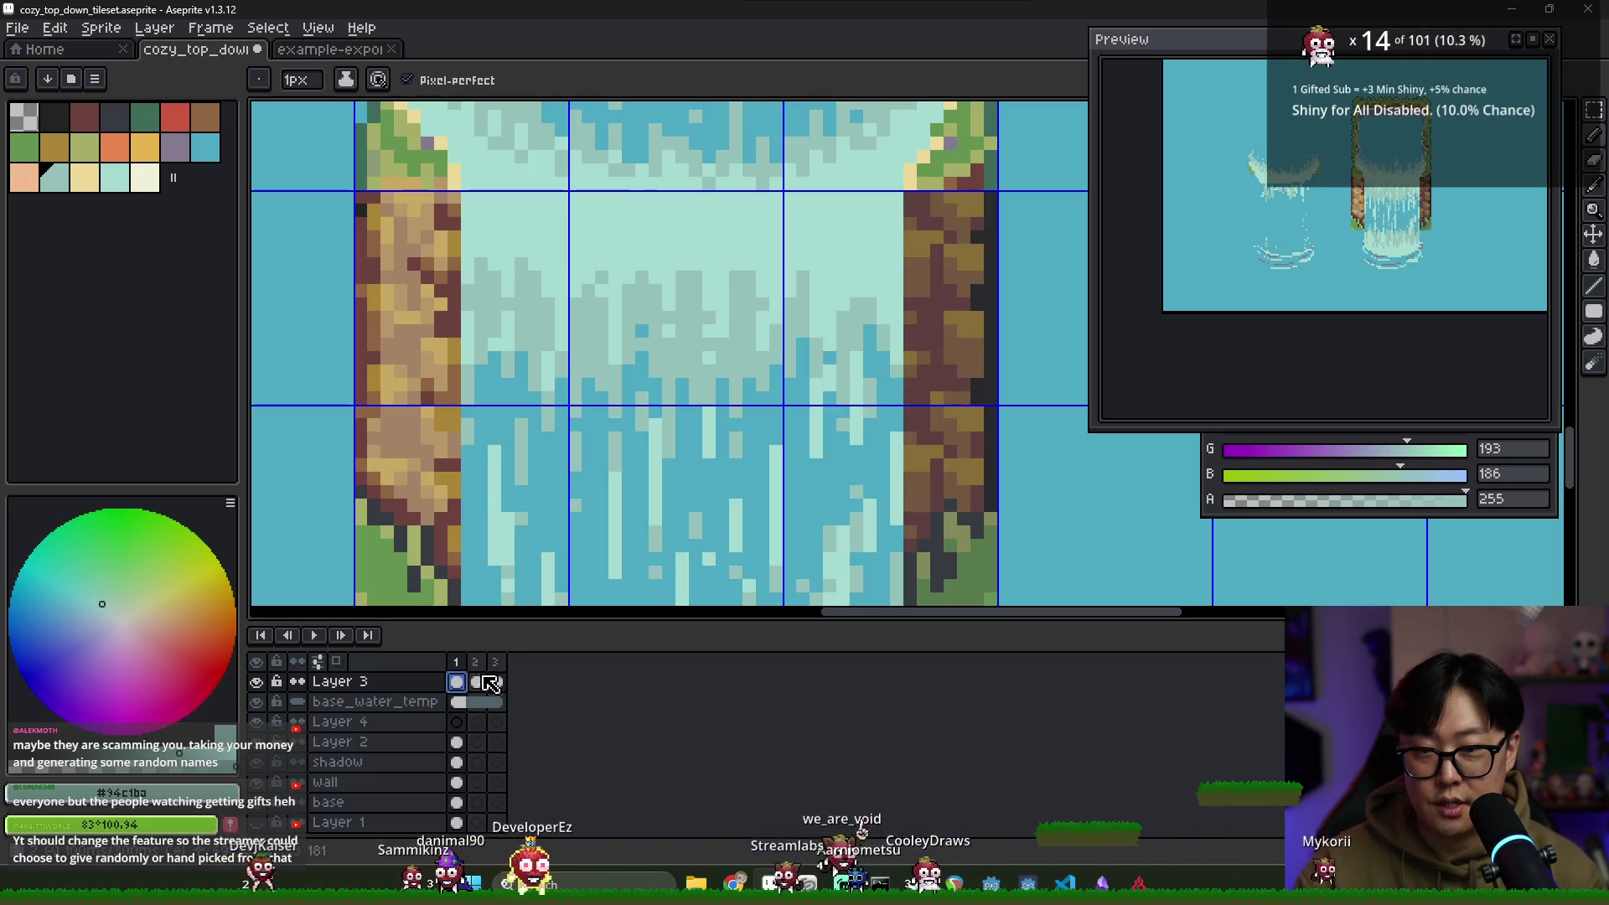
pyautogui.click(493, 682)
pyautogui.click(496, 662)
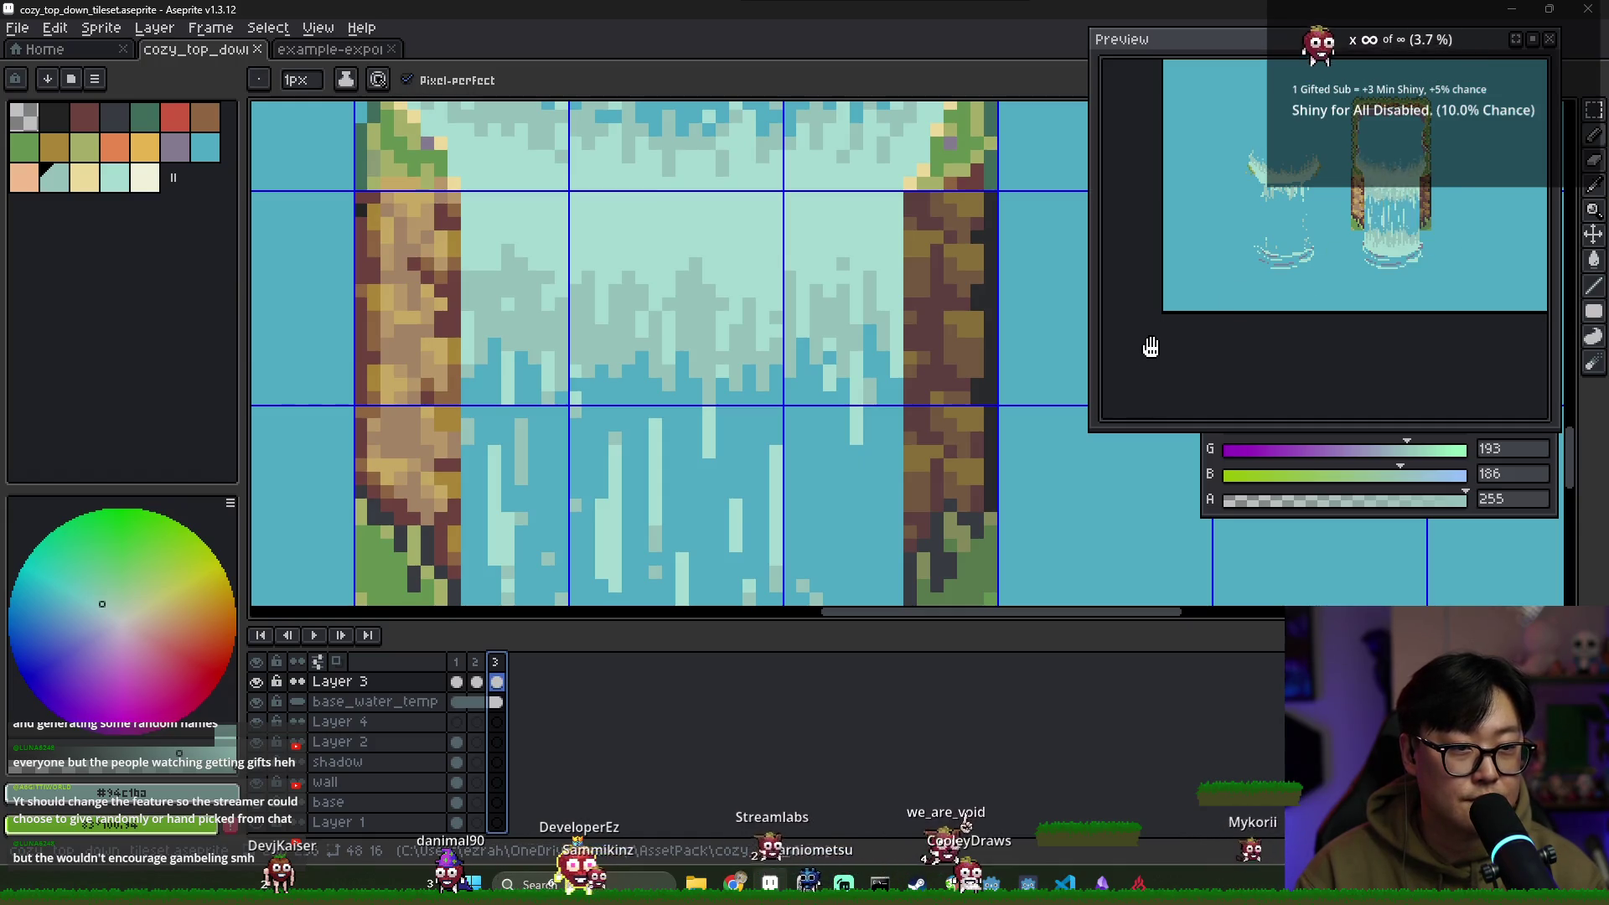
pyautogui.scroll(-1, 962, 321)
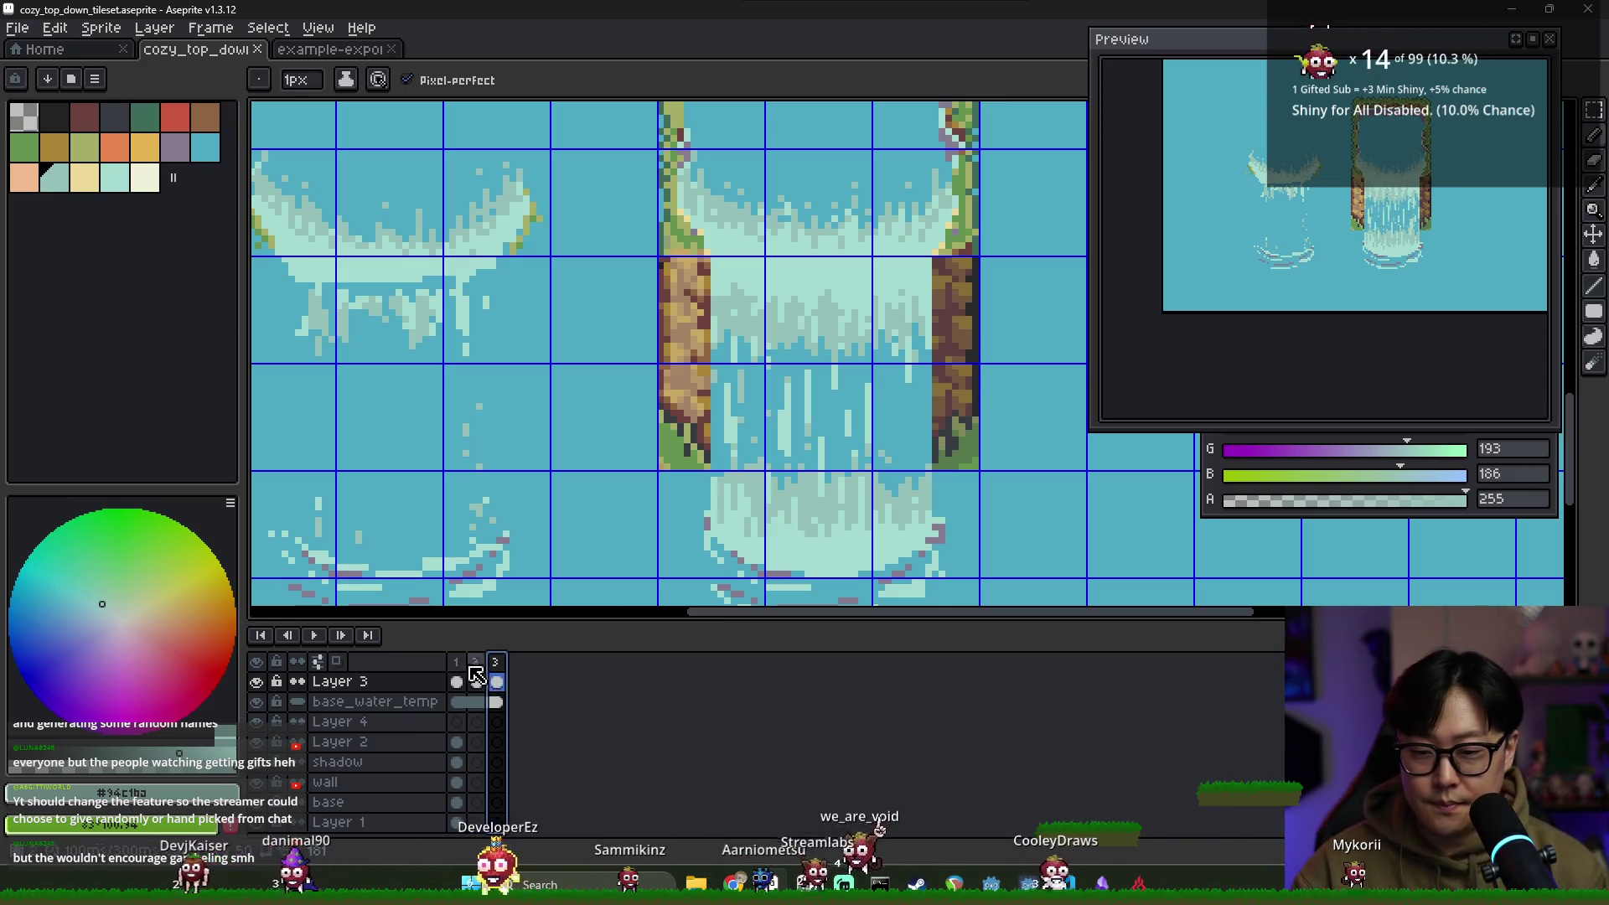
# On frame 2, draw a light aqua (#a5dbd0) streak down the falling water, then sample water blue #4ca3c1
pyautogui.press('Left')
pyautogui.press('Left')
pyautogui.press('Left')
pyautogui.press('Left')
pyautogui.press('Left')
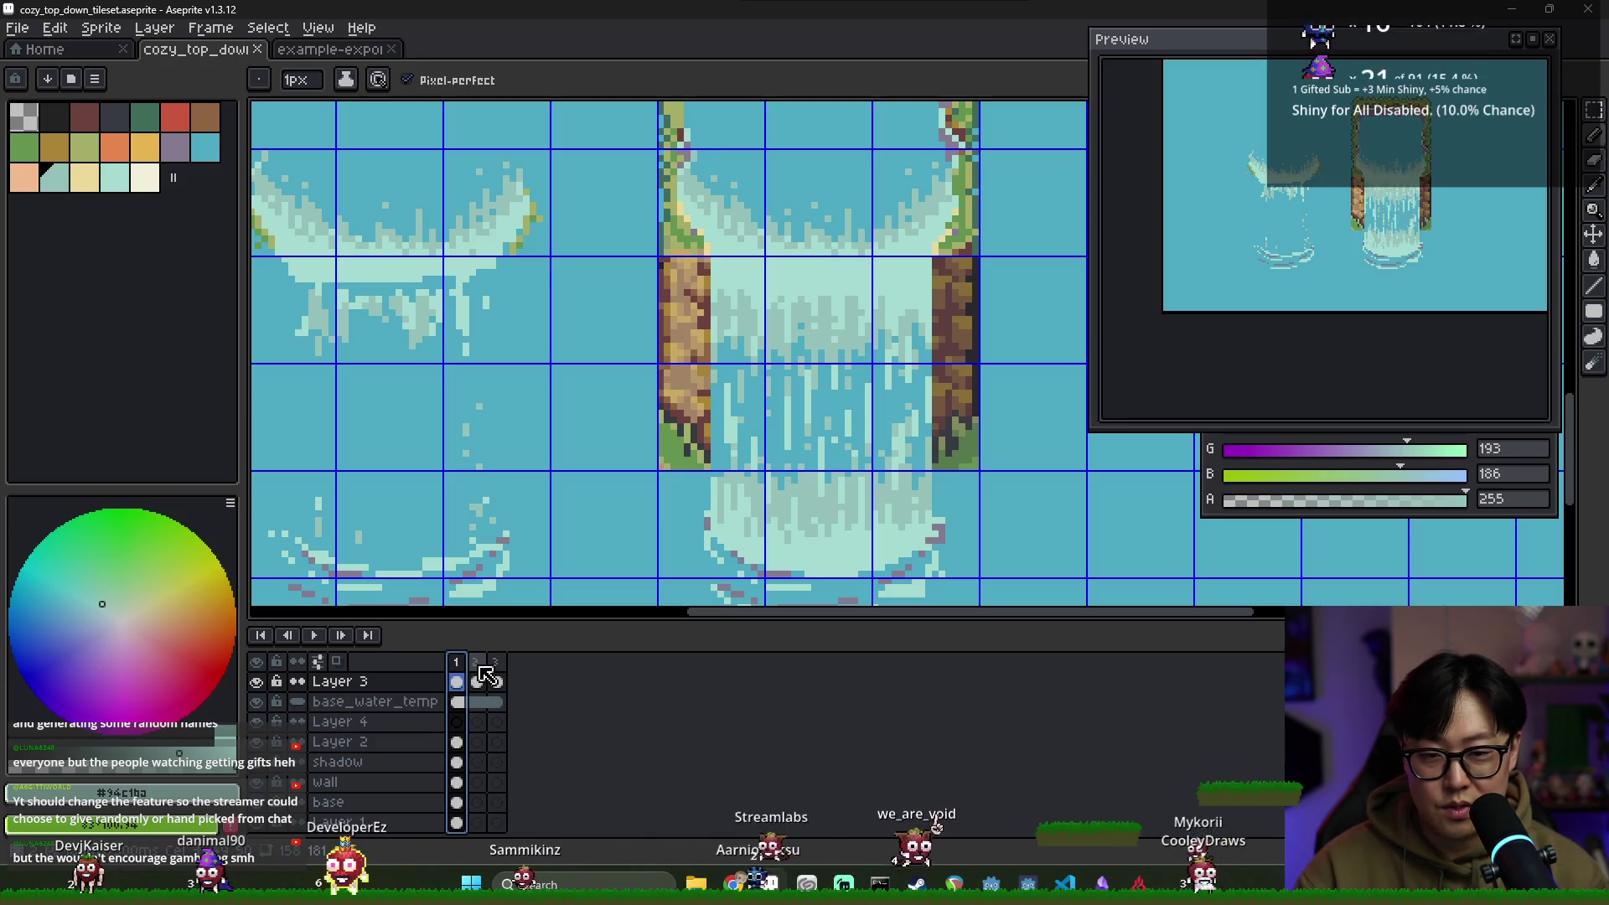
pyautogui.press('Right')
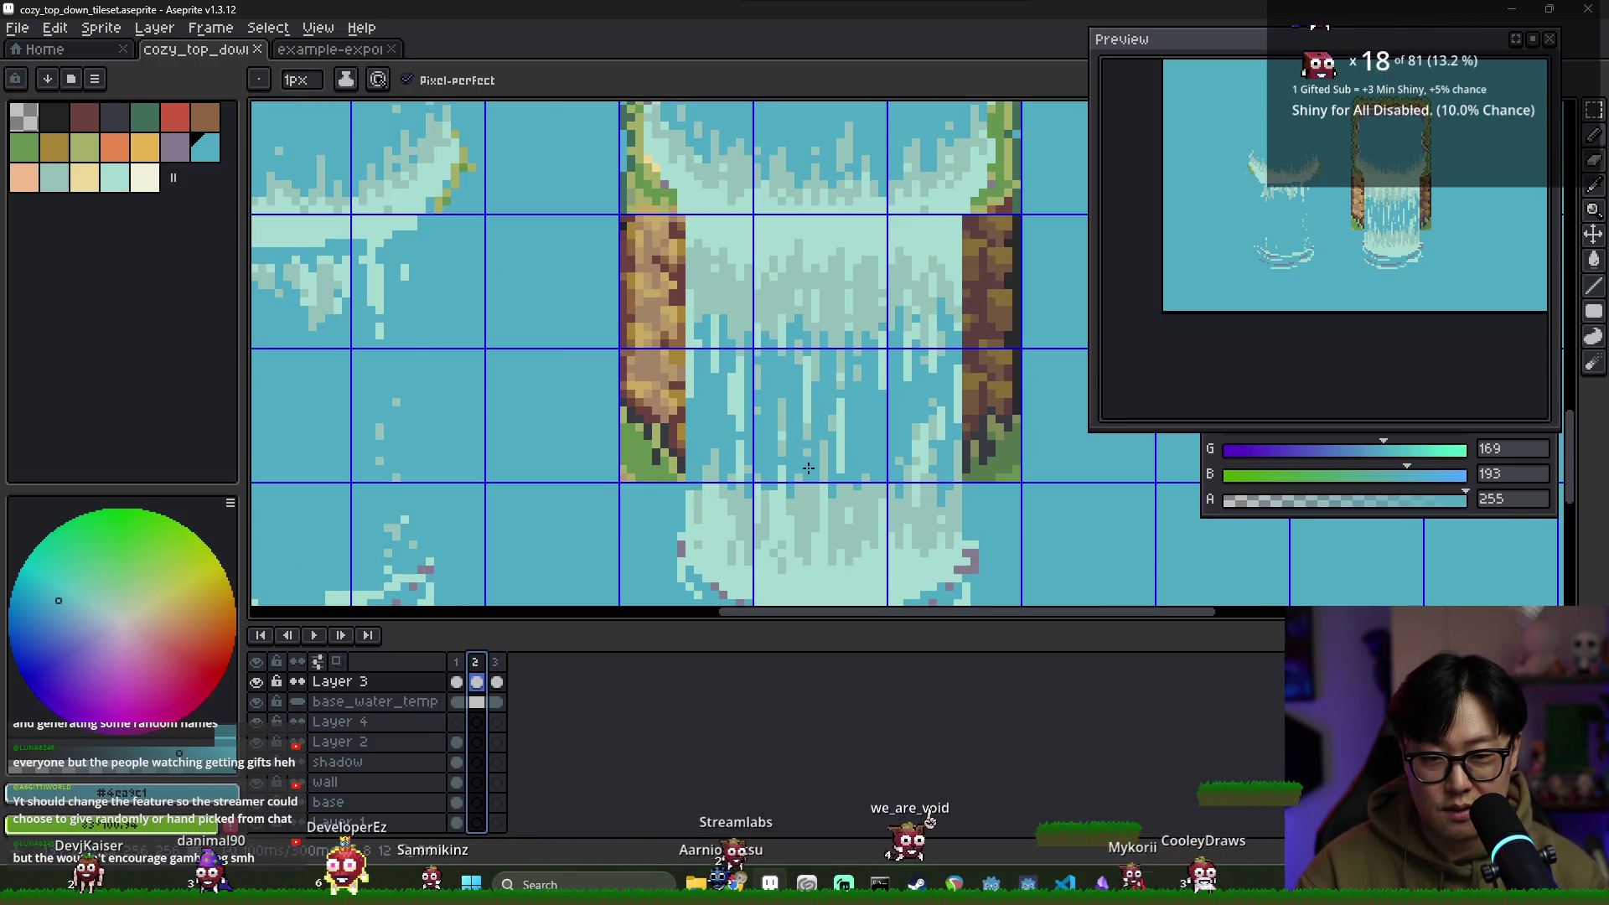
pyautogui.keyDown('alt'); pyautogui.click(811, 404); pyautogui.keyUp('alt')
pyautogui.moveTo(807, 457); pyautogui.dragTo(806, 518)
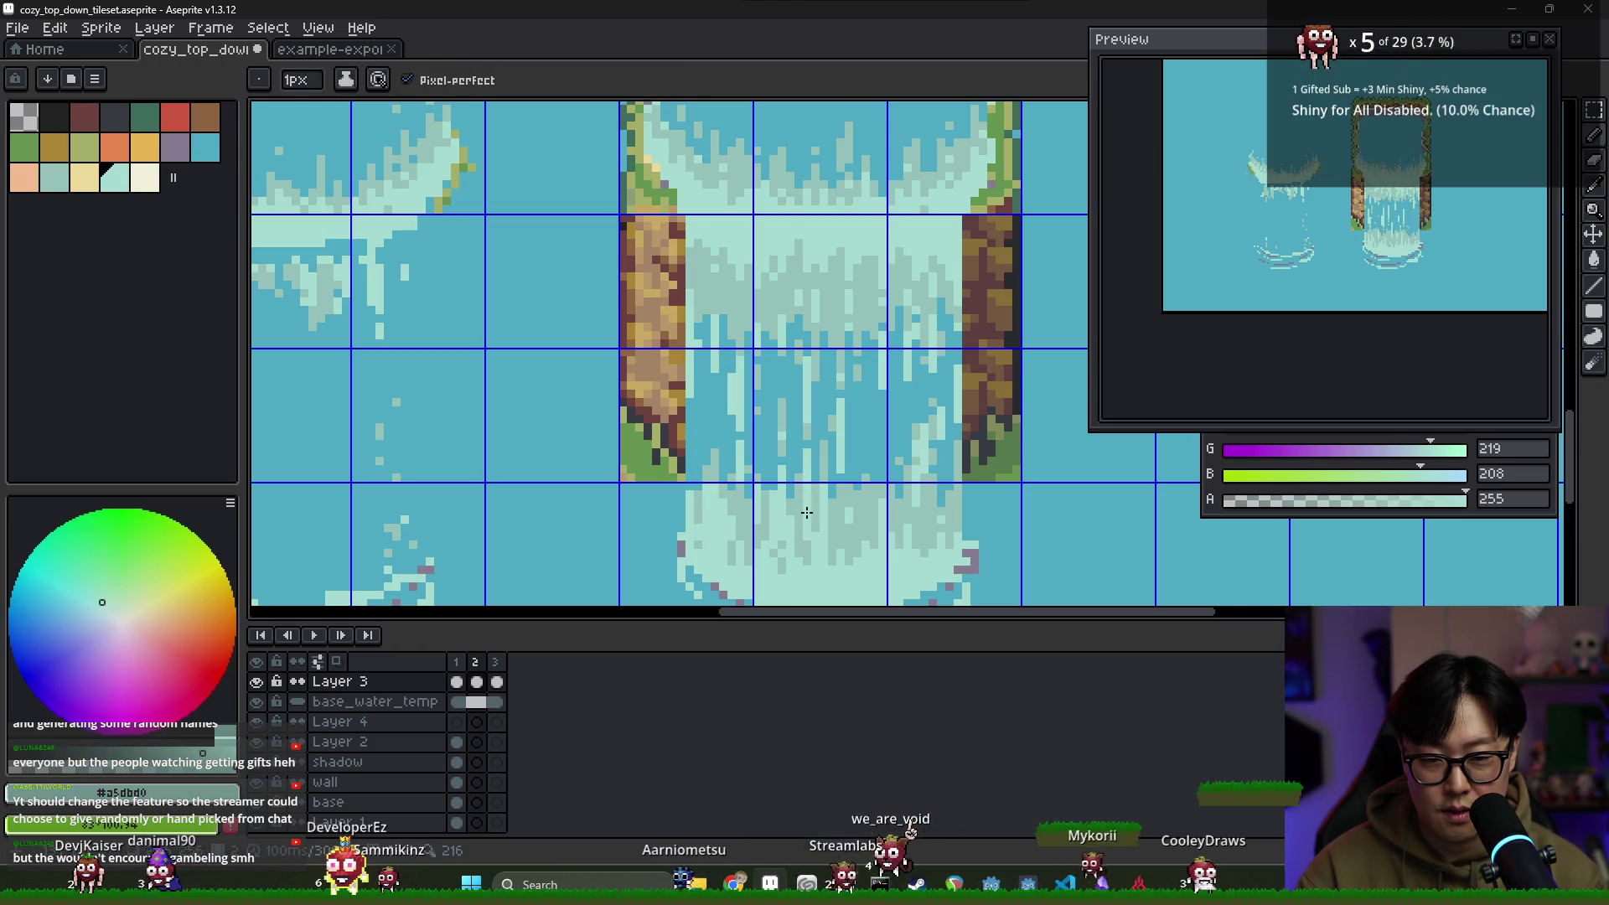
pyautogui.keyDown('alt'); pyautogui.click(809, 367); pyautogui.keyUp('alt')
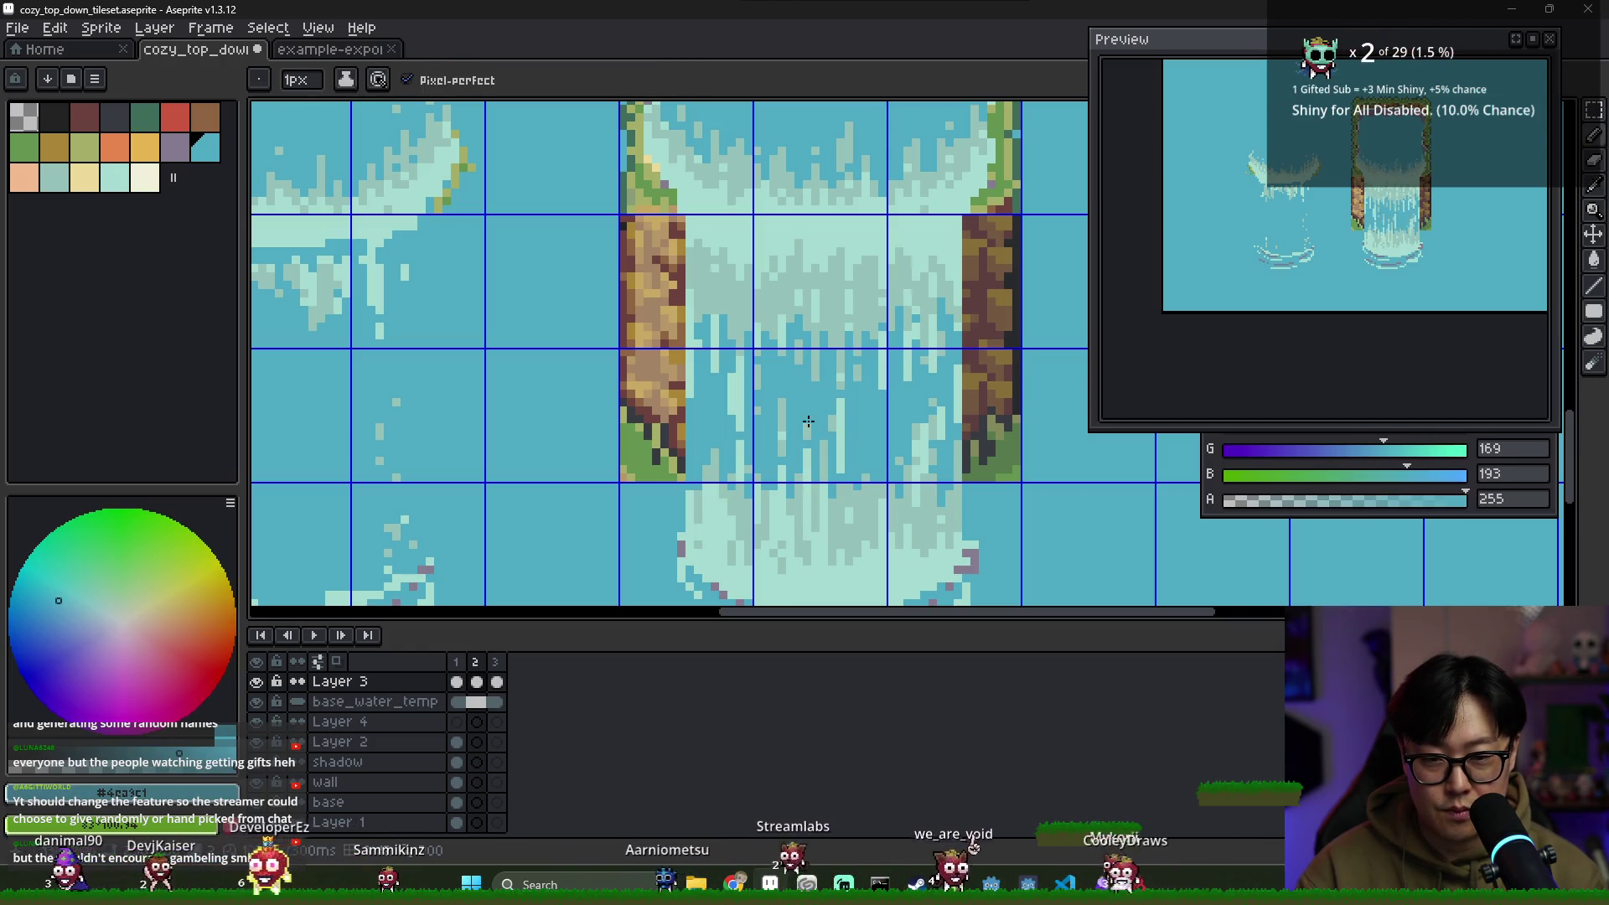
# Compare frames 1 and 2 while sampling the water blue and #94c1ba streak colour
pyautogui.click(461, 662)
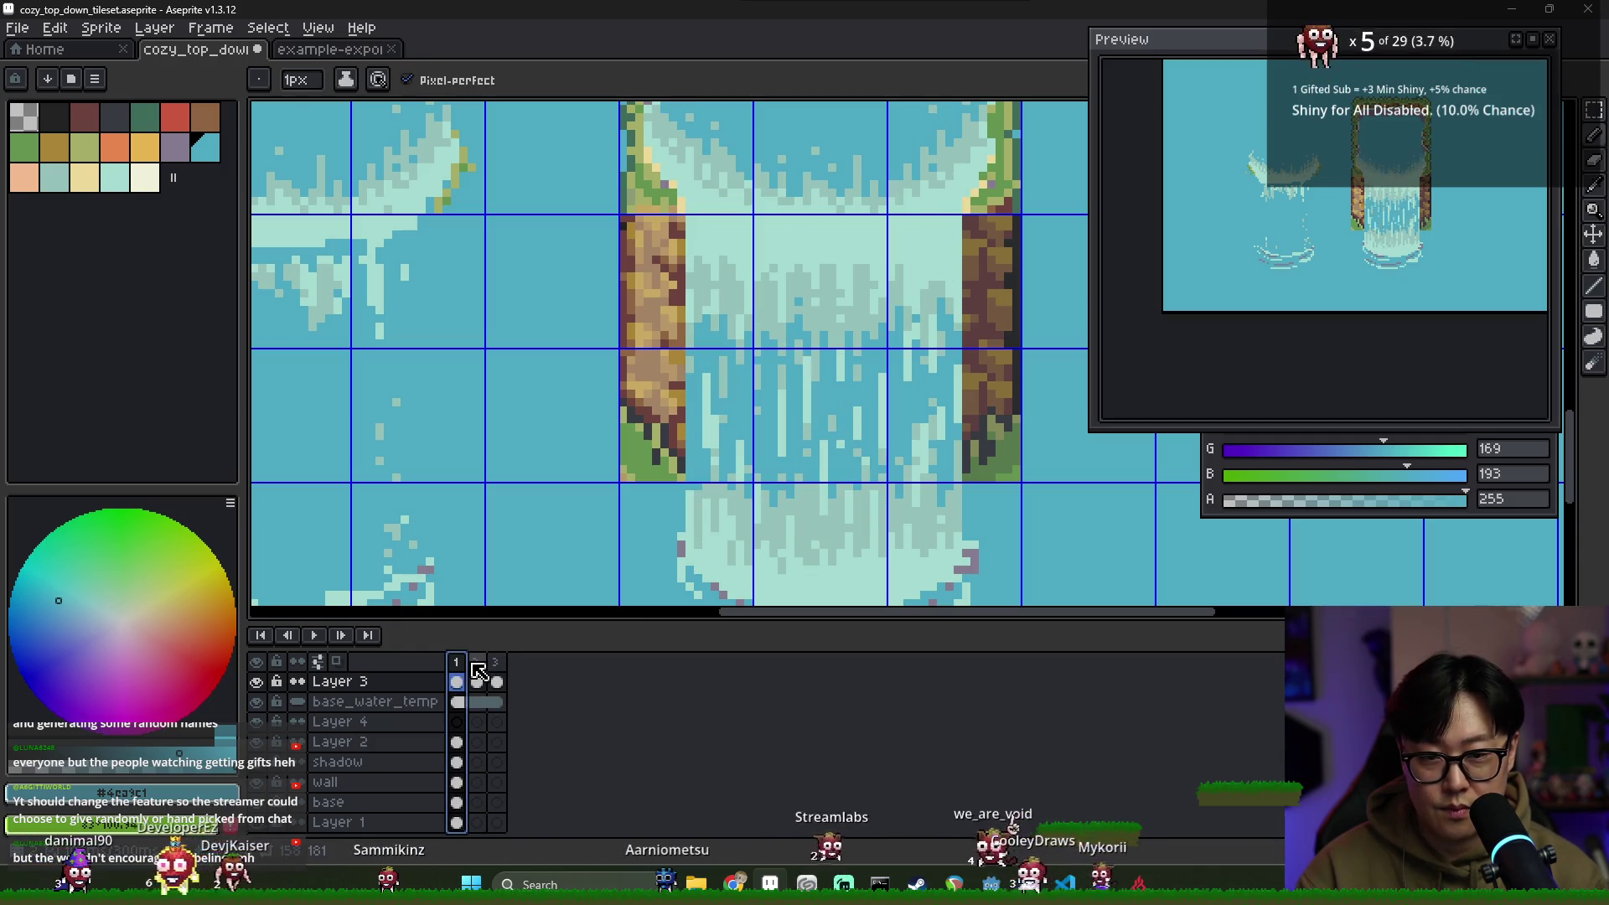
pyautogui.click(477, 663)
pyautogui.keyDown('alt'); pyautogui.click(804, 348); pyautogui.keyUp('alt')
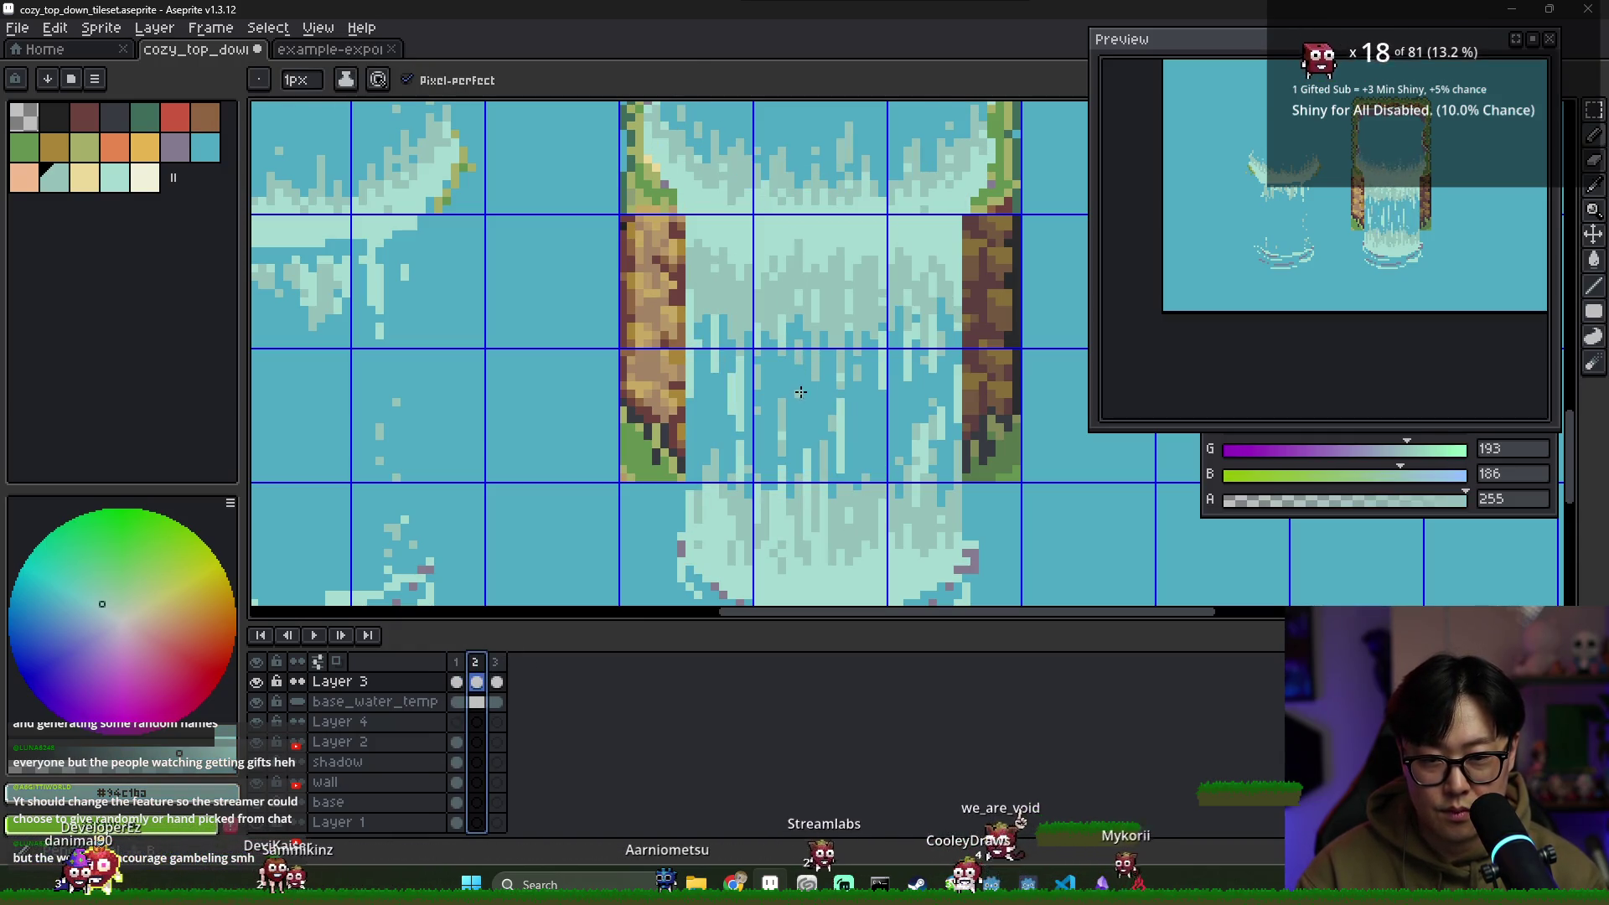
pyautogui.keyDown('alt'); pyautogui.click(810, 329); pyautogui.keyUp('alt')
pyautogui.keyDown('alt'); pyautogui.click(819, 370); pyautogui.keyUp('alt')
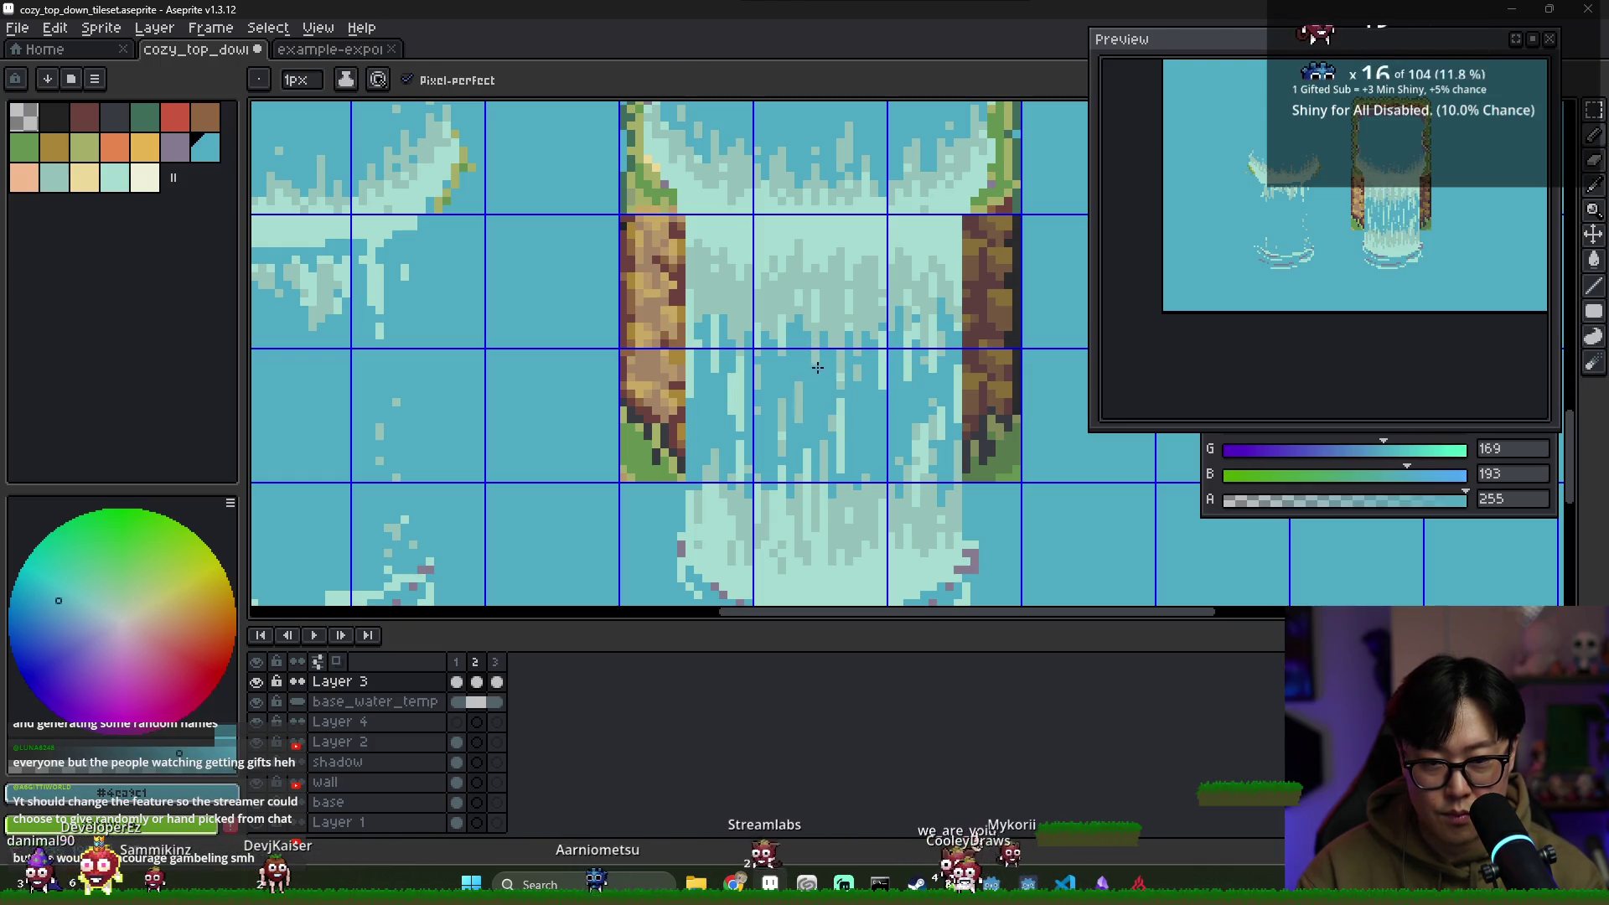
pyautogui.keyDown('alt'); pyautogui.click(815, 382); pyautogui.keyUp('alt')
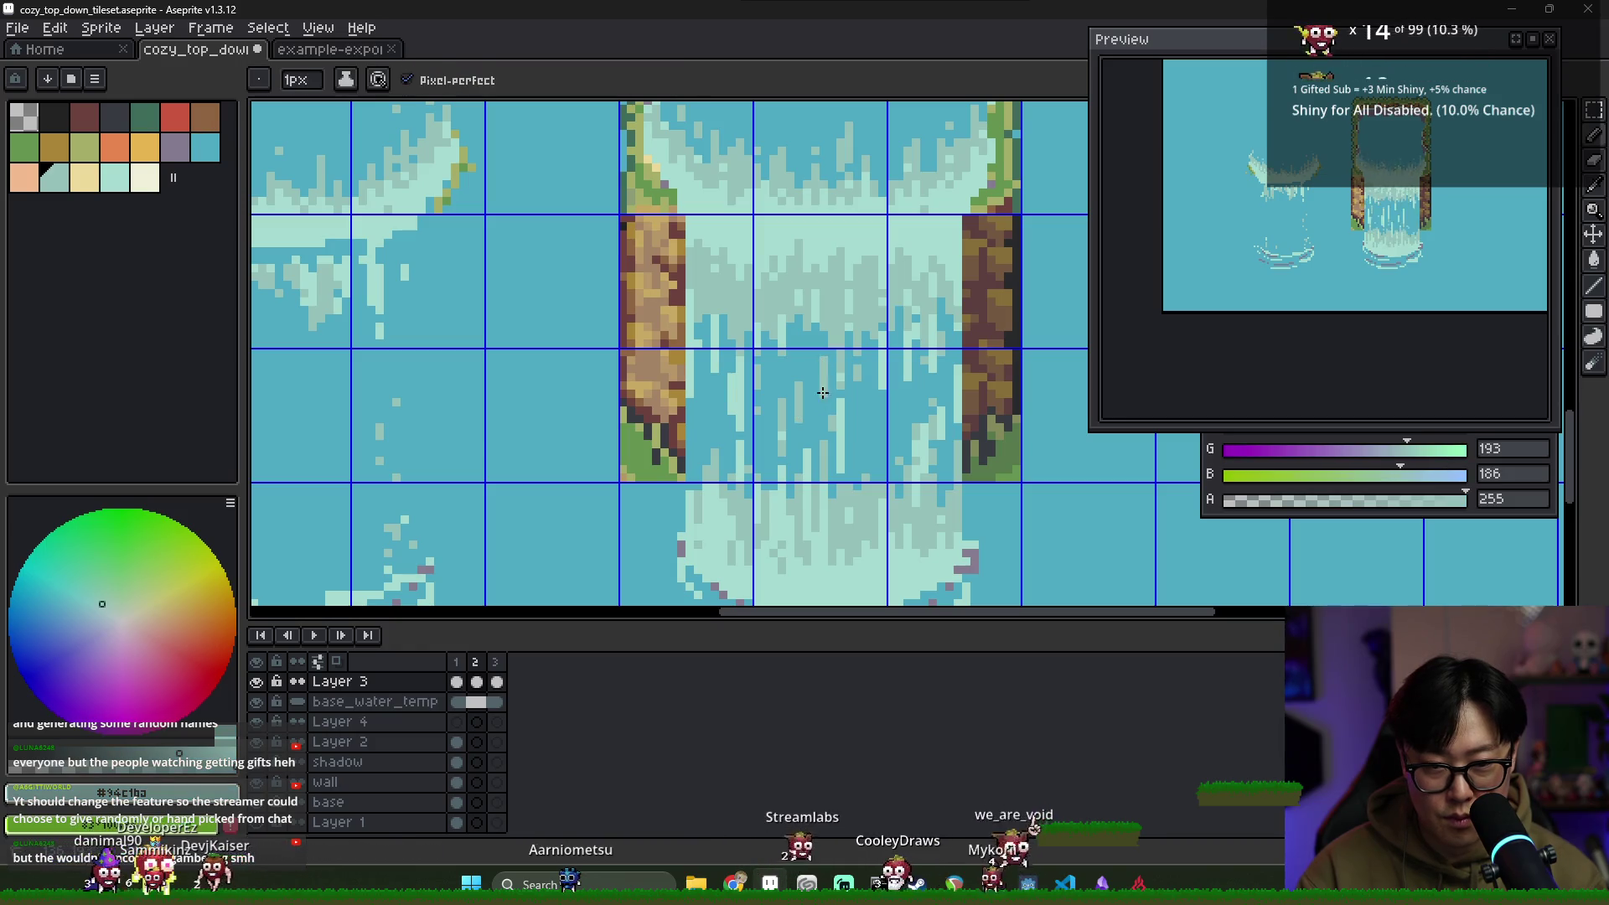
pyautogui.click(456, 662)
pyautogui.click(476, 662)
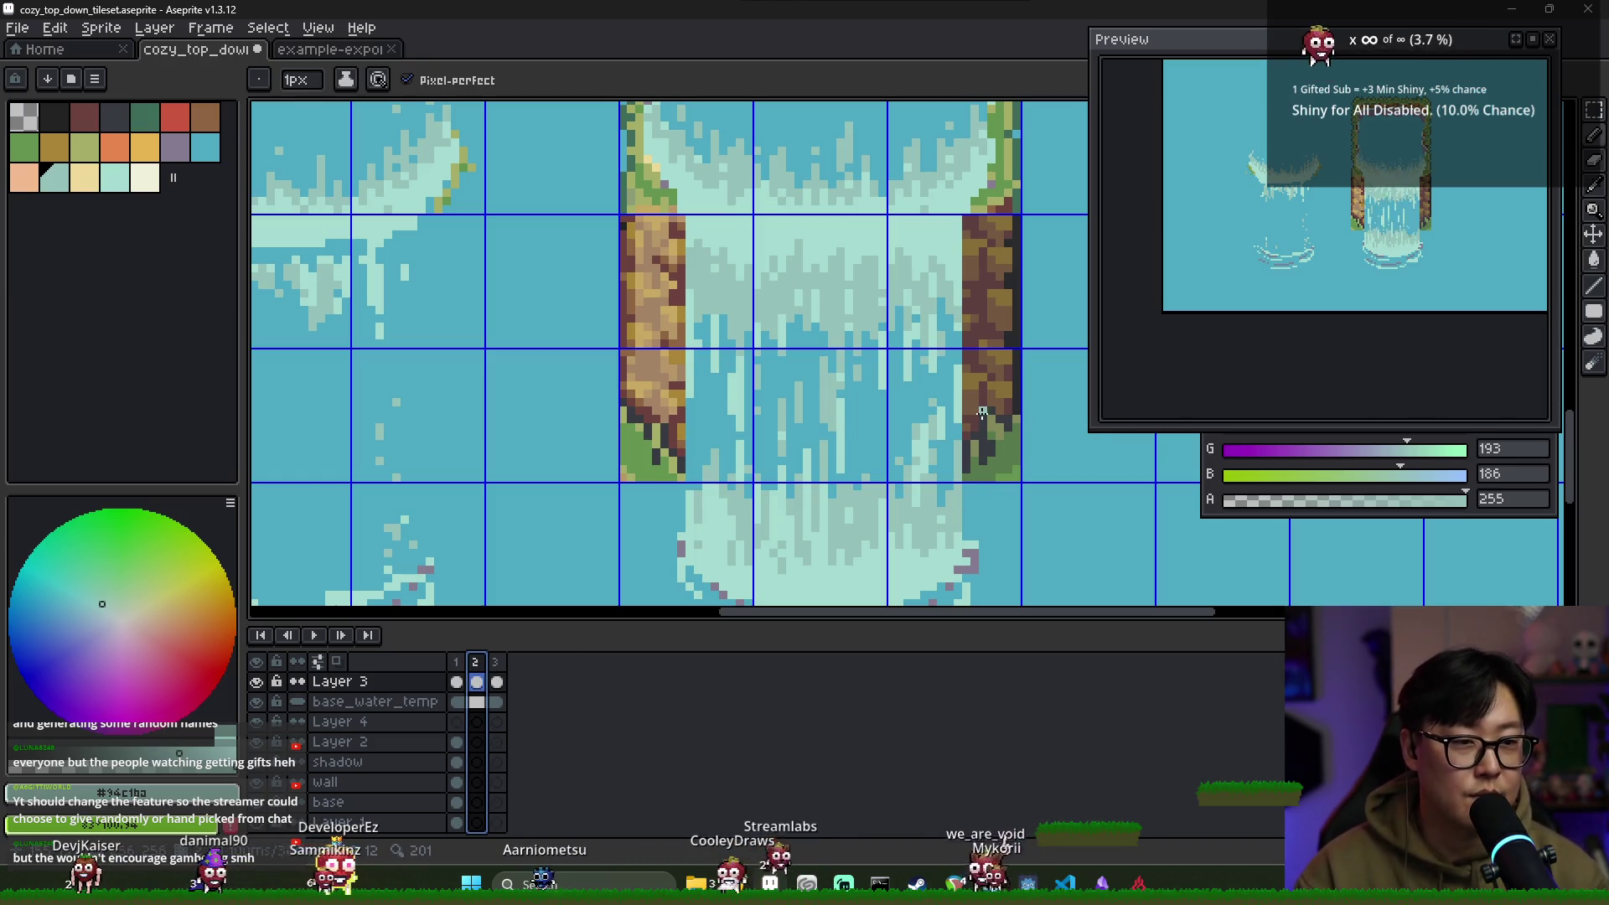
pyautogui.press('Left')
pyautogui.press('Right')
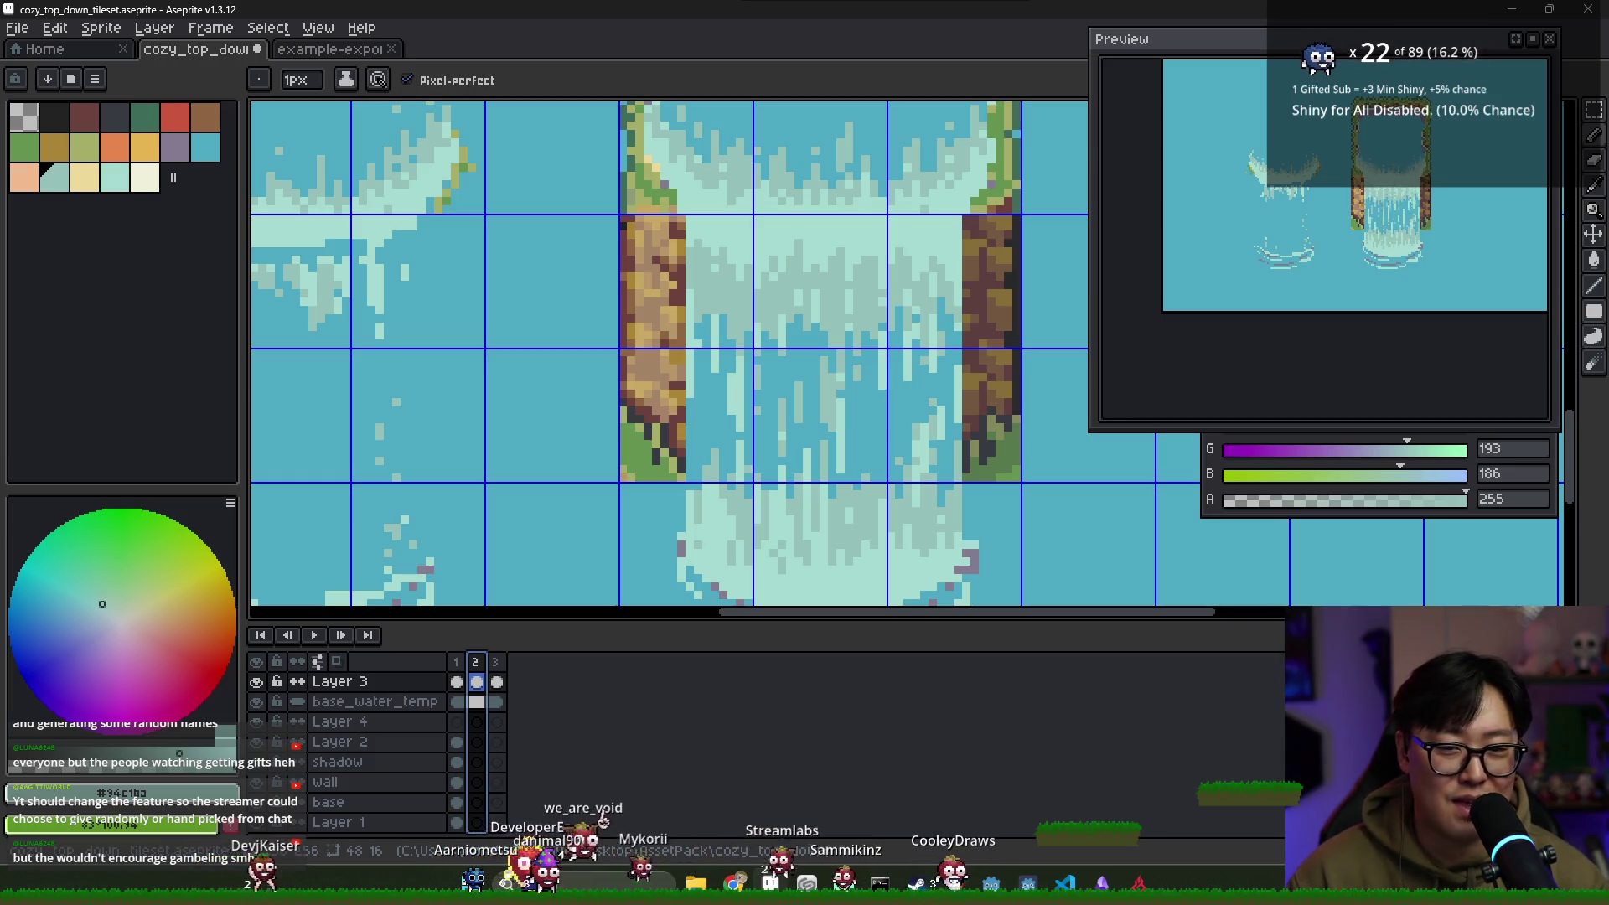
pyautogui.keyDown('alt'); pyautogui.click(718, 348); pyautogui.keyUp('alt')
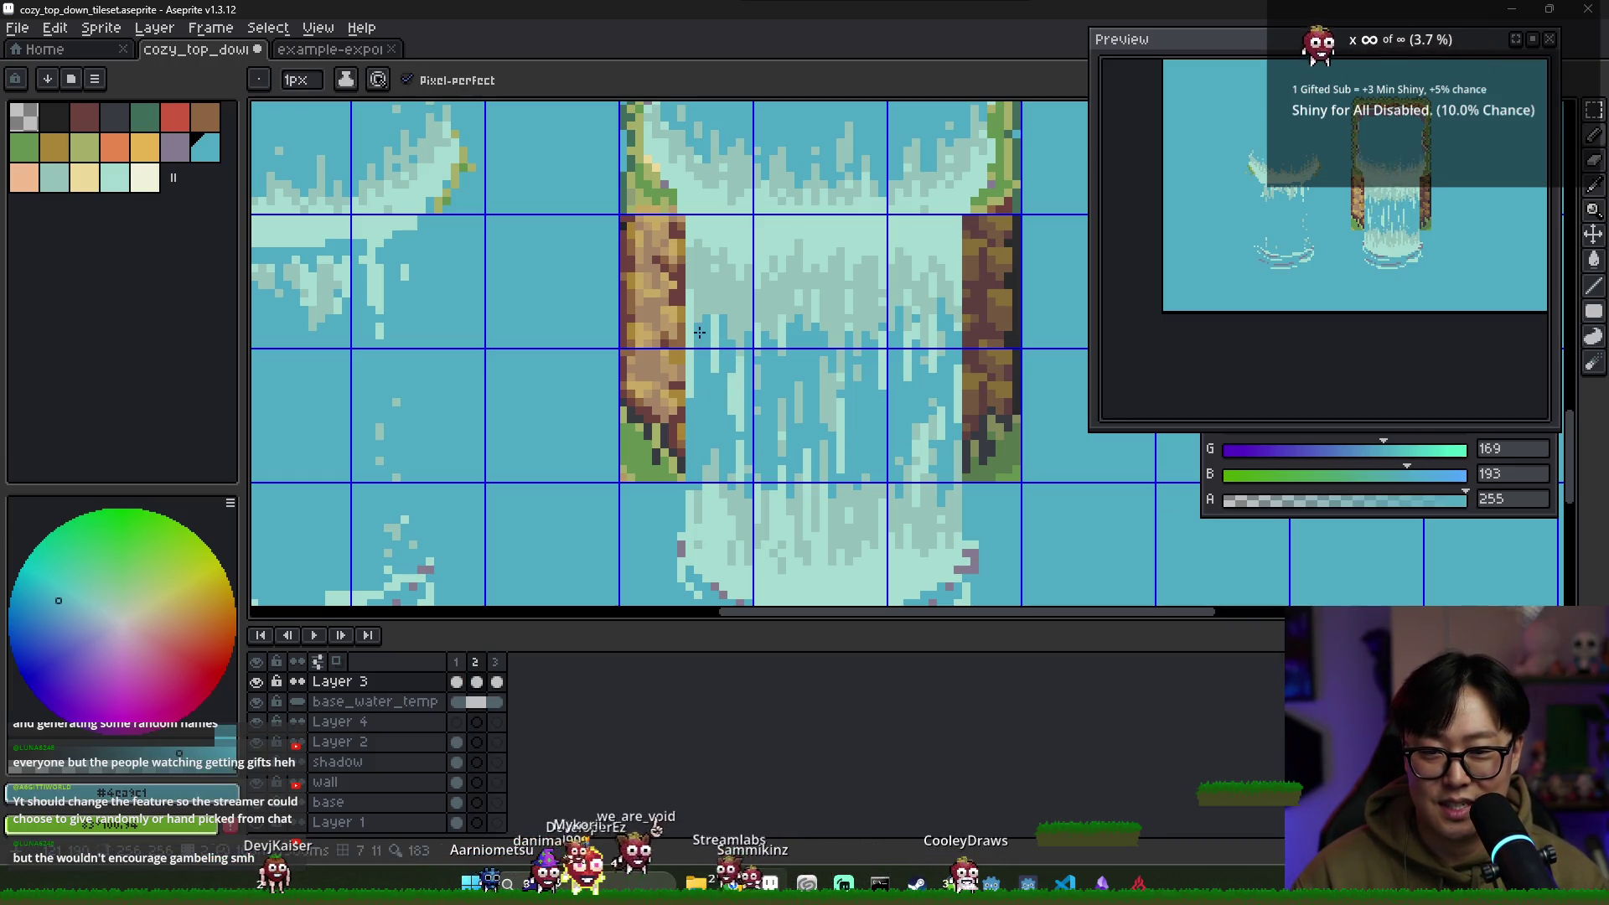
pyautogui.keyDown('alt'); pyautogui.click(699, 341); pyautogui.keyUp('alt')
pyautogui.click(459, 663)
pyautogui.click(477, 666)
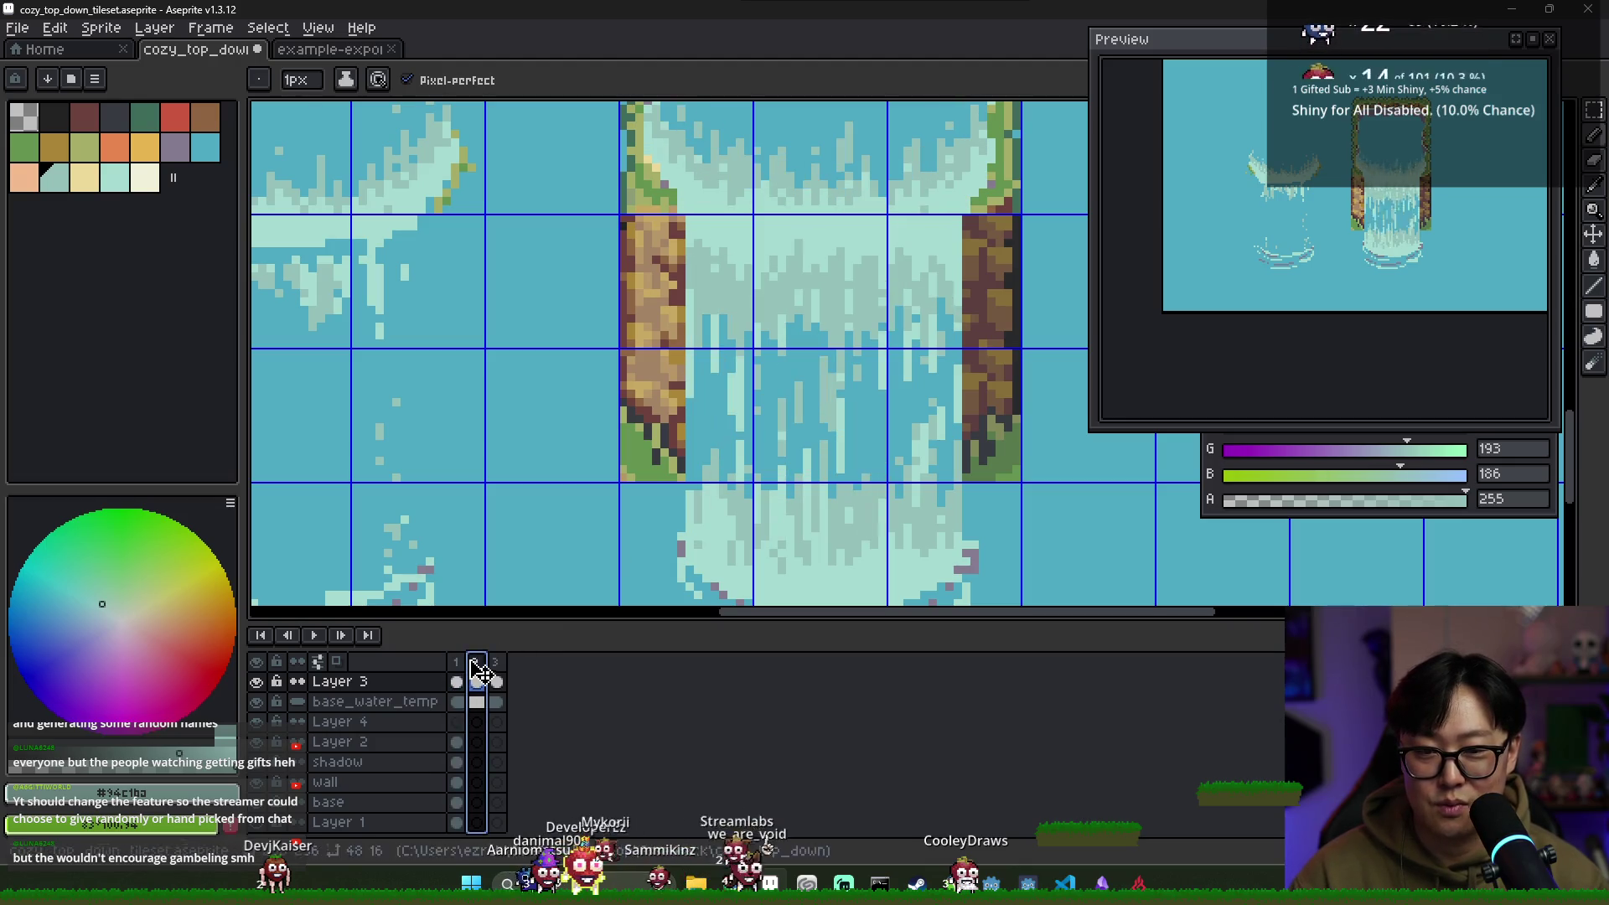
pyautogui.keyDown('alt'); pyautogui.click(711, 316); pyautogui.keyUp('alt')
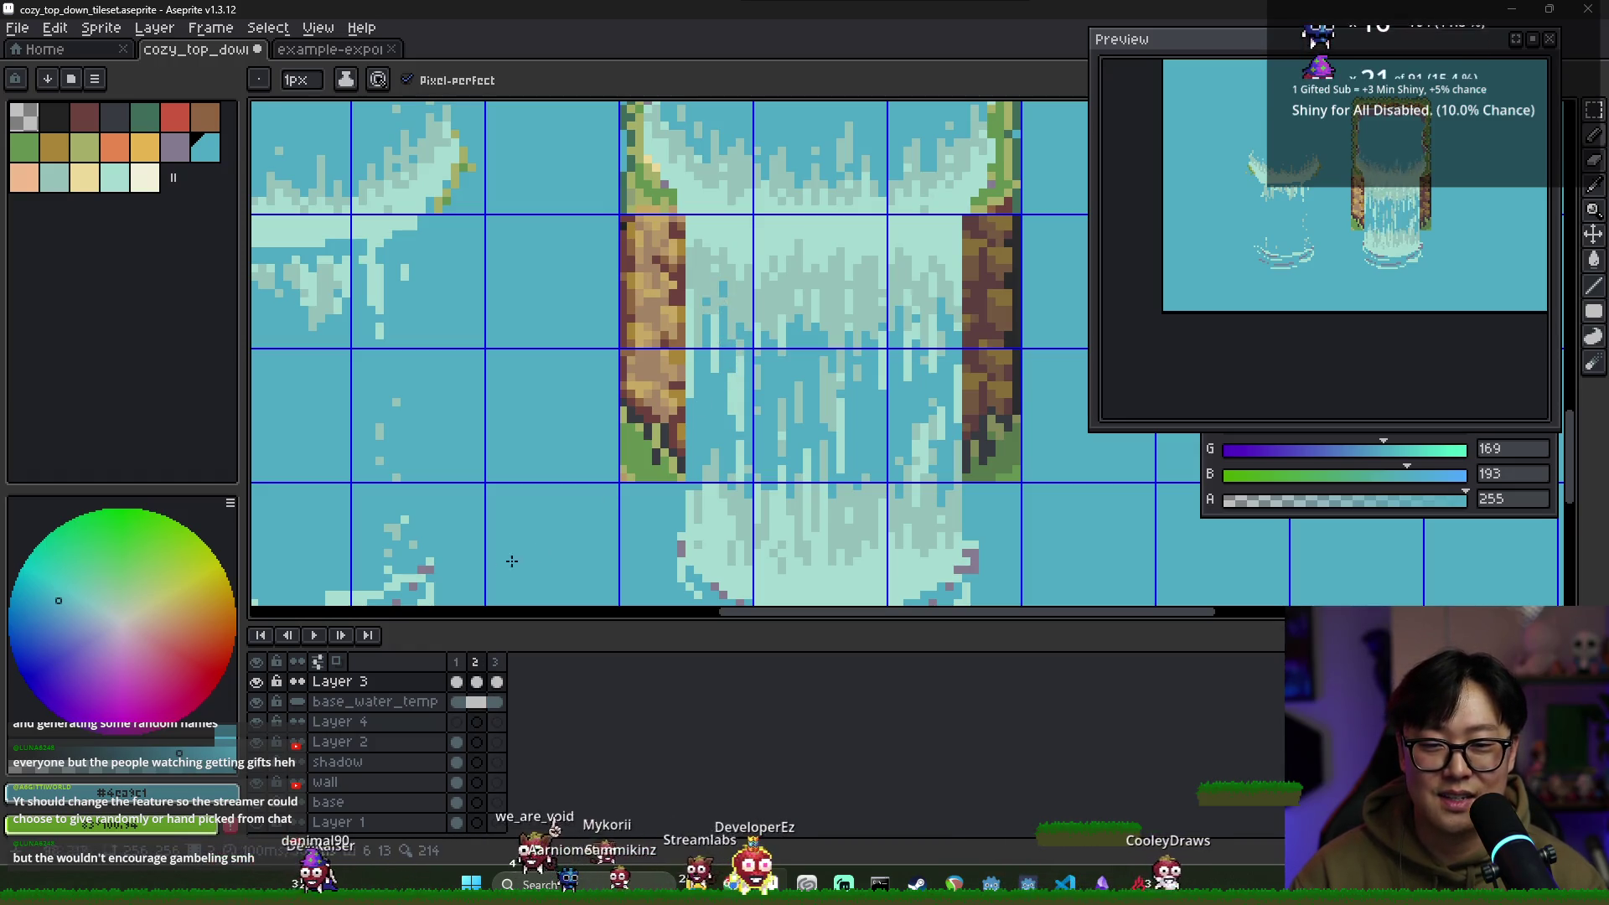
pyautogui.click(456, 662)
pyautogui.click(476, 663)
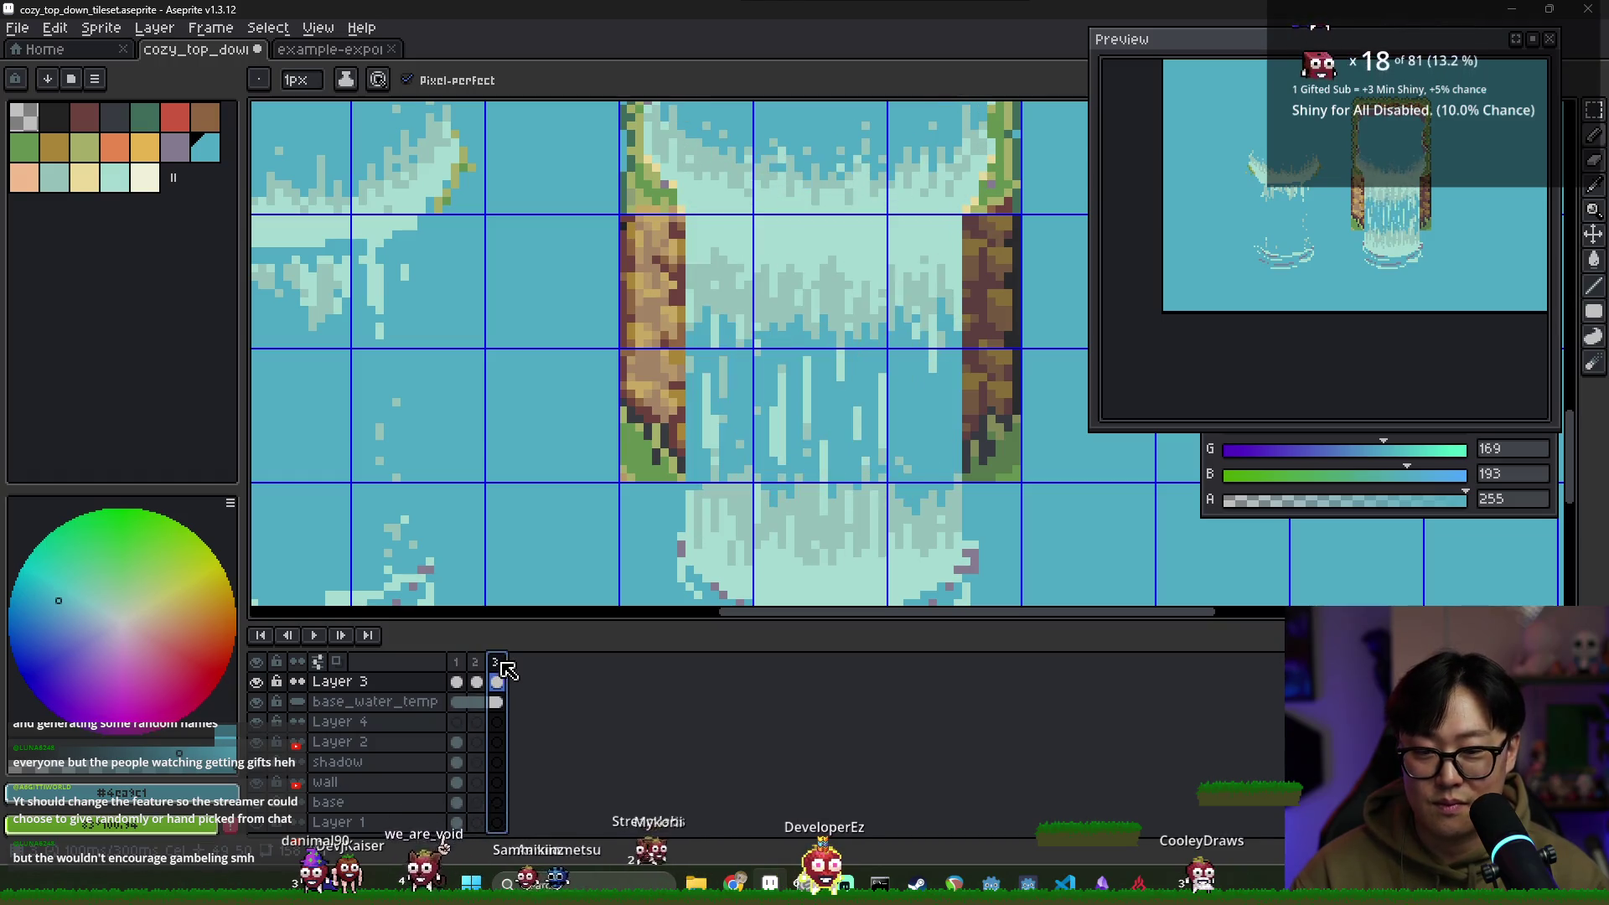